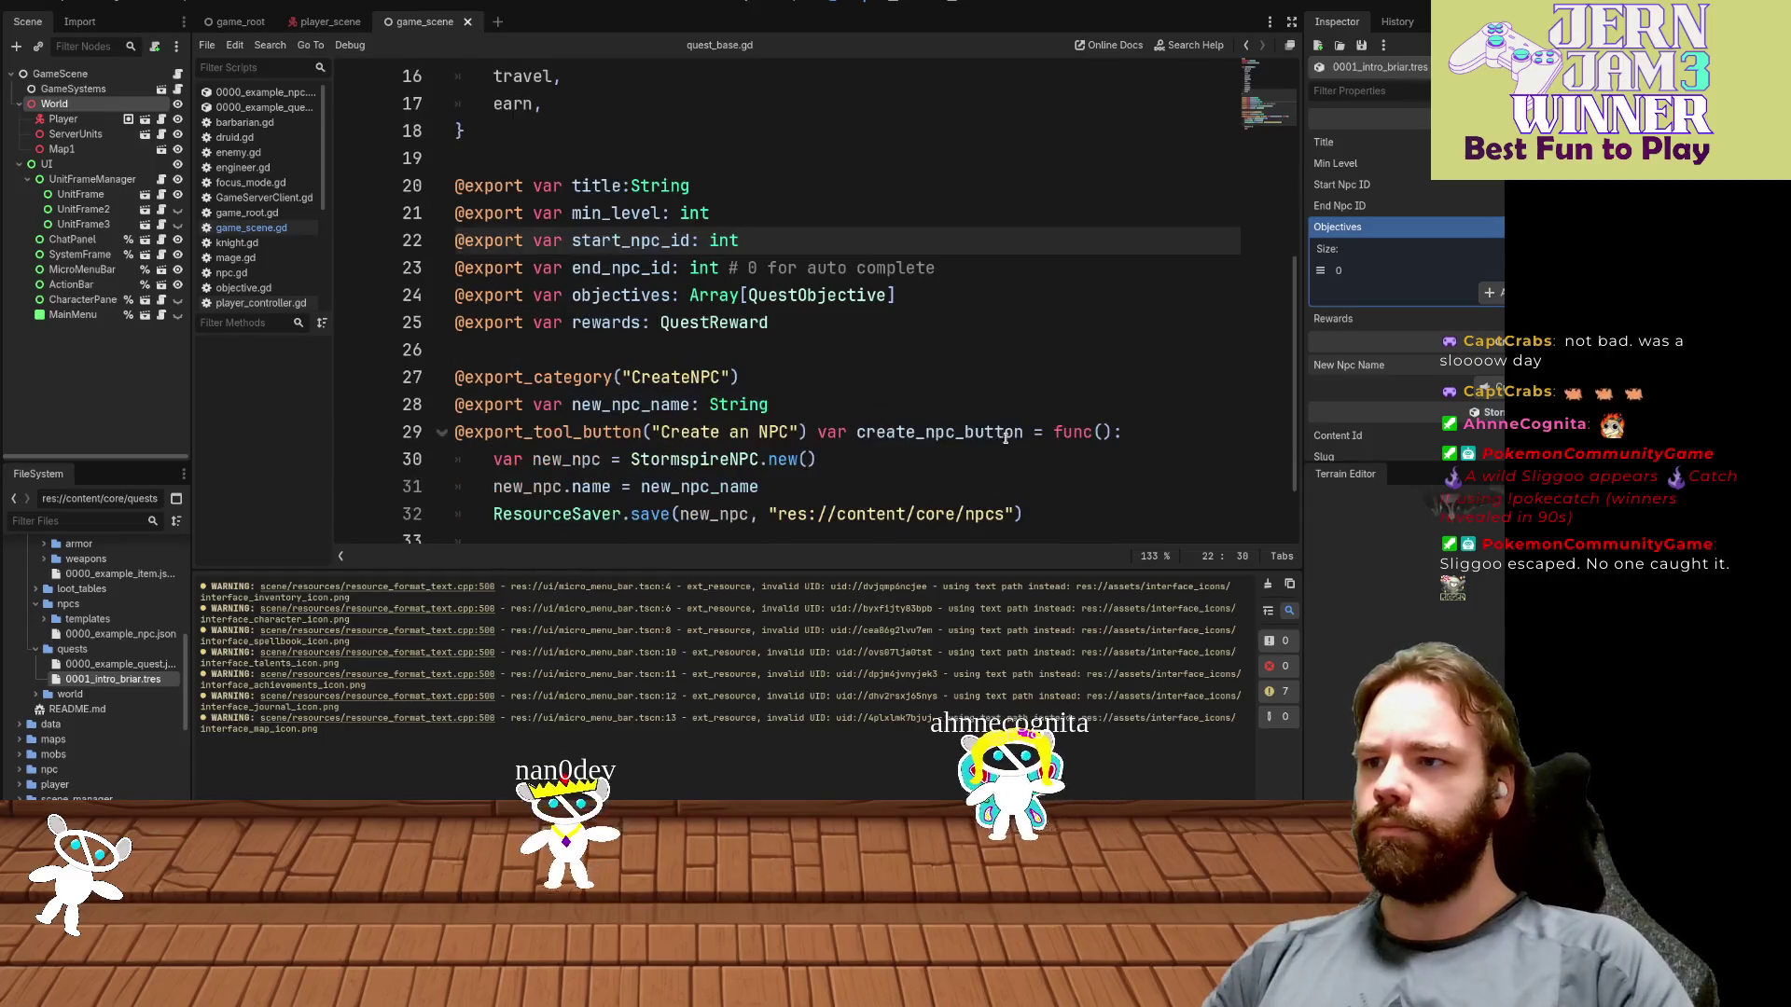
{"action": "scroll", "coordinate": [963, 498], "scroll_direction": "down", "scroll_amount": 1}
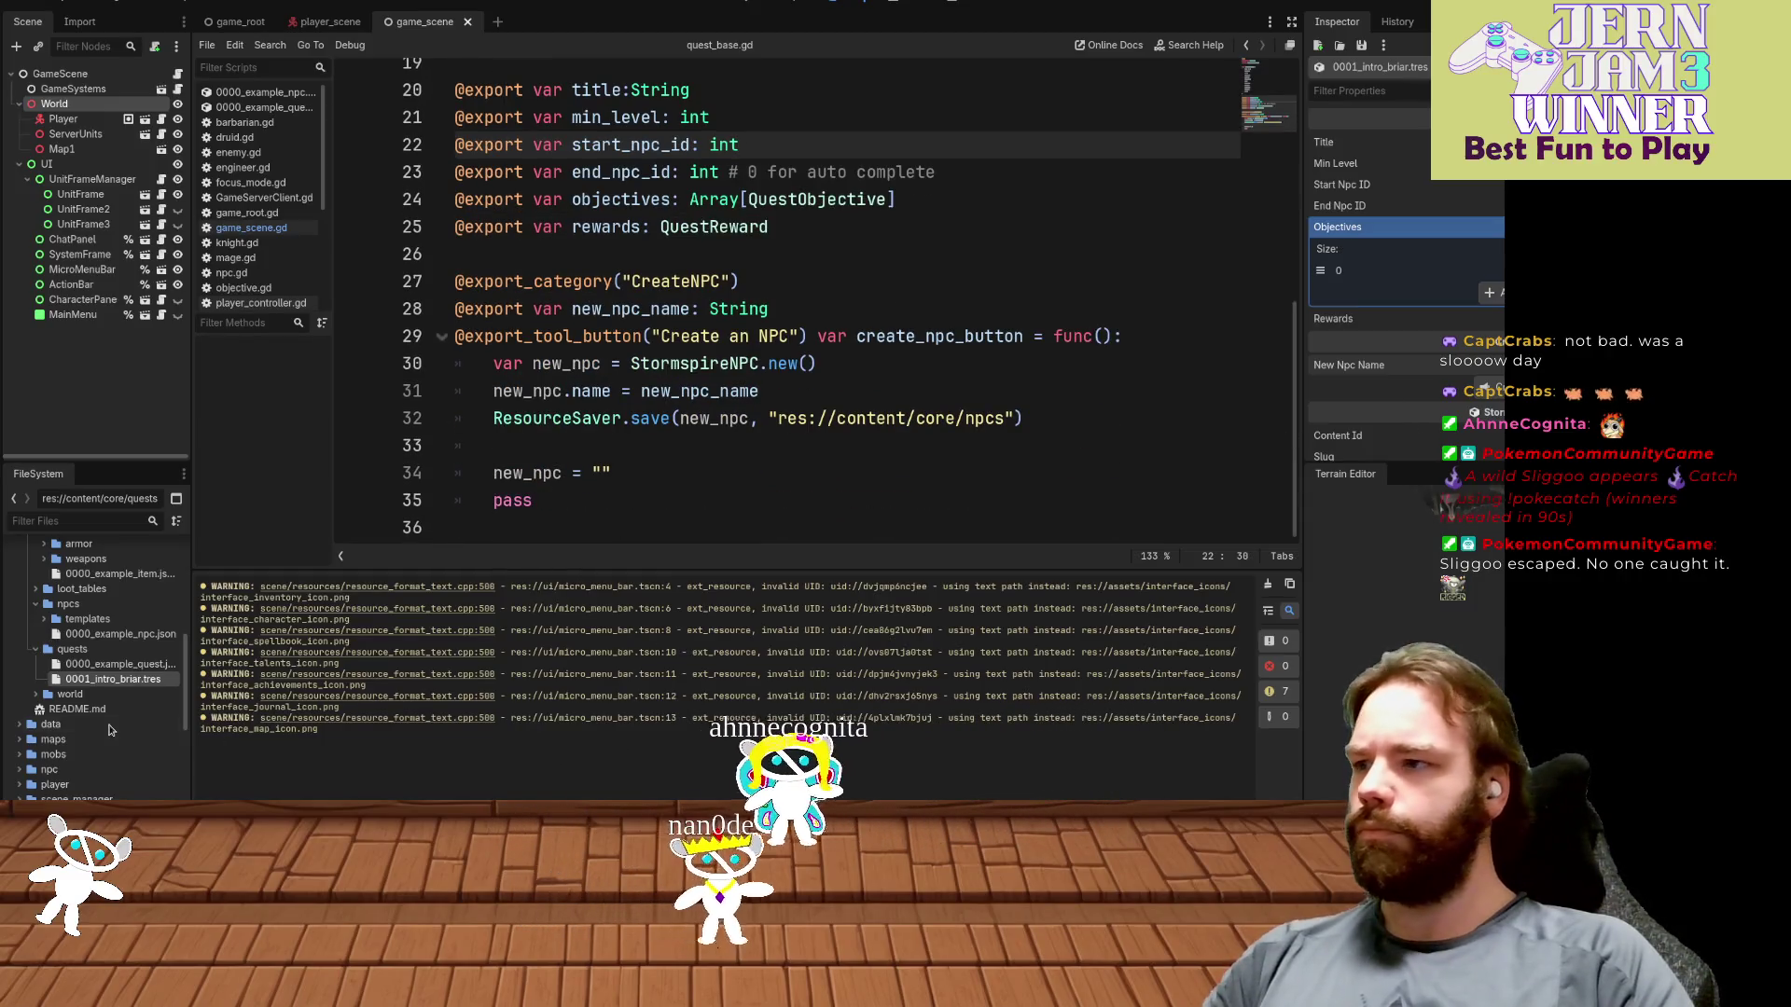
Step: Append /new_npc.tres to the npcs save path on line 32 and start a new line
{"action": "scroll", "coordinate": [110, 723], "scroll_direction": "up", "scroll_amount": 5}
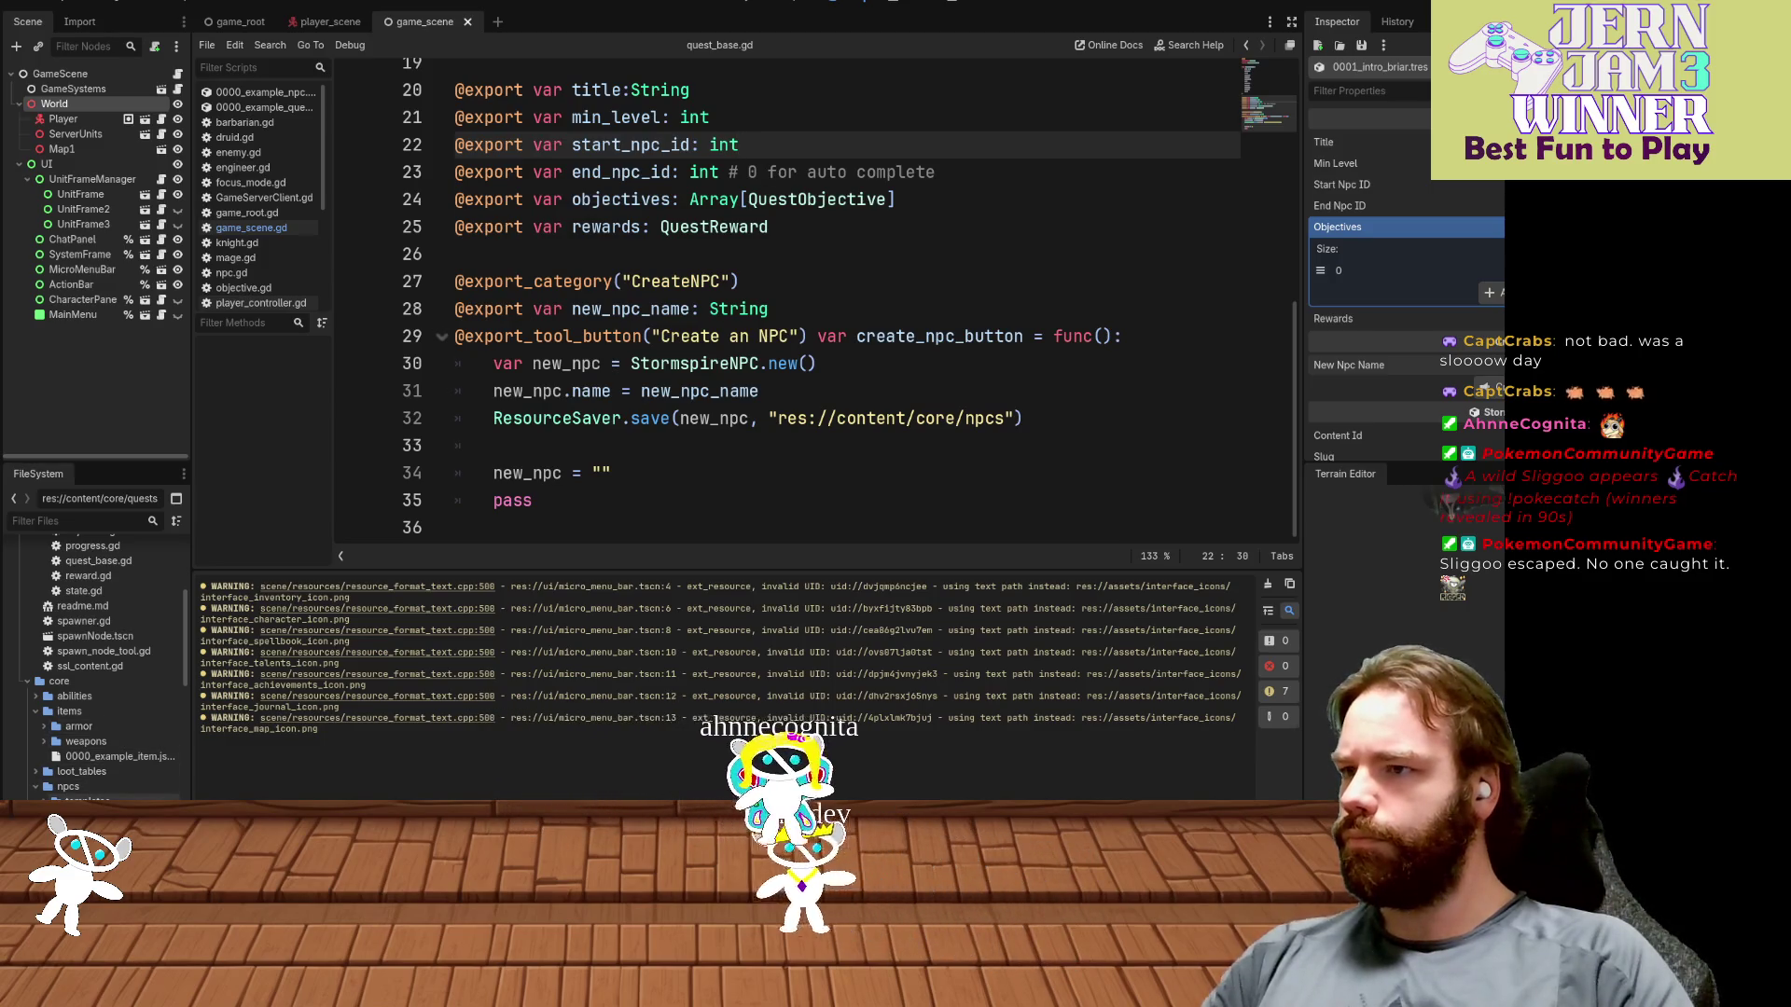
{"action": "left_click", "coordinate": [1044, 418]}
{"action": "scroll", "coordinate": [1045, 426], "scroll_direction": "up", "scroll_amount": 1}
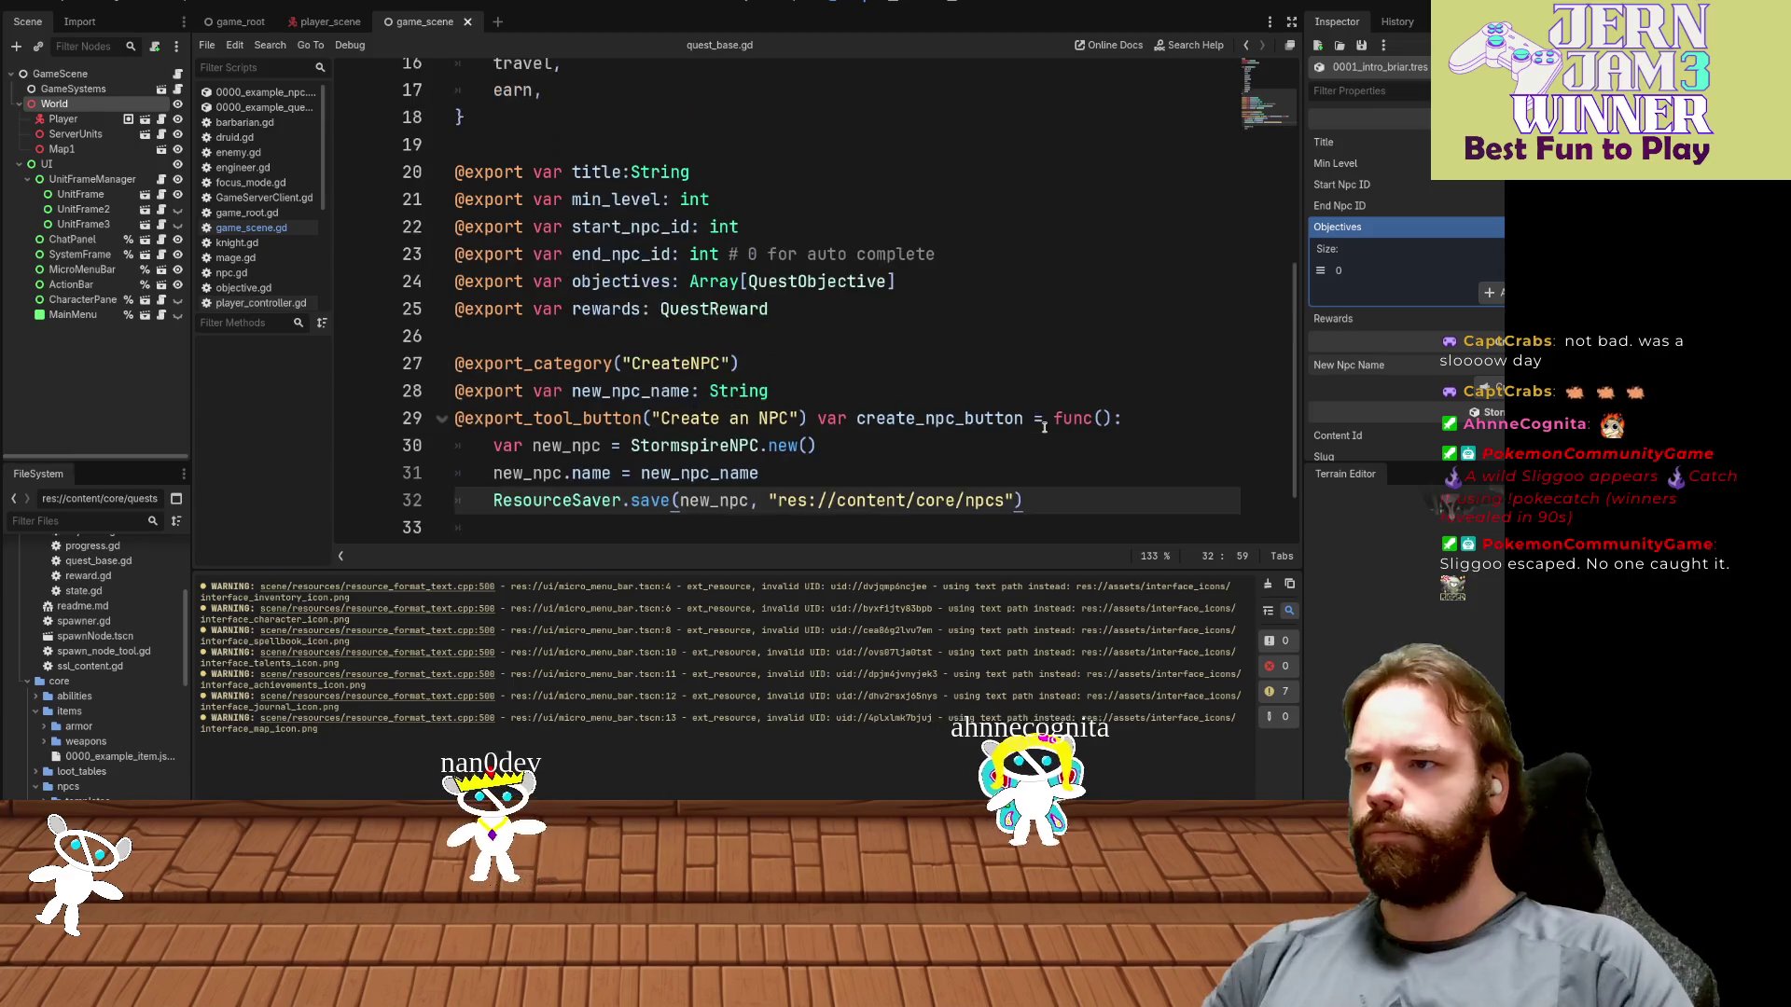
{"action": "scroll", "coordinate": [1026, 498], "scroll_direction": "down", "scroll_amount": 1}
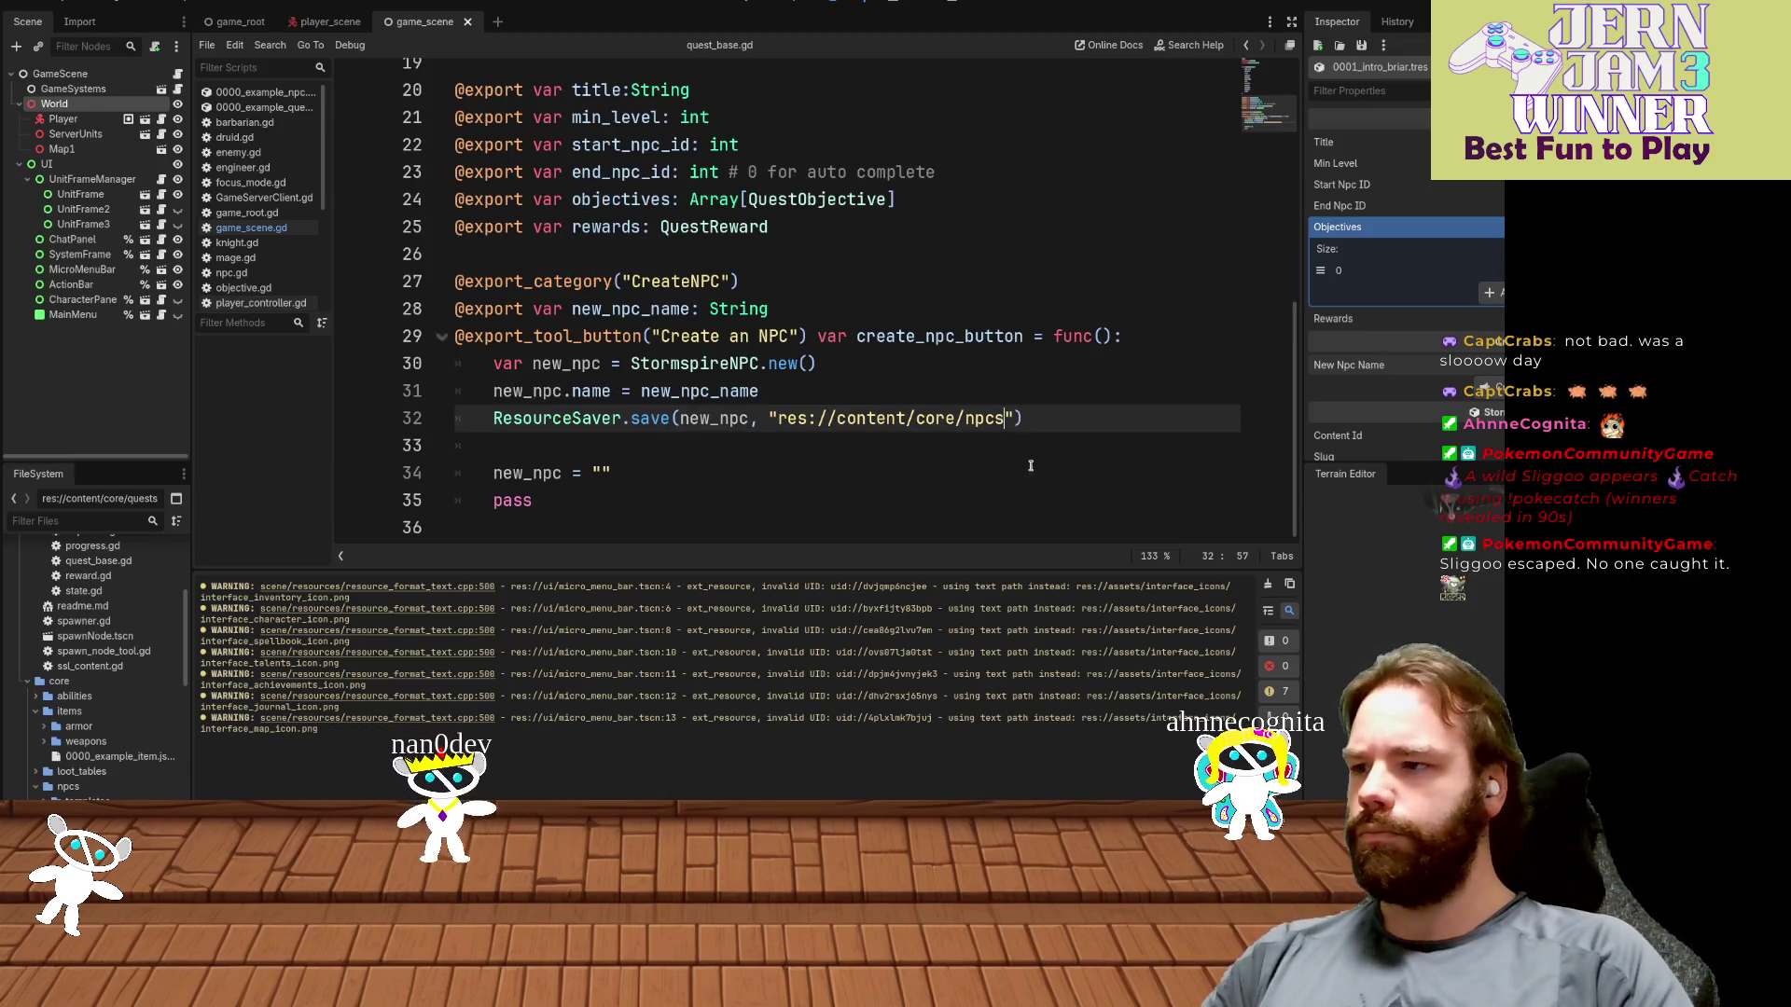
{"action": "type", "text": "/"}
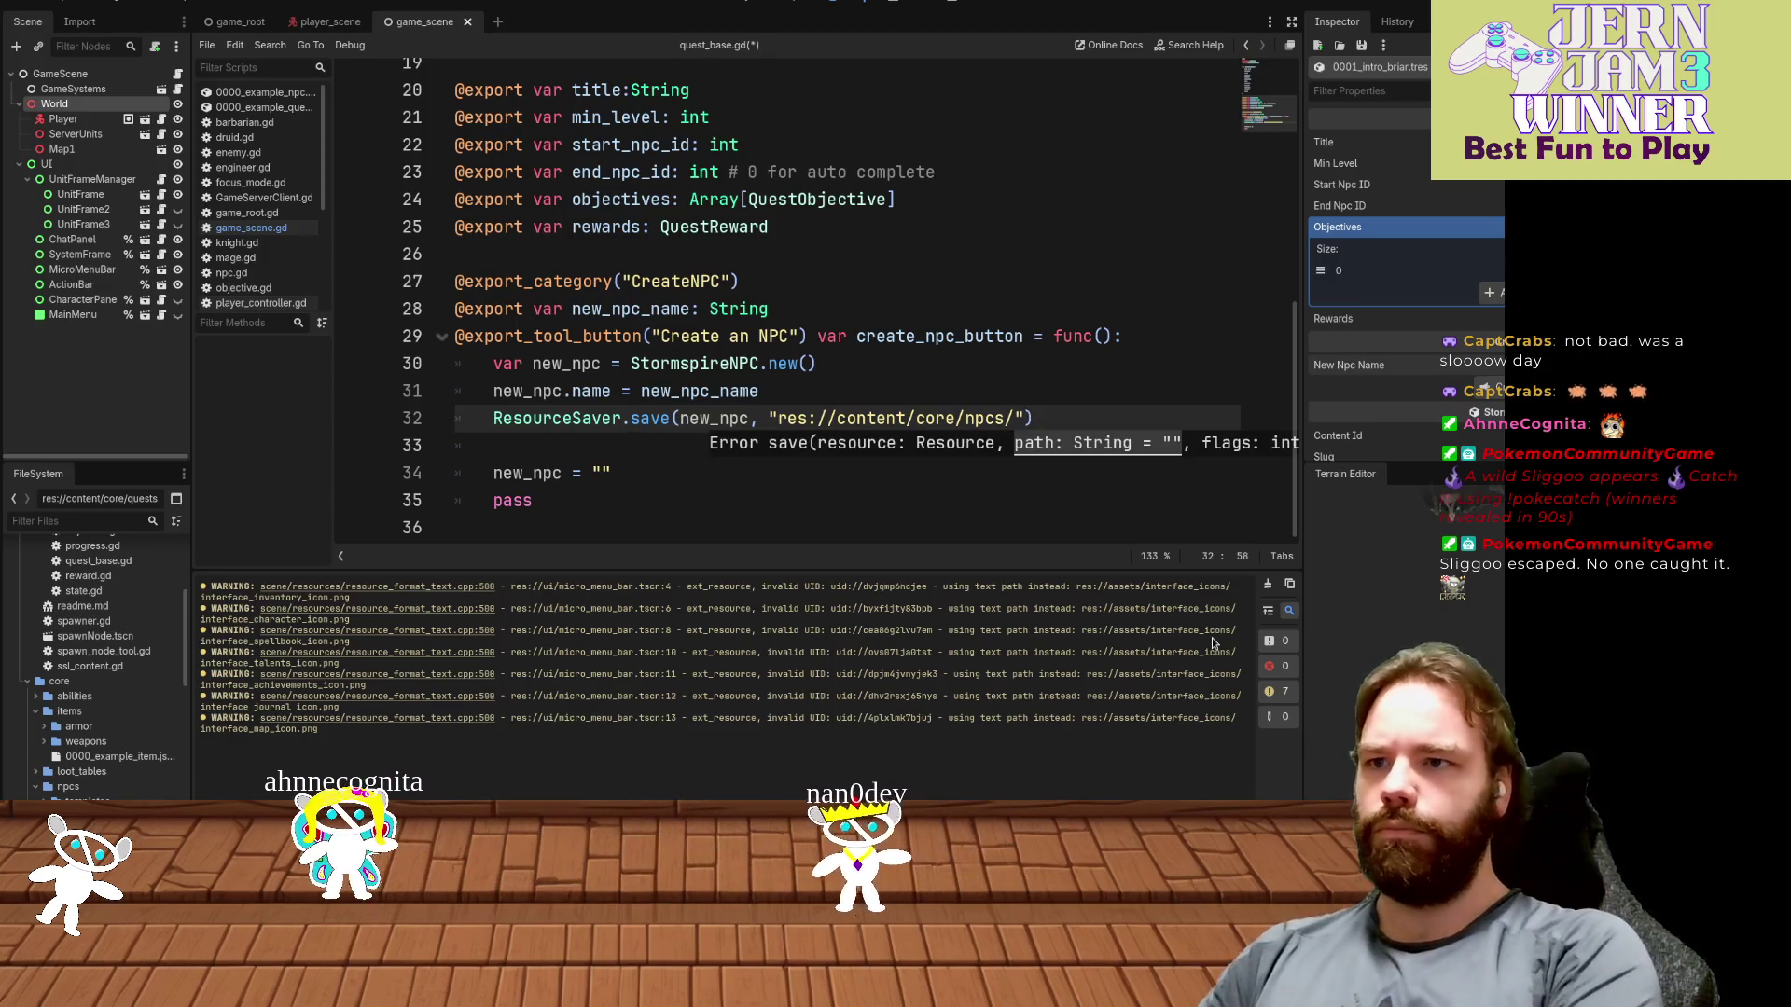
{"action": "type", "text": "npc.tr"}
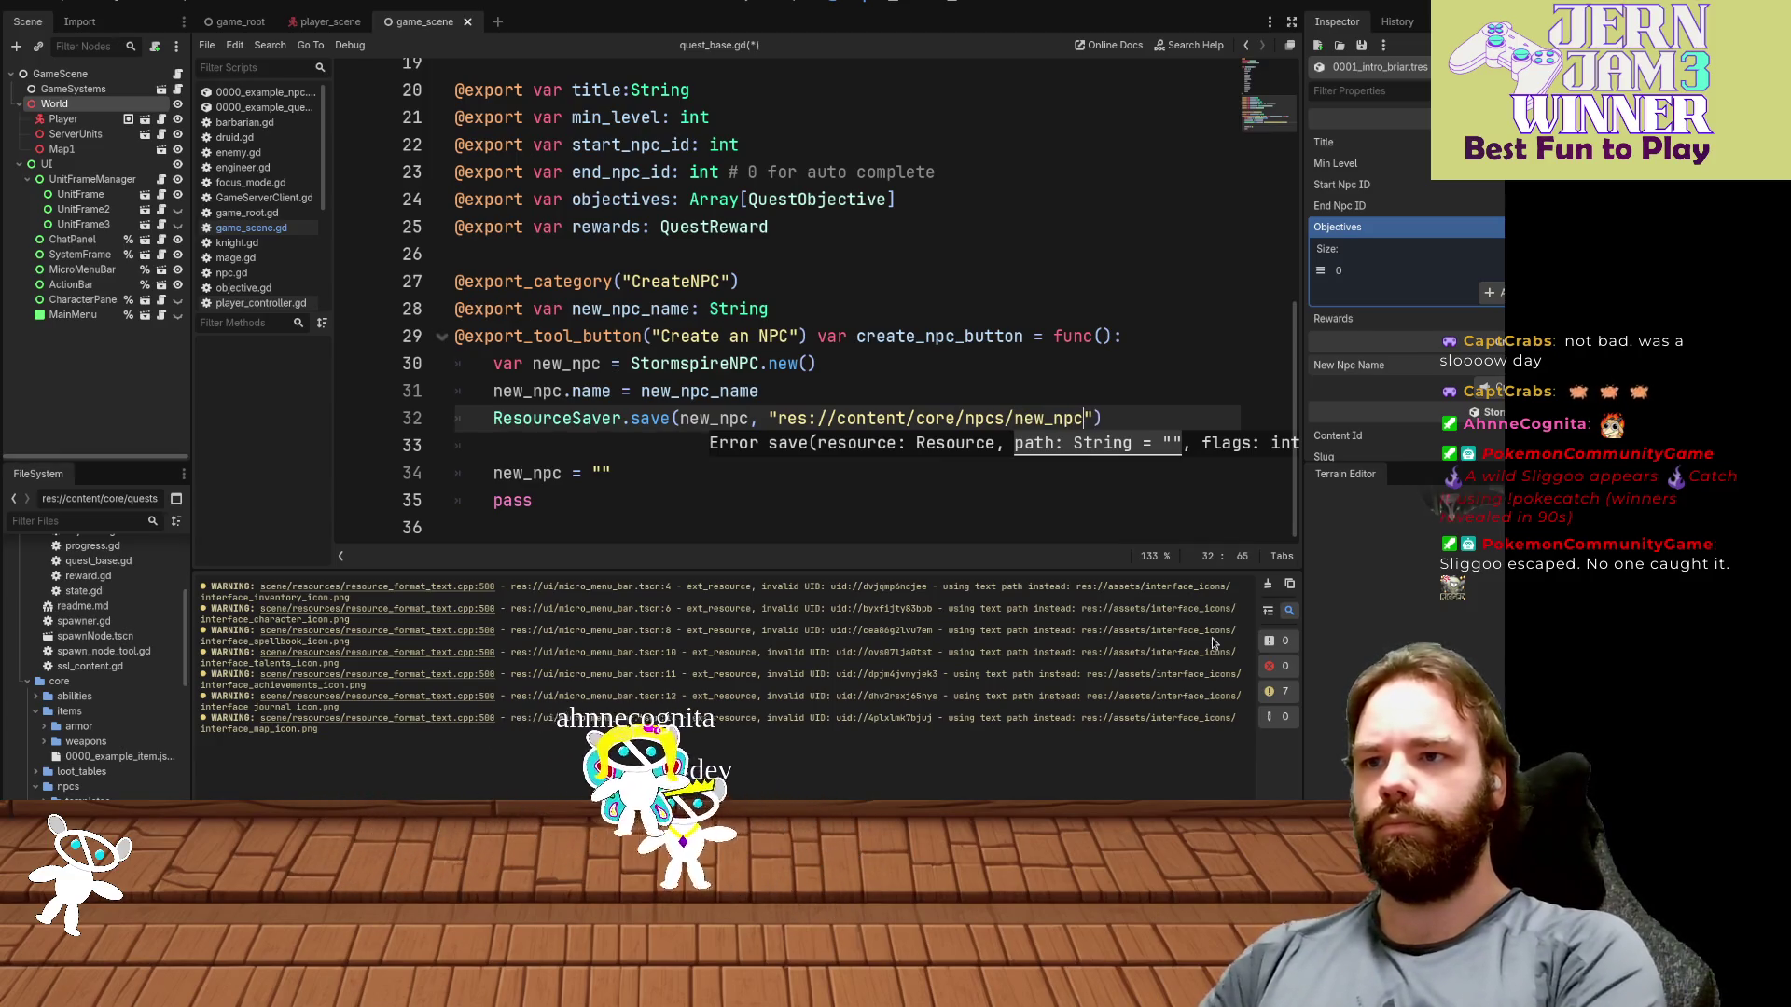
{"action": "type", "text": "es"}
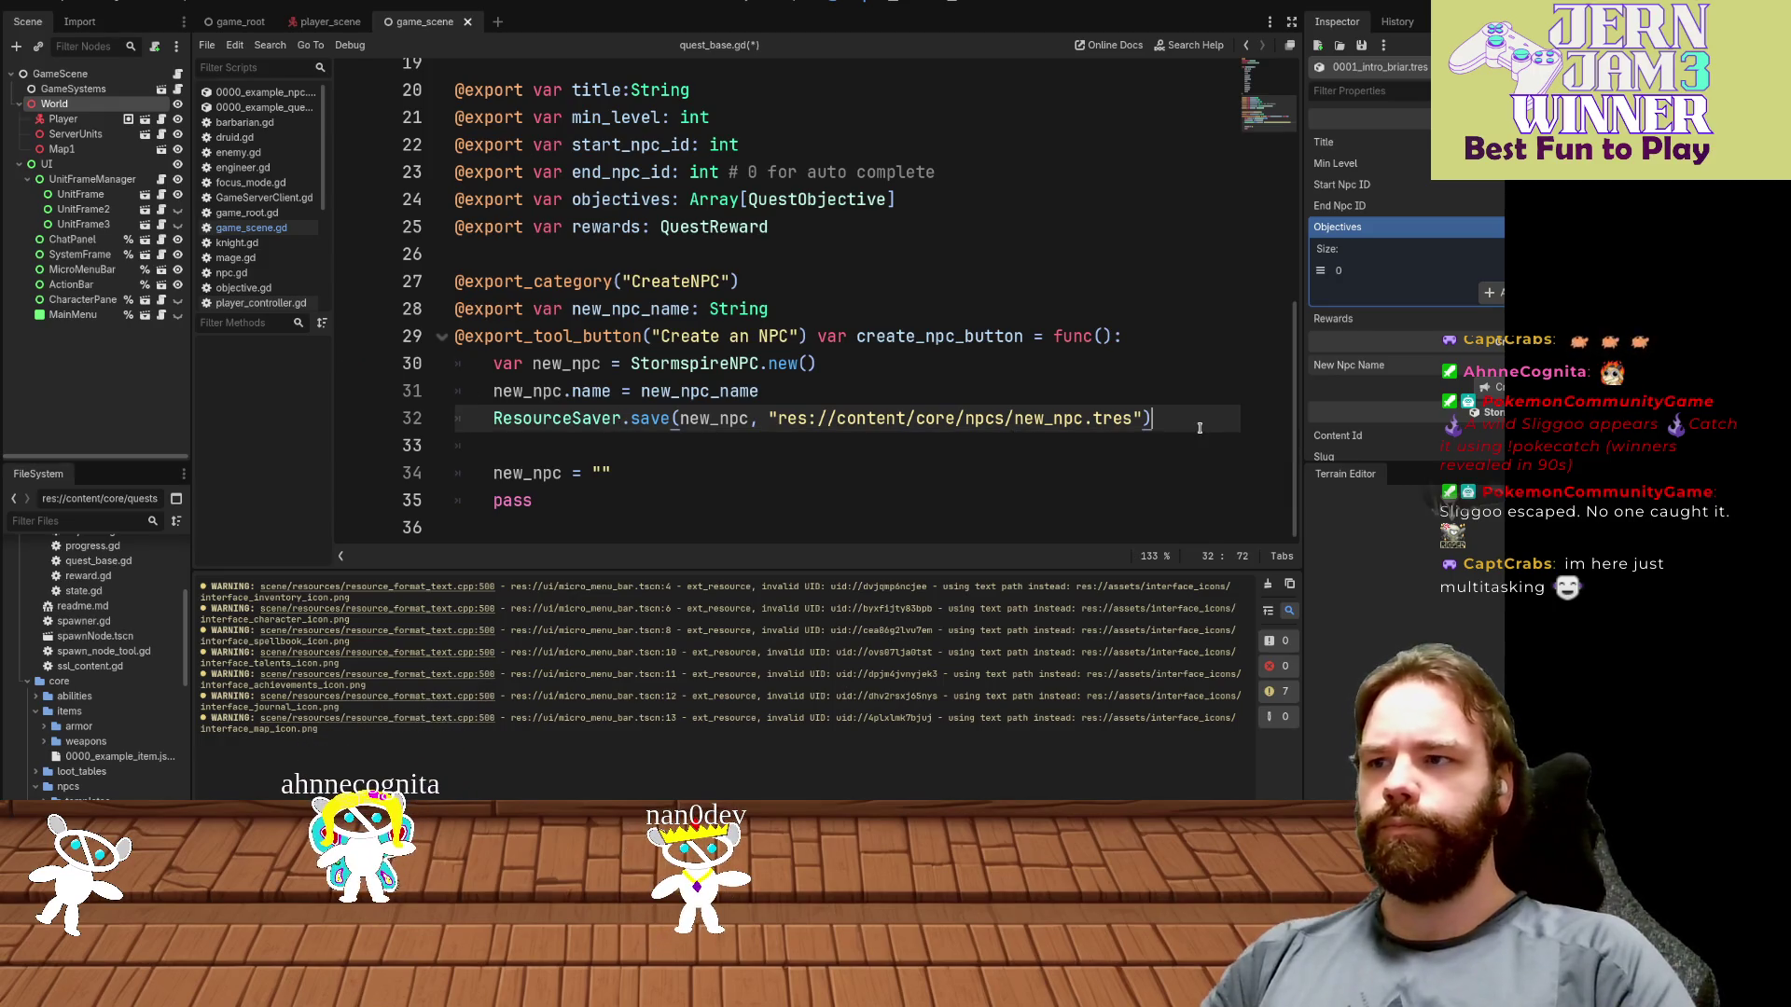
{"action": "key", "text": "Return"}
Step: Store the ResourceSaver result in var error and begin an if error == OK: block
{"action": "type", "text": "if"}
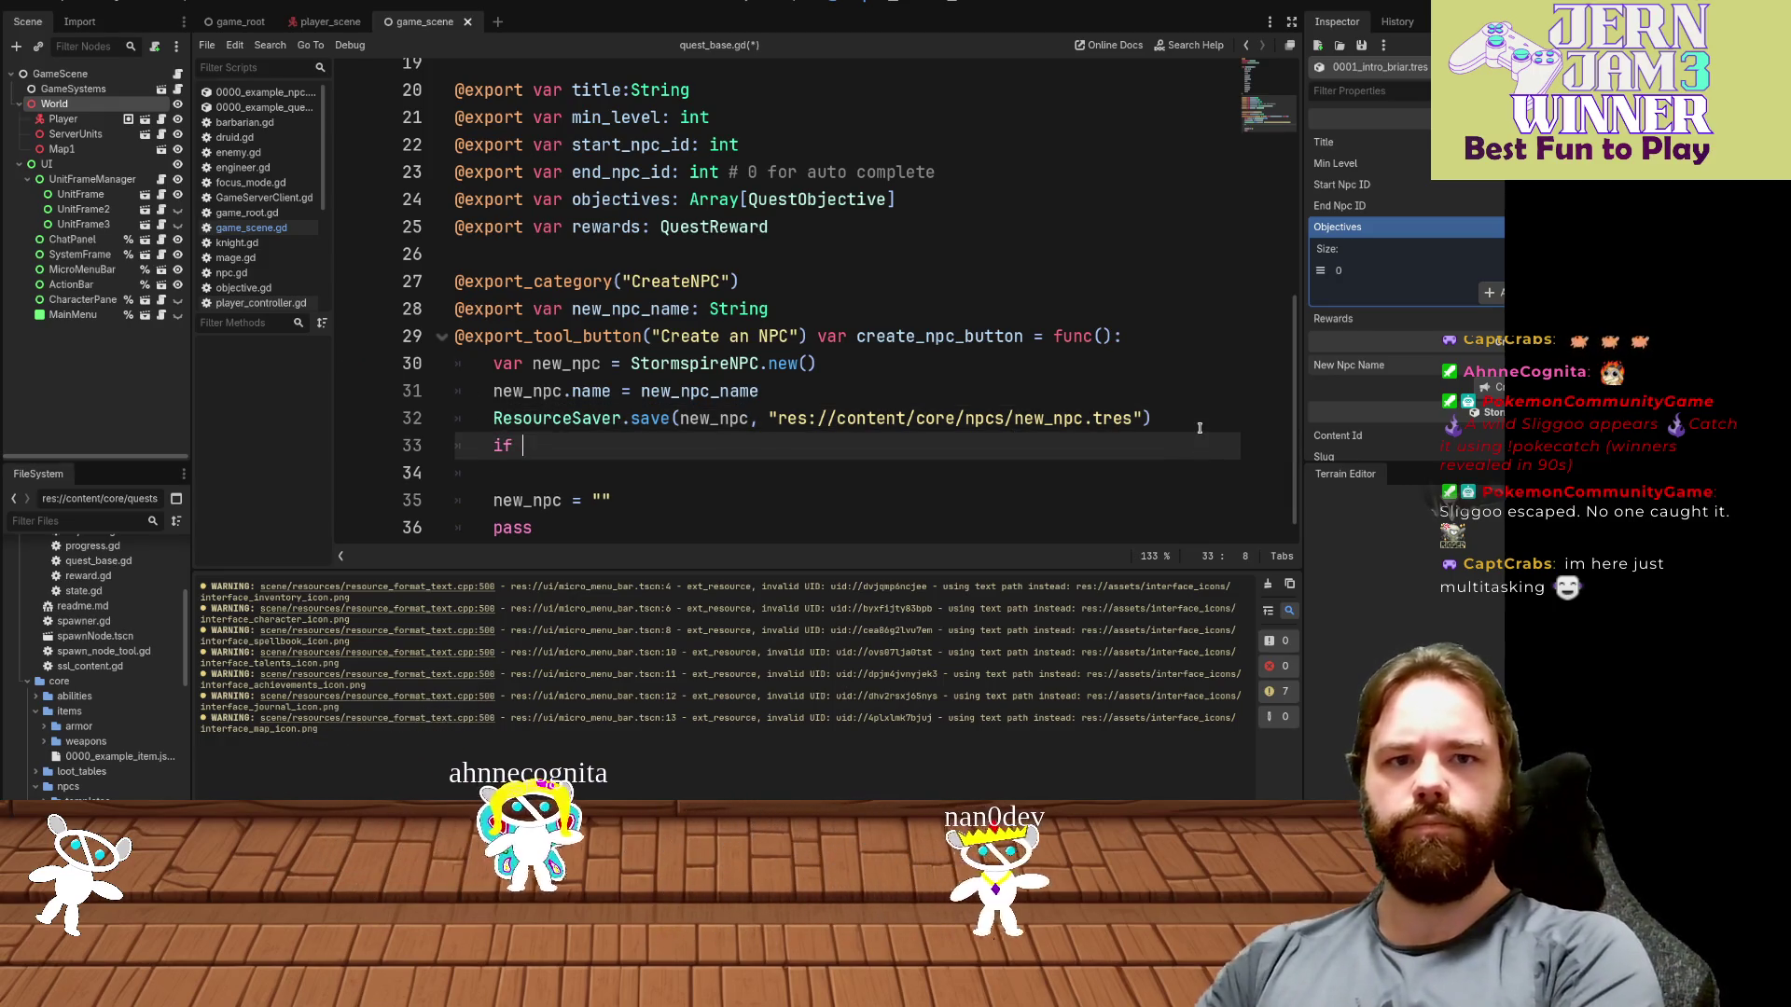
{"action": "left_click", "coordinate": [494, 431]}
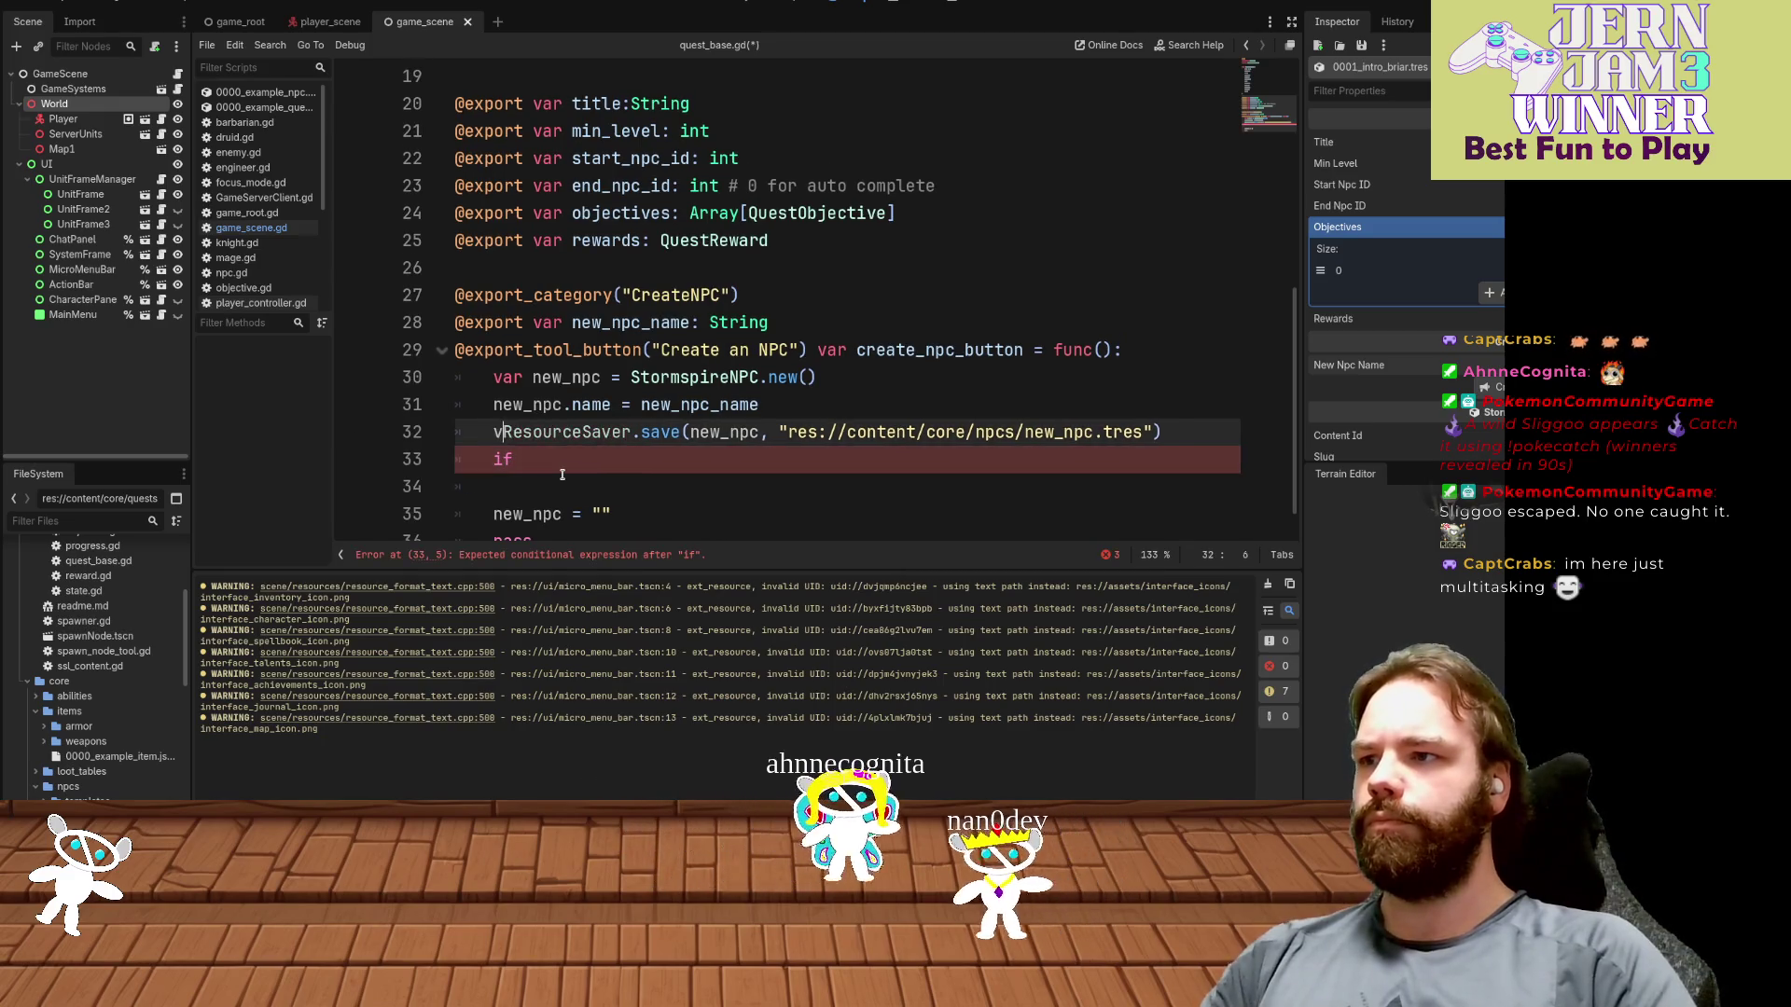
{"action": "type", "text": "var error ="}
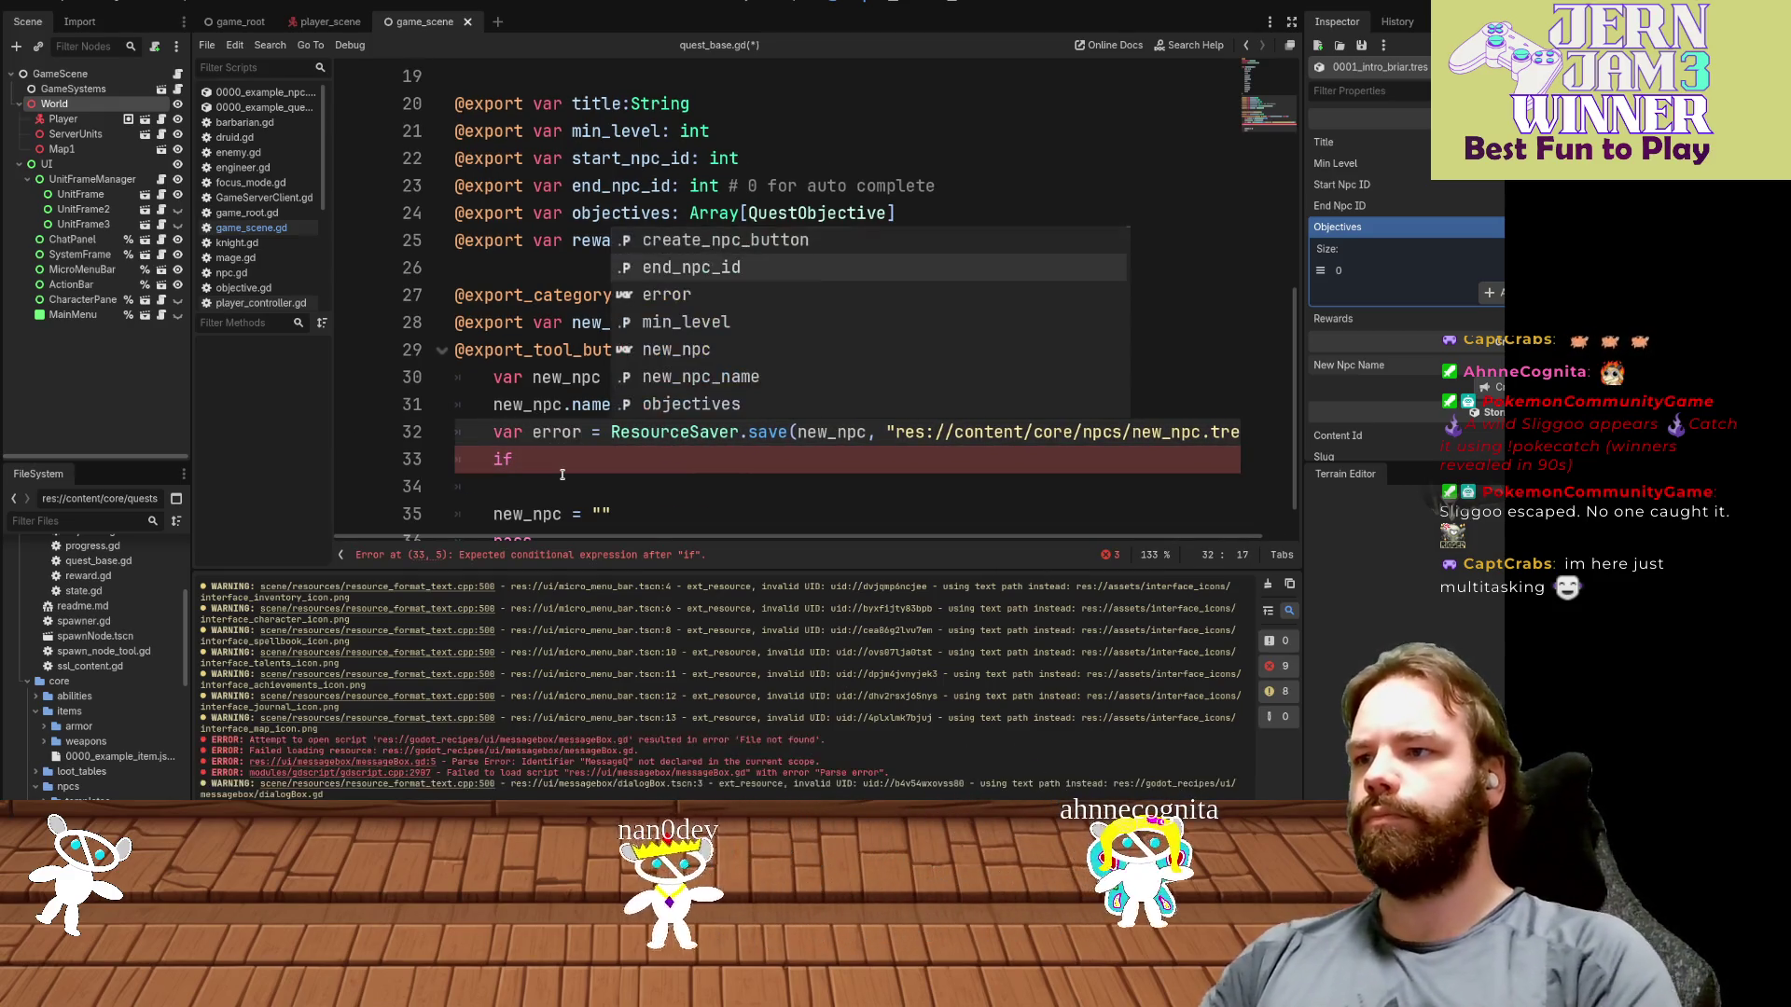
{"action": "left_click", "coordinate": [687, 495]}
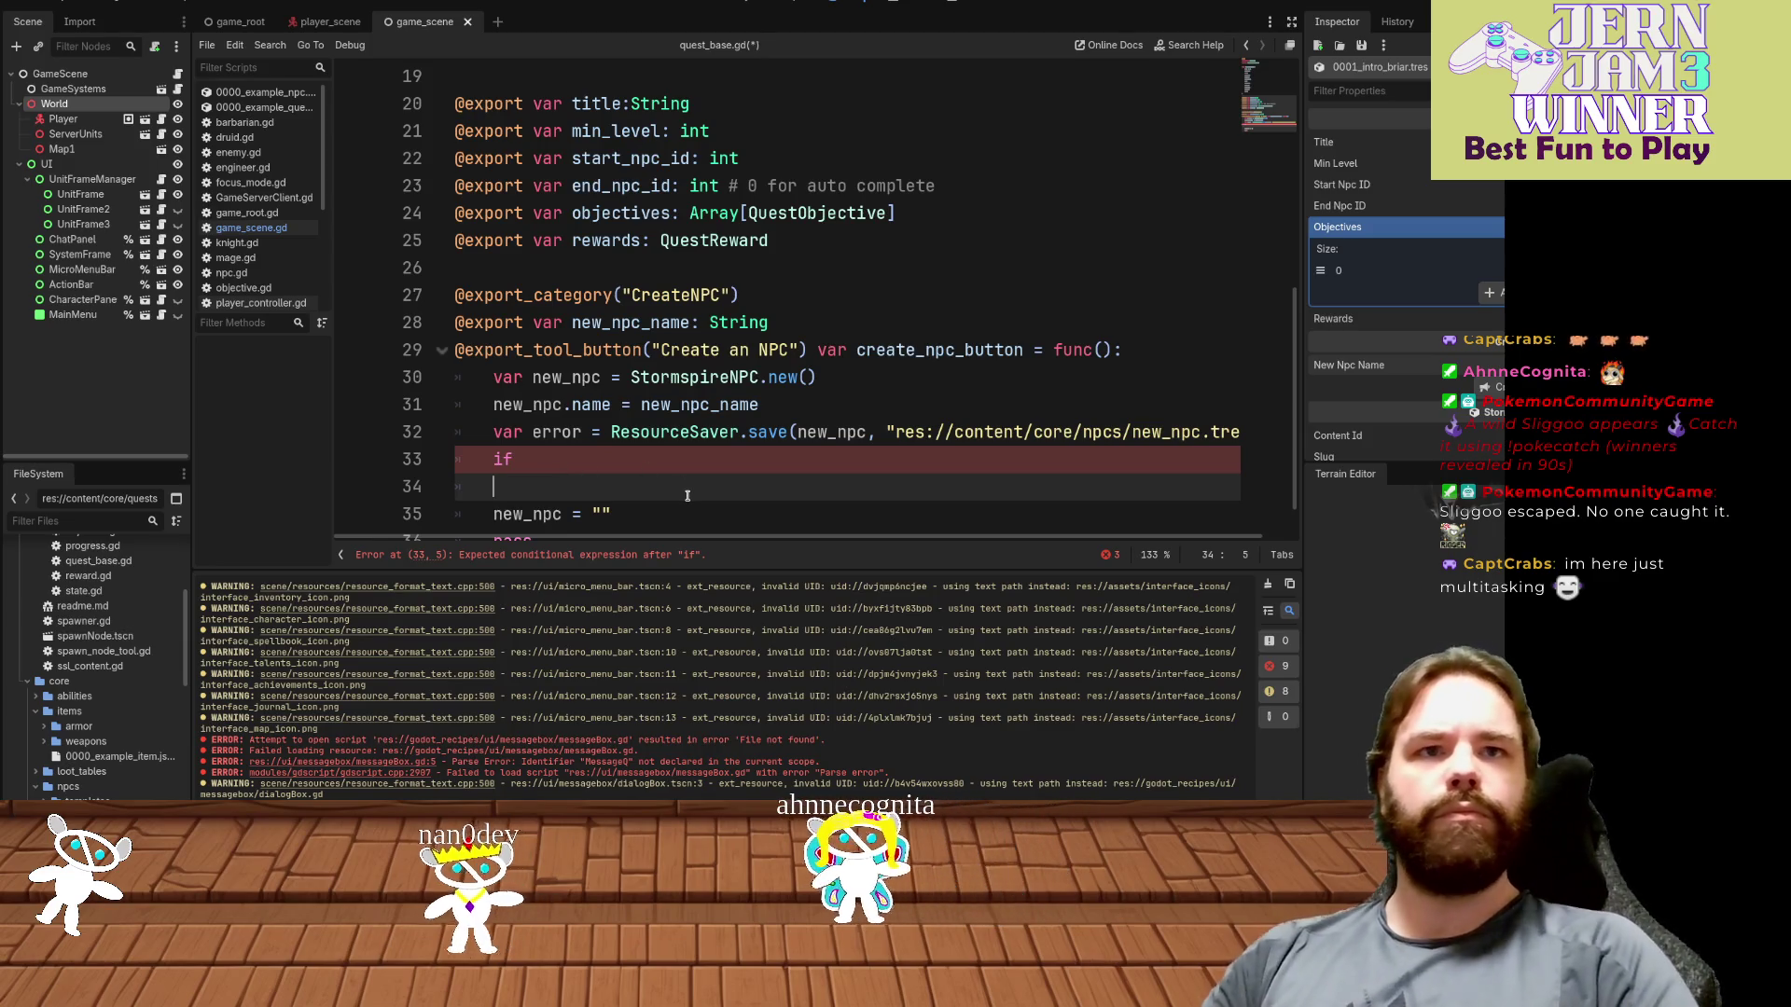
{"action": "left_click", "coordinate": [722, 449]}
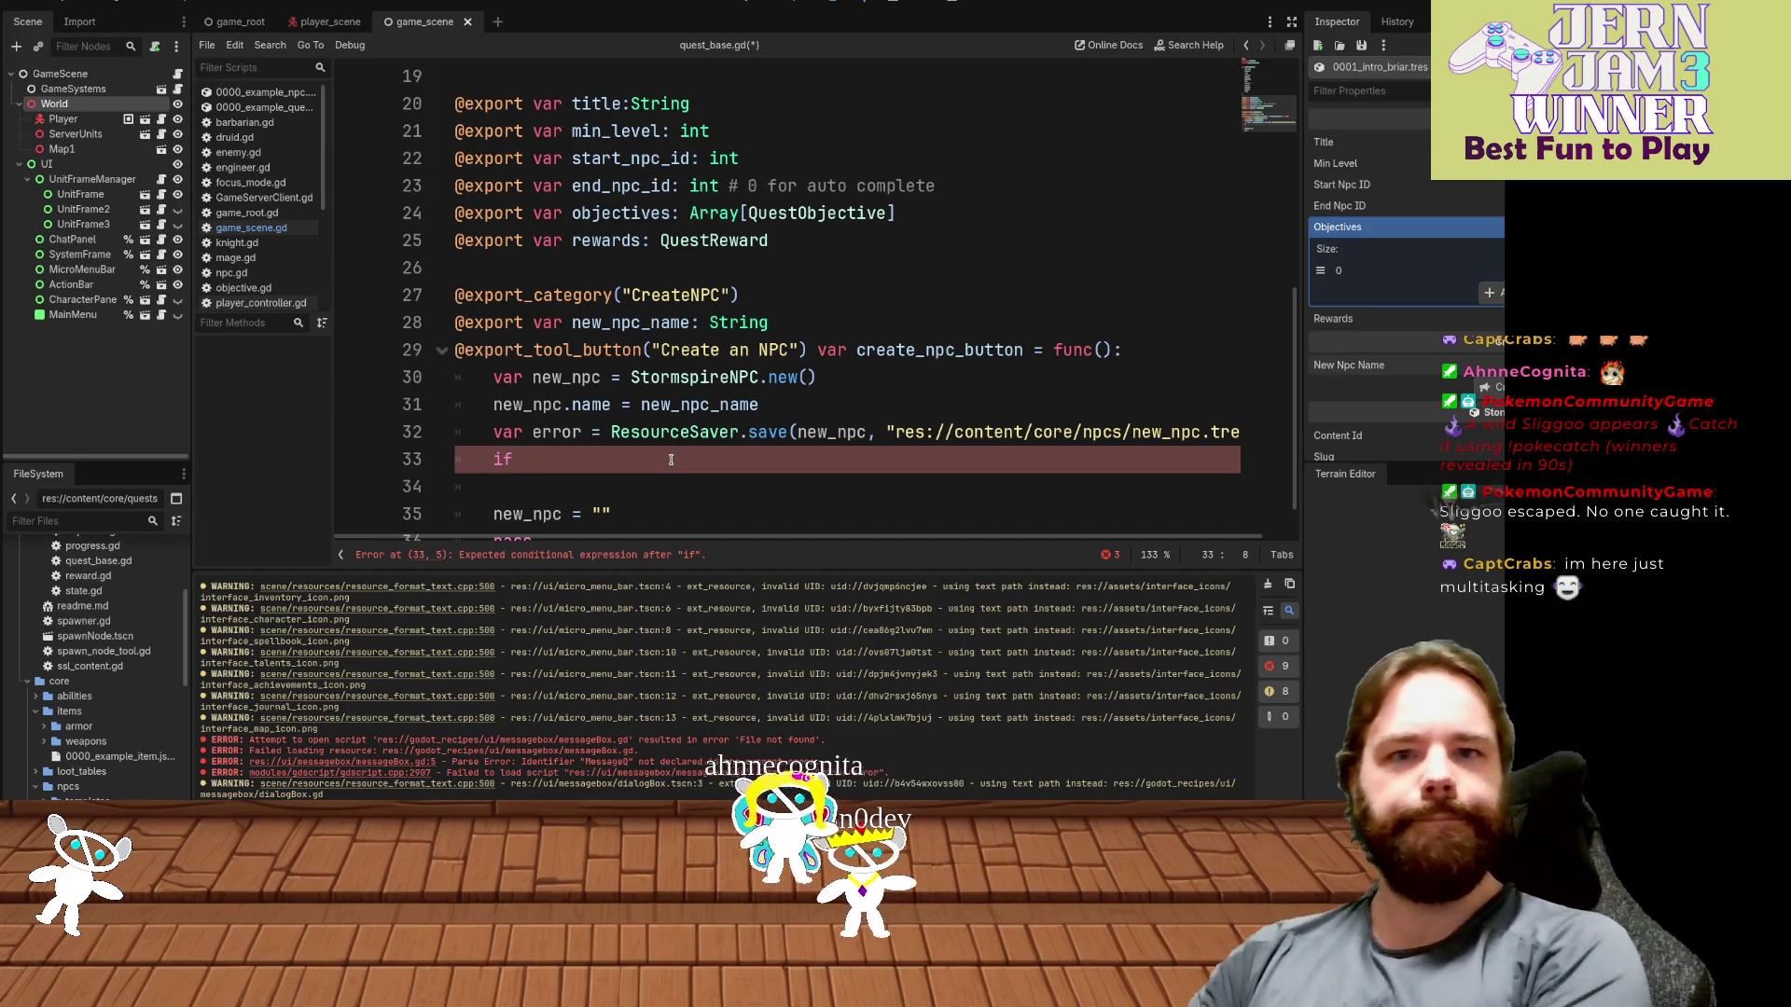
{"action": "type", "text": "error"}
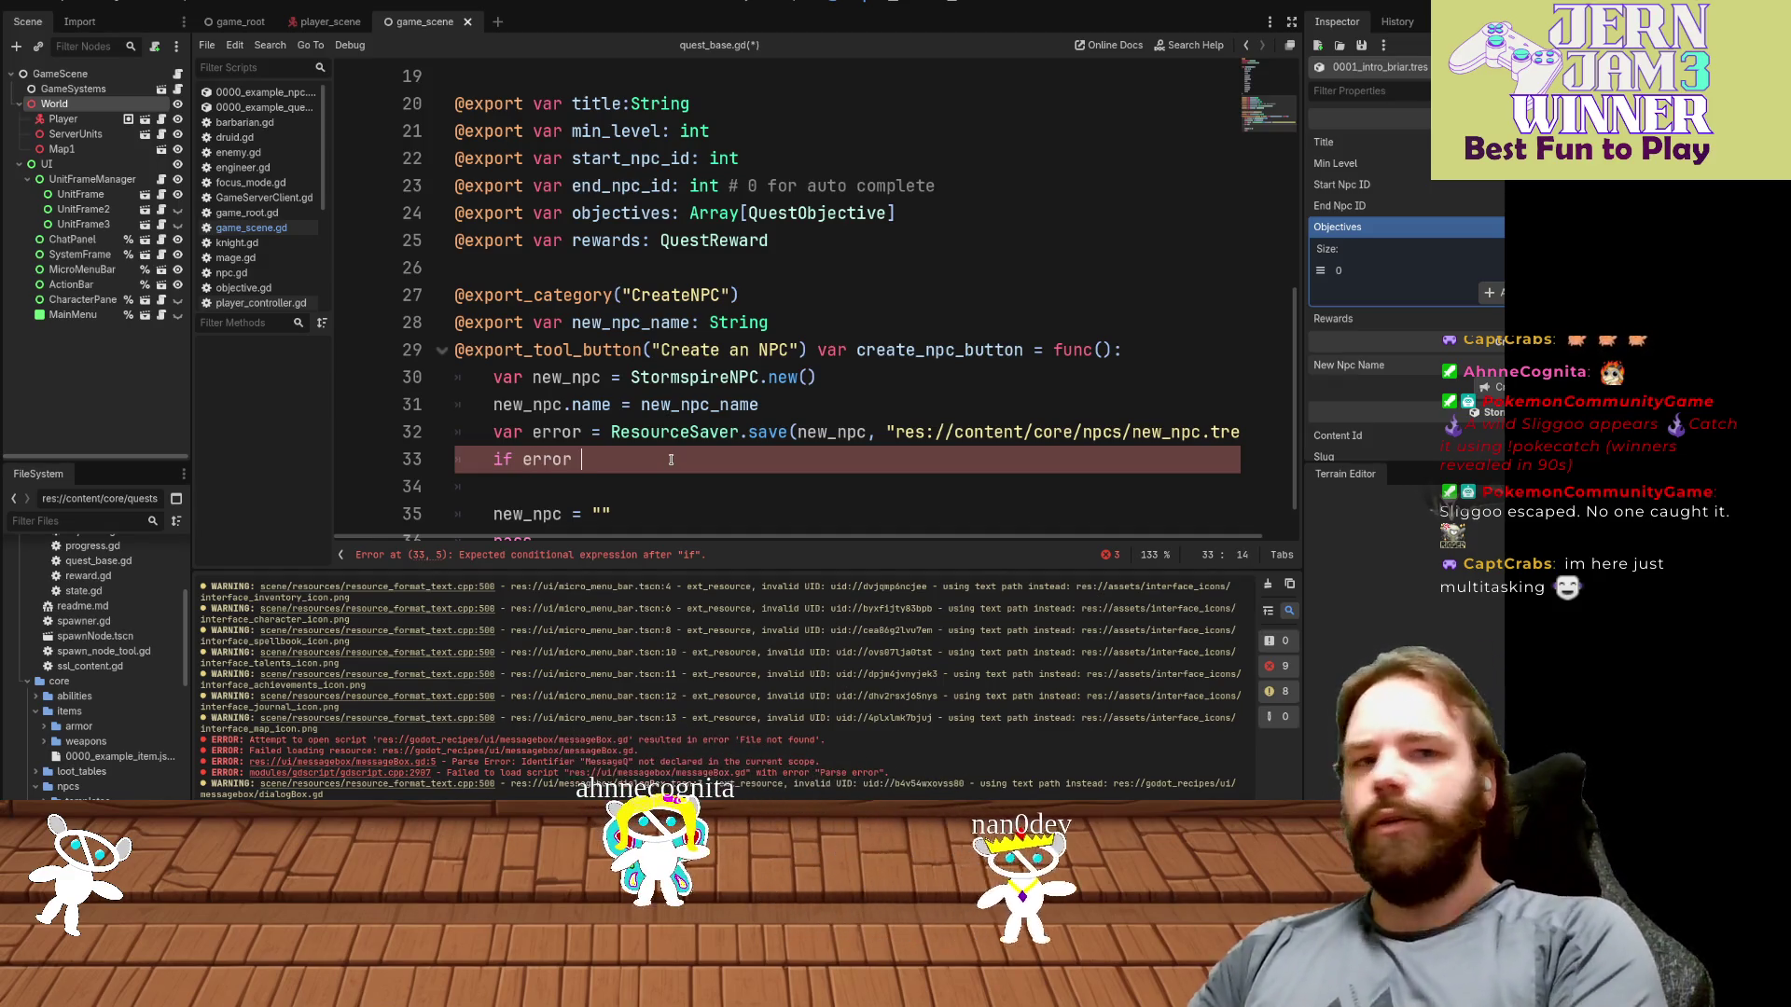
{"action": "type", "text": " ok"}
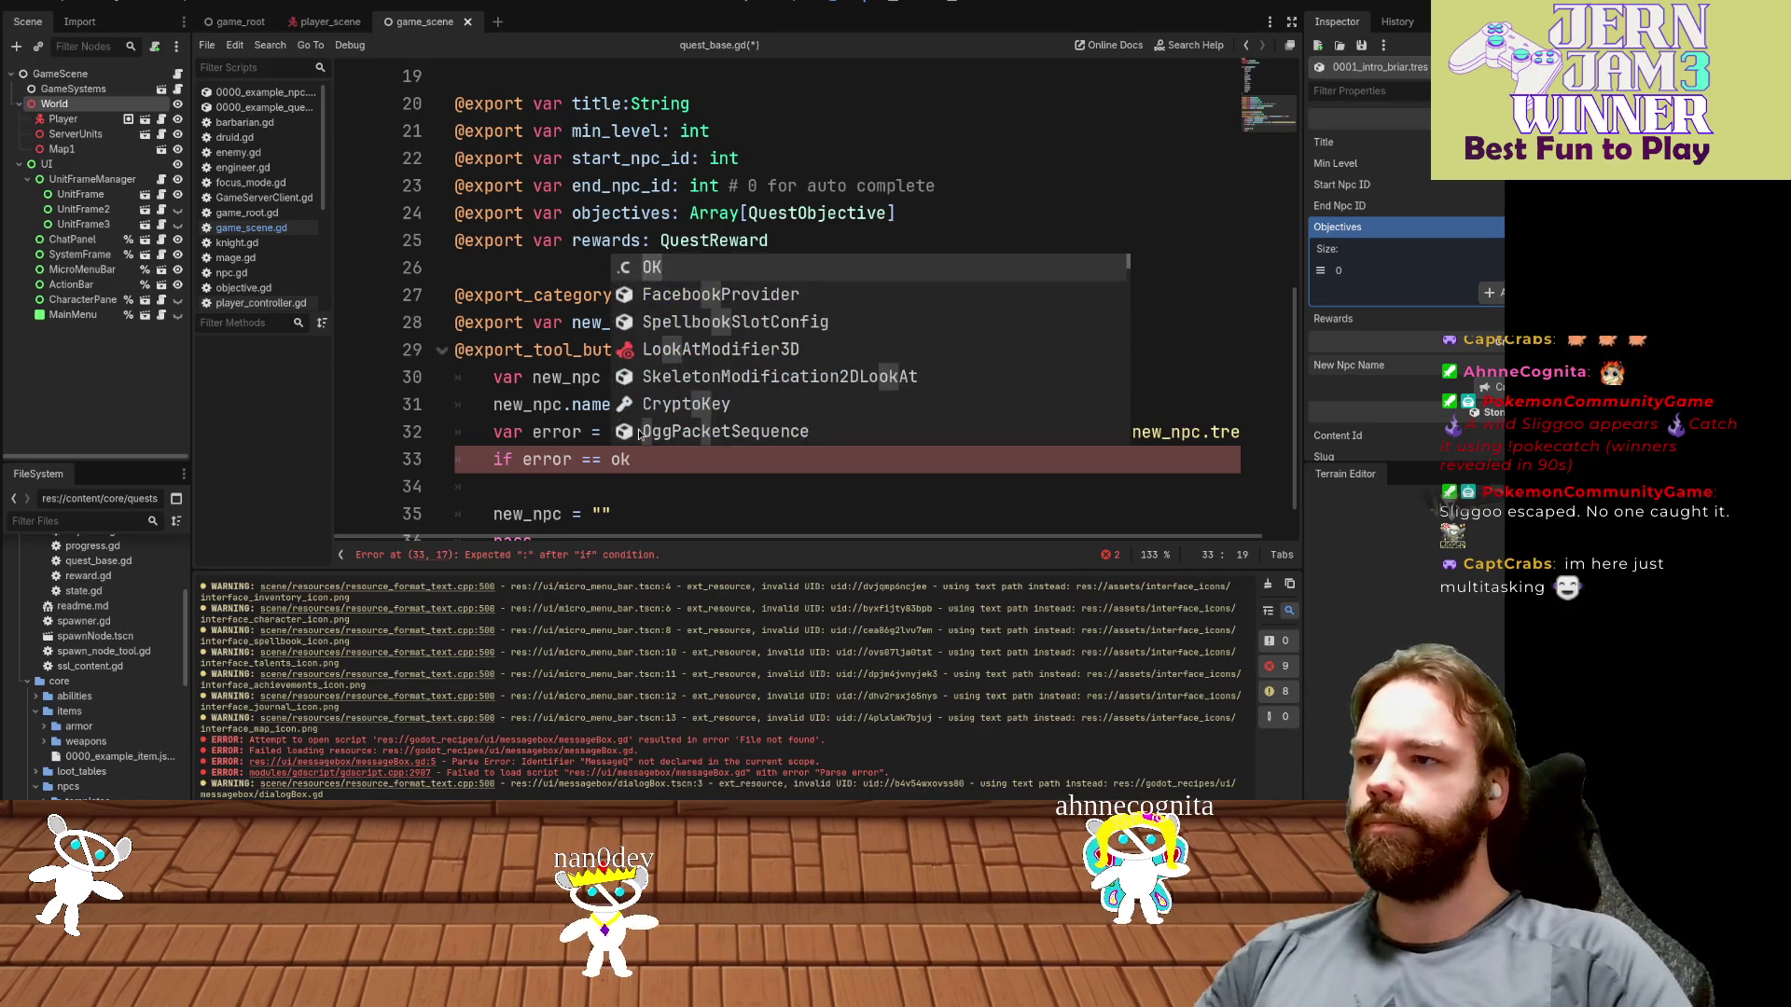
{"action": "left_click", "coordinate": [684, 463]}
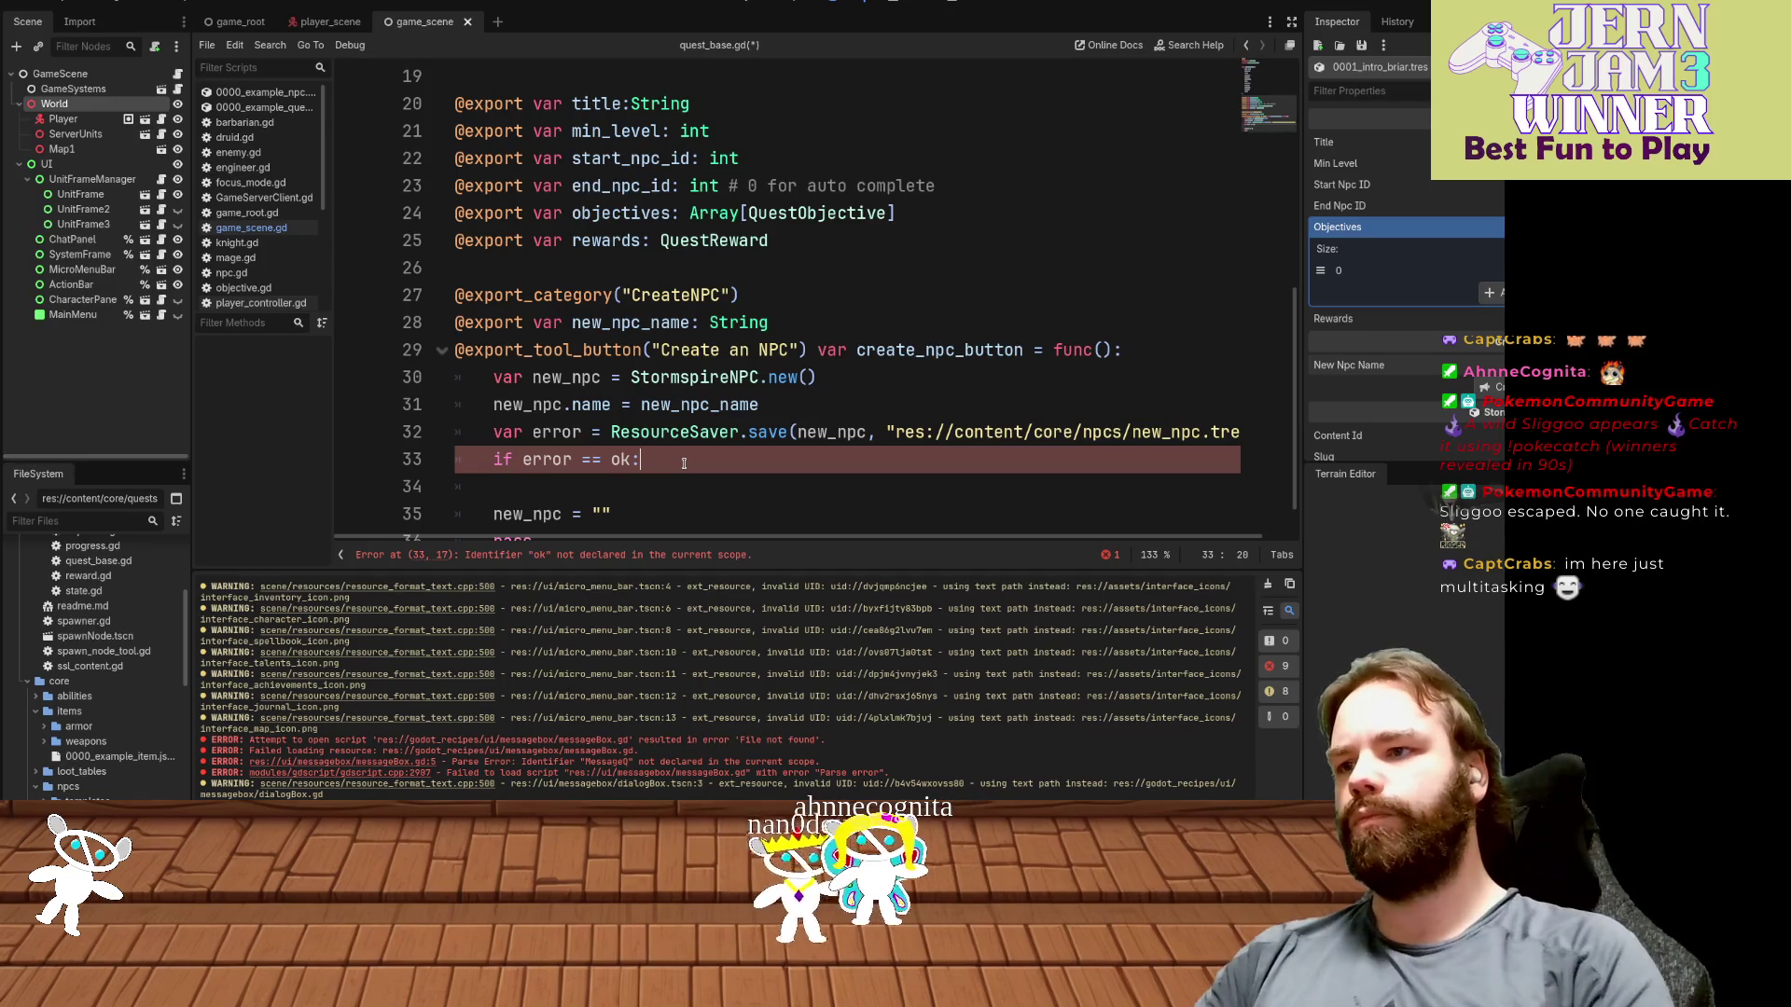
{"action": "type", "text": ":"}
{"action": "key", "text": "Down"}
{"action": "key", "text": "Tab"}
Step: Add the success print, indent the new_npc reset, add an else printing 'Sad trombone', then save
{"action": "type", "text": "nt(\":"}
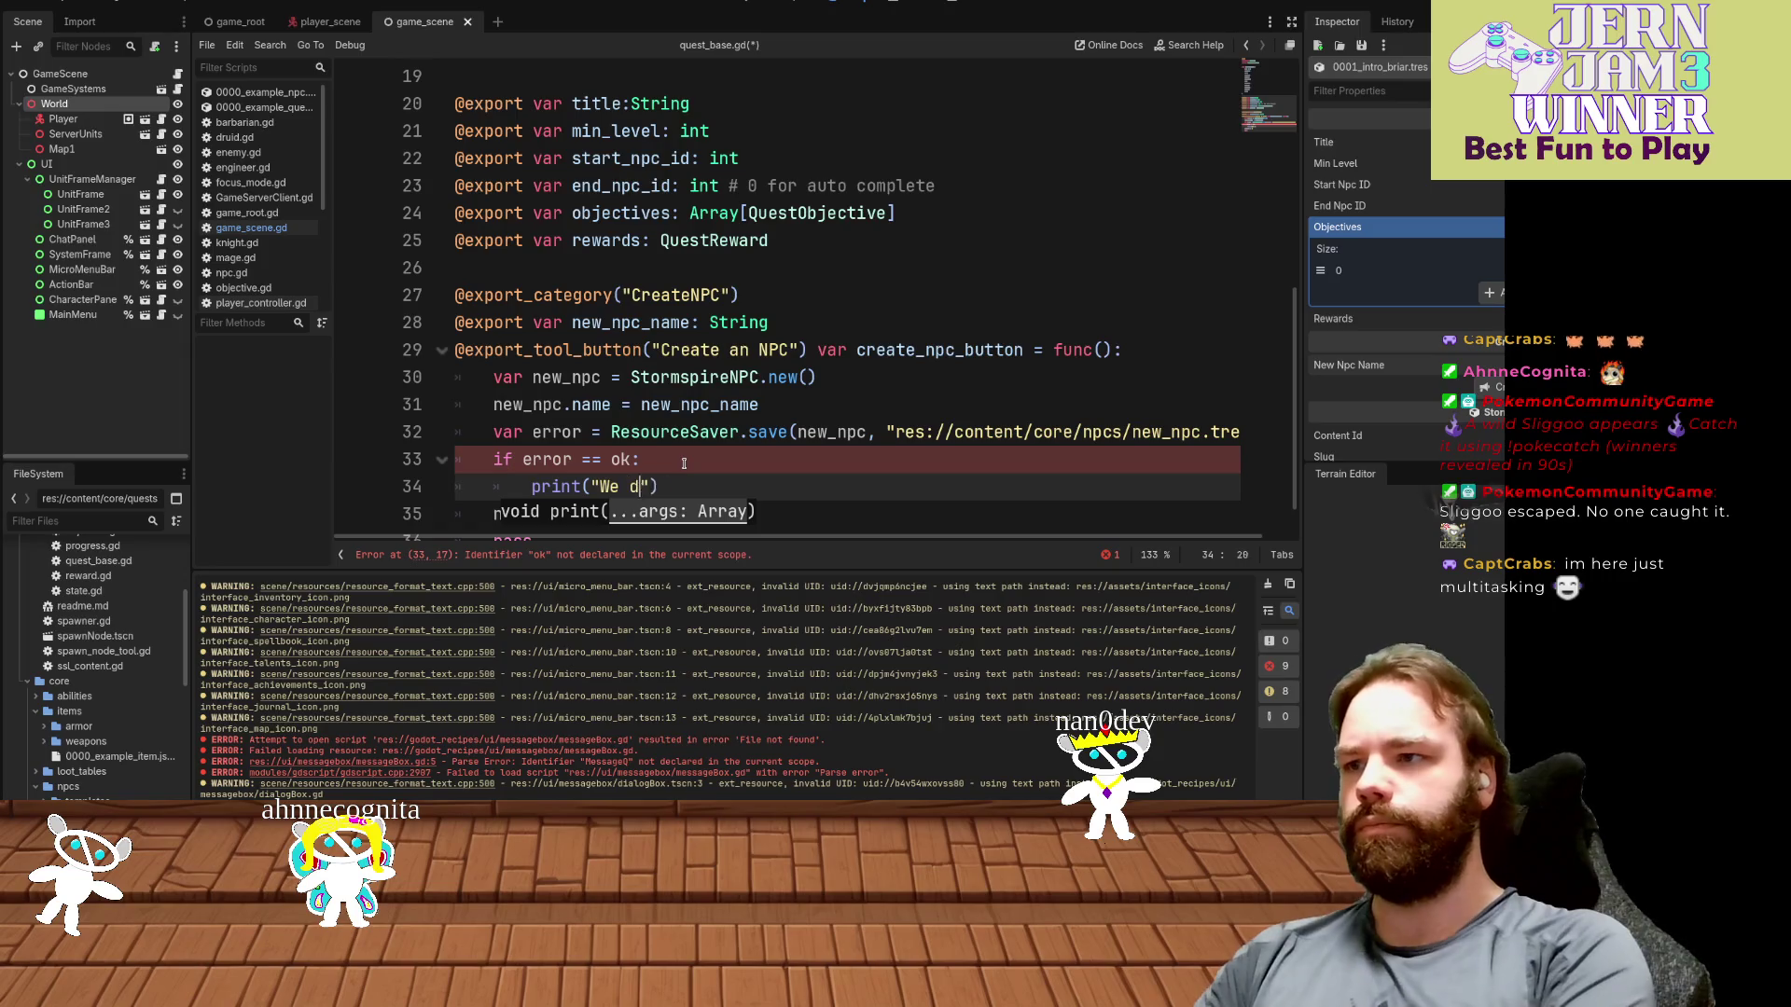
{"action": "key", "text": "End"}
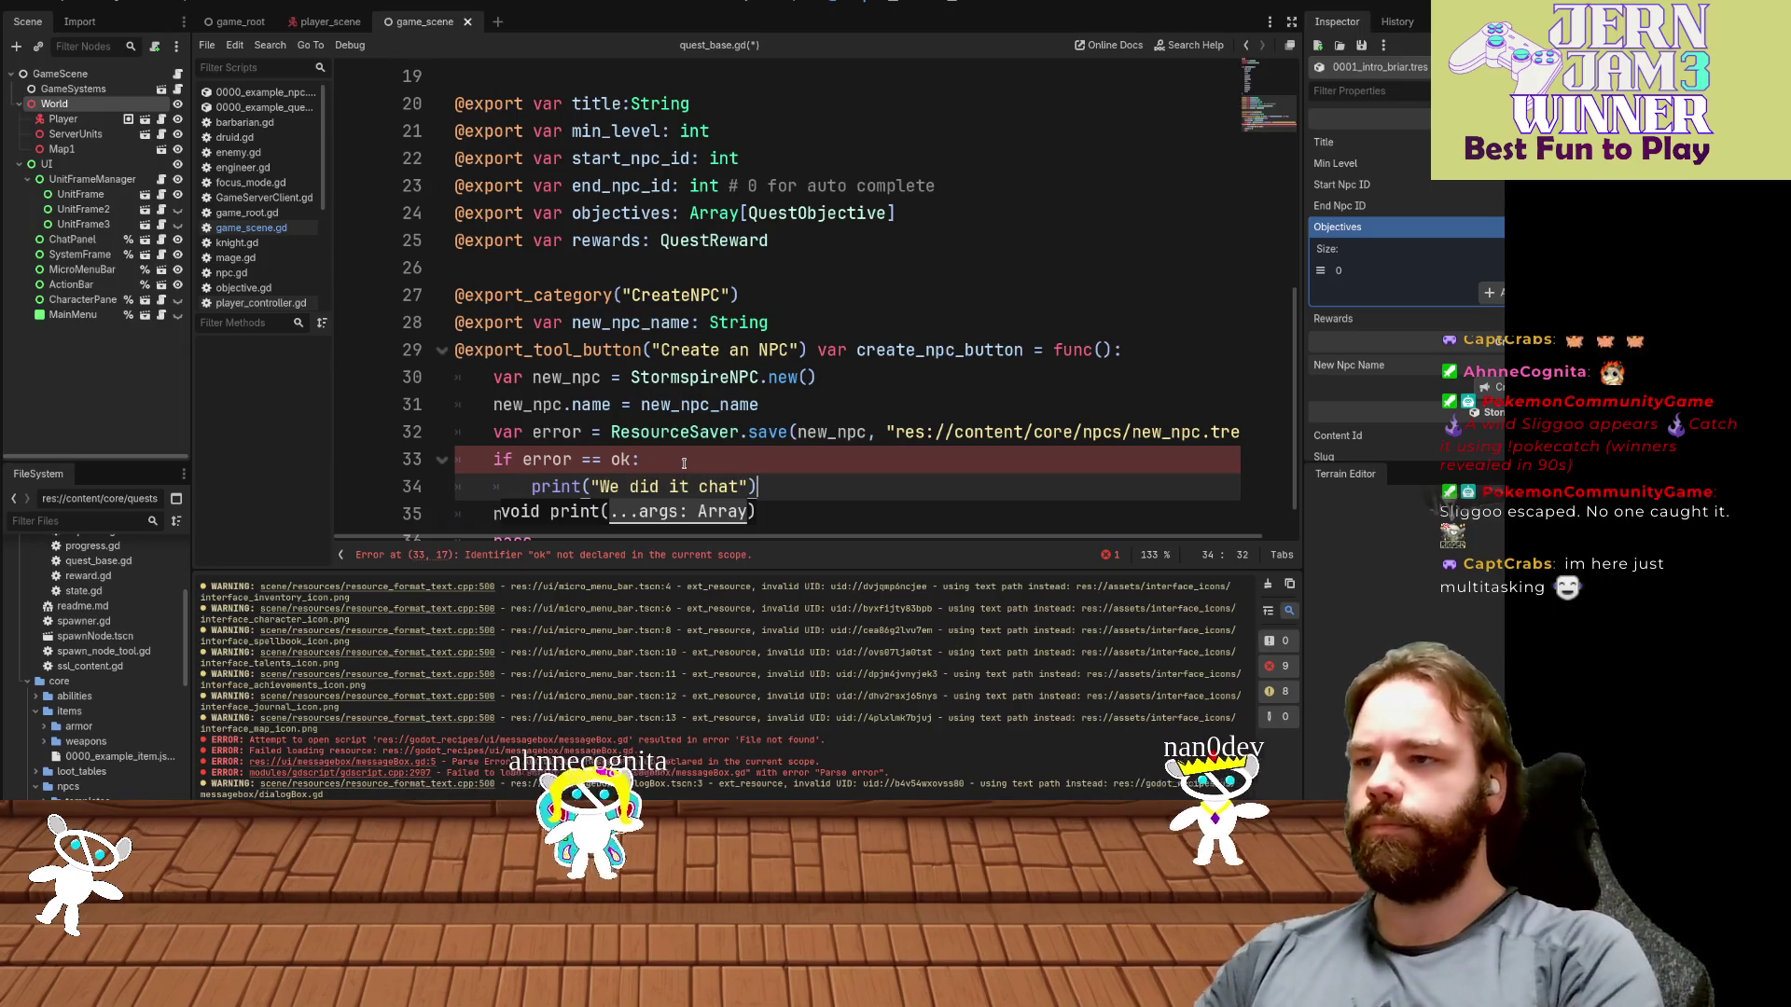
{"action": "key", "text": "Down"}
{"action": "key", "text": "Home"}
{"action": "key", "text": "Tab"}
{"action": "key", "text": "Return"}
{"action": "key", "text": "BackSpace"}
{"action": "type", "text": "else:"}
{"action": "key", "text": "Return"}
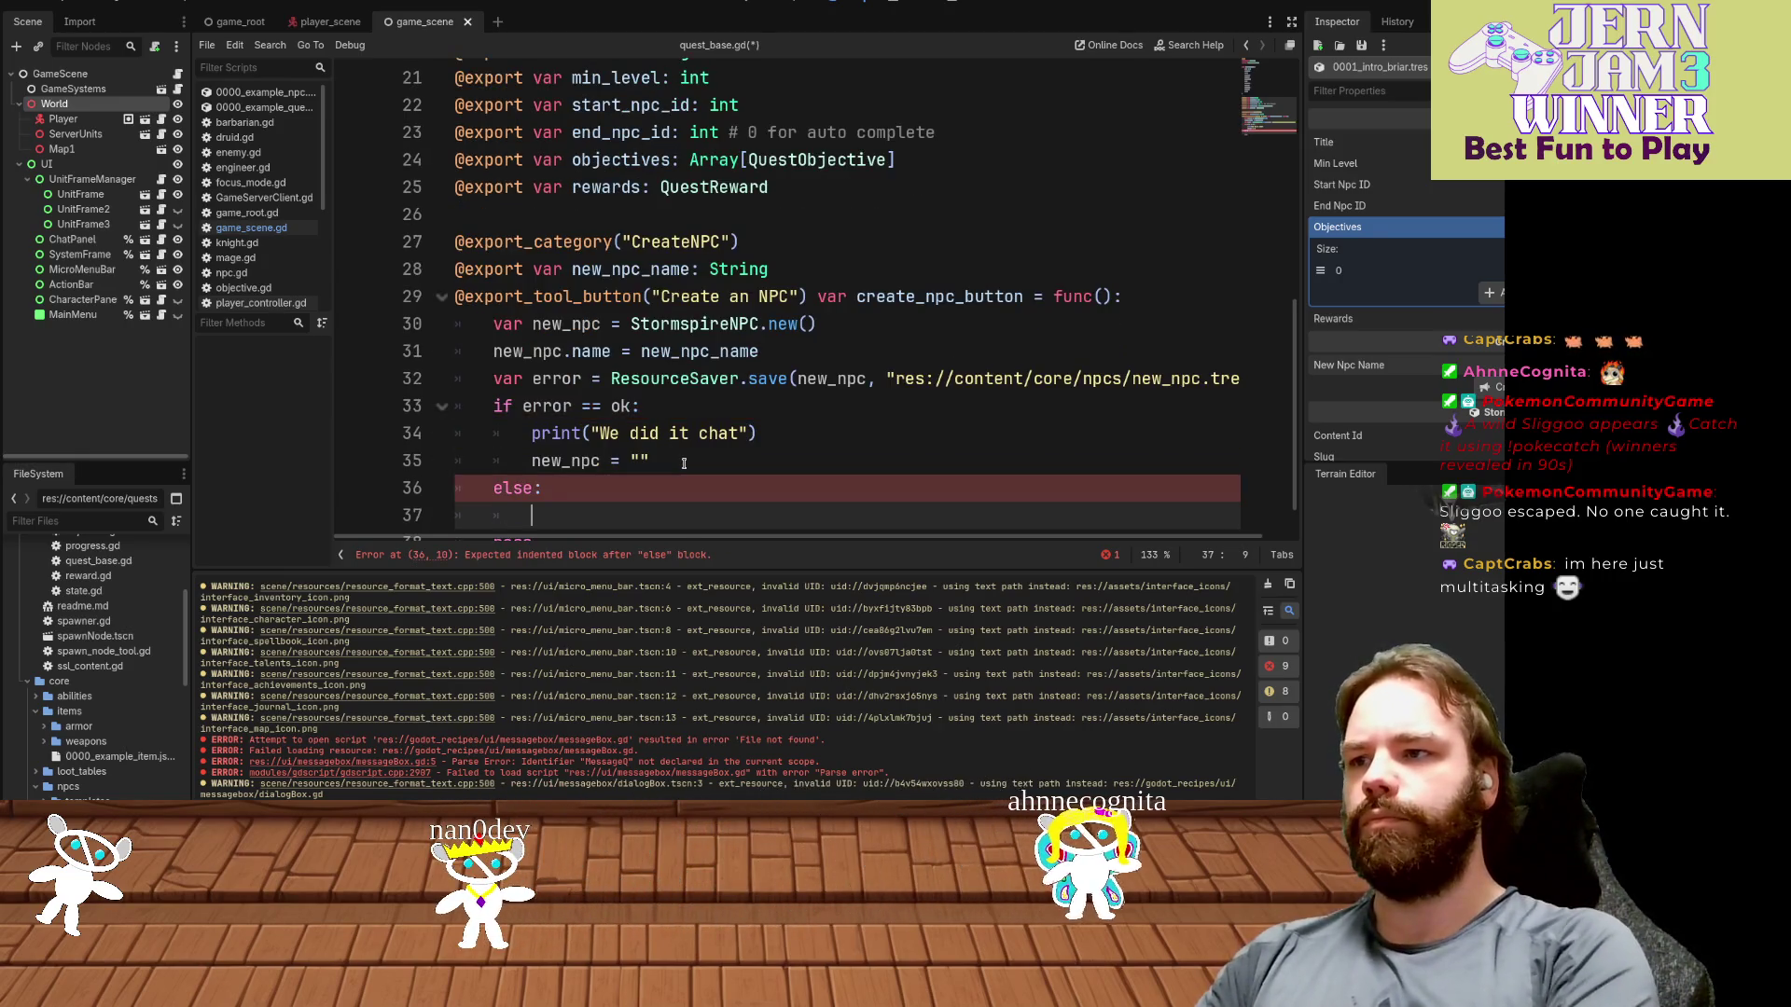
{"action": "type", "text": "(\""}
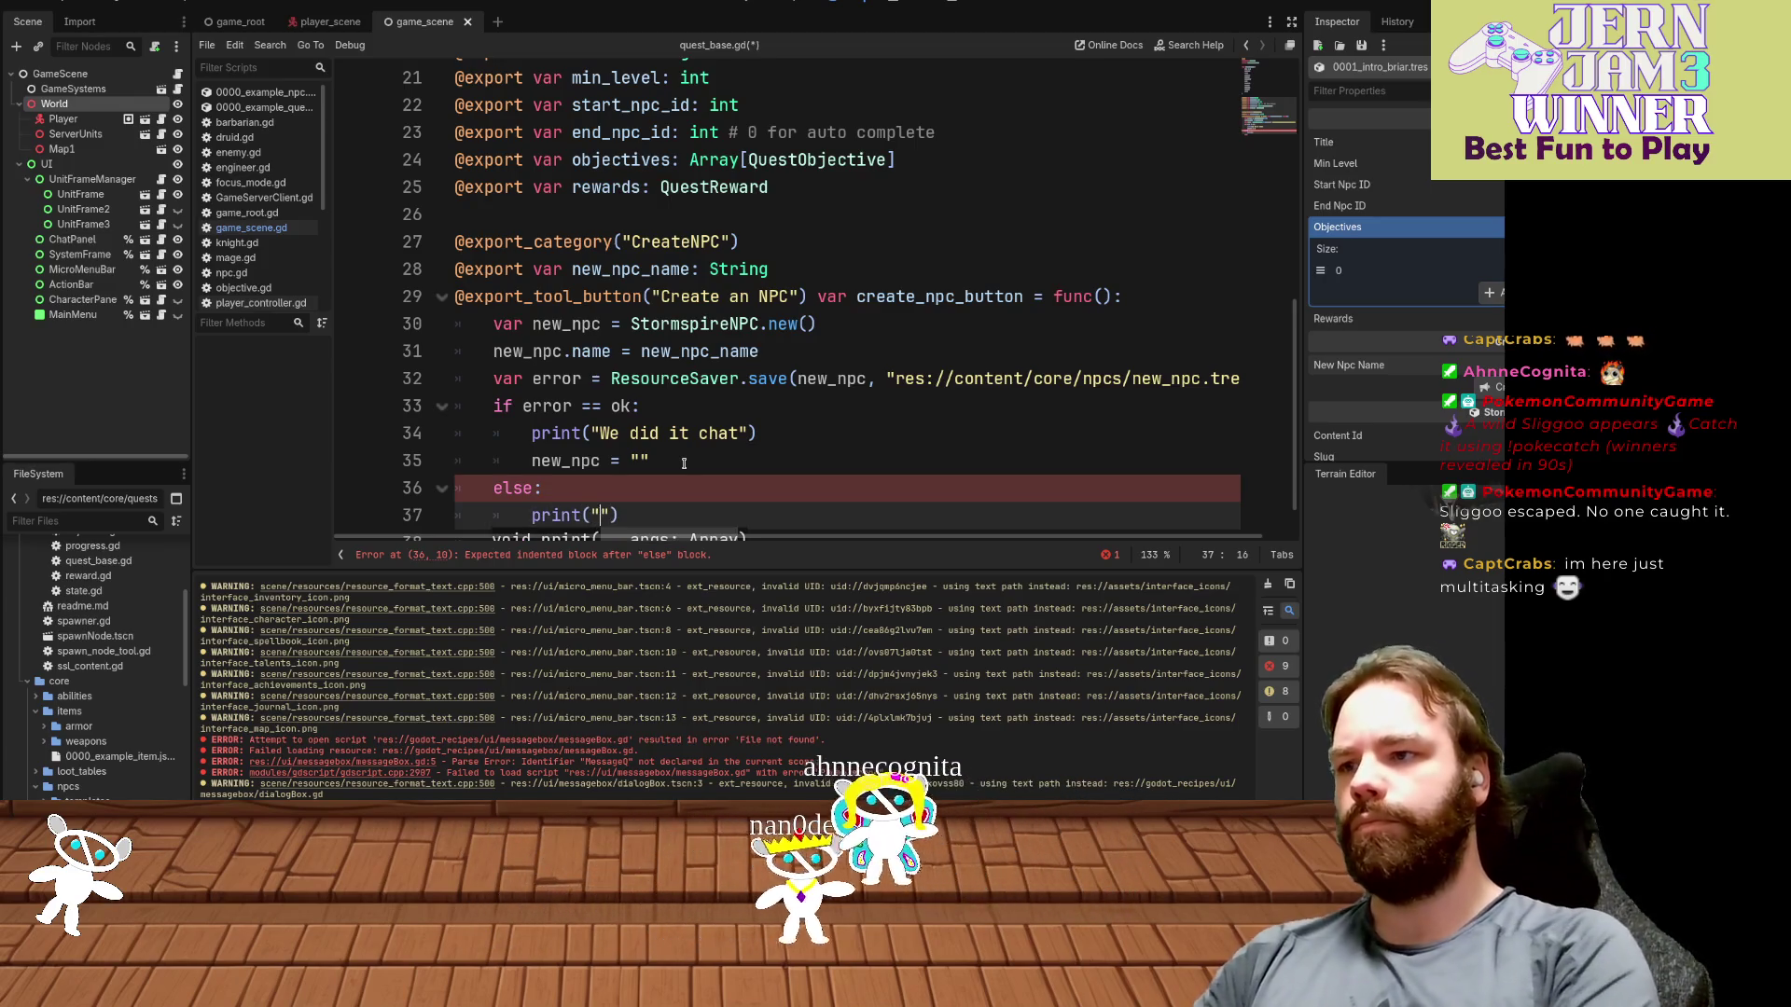
{"action": "type", "text": "Sad trombo"}
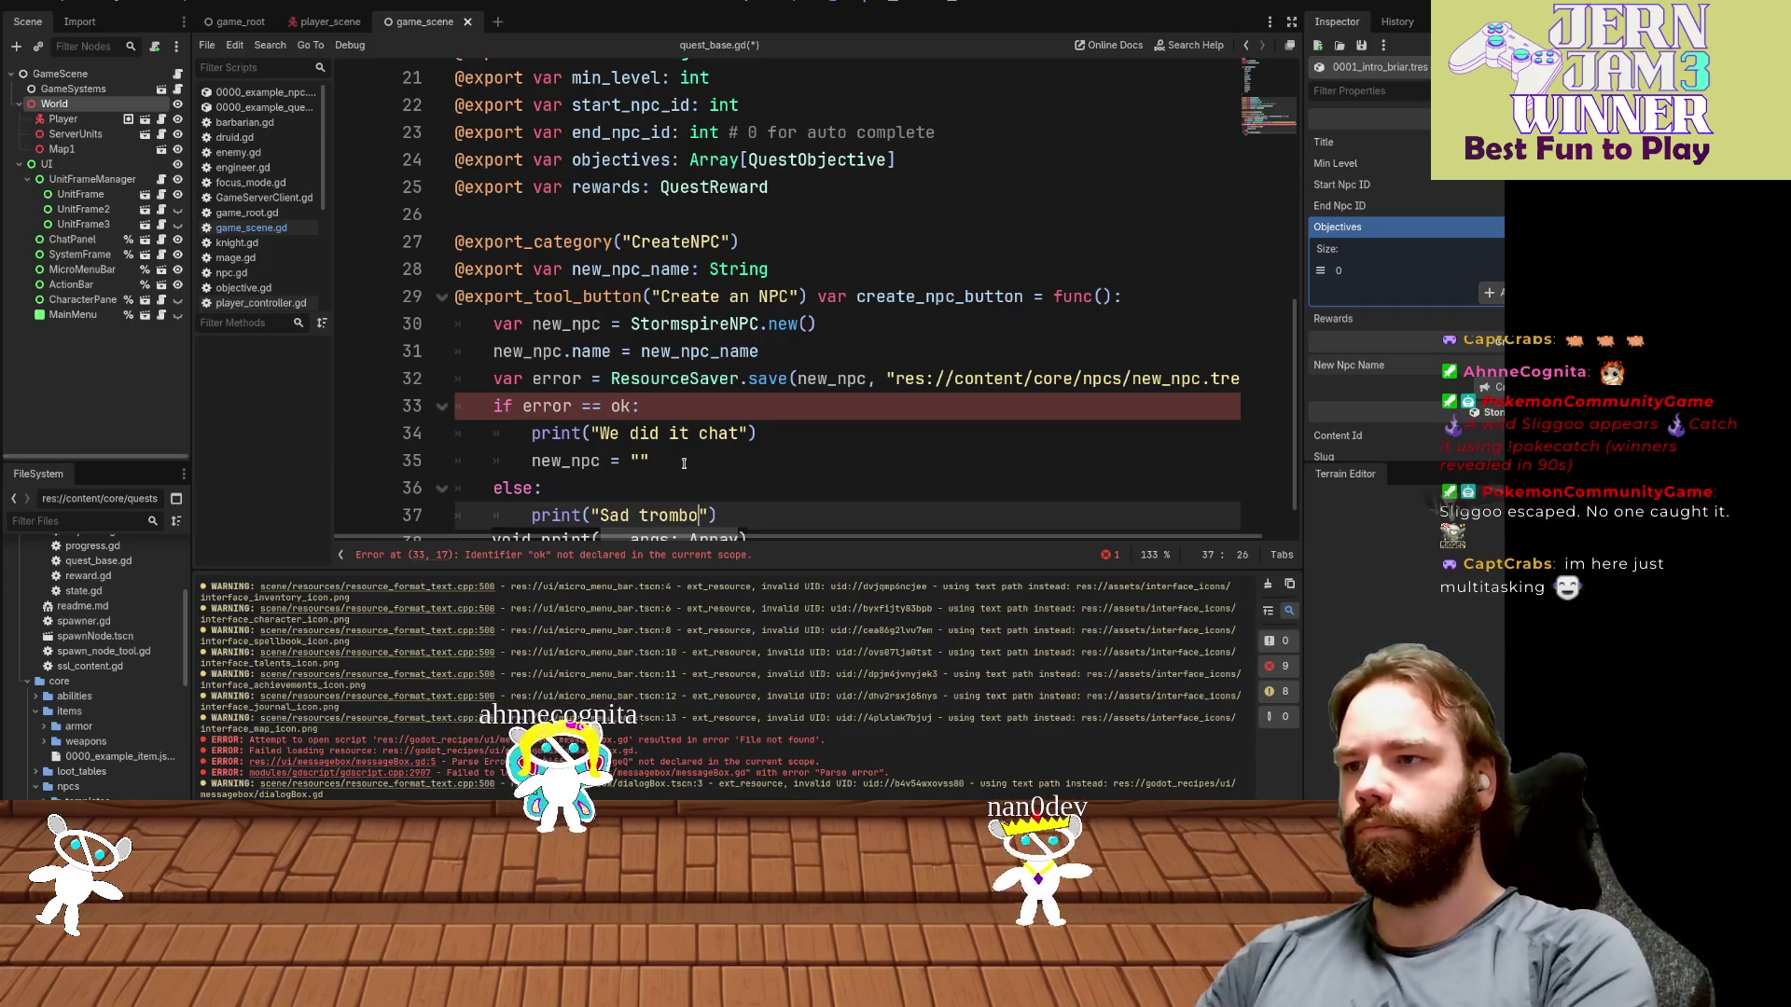
{"action": "type", "text": "ne"}
{"action": "key", "text": "ctrl+s"}
Step: Correct the constant in the if condition to OK
{"action": "left_click", "coordinate": [690, 408]}
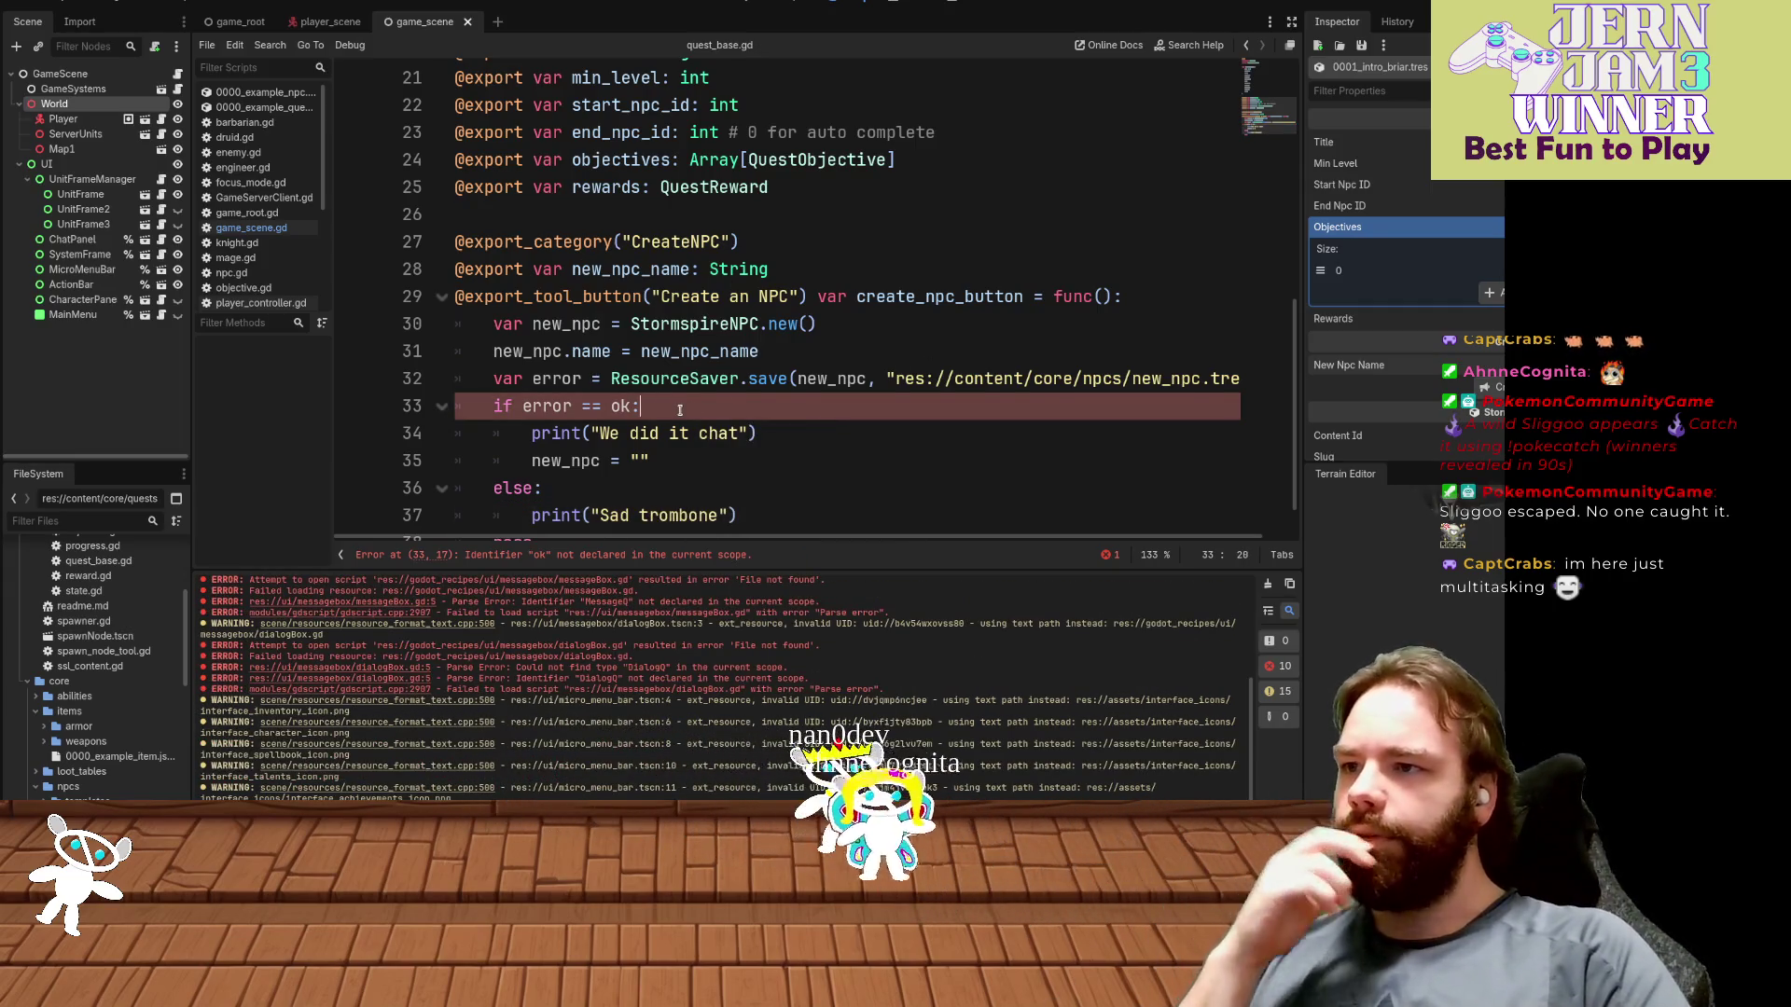
{"action": "scroll", "coordinate": [680, 410], "scroll_direction": "down", "scroll_amount": 1}
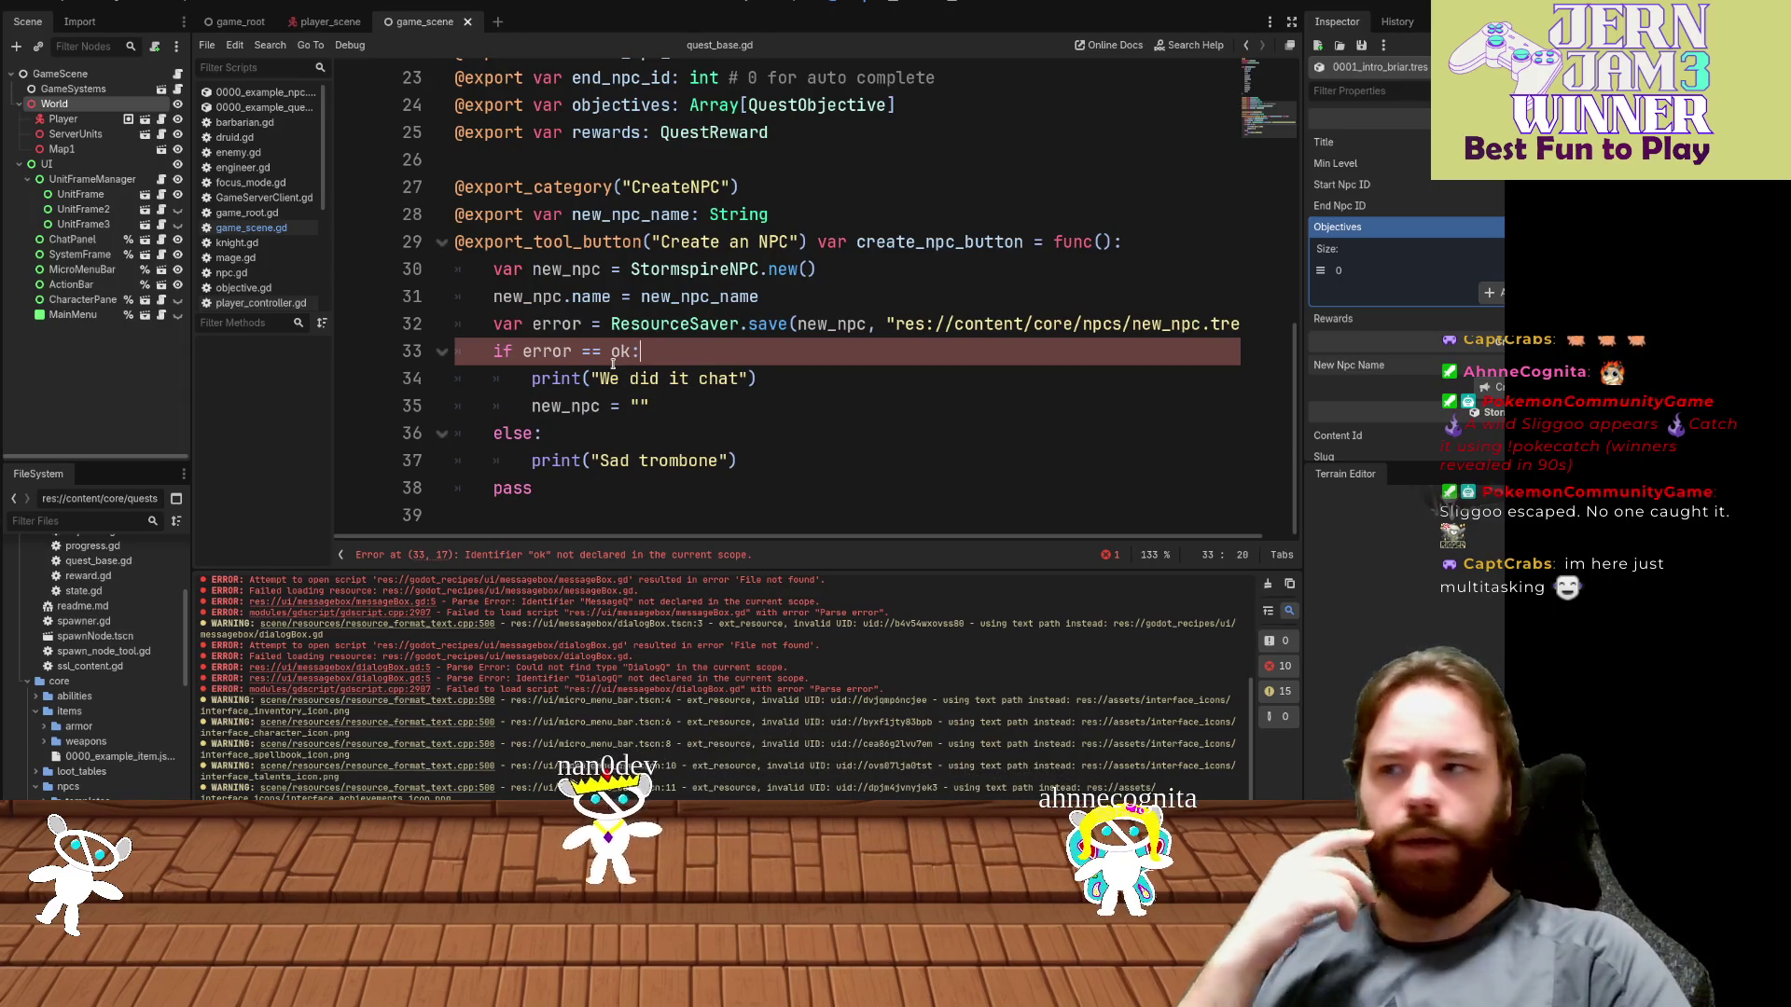
{"action": "type", "text": "OPK"}
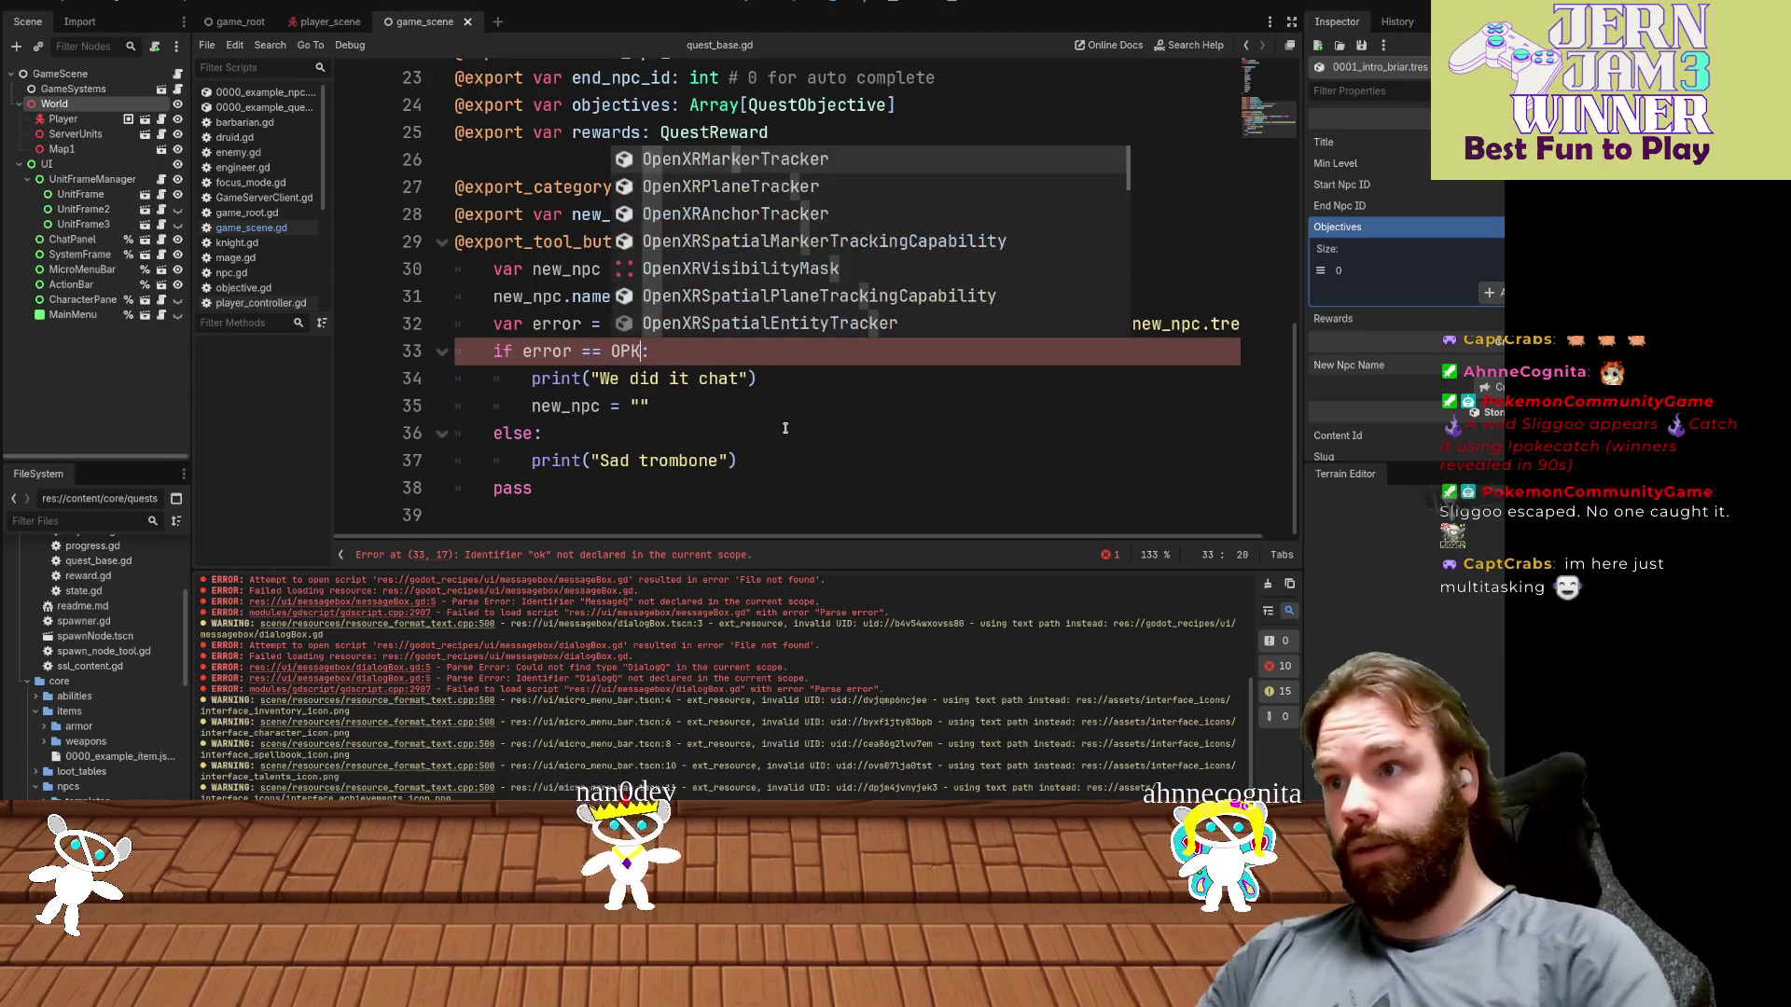
{"action": "key", "text": "BackSpace"}
{"action": "key", "text": "BackSpace"}
{"action": "type", "text": "K"}
{"action": "scroll", "coordinate": [840, 431], "scroll_direction": "up", "scroll_amount": 1}
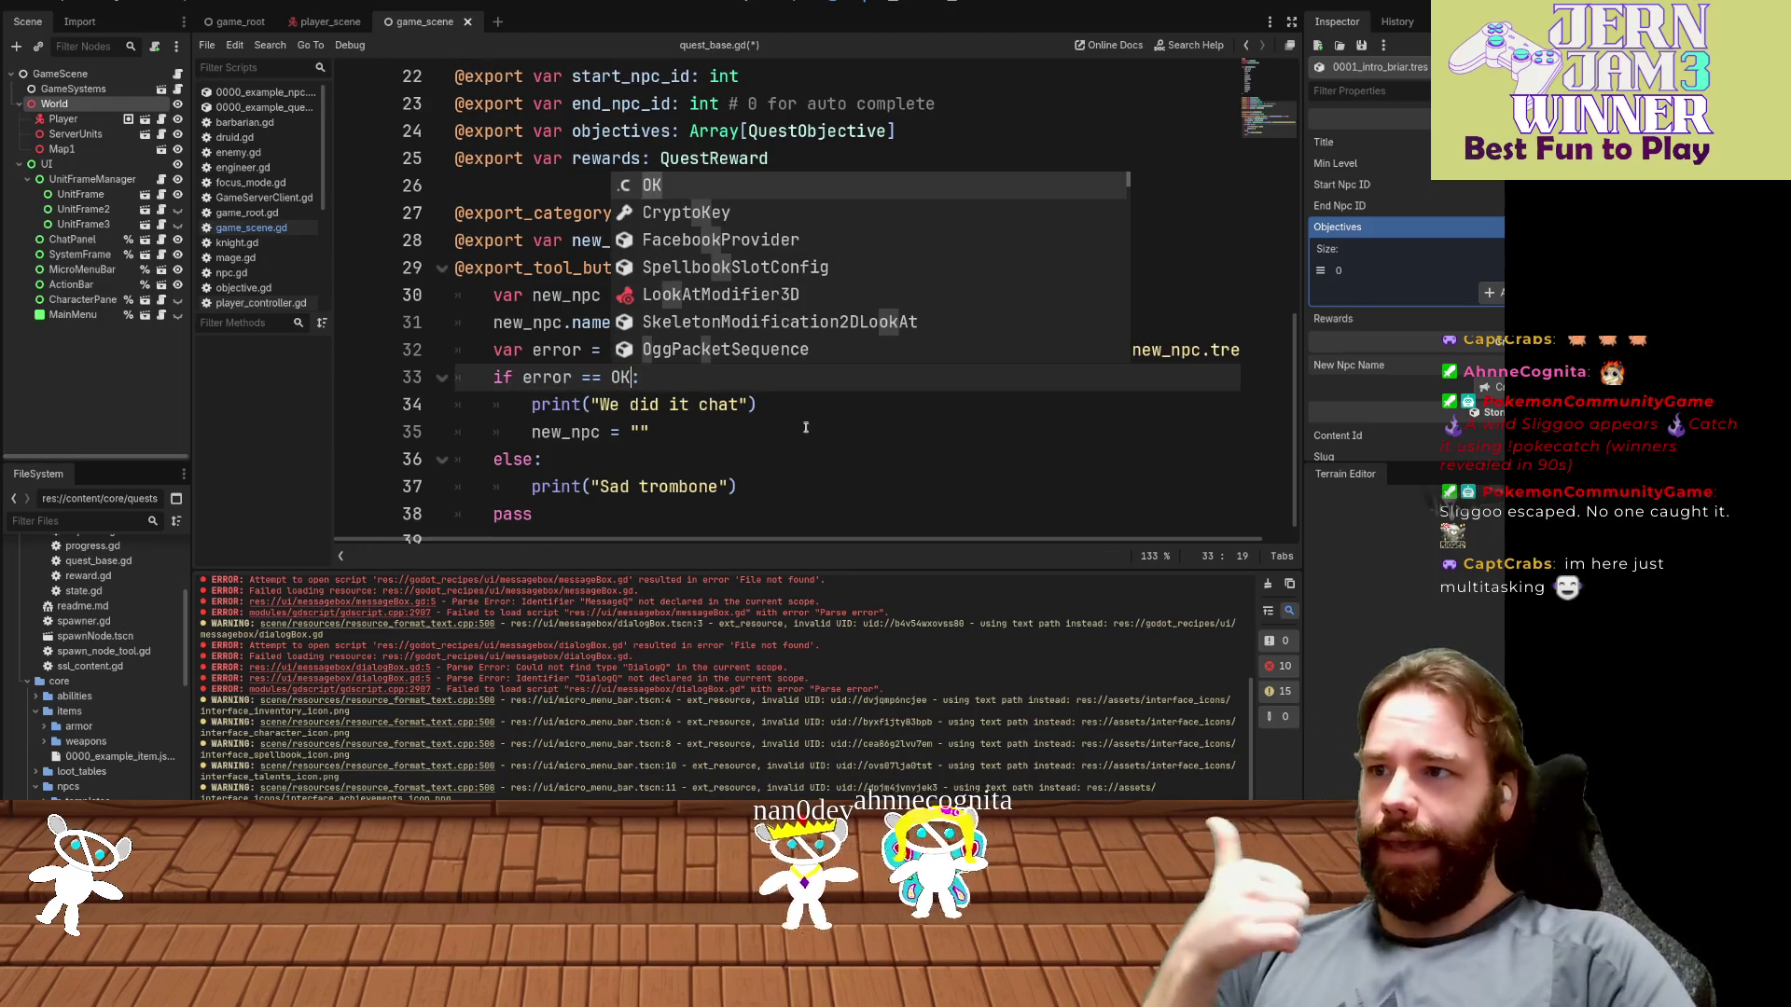
{"action": "left_click", "coordinate": [902, 434]}
{"action": "left_click", "coordinate": [839, 404]}
{"action": "scroll", "coordinate": [840, 404], "scroll_direction": "down", "scroll_amount": 1}
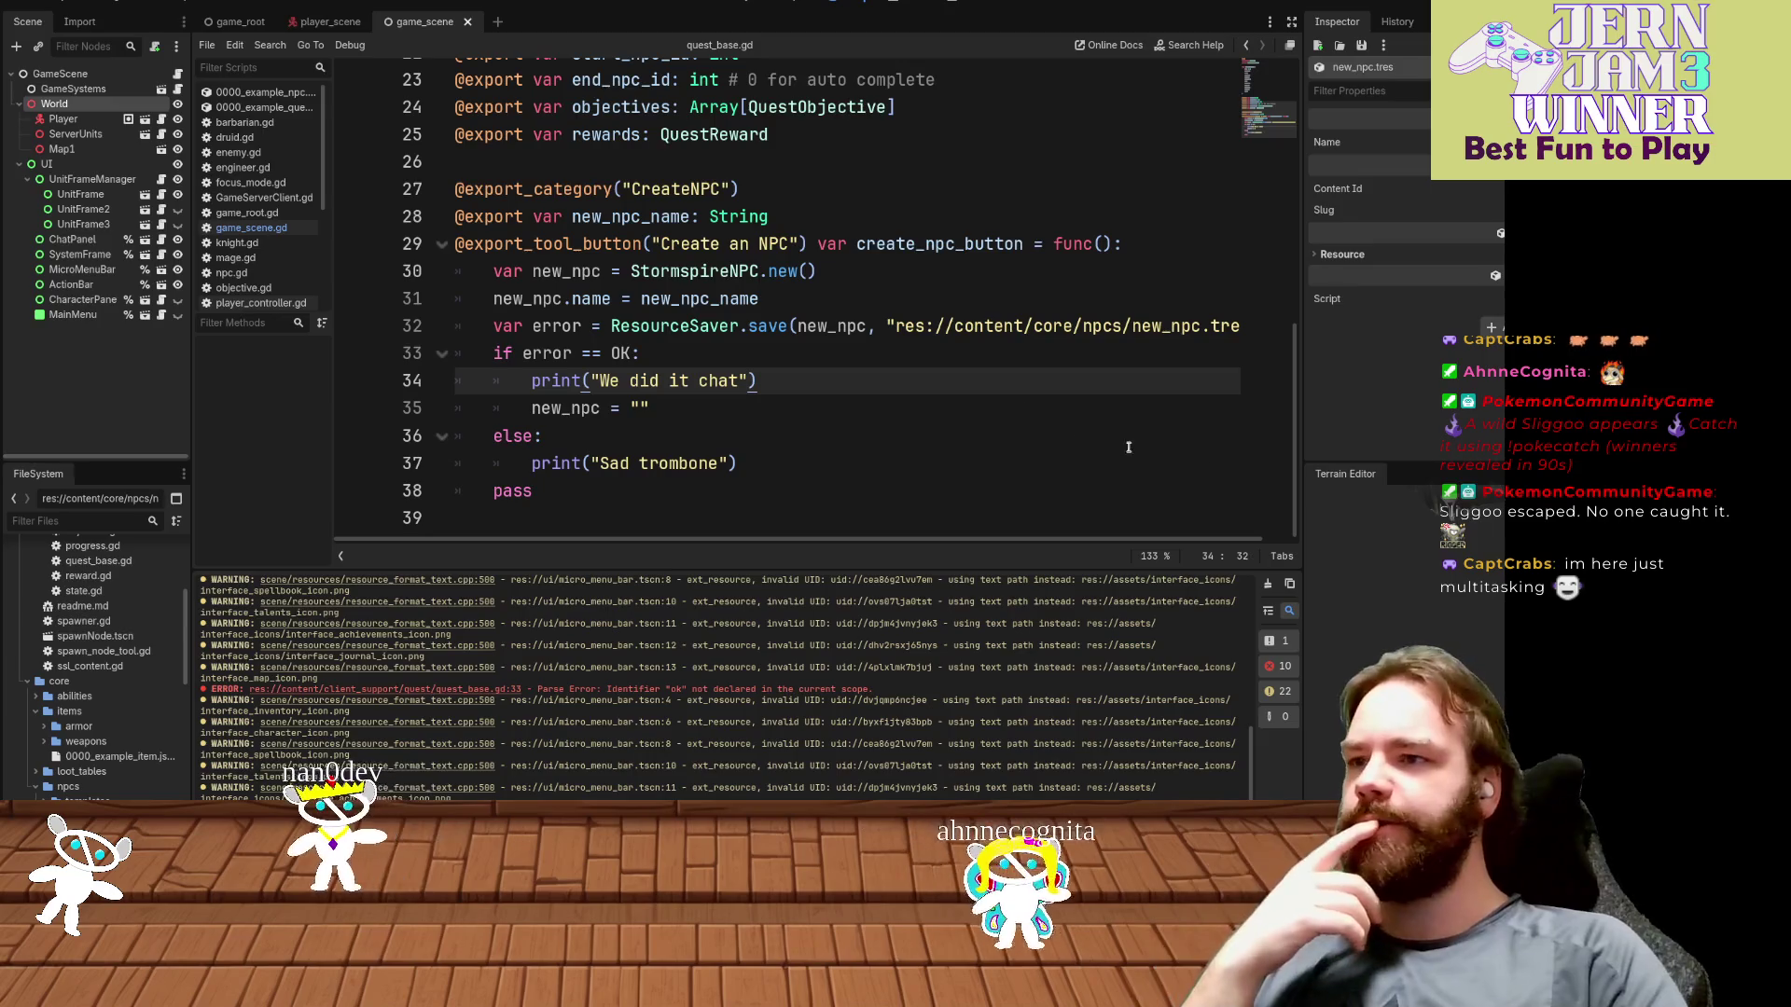
Step: Review the save path, success print and NPC name assignment lines of the script
{"action": "left_click", "coordinate": [941, 325]}
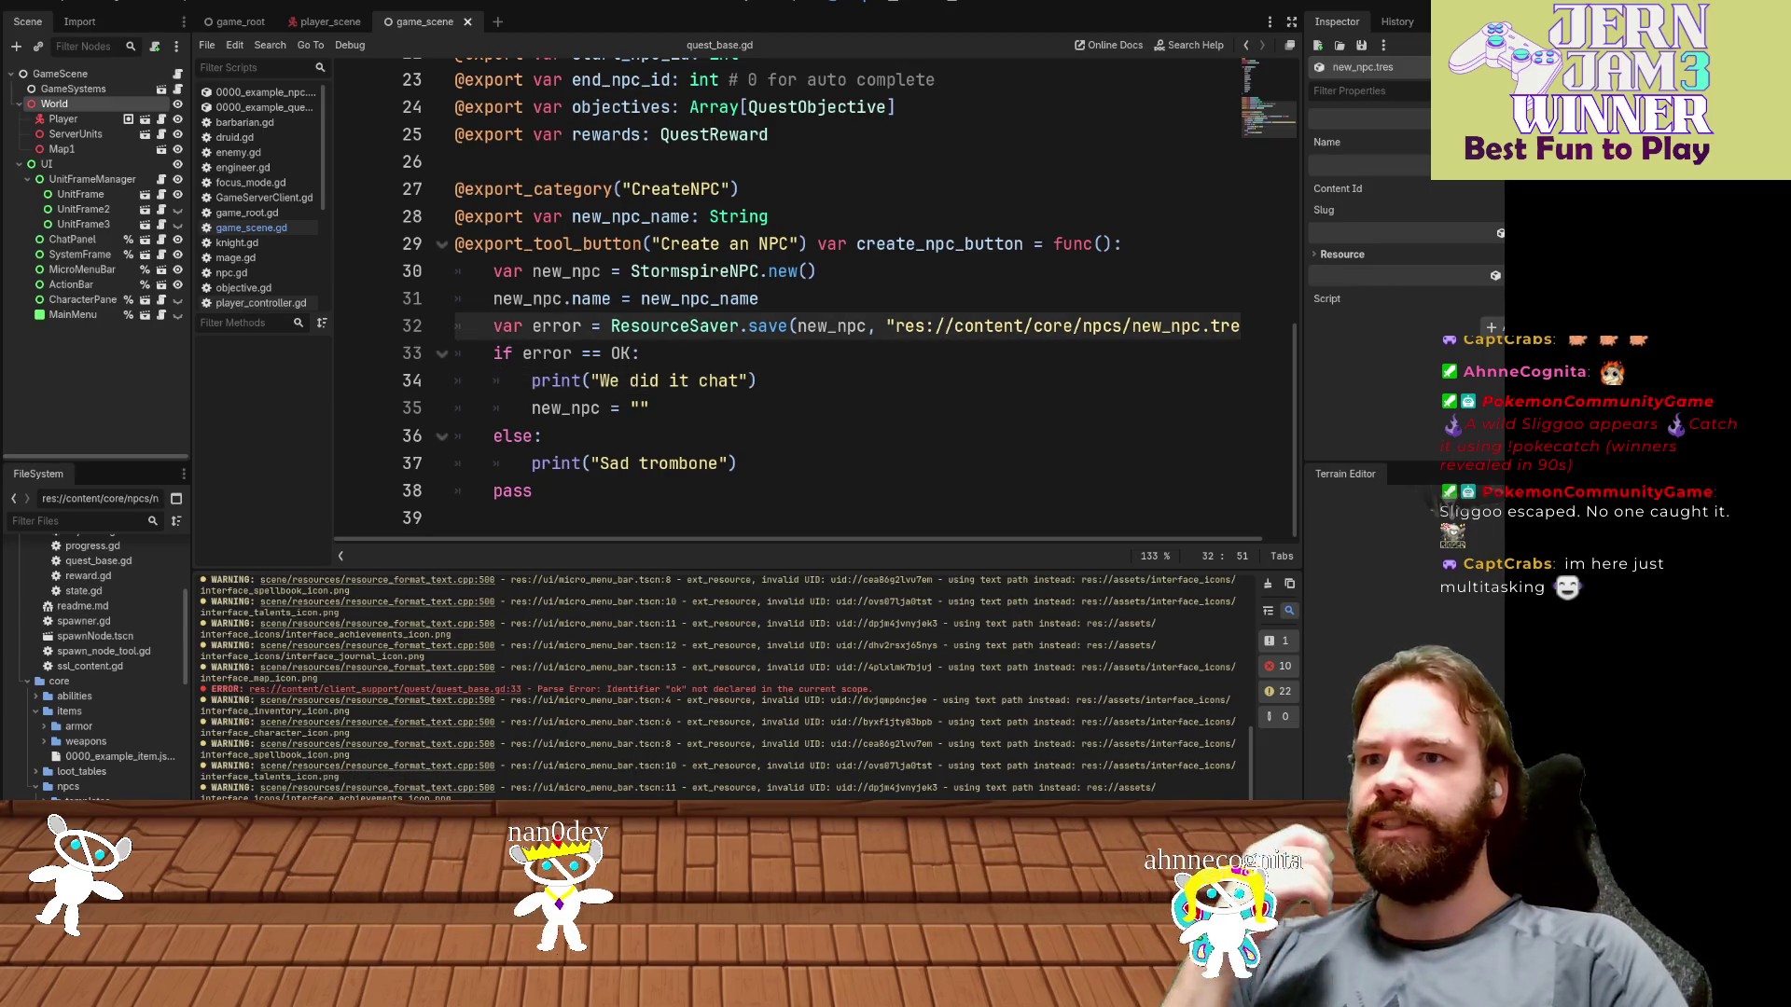
{"action": "left_click", "coordinate": [882, 373]}
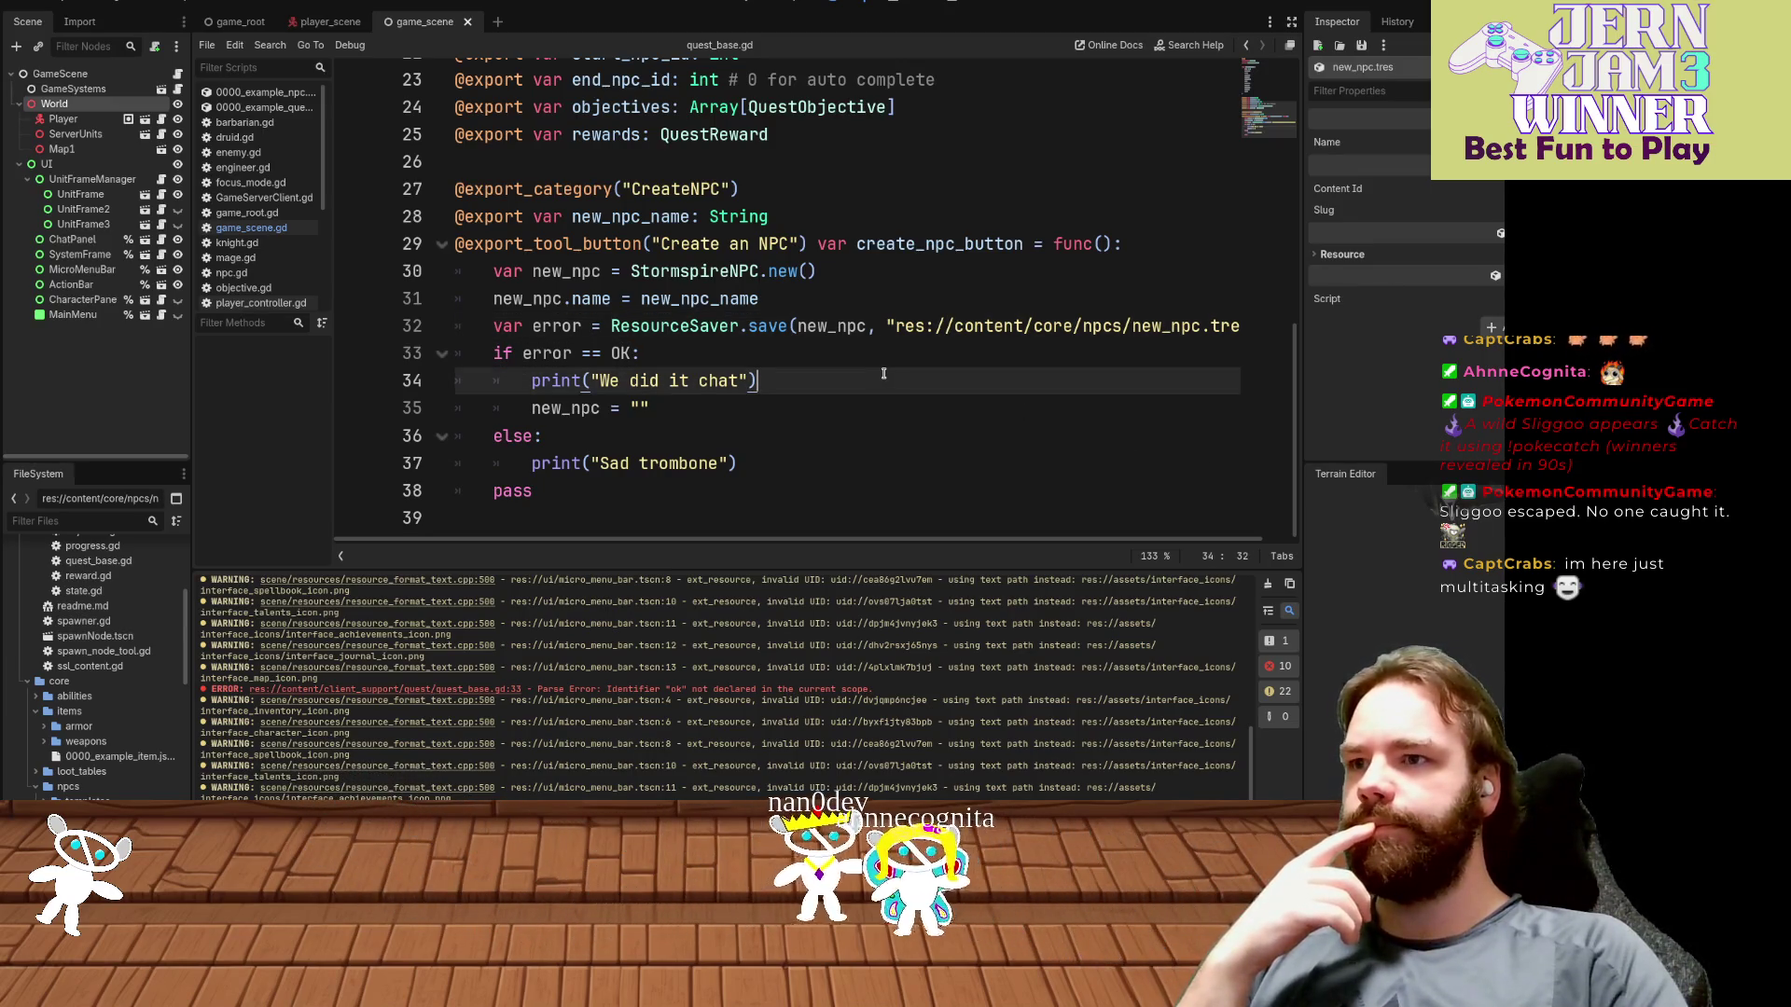
{"action": "left_click", "coordinate": [875, 300]}
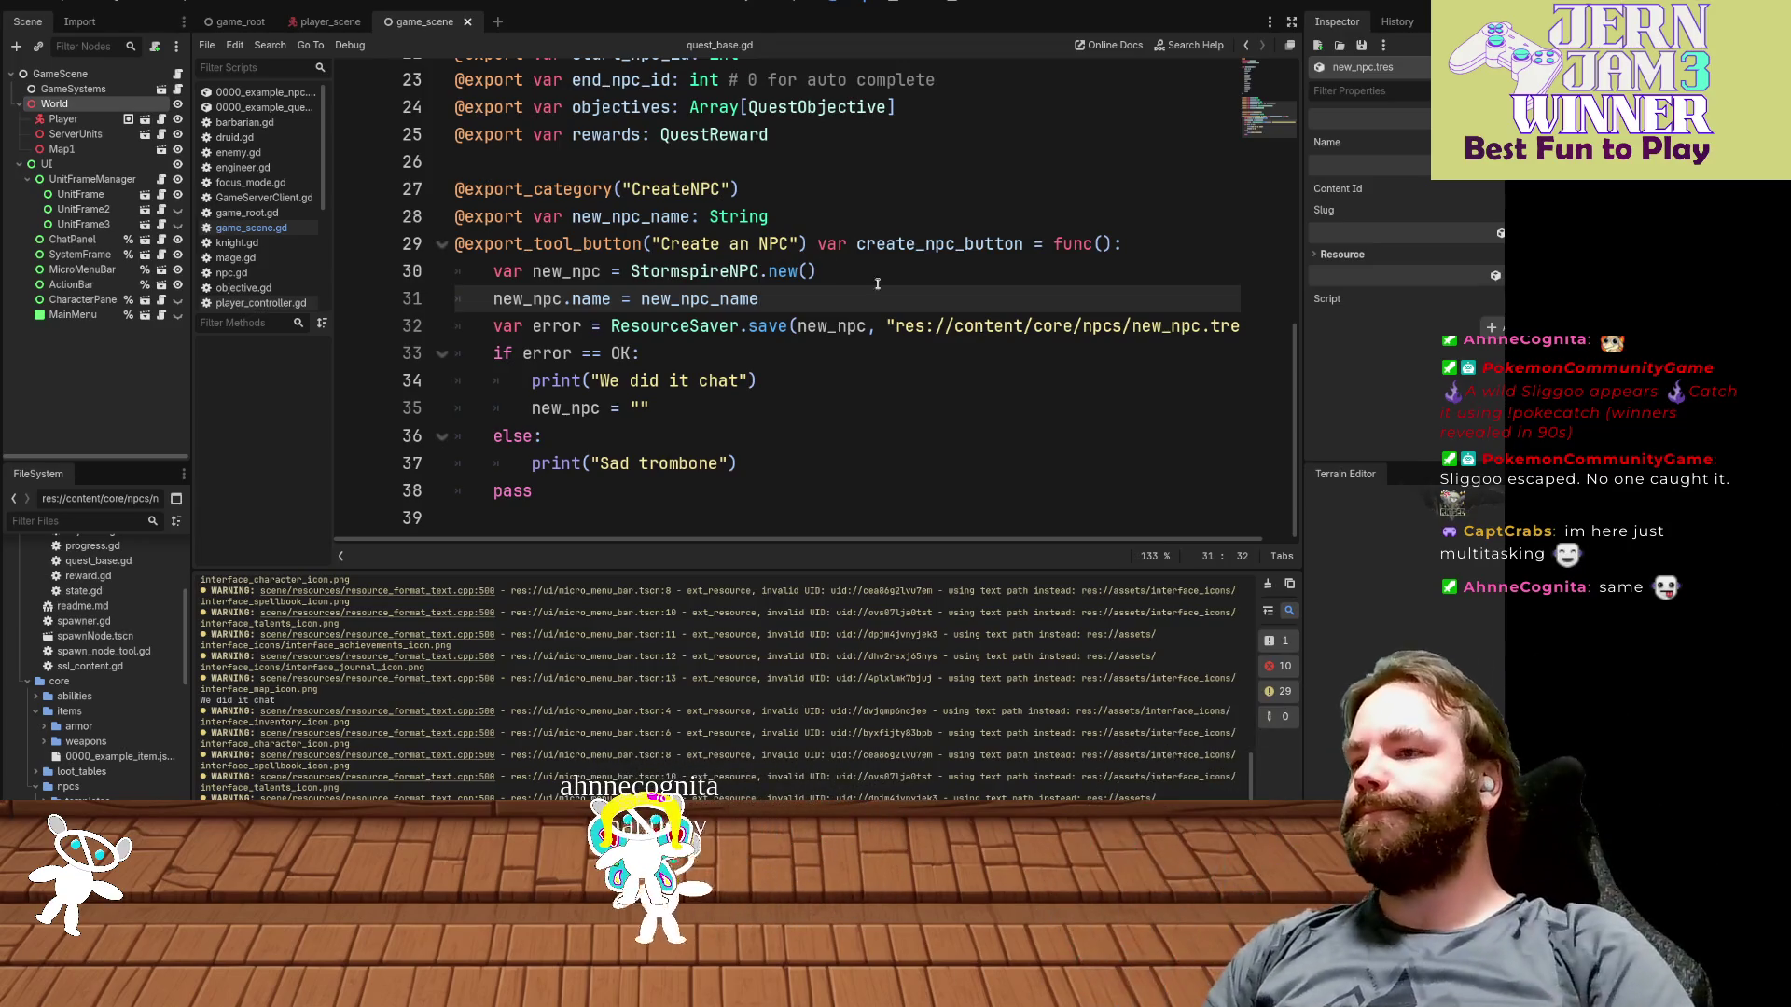
{"action": "scroll", "coordinate": [116, 733], "scroll_direction": "down", "scroll_amount": 5}
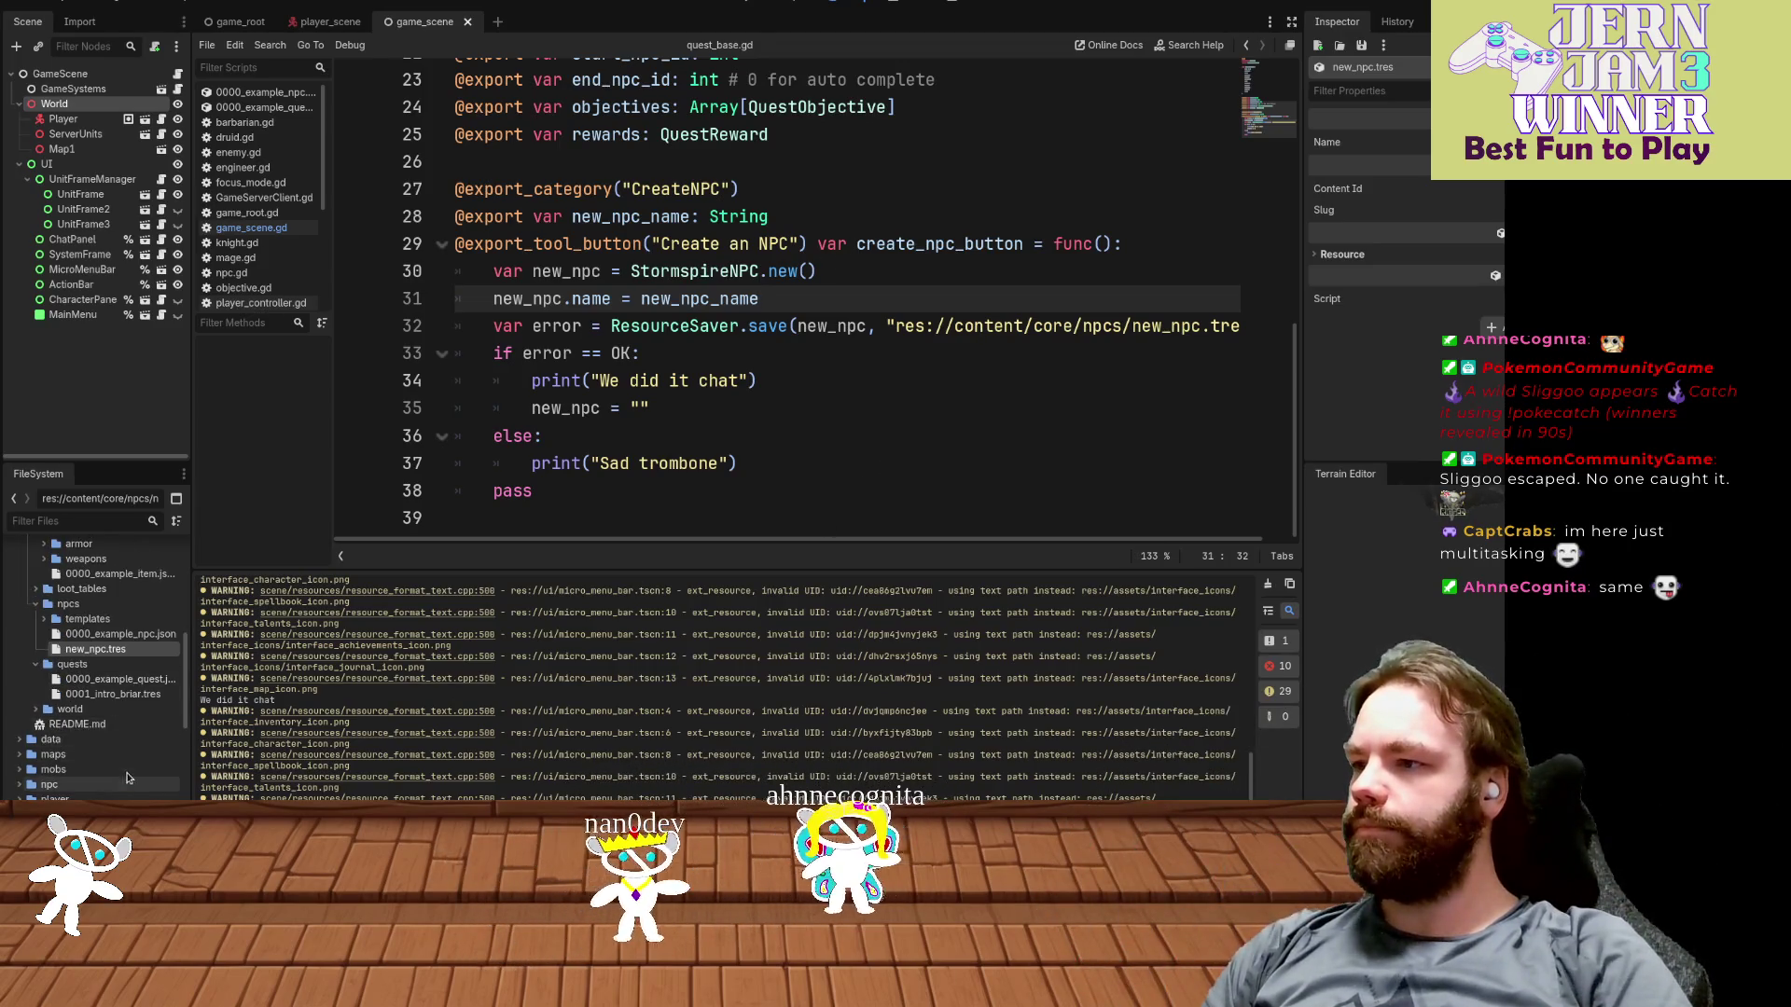
{"action": "double_click", "coordinate": [116, 726]}
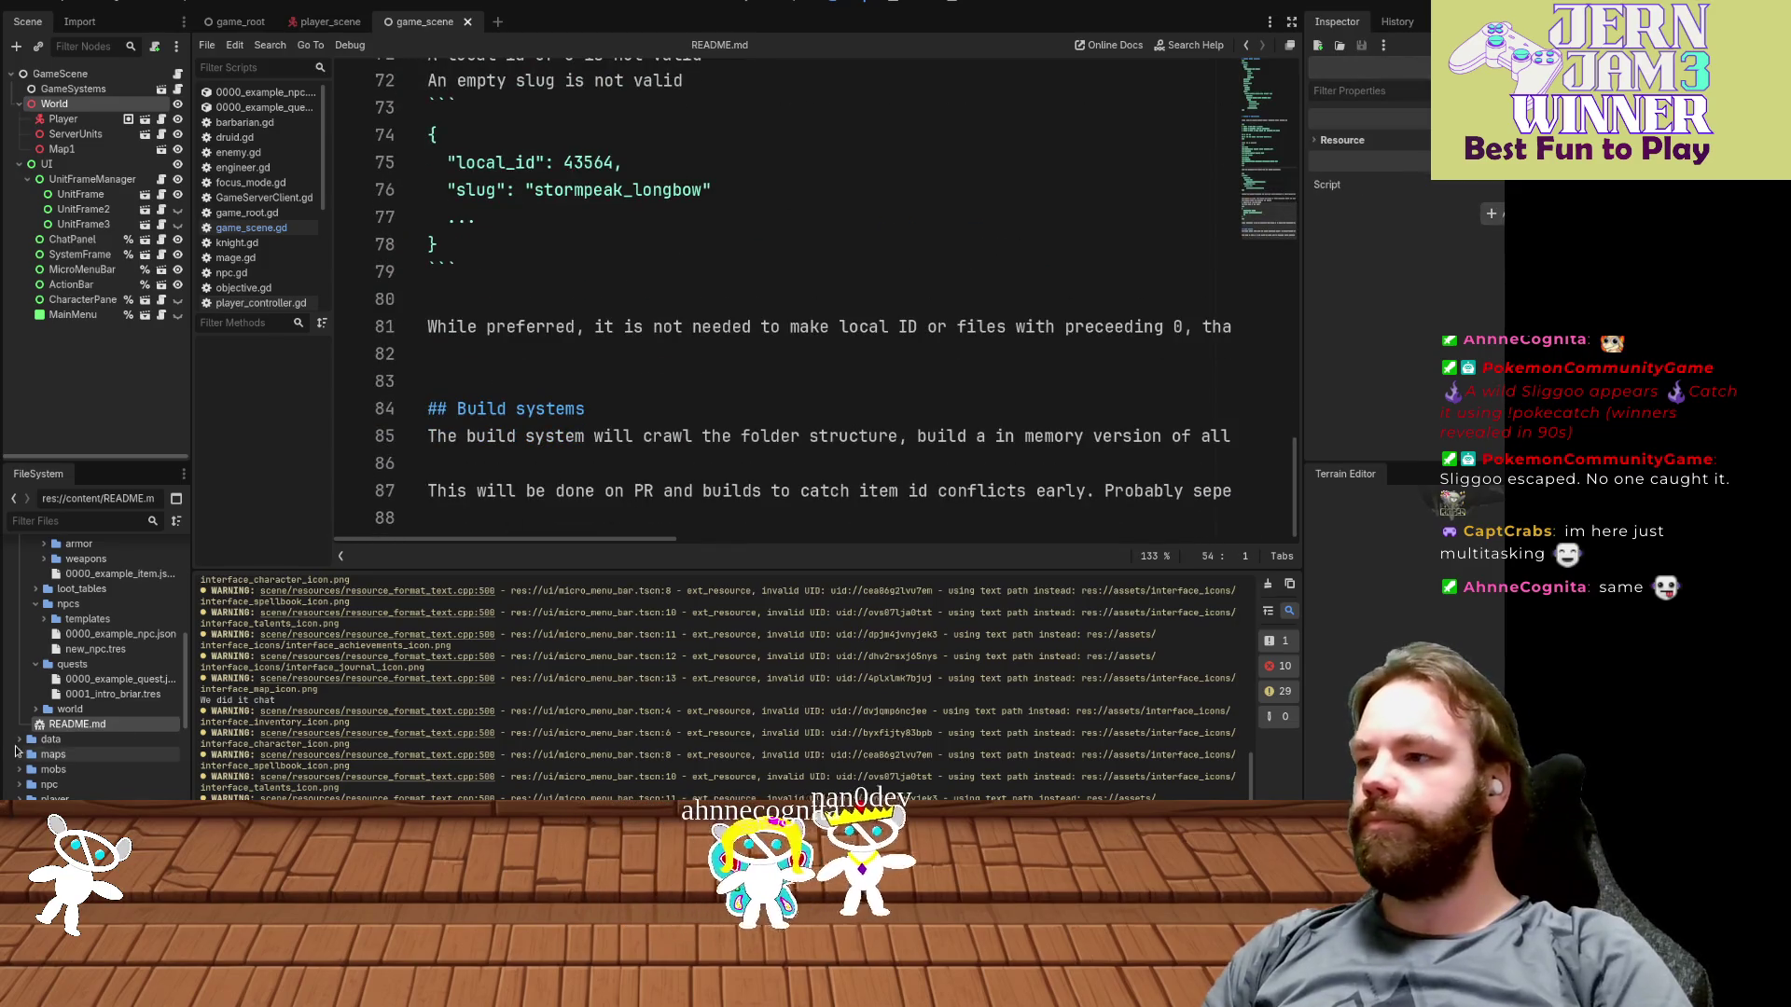
{"action": "scroll", "coordinate": [129, 606], "scroll_direction": "up", "scroll_amount": 3}
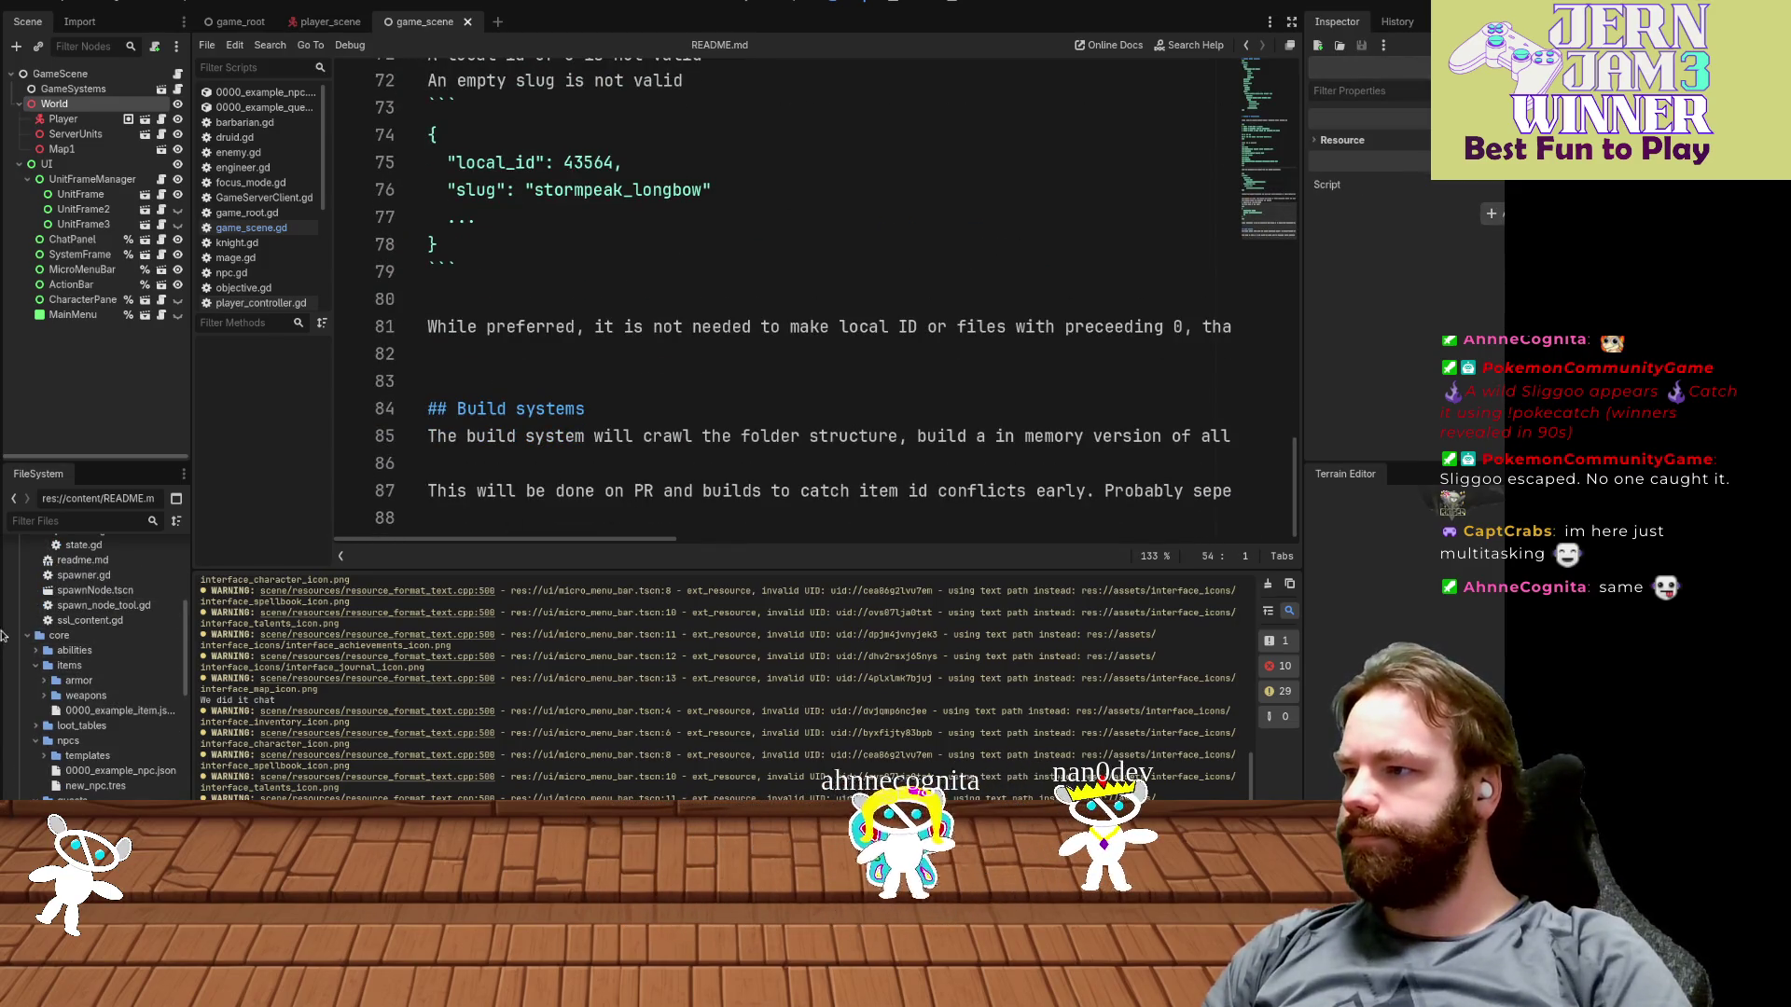
{"action": "left_click", "coordinate": [28, 636]}
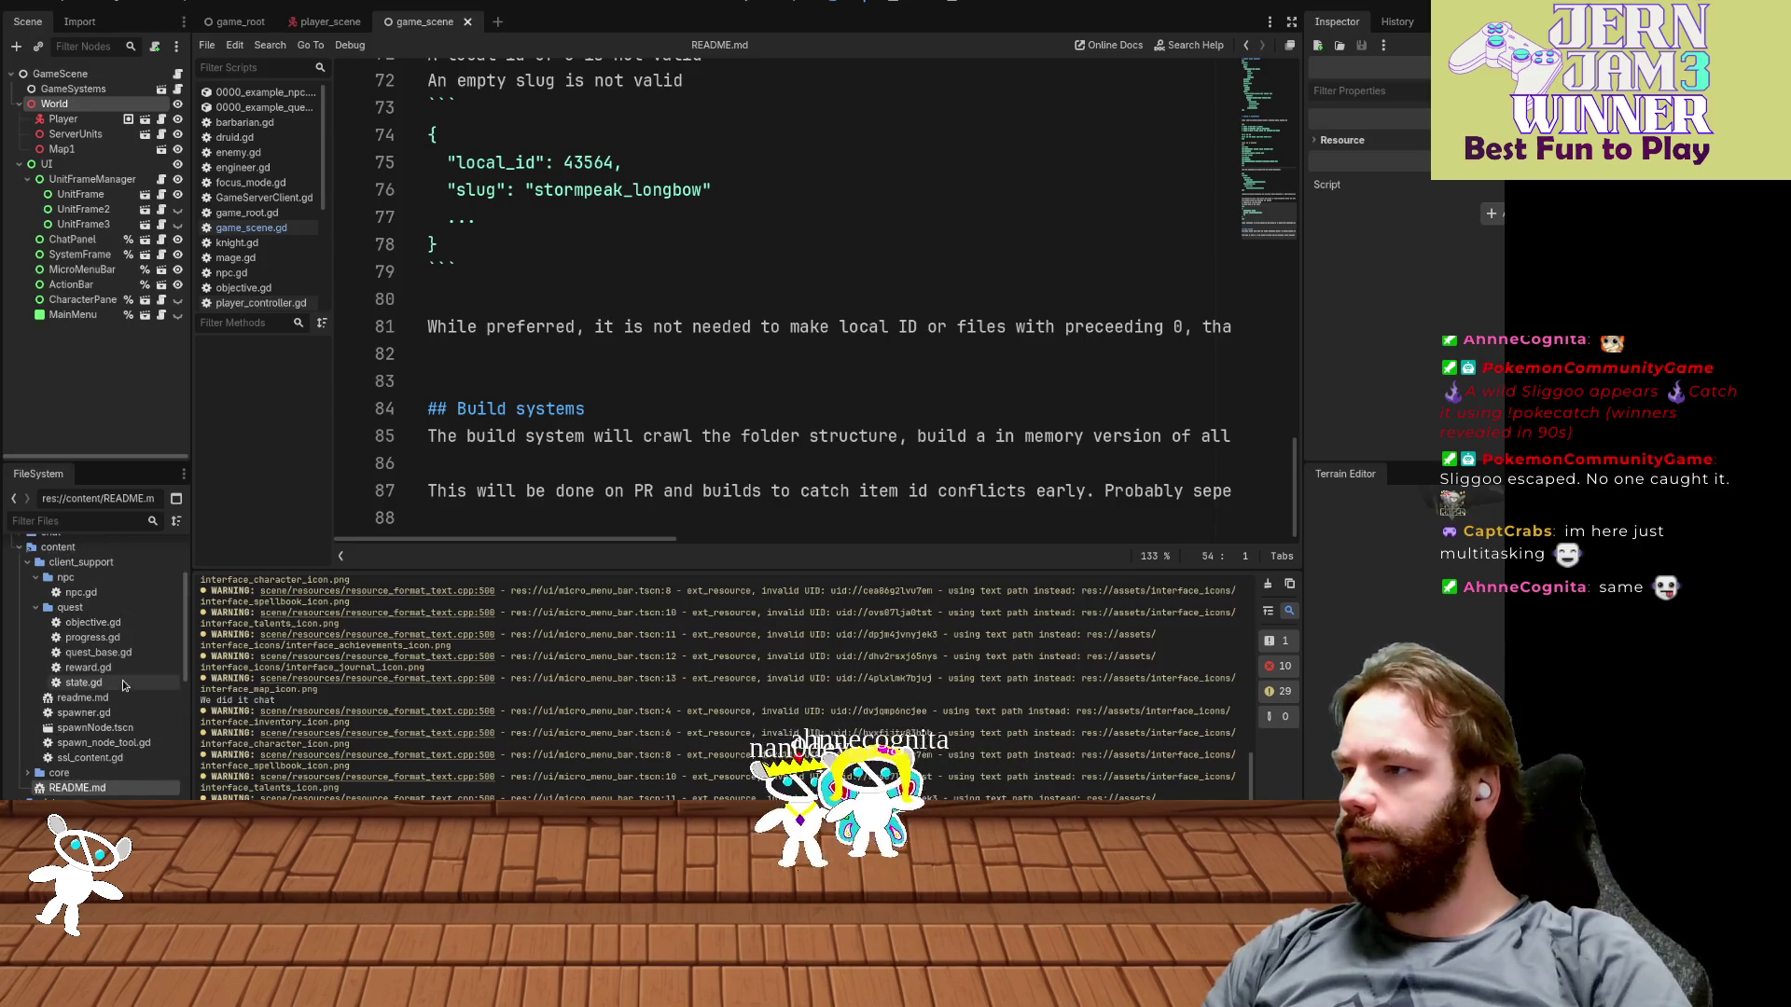
{"action": "scroll", "coordinate": [124, 686], "scroll_direction": "up", "scroll_amount": 2}
{"action": "left_click", "coordinate": [81, 607]}
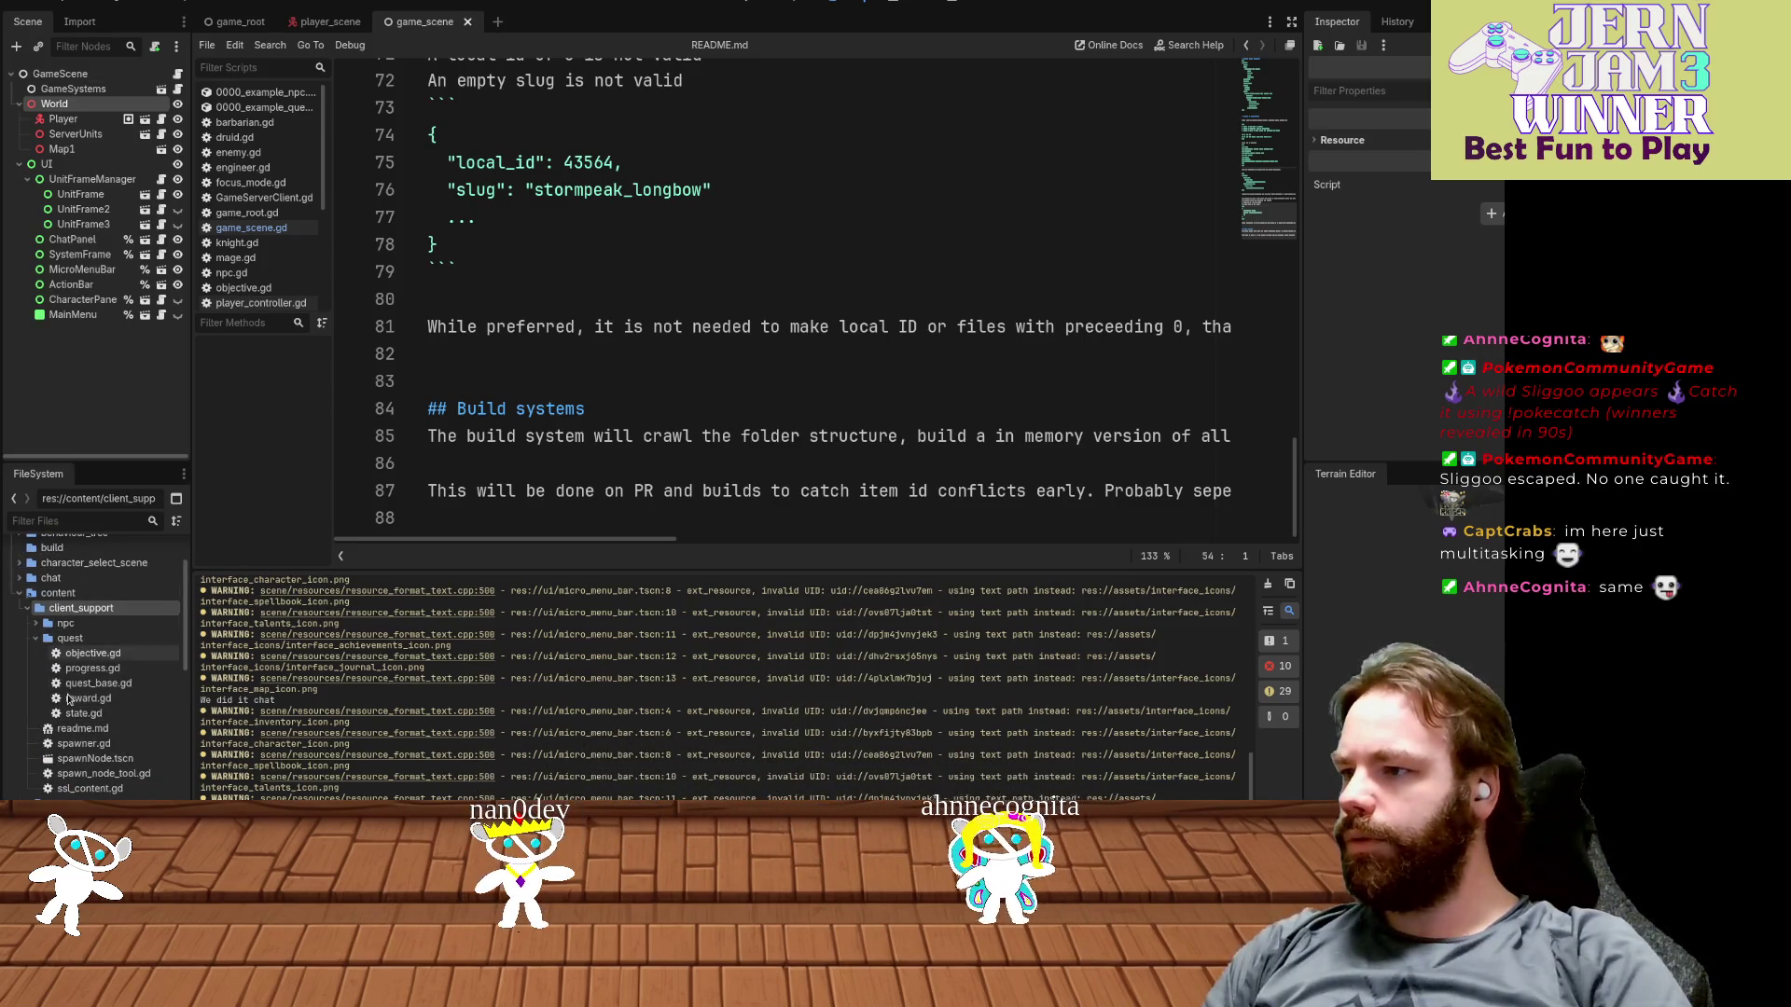
{"action": "right_click", "coordinate": [74, 613]}
{"action": "mouse_move", "coordinate": [186, 623]}
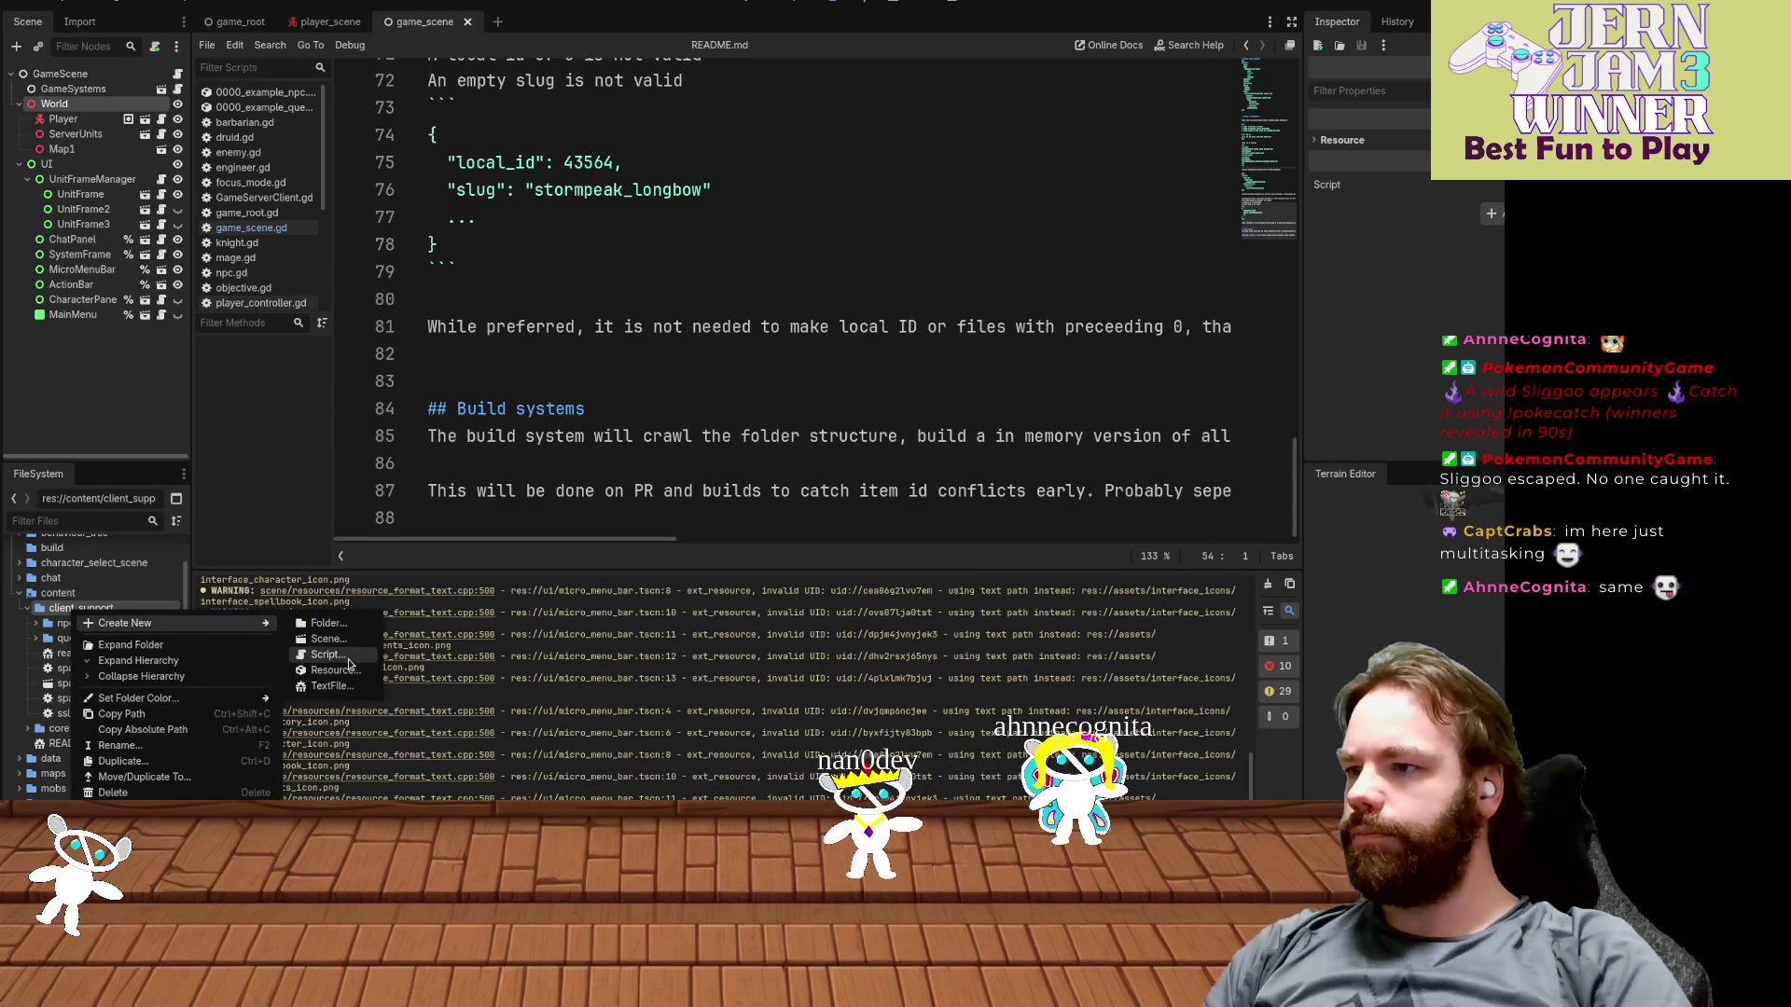
{"action": "left_click", "coordinate": [331, 687]}
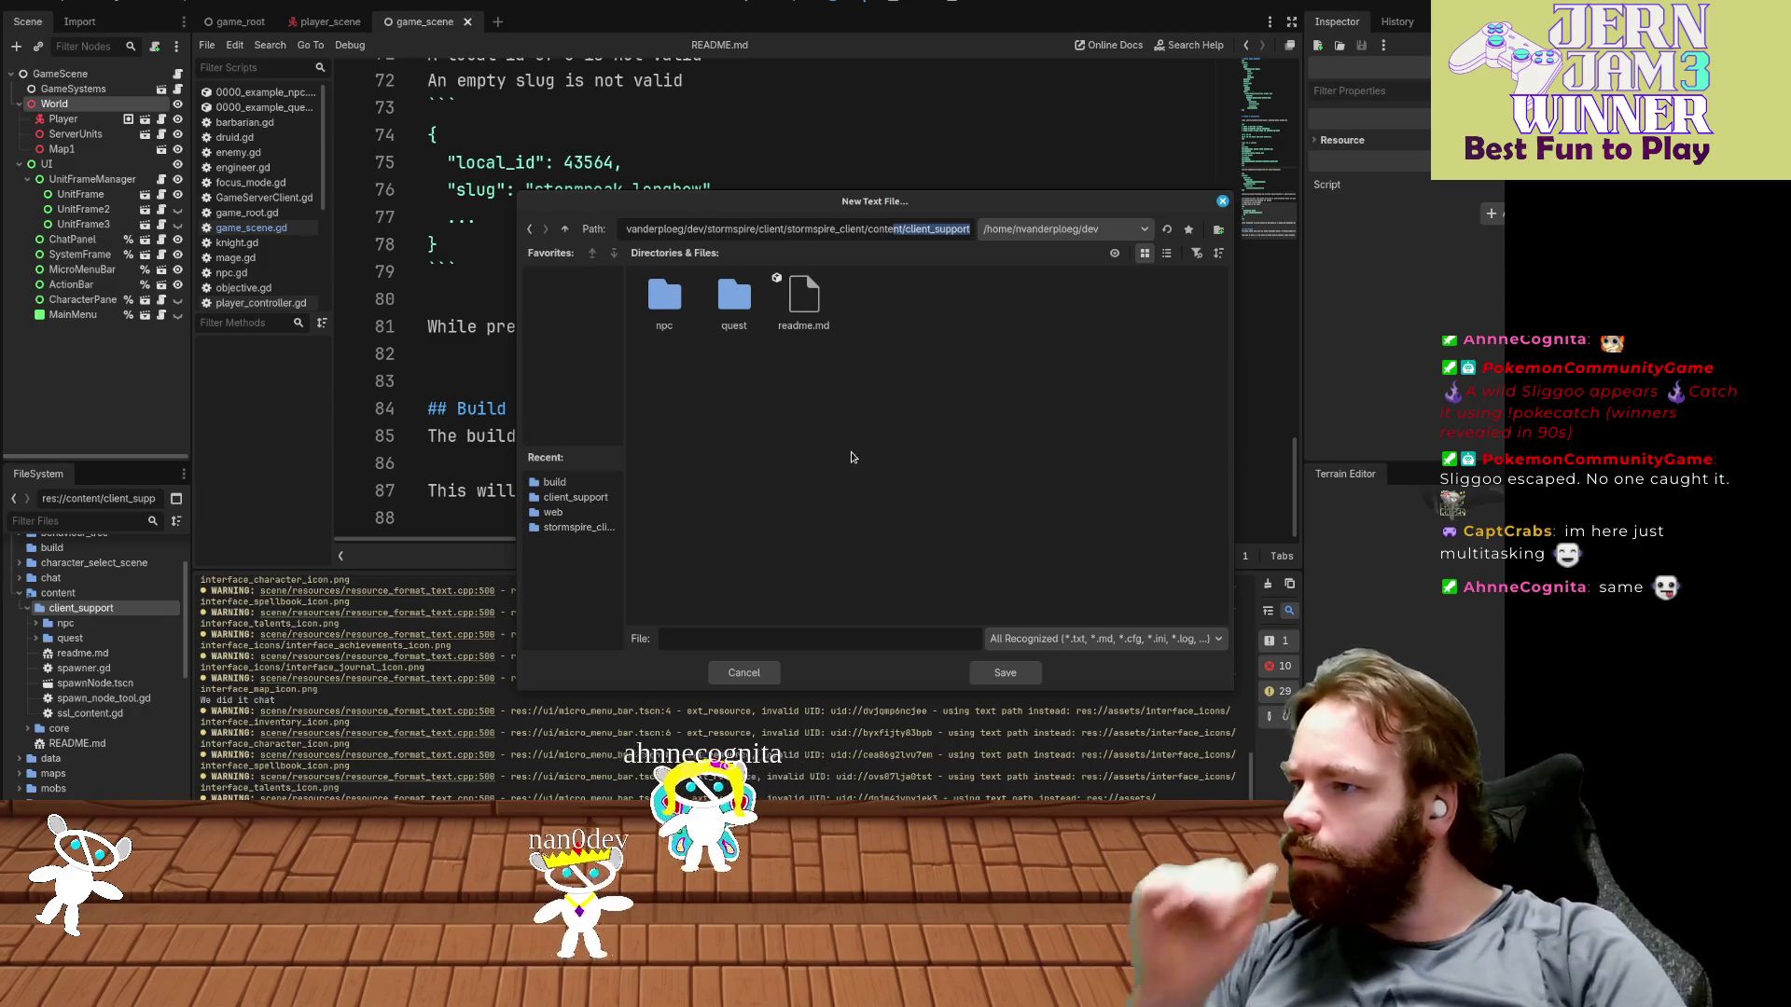
{"action": "left_click", "coordinate": [743, 673]}
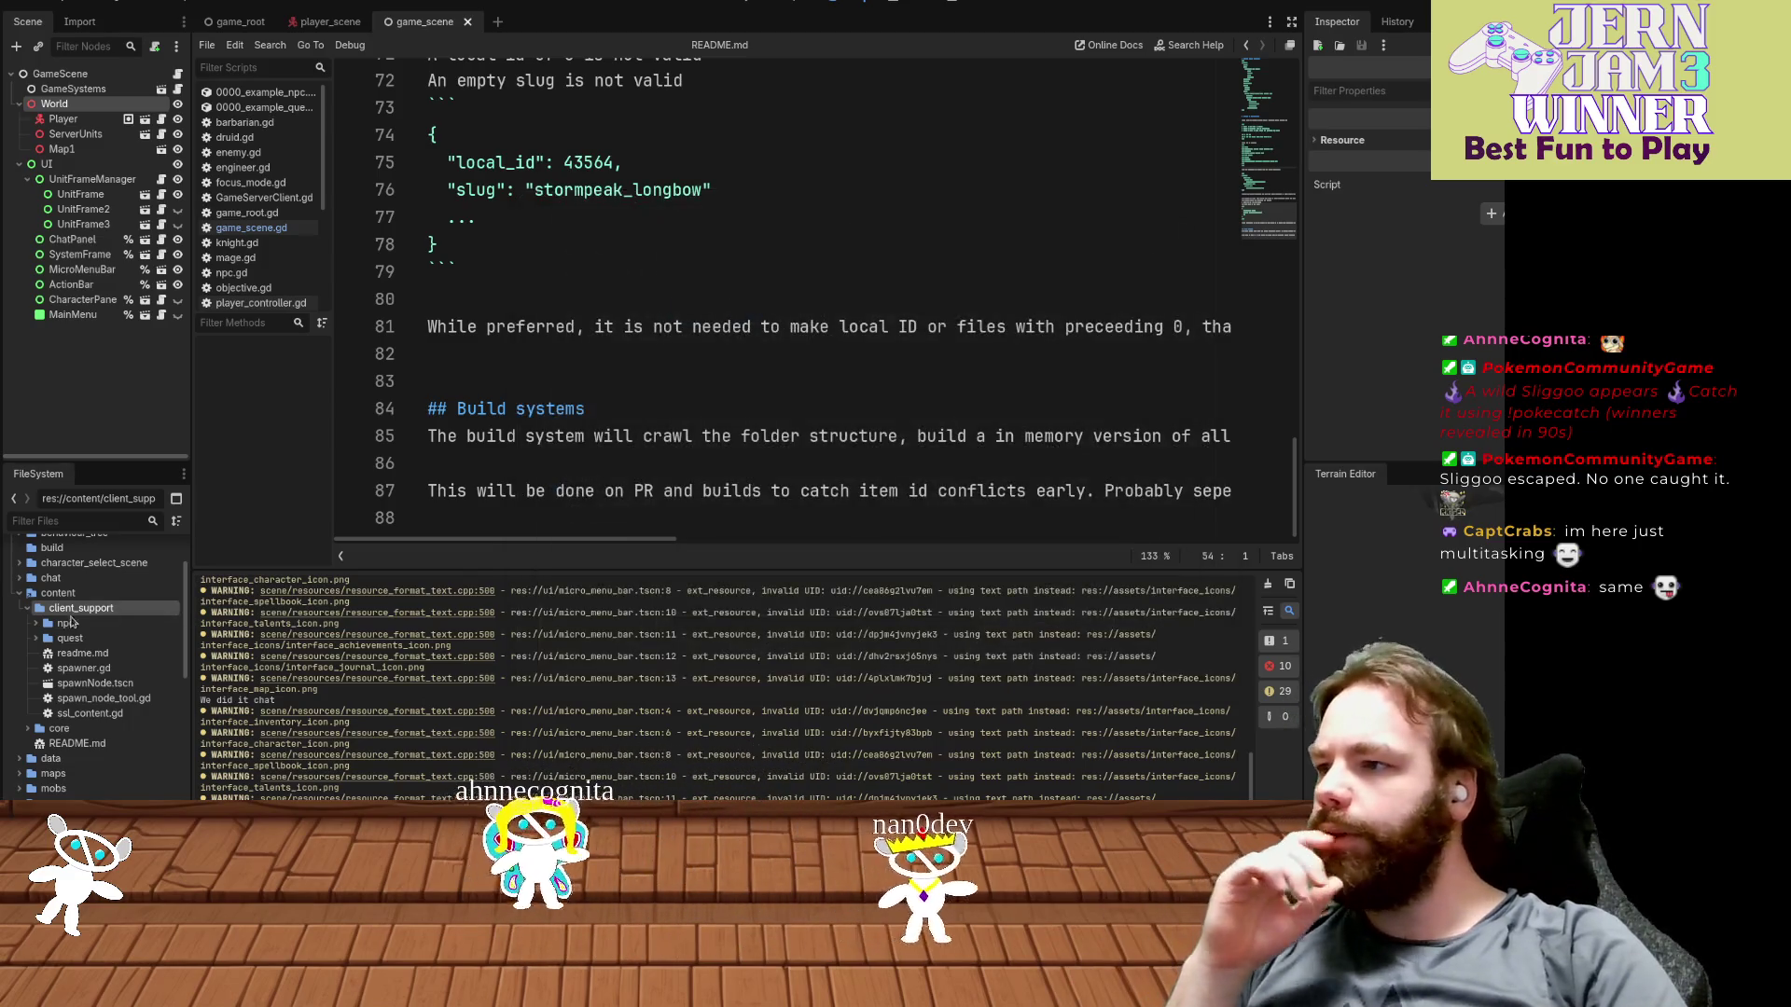
{"action": "double_click", "coordinate": [82, 652]}
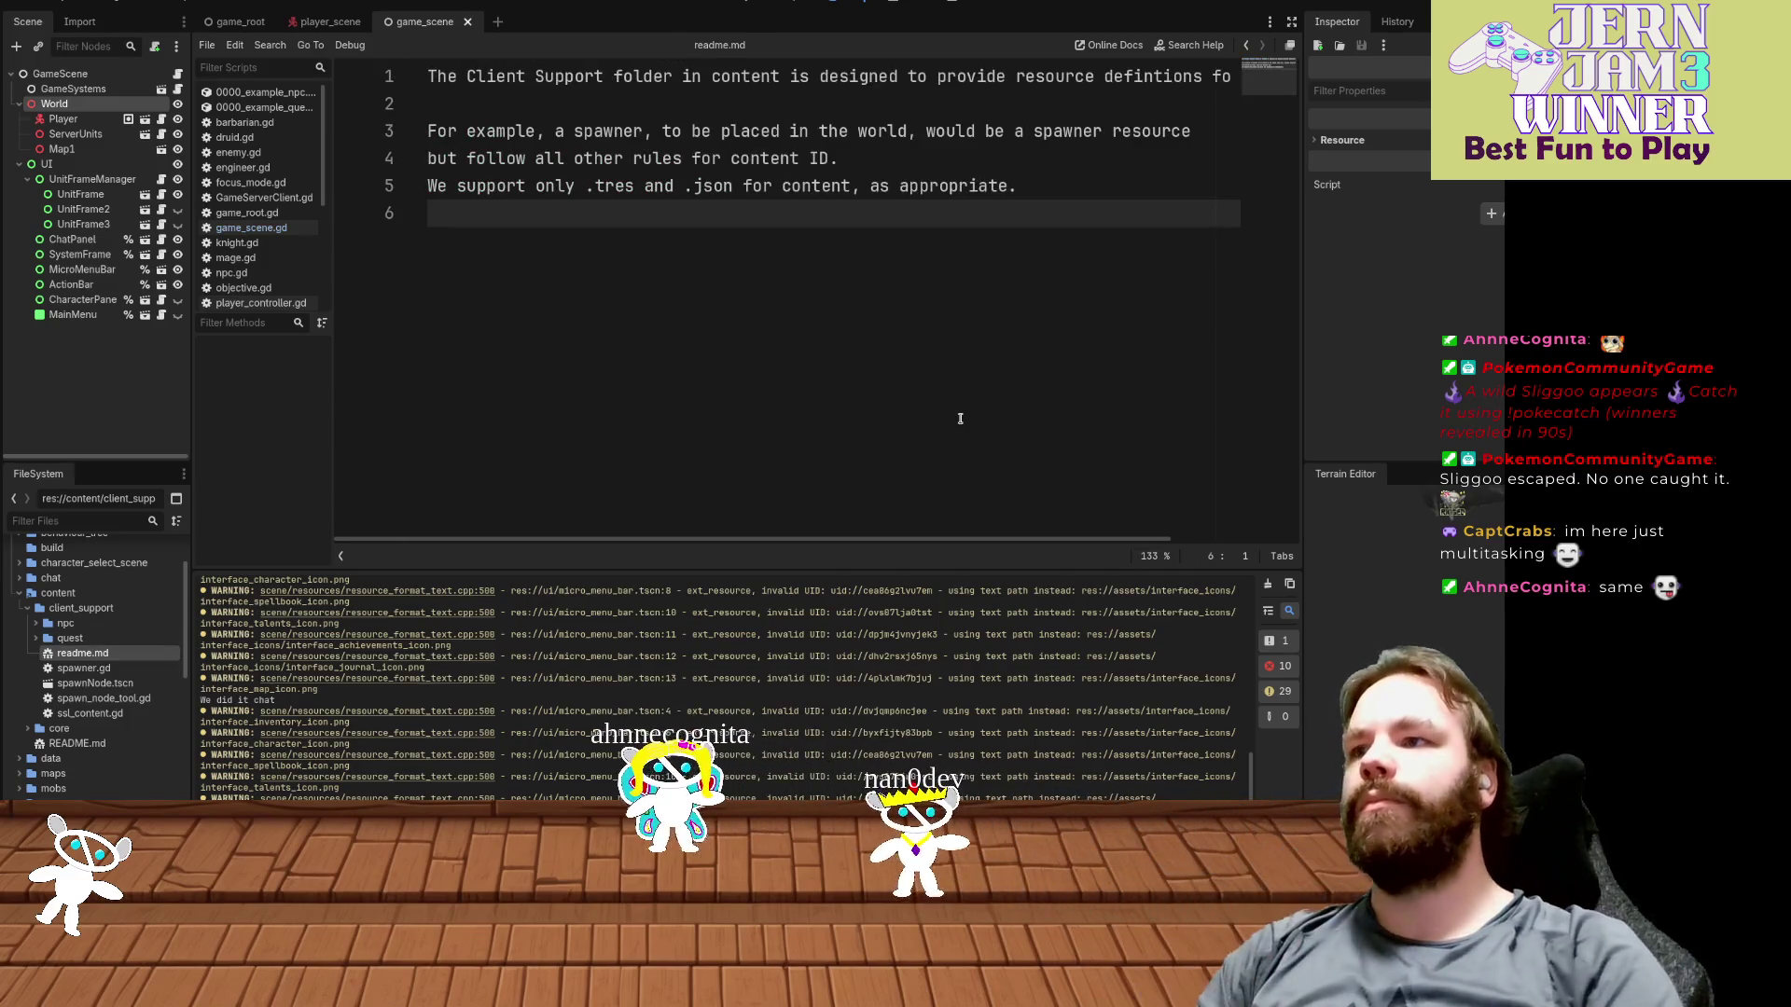
Step: Add a 'Godot Tooling TODO:' heading below the existing readme text
{"action": "key", "text": "Return"}
{"action": "key", "text": "Return"}
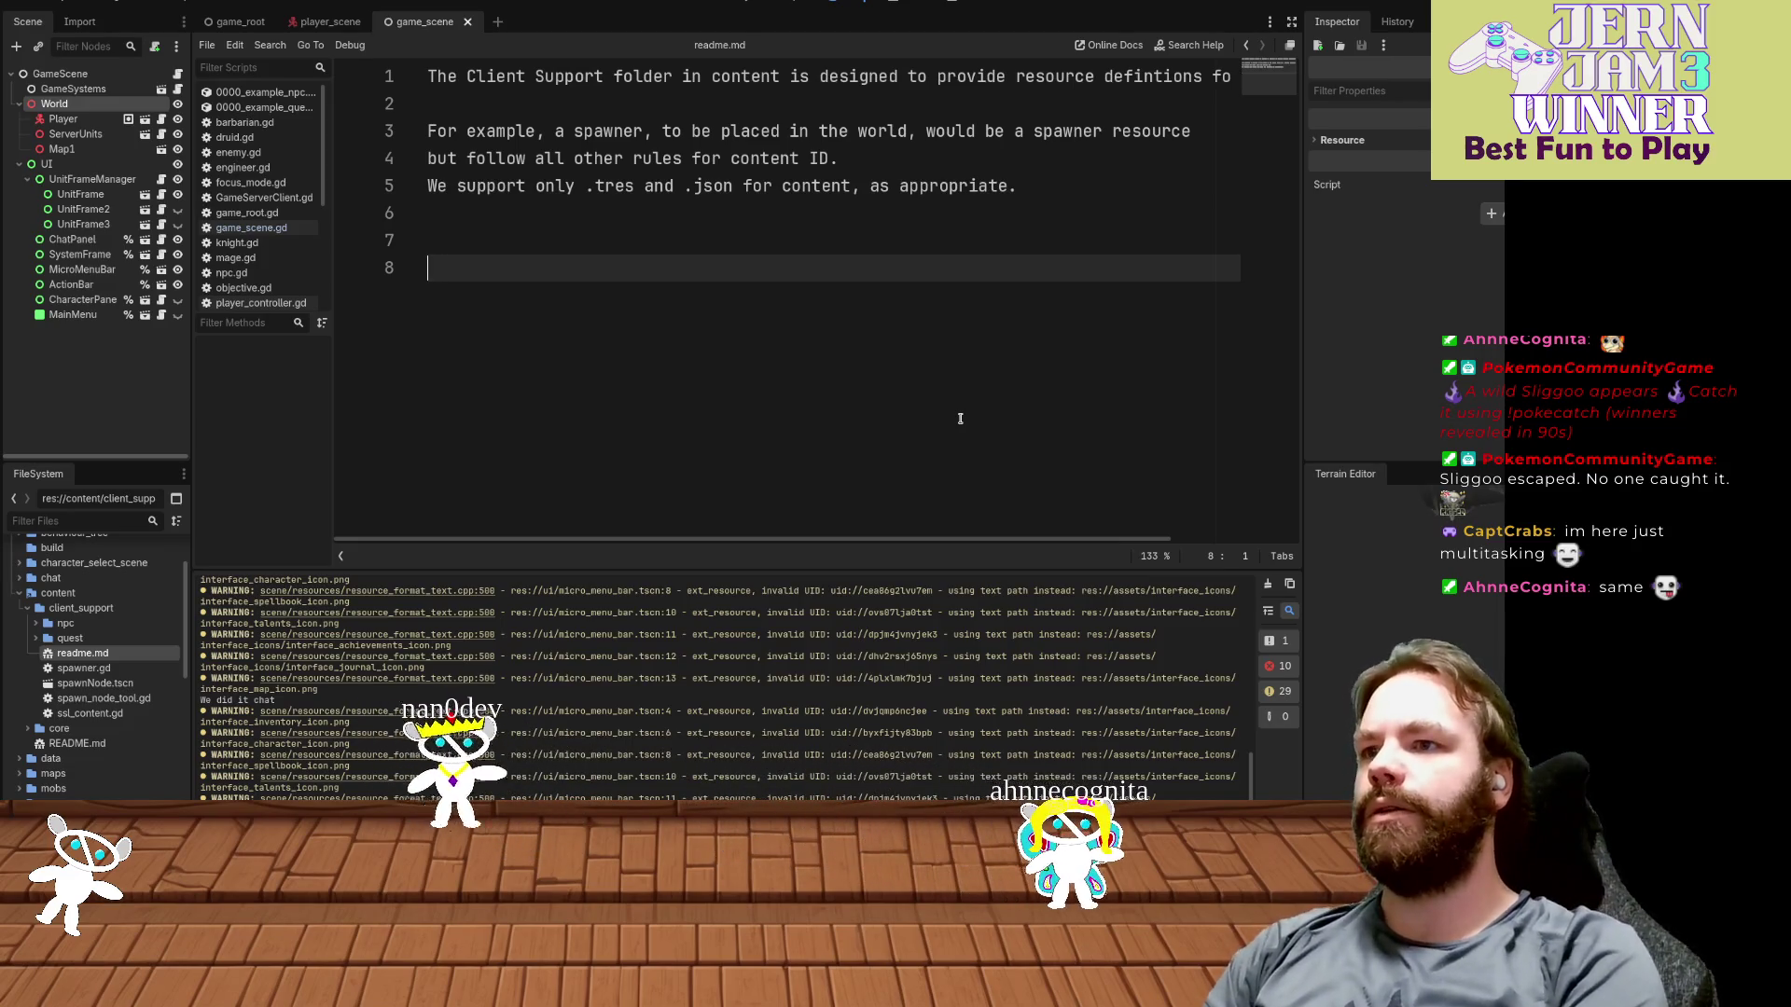
{"action": "type", "text": "Goidot"}
{"action": "key", "text": "BackSpace"}
{"action": "key", "text": "BackSpace"}
{"action": "key", "text": "BackSpace"}
{"action": "type", "text": "dot Tooling TOD"}
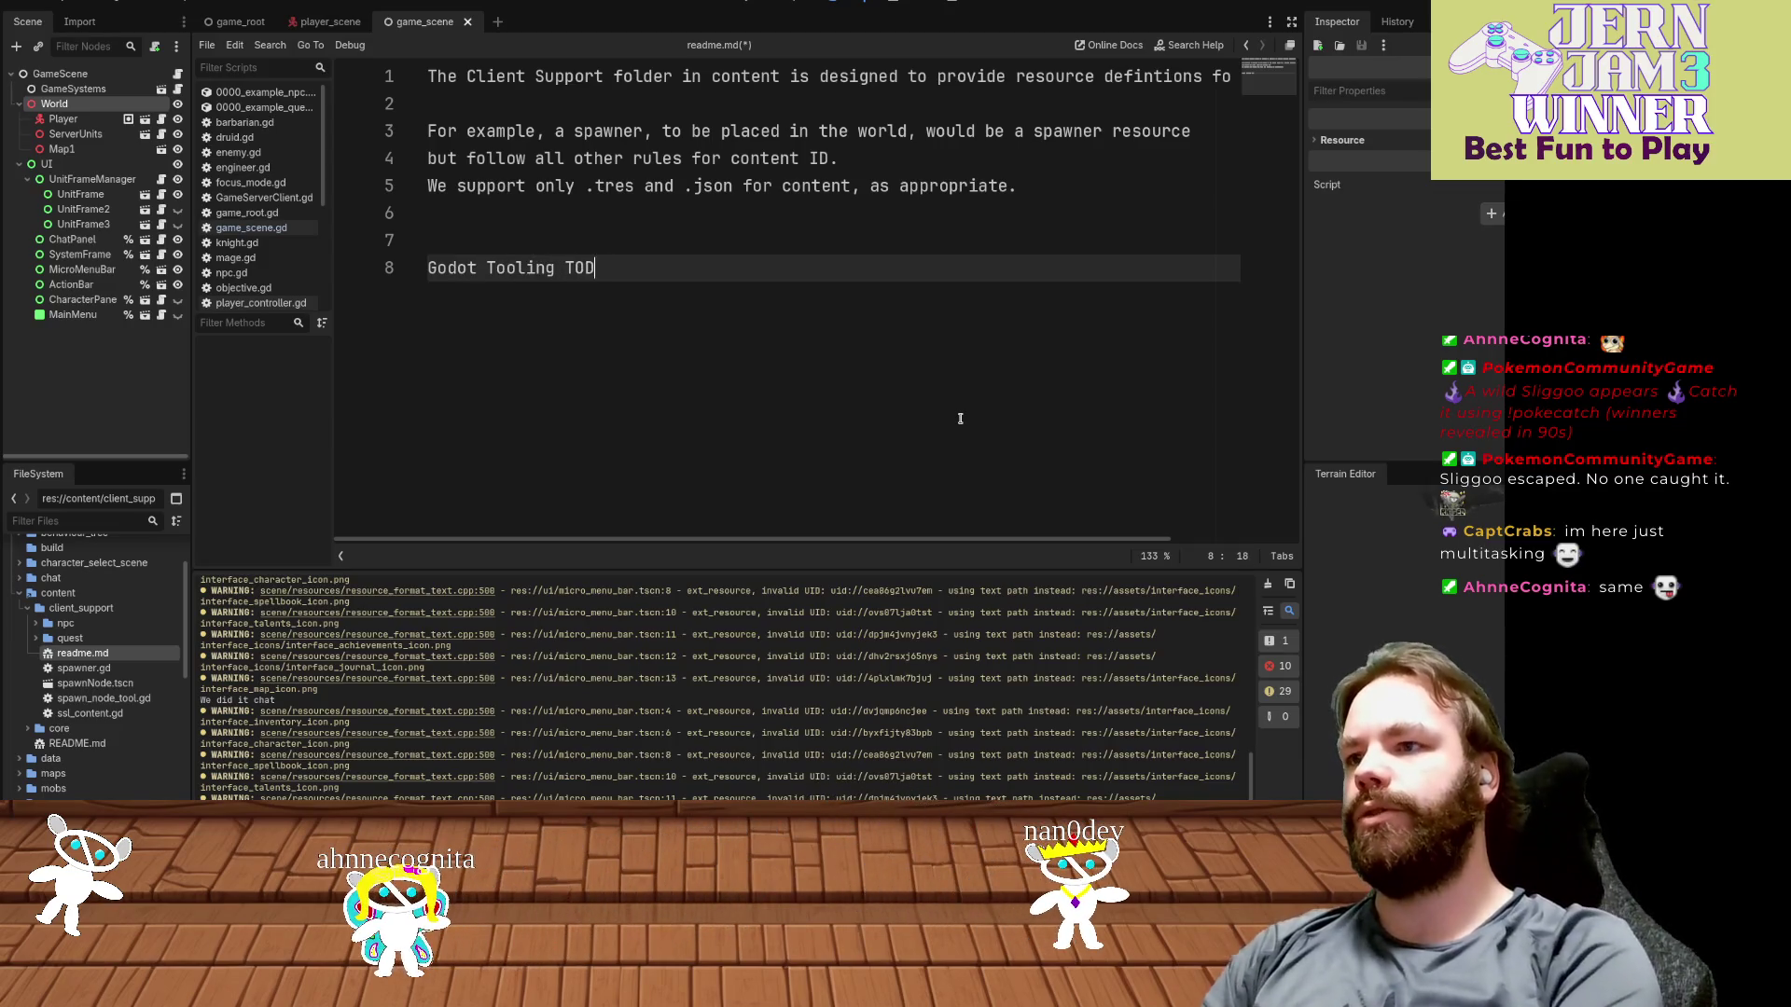
{"action": "key", "text": "Return"}
{"action": "key", "text": "Return"}
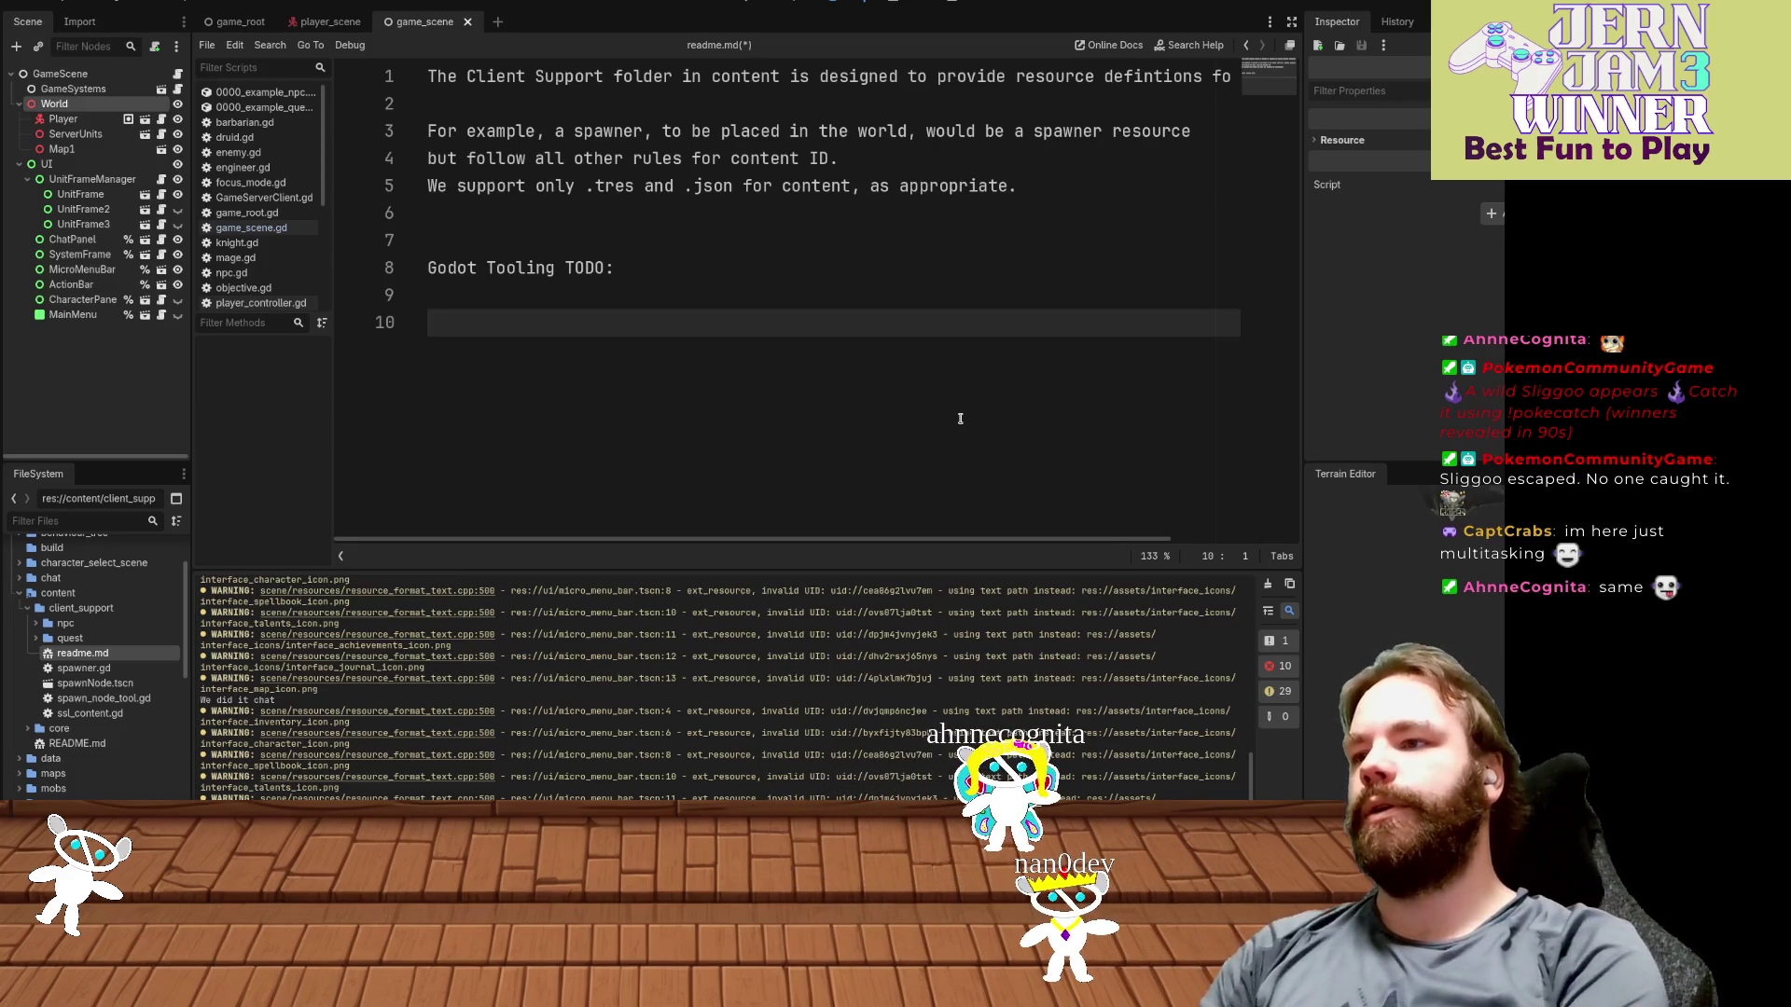
Step: Write a bullet about a tool plugin that manages all Content and loads existing content from disk
{"action": "type", "text": "*"}
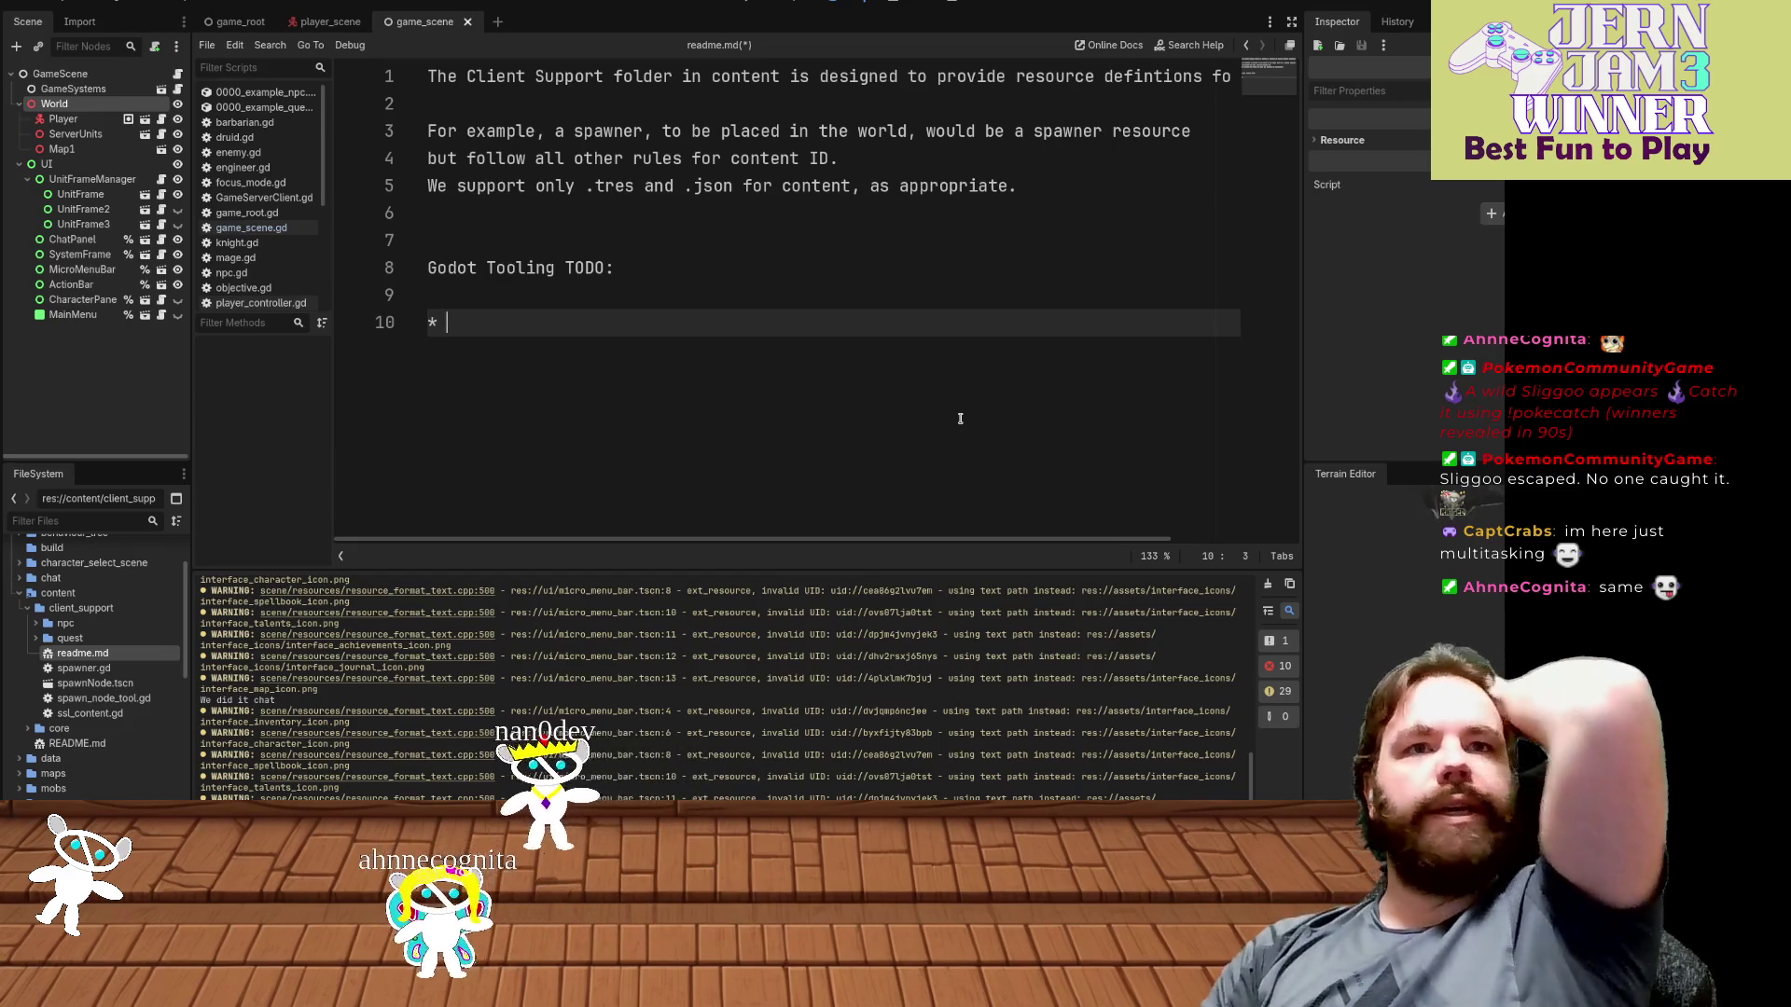
{"action": "key", "text": "BackSpace"}
{"action": "key", "text": "BackSpace"}
{"action": "type", "text": "#"}
{"action": "key", "text": "BackSpace"}
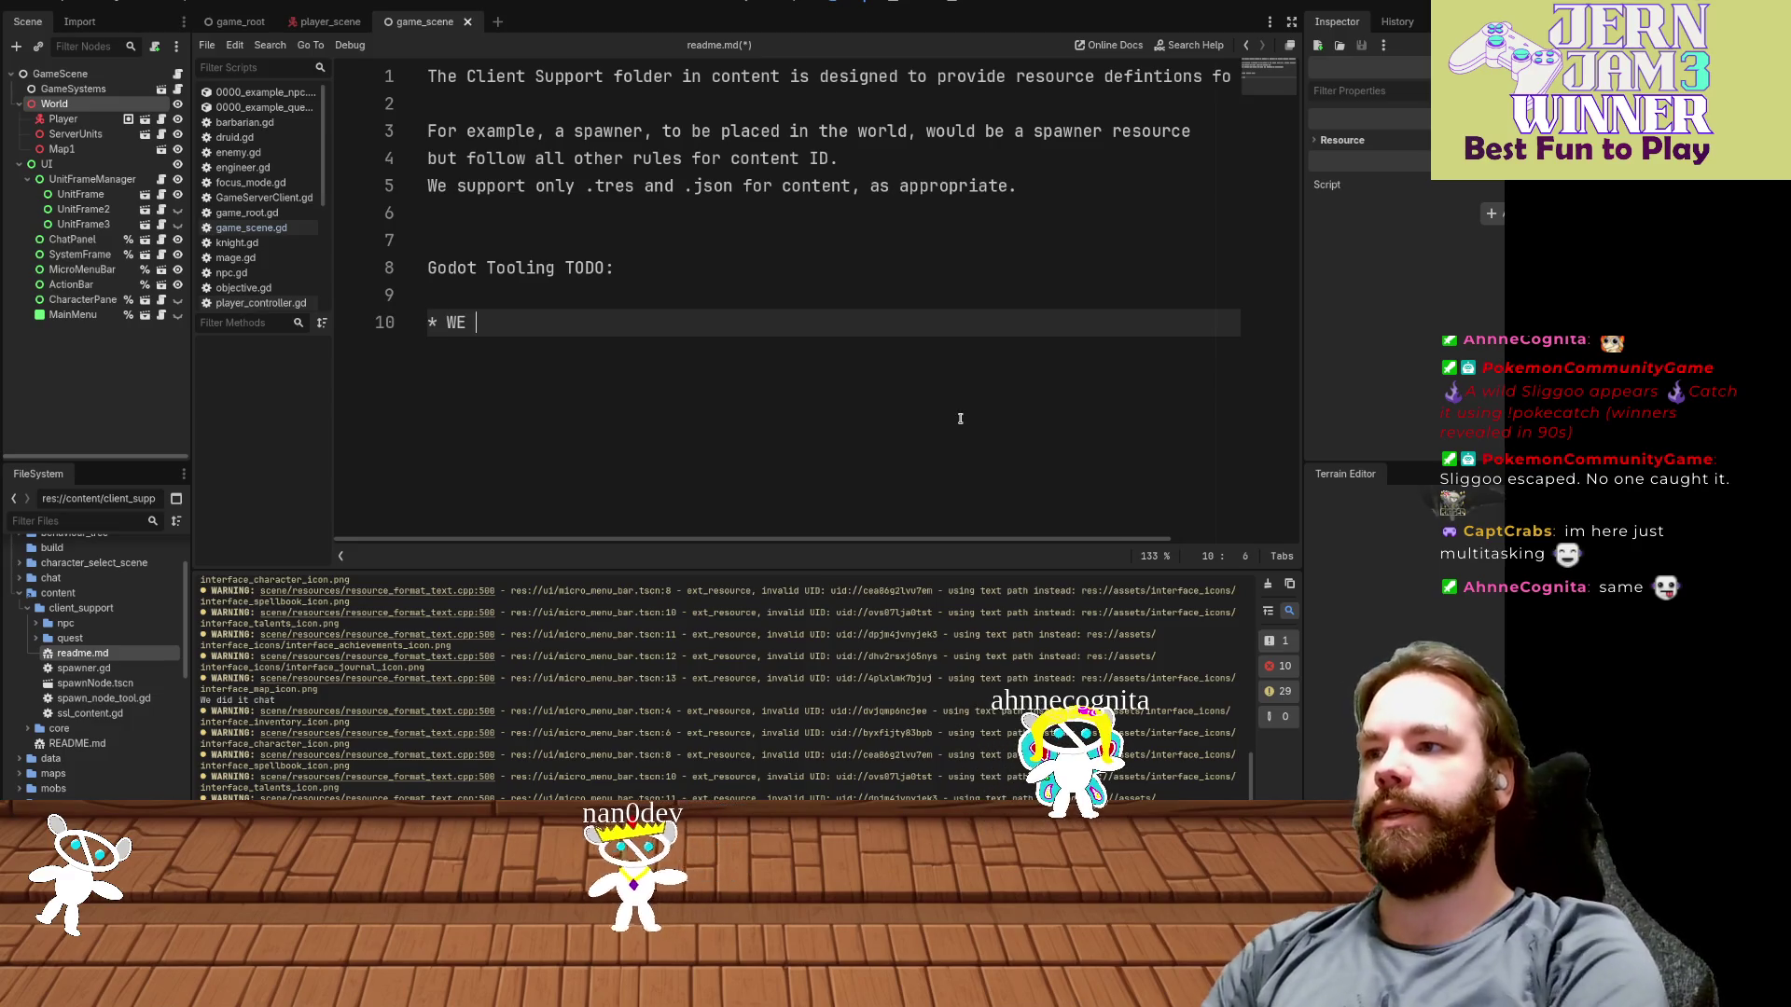
{"action": "key", "text": "BackSpace"}
{"action": "key", "text": "BackSpace"}
{"action": "type", "text": "e need to crea"}
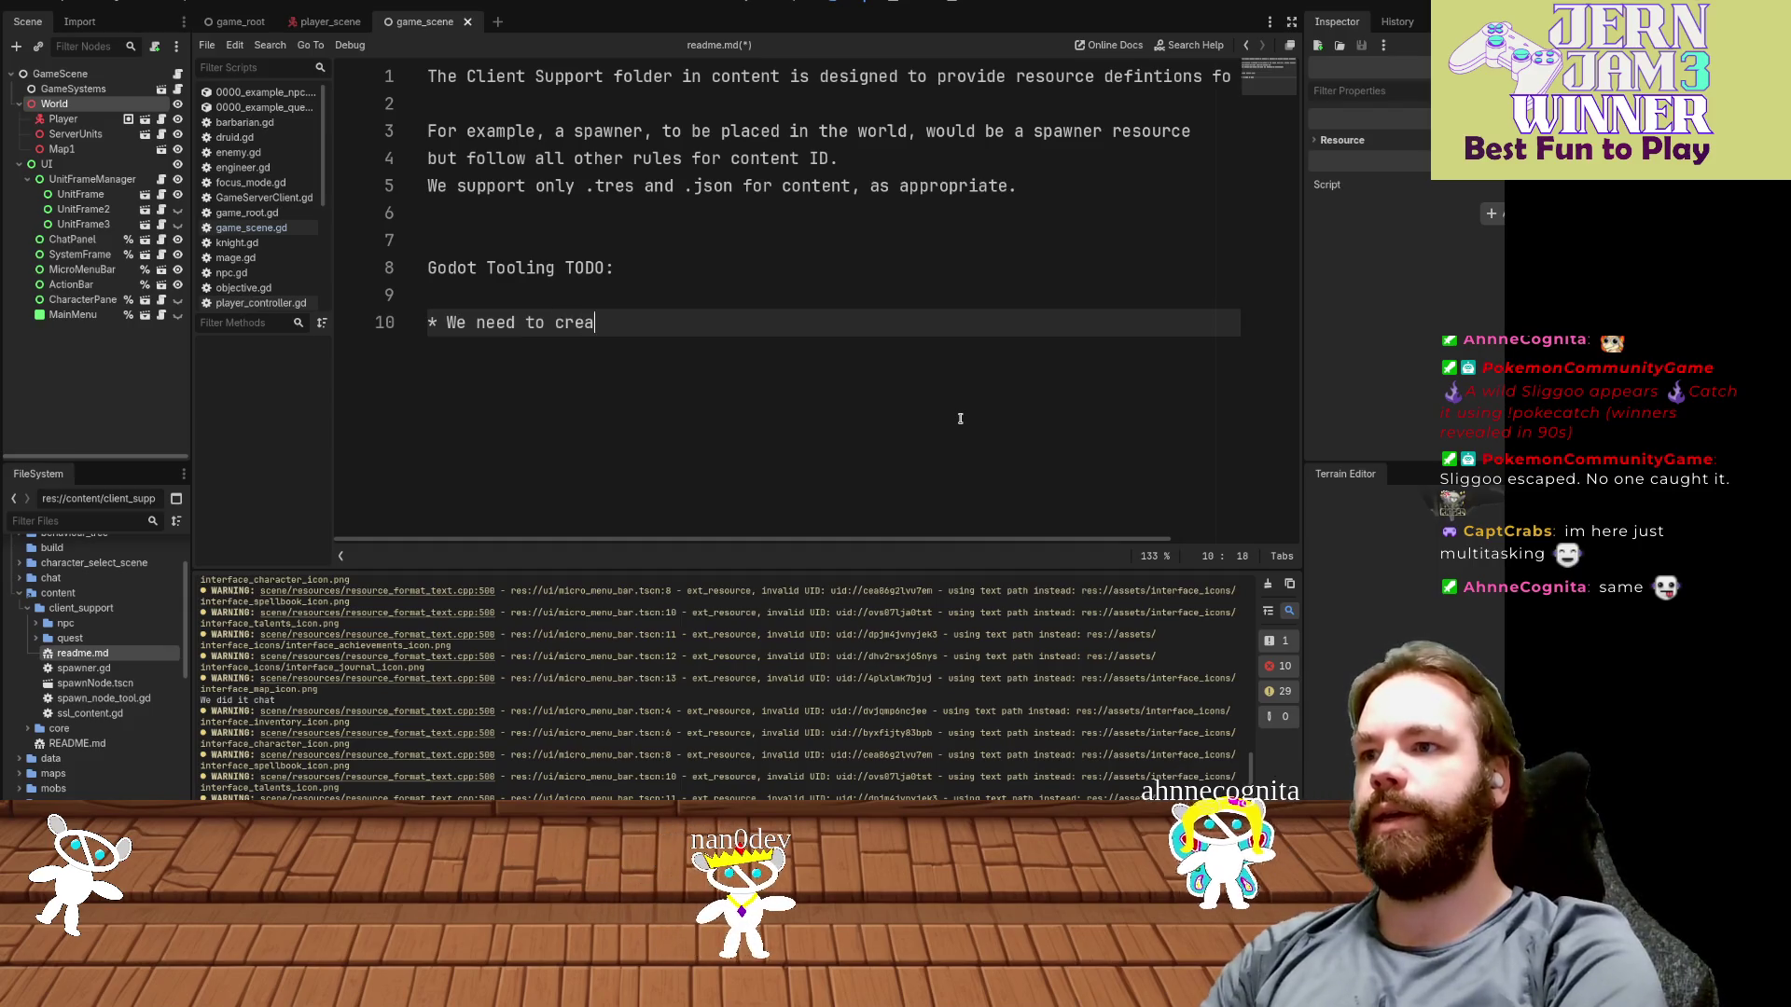
{"action": "type", "text": "te a tool load"}
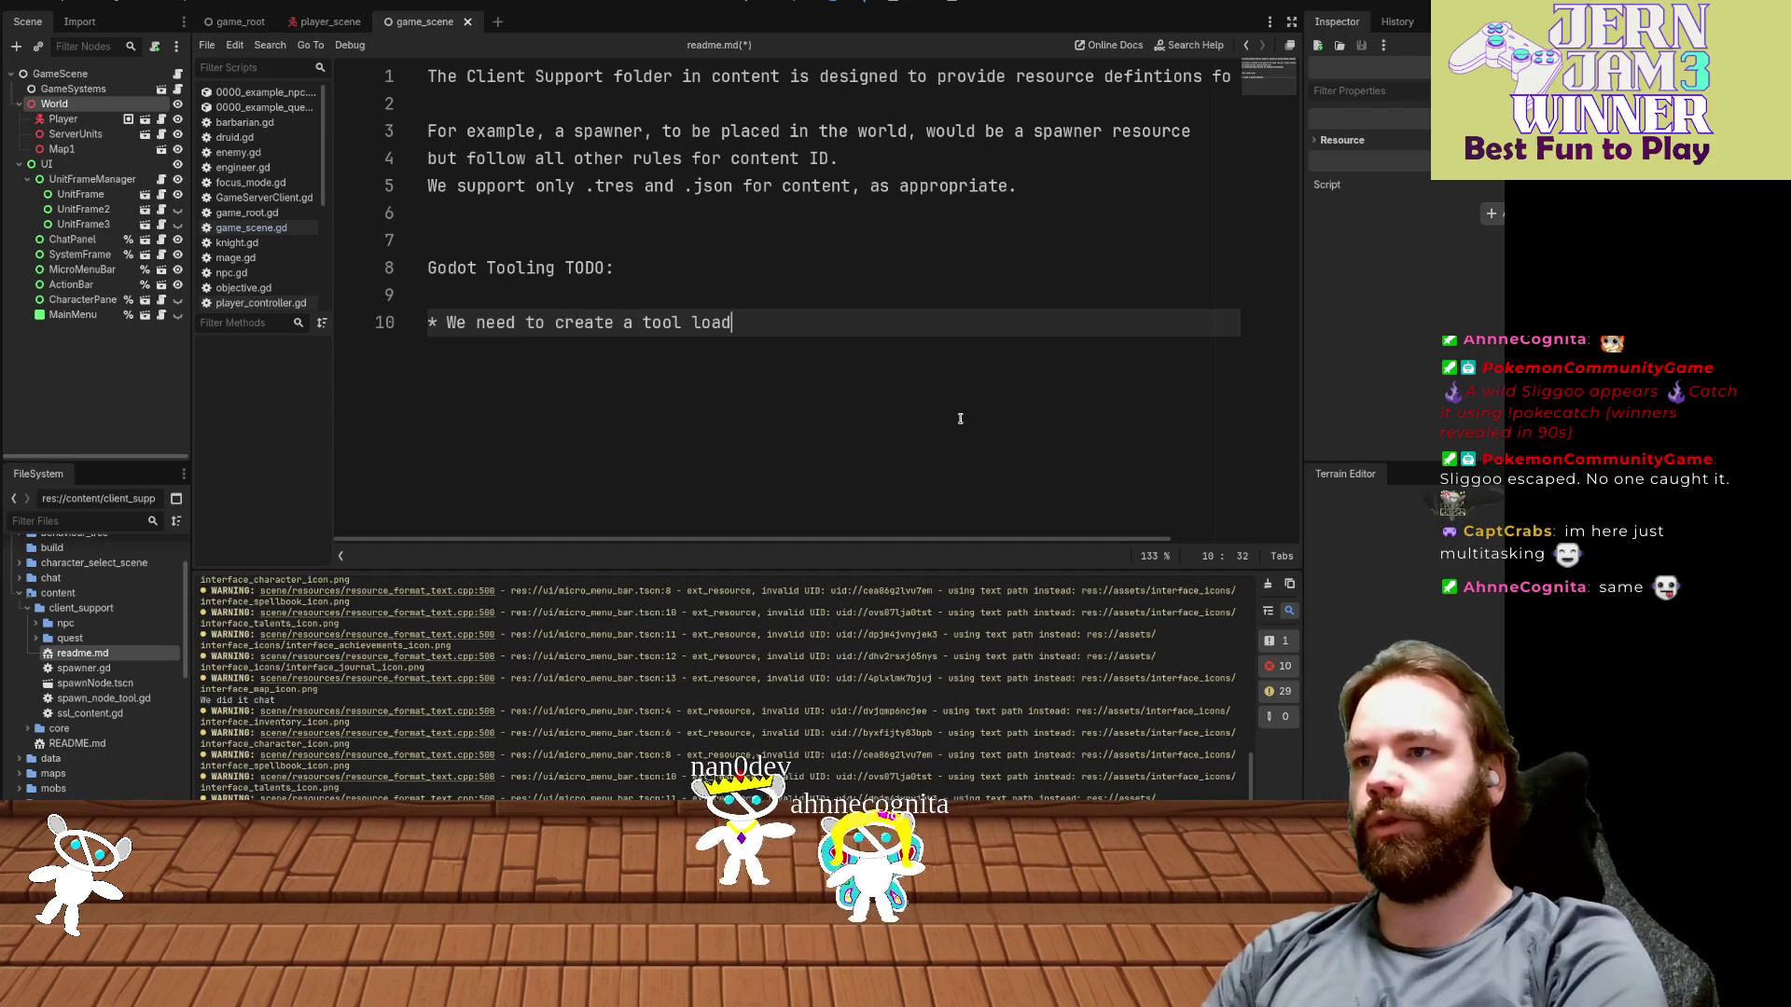
{"action": "key", "text": "BackSpace"}
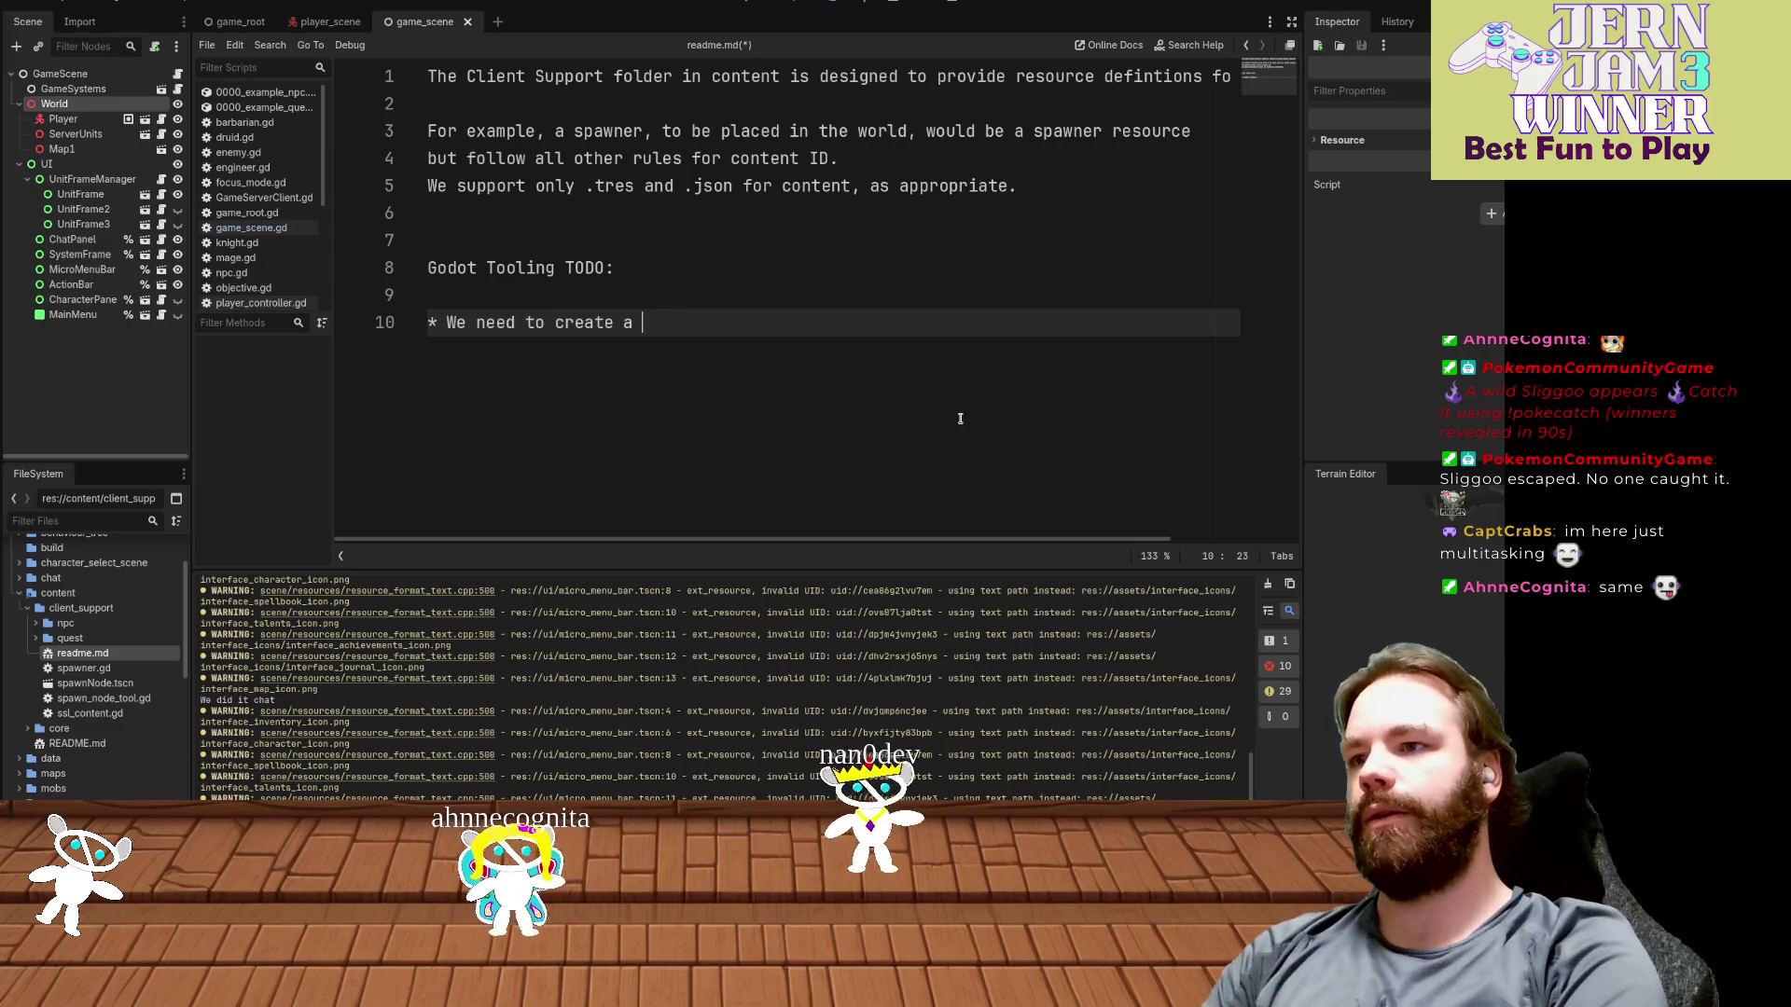
{"action": "type", "text": "ugin, that manage"}
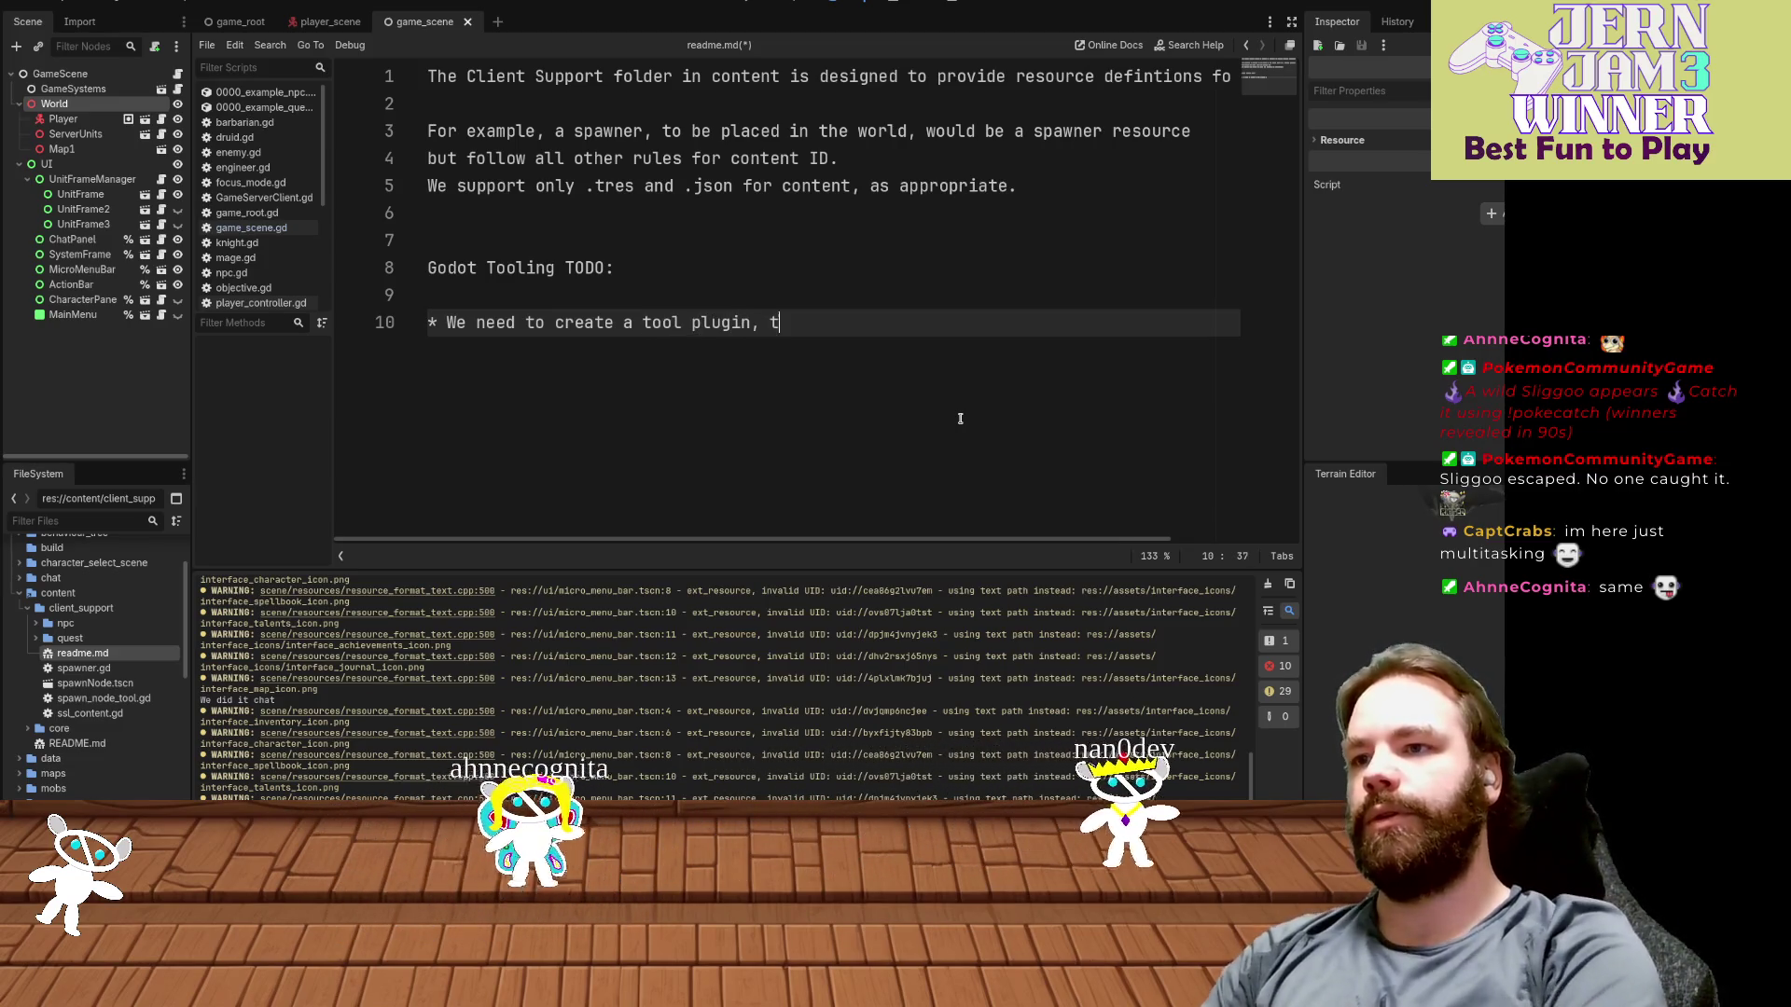
{"action": "type", "text": "at manages all Content"}
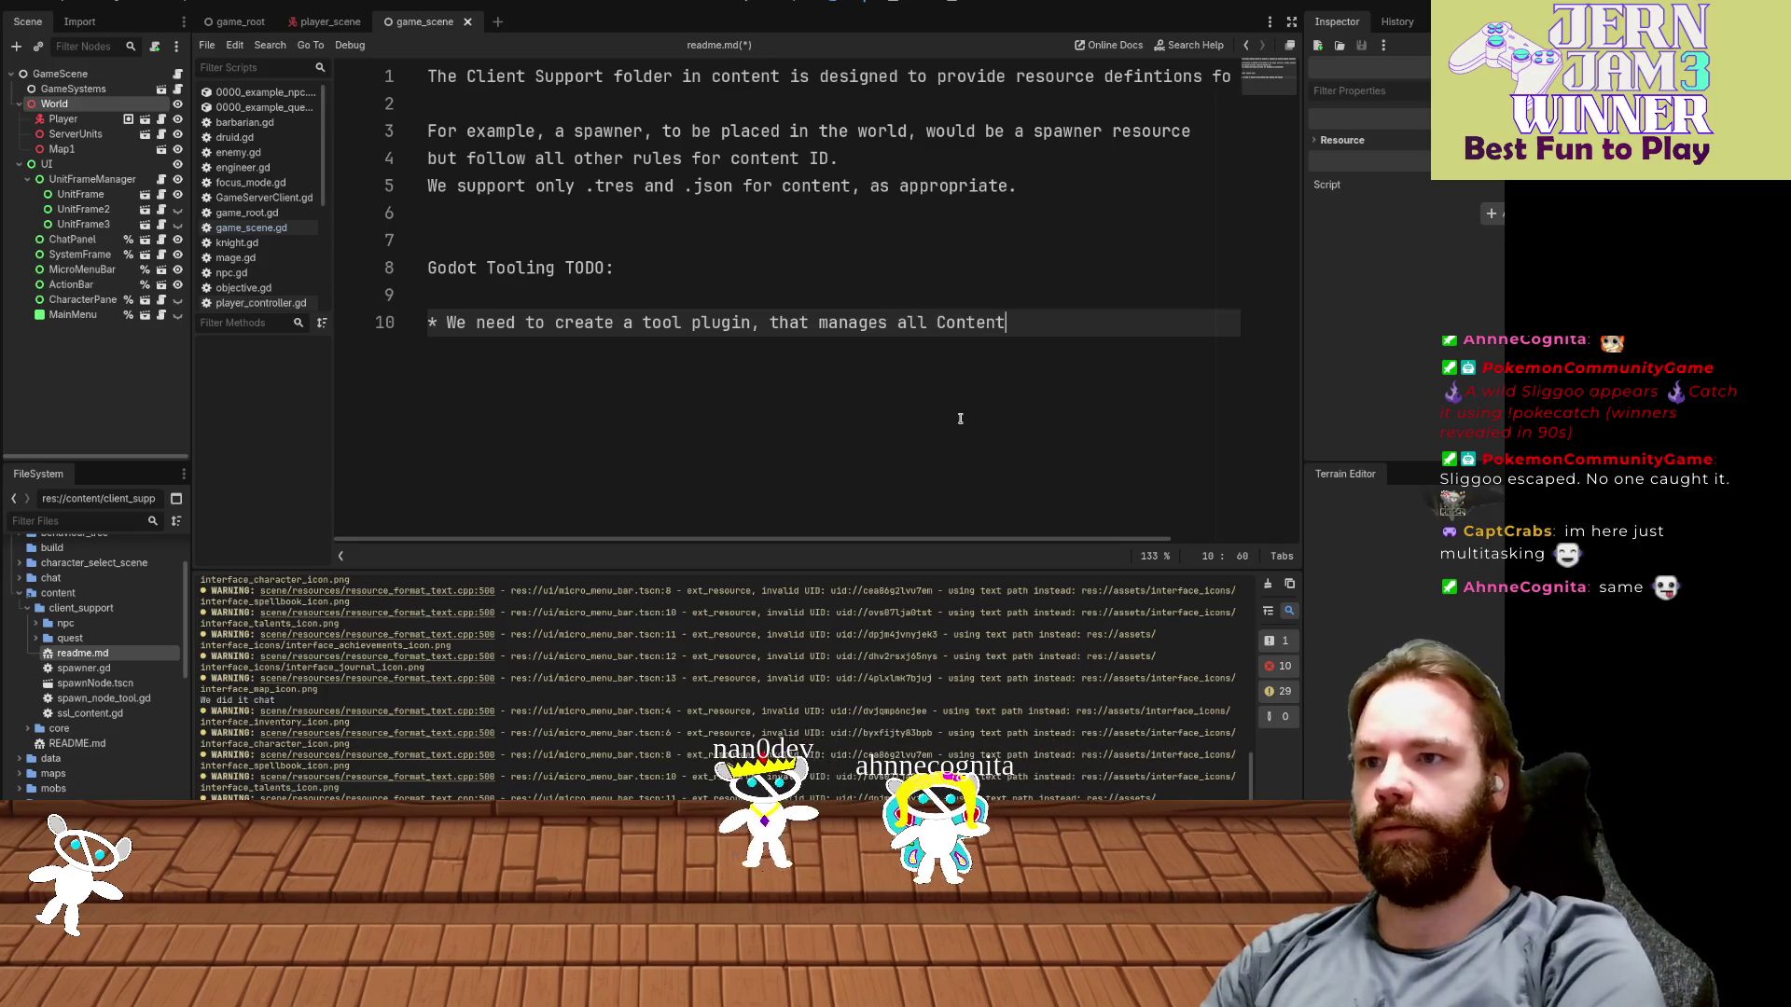
{"action": "type", "text": " iteads"}
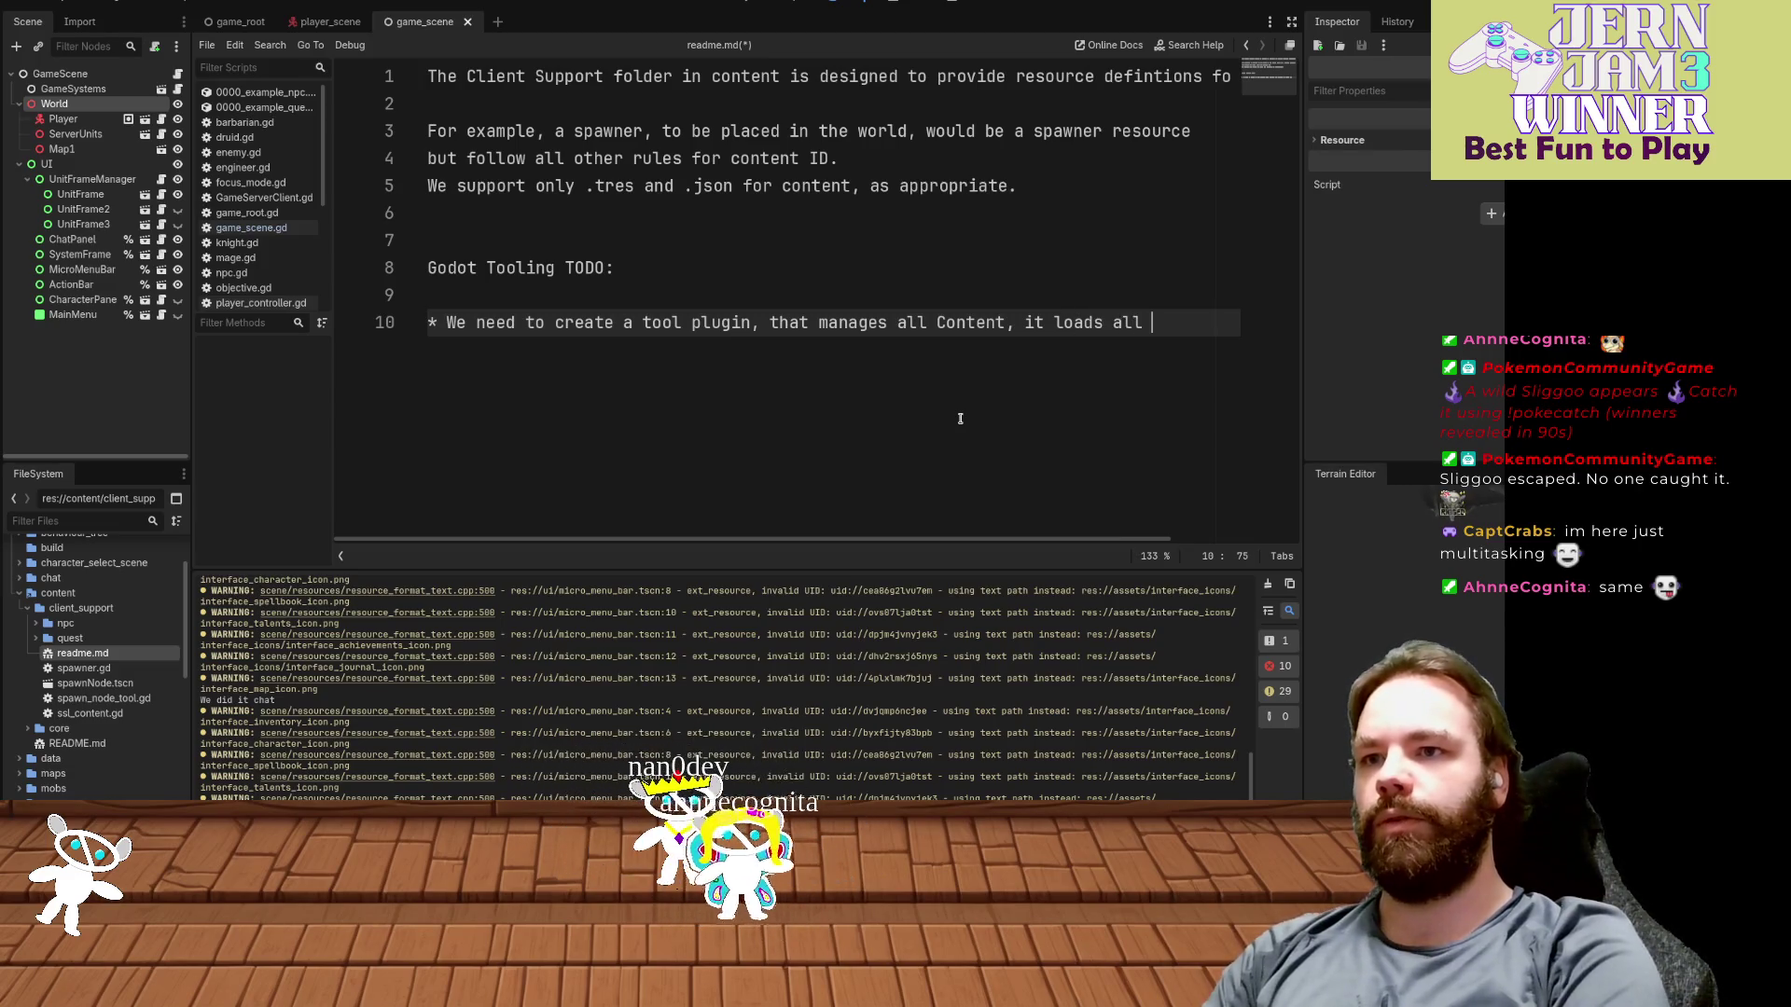
{"action": "type", "text": "exisitng conten"}
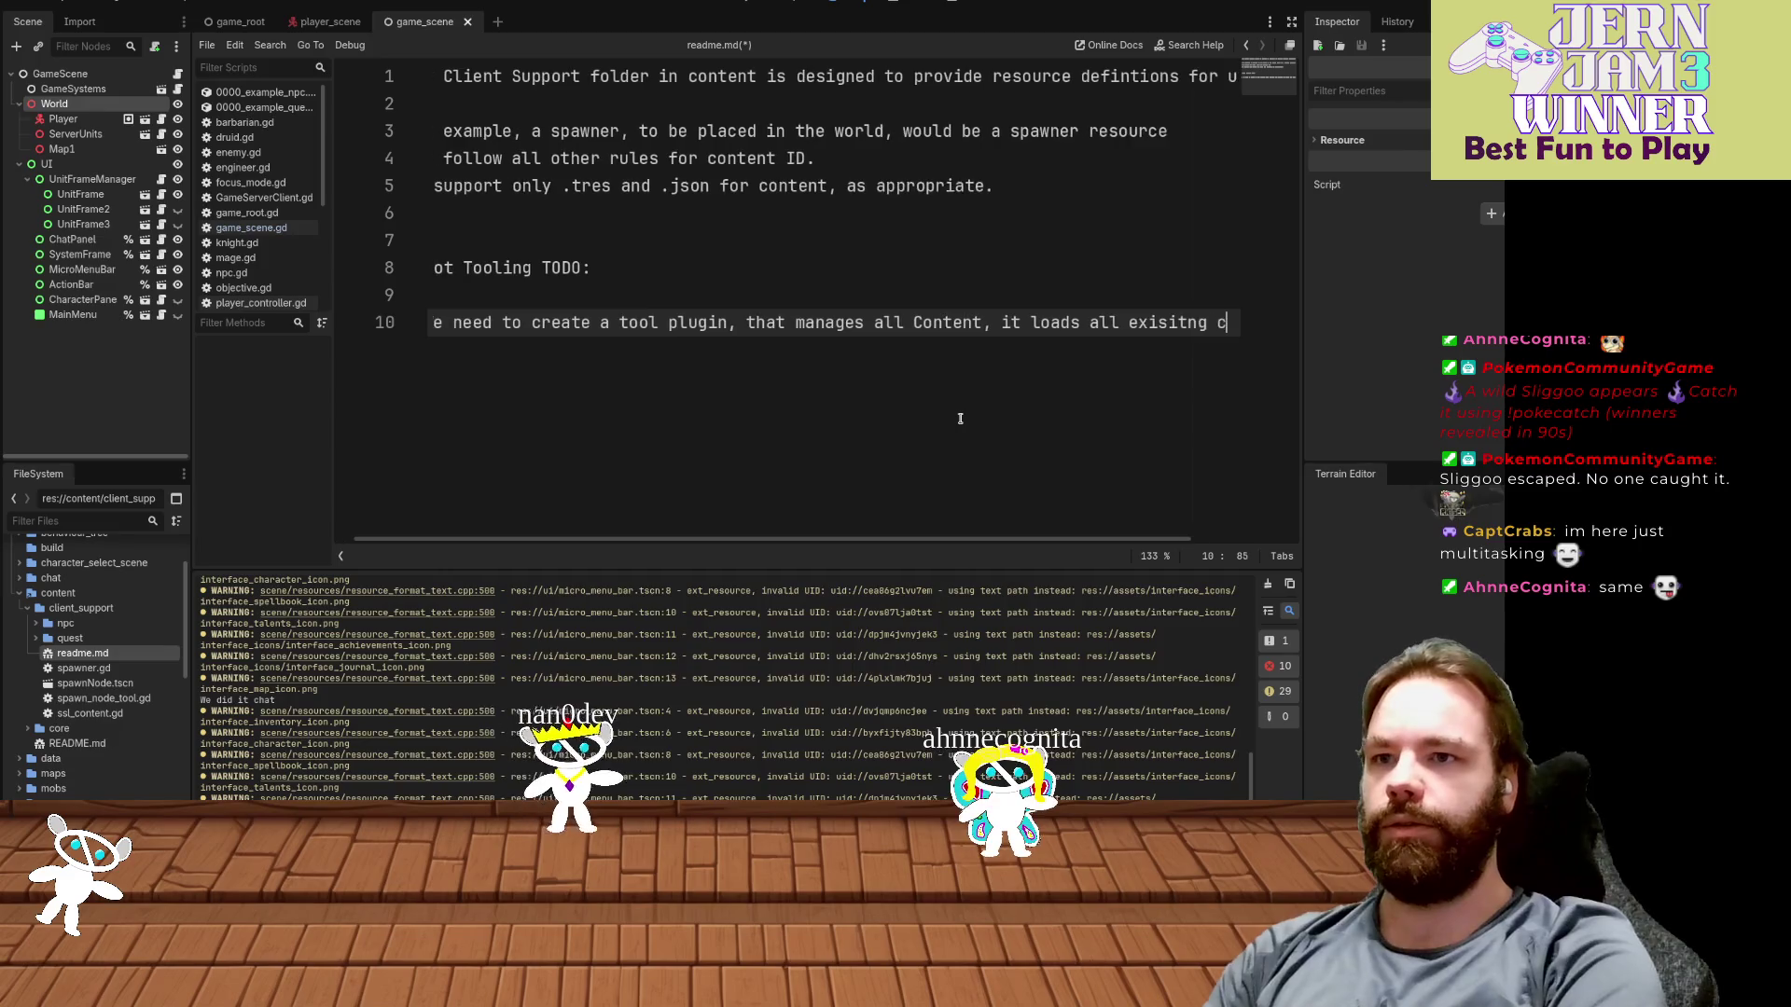
{"action": "type", "text": "t from dids"}
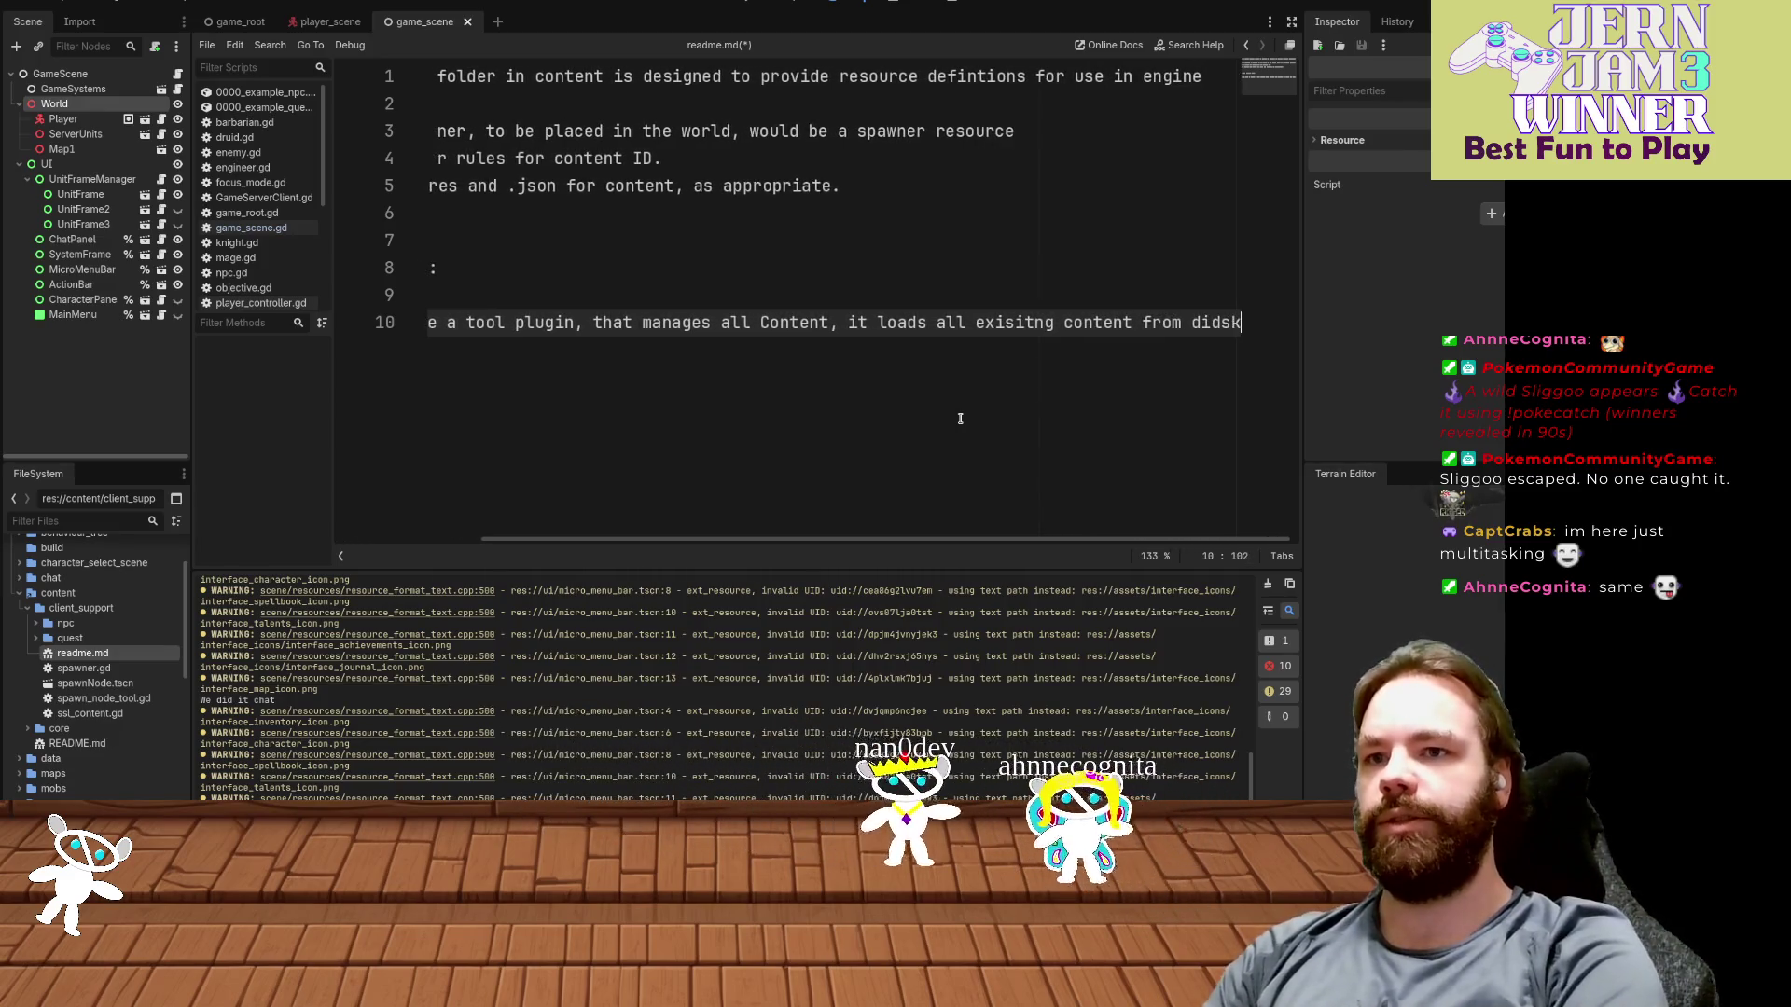
{"action": "key", "text": "BackSpace"}
{"action": "key", "text": "BackSpace"}
{"action": "type", "text": "sk"}
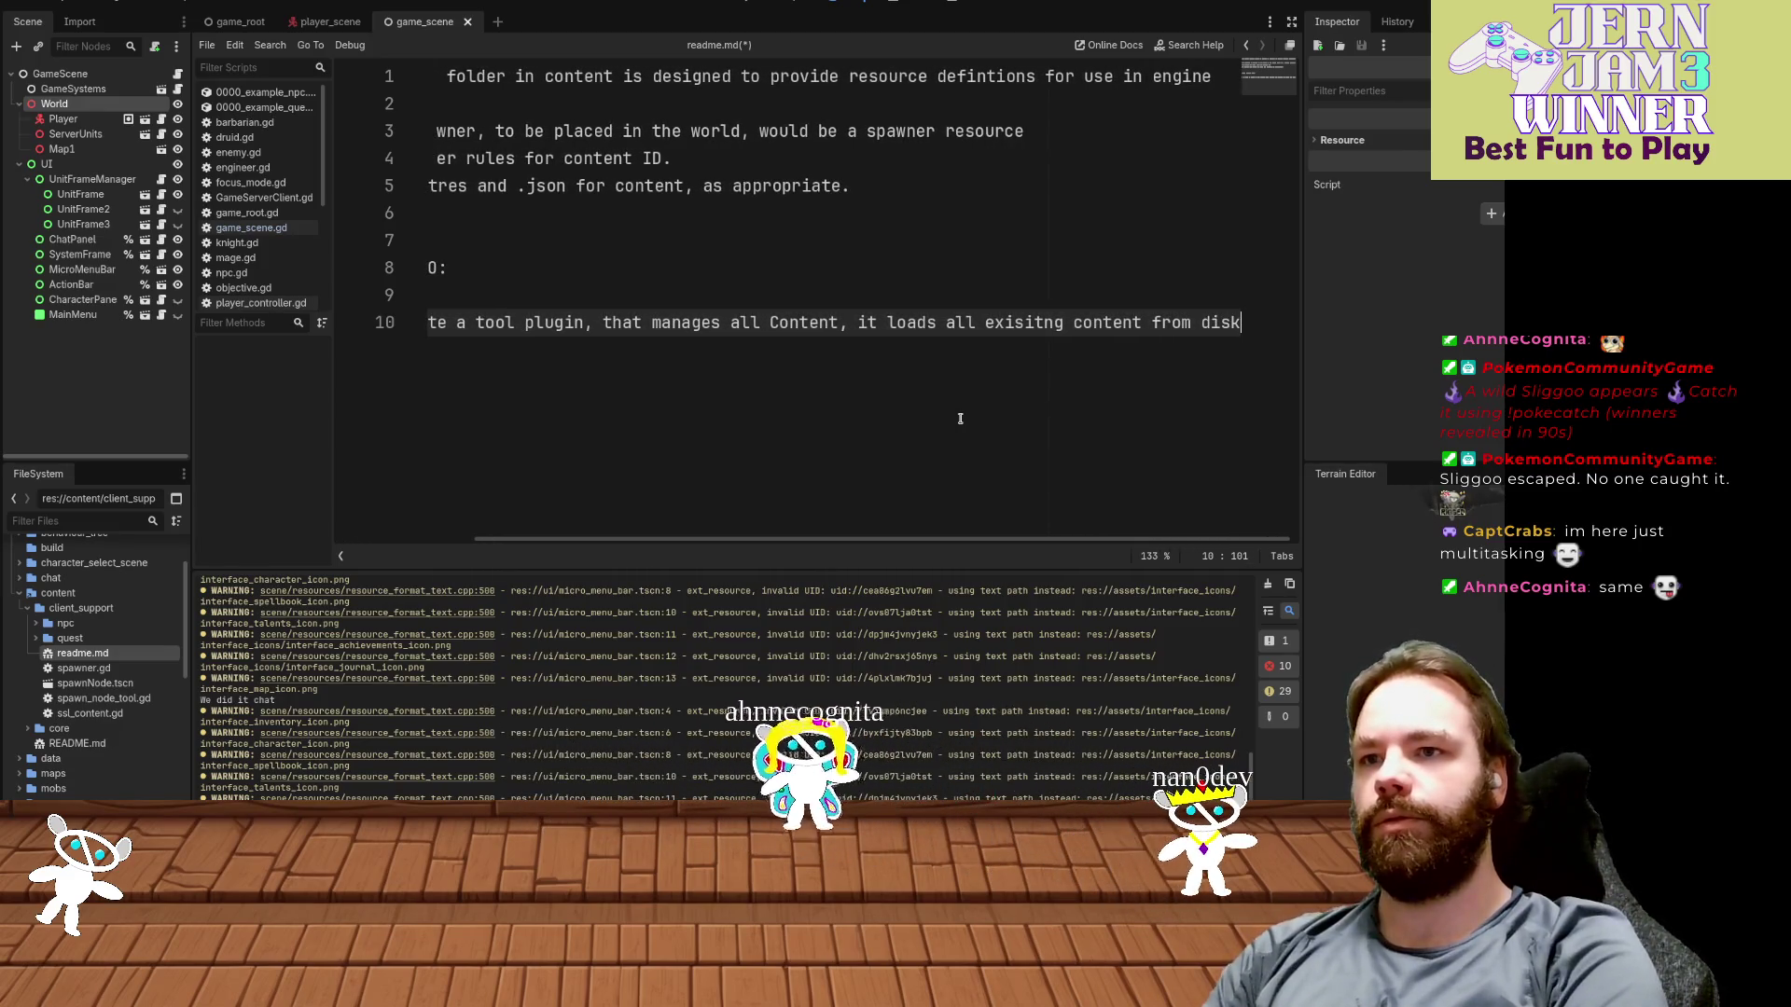
{"action": "key", "text": "Return"}
{"action": "key", "text": "BackSpace"}
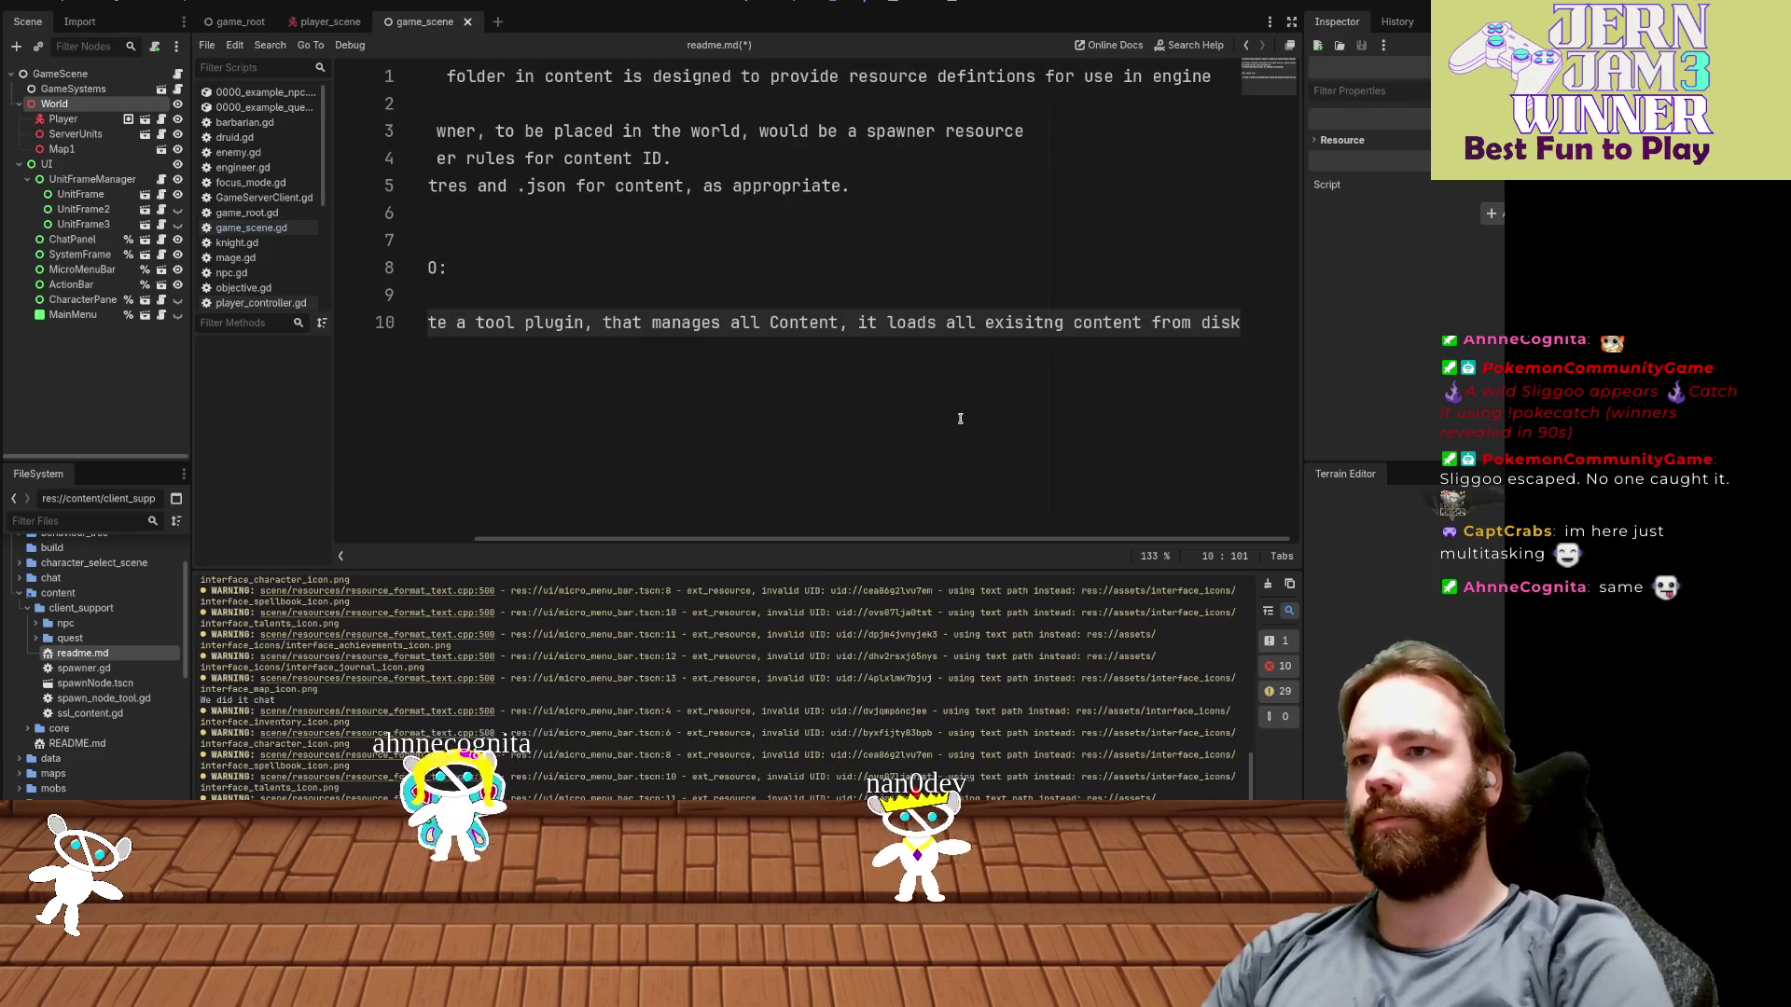
{"action": "left_click", "coordinate": [853, 322]}
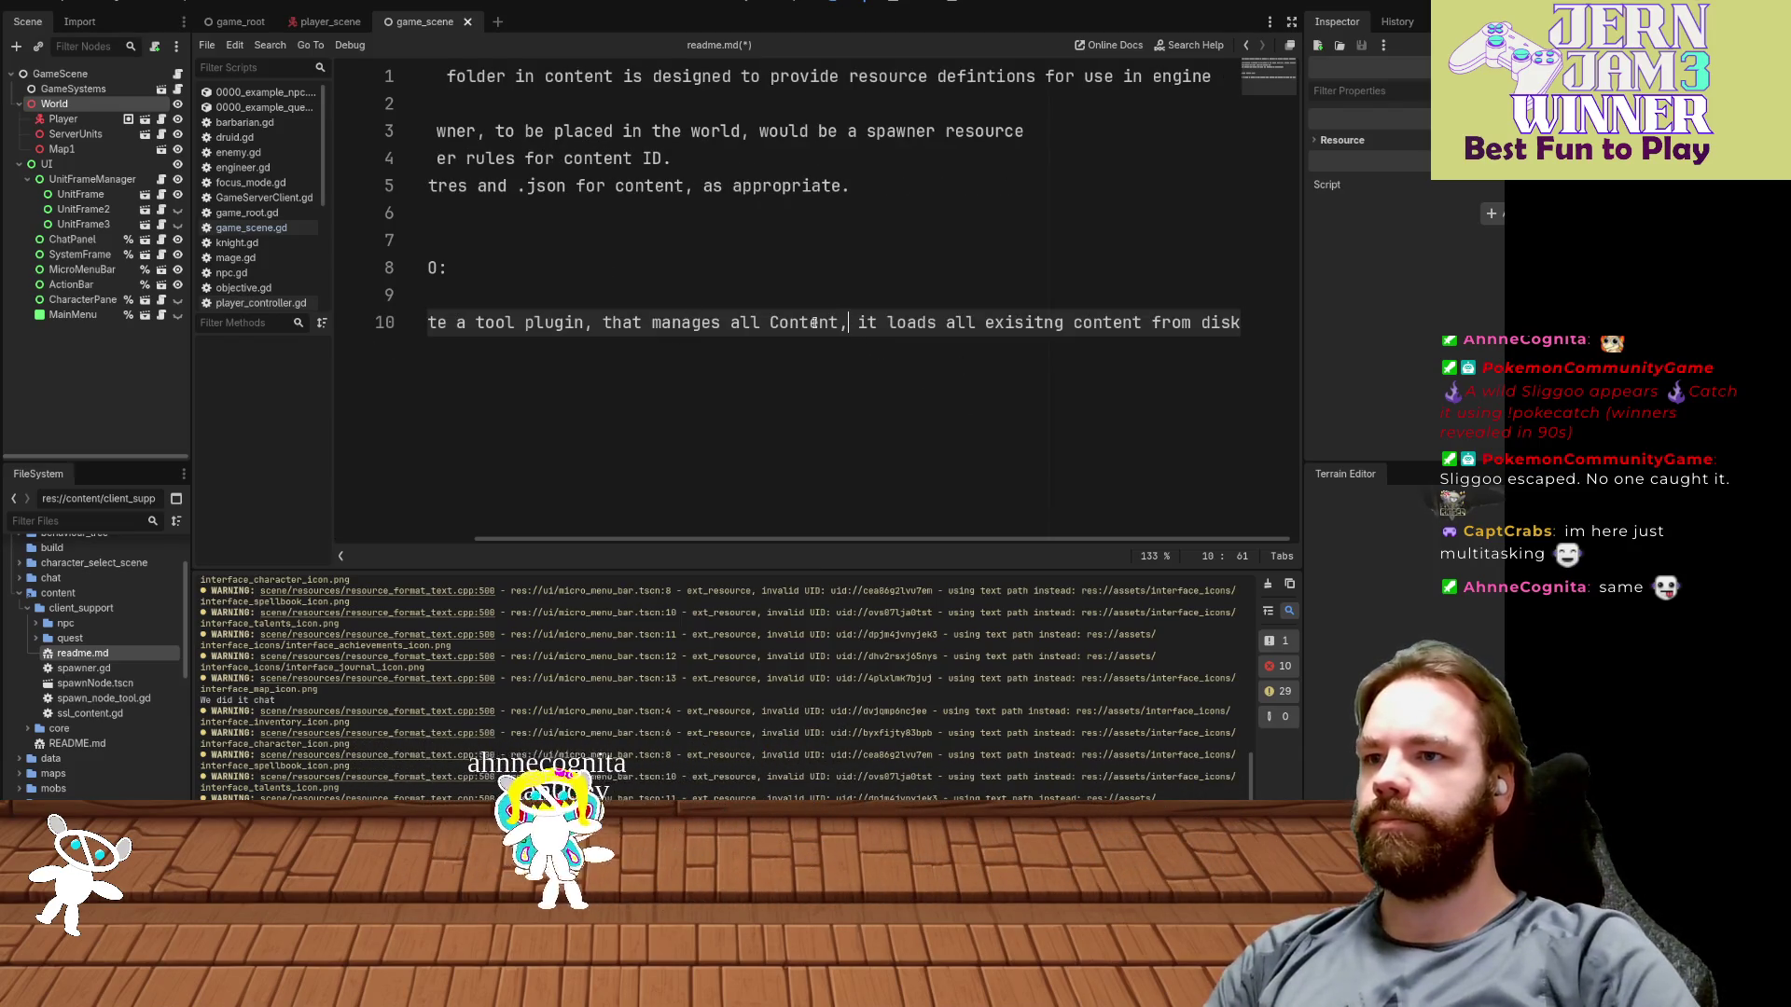
{"action": "left_click", "coordinate": [603, 322]}
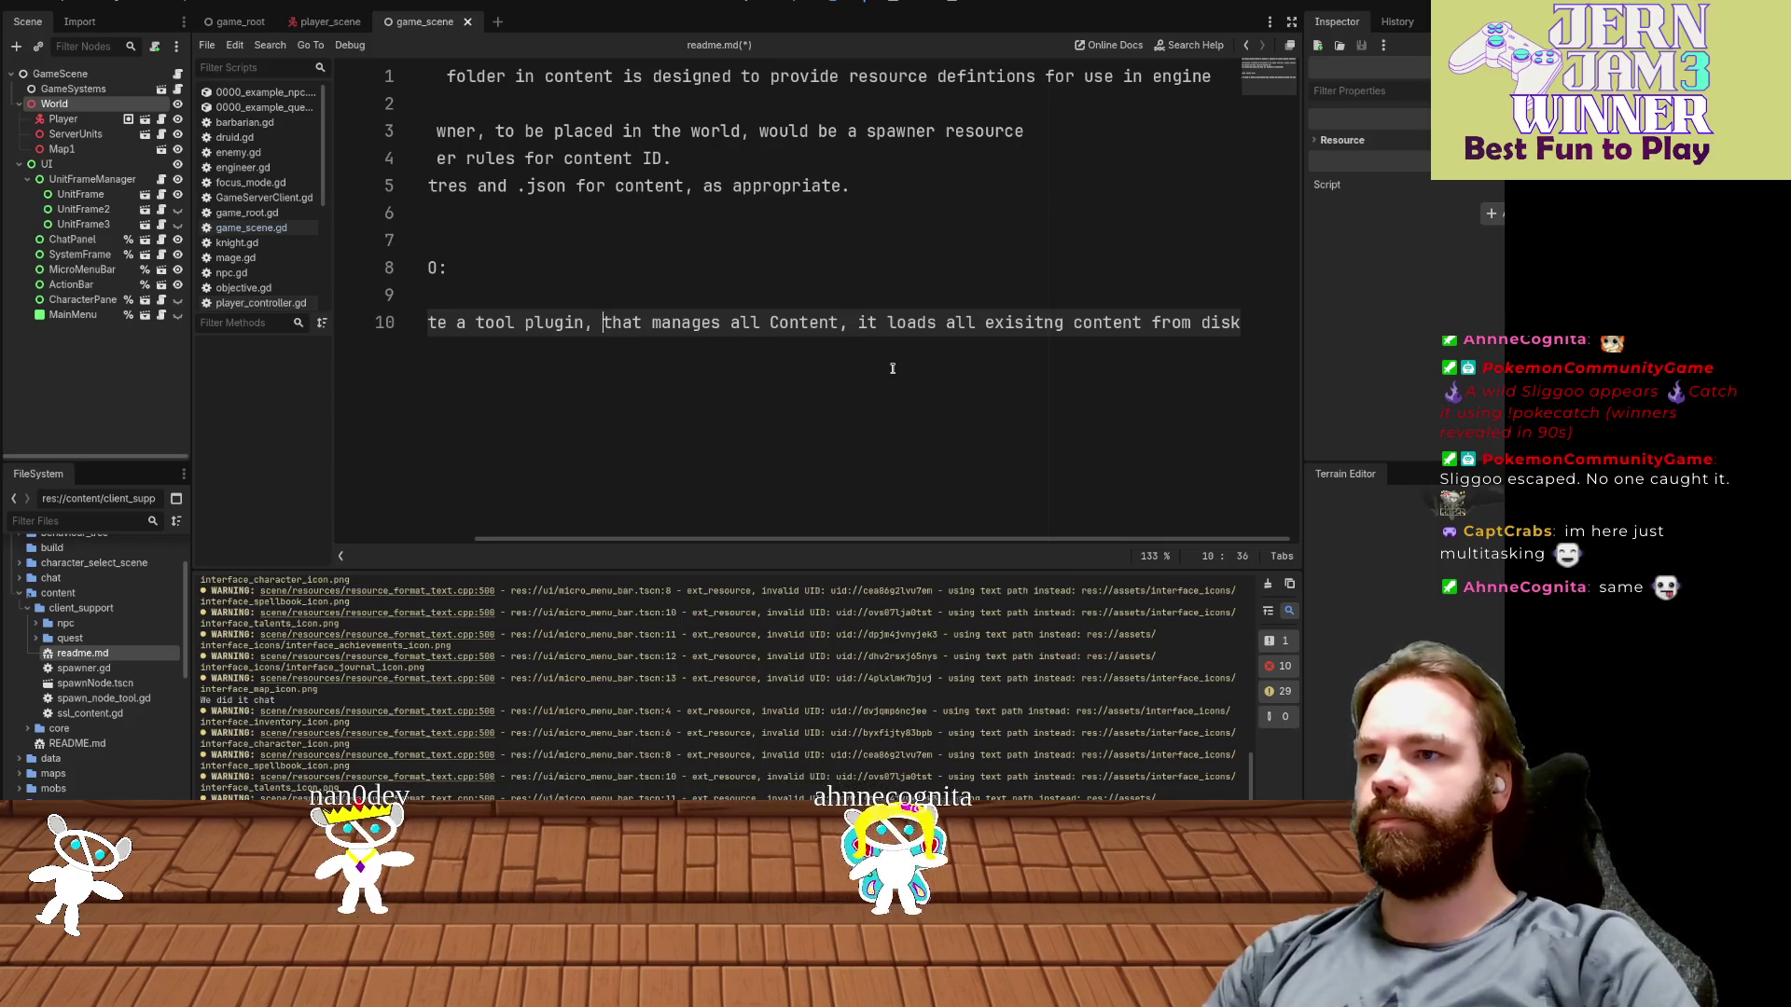
Step: Split the bullet into 'Manages all Content' and 'Loads existing content from disk' sub-bullets
{"action": "key", "text": "Return"}
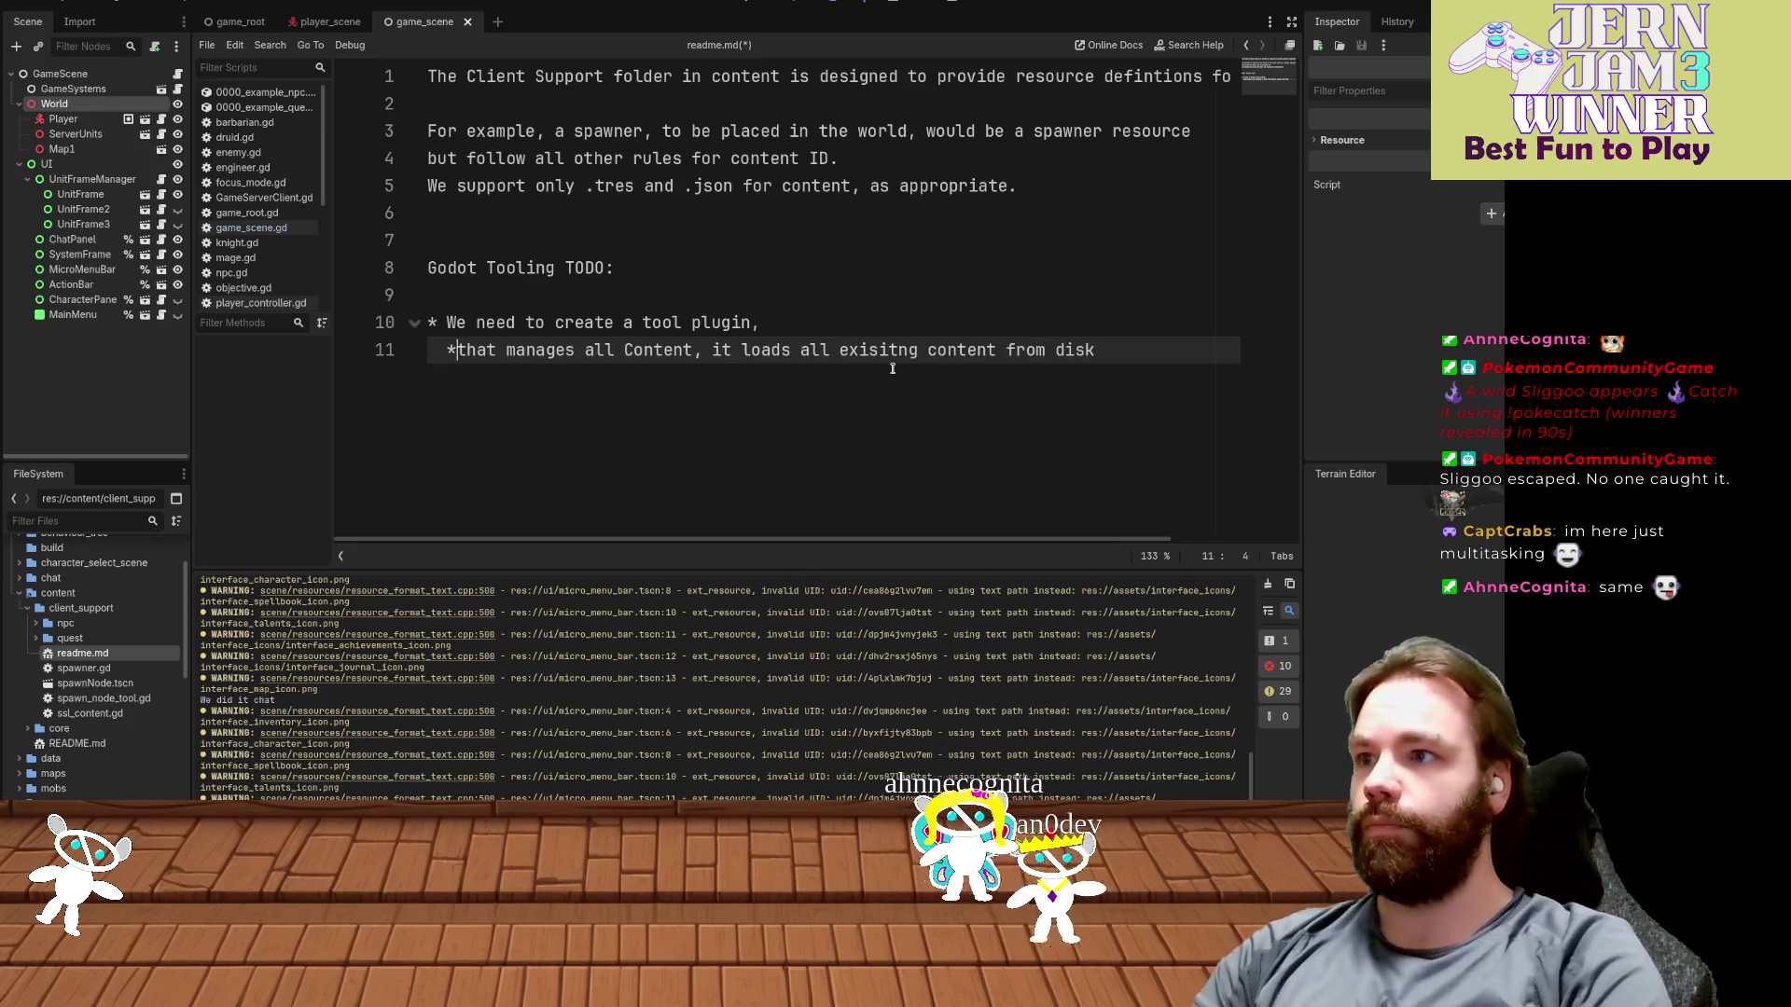
{"action": "key", "text": "Delete"}
{"action": "key", "text": "Delete"}
{"action": "key", "text": "Delete"}
{"action": "key", "text": "Delete"}
{"action": "type", "text": "M"}
{"action": "key", "text": "ctrl+Right"}
{"action": "key", "text": "ctrl+Right"}
{"action": "key", "text": "ctrl+Right"}
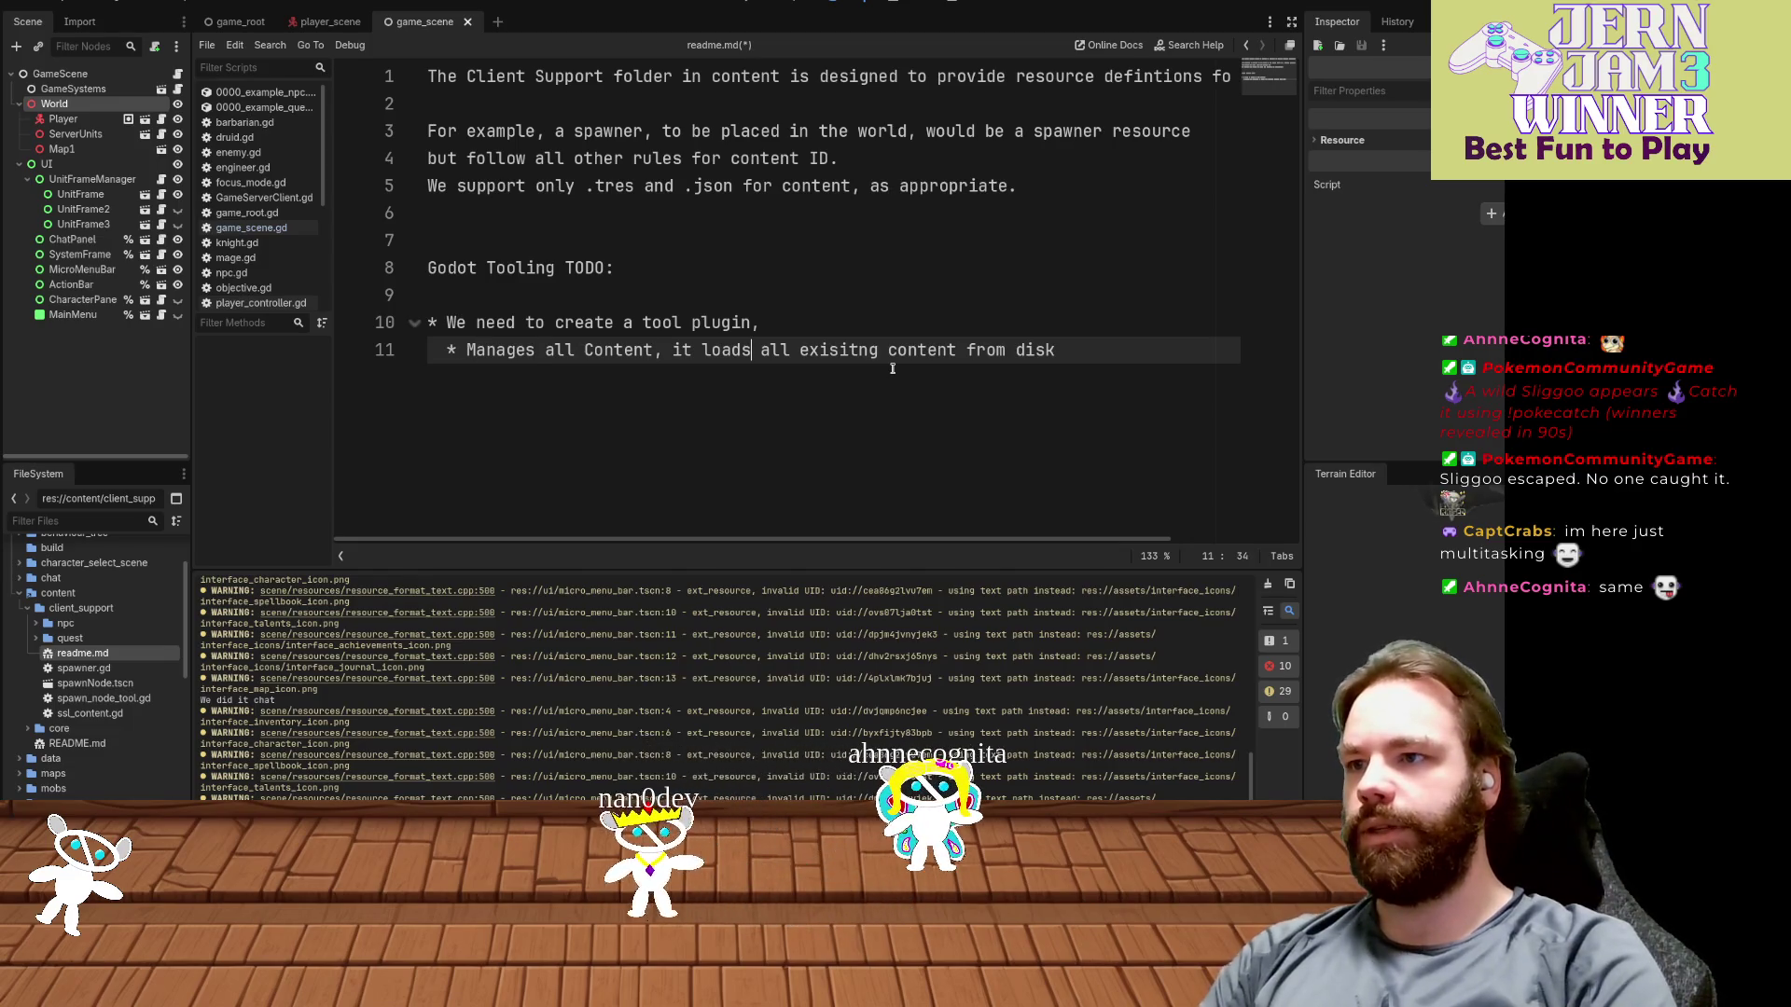
{"action": "key", "text": "BackSpace"}
{"action": "key", "text": "BackSpace"}
{"action": "key", "text": "BackSpace"}
{"action": "key", "text": "Return"}
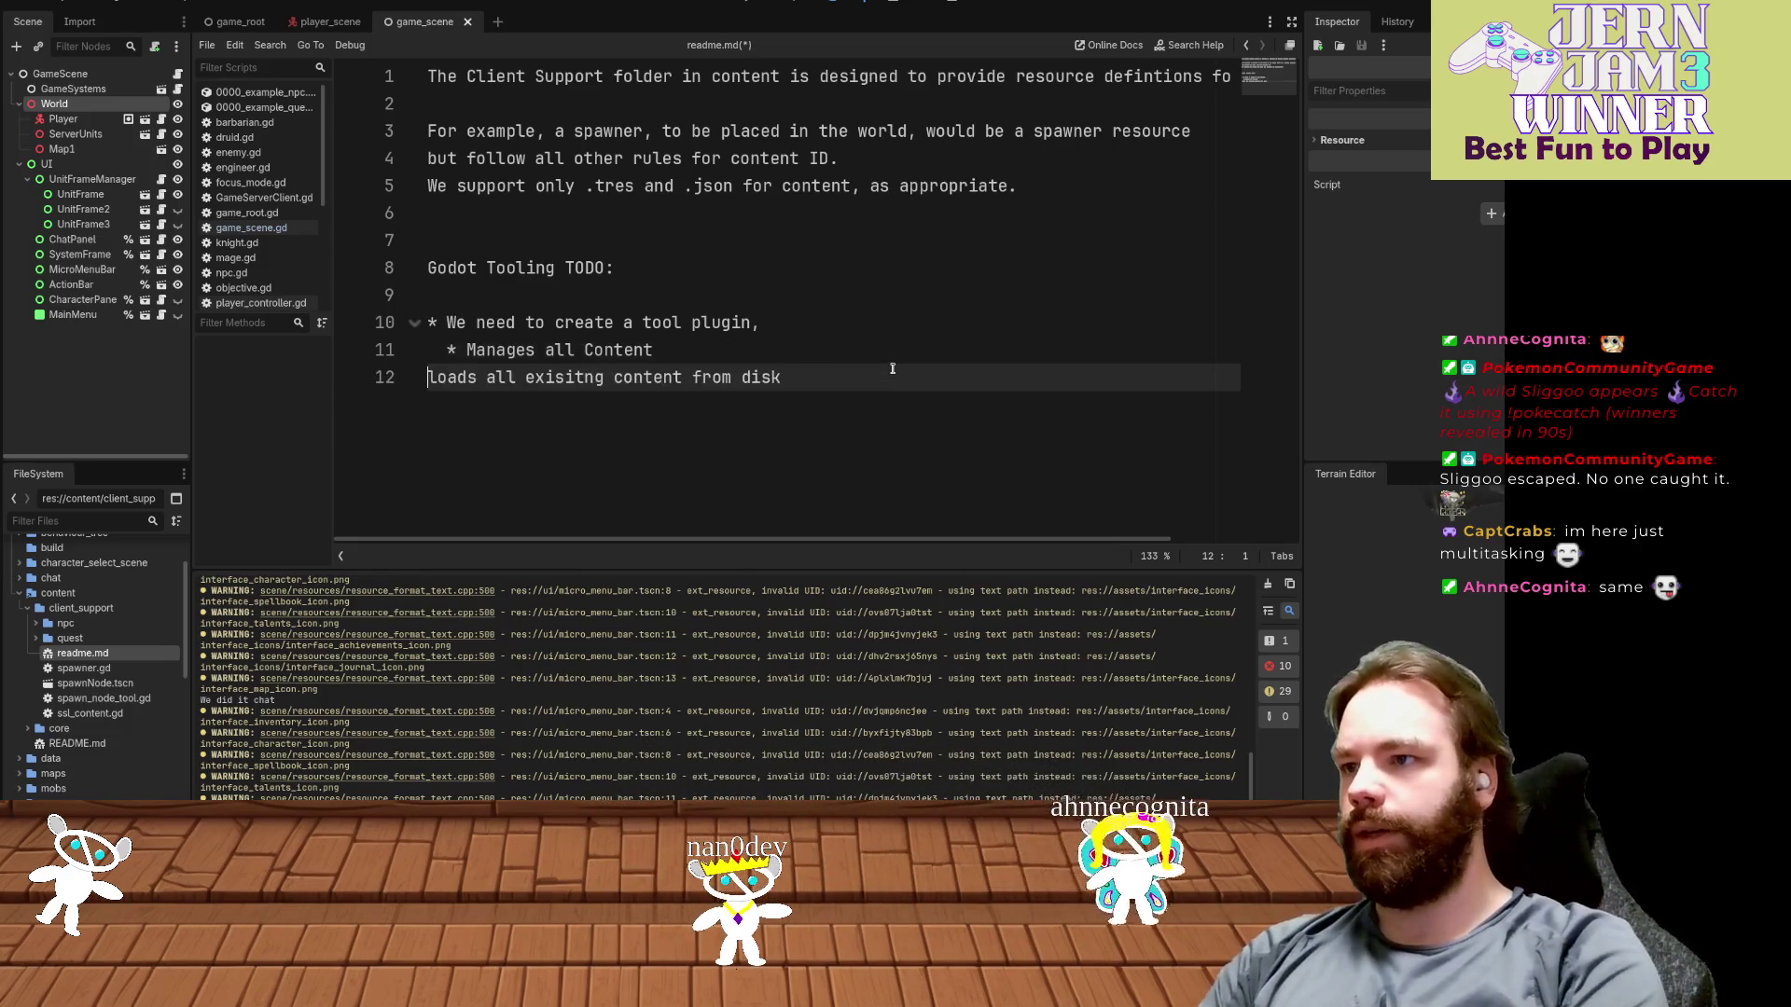
{"action": "type", "text": "*"}
{"action": "key", "text": "Delete"}
{"action": "type", "text": "L"}
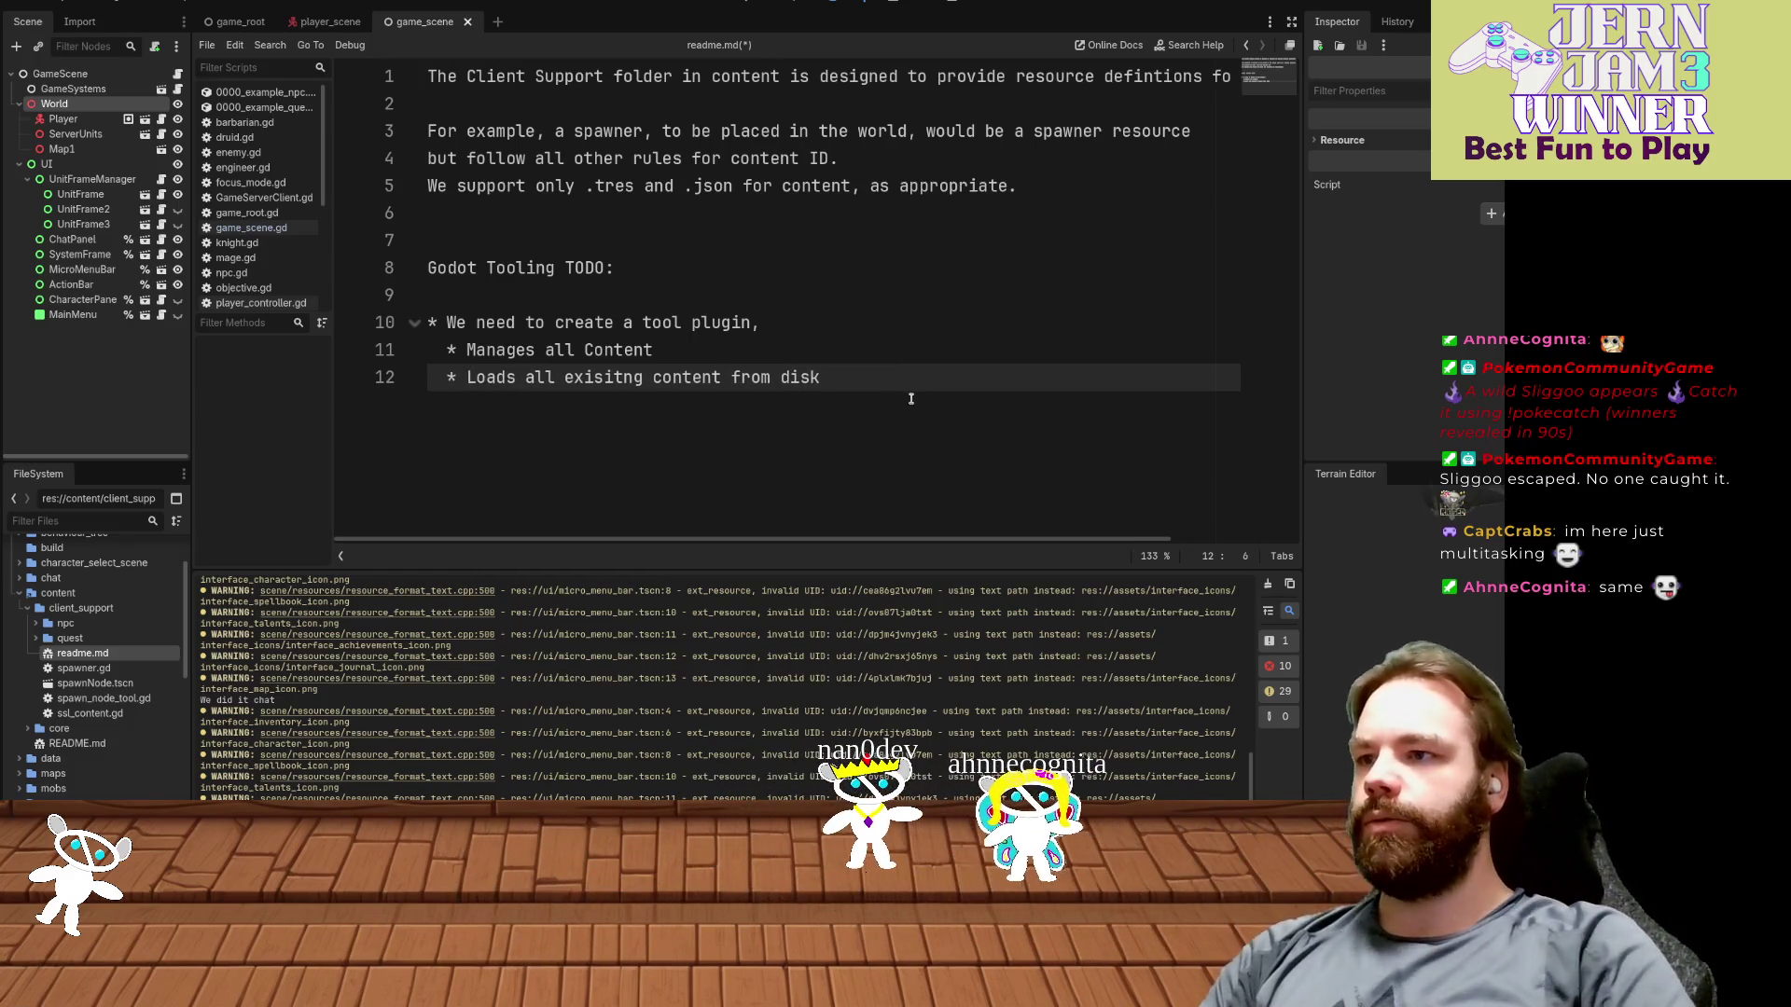
{"action": "mouse_move", "coordinate": [850, 369]}
{"action": "left_mouse_down"}
{"action": "mouse_move", "coordinate": [492, 377]}
{"action": "mouse_move", "coordinate": [564, 377]}
{"action": "left_mouse_up"}
{"action": "key", "text": "BackSpace"}
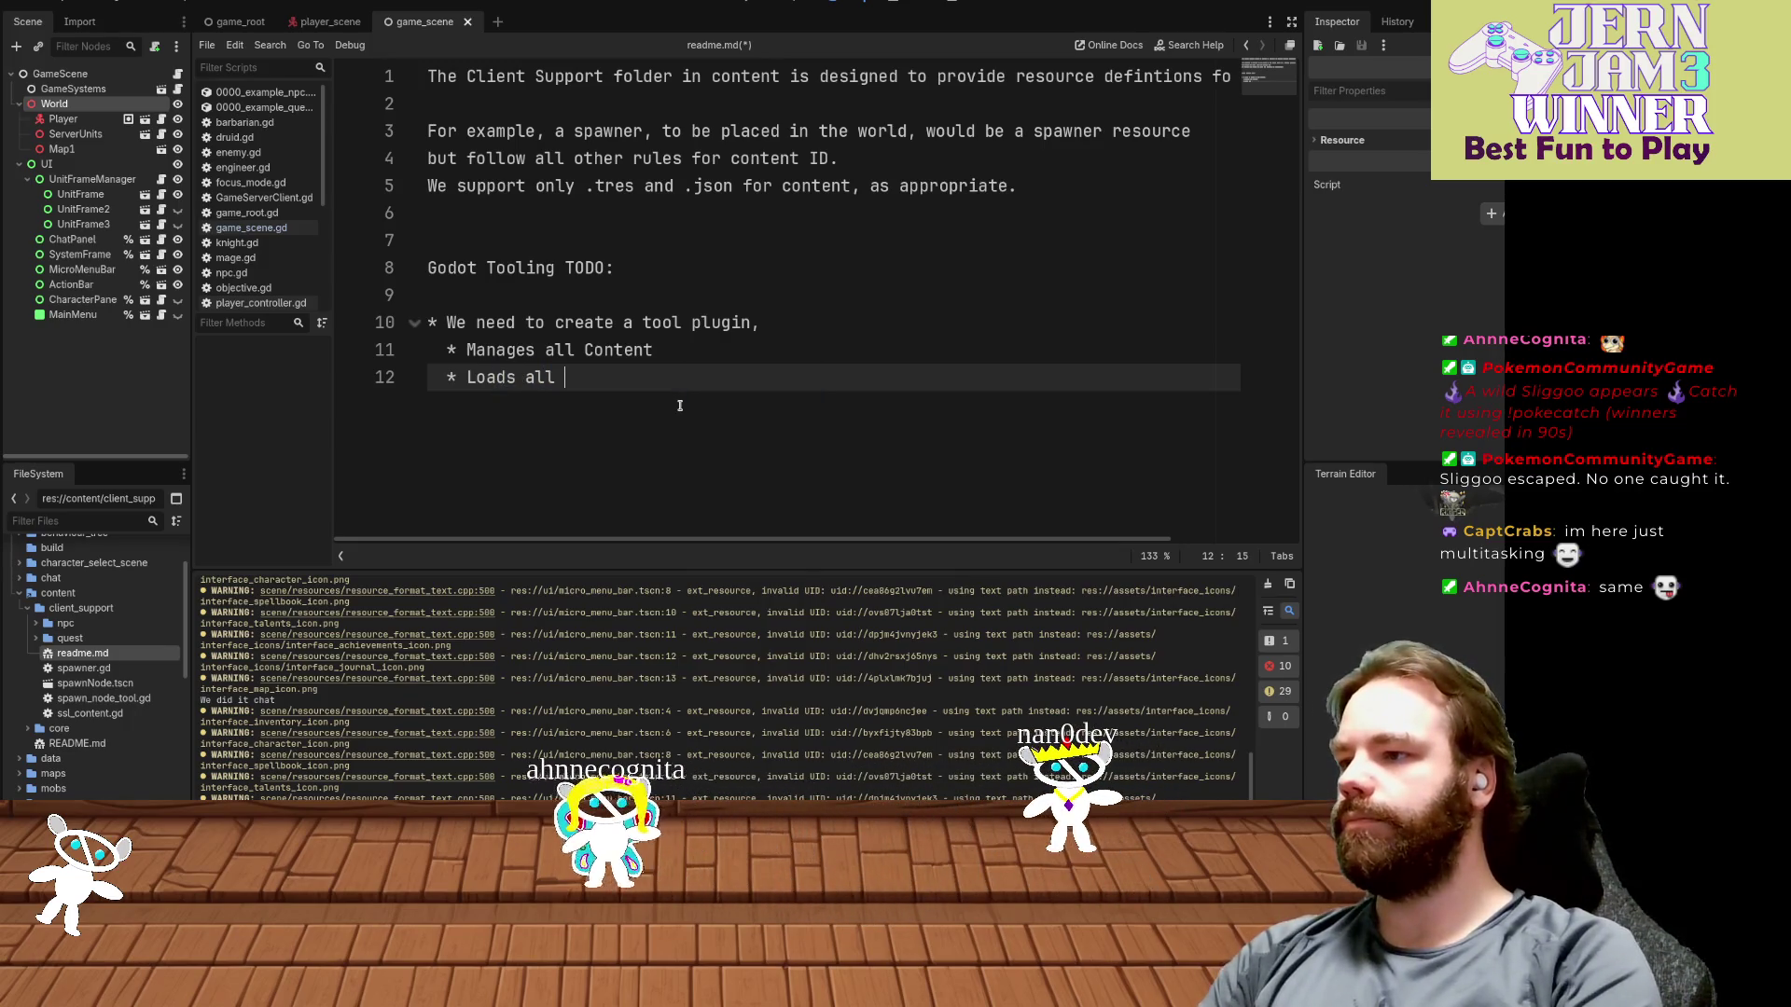
{"action": "type", "text": "ent f"}
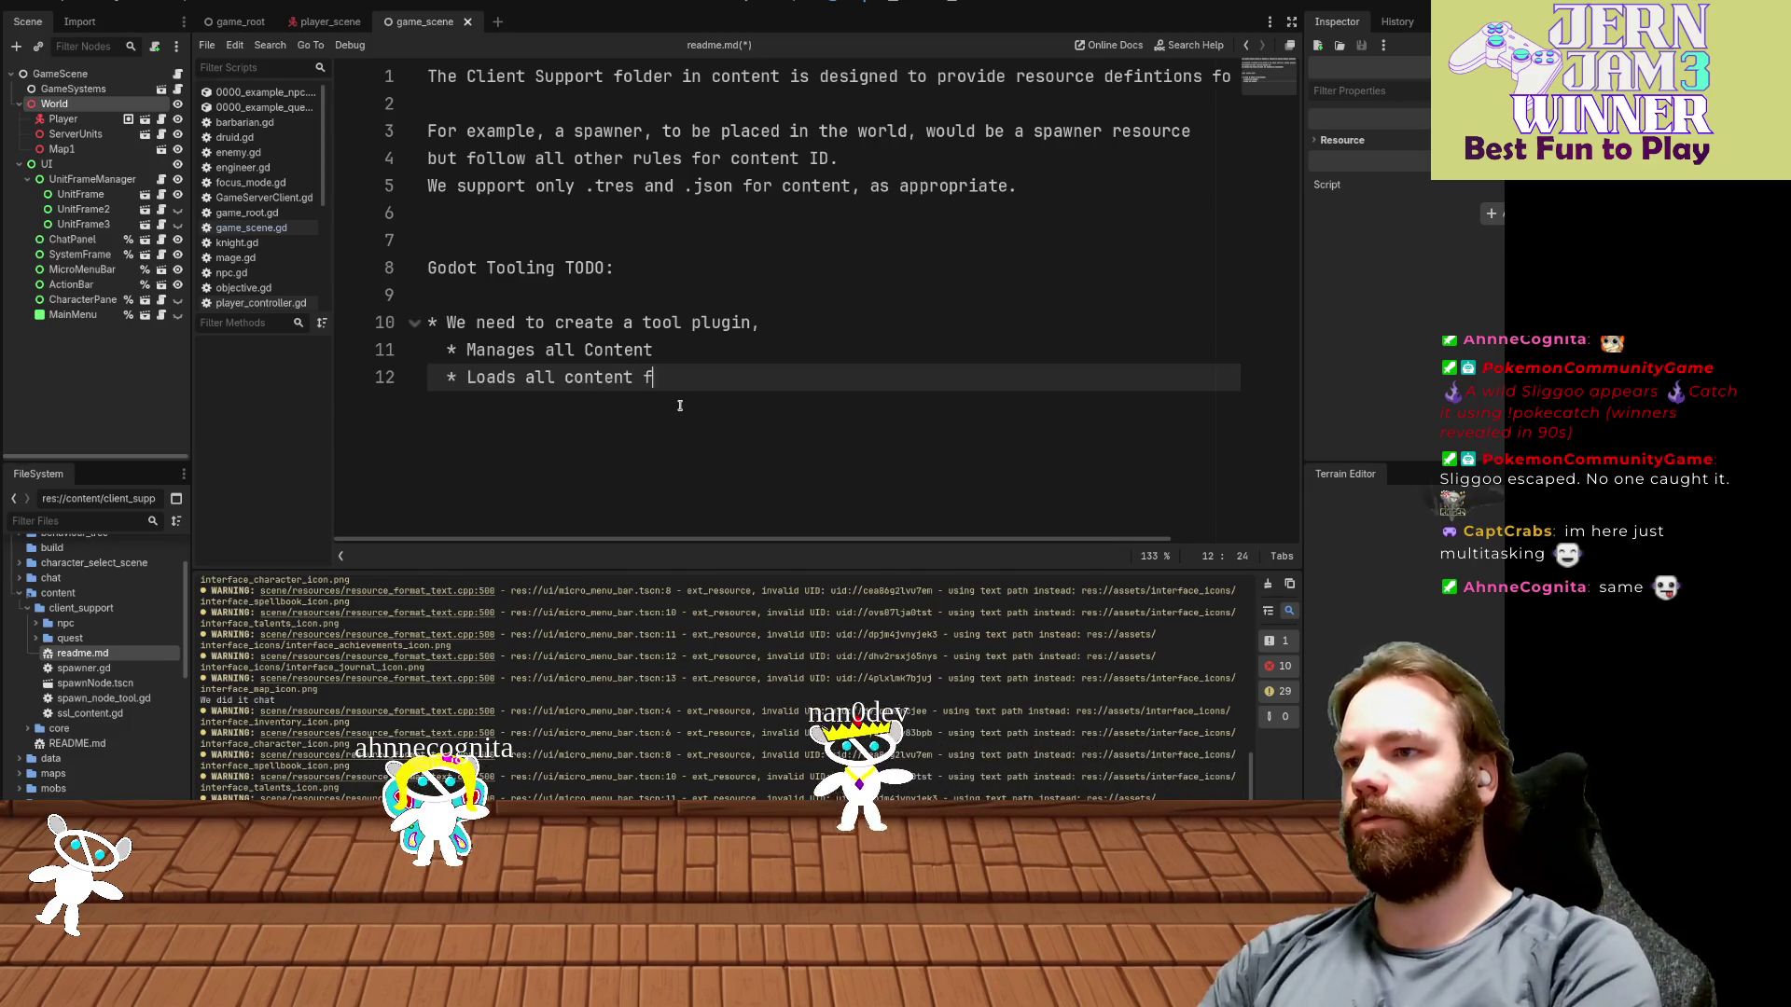
{"action": "type", "text": "rom disk"}
Step: Add a sub-bullet 'Tracks ID's and provides next_available ID' and save readme.md
{"action": "key", "text": "Return"}
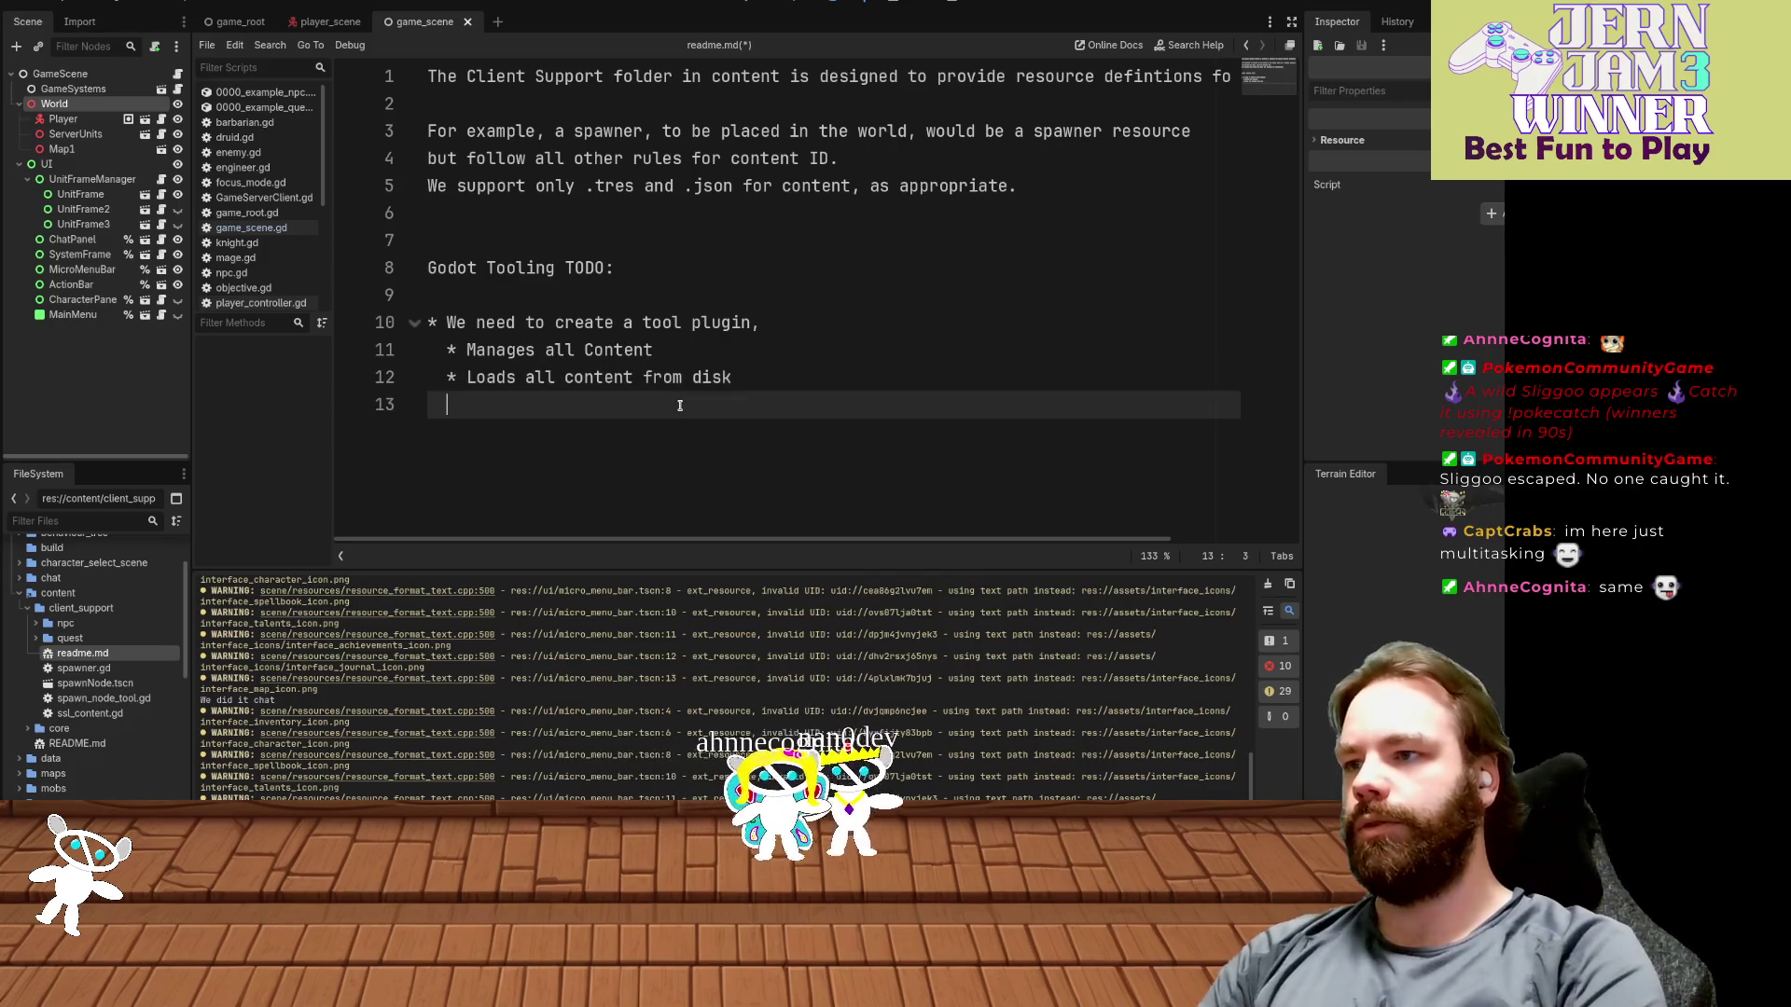
{"action": "type", "text": "racxks"}
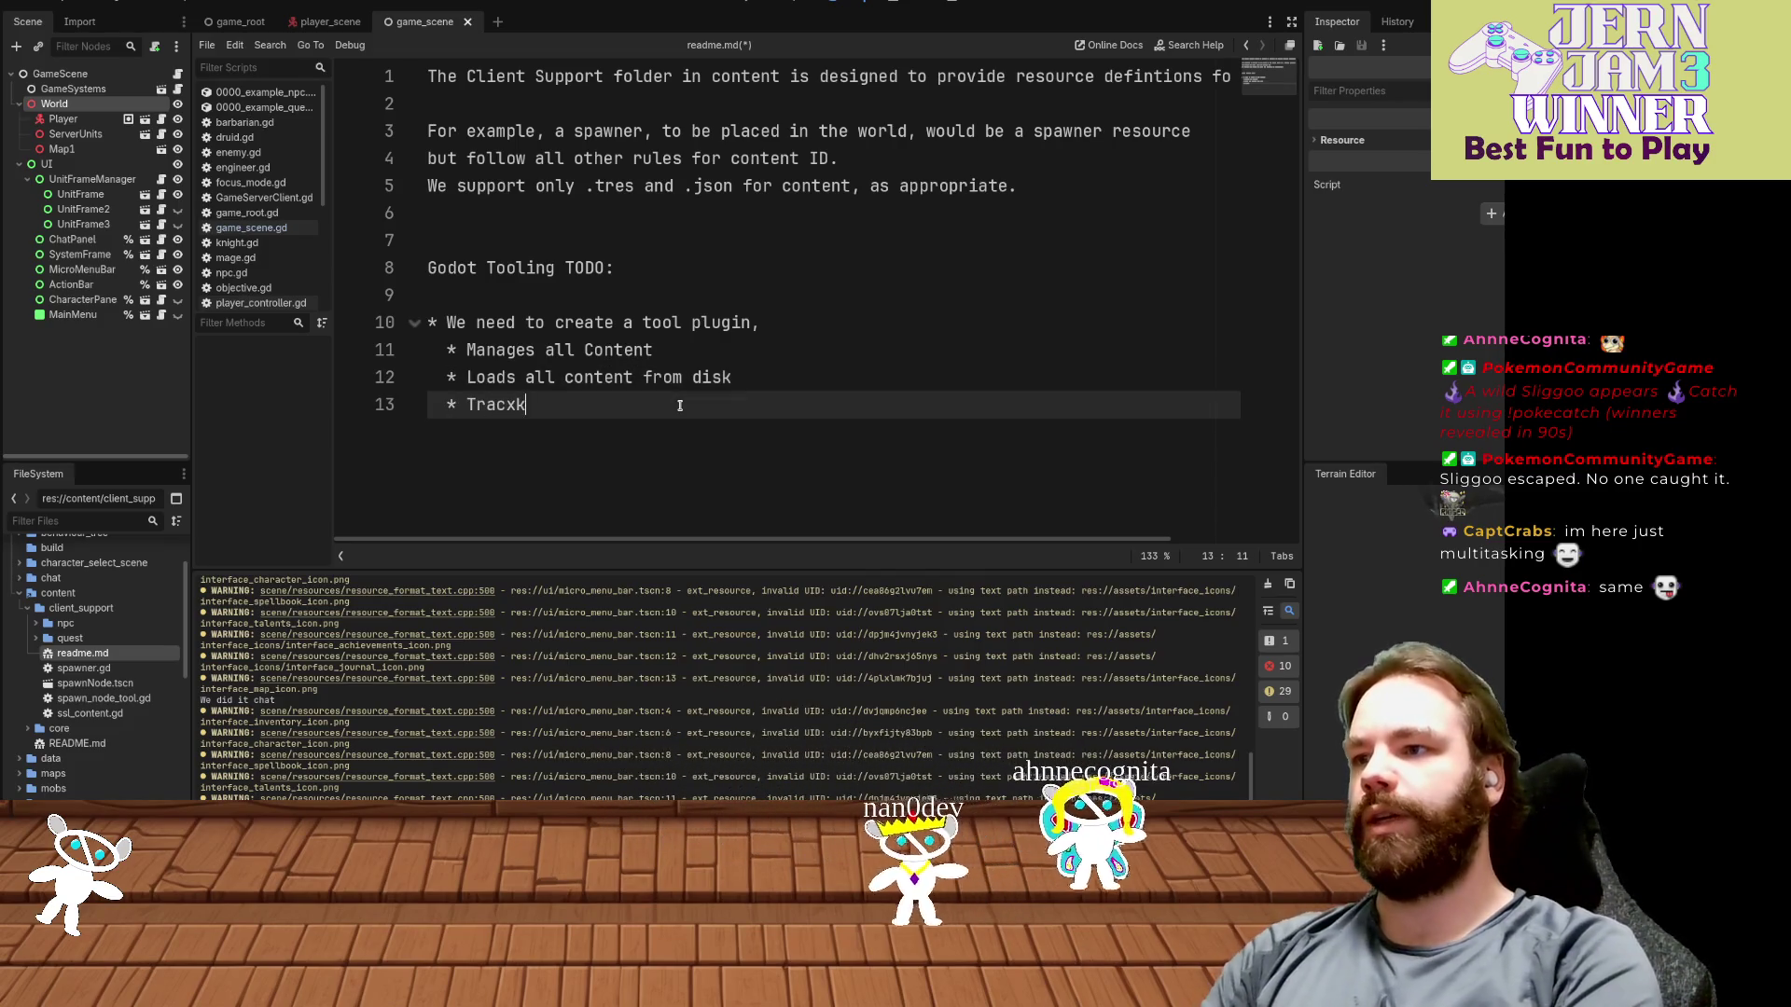
{"action": "type", "text": "D's and pr"}
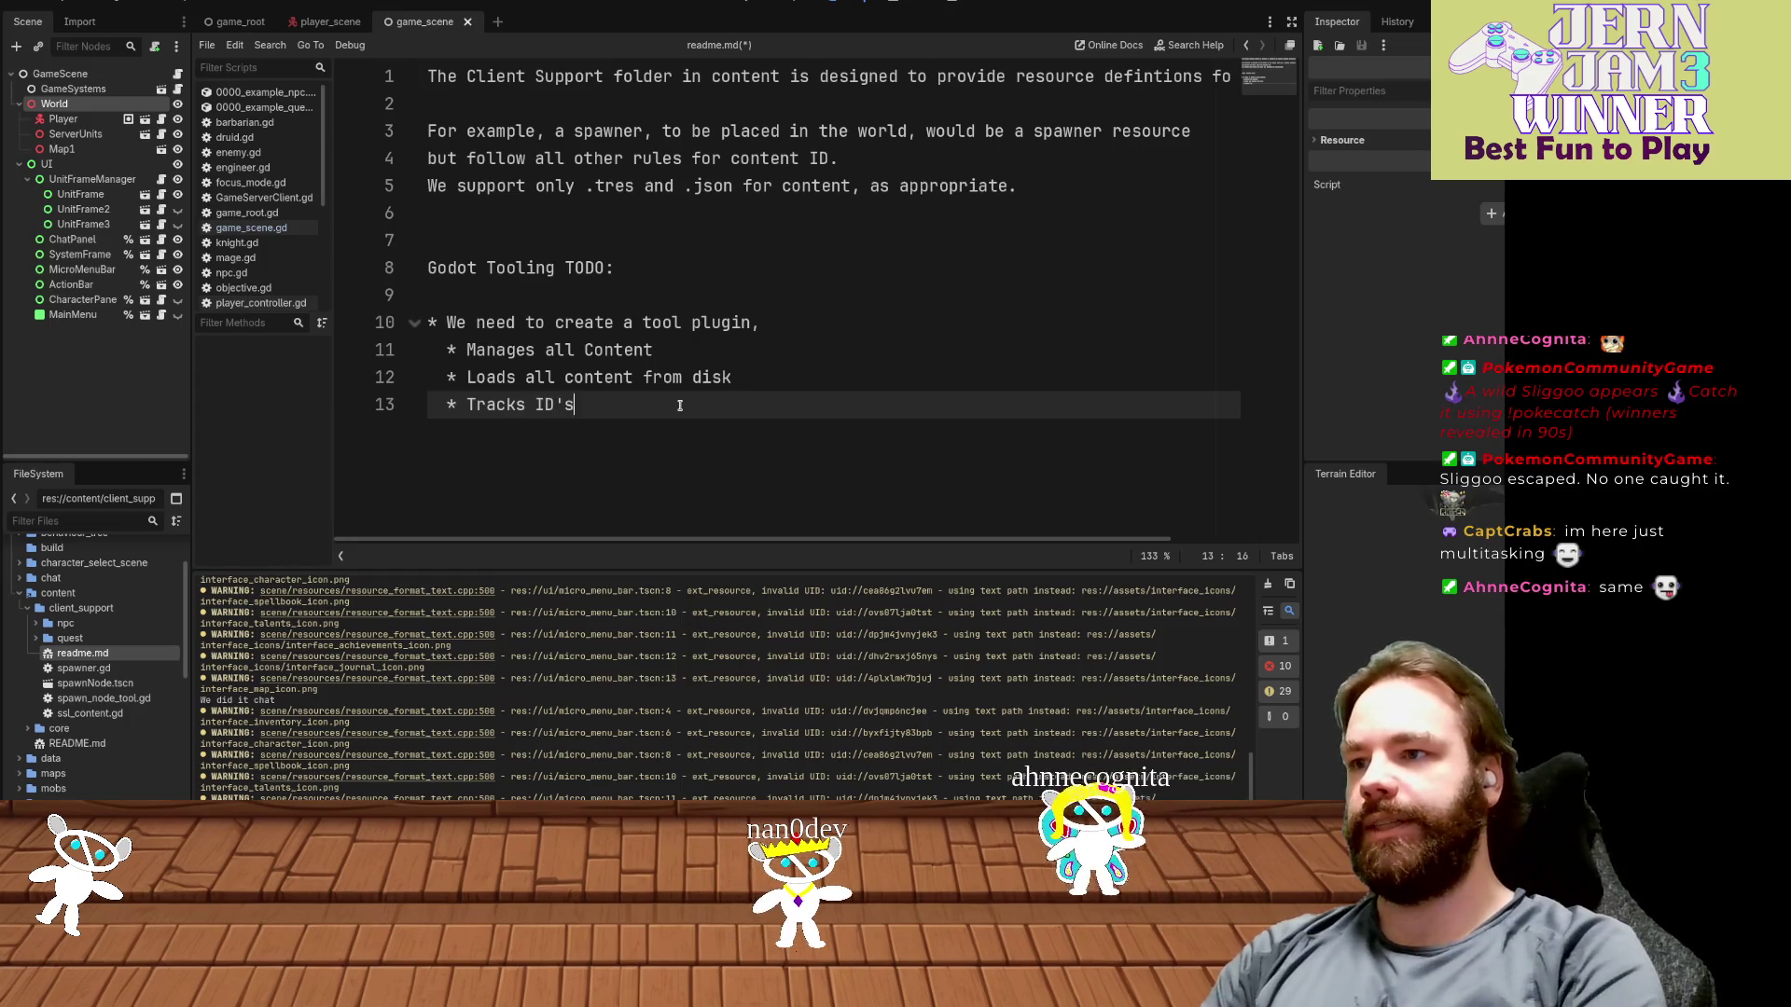
{"action": "type", "text": "es "}
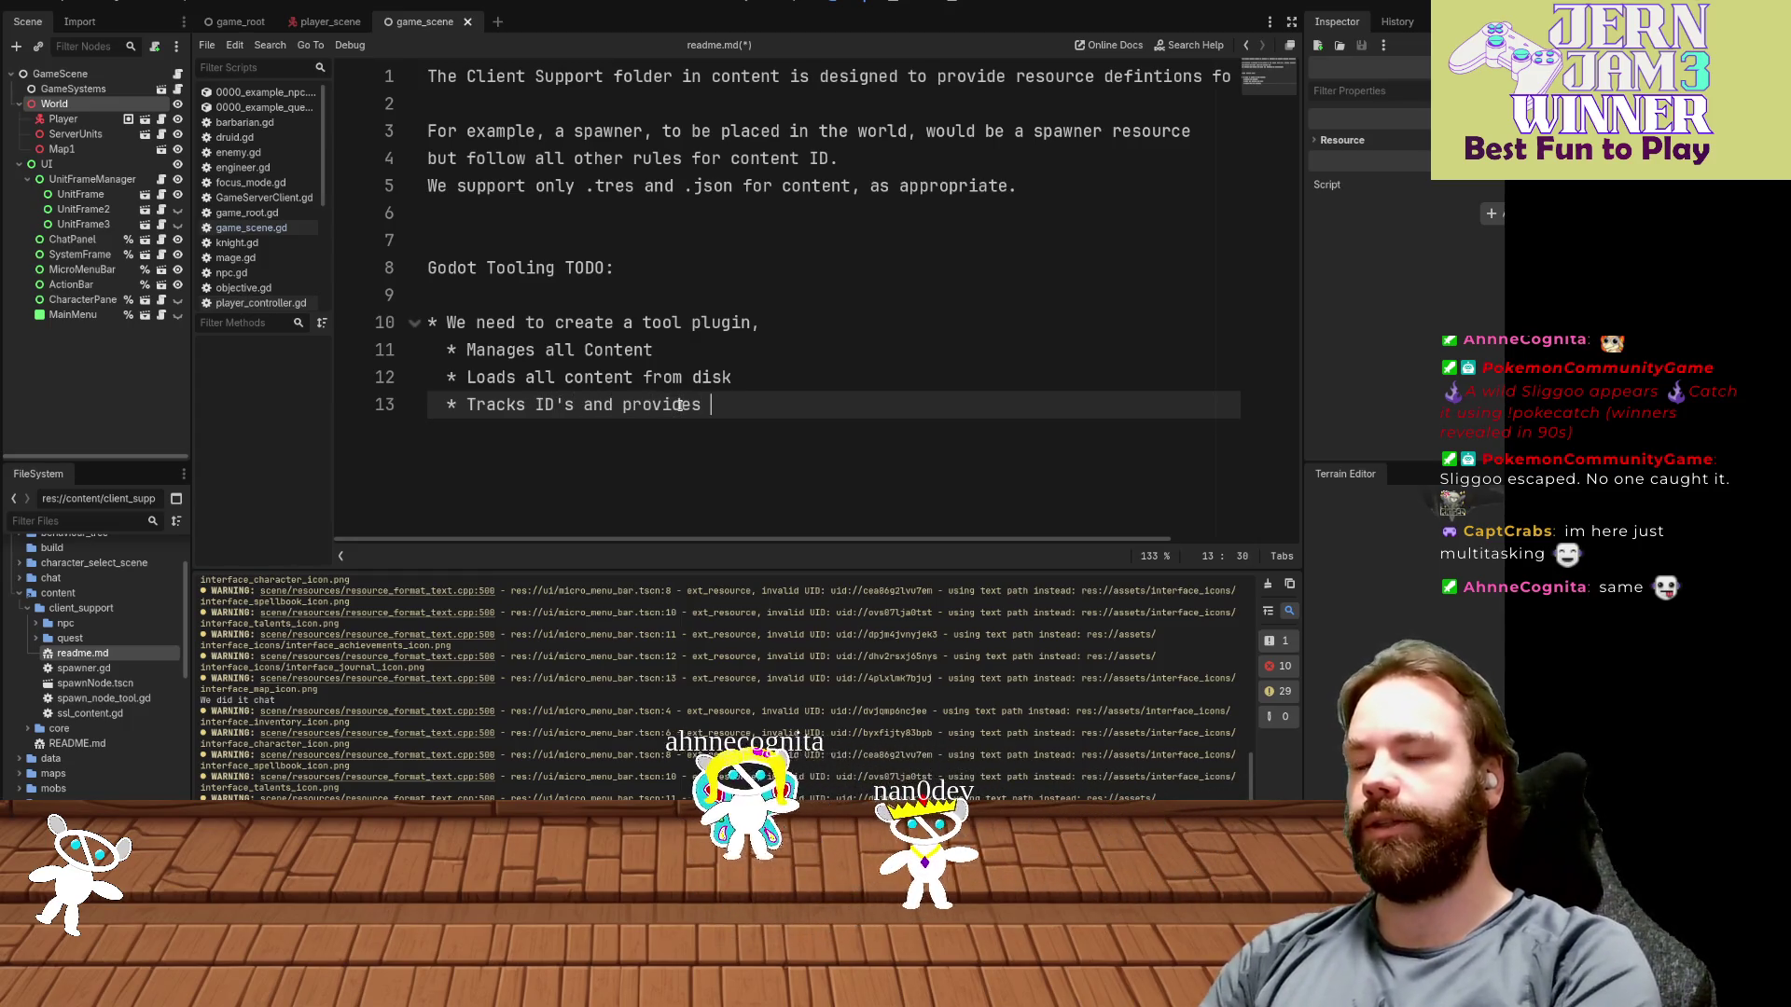
{"action": "type", "text": "next"}
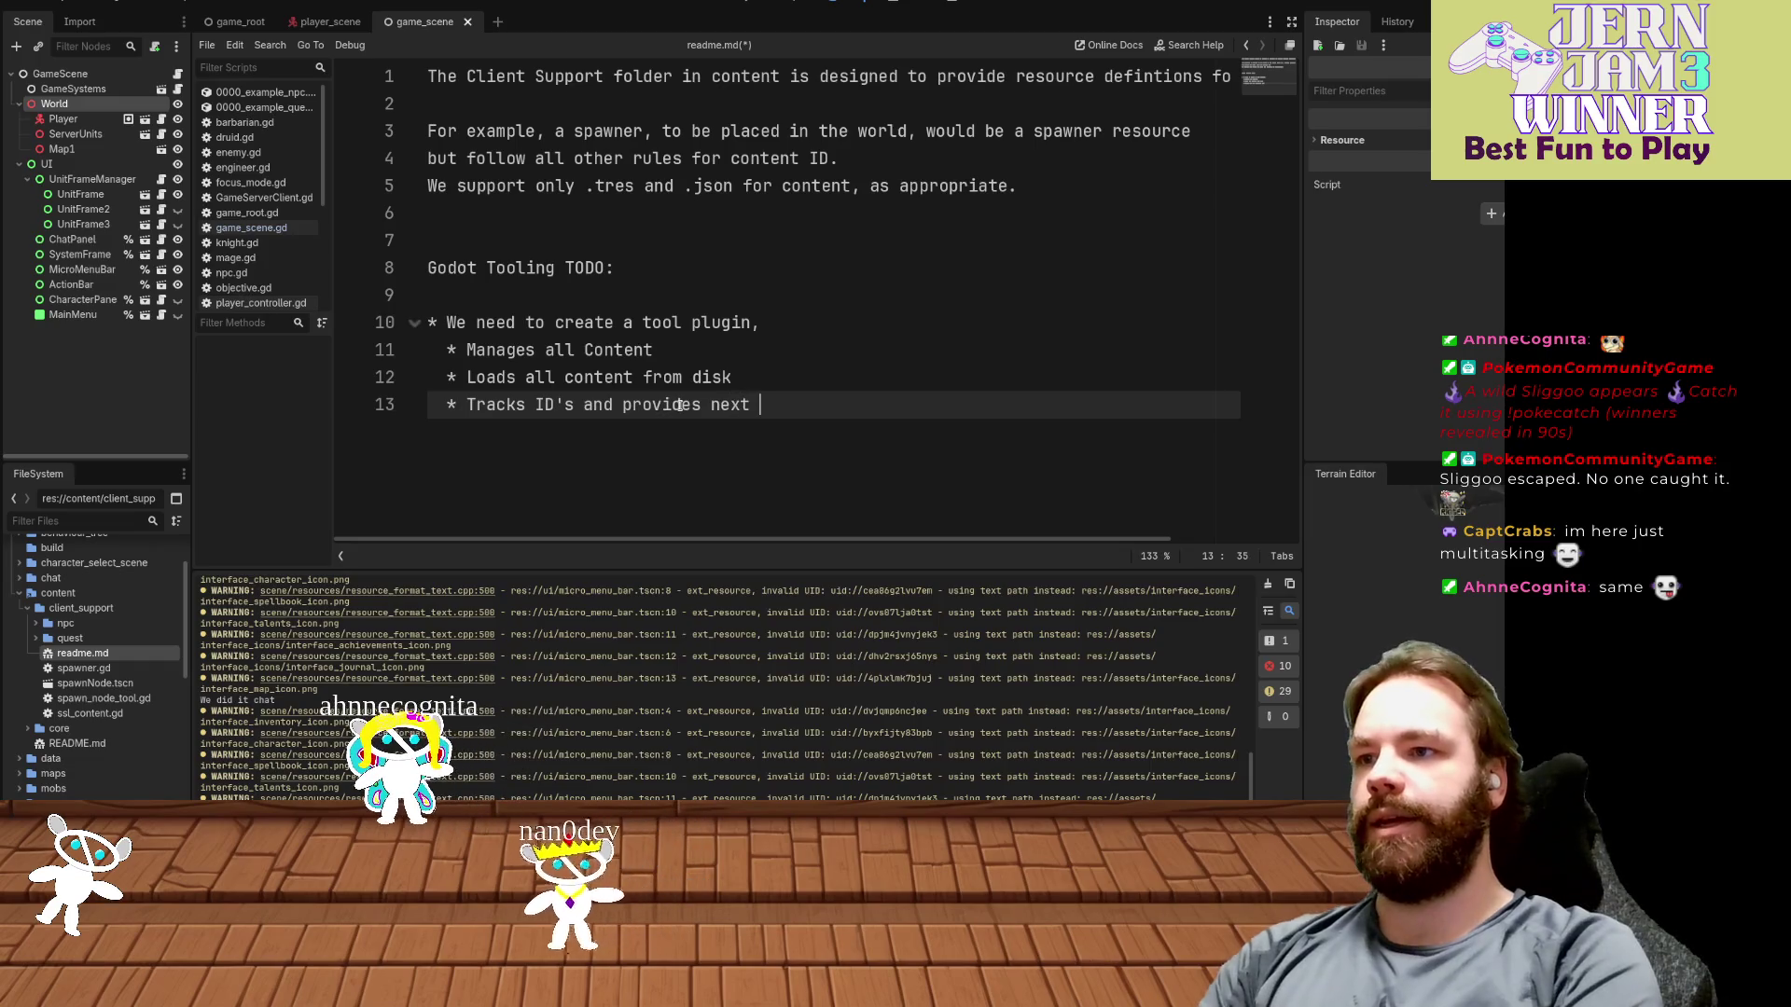
{"action": "type", "text": "vailable ID"}
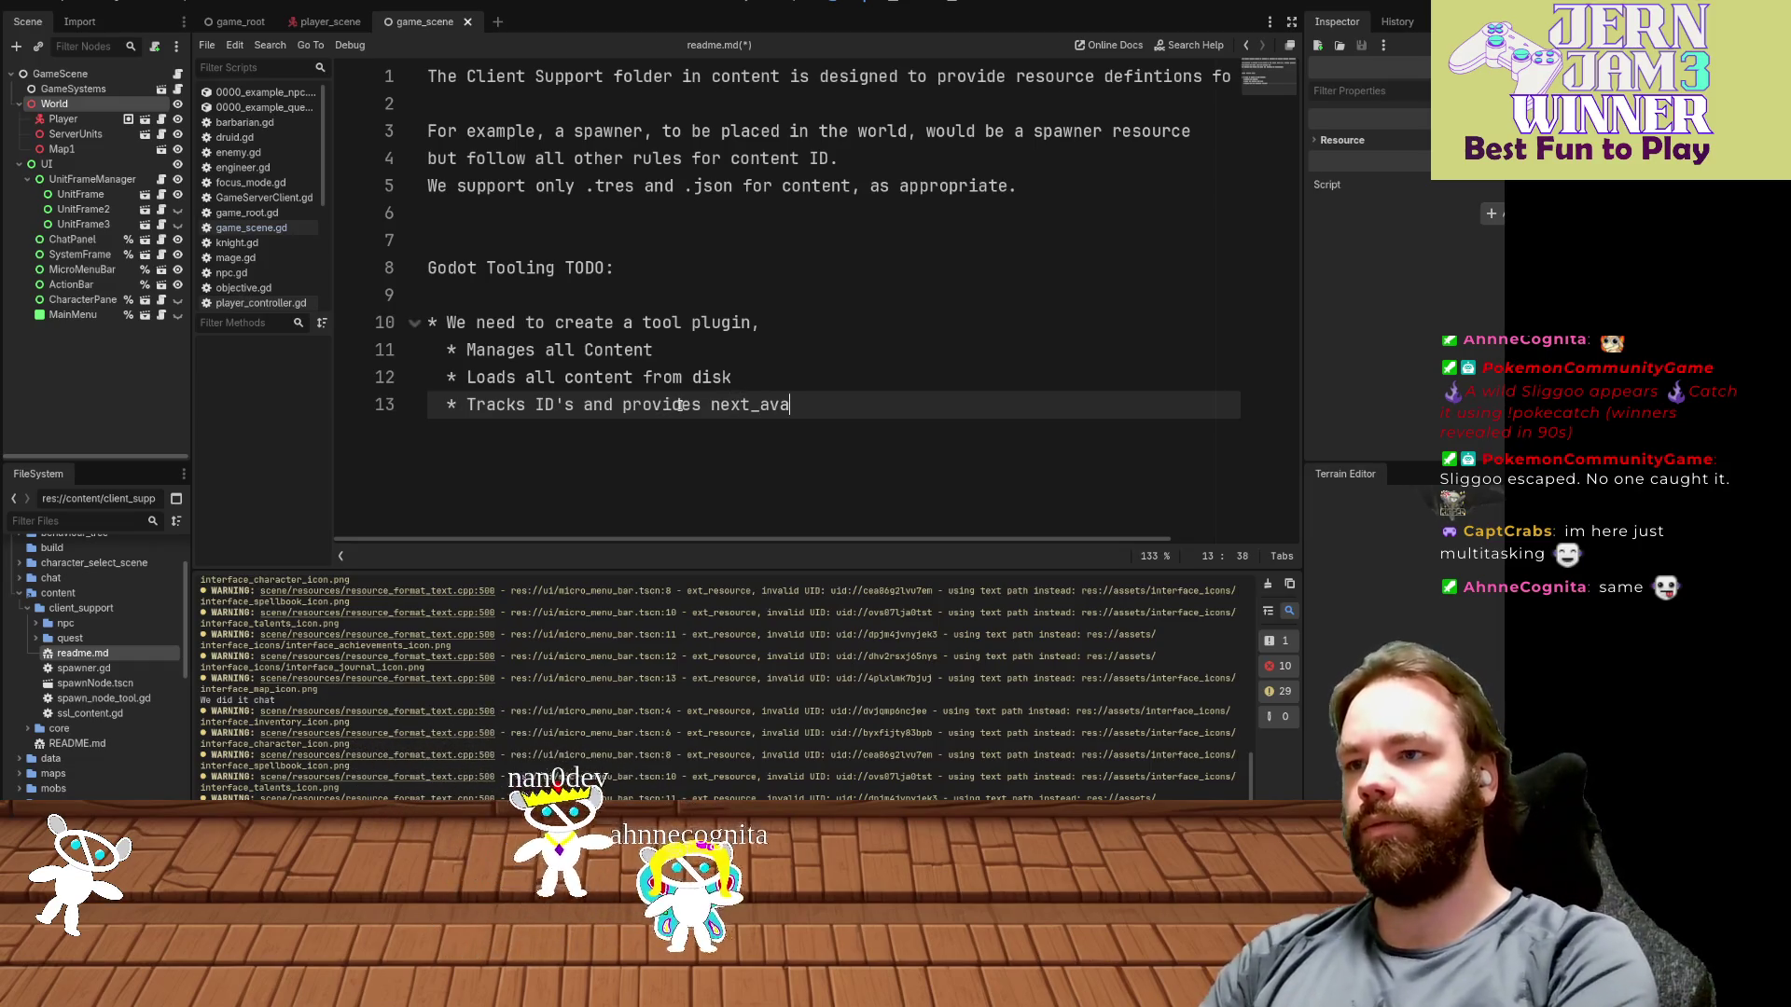
{"action": "key", "text": "Return"}
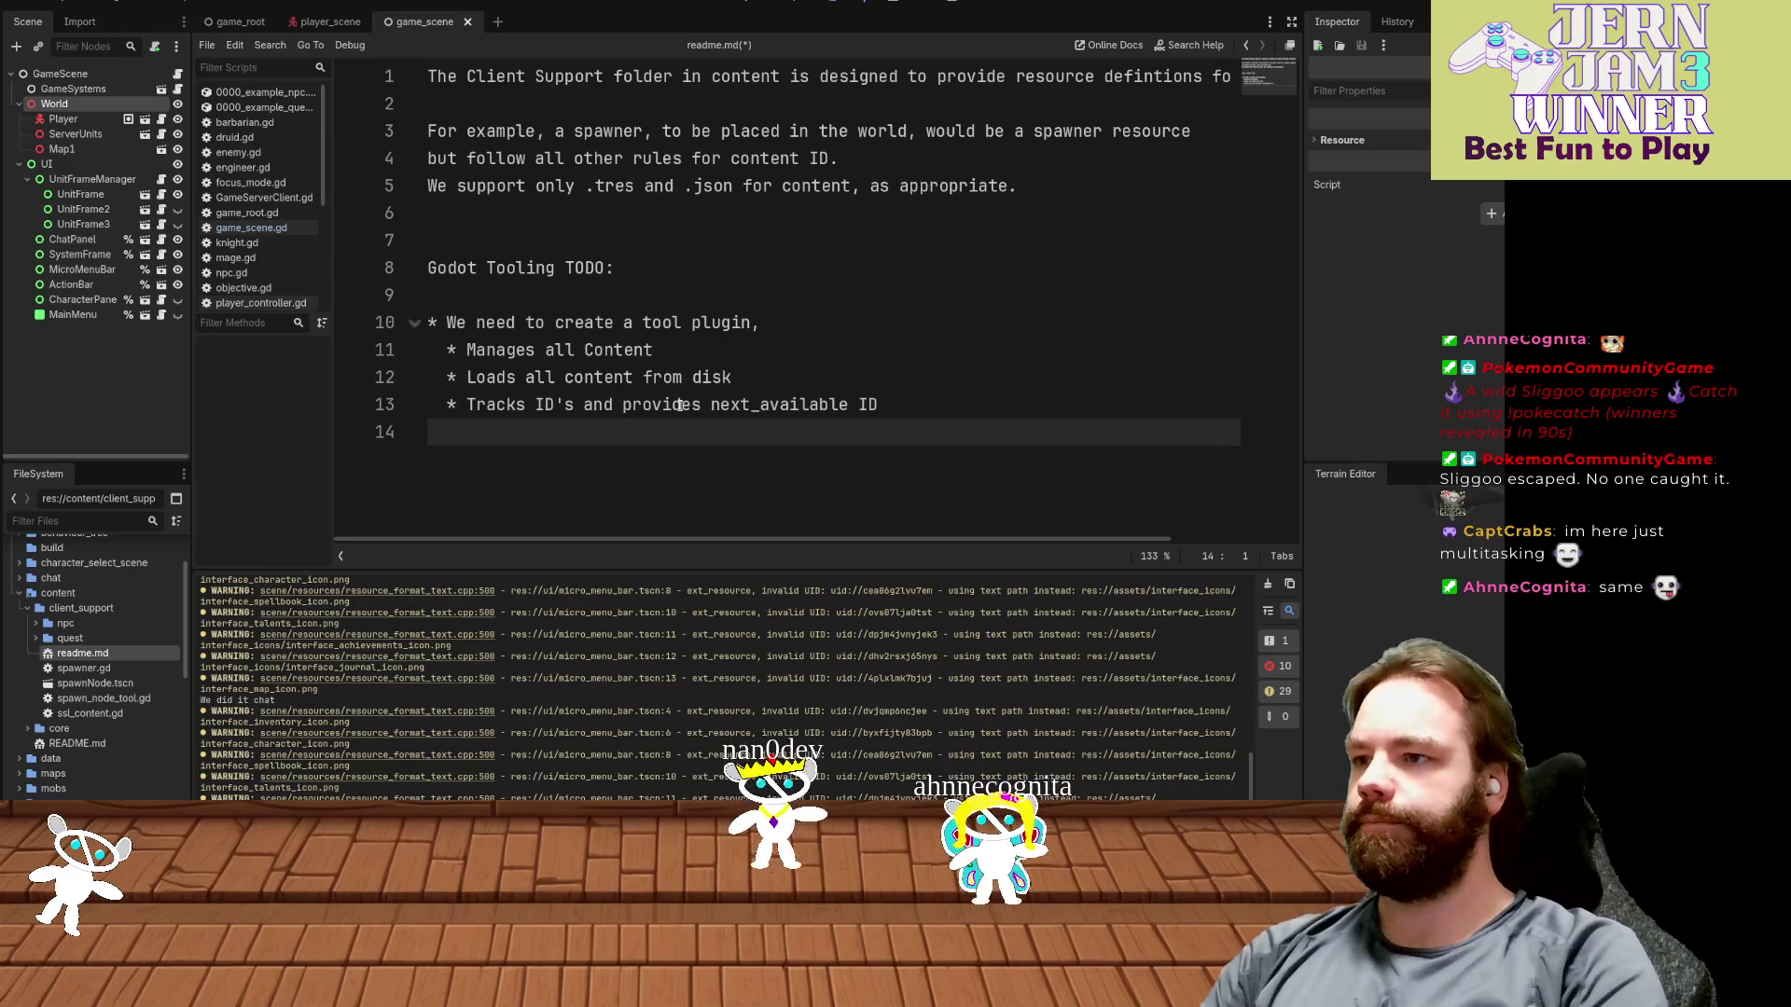
{"action": "key", "text": "ctrl+s"}
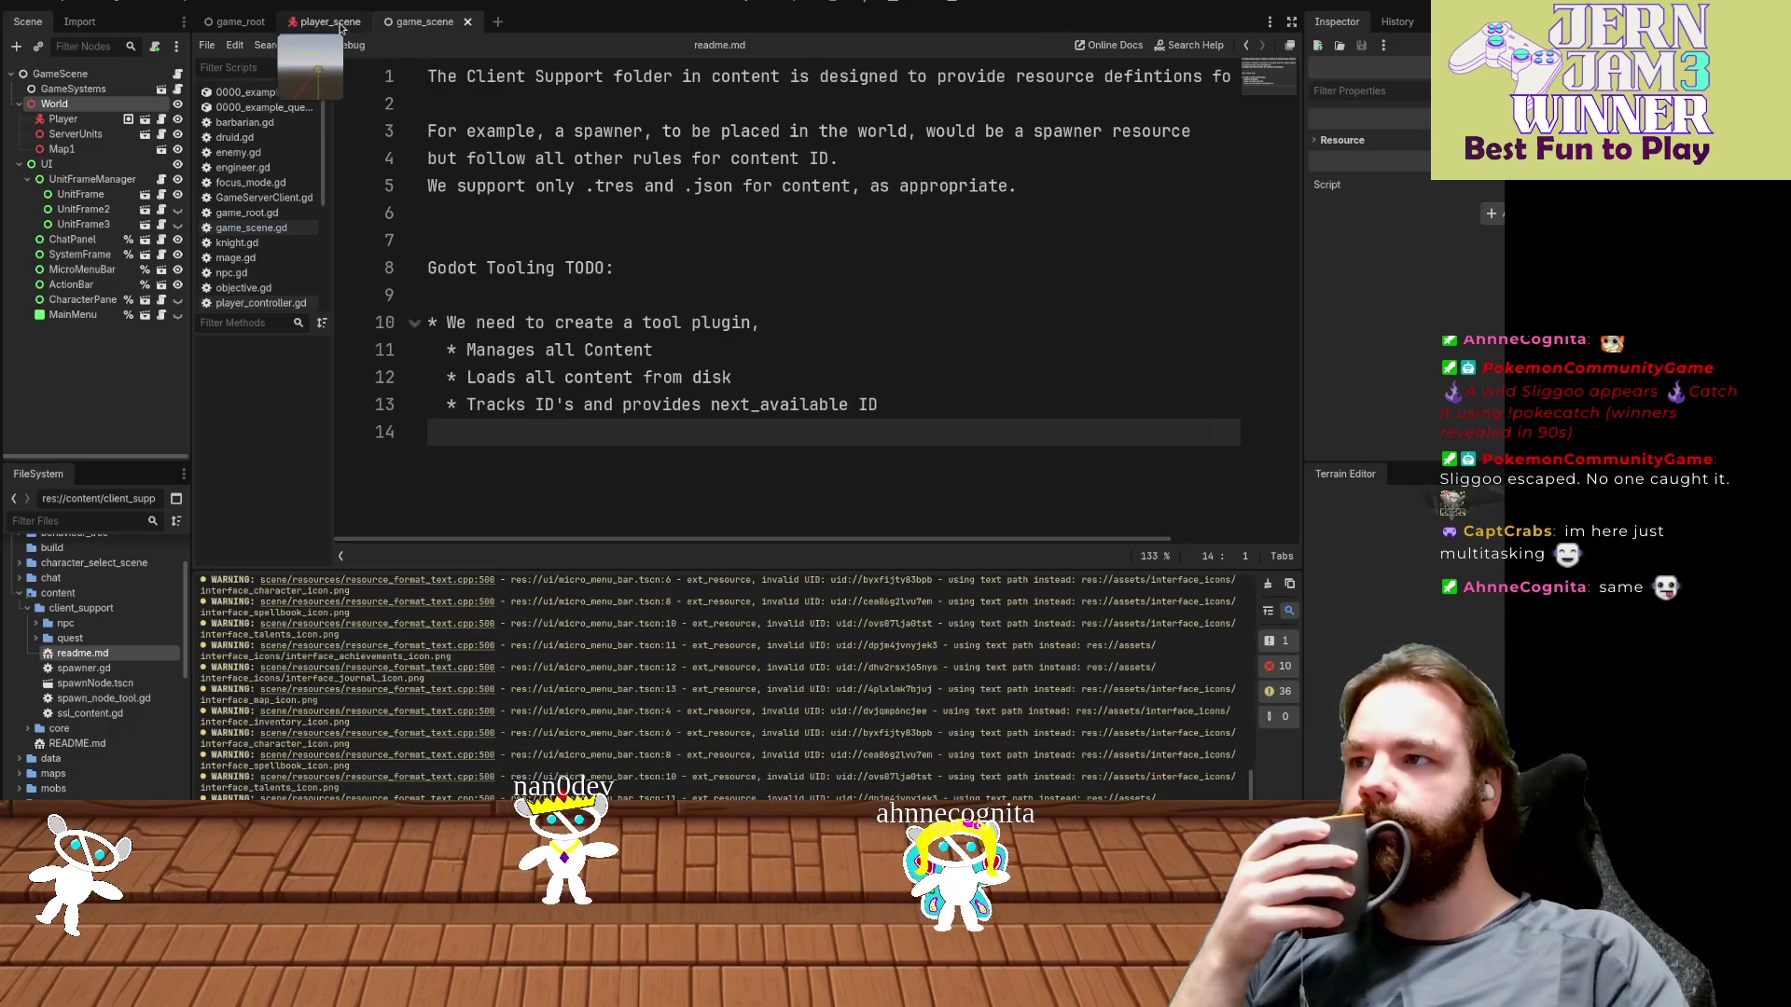
Step: Open the map1 scene, select its terrain node, and open the map3_terrain scene
{"action": "left_click", "coordinate": [161, 150]}
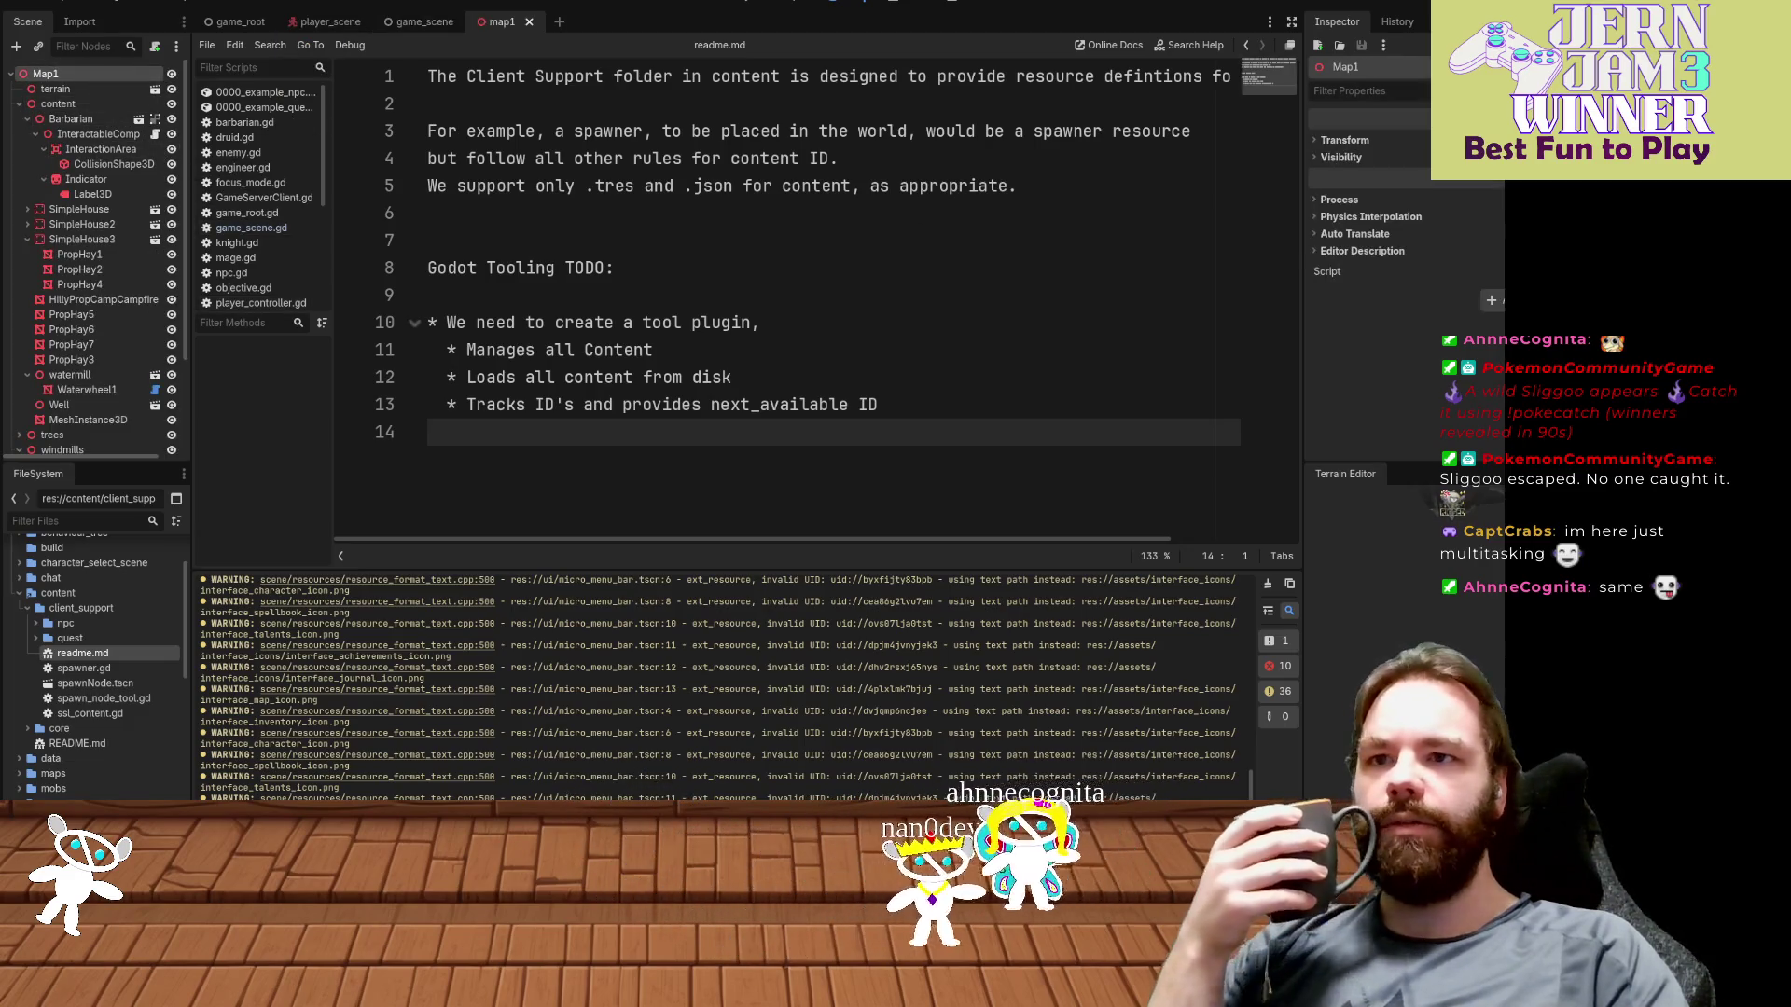
{"action": "left_click", "coordinate": [155, 89]}
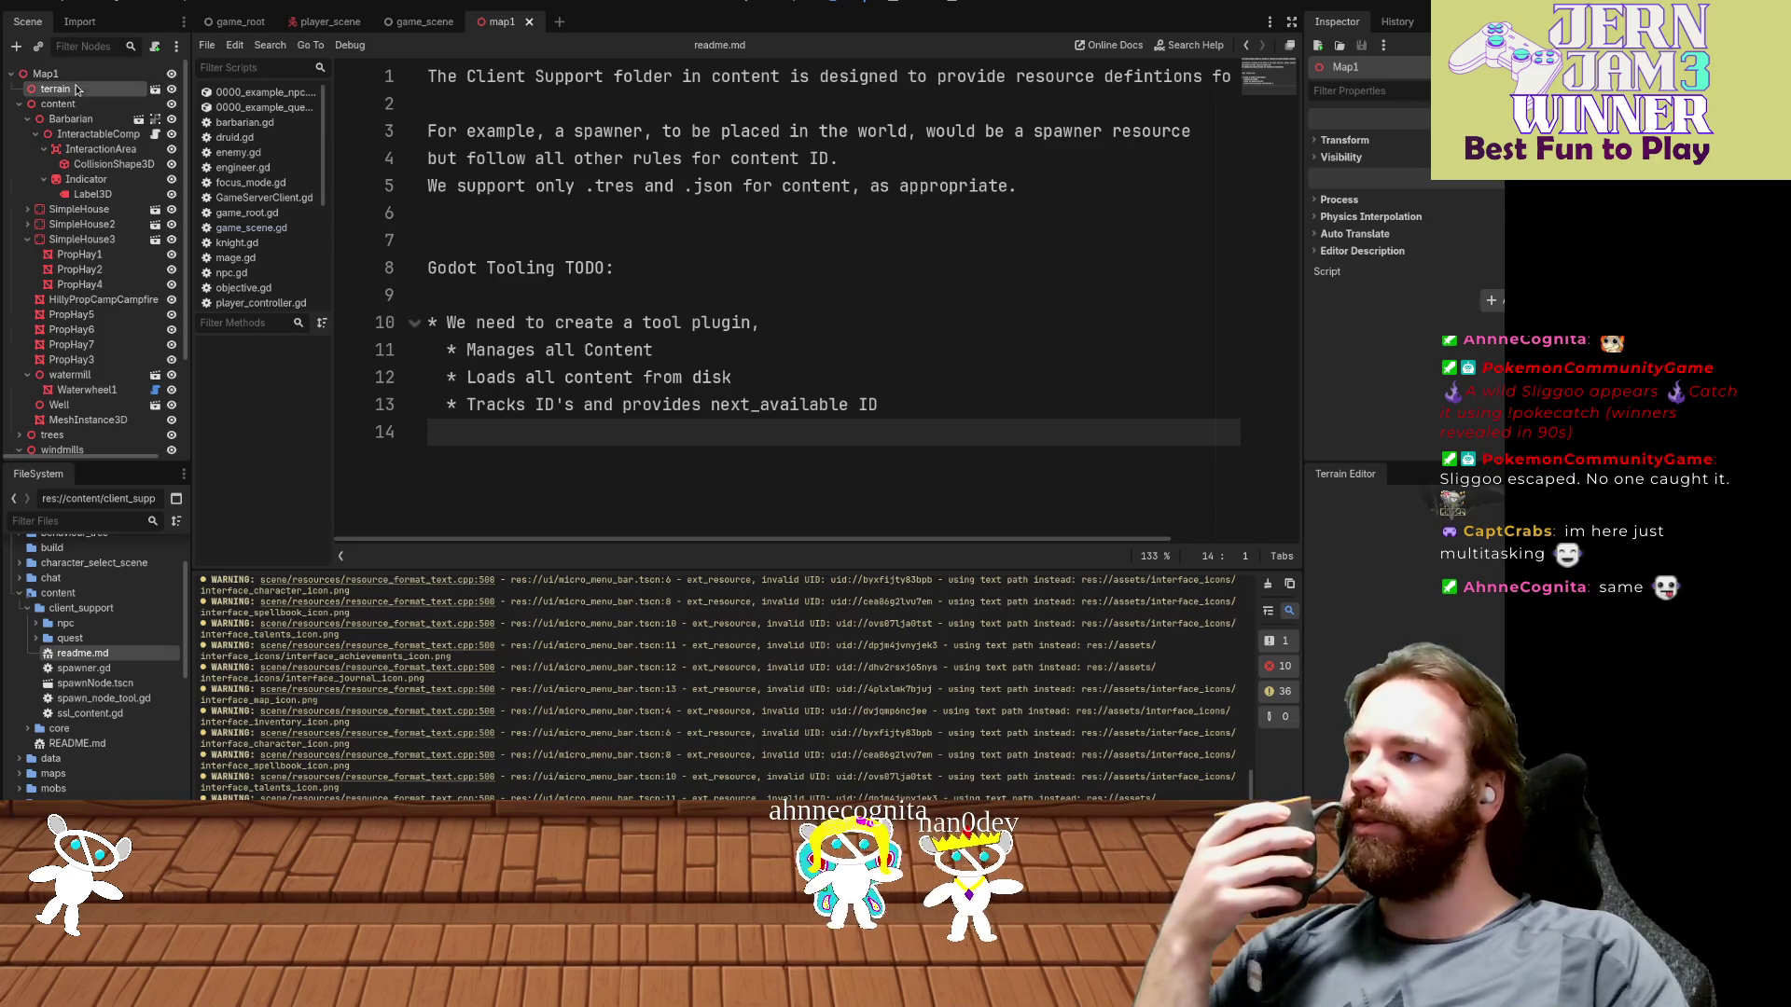
{"action": "left_click", "coordinate": [155, 89]}
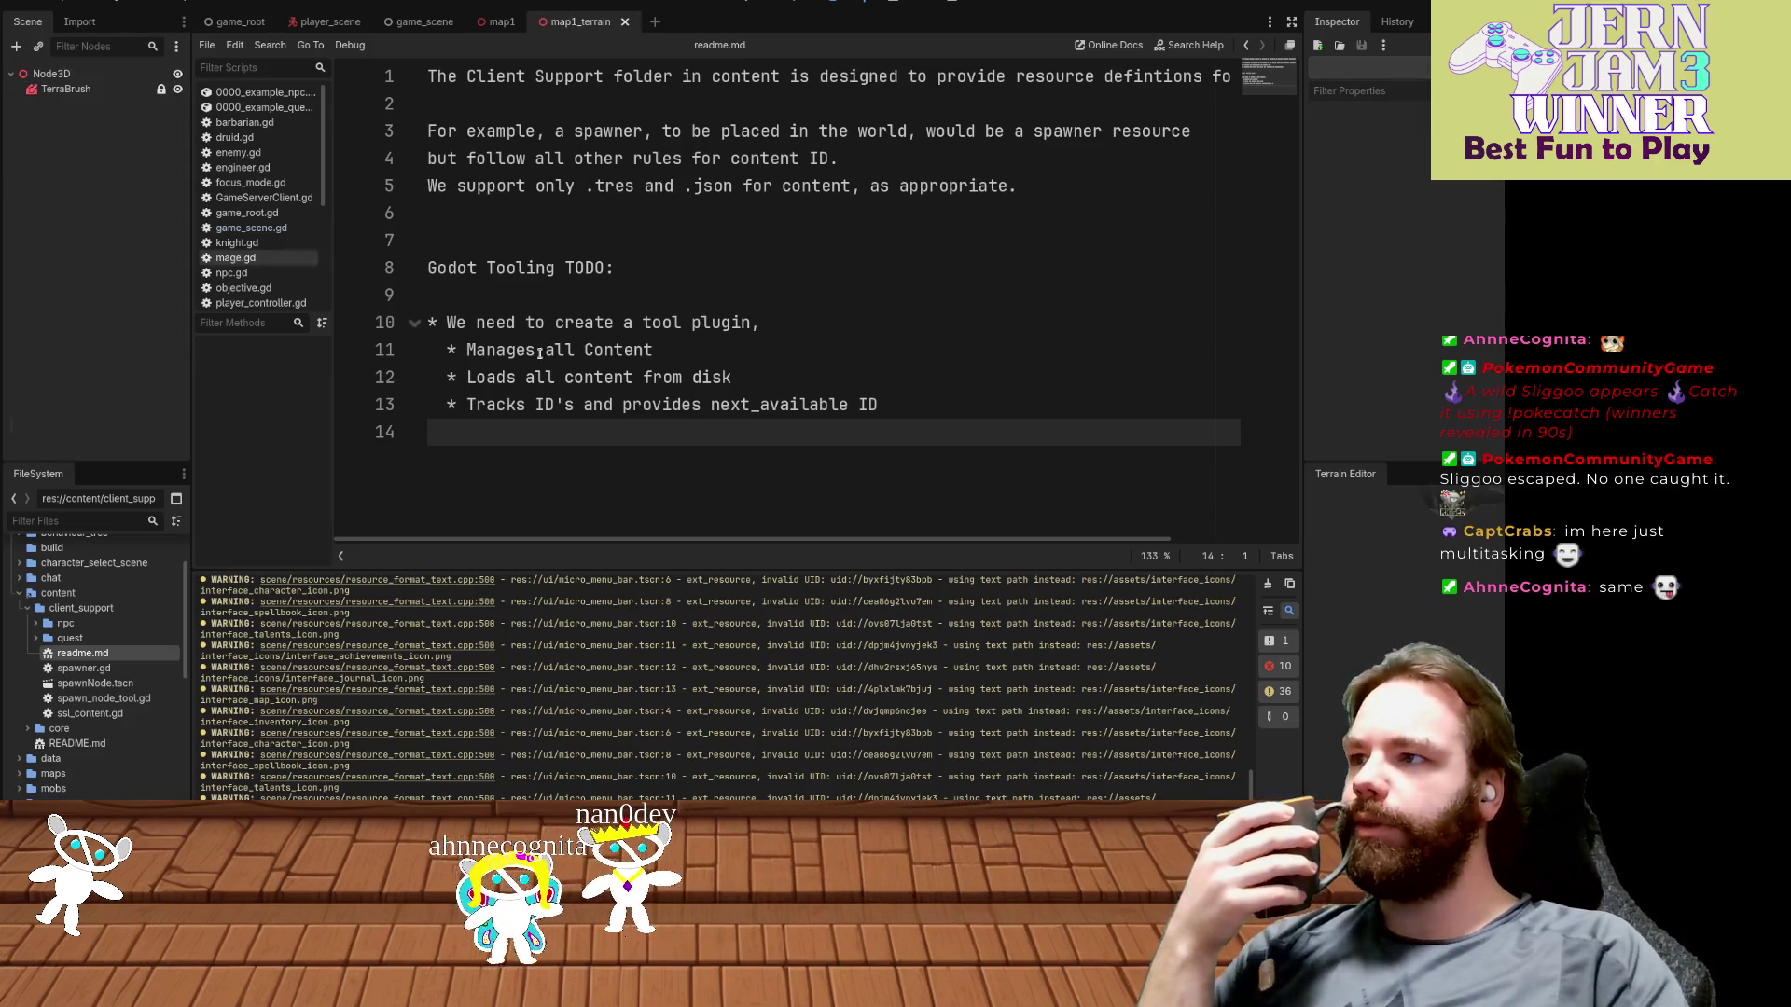
Step: Select TerraBrush and widen the inspector to review its Terrain Editor tools and MetaInfo section
{"action": "left_click", "coordinate": [78, 87]}
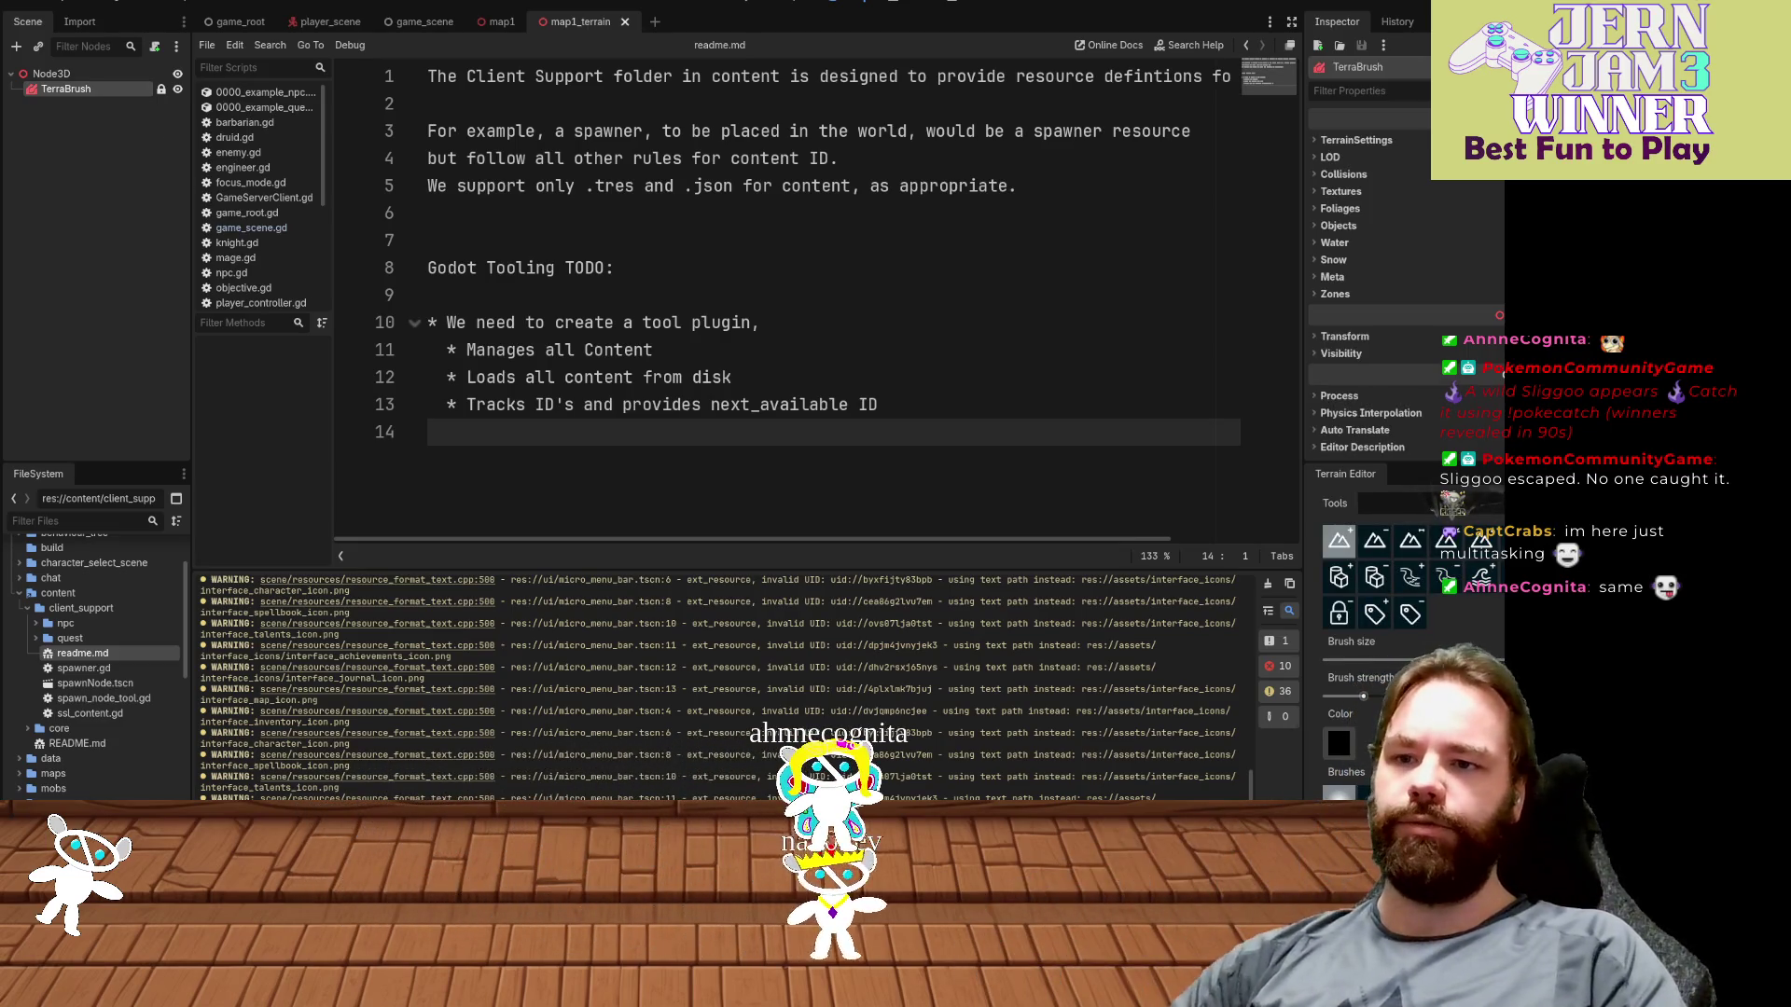
{"action": "mouse_move", "coordinate": [1698, 429]}
{"action": "left_mouse_down"}
{"action": "mouse_move", "coordinate": [1026, 428]}
{"action": "mouse_move", "coordinate": [1097, 421]}
{"action": "left_mouse_up"}
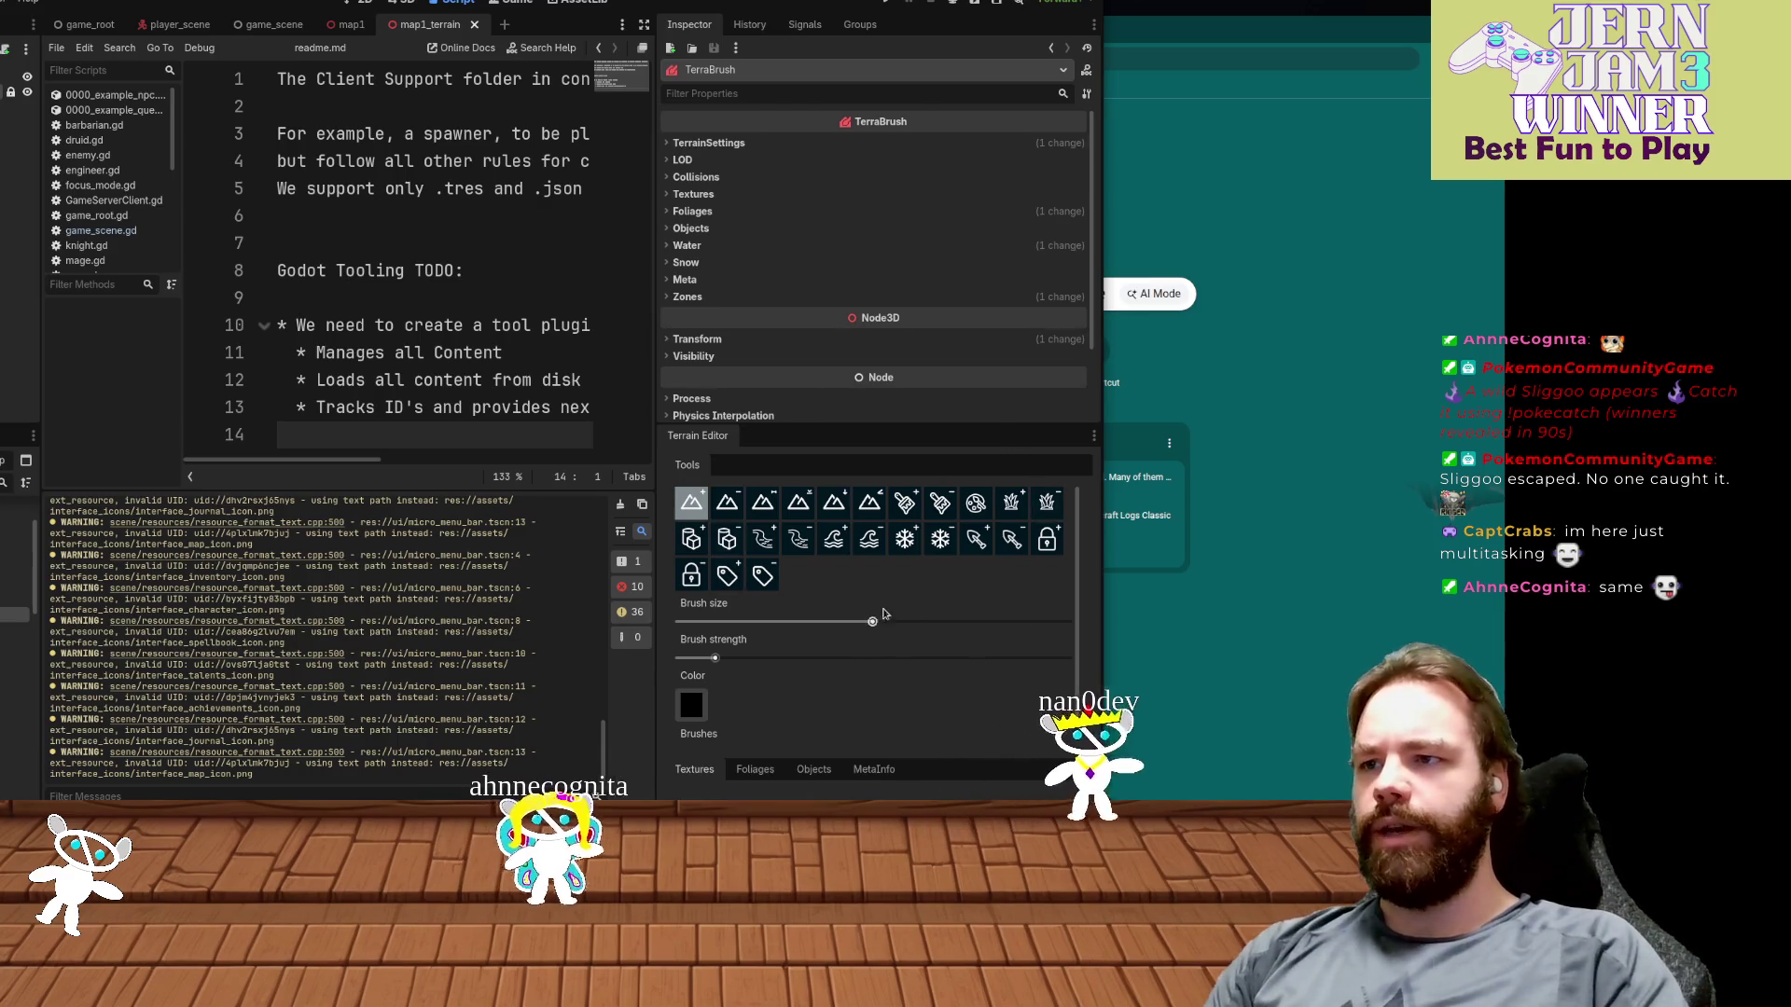
{"action": "scroll", "coordinate": [883, 613], "scroll_direction": "down", "scroll_amount": 1}
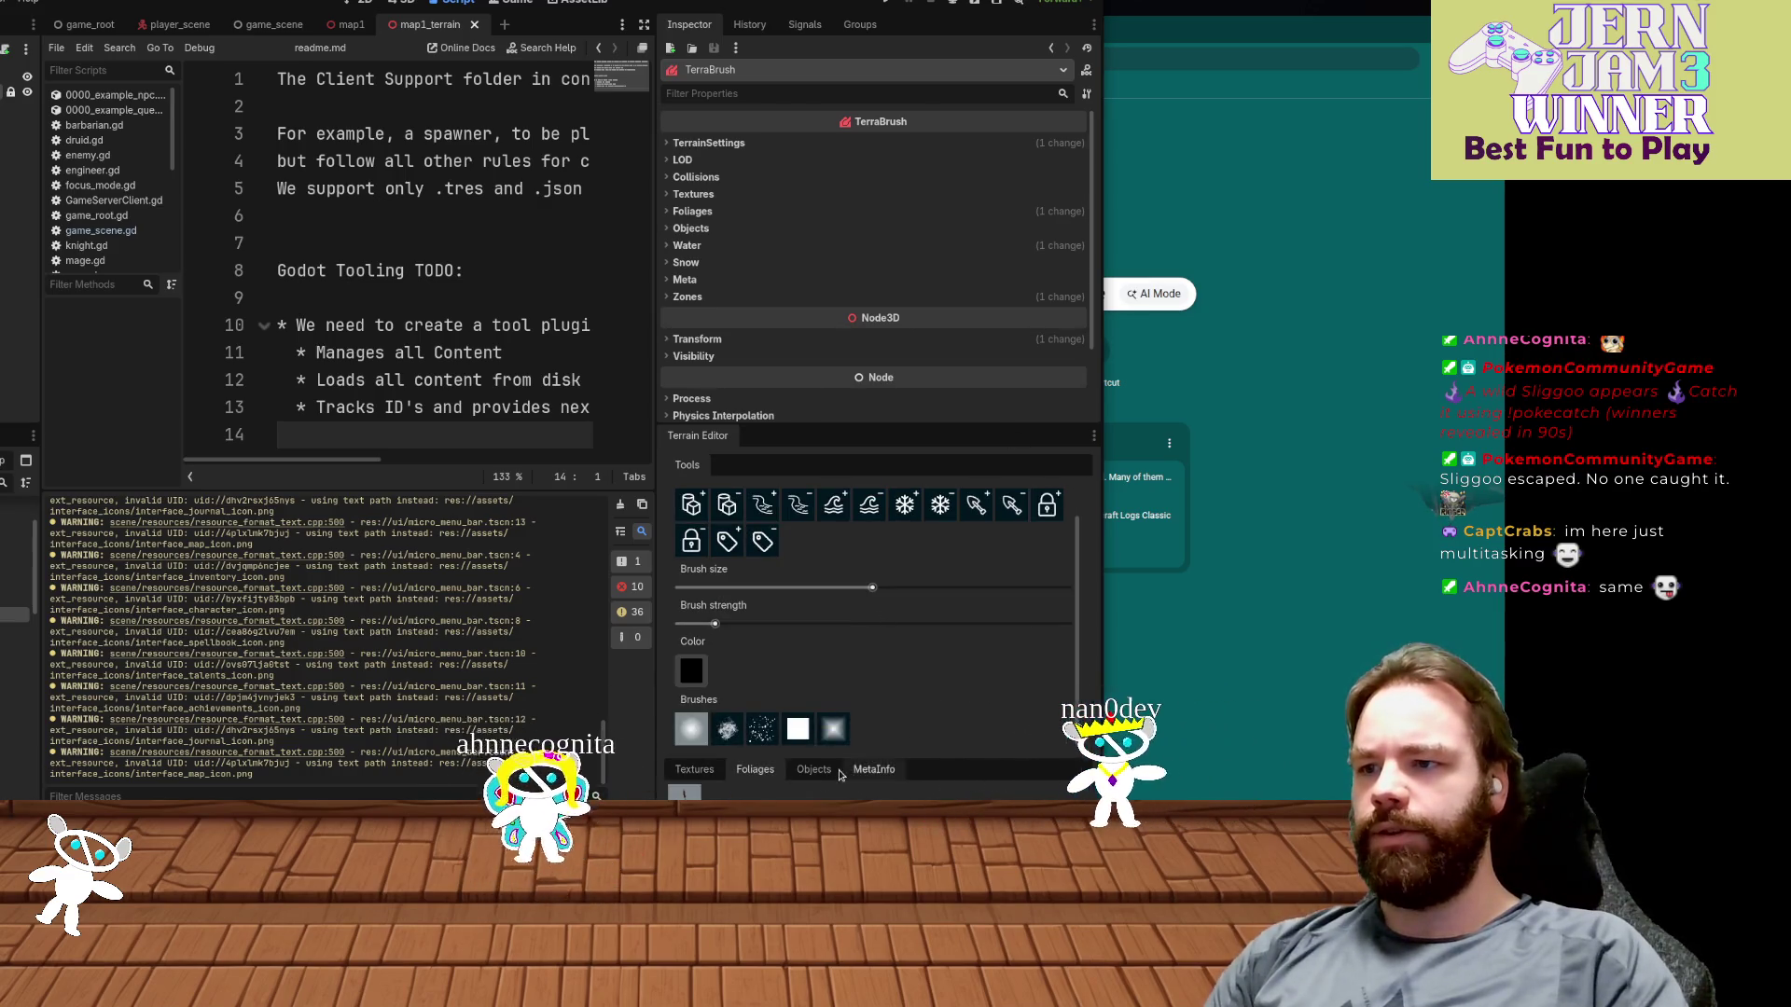
{"action": "left_click", "coordinate": [875, 774]}
{"action": "scroll", "coordinate": [877, 672], "scroll_direction": "up", "scroll_amount": 1}
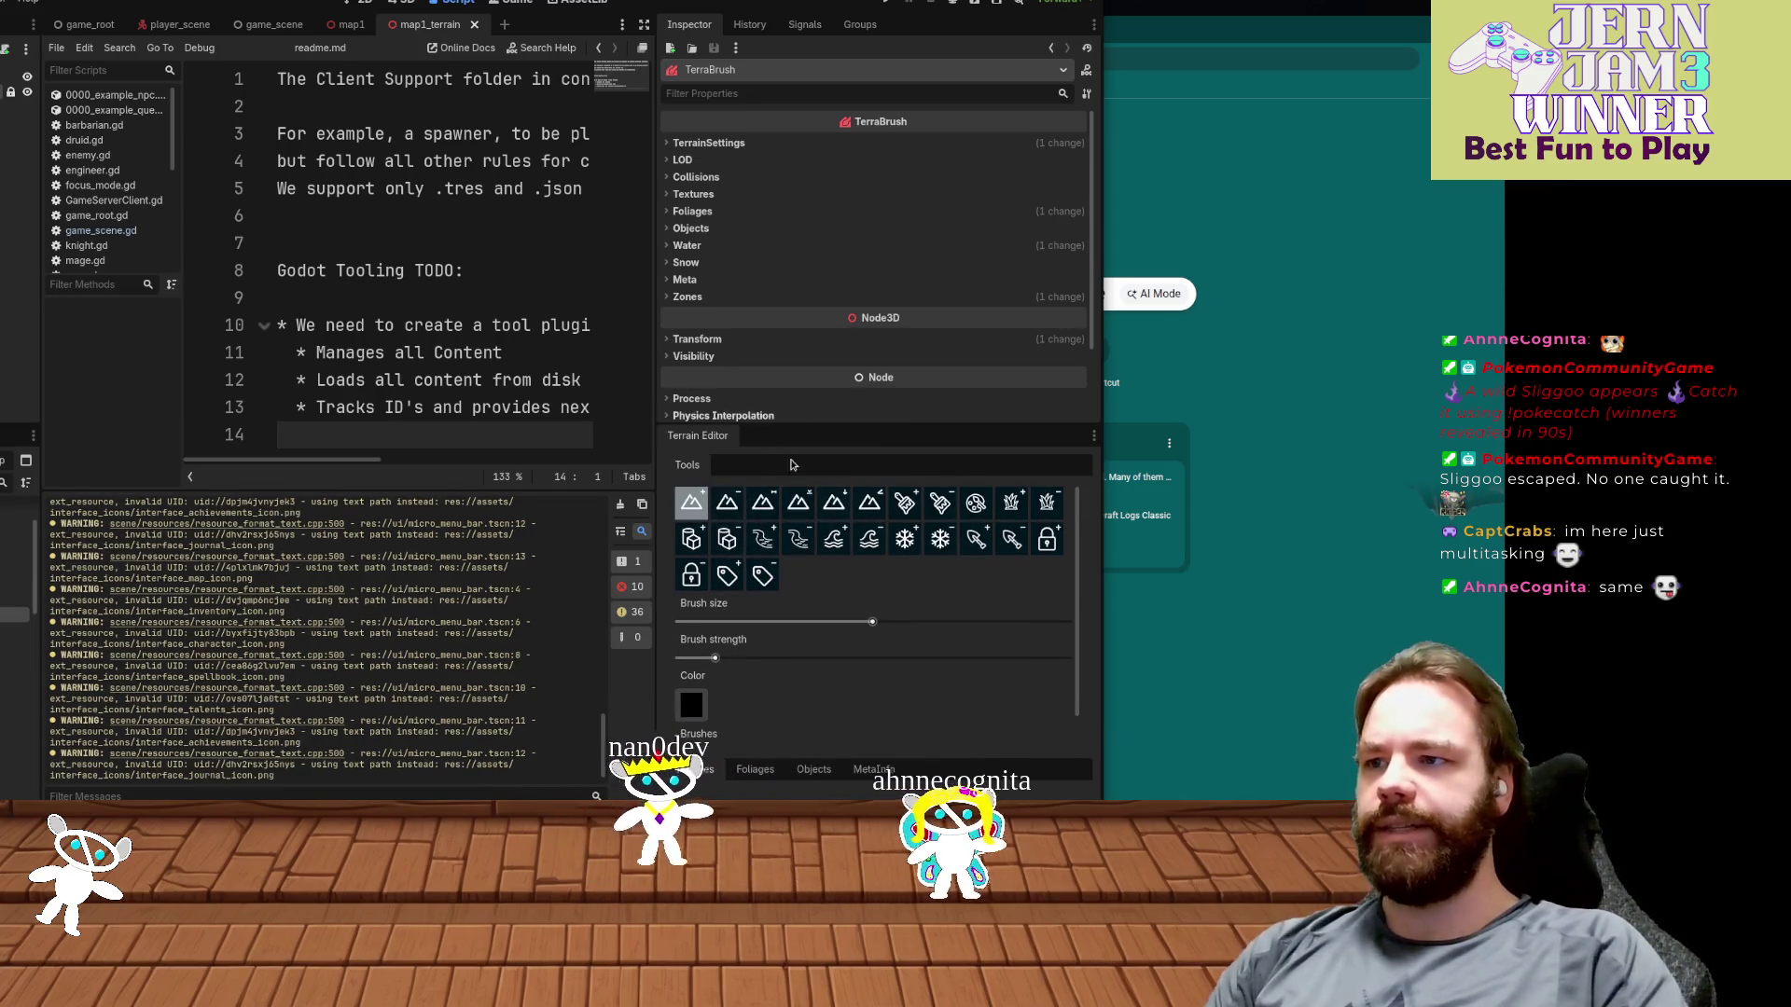
{"action": "left_click_drag", "start_coordinate": [670, 0], "coordinate": [825, 0]}
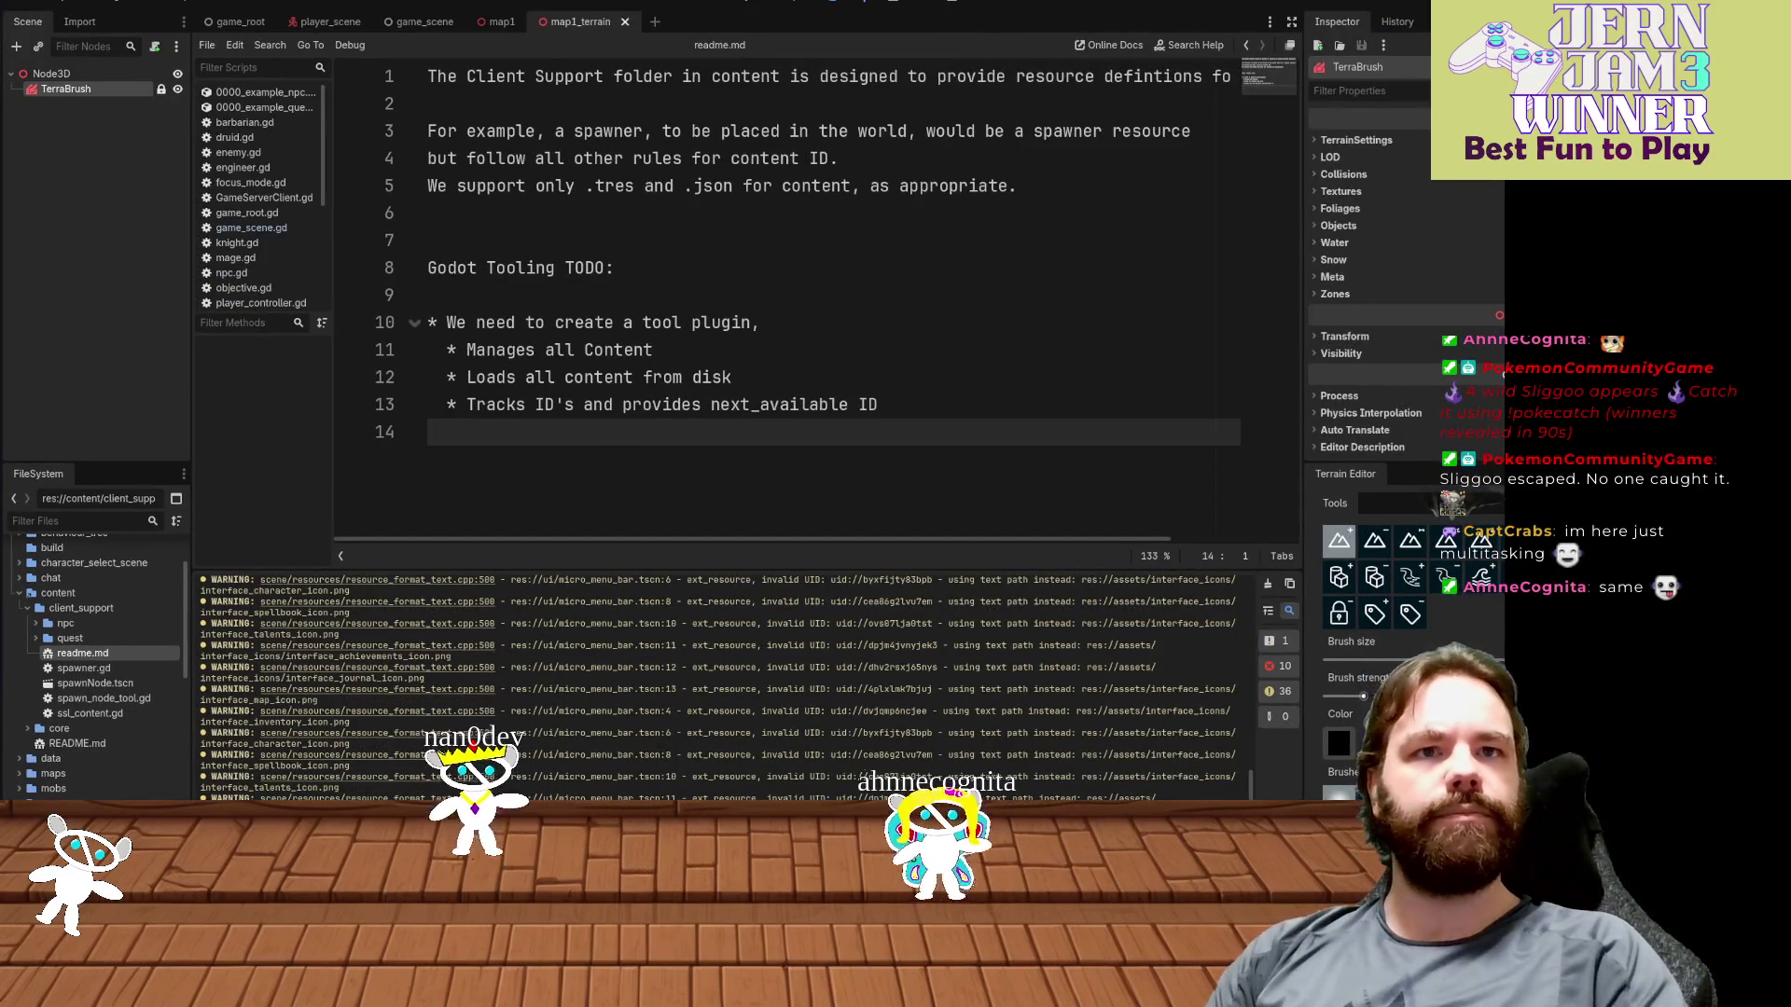
{"action": "left_click", "coordinate": [923, 377]}
{"action": "left_click", "coordinate": [923, 472]}
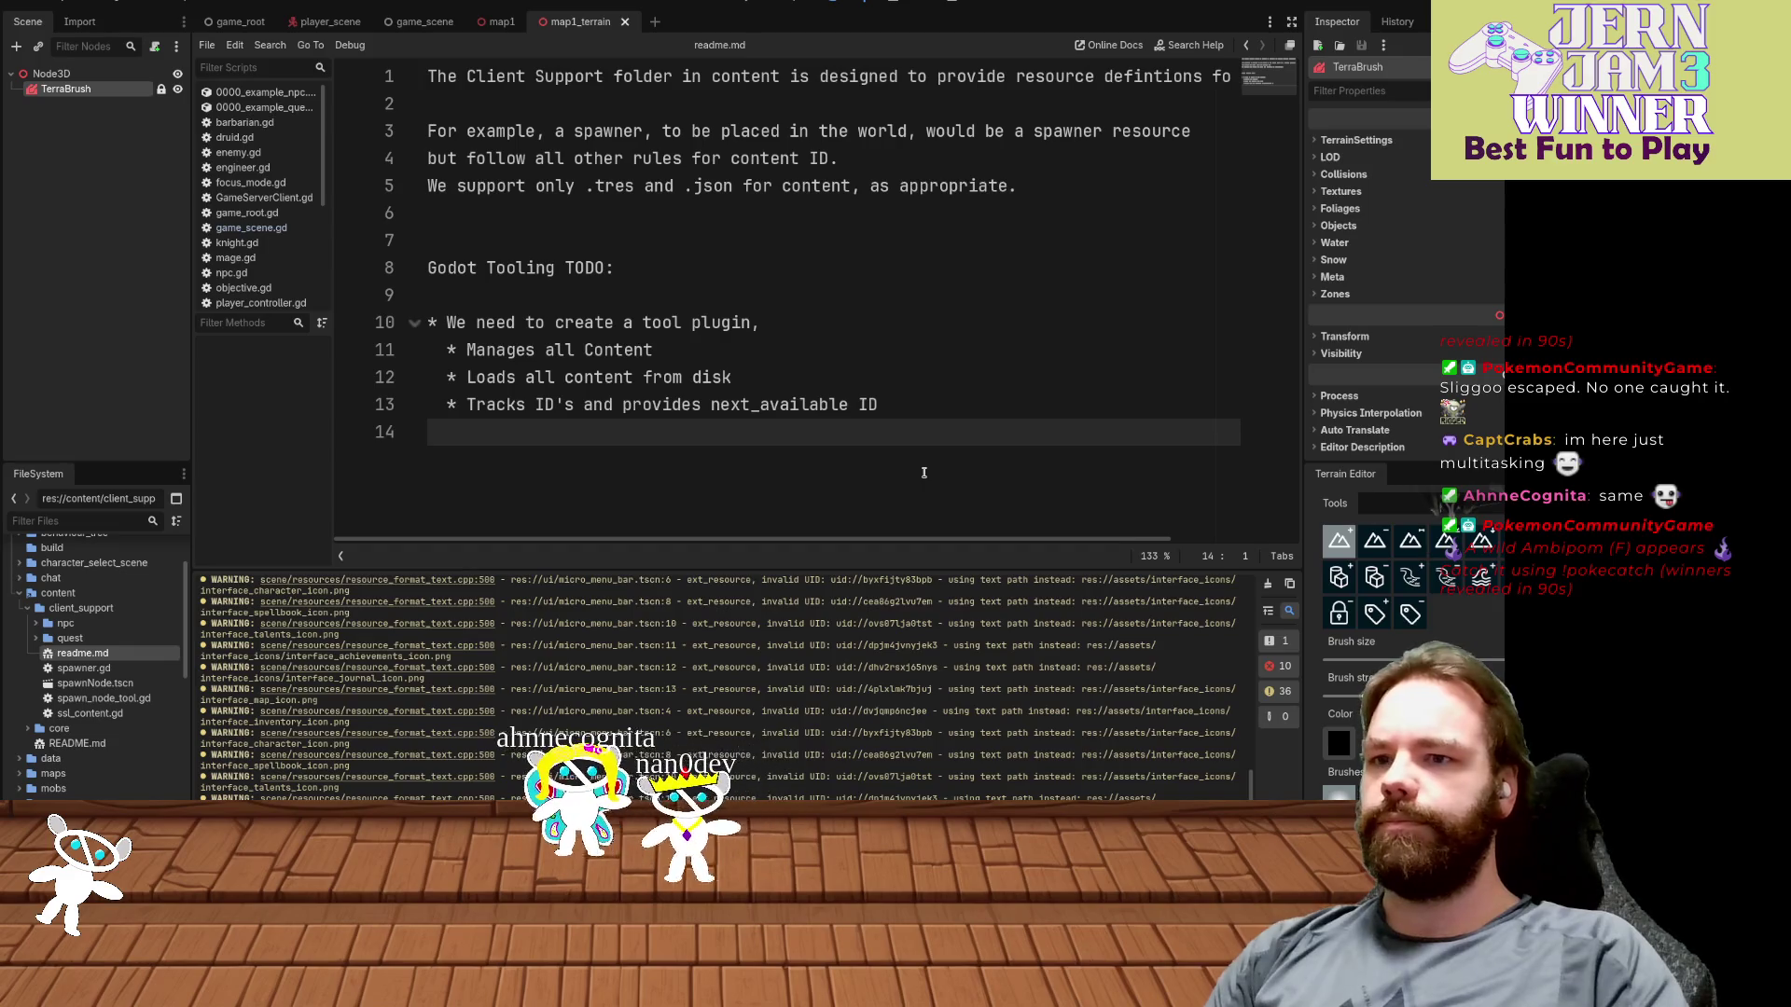
Step: Expand the addons folder, cancel an accidental file move, and look inside the terrabrush addon
{"action": "scroll", "coordinate": [122, 593], "scroll_direction": "up", "scroll_amount": 3}
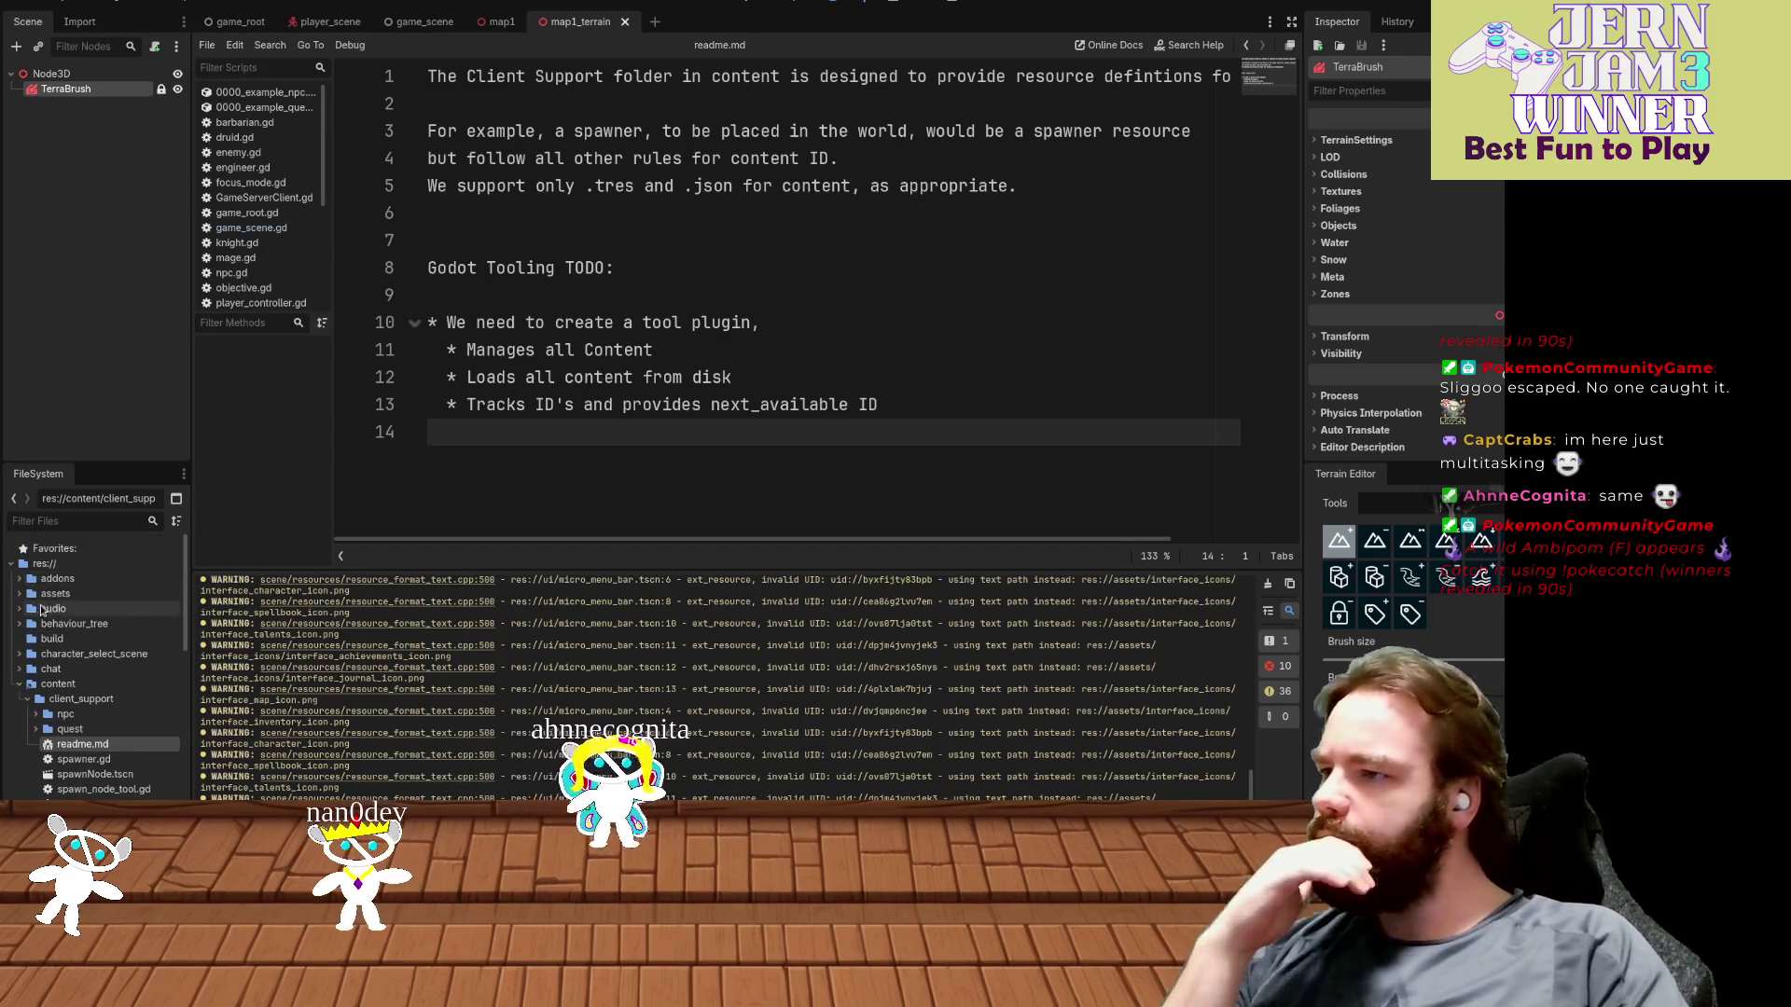
{"action": "left_click", "coordinate": [20, 578]}
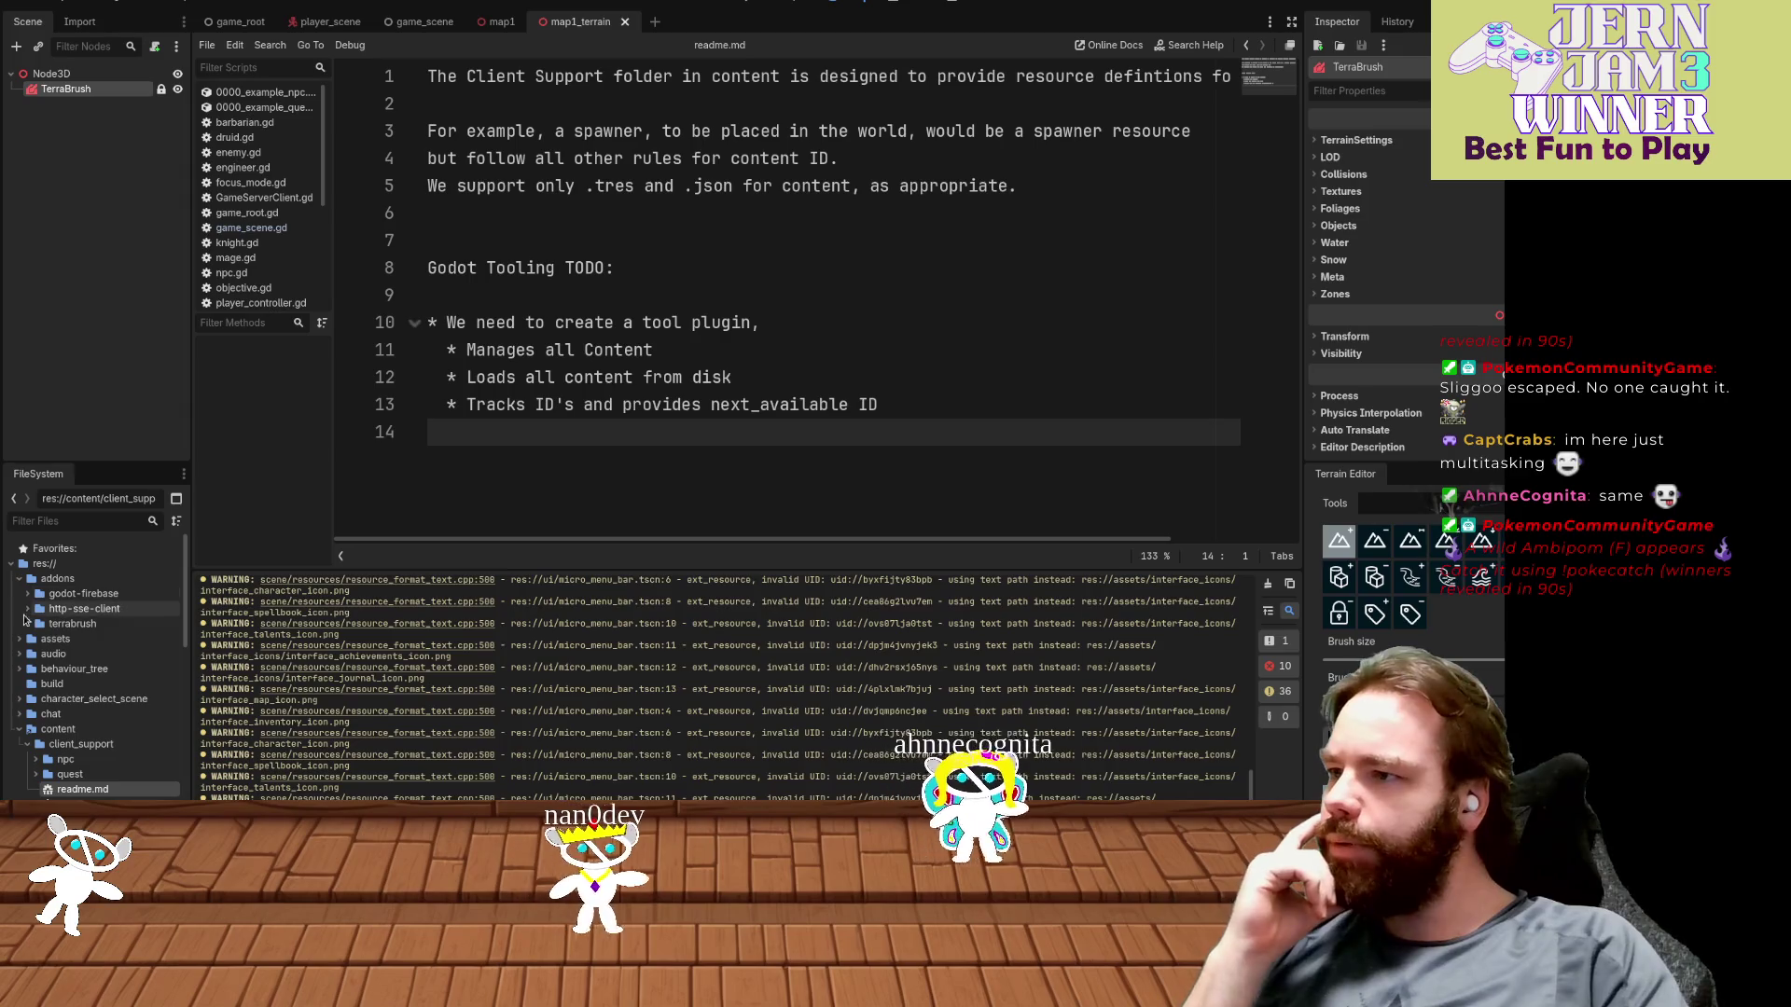
{"action": "left_click_drag", "start_coordinate": [25, 625], "coordinate": [38, 624]}
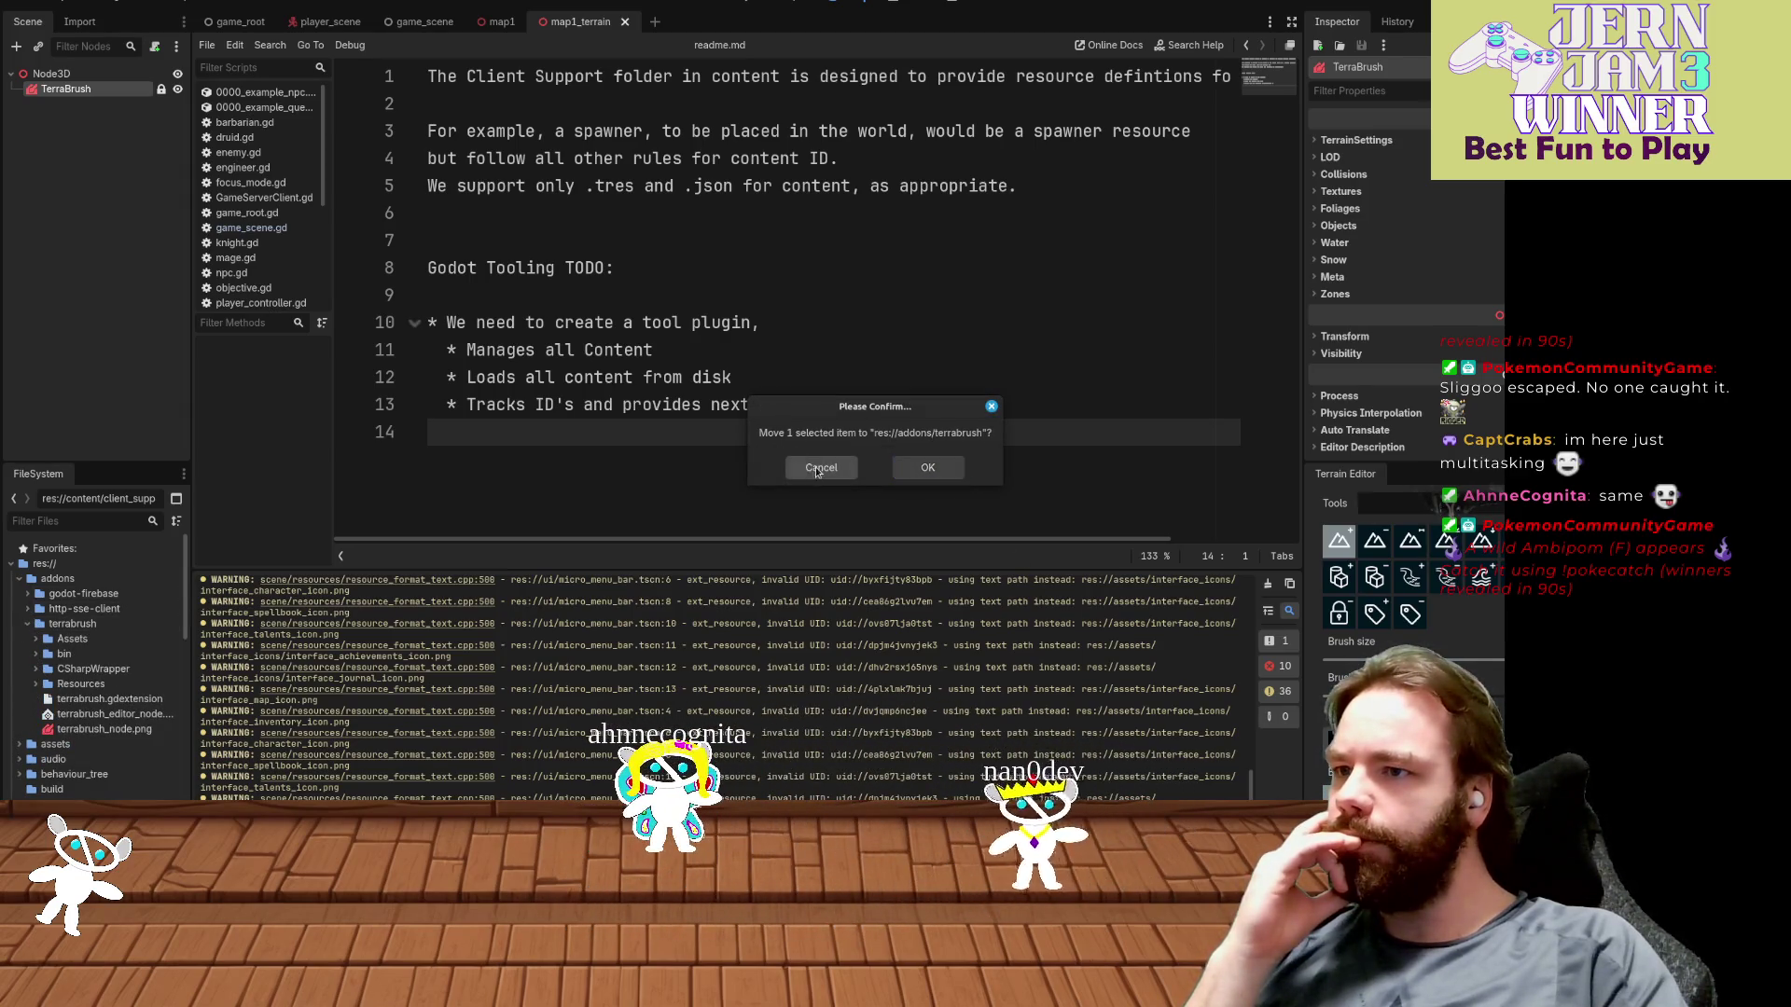
{"action": "left_click", "coordinate": [928, 467]}
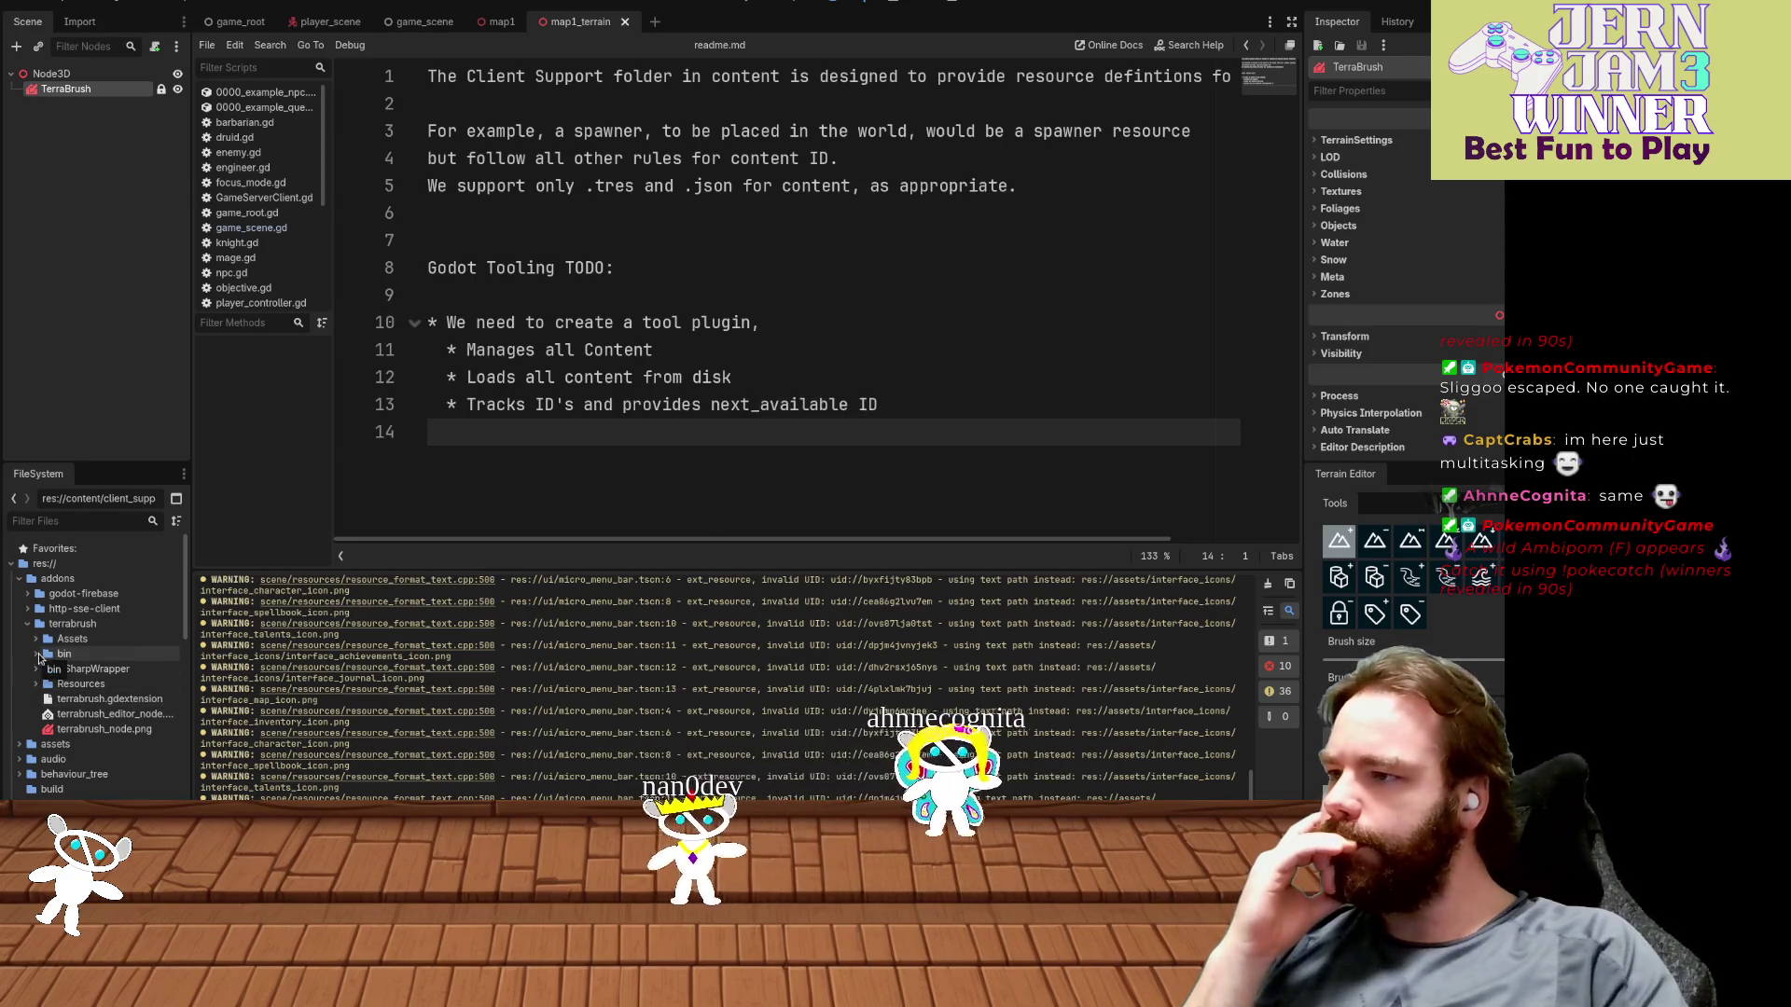
{"action": "left_click", "coordinate": [42, 685]}
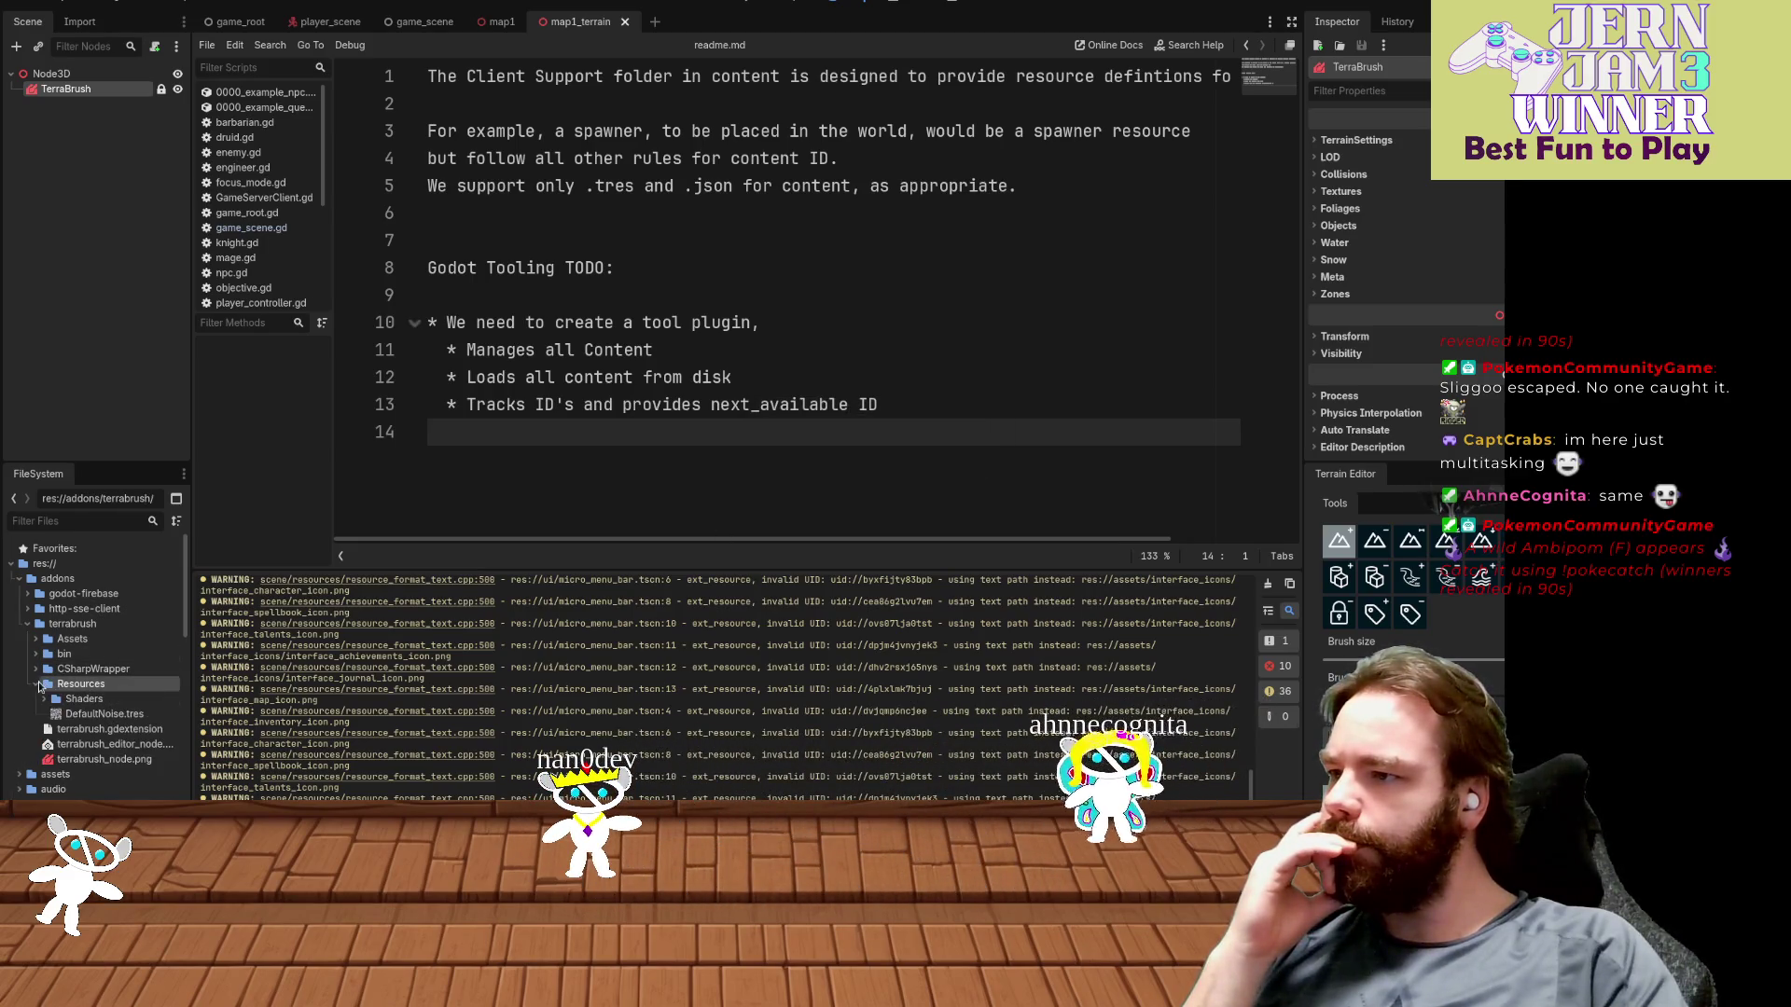
{"action": "left_click", "coordinate": [36, 639]}
{"action": "left_click", "coordinate": [36, 639]}
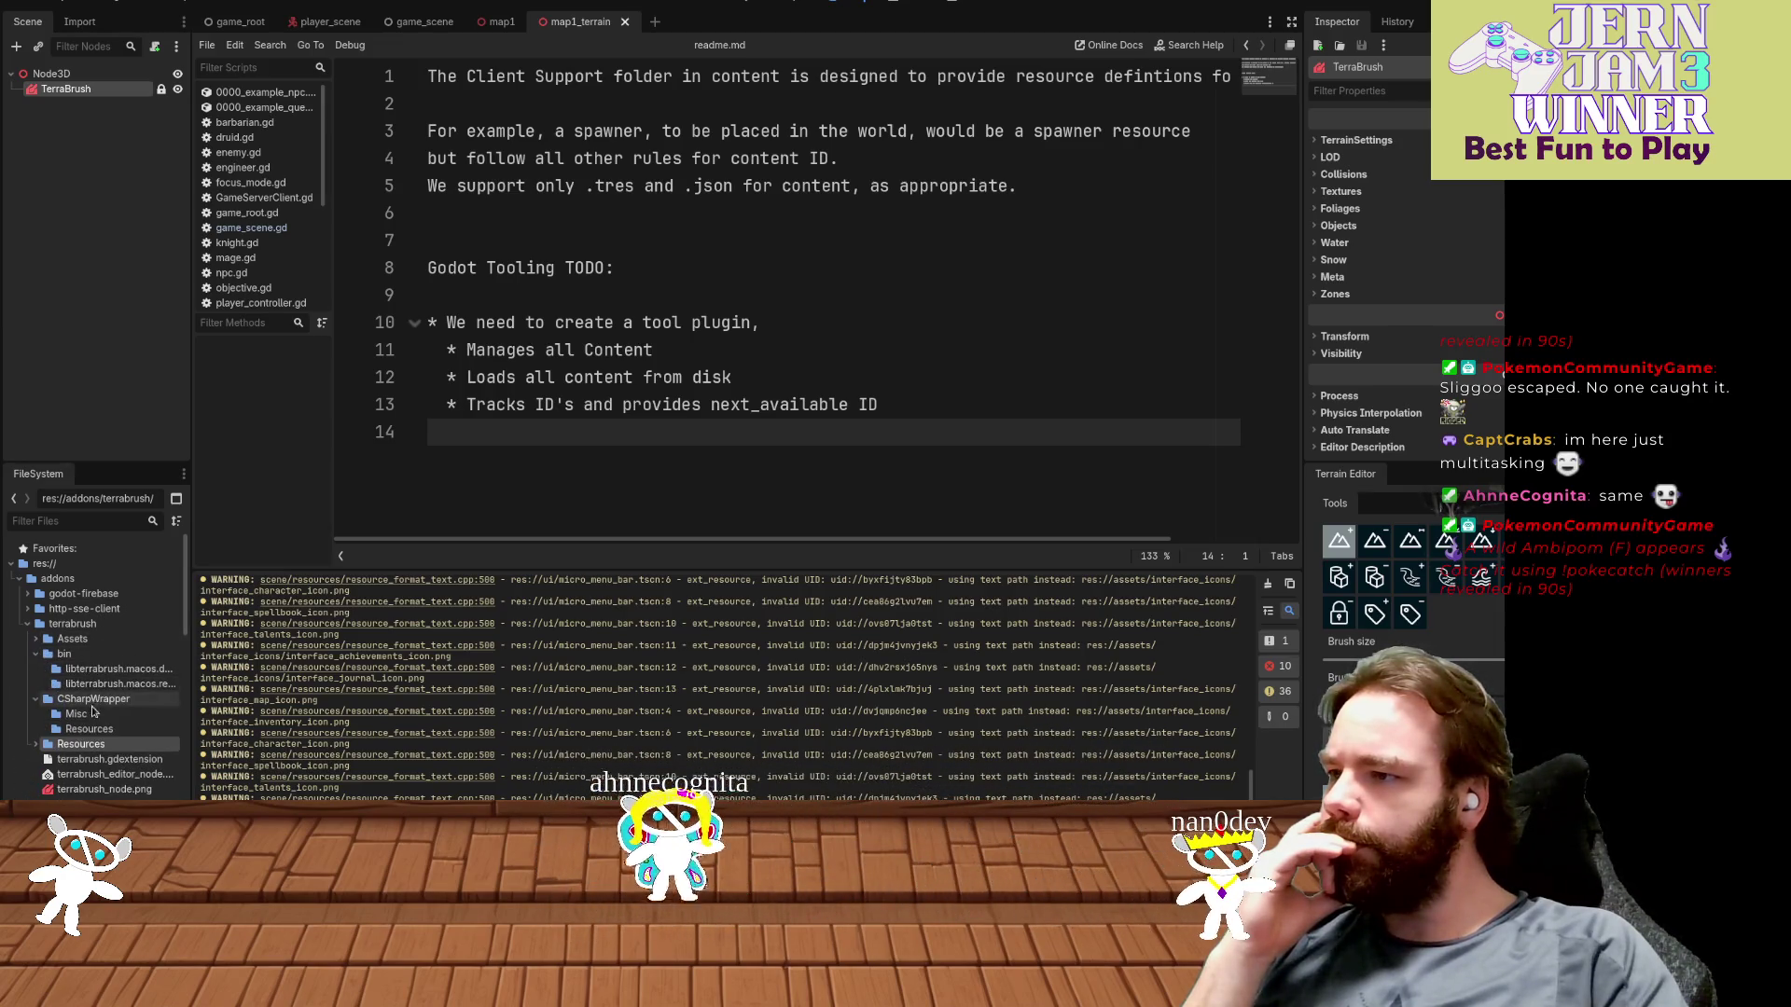
Step: Widen the FileSystem dock and browse terrabrush's CSharpWrapper, Assets, Brushes, Icons and Resources folders
{"action": "left_click_drag", "start_coordinate": [192, 683], "coordinate": [277, 697]}
{"action": "left_click", "coordinate": [153, 713]}
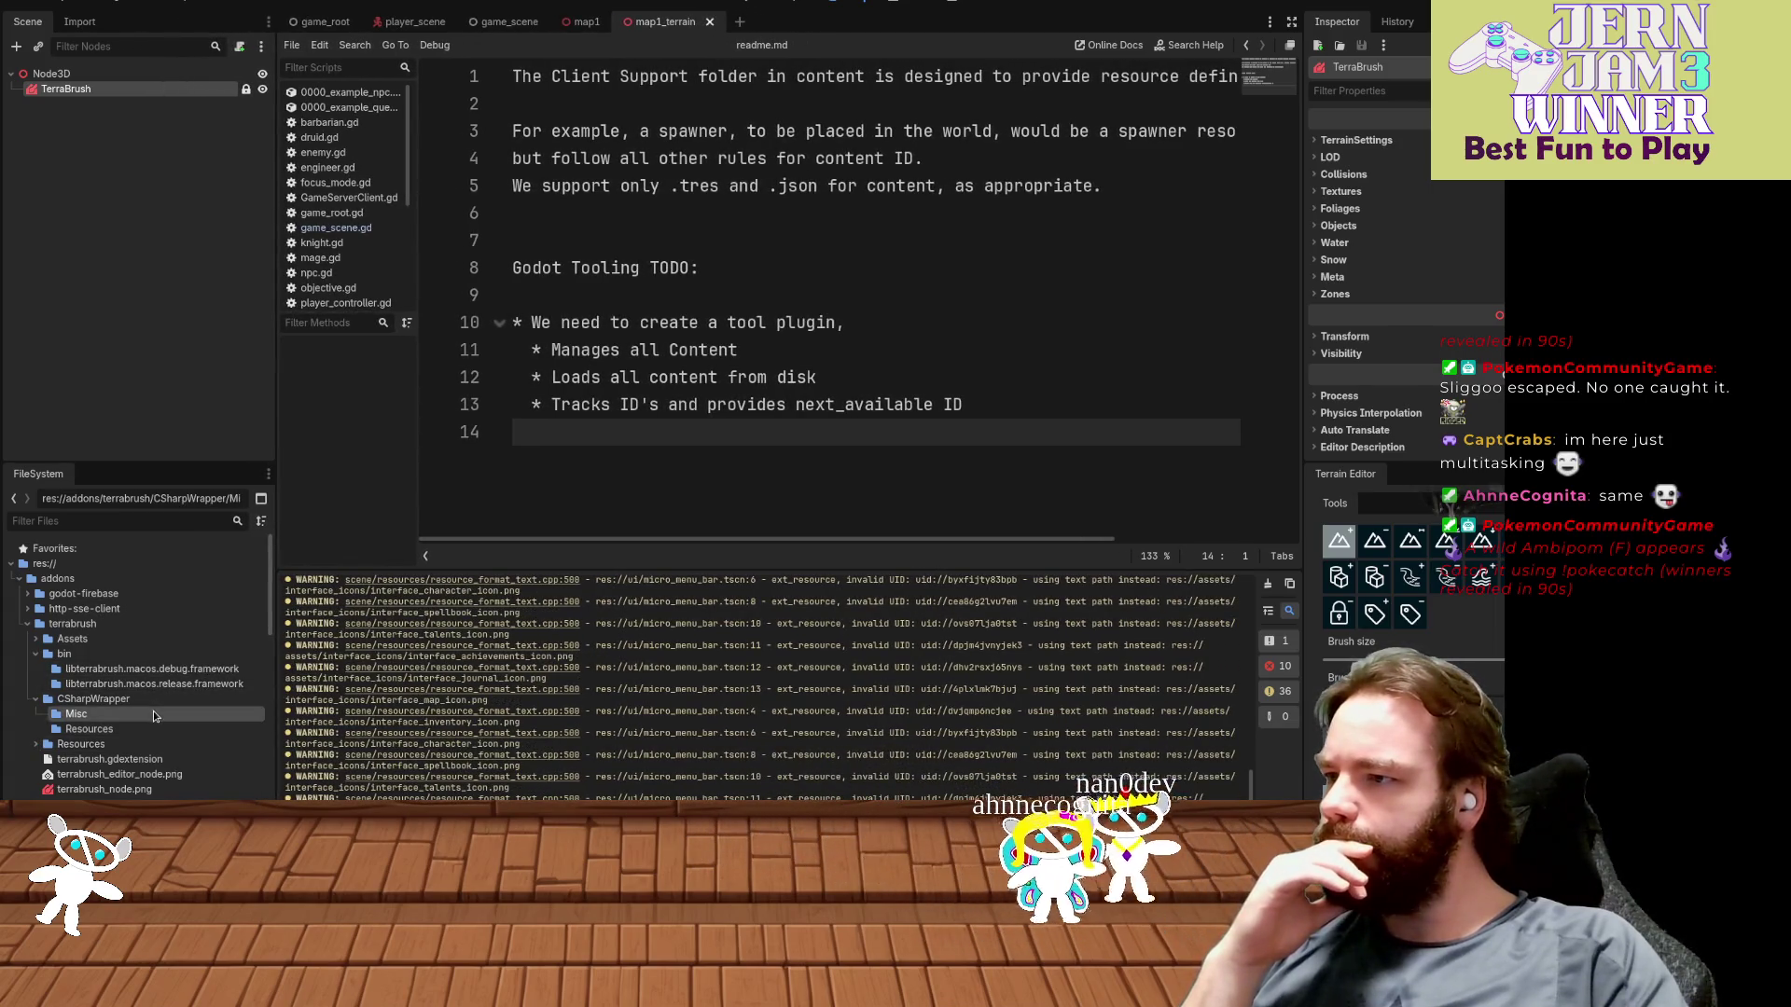
{"action": "left_click", "coordinate": [36, 698]}
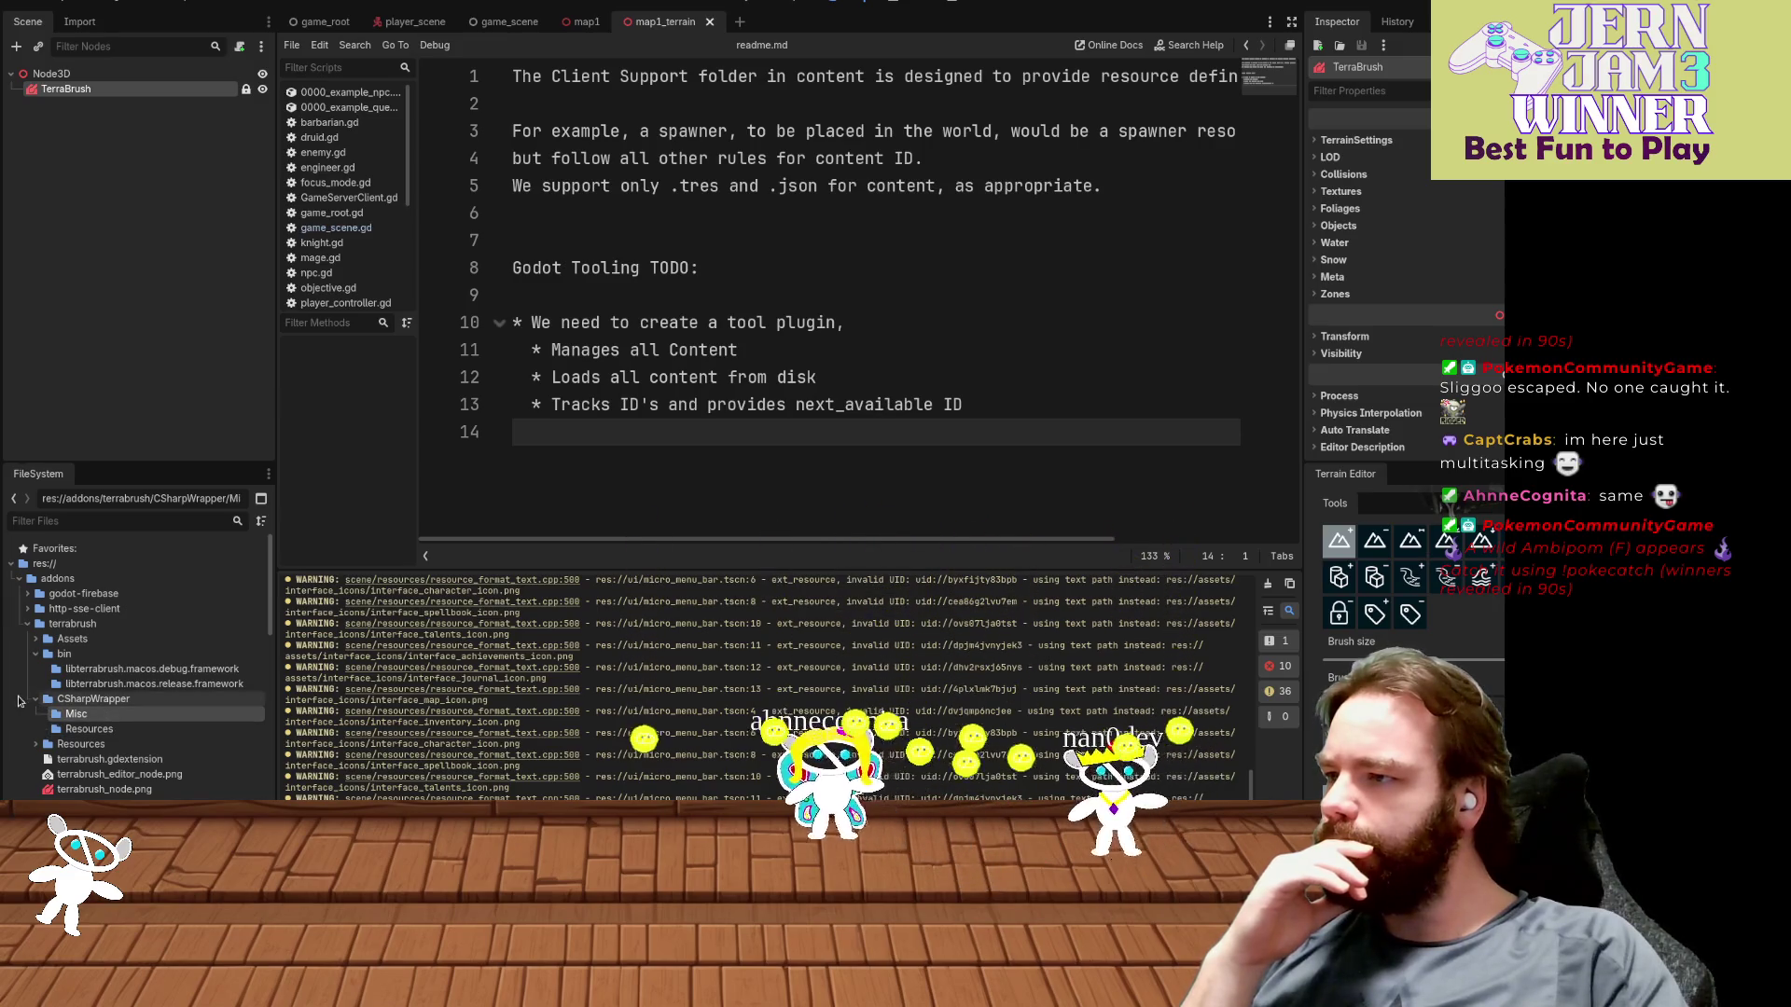
{"action": "left_click", "coordinate": [36, 640]}
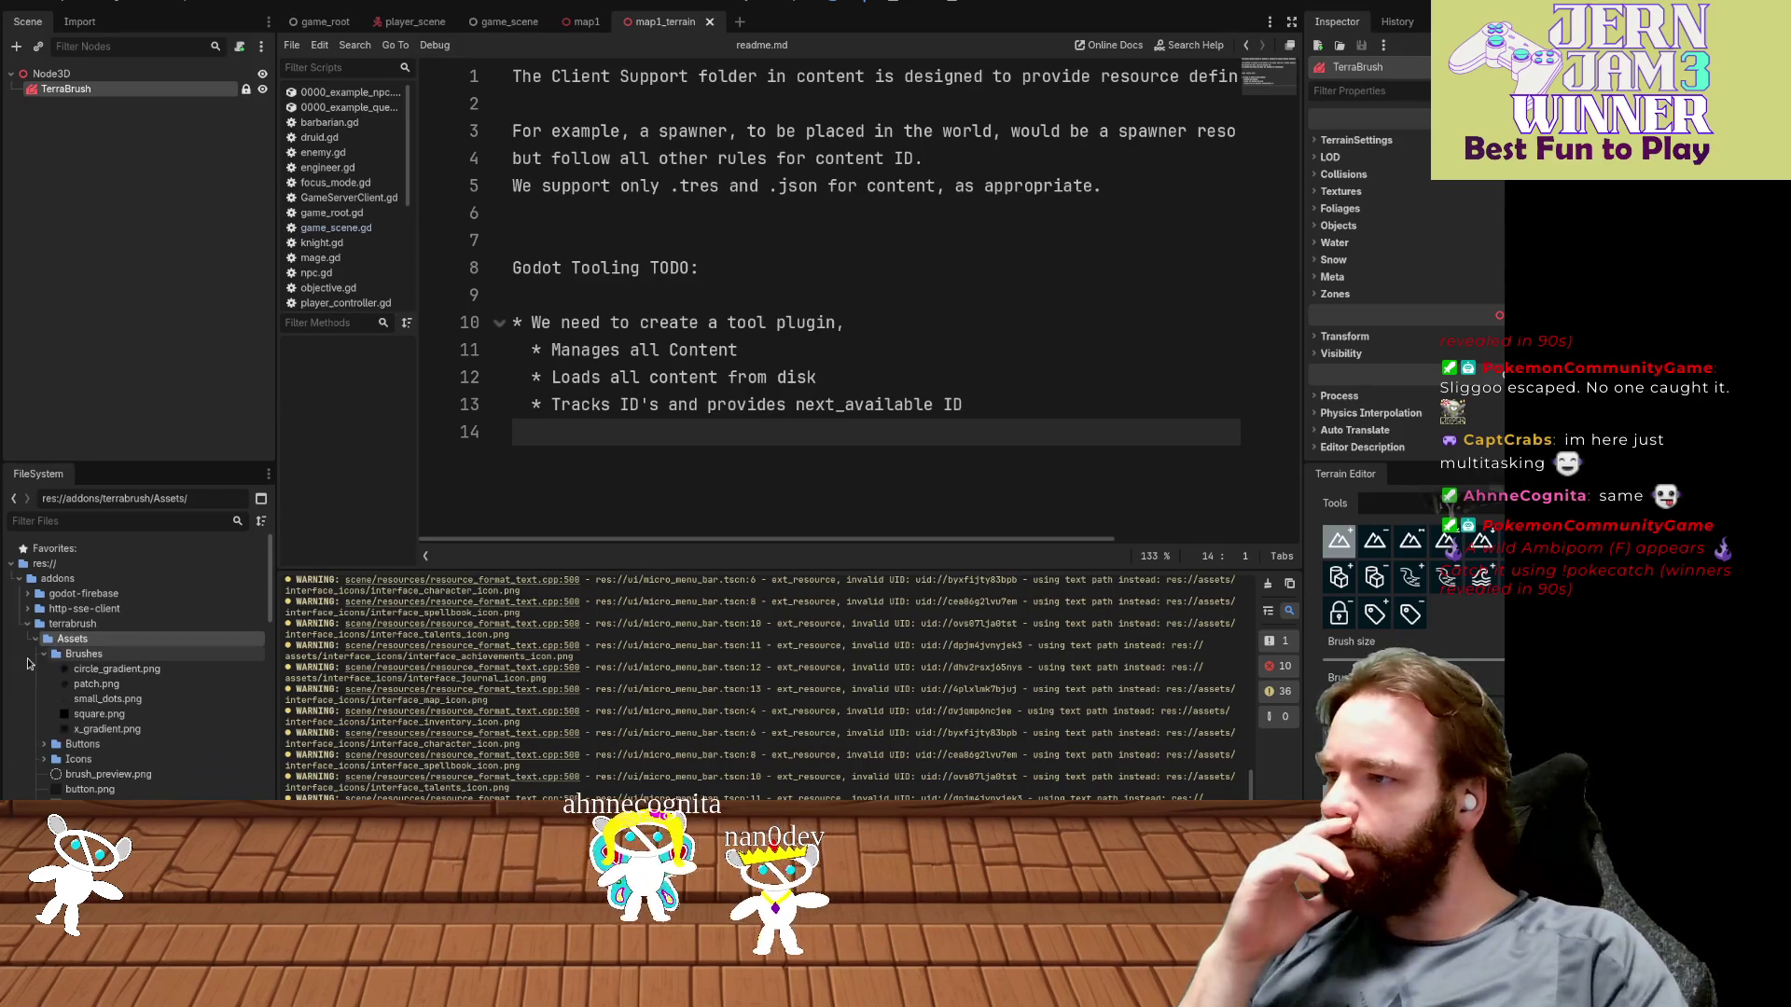
{"action": "left_click", "coordinate": [44, 654]}
{"action": "left_click", "coordinate": [43, 653]}
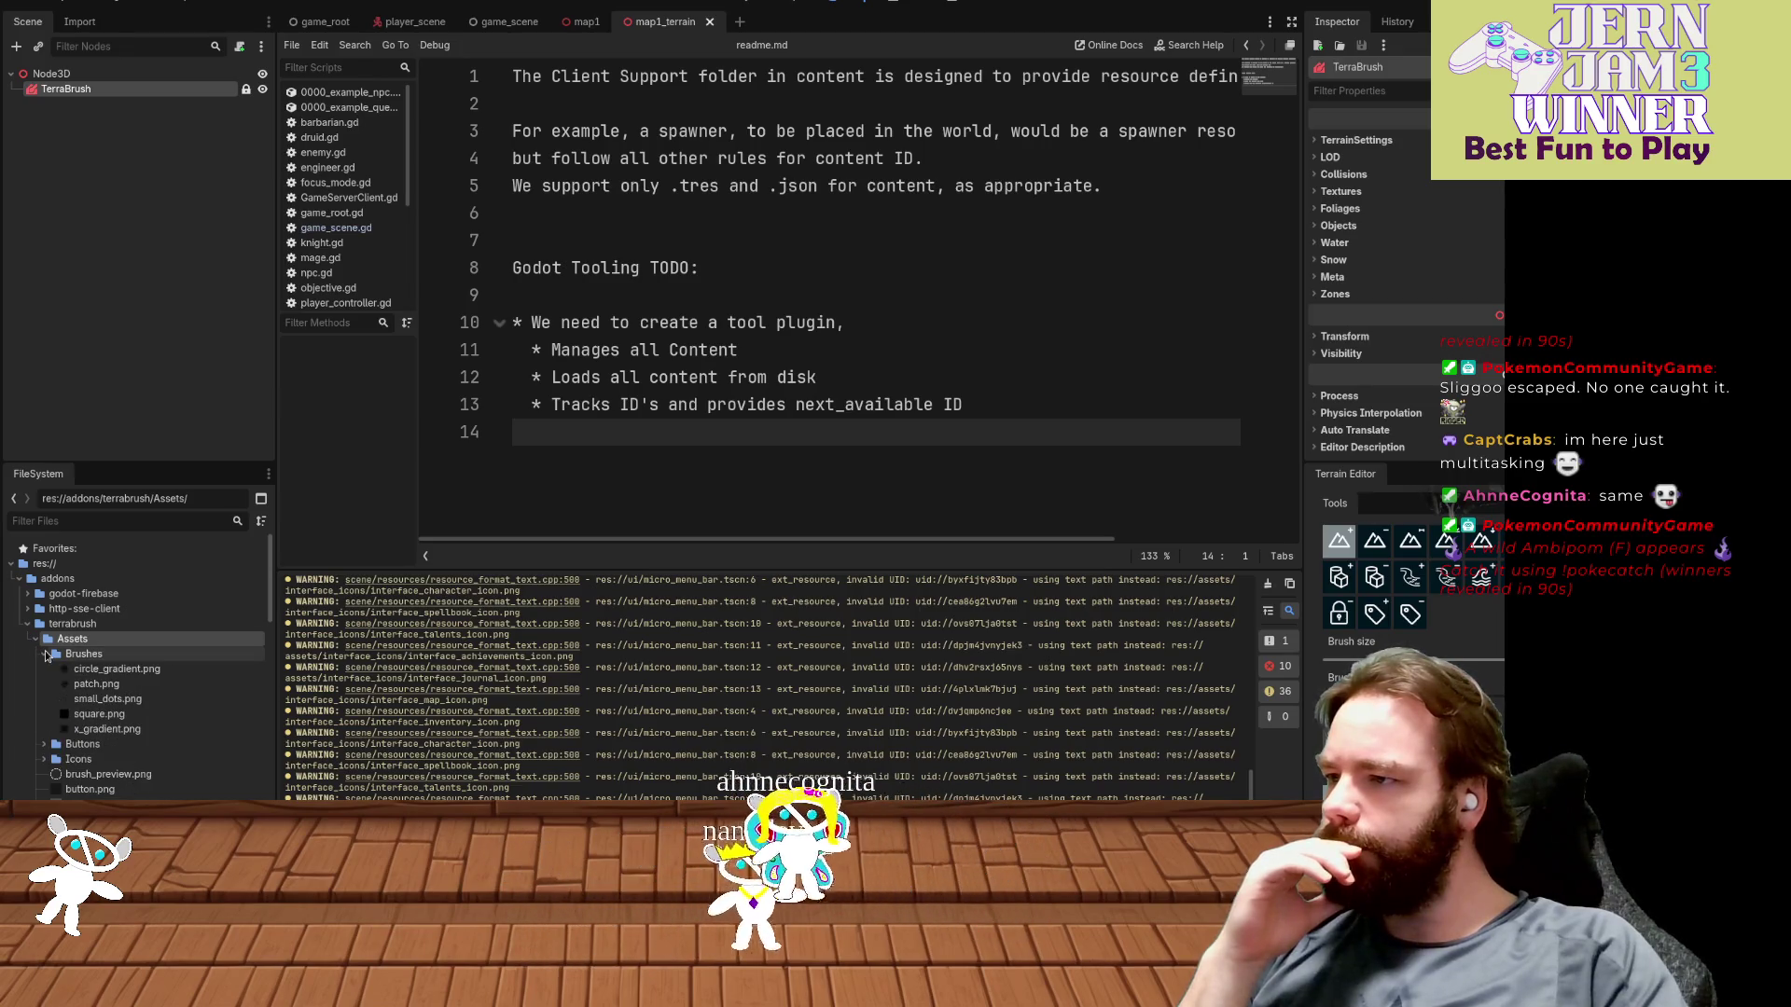
{"action": "left_click", "coordinate": [44, 653]}
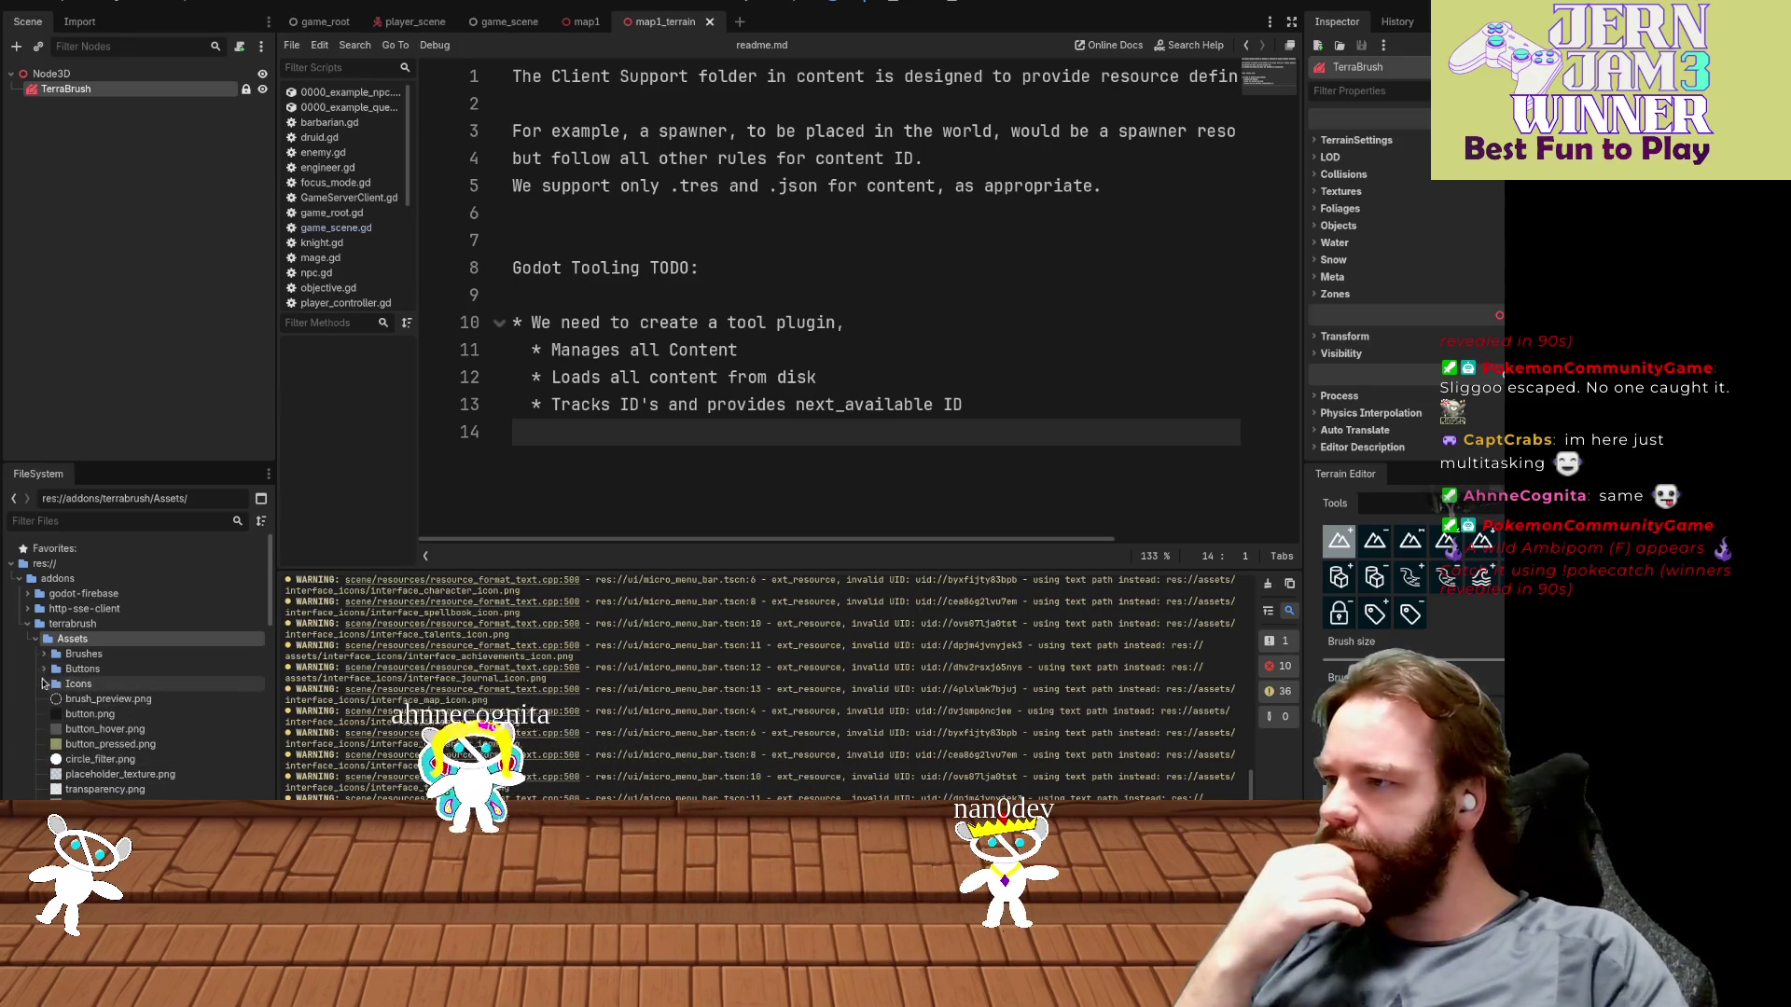
{"action": "left_click", "coordinate": [44, 684]}
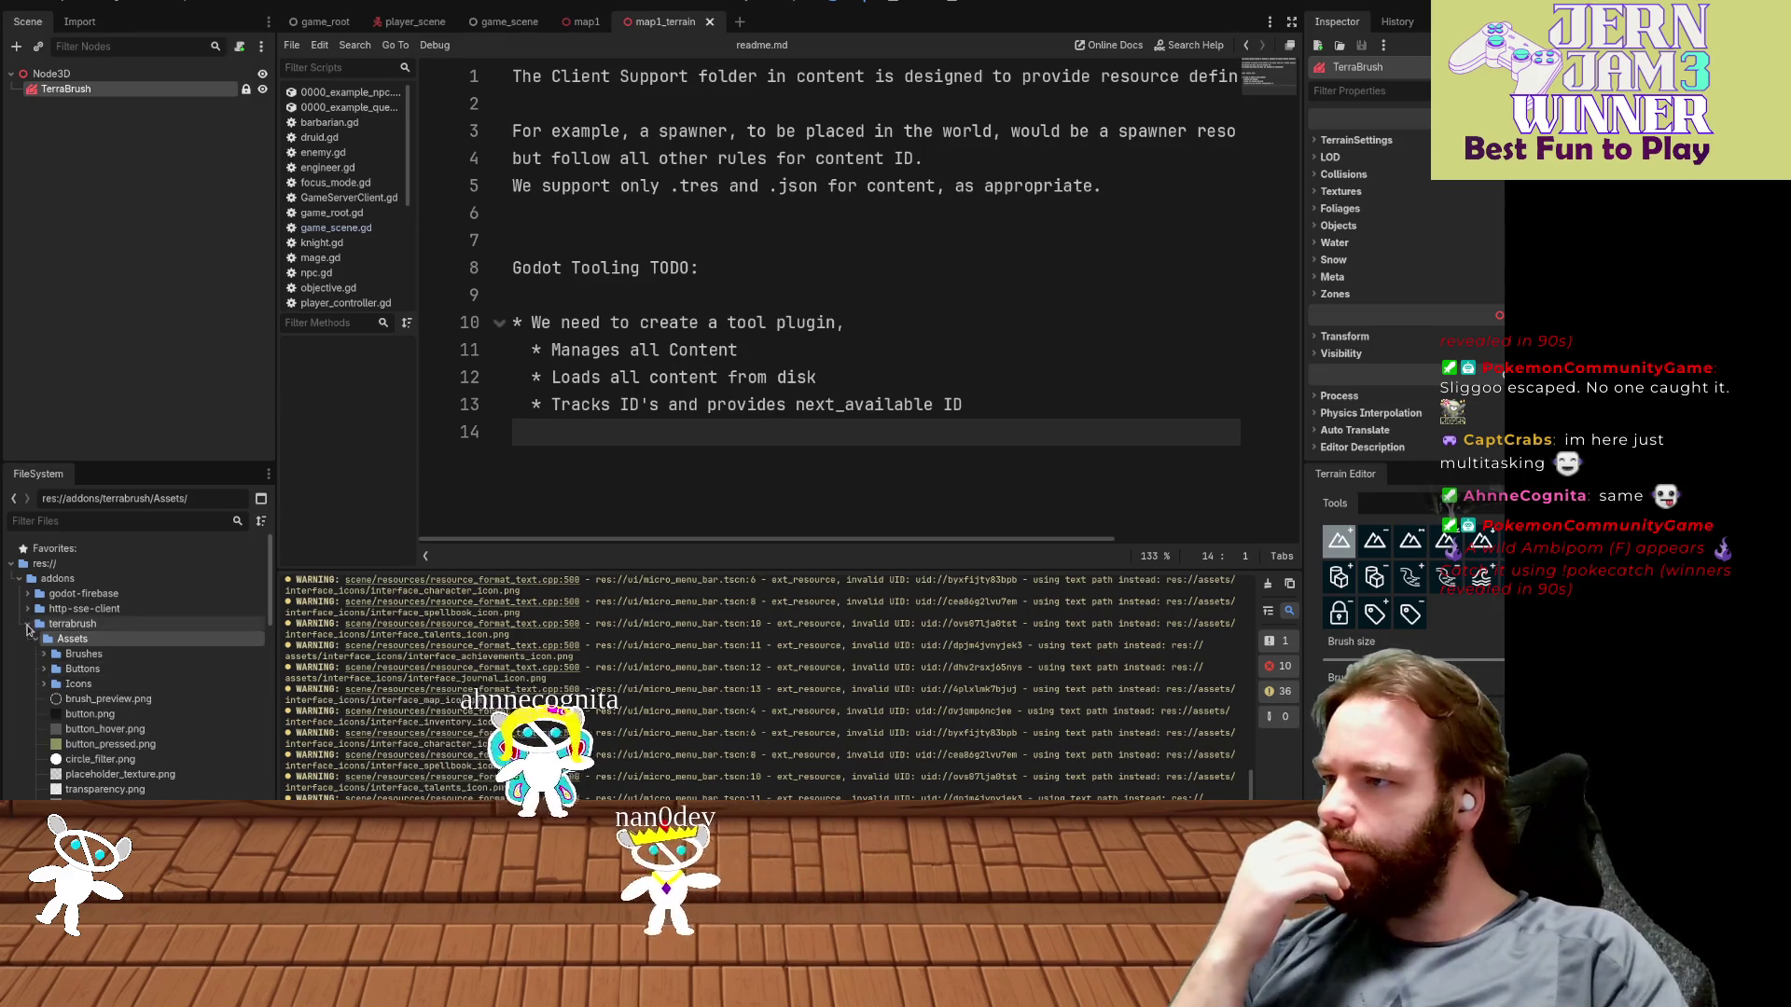
{"action": "left_click", "coordinate": [35, 640]}
{"action": "left_click", "coordinate": [36, 715]}
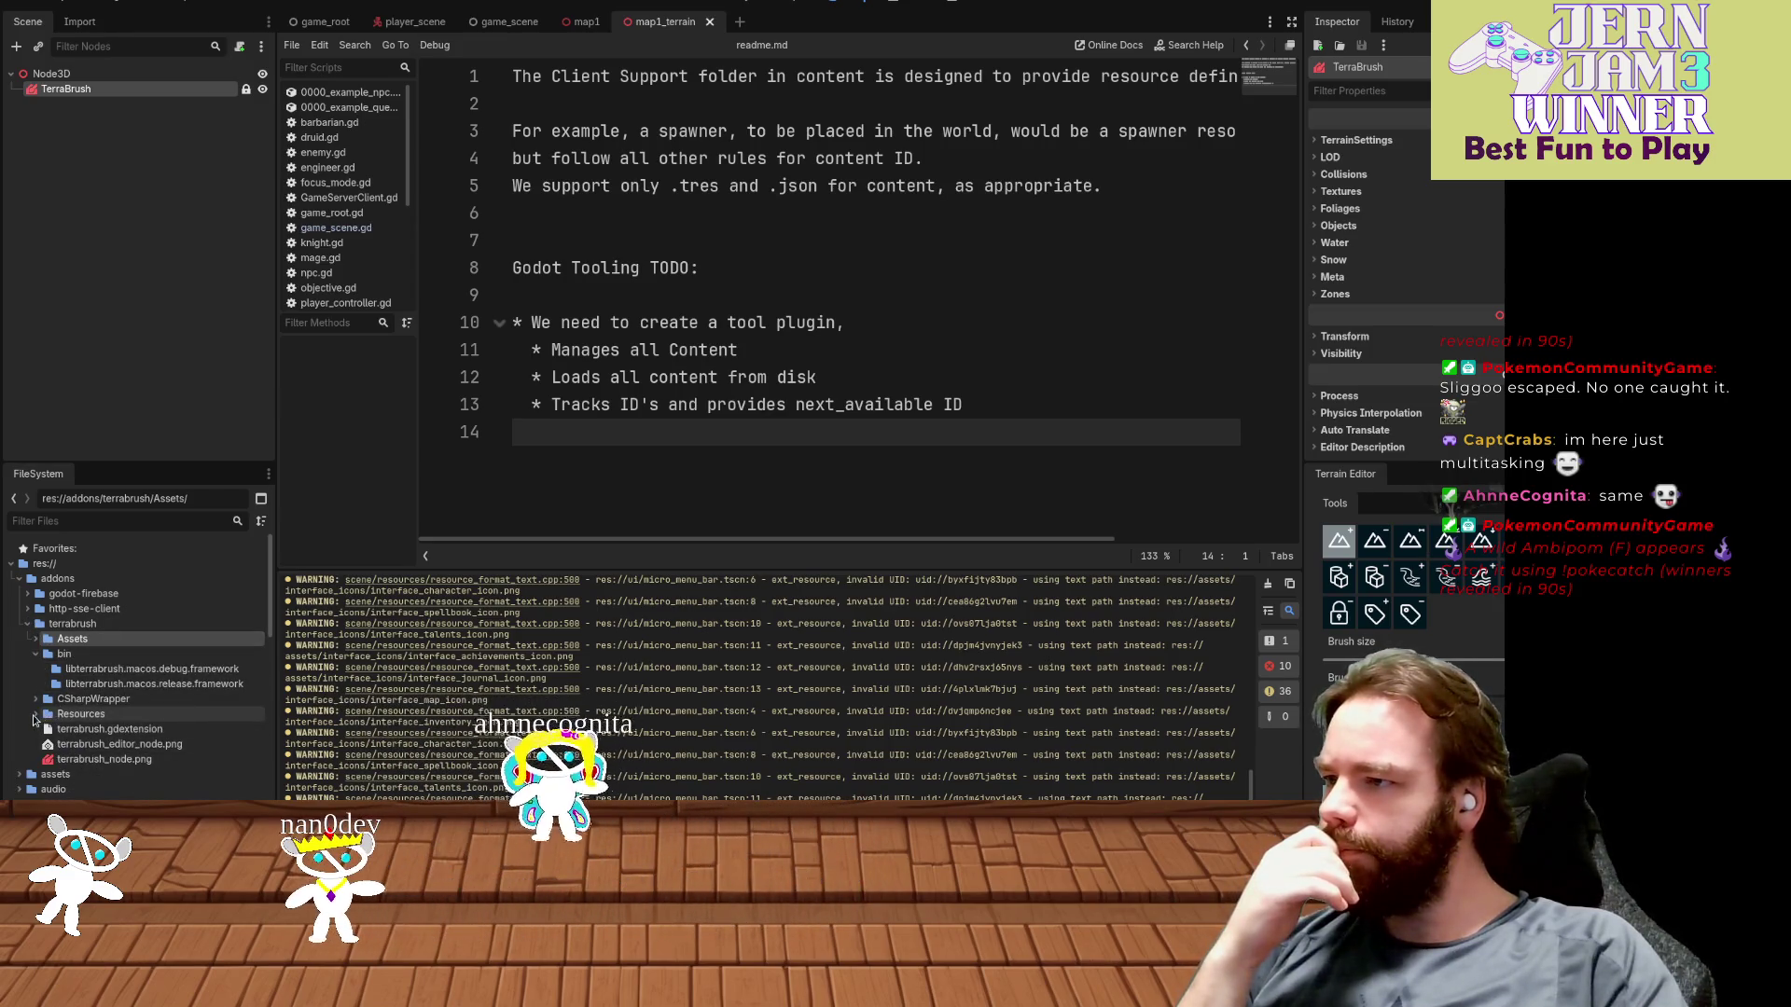
{"action": "left_click", "coordinate": [47, 730]}
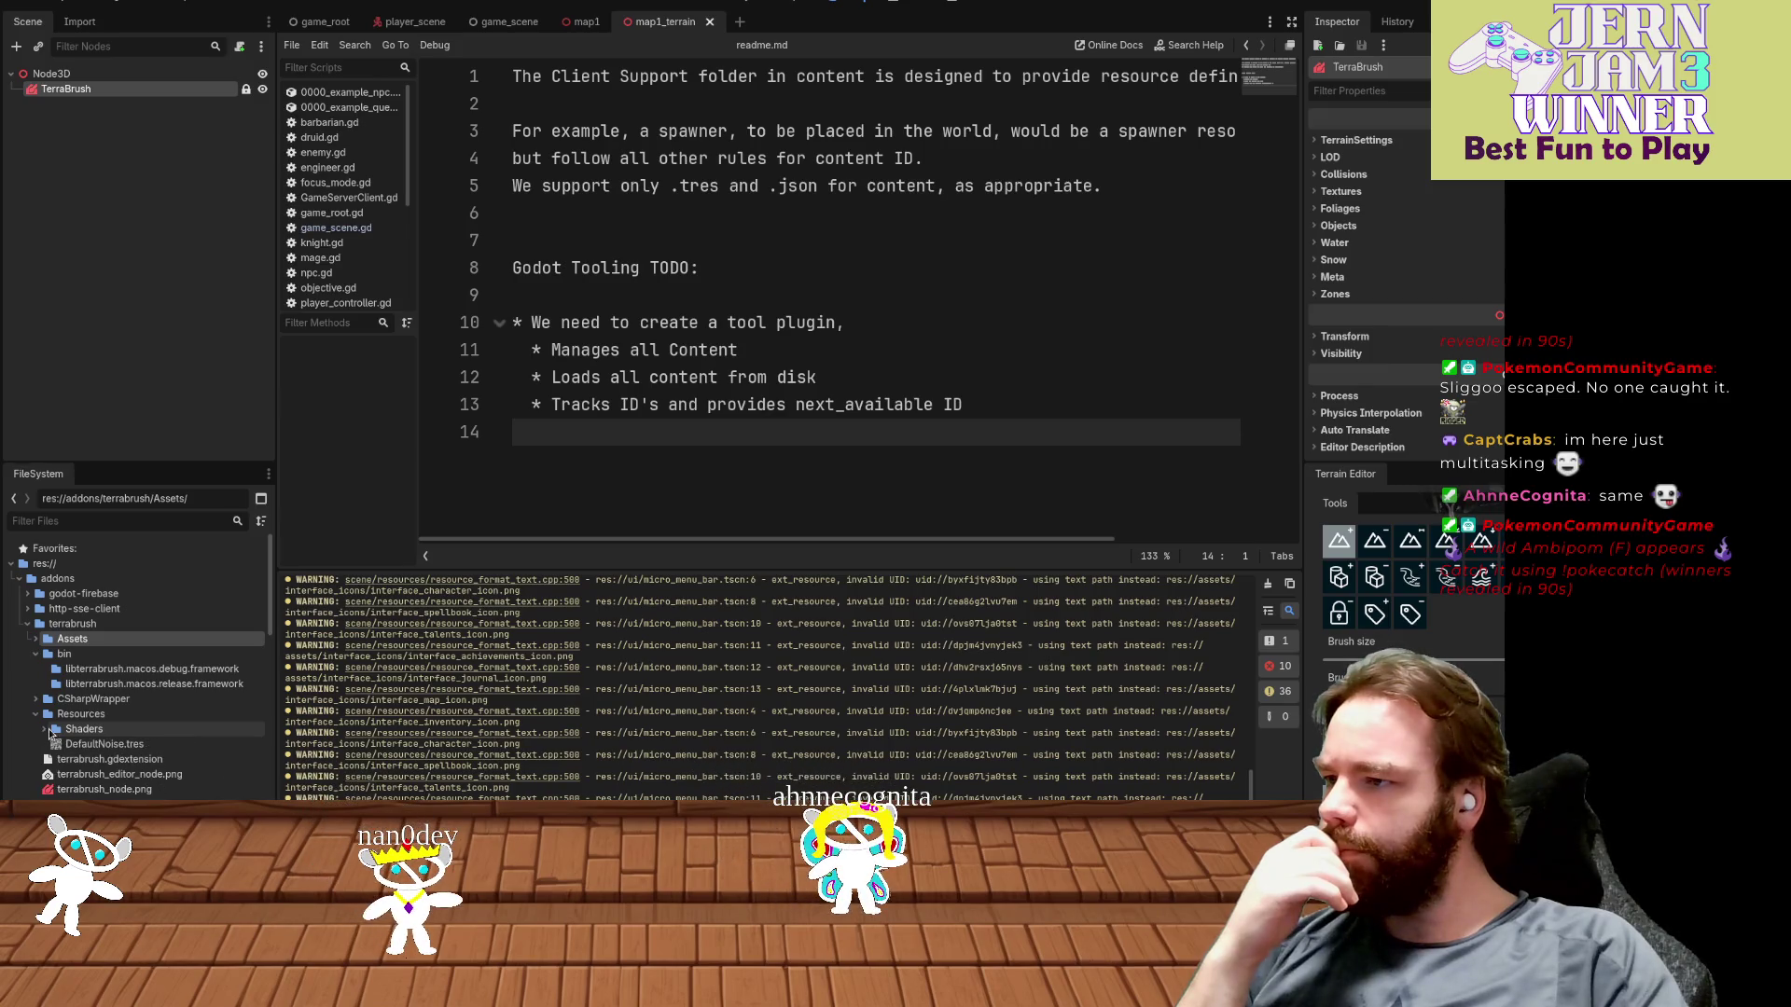
Step: Open terrabrush.gdextension, collapse bin and CSharpWrapper, and right-click the terrabrush folder
{"action": "left_click", "coordinate": [131, 761]}
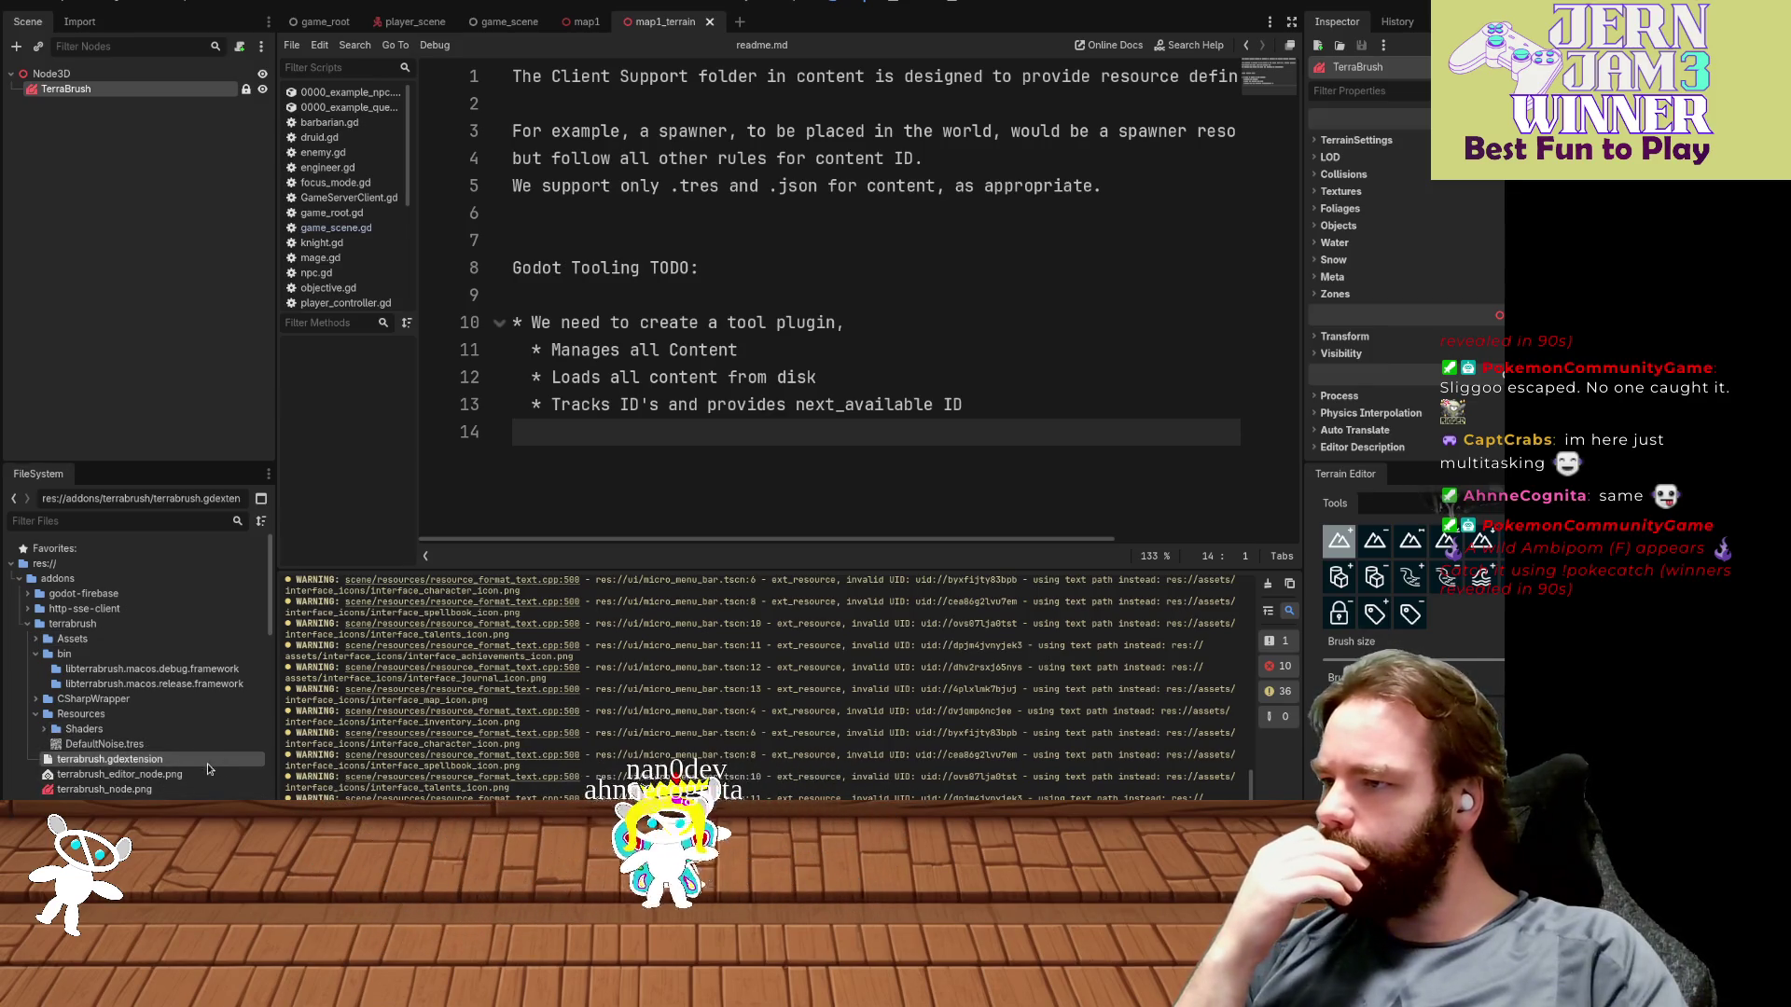
{"action": "double_click", "coordinate": [130, 761]}
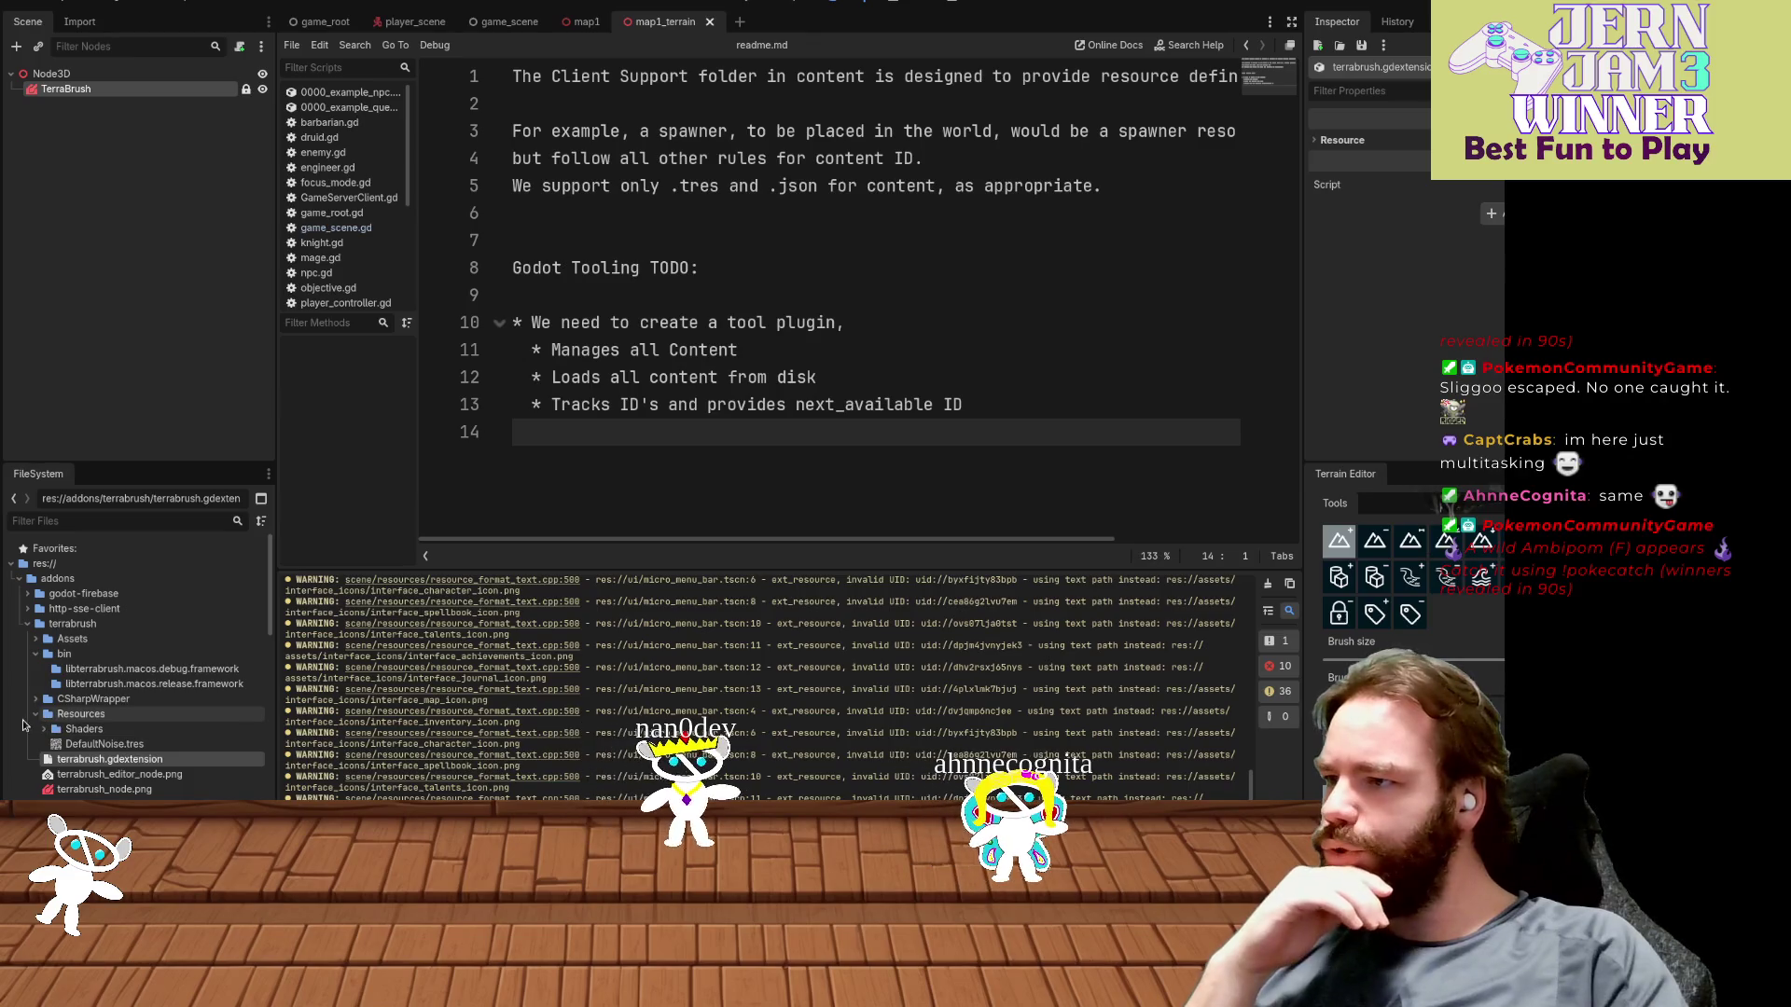
{"action": "left_click", "coordinate": [36, 654]}
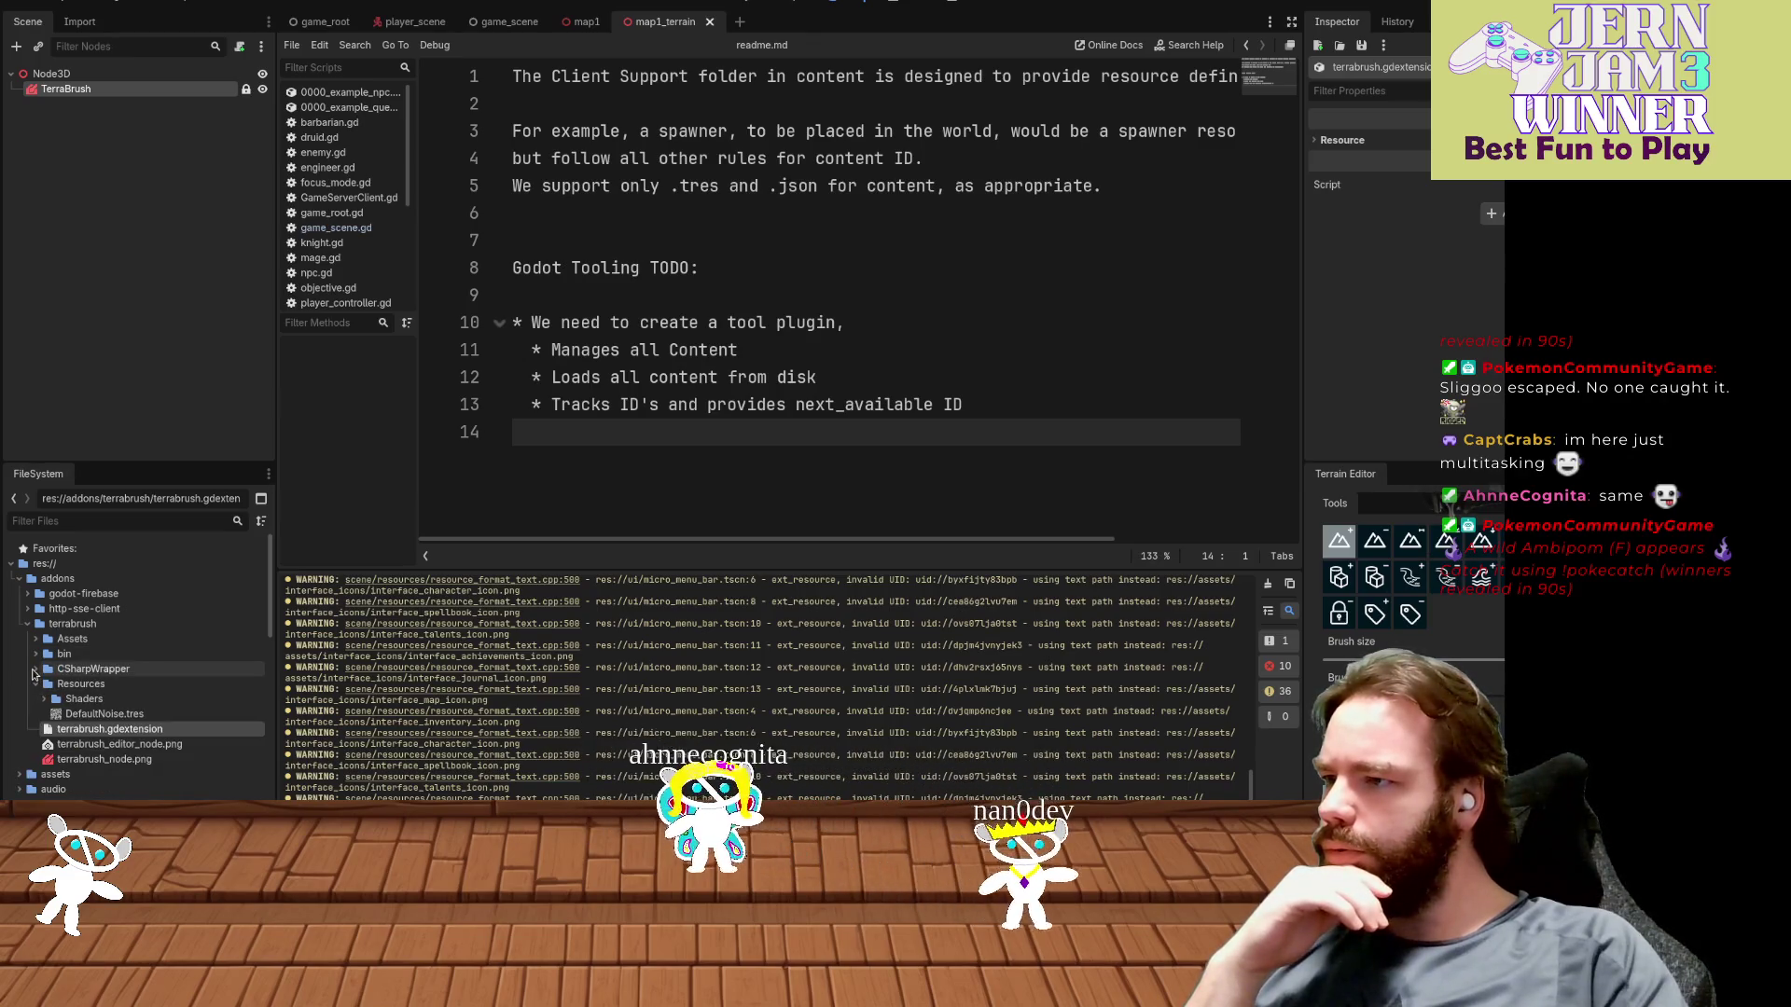
{"action": "left_click", "coordinate": [36, 669]}
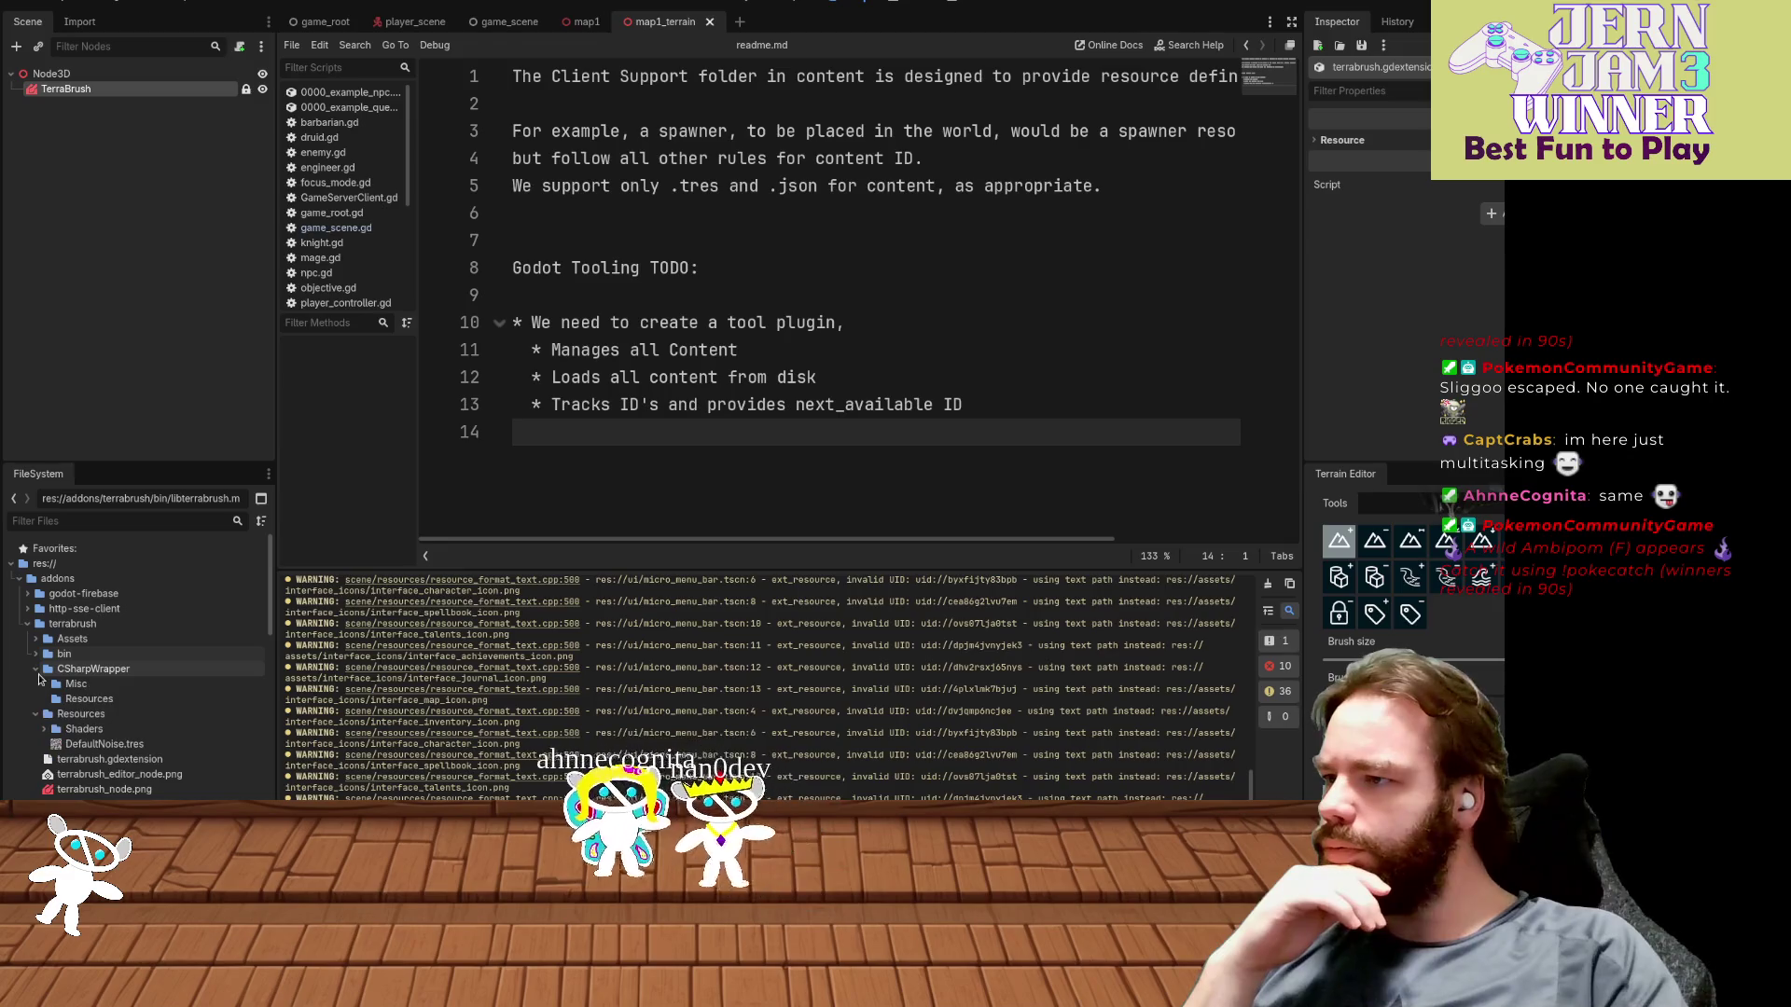
{"action": "left_click", "coordinate": [55, 688]}
{"action": "left_click", "coordinate": [37, 669]}
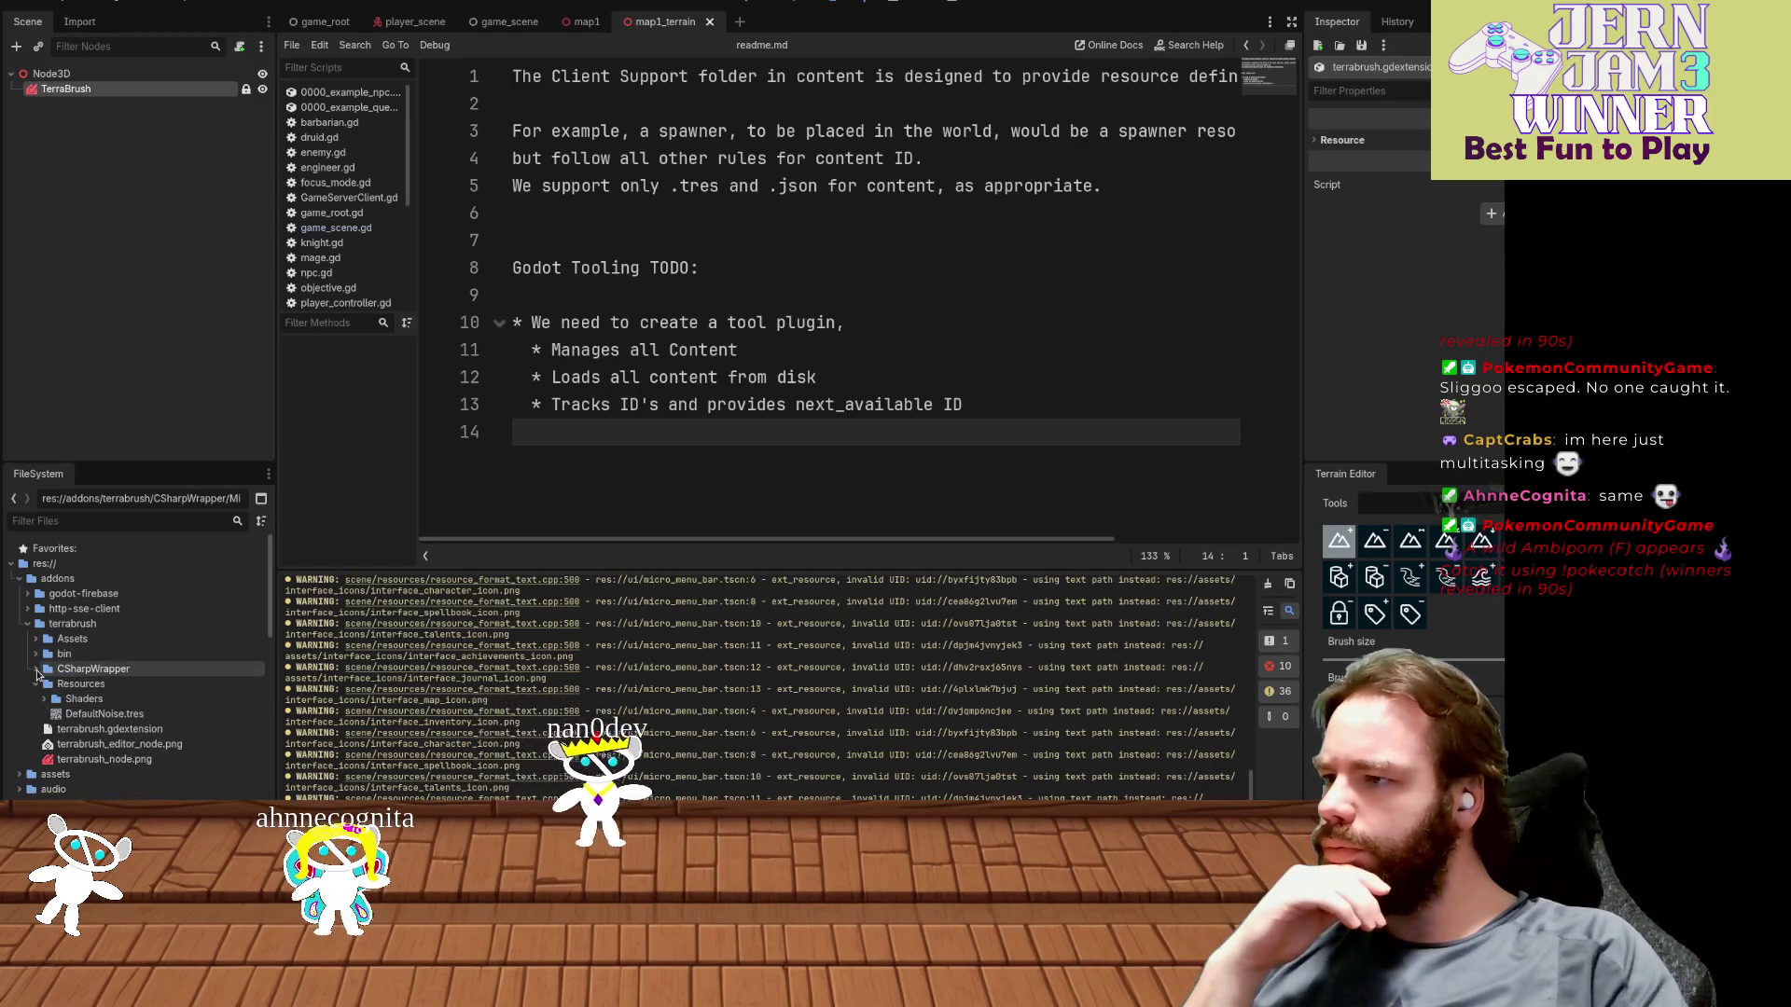
{"action": "right_click", "coordinate": [56, 625]}
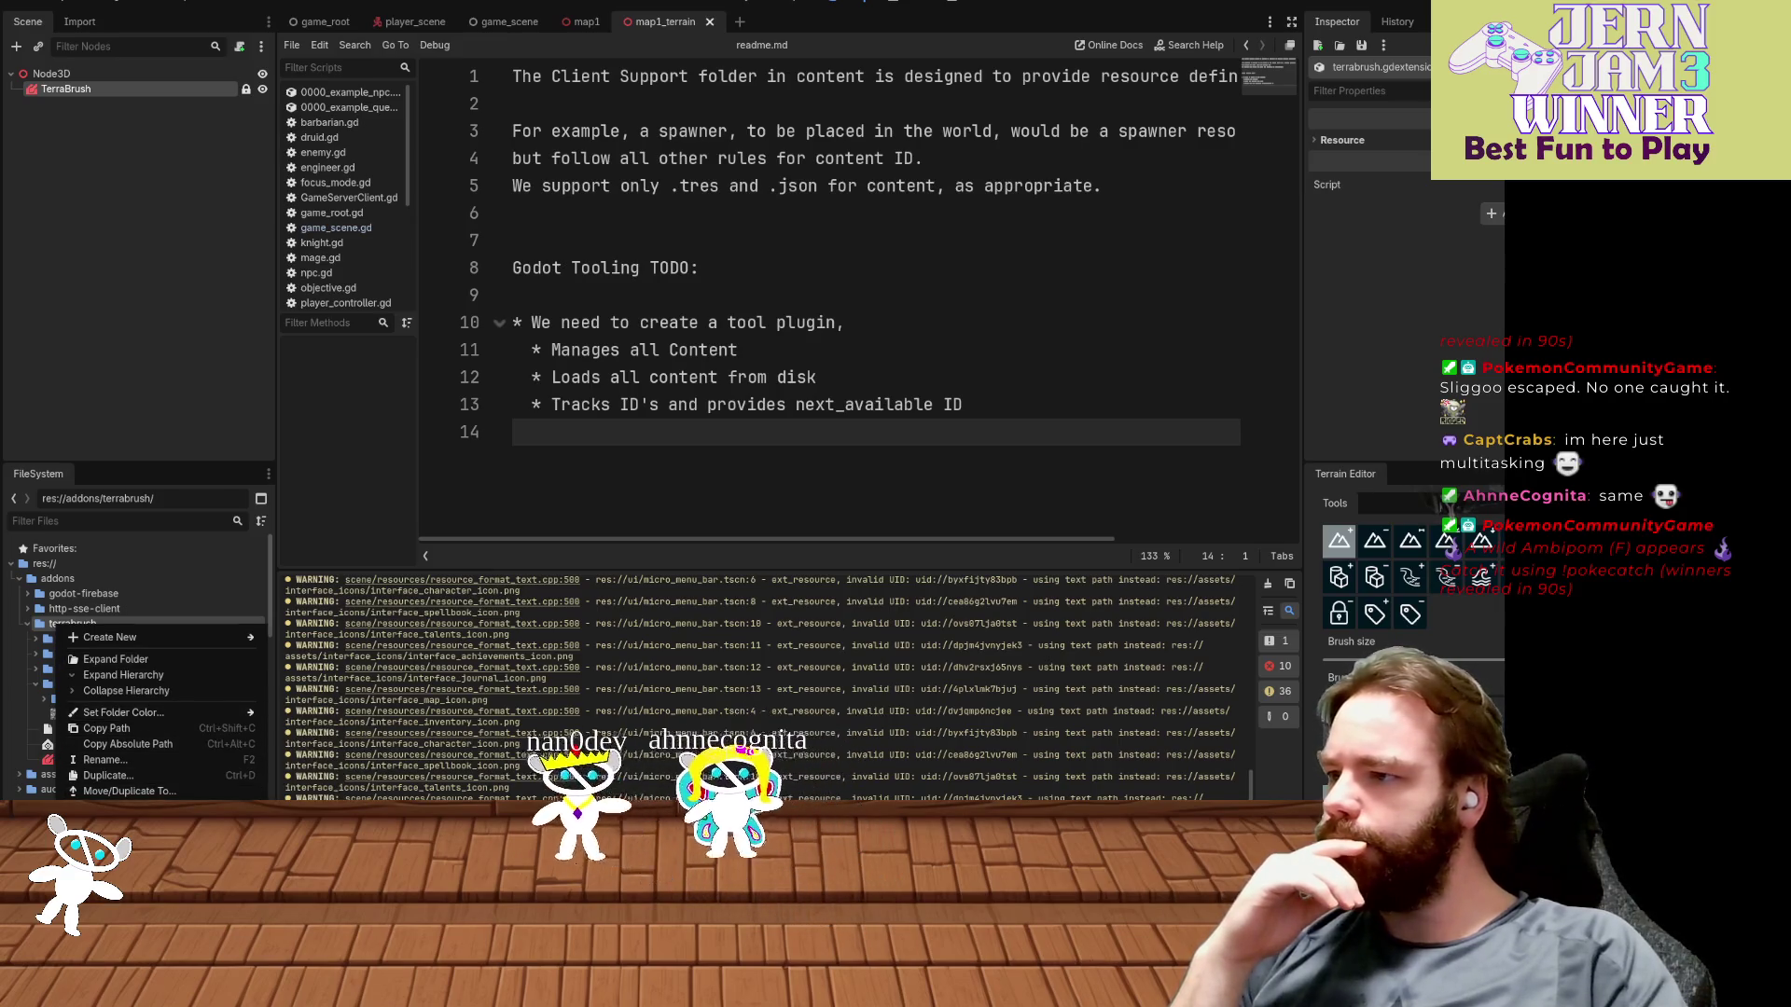
Step: Show the terrabrush folder in Nemo with larger icons and open terrabrush.gdextension in Xed
{"action": "left_click", "coordinate": [122, 869]}
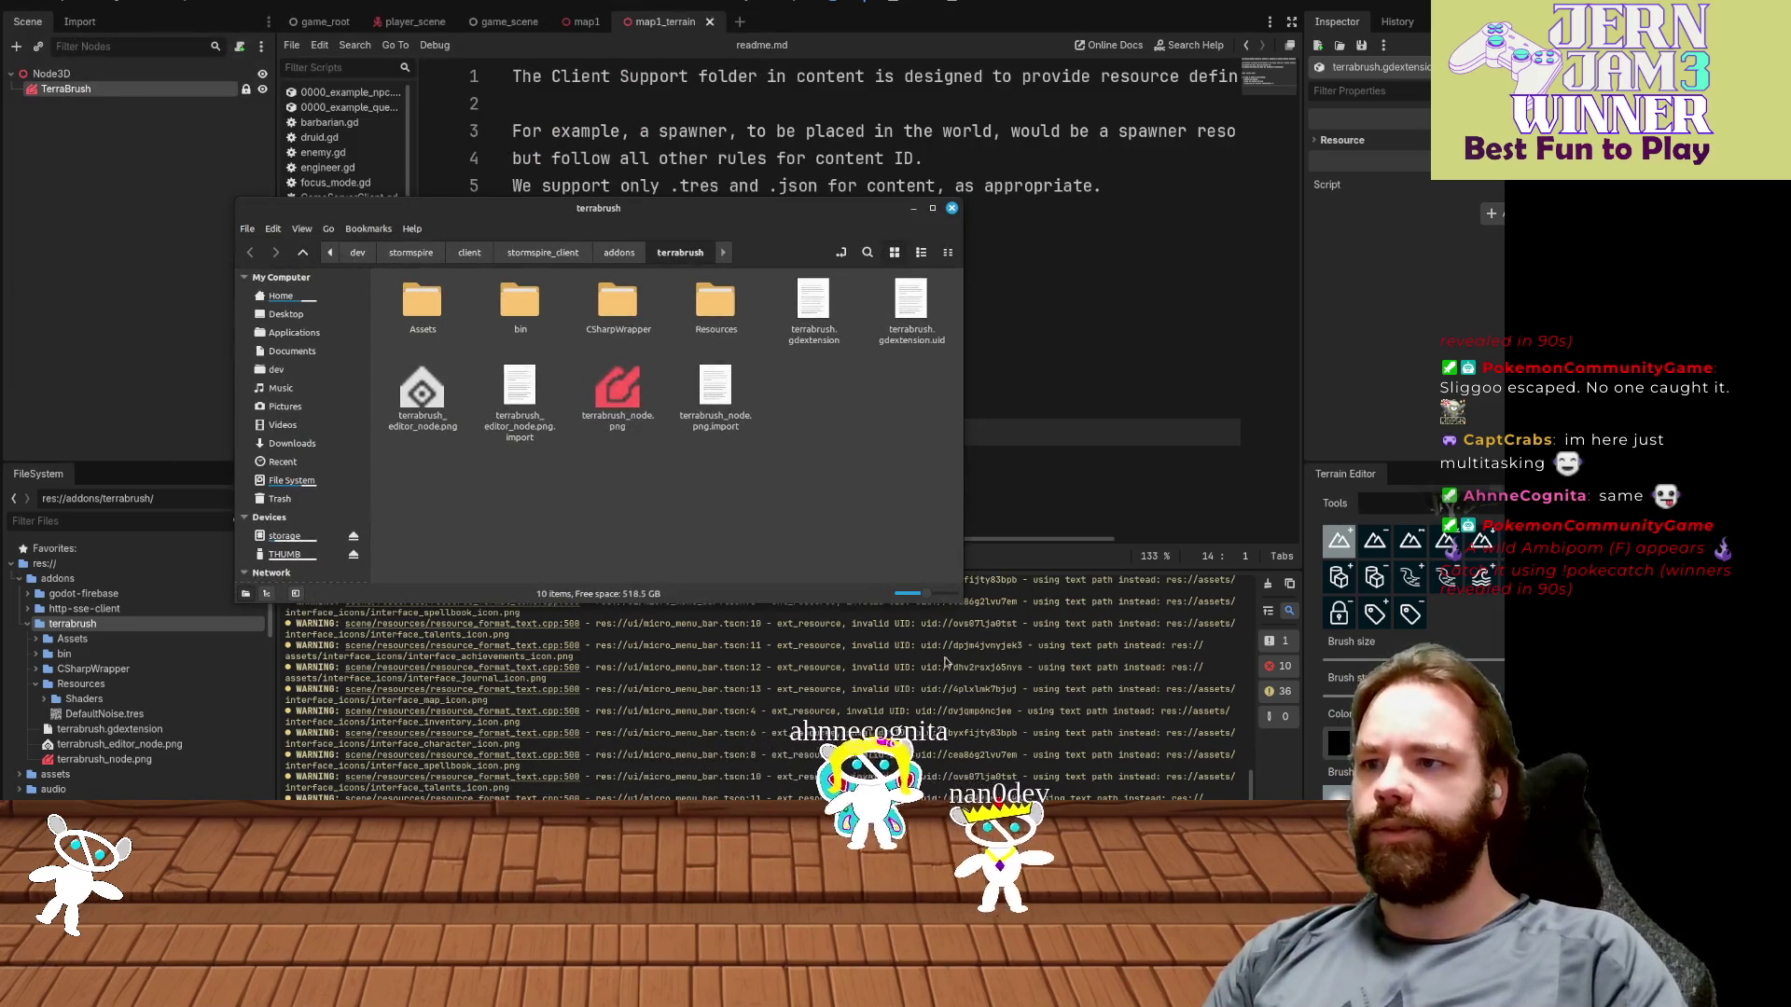
{"action": "mouse_move", "coordinate": [958, 602]}
{"action": "left_mouse_down"}
{"action": "mouse_move", "coordinate": [1072, 678]}
{"action": "mouse_move", "coordinate": [1033, 671]}
{"action": "left_mouse_up"}
{"action": "left_click", "coordinate": [1042, 668]}
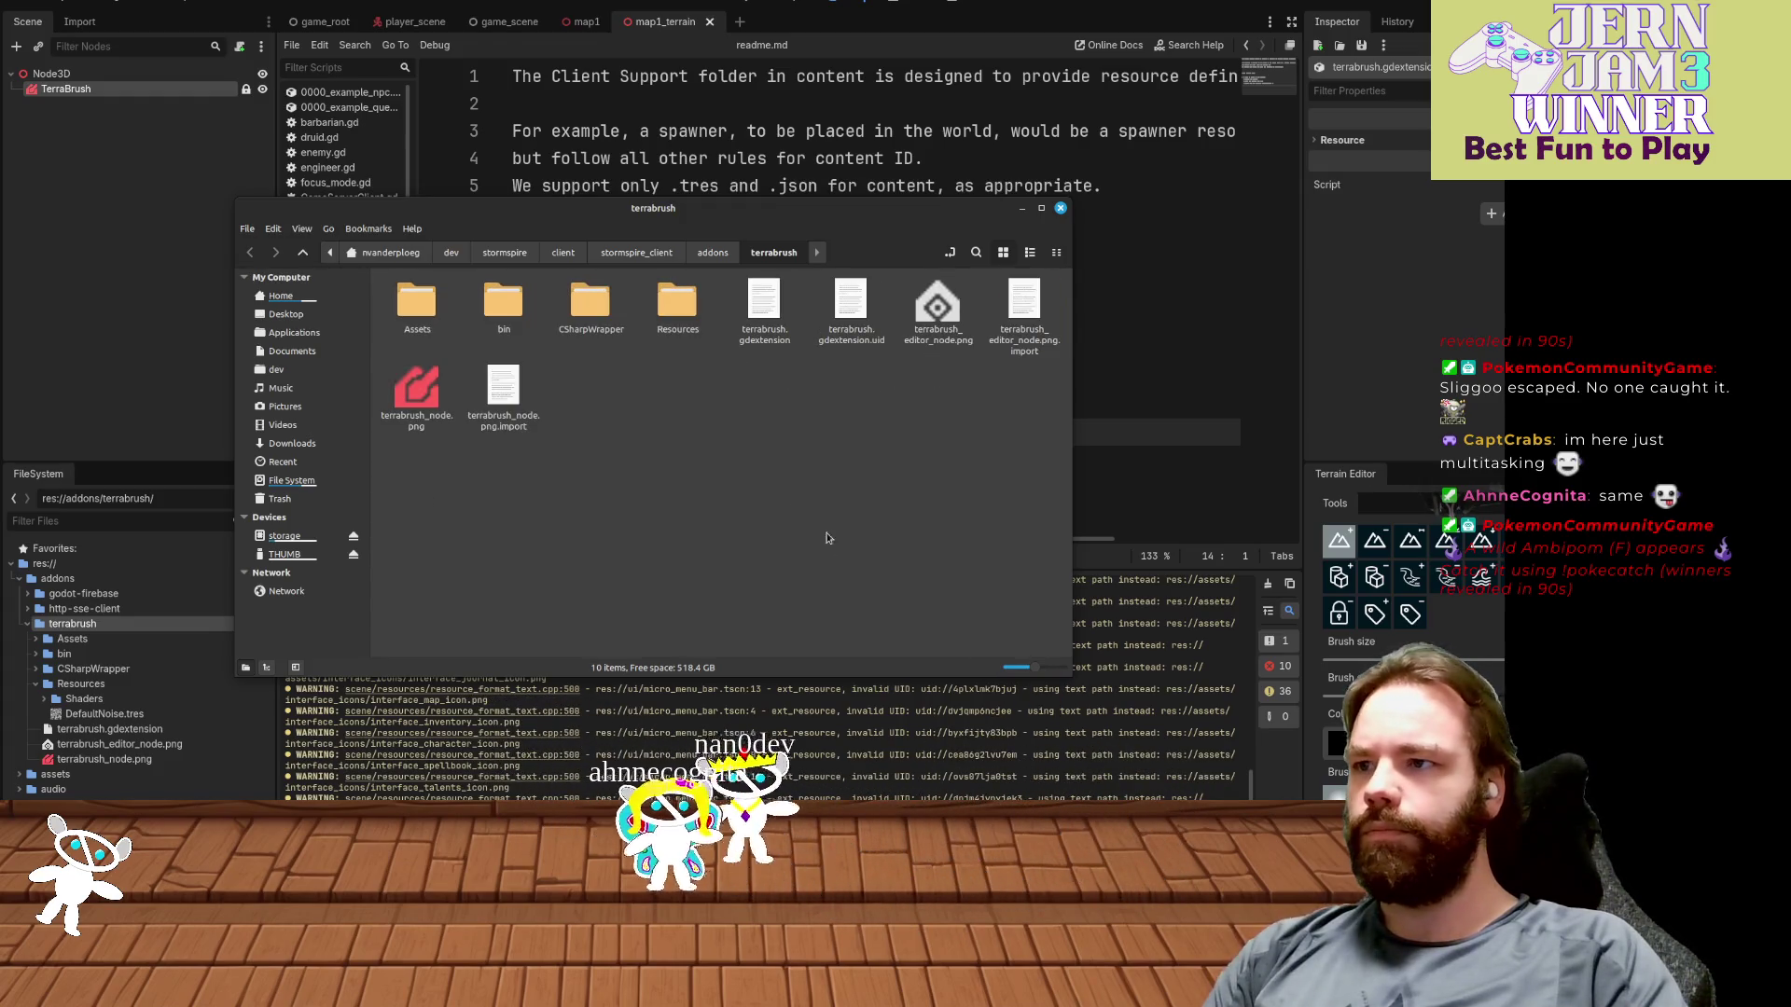
{"action": "double_click", "coordinate": [773, 308]}
{"action": "left_click_drag", "start_coordinate": [381, 417], "coordinate": [342, 177]}
{"action": "left_click", "coordinate": [342, 172]}
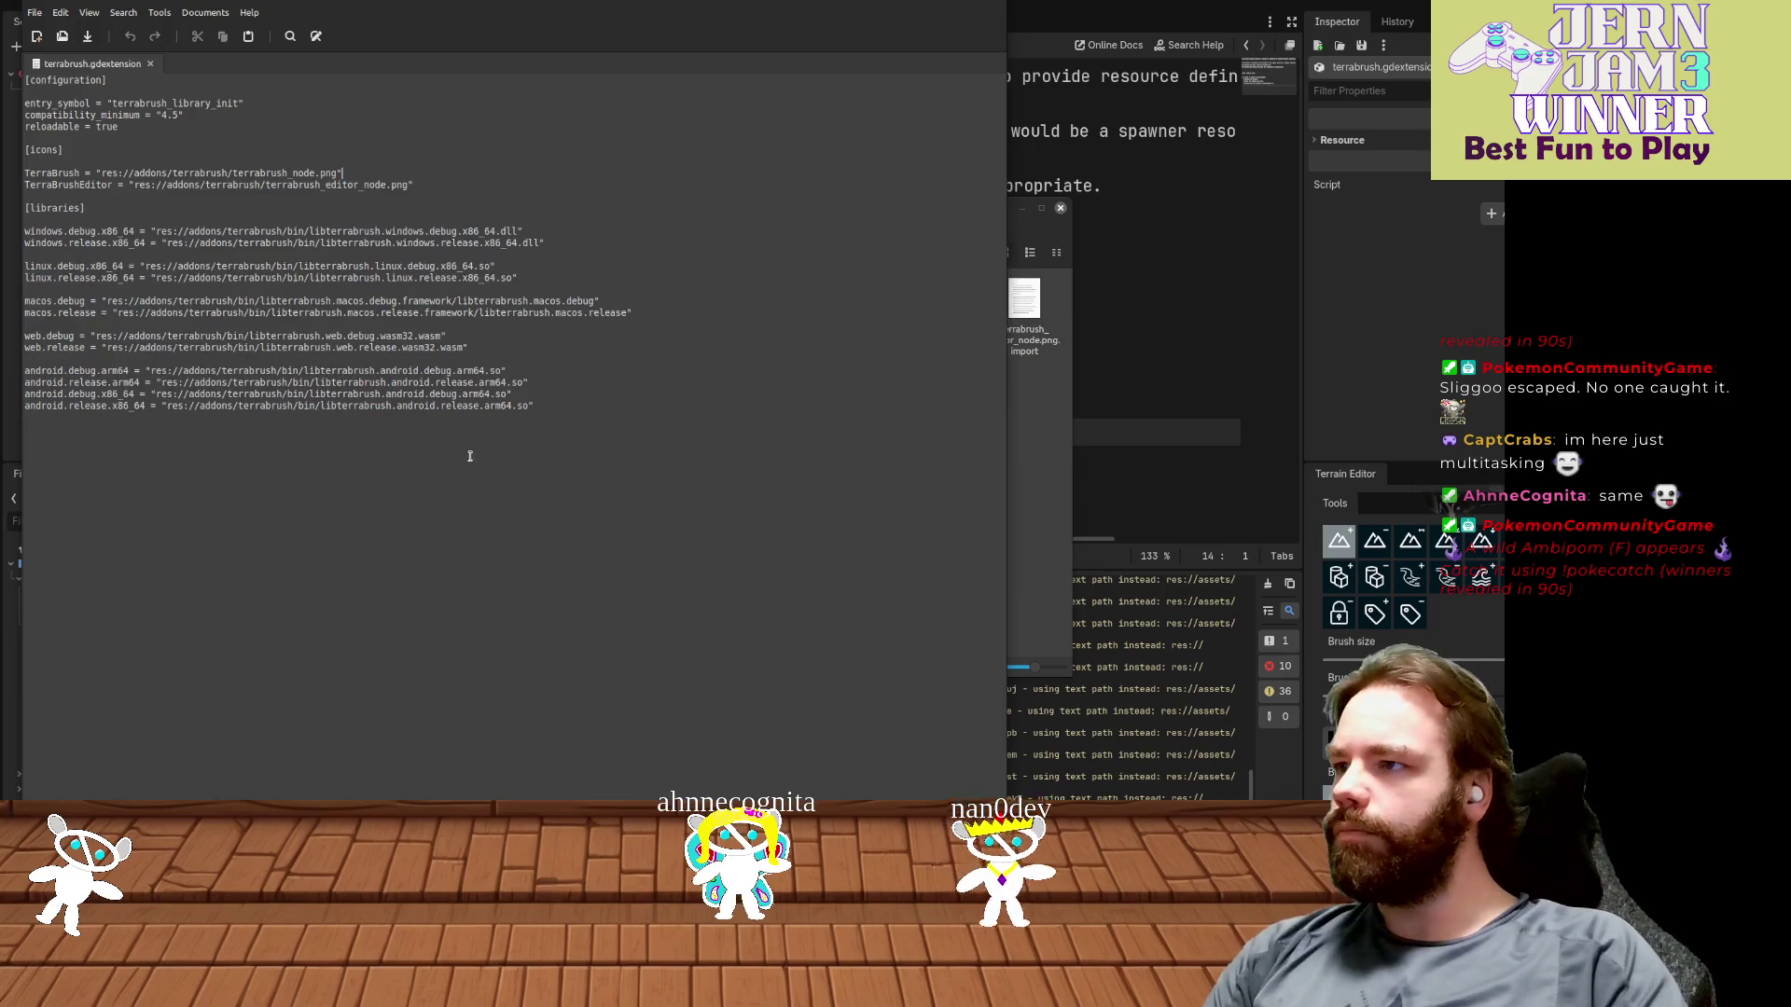
Step: Place the caret at the end of the last line, then close Xed
{"action": "left_click", "coordinate": [527, 450]}
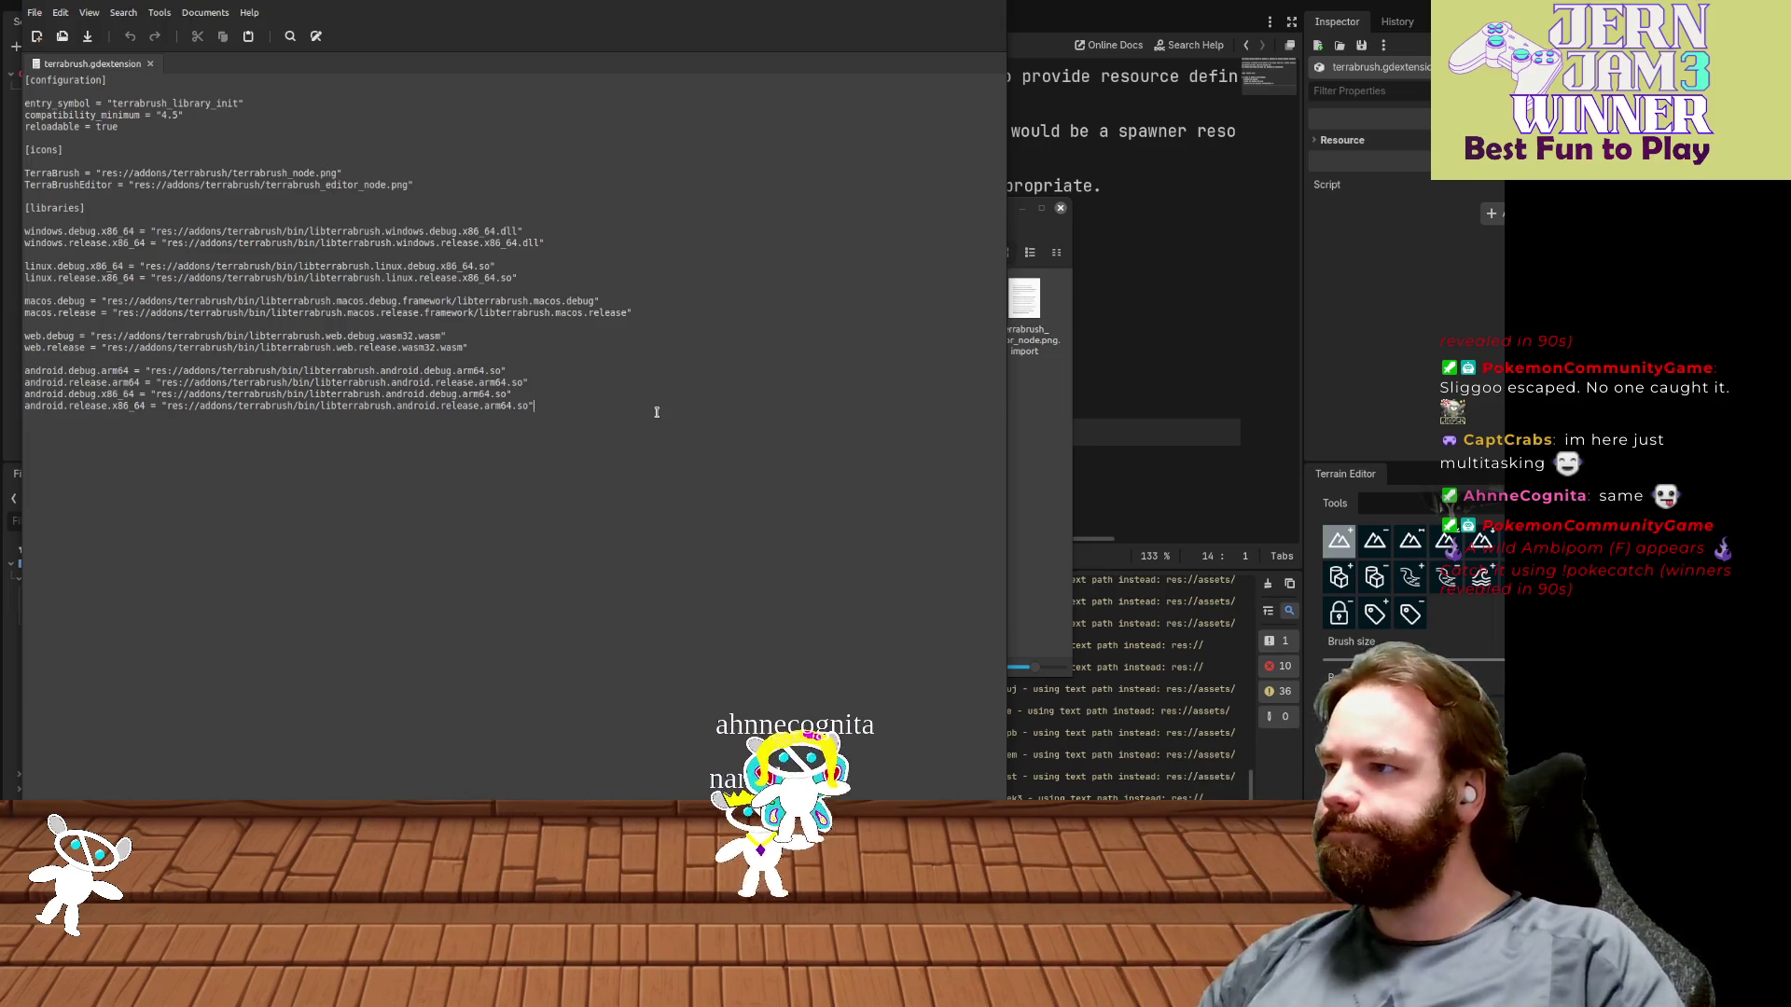
{"action": "left_click", "coordinate": [998, 5]}
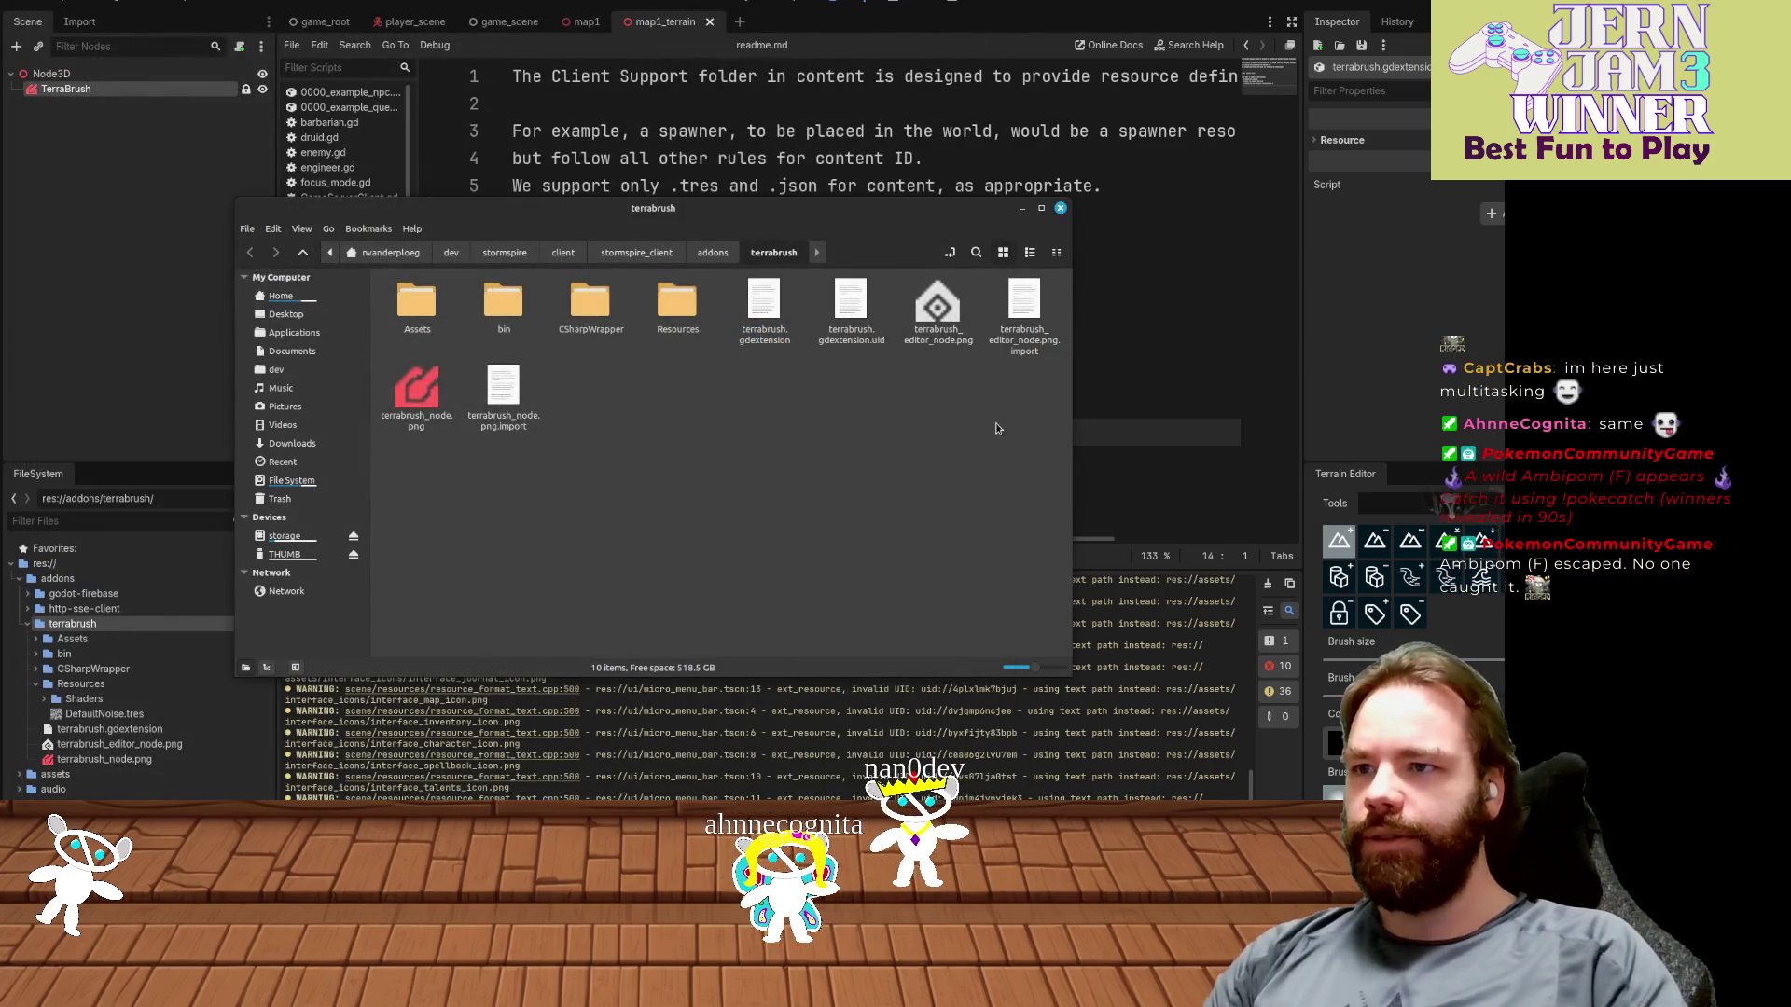
Step: Browse the terrabrush addon's bin folder, then its Resources > Shaders folder
{"action": "double_click", "coordinate": [504, 301]}
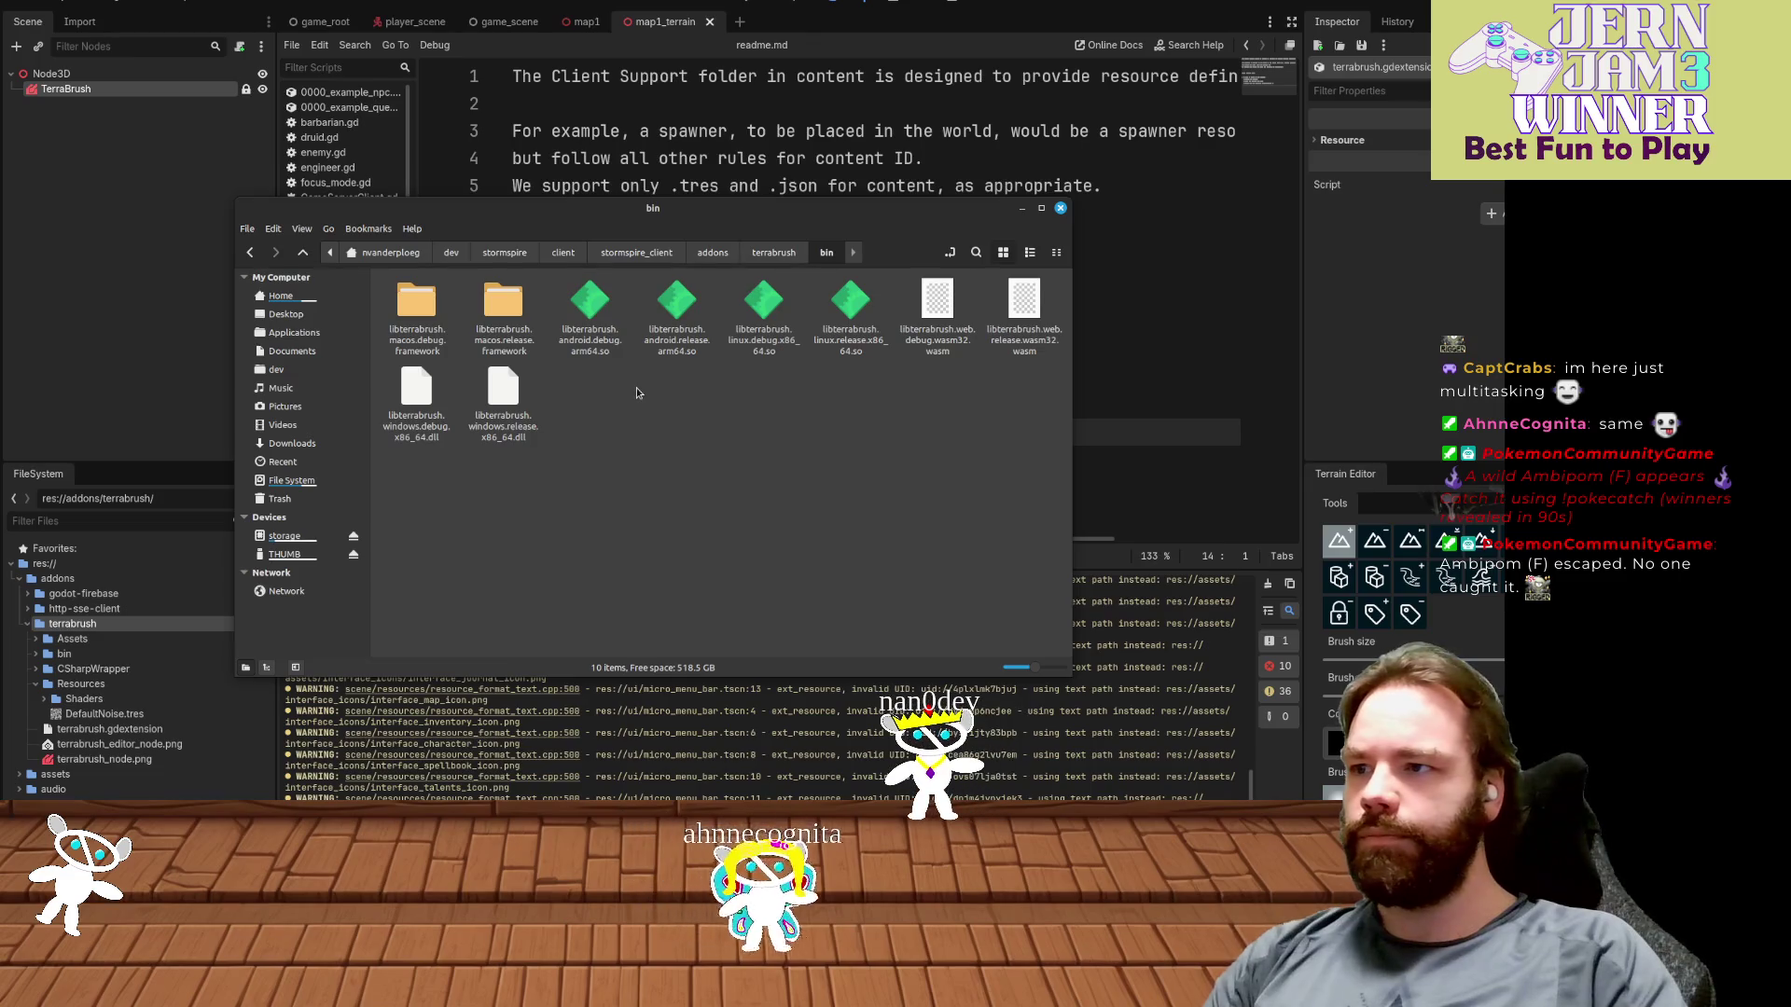
{"action": "key", "text": "alt+Left"}
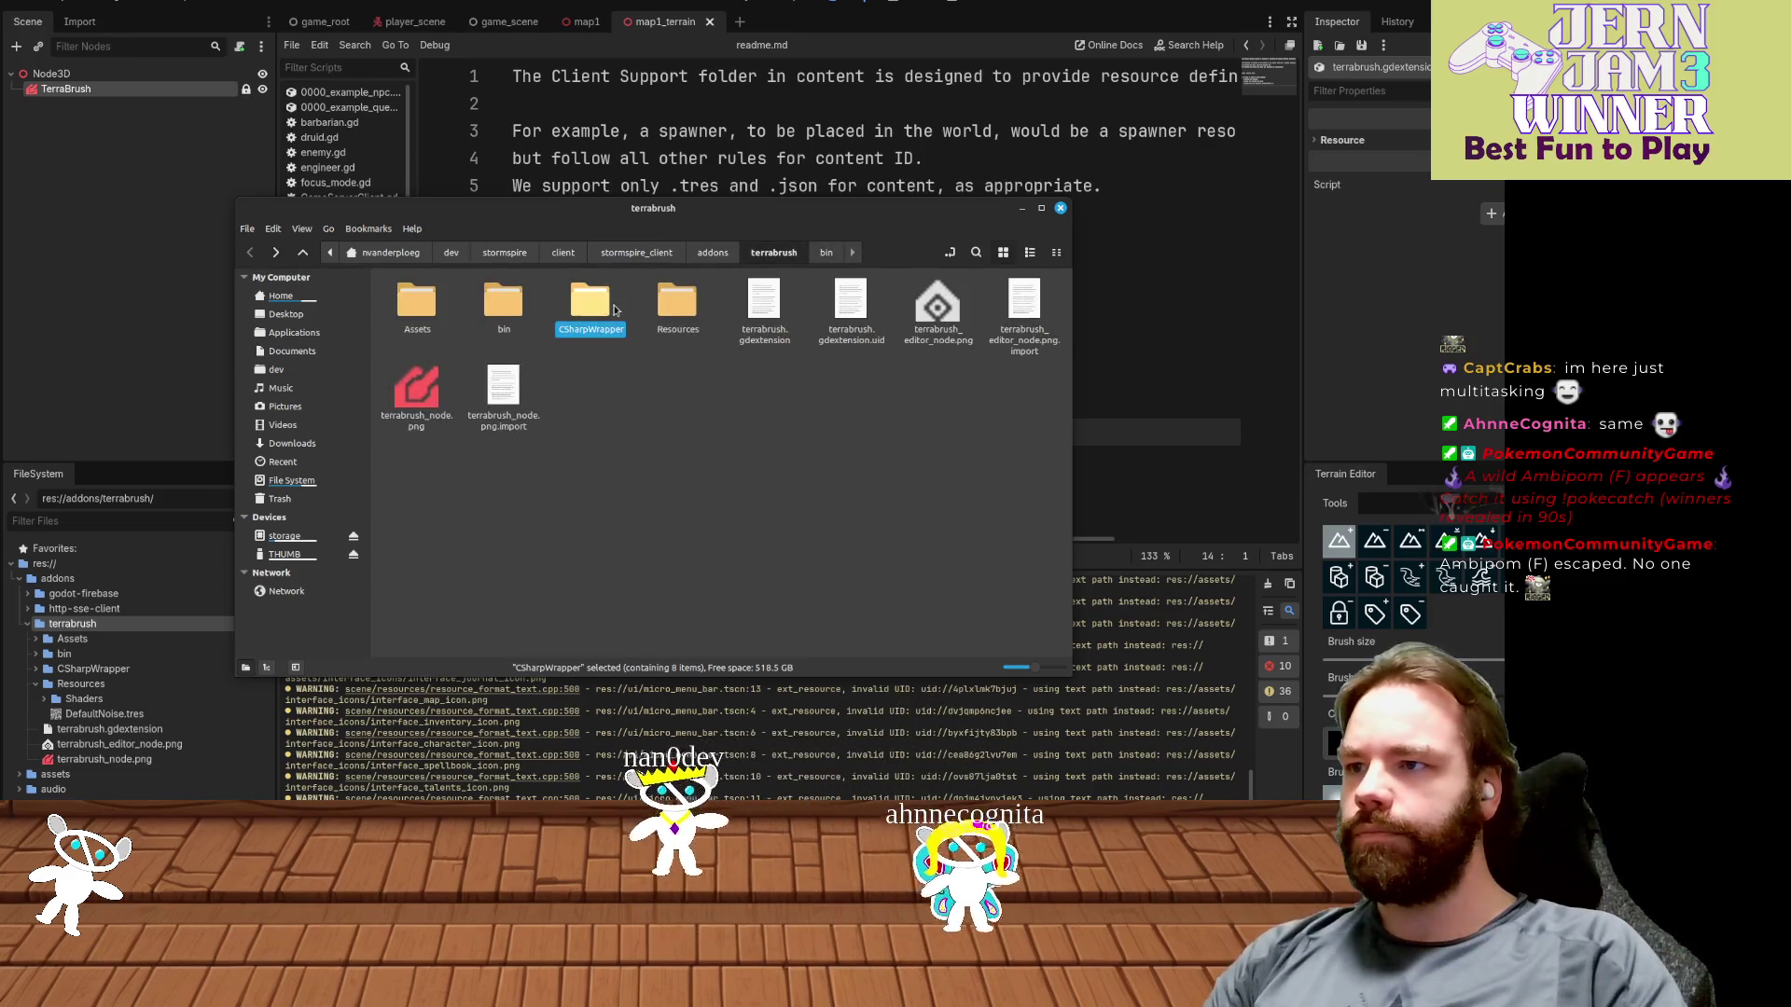
{"action": "double_click", "coordinate": [677, 300]}
{"action": "double_click", "coordinate": [419, 304]}
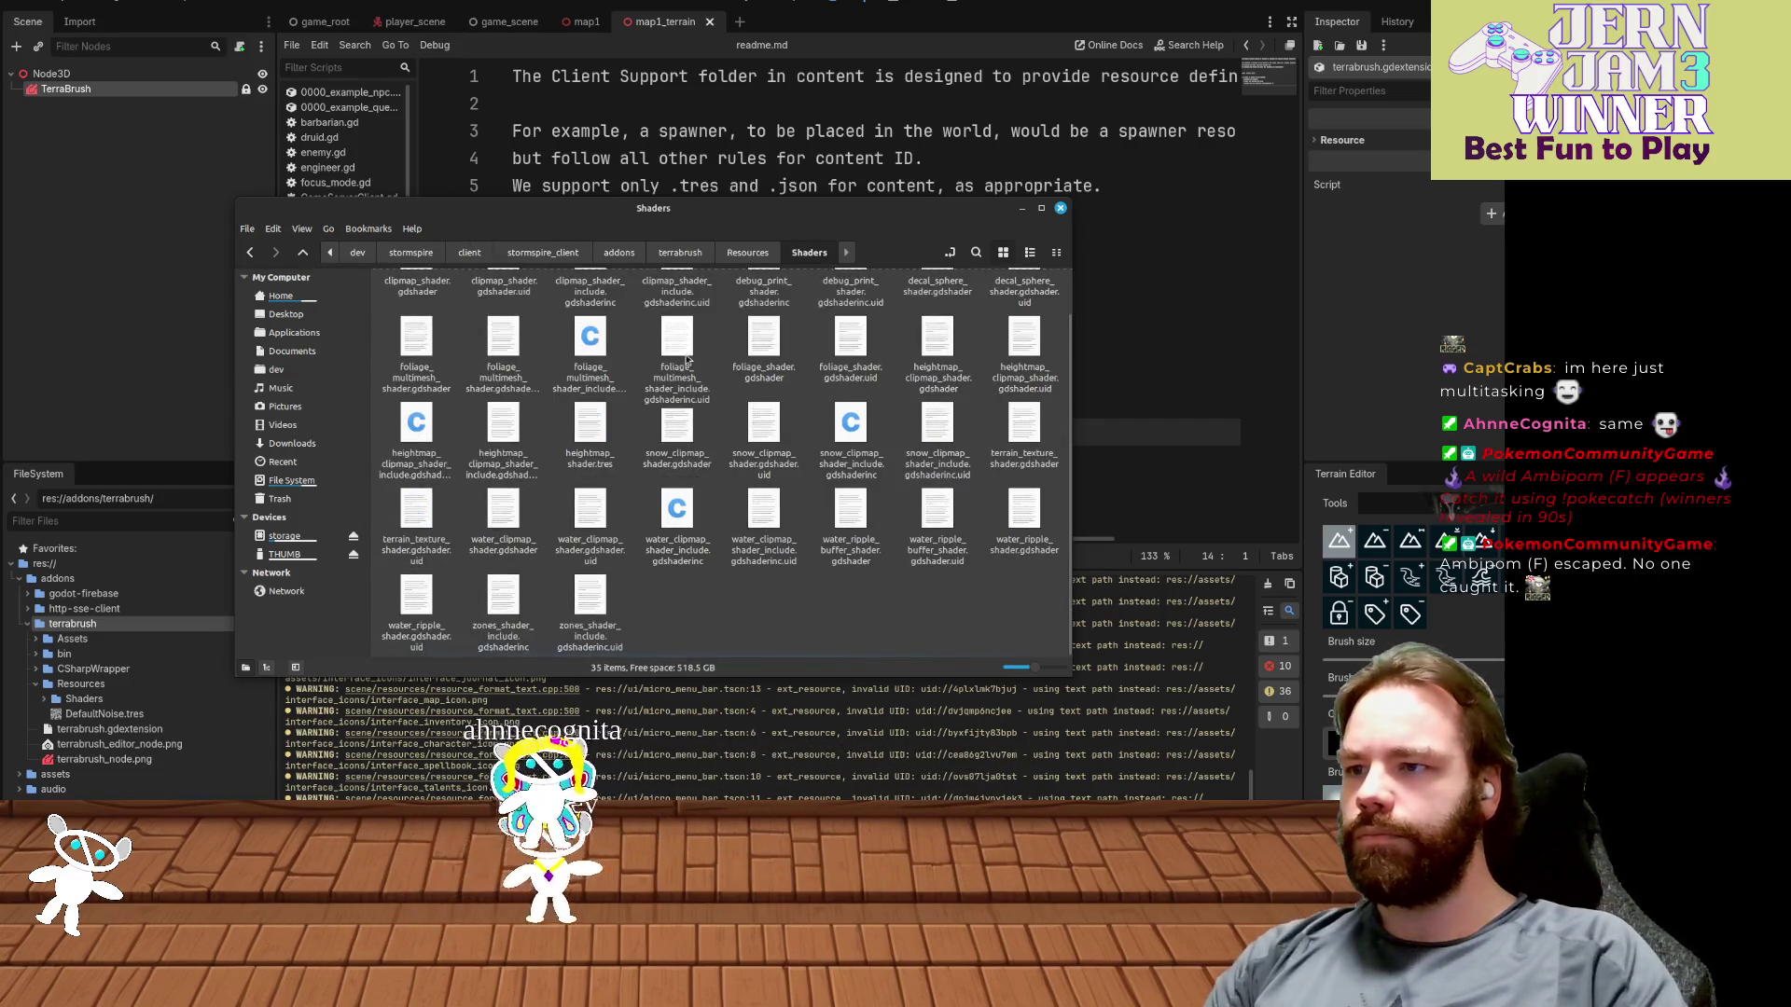
{"action": "key", "text": "BackSpace"}
{"action": "key", "text": "BackSpace"}
Step: Browse Assets > Icons, then close Nemo and return to line 11 of readme.md
{"action": "double_click", "coordinate": [416, 299]}
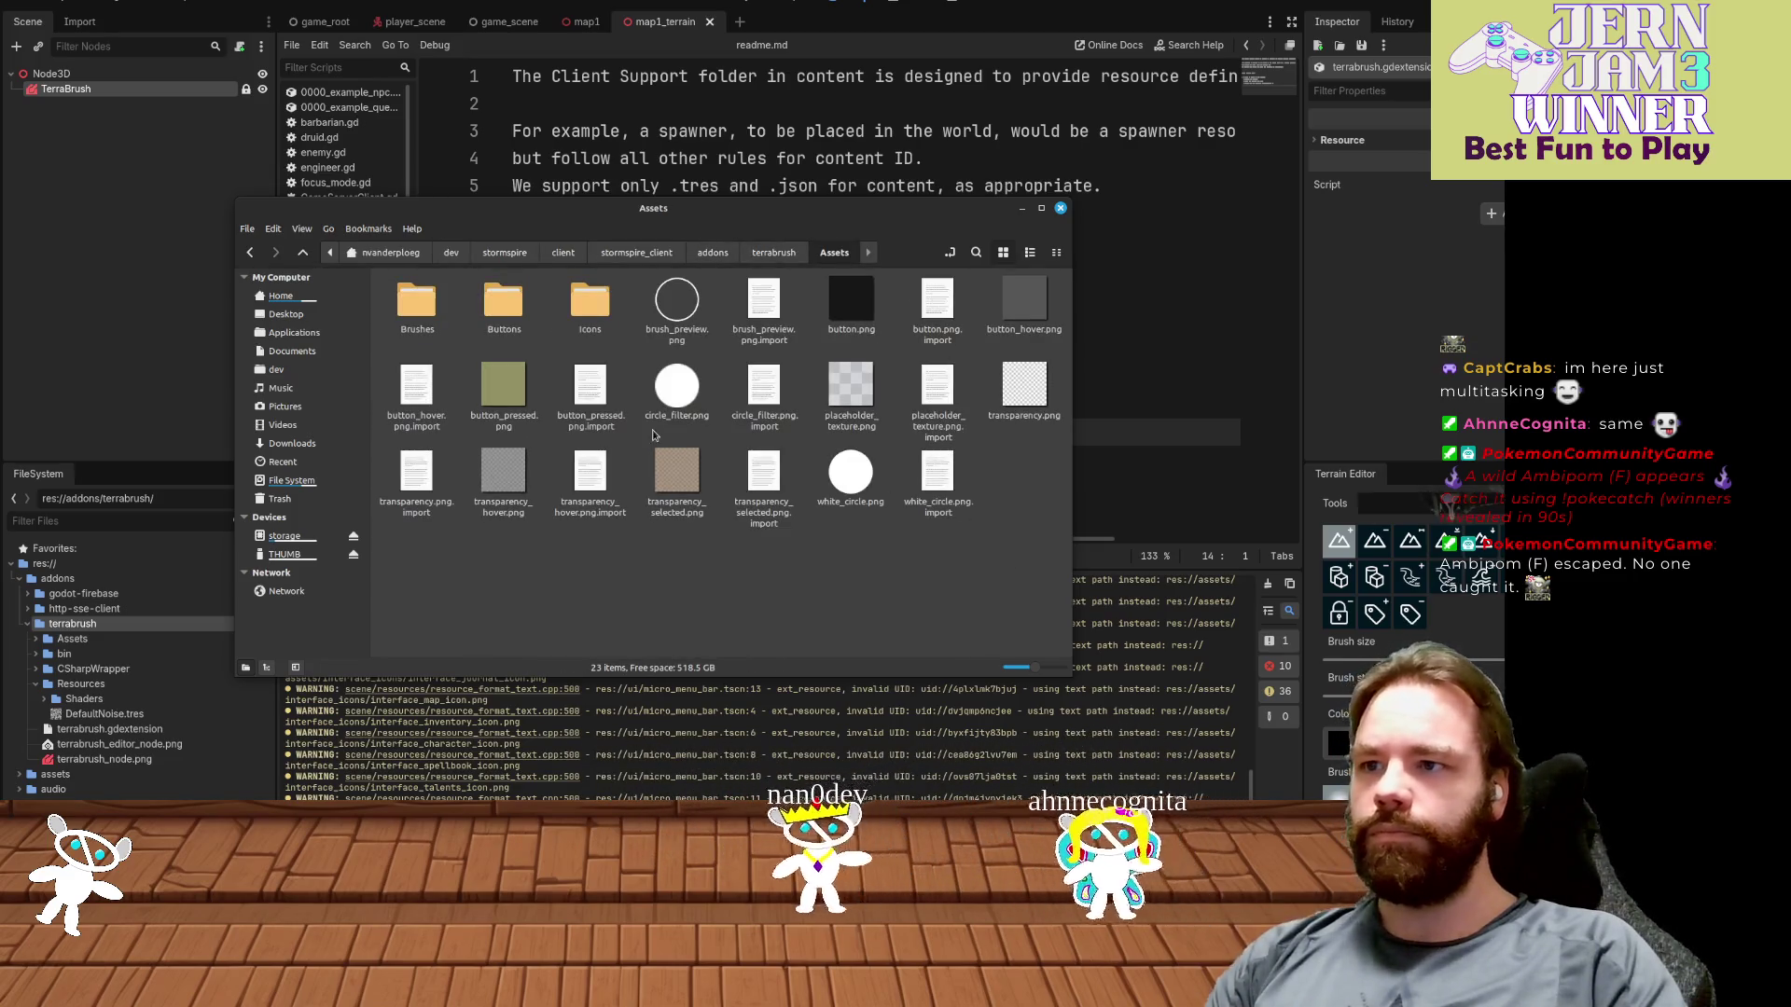
{"action": "double_click", "coordinate": [580, 306]}
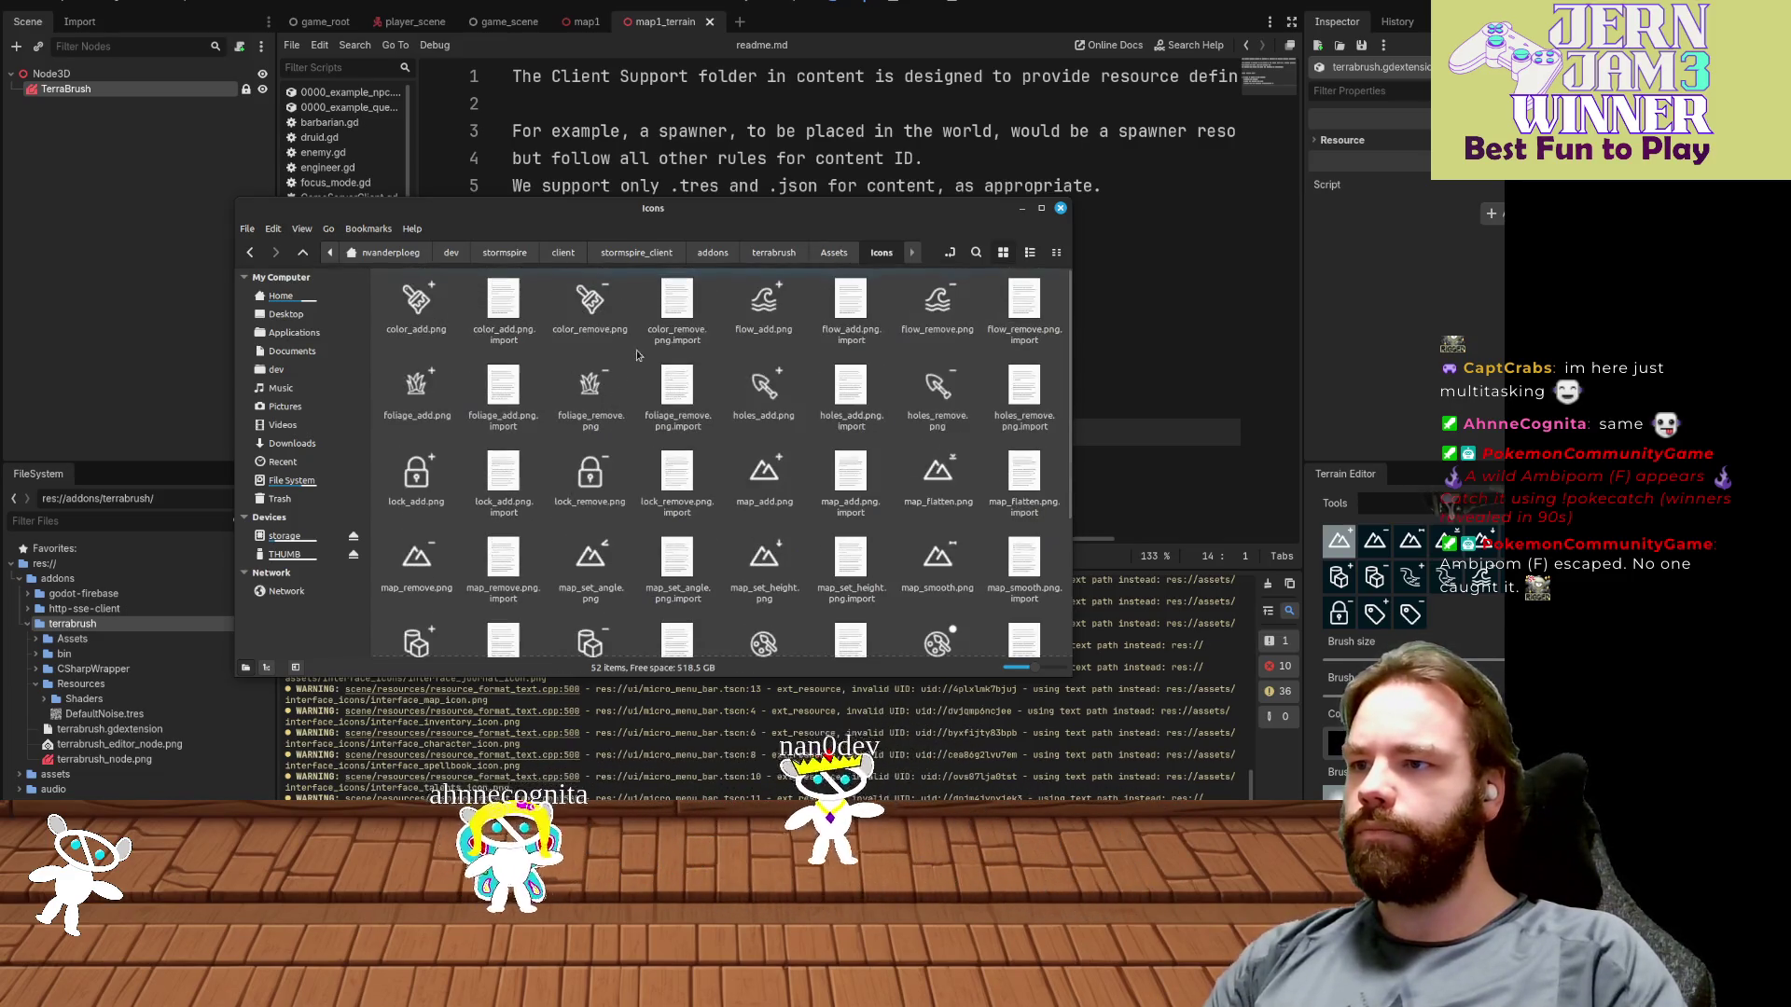
{"action": "left_click", "coordinate": [1059, 208]}
{"action": "left_click", "coordinate": [1005, 342]}
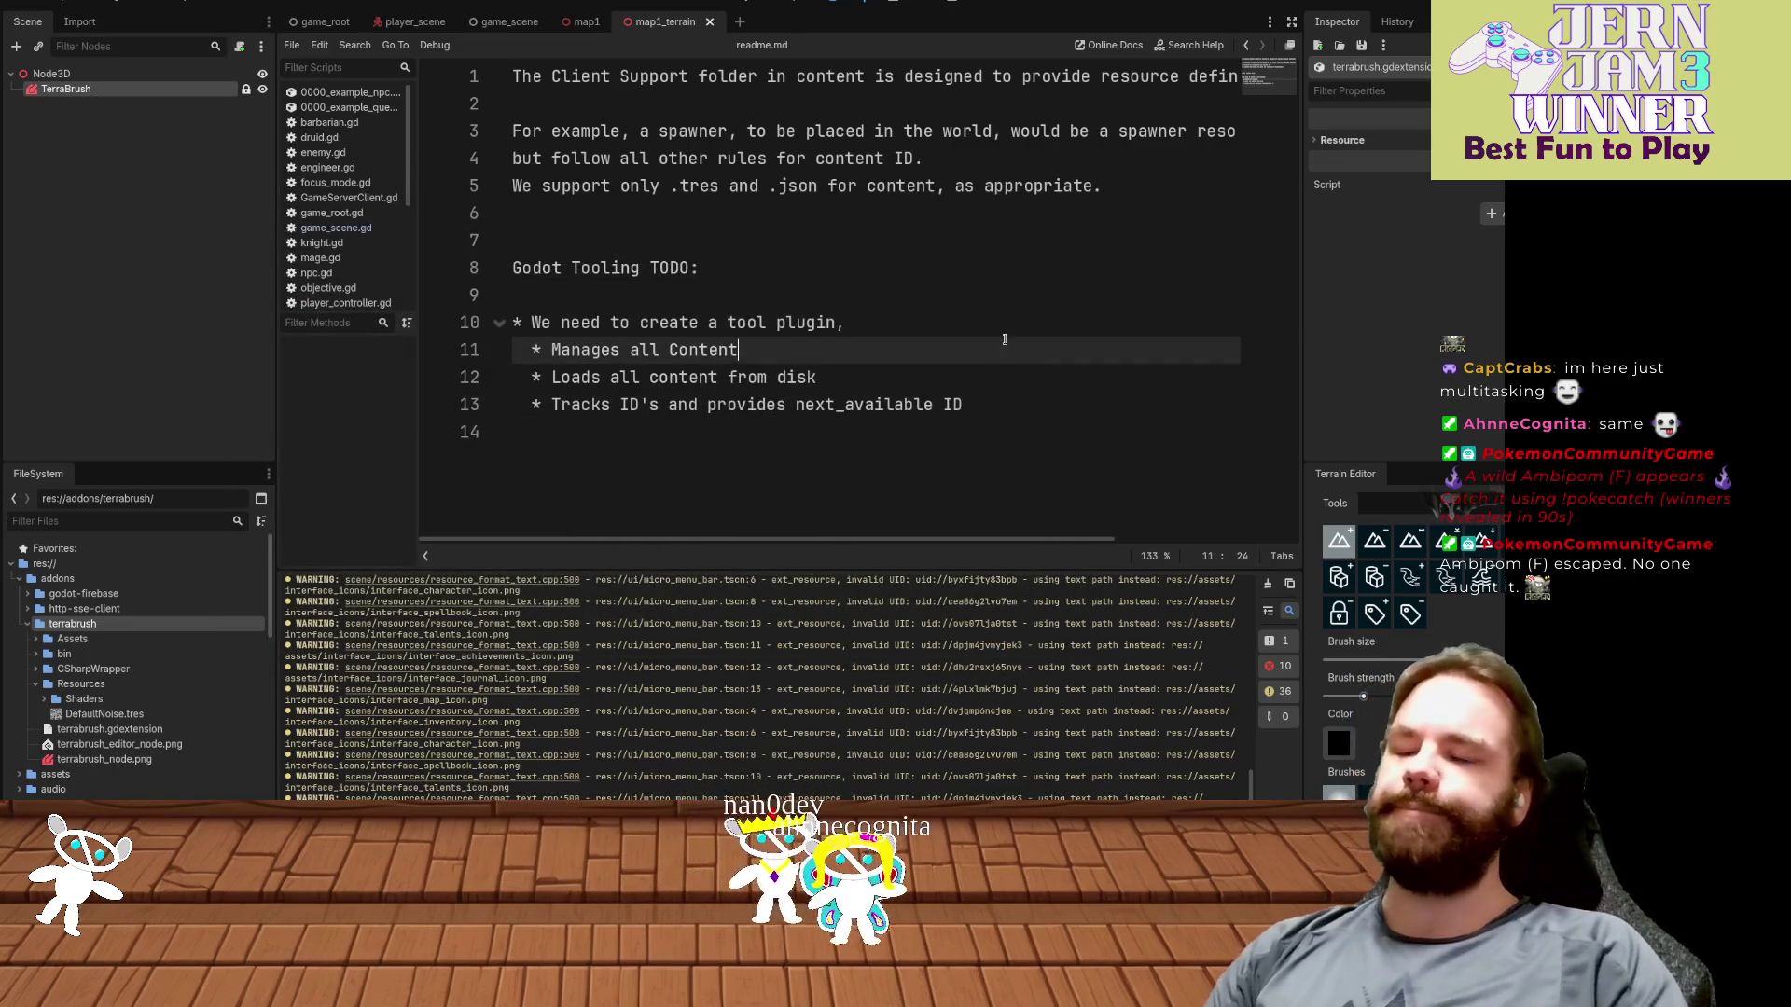
Step: Move the caret between lines 10 and 11 of readme.md, ending at line 11
{"action": "left_click", "coordinate": [976, 326]}
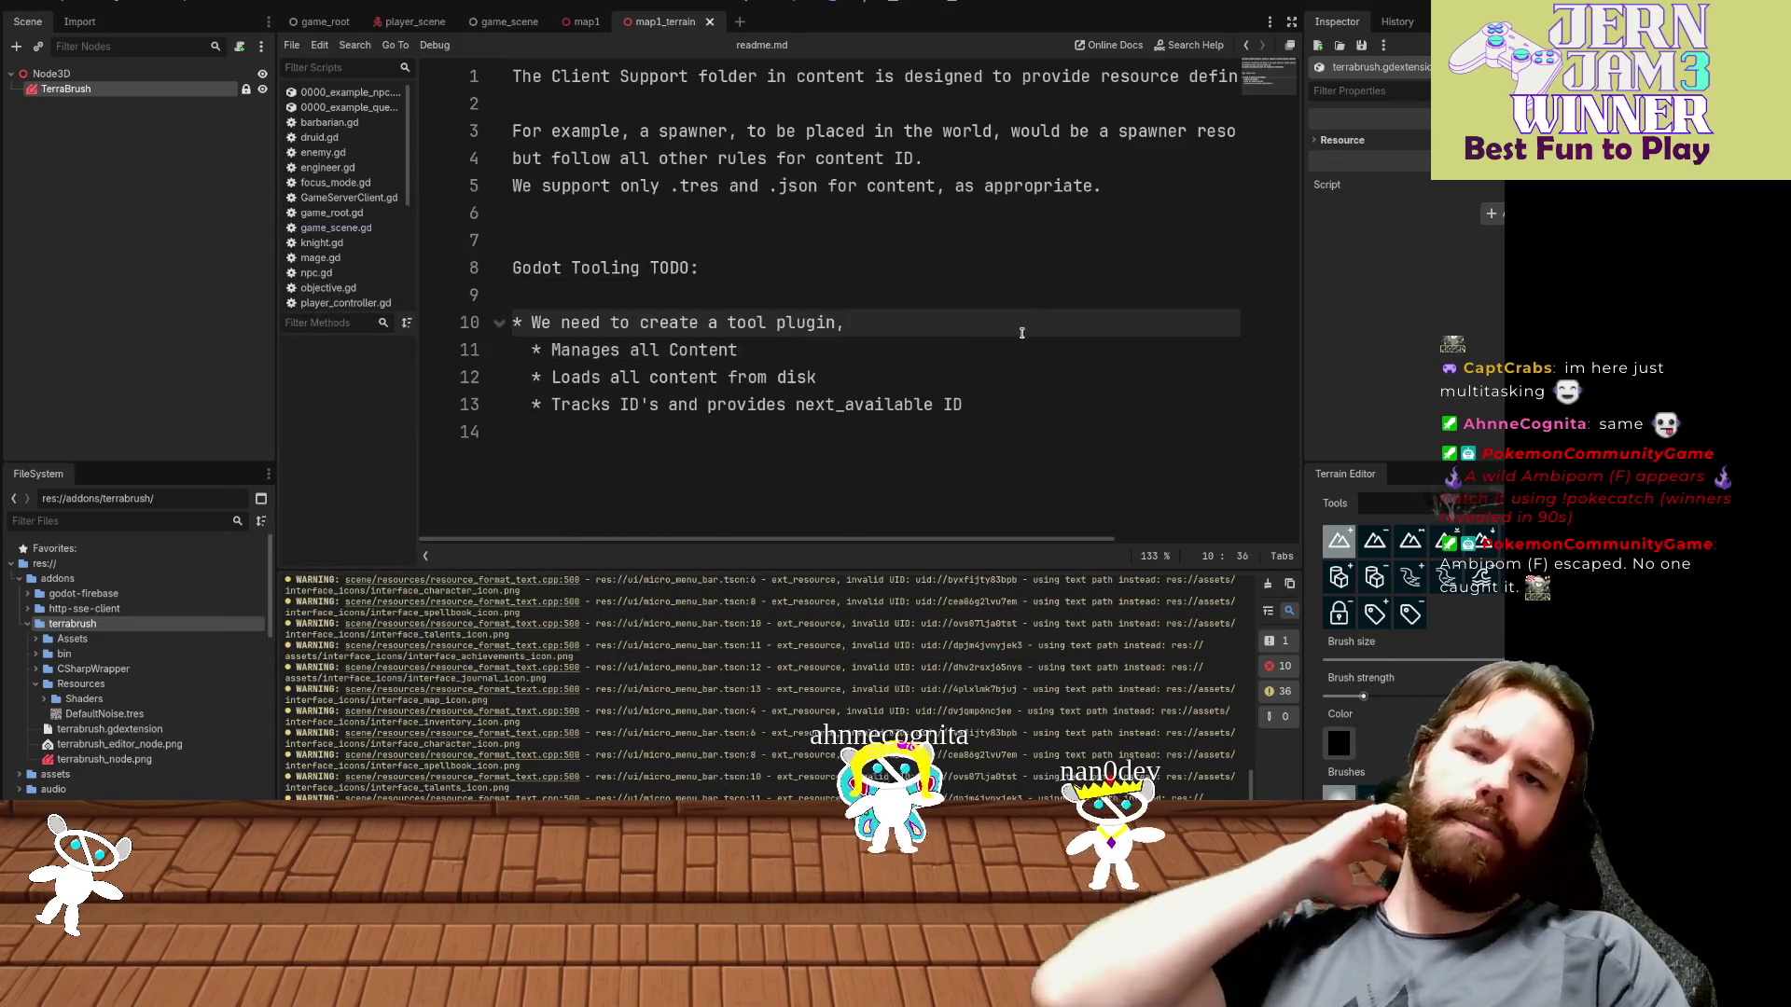
{"action": "left_click", "coordinate": [983, 350]}
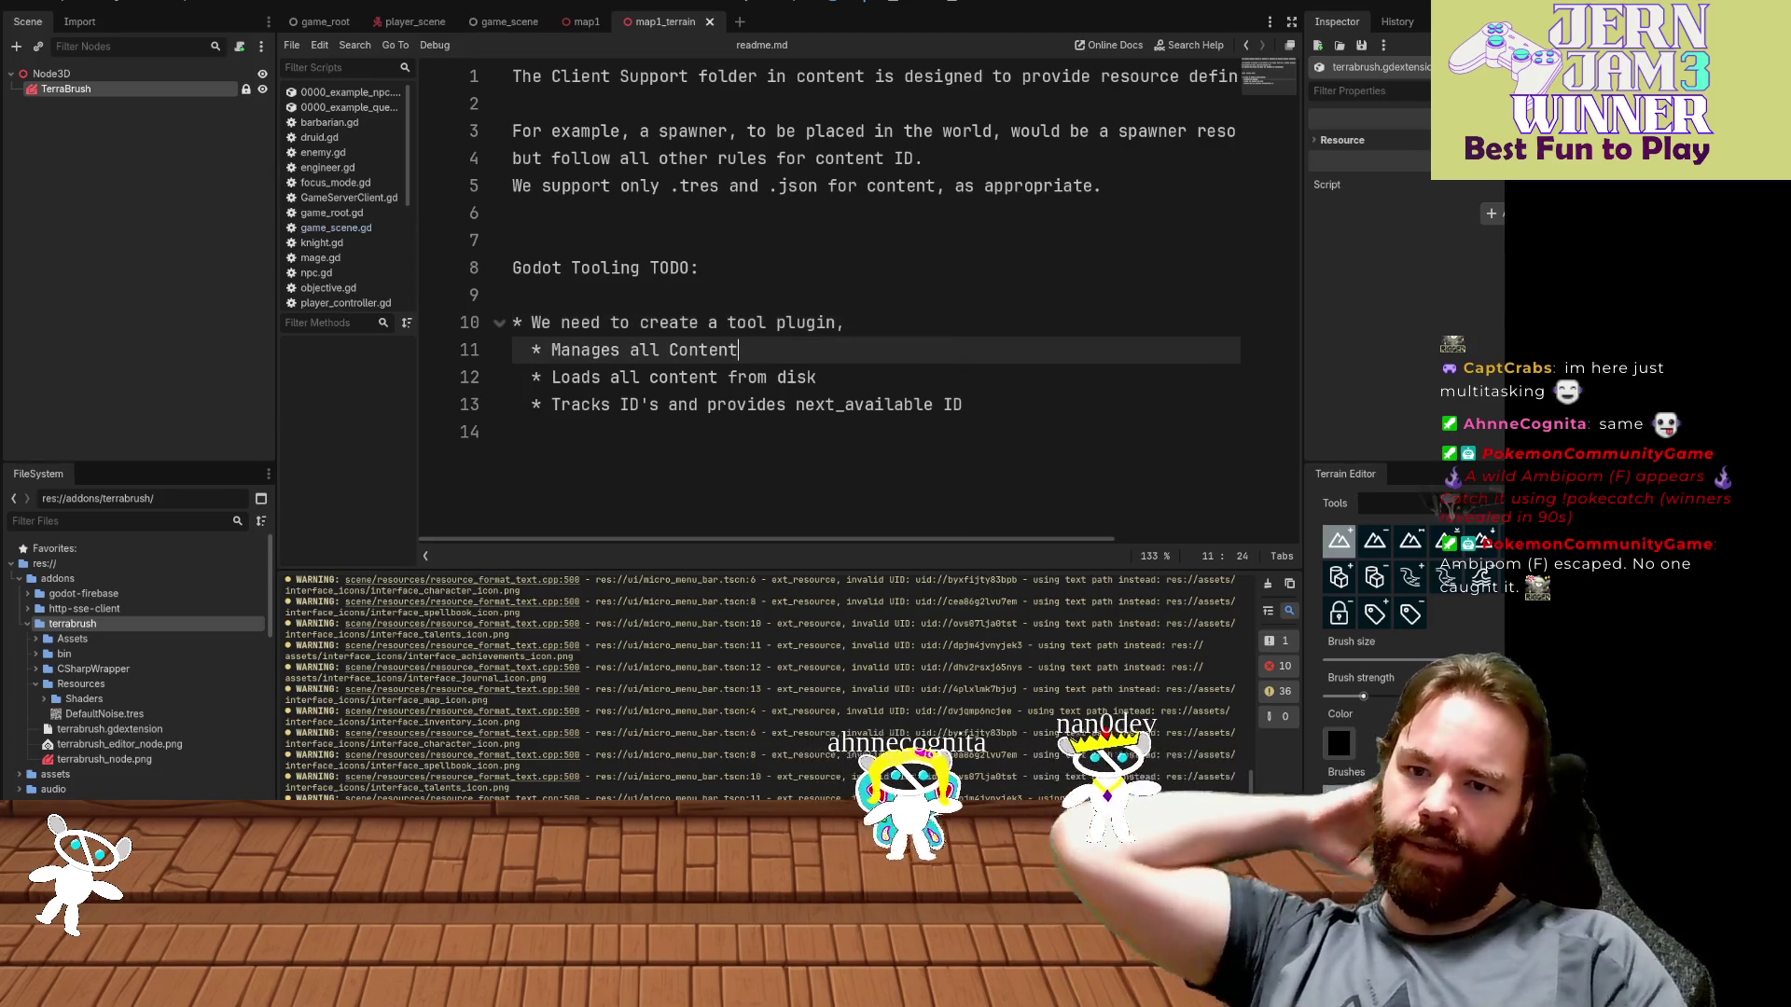
{"action": "left_click", "coordinate": [808, 322]}
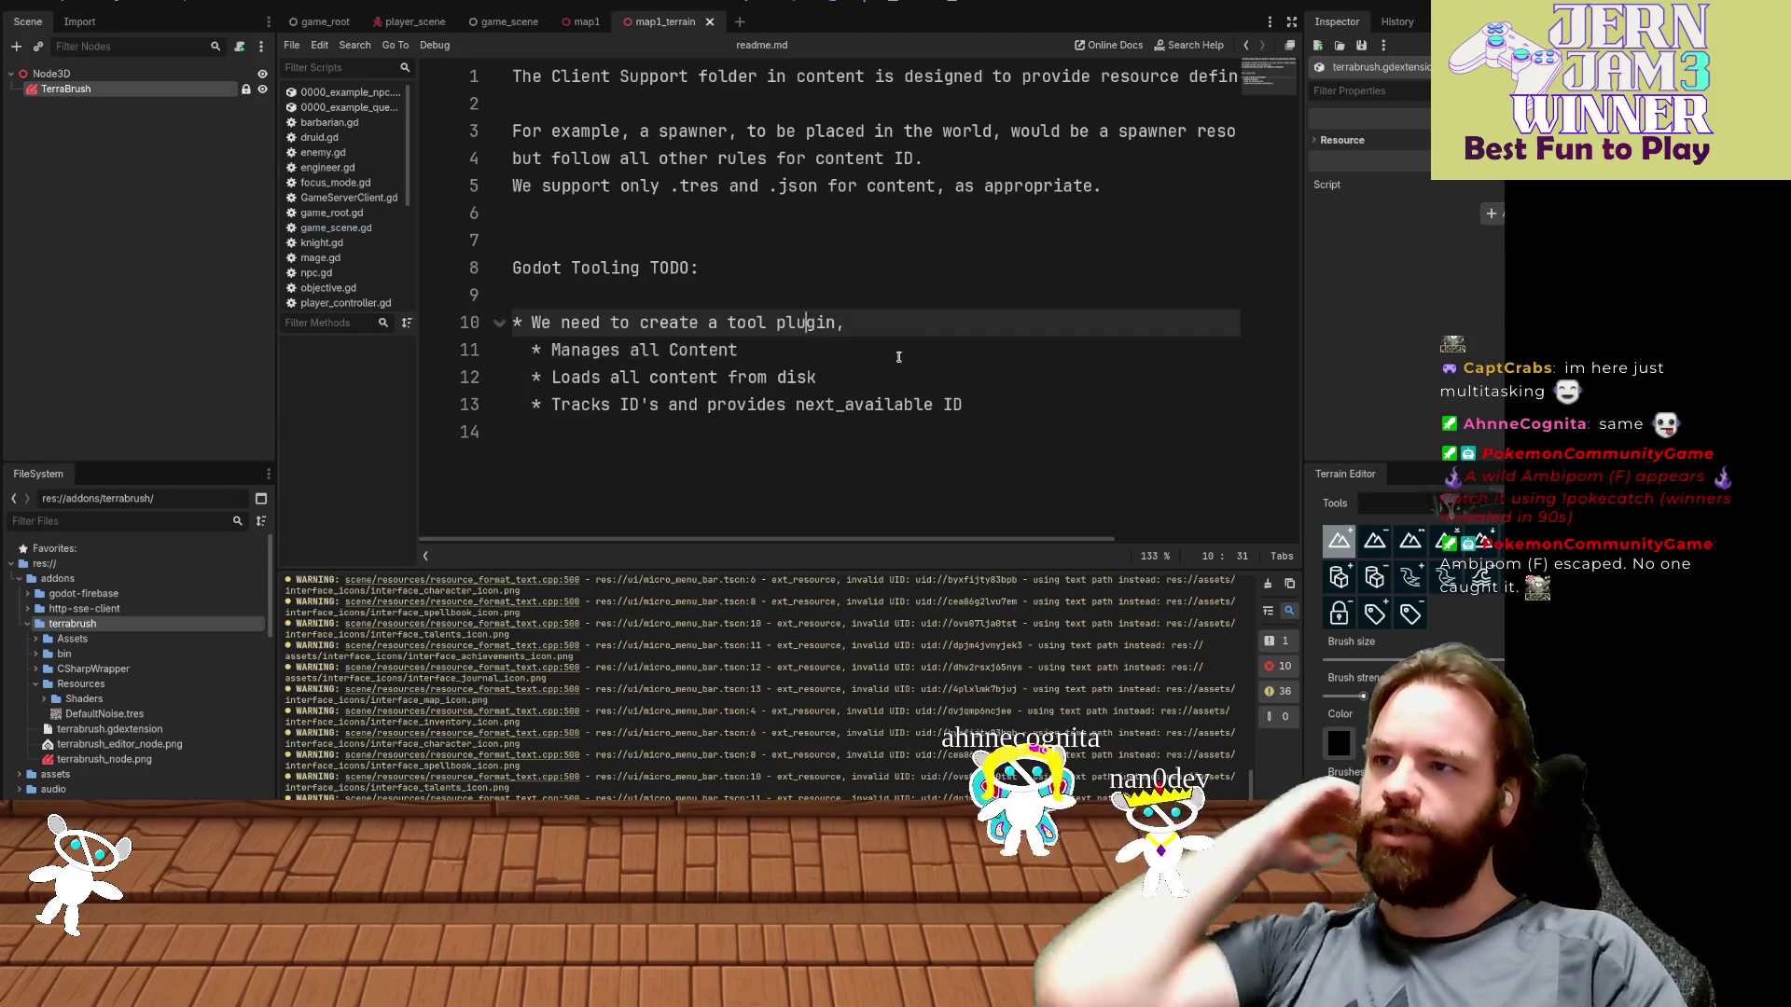
{"action": "left_click", "coordinate": [810, 344]}
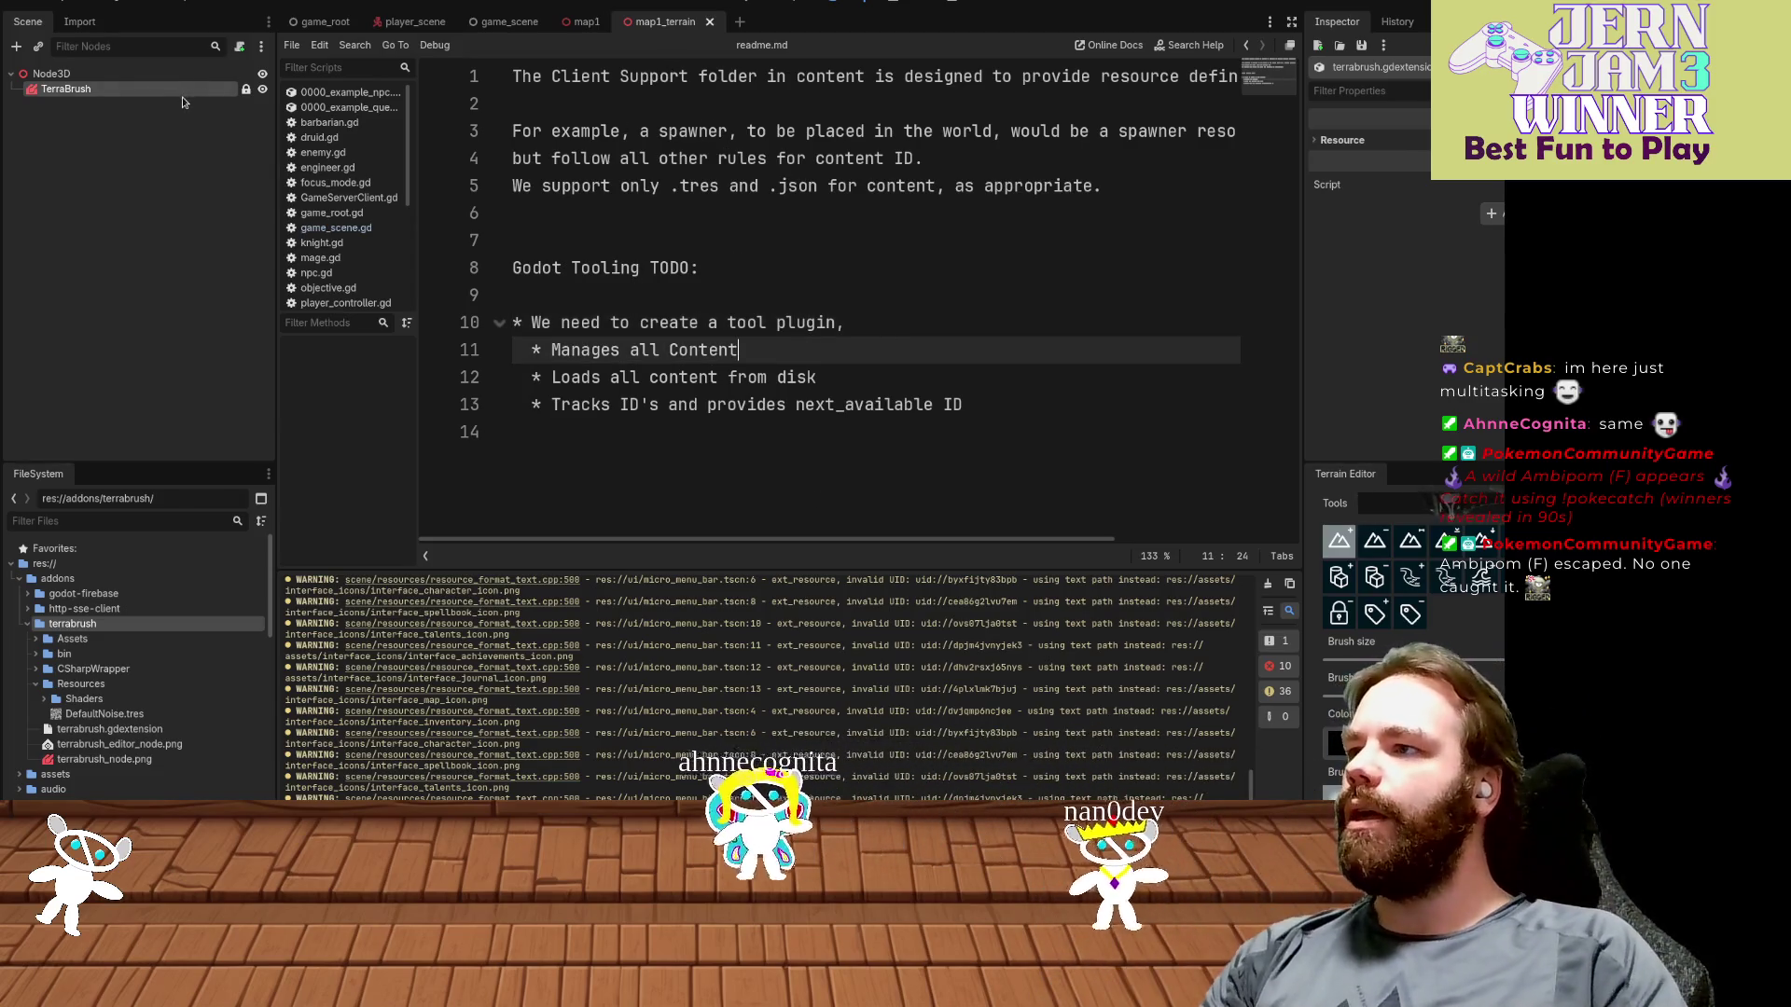
Step: Look at the map1 and map1_terrain scenes in 3D, then close map1_terrain
{"action": "left_click", "coordinate": [586, 21]}
{"action": "left_click", "coordinate": [672, 21]}
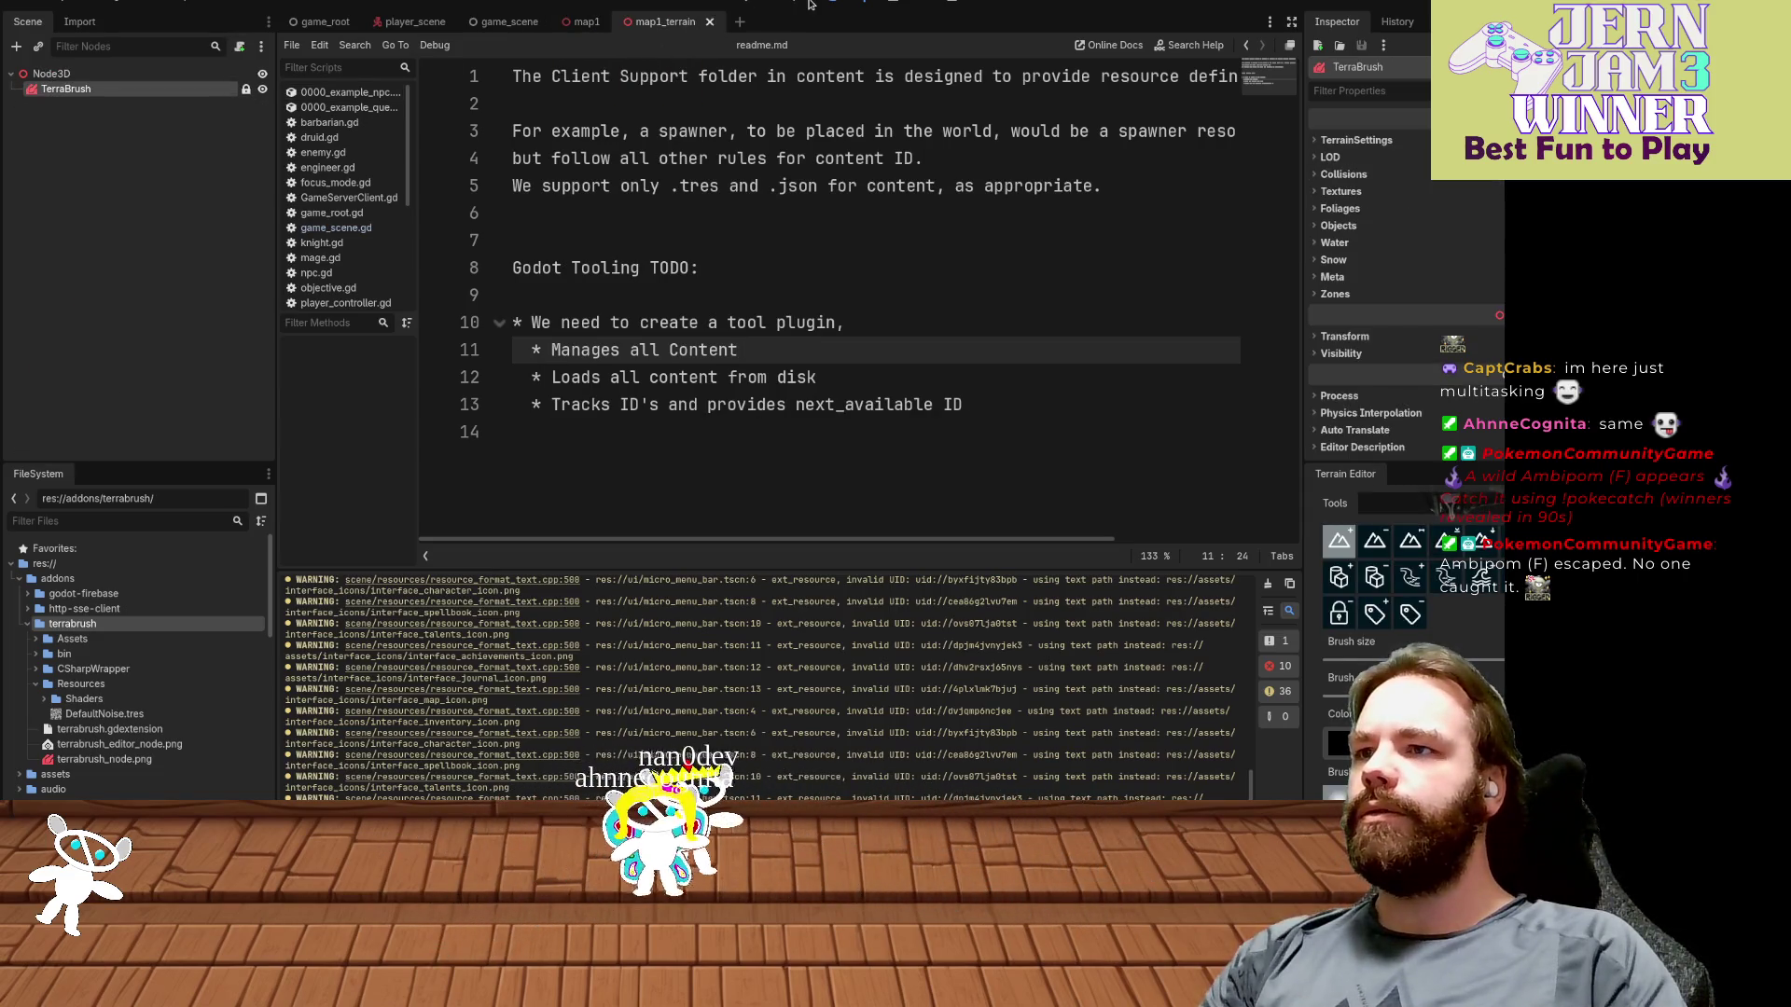
{"action": "left_click", "coordinate": [810, 4]}
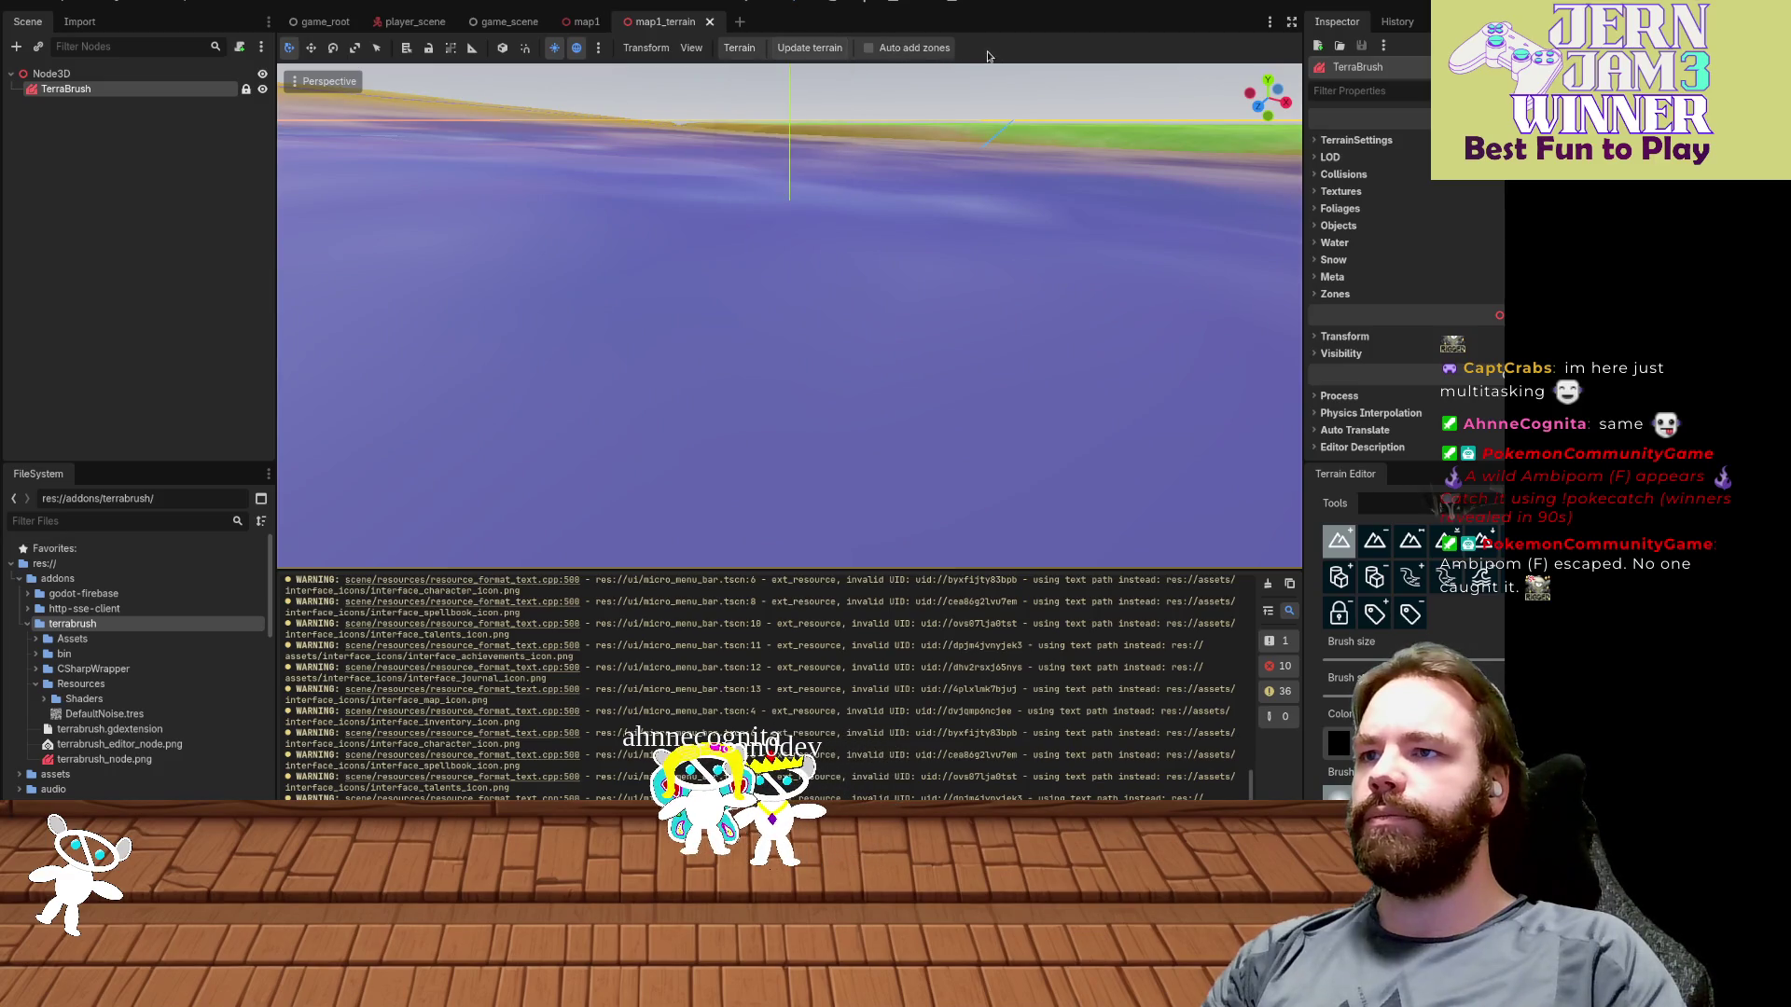
{"action": "left_click", "coordinate": [708, 22]}
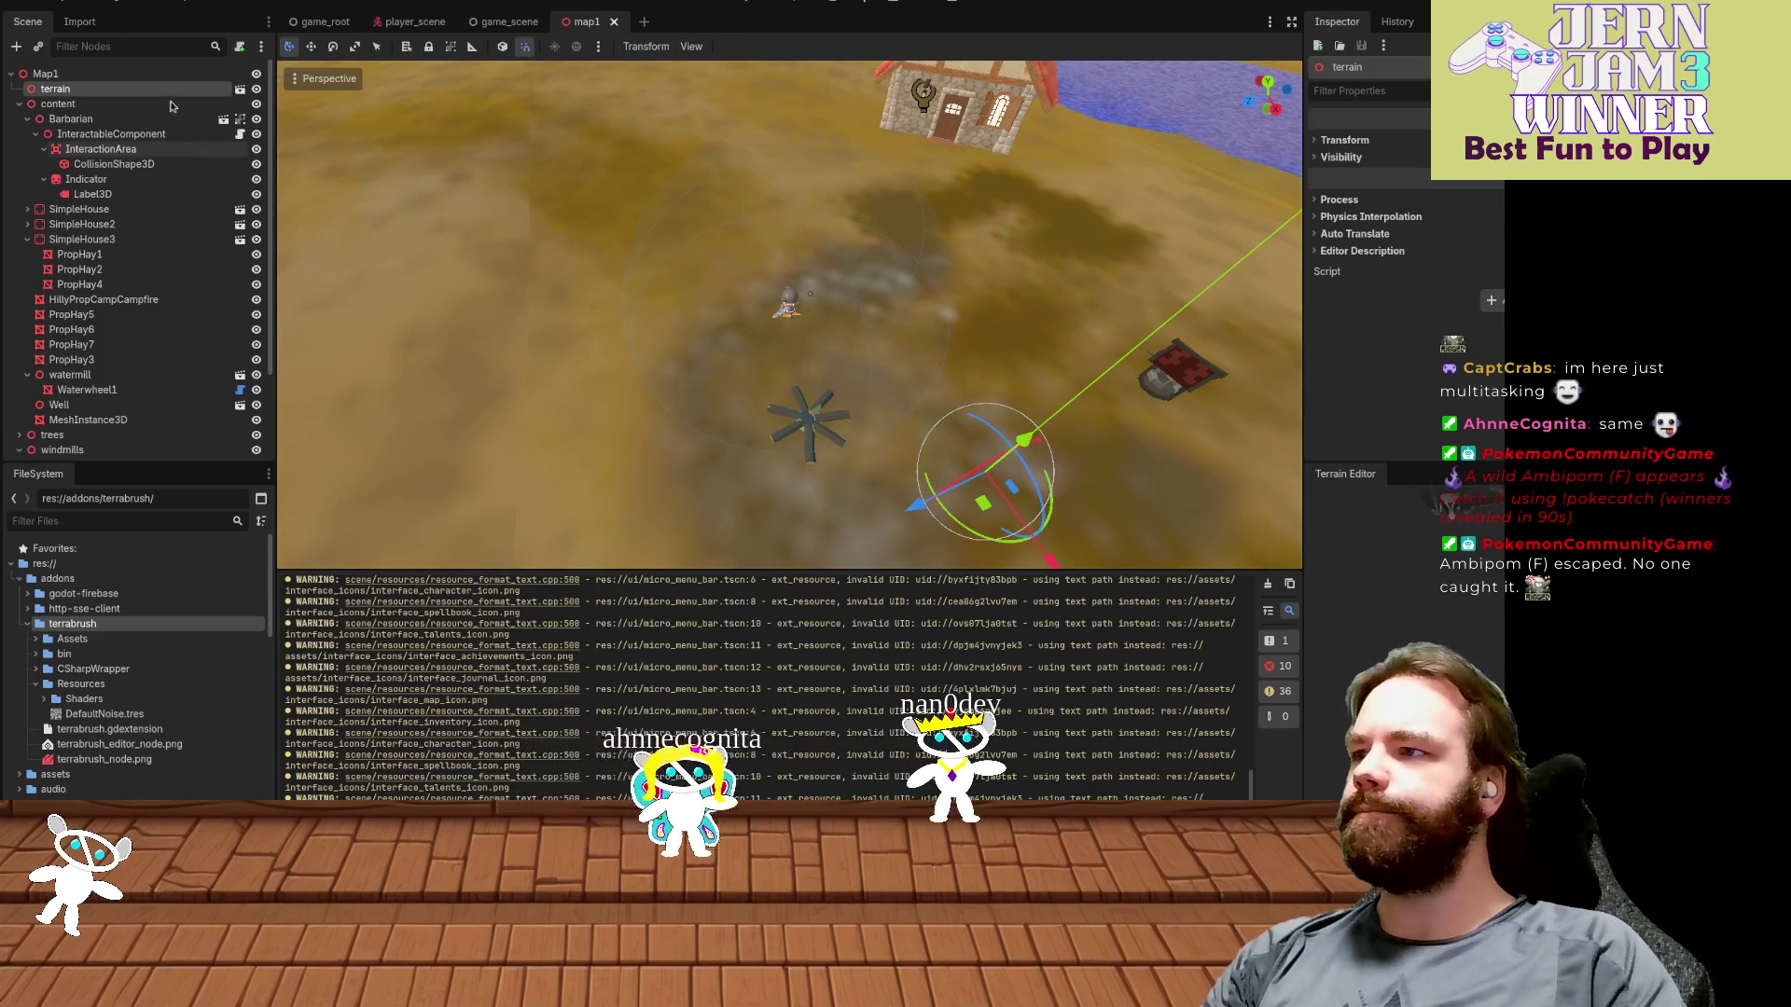
Step: Collapse the content node and go back to line 14 of readme.md
{"action": "left_click", "coordinate": [22, 103]}
{"action": "left_click", "coordinate": [18, 105]}
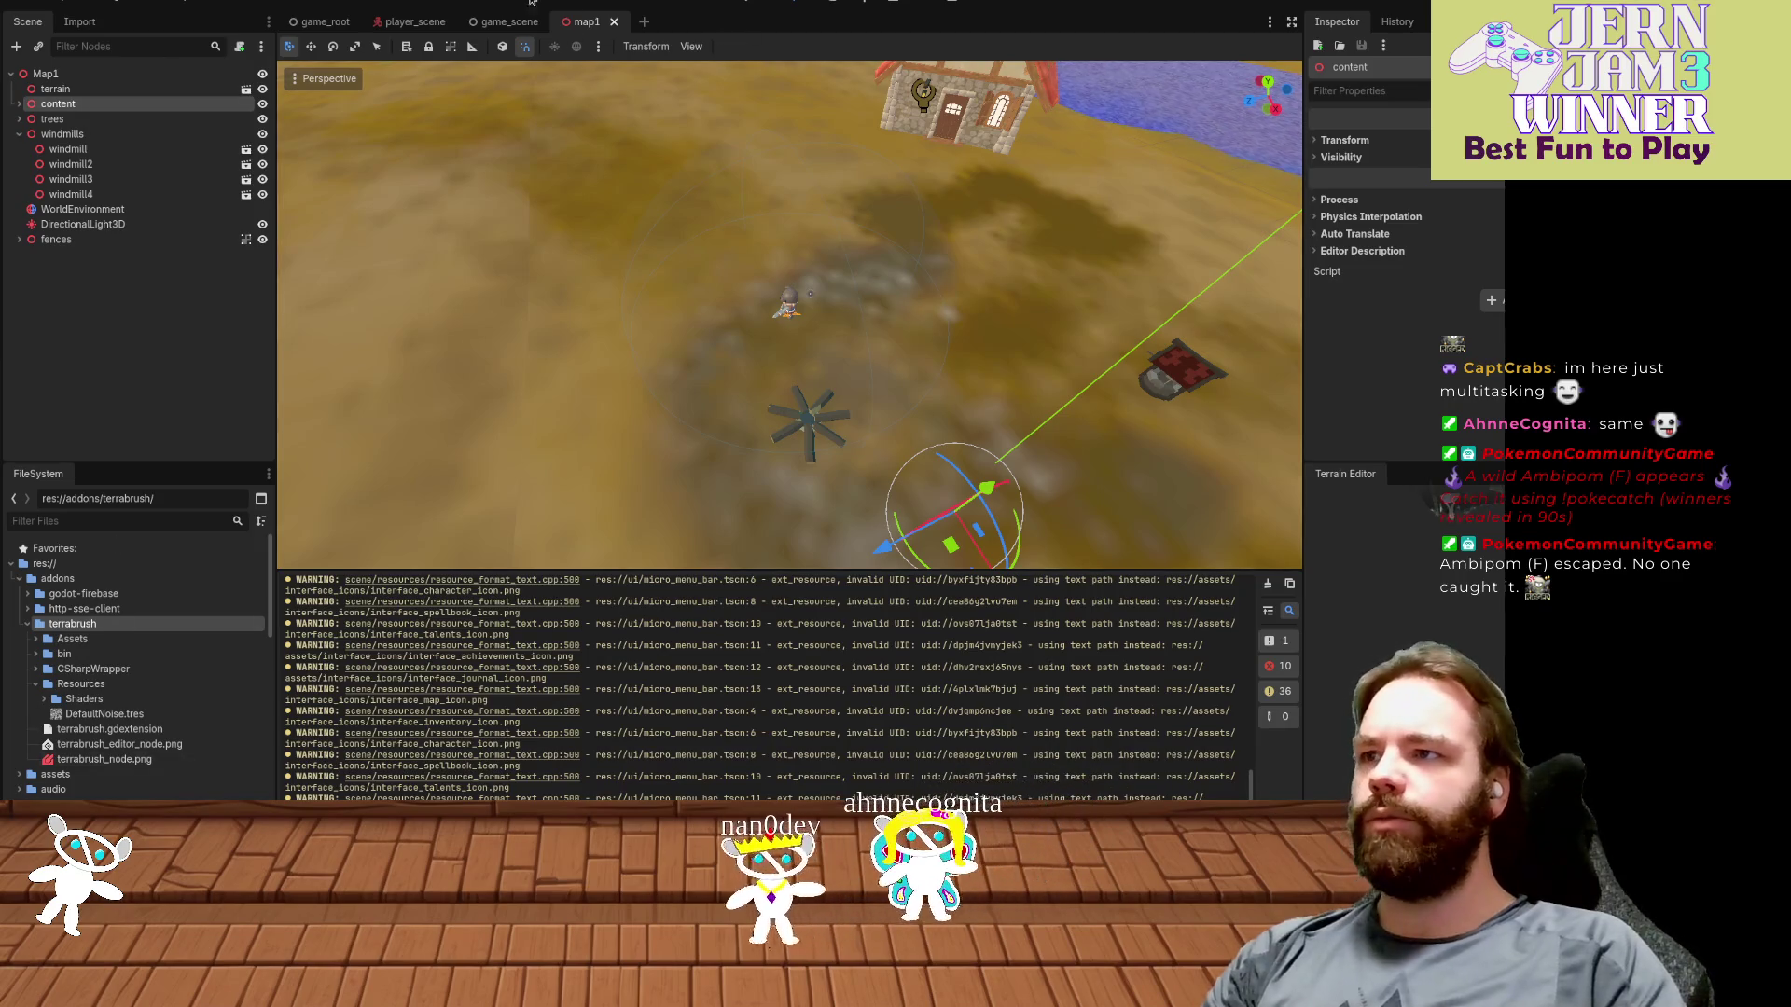
{"action": "left_click", "coordinate": [833, 4]}
{"action": "left_click", "coordinate": [902, 446]}
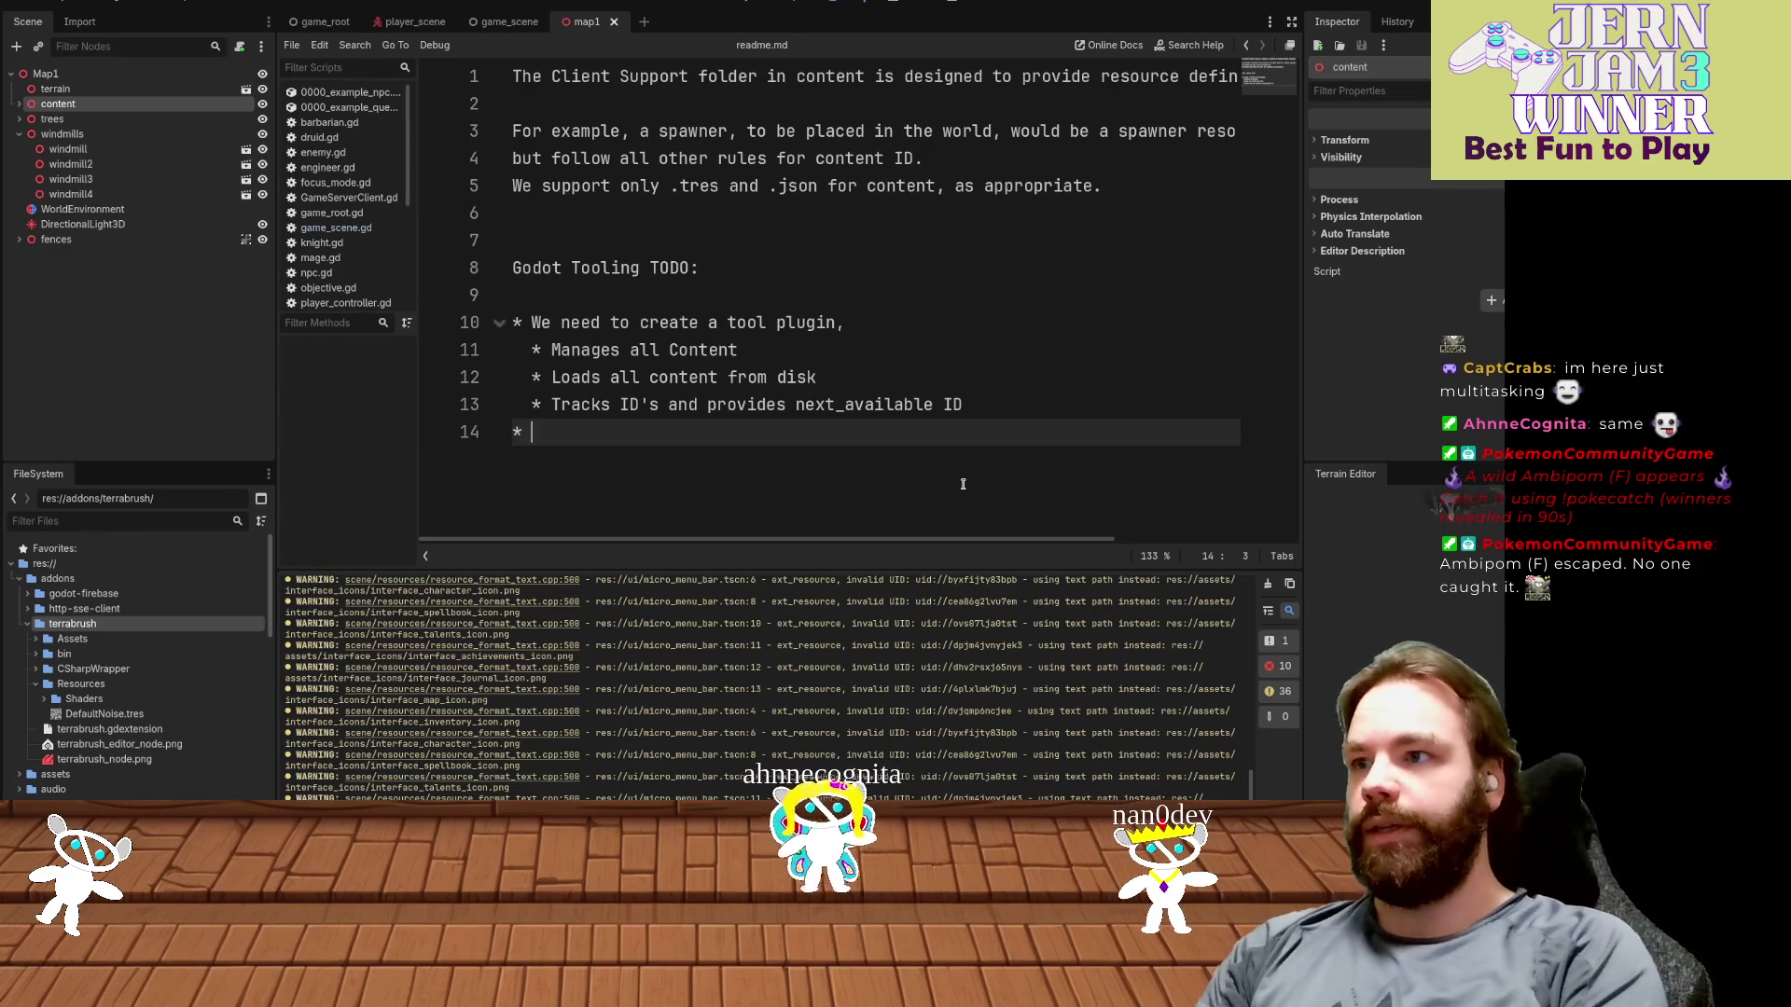
Step: Add the note 'Need a Panel to allow creation of any type of asset.' and save readme.md
{"action": "type", "text": "Need a Panel to"}
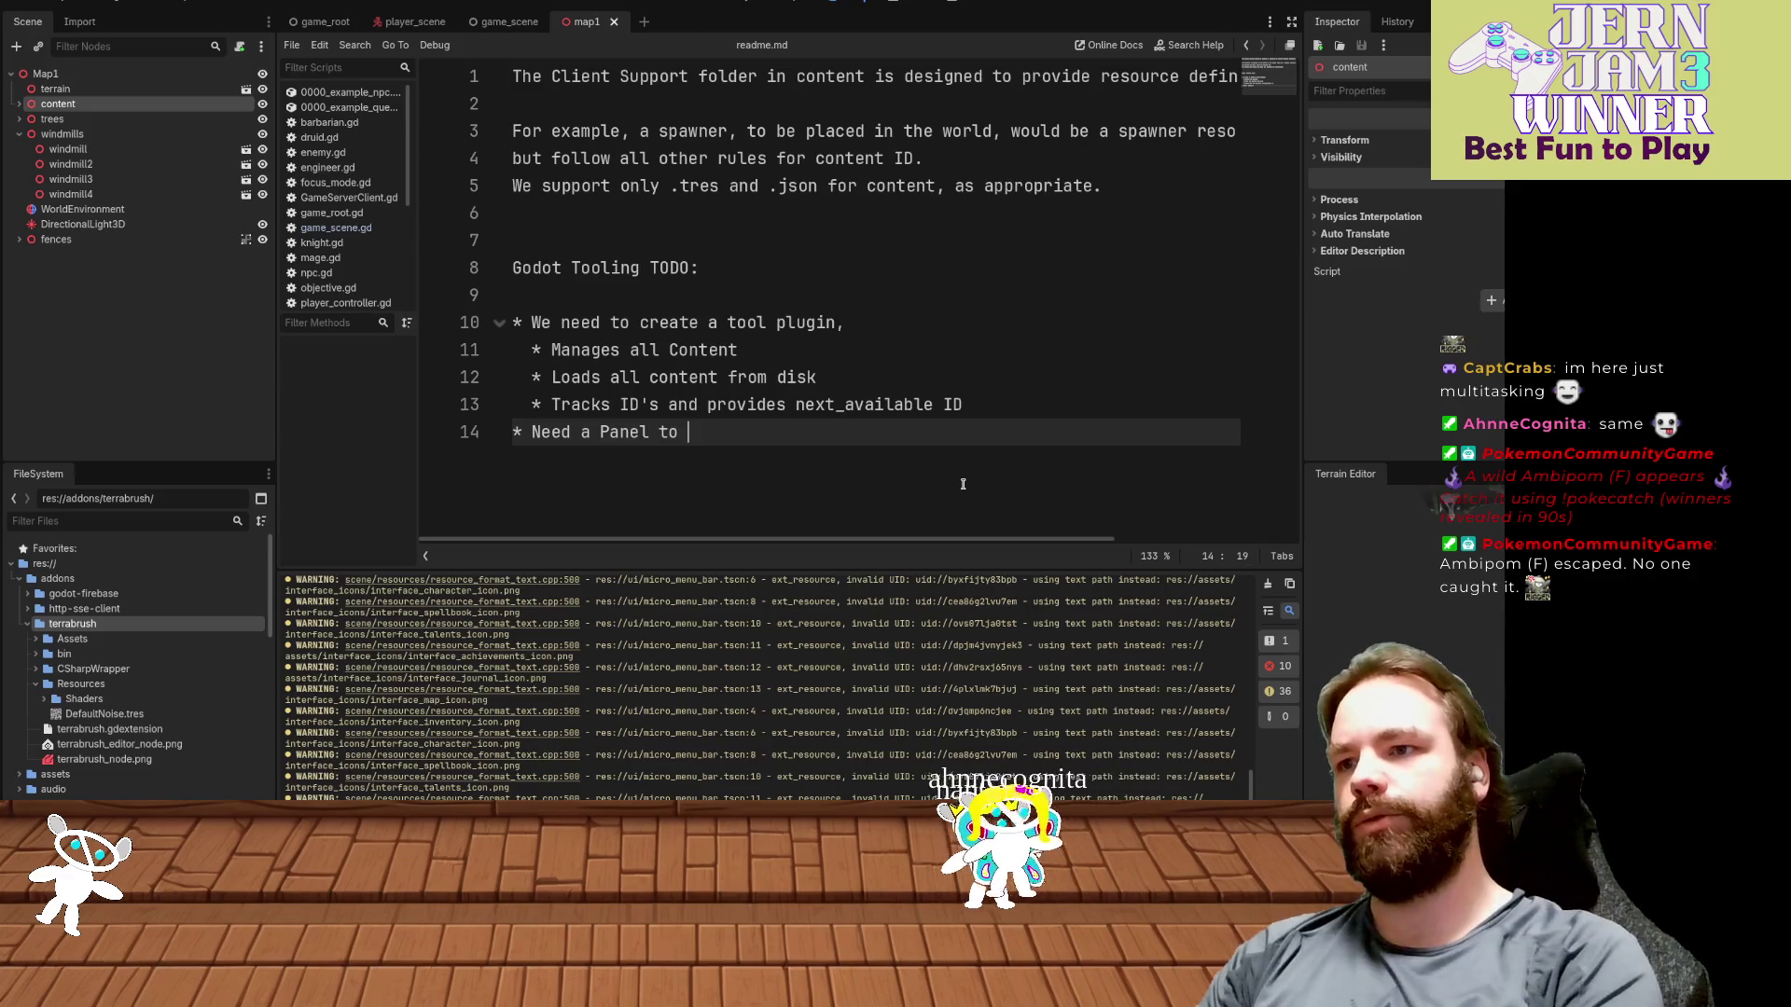
{"action": "type", "text": " allow creation of "}
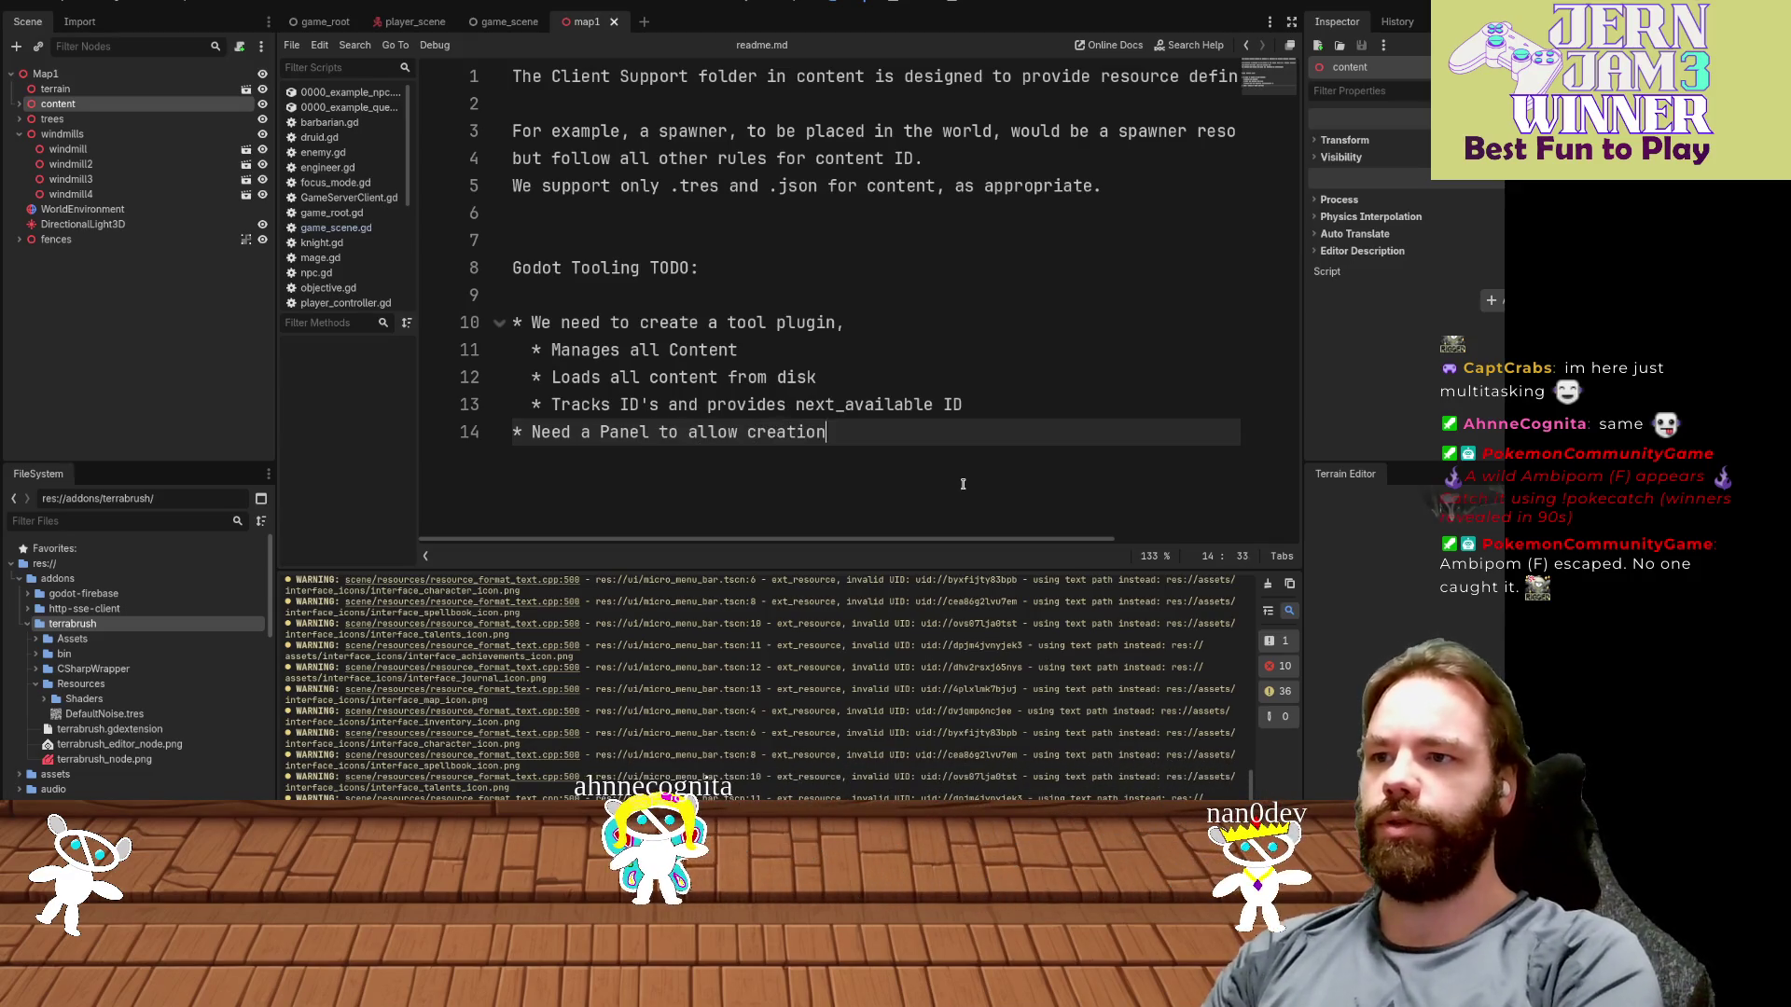
{"action": "type", "text": "any type of ass"}
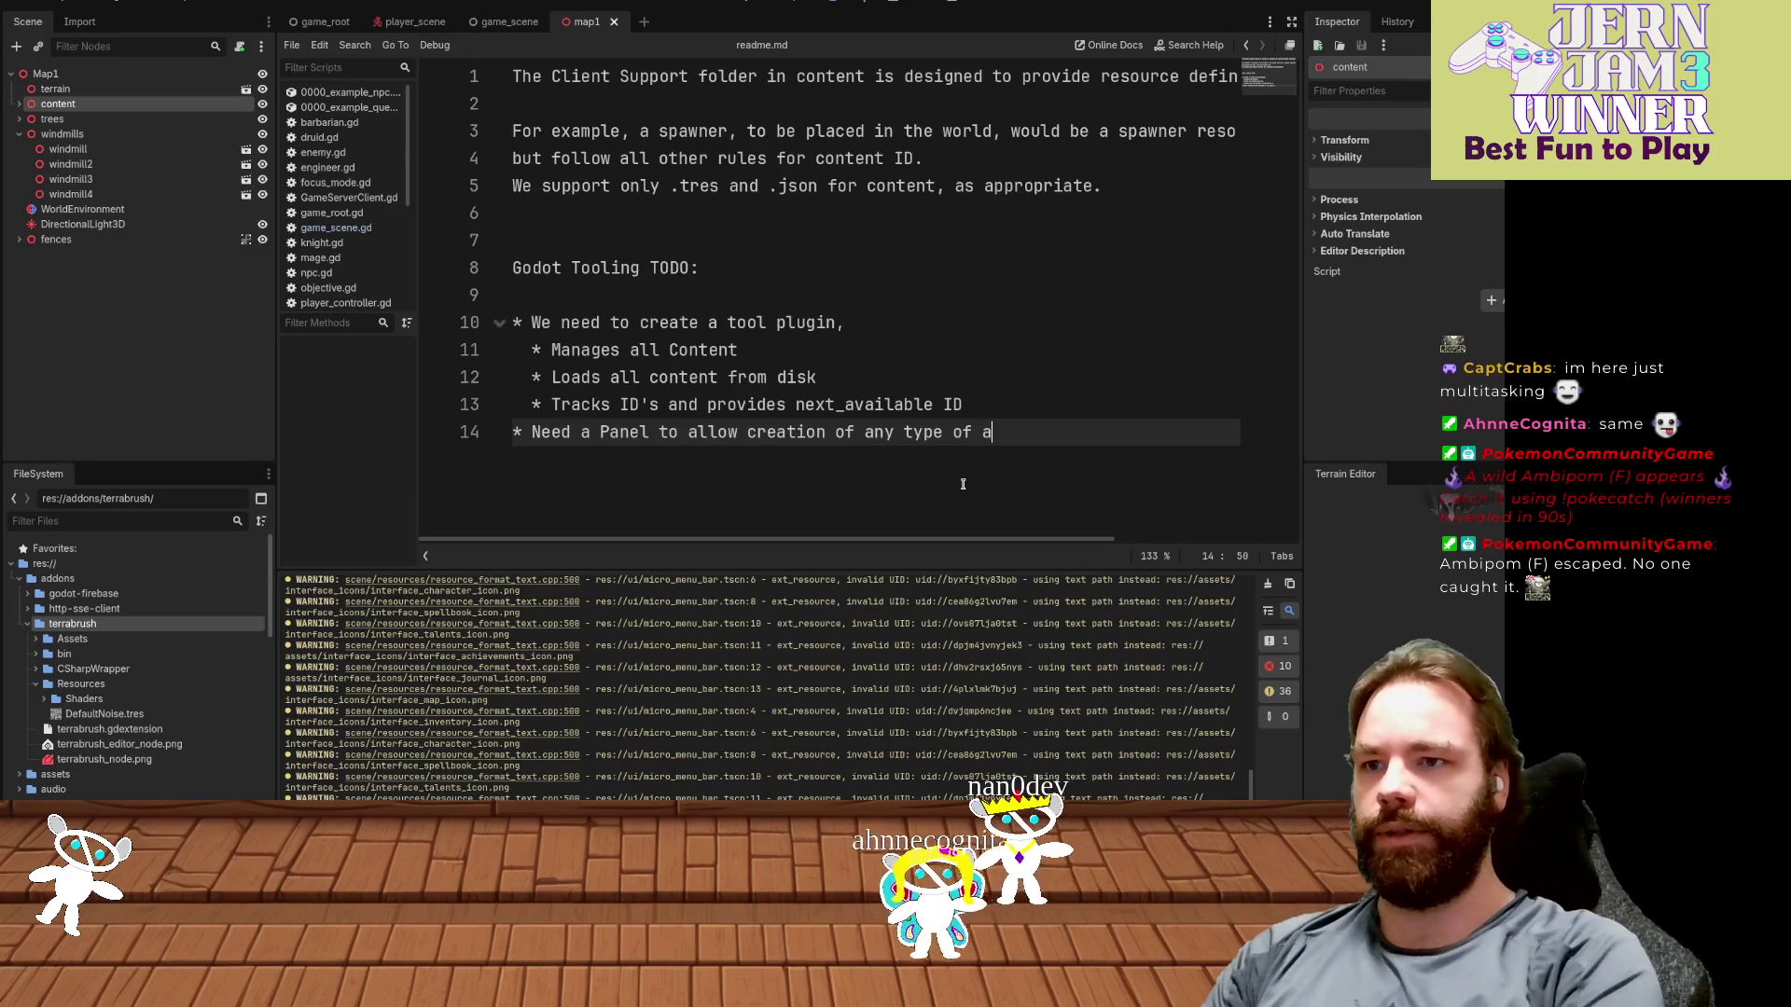
{"action": "type", "text": "et."}
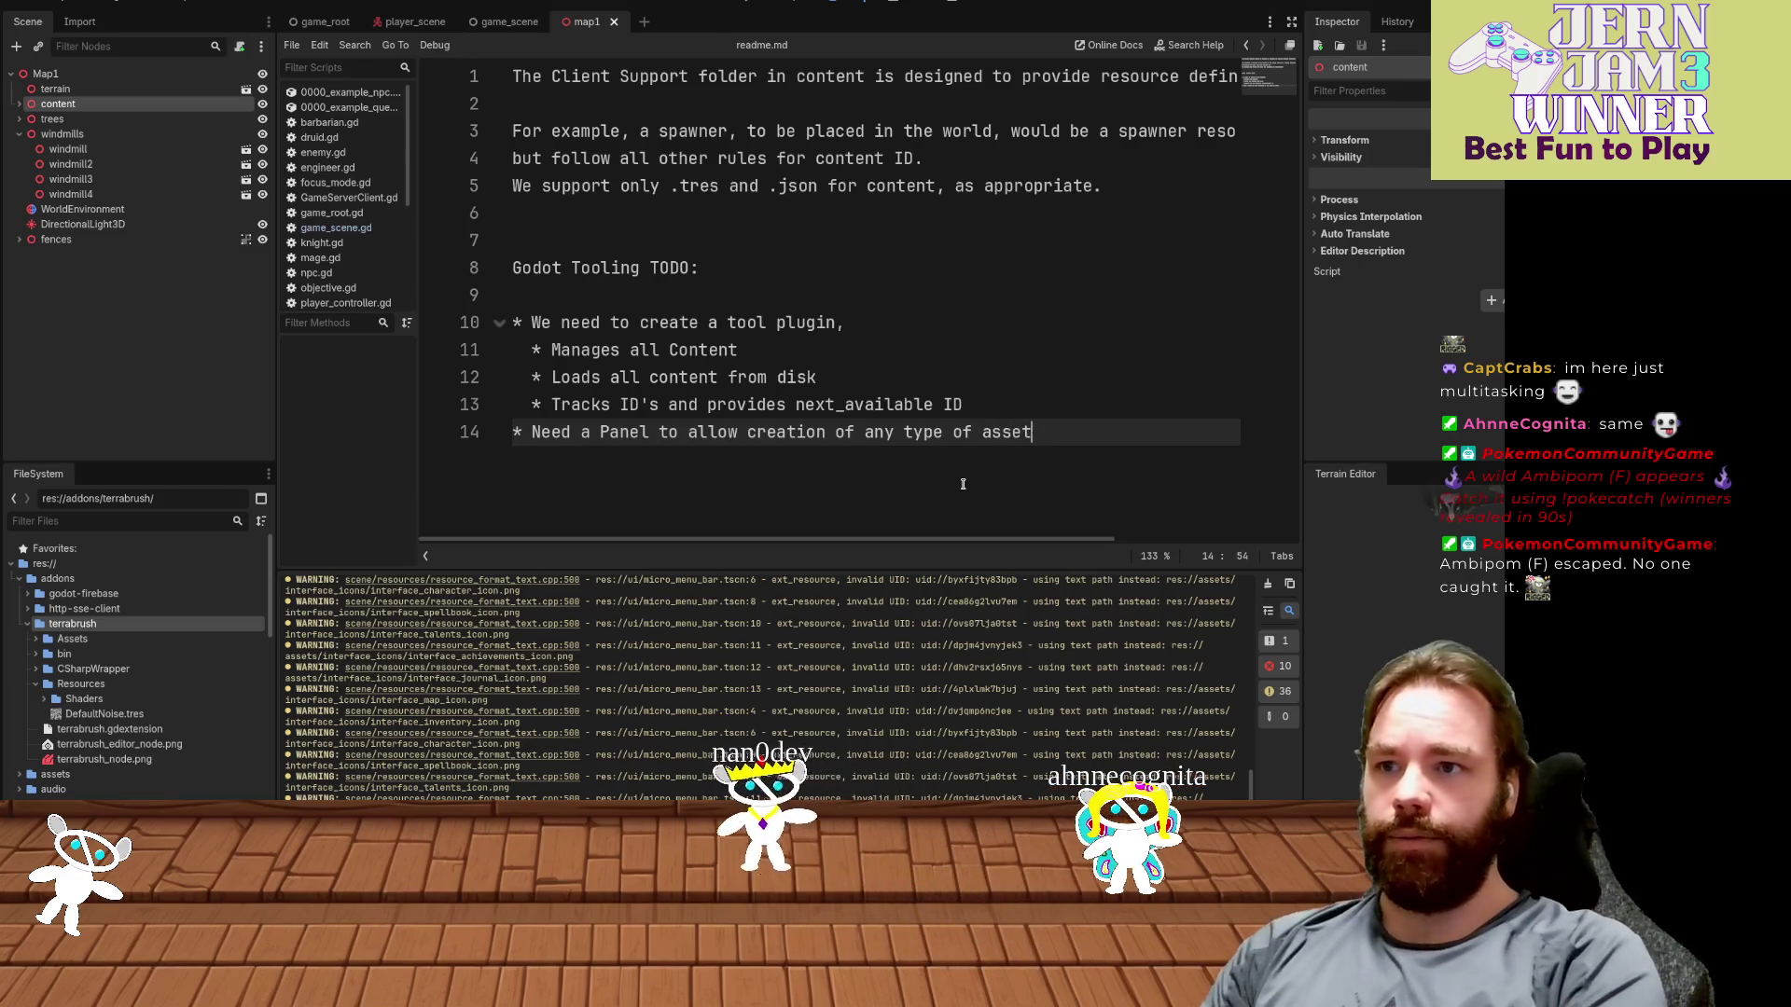
{"action": "key", "text": "Return"}
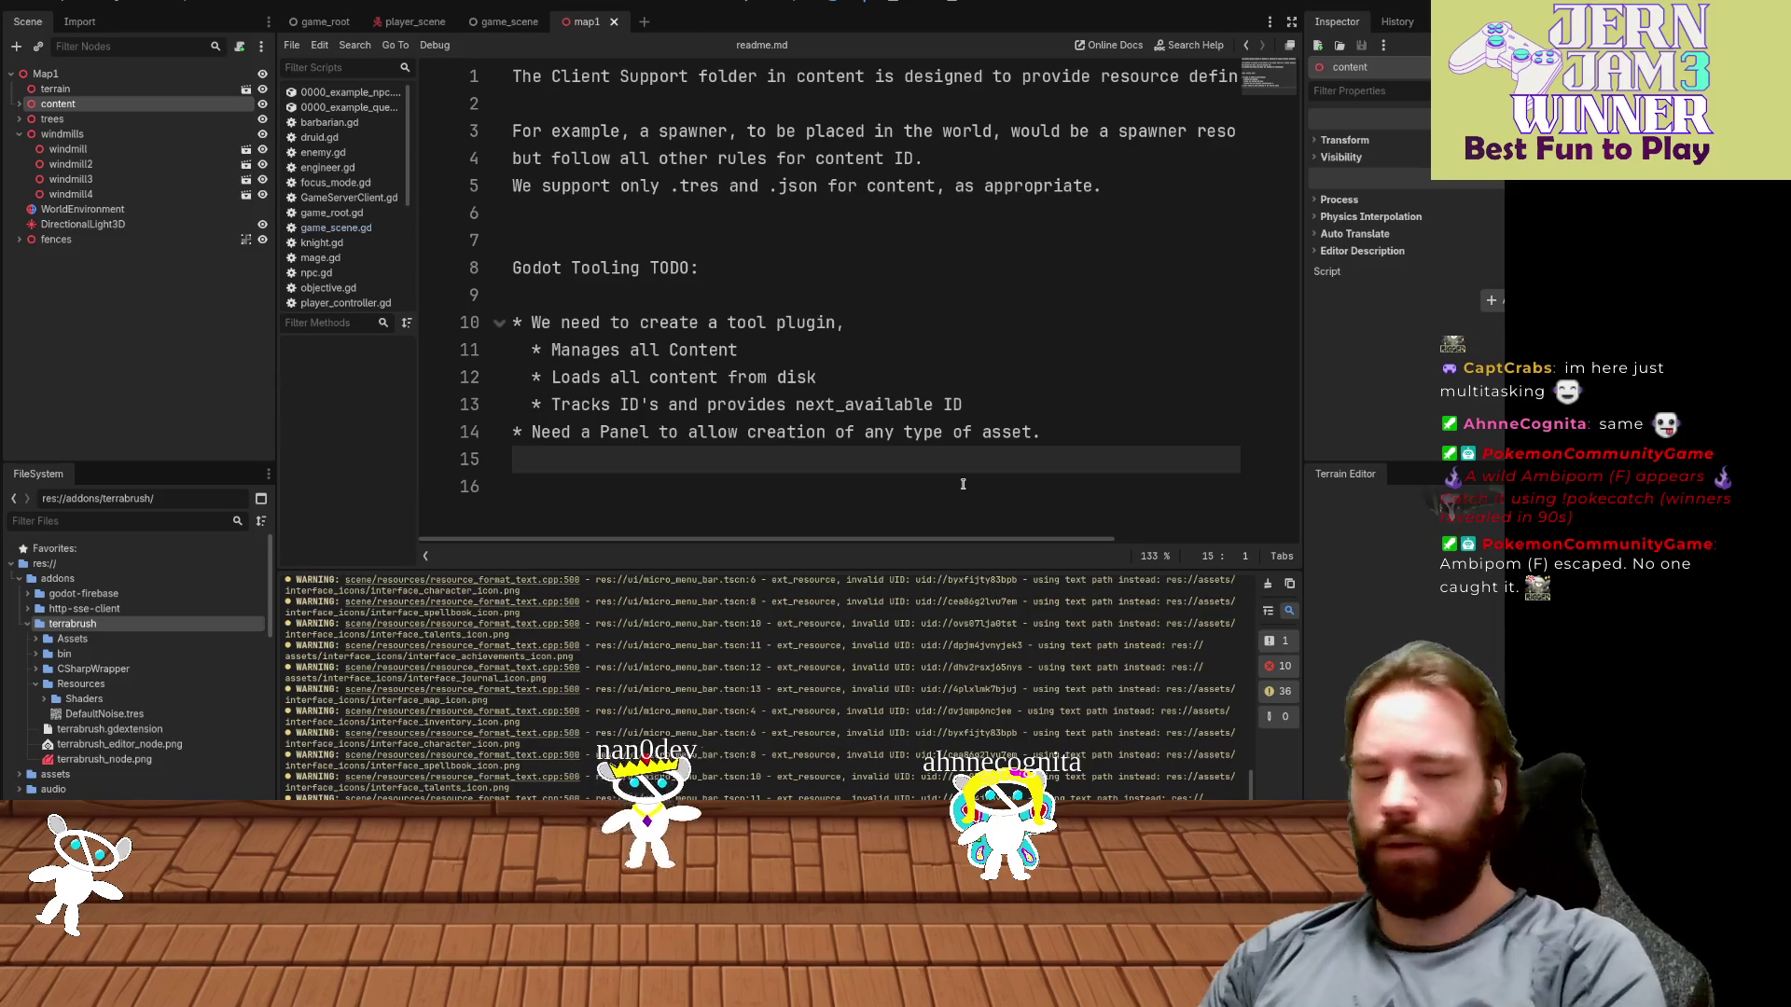
{"action": "key", "text": "ctrl+s"}
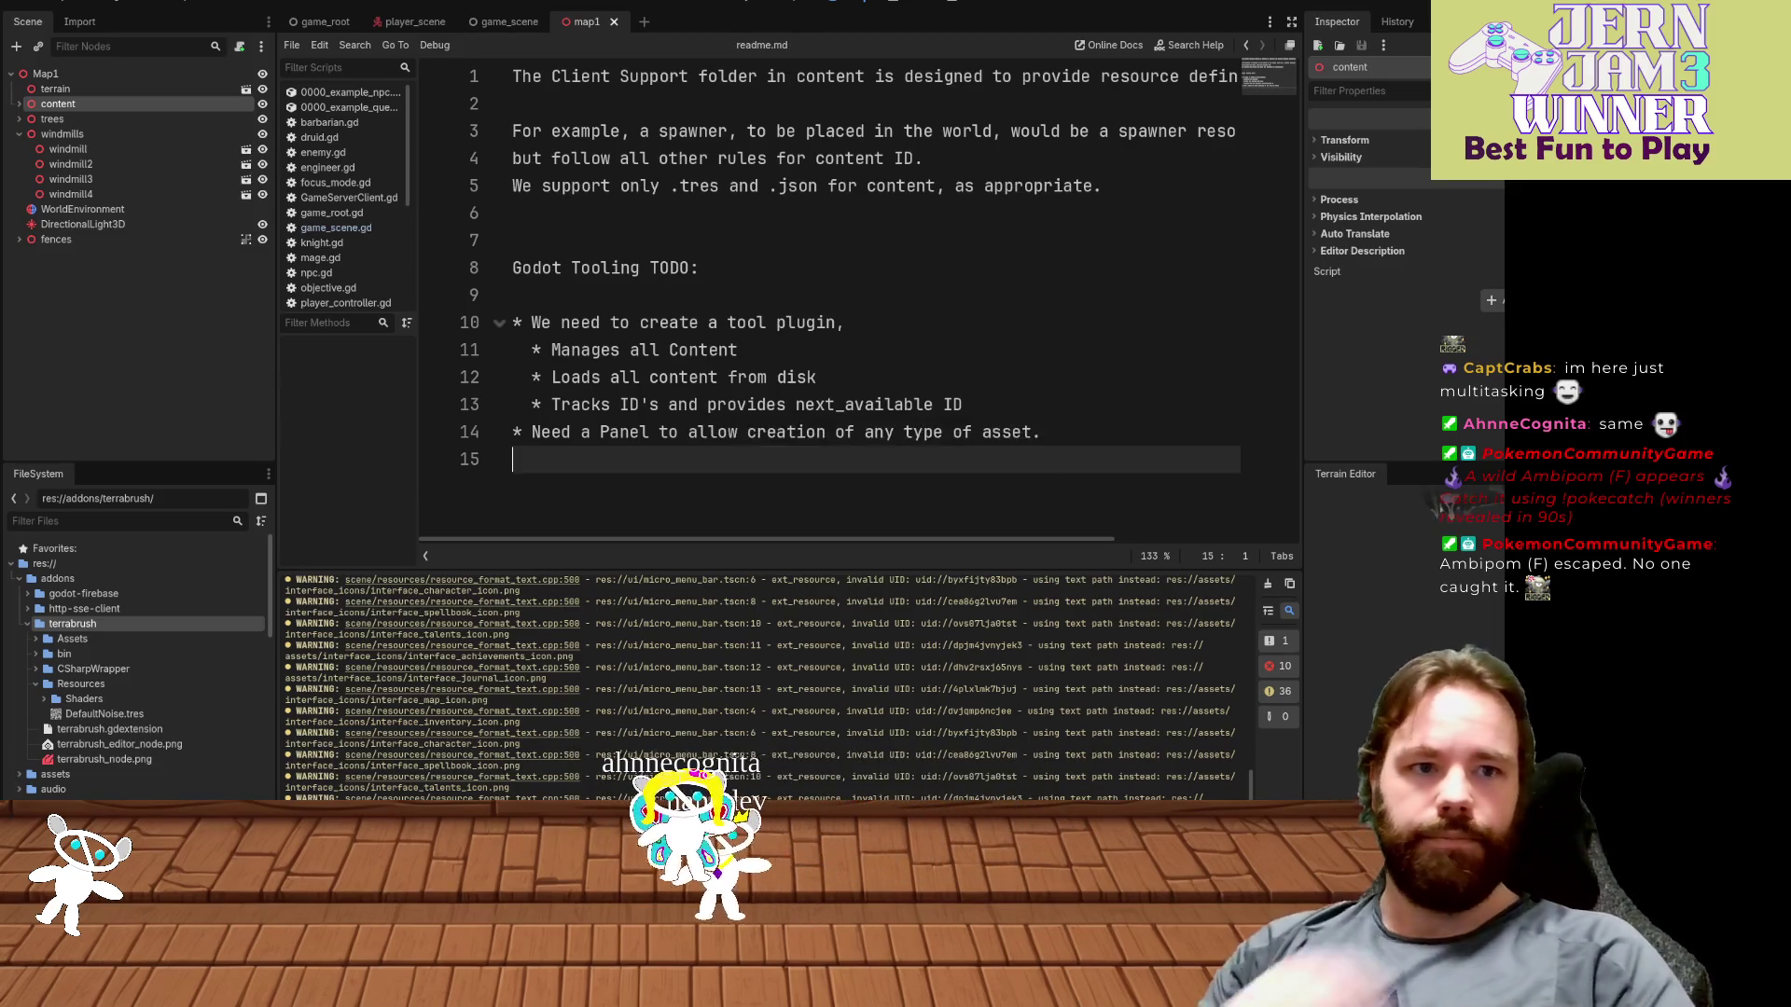
Step: Start a new '* ' bullet after the last TODO item
{"action": "left_click", "coordinate": [1175, 438]}
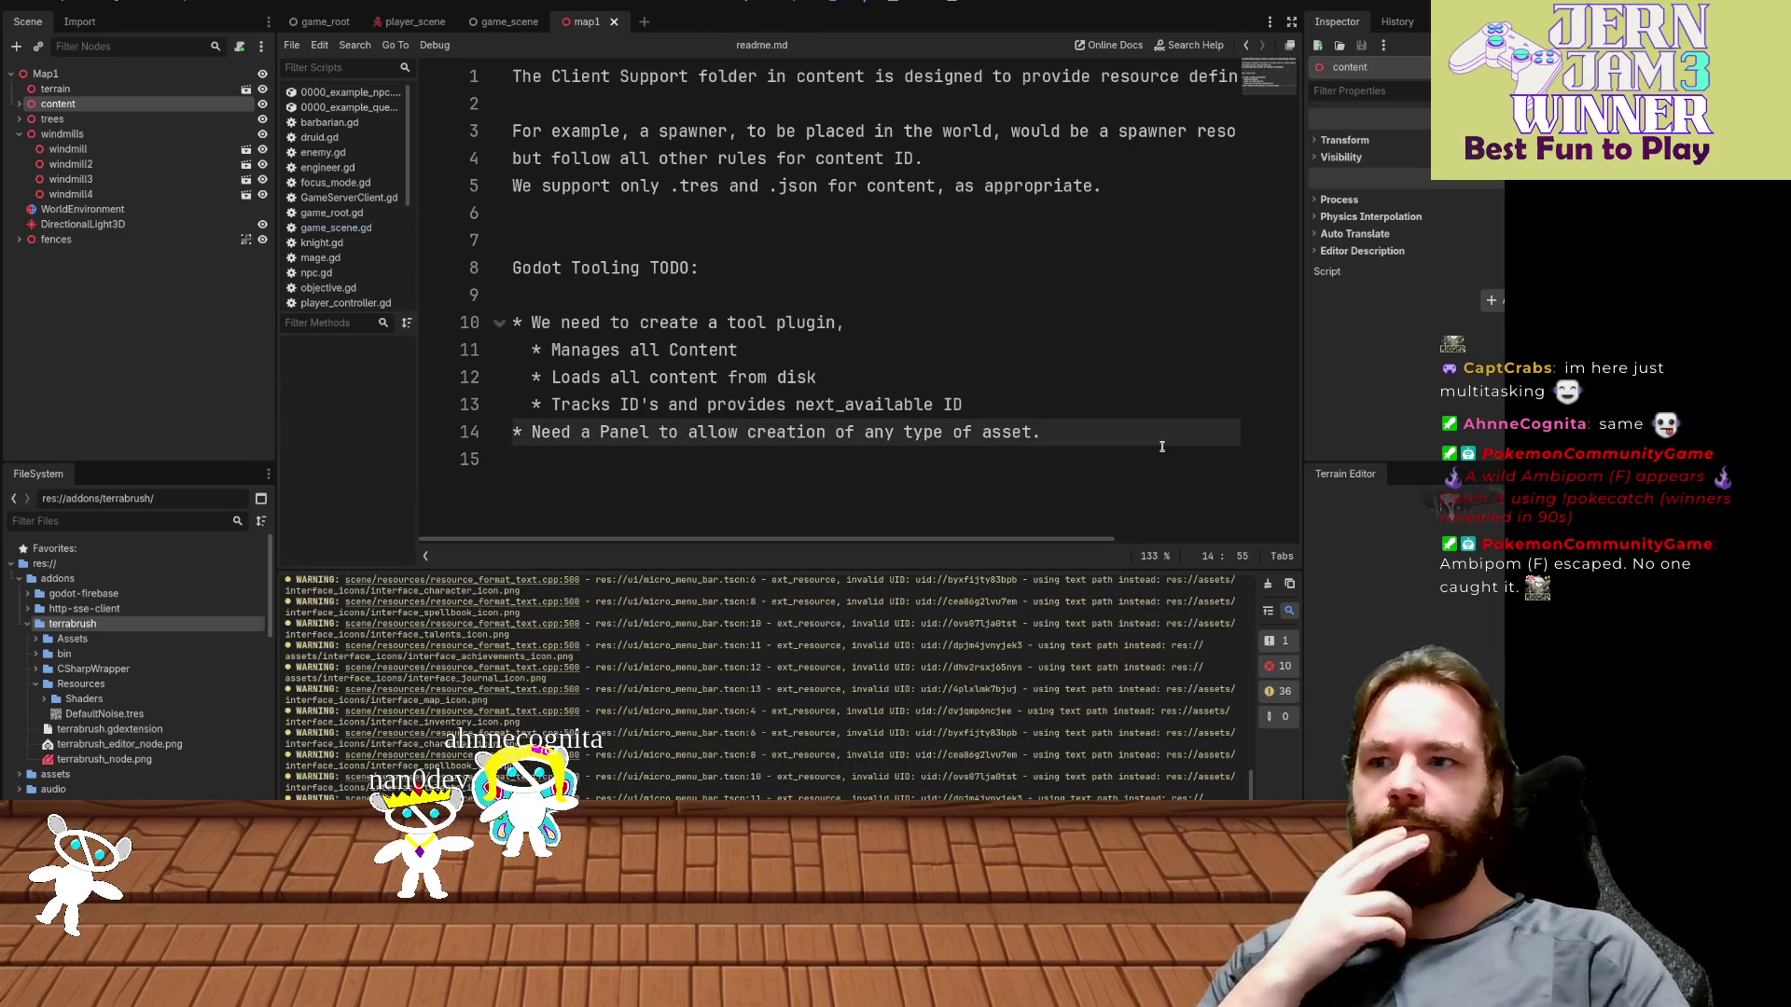
{"action": "key", "text": "Return"}
{"action": "type", "text": "* Wi"}
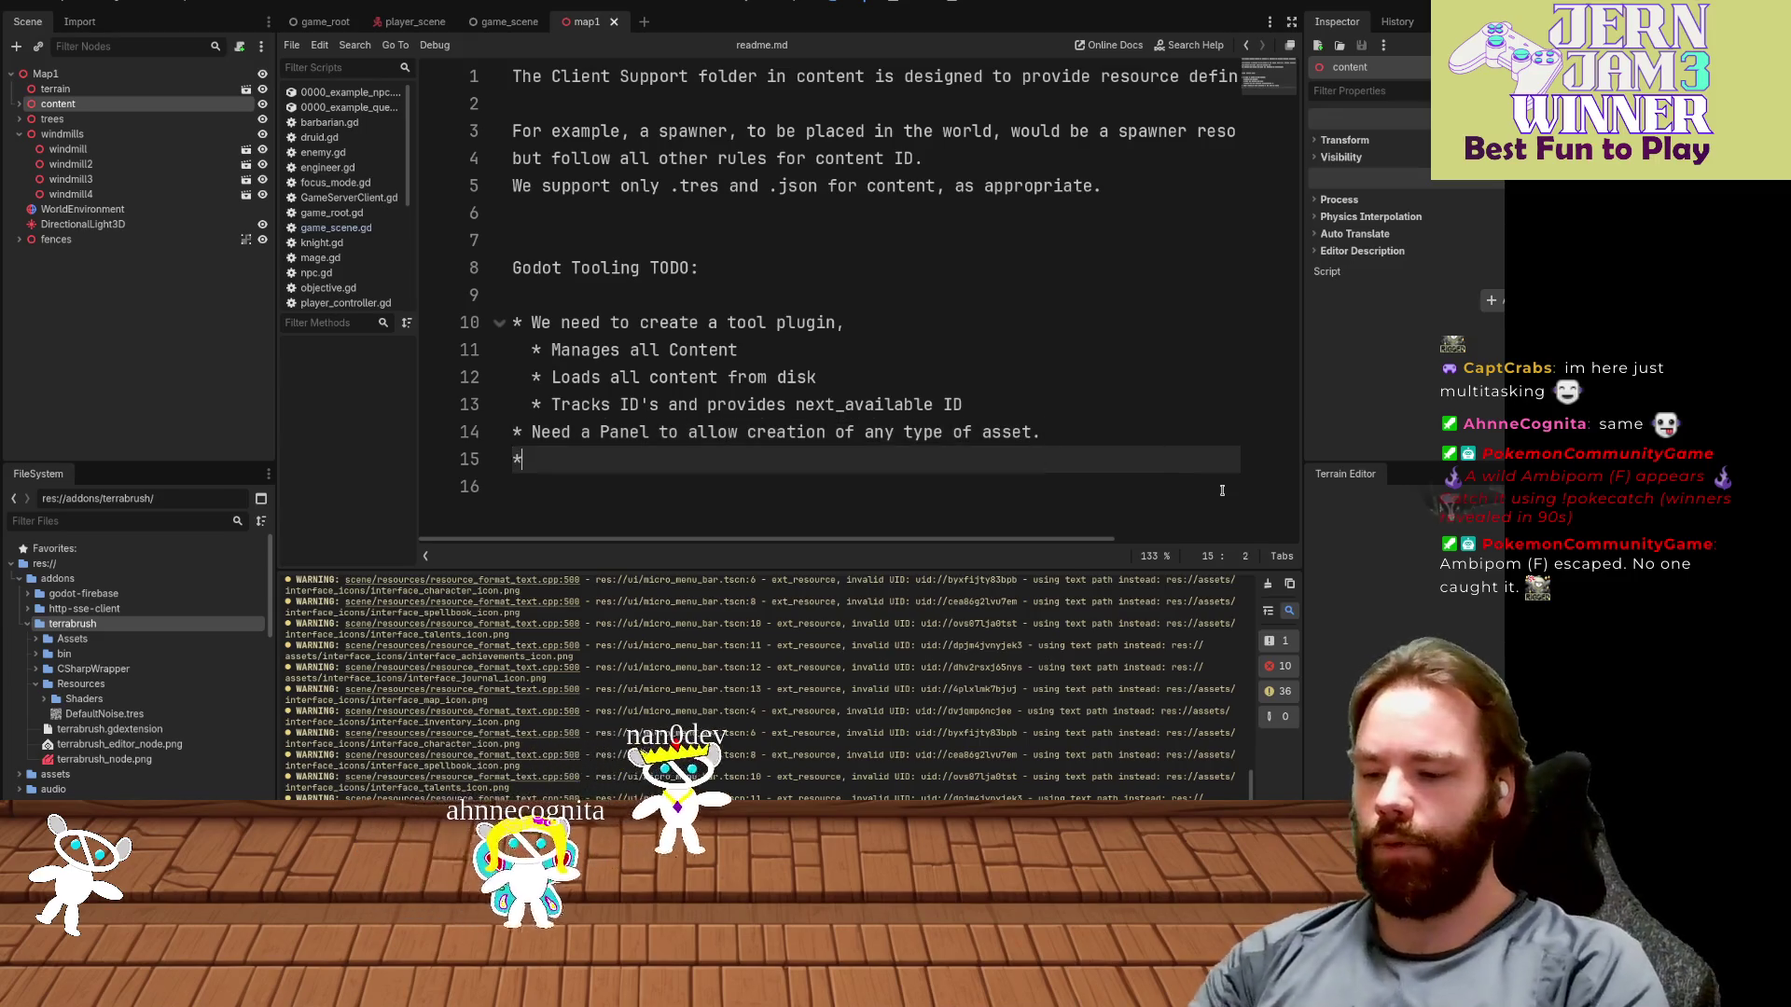
{"action": "key", "text": "BackSpace"}
{"action": "key", "text": "BackSpace"}
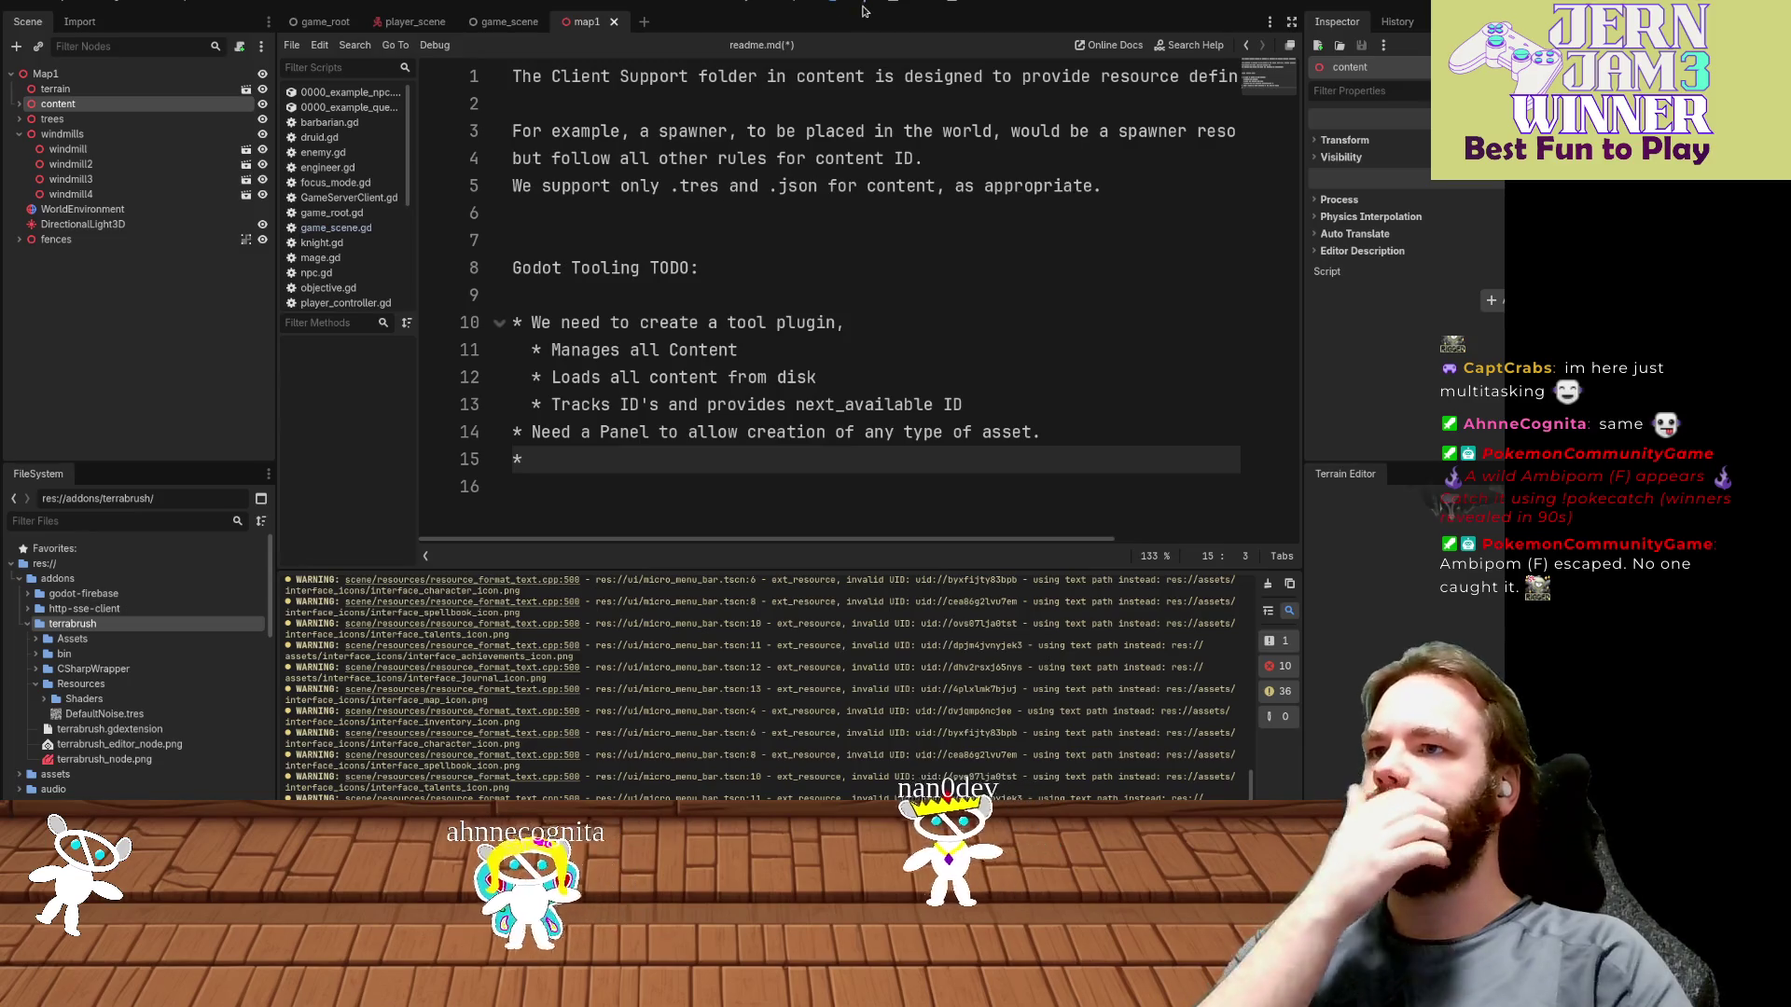
Step: Scroll through readme.md from the blank line 7
{"action": "left_click", "coordinate": [916, 245]}
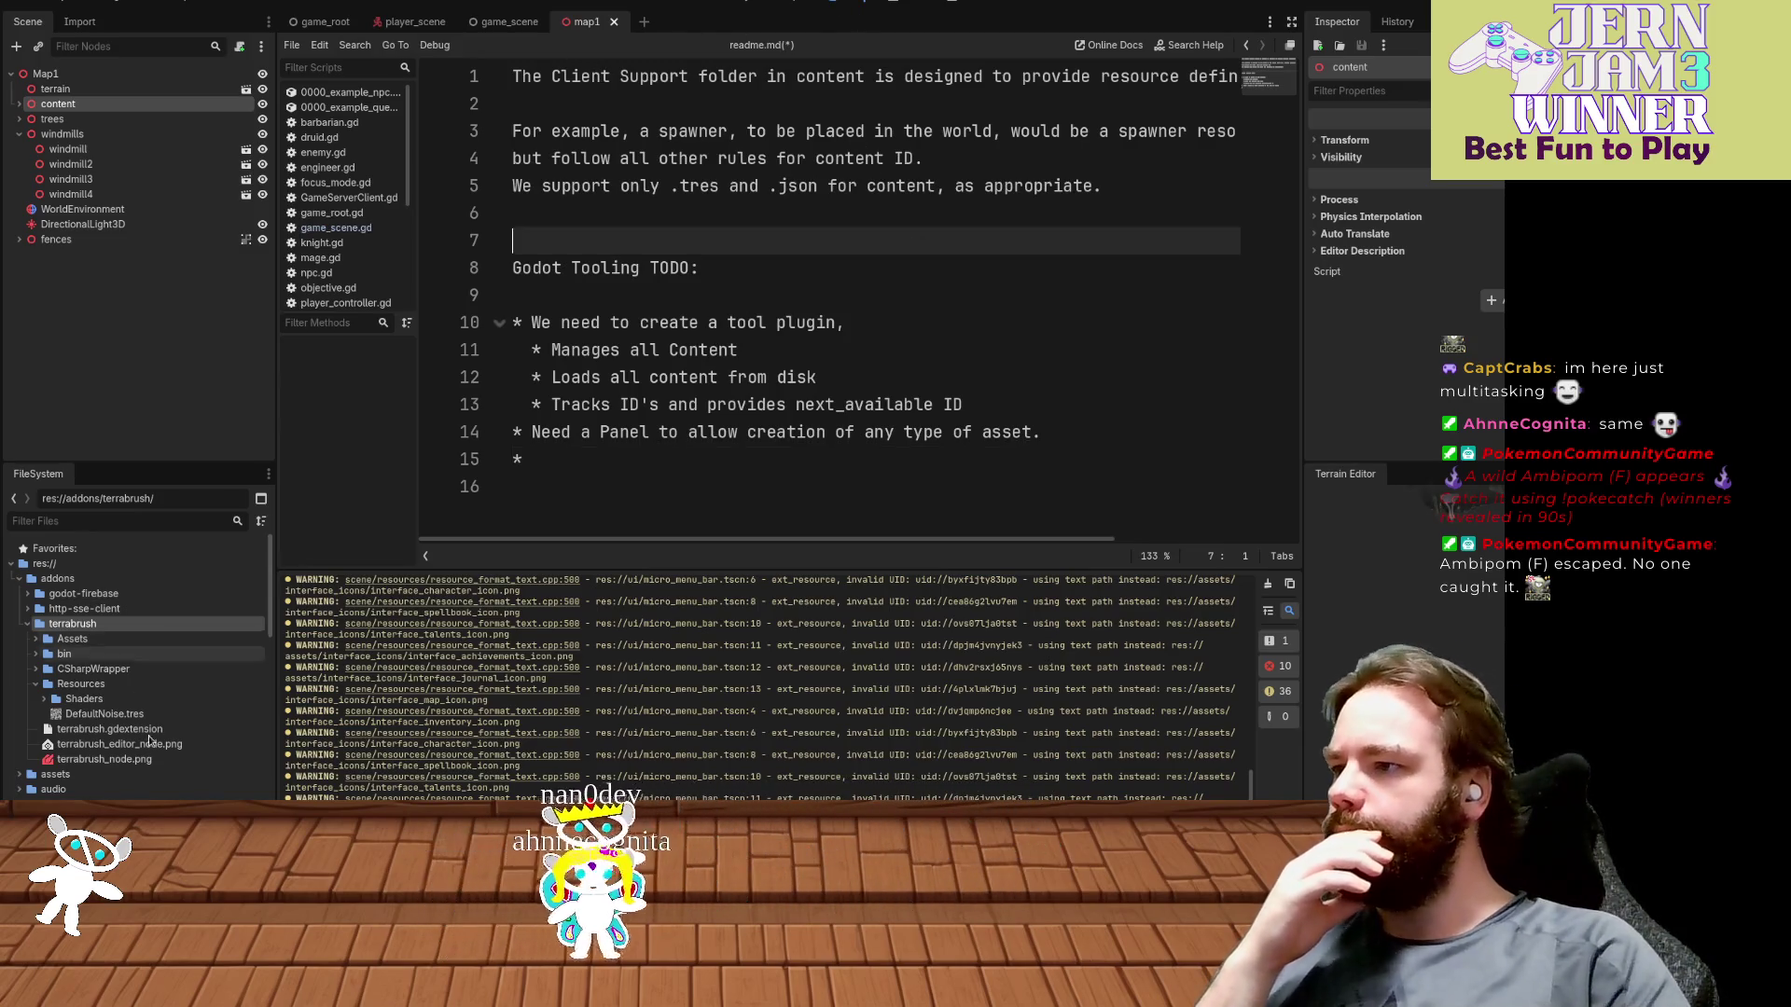
{"action": "scroll", "coordinate": [161, 700], "scroll_direction": "down", "scroll_amount": 10}
{"action": "scroll", "coordinate": [160, 700], "scroll_direction": "up", "scroll_amount": 10}
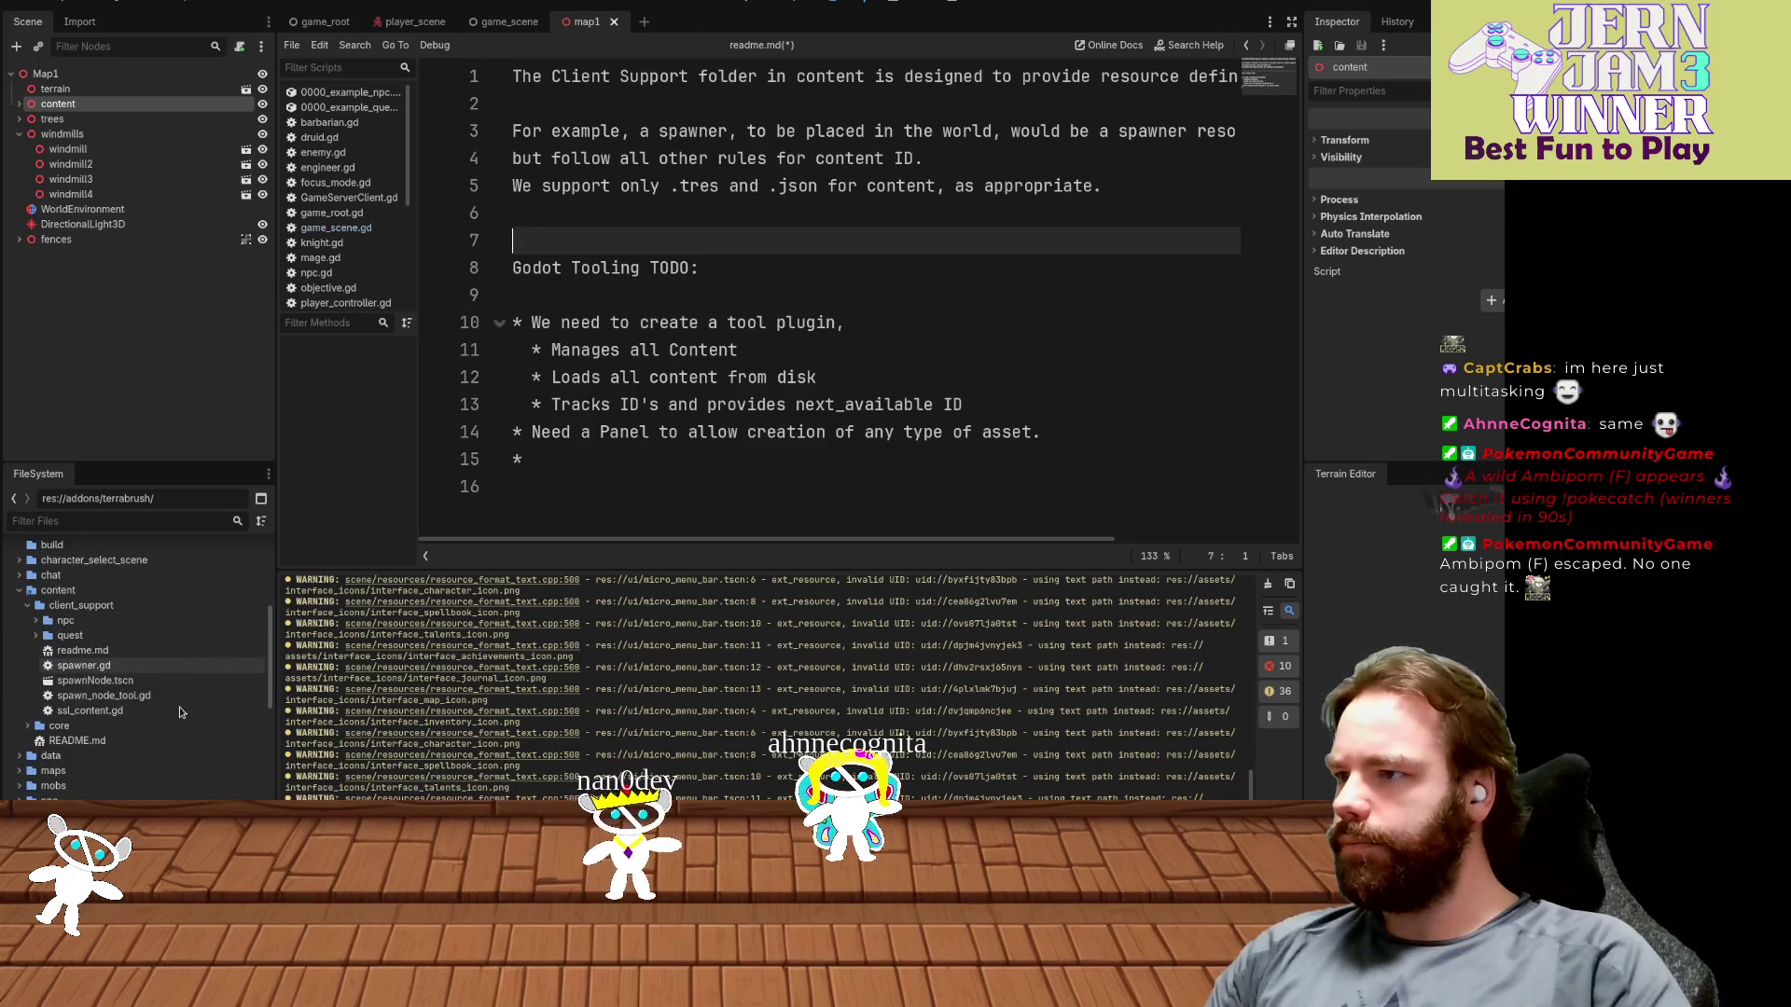
{"action": "scroll", "coordinate": [181, 691], "scroll_direction": "down", "scroll_amount": 3}
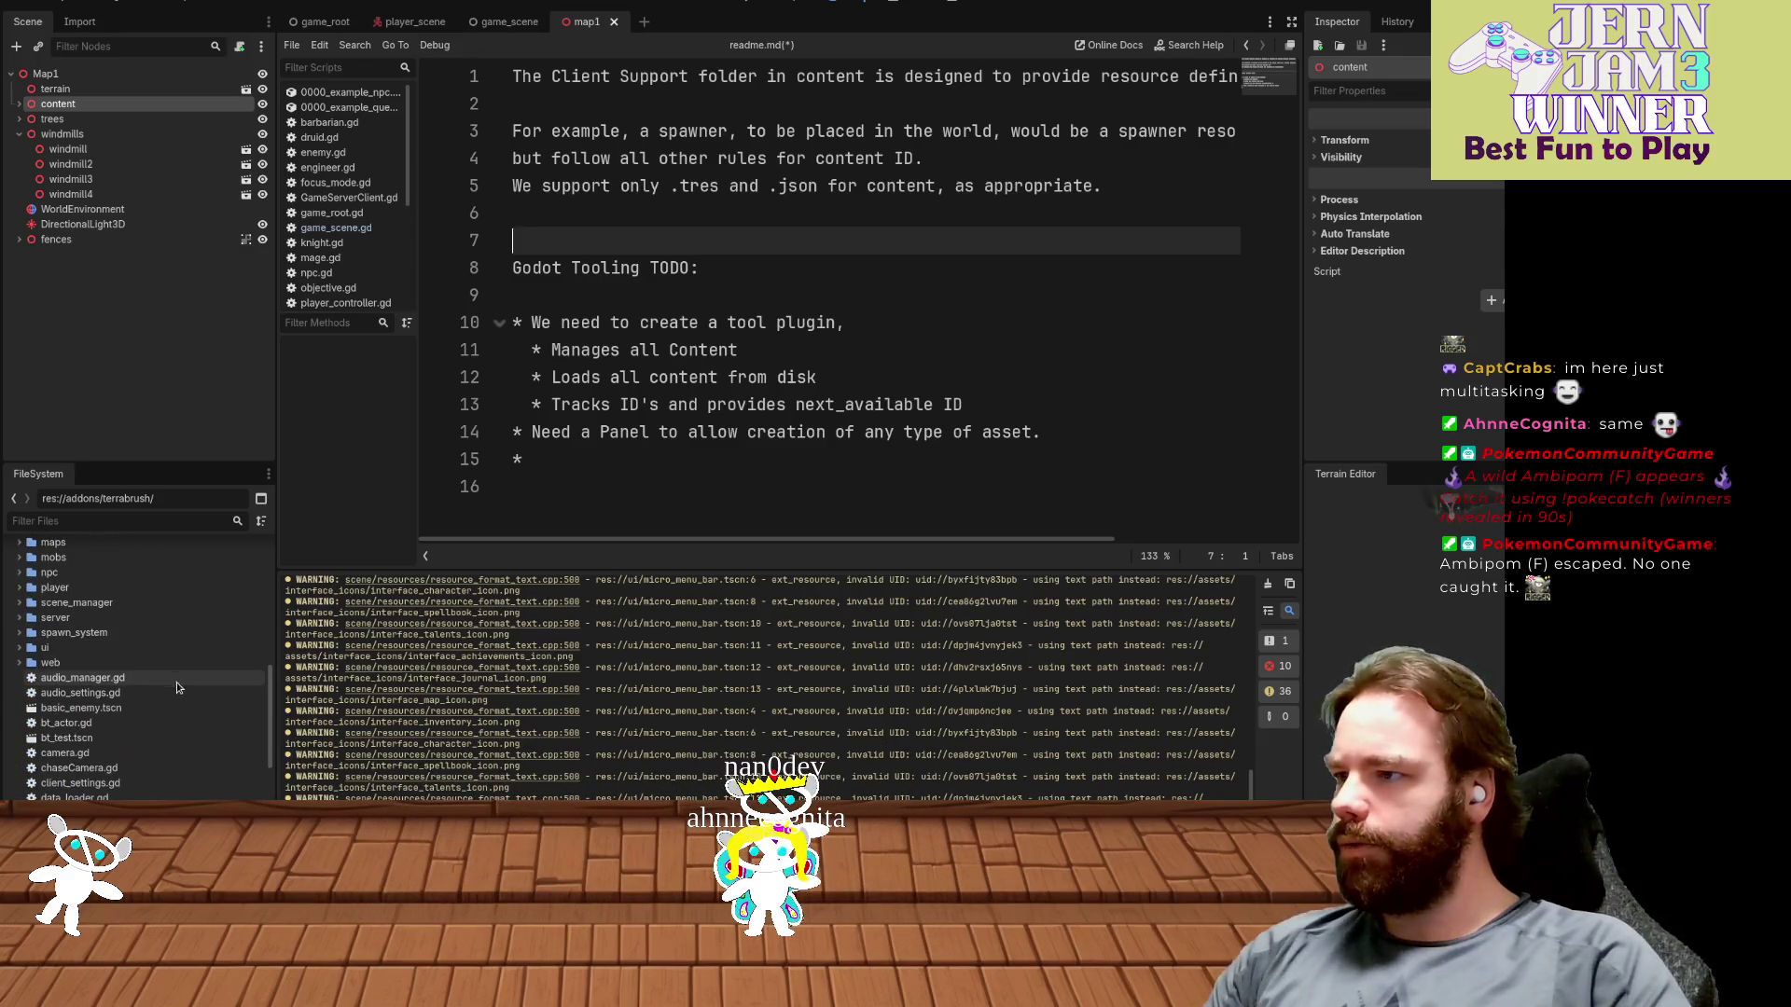
{"action": "scroll", "coordinate": [174, 694], "scroll_direction": "up", "scroll_amount": 6}
{"action": "scroll", "coordinate": [171, 669], "scroll_direction": "up", "scroll_amount": 5}
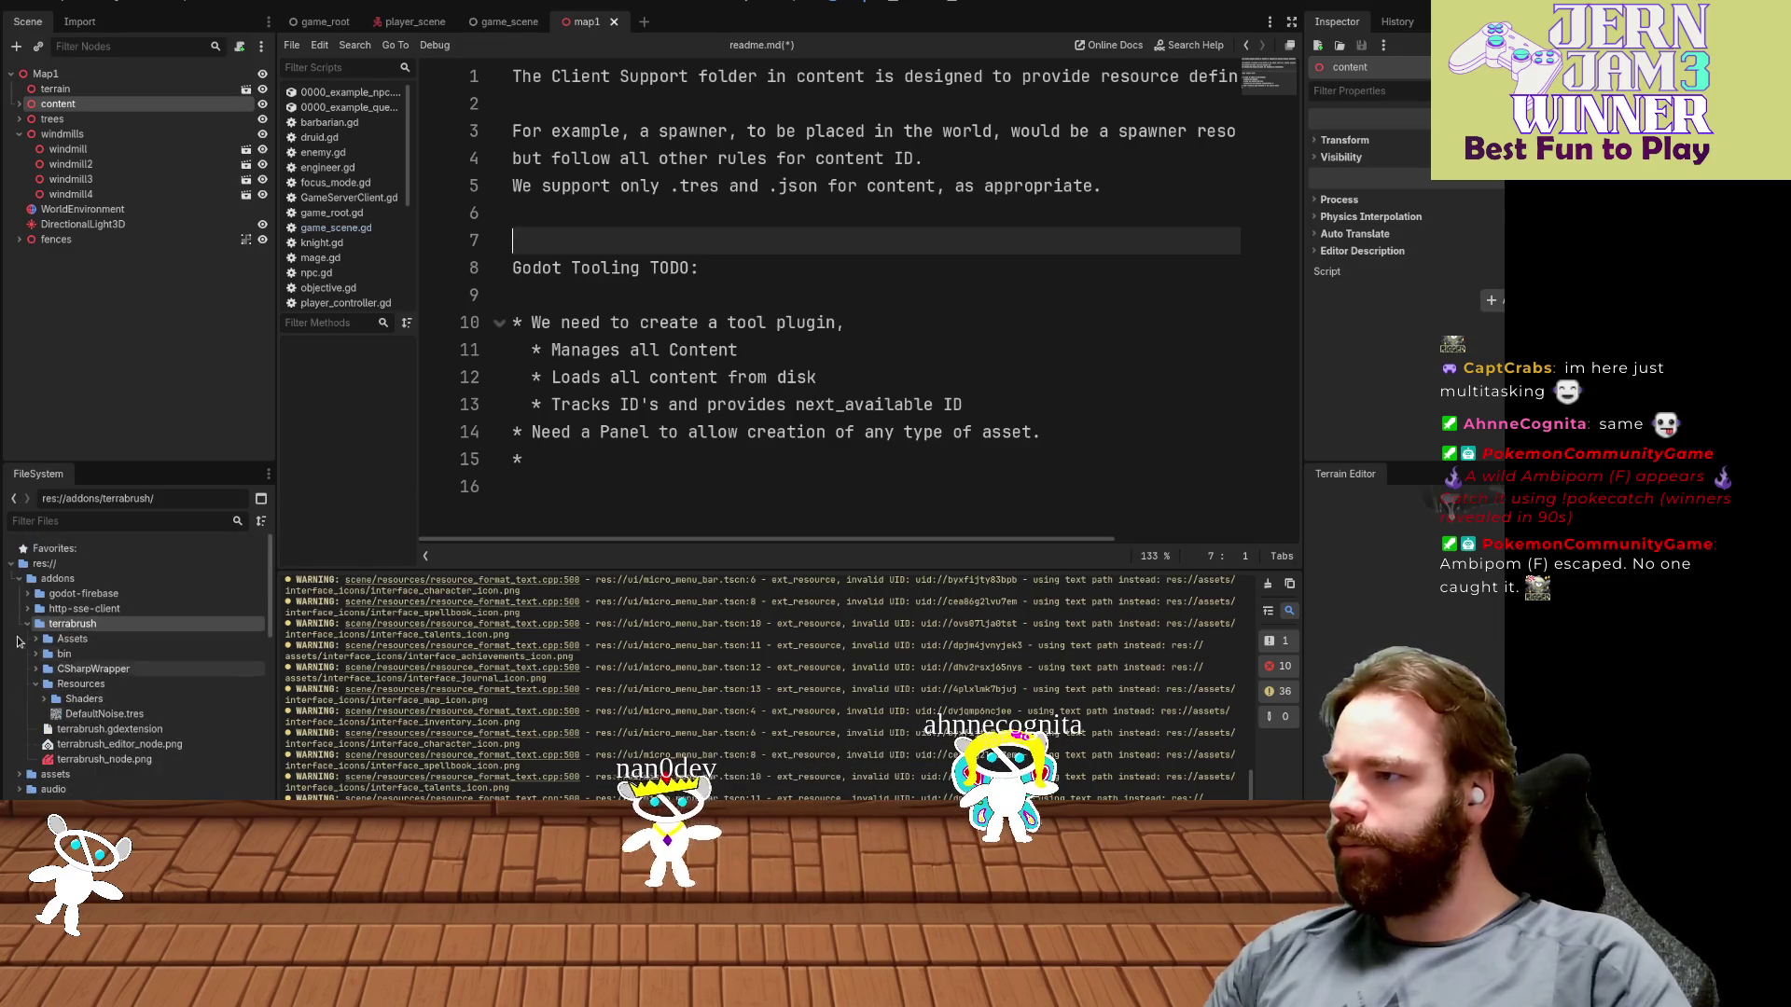
Step: Select the 0001_intro_briar.tres quest and open 0000_example_npc.json
{"action": "left_click", "coordinate": [19, 580]}
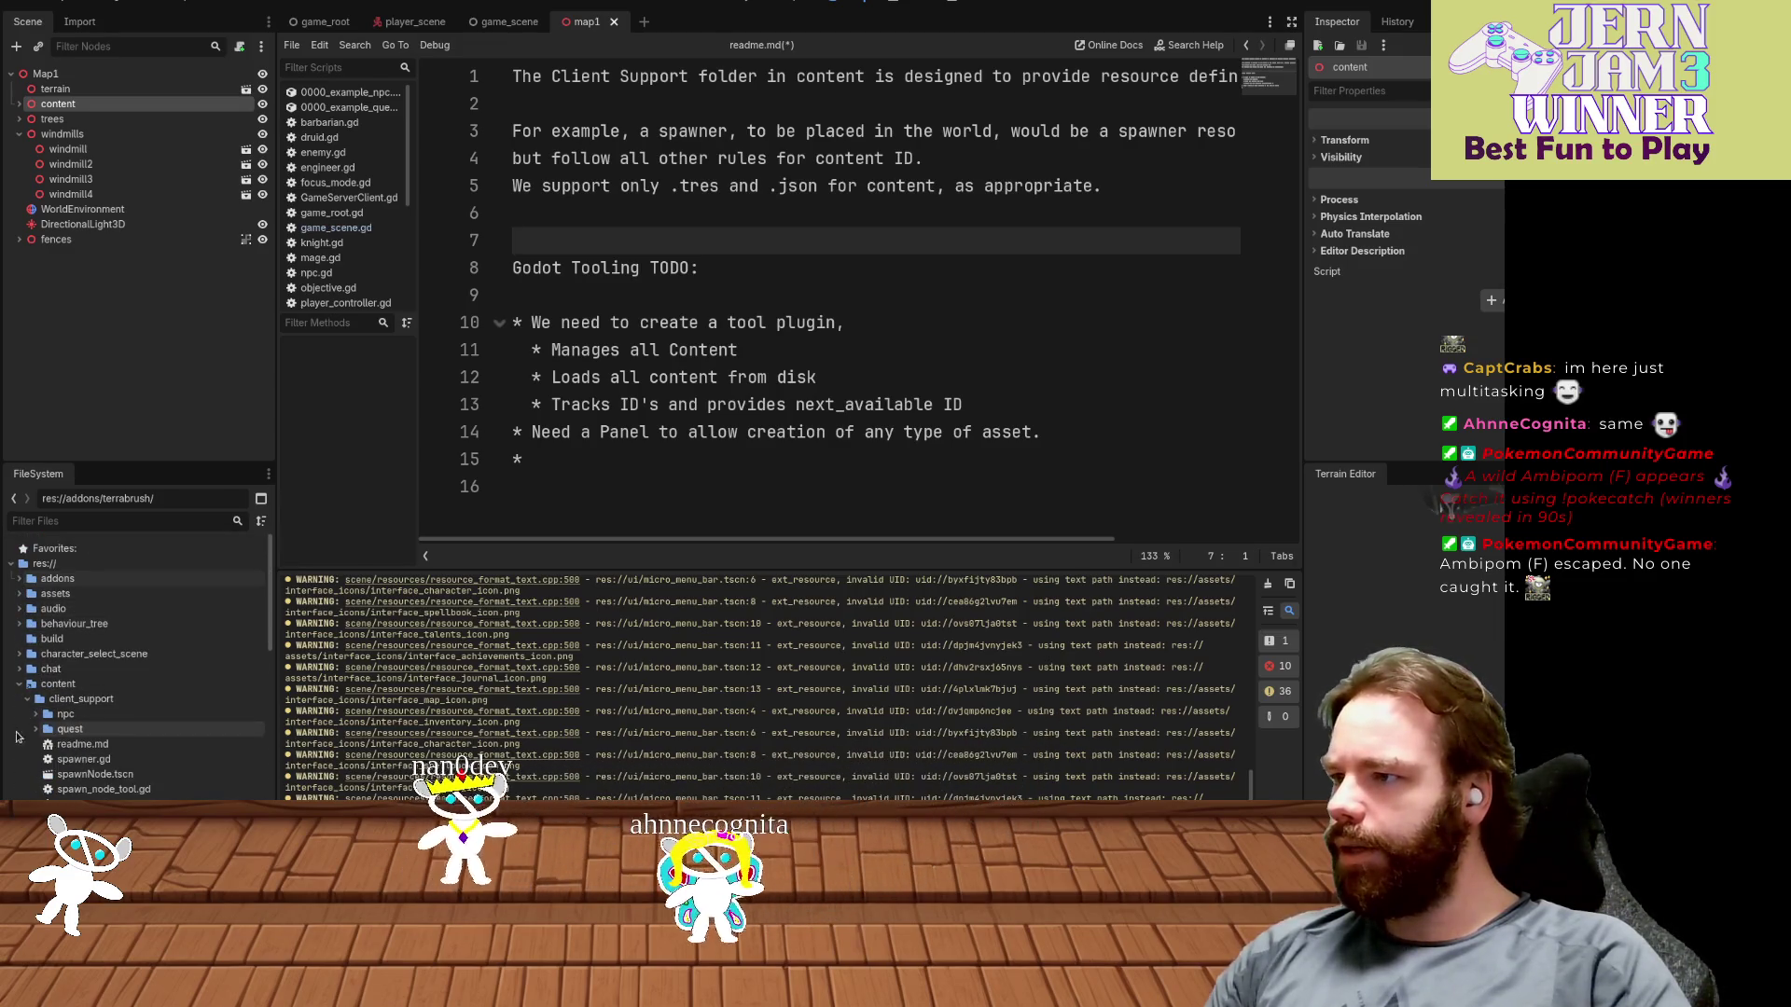
{"action": "scroll", "coordinate": [118, 751], "scroll_direction": "down", "scroll_amount": 2}
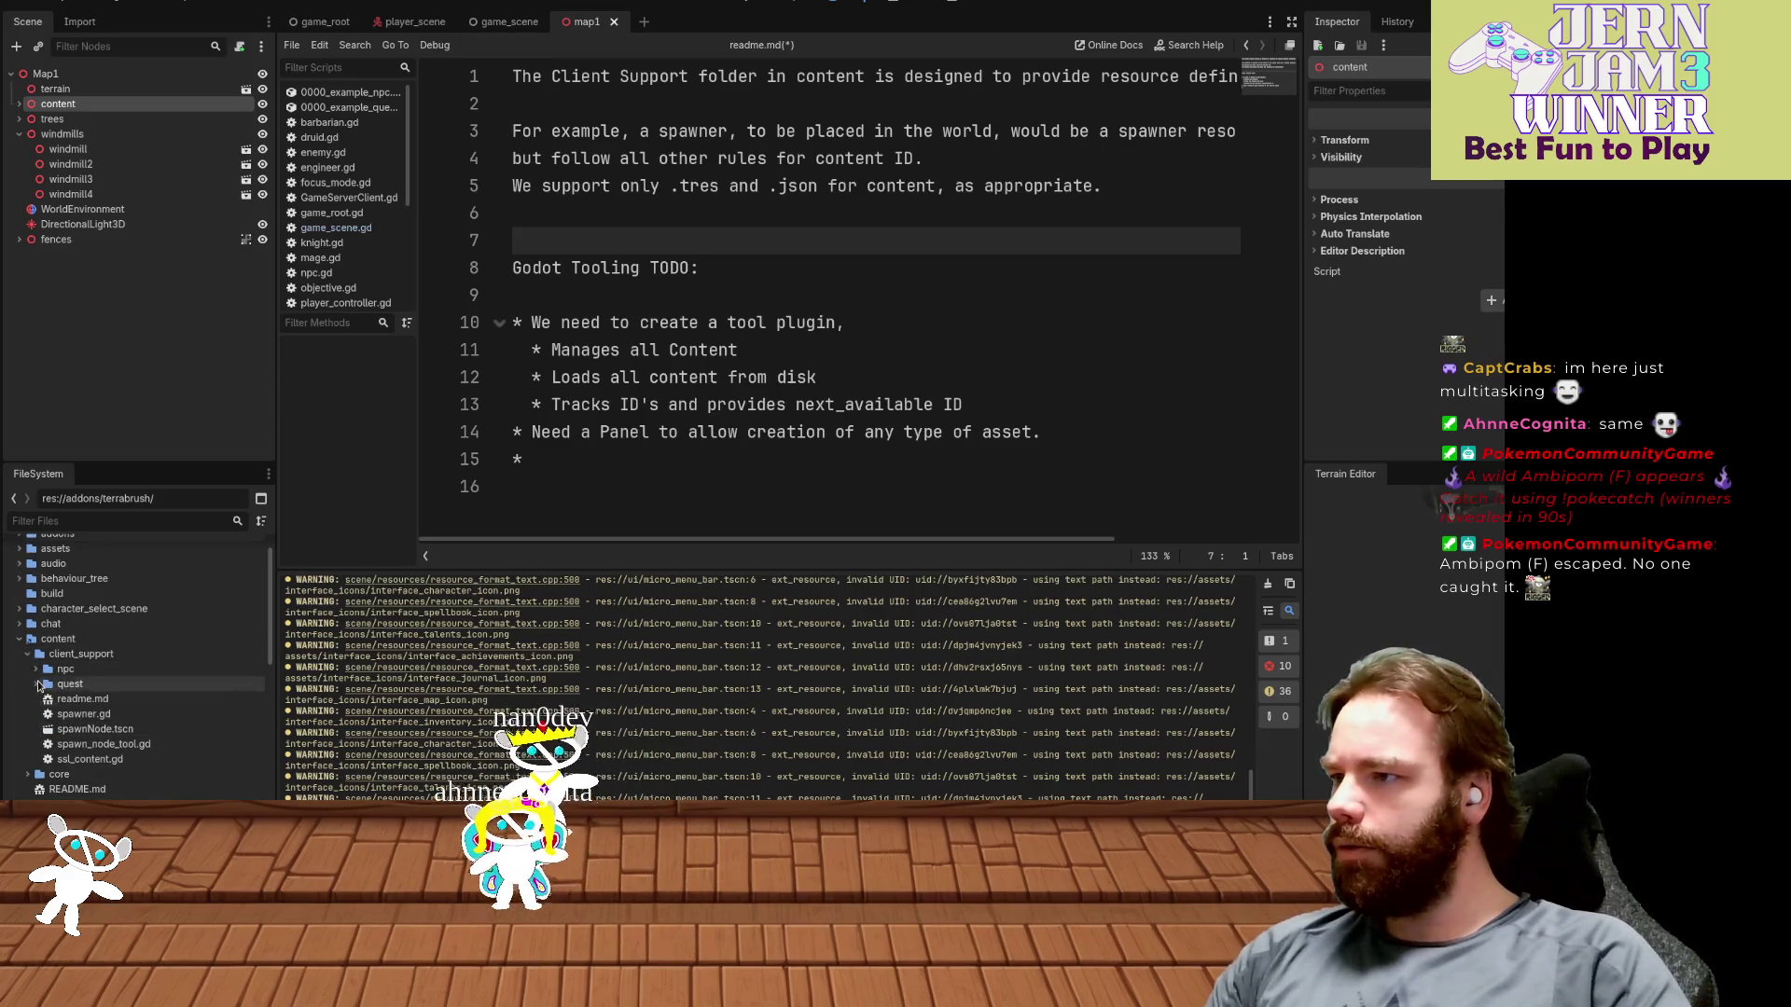
{"action": "left_click", "coordinate": [31, 777]}
{"action": "scroll", "coordinate": [139, 746], "scroll_direction": "down", "scroll_amount": 4}
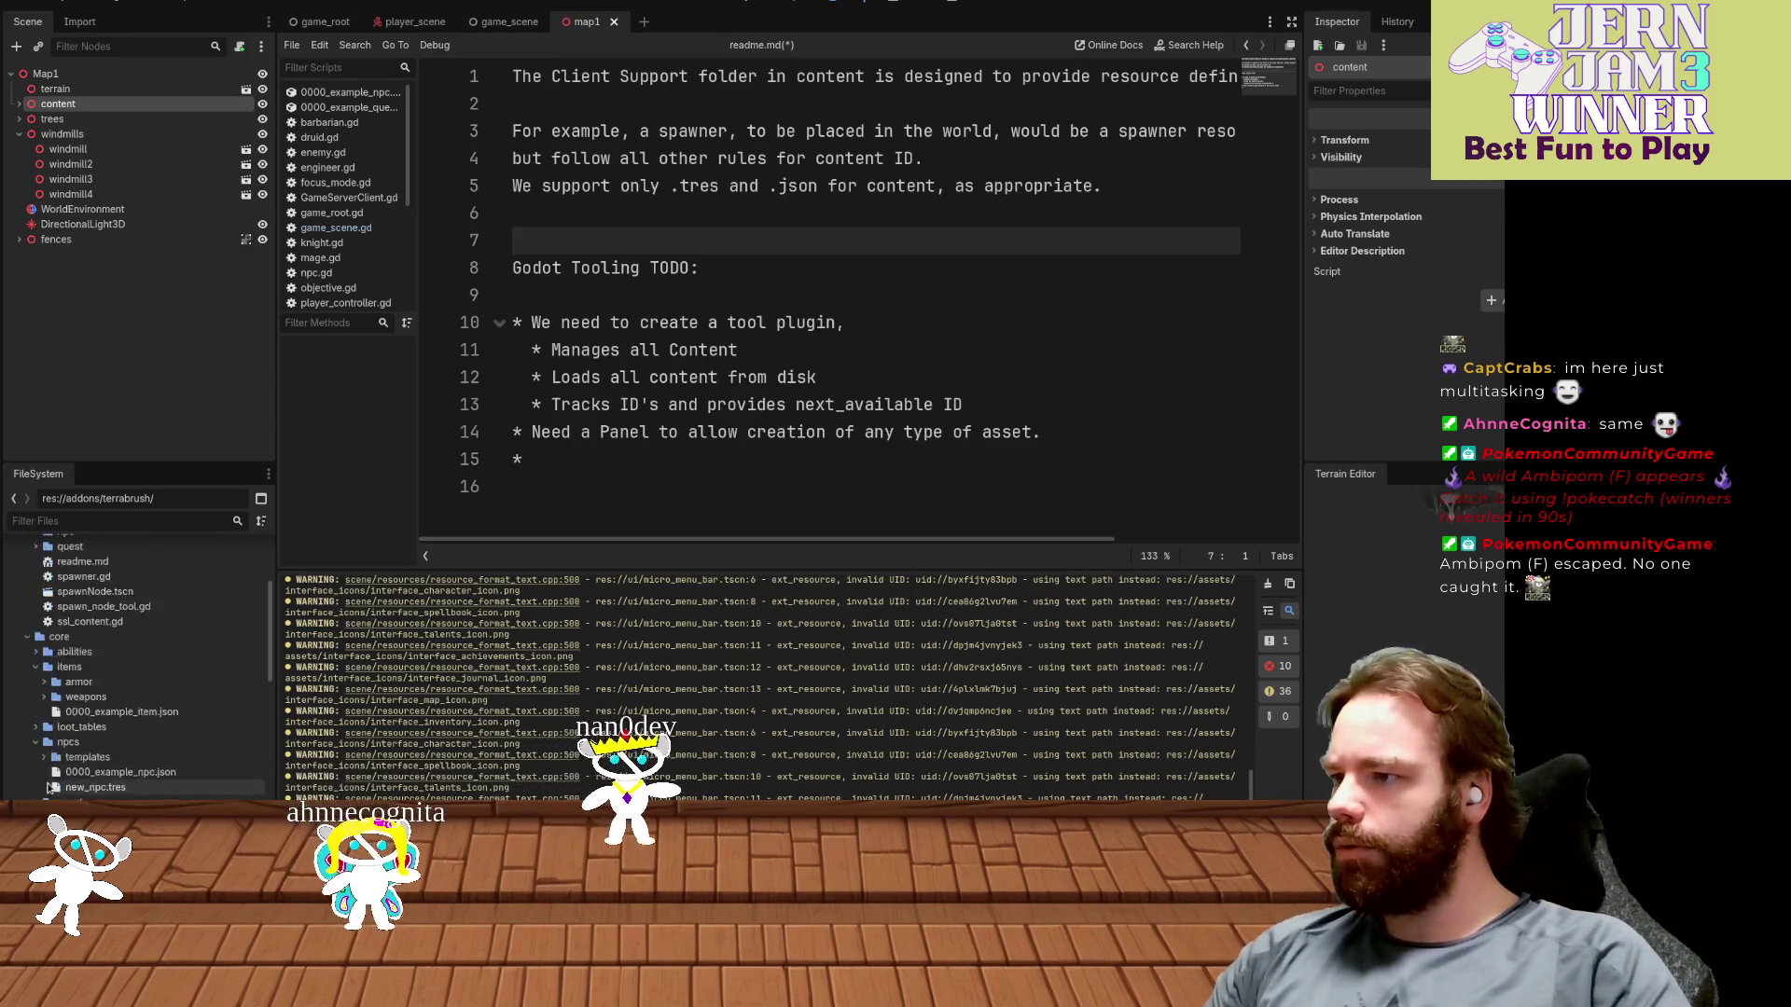
{"action": "left_click", "coordinate": [194, 788]}
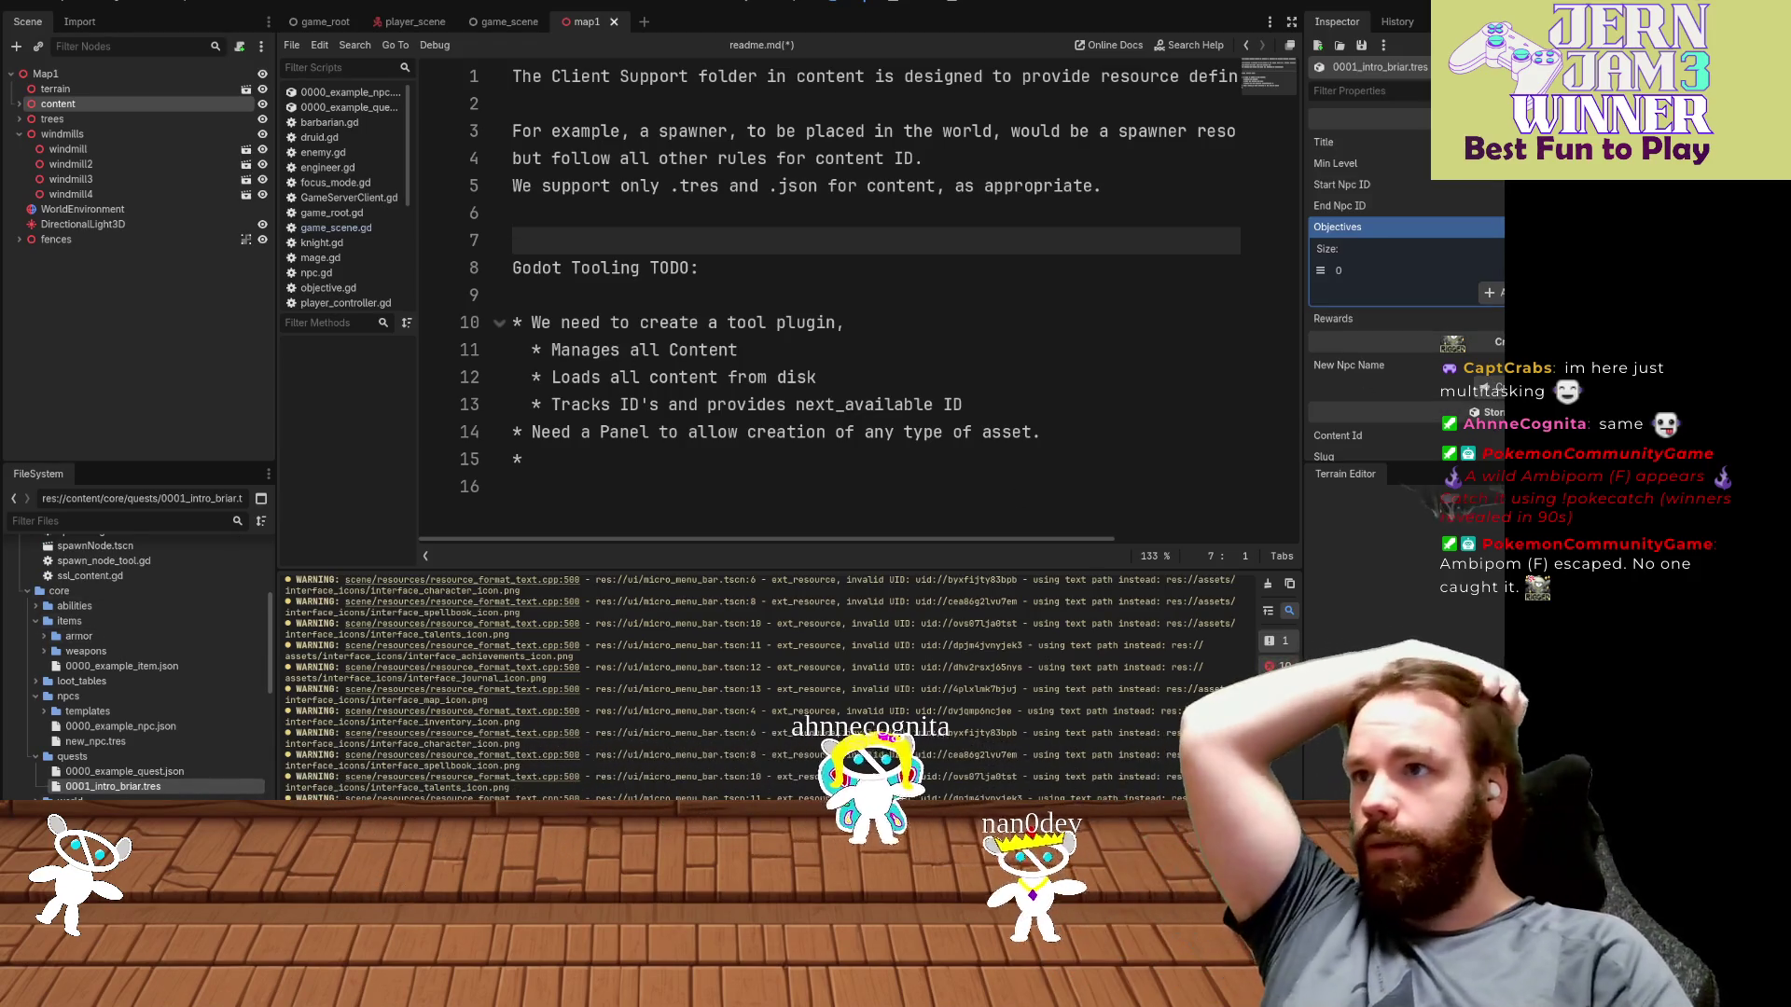
{"action": "left_click", "coordinate": [359, 93]}
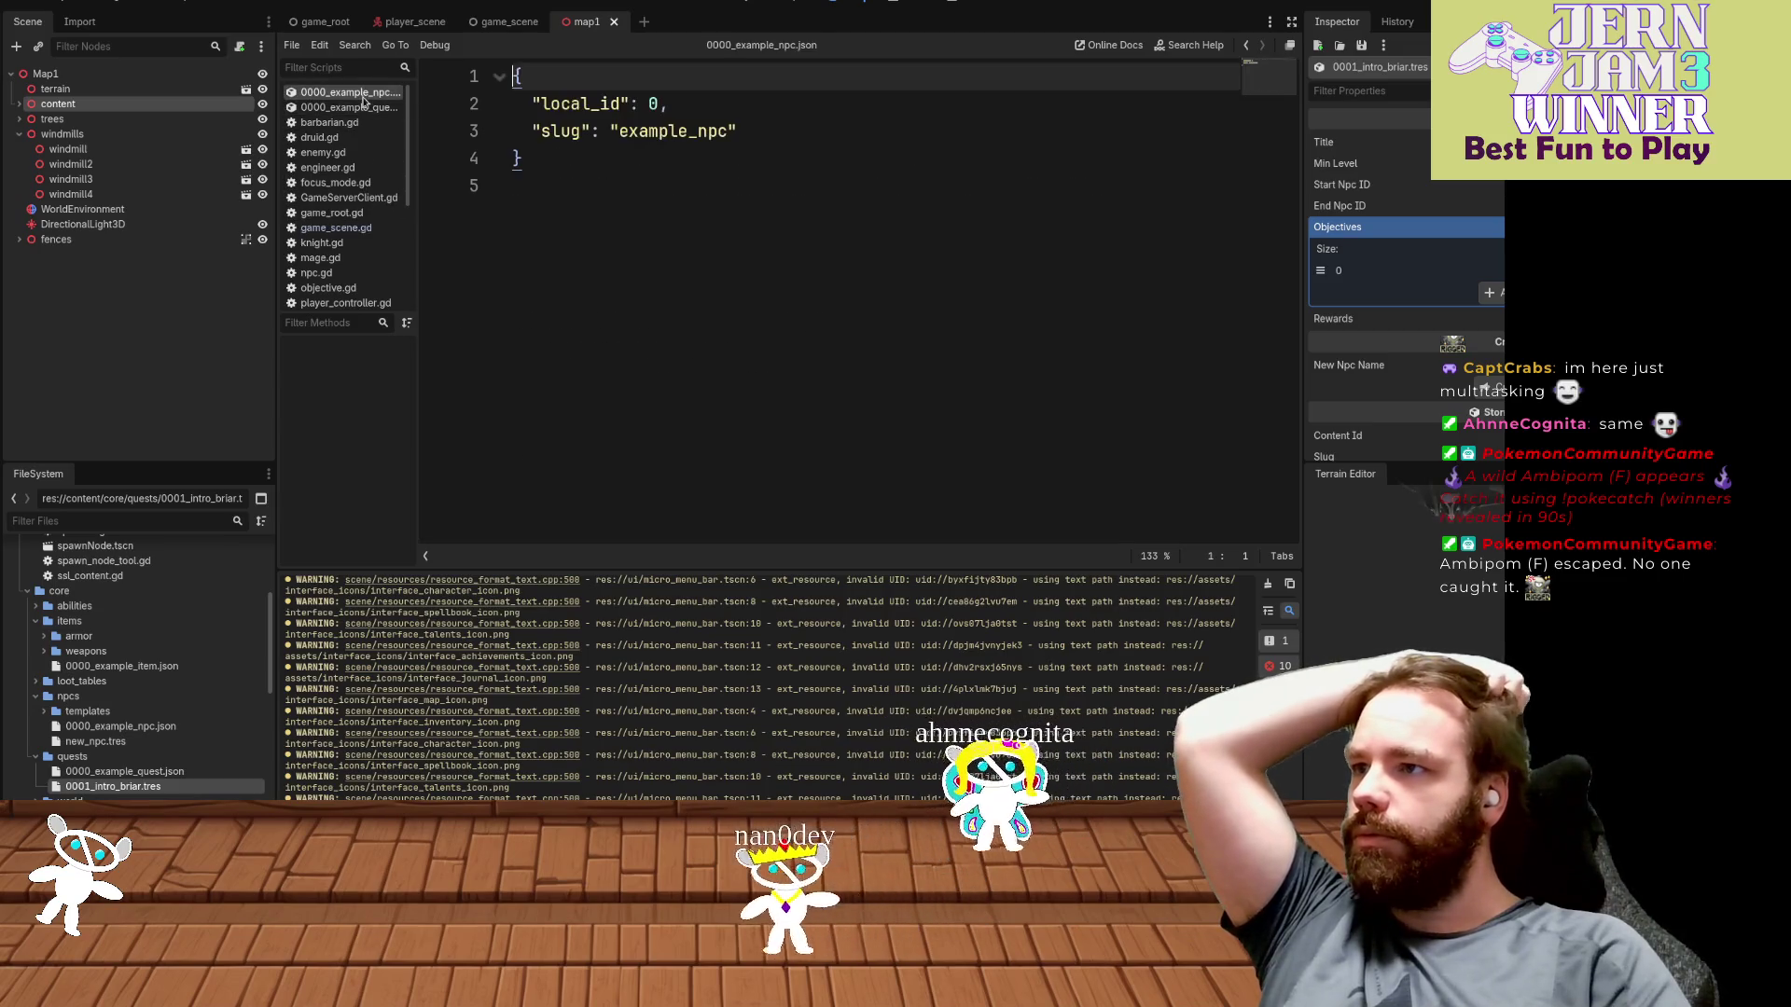
Step: Look through game_scene.gd, mage.gd and focus_mode.gd
{"action": "left_click", "coordinate": [336, 228]}
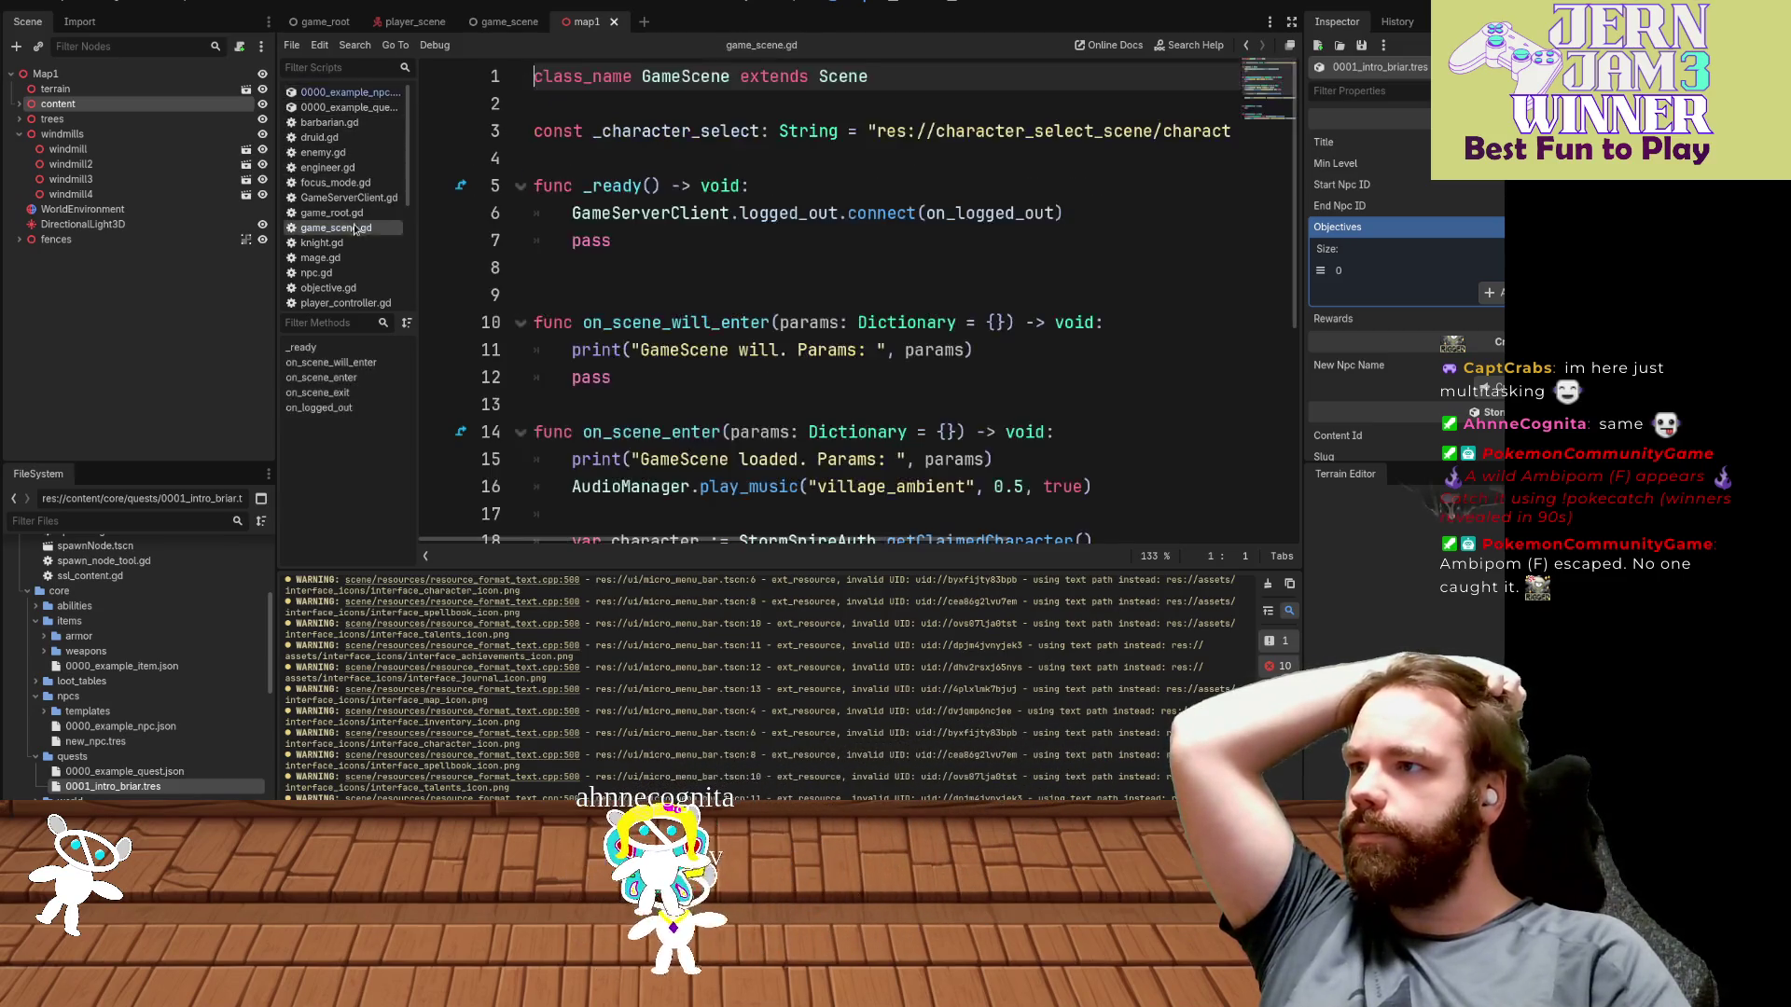
{"action": "left_click", "coordinate": [321, 258]}
{"action": "left_click", "coordinate": [366, 185]}
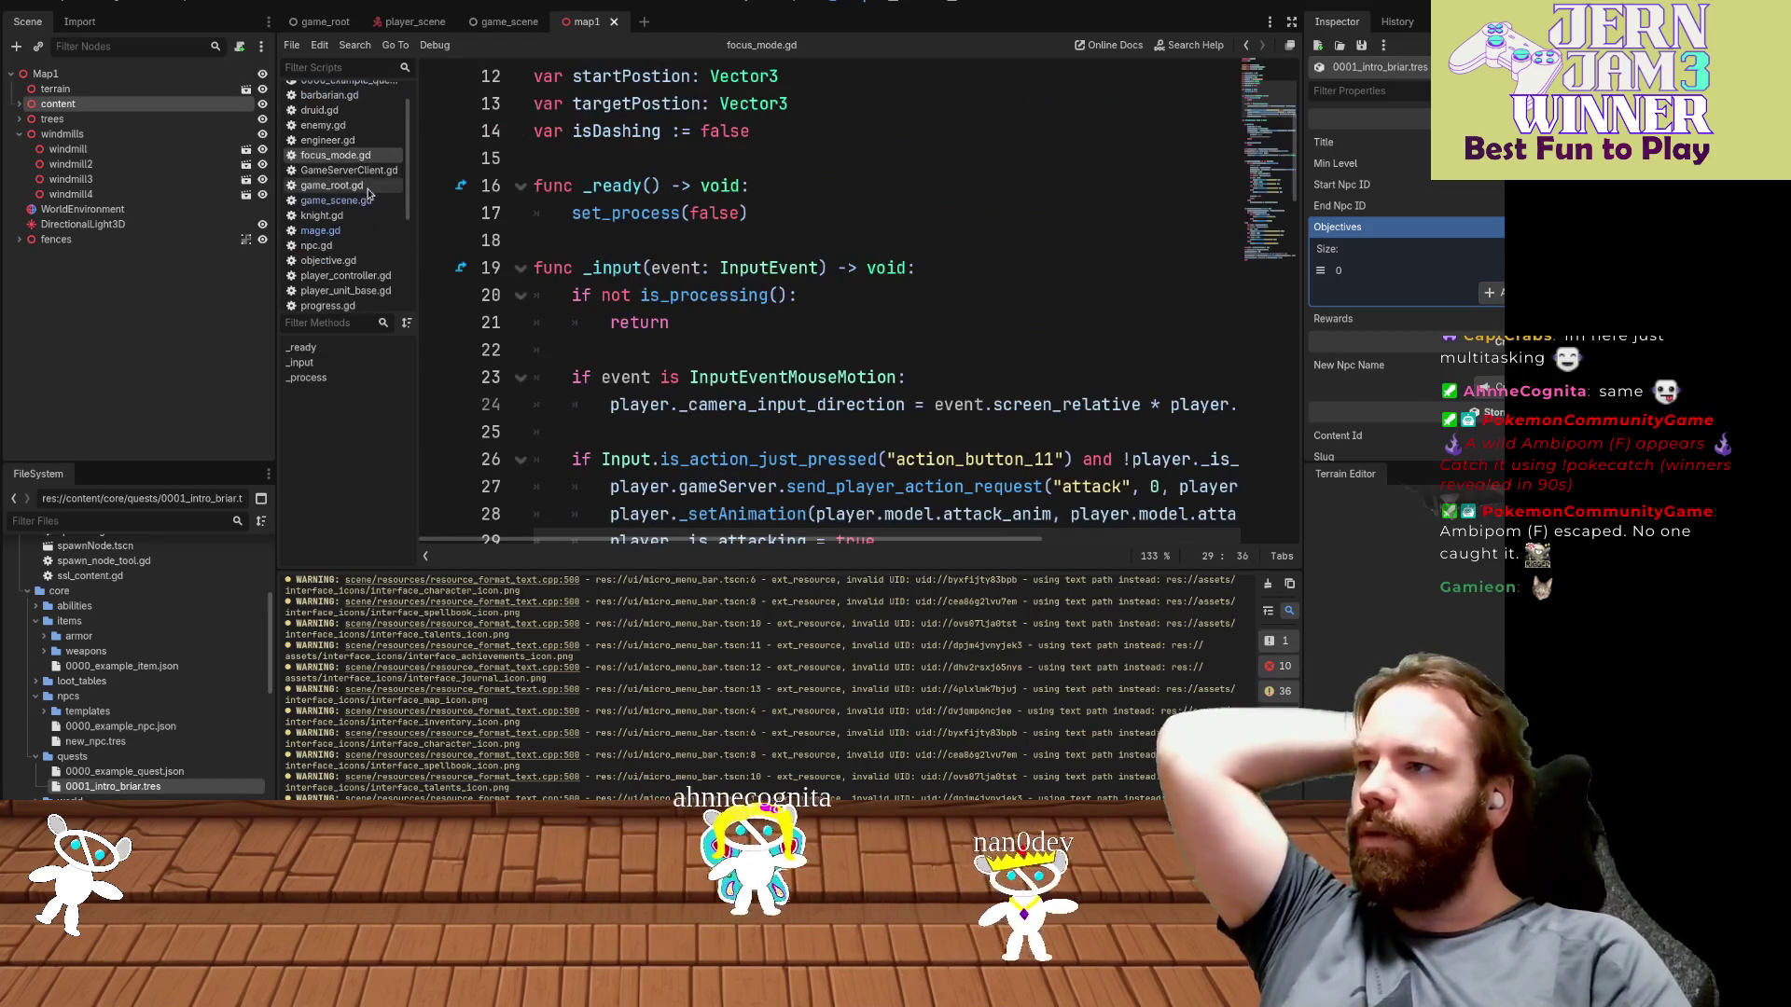
{"action": "scroll", "coordinate": [364, 186], "scroll_direction": "down", "scroll_amount": 1}
{"action": "scroll", "coordinate": [359, 185], "scroll_direction": "down", "scroll_amount": 5}
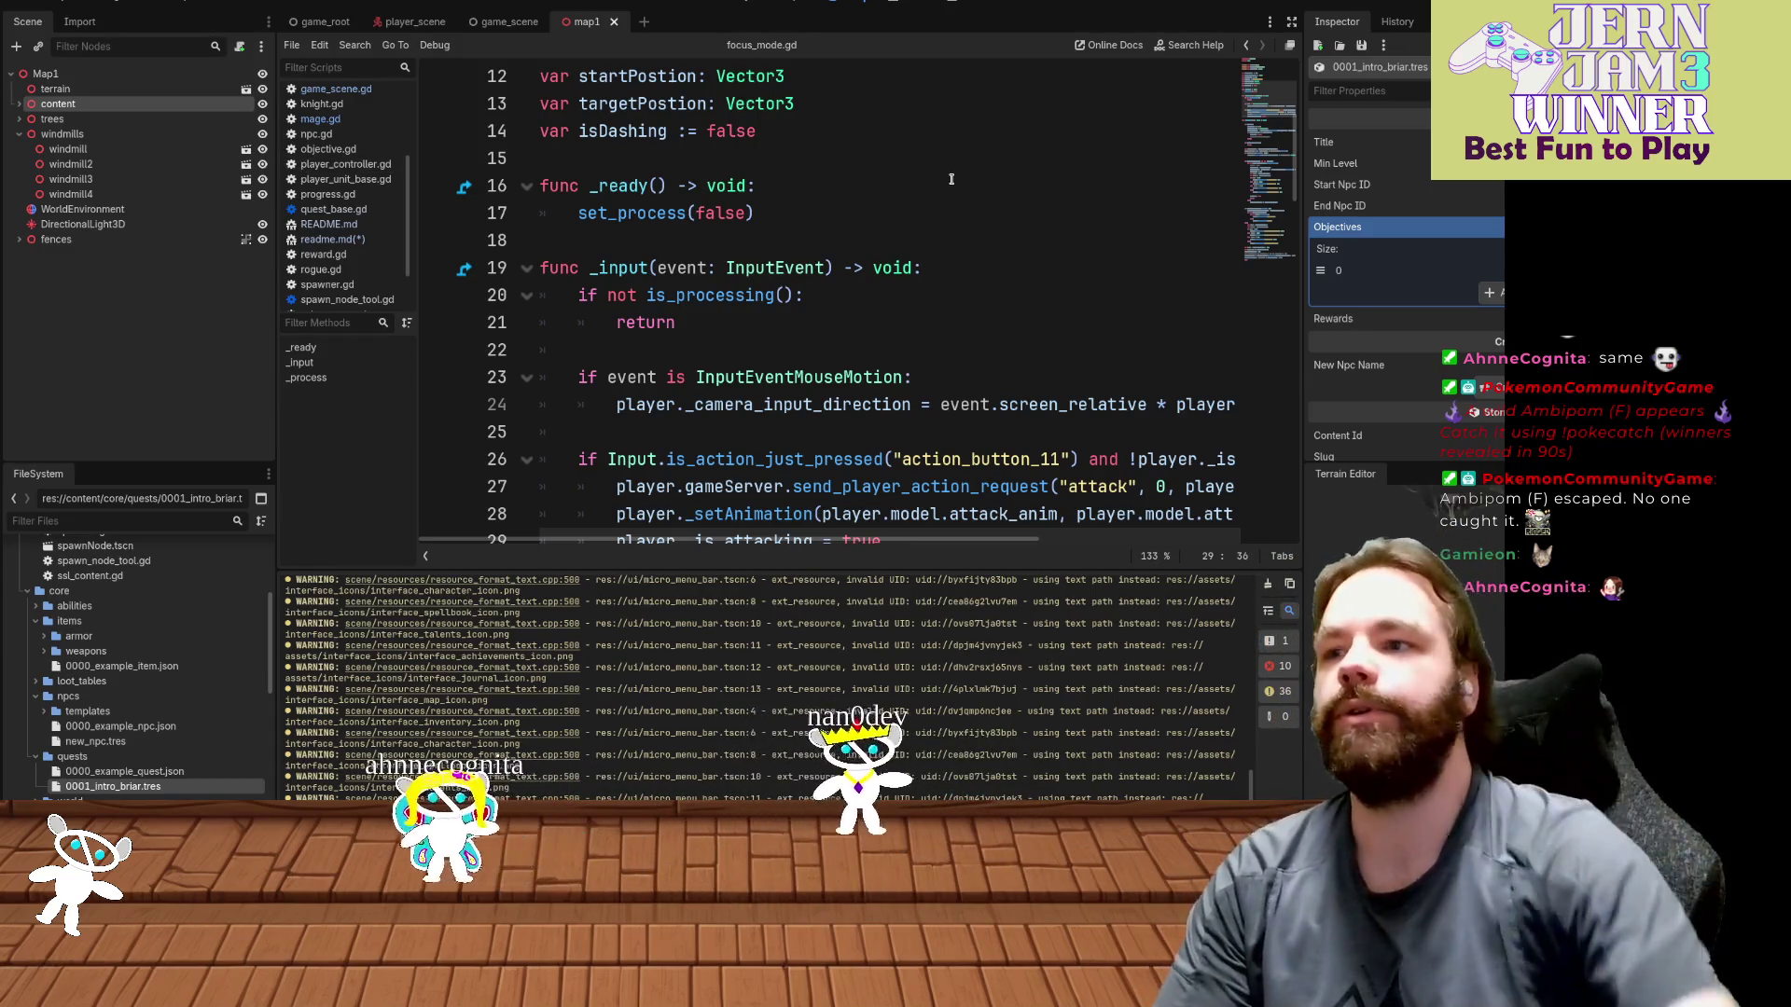
Step: Read focus_mode.gd's _ready and dash code, then switch to quest_base.gd
{"action": "left_click", "coordinate": [952, 180]}
{"action": "scroll", "coordinate": [942, 186], "scroll_direction": "down", "scroll_amount": 4}
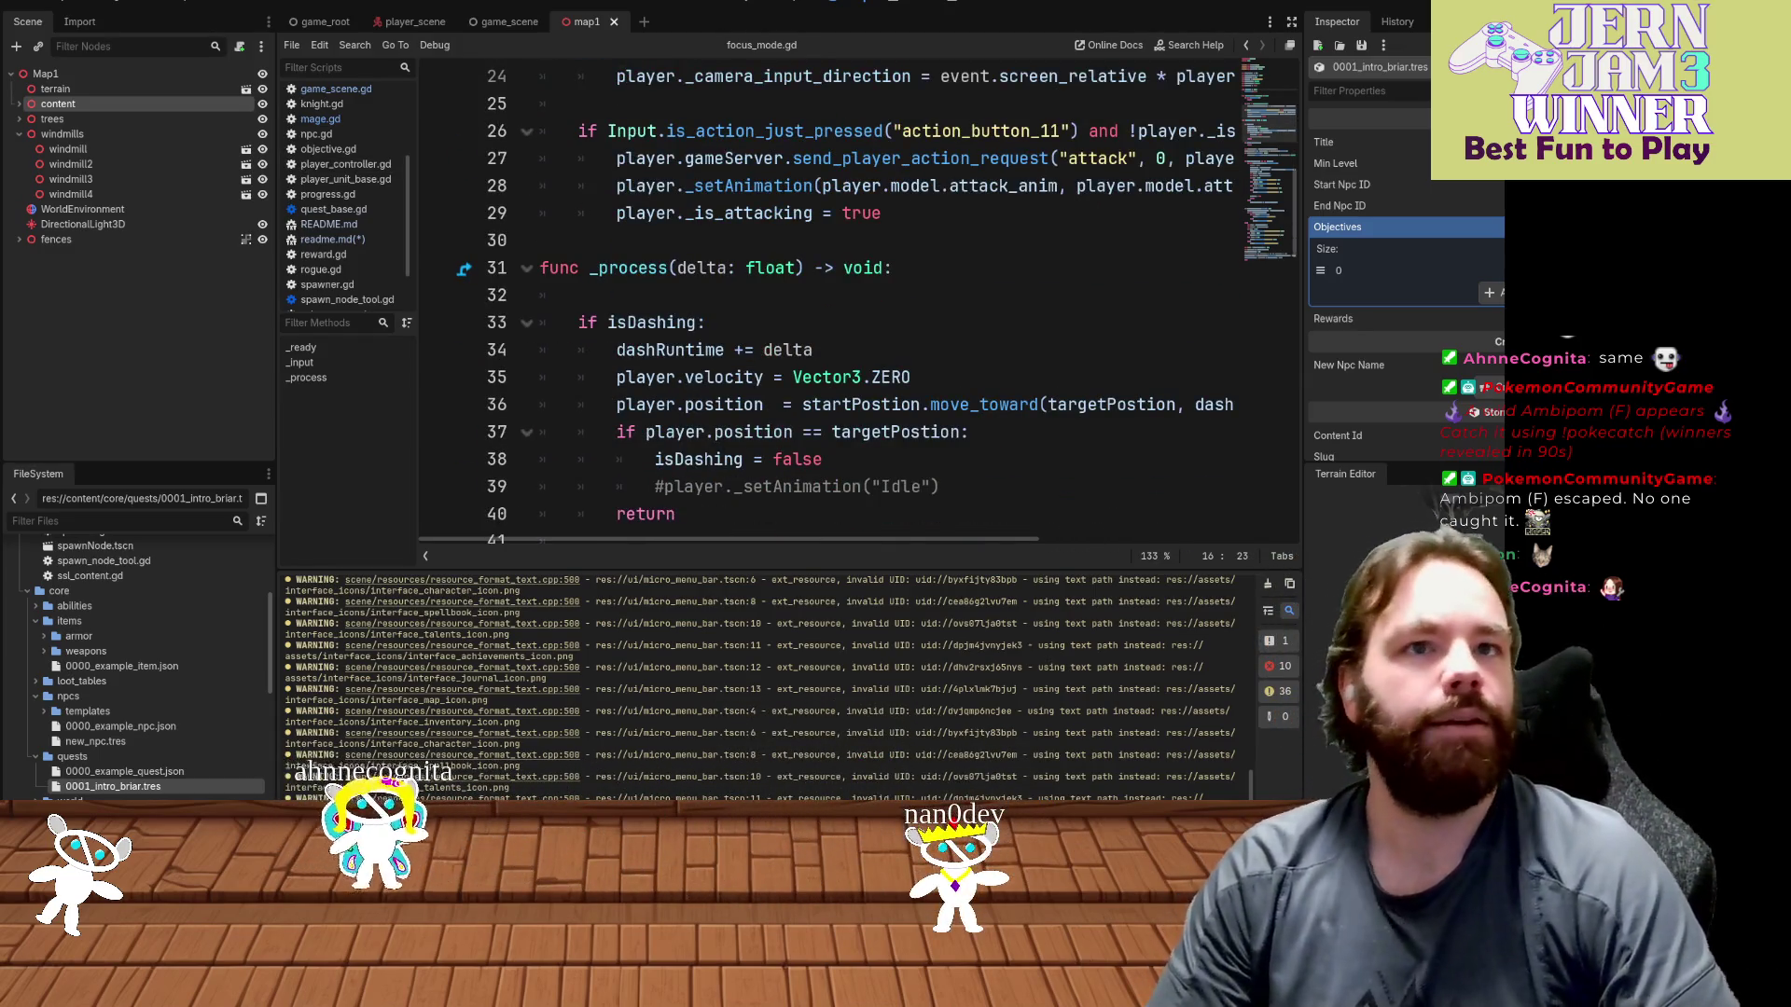
{"action": "left_click", "coordinate": [678, 377]}
{"action": "scroll", "coordinate": [1026, 289], "scroll_direction": "down", "scroll_amount": 4}
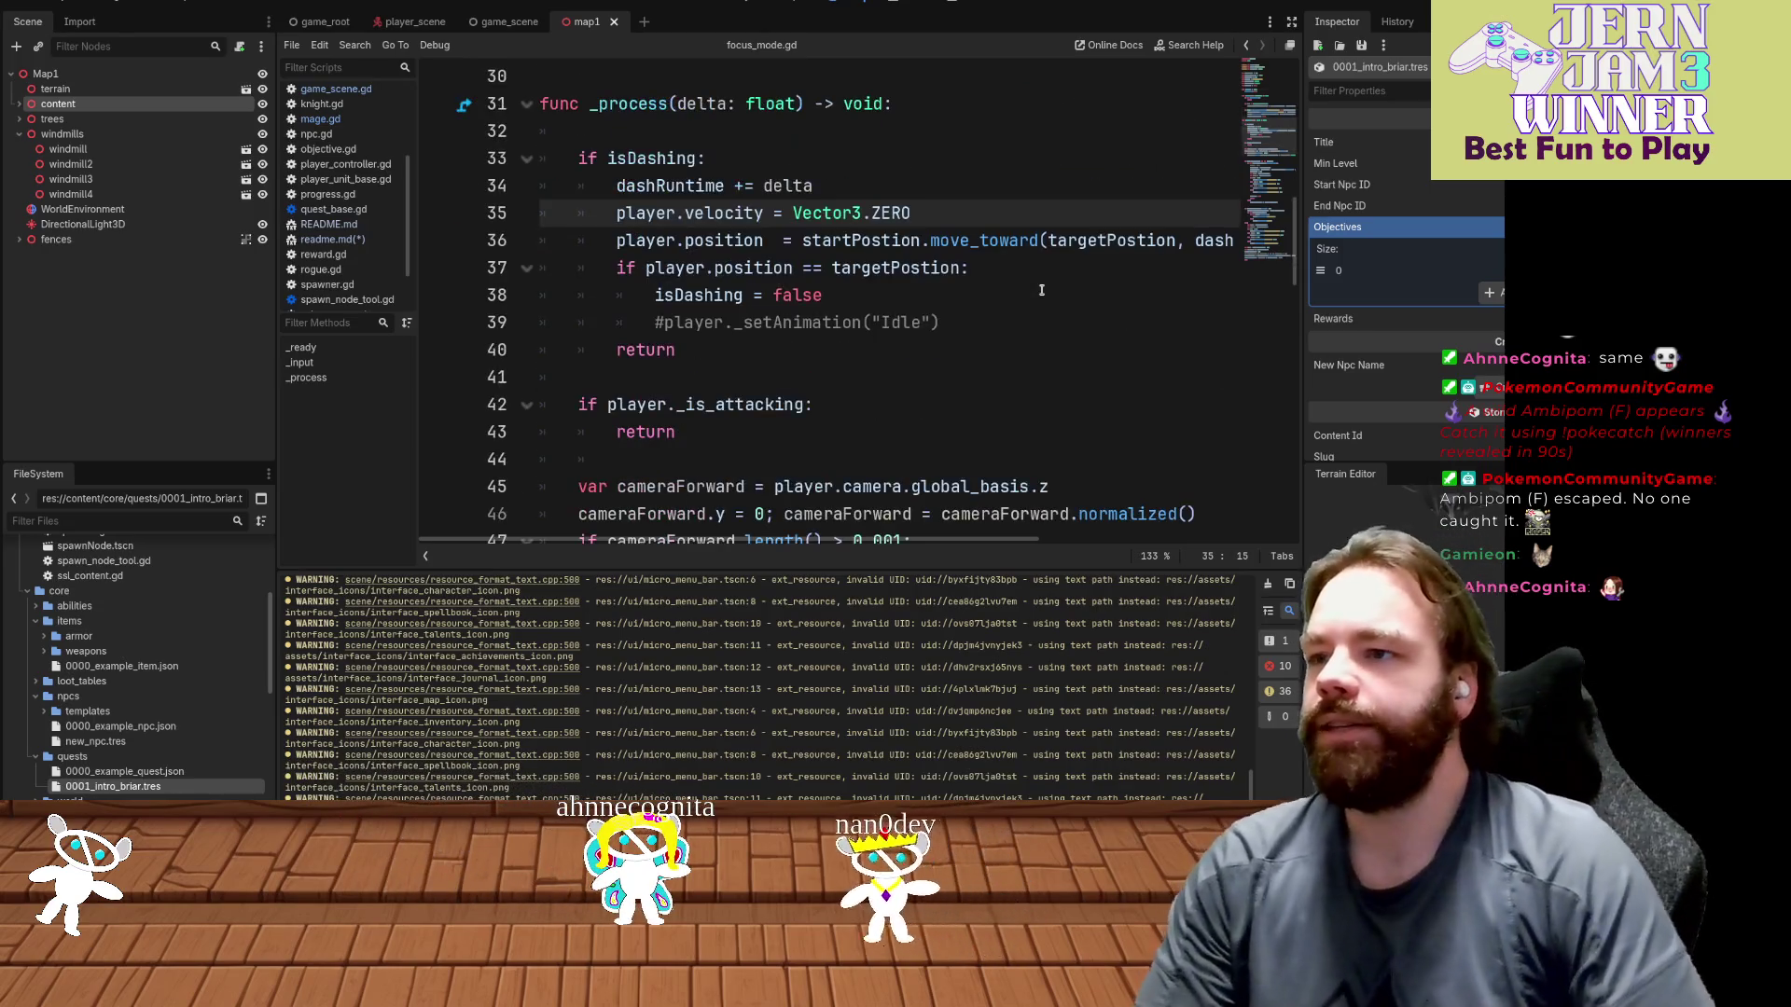
{"action": "scroll", "coordinate": [988, 258], "scroll_direction": "down", "scroll_amount": 1}
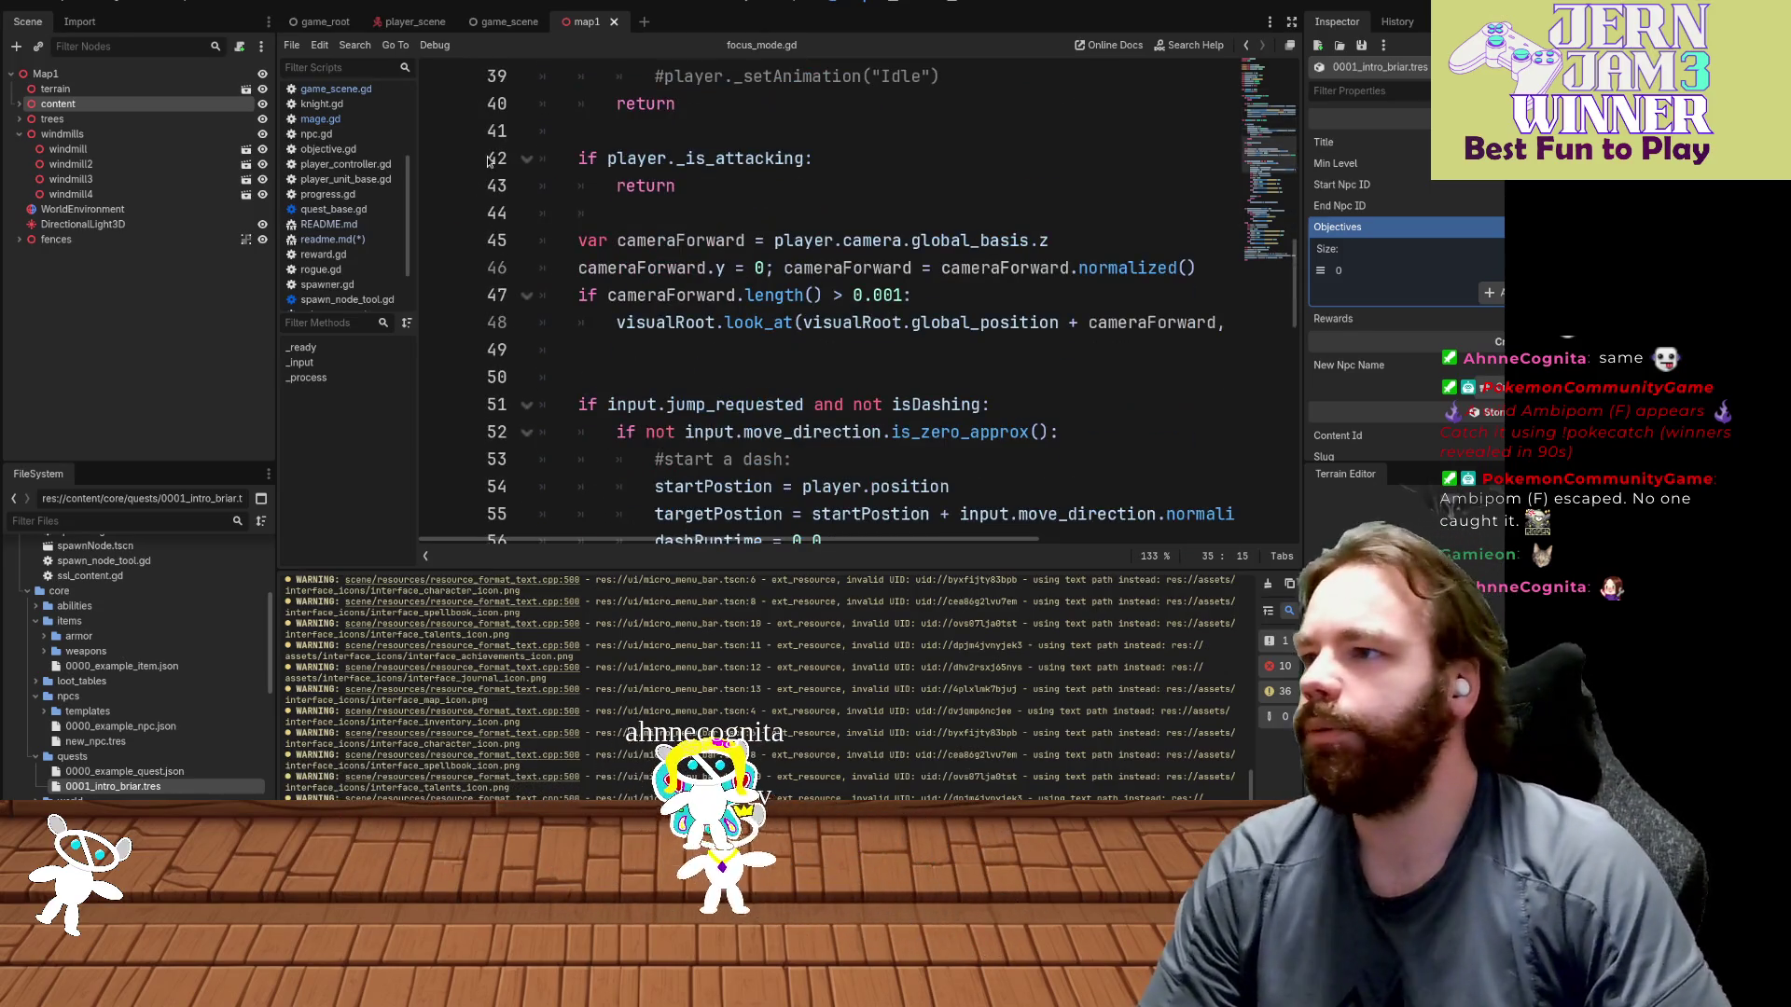
{"action": "left_click", "coordinate": [329, 211]}
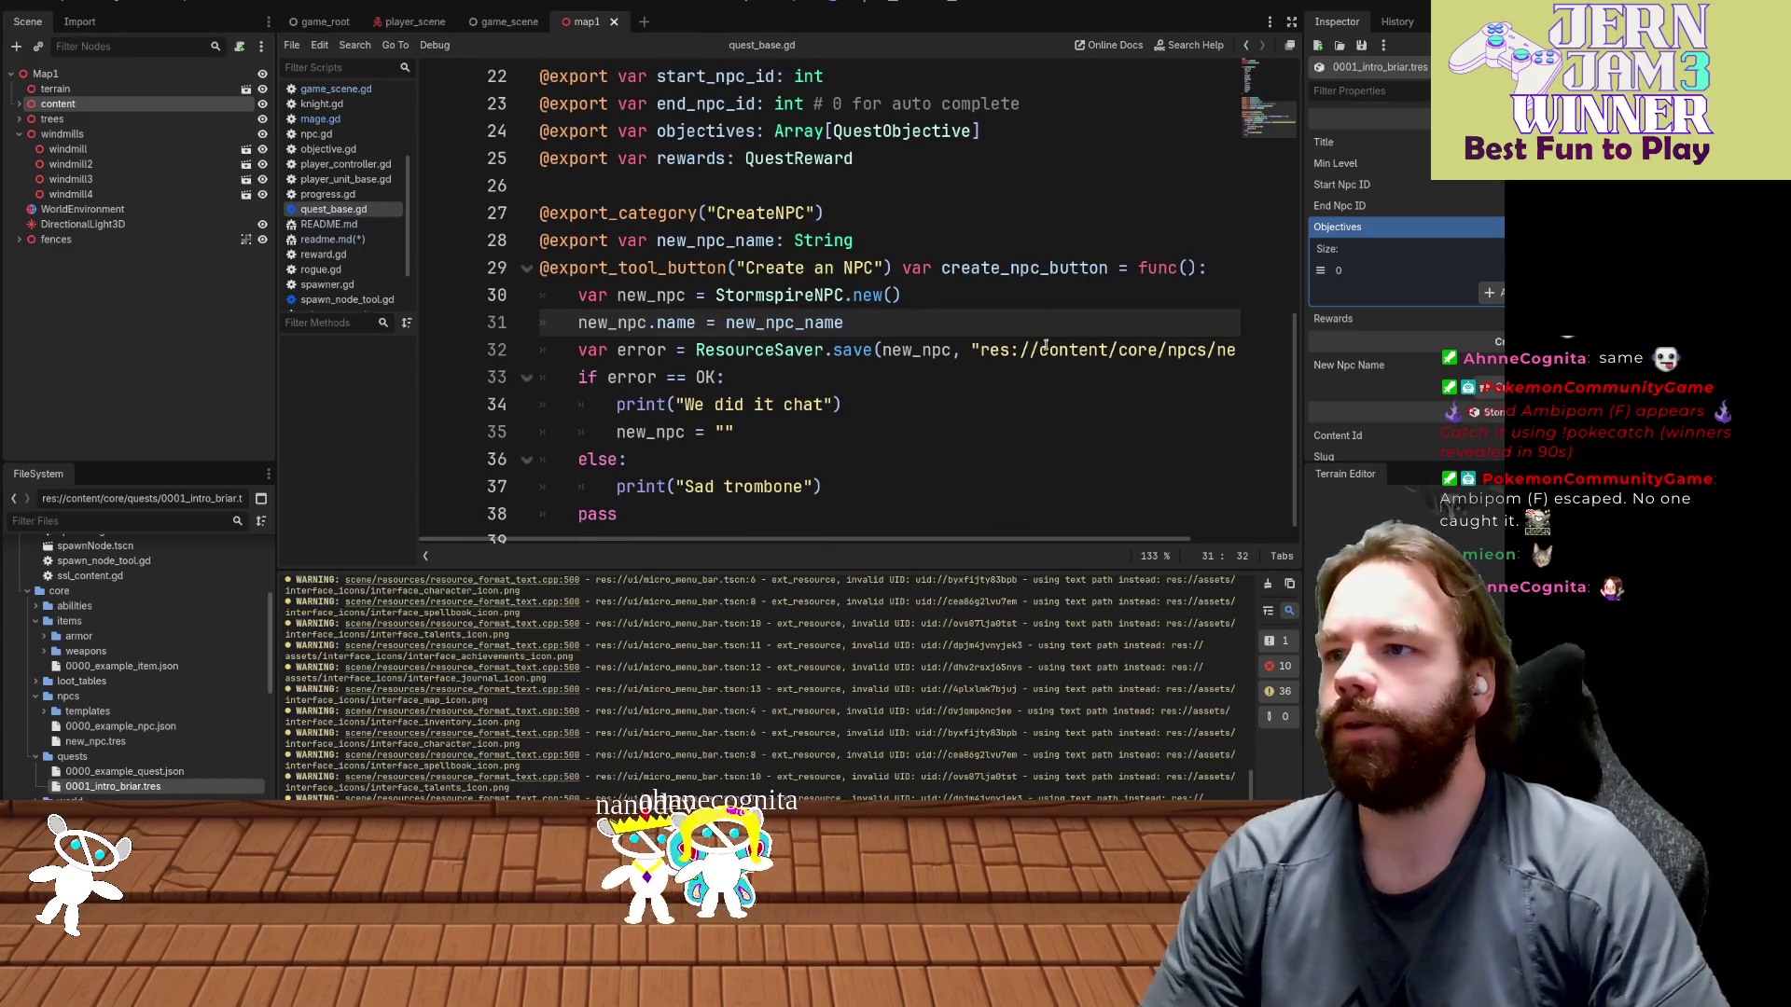
Step: Comment out the NPC-saving lines 30–37 in the tool button function
{"action": "mouse_move", "coordinate": [579, 295]}
{"action": "left_mouse_down"}
{"action": "mouse_move", "coordinate": [597, 350]}
{"action": "mouse_move", "coordinate": [714, 407]}
{"action": "mouse_move", "coordinate": [583, 355]}
{"action": "mouse_move", "coordinate": [574, 273]}
{"action": "mouse_move", "coordinate": [597, 392]}
{"action": "mouse_move", "coordinate": [588, 484]}
{"action": "mouse_move", "coordinate": [616, 464]}
{"action": "mouse_move", "coordinate": [822, 463]}
{"action": "left_mouse_up"}
{"action": "key", "text": "ctrl+k"}
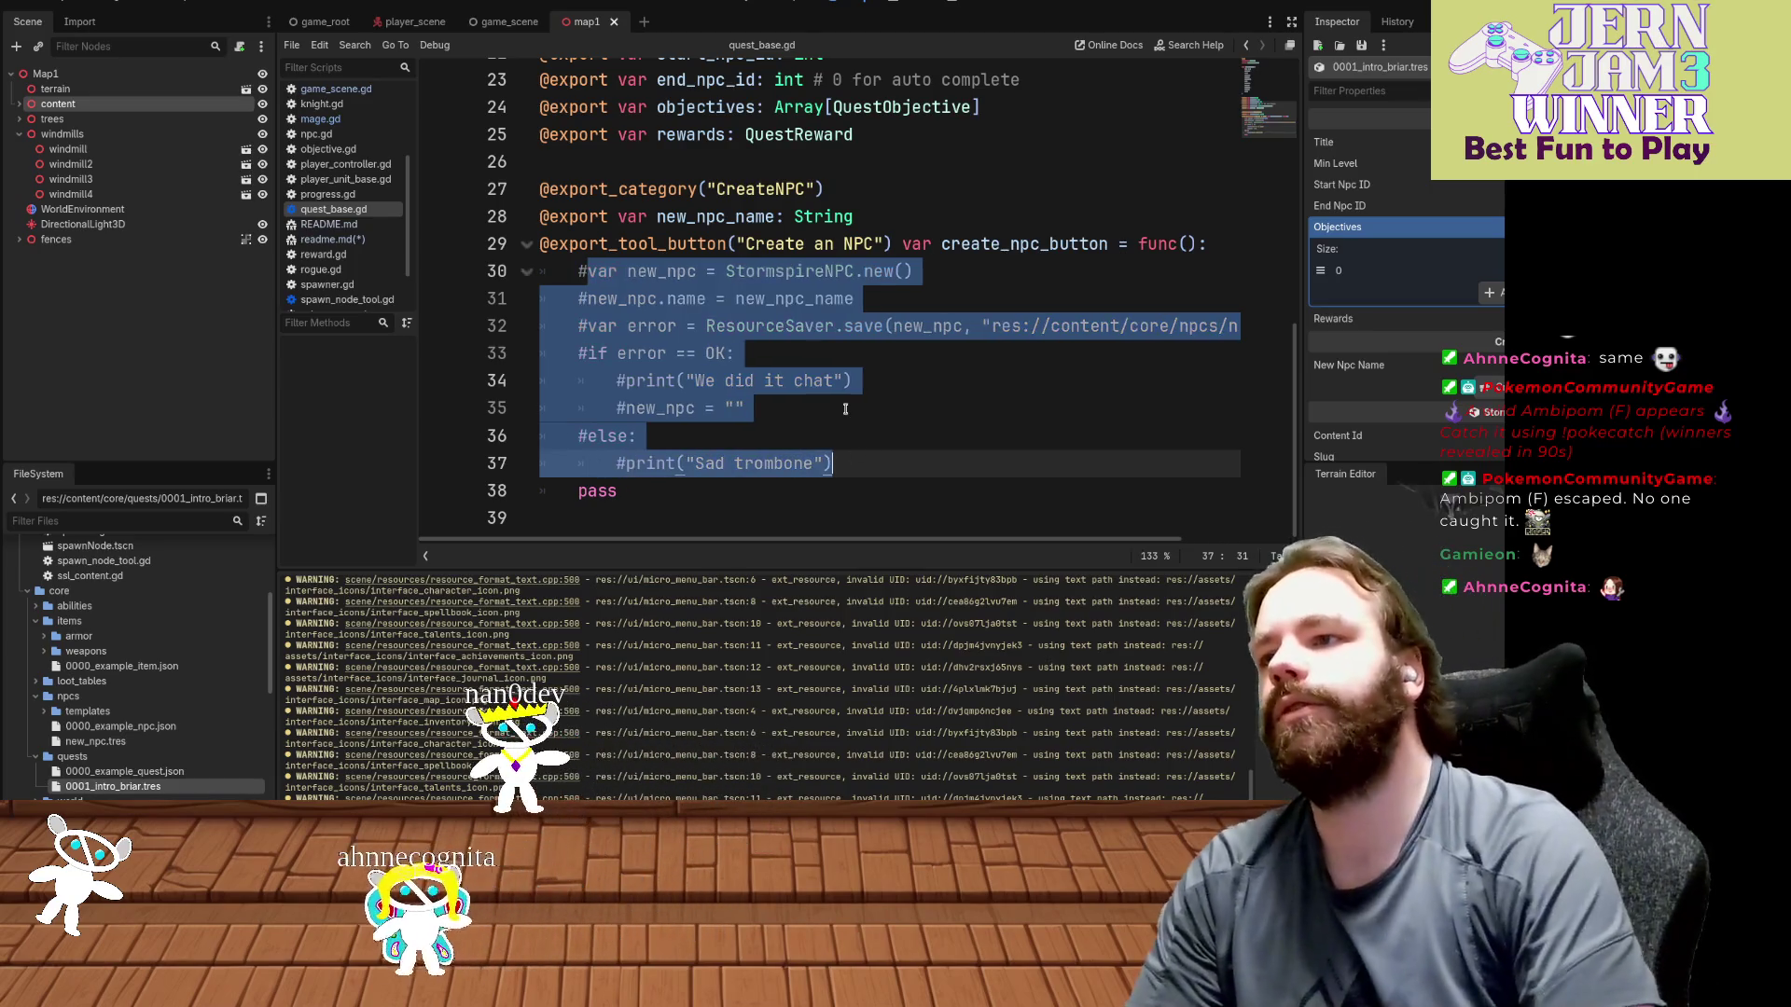
{"action": "left_click", "coordinate": [839, 435]}
{"action": "scroll", "coordinate": [550, 243], "scroll_direction": "up", "scroll_amount": 1}
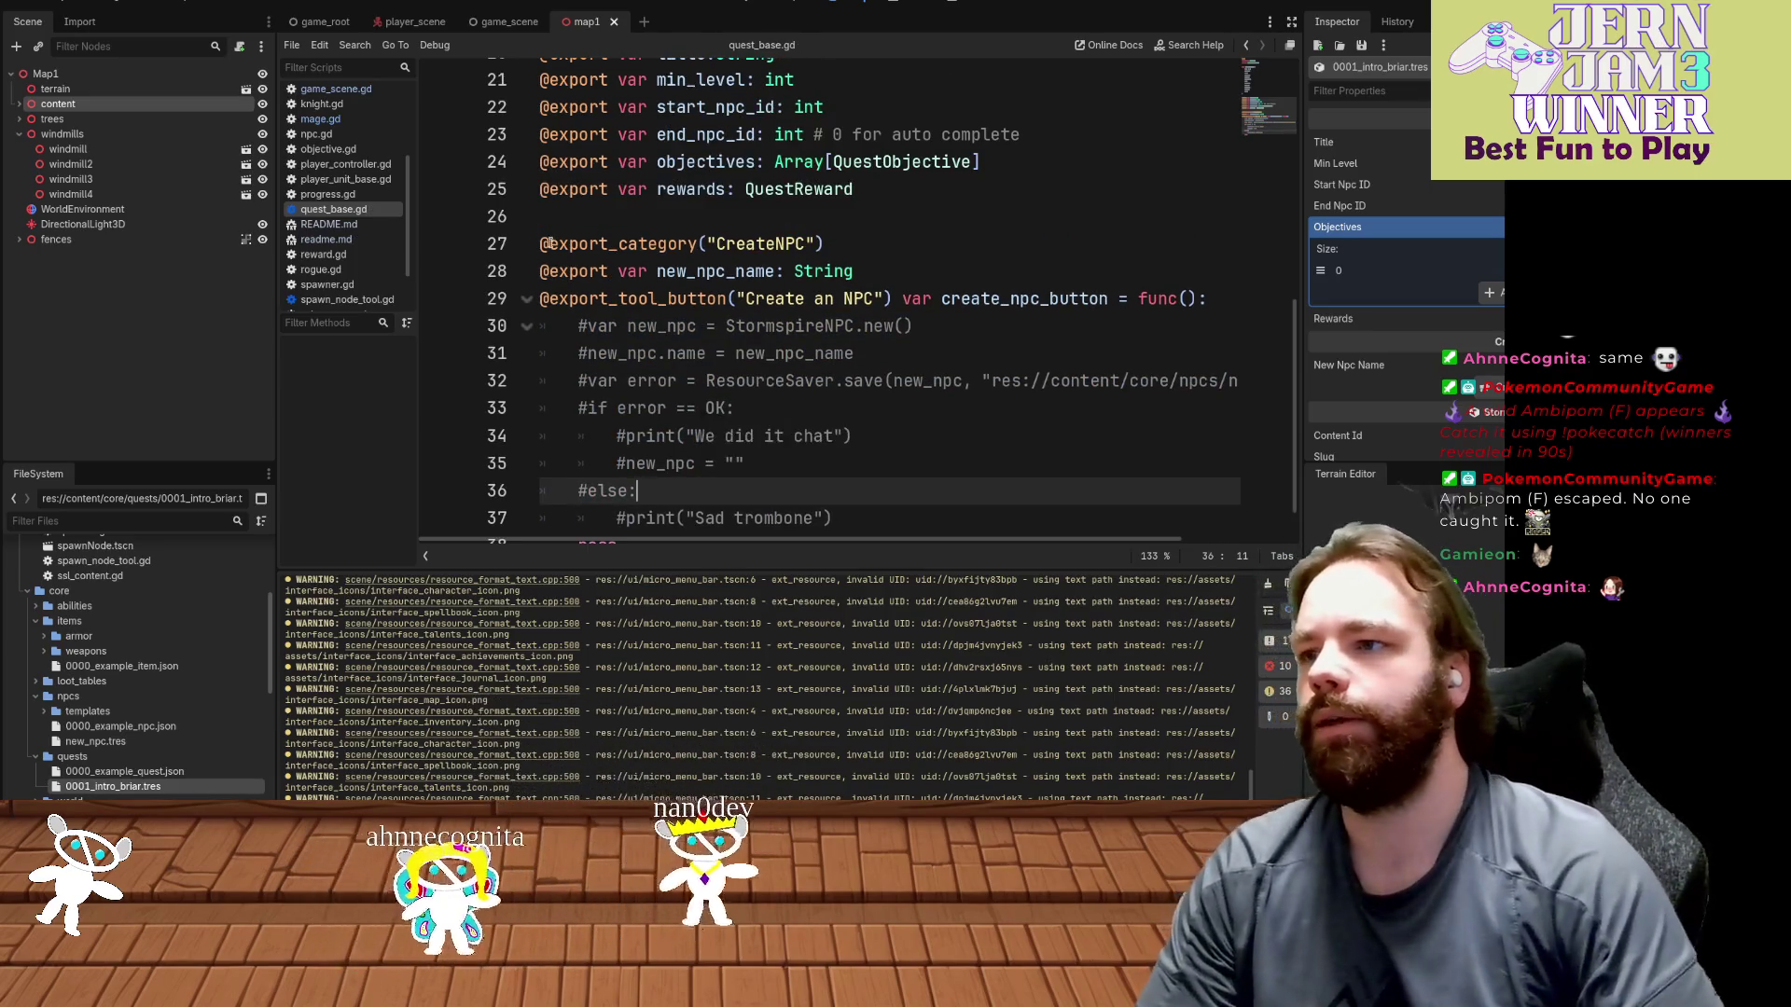
Step: Add a new first line 'Window.Show' at the top of the function body
{"action": "left_click", "coordinate": [578, 326]}
{"action": "key", "text": "Return"}
{"action": "key", "text": "Up"}
{"action": "type", "text": "Window.po"}
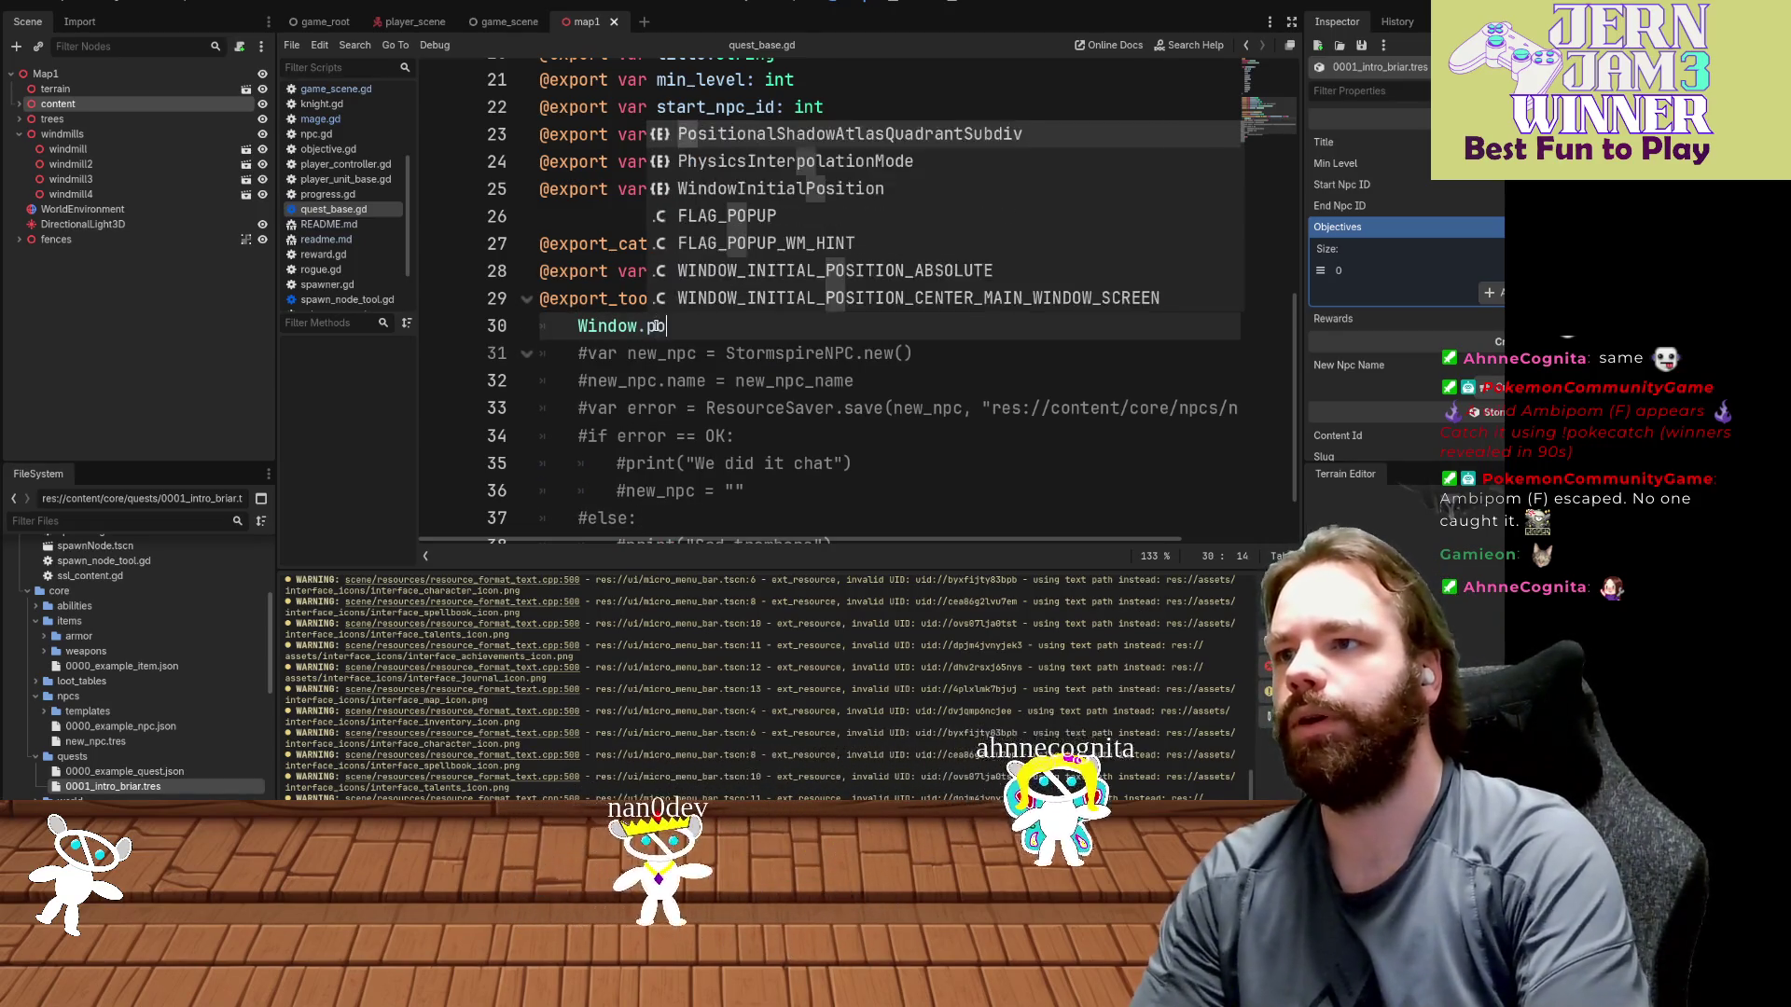
{"action": "type", "text": "p"}
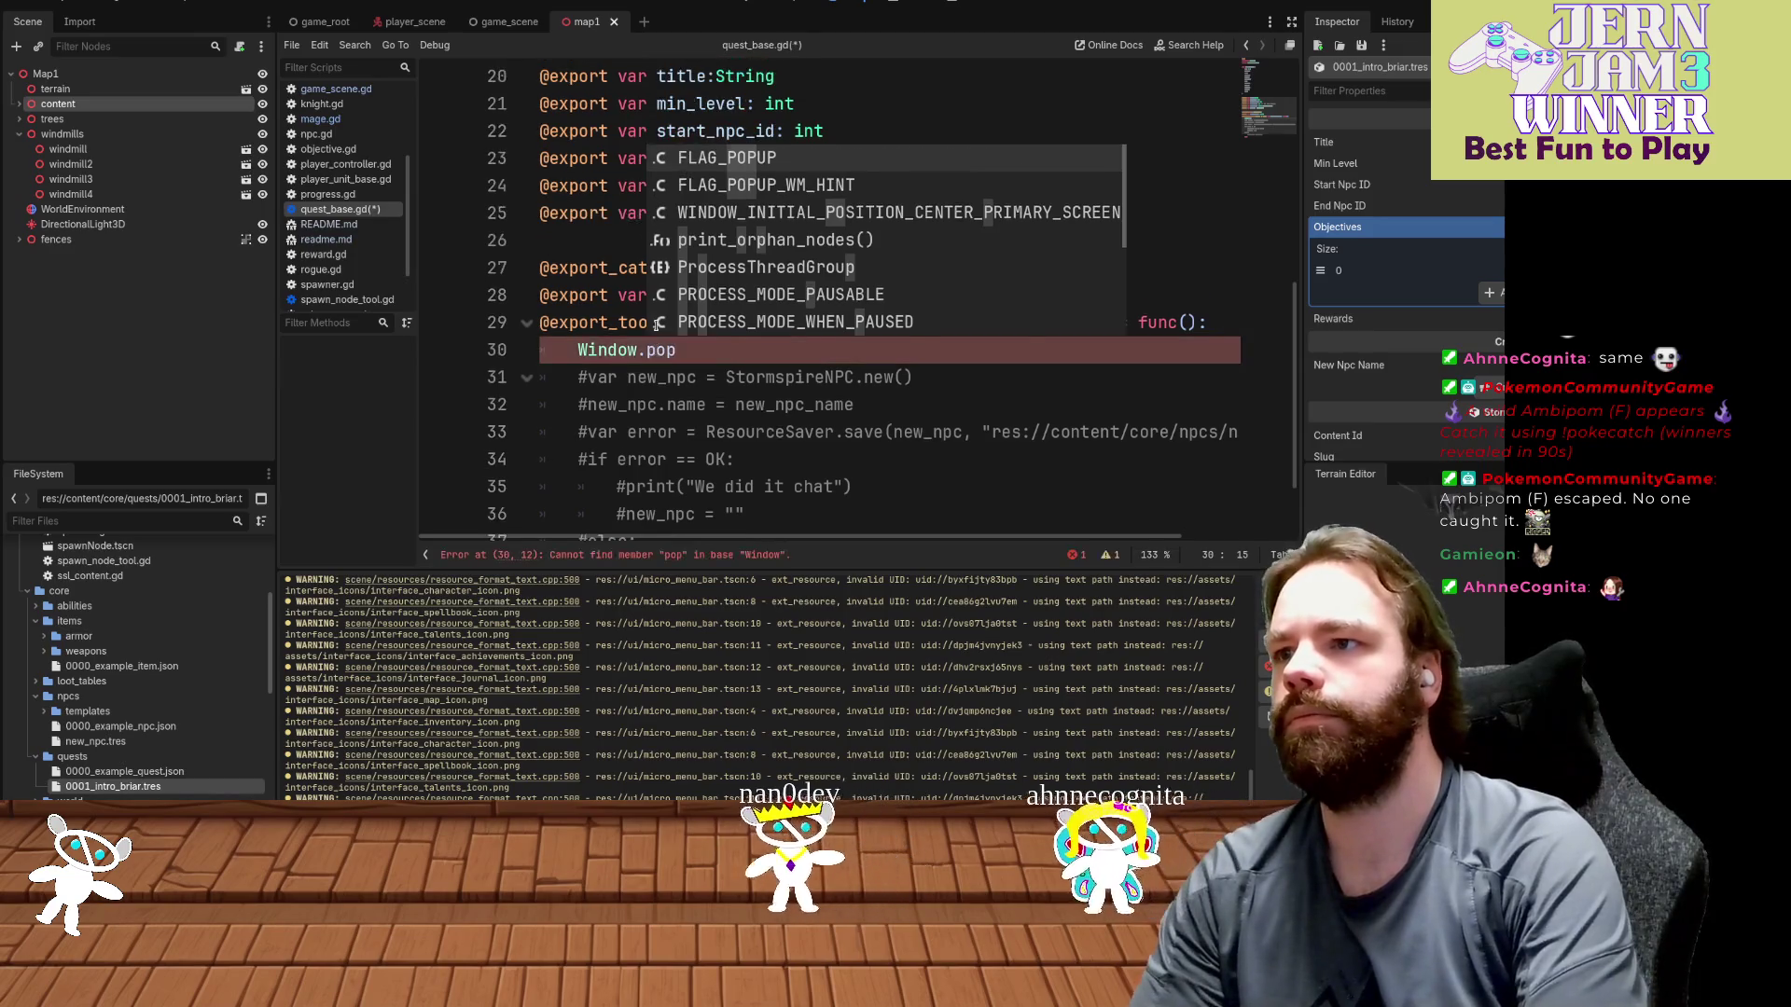
{"action": "key", "text": "BackSpace"}
{"action": "key", "text": "BackSpace"}
{"action": "key", "text": "BackSpace"}
{"action": "type", "text": "Show"}
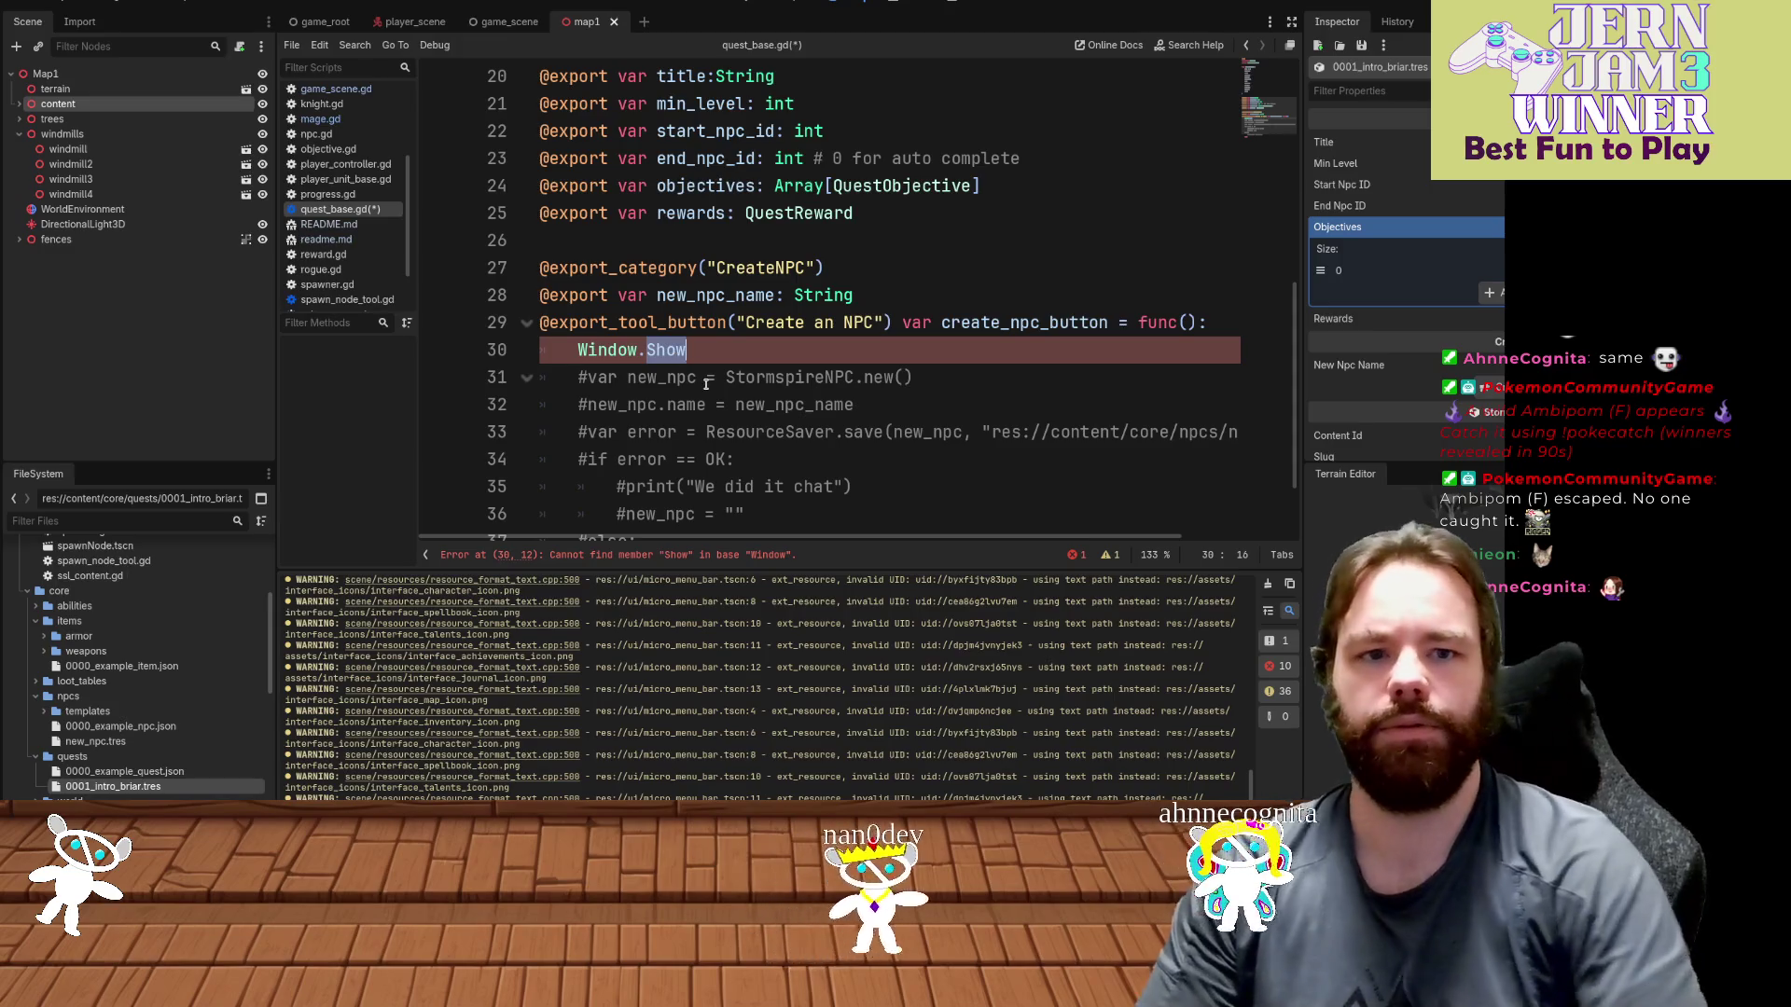
Step: Change line 30 to Window.new() and save quest_base.gd
{"action": "type", "text": "p"}
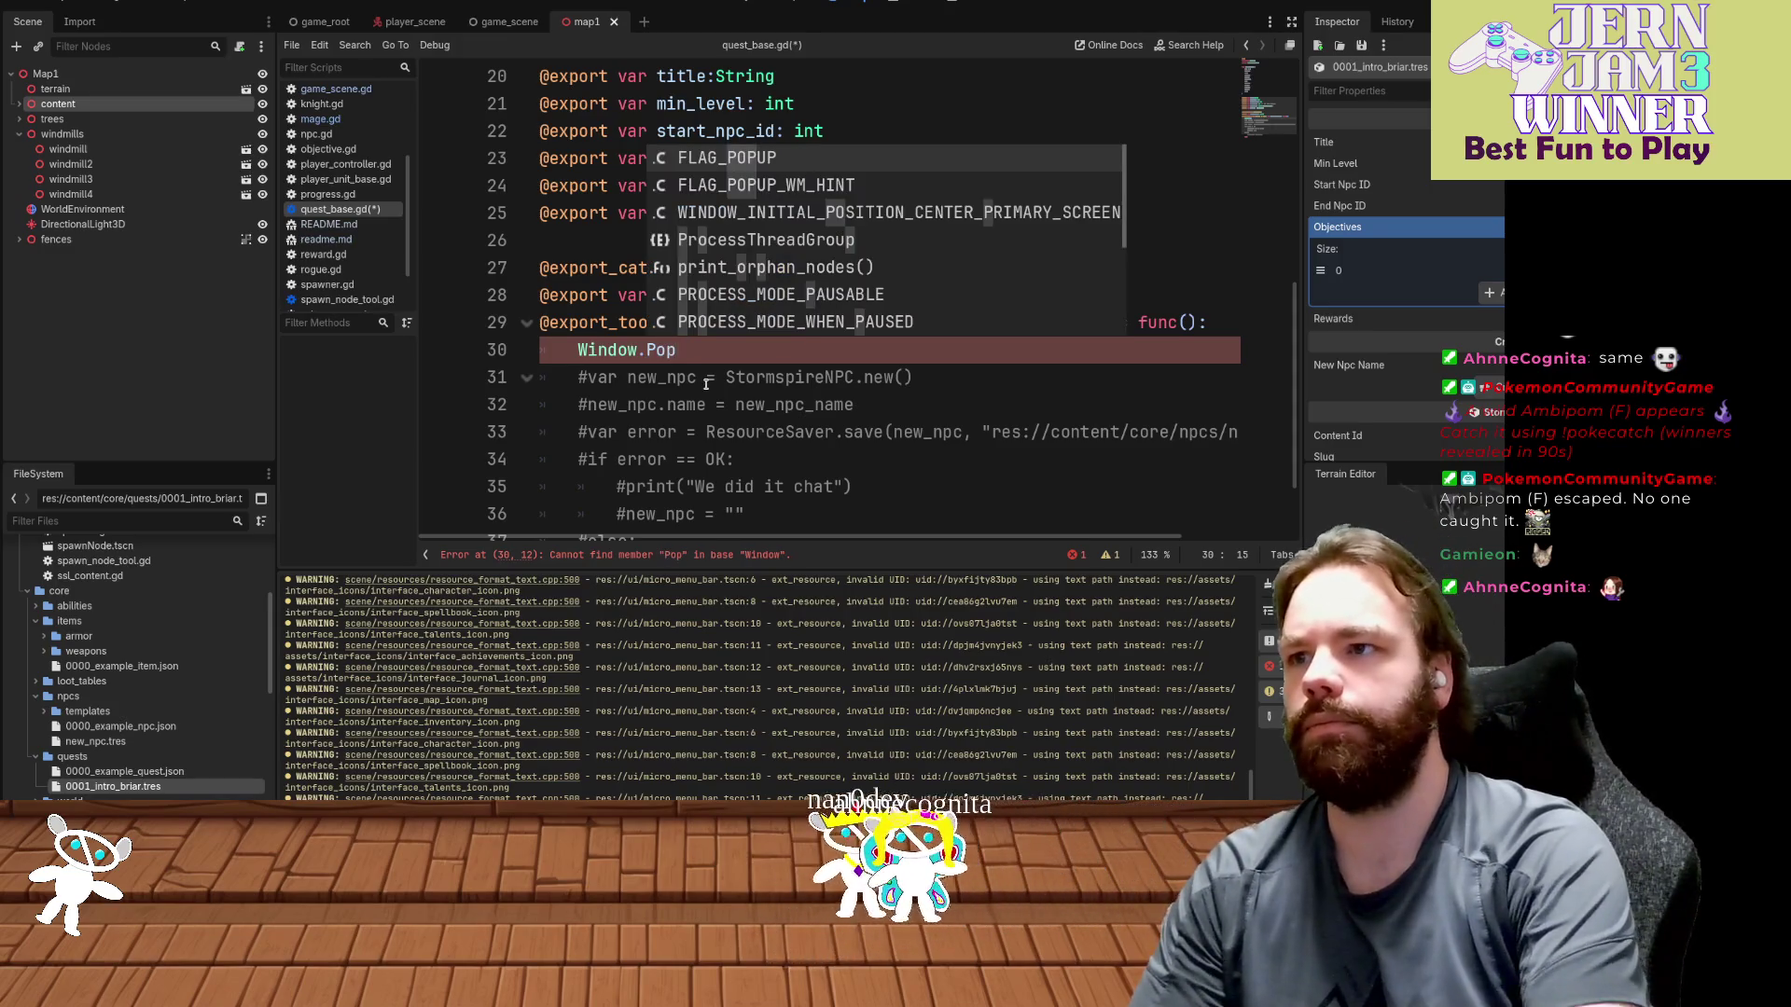
{"action": "type", "text": "upPanel"}
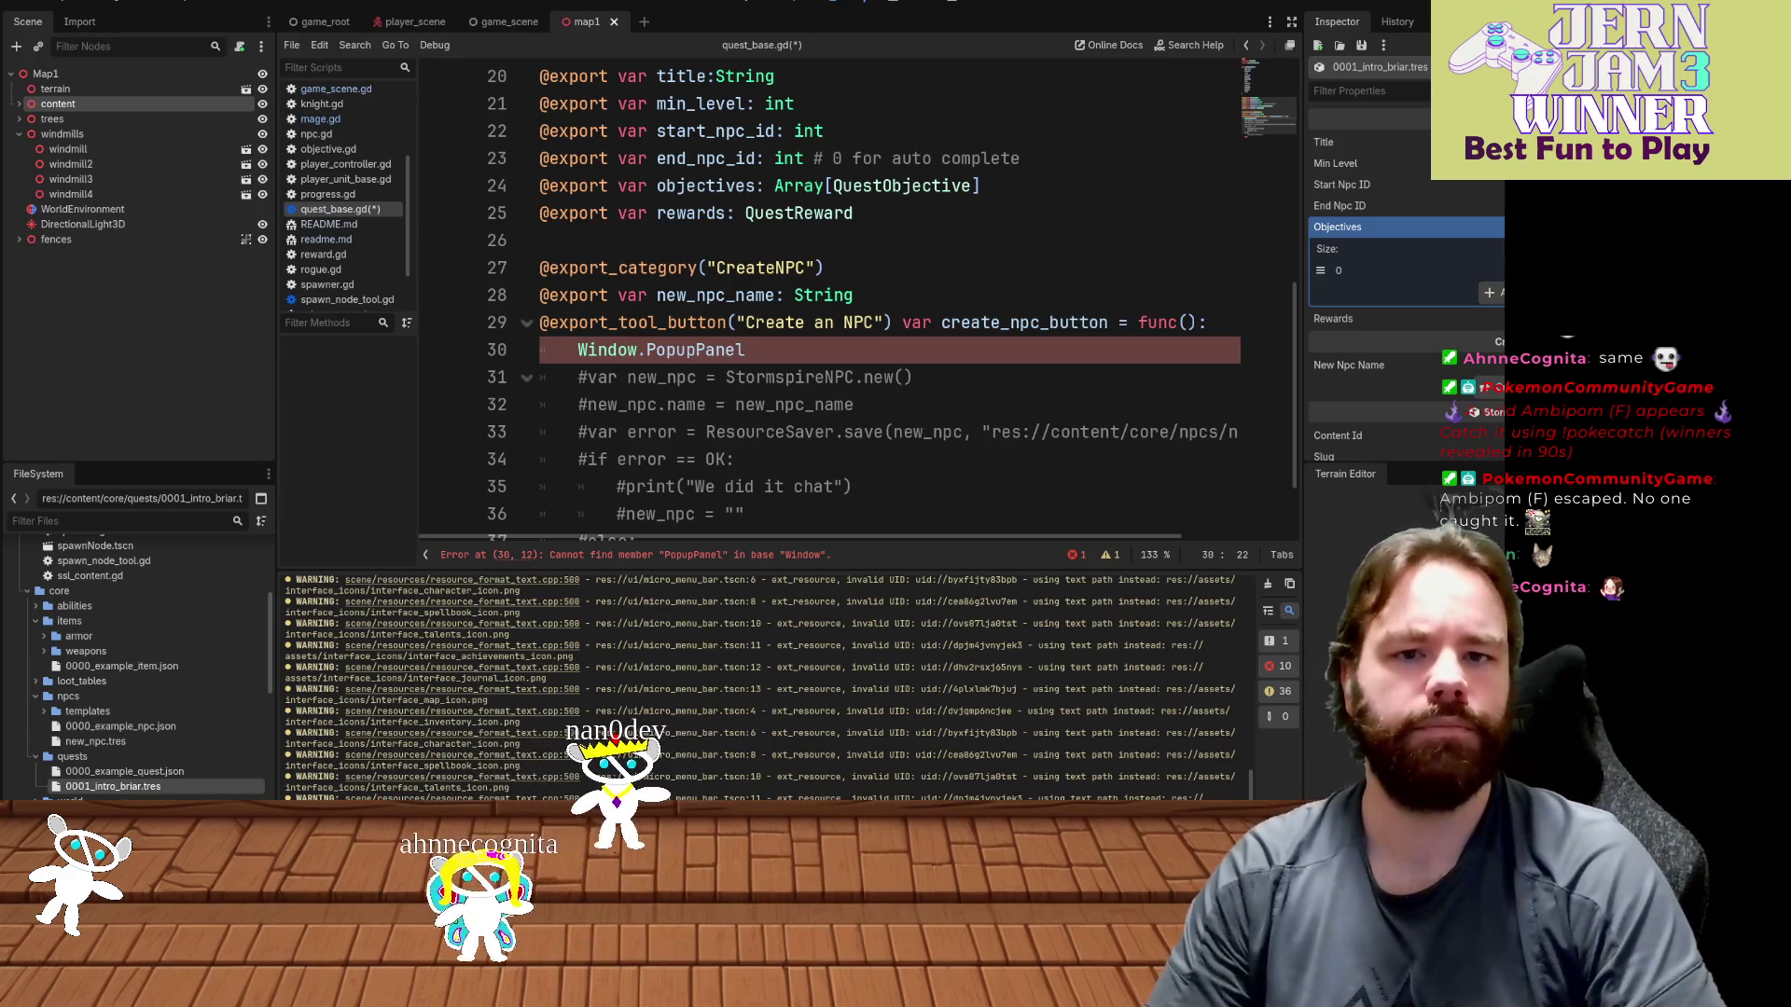
{"action": "key", "text": "ctrl+d"}
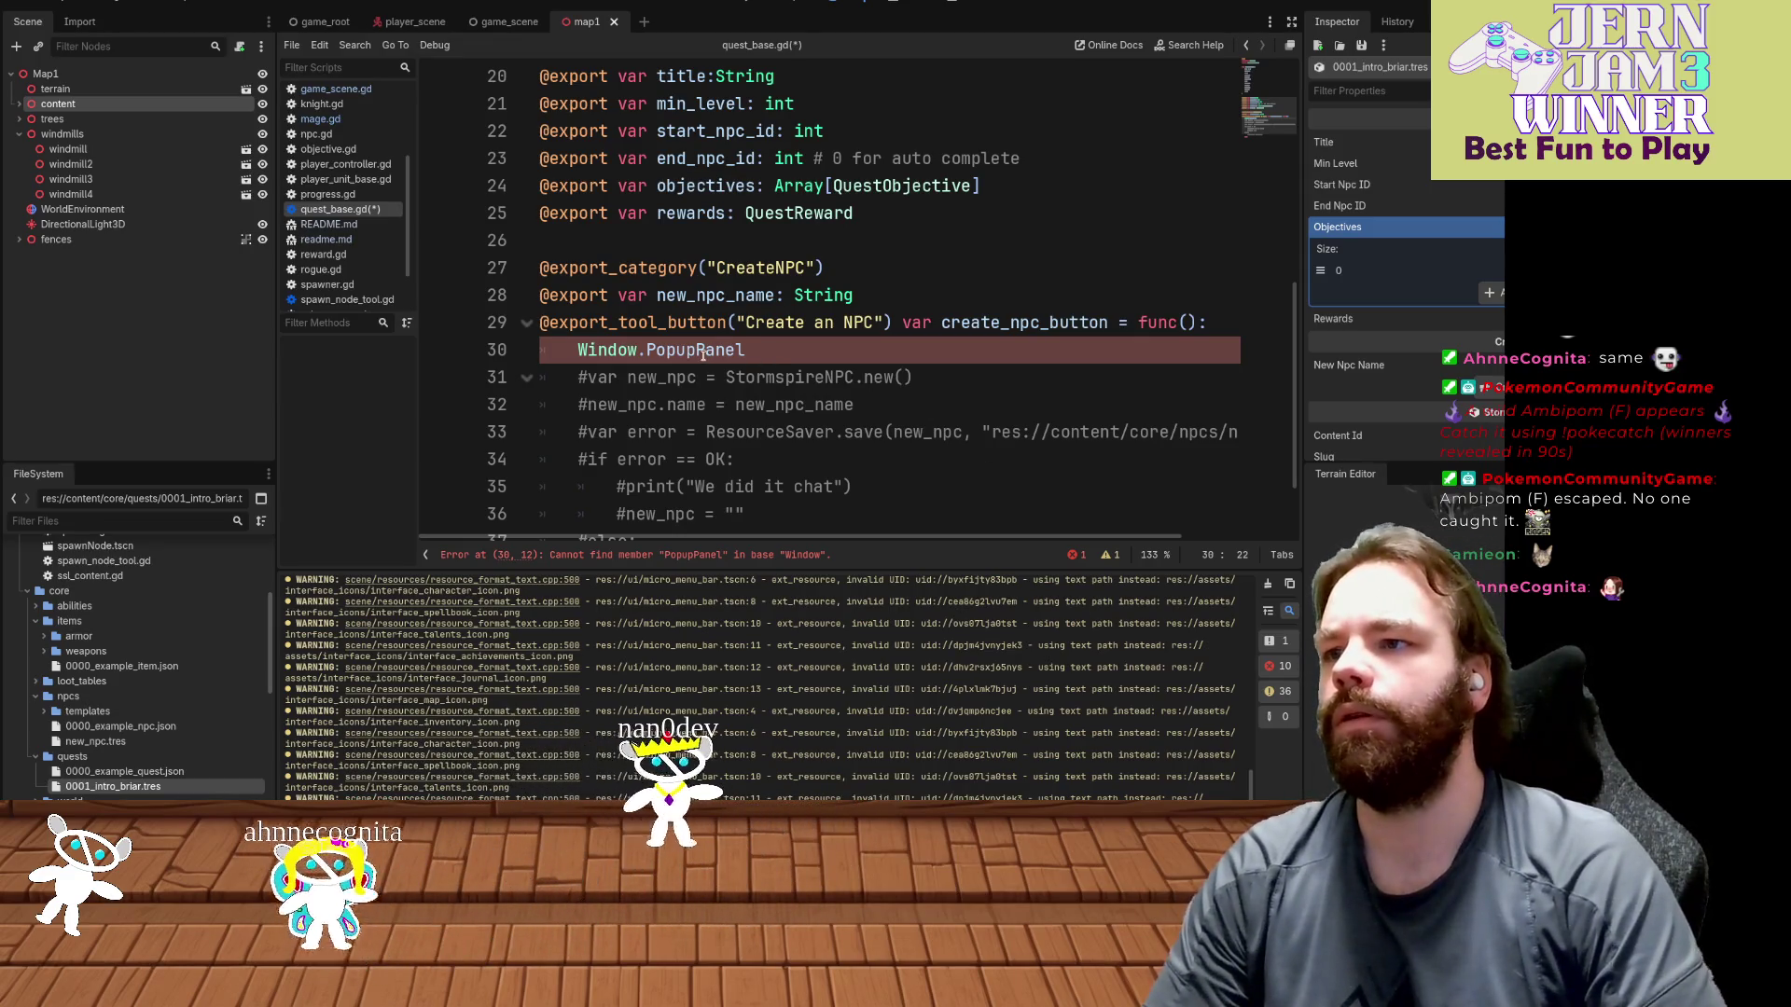
{"action": "type", "text": "ne"}
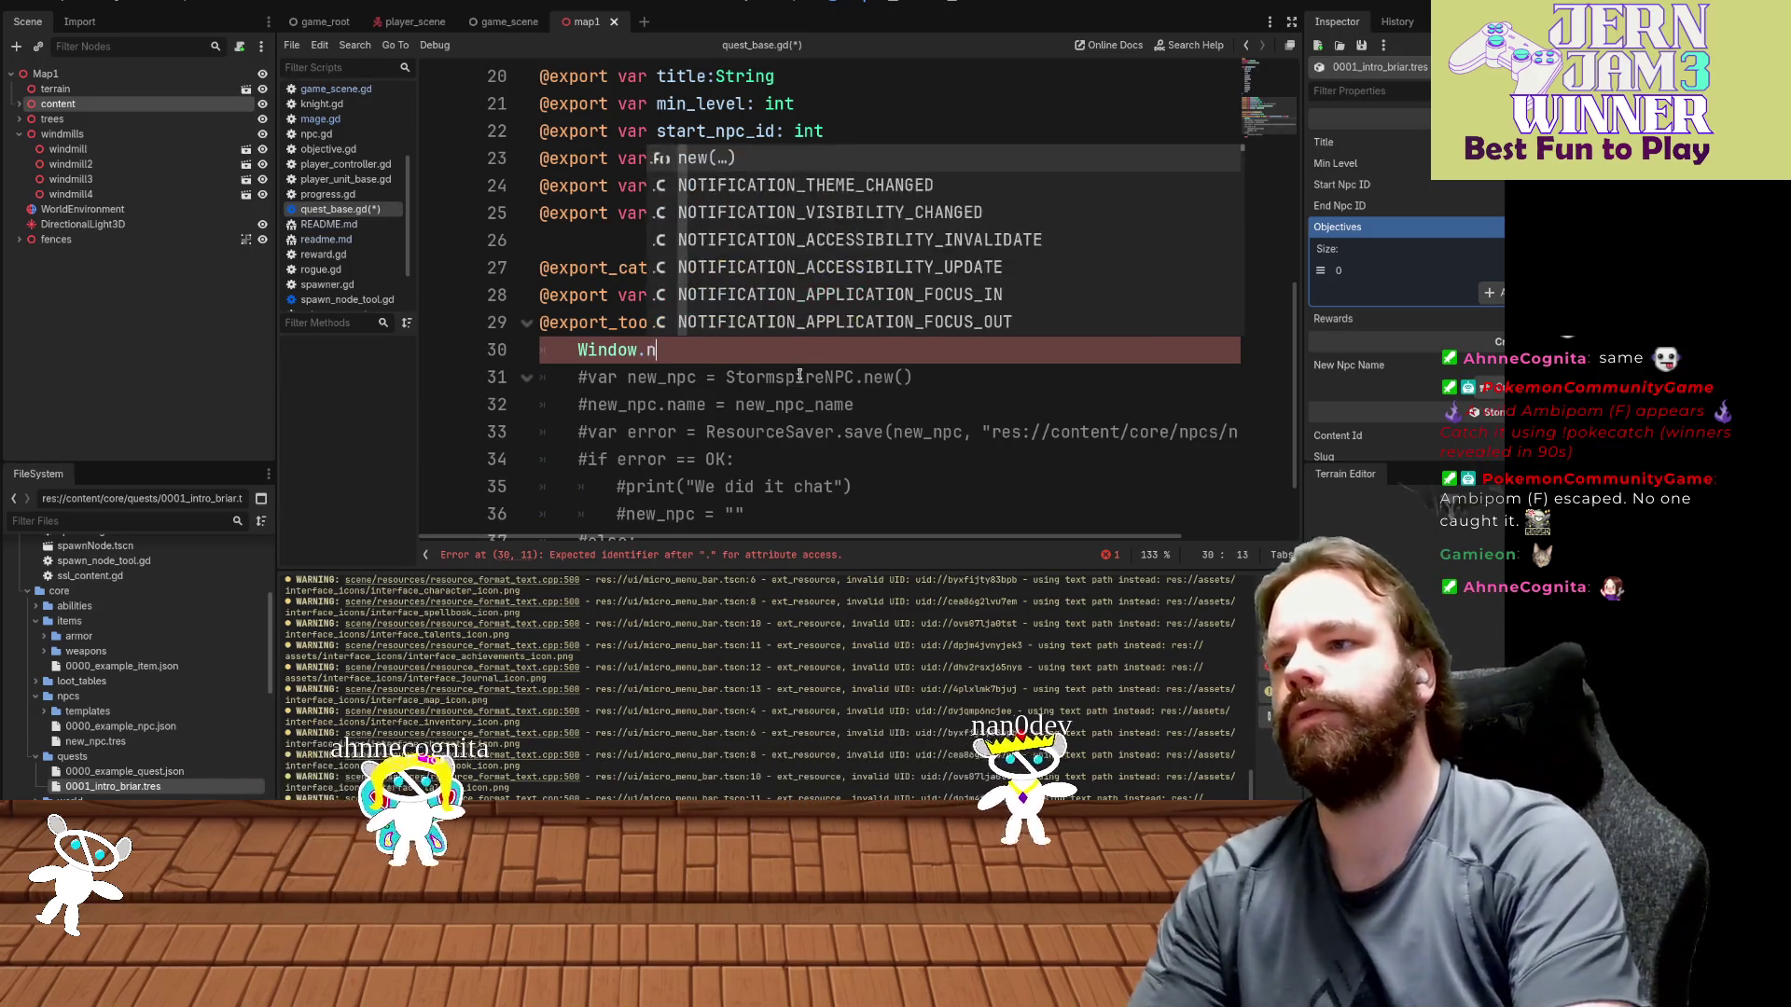
{"action": "key", "text": "Return"}
{"action": "key", "text": "ctrl+s"}
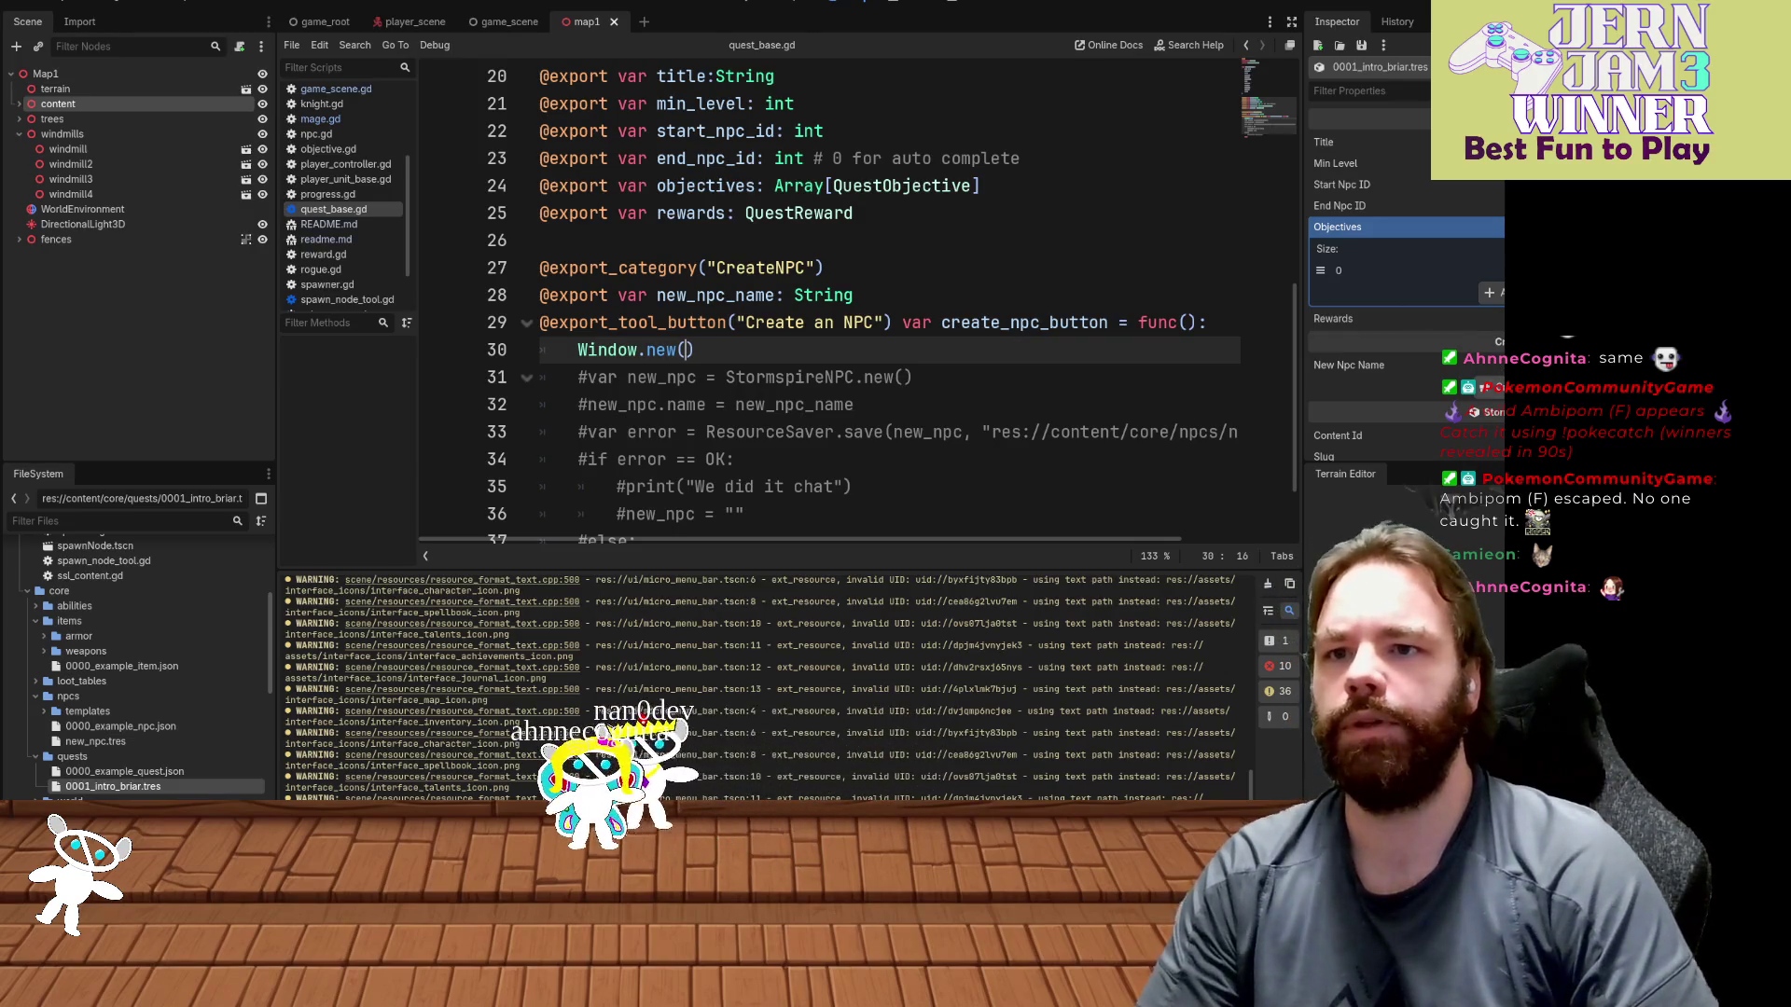
{"action": "left_click", "coordinate": [828, 353]}
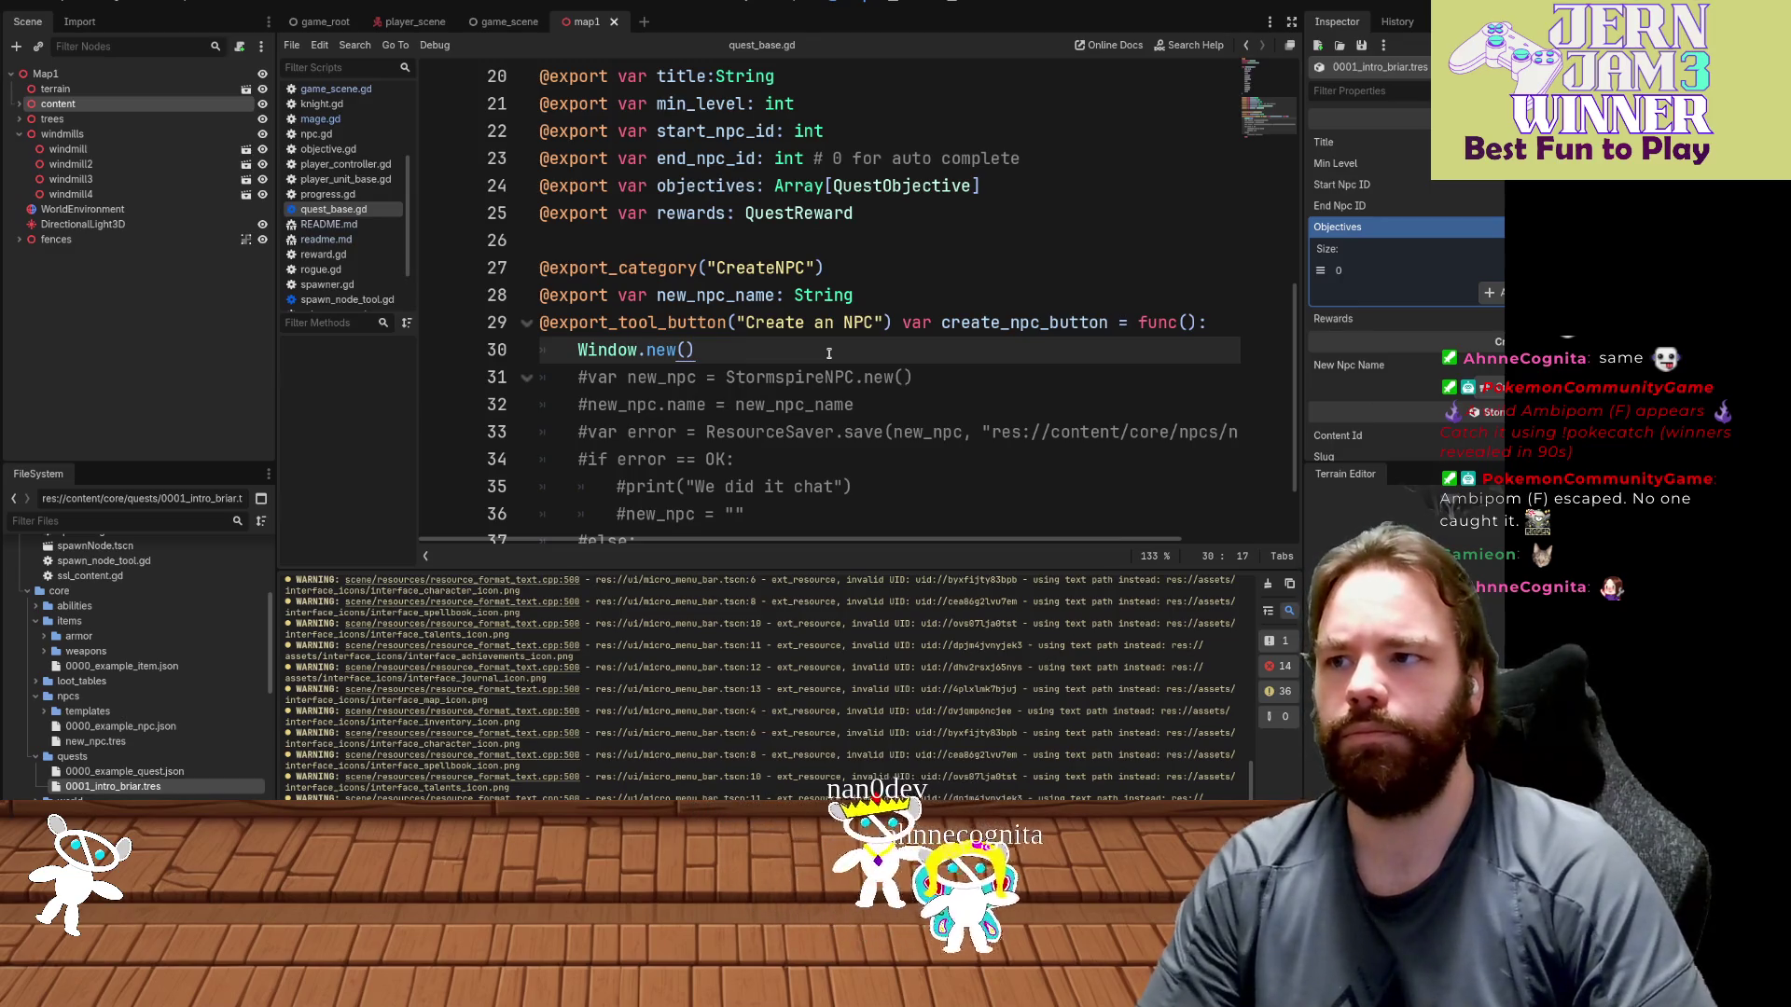
Step: Add an empty line 31 below Window.new() and save the script
{"action": "key", "text": "Return"}
{"action": "type", "text": "T"}
{"action": "key", "text": "BackSpace"}
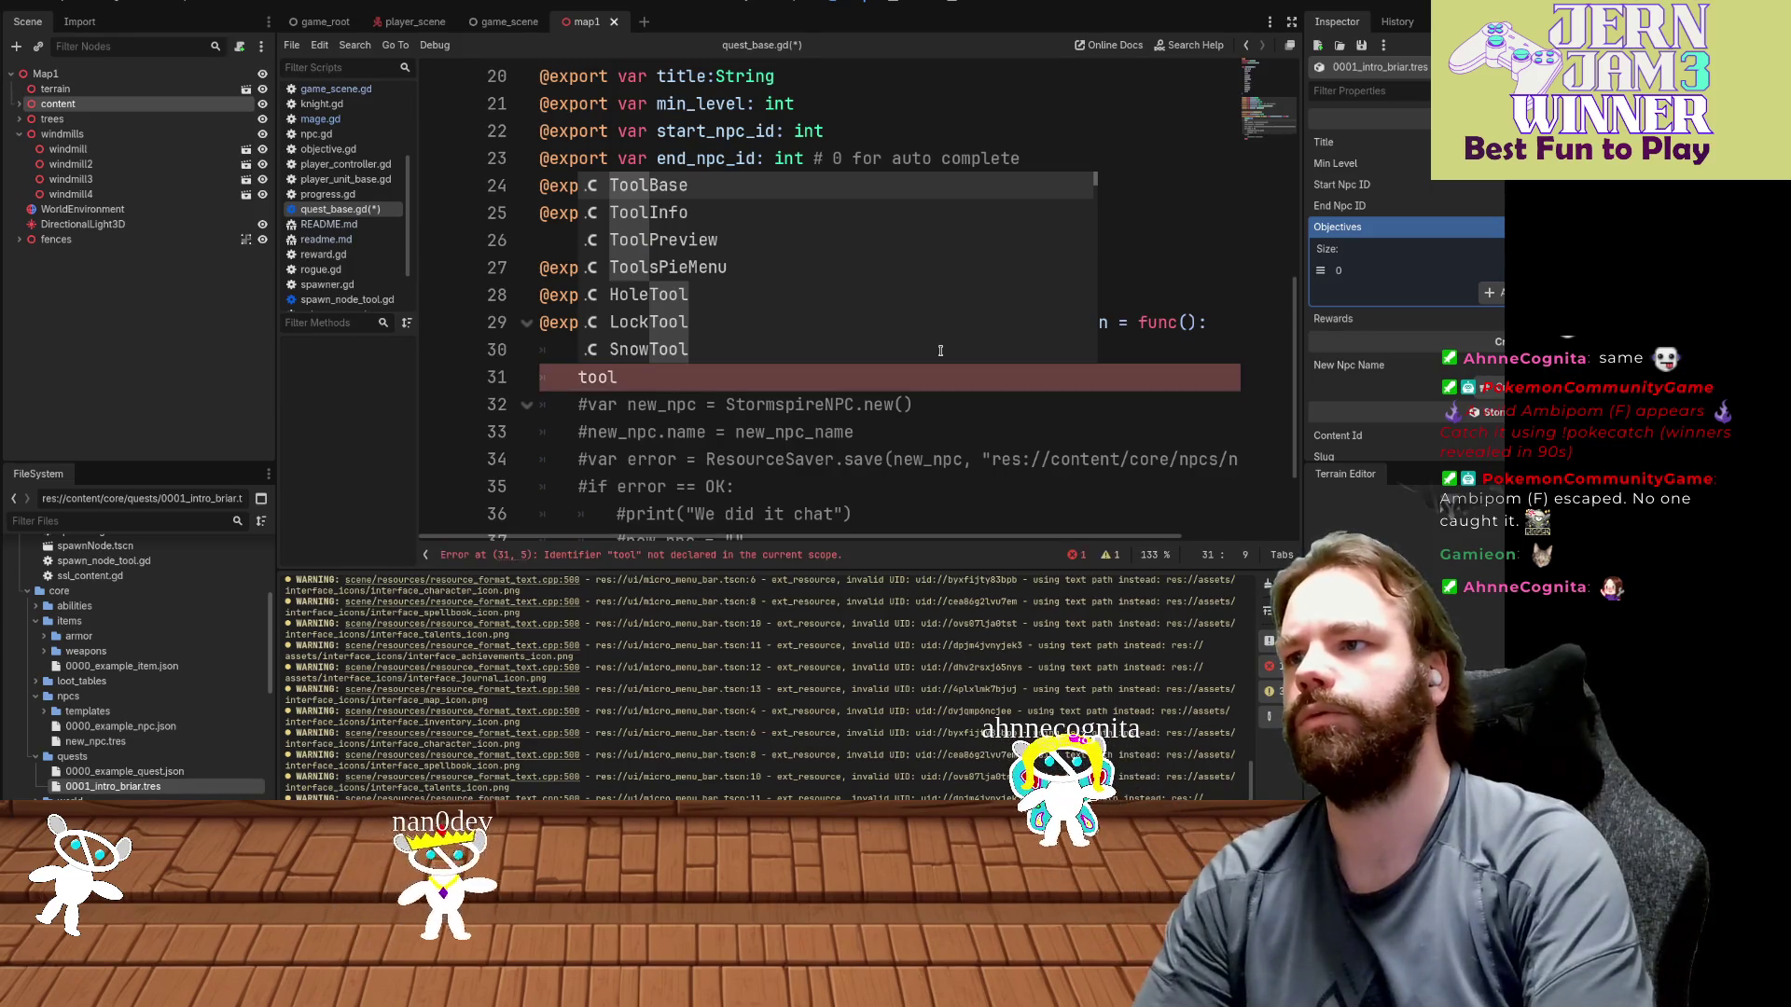
{"action": "key", "text": "BackSpace"}
{"action": "key", "text": "BackSpace"}
{"action": "key", "text": "BackSpace"}
{"action": "key", "text": "ctrl+s"}
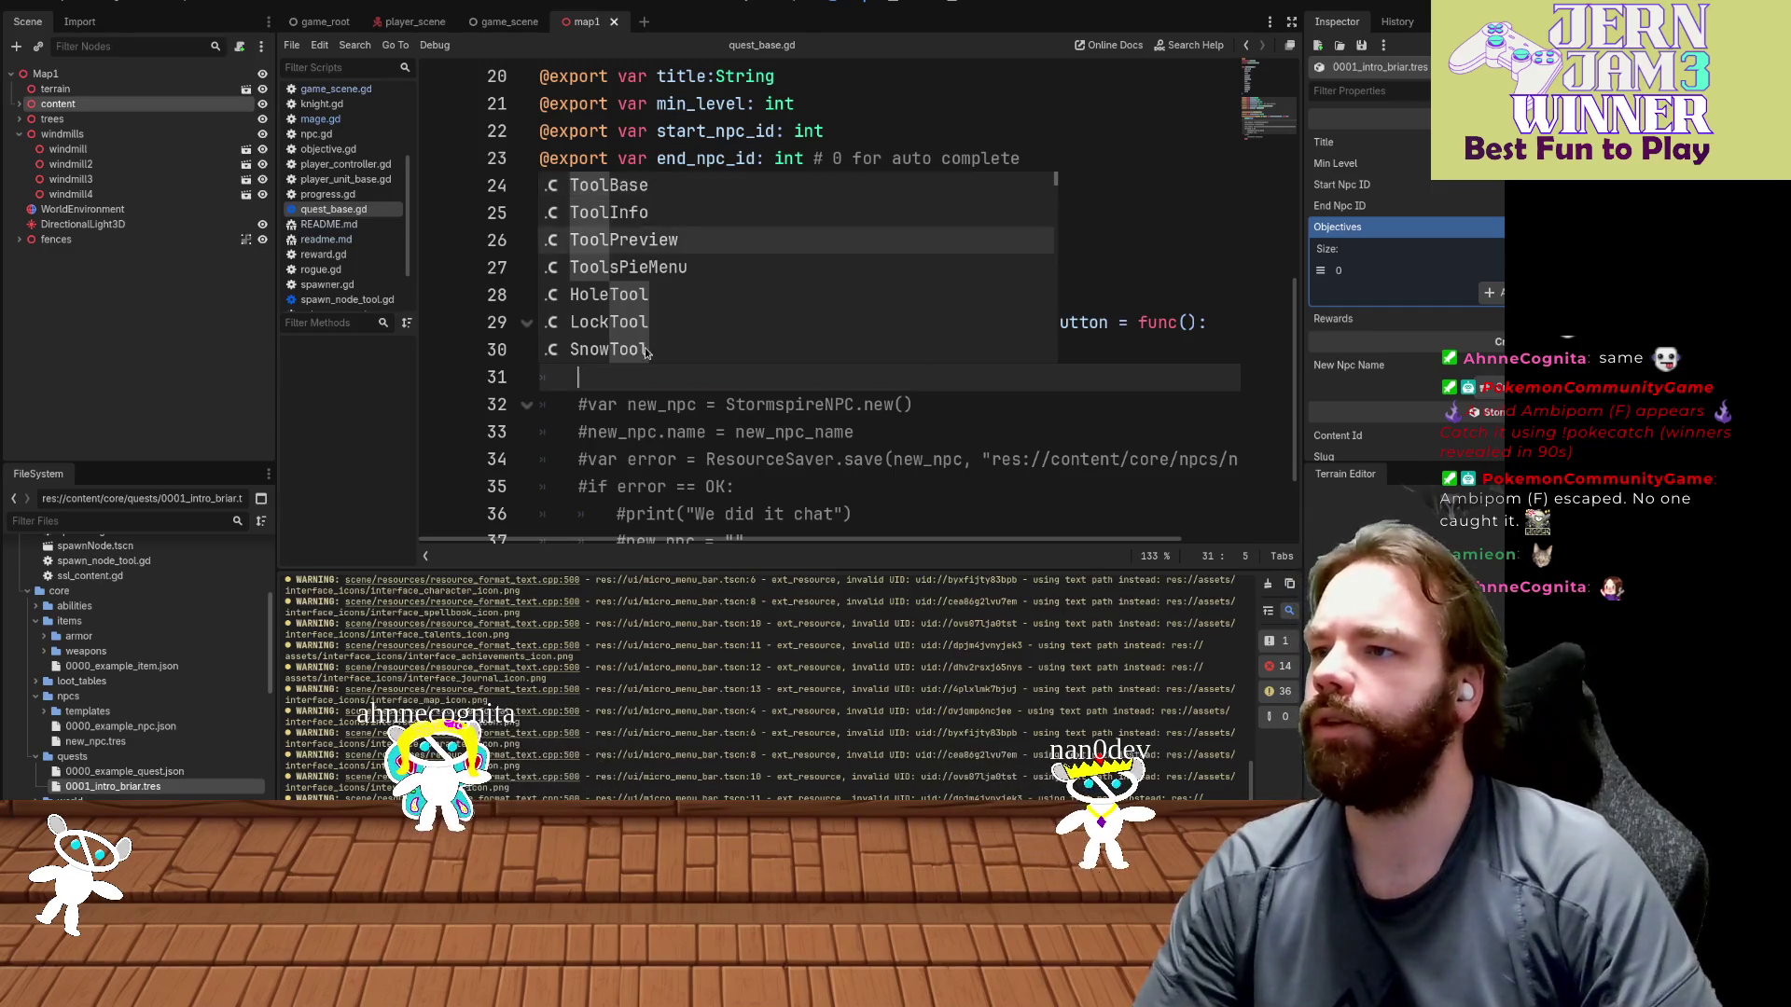
{"action": "scroll", "coordinate": [704, 280], "scroll_direction": "down", "scroll_amount": 4}
{"action": "scroll", "coordinate": [705, 253], "scroll_direction": "up", "scroll_amount": 4}
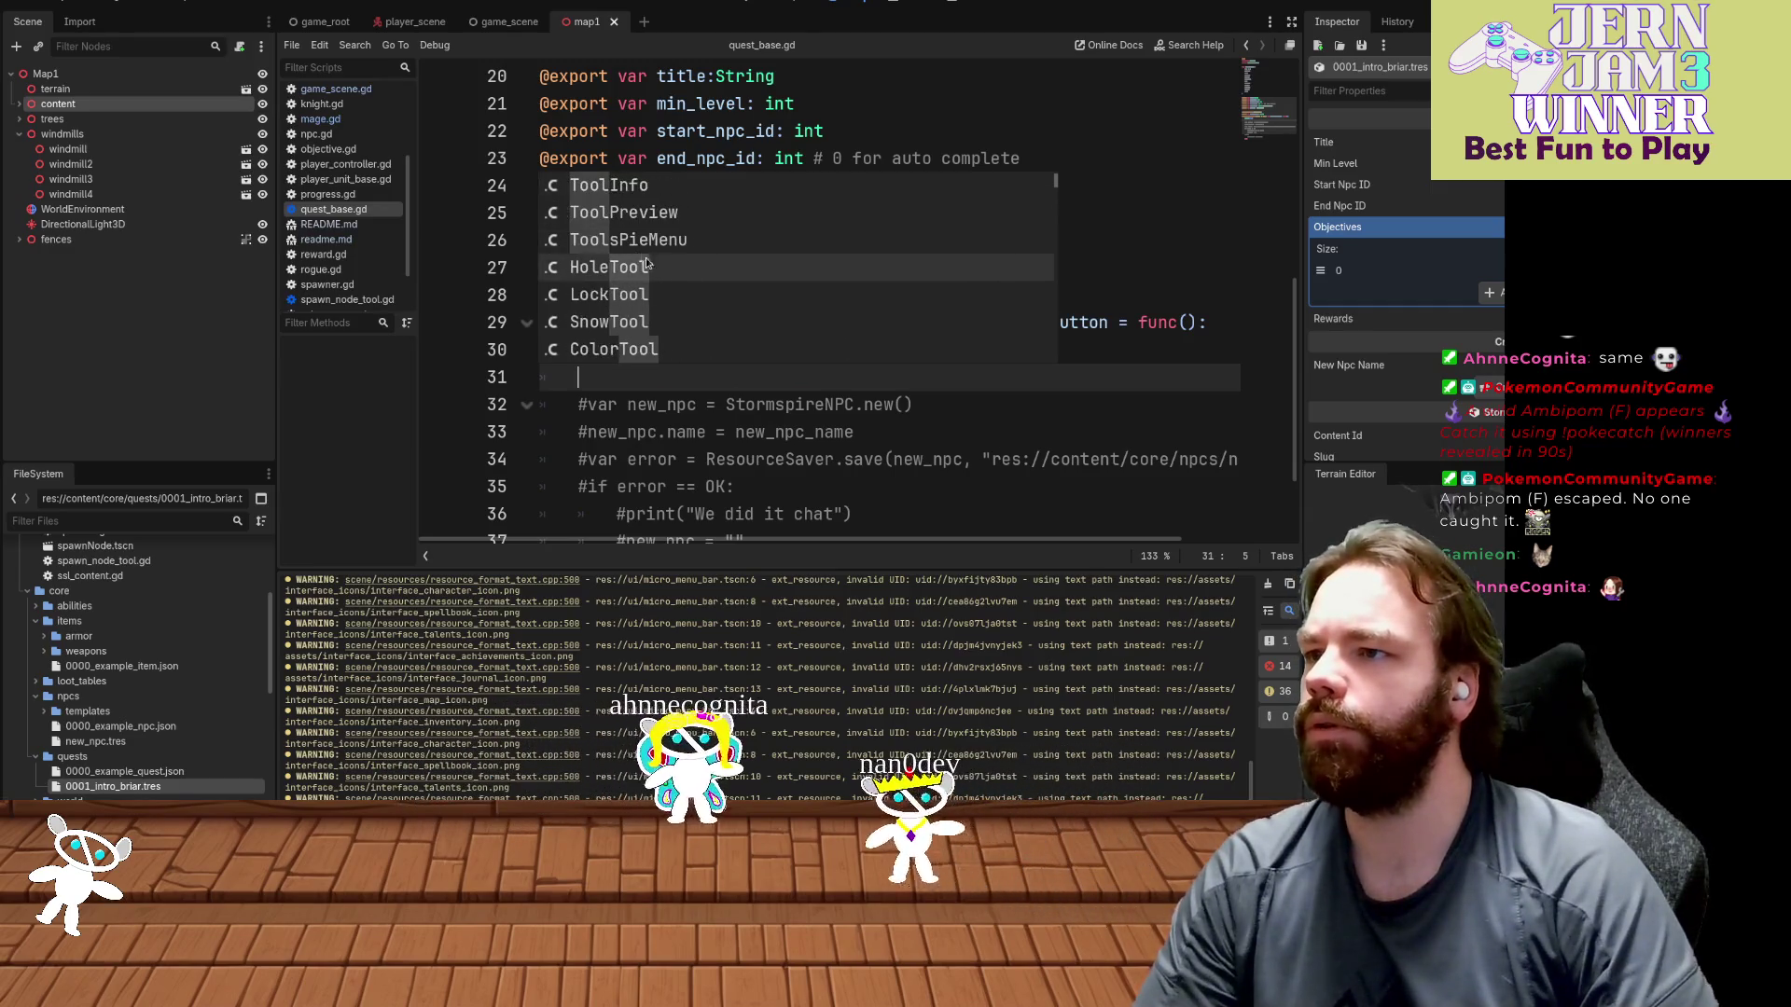
{"action": "scroll", "coordinate": [728, 250], "scroll_direction": "down", "scroll_amount": 10}
{"action": "scroll", "coordinate": [736, 247], "scroll_direction": "down", "scroll_amount": 10}
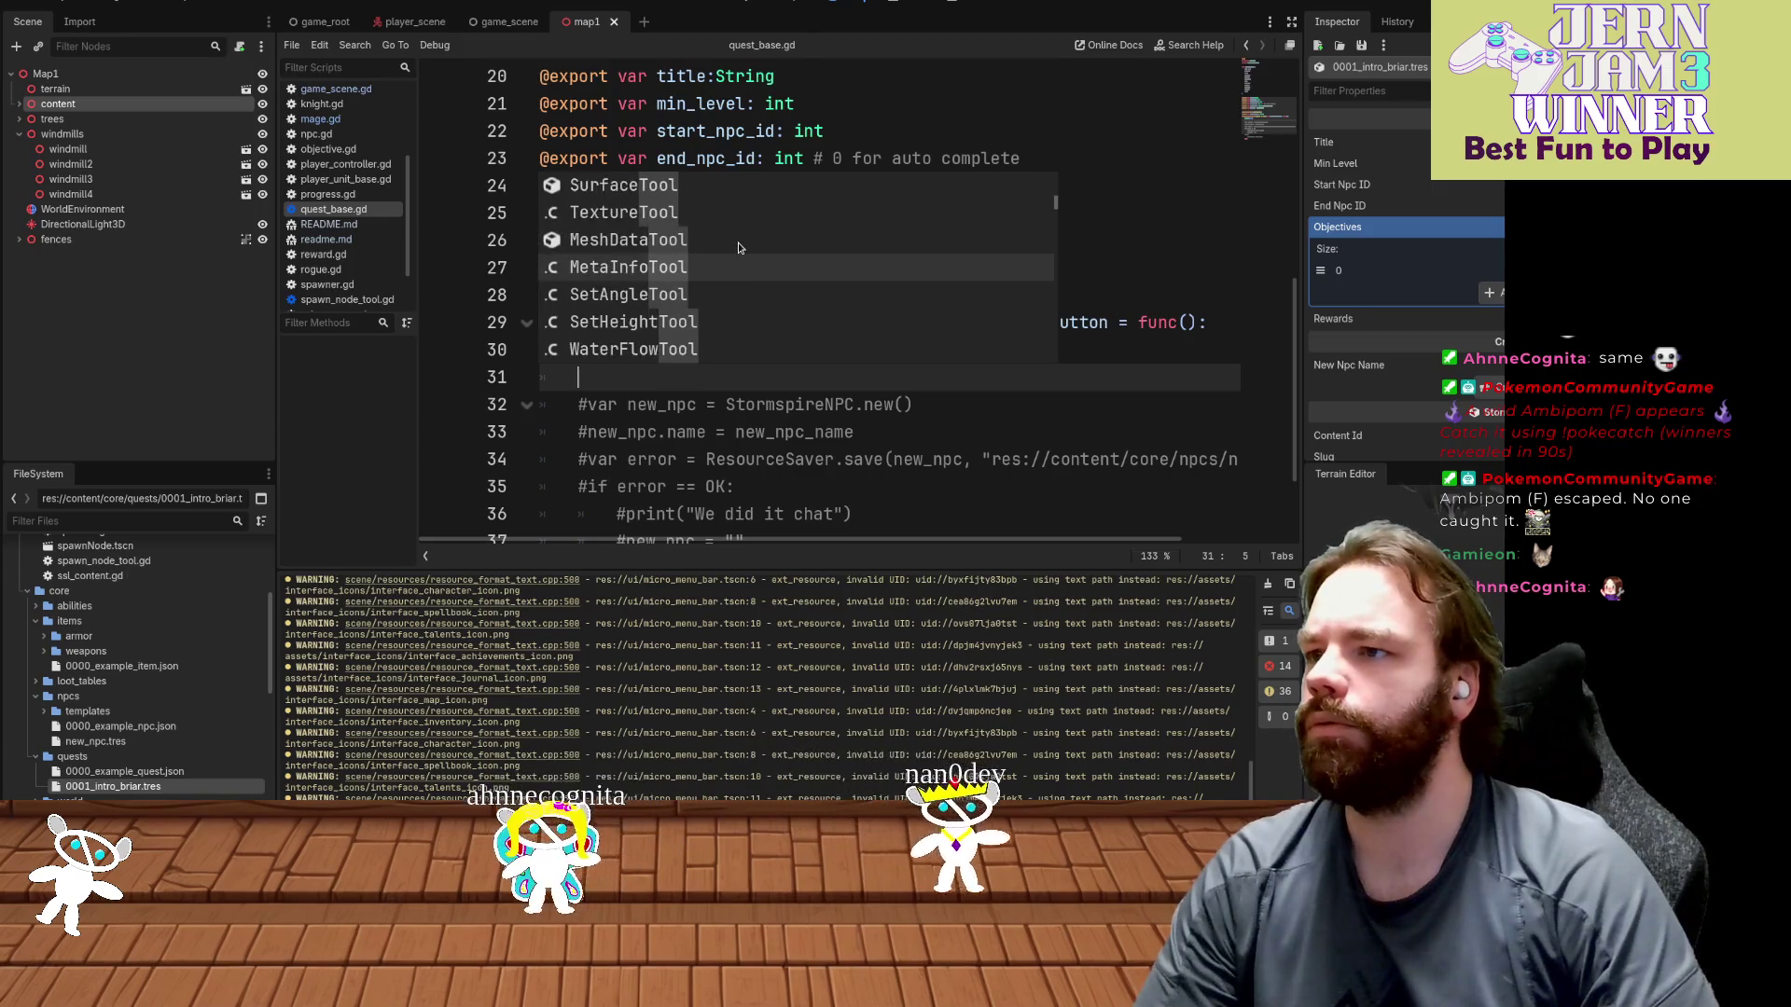
{"action": "key", "text": "Escape"}
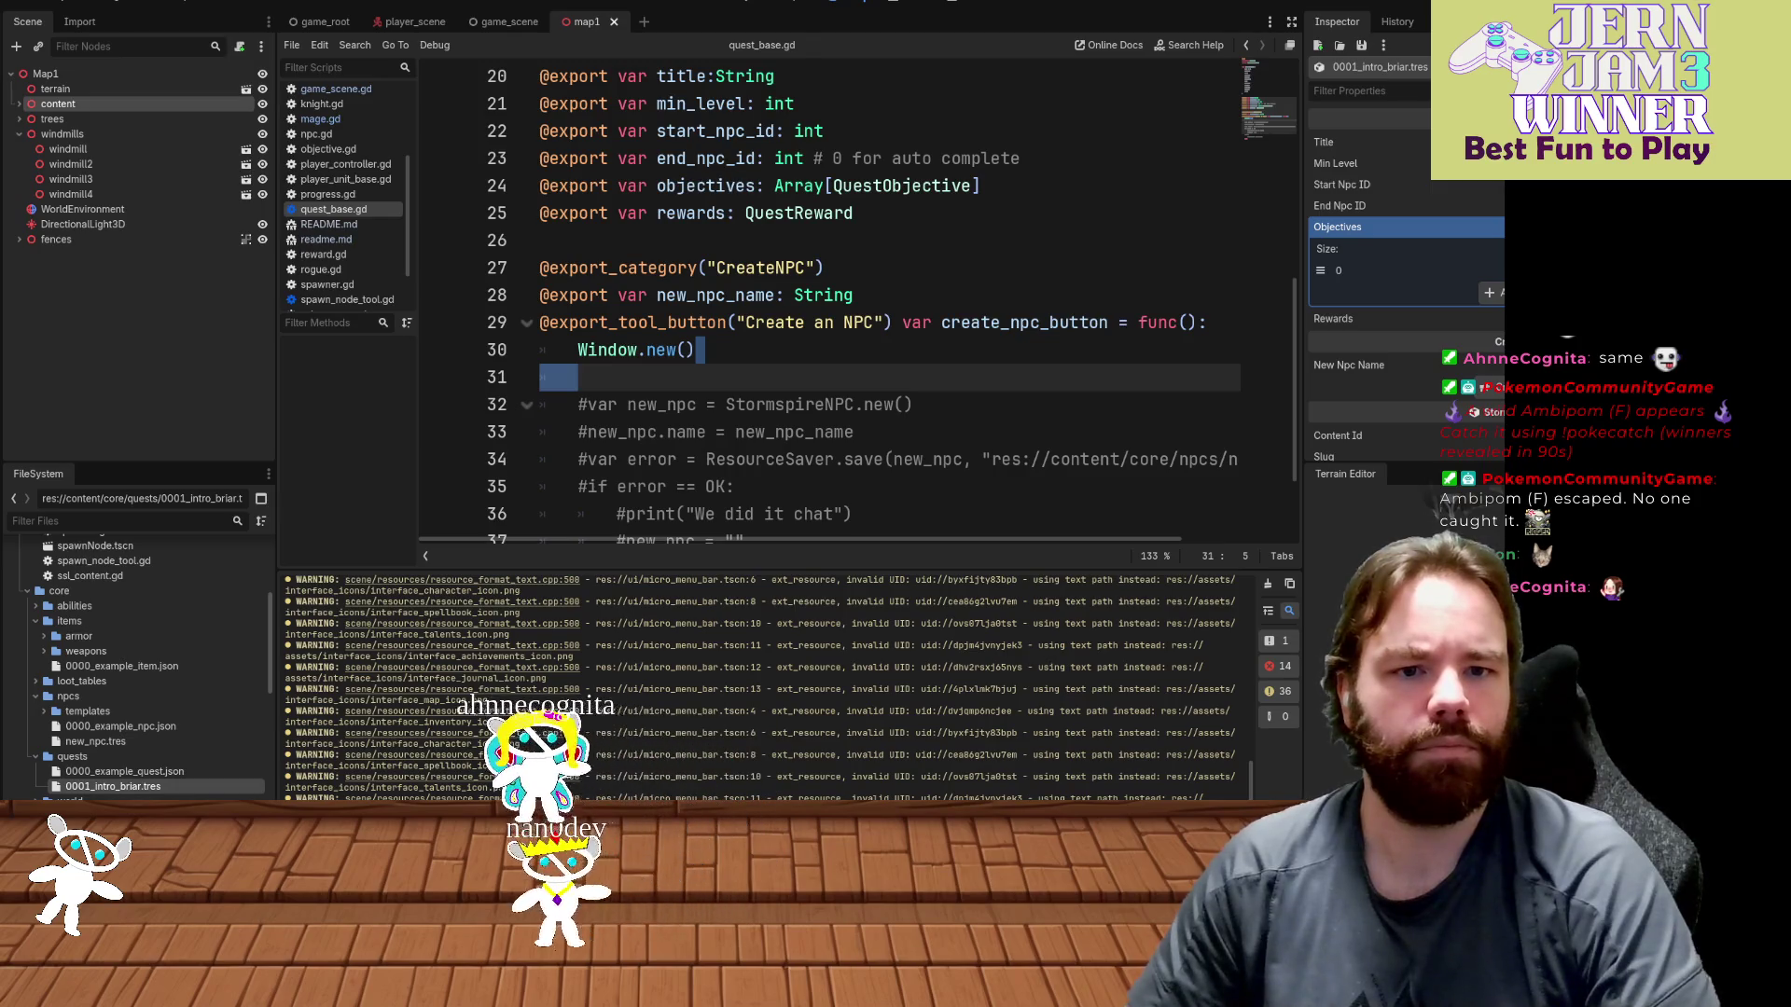
Step: Write 'var popupWindow = Window.new()' and 'popupWindow.popup()' on lines 30–31, then save
{"action": "left_click", "coordinate": [774, 367]}
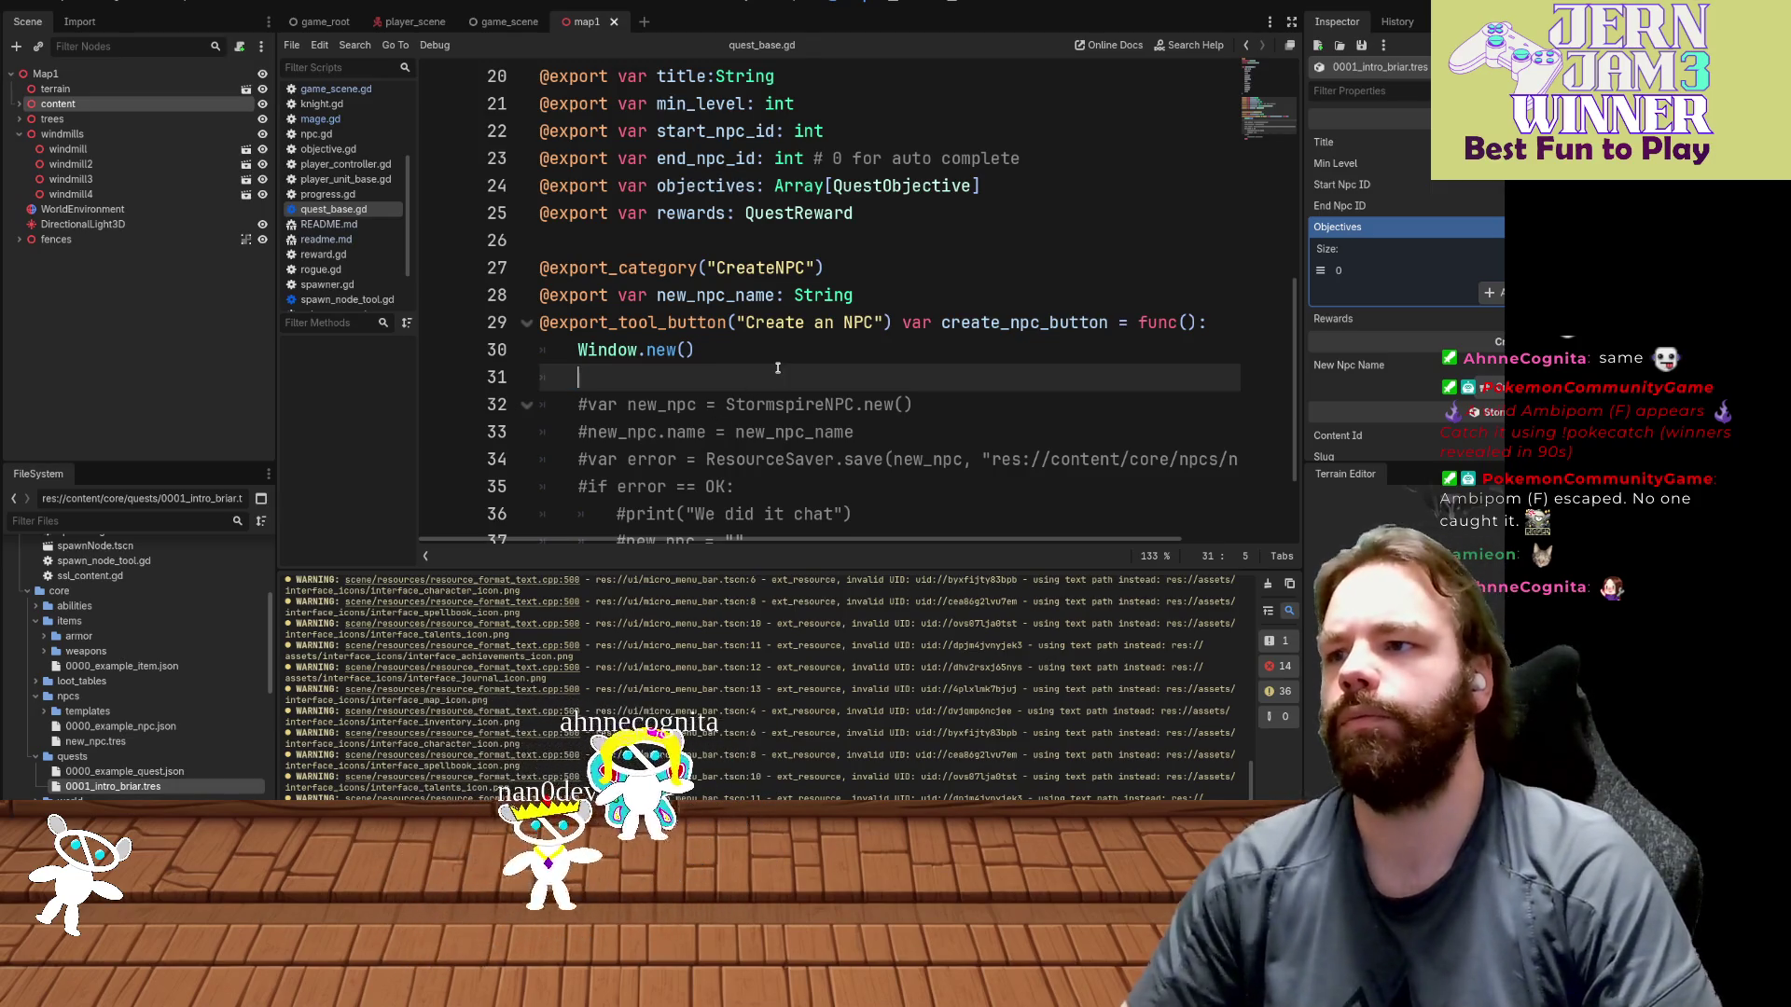
{"action": "type", "text": "wind"}
{"action": "key", "text": "BackSpace"}
{"action": "key", "text": "BackSpace"}
{"action": "key", "text": "BackSpace"}
{"action": "key", "text": "Up"}
{"action": "type", "text": "var "}
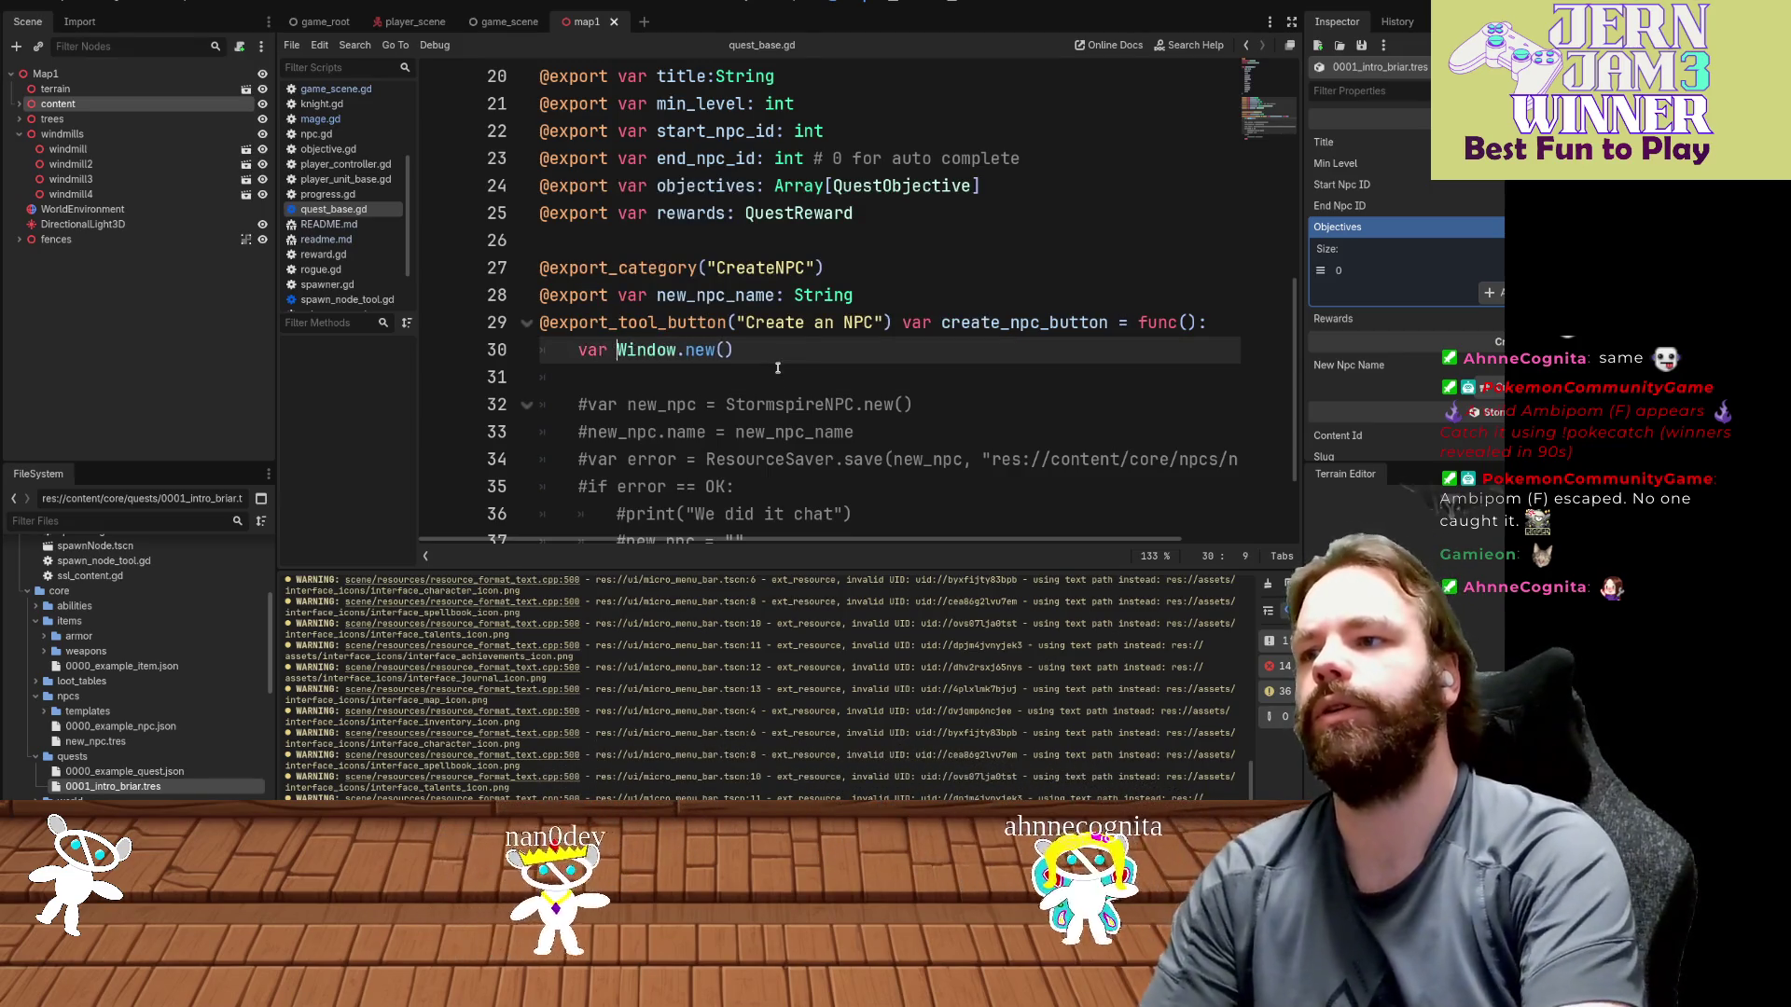
{"action": "type", "text": "popupWind"}
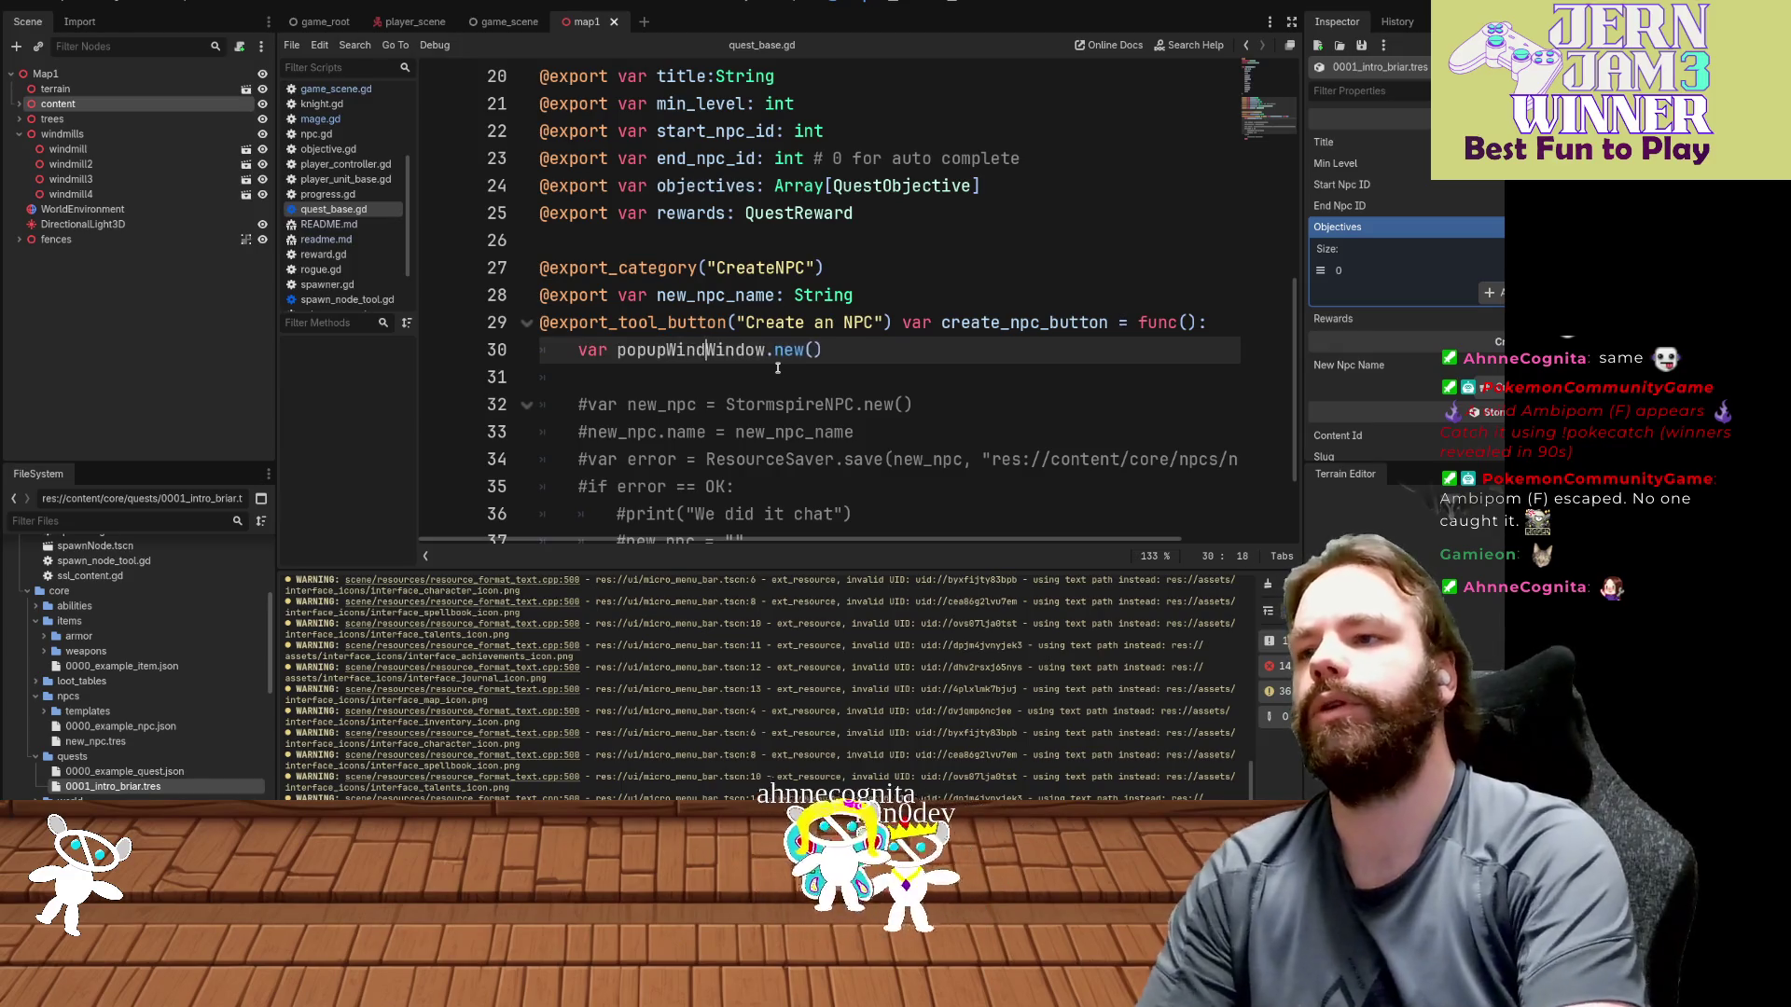
{"action": "type", "text": "ow = e"}
{"action": "key", "text": "Tab"}
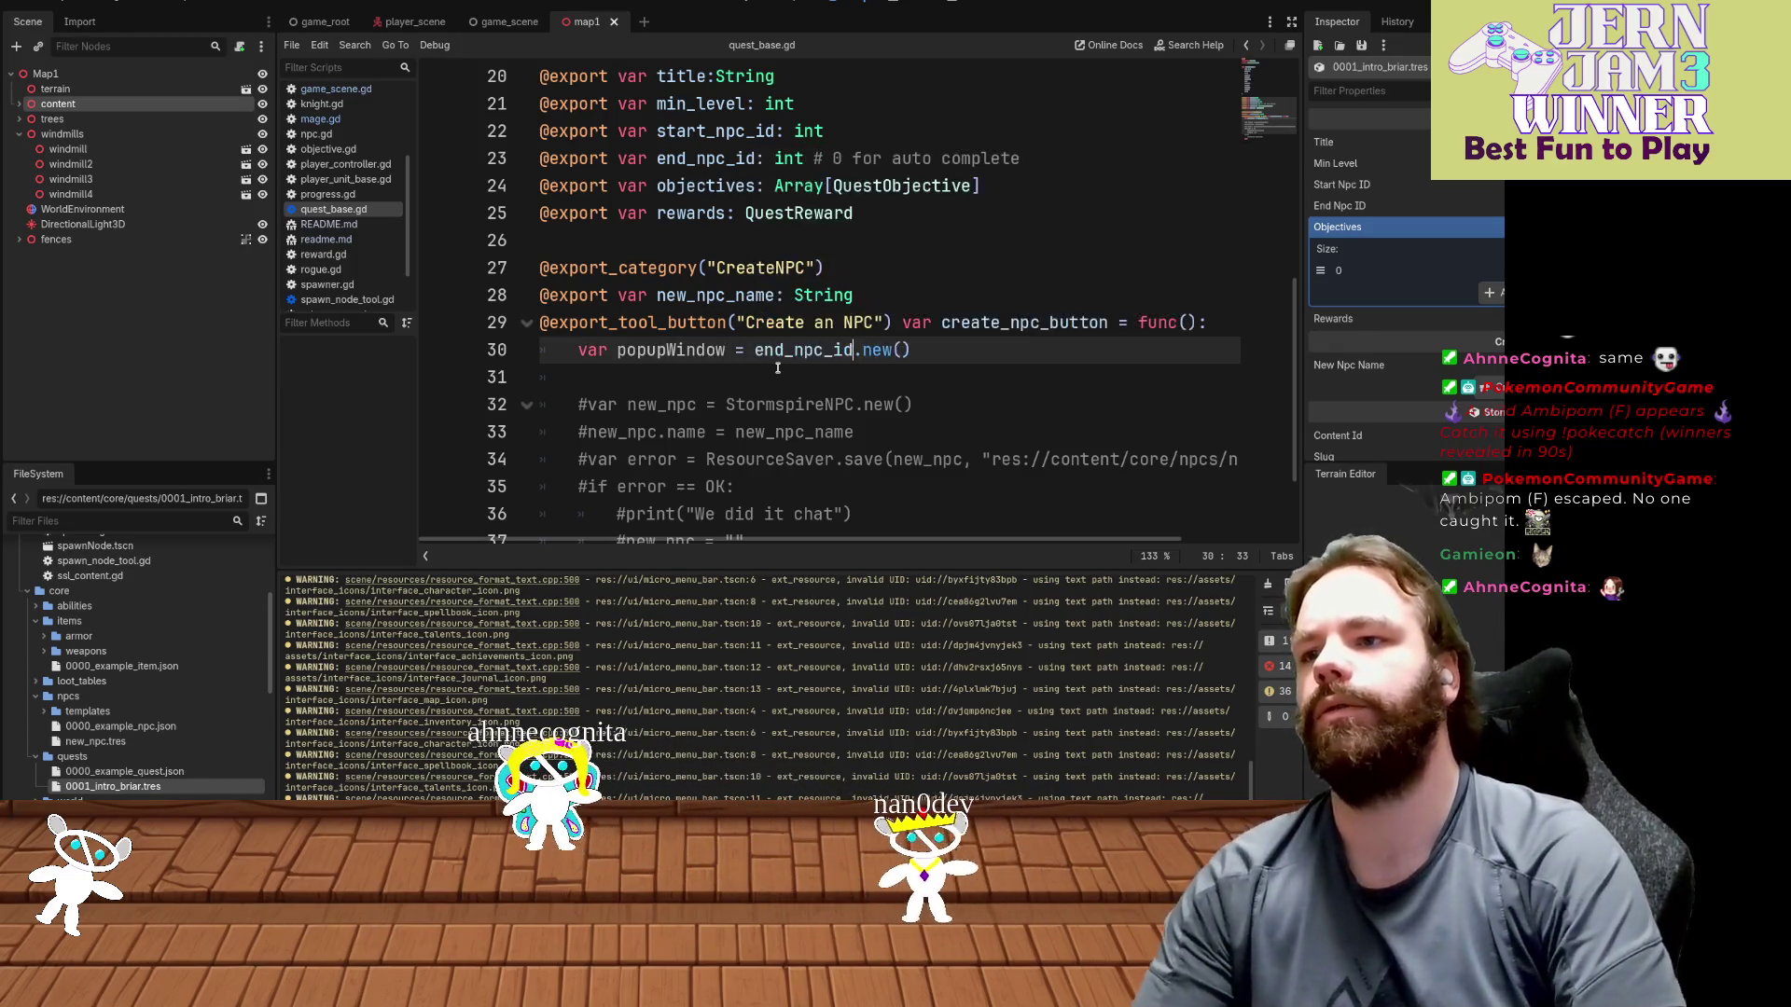
{"action": "key", "text": "Down"}
{"action": "type", "text": "pop"}
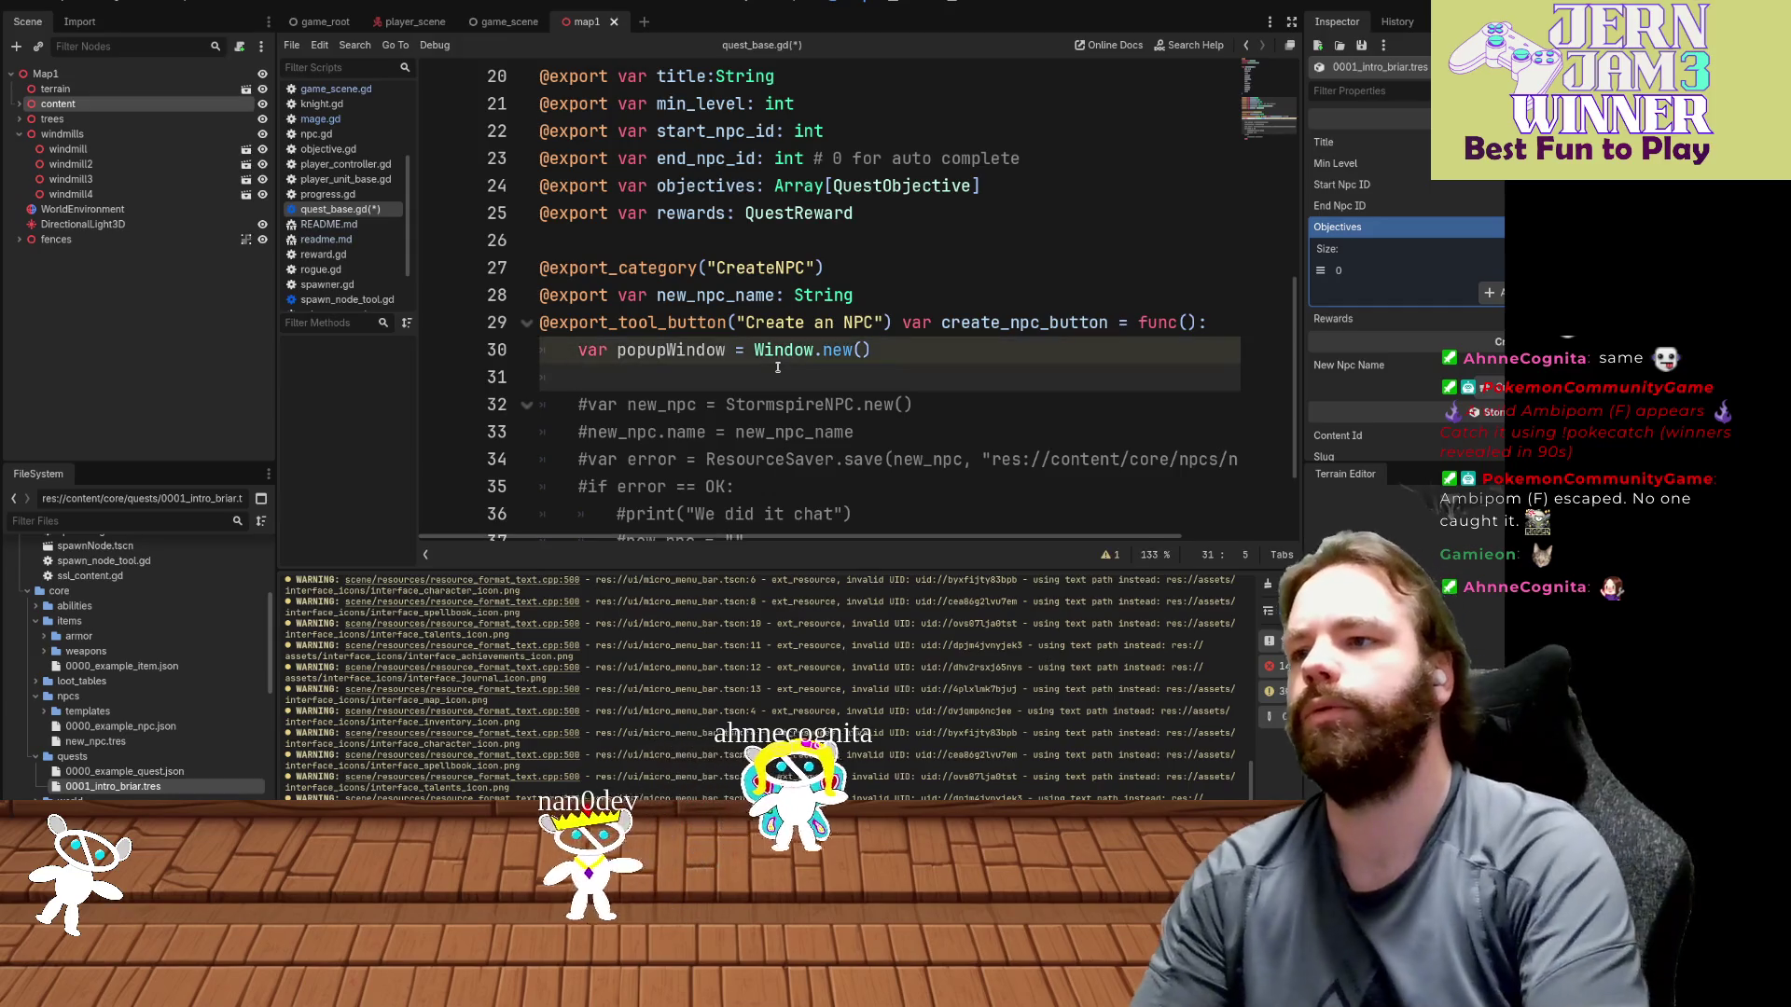
{"action": "key", "text": "Tab"}
{"action": "type", "text": ".pop"}
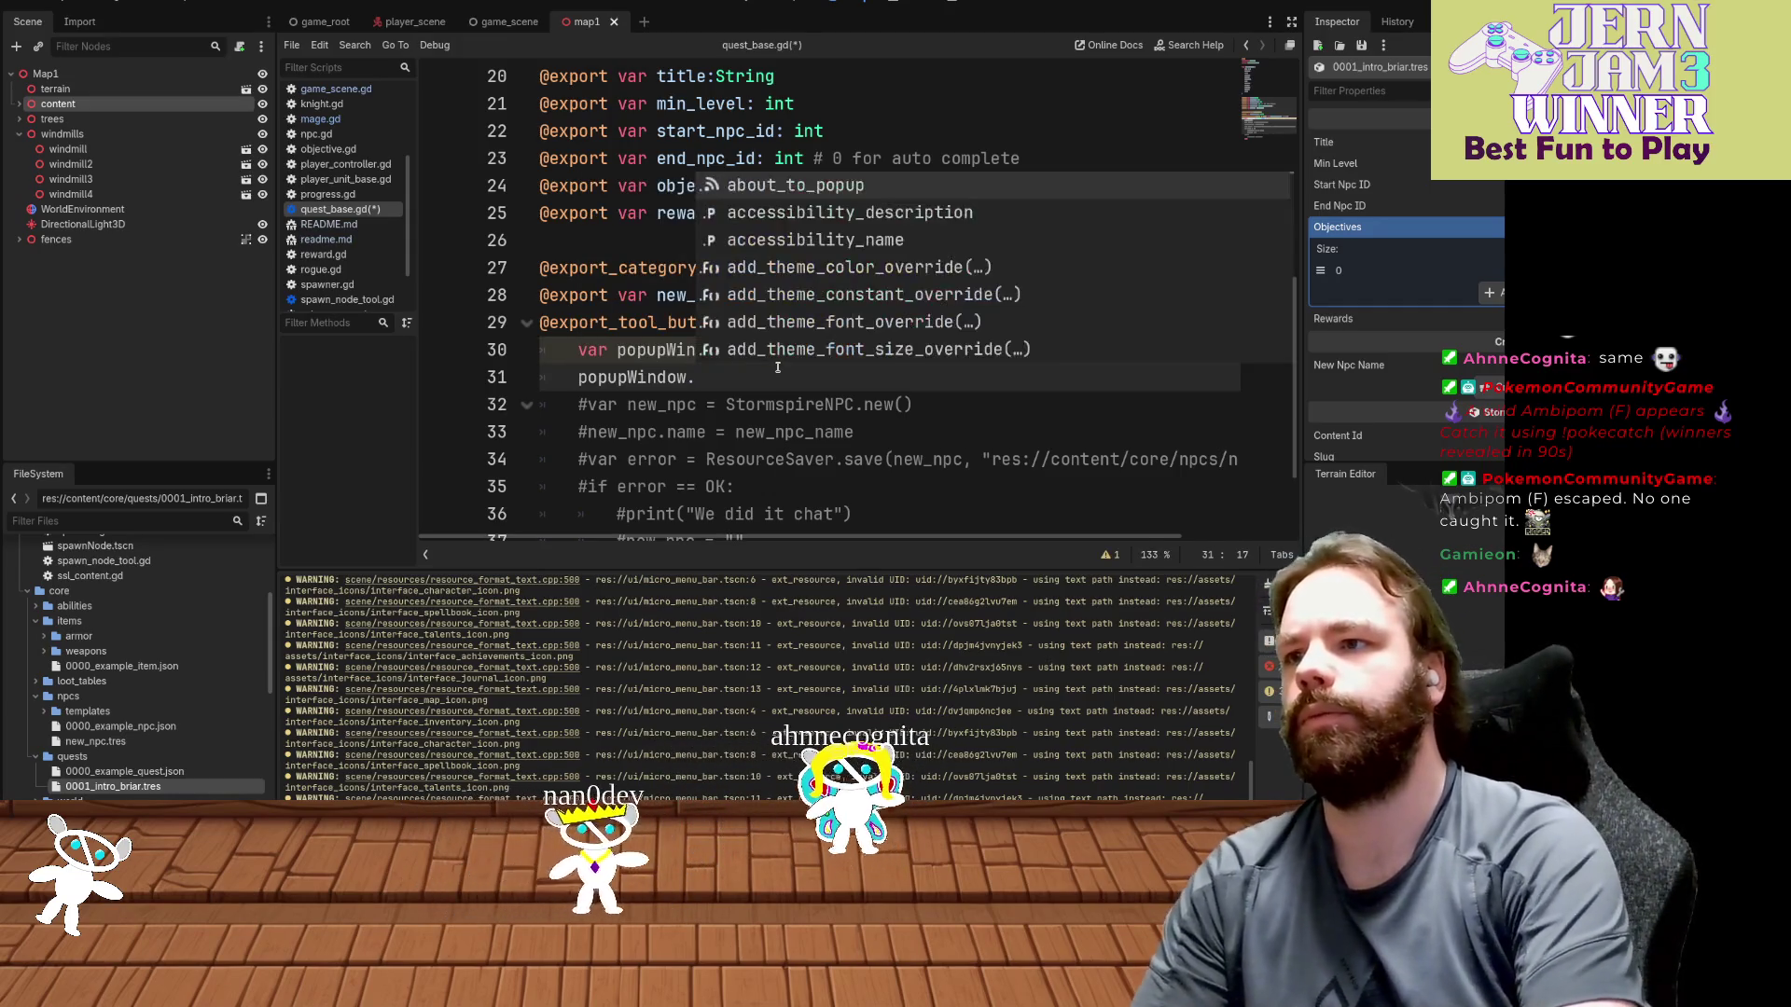
{"action": "key", "text": "Tab"}
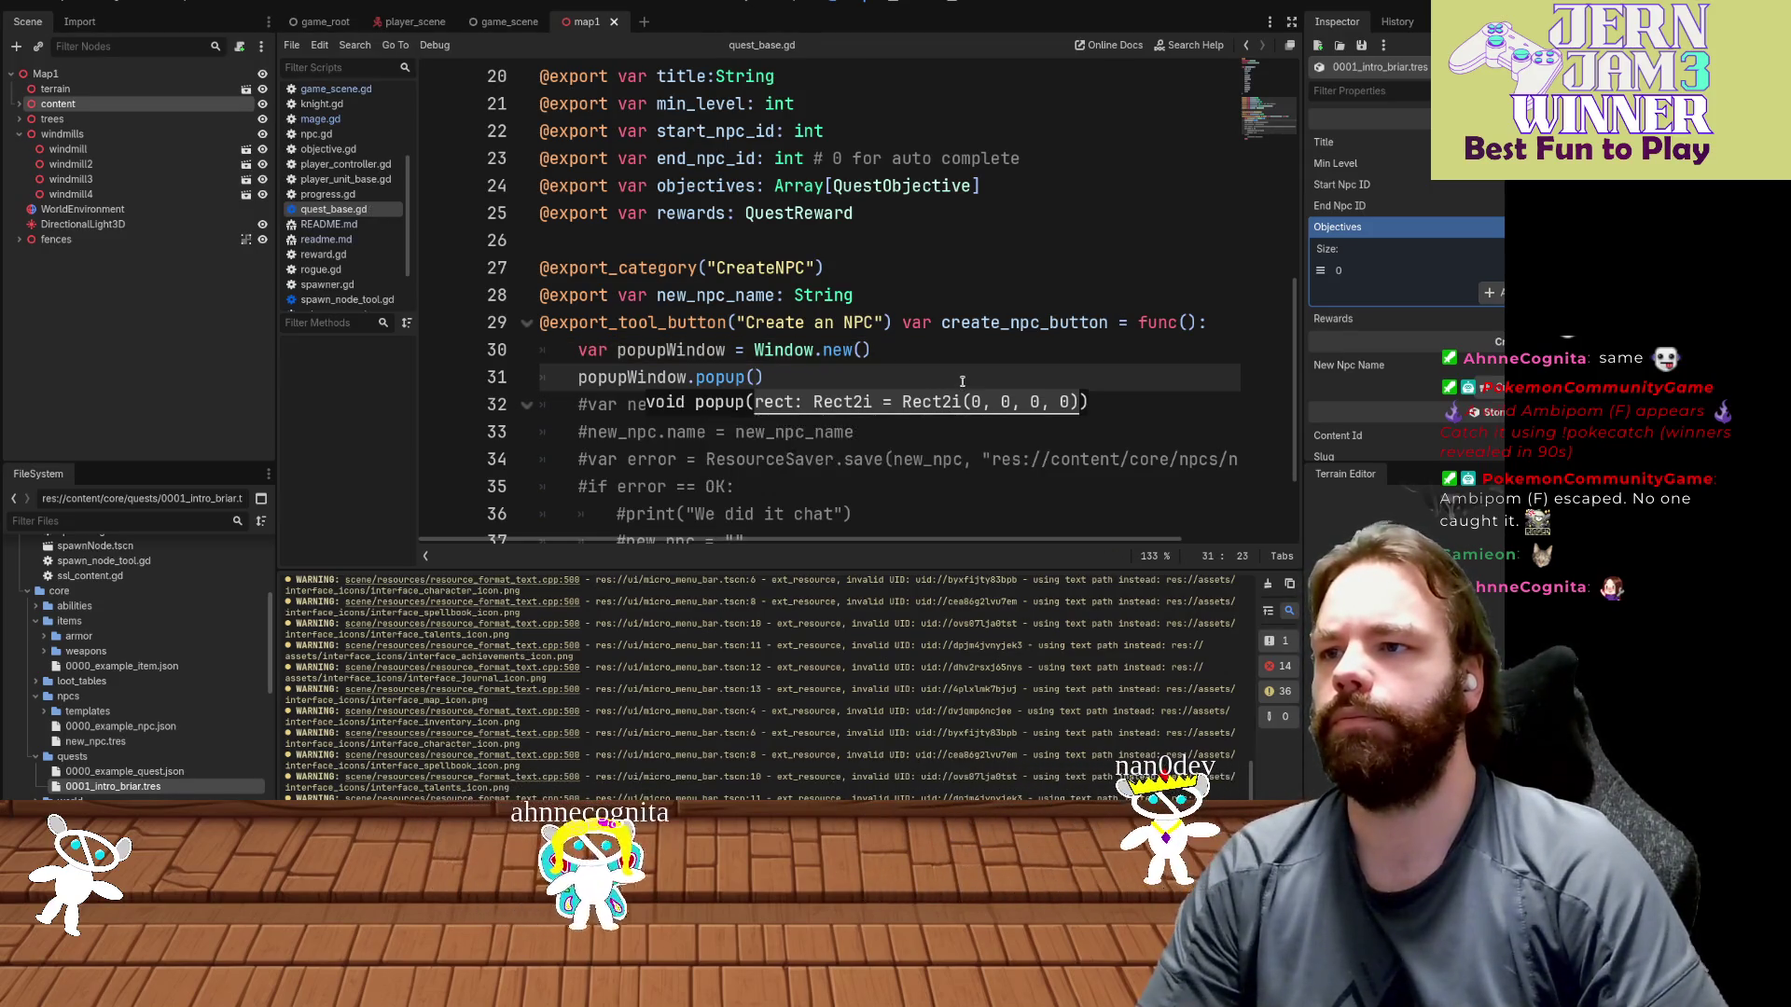
{"action": "key", "text": "End"}
{"action": "key", "text": "ctrl+s"}
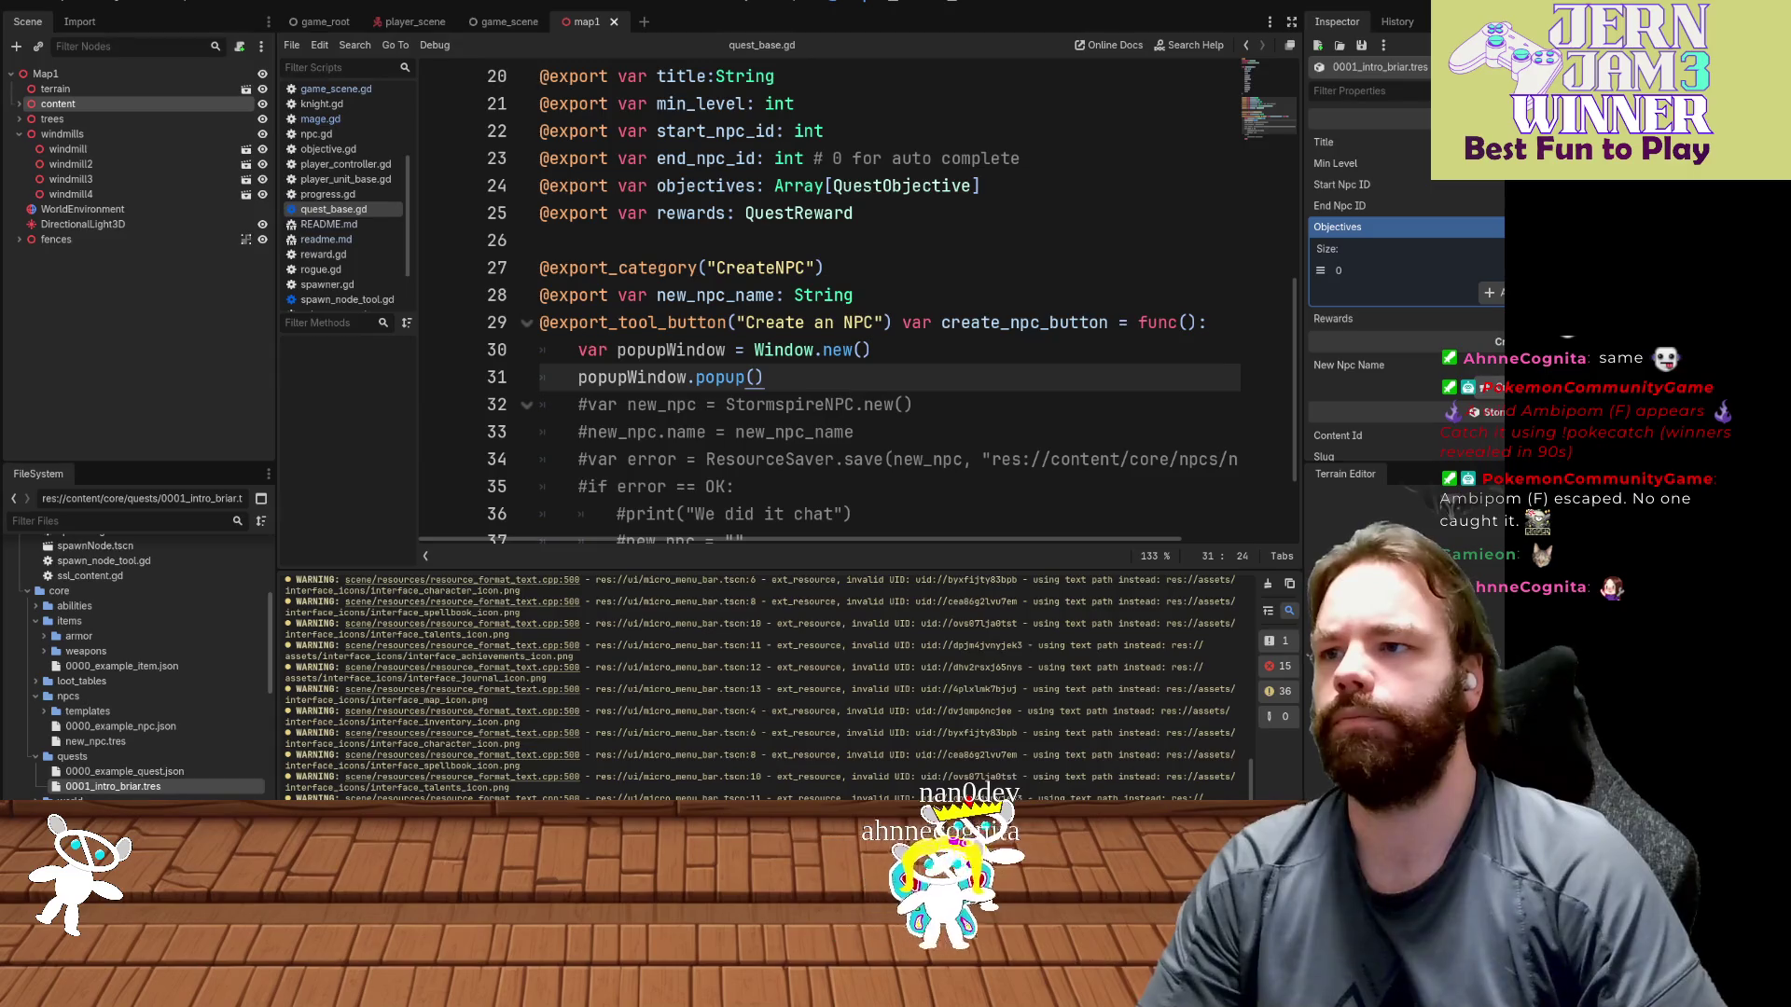
Step: Check the Window documentation, then put the caret inside popup()'s parentheses
{"action": "left_click", "coordinate": [864, 350]}
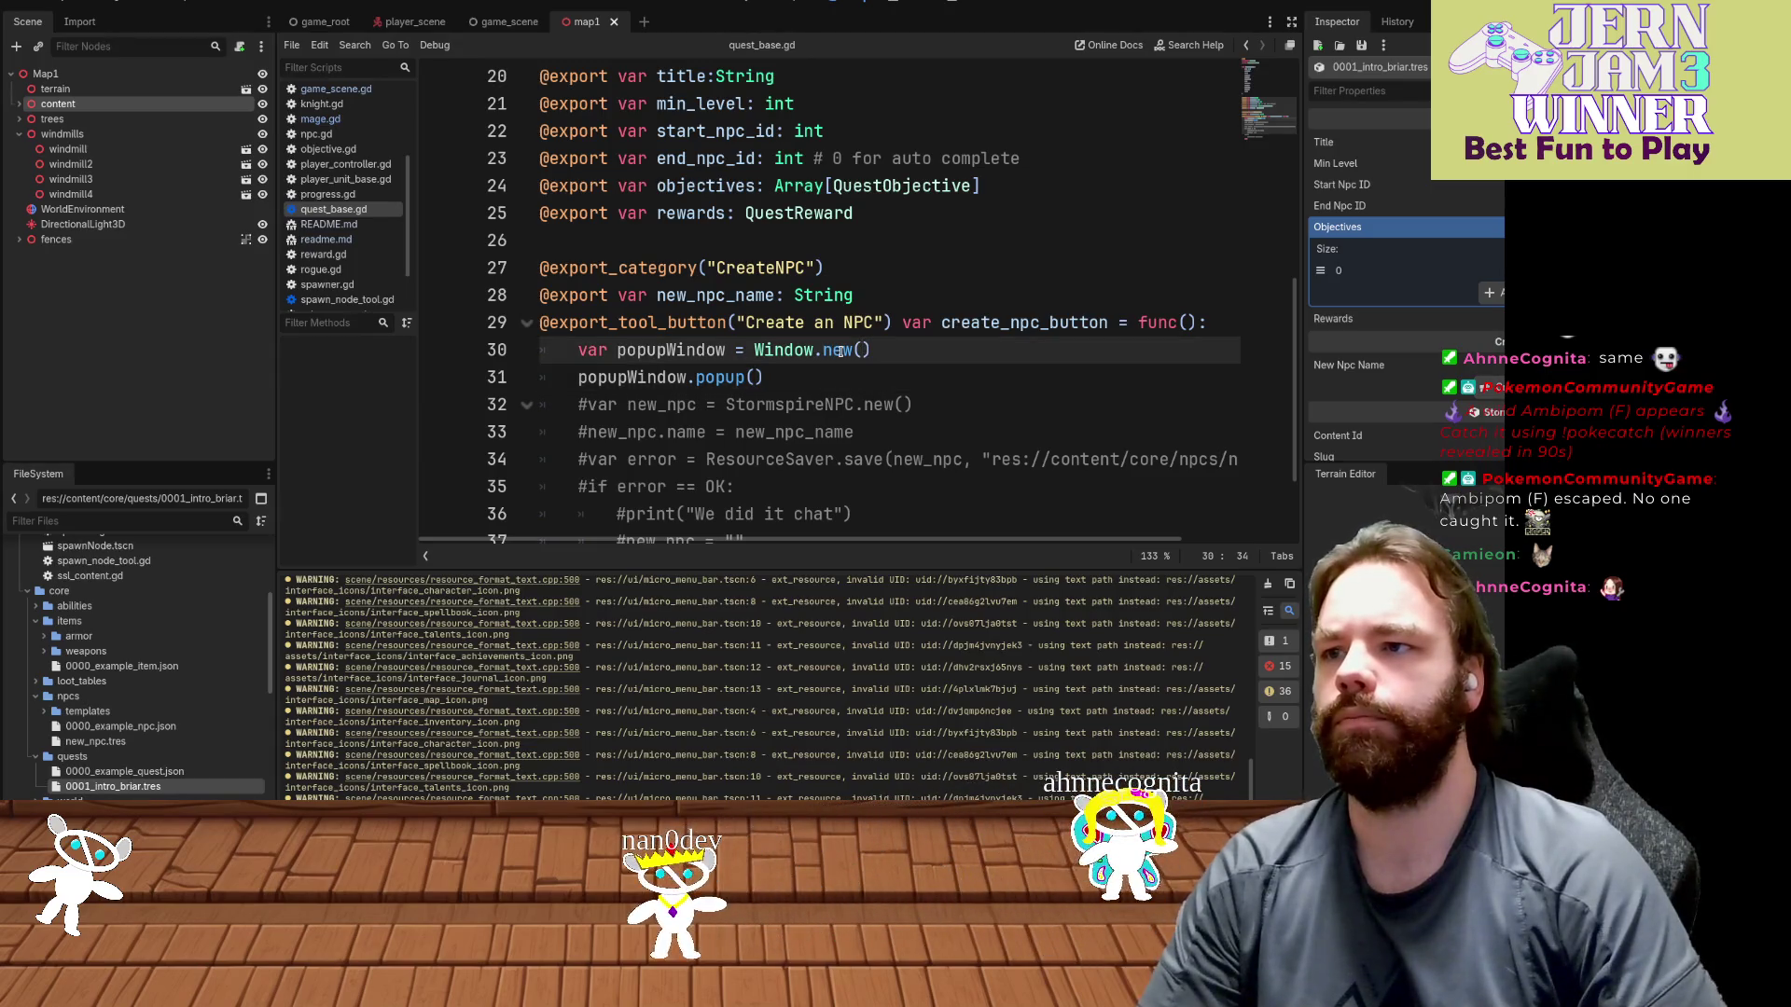
{"action": "mouse_move", "coordinate": [783, 347]}
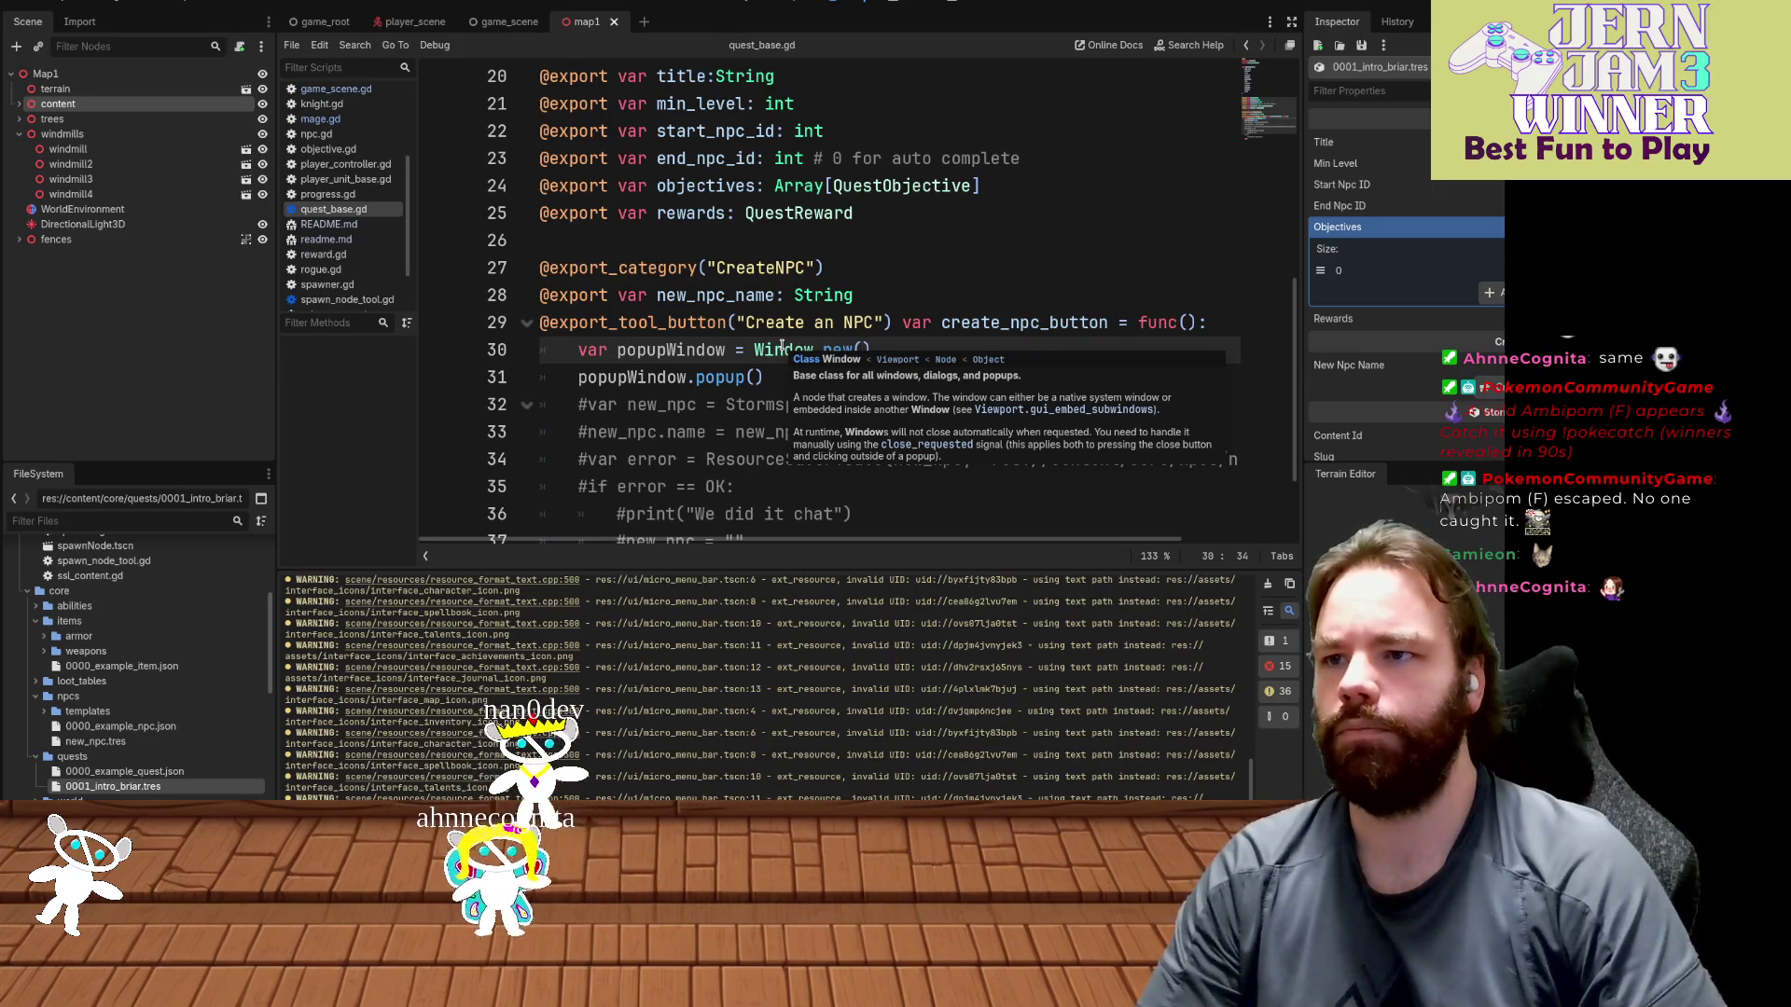
{"action": "left_click", "coordinate": [763, 377]}
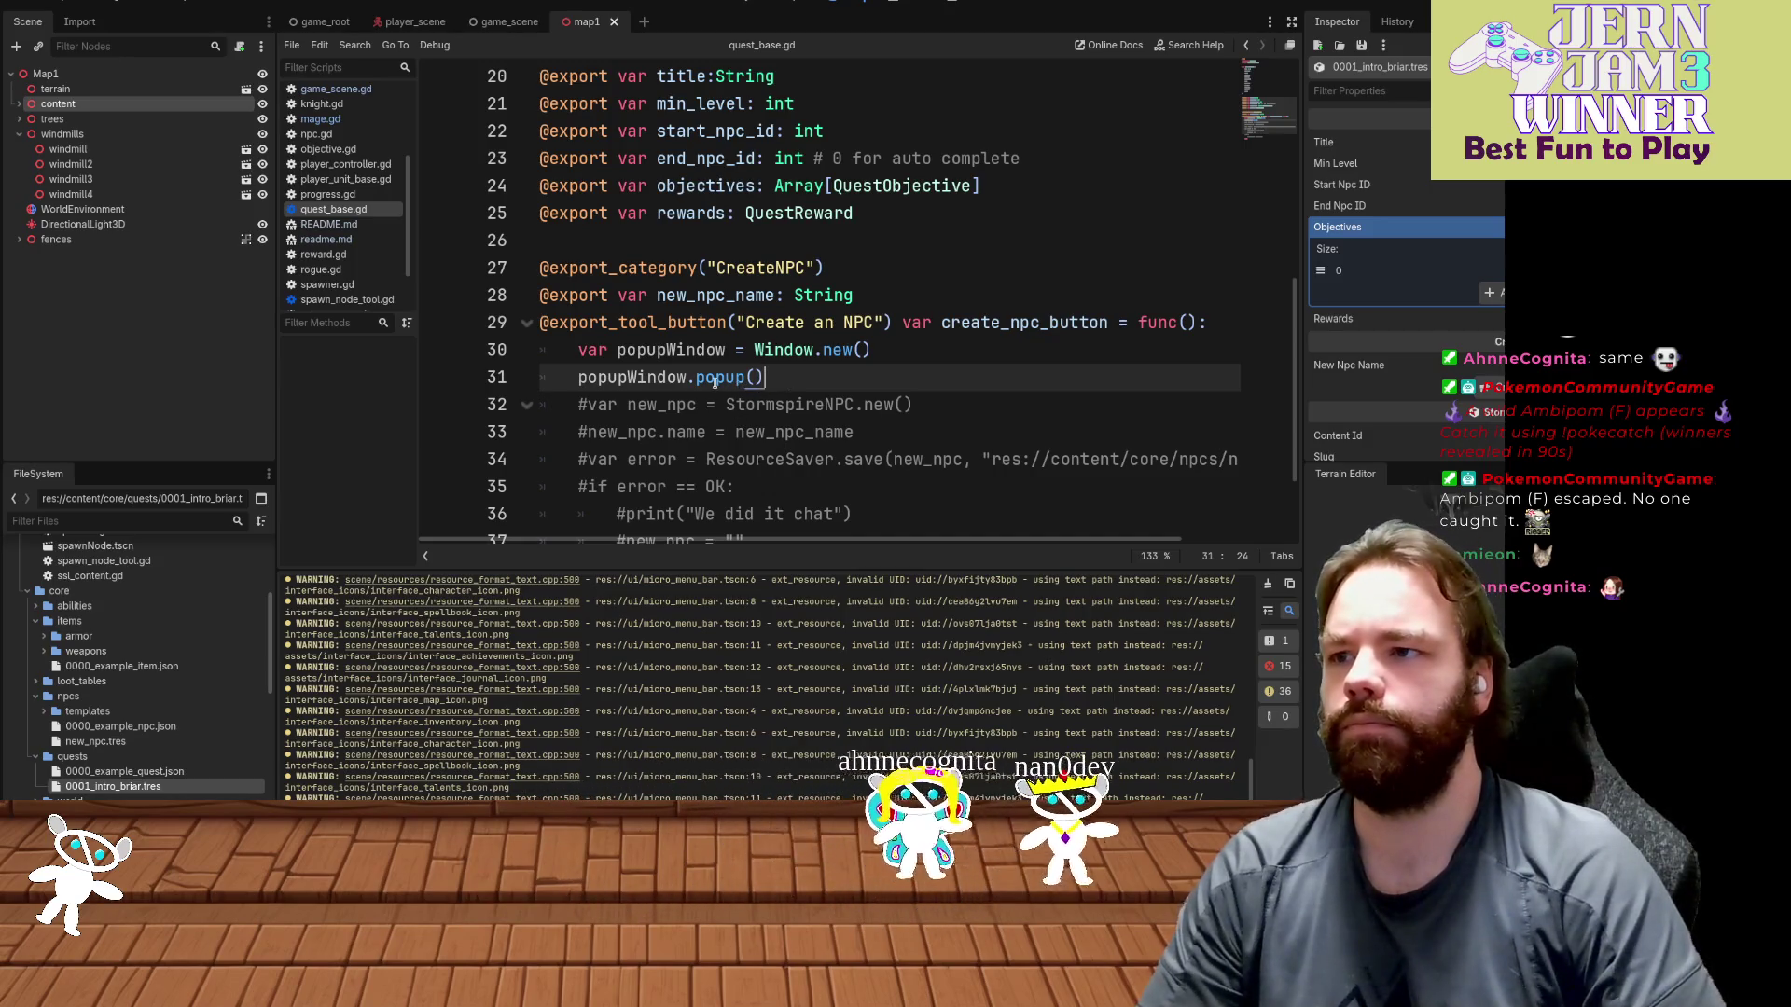
{"action": "mouse_move", "coordinate": [714, 382]}
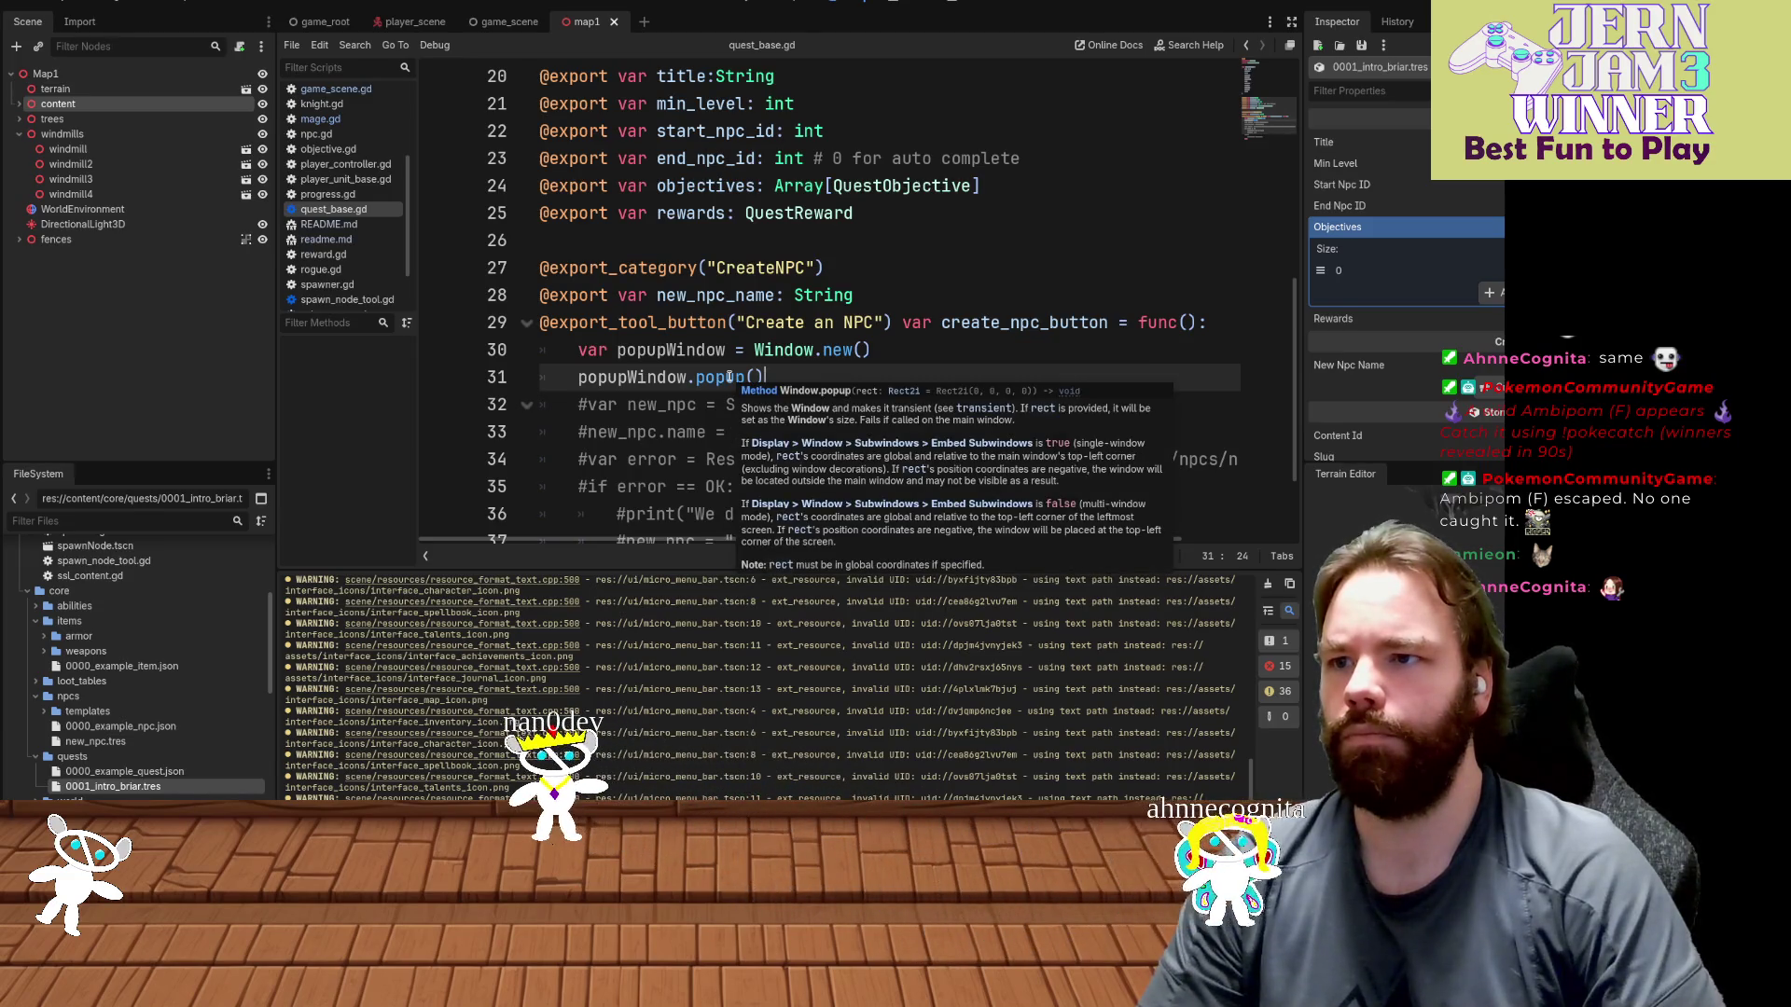
{"action": "left_click", "coordinate": [749, 377]}
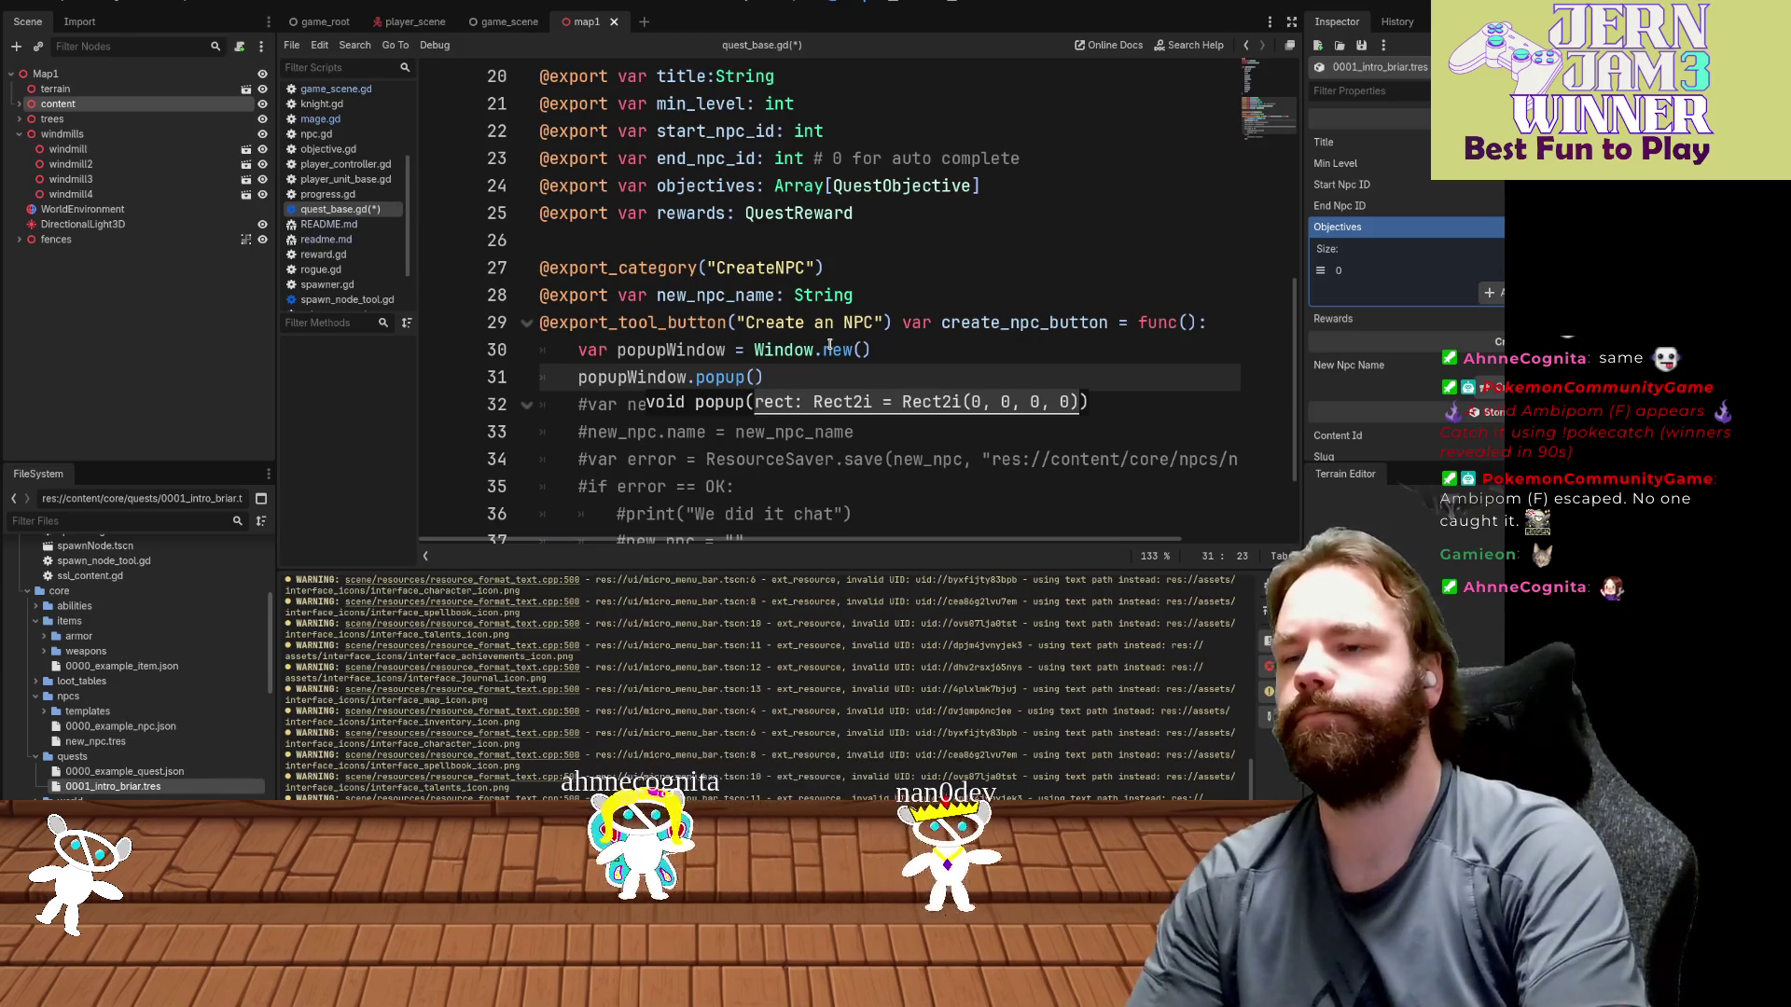
Step: Pass Rect2i(50,50,200,200) to popupWindow.popup() and save quest_base.gd
{"action": "type", "text": "c"}
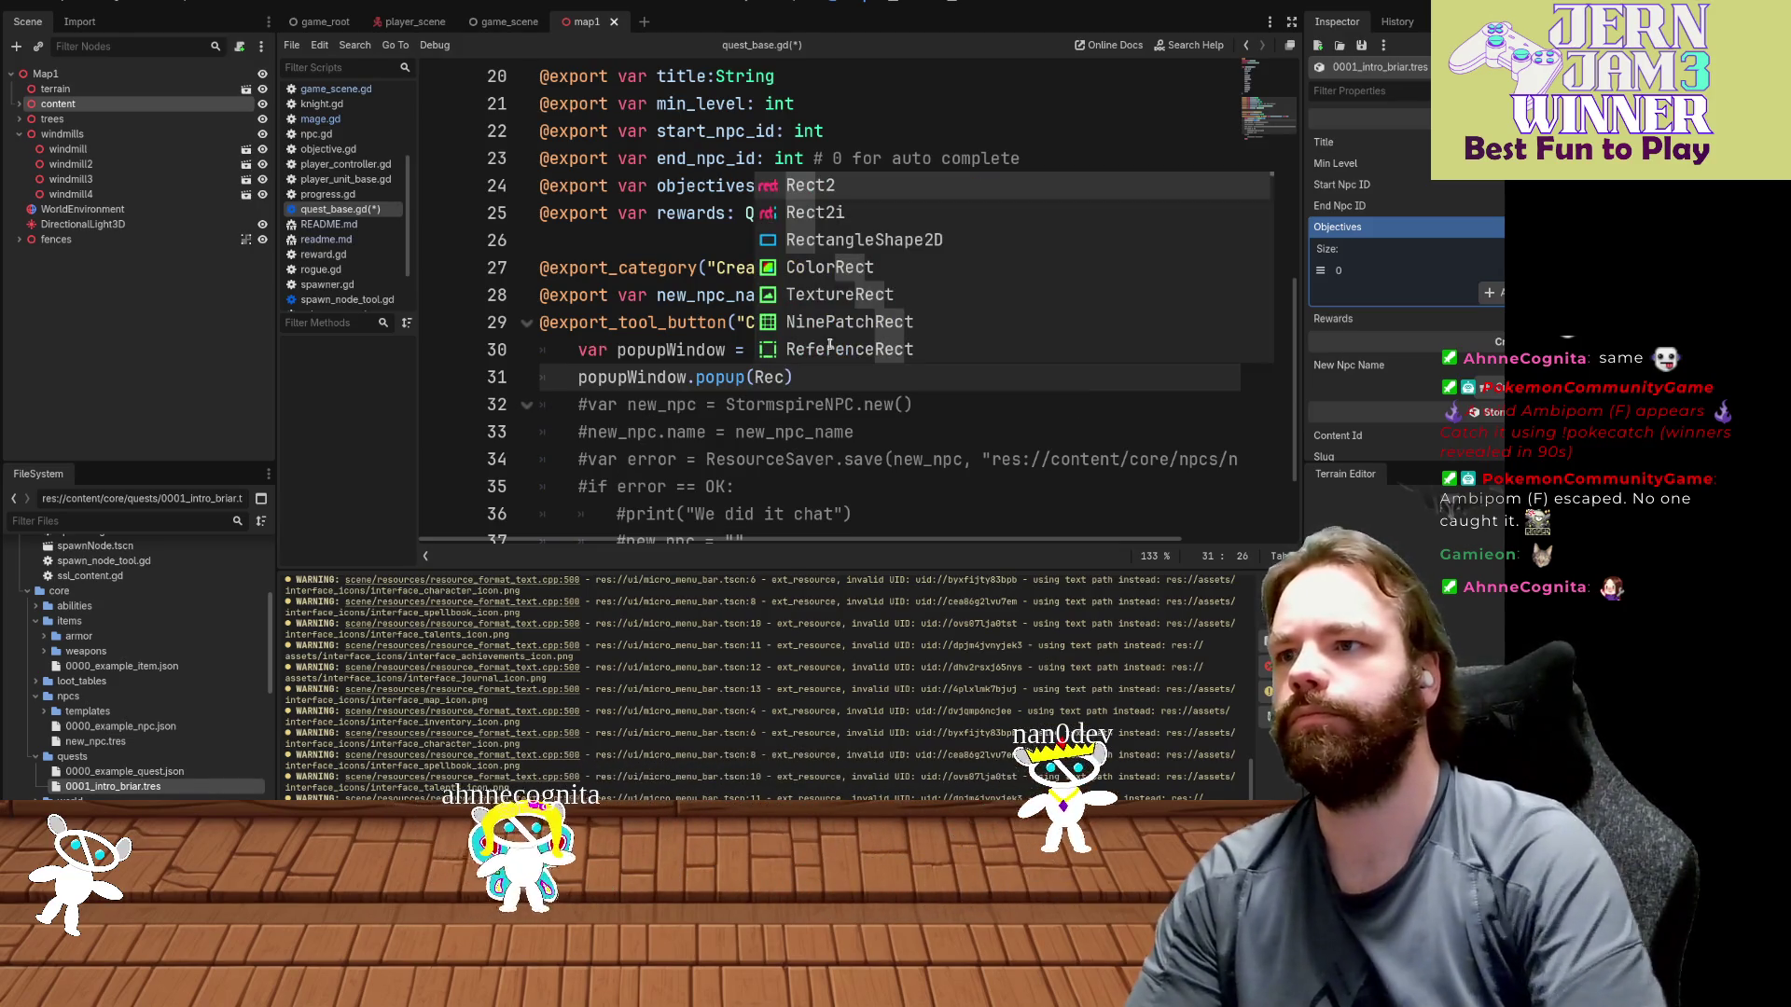
{"action": "key", "text": "Down"}
{"action": "key", "text": "Return"}
{"action": "type", "text": "("}
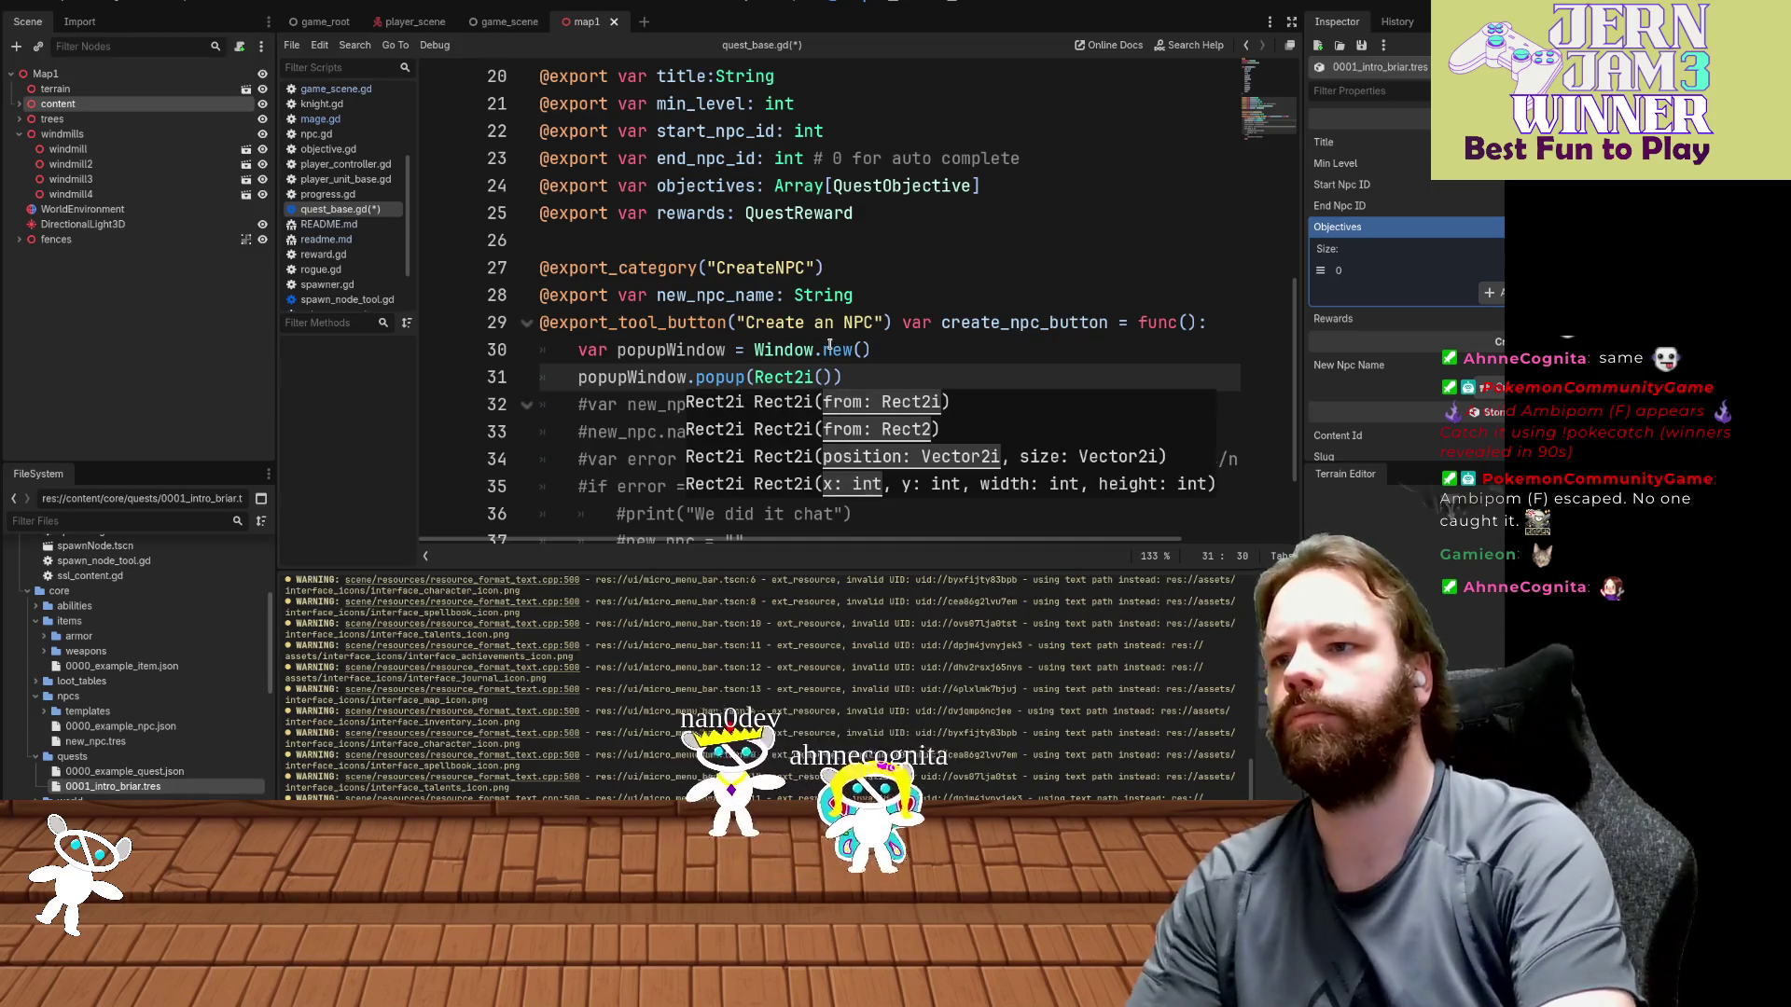
{"action": "type", "text": "0,"}
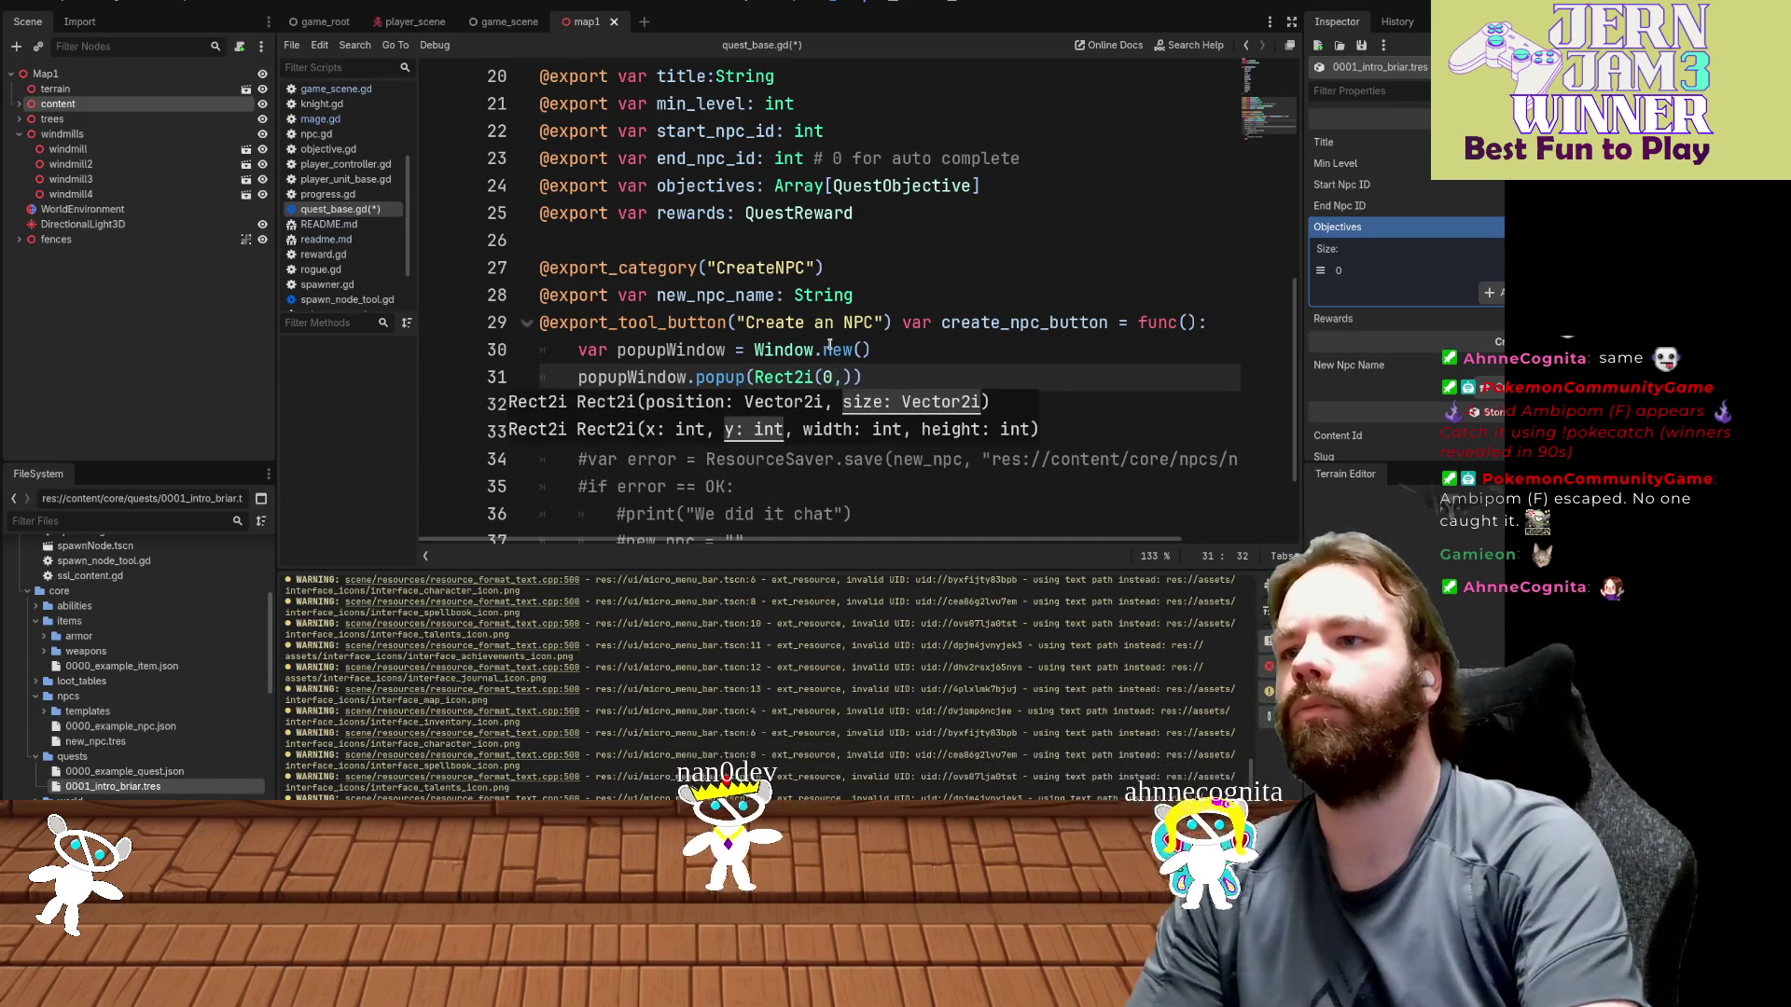
{"action": "key", "text": "BackSpace"}
{"action": "key", "text": "BackSpace"}
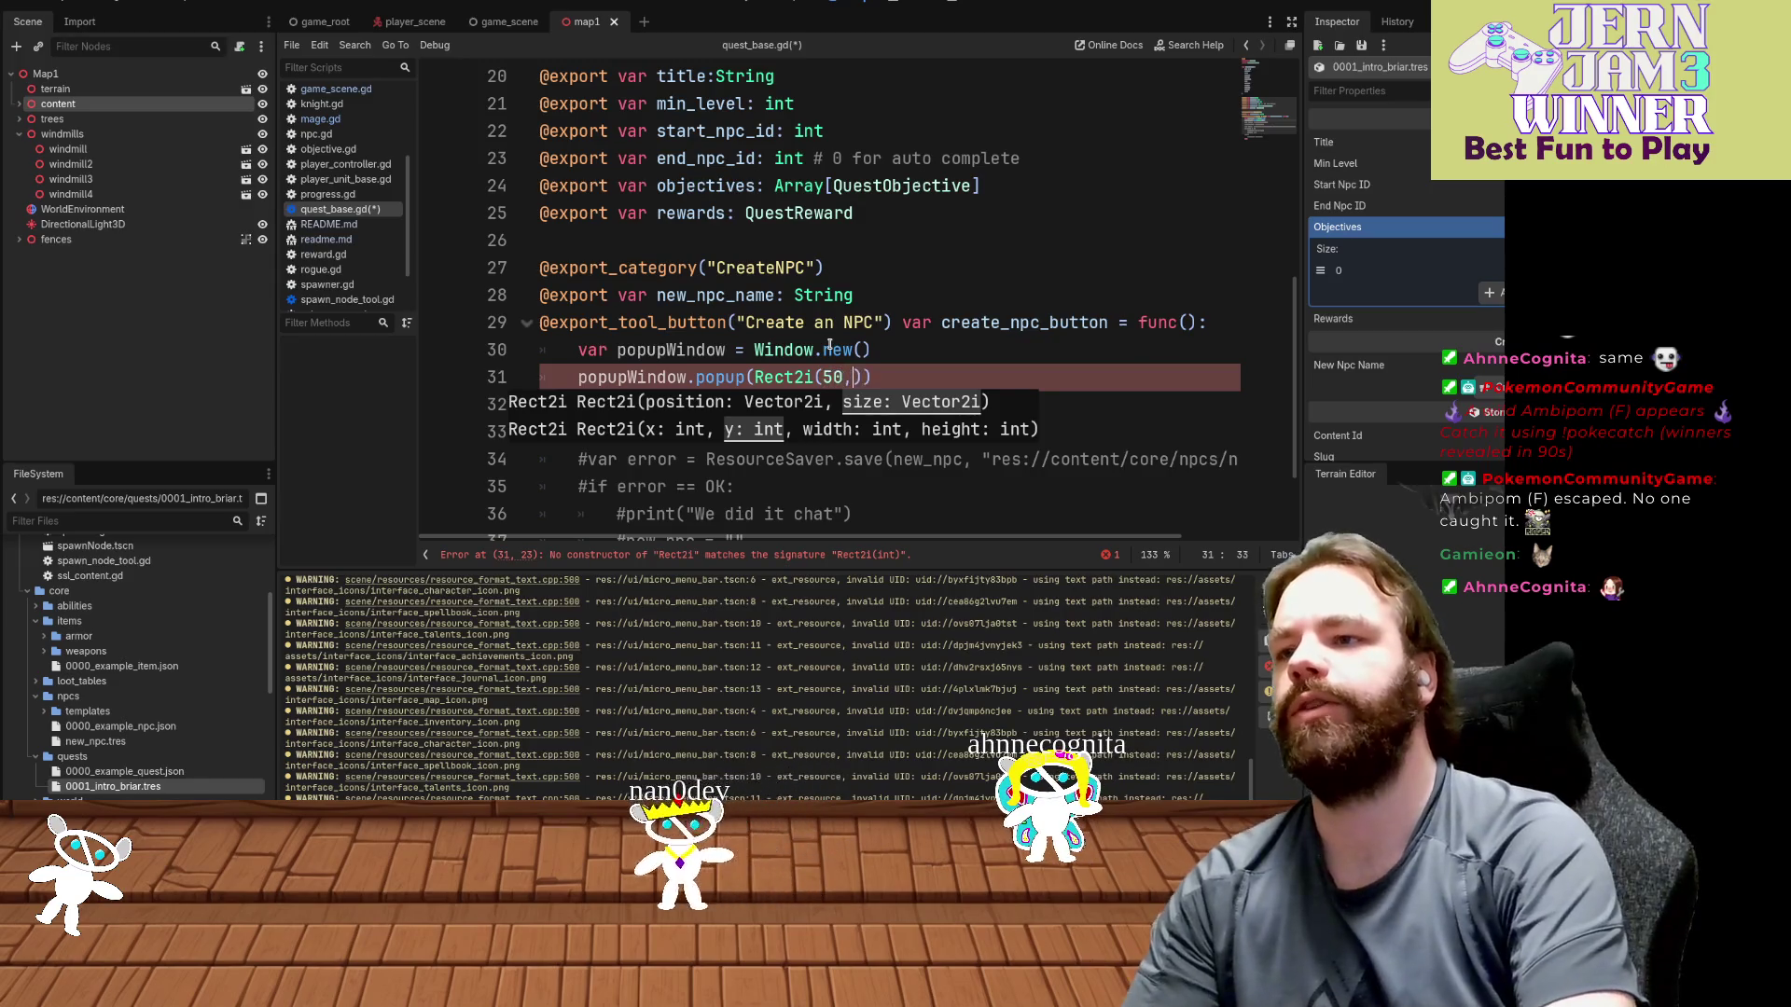
{"action": "type", "text": "50,200"}
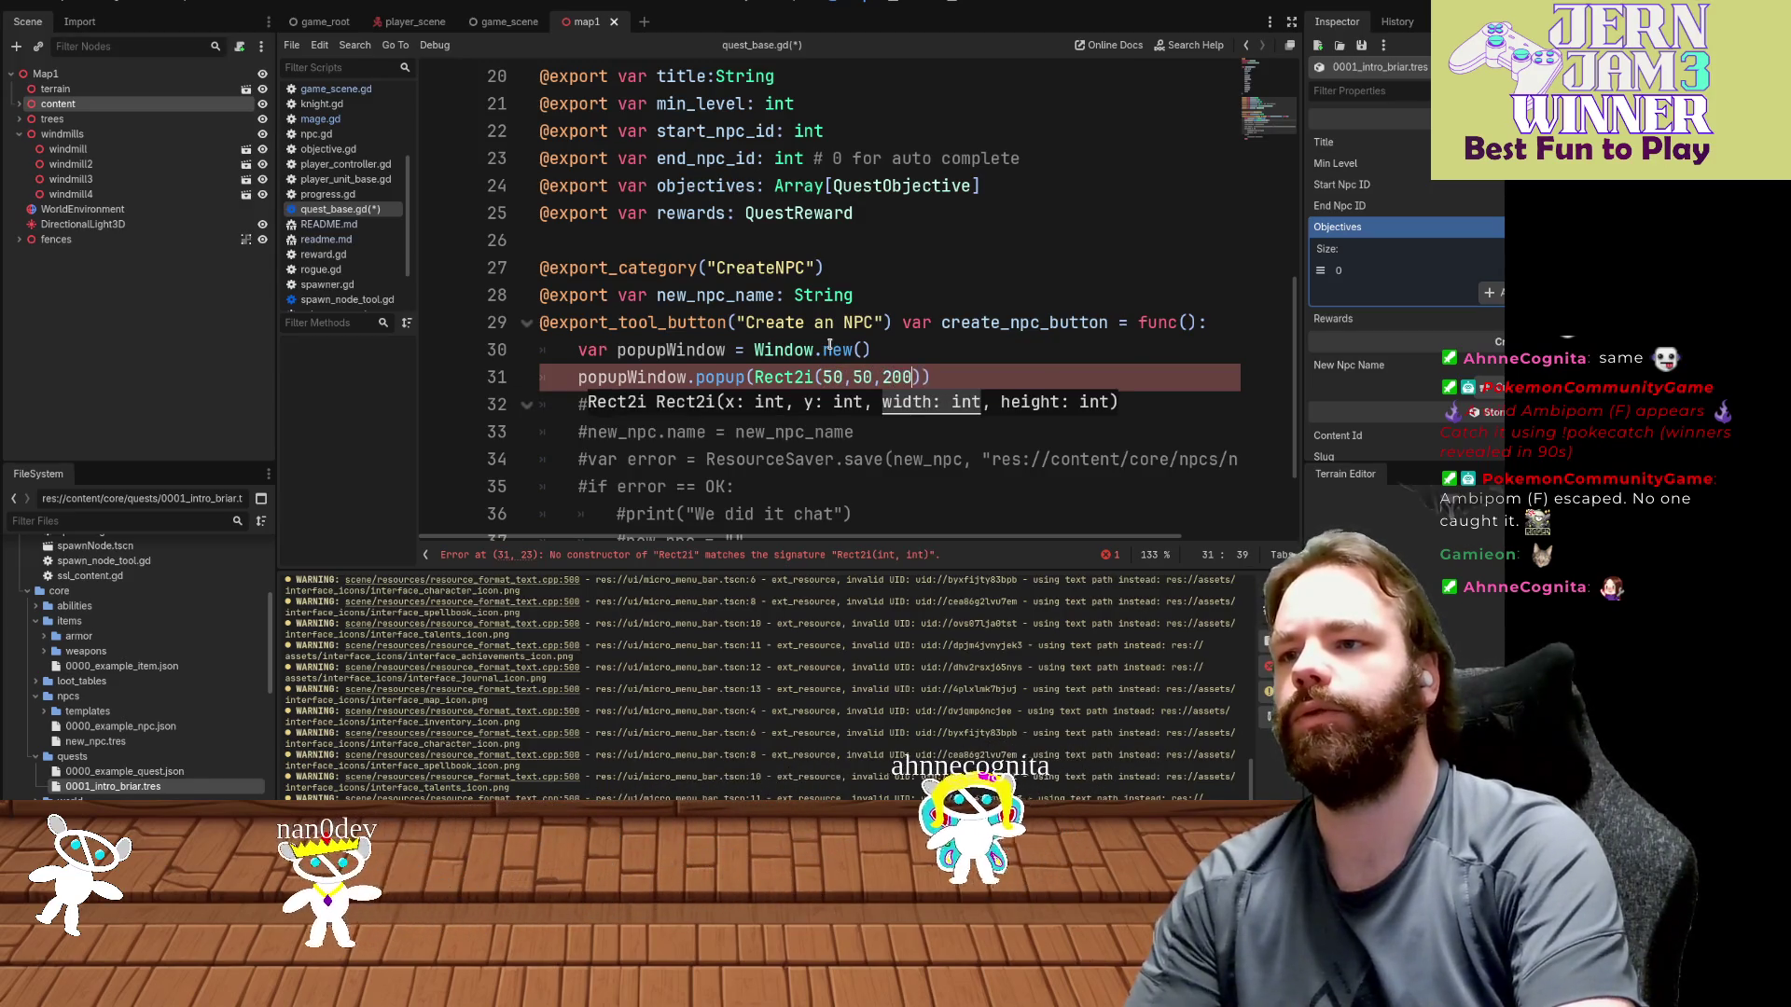
{"action": "type", "text": ",200"}
{"action": "key", "text": "ctrl+s"}
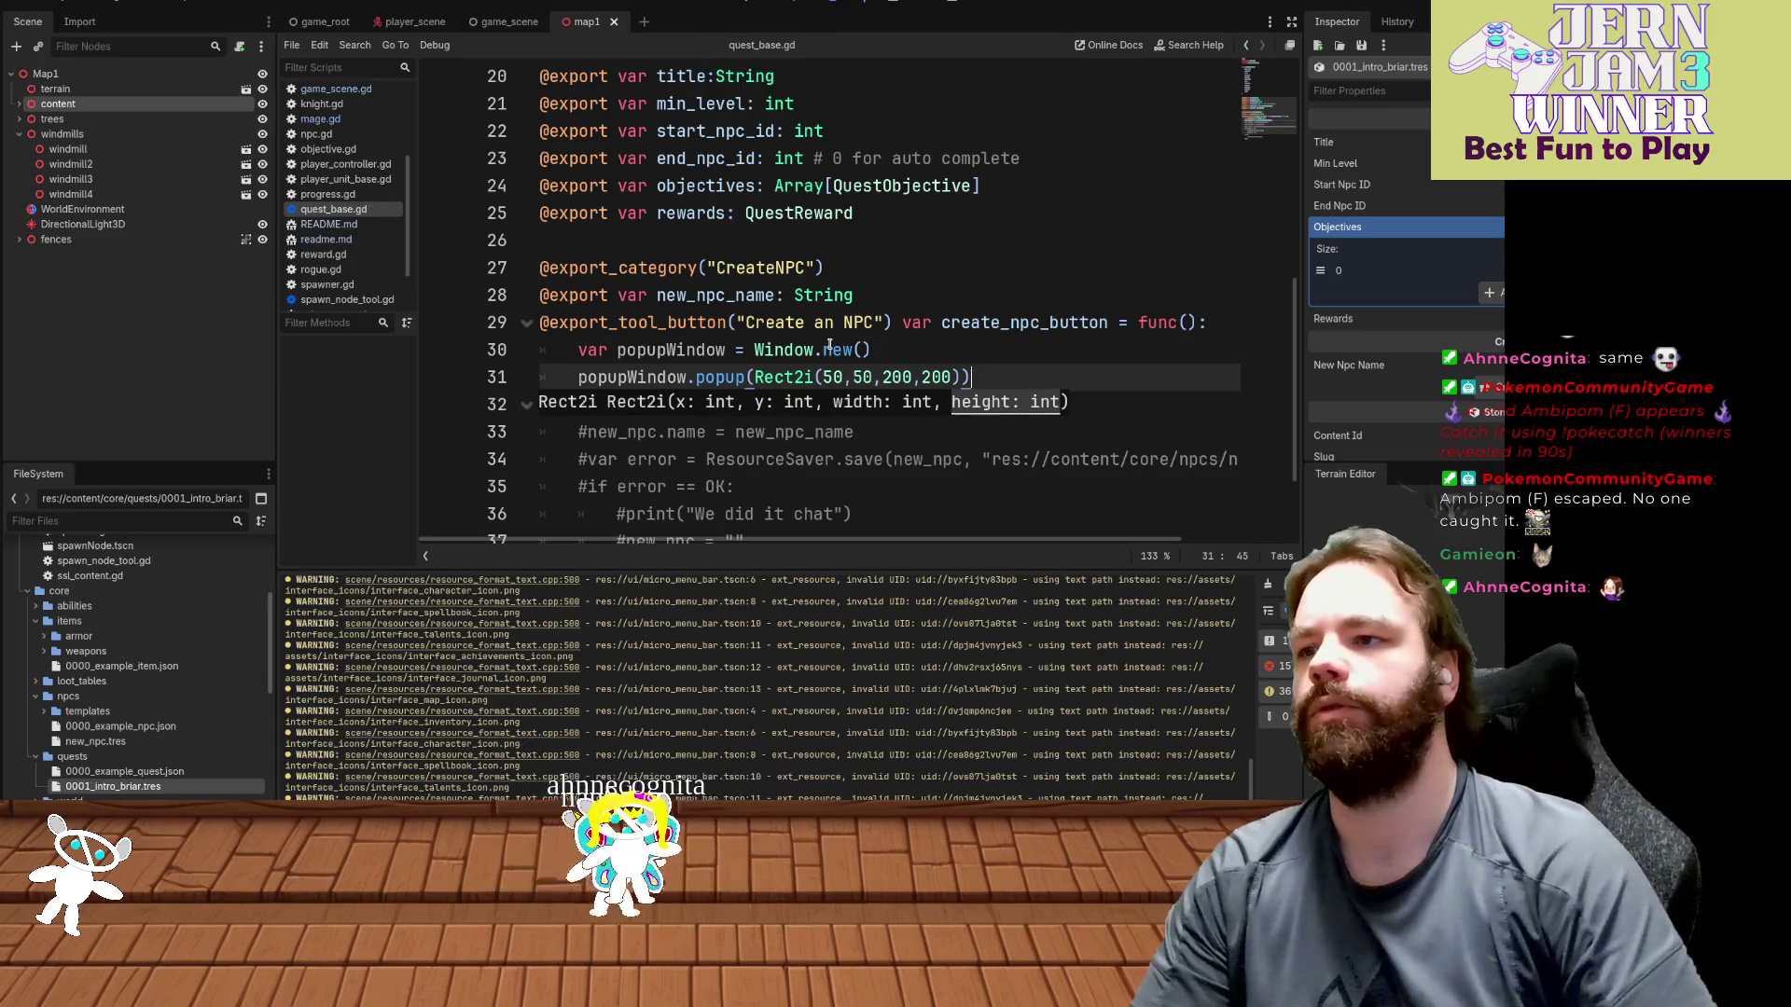
{"action": "left_click", "coordinate": [853, 295]}
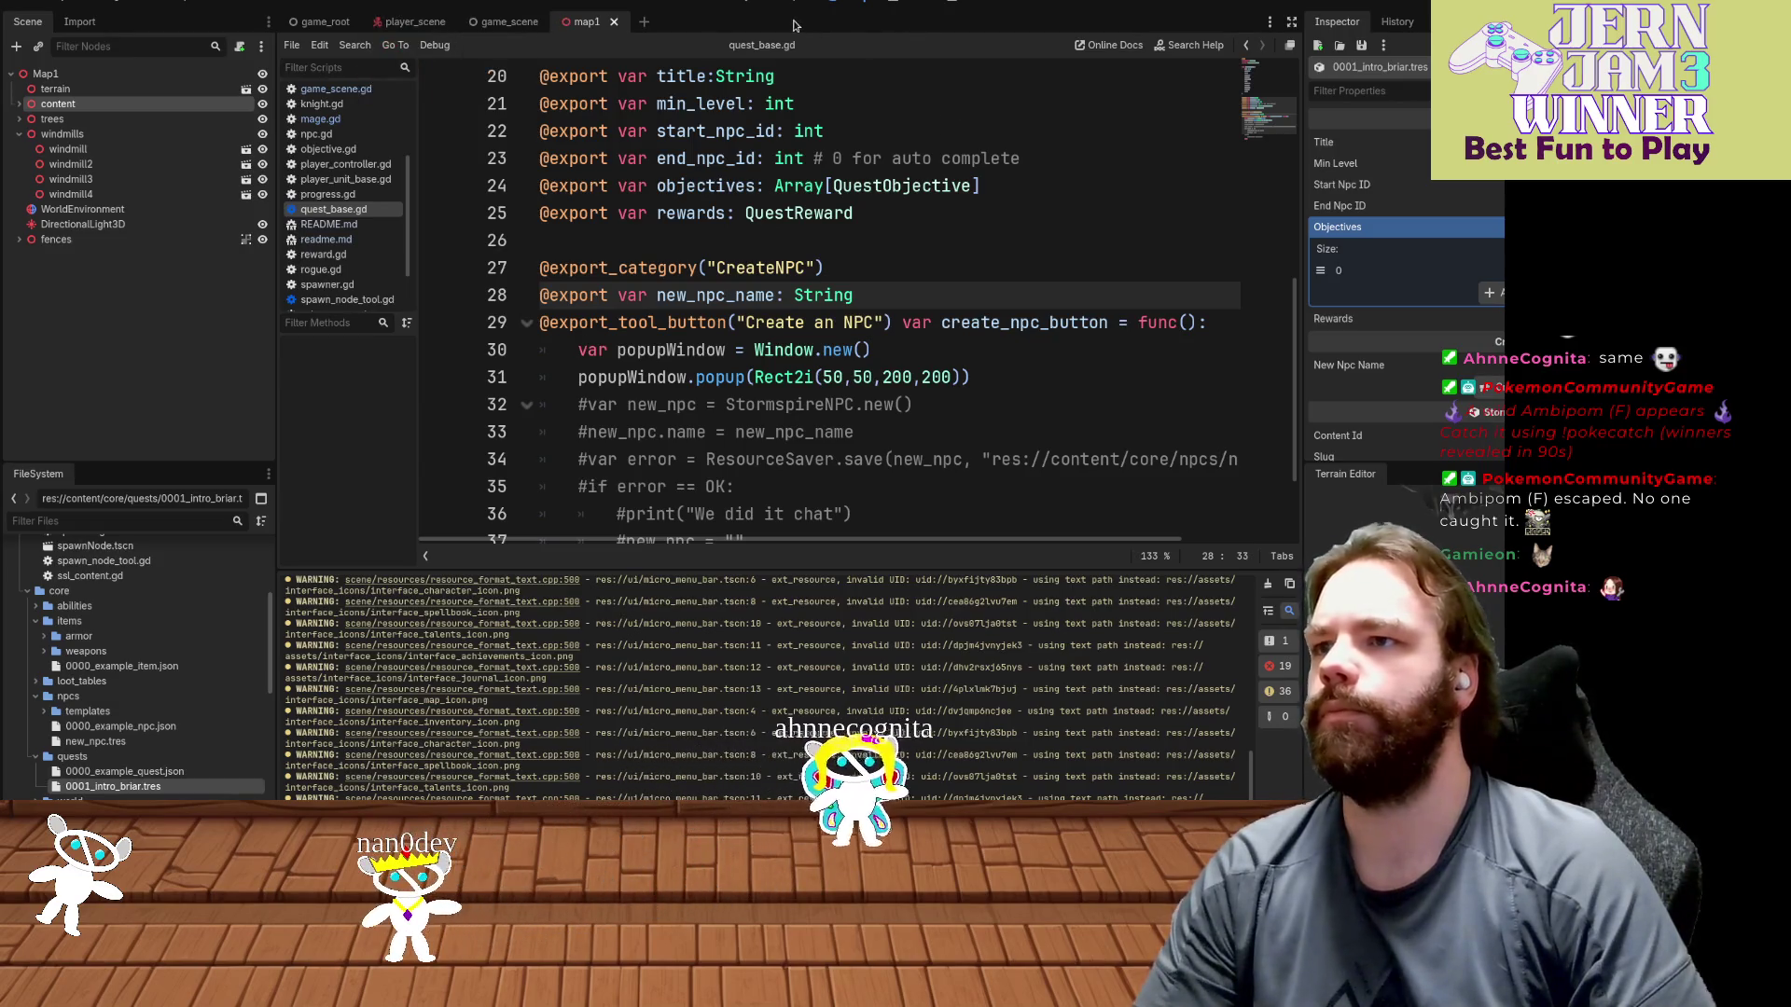
{"action": "left_click", "coordinate": [940, 377]}
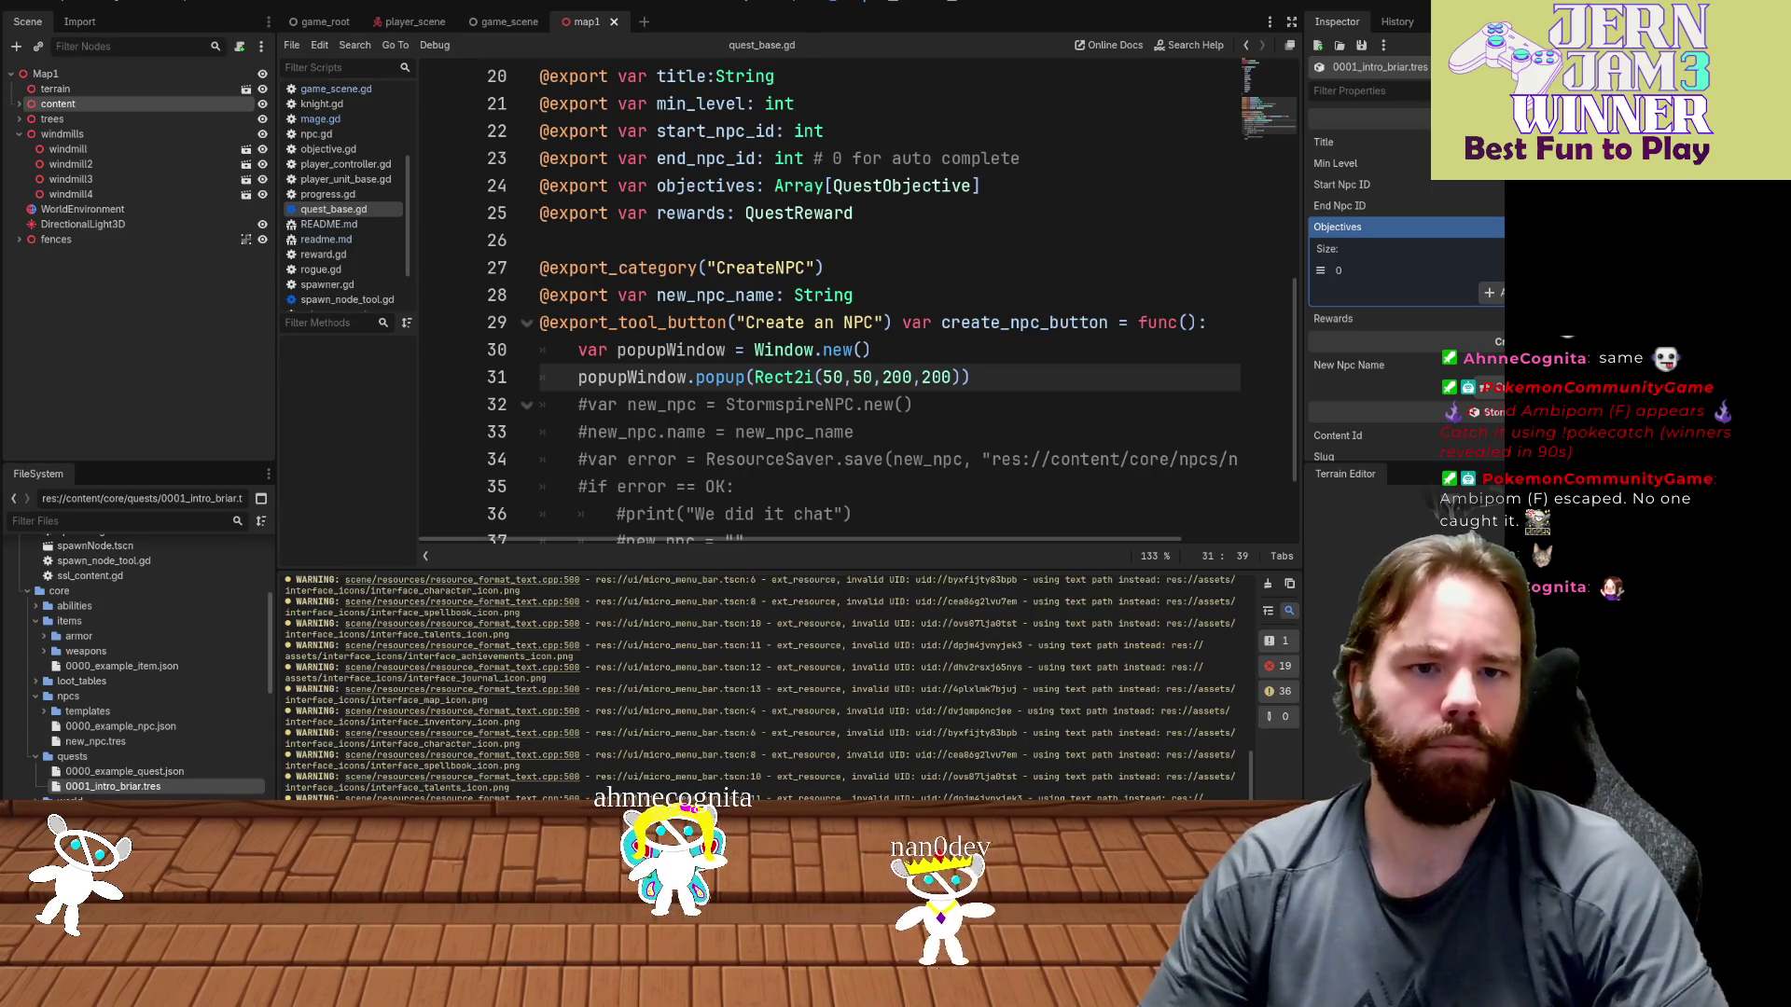
{"action": "left_click", "coordinate": [779, 352]}
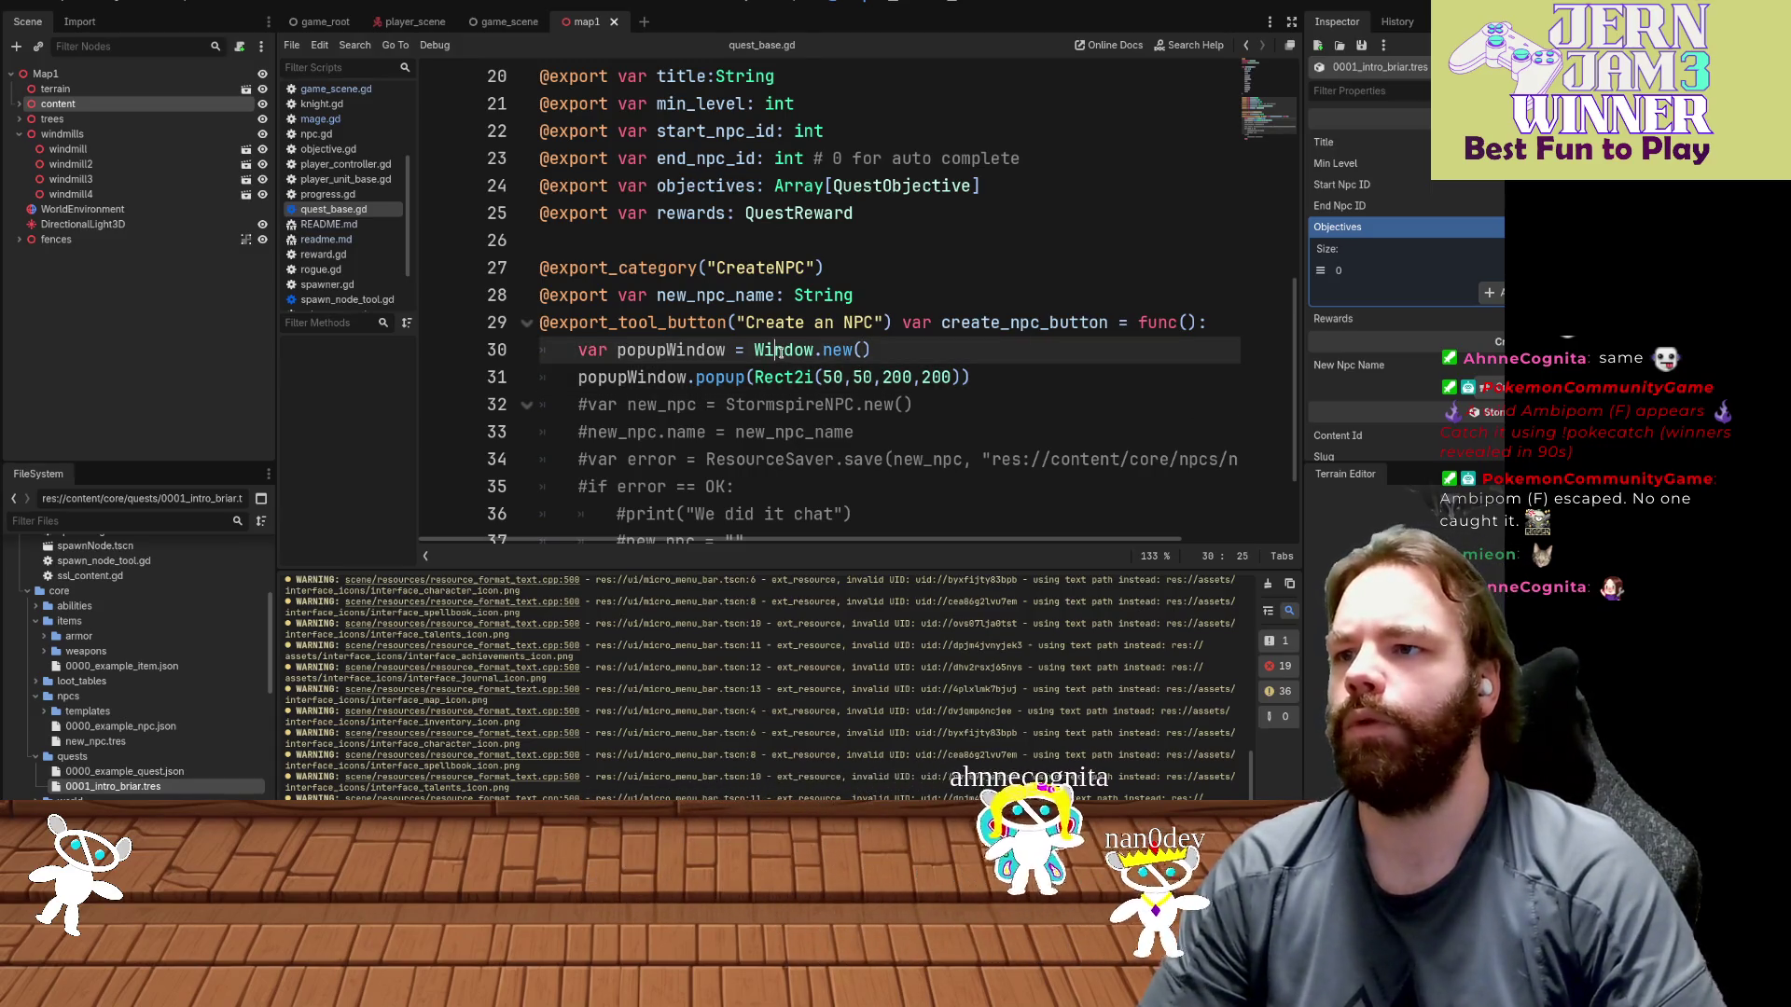
Step: Replace Window with PopupPanel on line 30
{"action": "type", "text": "pup"}
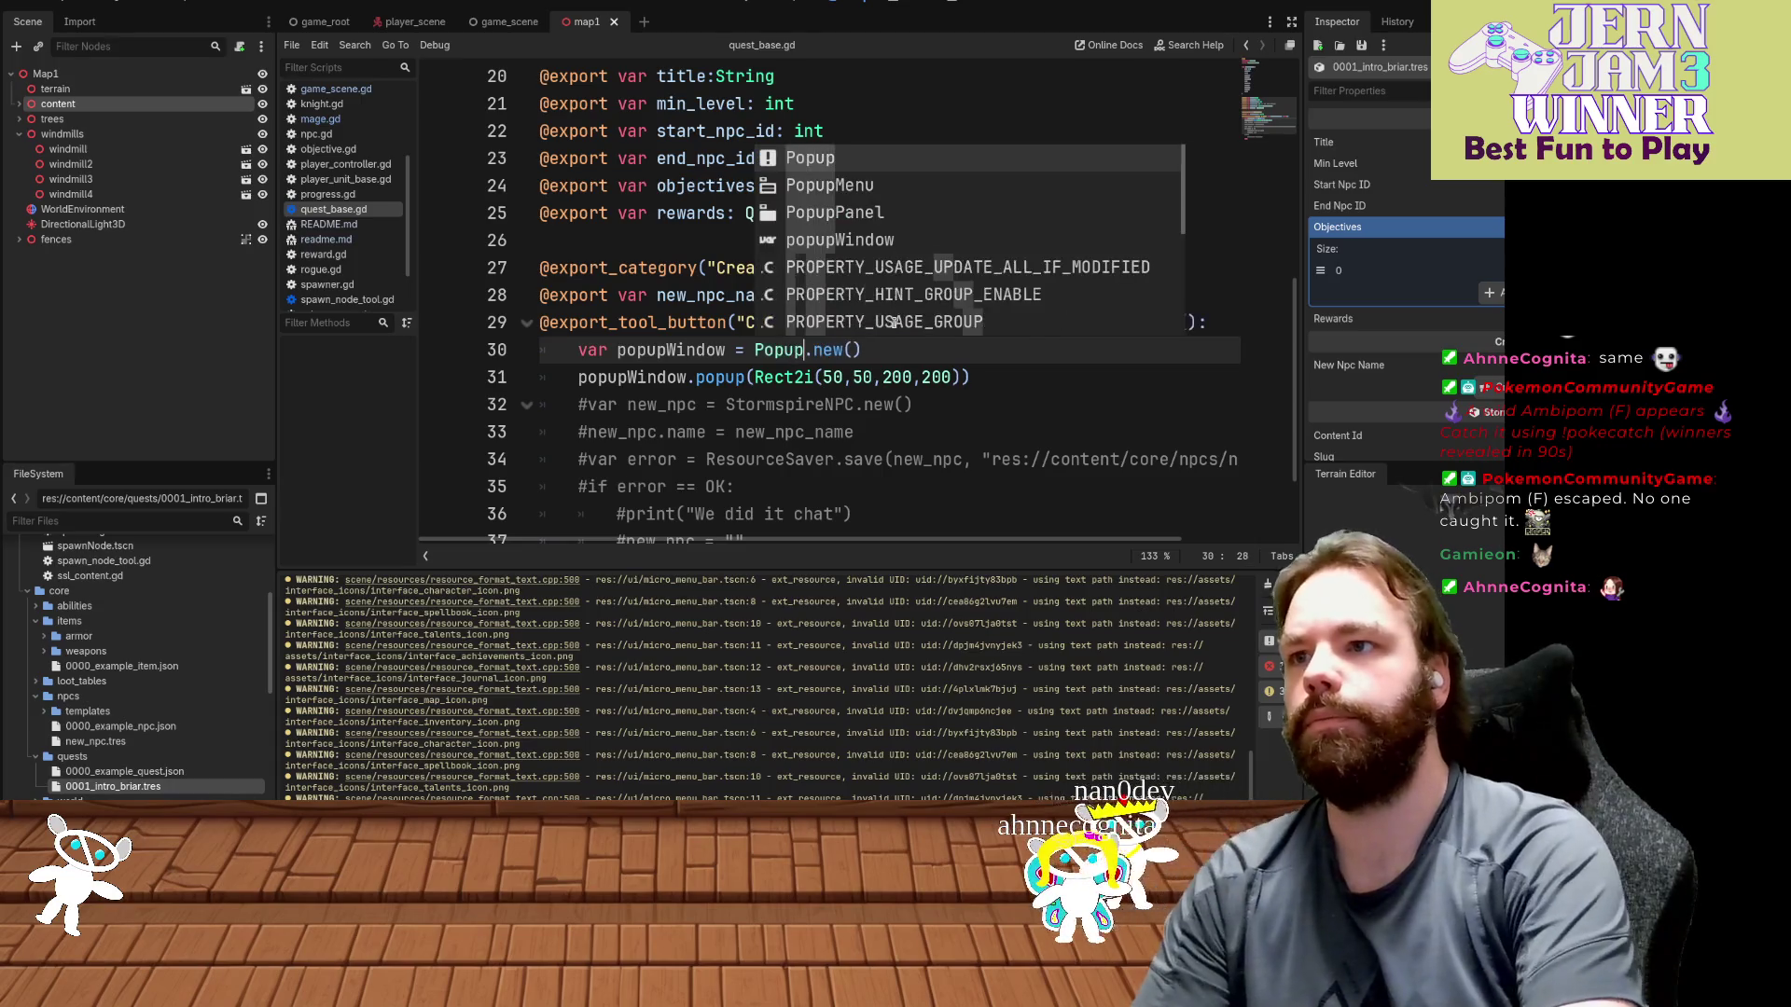
{"action": "key", "text": "Down"}
{"action": "key", "text": "Down"}
{"action": "key", "text": "Return"}
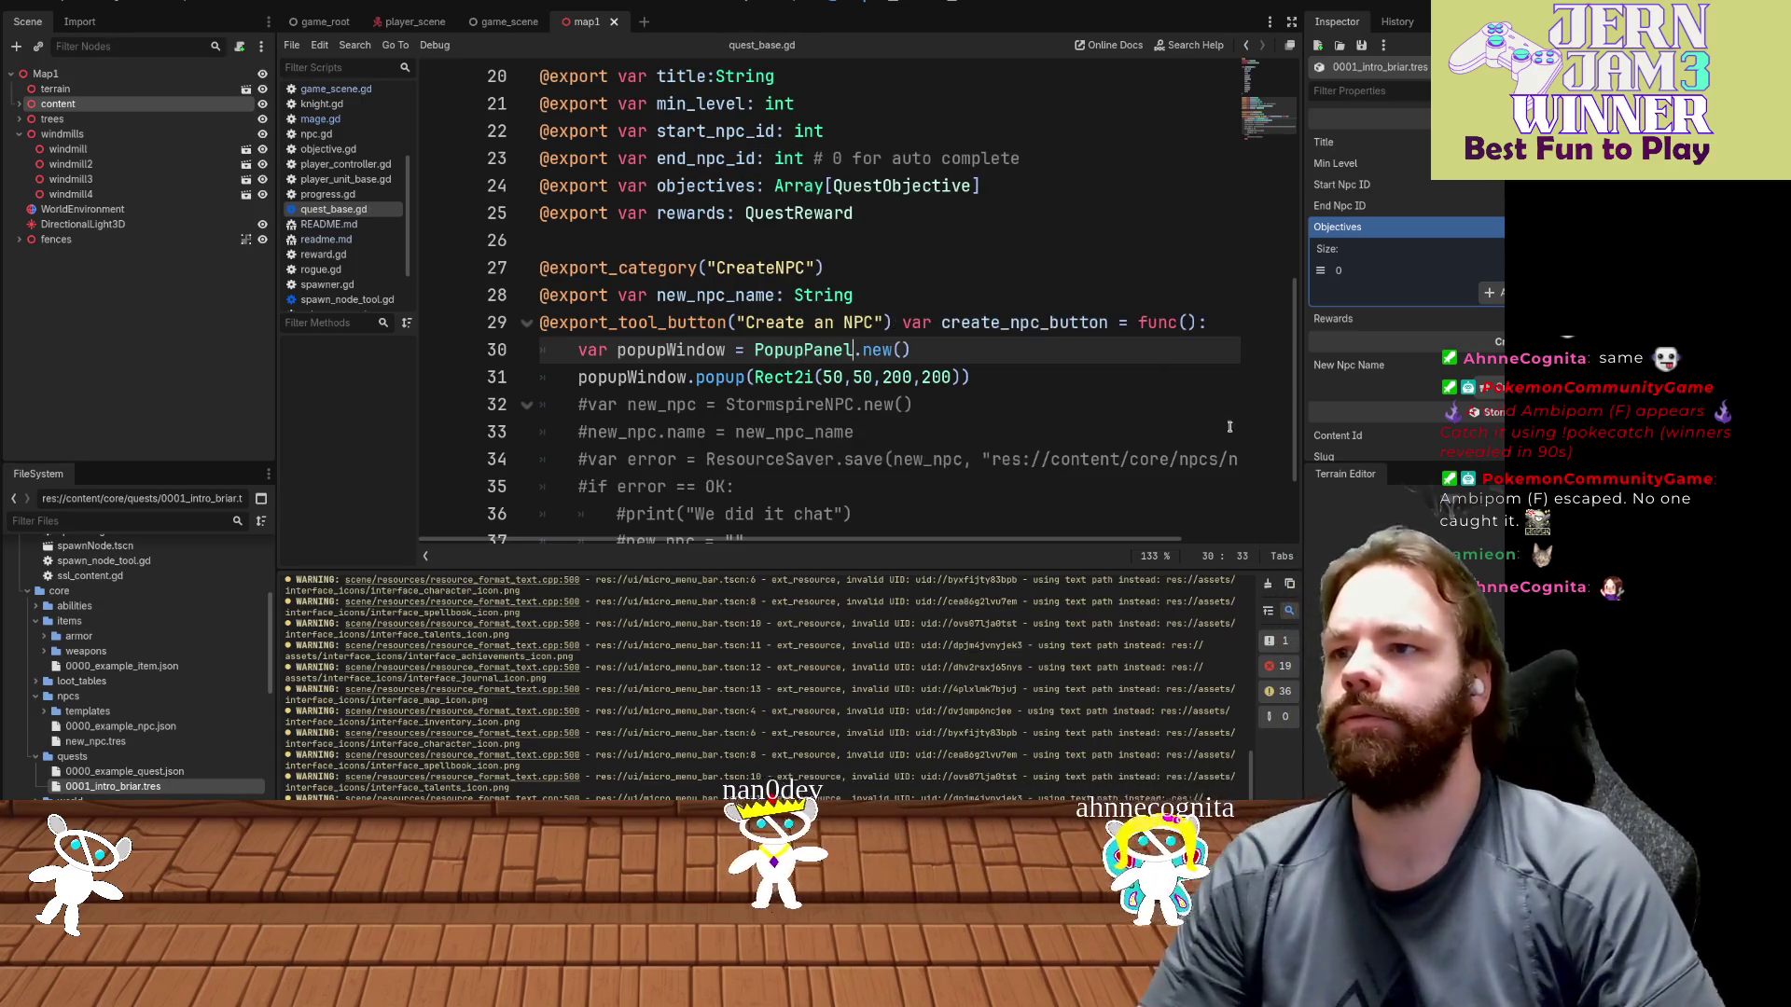
{"action": "left_click", "coordinate": [1124, 381]}
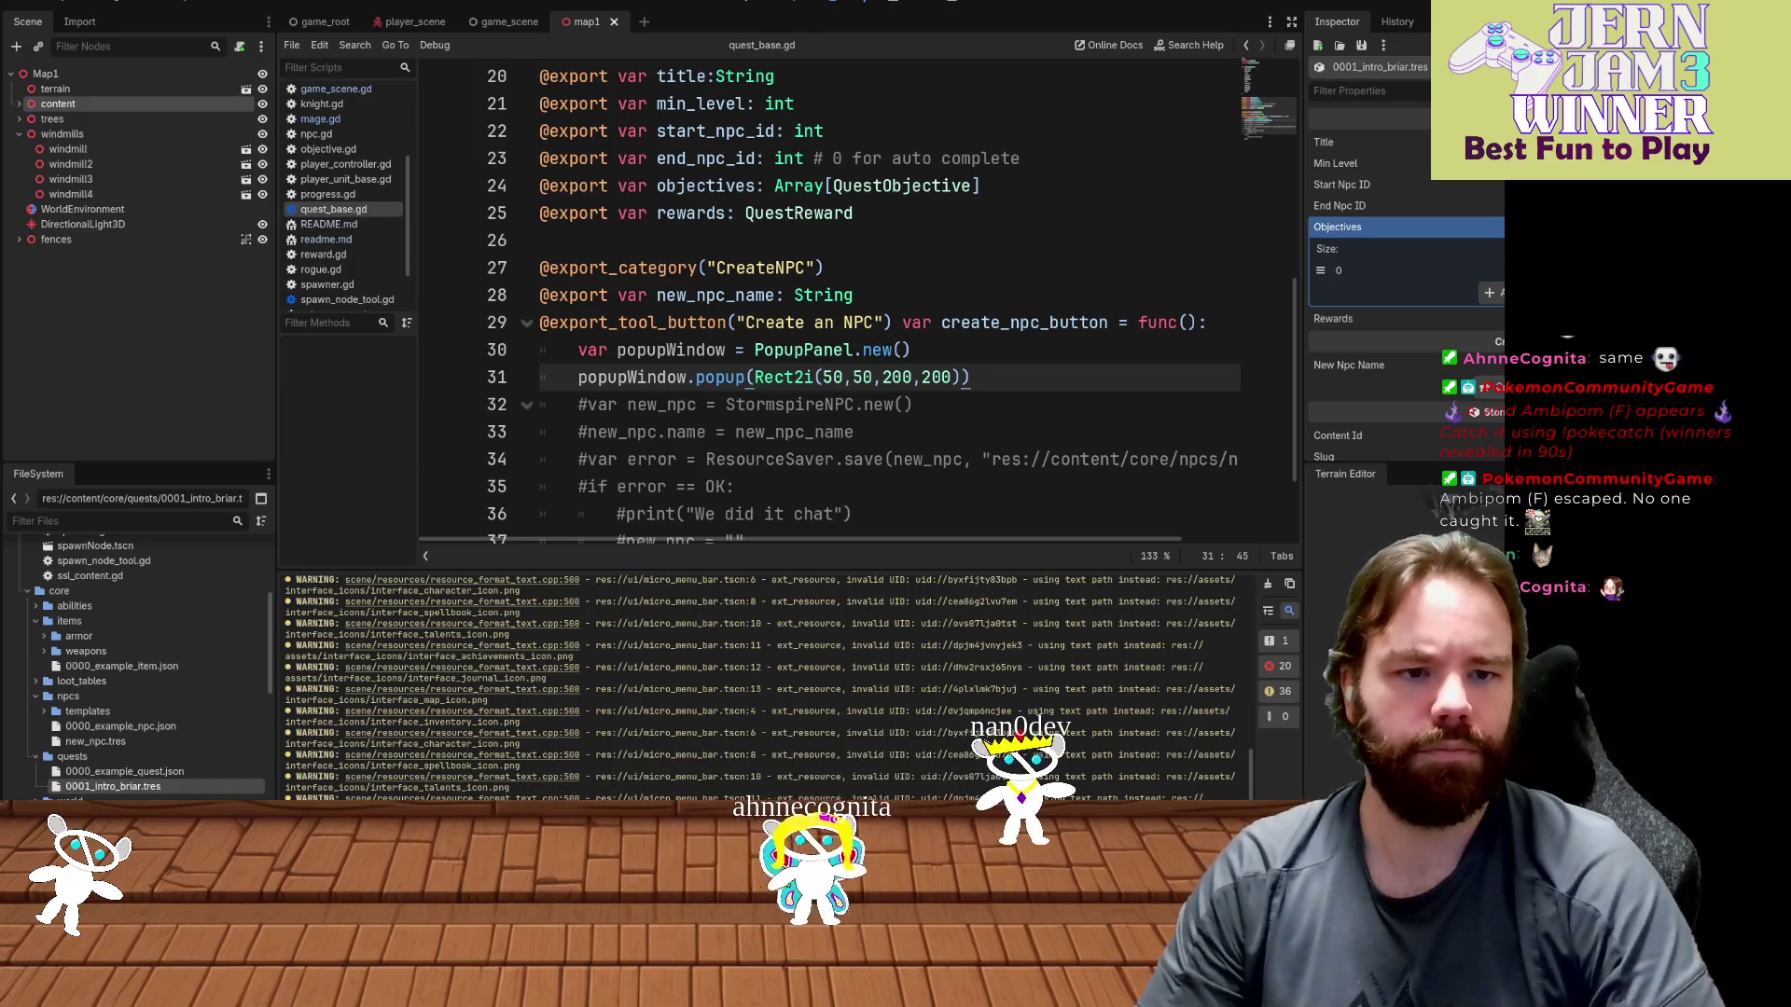
Step: Start a new line 31 reading 'popupWindow.' below the PopupPanel line
{"action": "left_click", "coordinate": [1017, 349]}
{"action": "key", "text": "Return"}
{"action": "type", "text": "pop"}
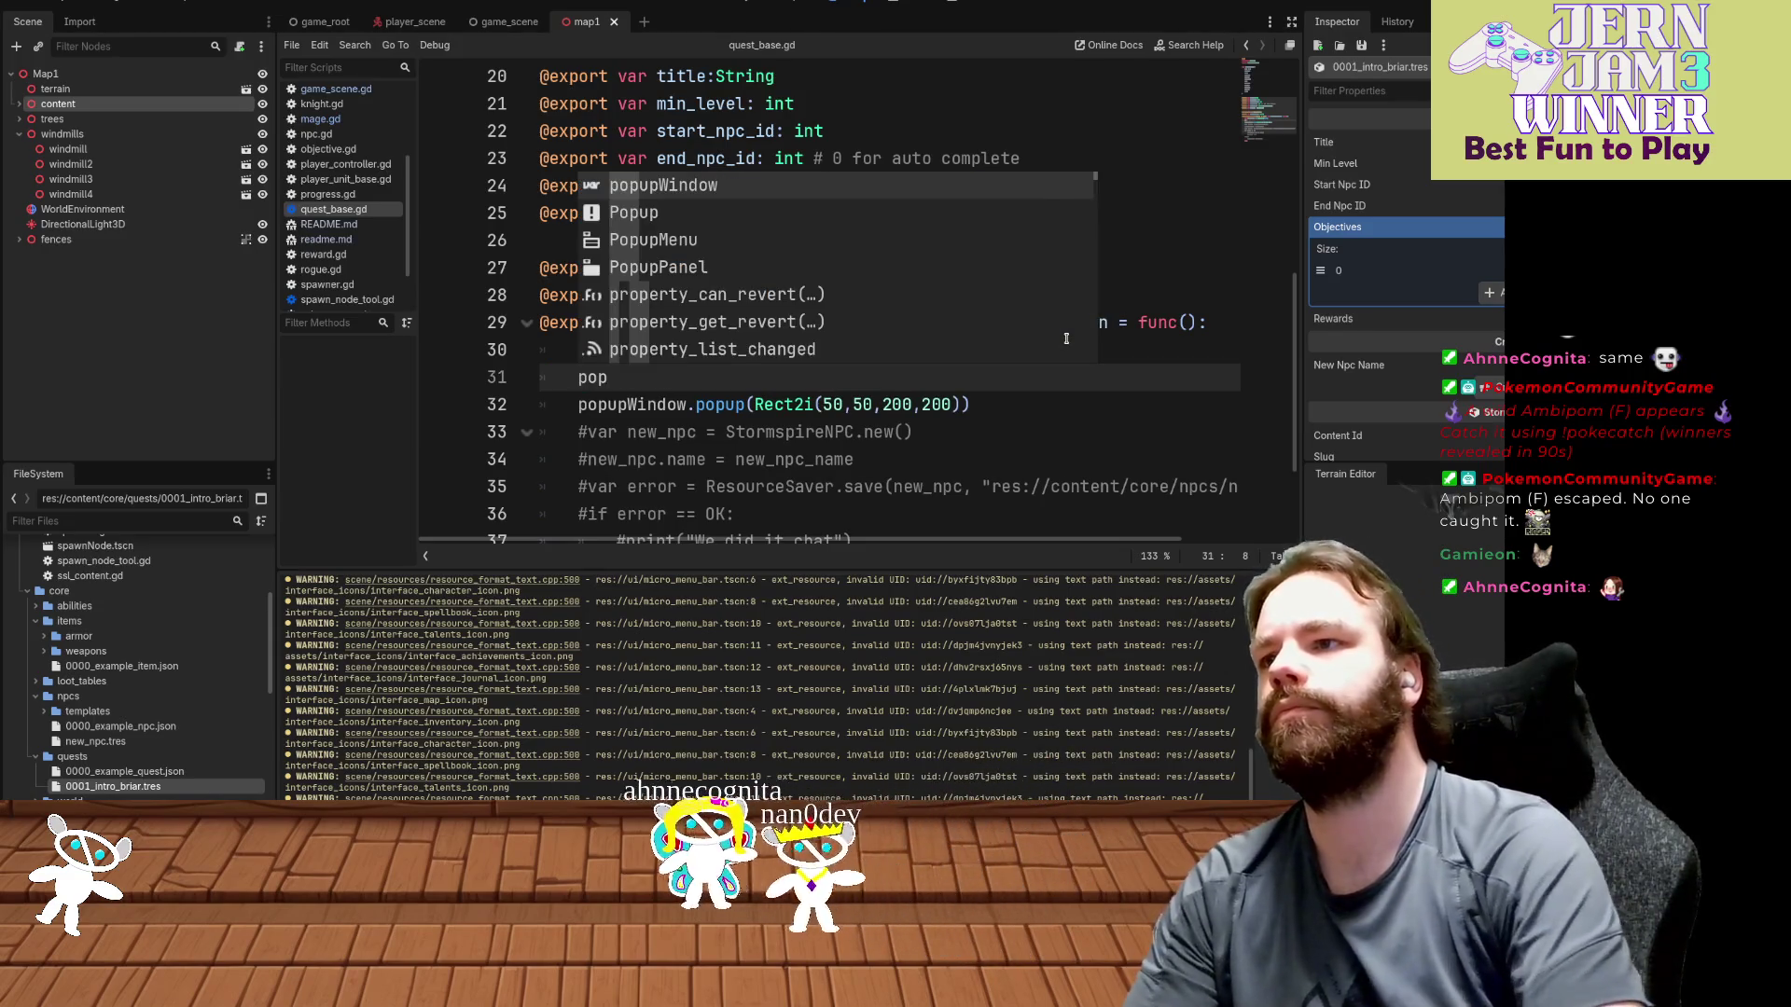
{"action": "key", "text": "Return"}
{"action": "type", "text": "."}
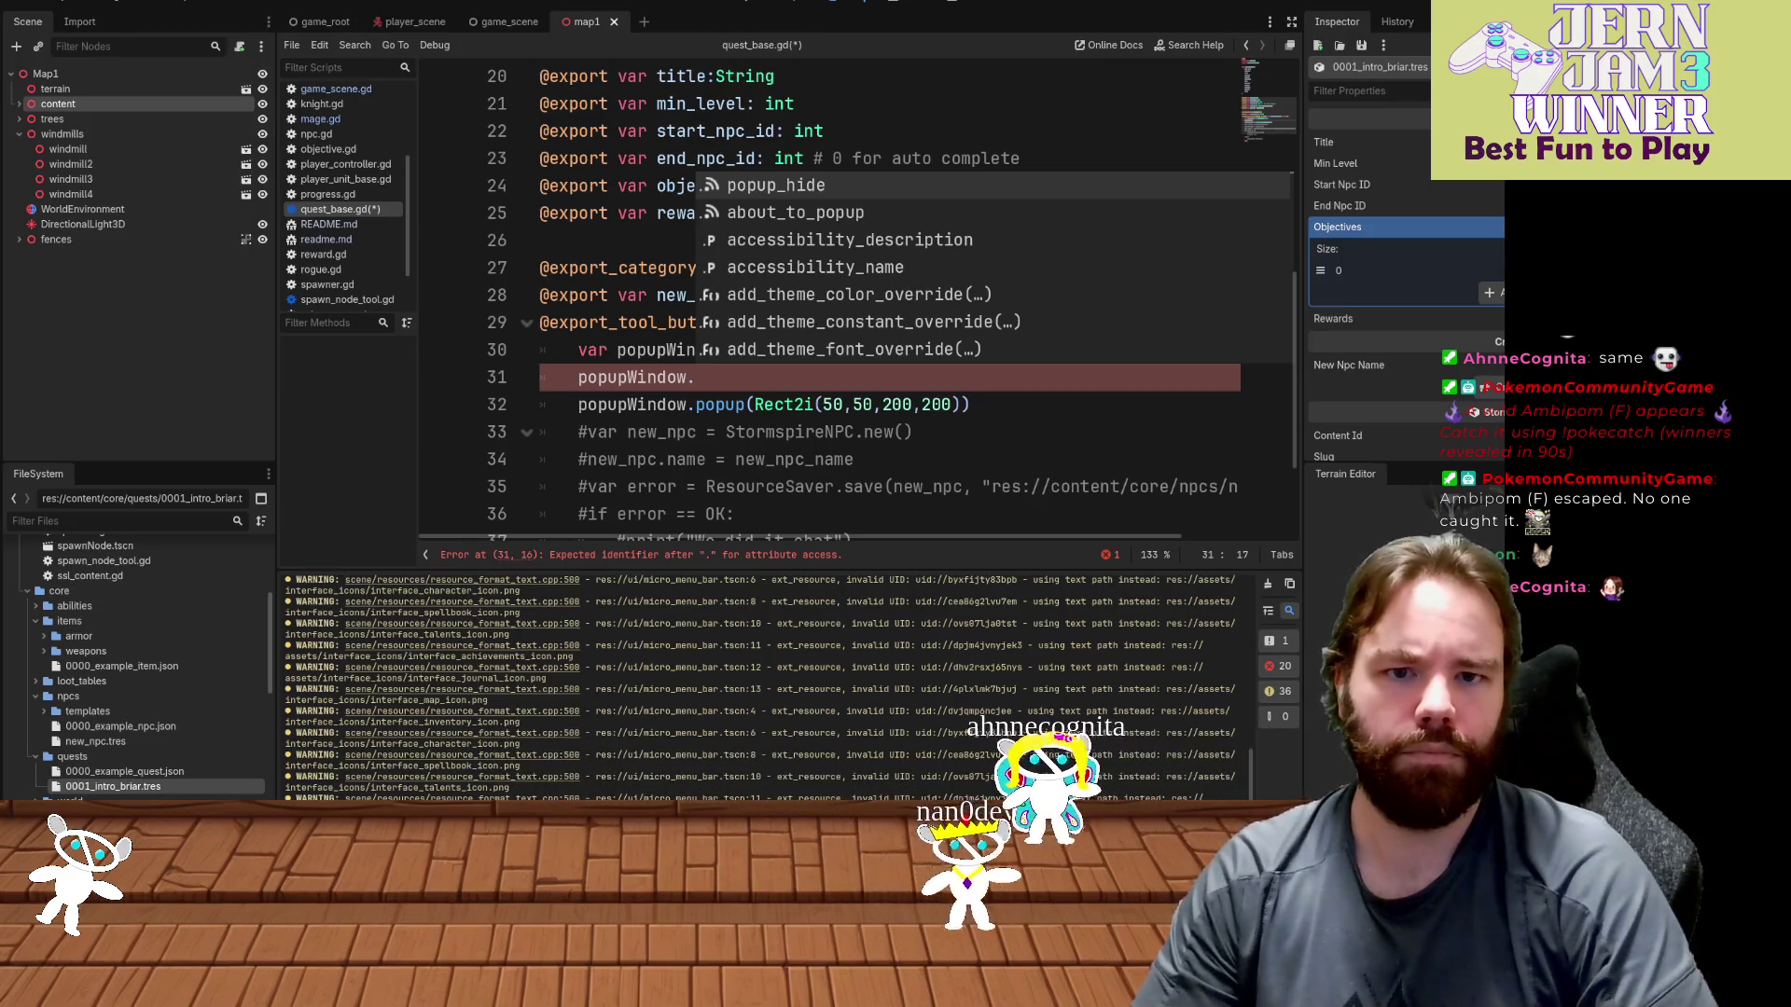
{"action": "left_click", "coordinate": [833, 432]}
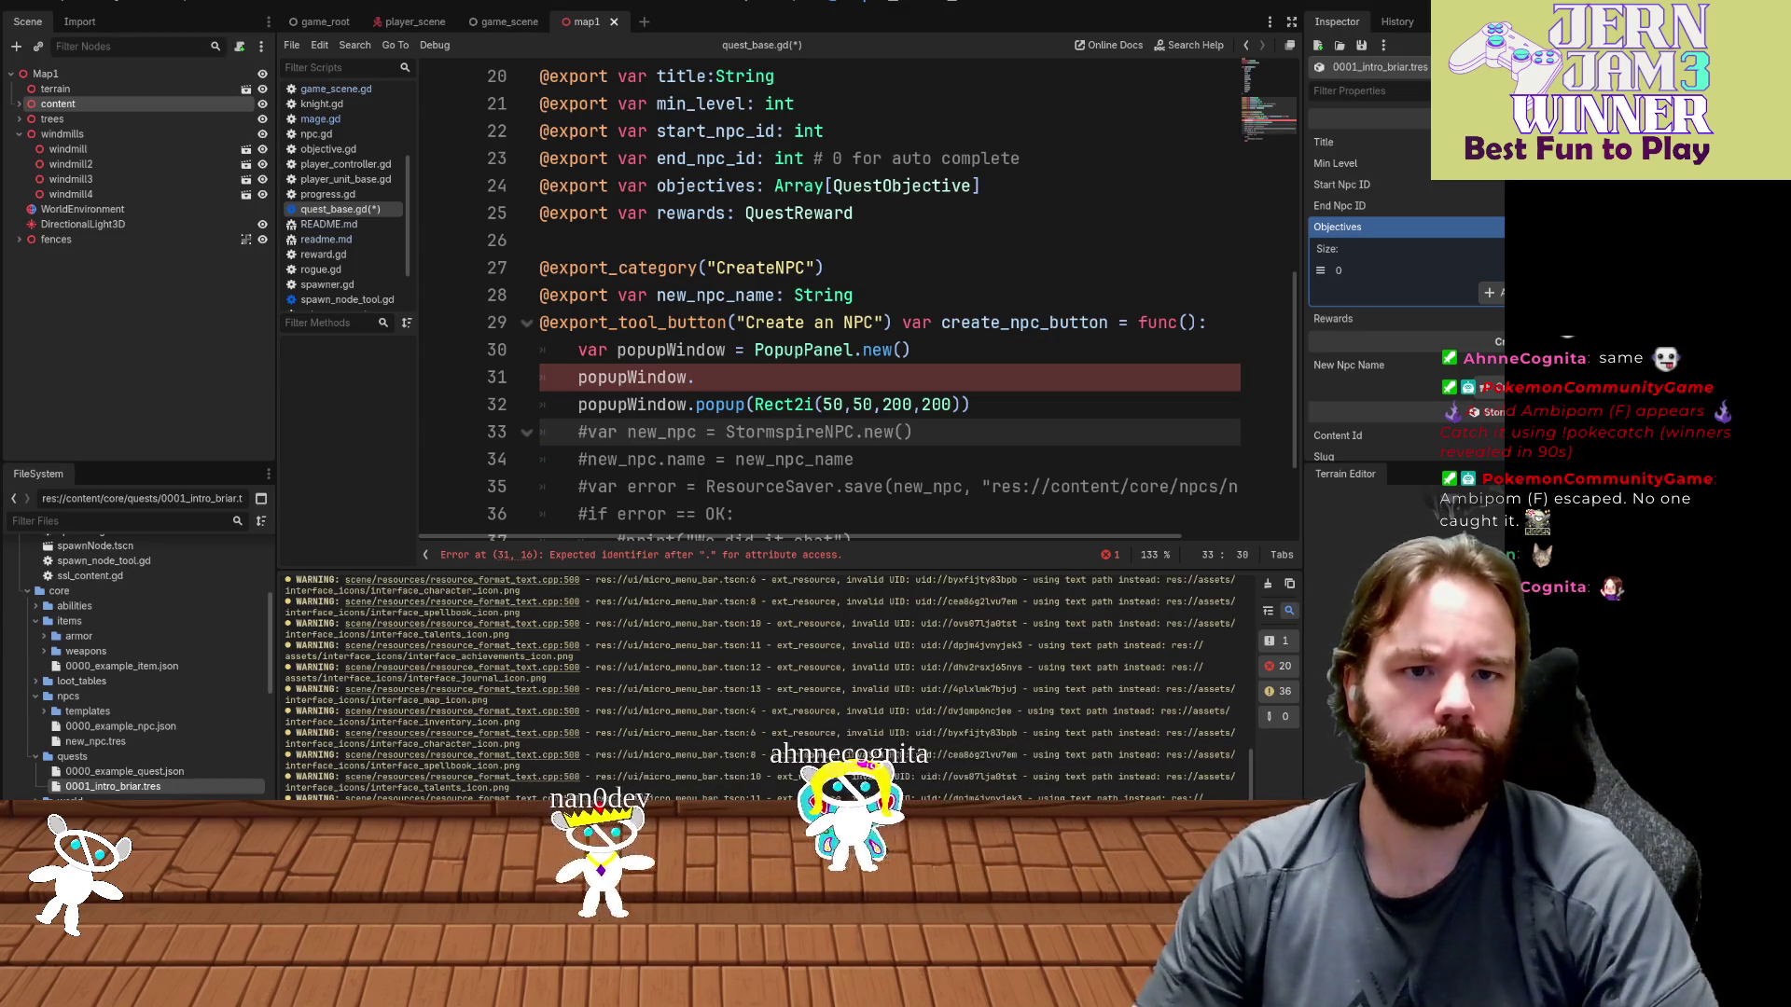
Step: Change PopupPanel to ConfirmationDialog, rename popupWindow to dialog, and save the script
{"action": "double_click", "coordinate": [769, 350]}
{"action": "type", "text": "ConfirmationDialog"}
{"action": "double_click", "coordinate": [656, 351]}
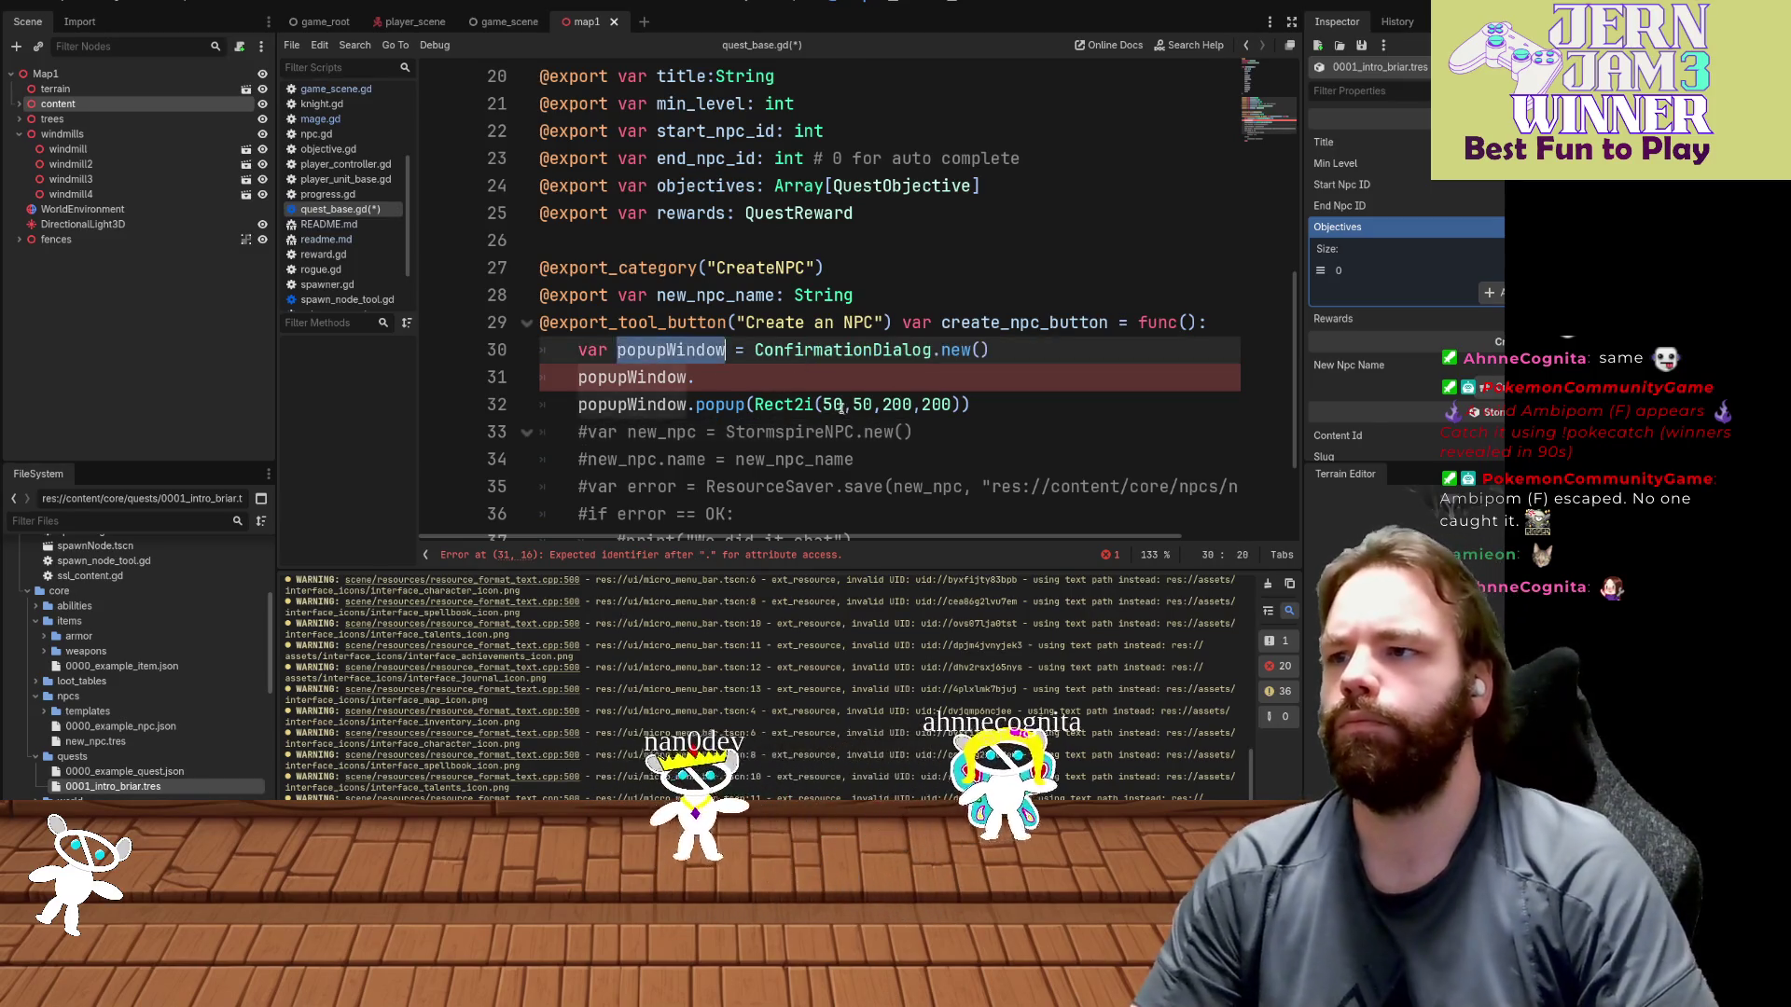
{"action": "type", "text": "dialog"}
{"action": "key", "text": "ctrl+s"}
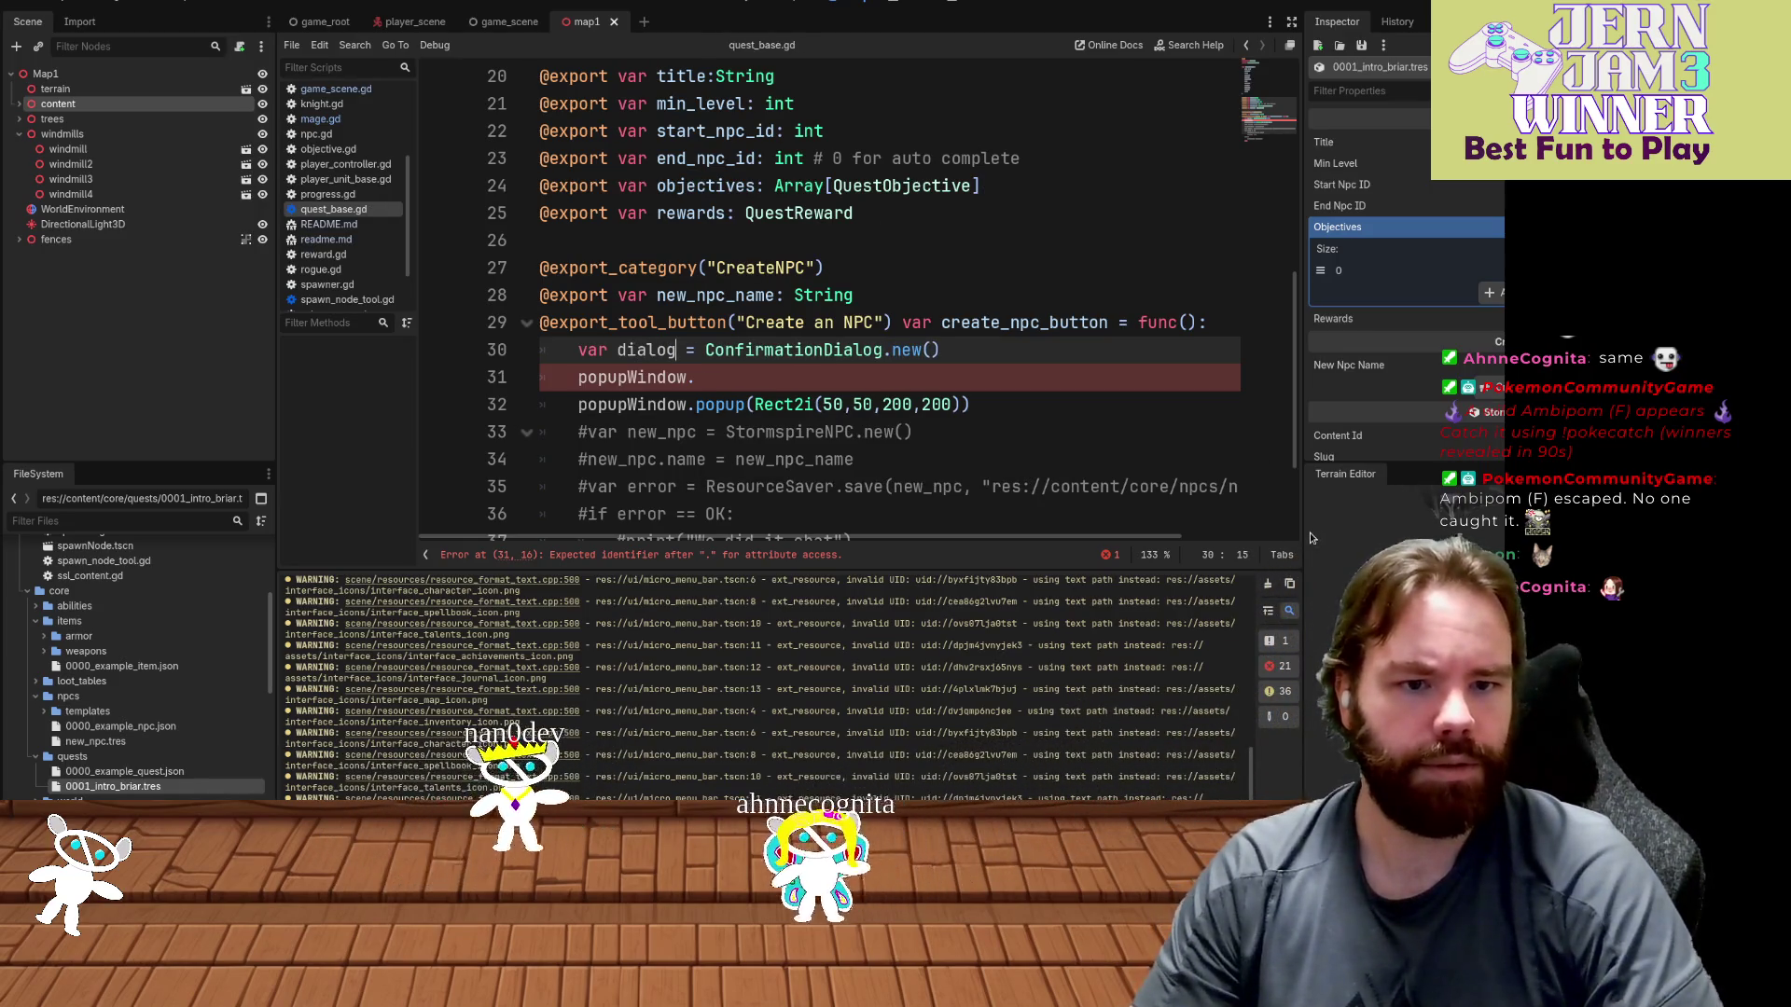
Step: Add dialog.min_size = Vector2i(400,200) and a dialog.title line set to "Hello world"
{"action": "left_click_drag", "start_coordinate": [974, 405], "coordinate": [1005, 363]}
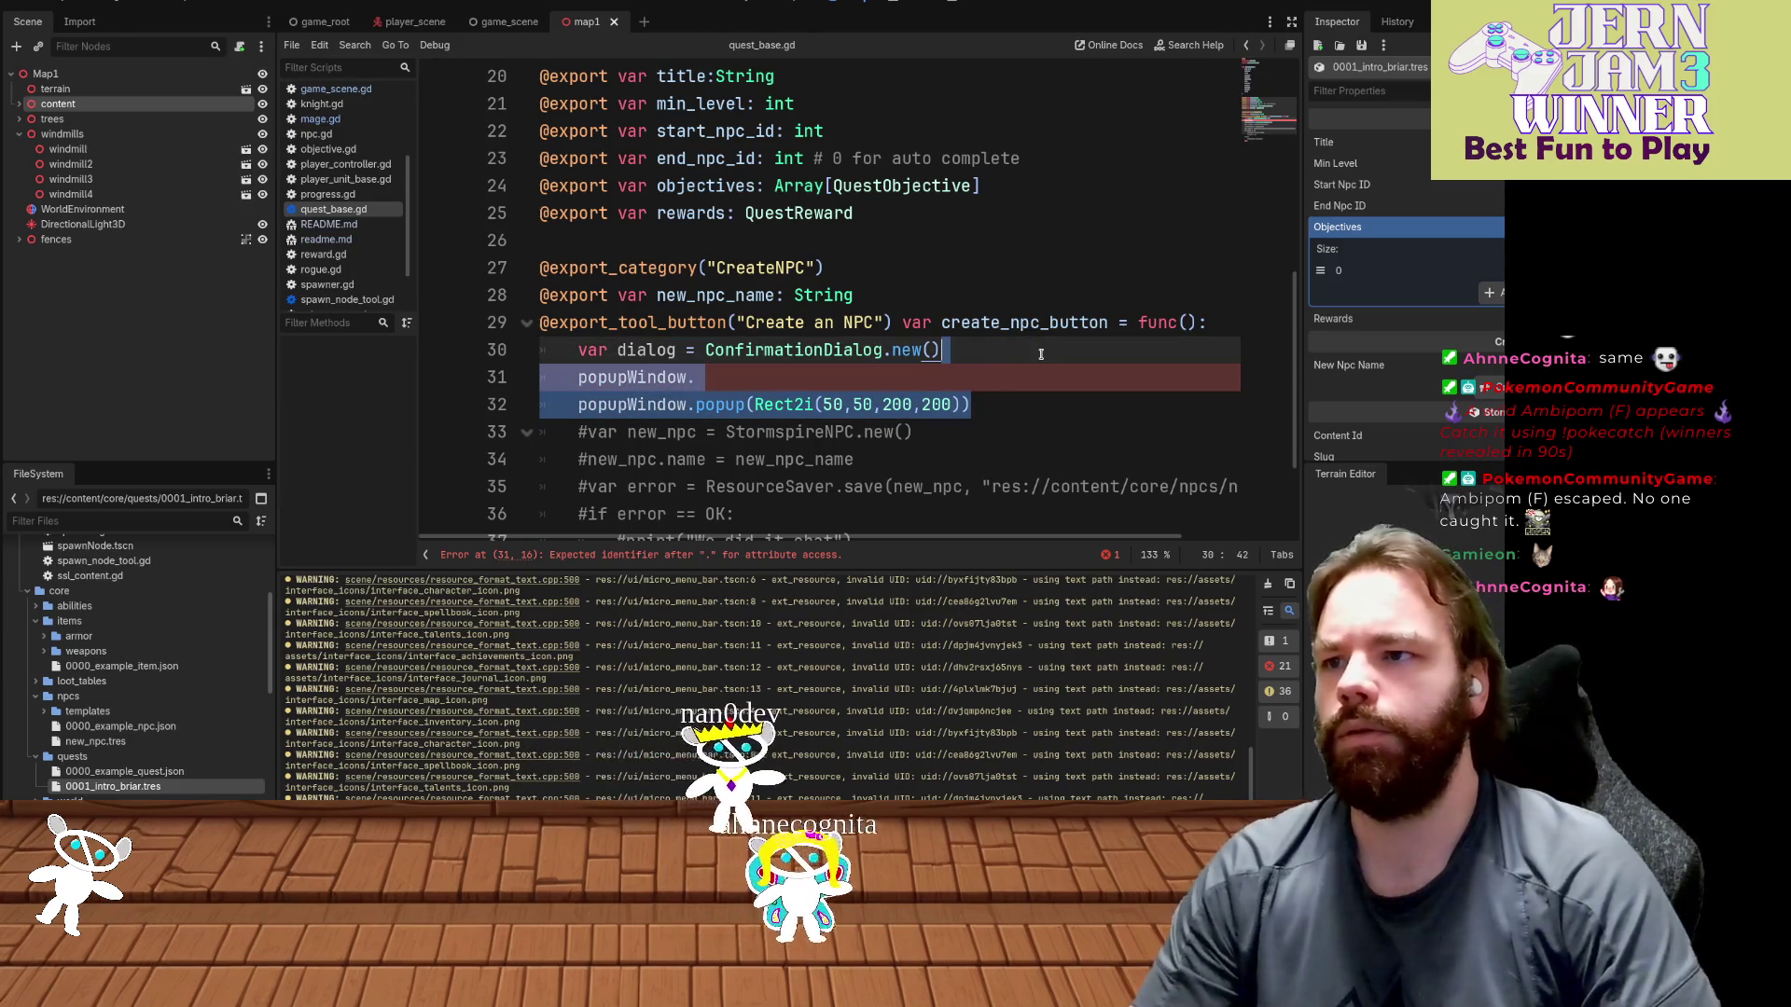
{"action": "key", "text": "Return"}
{"action": "type", "text": "dialog.min_size"}
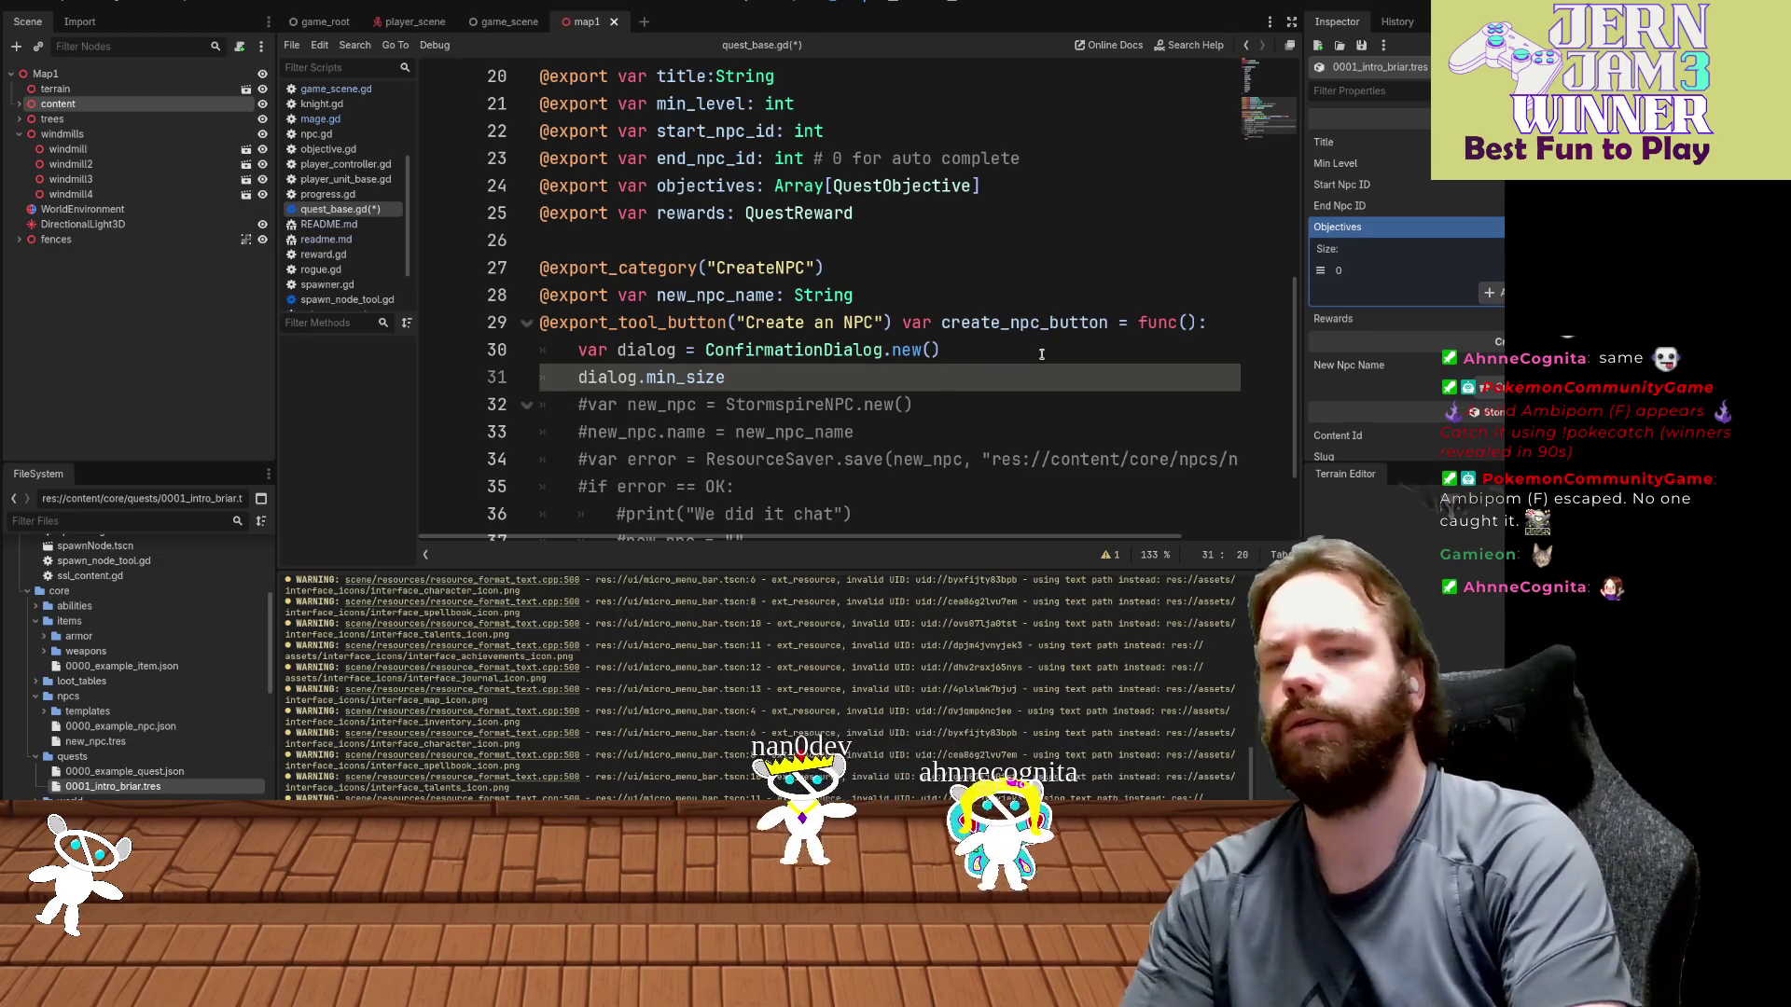
{"action": "type", "text": " = Ve"}
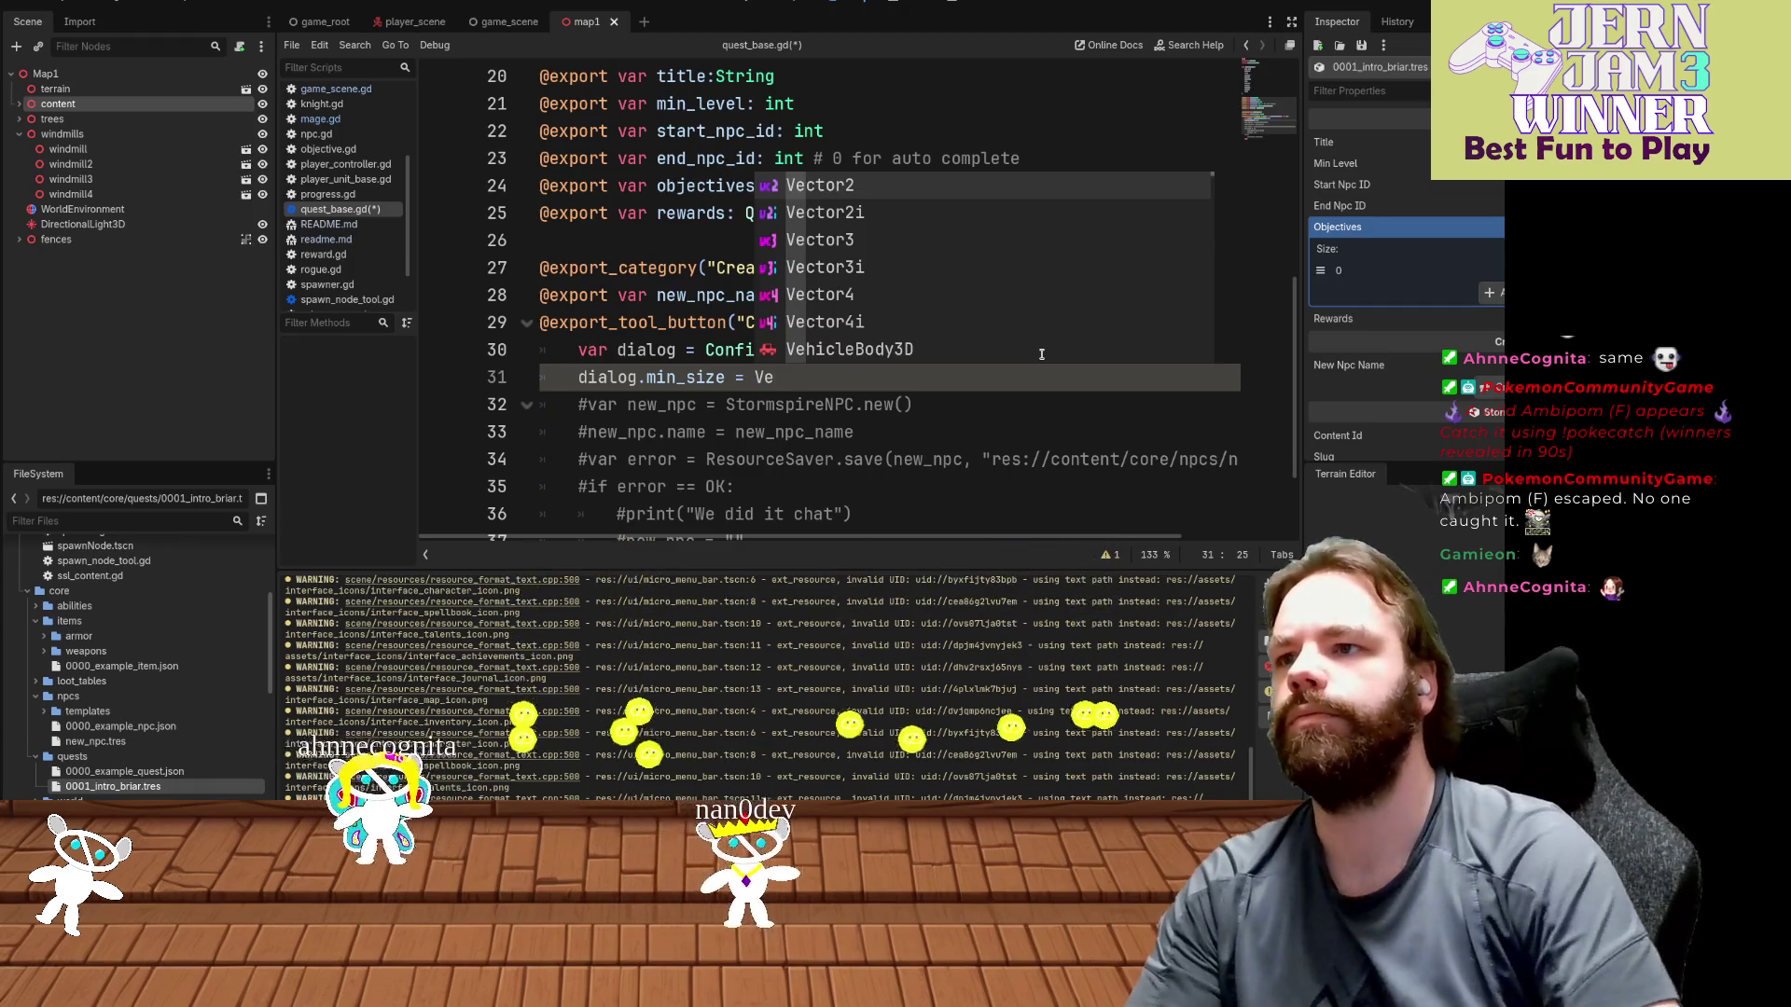
{"action": "type", "text": "ctor2i(1"}
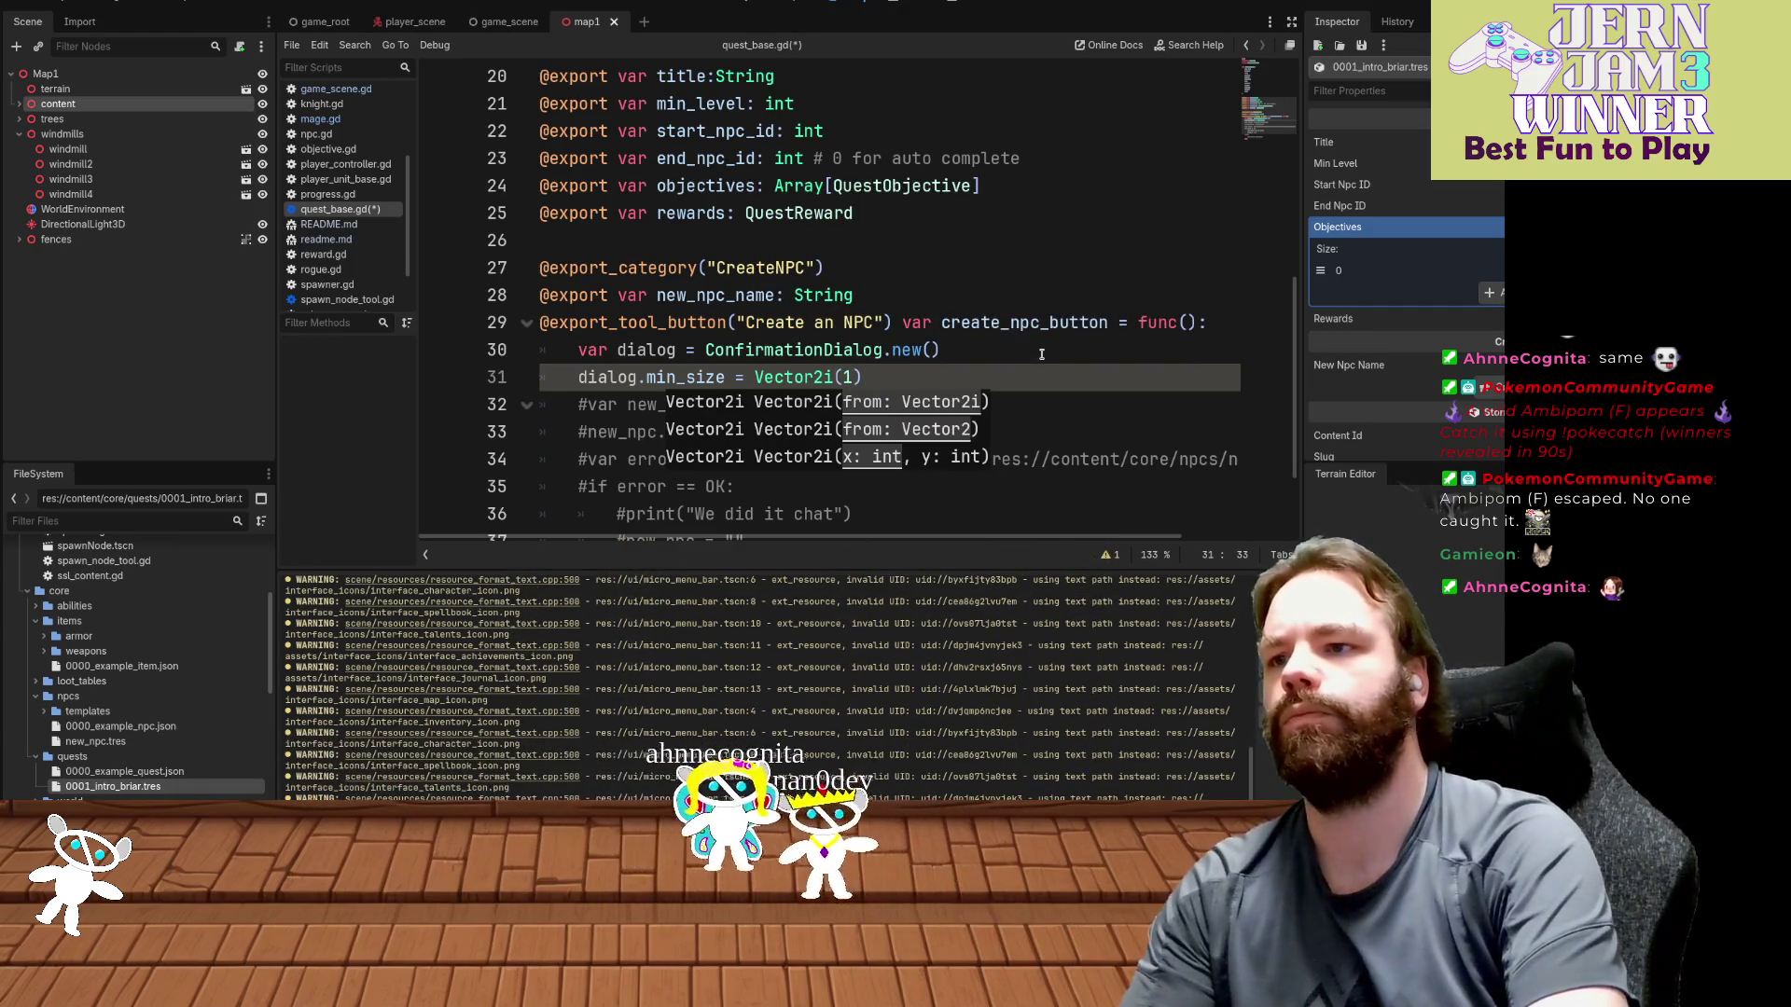
{"action": "type", "text": ",200)"}
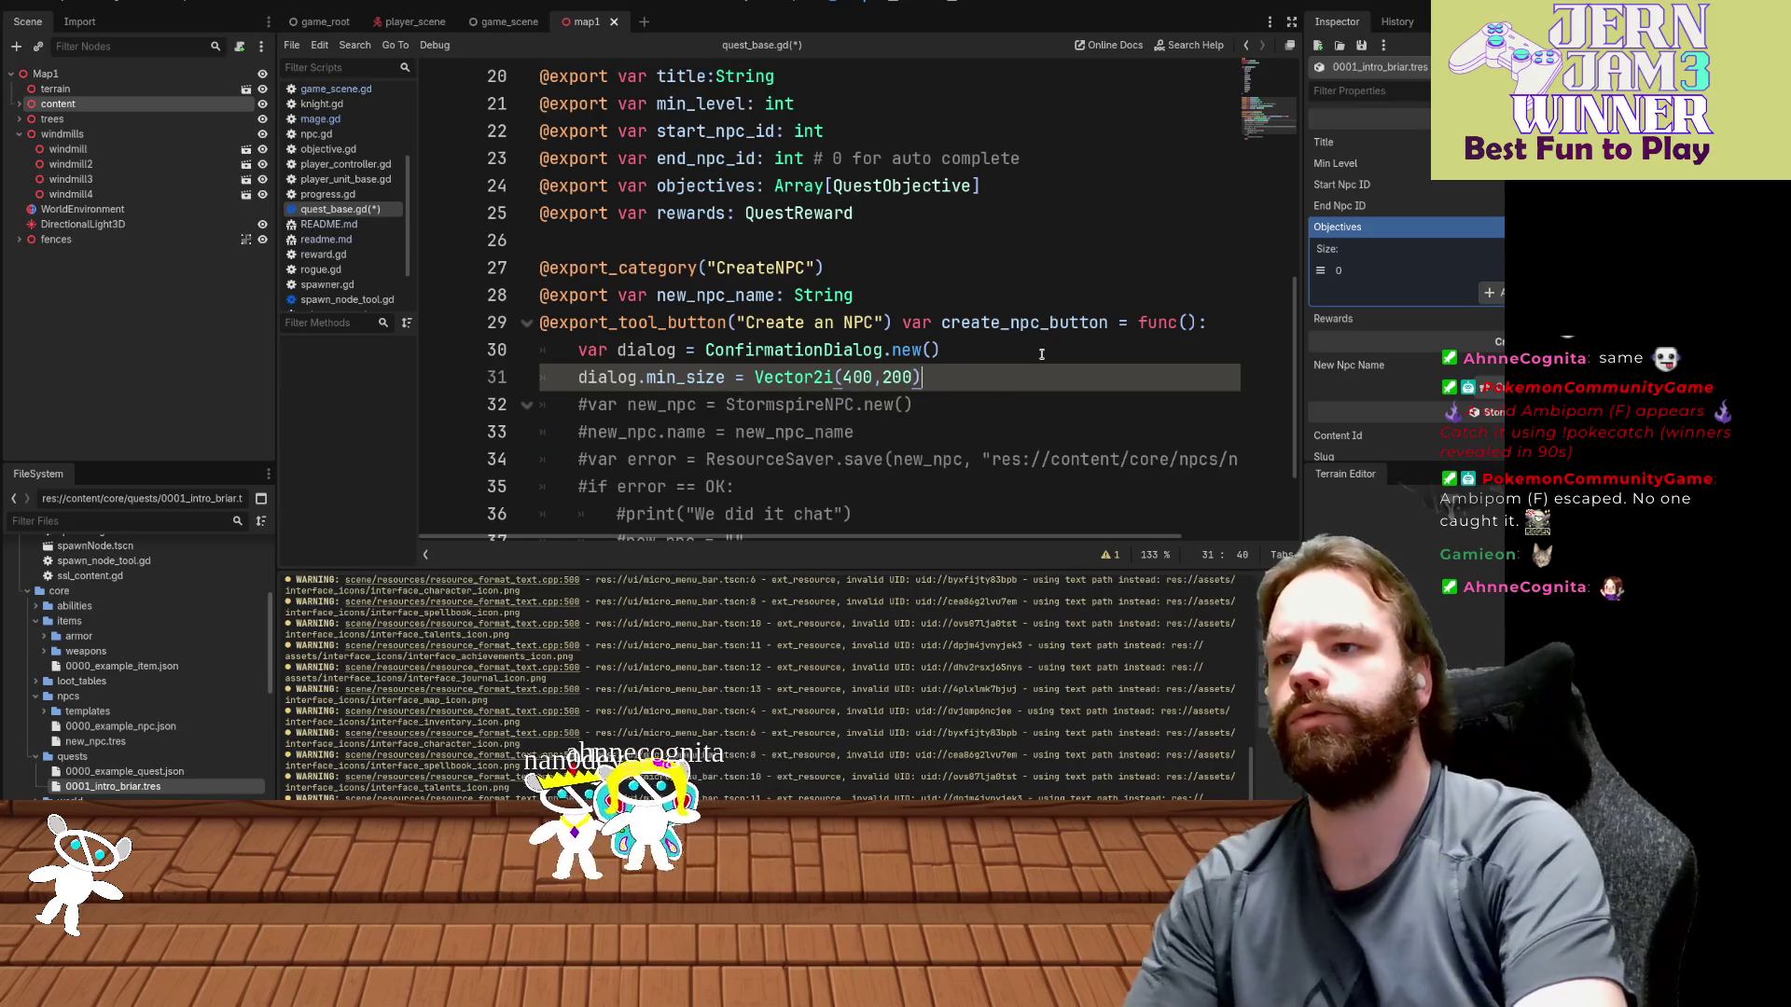
{"action": "key", "text": "Return"}
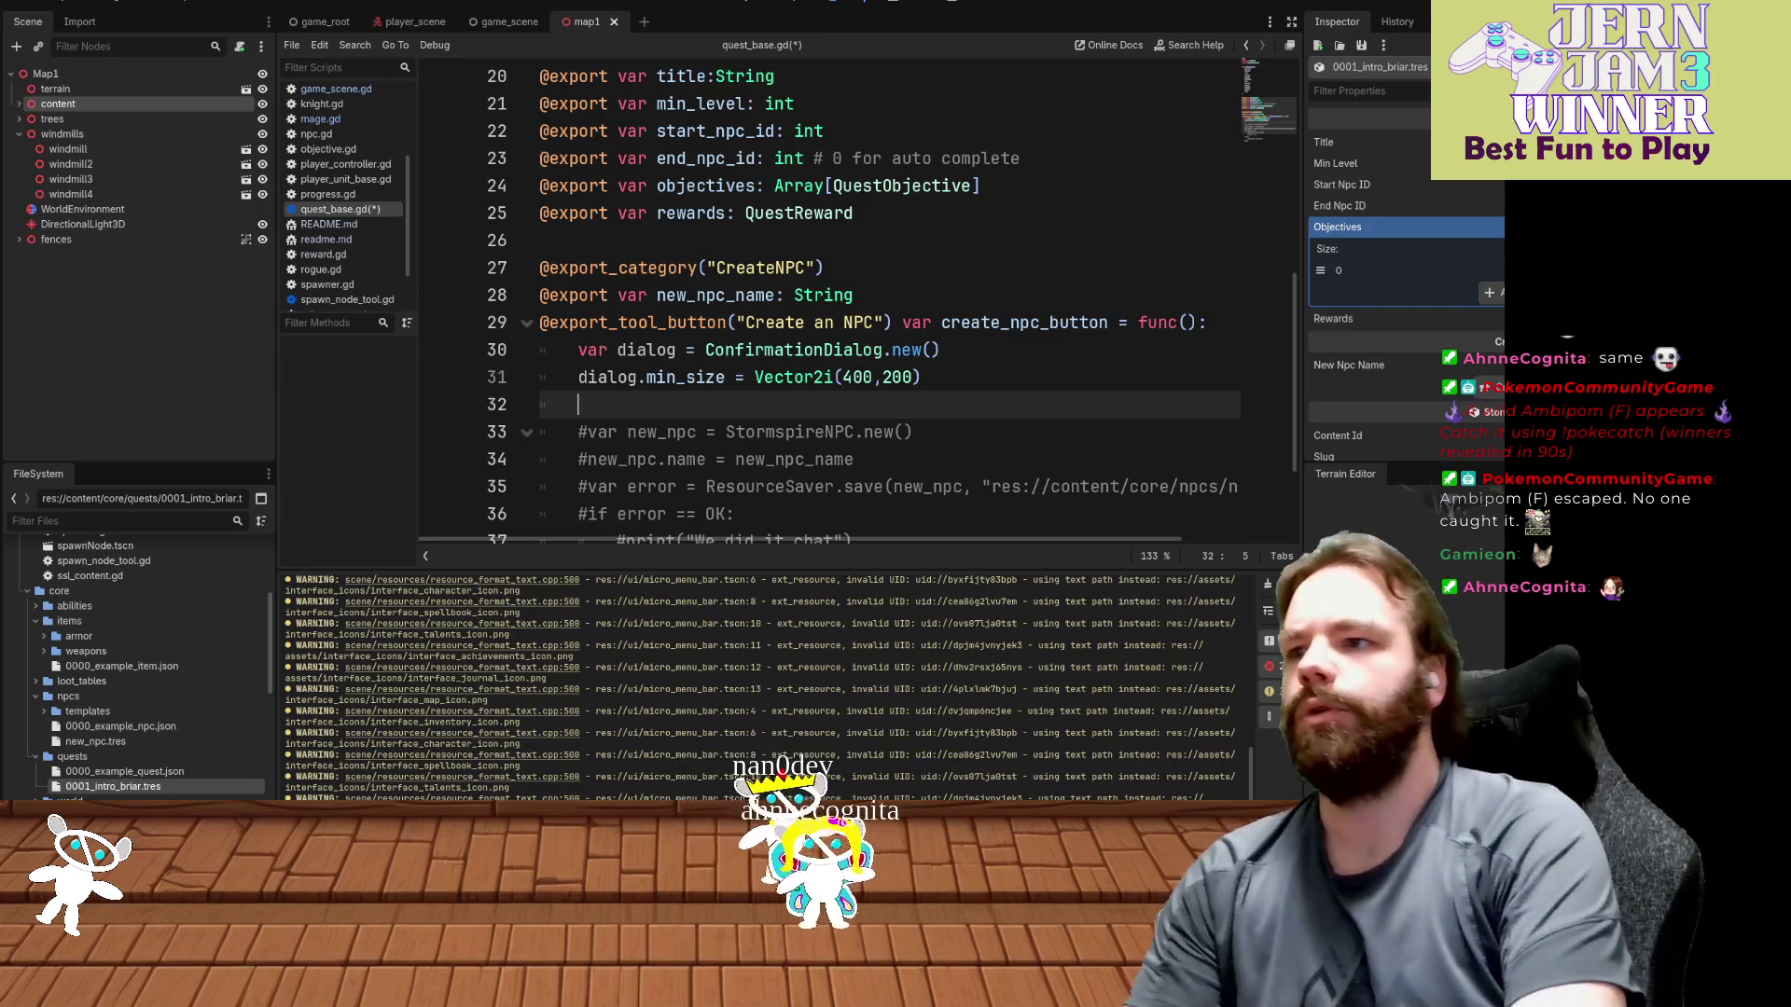
{"action": "type", "text": "alog.title"}
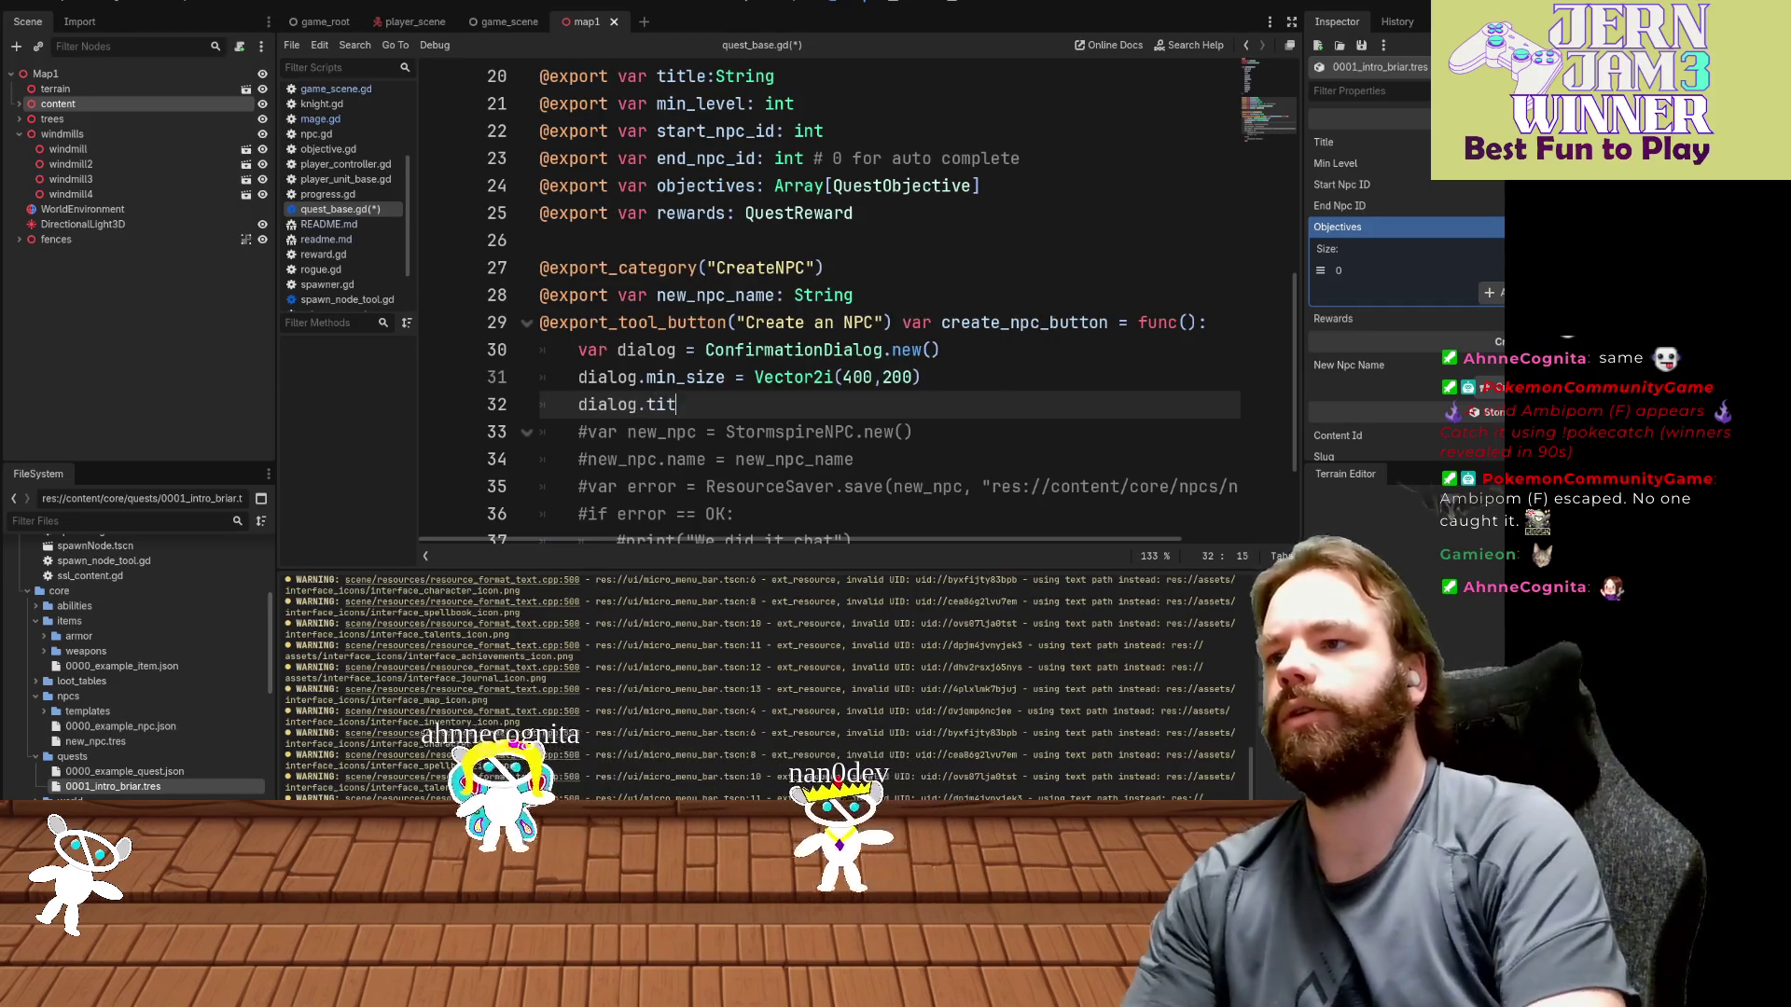
{"action": "type", "text": " = \"Hello world"}
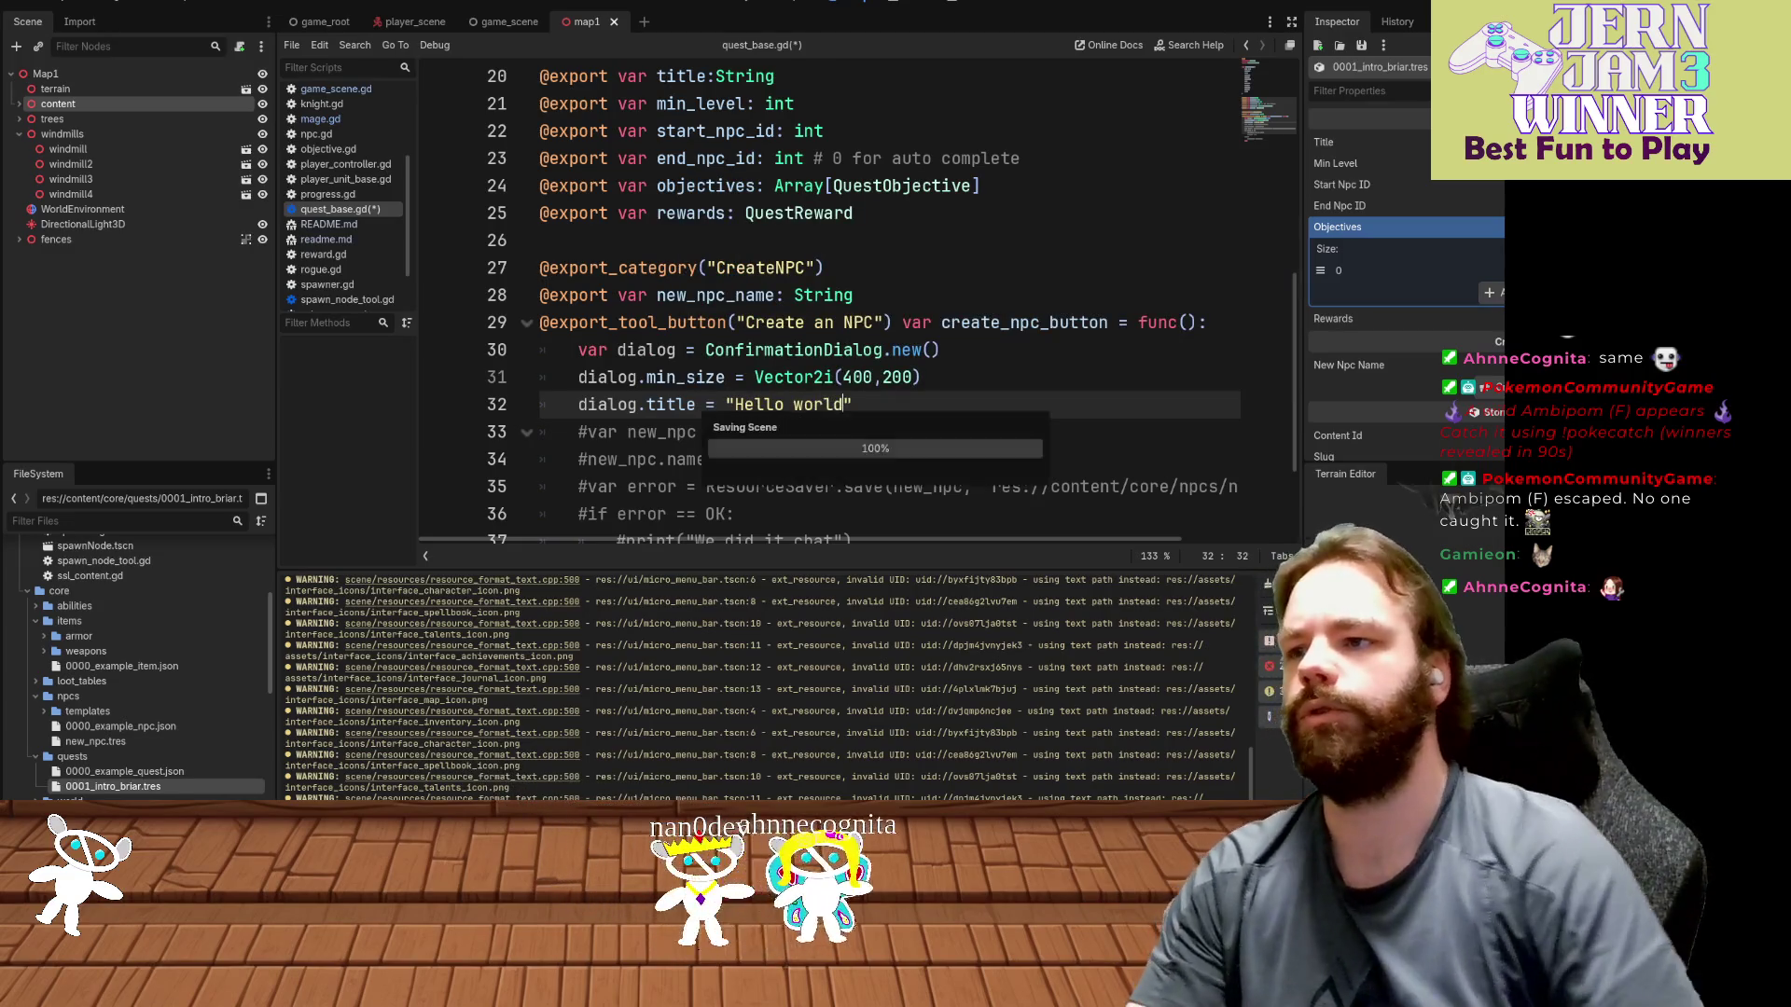
{"action": "key", "text": "ctrl+s"}
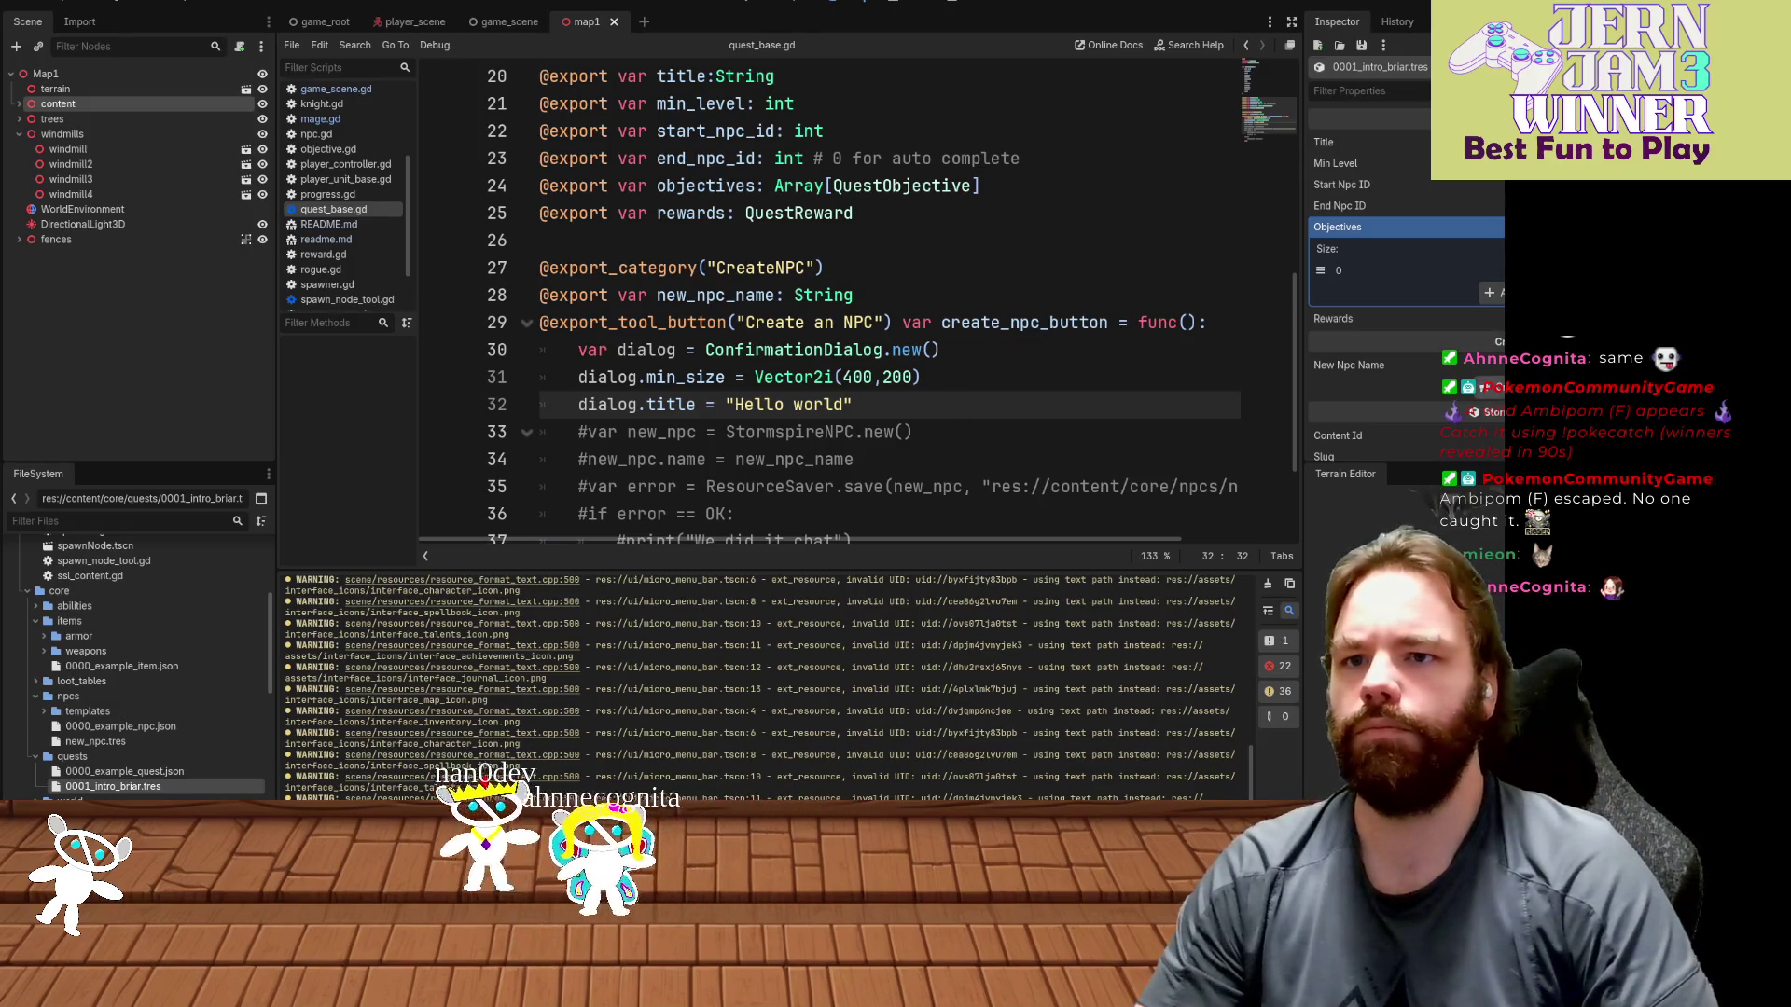
{"action": "left_click", "coordinate": [999, 404]}
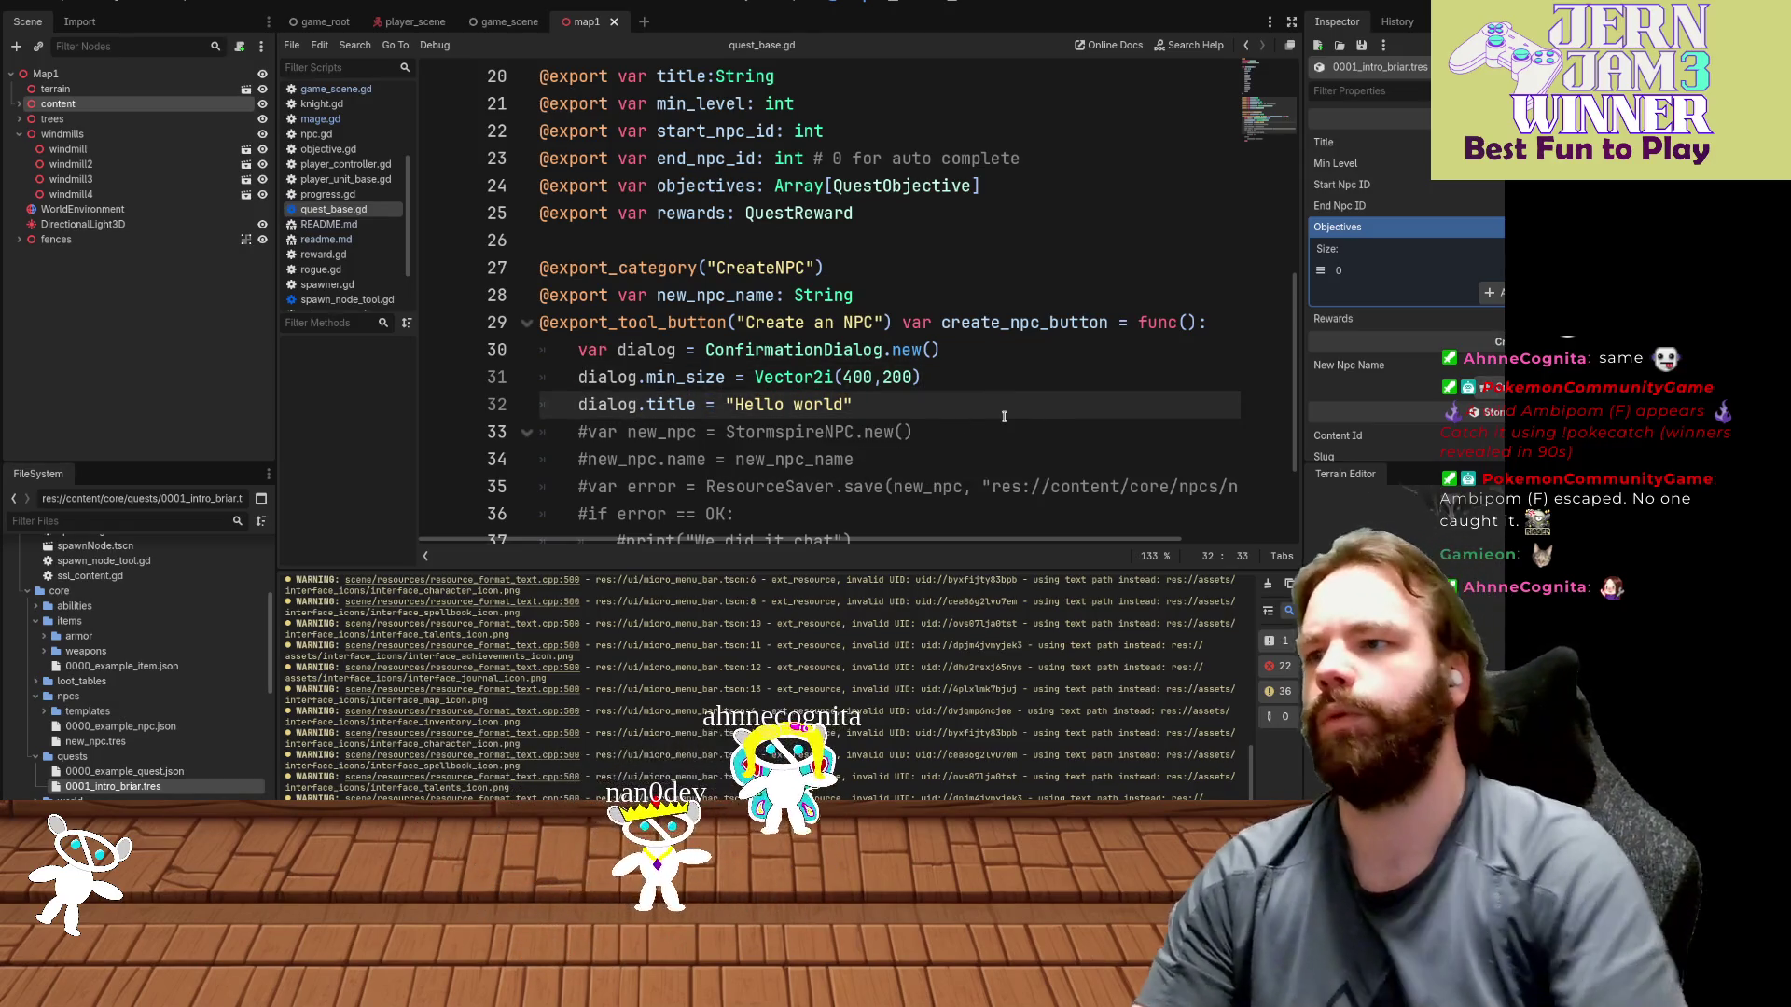
Step: Add a dialog.popup() call after the title line
{"action": "key", "text": "Return"}
{"action": "type", "text": "dialog.popup"}
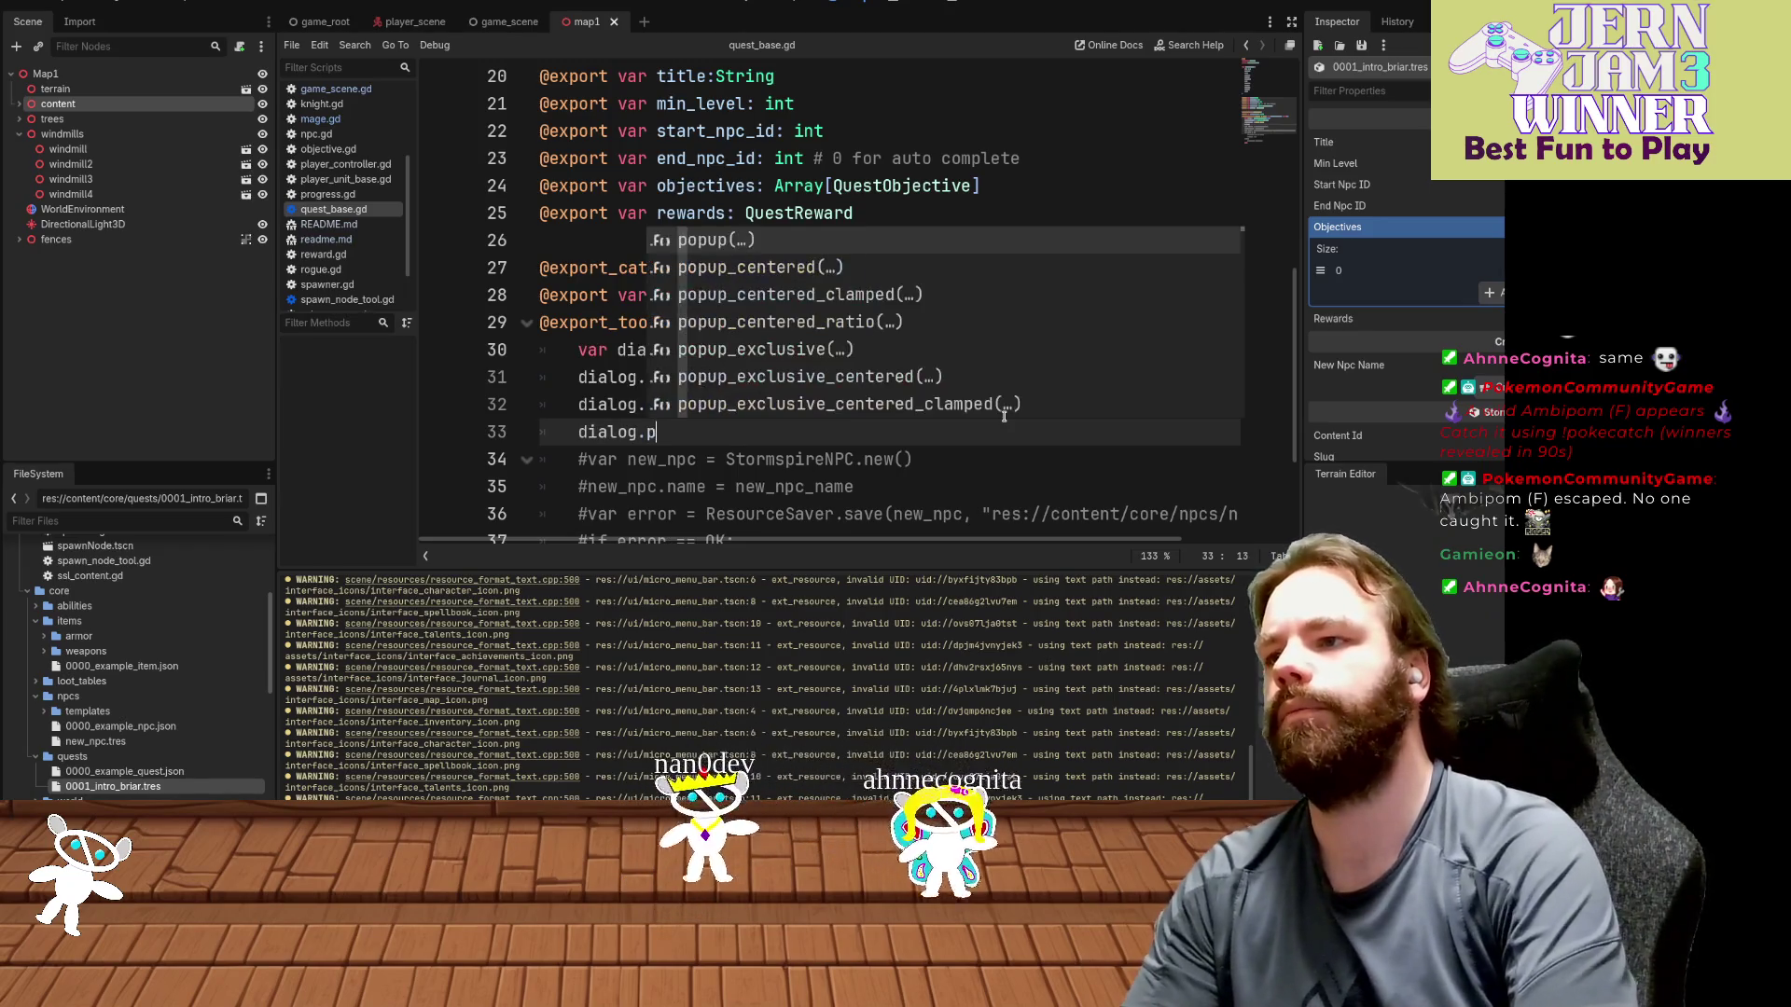
{"action": "key", "text": "Return"}
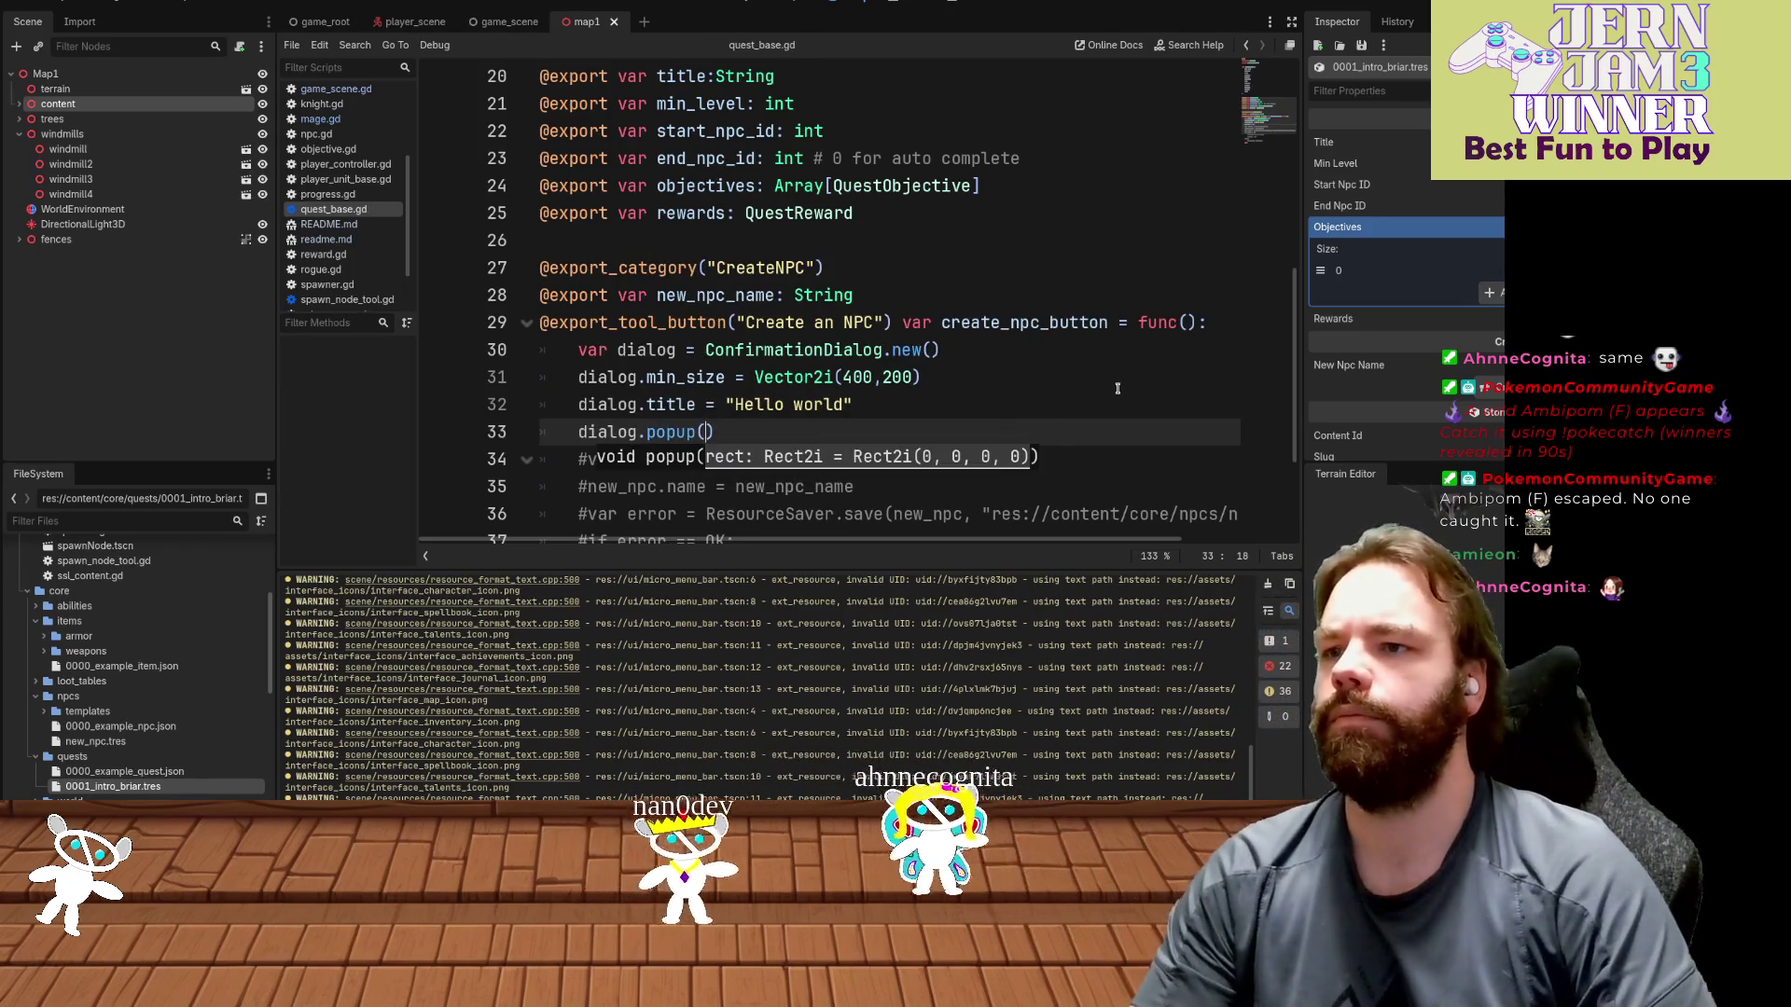
{"action": "left_click", "coordinate": [1117, 388]}
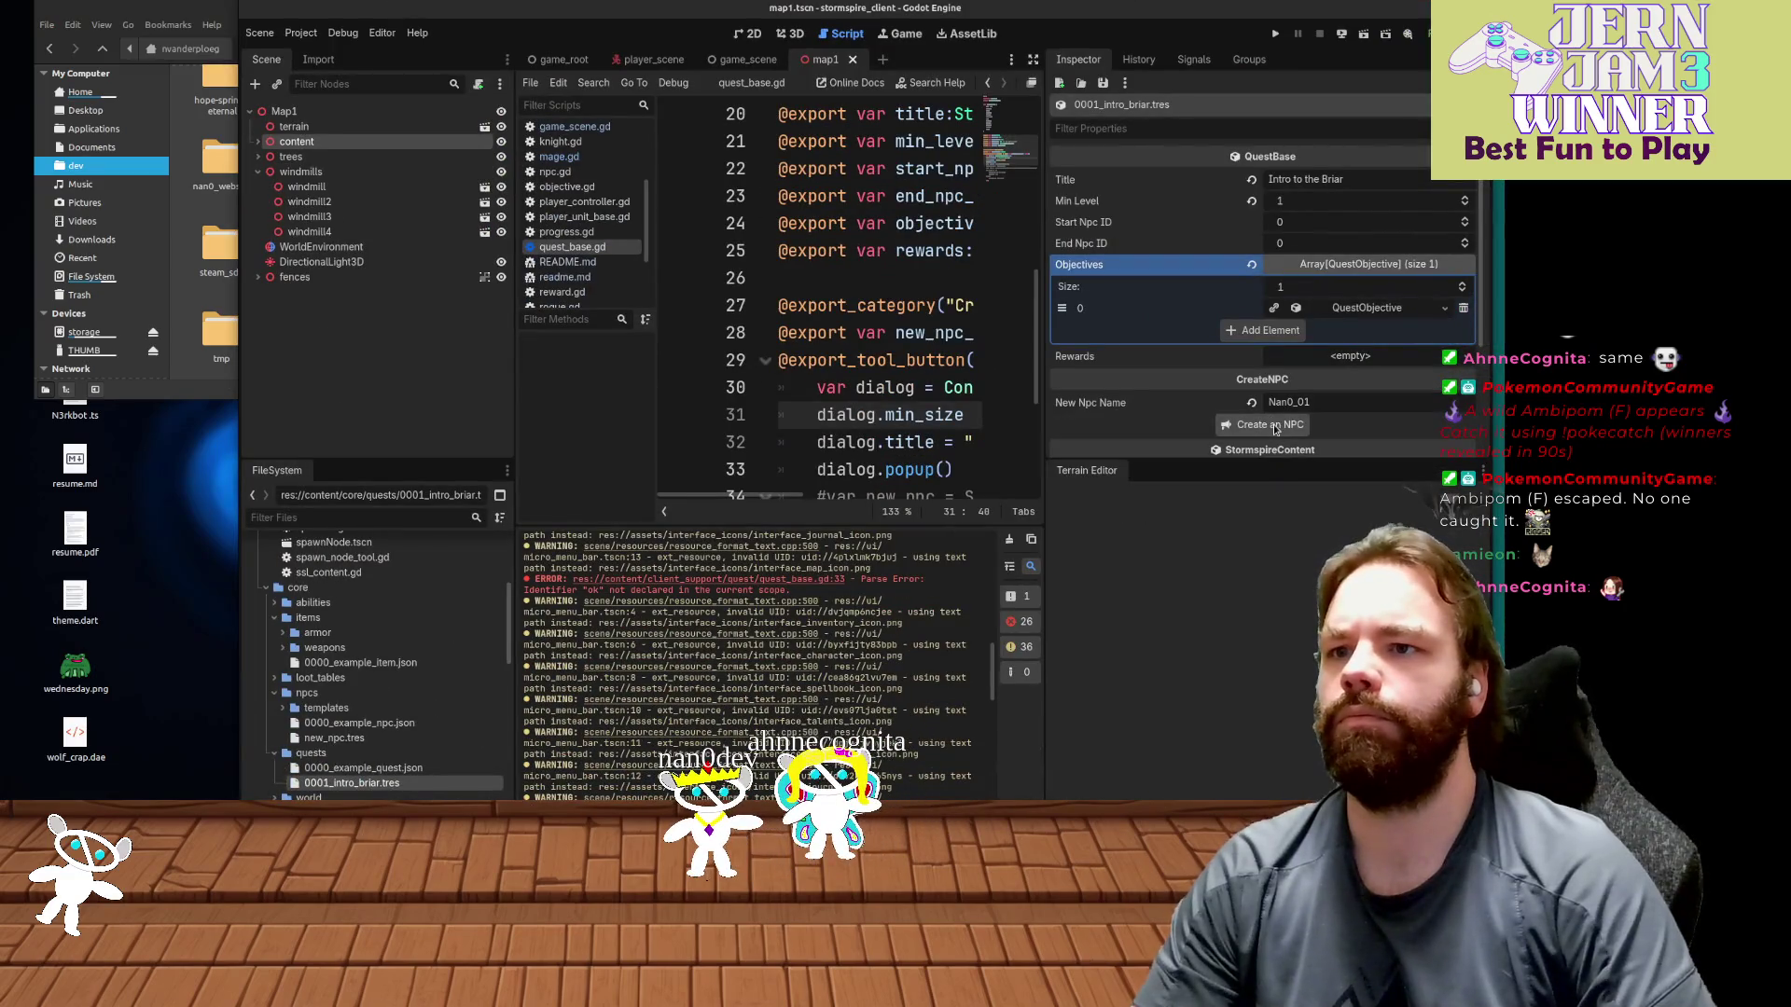
Step: Maximize the editor, paste the prepared Remove Level dialog block over the old lines, and save
{"action": "double_click", "coordinate": [1210, 11]}
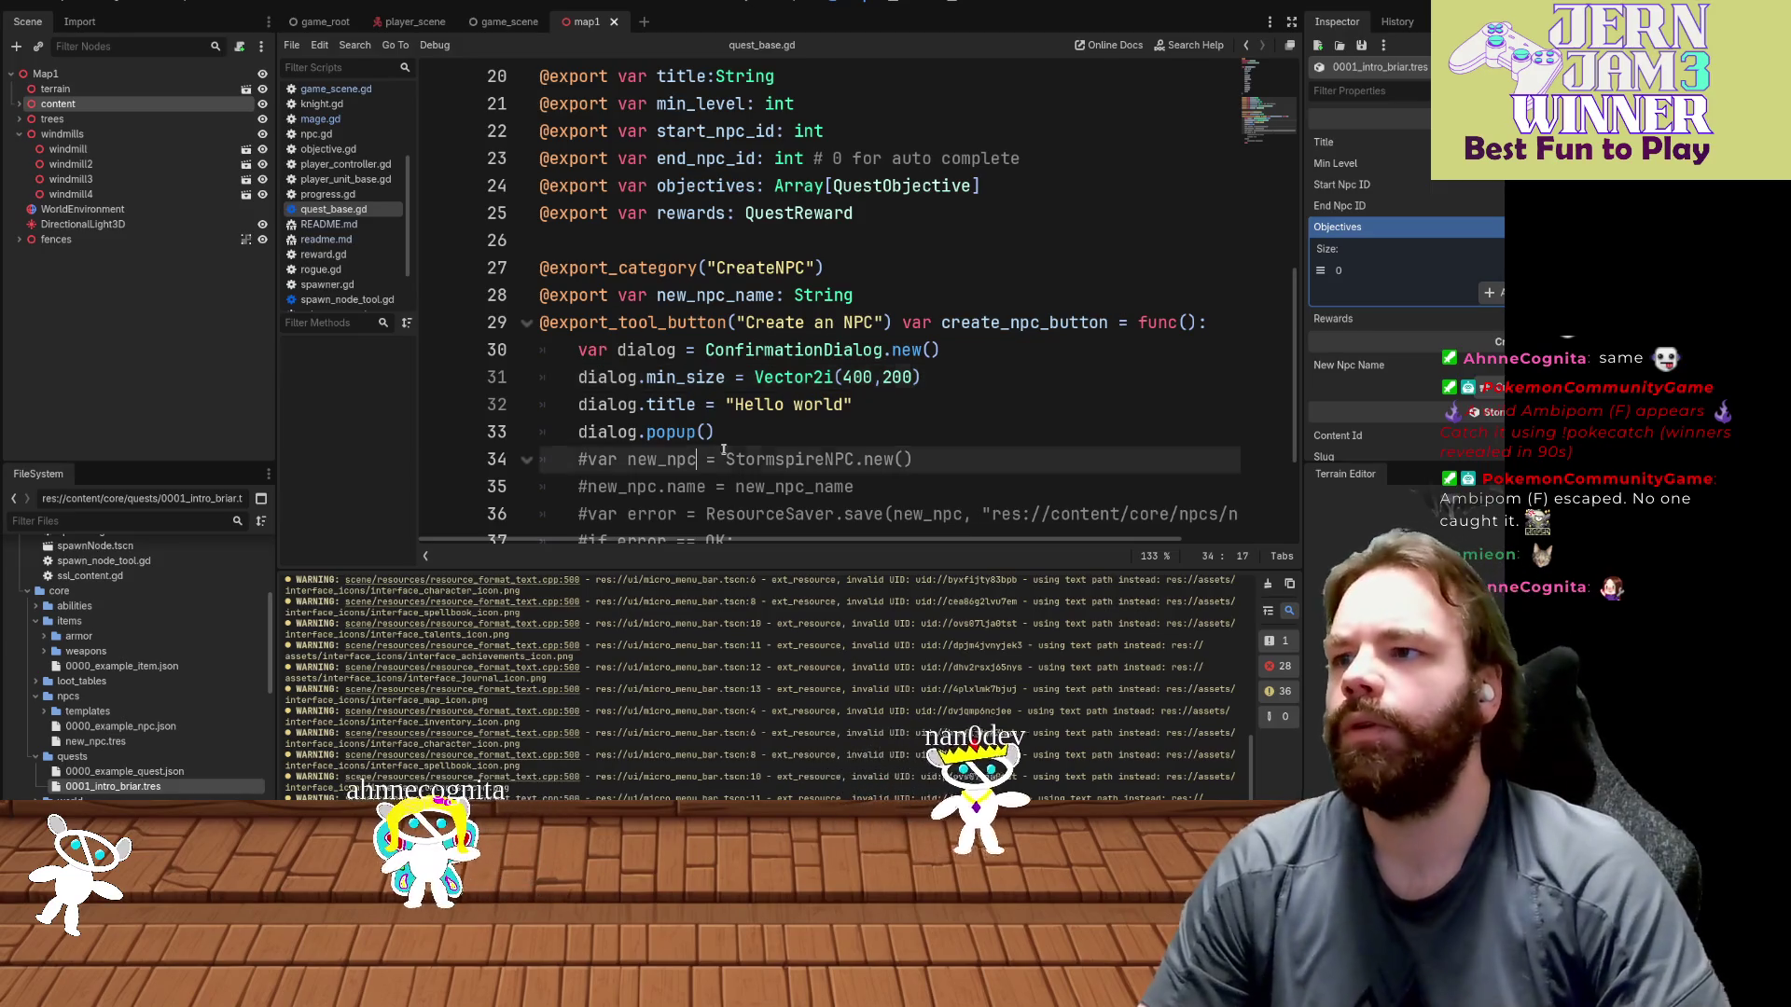
{"action": "scroll", "coordinate": [700, 446], "scroll_direction": "down", "scroll_amount": 2}
{"action": "left_click_drag", "start_coordinate": [718, 268], "coordinate": [559, 185]}
{"action": "key", "text": "ctrl+v"}
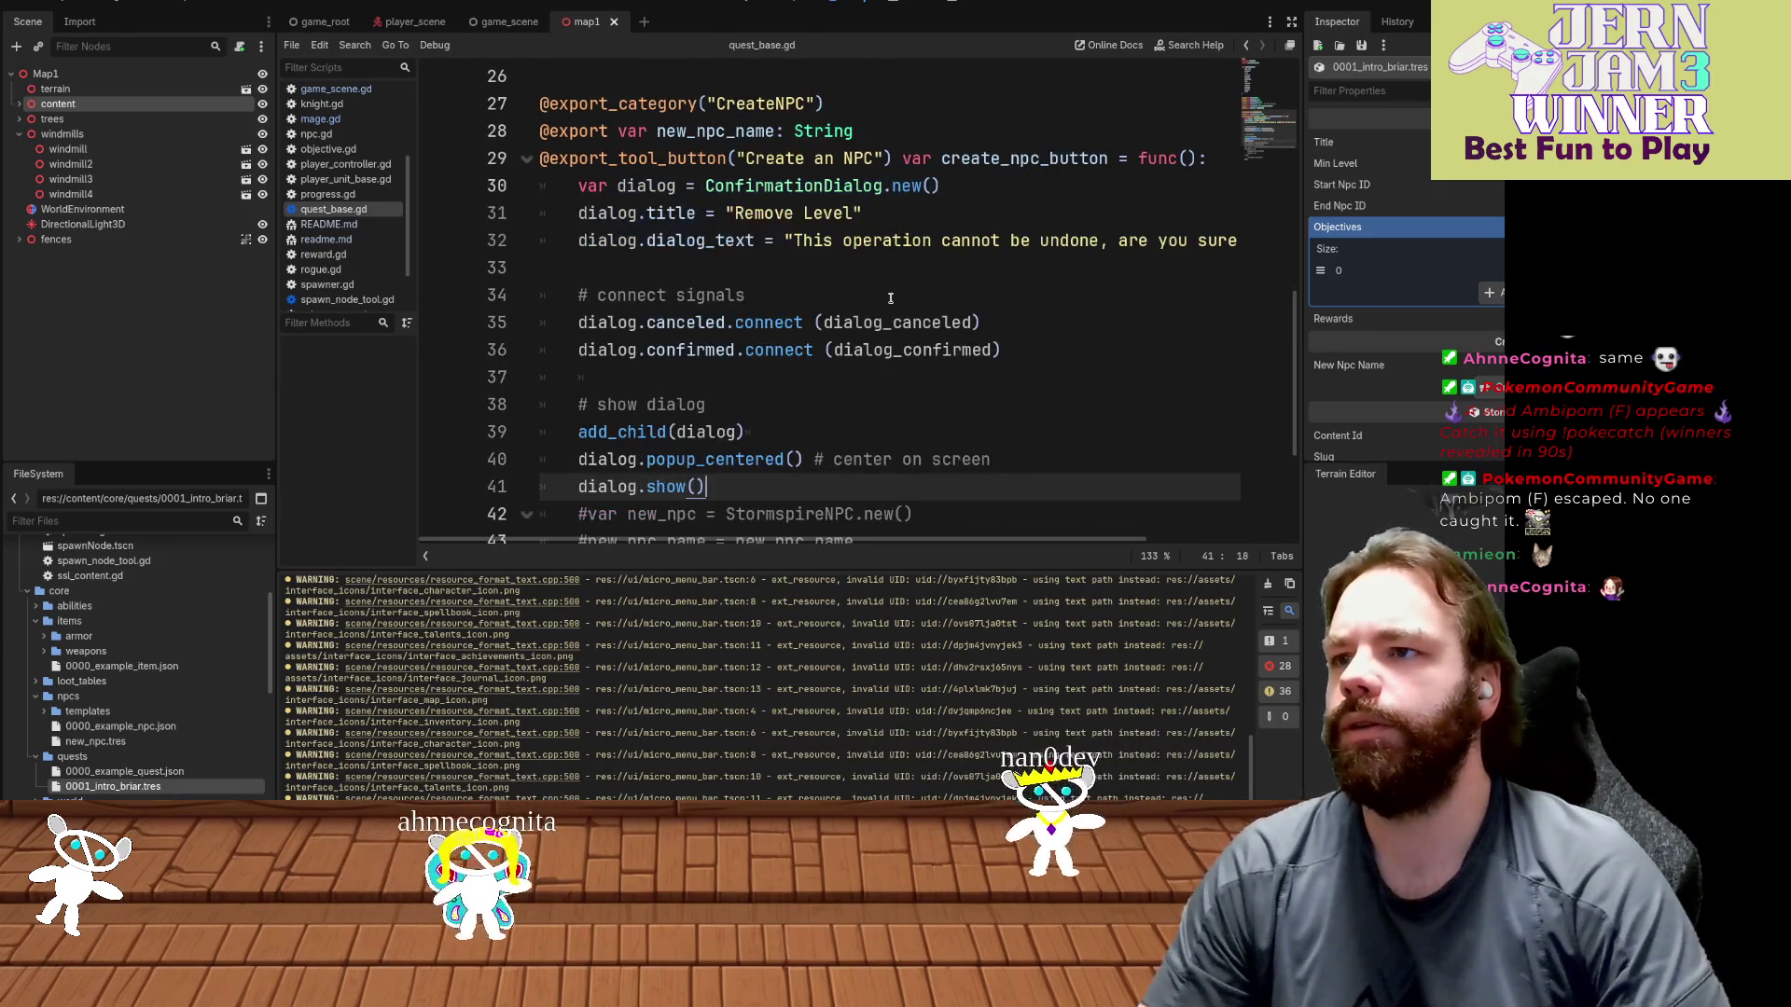
{"action": "key", "text": "ctrl+s"}
Step: Switch the main view to 3D and then to the 2D canvas
{"action": "key", "text": "ctrl+F2"}
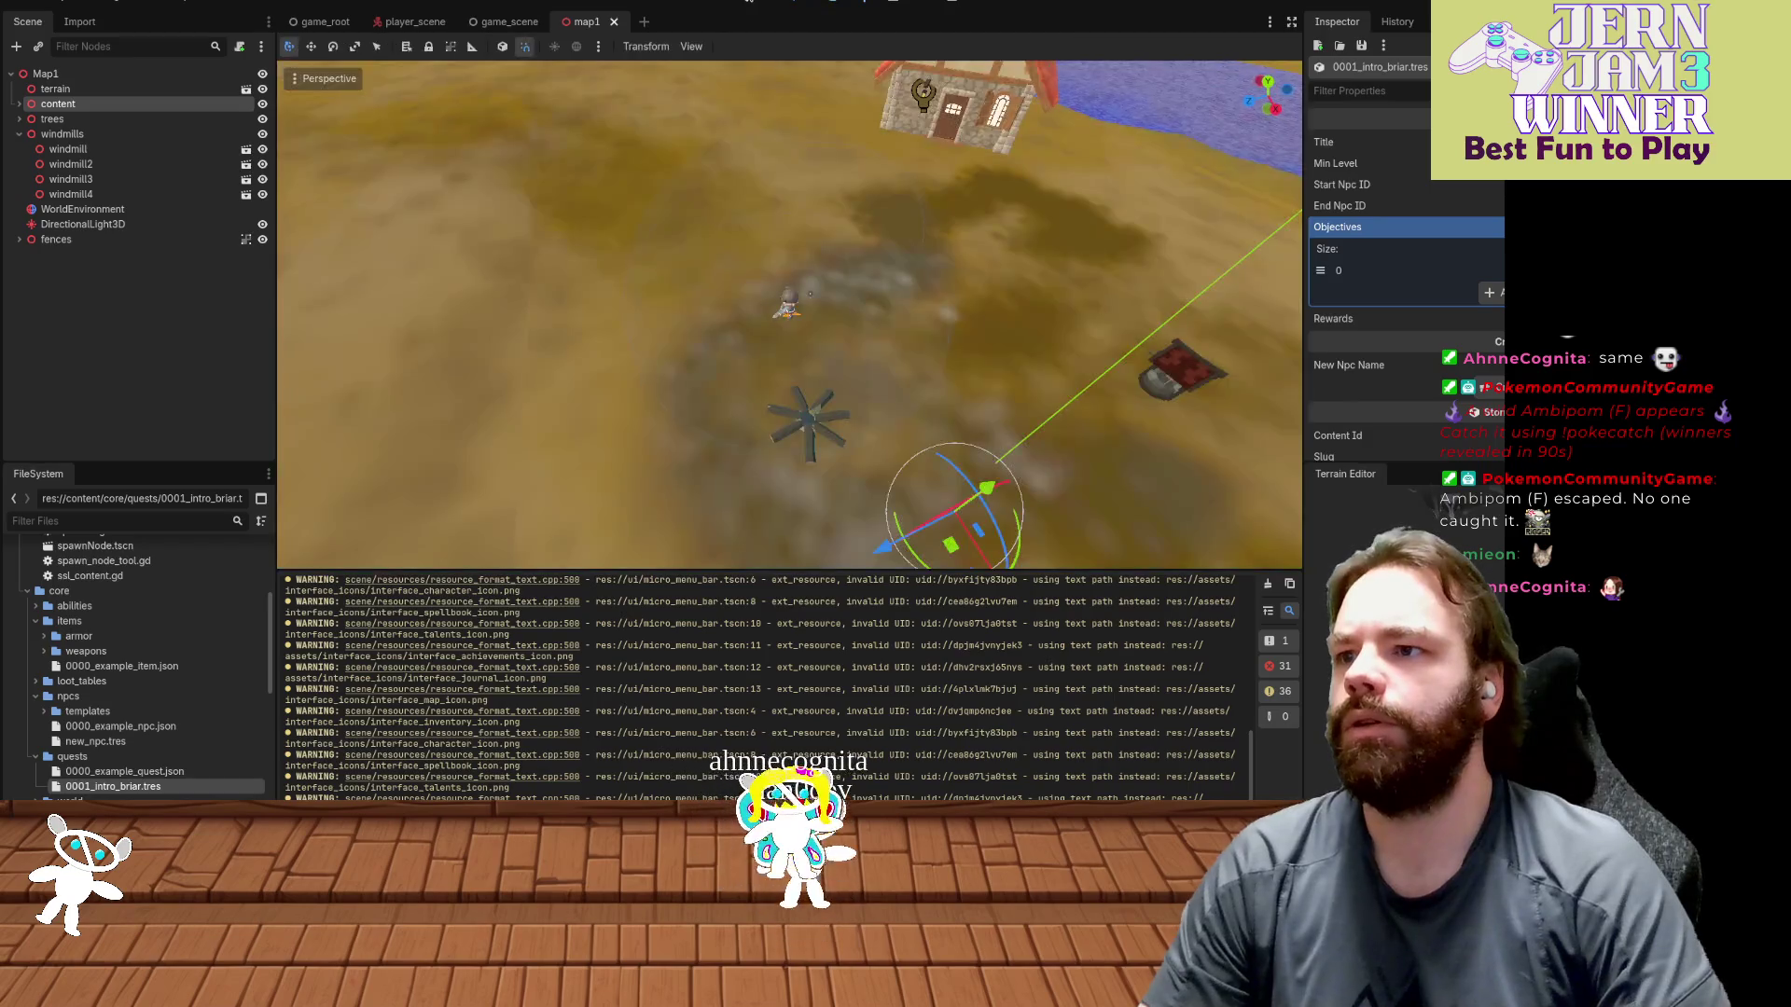
{"action": "key", "text": "ctrl+F1"}
{"action": "scroll", "coordinate": [909, 227], "scroll_direction": "down", "scroll_amount": 5}
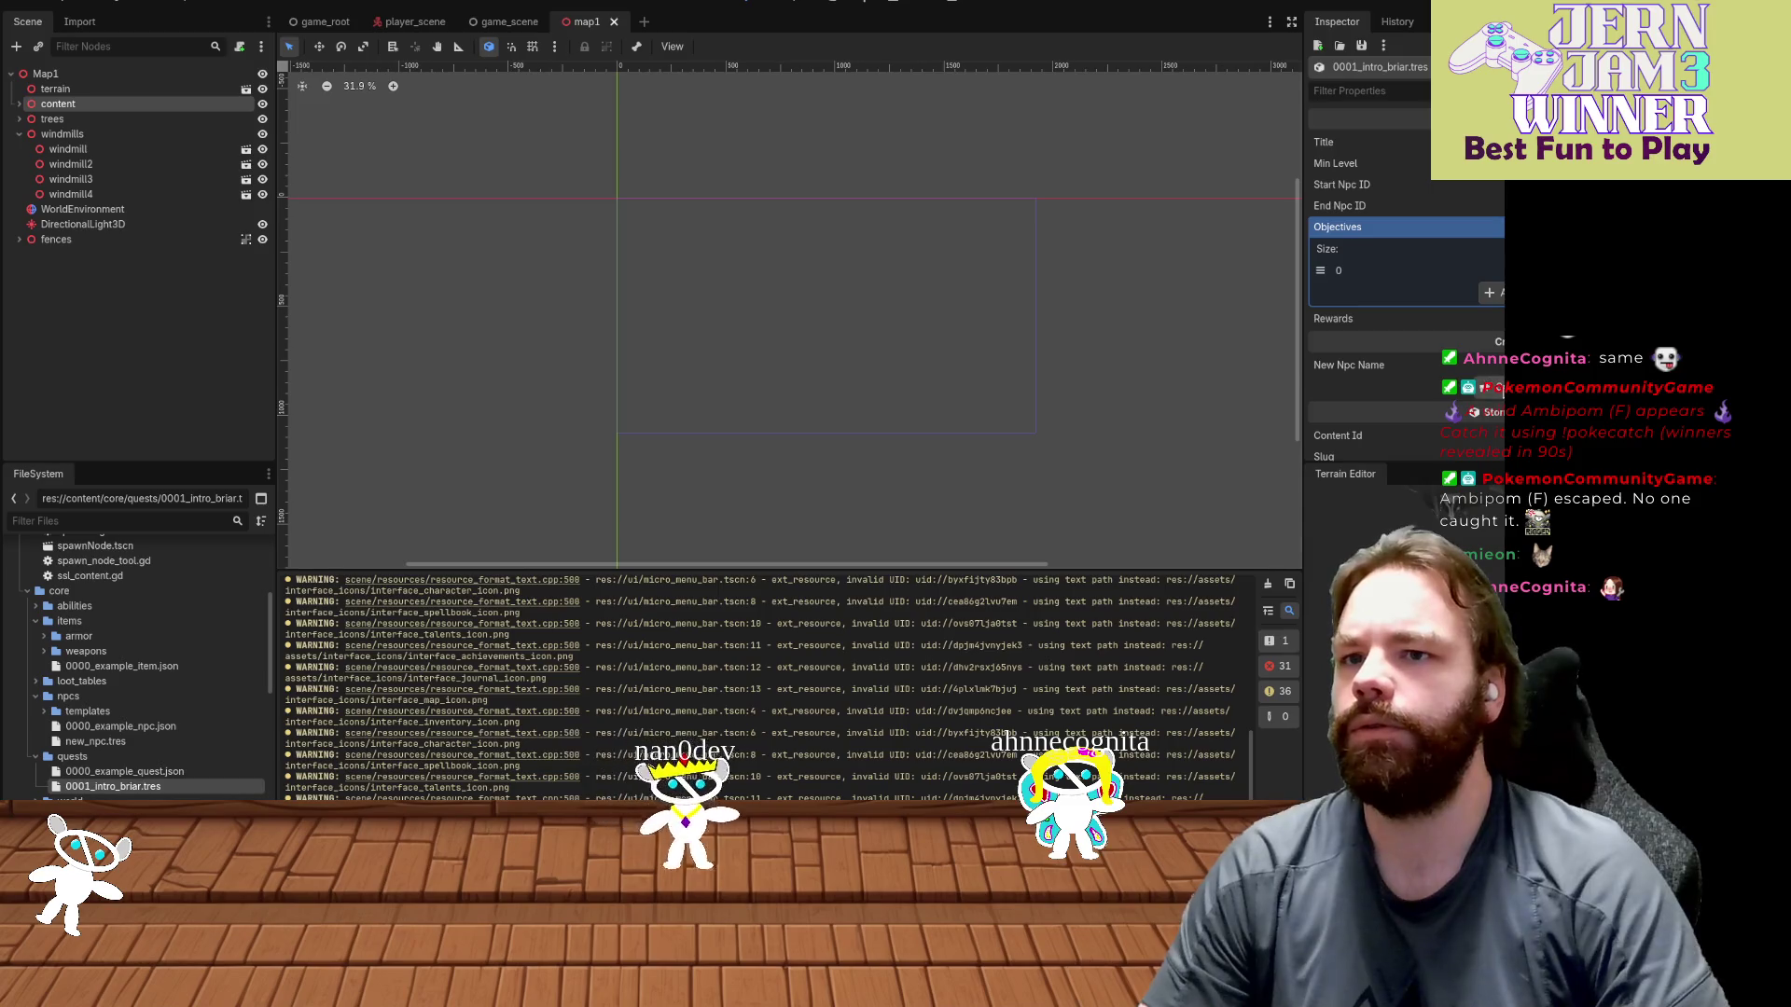
Step: Return to quest_base.gd and comment out the two signal connection lines with Ctrl+K
{"action": "key", "text": "ctrl+F2"}
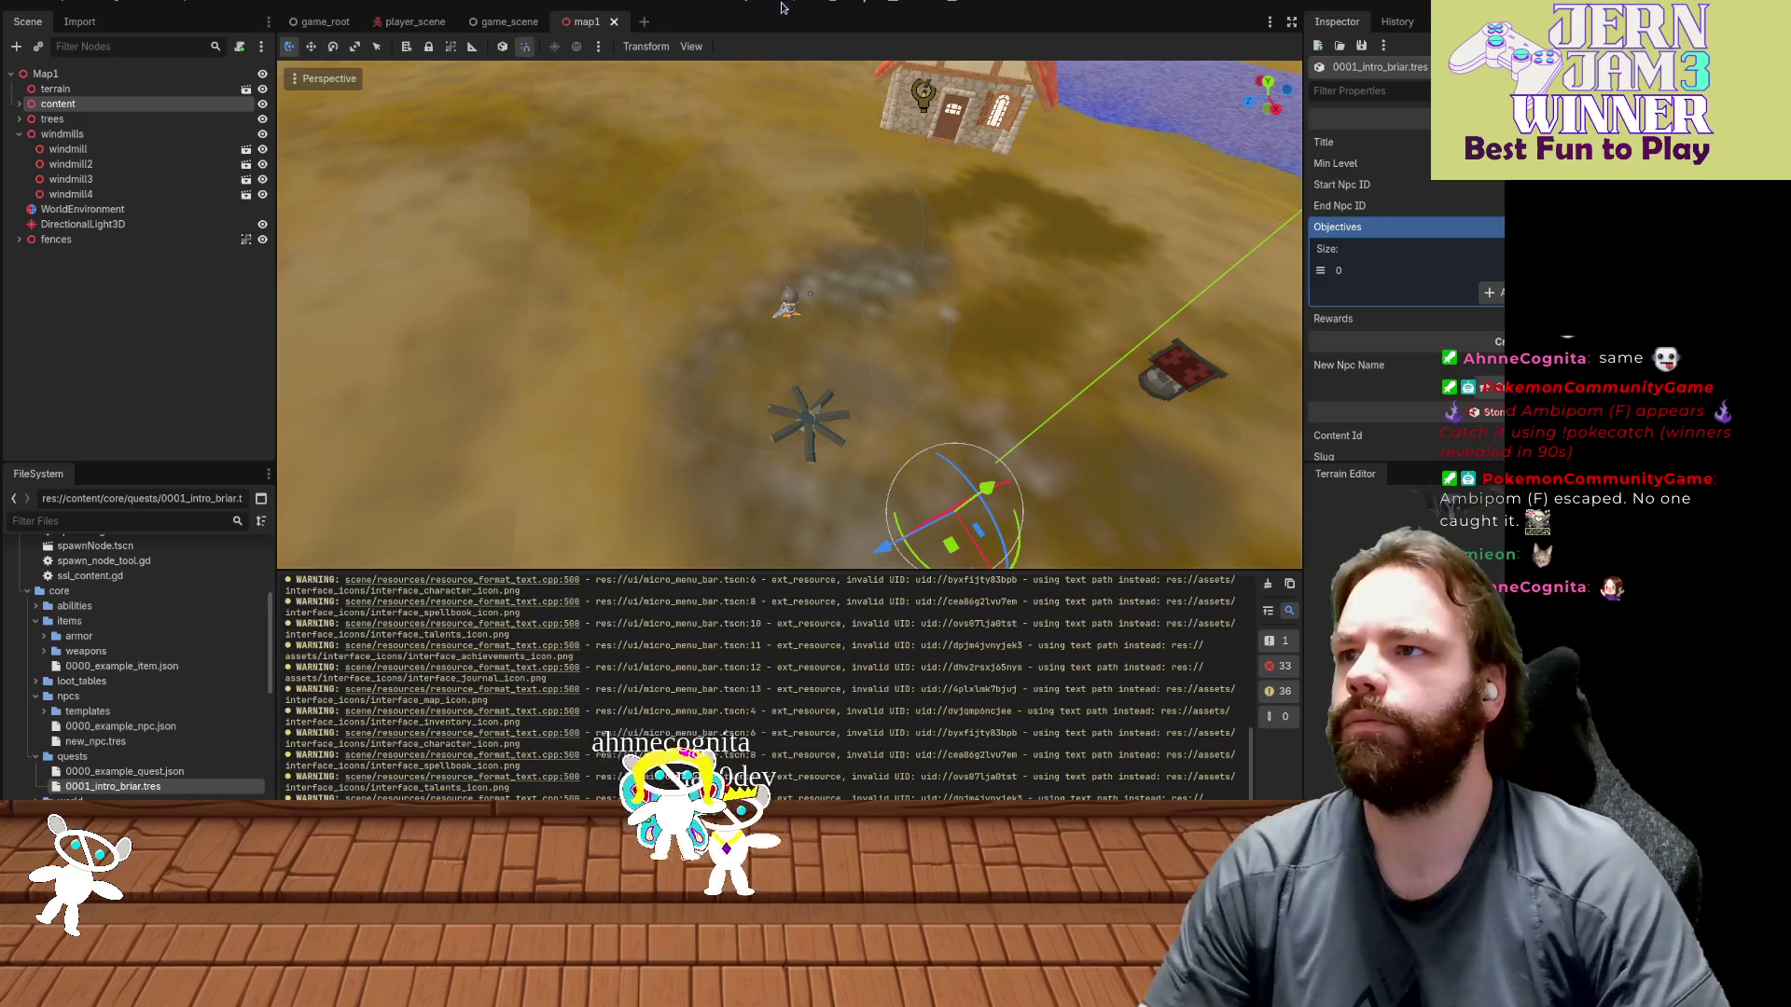
{"action": "left_click", "coordinate": [853, 2]}
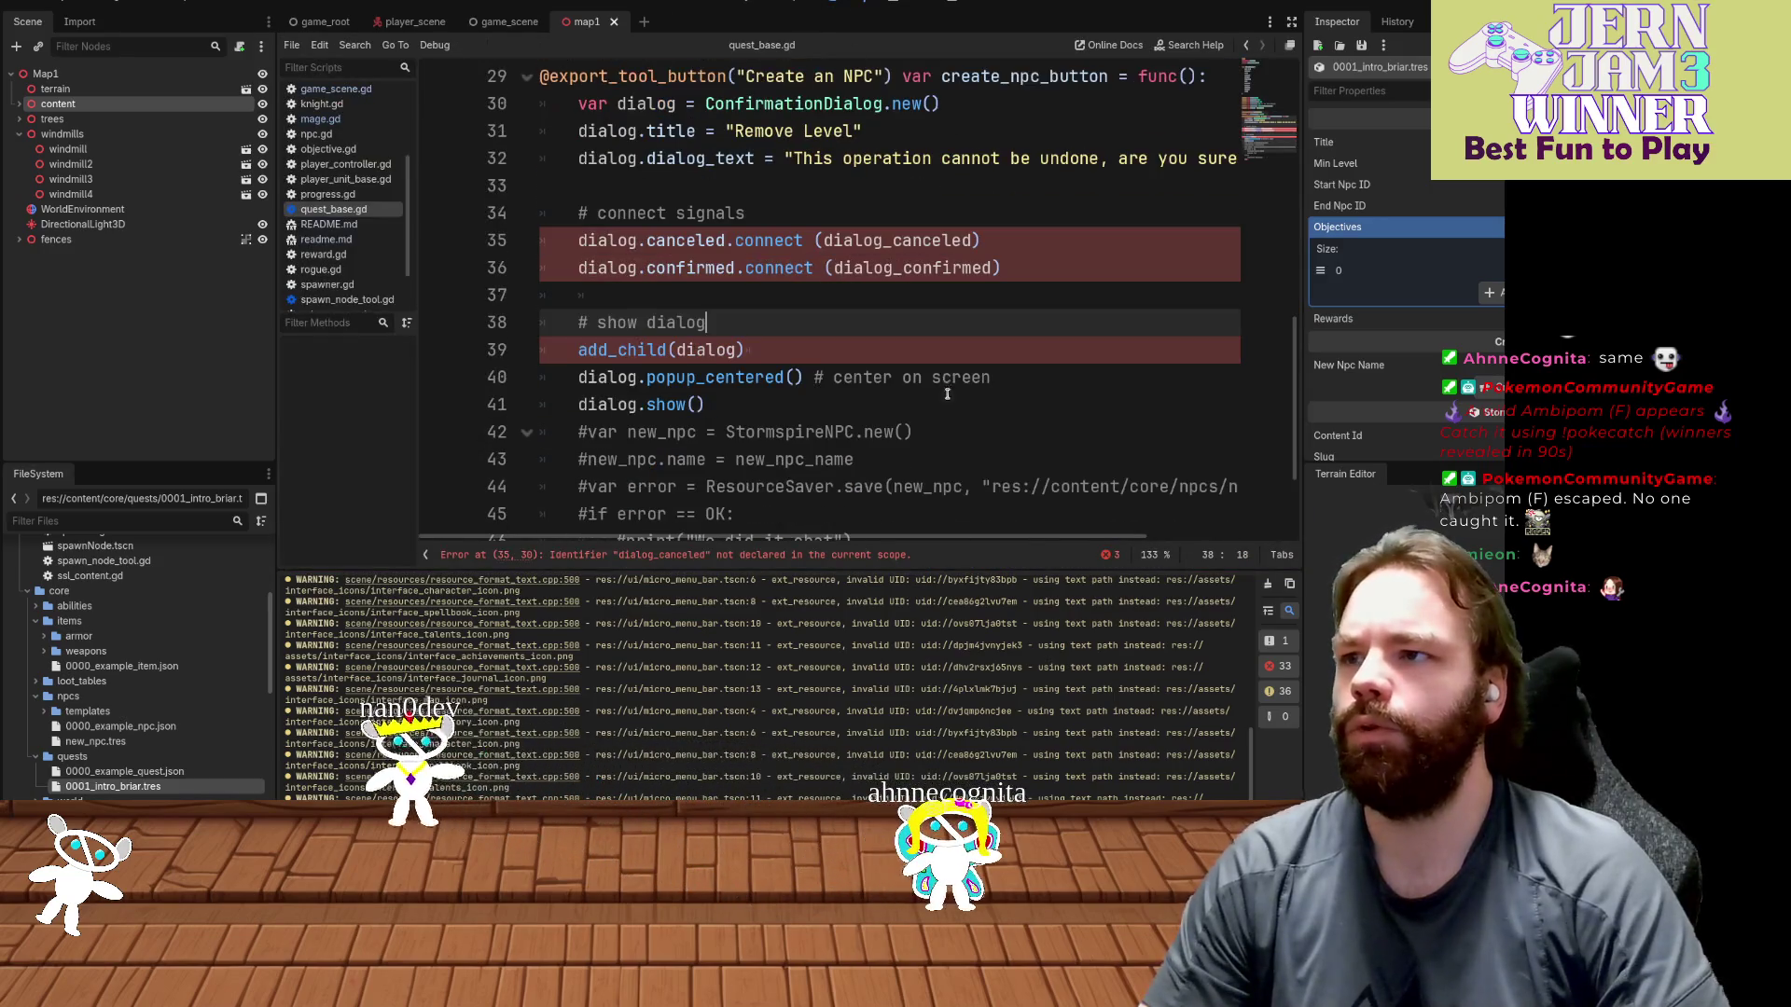
{"action": "scroll", "coordinate": [978, 328], "scroll_direction": "up", "scroll_amount": 2}
{"action": "left_click_drag", "start_coordinate": [1183, 433], "coordinate": [1184, 406]}
{"action": "key", "text": "ctrl+k"}
{"action": "scroll", "coordinate": [1025, 327], "scroll_direction": "down", "scroll_amount": 3}
{"action": "left_click", "coordinate": [845, 269]}
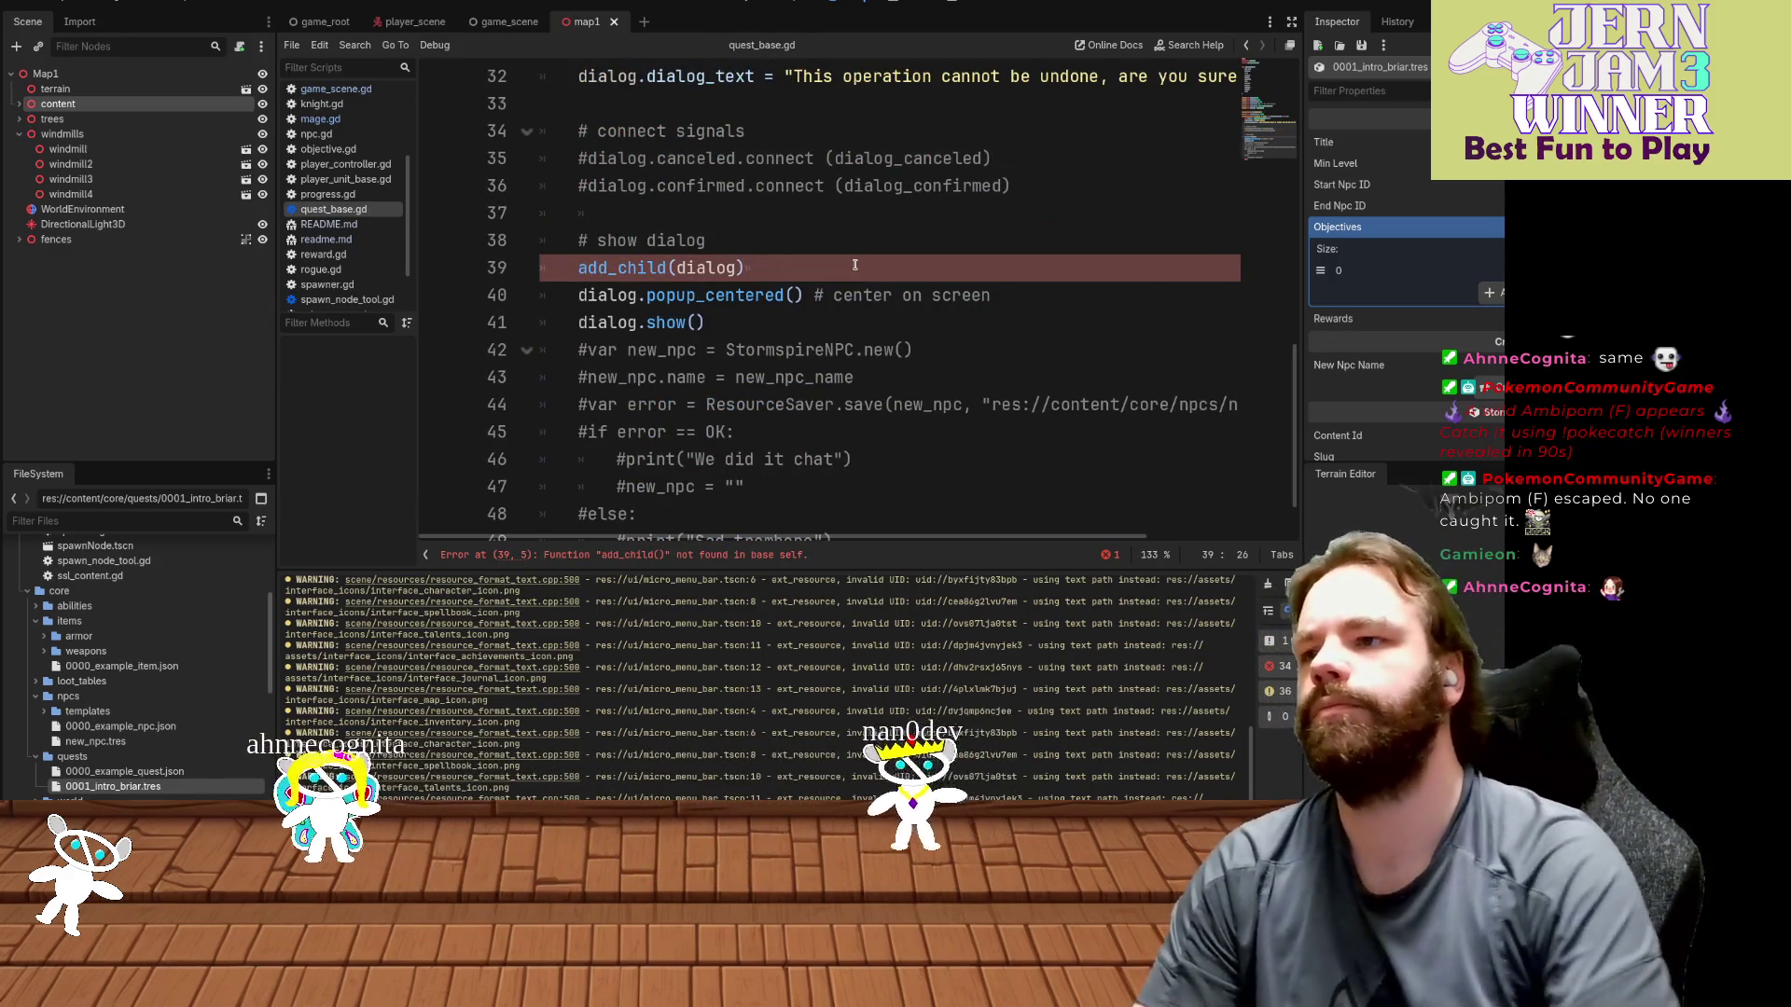
Step: Check the 2D canvas, then return to the quest_base.gd script
{"action": "scroll", "coordinate": [1016, 308], "scroll_direction": "up", "scroll_amount": 4}
{"action": "scroll", "coordinate": [1023, 363], "scroll_direction": "down", "scroll_amount": 2}
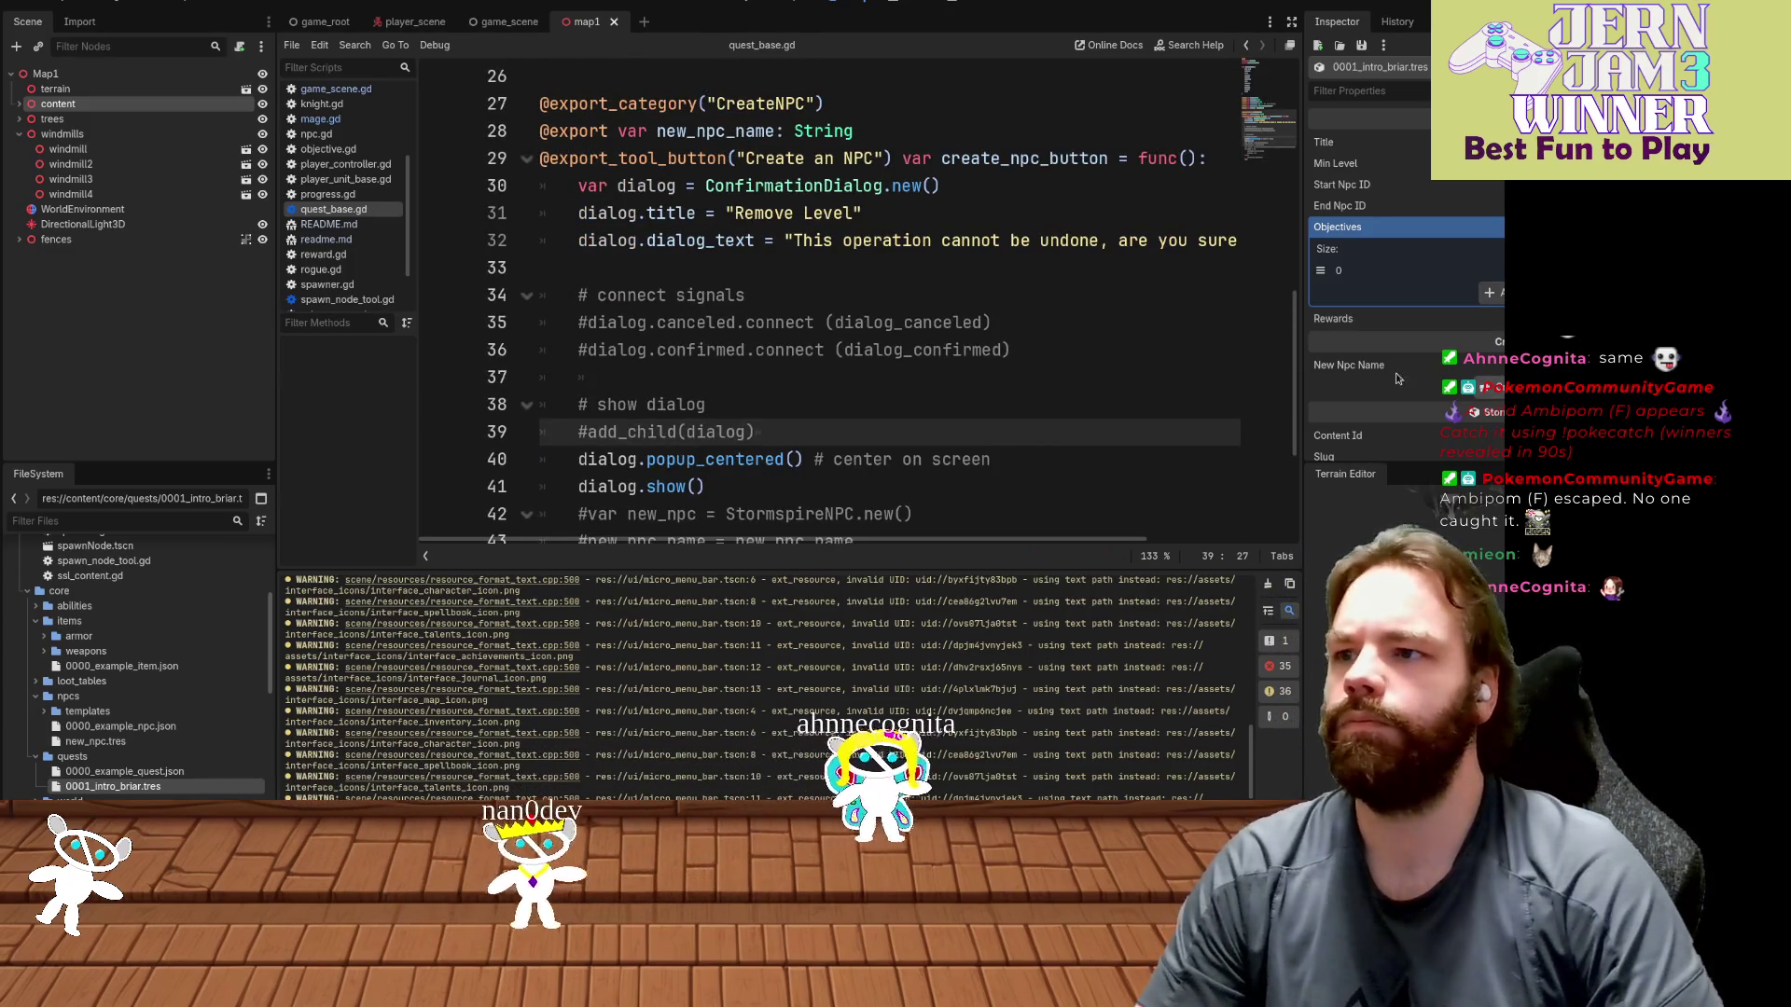
{"action": "left_click", "coordinate": [773, 12]}
{"action": "left_click", "coordinate": [800, 3]}
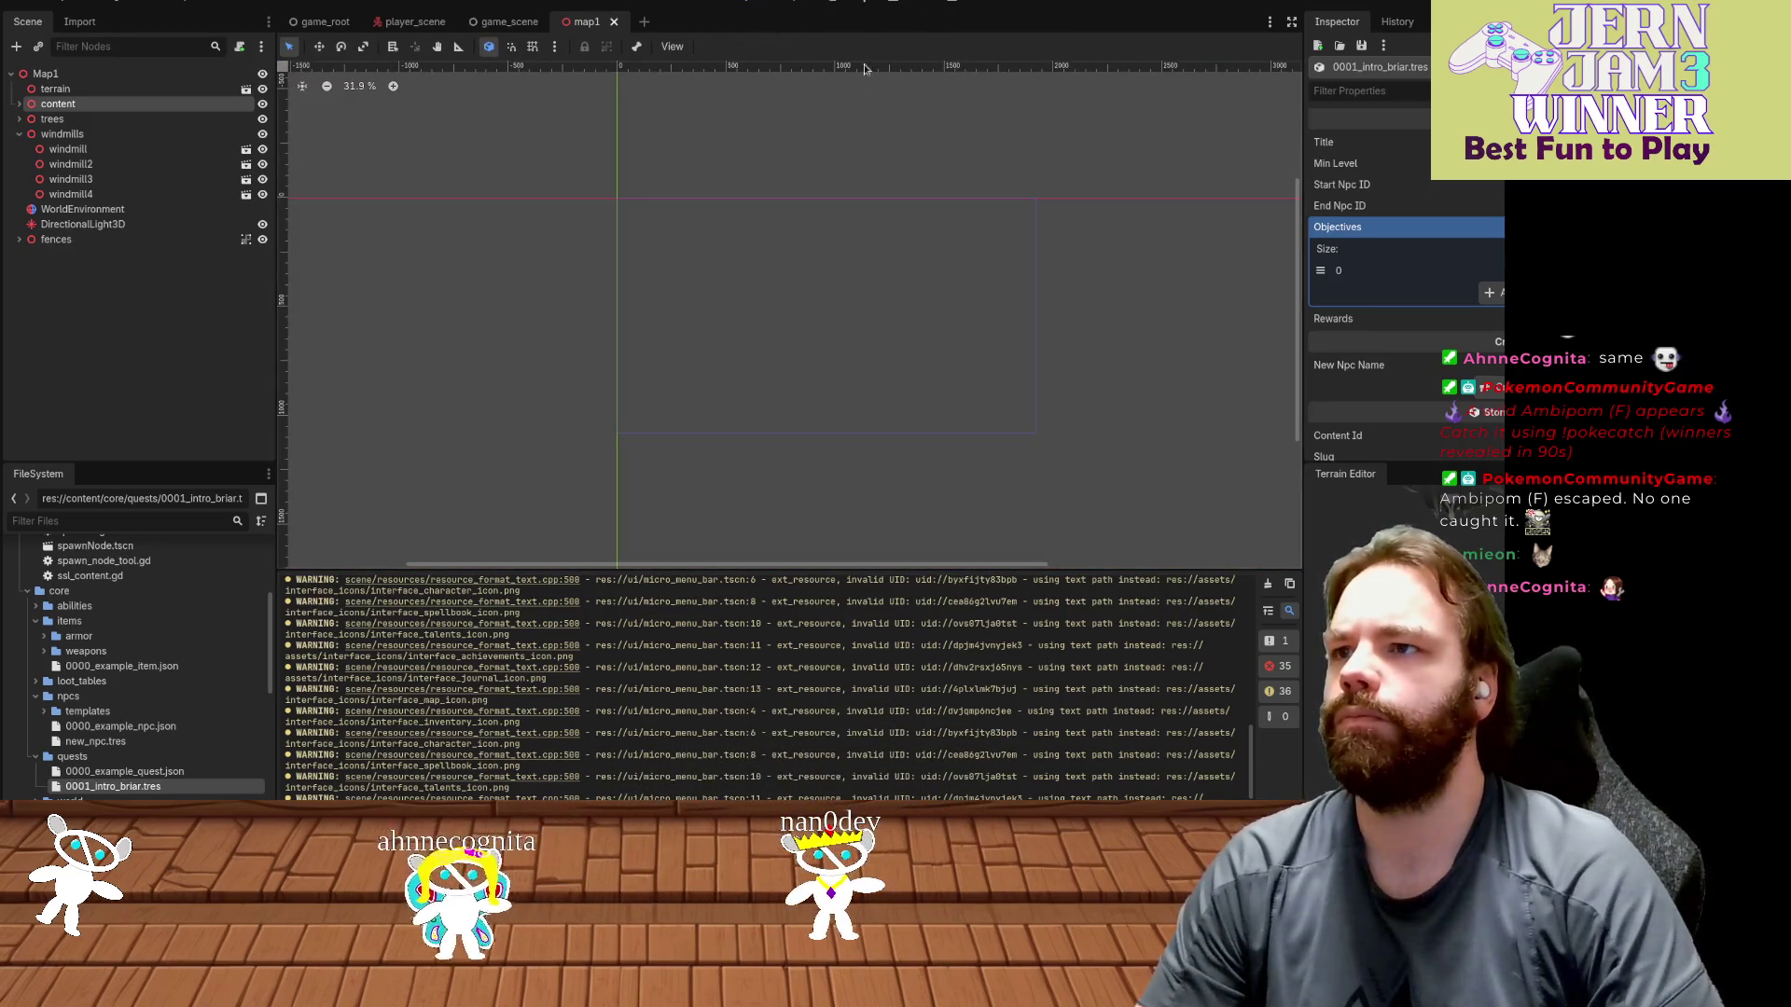
{"action": "left_click", "coordinate": [862, 5]}
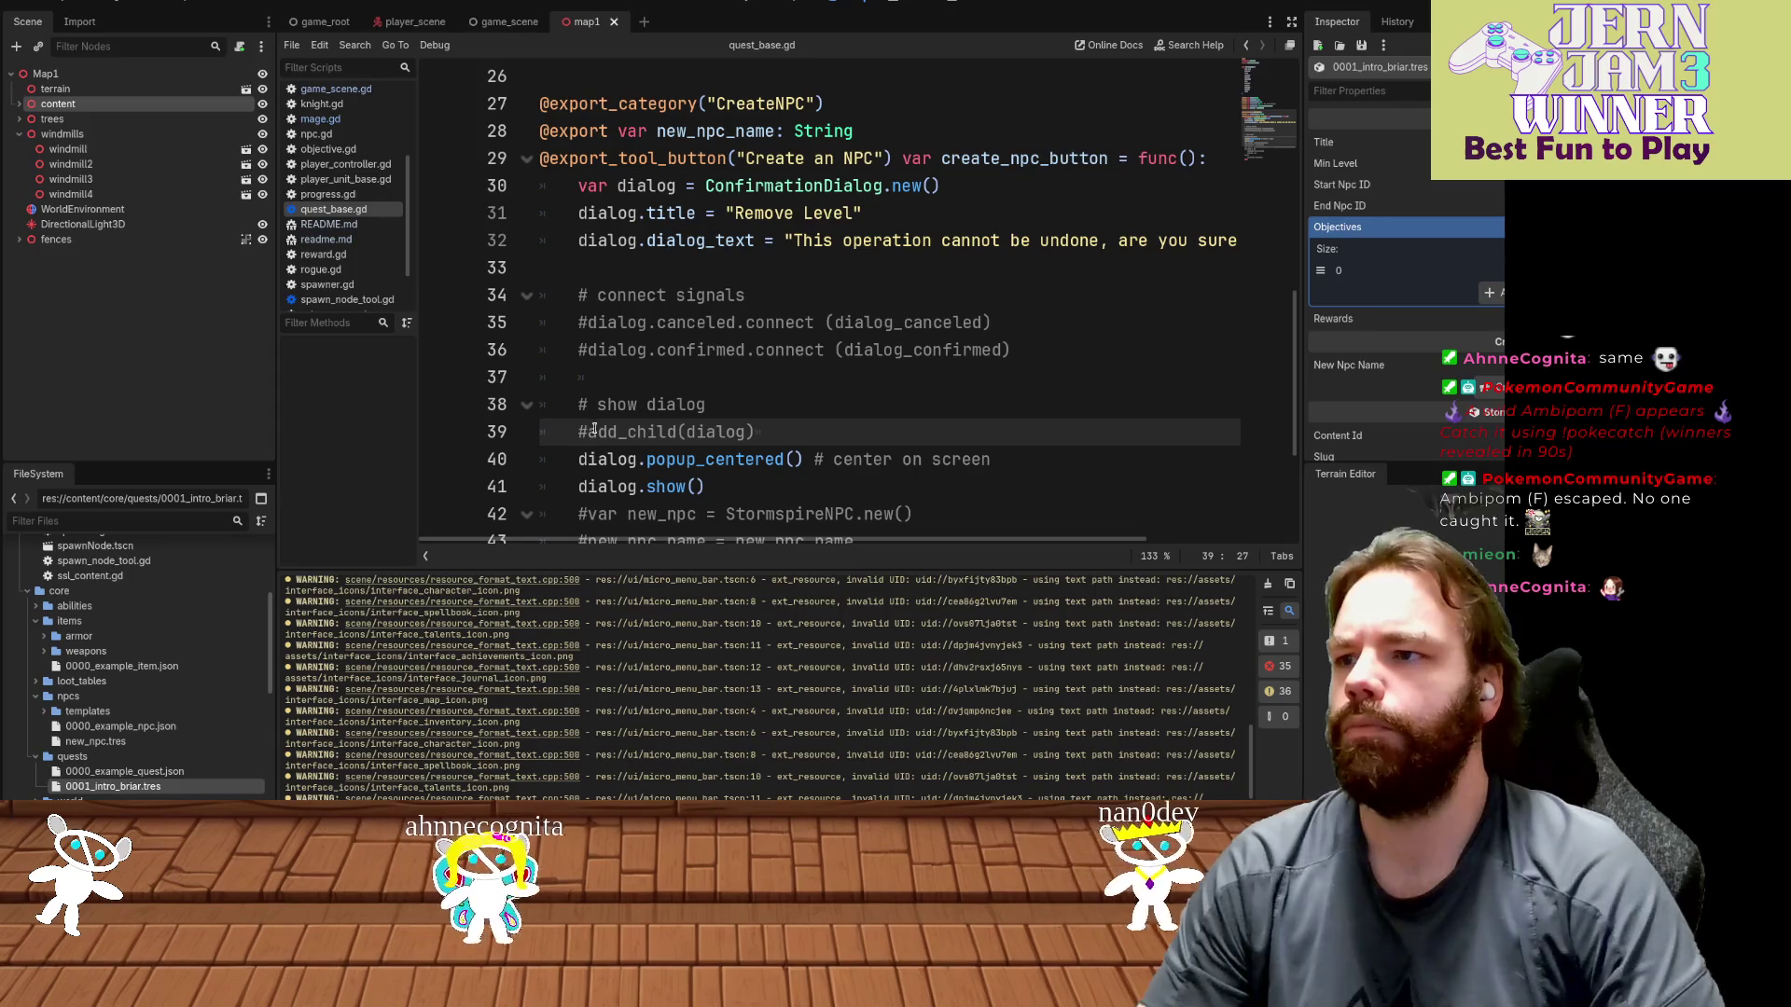
Step: Uncomment line 39's add_child call, prefix it with get_tree(), and save
{"action": "key", "text": "BackSpace"}
{"action": "type", "text": "get_tree().root"}
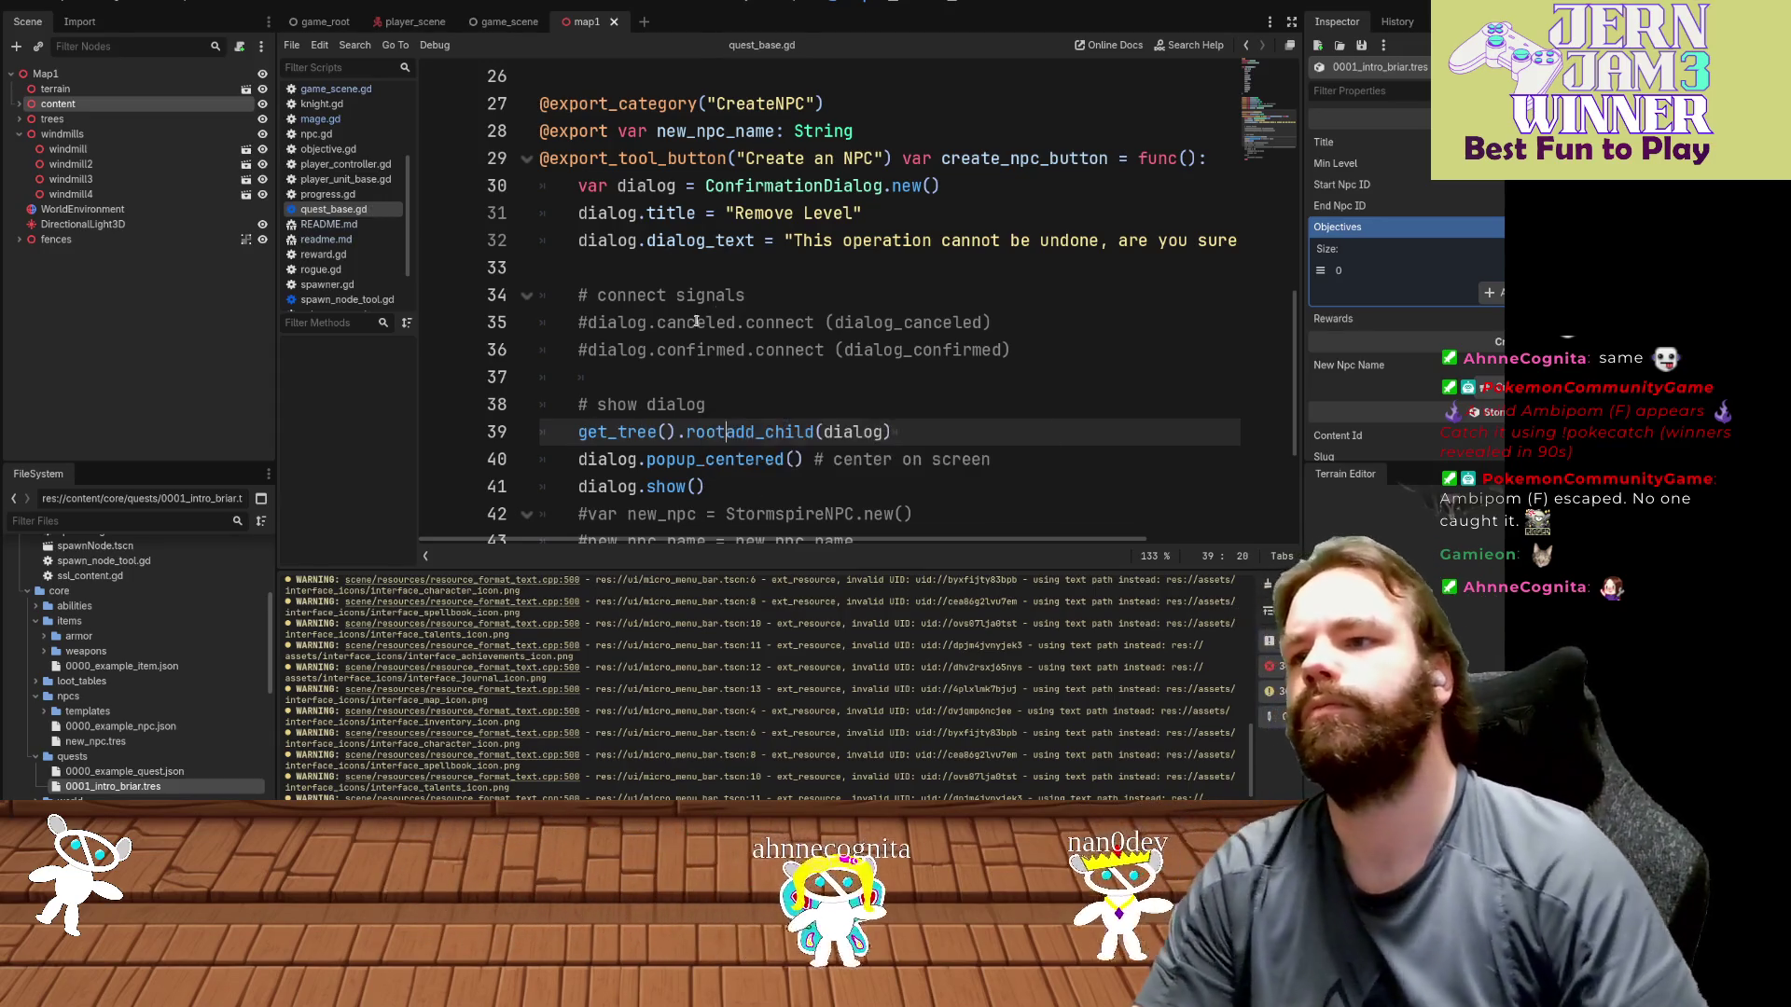
{"action": "type", "text": "."}
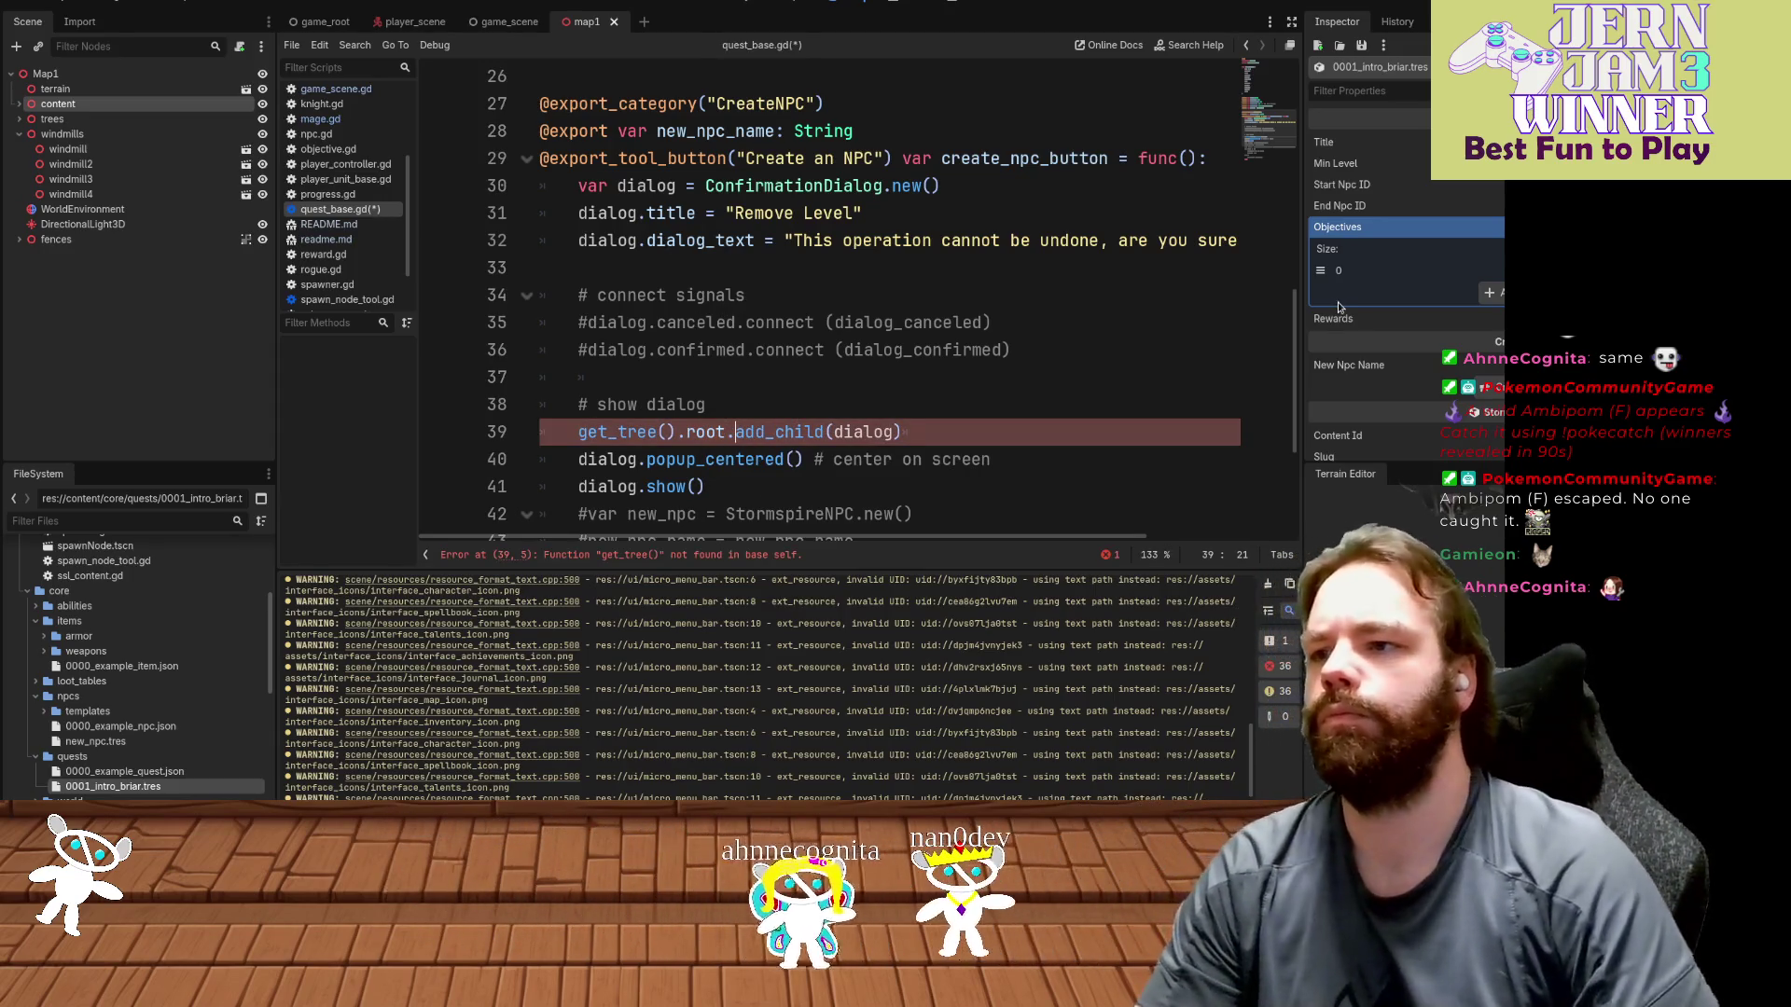
{"action": "key", "text": "BackSpace"}
{"action": "key", "text": "BackSpace"}
{"action": "key", "text": "BackSpace"}
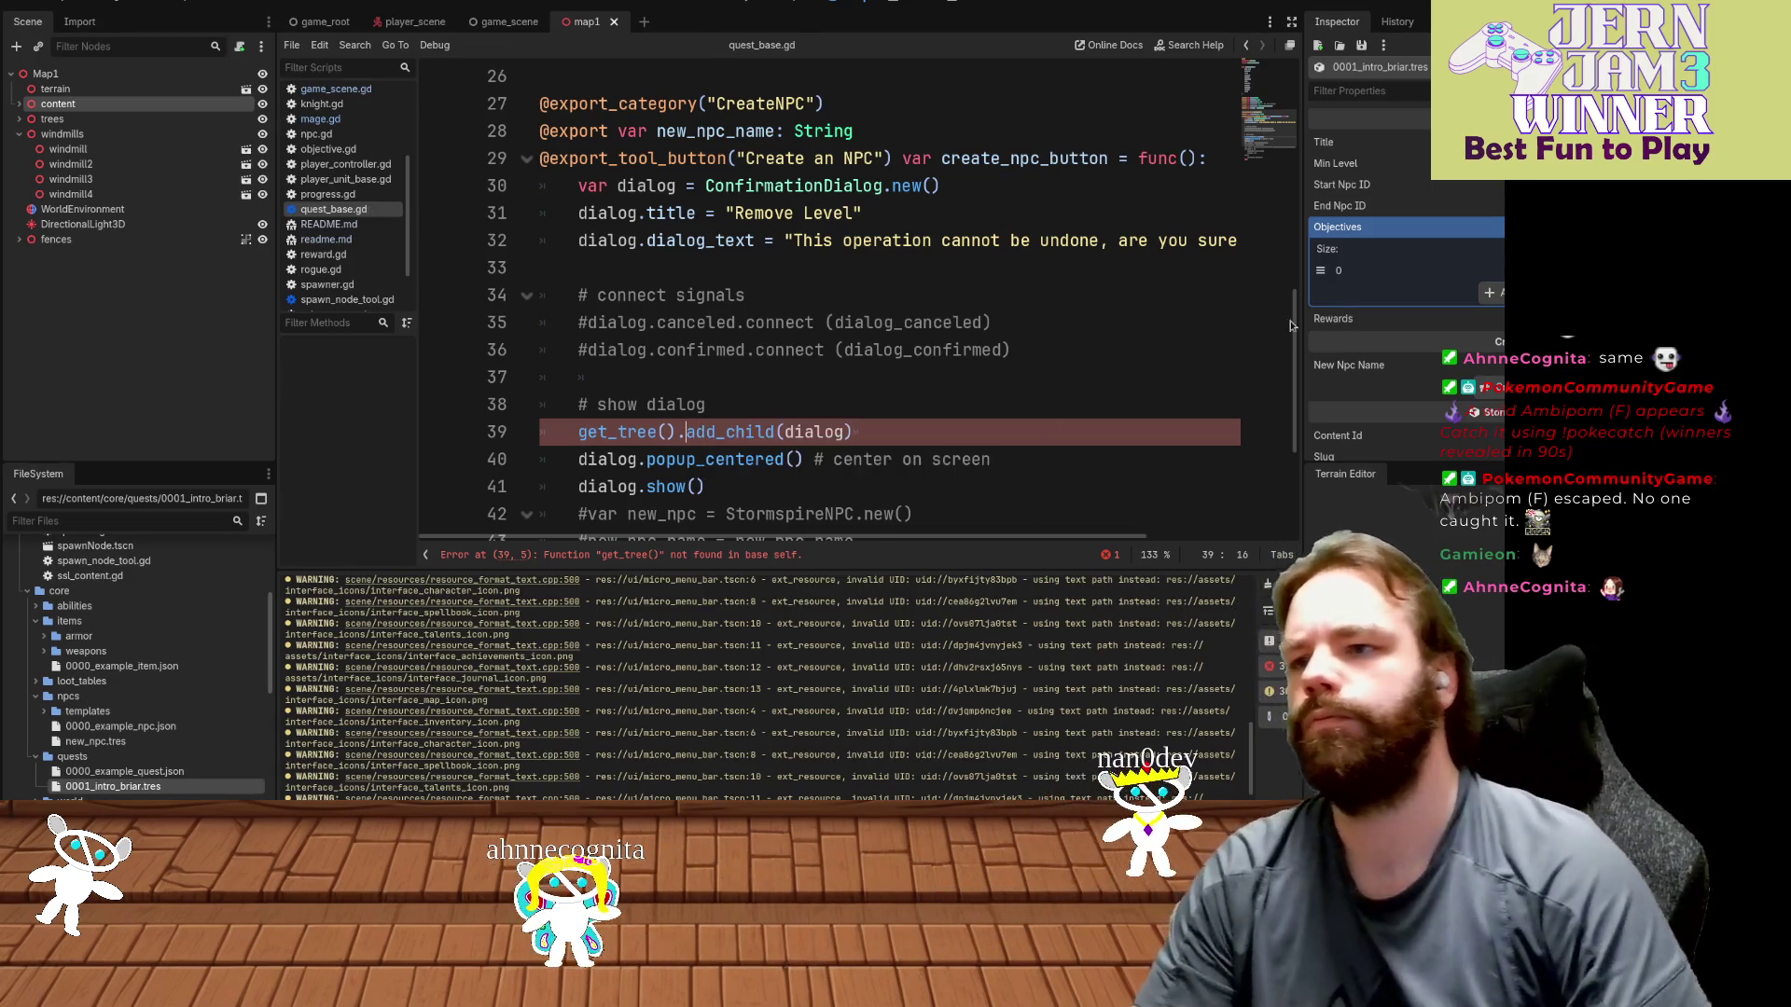
{"action": "key", "text": "ctrl+s"}
{"action": "left_click", "coordinate": [1003, 349]}
{"action": "left_click", "coordinate": [1019, 432]}
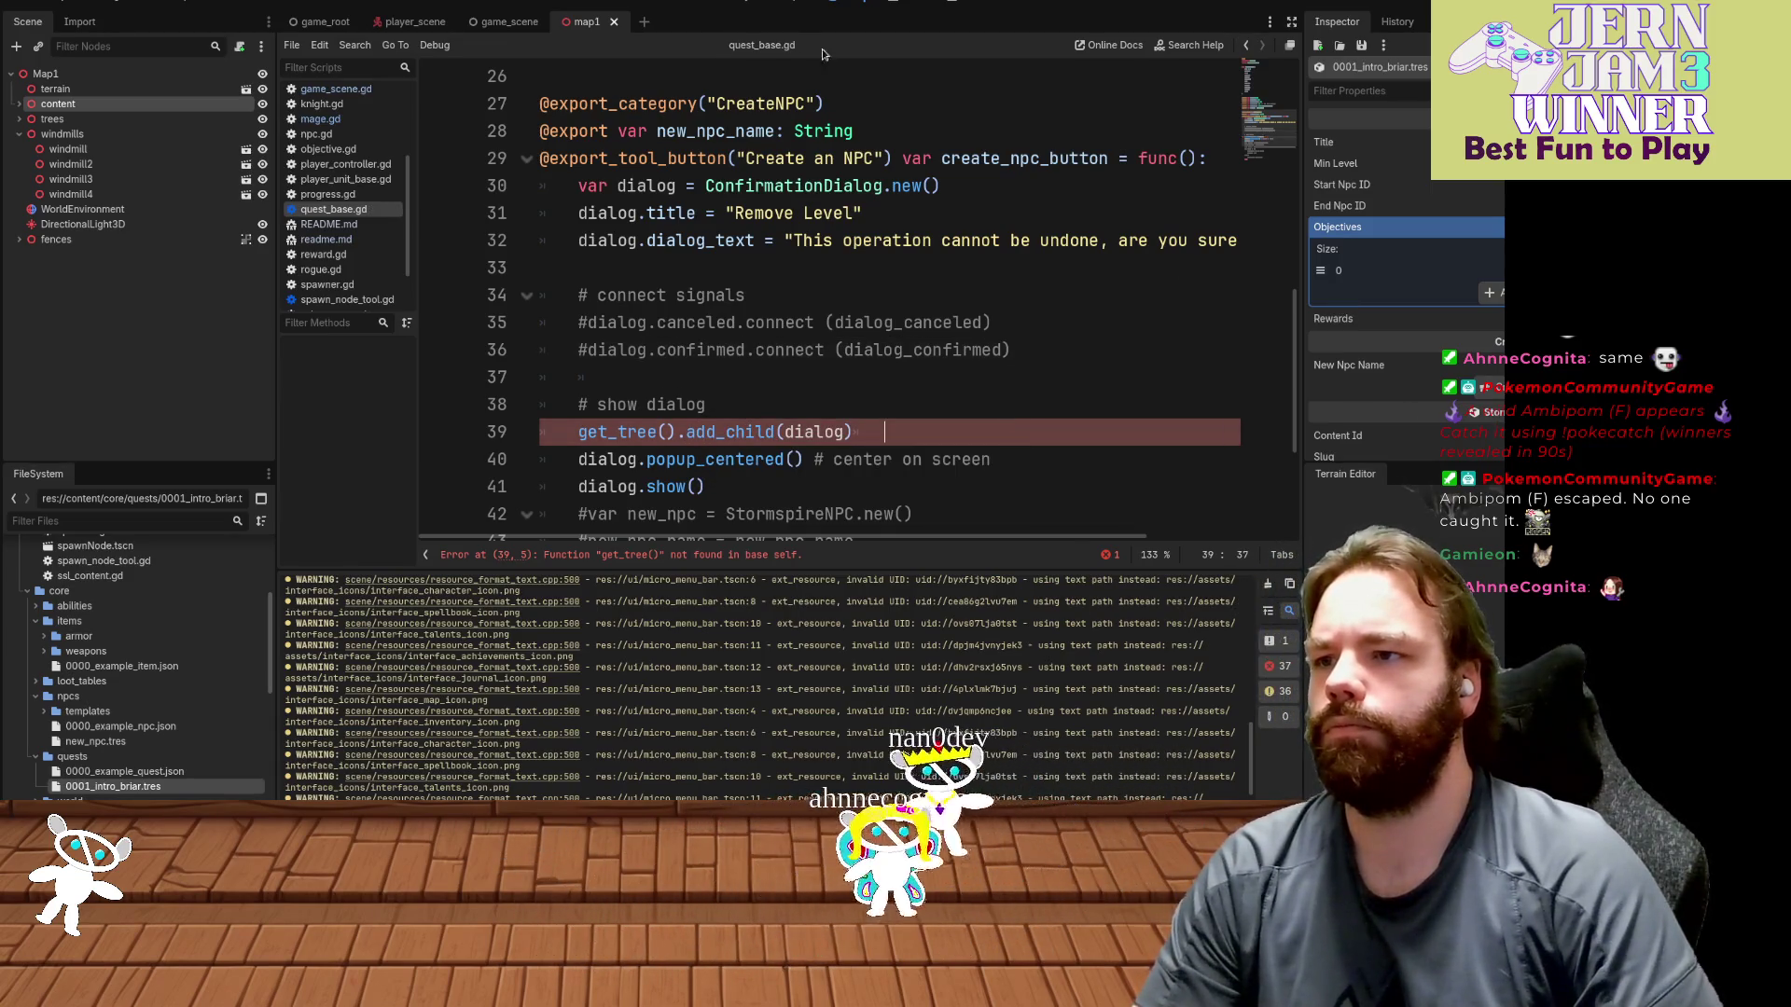
{"action": "left_click", "coordinate": [760, 5]}
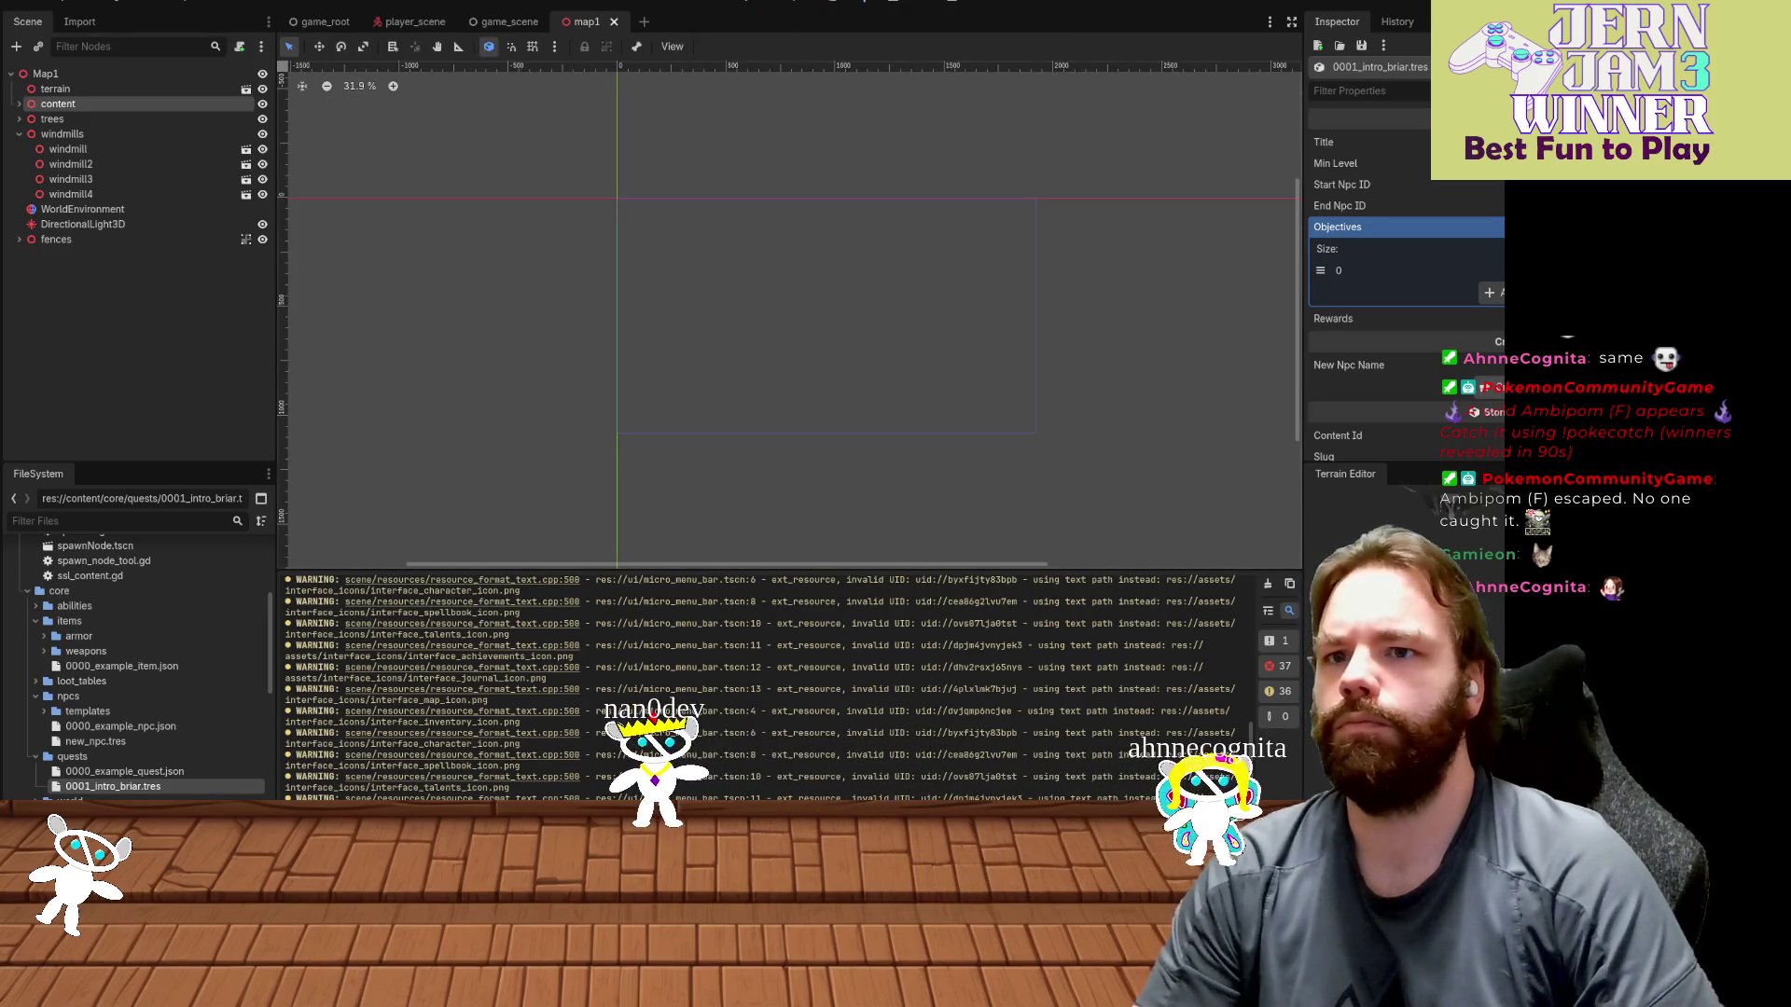
{"action": "left_click", "coordinate": [820, 5]}
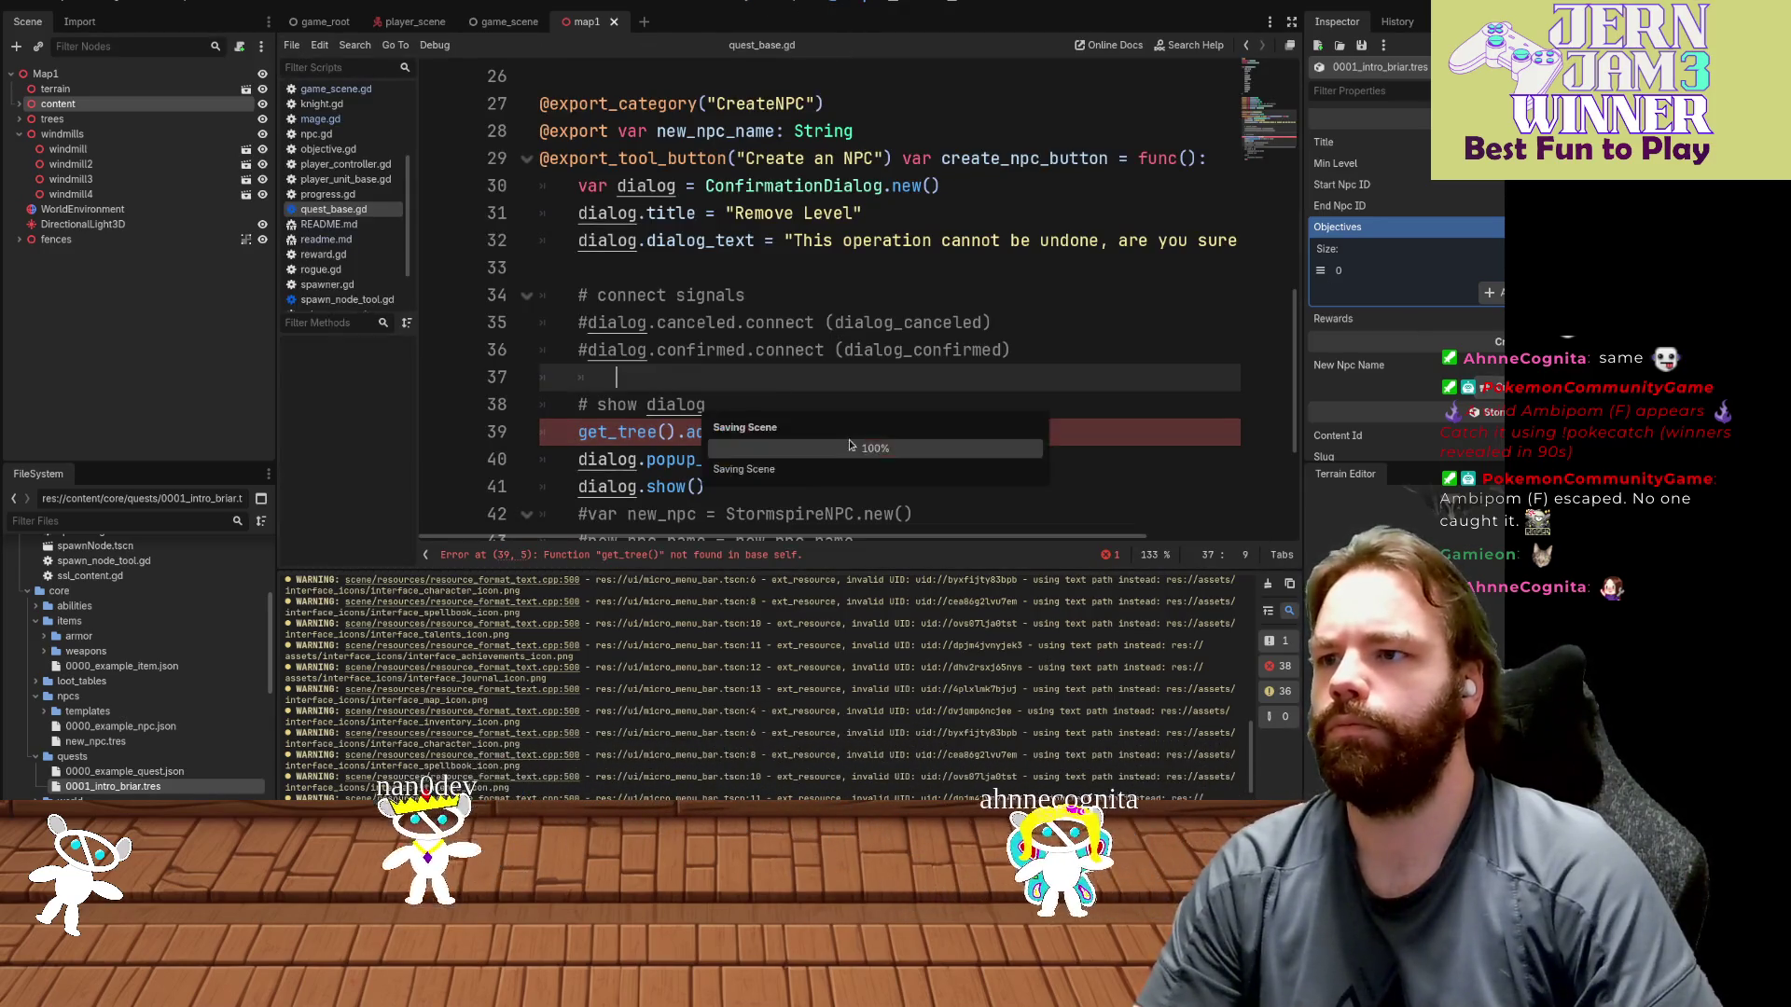
Step: Try inserting root after get_tree() on line 39, then remove the stray text
{"action": "key", "text": "Up"}
{"action": "key", "text": "Up"}
{"action": "scroll", "coordinate": [930, 417], "scroll_direction": "down", "scroll_amount": 3}
{"action": "scroll", "coordinate": [840, 424], "scroll_direction": "up", "scroll_amount": 3}
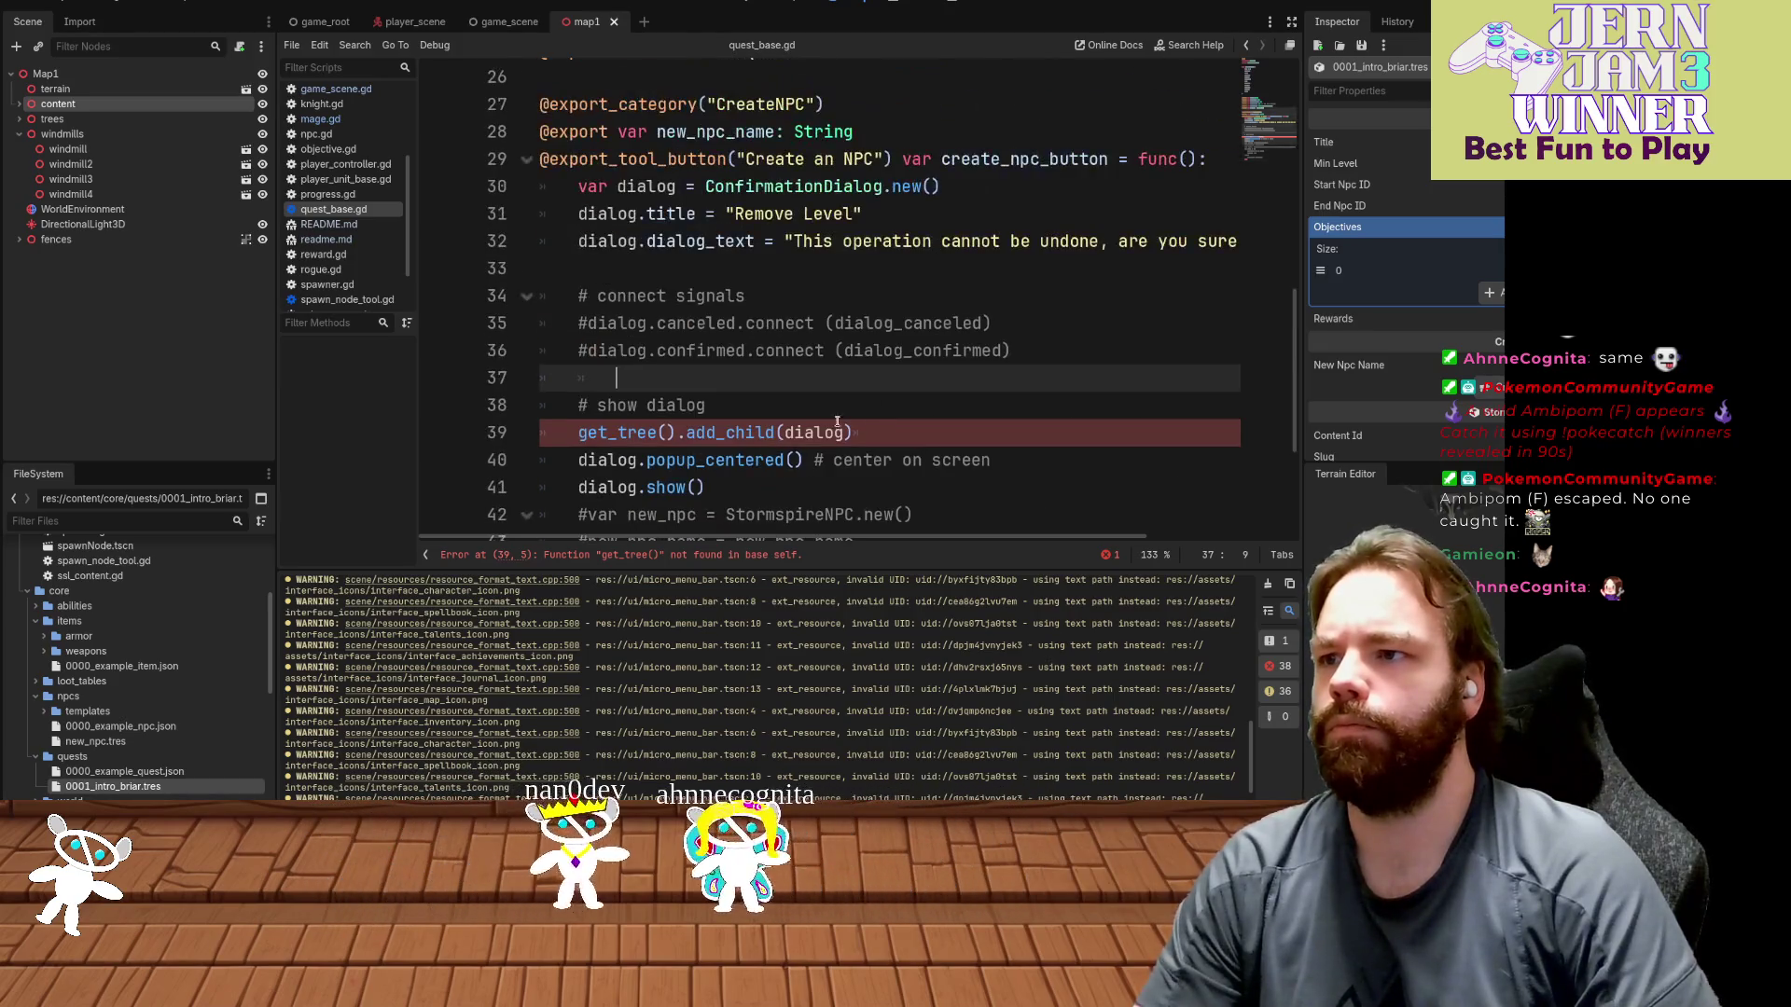
{"action": "left_click", "coordinate": [732, 434]}
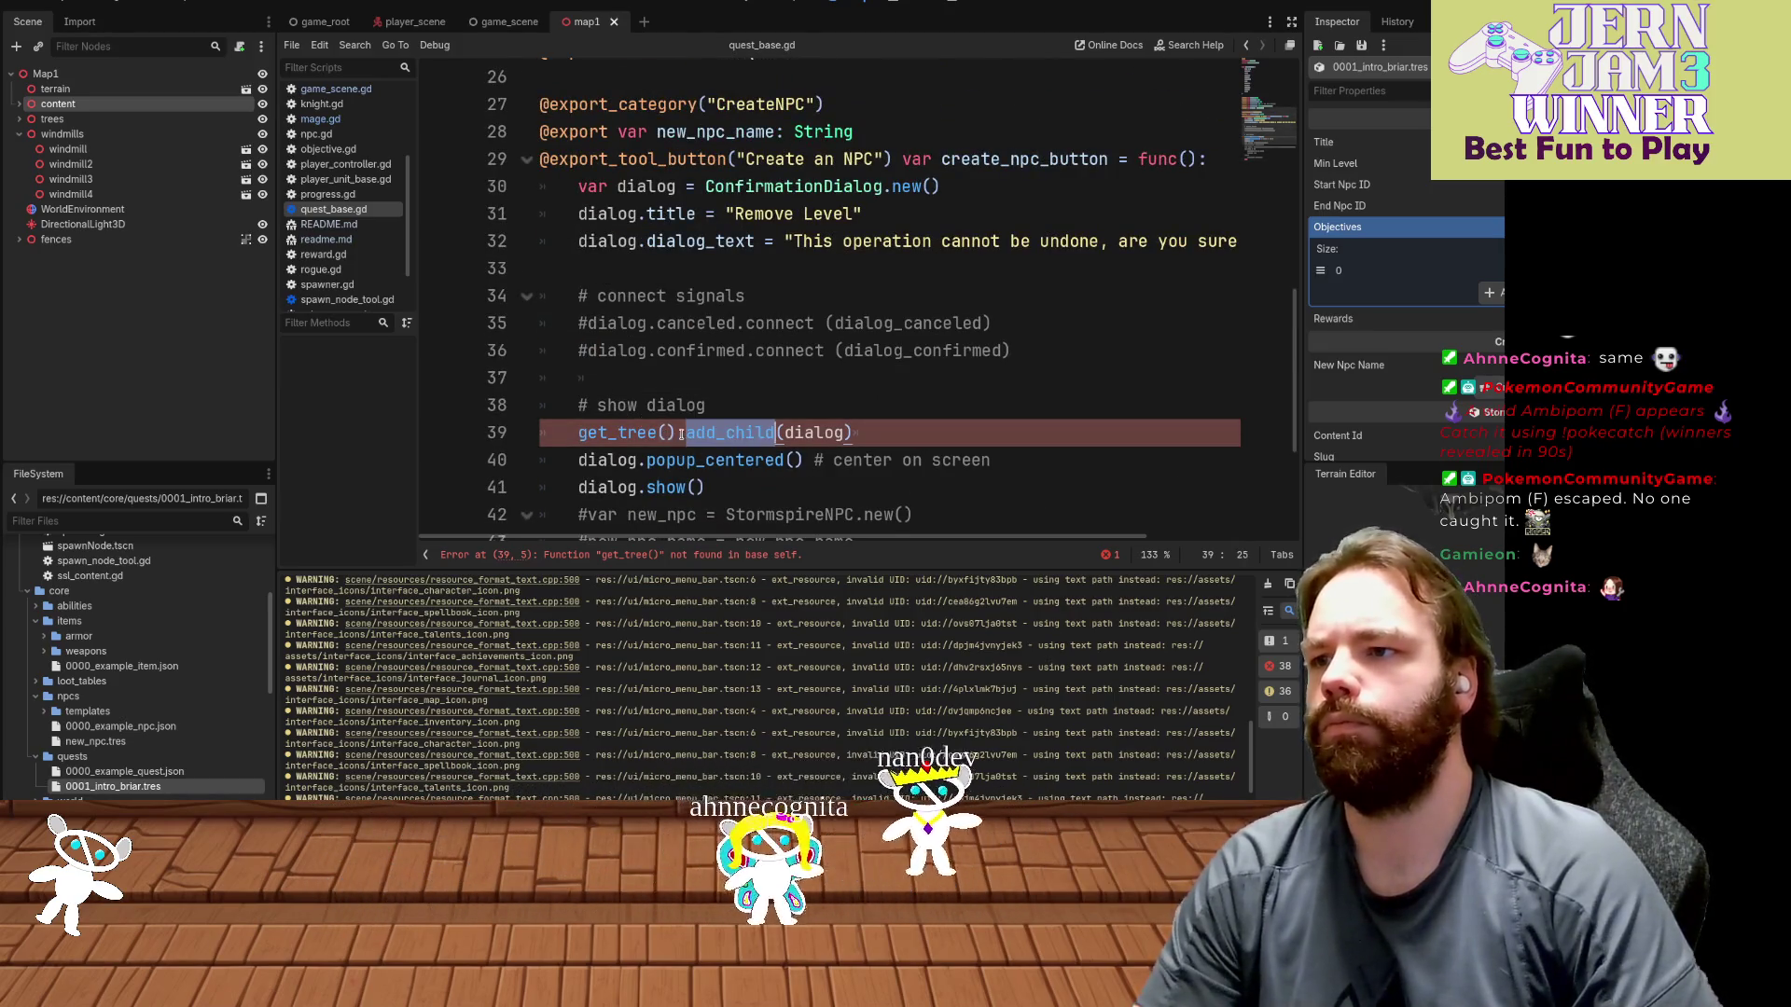
{"action": "key", "text": "Left"}
{"action": "type", "text": "r"}
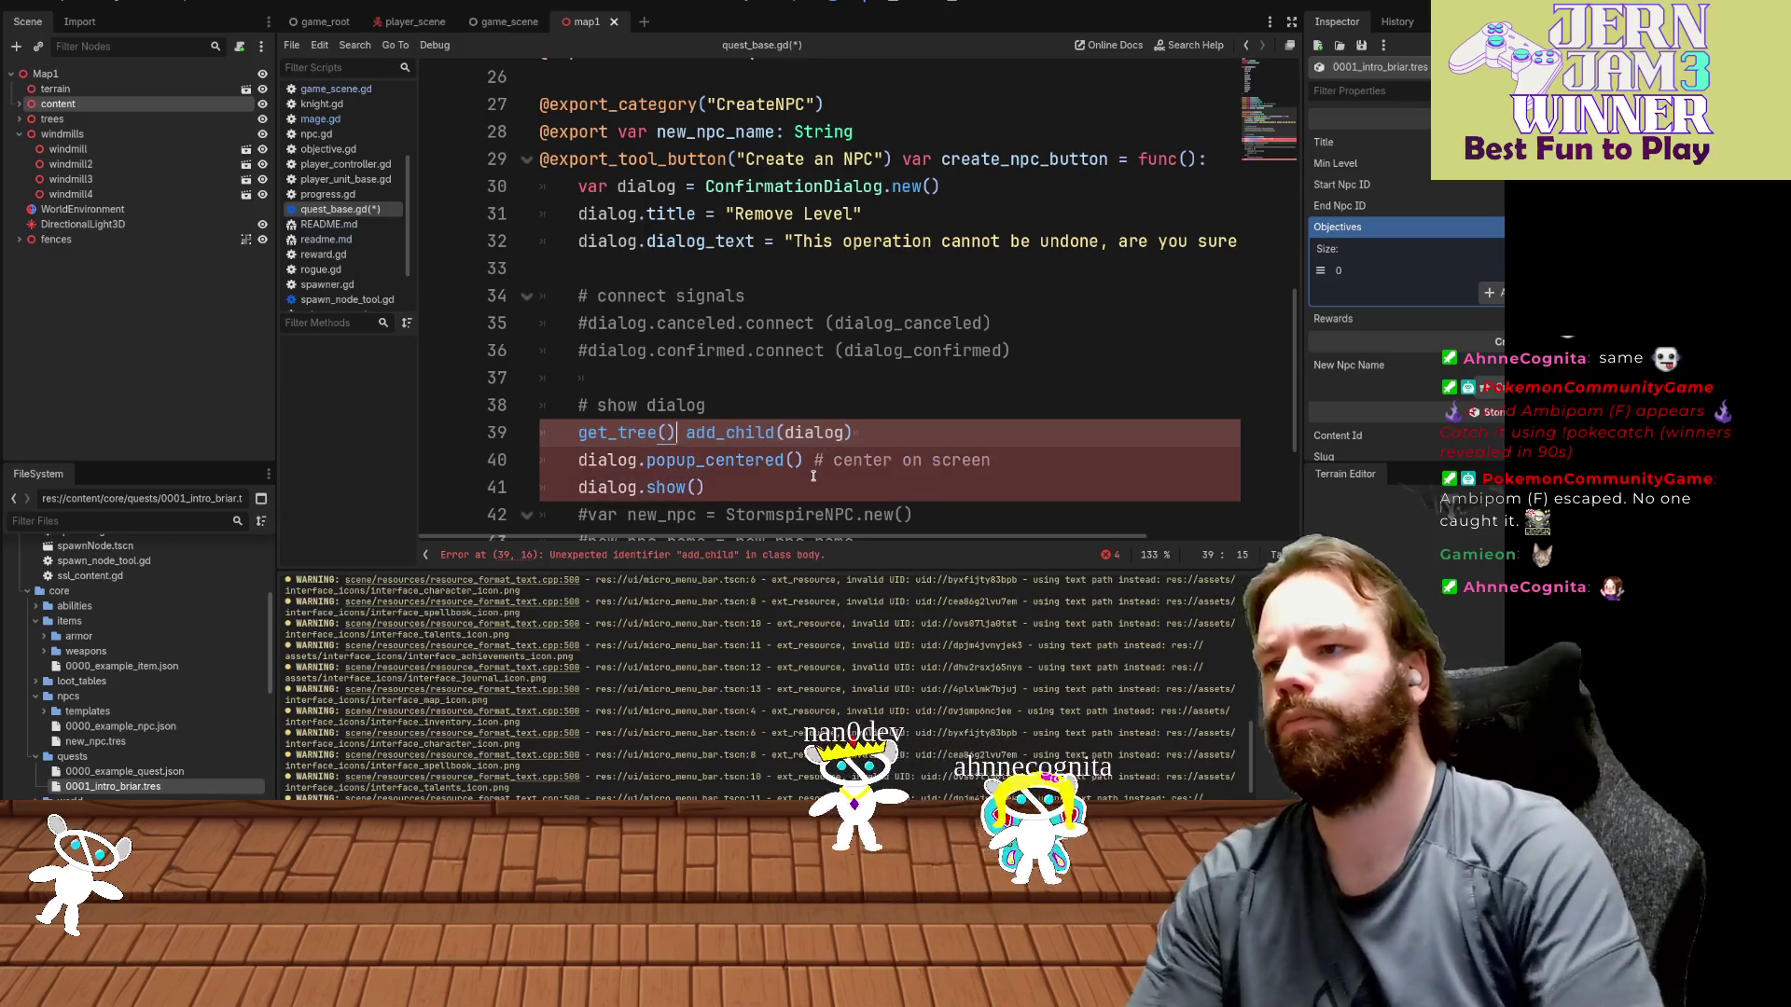
{"action": "type", "text": "oot"}
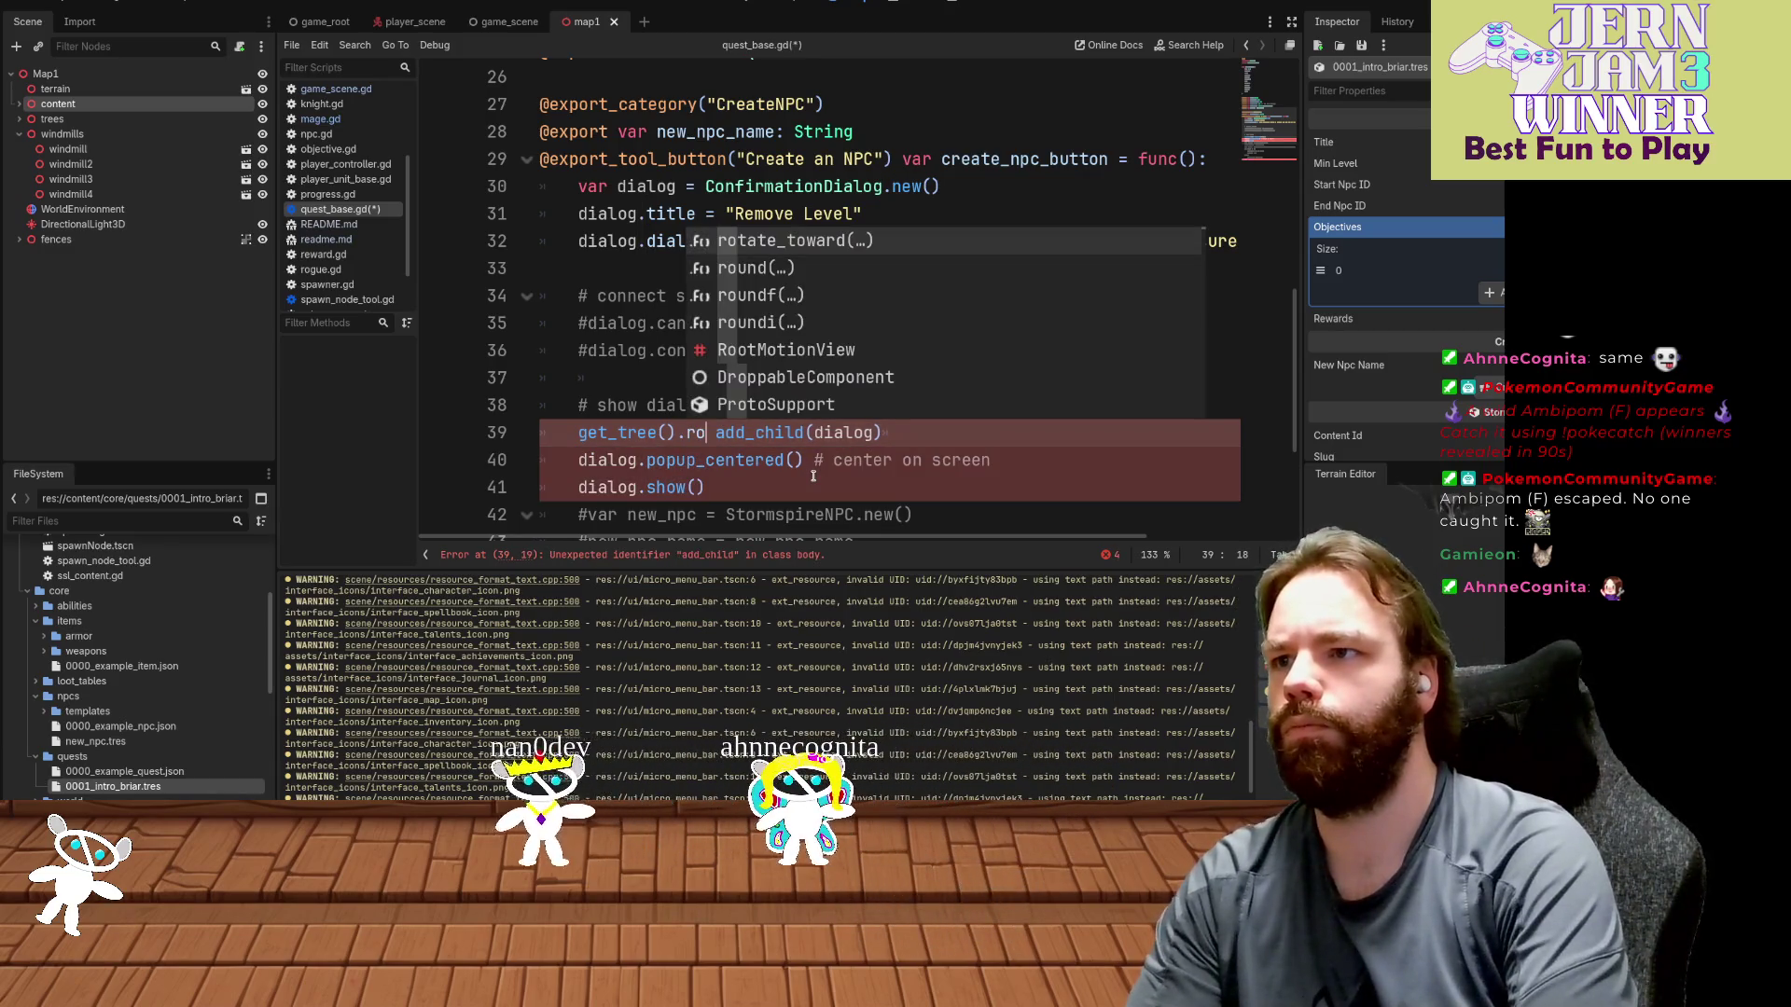
{"action": "key", "text": "BackSpace"}
{"action": "key", "text": "BackSpace"}
{"action": "key", "text": "BackSpace"}
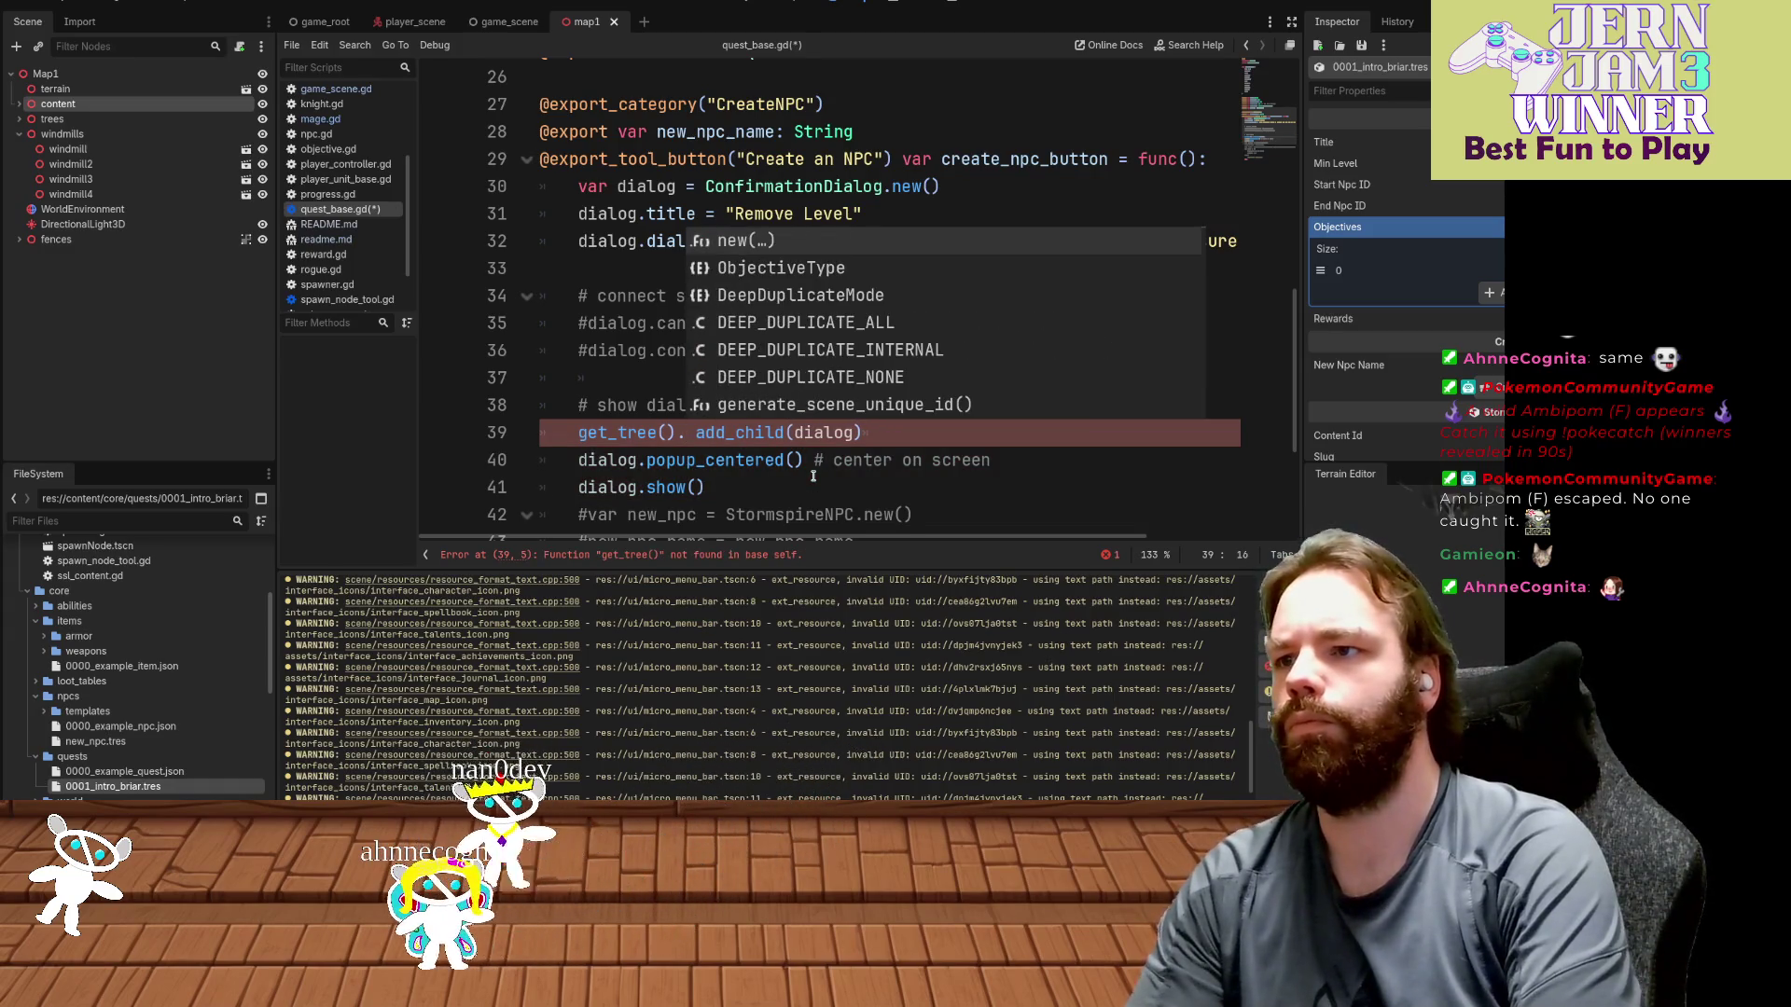
{"action": "type", "text": "ed"}
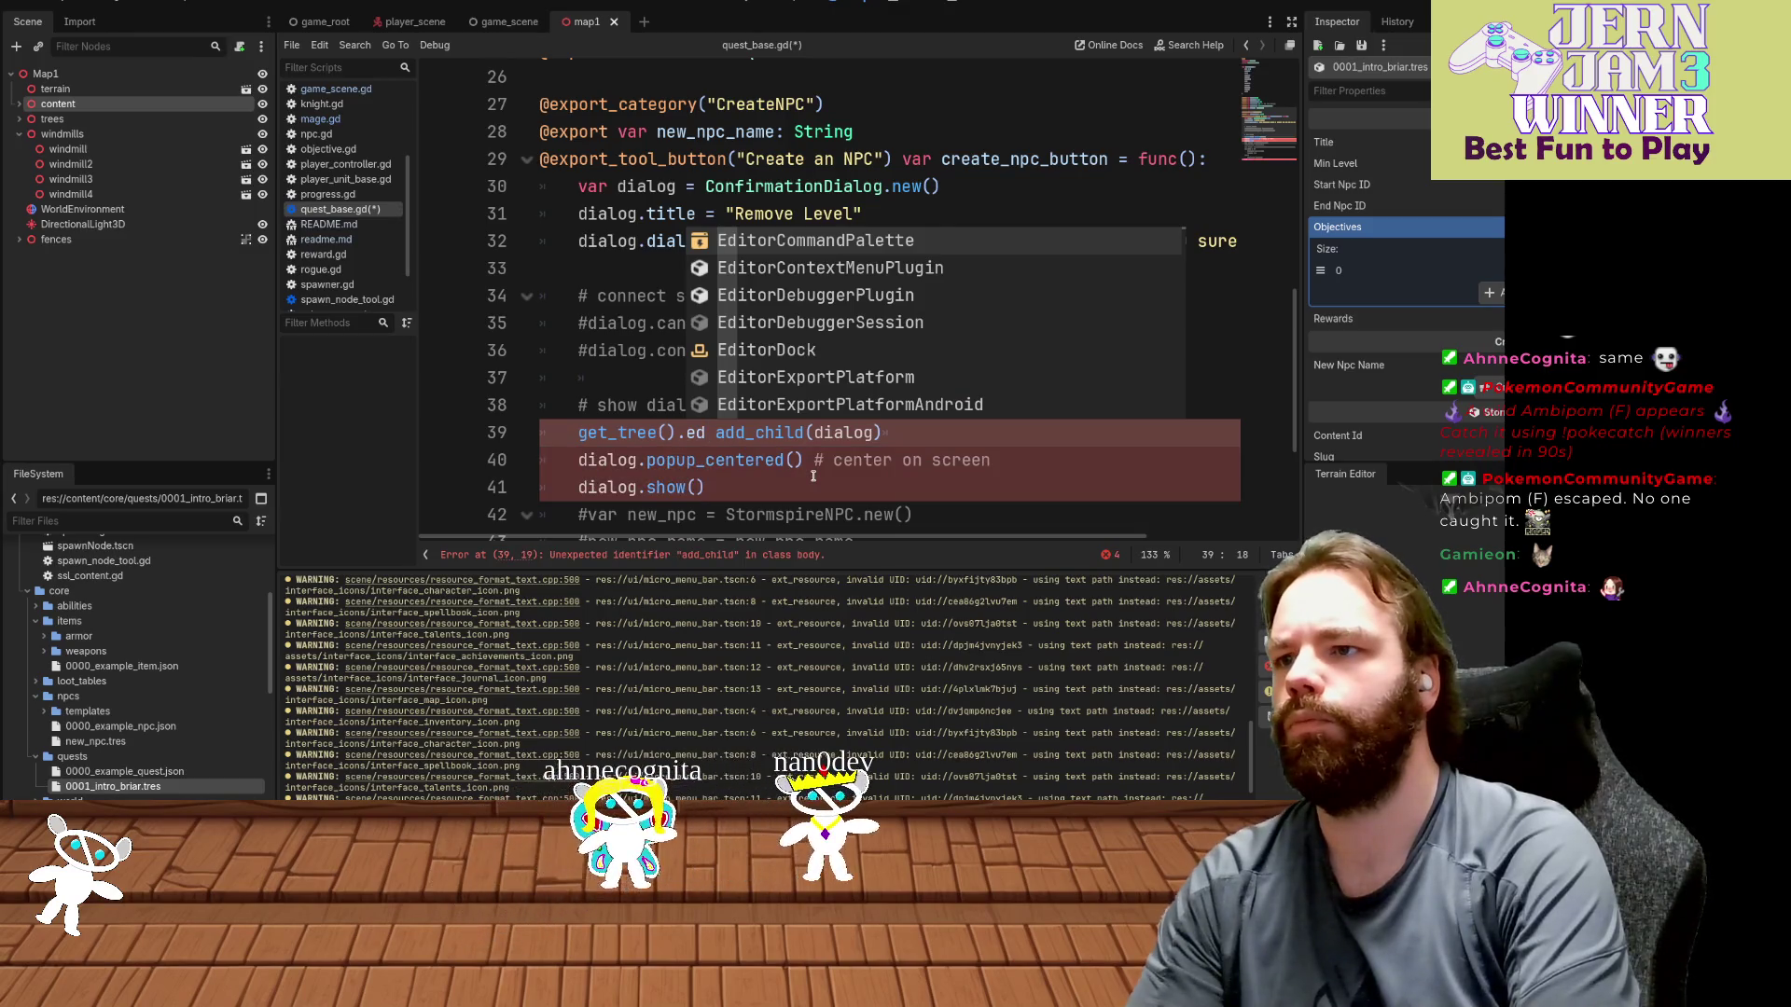
{"action": "key", "text": "BackSpace"}
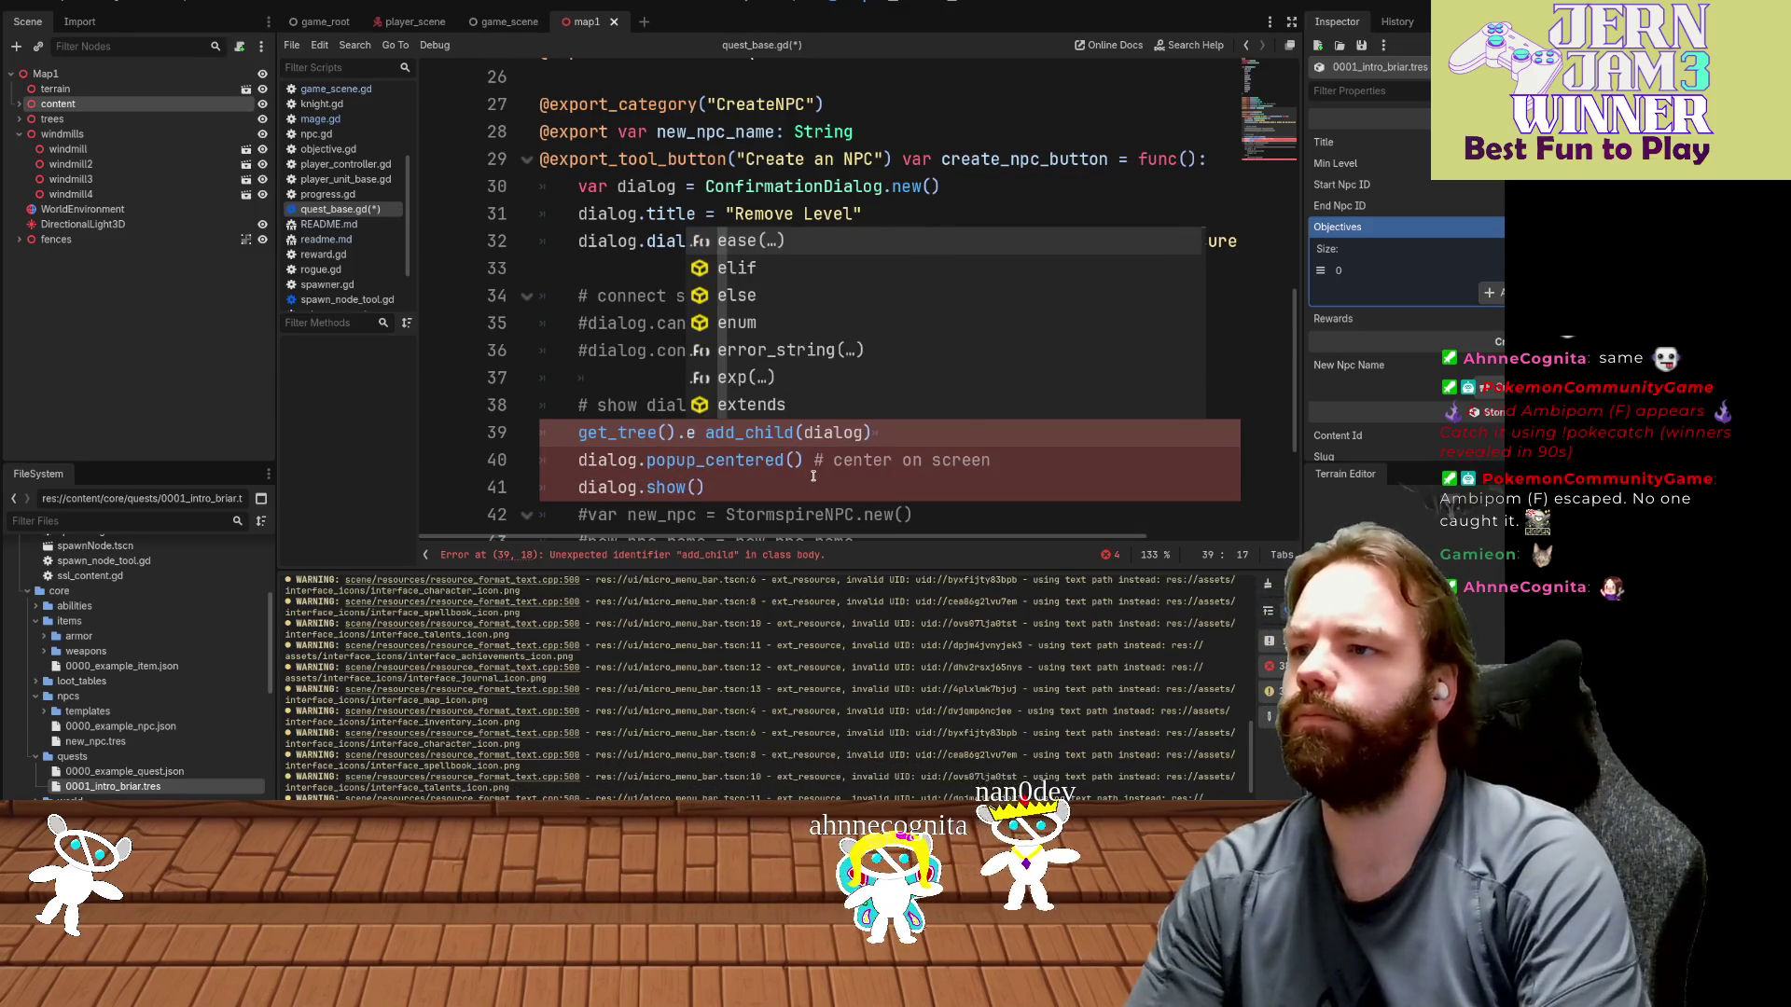
{"action": "key", "text": "BackSpace"}
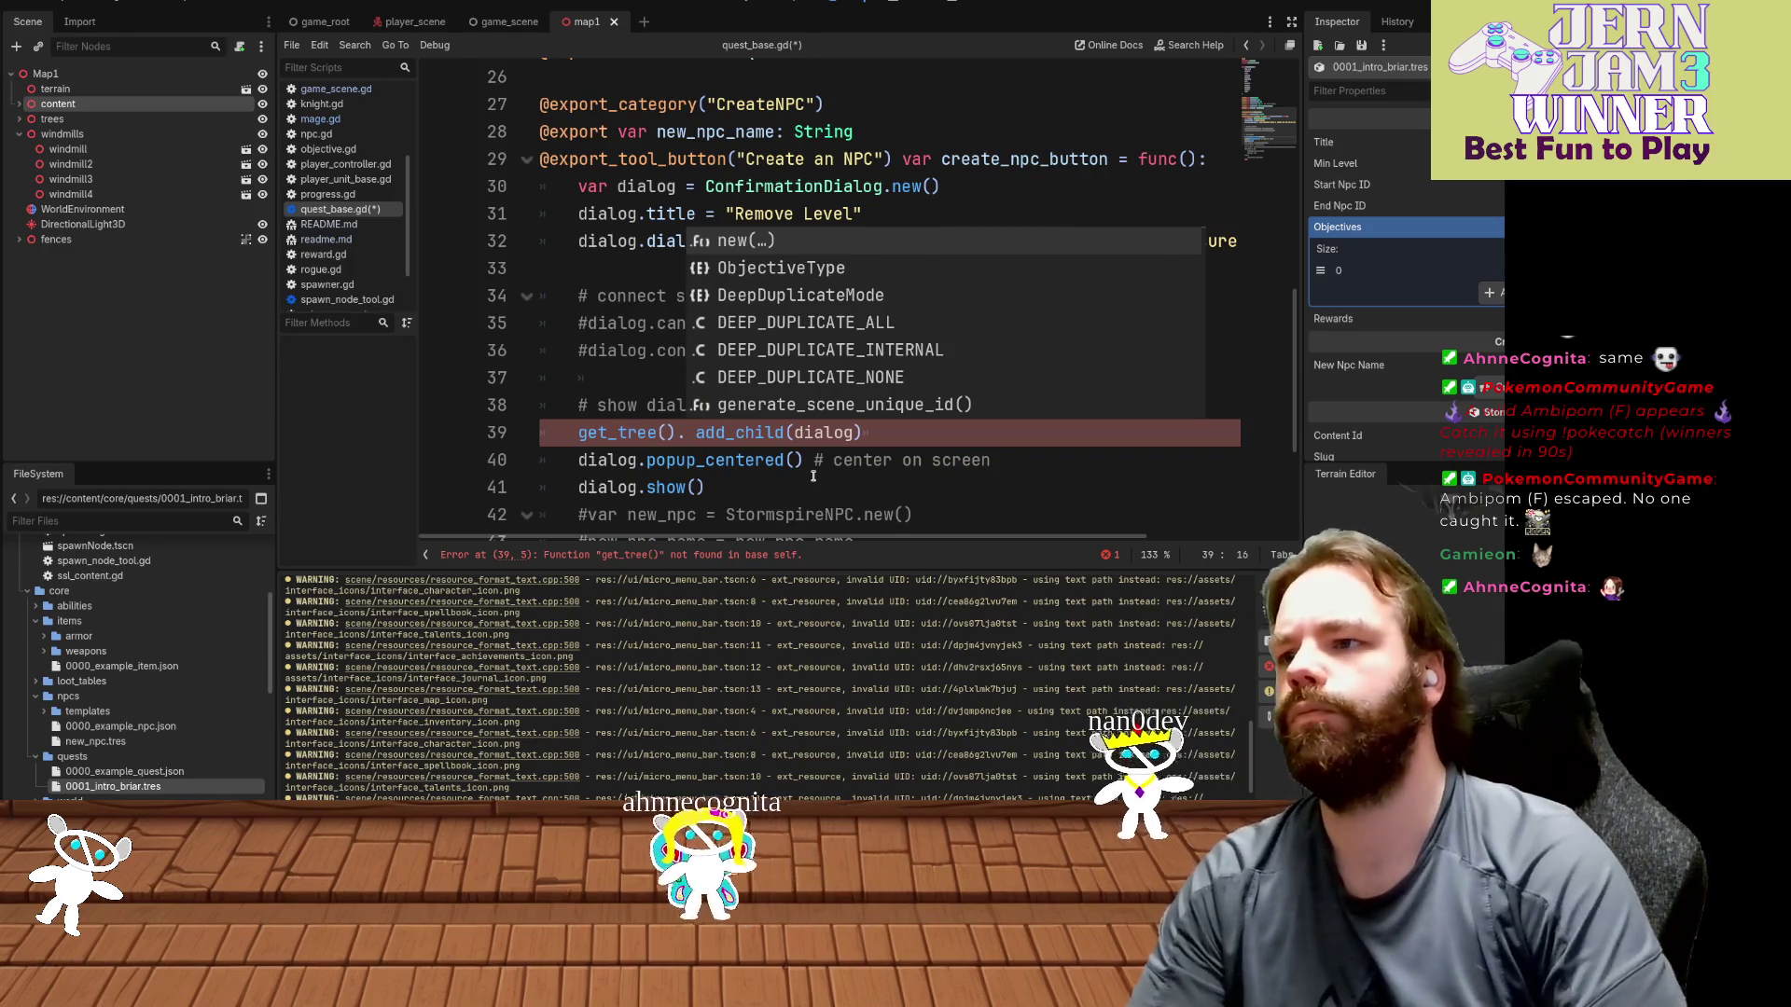
{"action": "key", "text": "Home"}
{"action": "type", "text": "se"}
{"action": "key", "text": "BackSpace"}
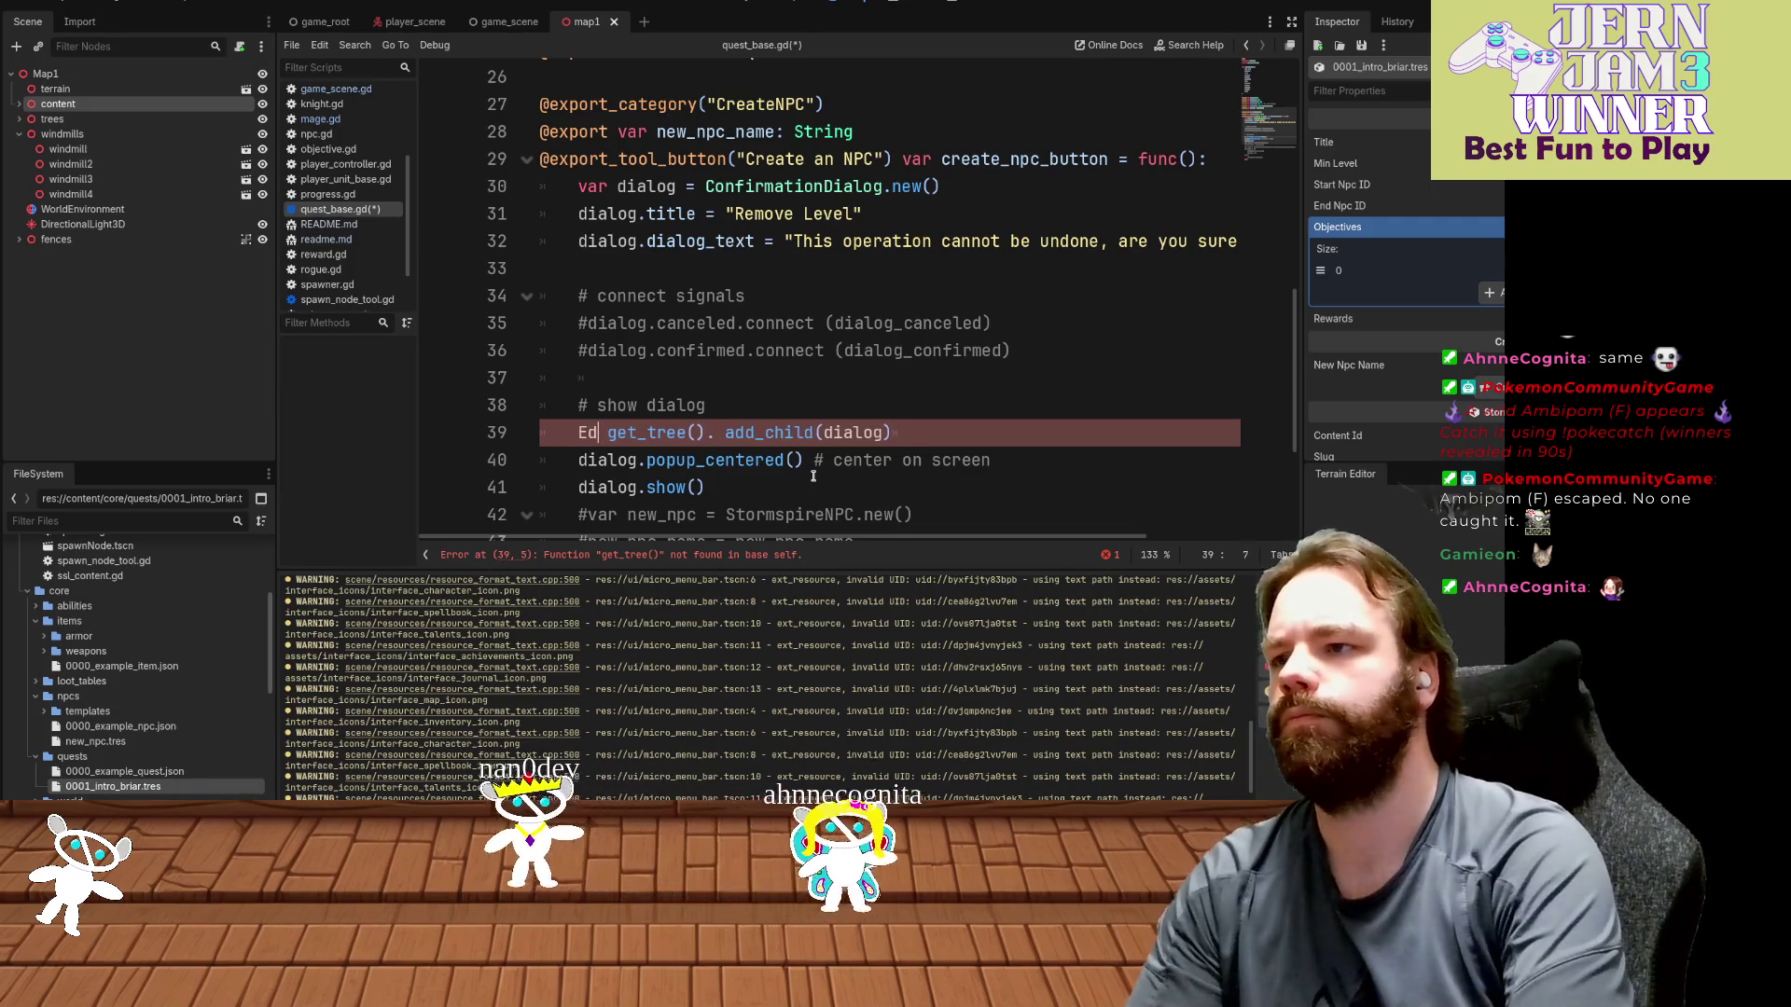
Step: Replace get_tree() on line 39 with EditorInspector via autocomplete and save
{"action": "type", "text": "Edit"}
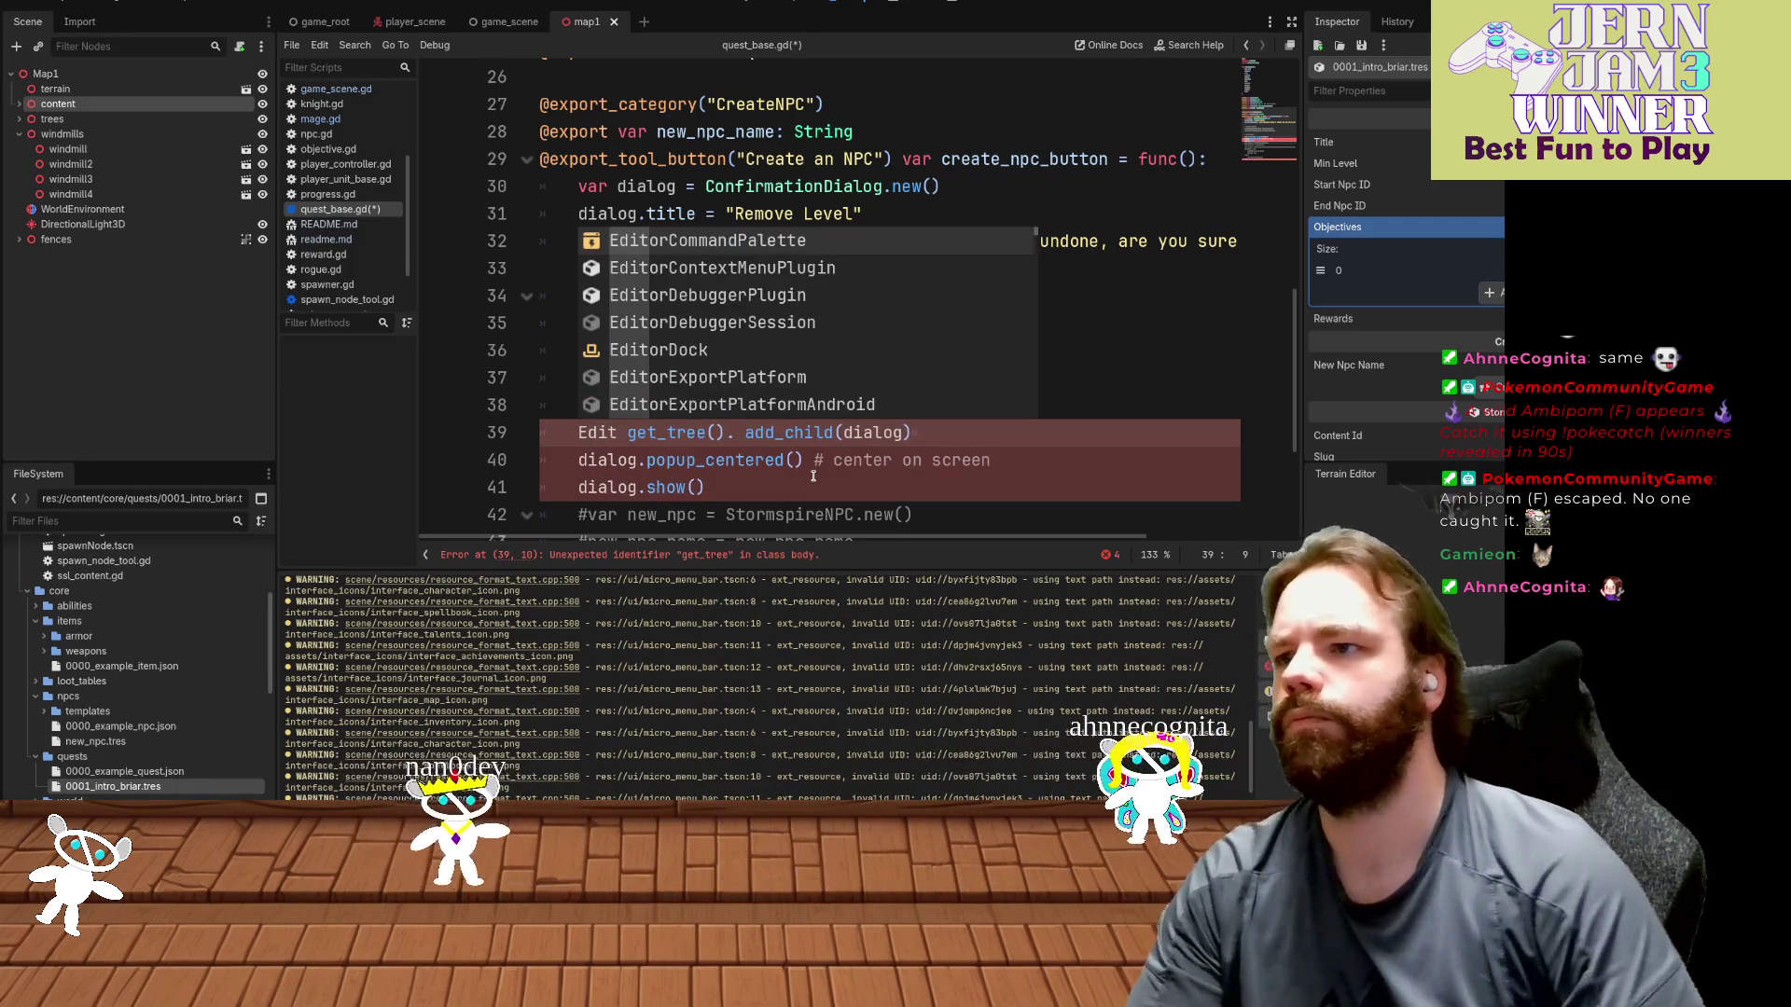
{"action": "scroll", "coordinate": [771, 298], "scroll_direction": "down", "scroll_amount": 4}
{"action": "scroll", "coordinate": [772, 298], "scroll_direction": "down", "scroll_amount": 14}
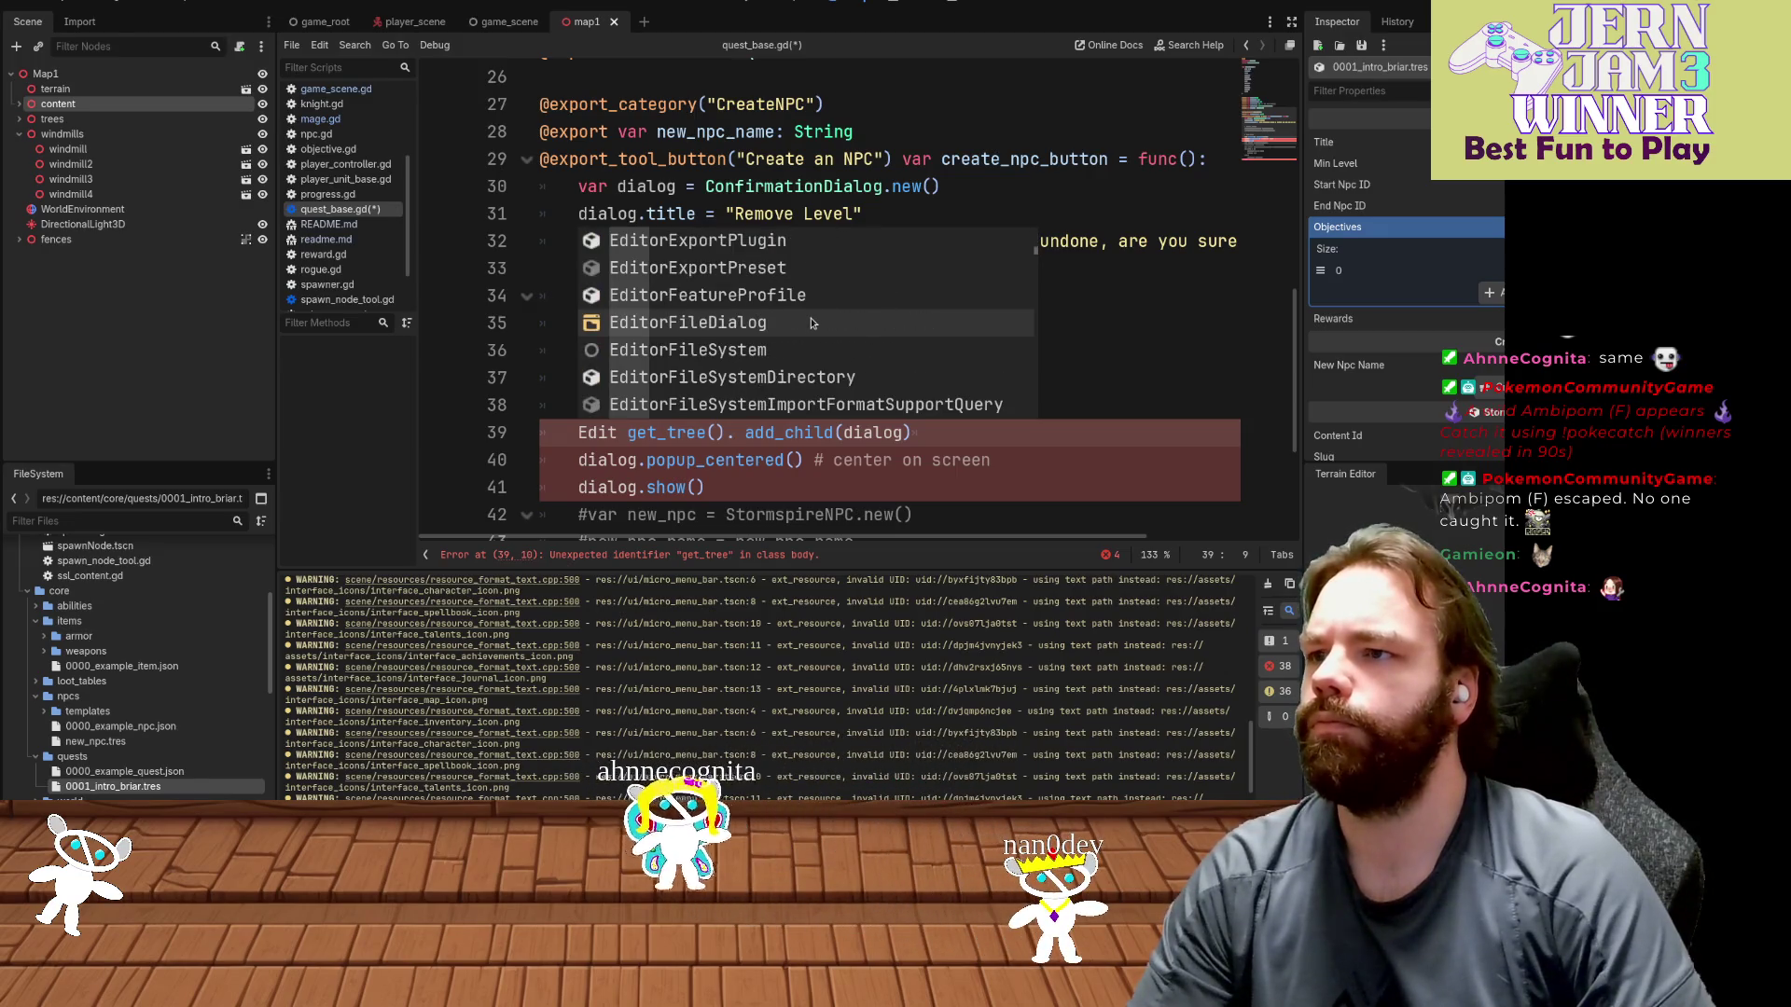
{"action": "scroll", "coordinate": [810, 321], "scroll_direction": "down", "scroll_amount": 3}
{"action": "scroll", "coordinate": [788, 329], "scroll_direction": "up", "scroll_amount": 2}
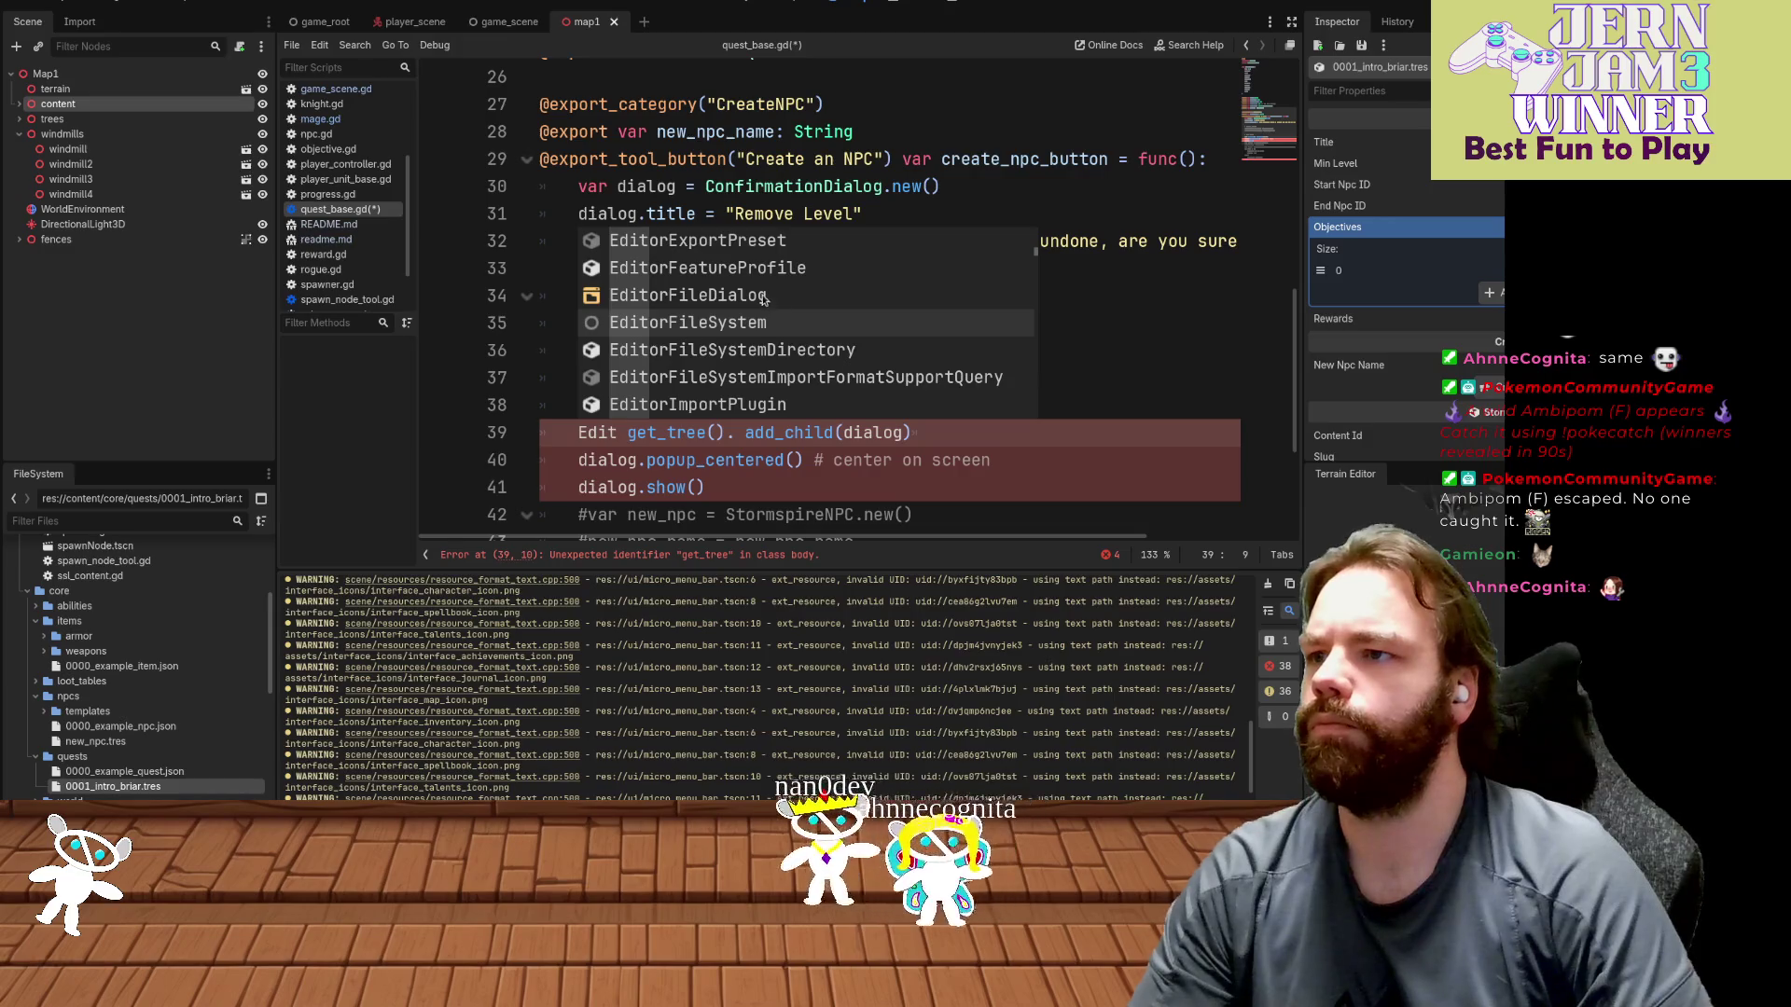
{"action": "scroll", "coordinate": [764, 300], "scroll_direction": "down", "scroll_amount": 4}
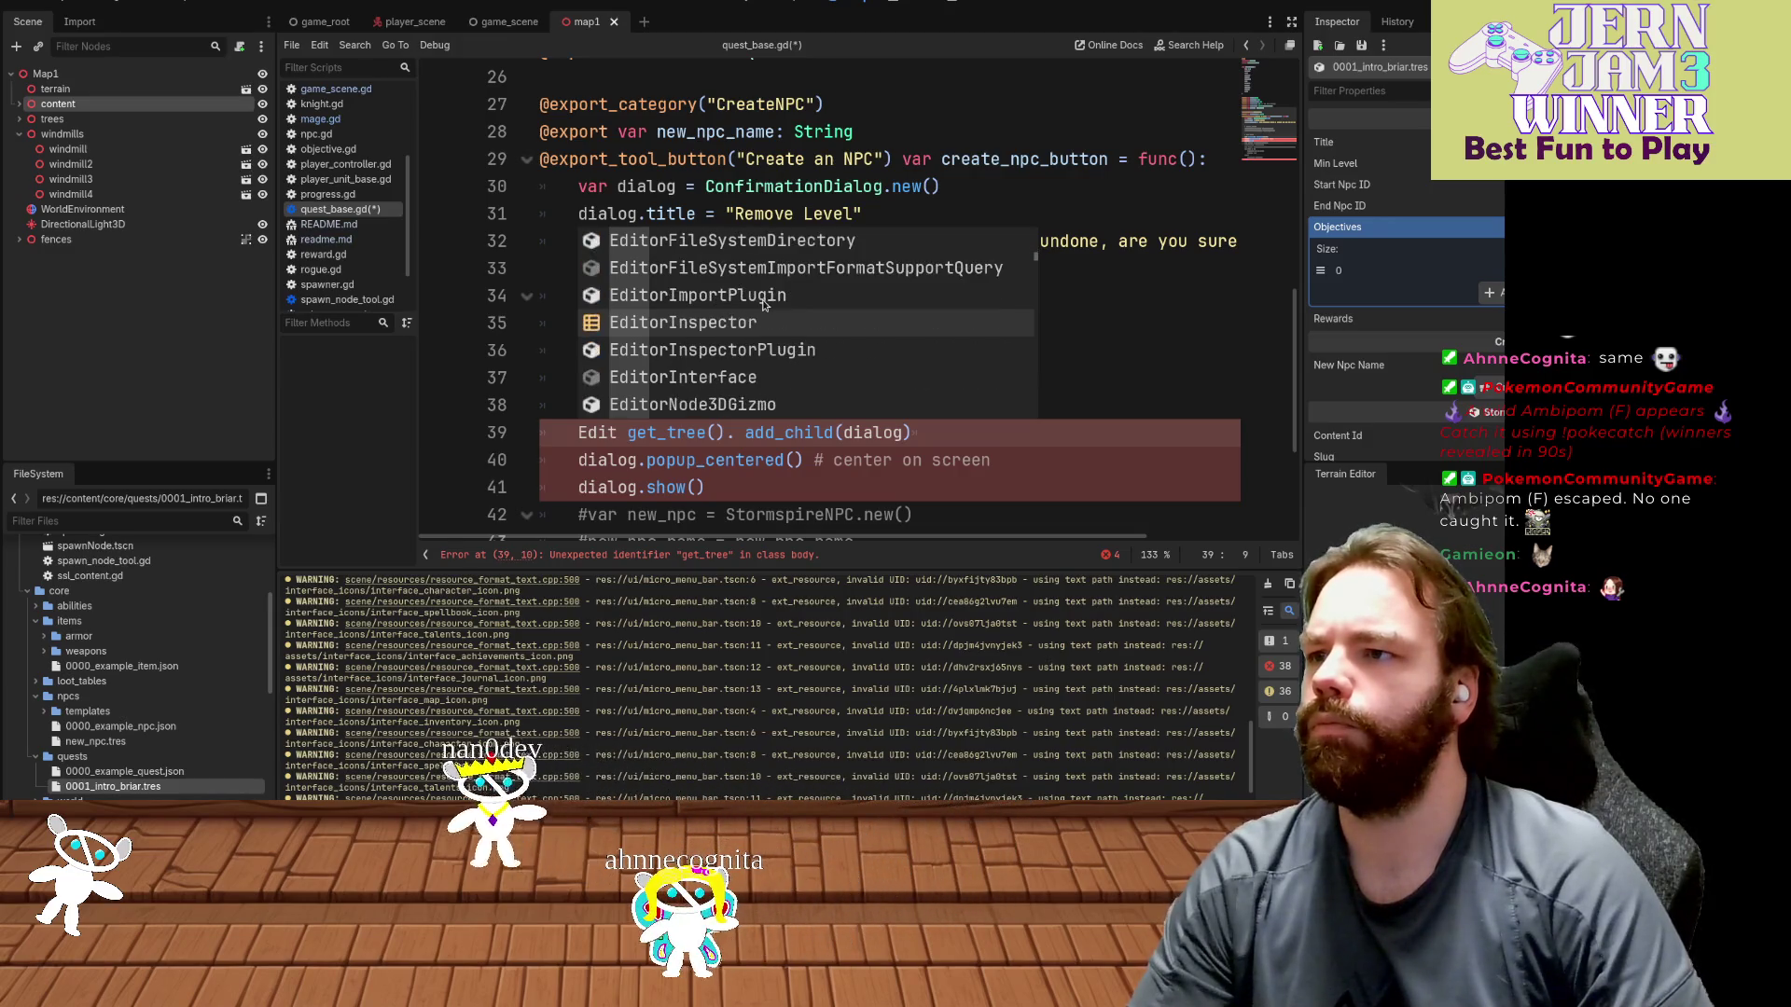
{"action": "left_click", "coordinate": [743, 323]}
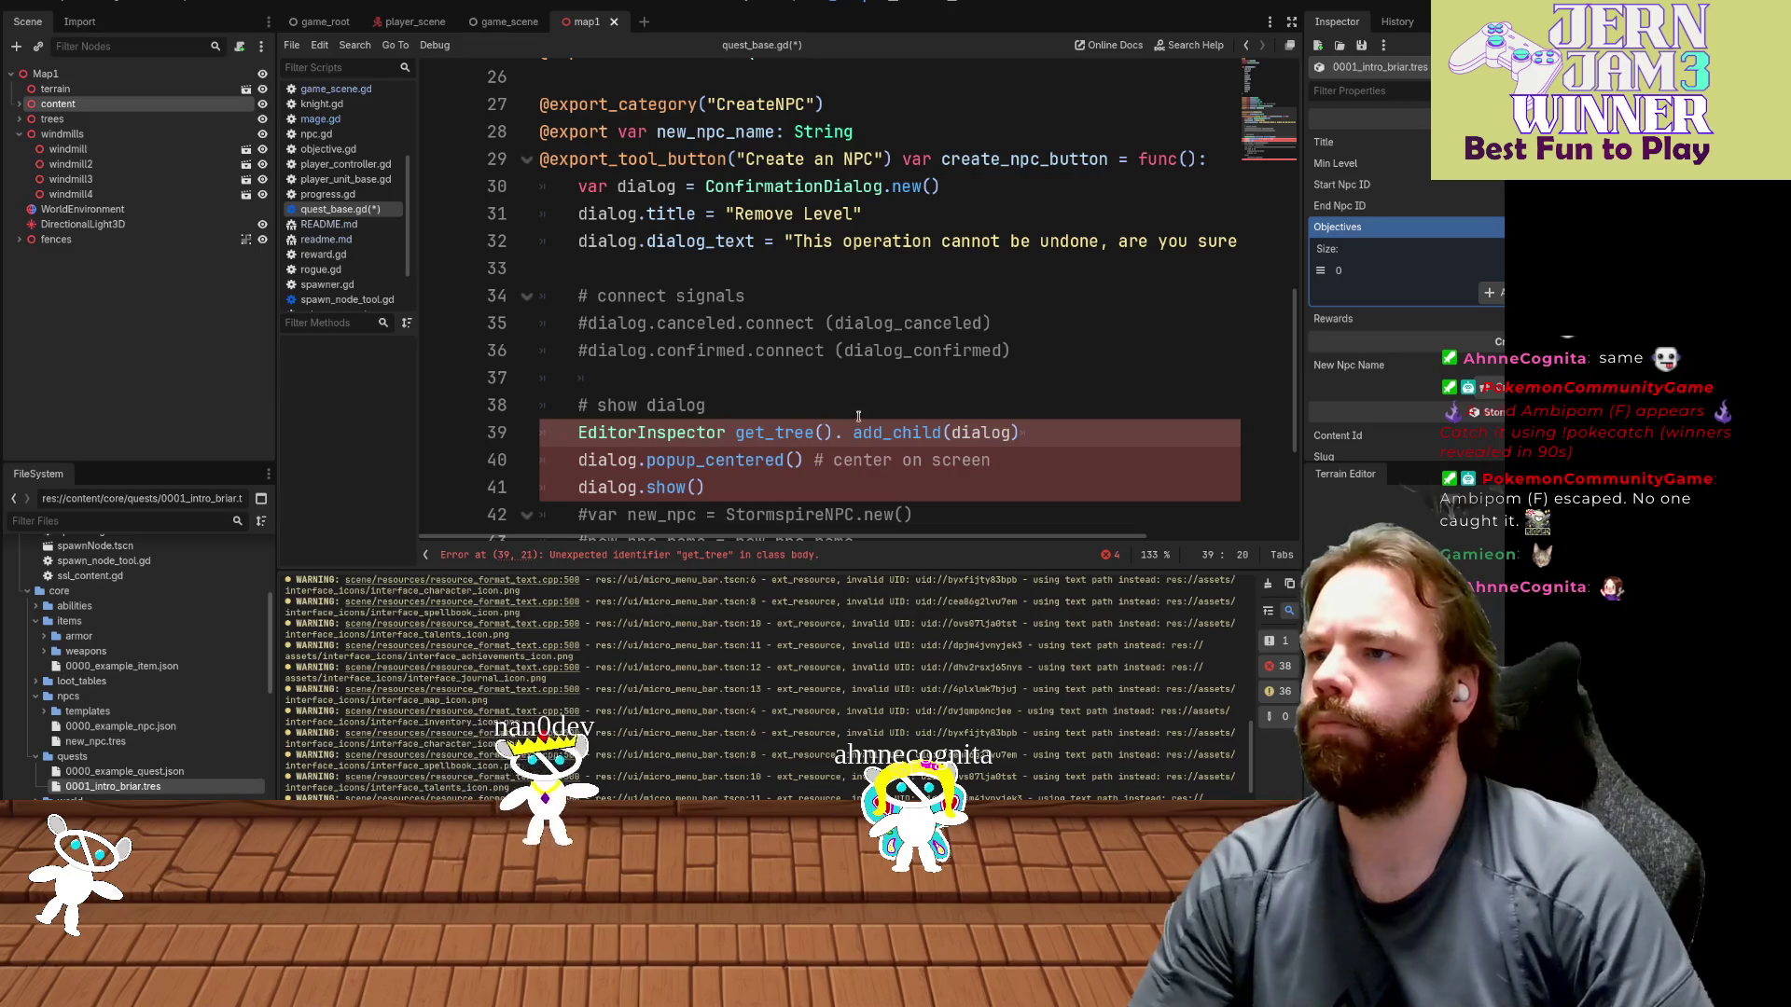
{"action": "key", "text": "Delete"}
{"action": "key", "text": "Delete"}
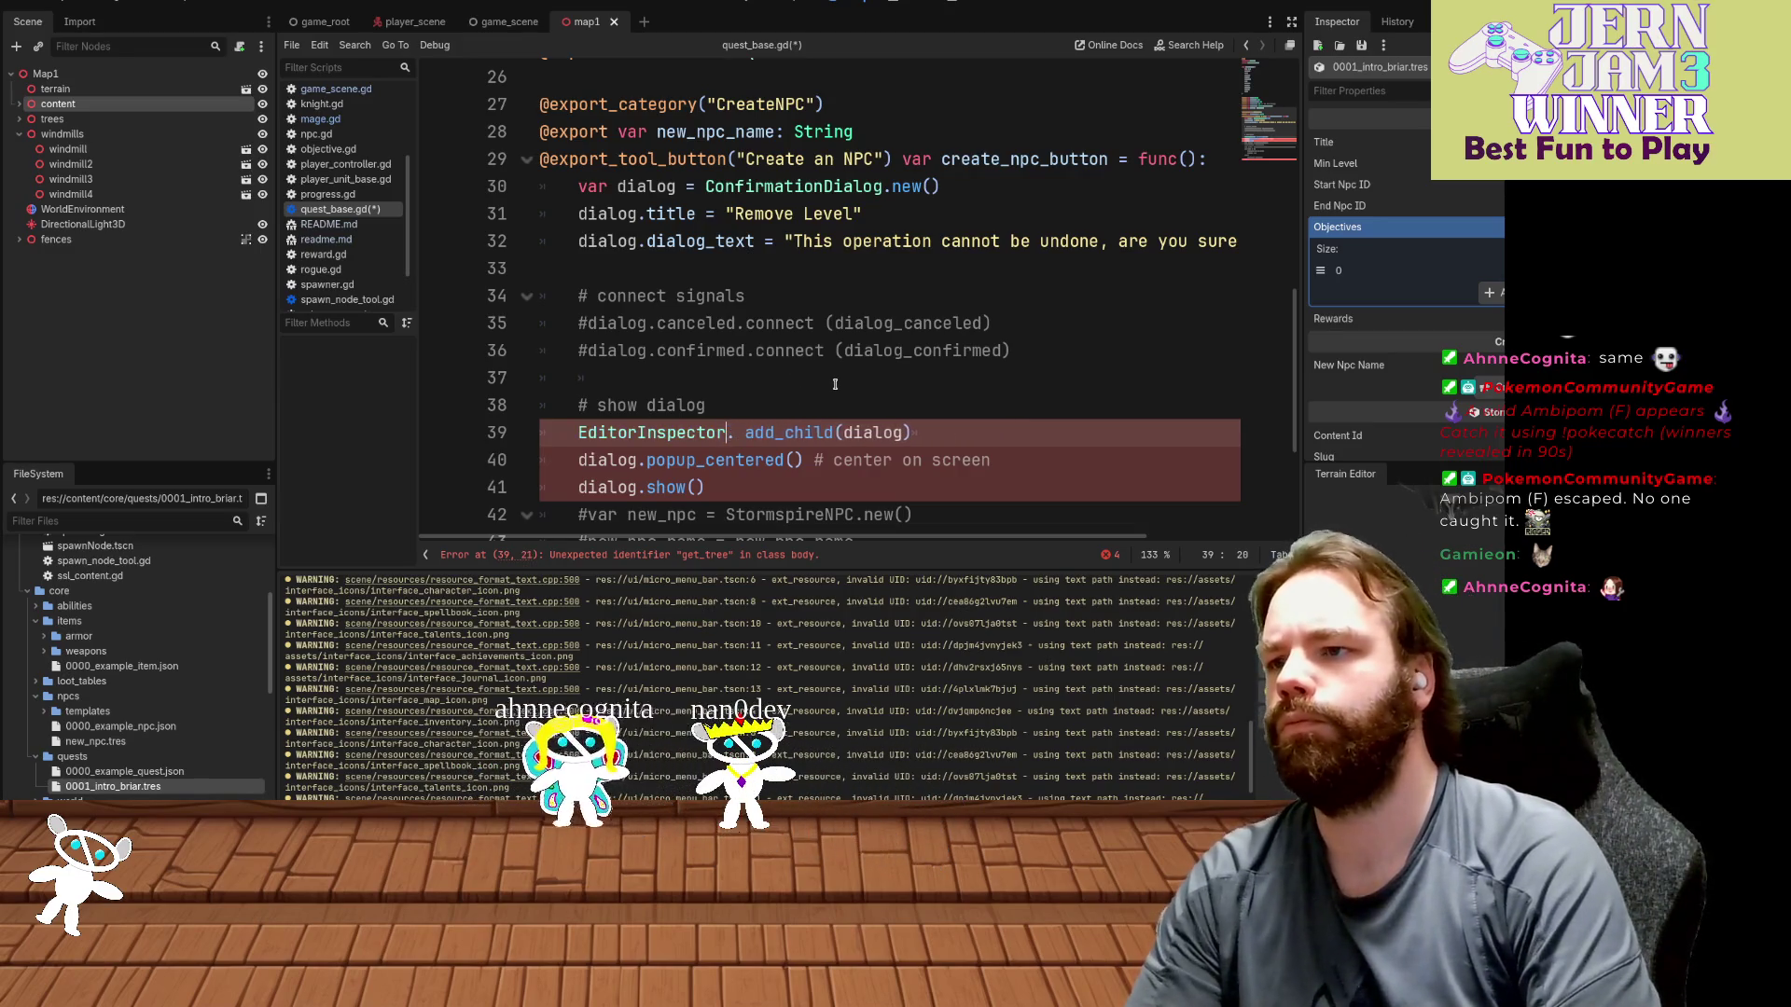
{"action": "key", "text": "Right"}
{"action": "key", "text": "Delete"}
{"action": "key", "text": "ctrl+s"}
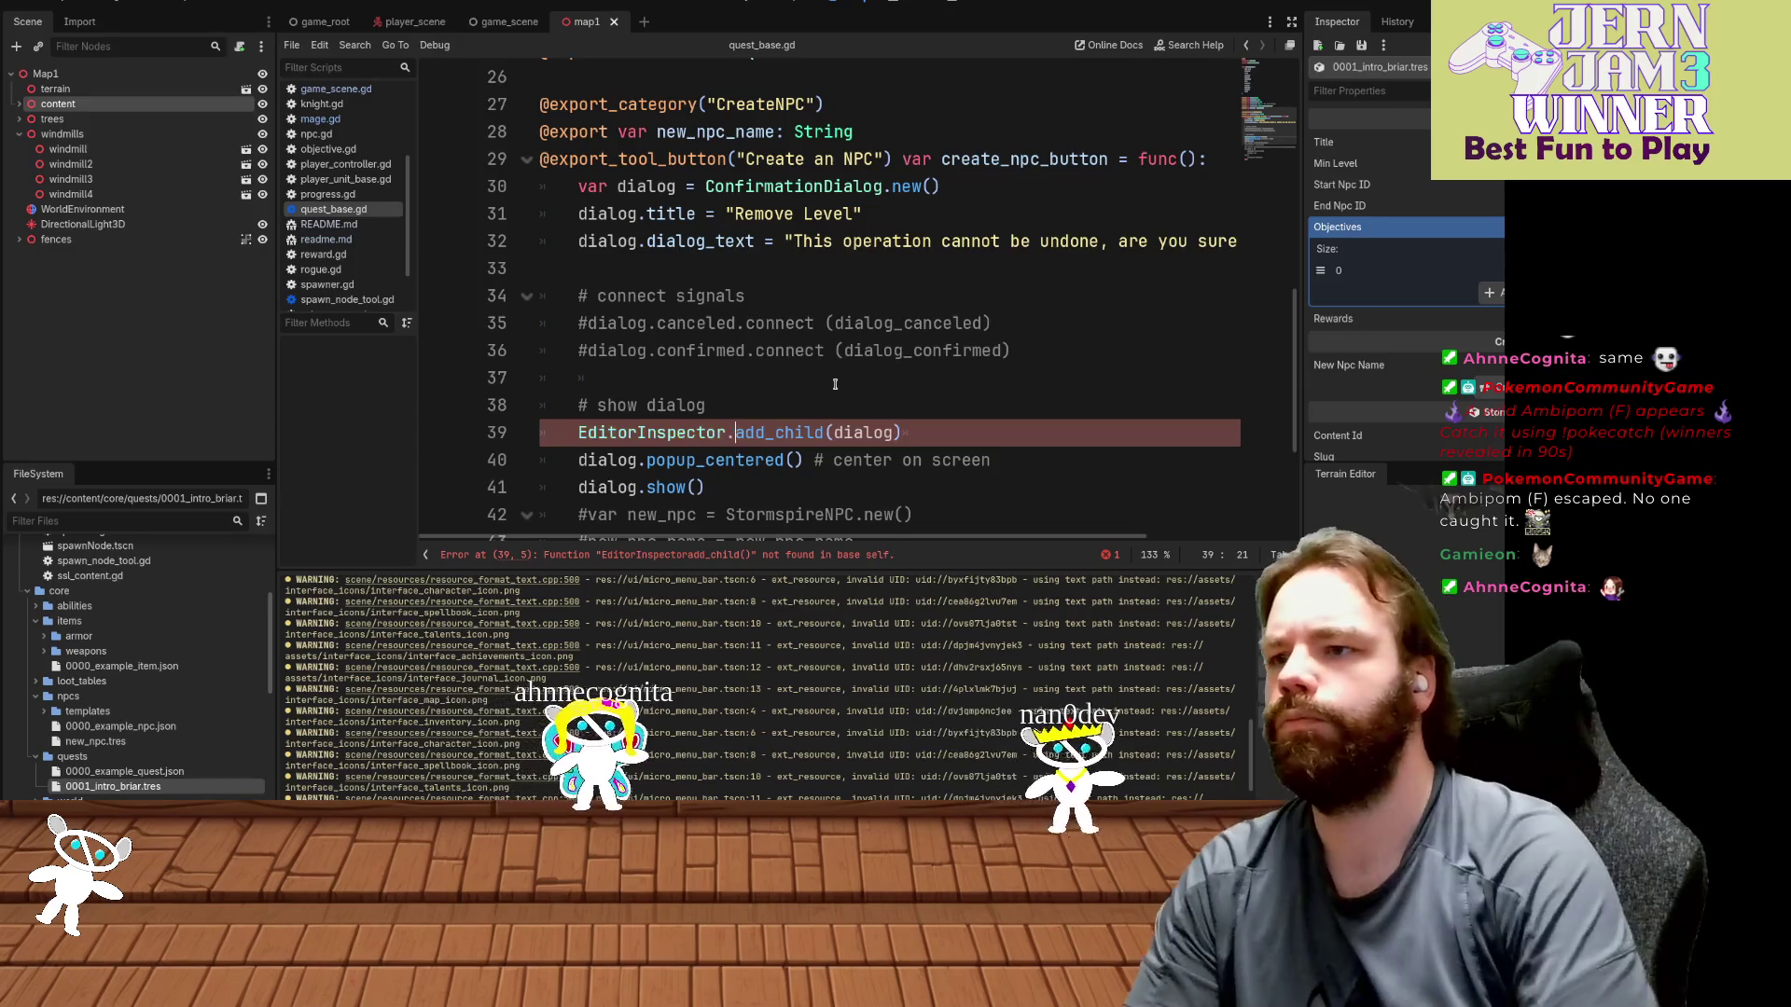
{"action": "scroll", "coordinate": [835, 384], "scroll_direction": "up", "scroll_amount": 1}
Step: Select and delete add_child(dialog) from line 39
{"action": "left_click", "coordinate": [846, 452]}
{"action": "left_click_drag", "start_coordinate": [921, 458], "coordinate": [735, 459]}
{"action": "key", "text": "BackSpace"}
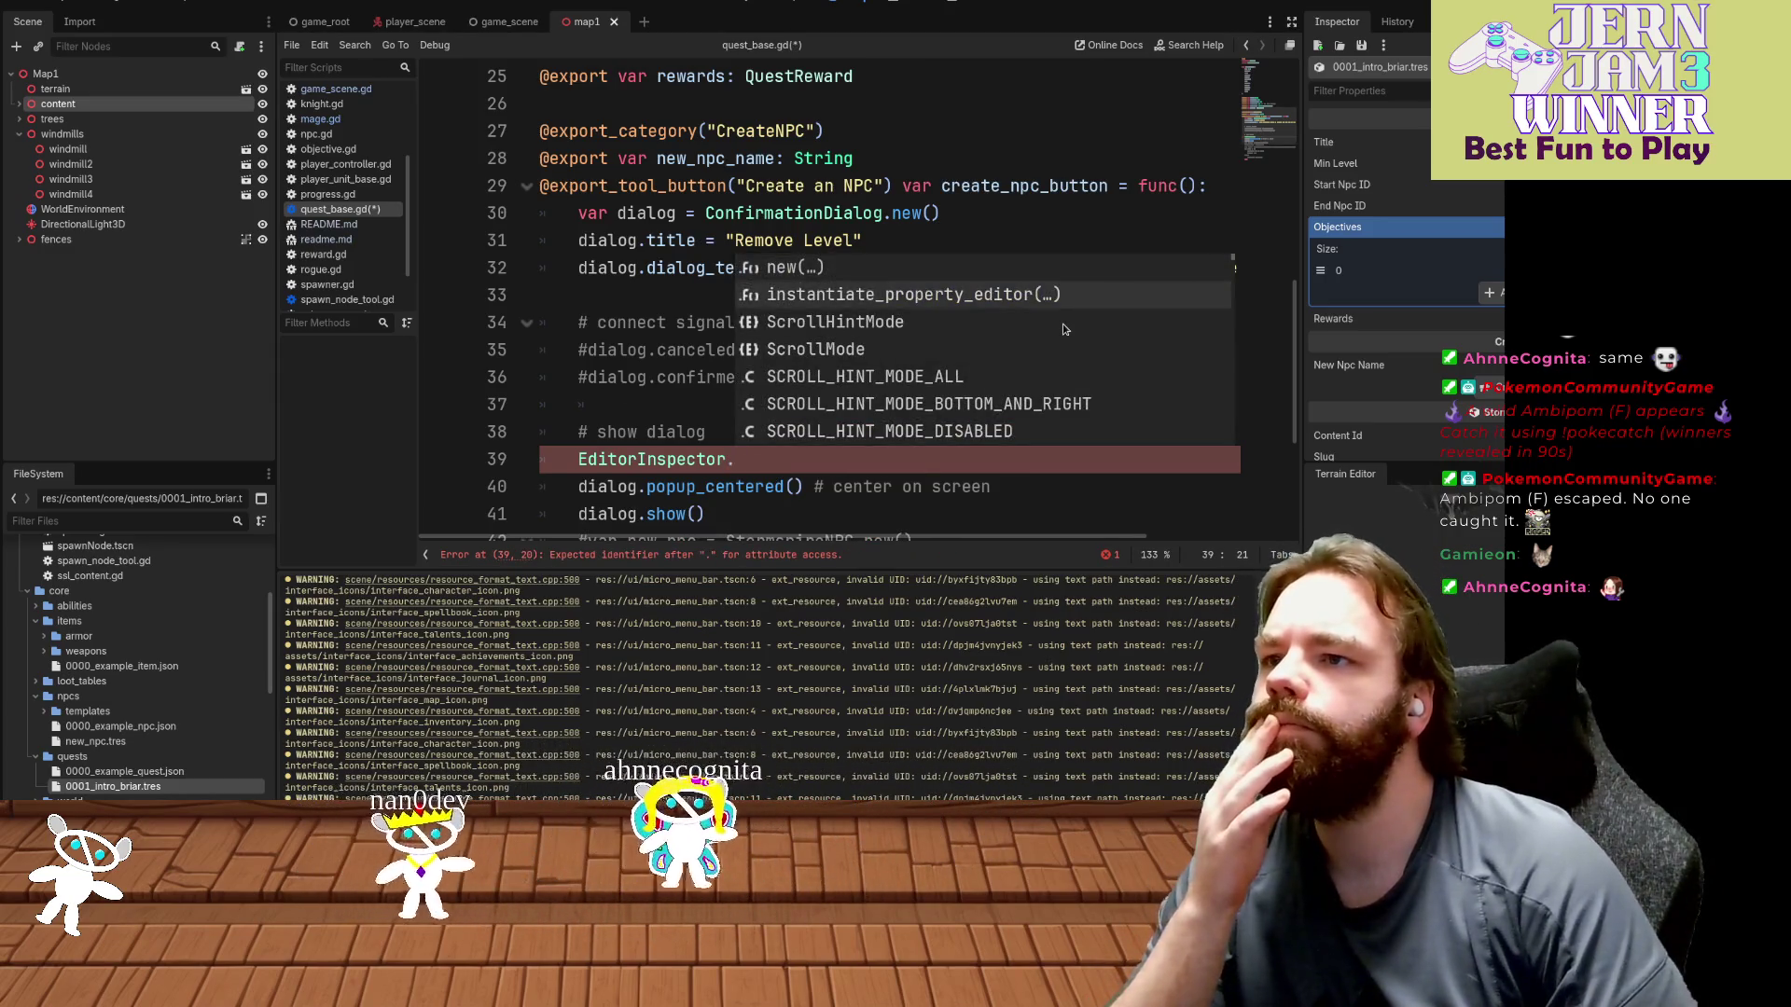
{"action": "scroll", "coordinate": [1061, 323], "scroll_direction": "down", "scroll_amount": 3}
{"action": "scroll", "coordinate": [1042, 340], "scroll_direction": "down", "scroll_amount": 3}
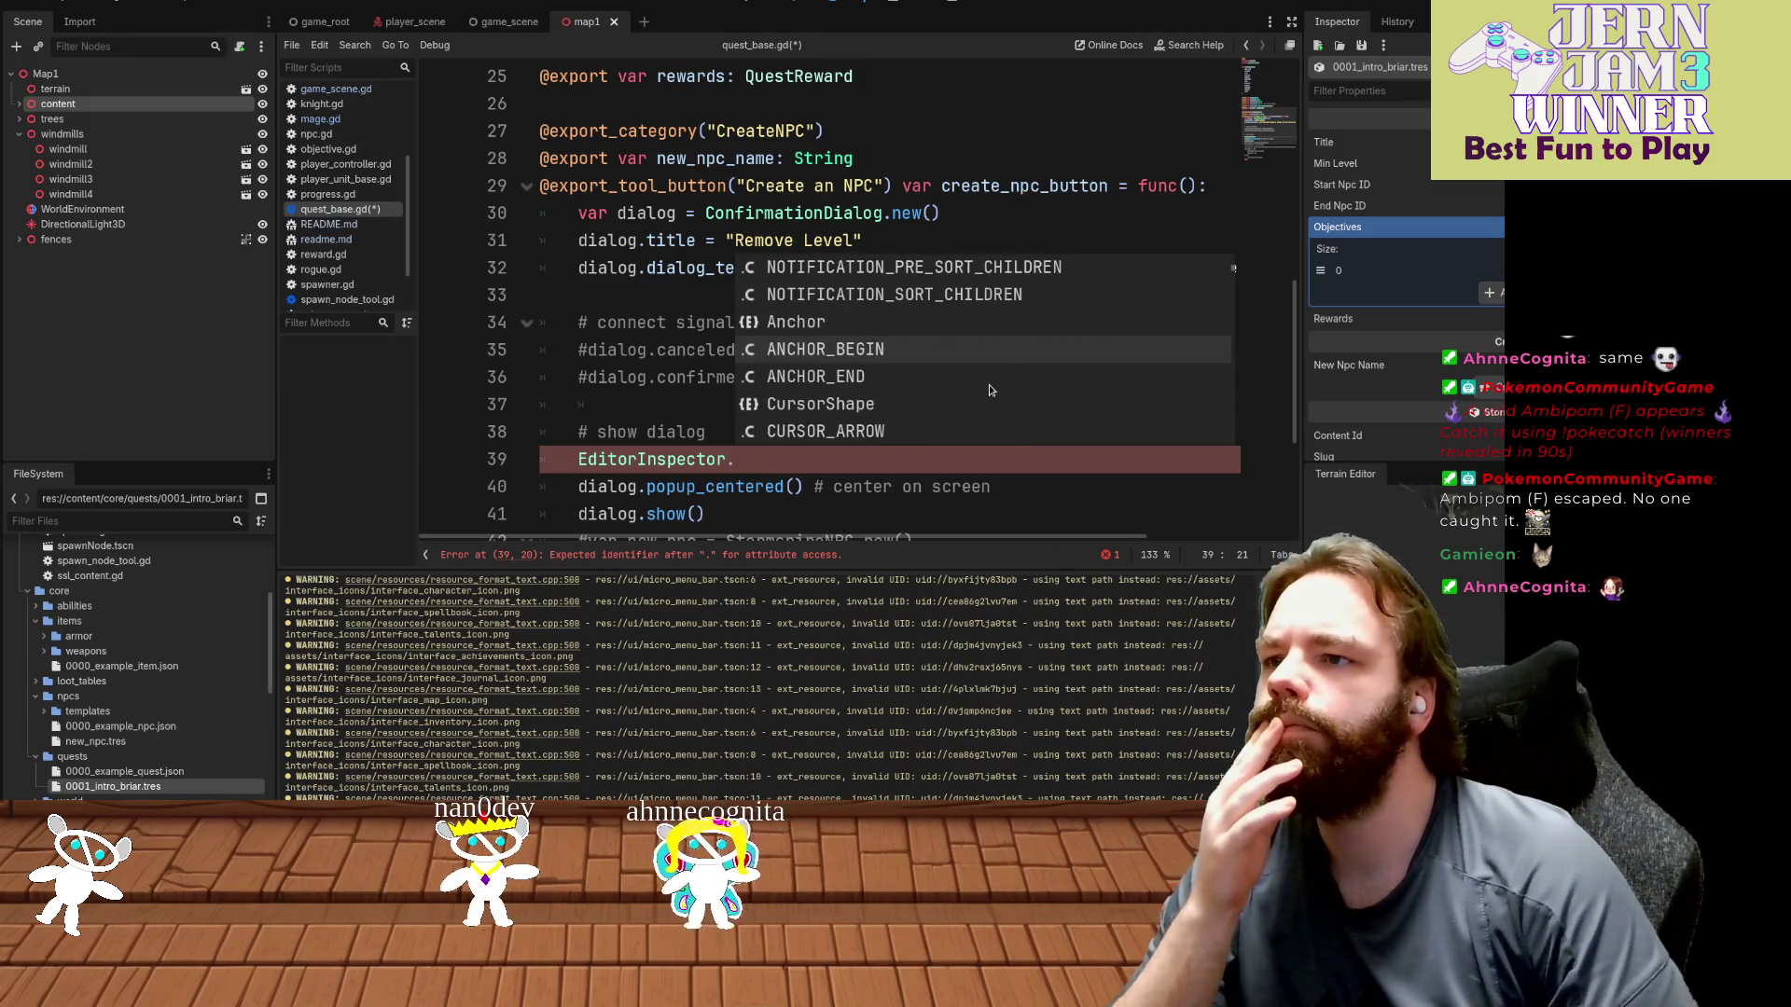
{"action": "scroll", "coordinate": [989, 384], "scroll_direction": "down", "scroll_amount": 5}
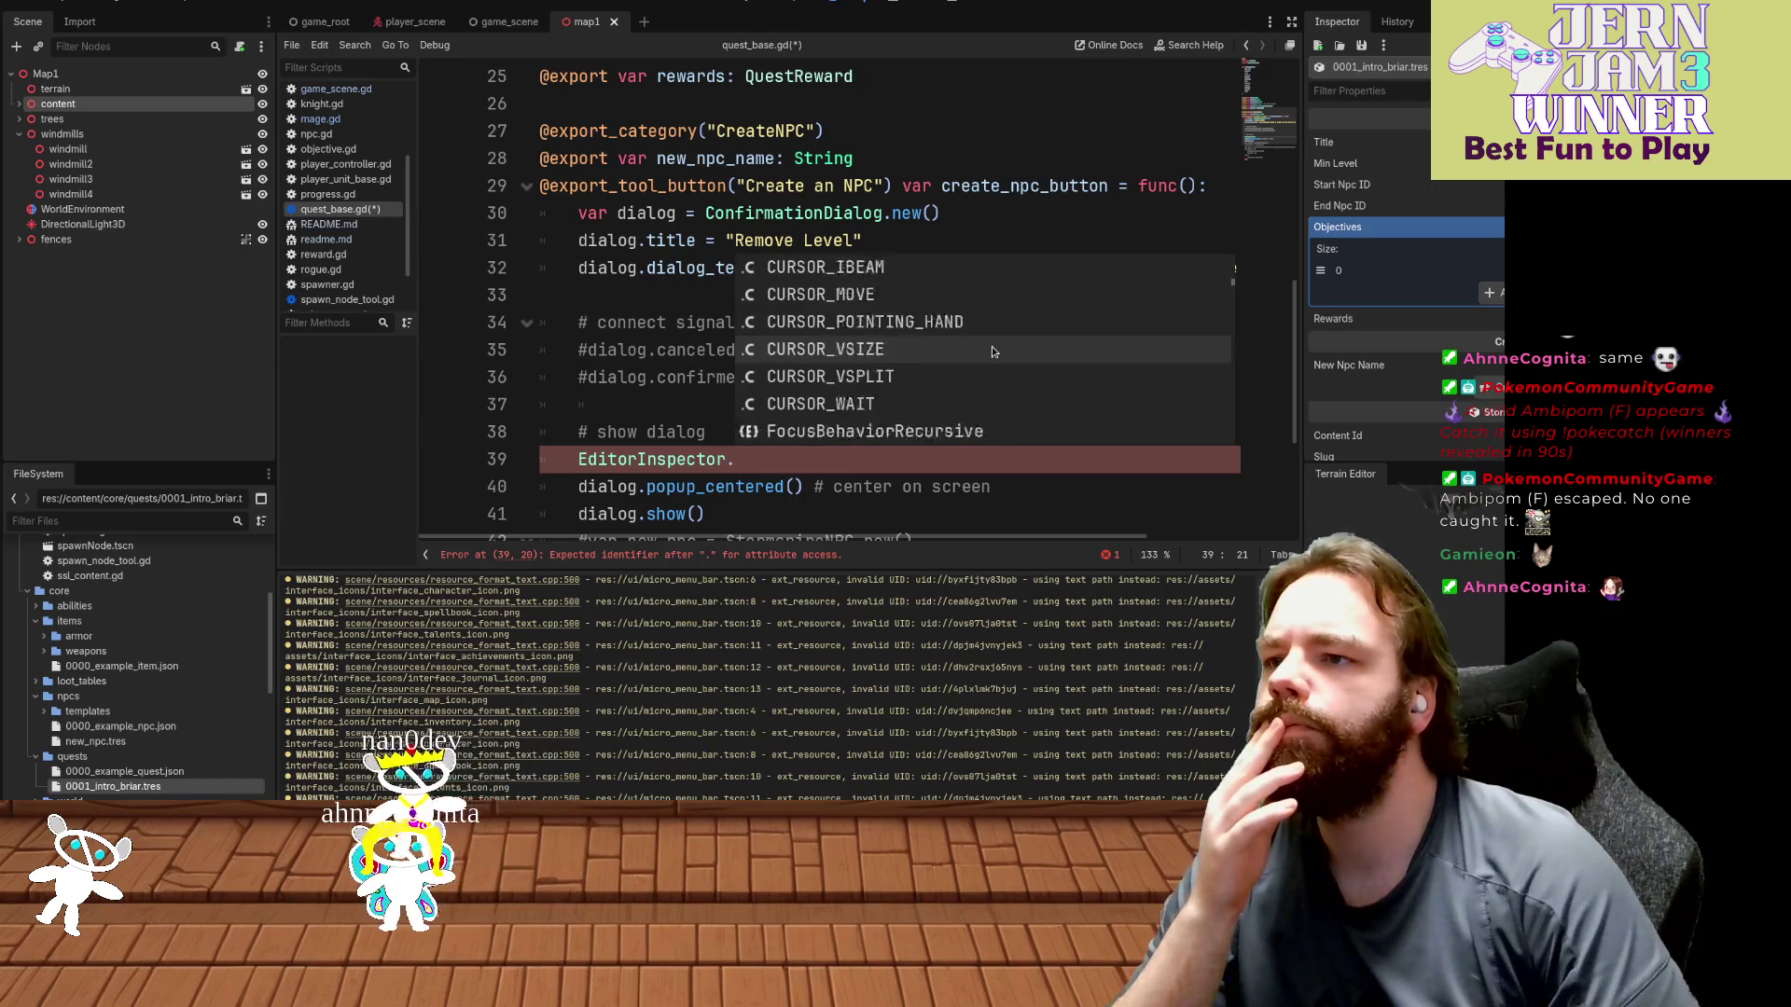
{"action": "scroll", "coordinate": [991, 350], "scroll_direction": "down", "scroll_amount": 5}
Step: Delete the leftover EditorInspector. line and its # show dialog comment, then save
{"action": "type", "text": "add"}
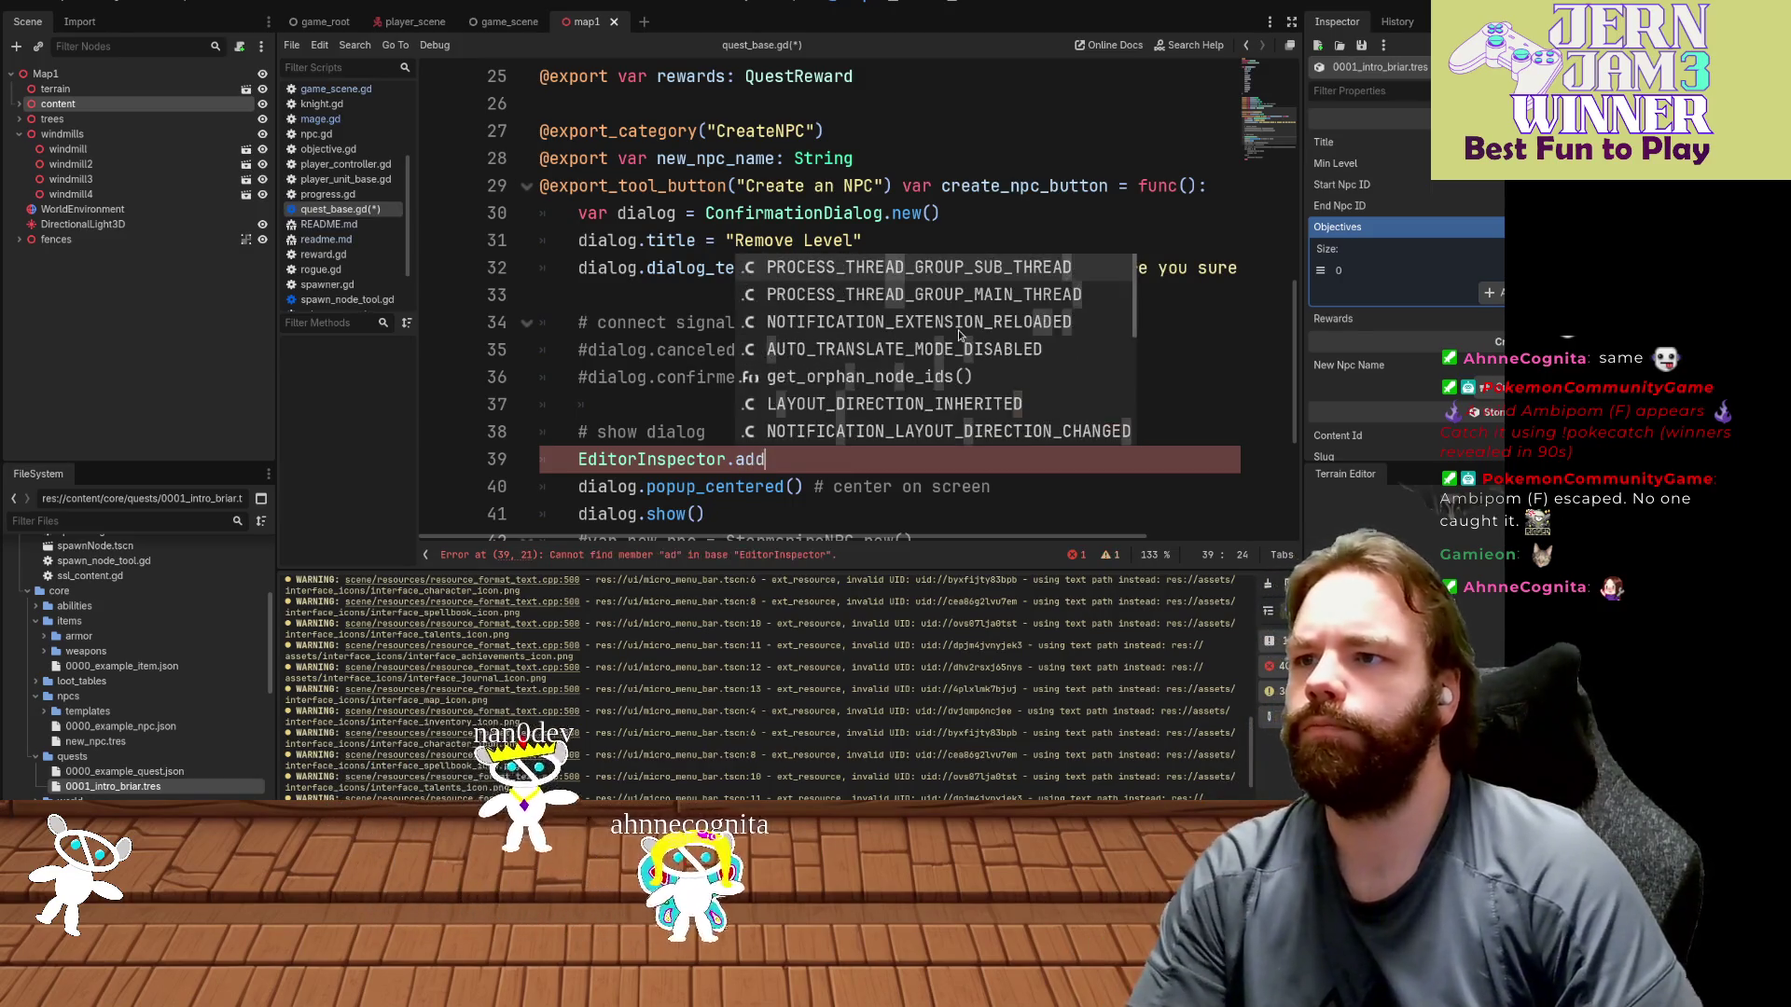
{"action": "key", "text": "BackSpace"}
{"action": "key", "text": "BackSpace"}
{"action": "key", "text": "BackSpace"}
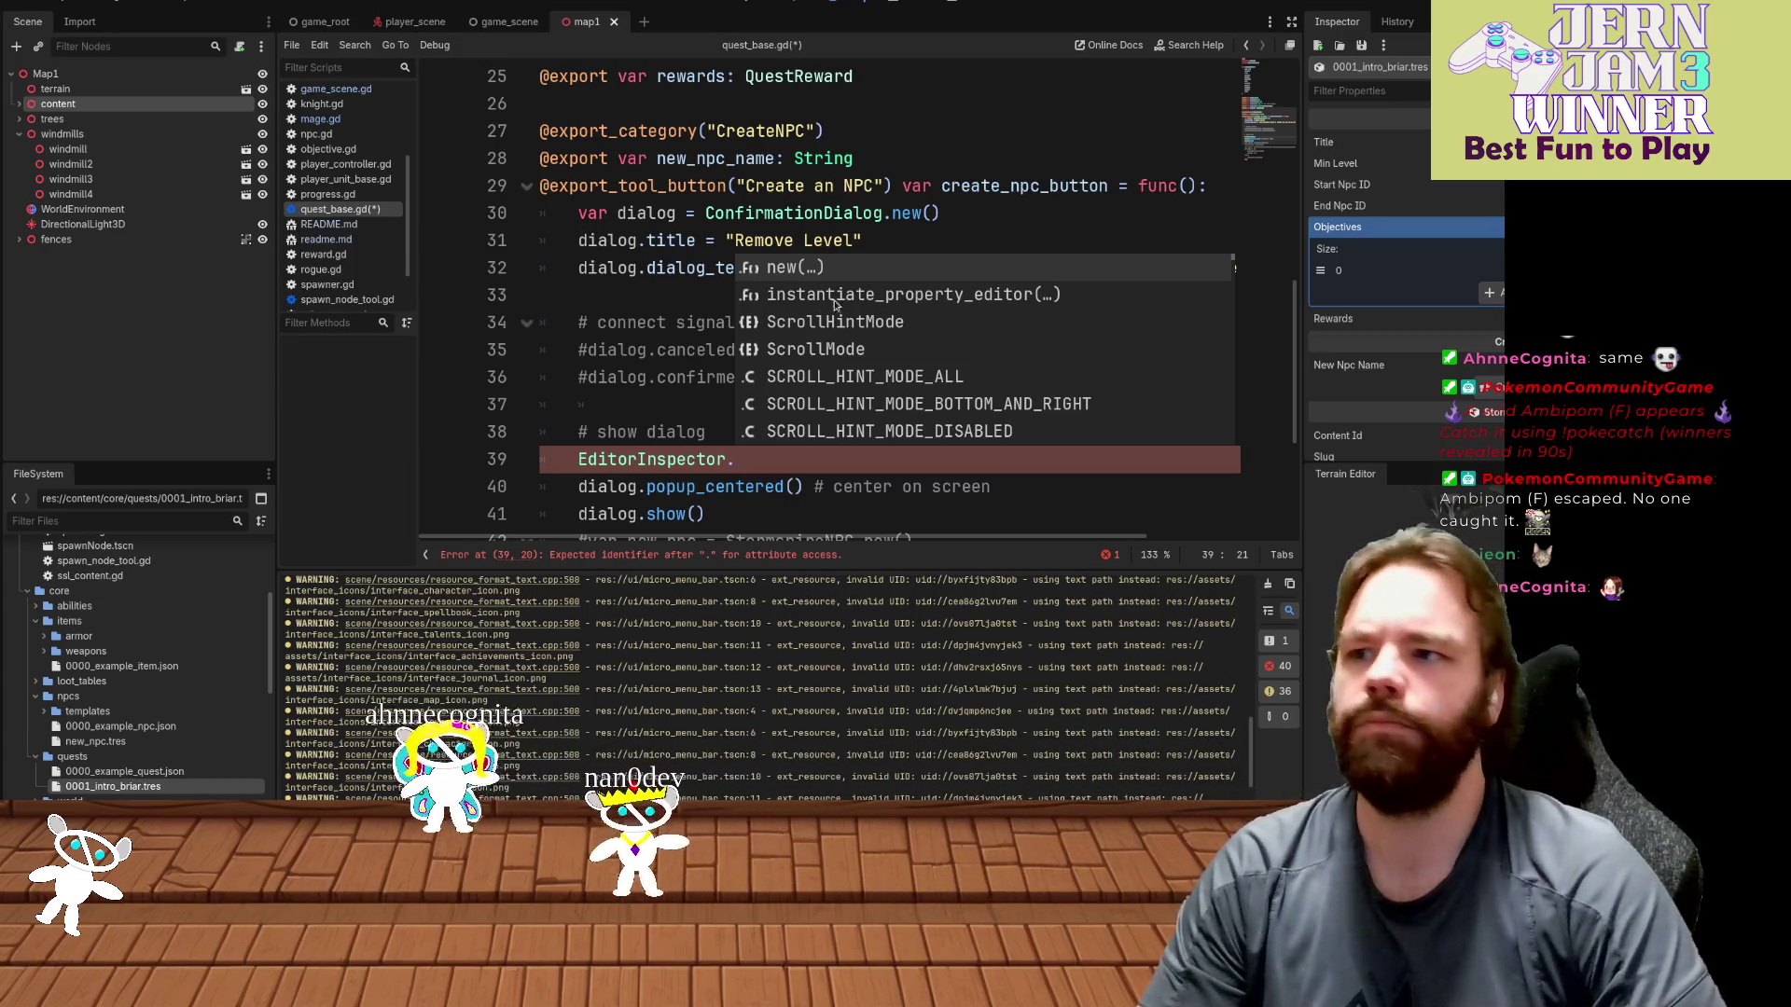
{"action": "key", "text": "Escape"}
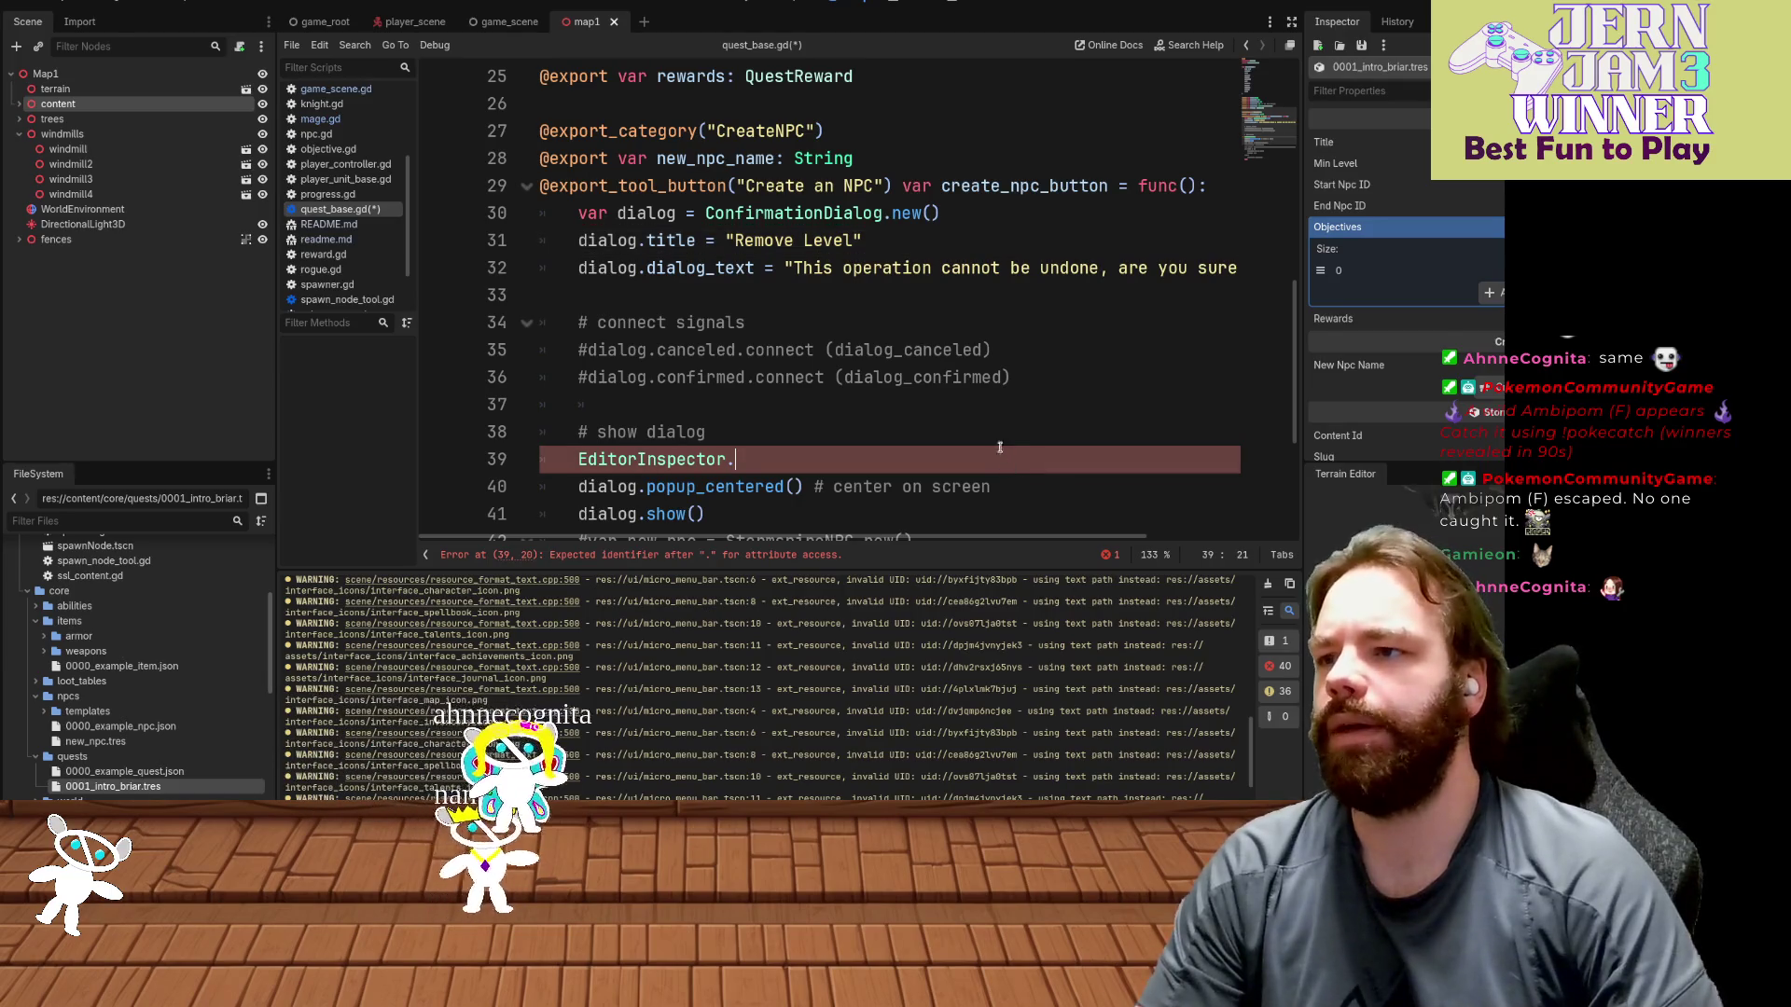
{"action": "key", "text": "BackSpace"}
{"action": "key", "text": "BackSpace"}
{"action": "key", "text": "BackSpace"}
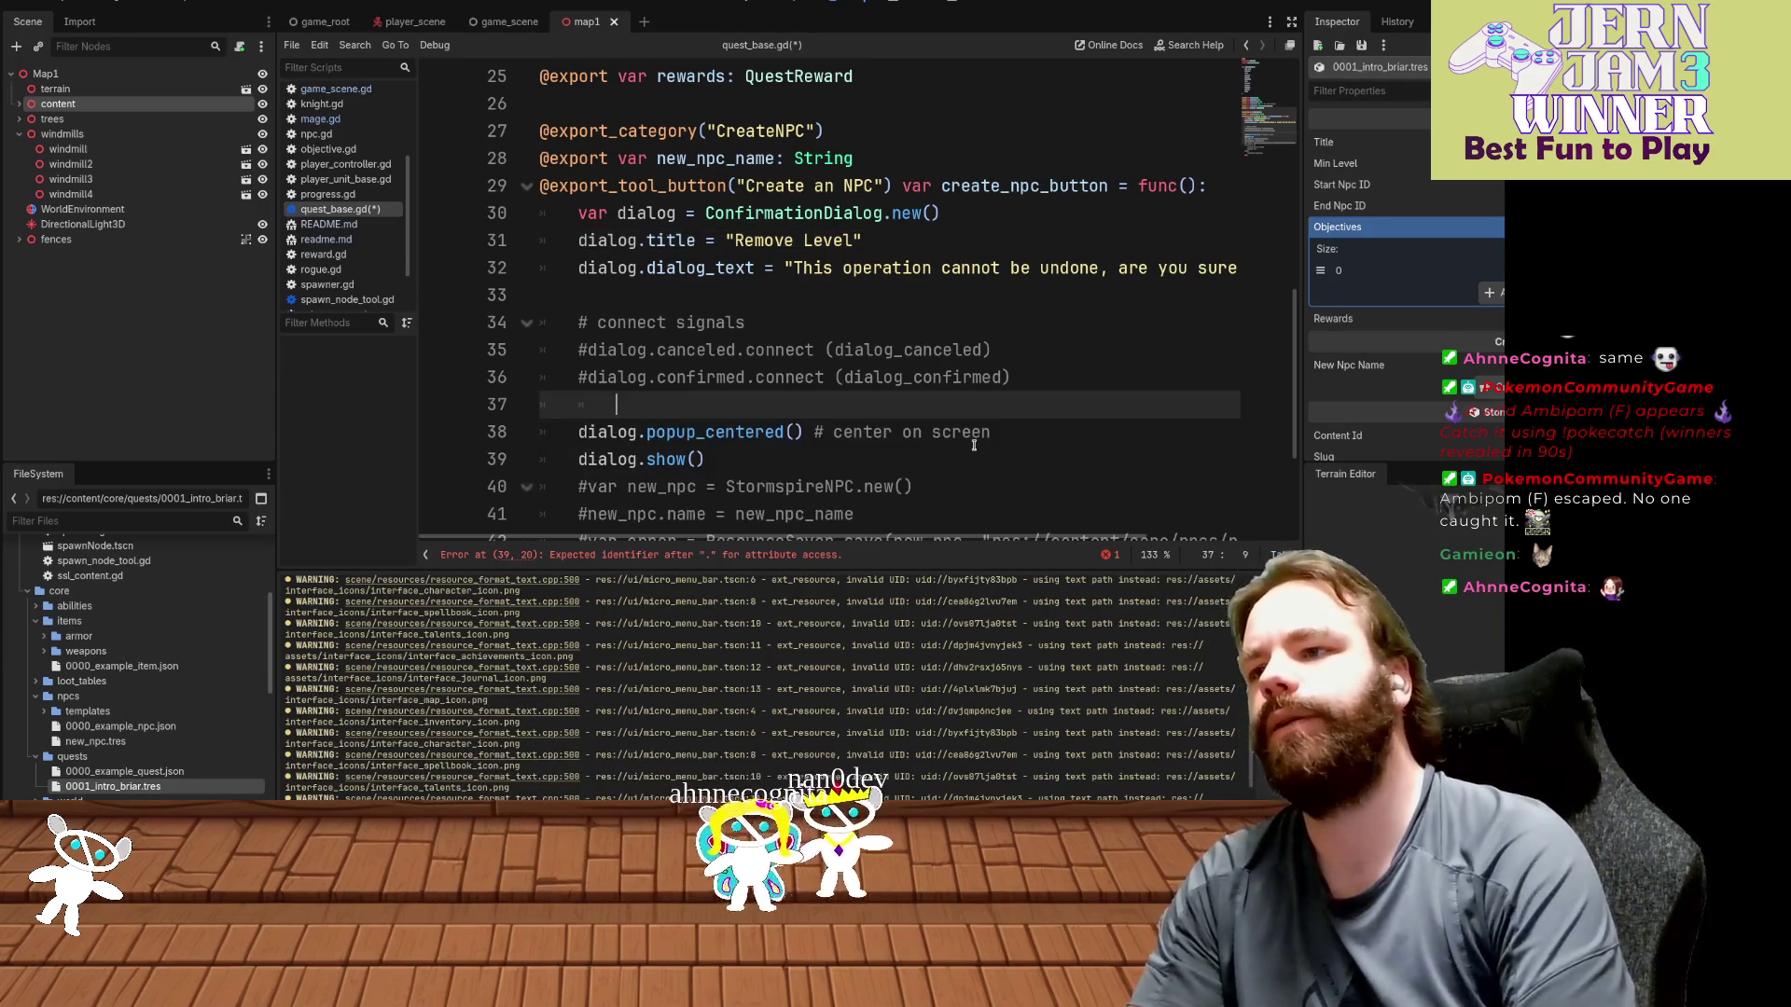
{"action": "key", "text": "ctrl+s"}
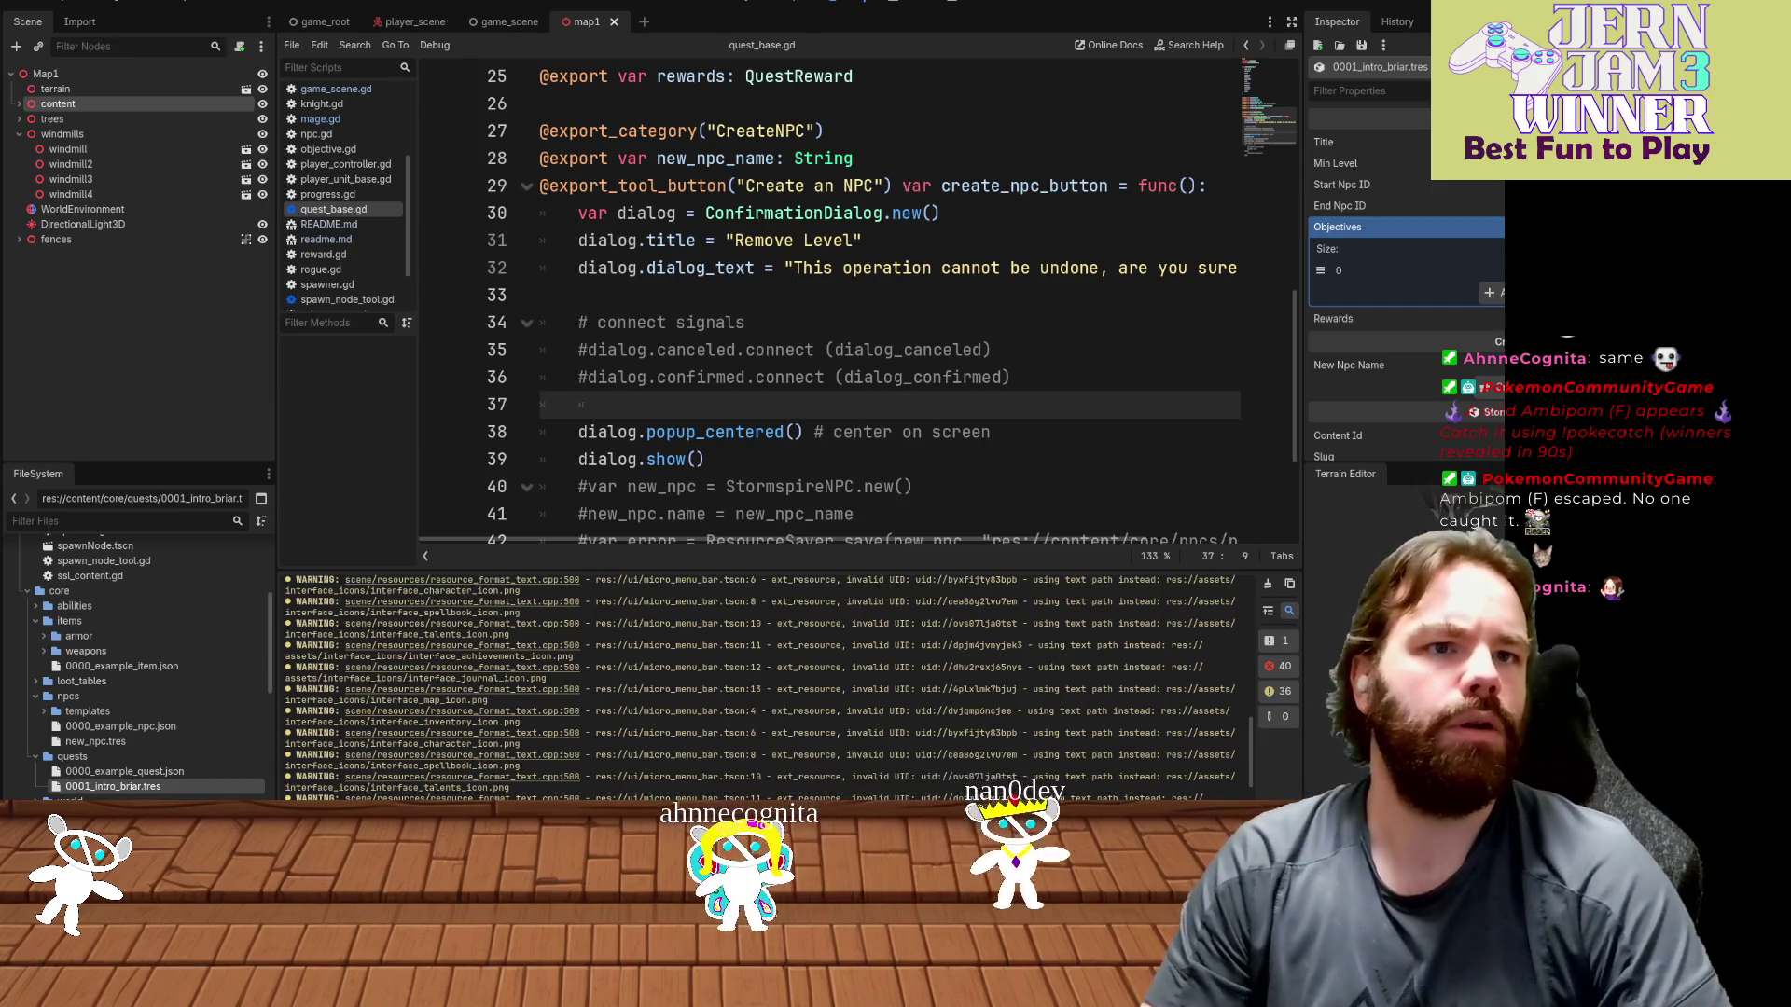
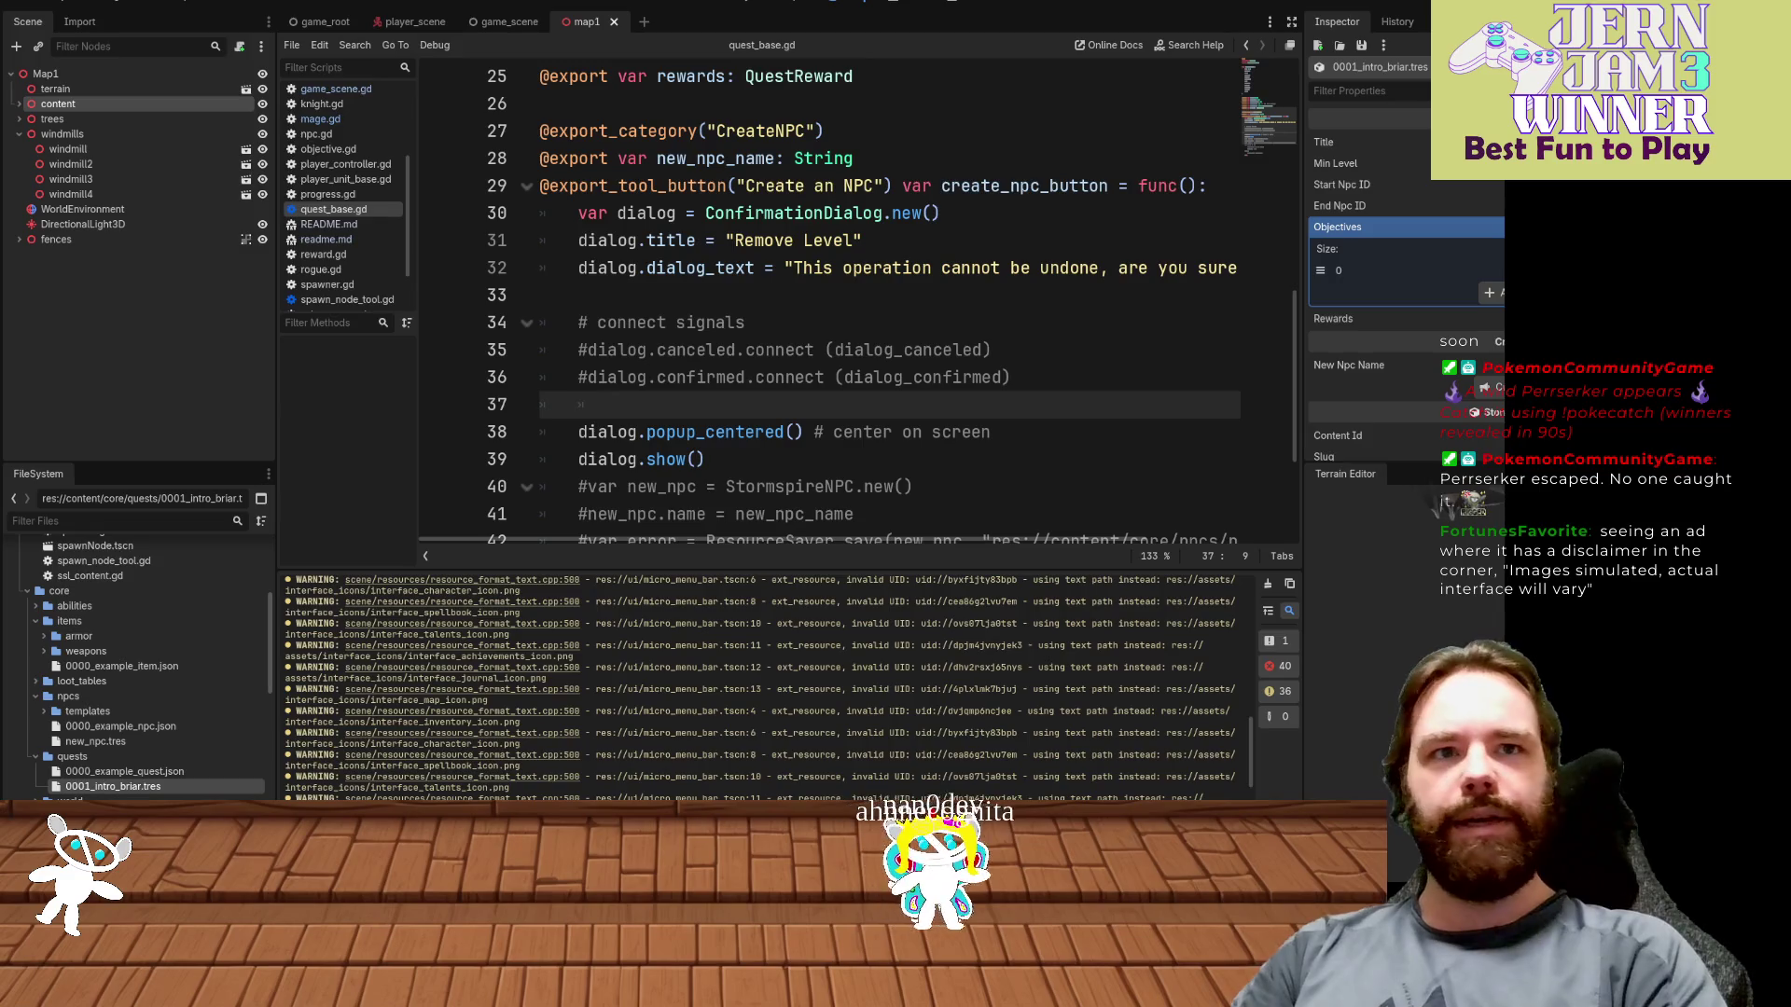
Step: Open Project Settings for the stormspire_client project from the Project menu
{"action": "left_click", "coordinate": [1128, 385]}
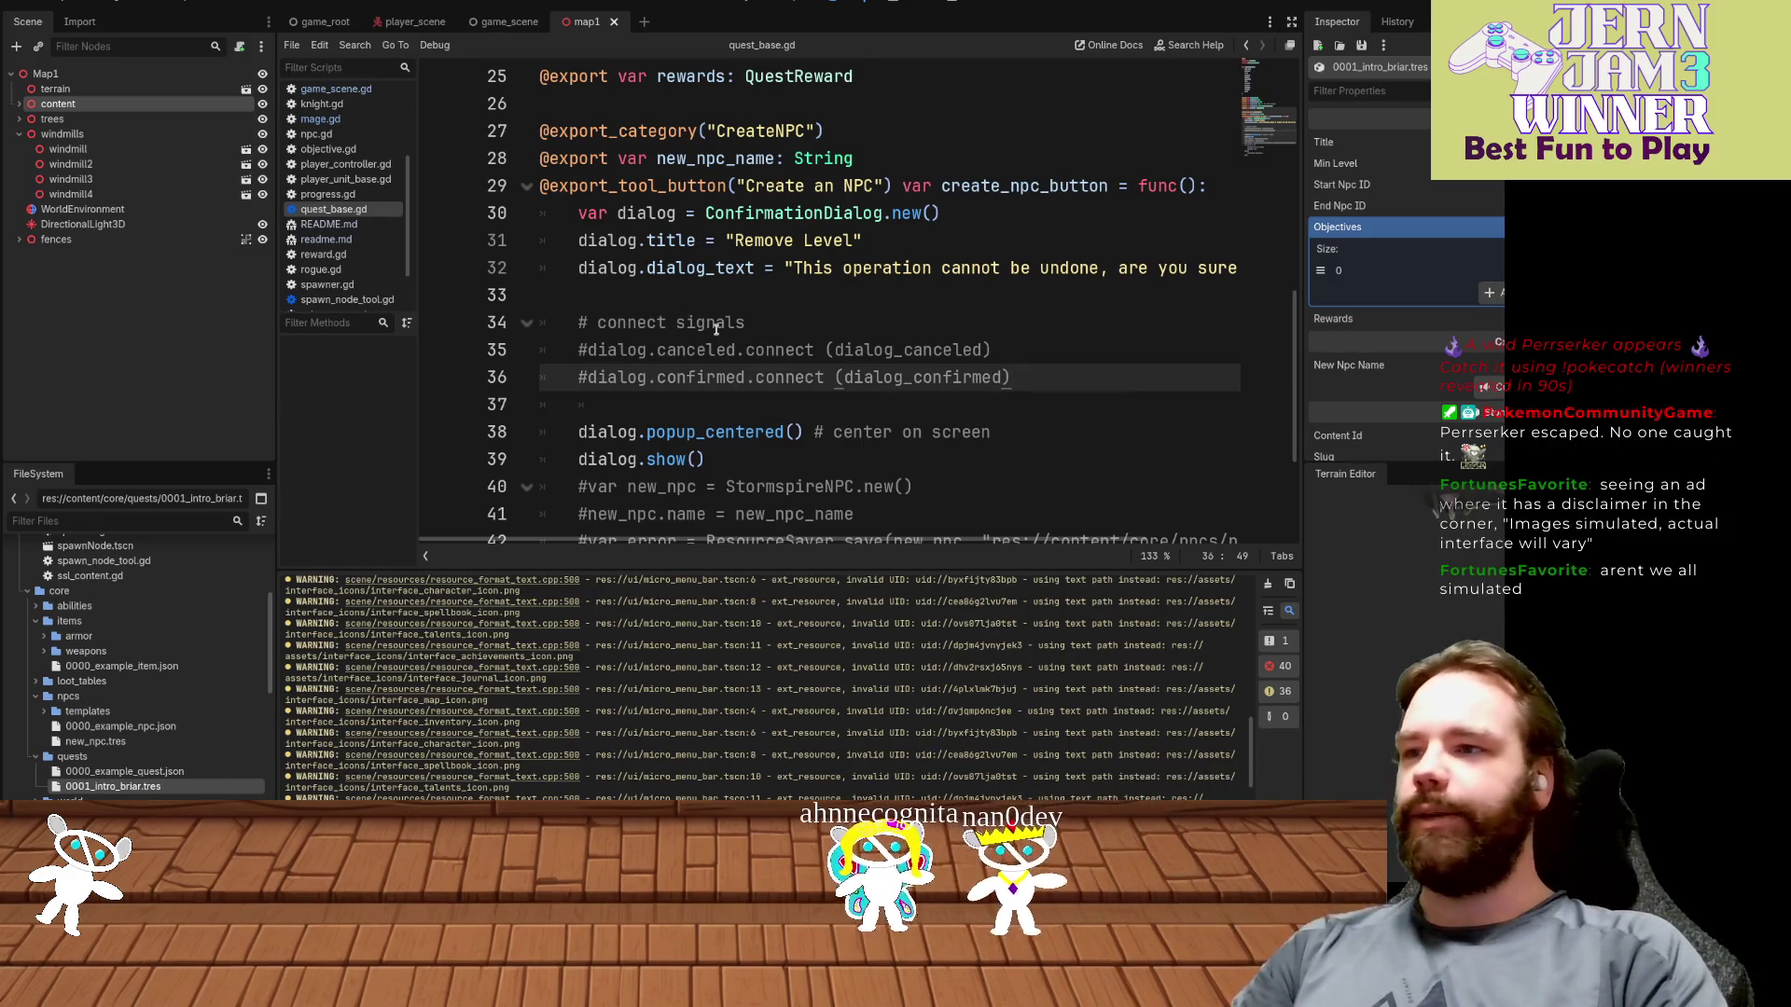
{"action": "left_click", "coordinate": [893, 354]}
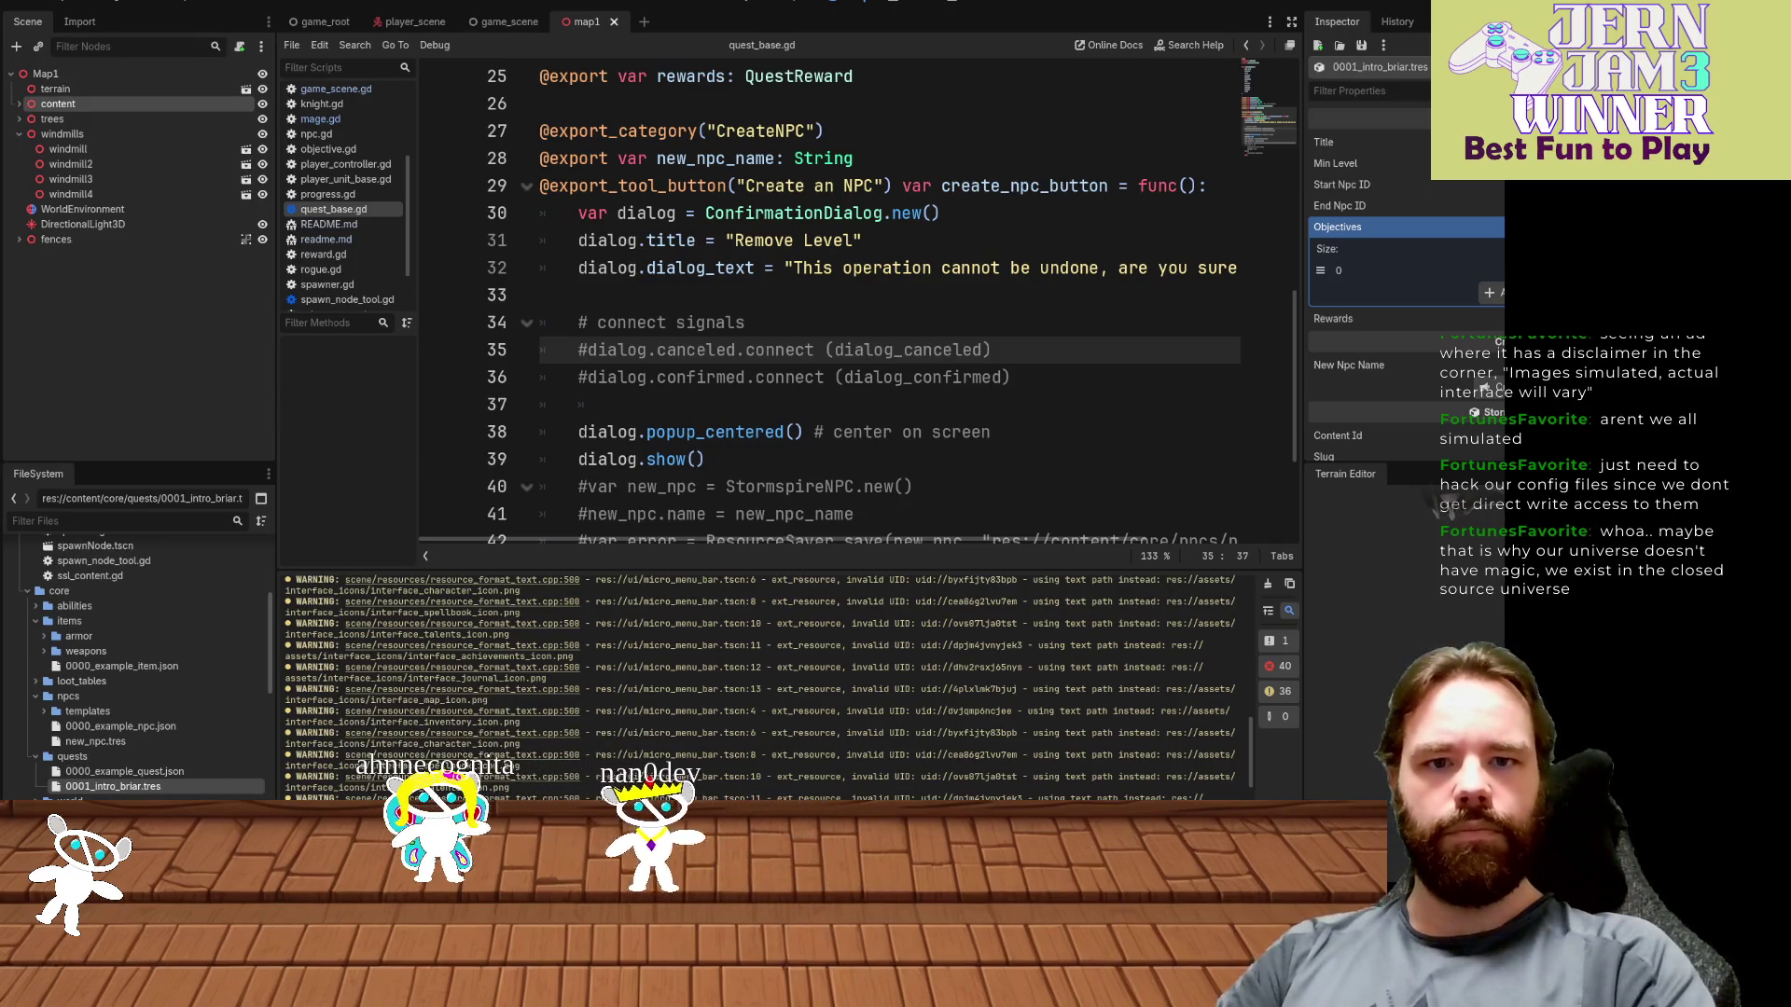
{"action": "left_click", "coordinate": [66, 5]}
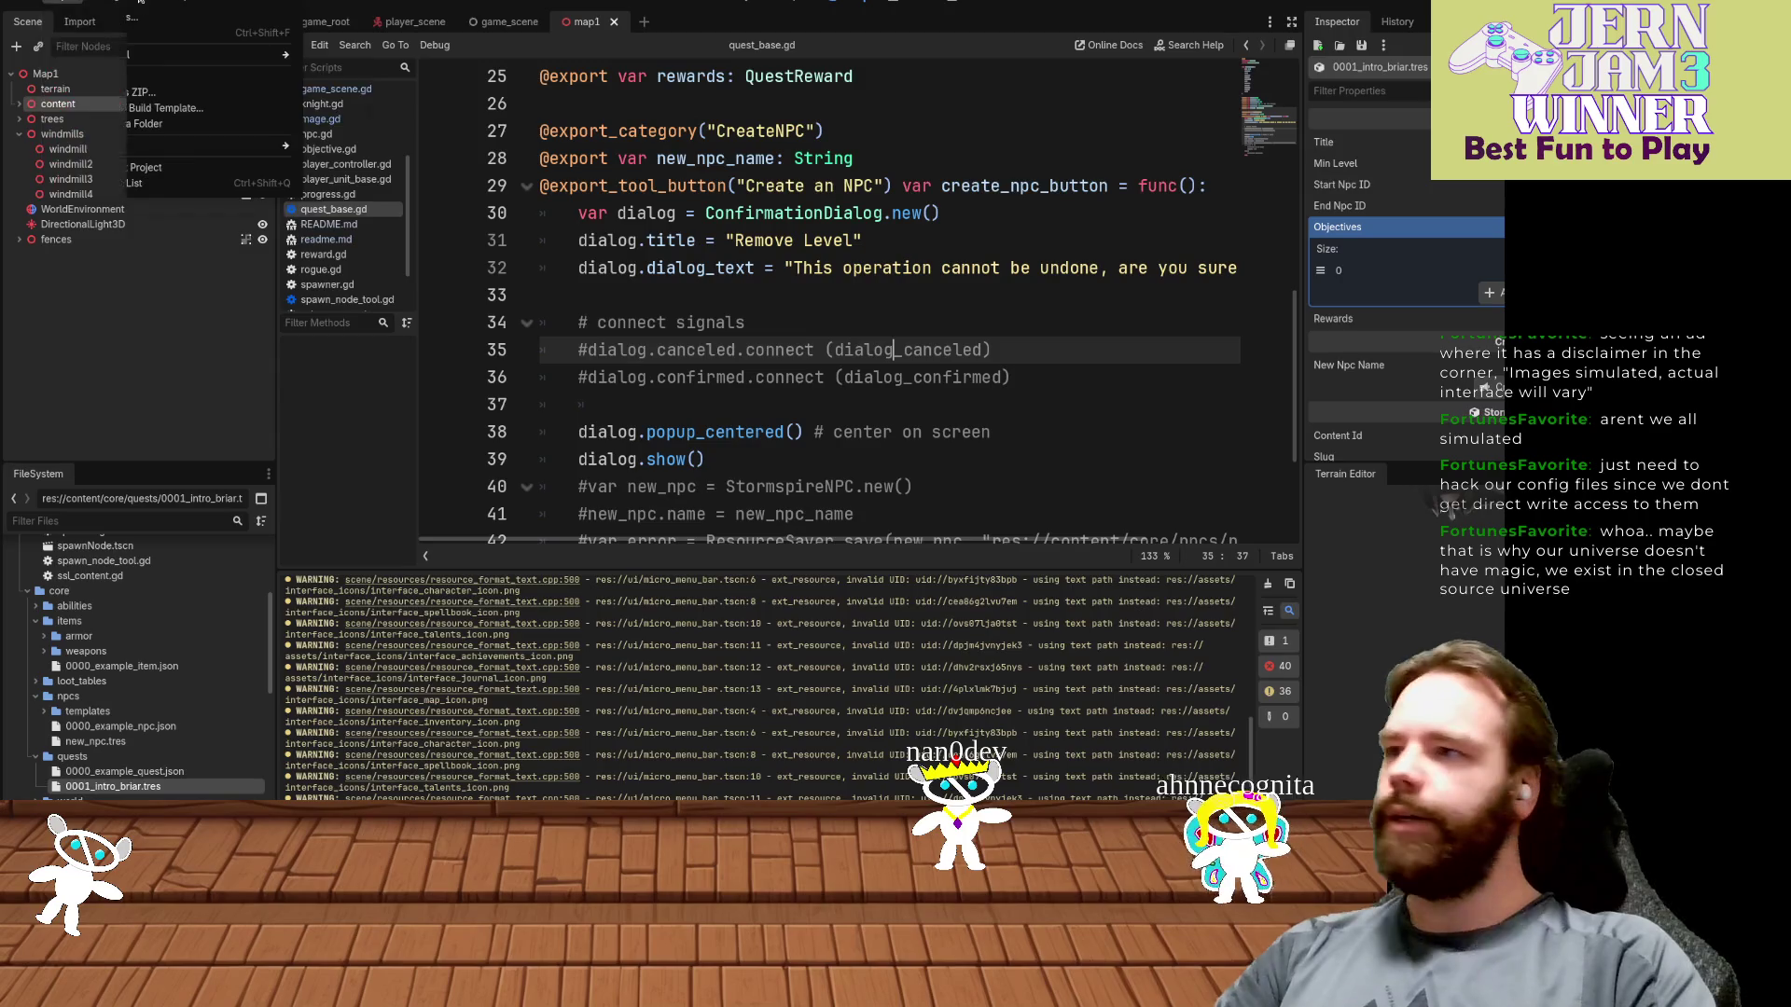
{"action": "mouse_move", "coordinate": [138, 1]}
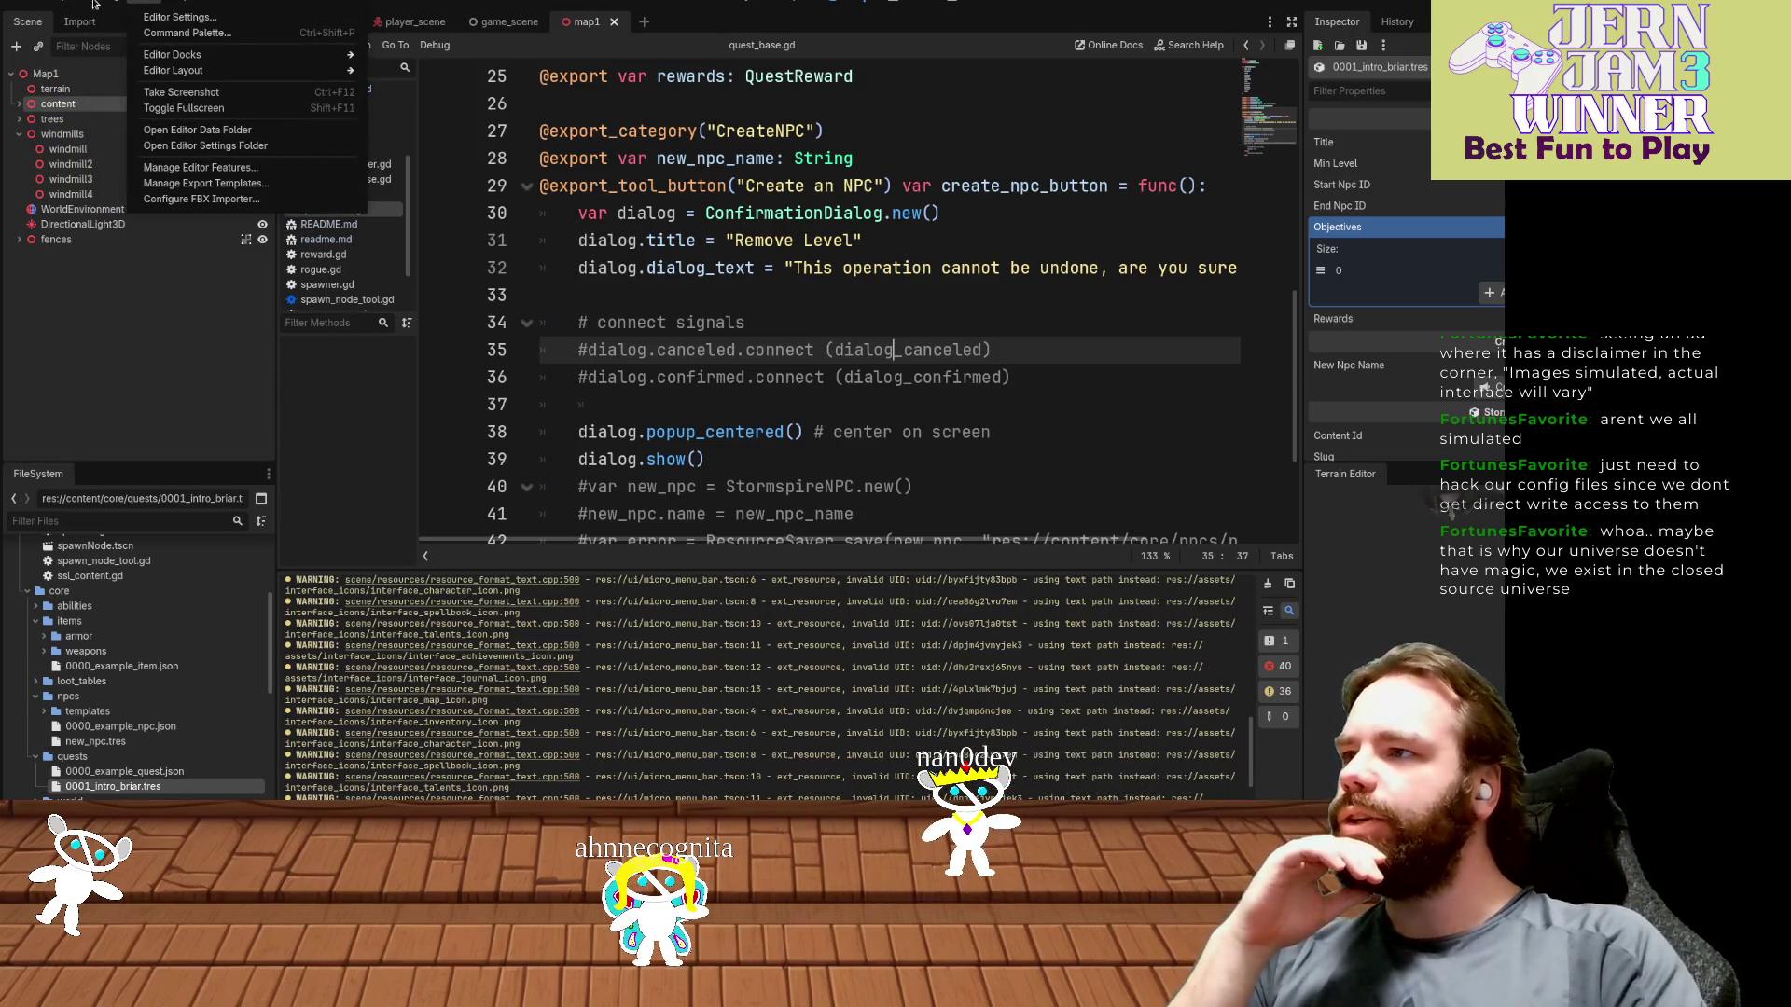
{"action": "mouse_move", "coordinate": [25, 3]}
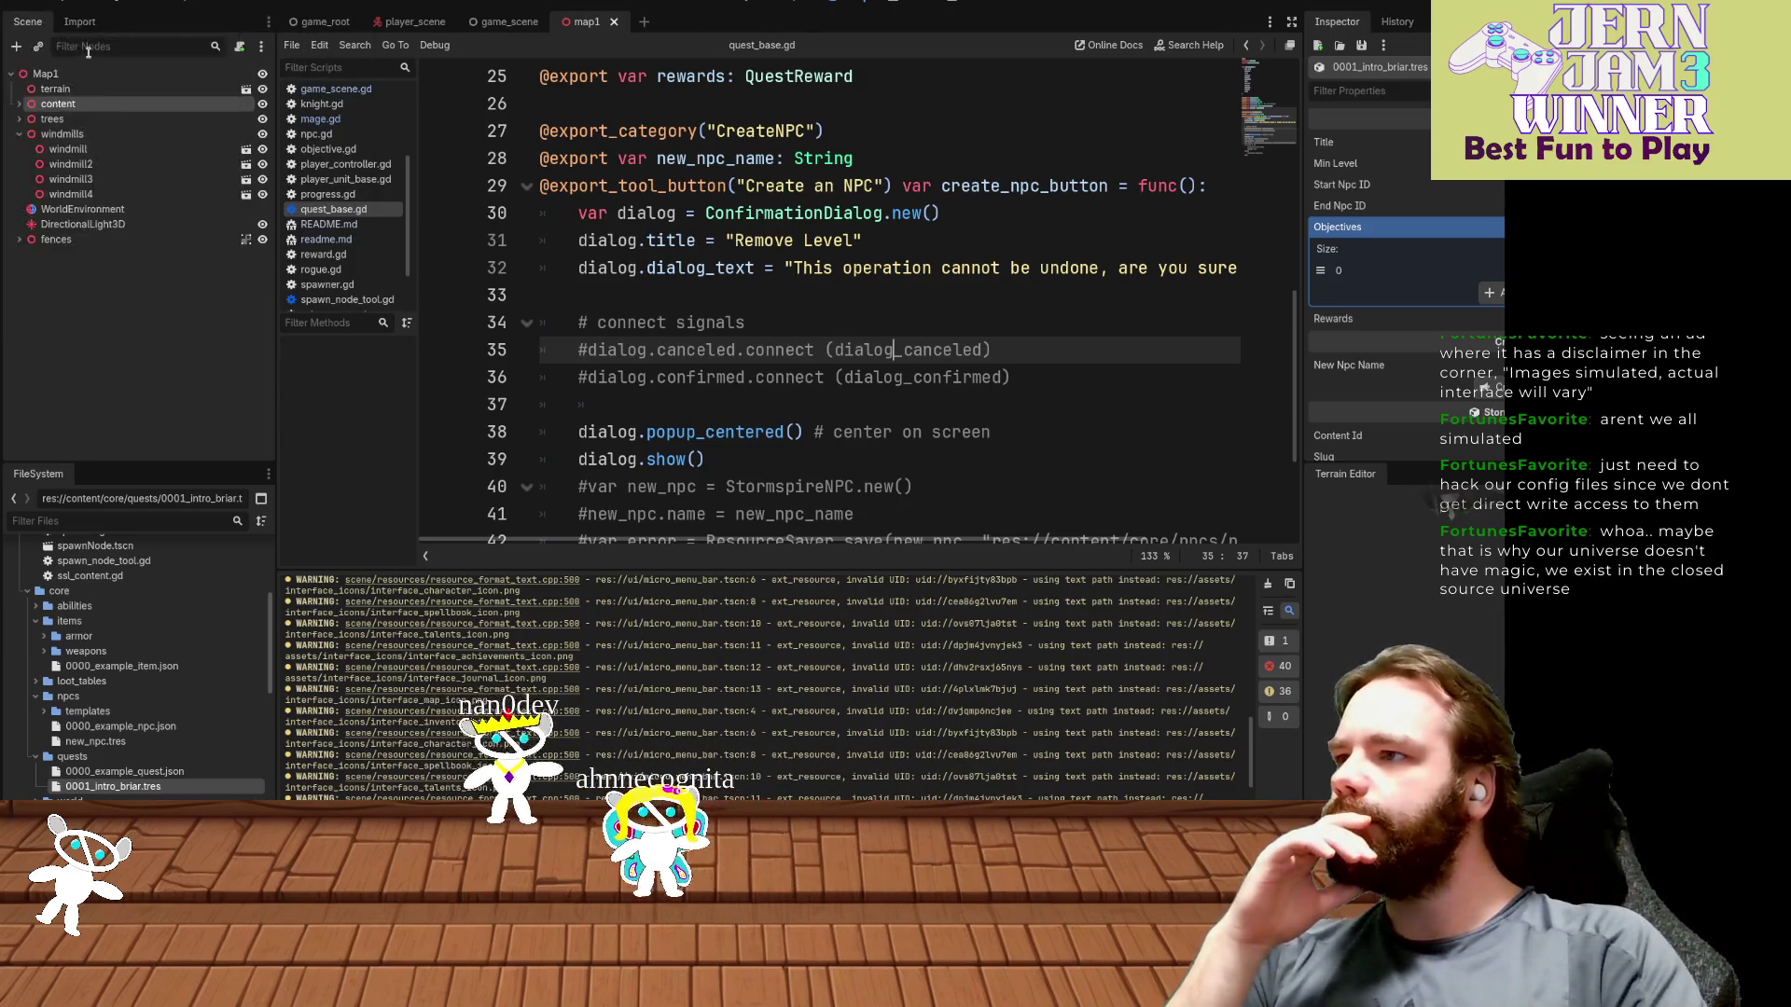
{"action": "right_click", "coordinate": [109, 359]}
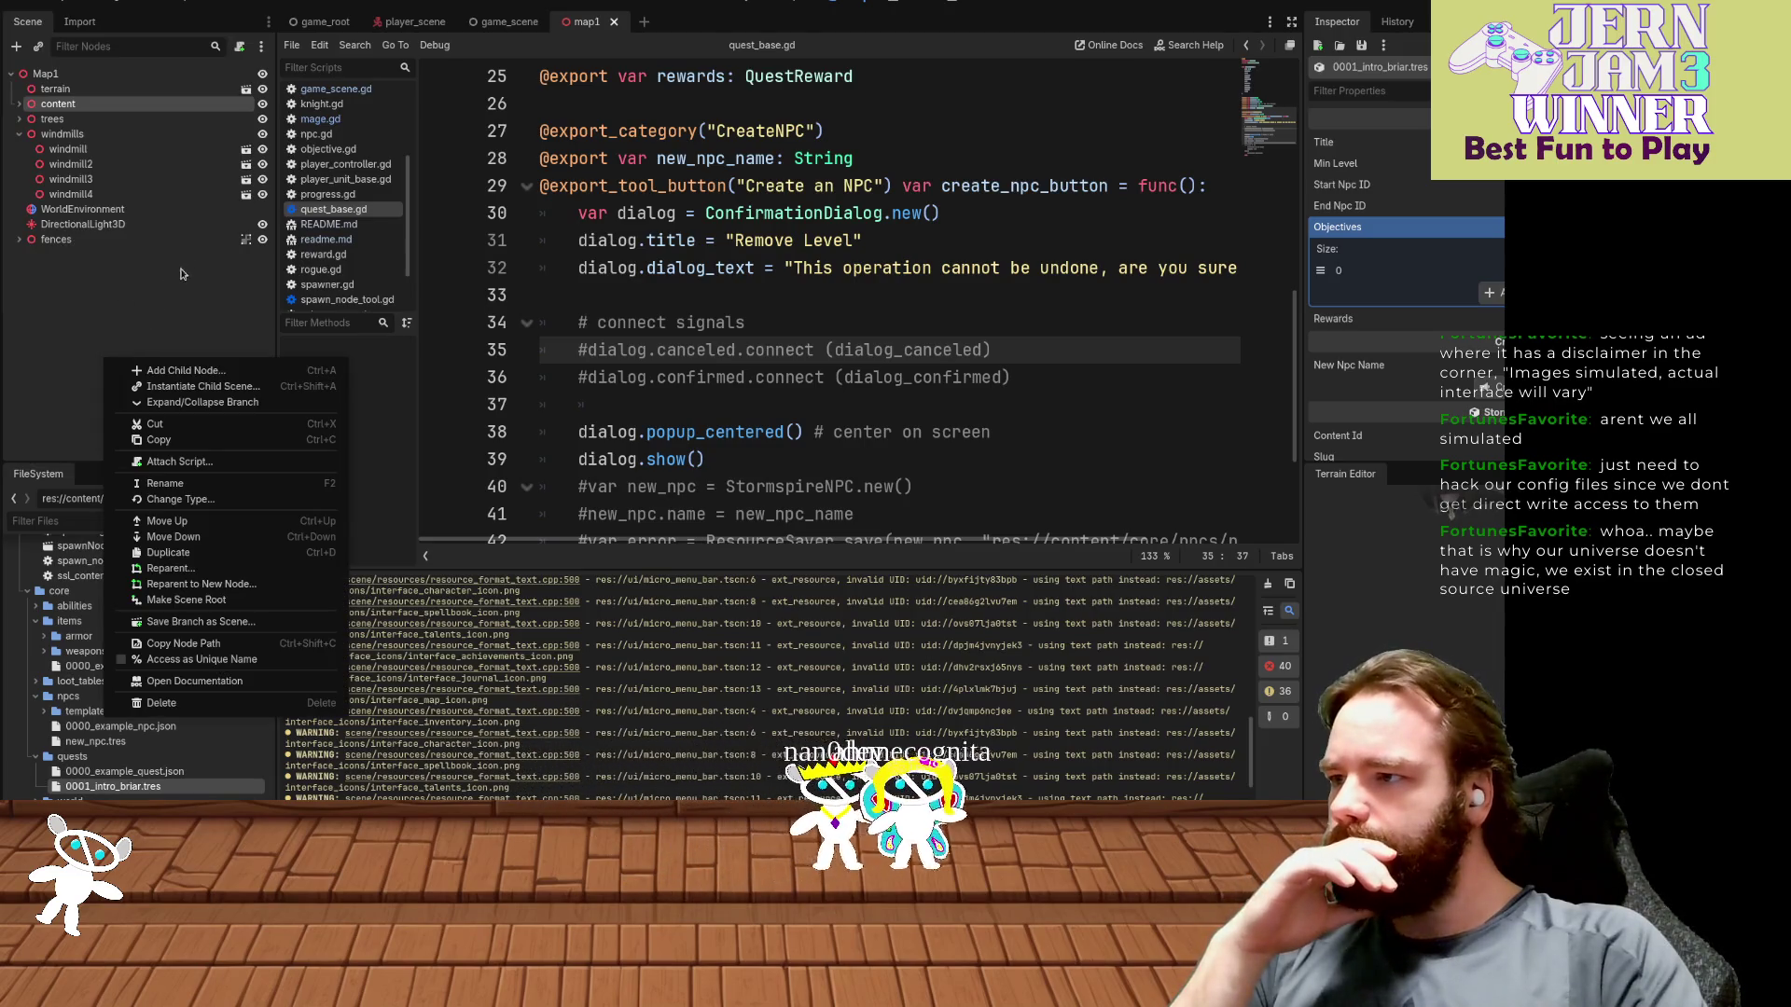
{"action": "key", "text": "Escape"}
{"action": "left_click", "coordinate": [69, 3]}
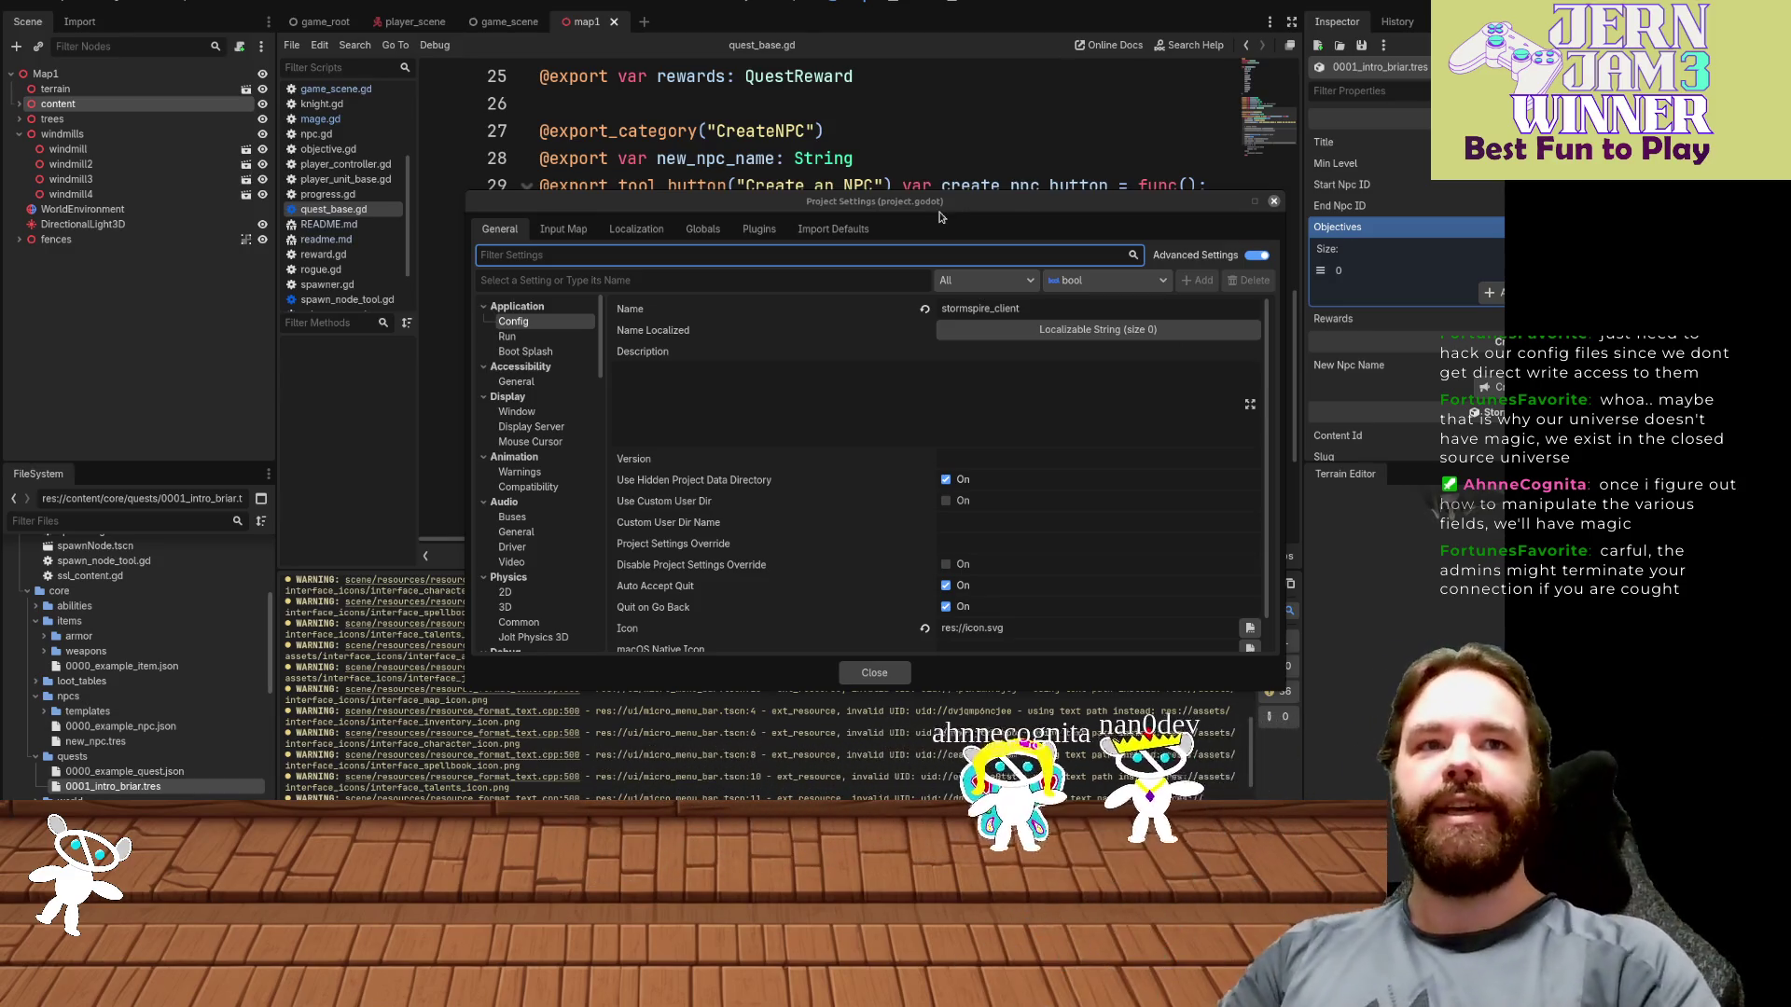
Step: Move and enlarge the Project Settings window, then show the installed Plugins list
{"action": "left_click_drag", "start_coordinate": [1035, 209], "coordinate": [1095, 199]}
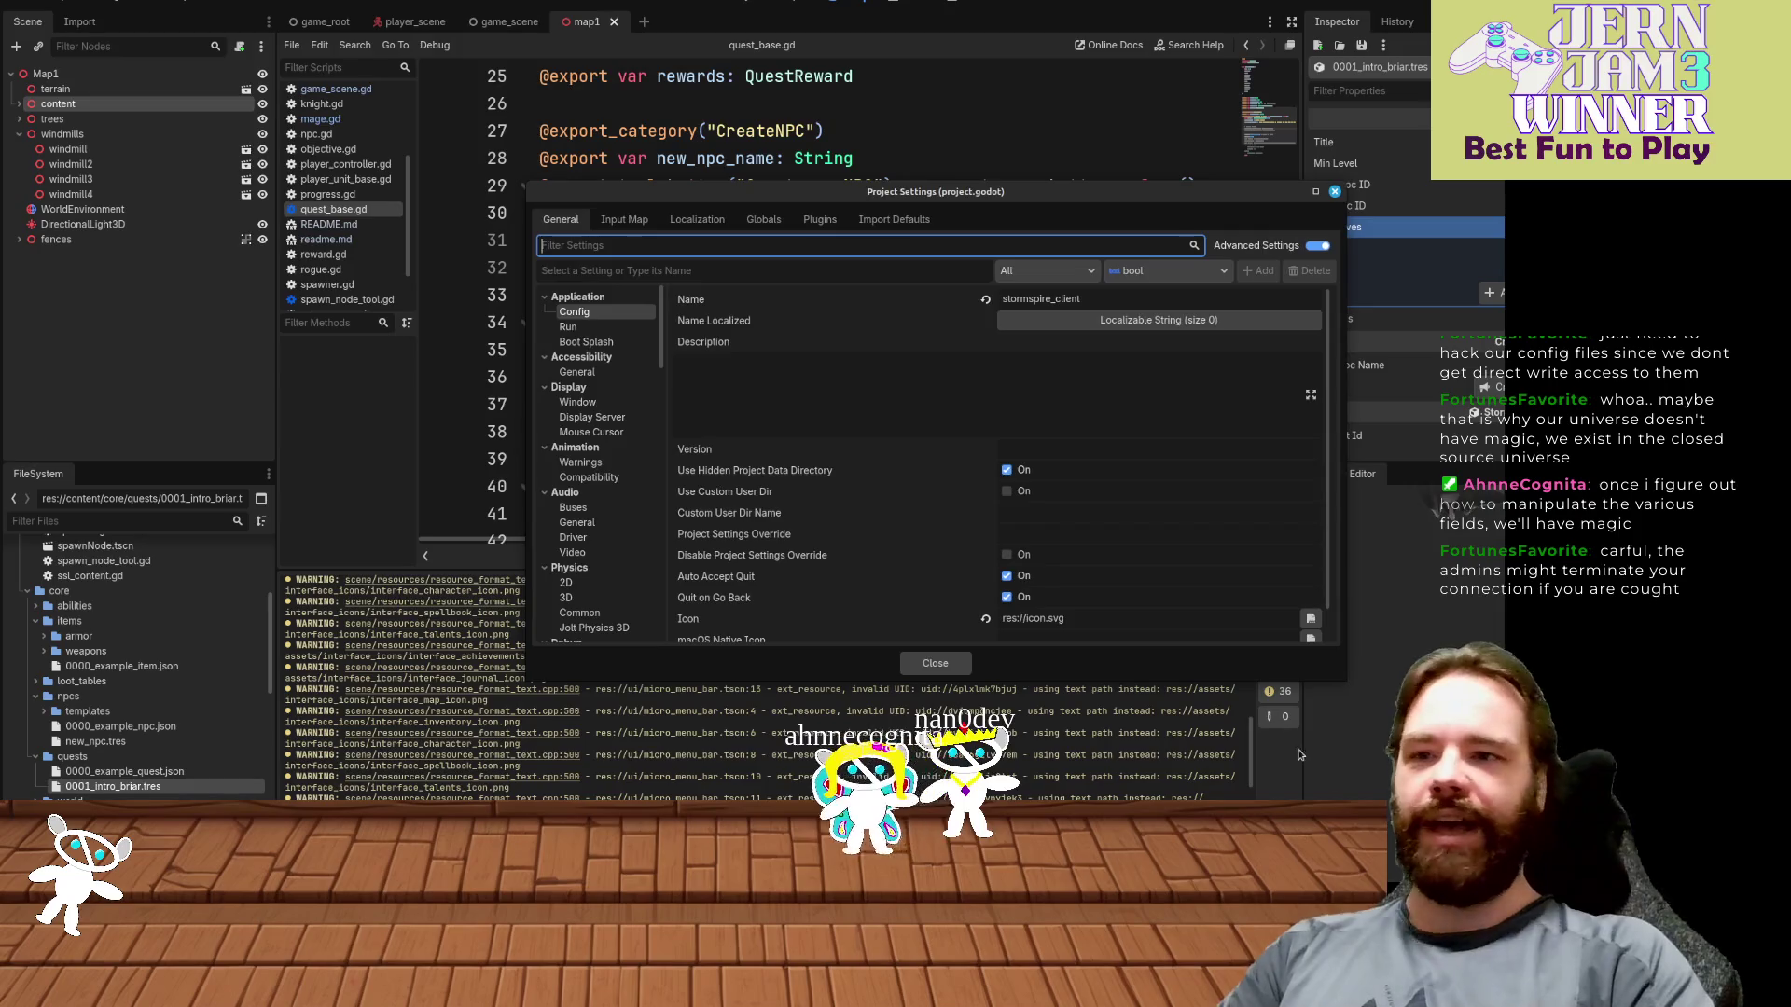
{"action": "left_click_drag", "start_coordinate": [1343, 681], "coordinate": [1520, 774]}
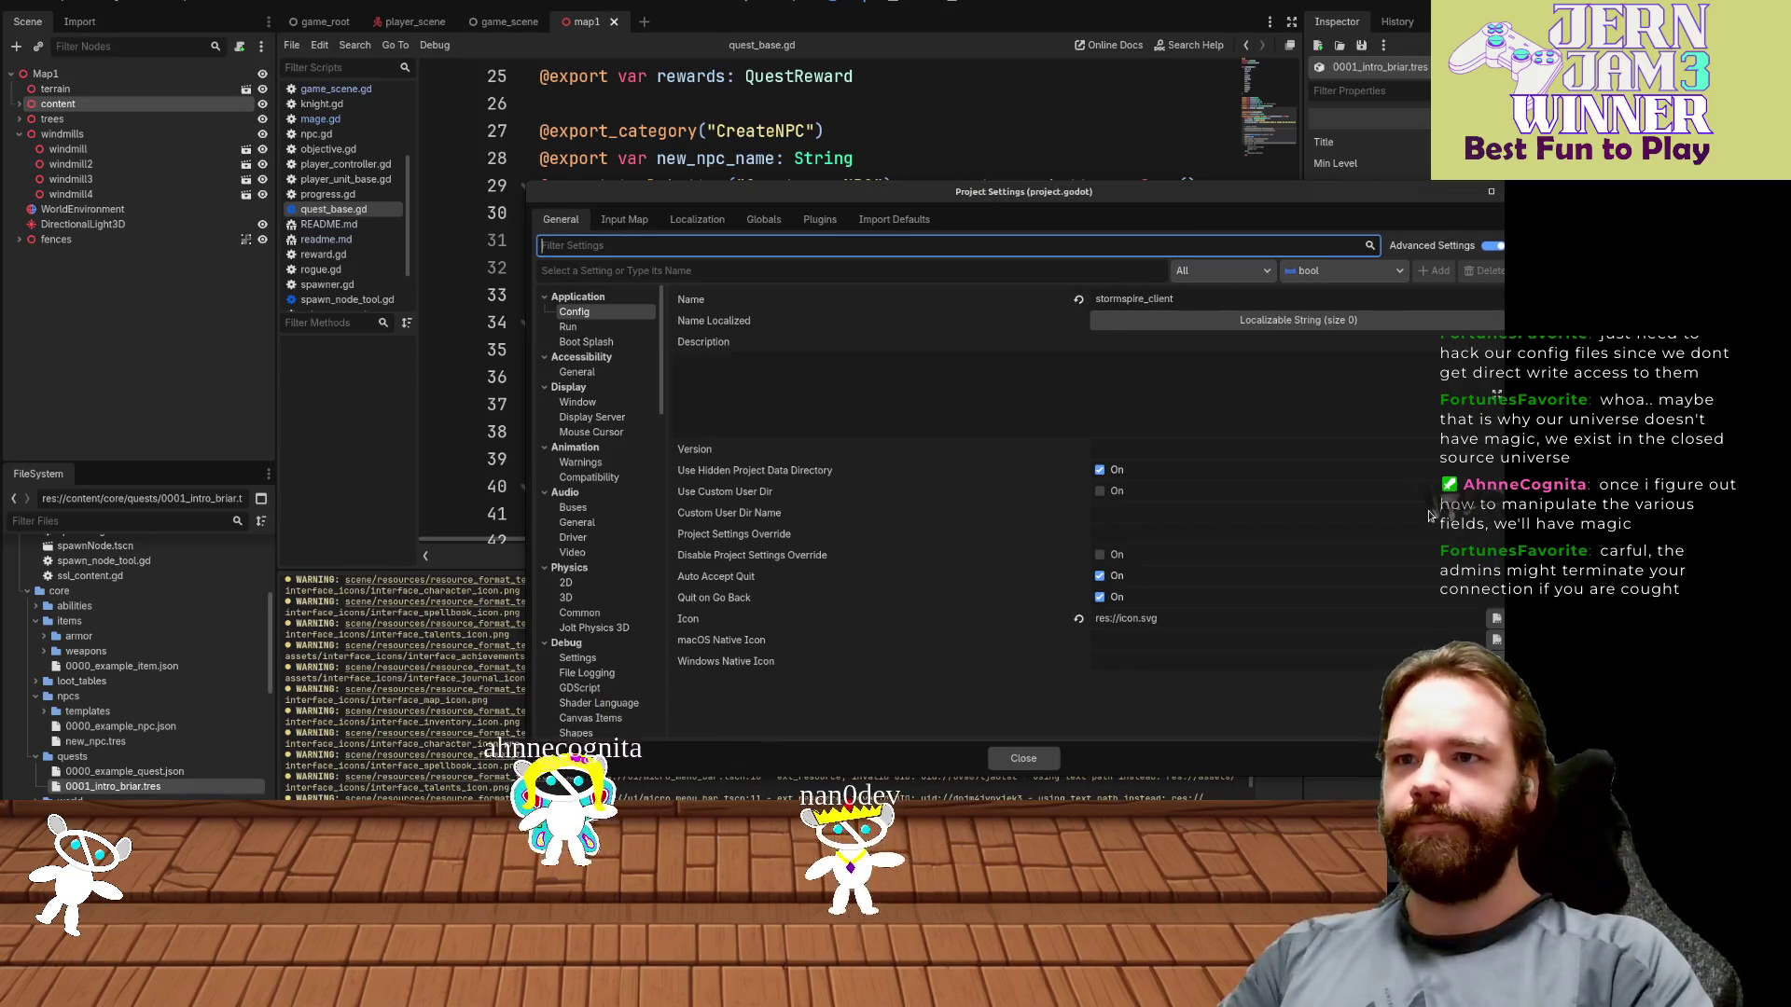
{"action": "left_click", "coordinate": [923, 297]}
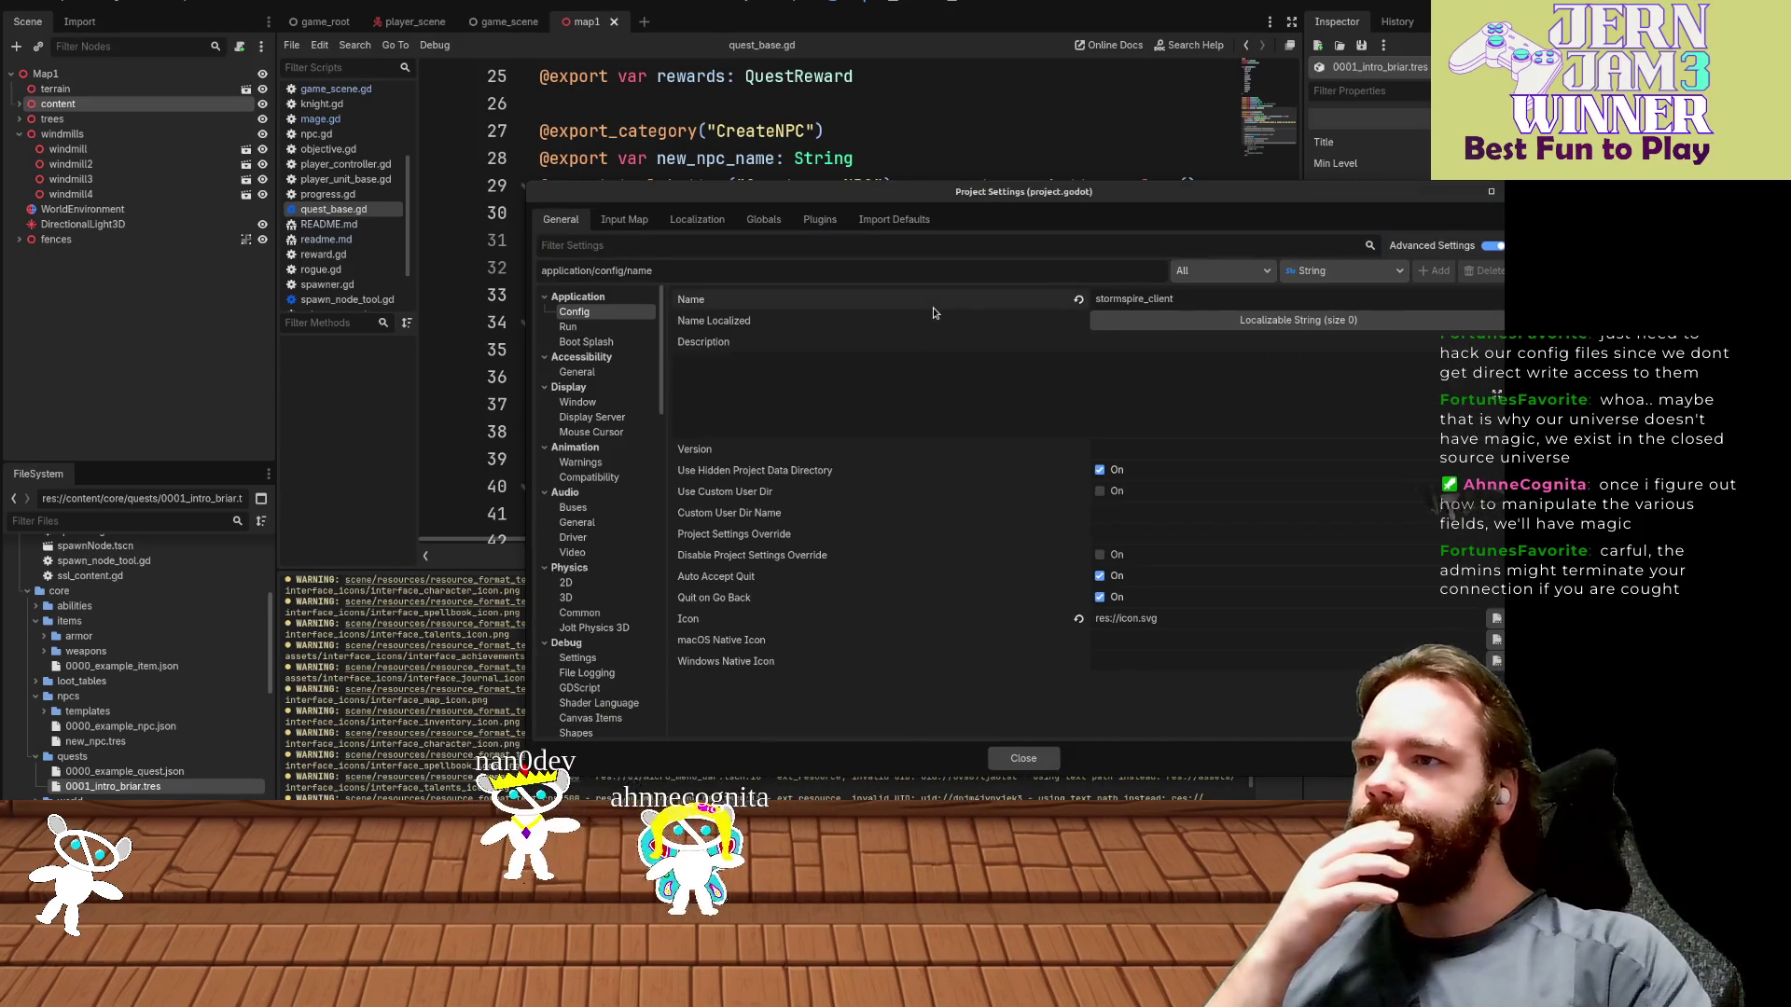
{"action": "left_click", "coordinate": [835, 222]}
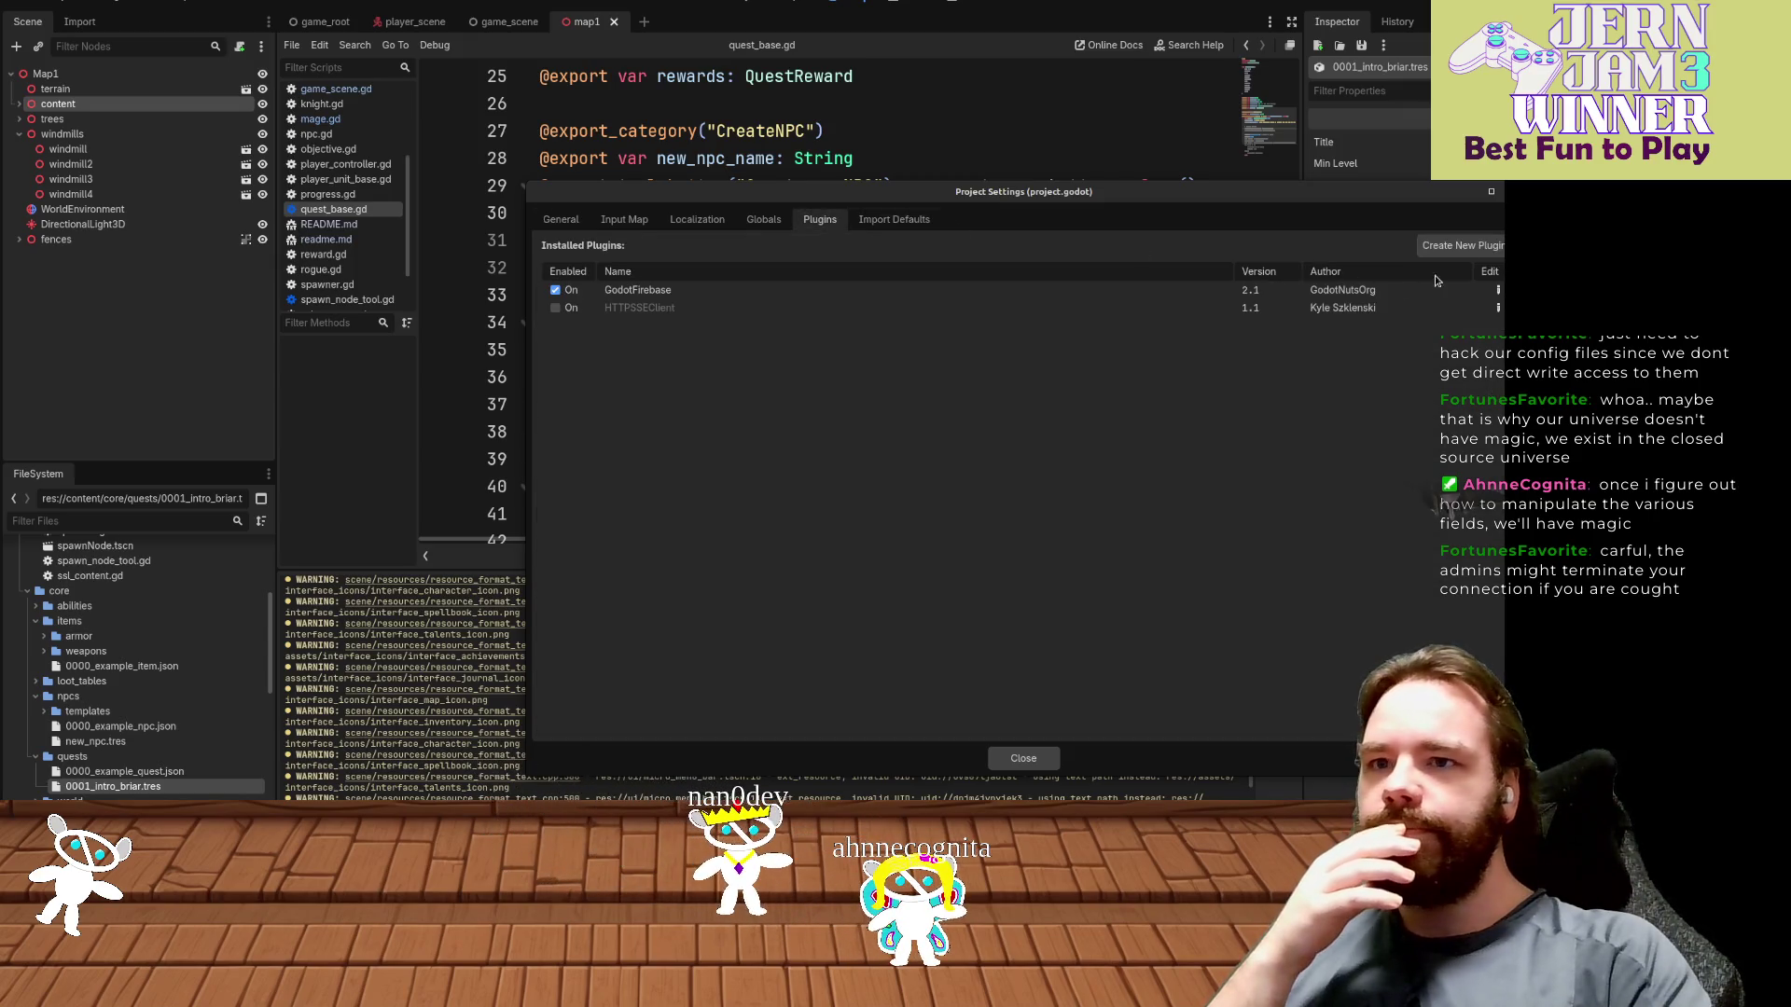
Step: Start a new plugin named Stormspire Content Tools
{"action": "left_click", "coordinate": [1460, 245]}
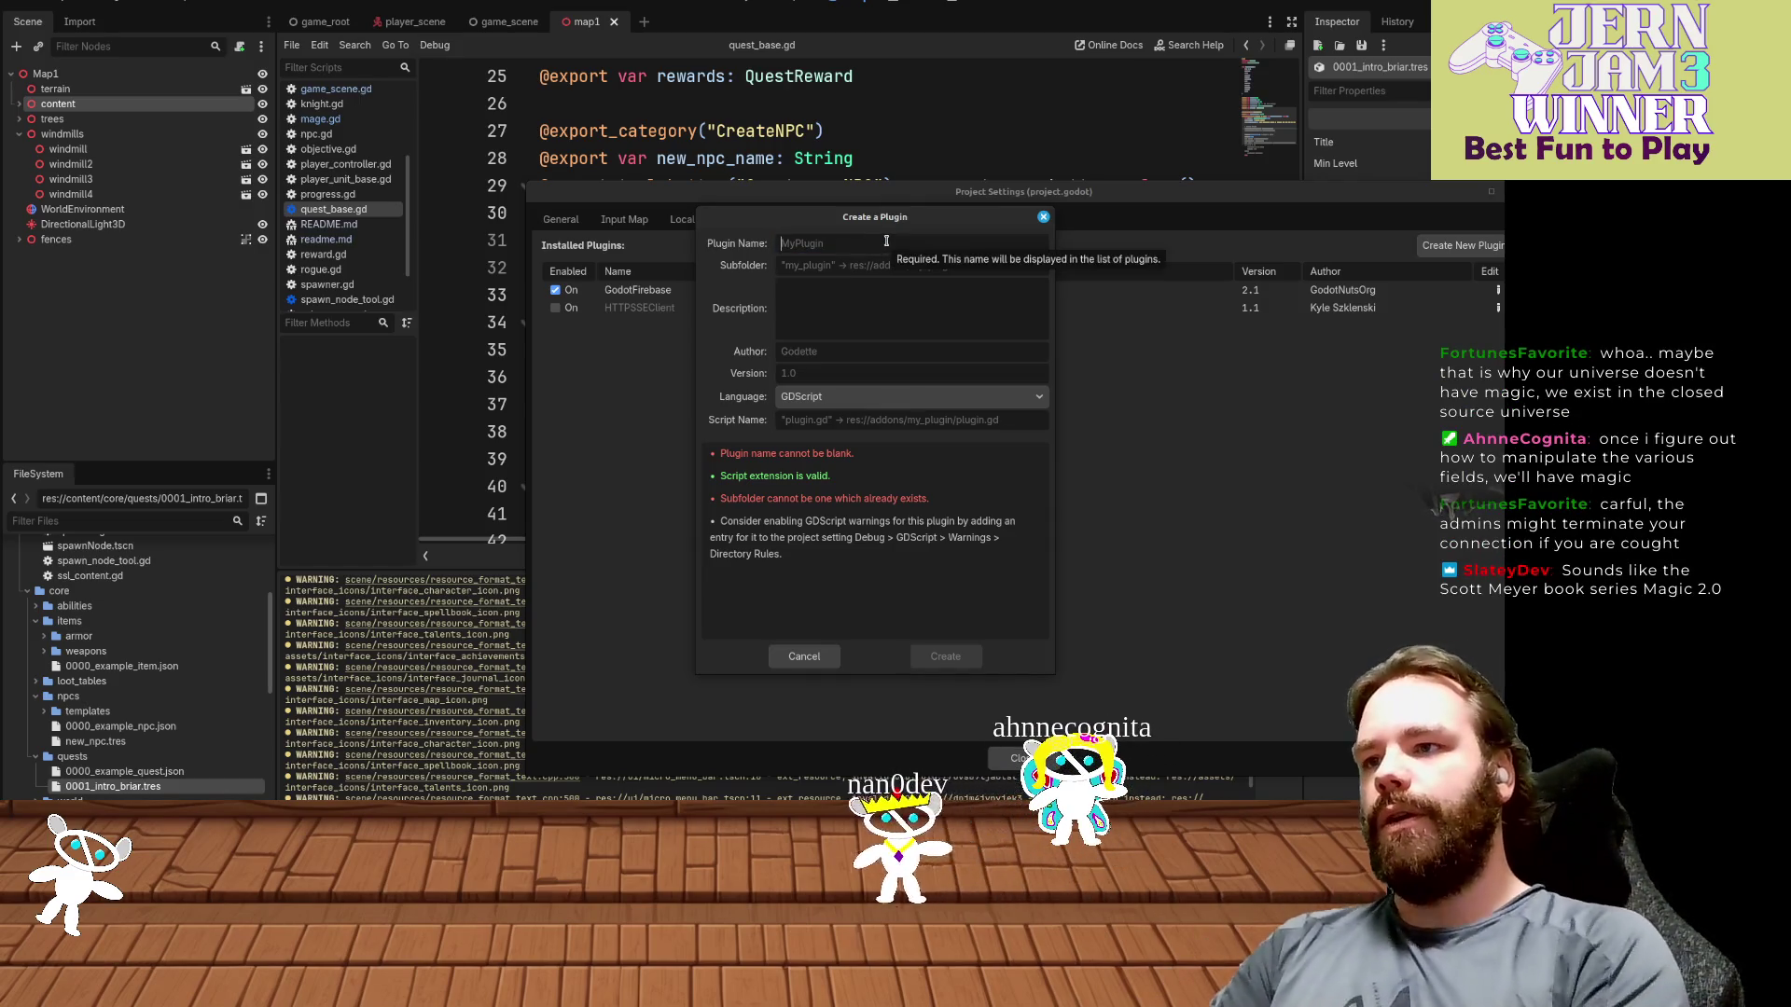
{"action": "type", "text": "Content"}
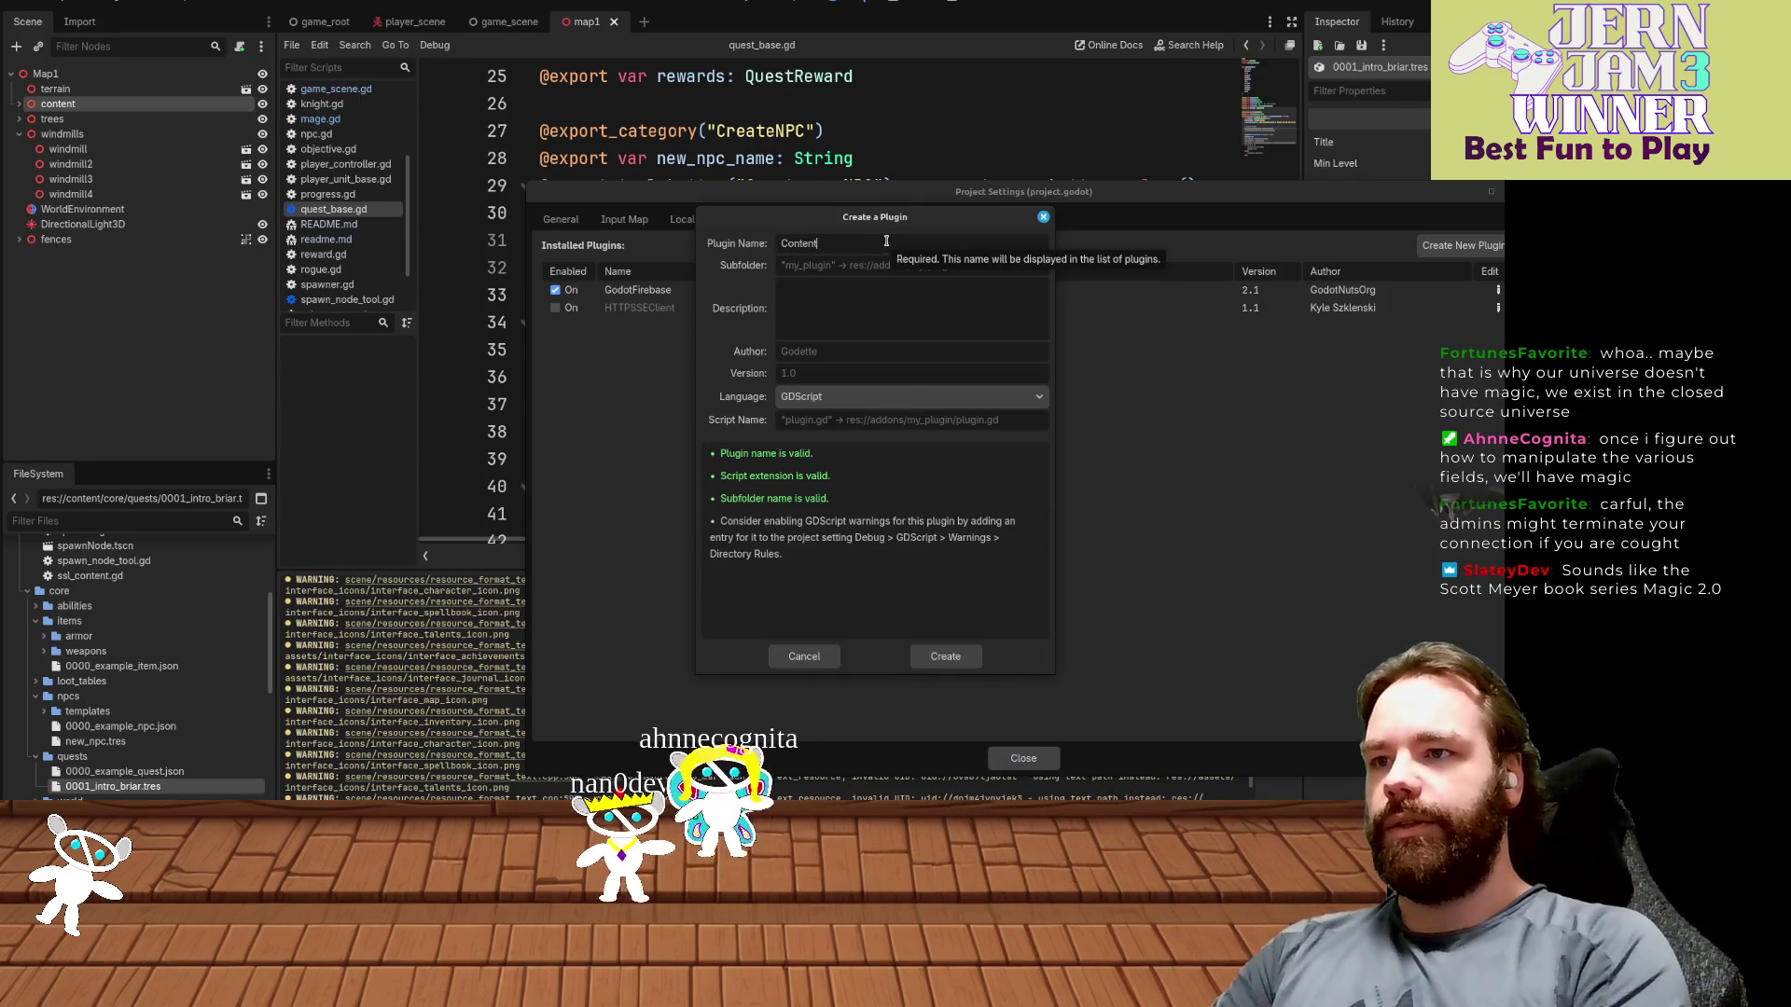
{"action": "key", "text": "Home"}
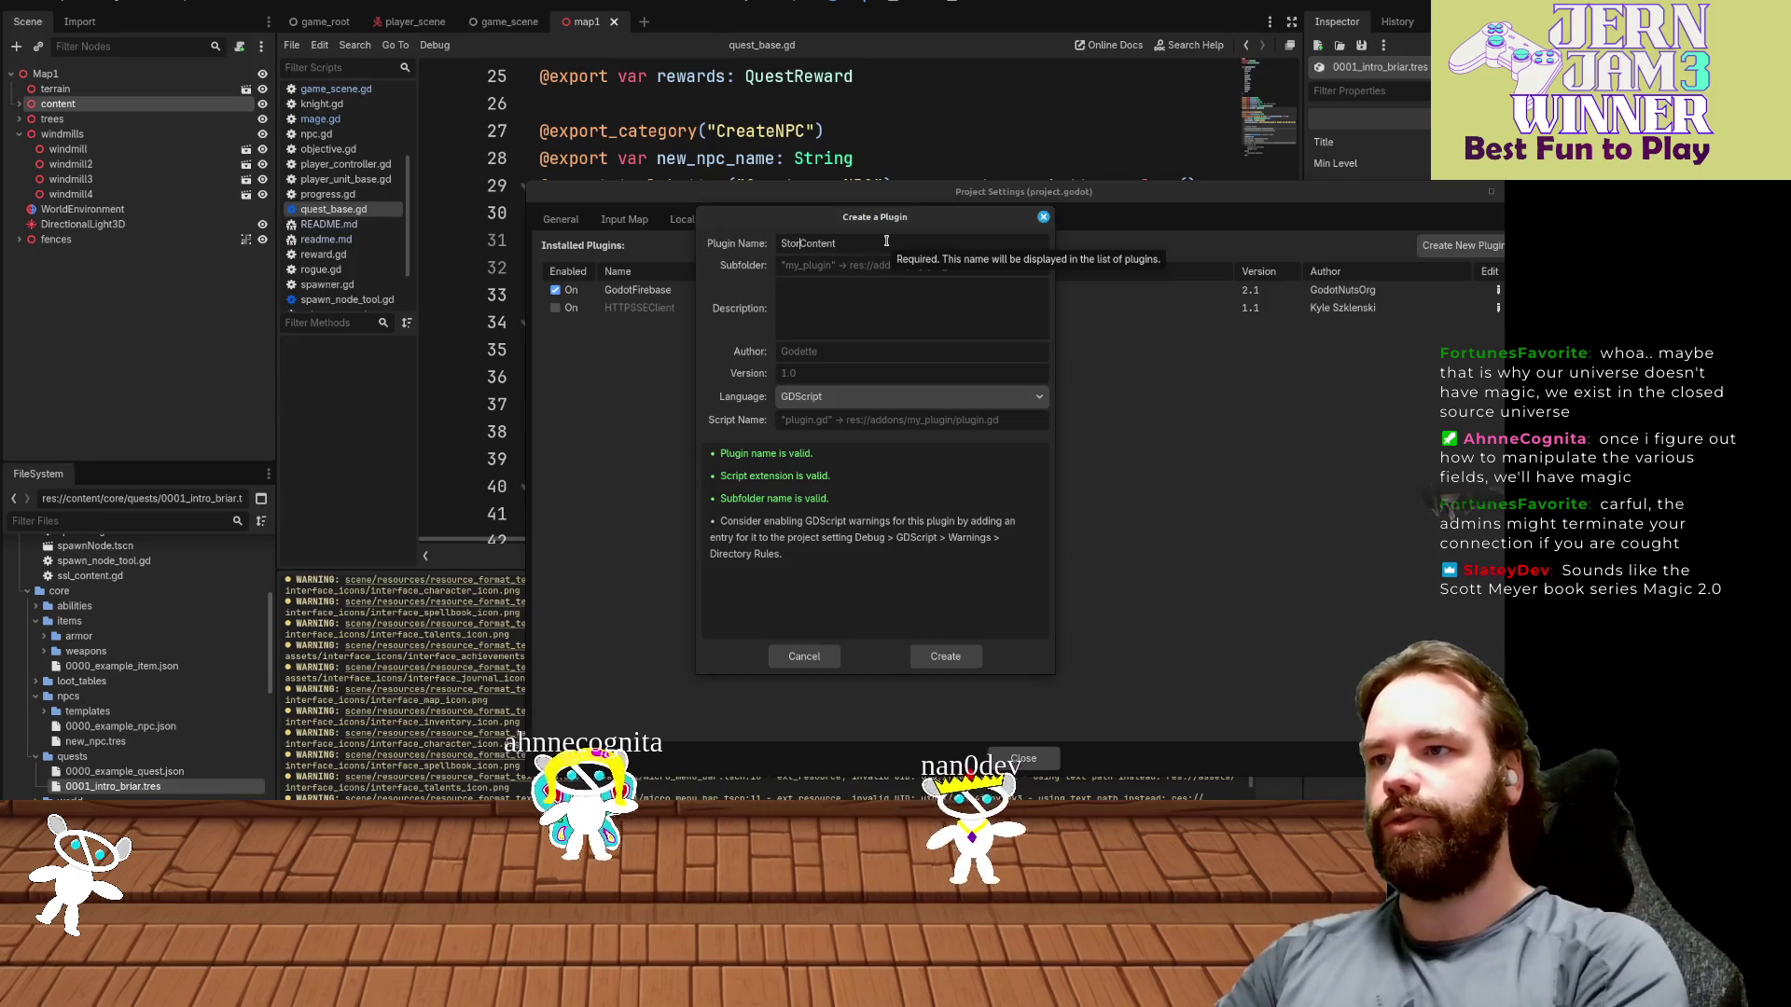
{"action": "type", "text": "mspire"}
{"action": "key", "text": "BackSpace"}
{"action": "key", "text": "BackSpace"}
{"action": "key", "text": "BackSpace"}
{"action": "type", "text": "T"}
{"action": "key", "text": "BackSpace"}
{"action": "type", "text": "tent Tools"}
Step: Enter the plugin author, keep version 0.1, and create the plugin
{"action": "left_click", "coordinate": [948, 309]}
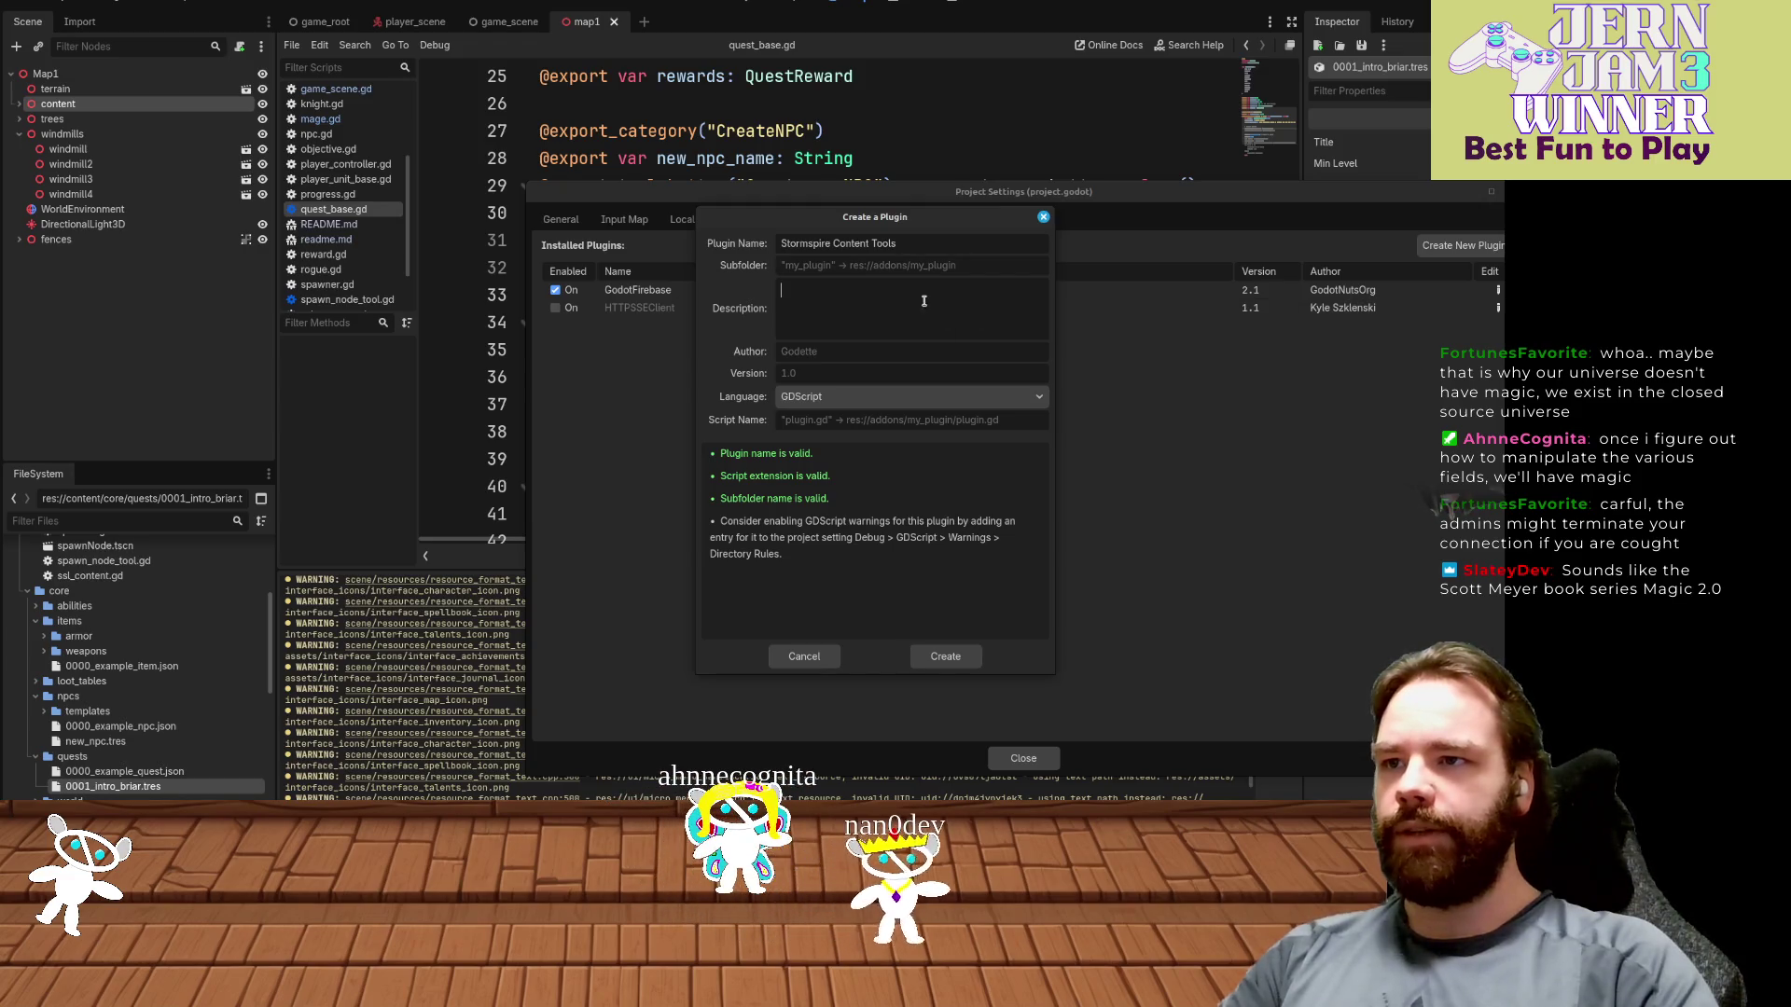
{"action": "mouse_move", "coordinate": [984, 271]}
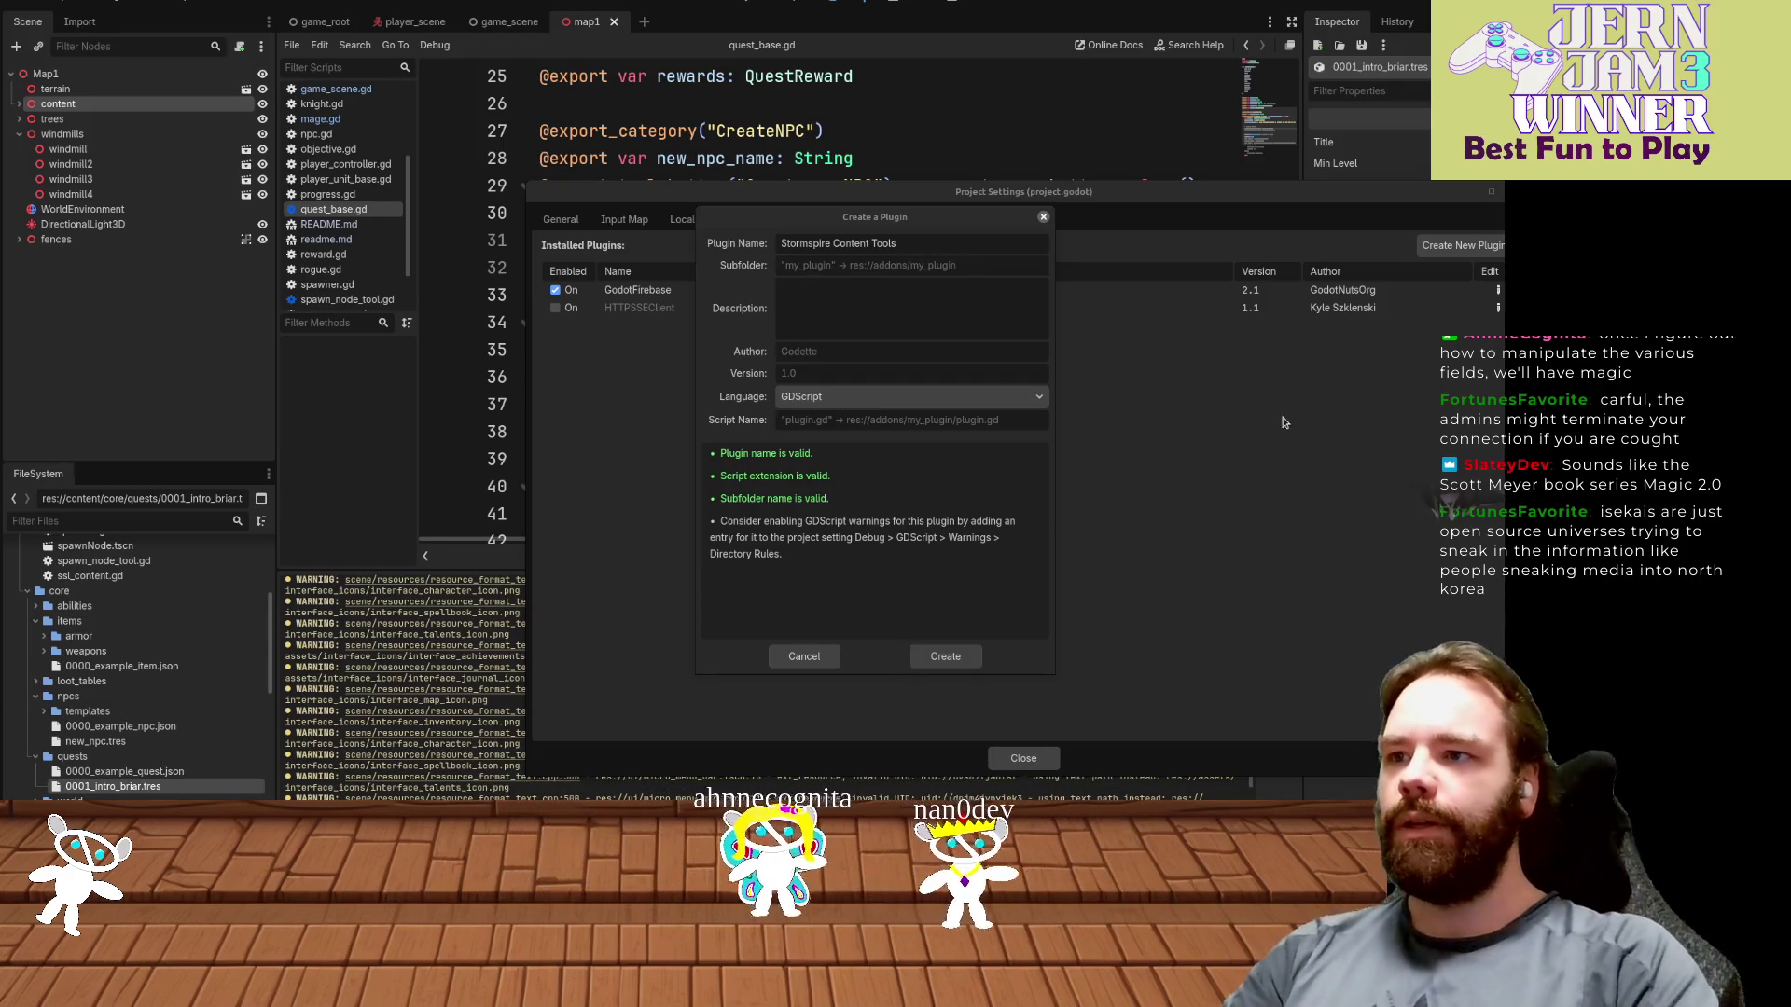
{"action": "left_click", "coordinate": [876, 352]}
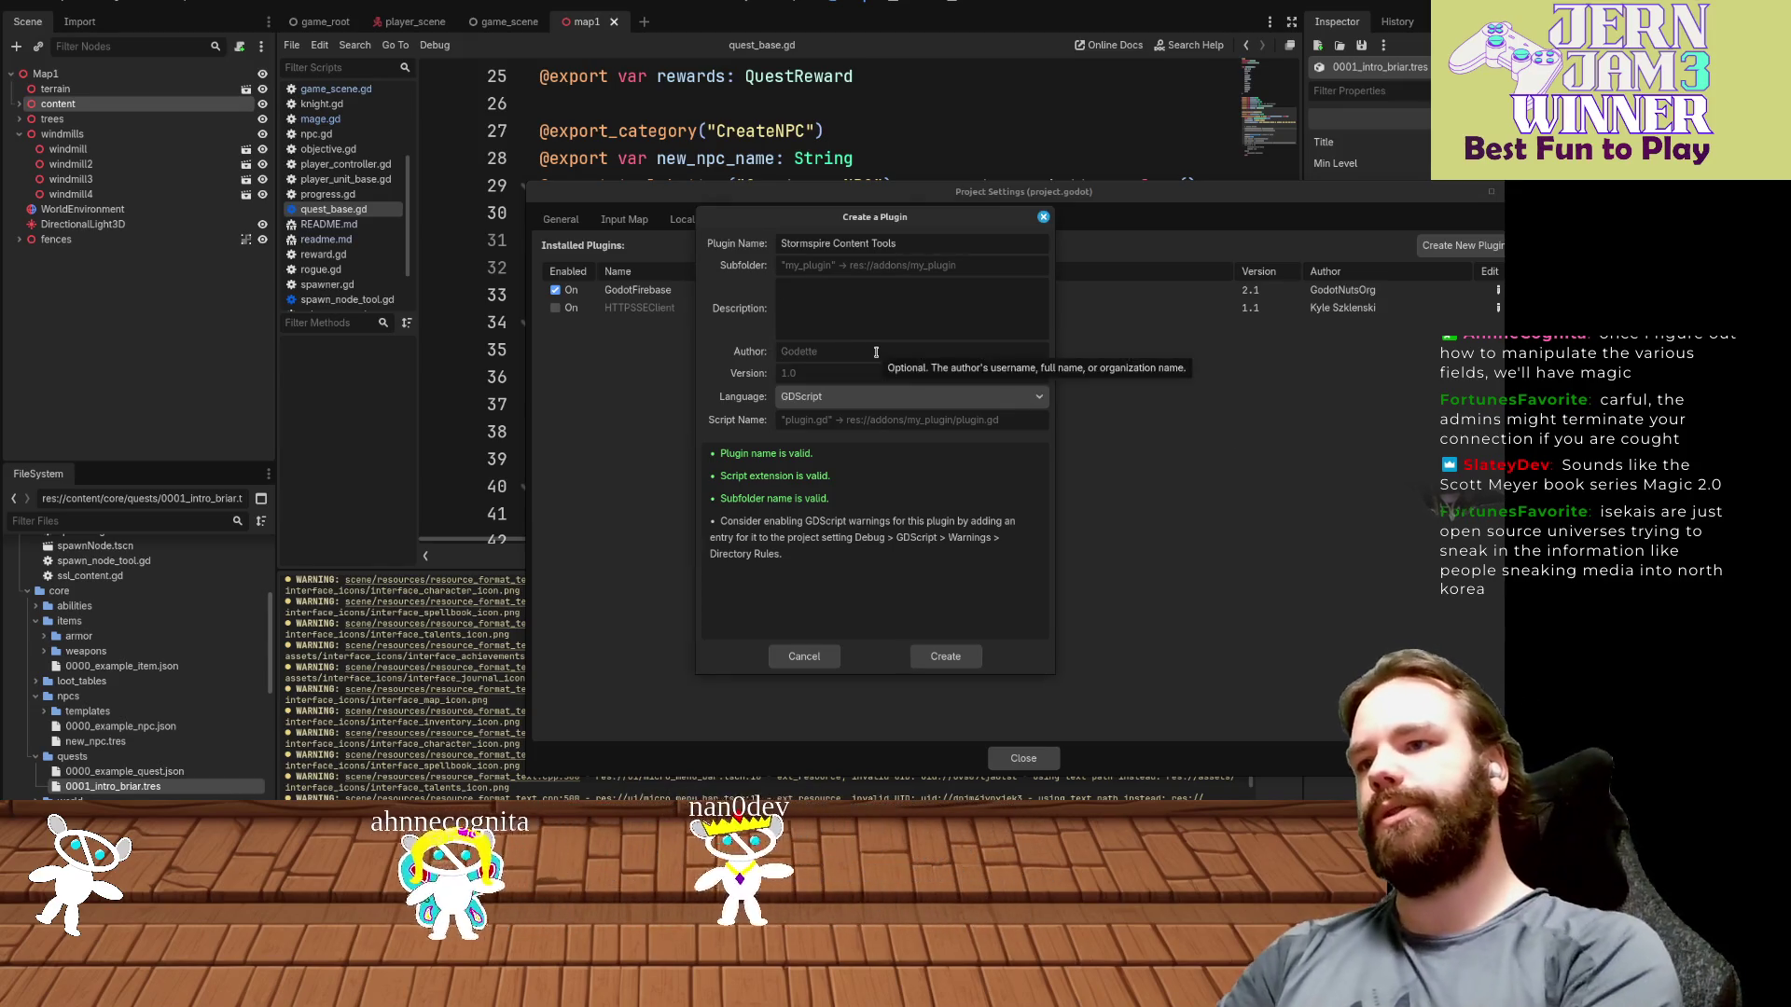
{"action": "type", "text": "nan0"}
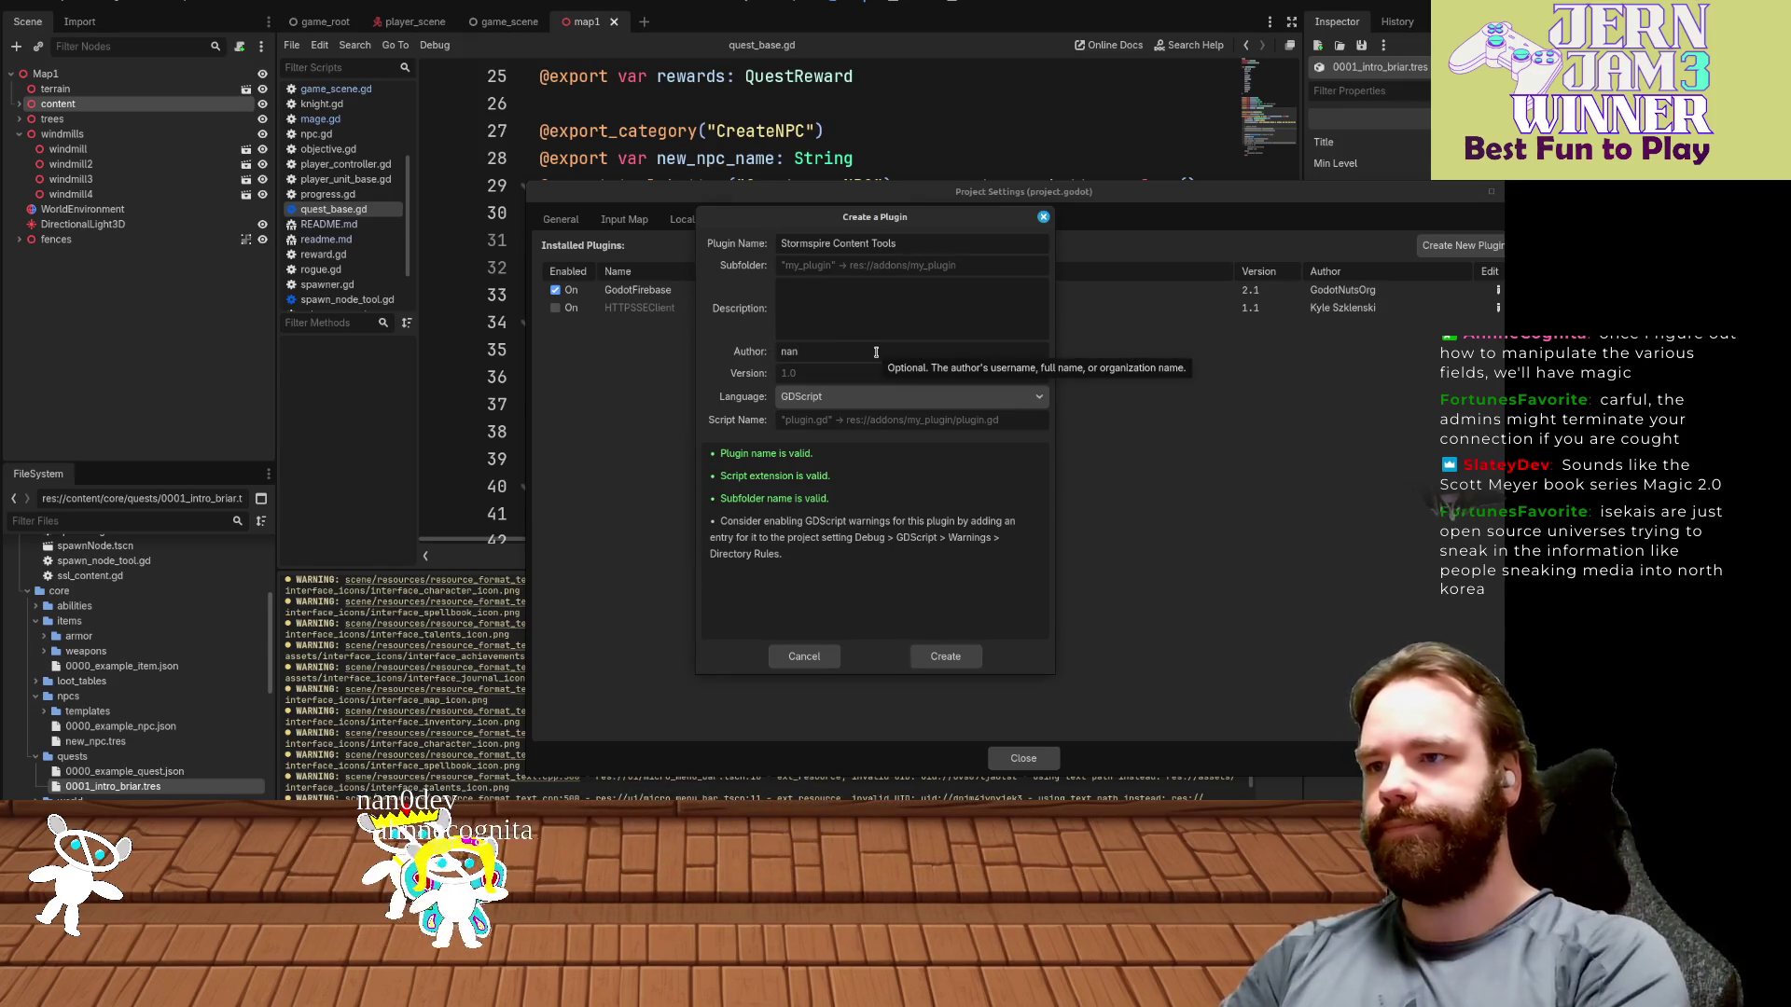
{"action": "type", "text": "dev"}
{"action": "key", "text": "Tab"}
{"action": "type", "text": "1.0"}
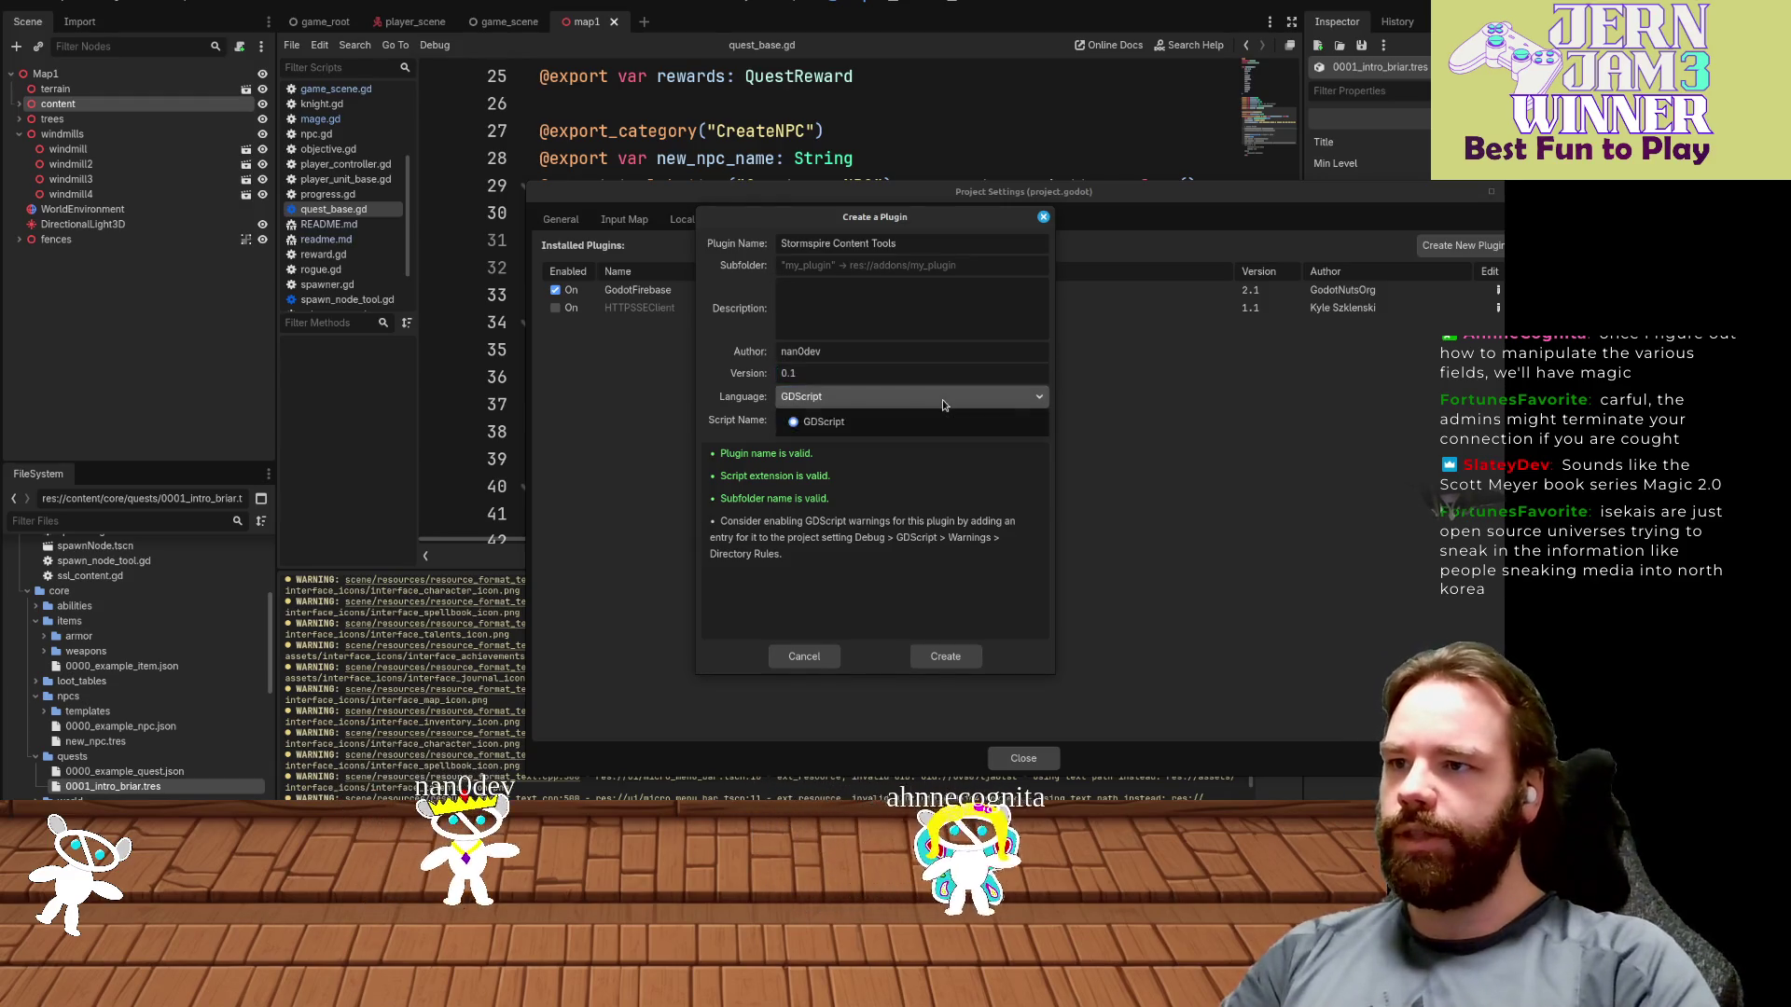
{"action": "left_click", "coordinate": [919, 447]}
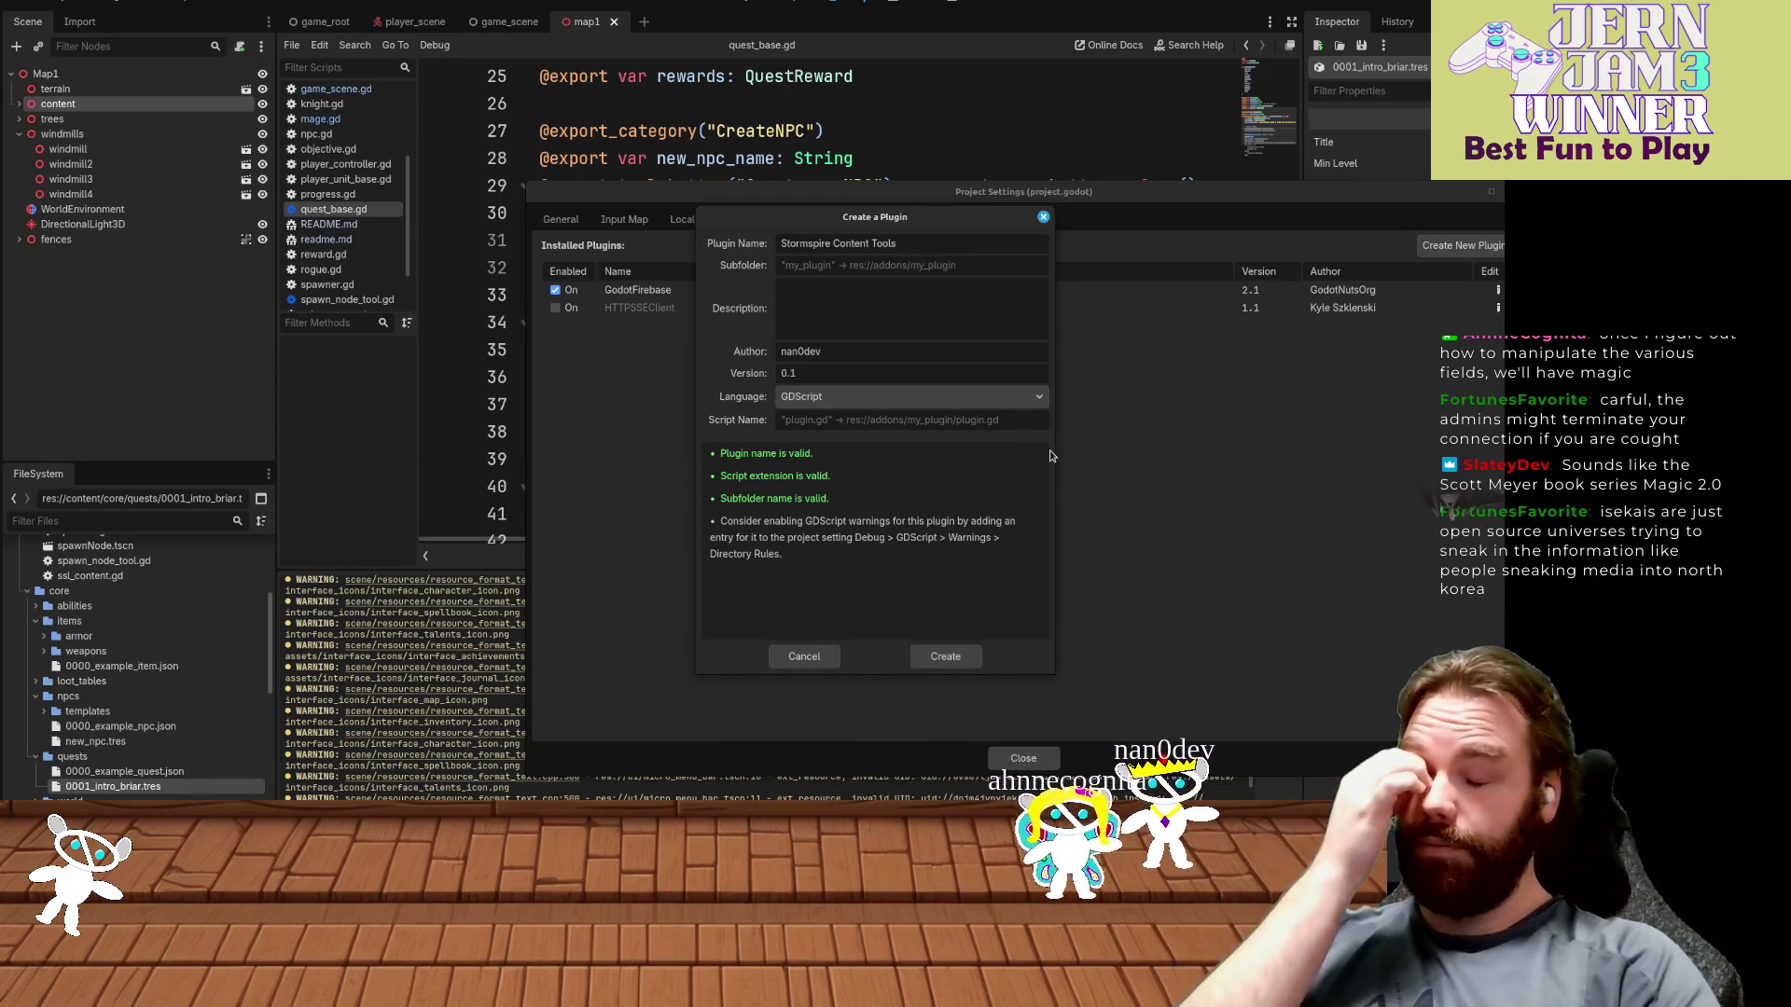
{"action": "type", "text": "c"}
{"action": "key", "text": "BackSpace"}
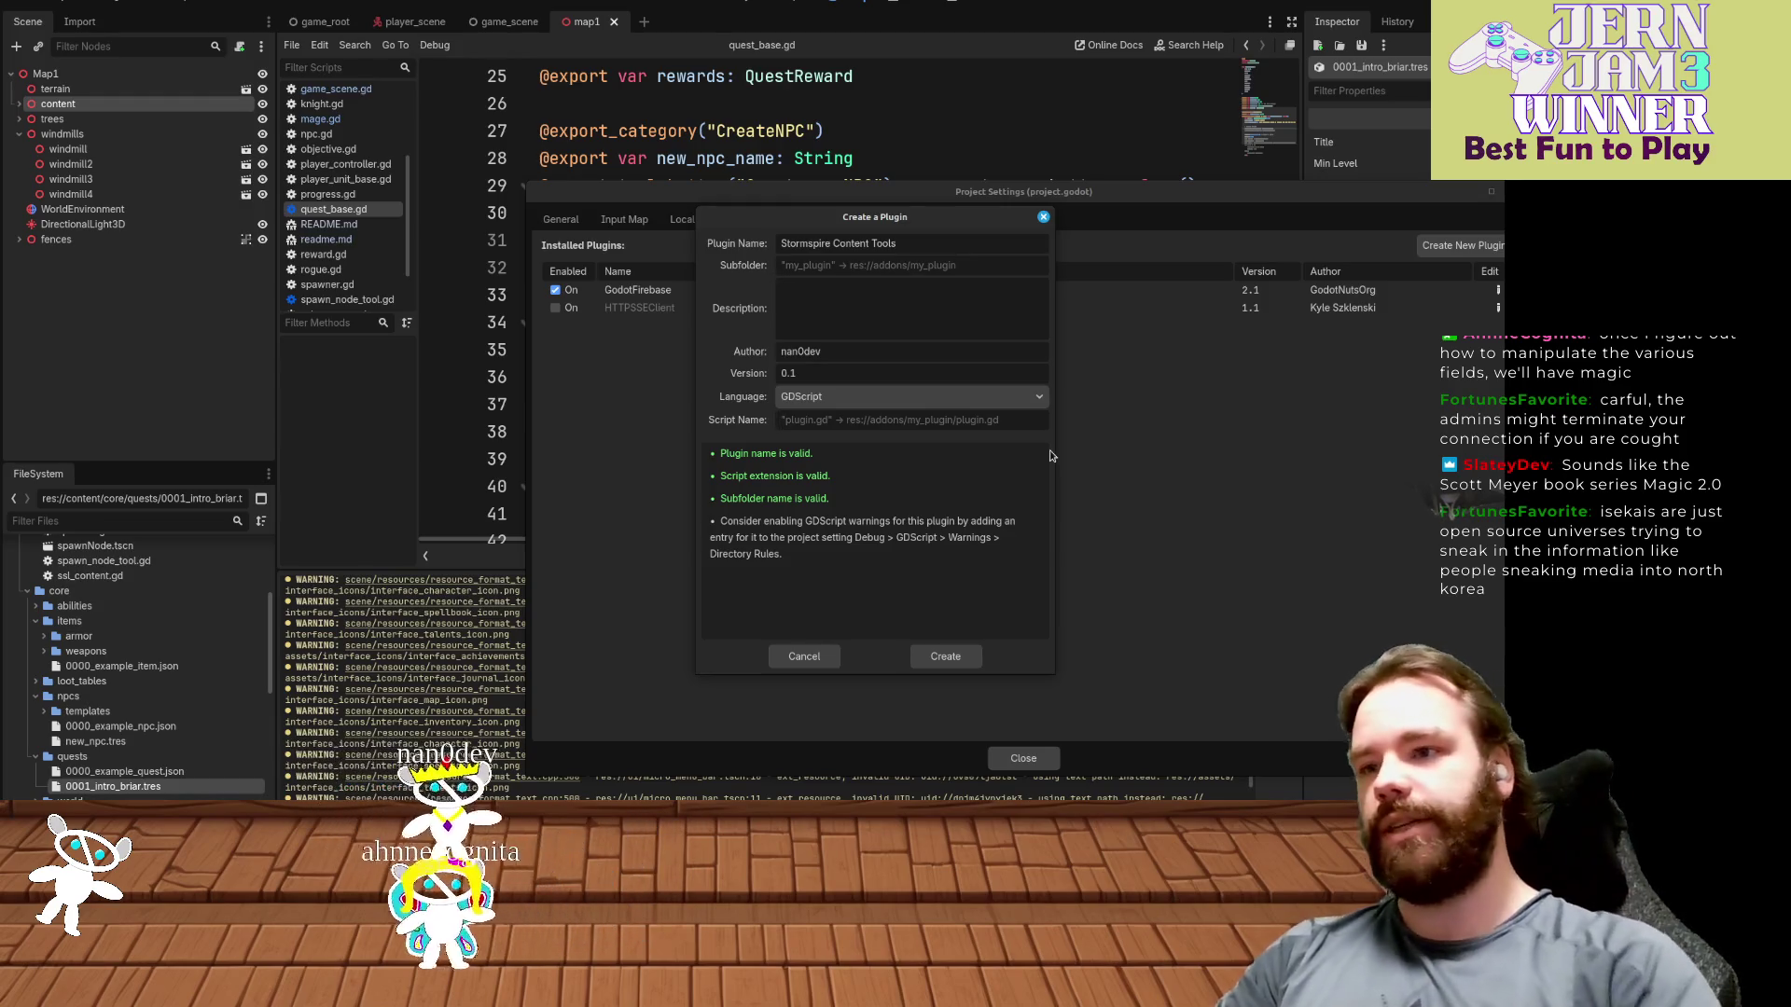
{"action": "left_click", "coordinate": [961, 655]}
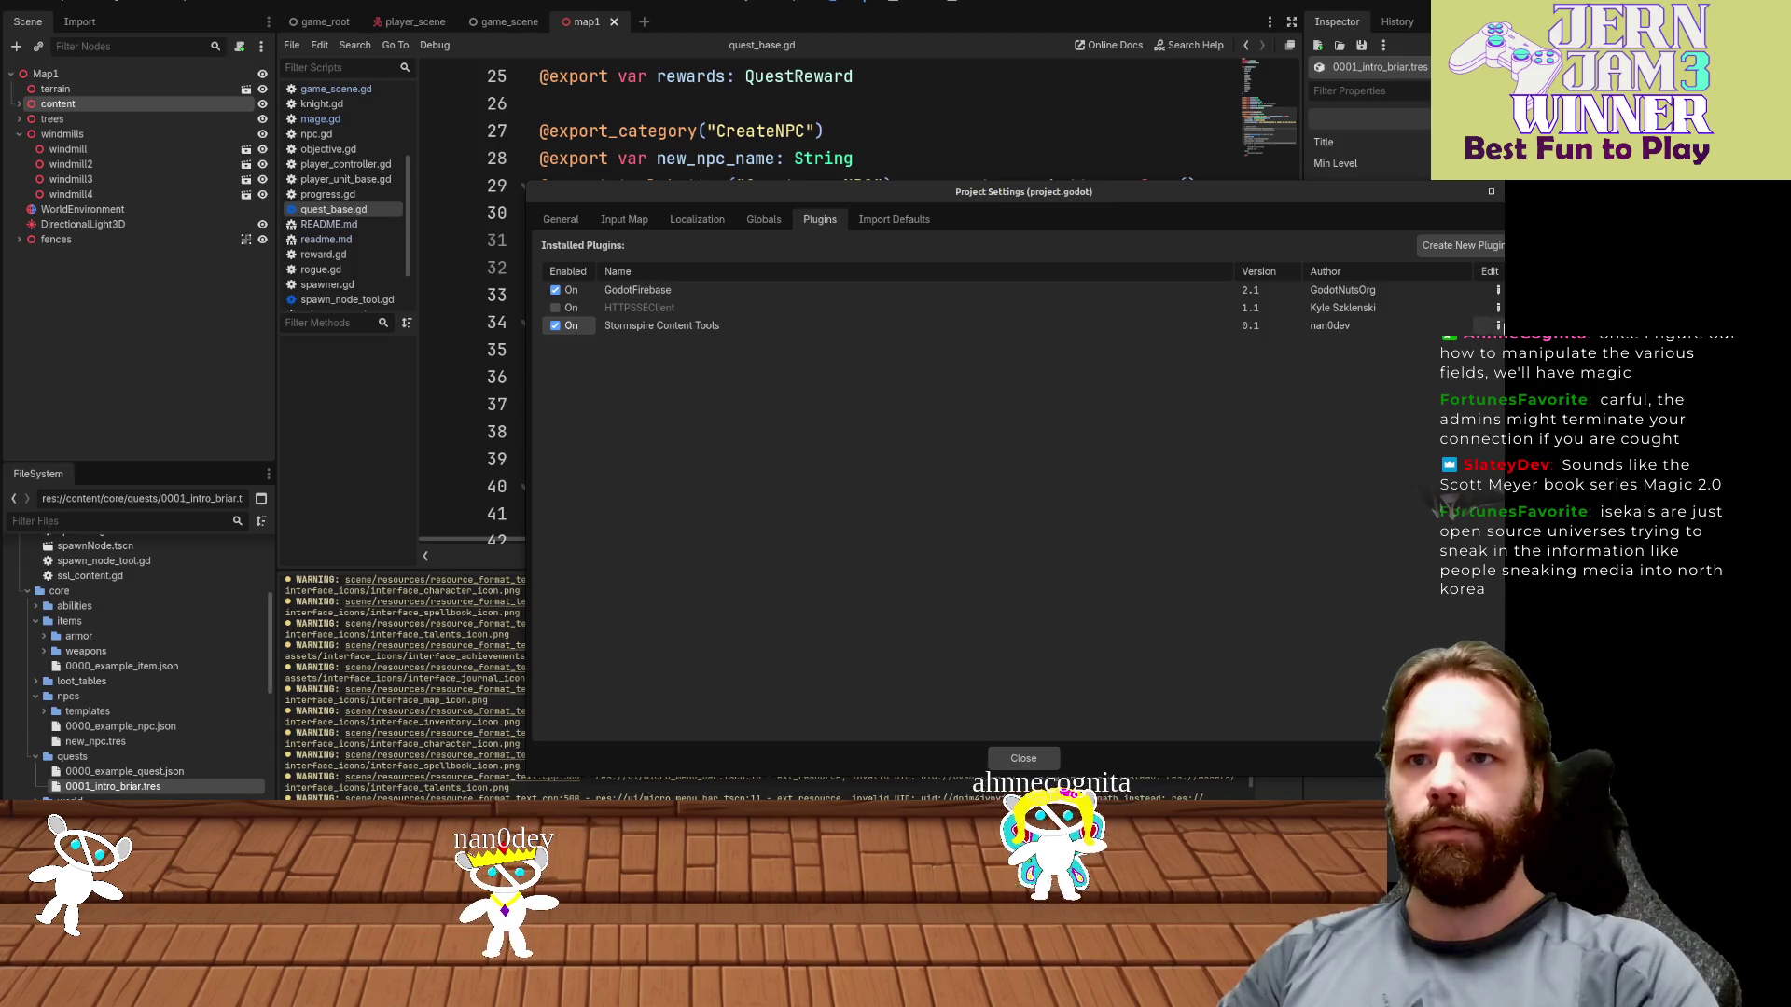
{"action": "left_click", "coordinate": [1497, 325]}
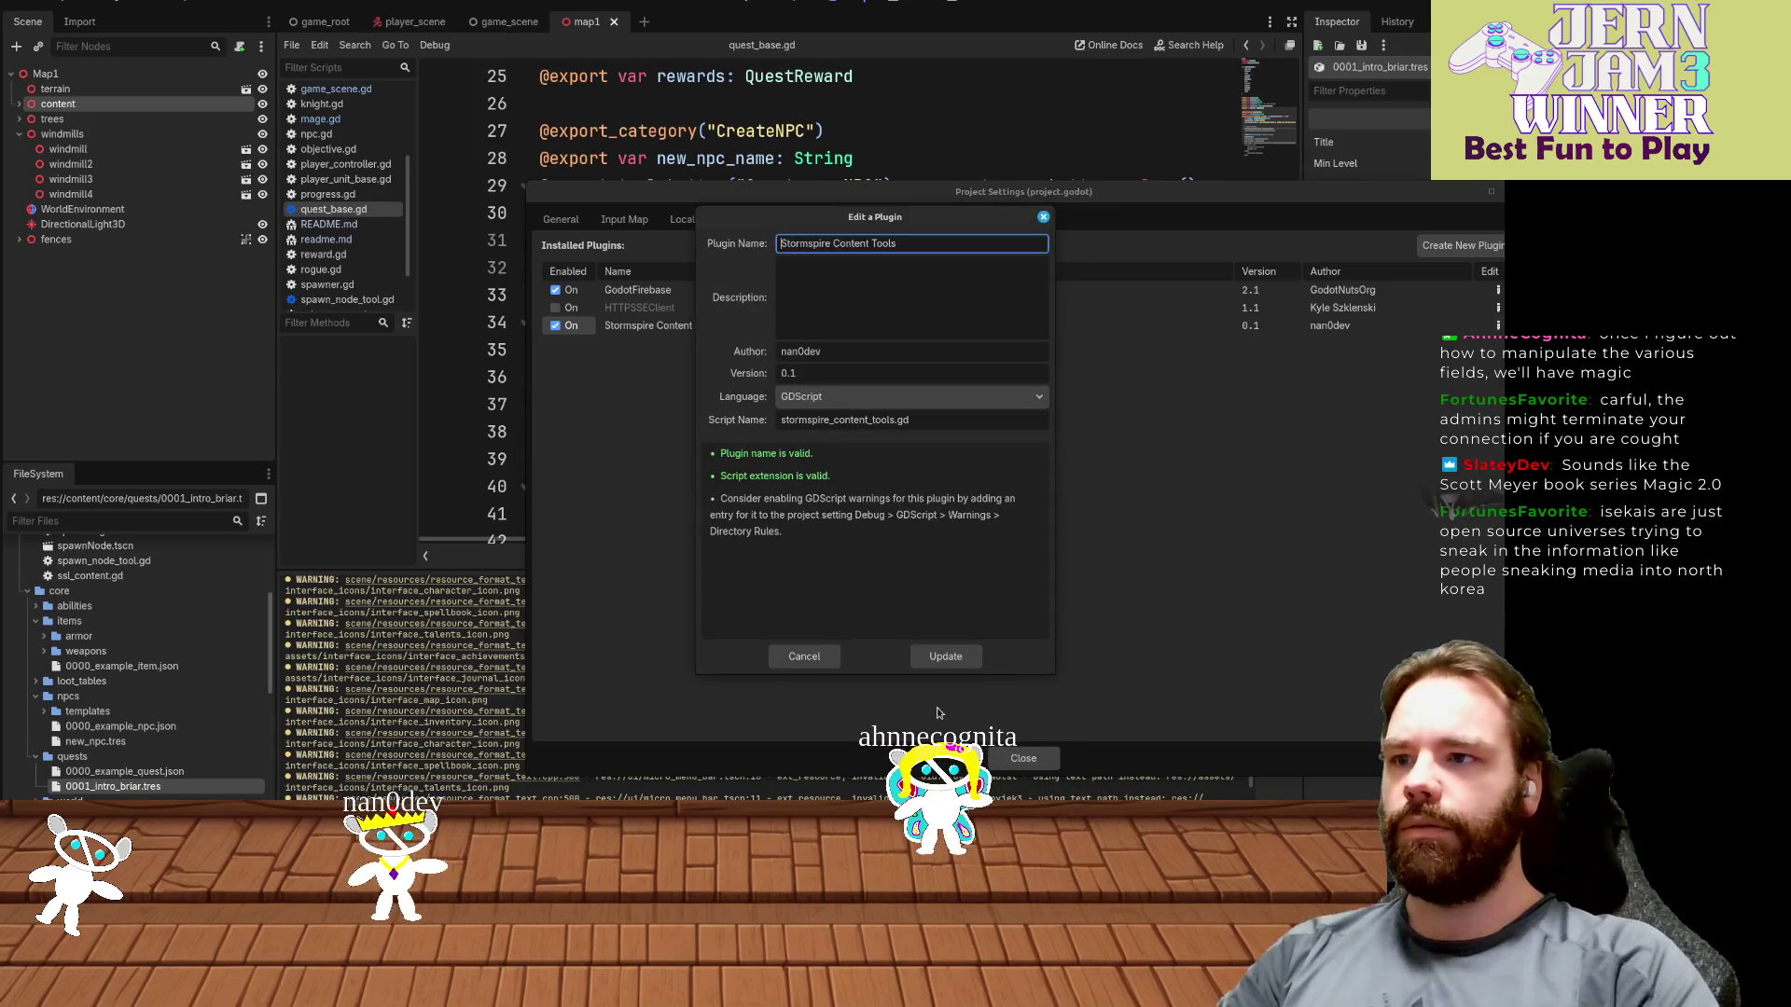
{"action": "left_click", "coordinate": [943, 657]}
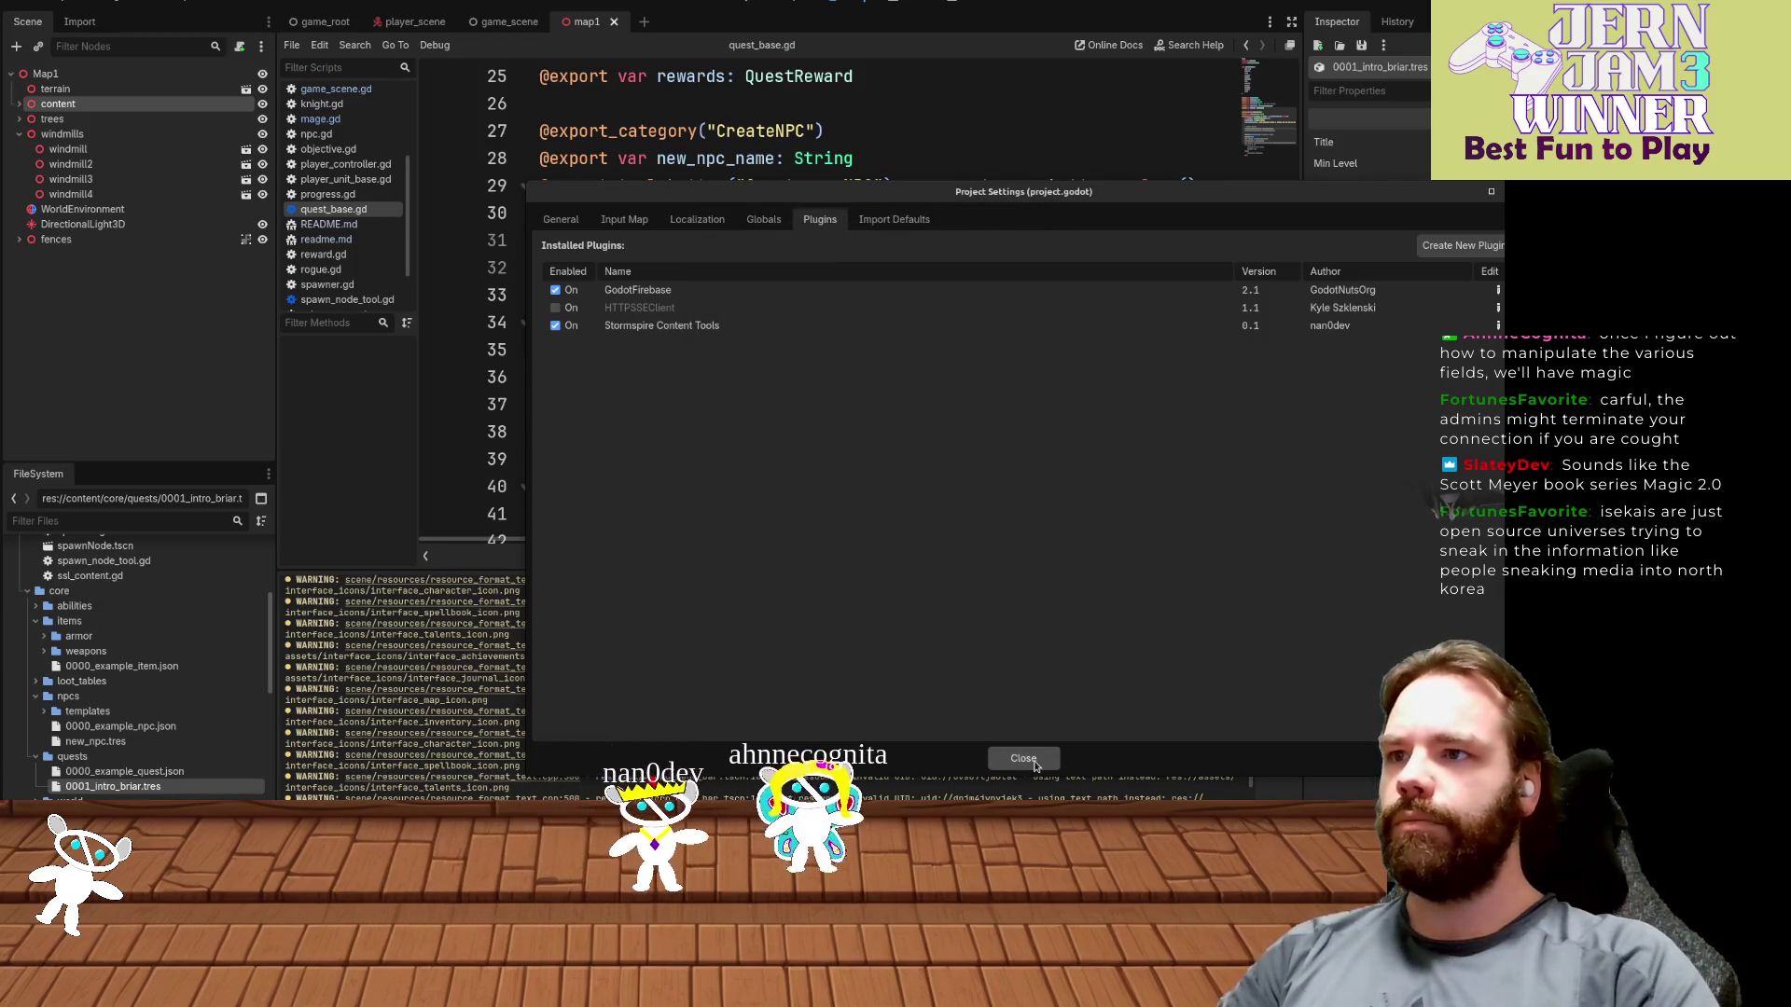
{"action": "left_click", "coordinate": [894, 220]}
{"action": "left_click", "coordinate": [763, 220]}
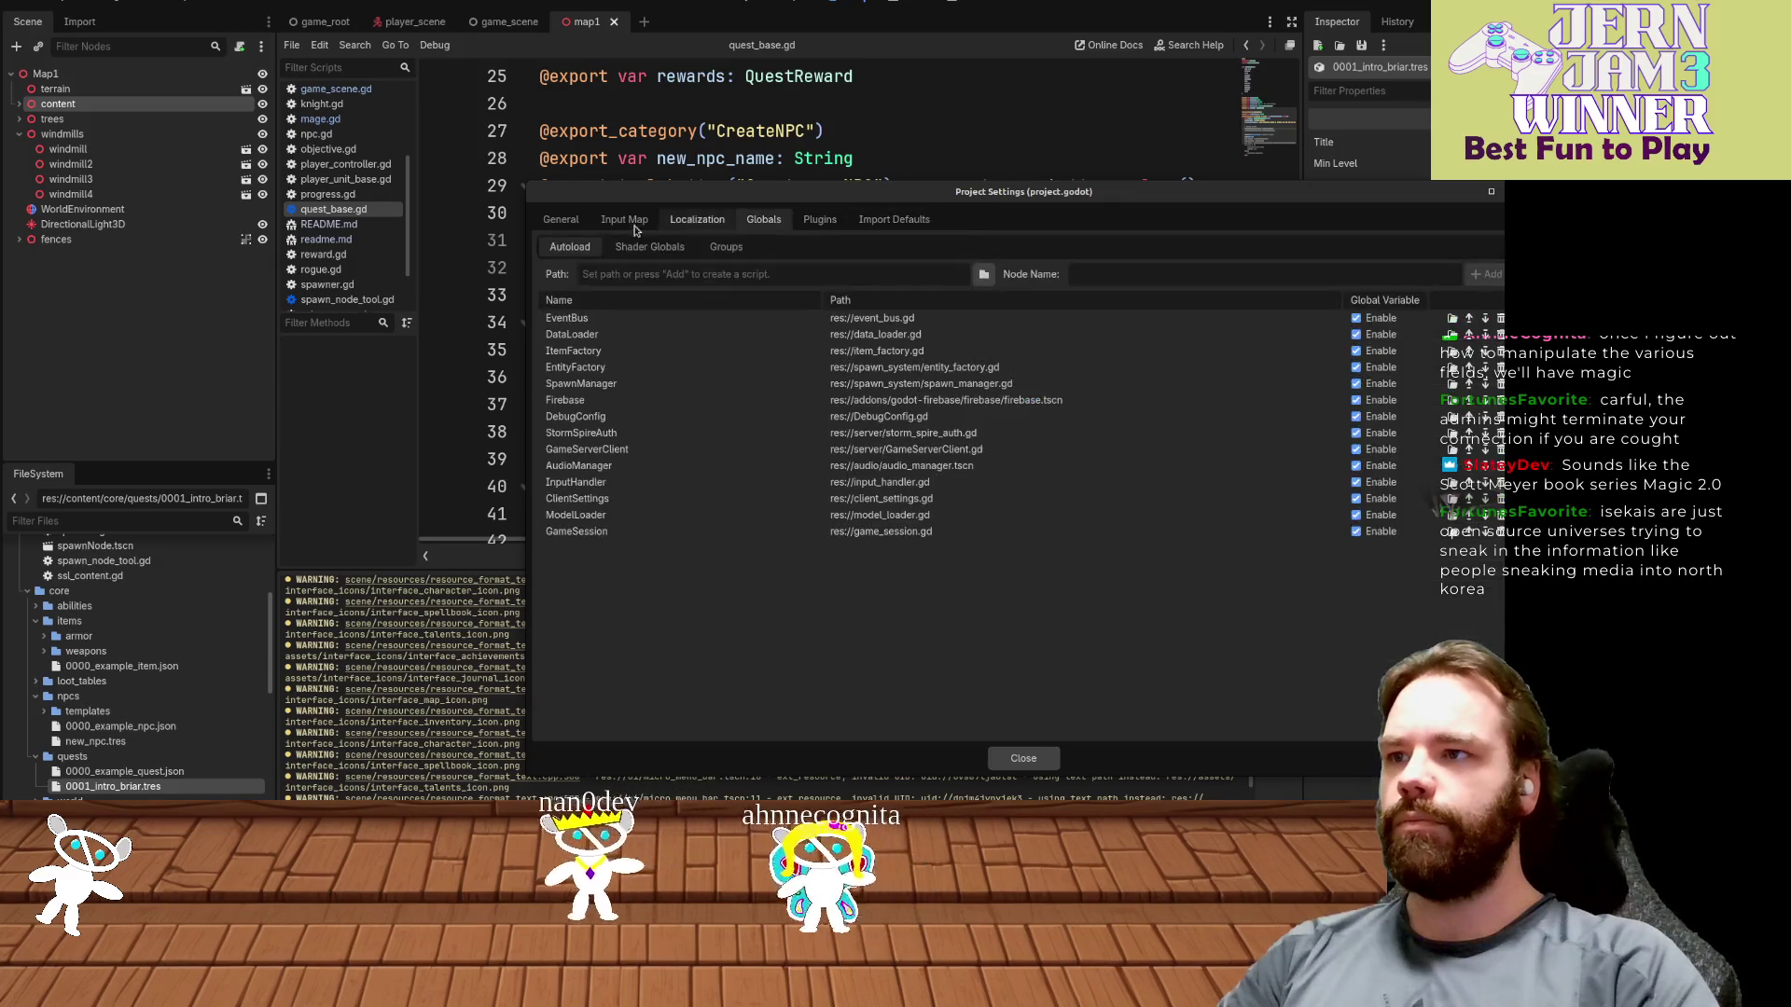
{"action": "left_click", "coordinate": [560, 219]}
{"action": "left_click", "coordinate": [1023, 758]}
{"action": "scroll", "coordinate": [178, 615], "scroll_direction": "up", "scroll_amount": 5}
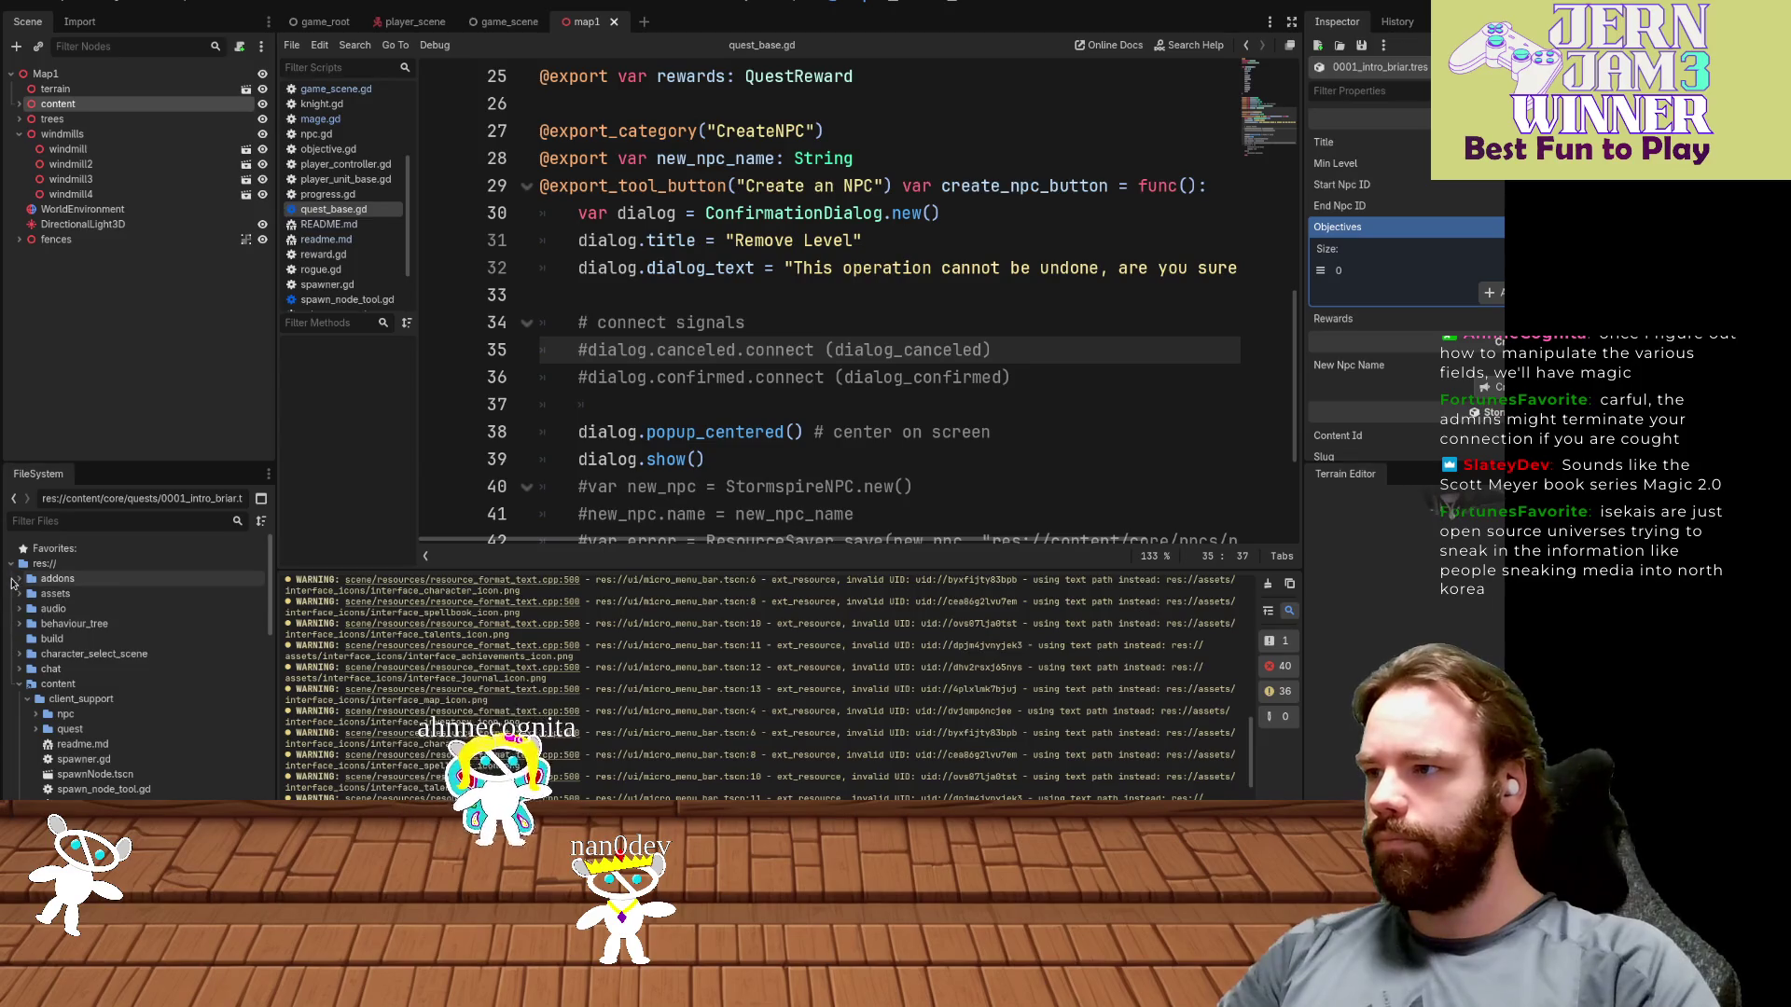
{"action": "left_click", "coordinate": [16, 579]}
{"action": "left_click", "coordinate": [28, 624]}
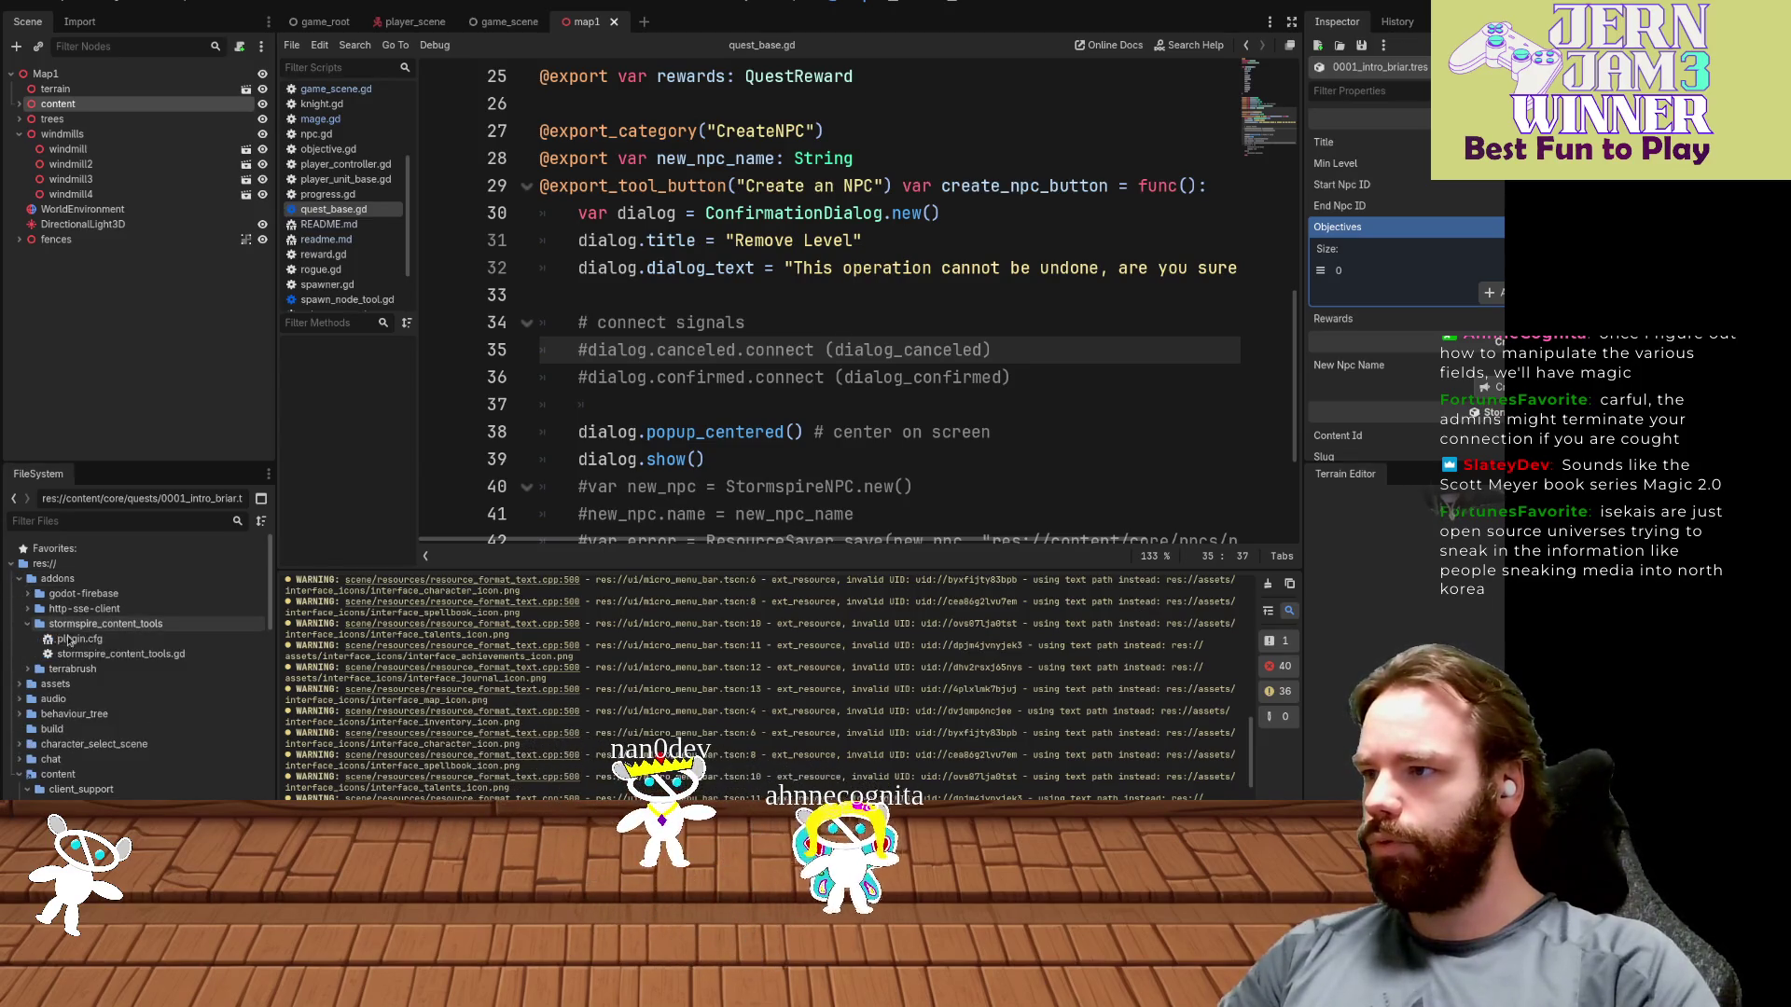
{"action": "double_click", "coordinate": [196, 654]}
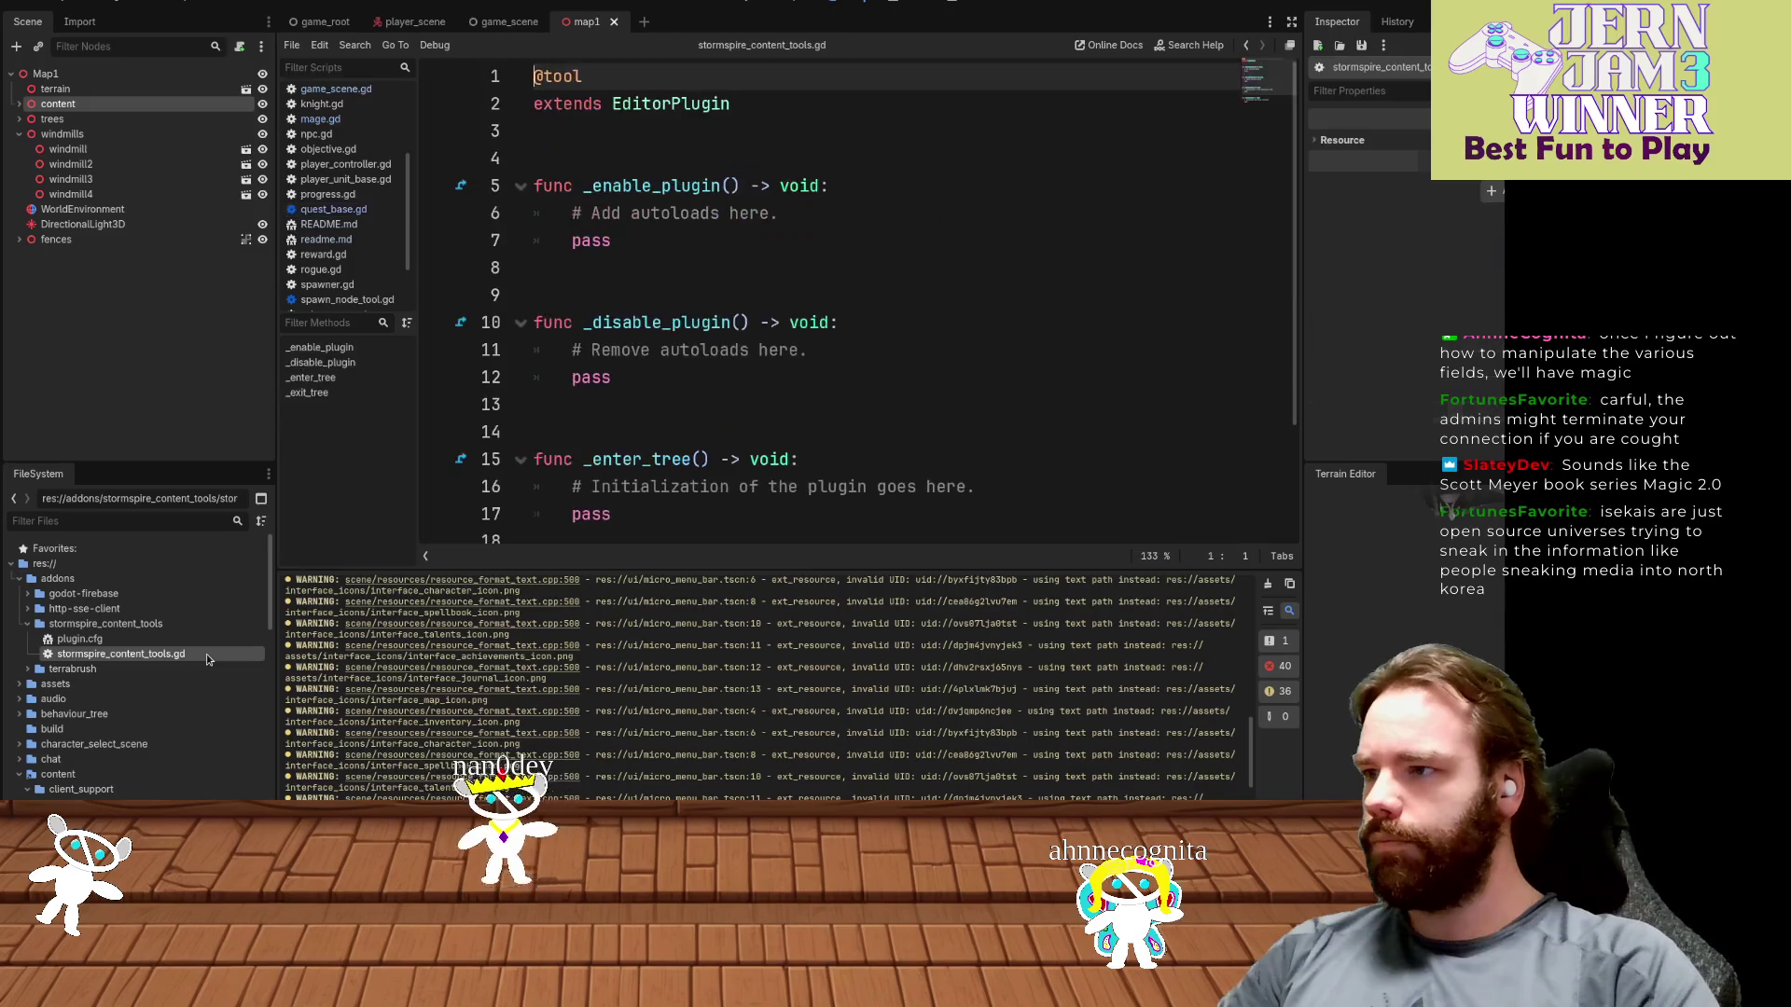
{"action": "scroll", "coordinate": [996, 359], "scroll_direction": "down", "scroll_amount": 2}
{"action": "scroll", "coordinate": [991, 353], "scroll_direction": "up", "scroll_amount": 2}
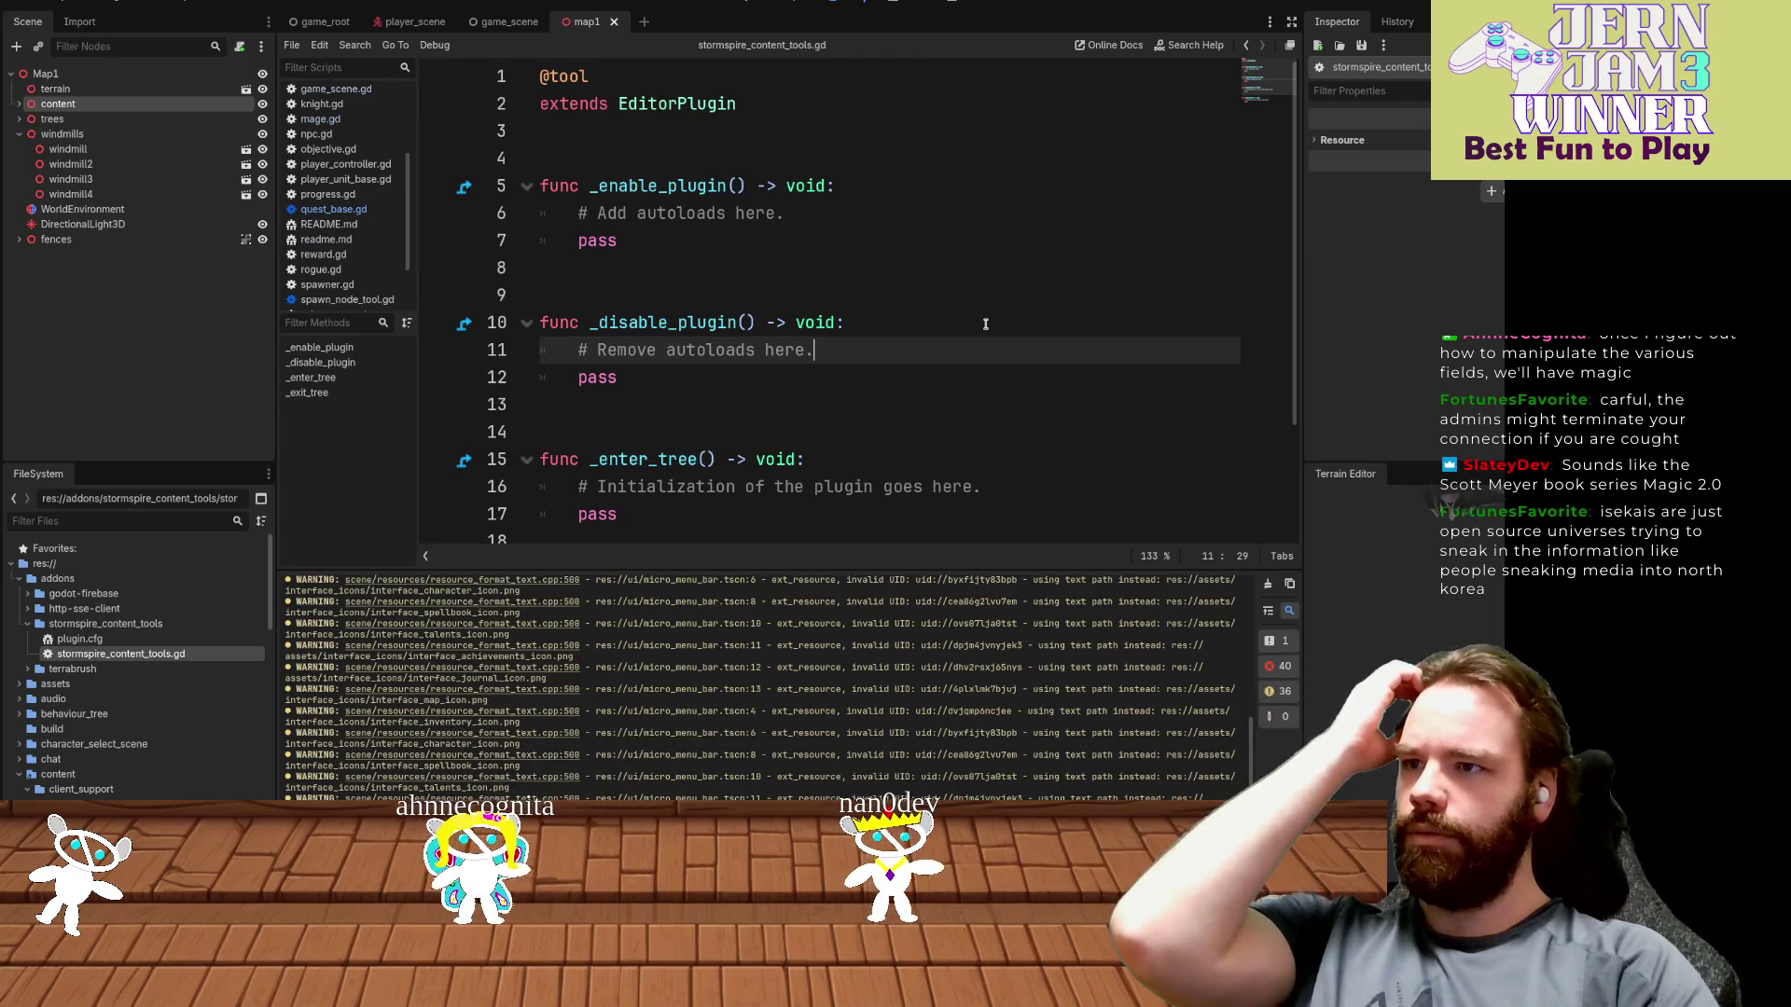
{"action": "scroll", "coordinate": [986, 323], "scroll_direction": "down", "scroll_amount": 2}
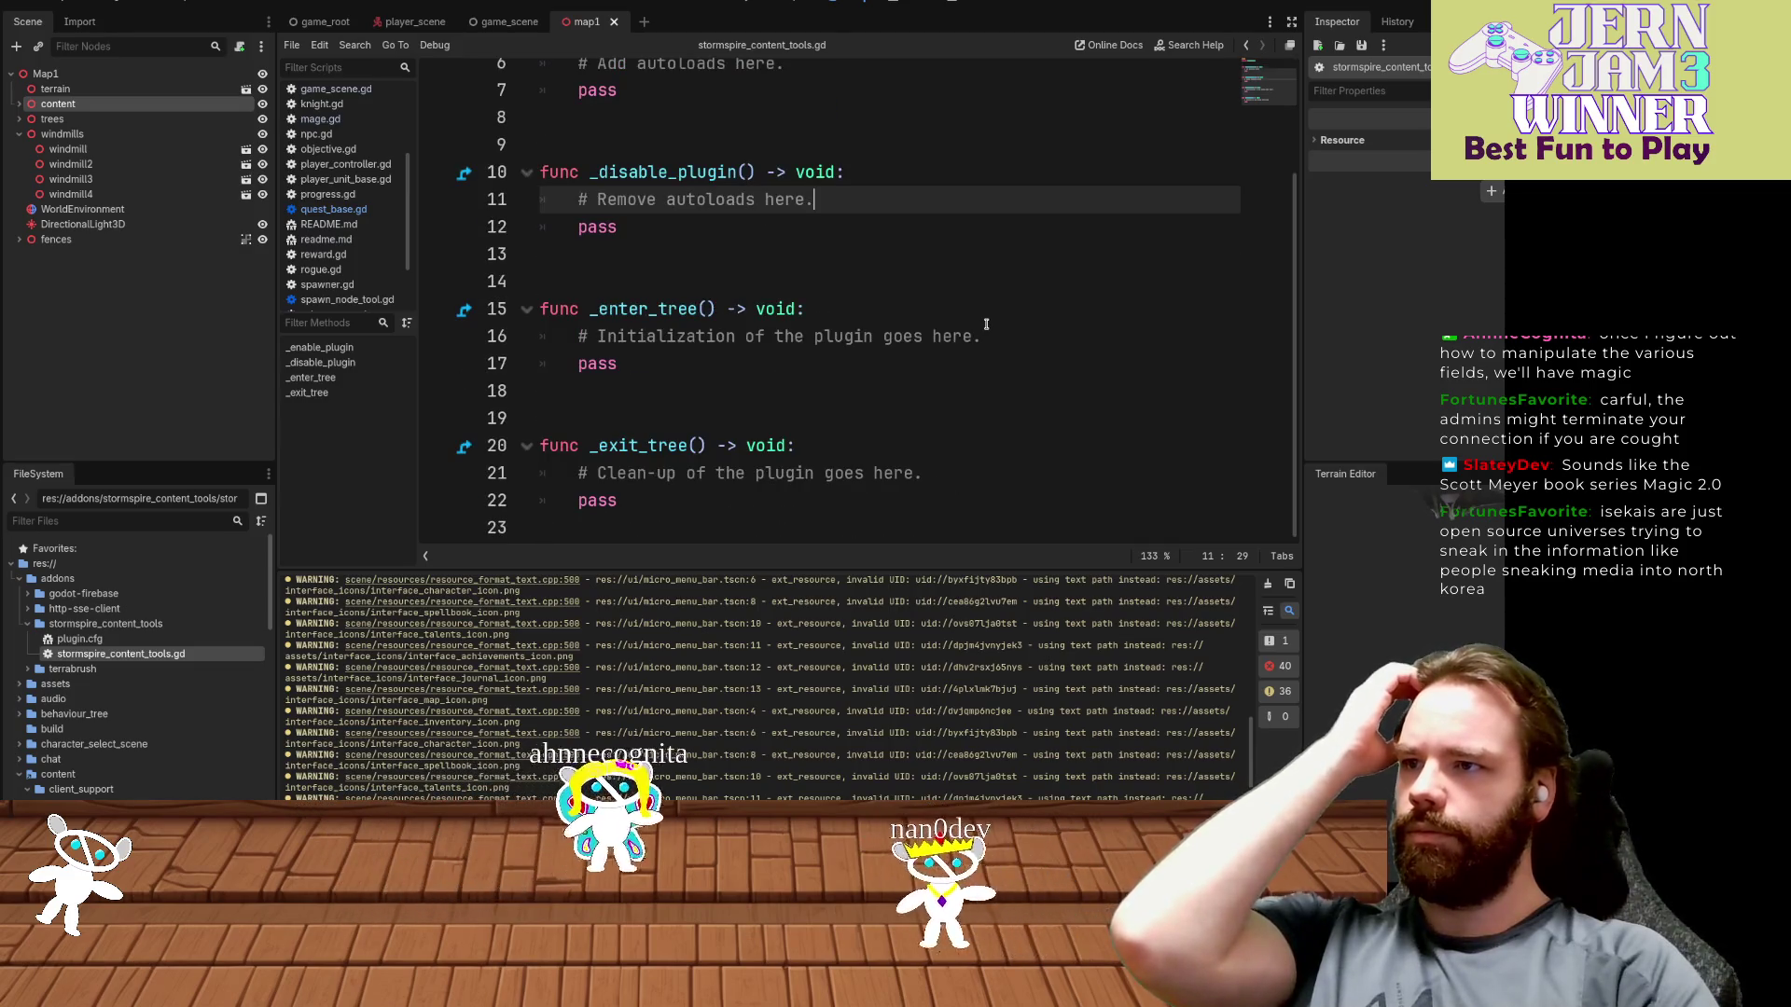
{"action": "left_click", "coordinate": [1028, 341]}
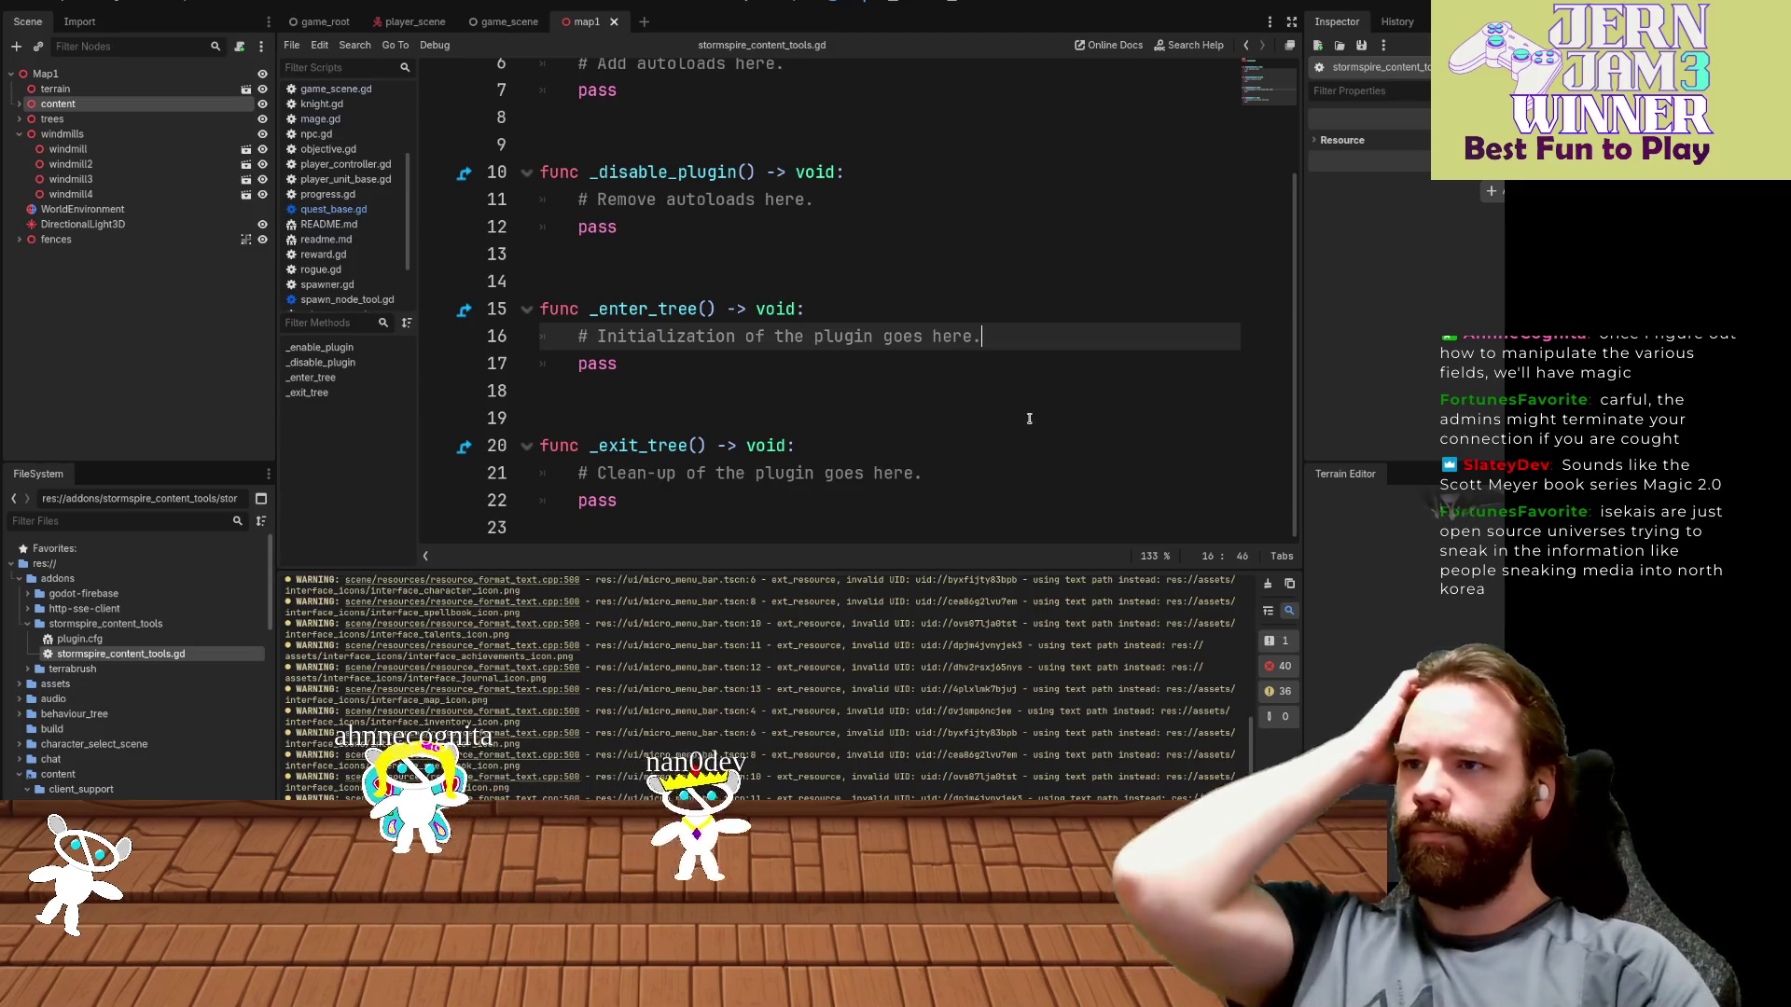
{"action": "left_click", "coordinate": [1007, 397]}
{"action": "scroll", "coordinate": [932, 279], "scroll_direction": "up", "scroll_amount": 2}
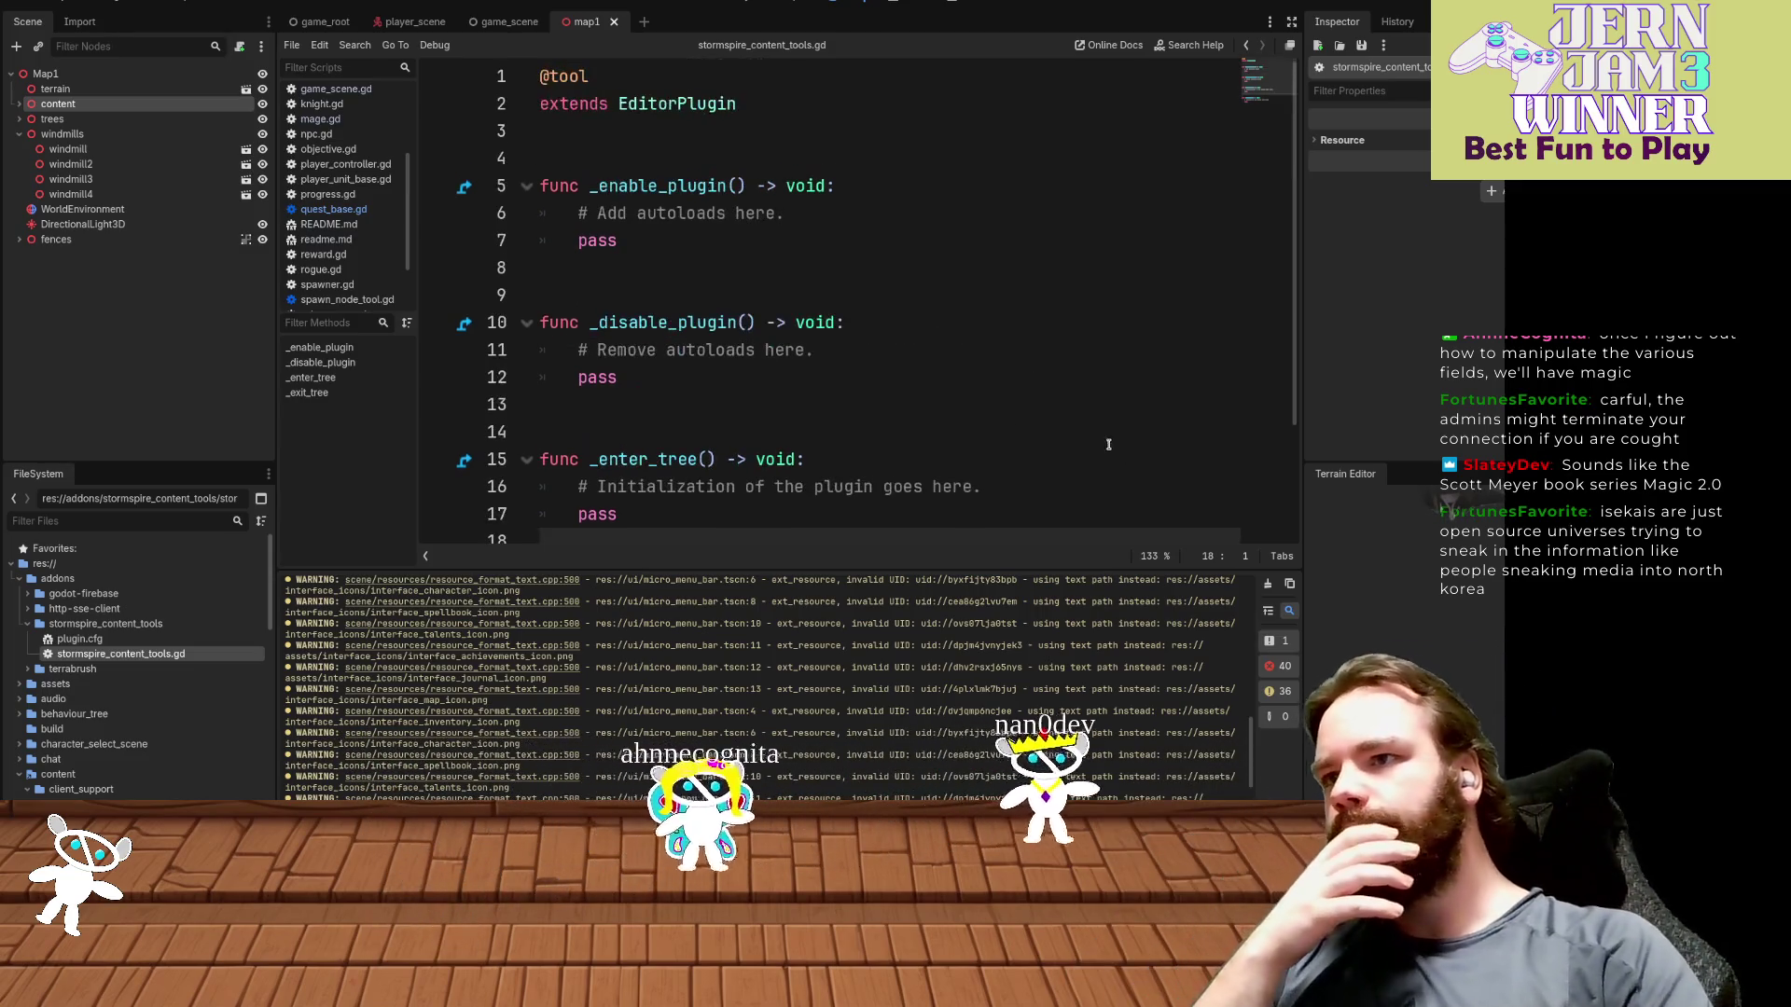
{"action": "left_click", "coordinate": [868, 149]}
{"action": "left_click", "coordinate": [872, 138]}
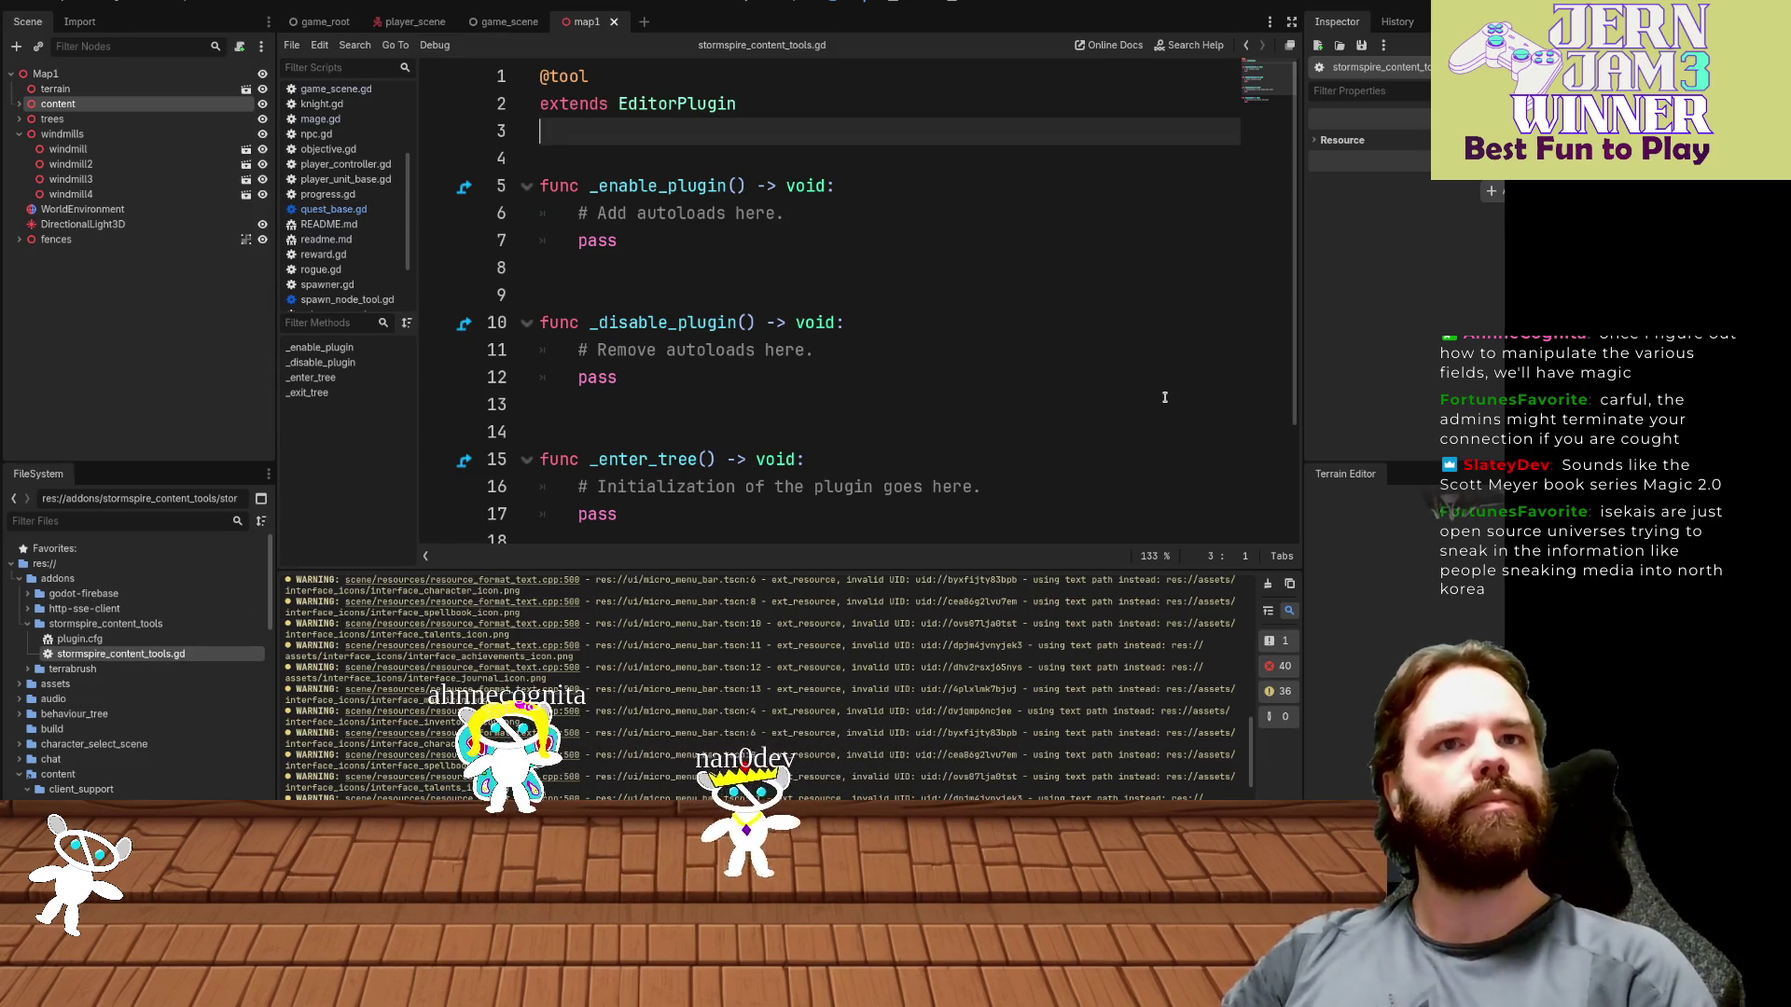
{"action": "scroll", "coordinate": [111, 659], "scroll_direction": "down", "scroll_amount": 5}
{"action": "scroll", "coordinate": [111, 659], "scroll_direction": "down", "scroll_amount": 10}
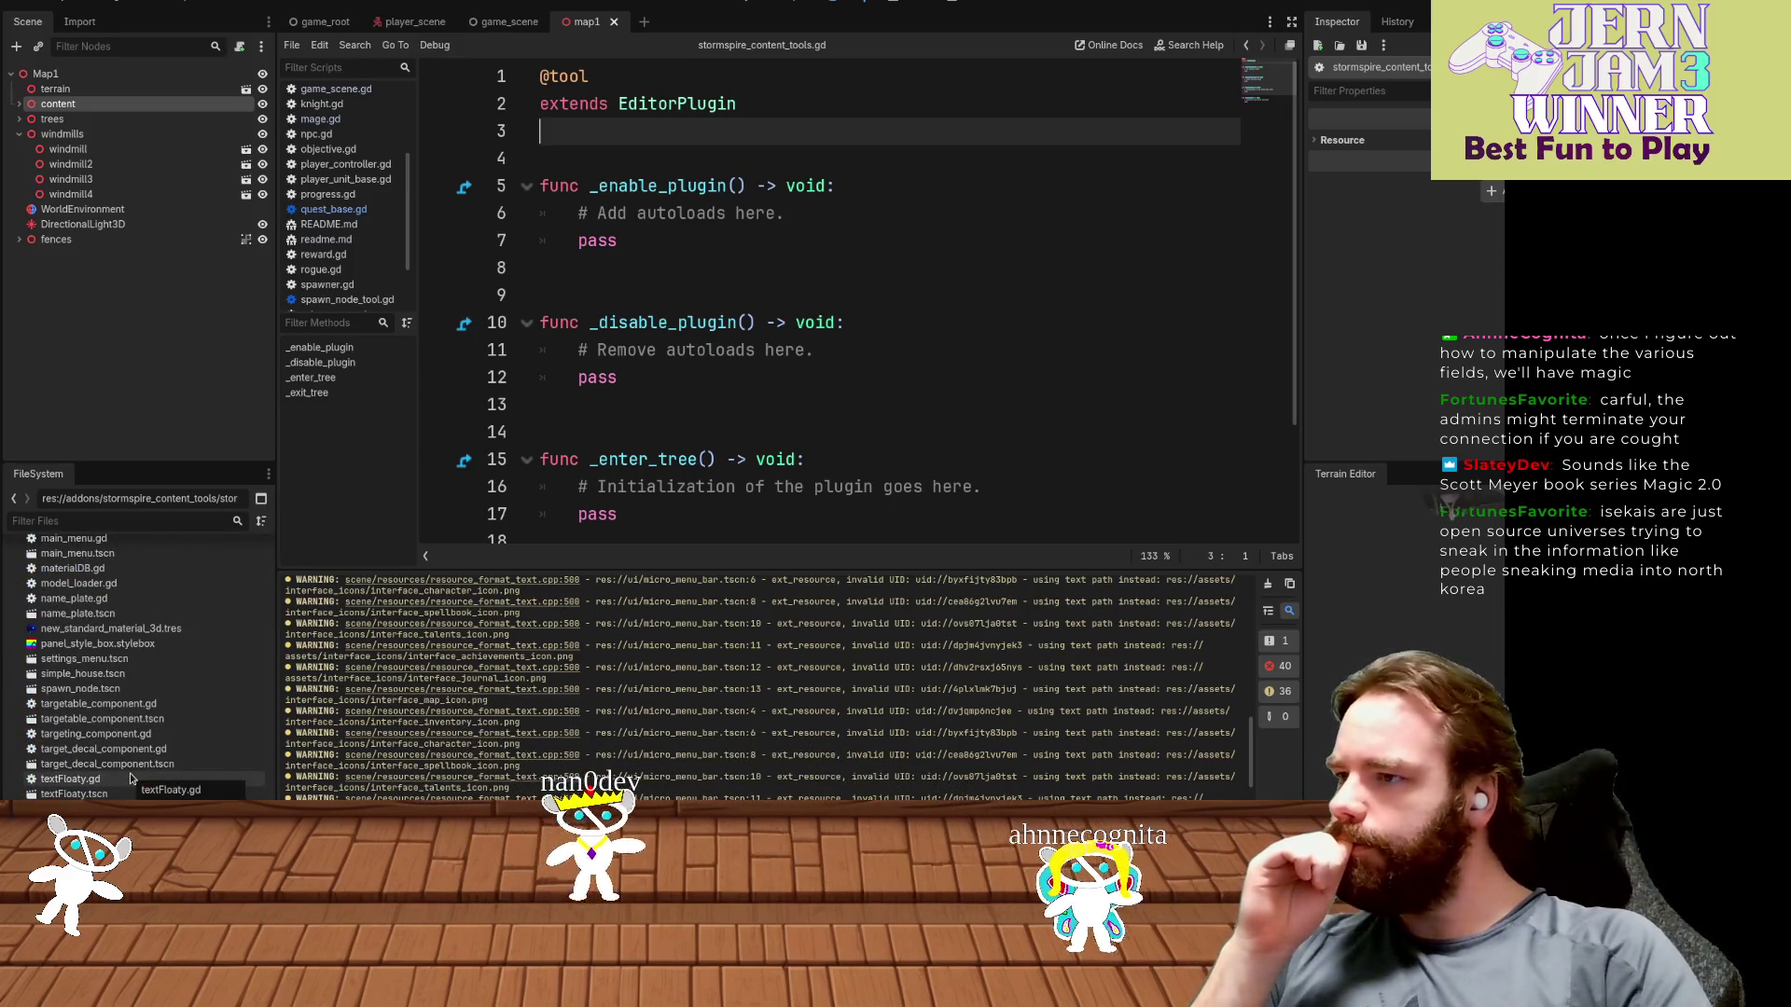
{"action": "left_click", "coordinate": [992, 296]}
{"action": "left_click", "coordinate": [1008, 322]}
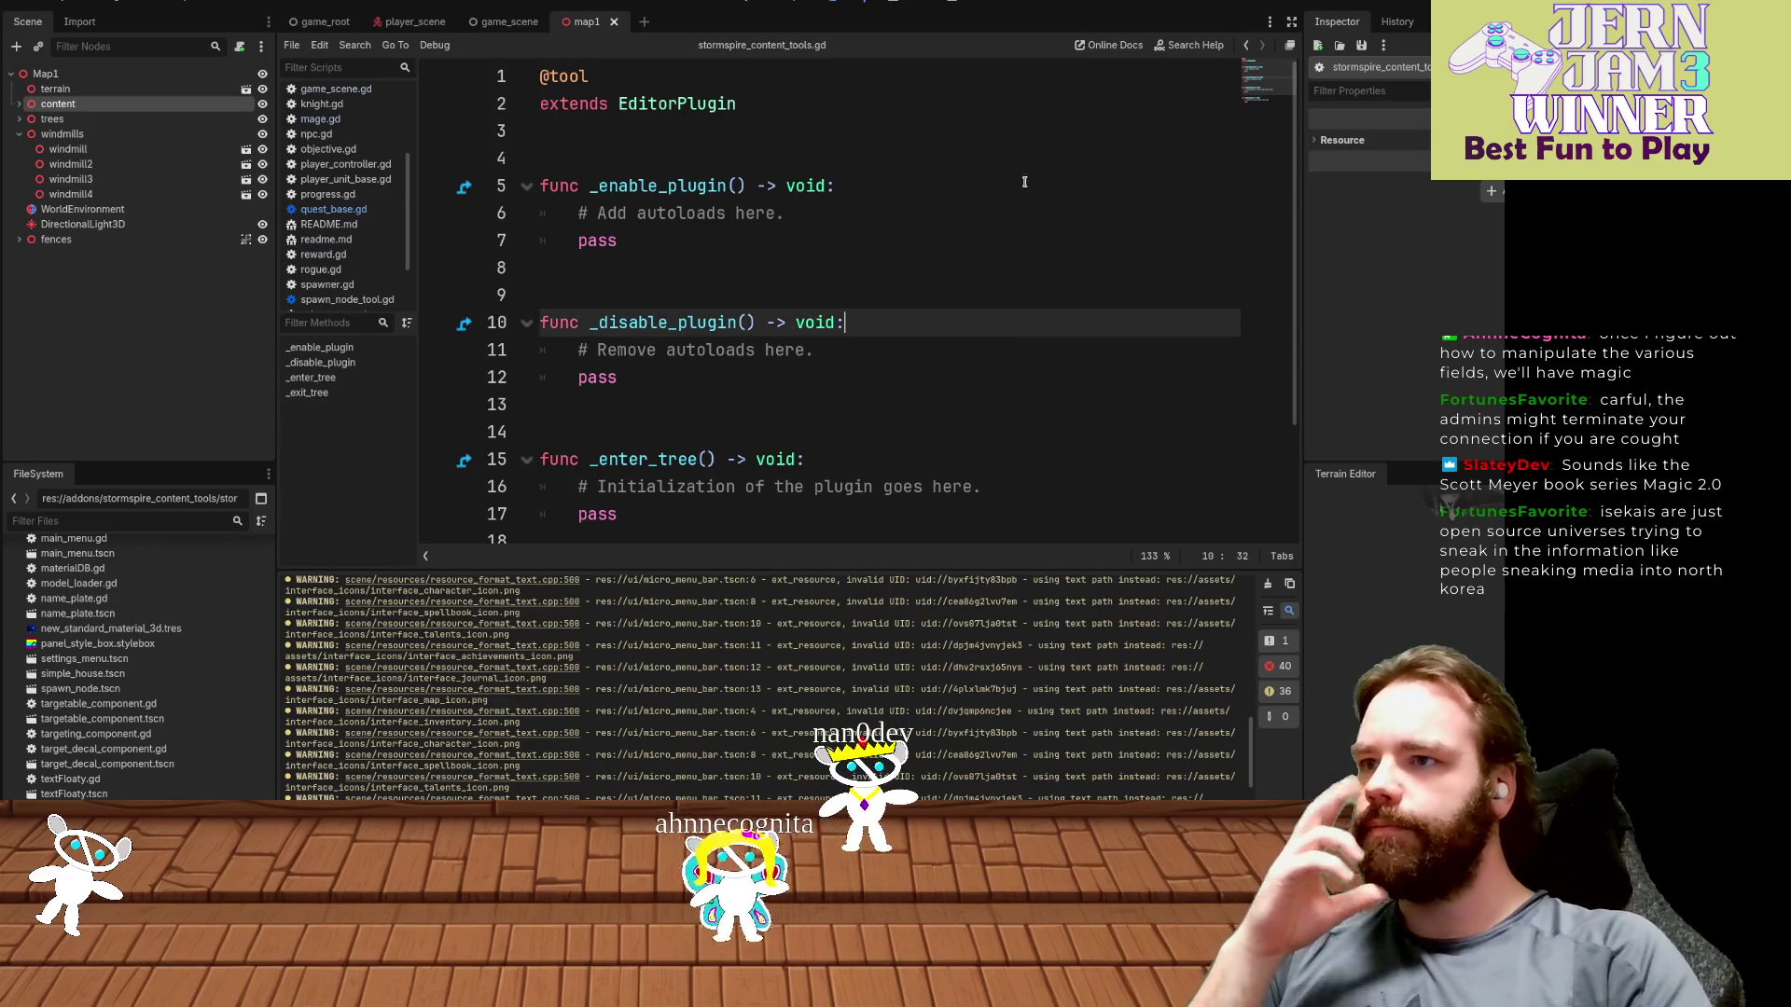
{"action": "left_click", "coordinate": [969, 185]}
{"action": "scroll", "coordinate": [970, 212], "scroll_direction": "down", "scroll_amount": 2}
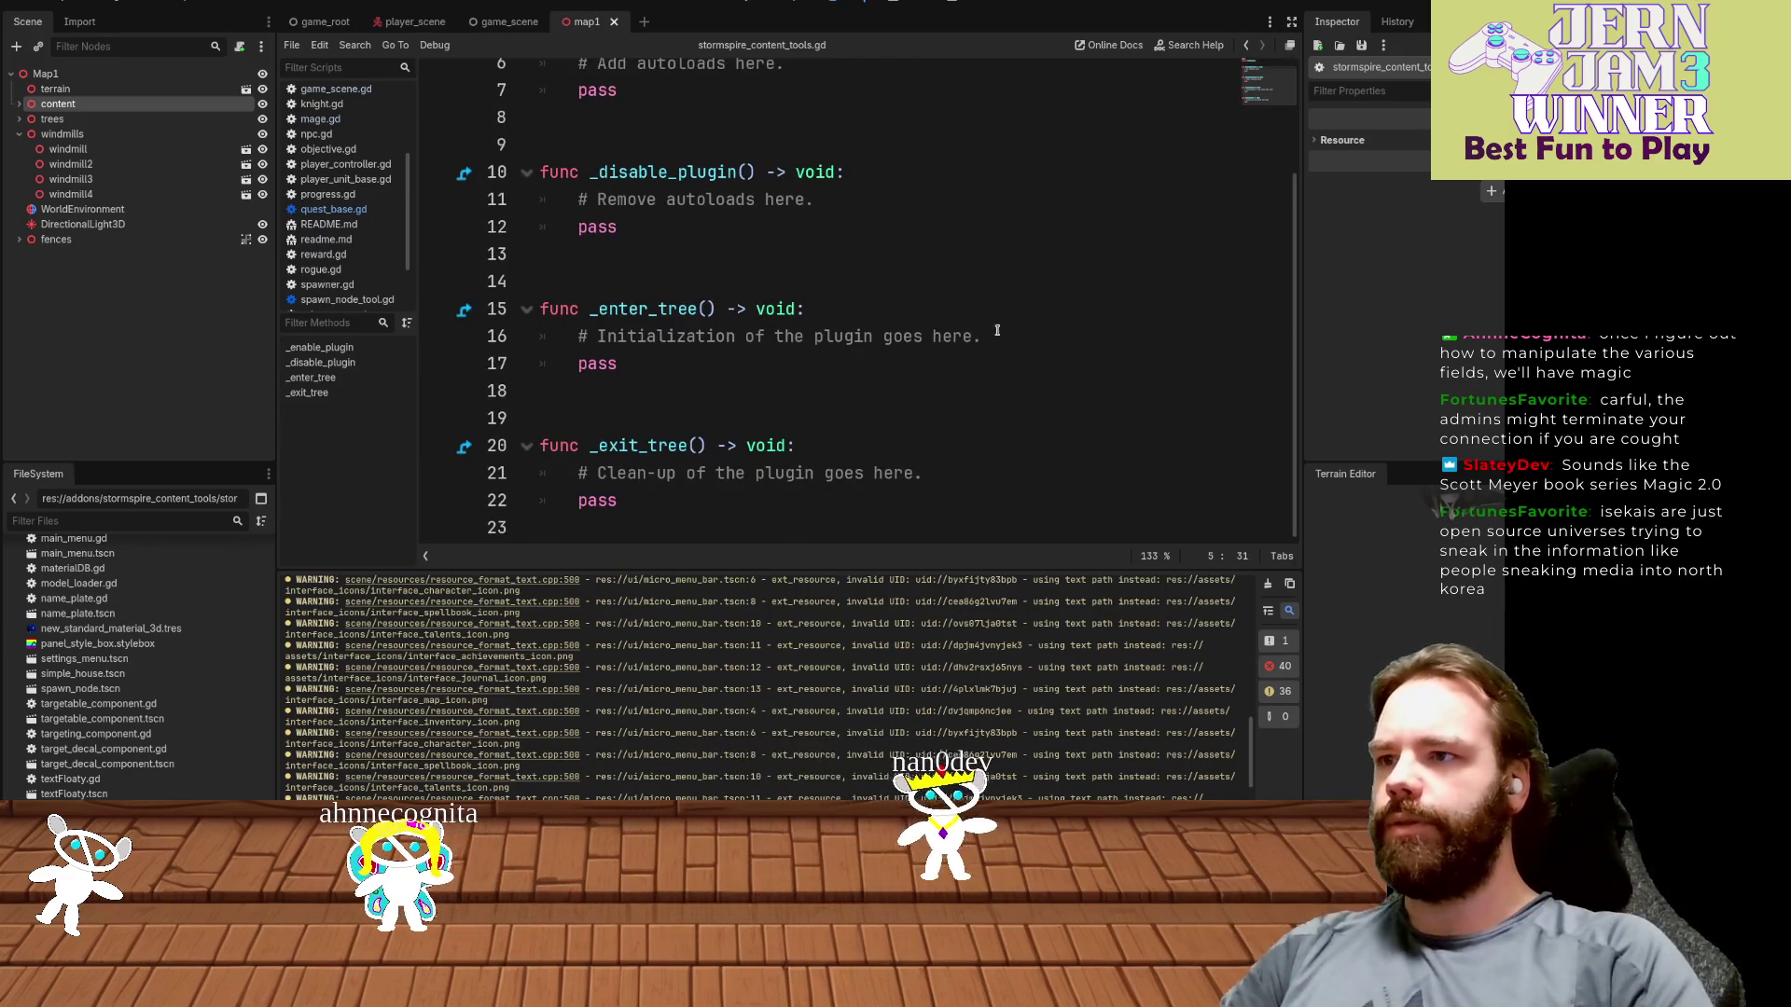
{"action": "left_click", "coordinate": [1080, 342]}
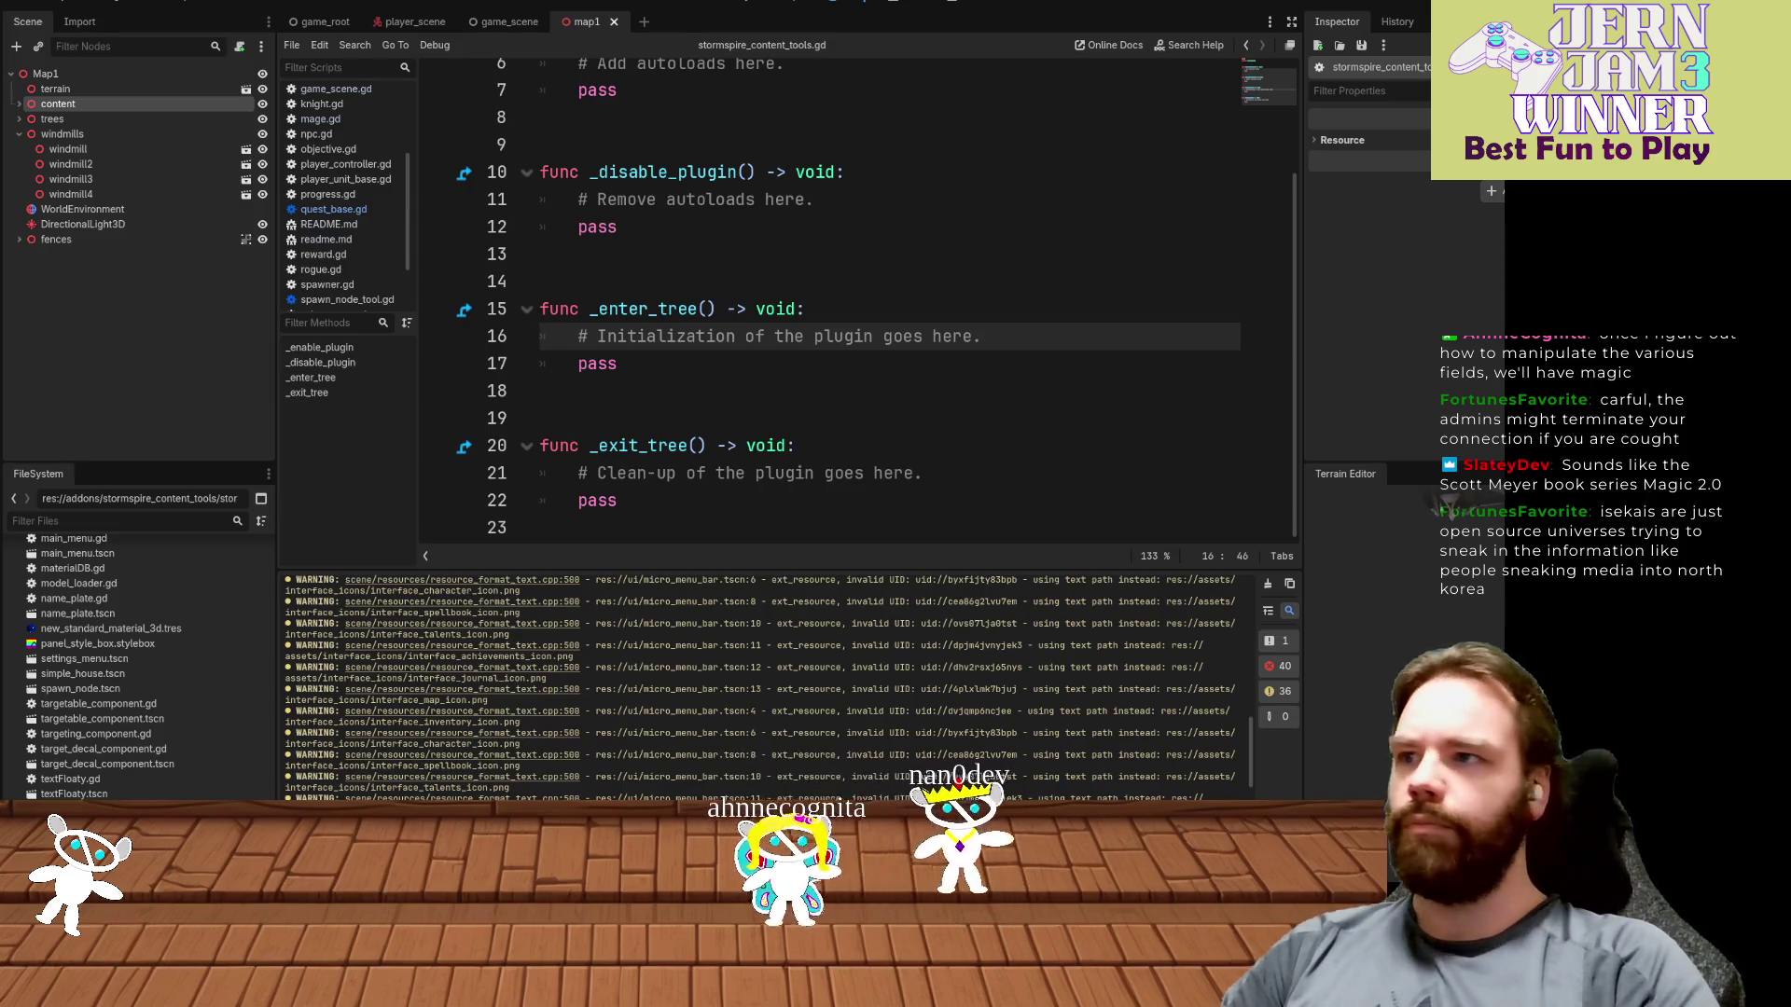
{"action": "scroll", "coordinate": [947, 299], "scroll_direction": "up", "scroll_amount": 2}
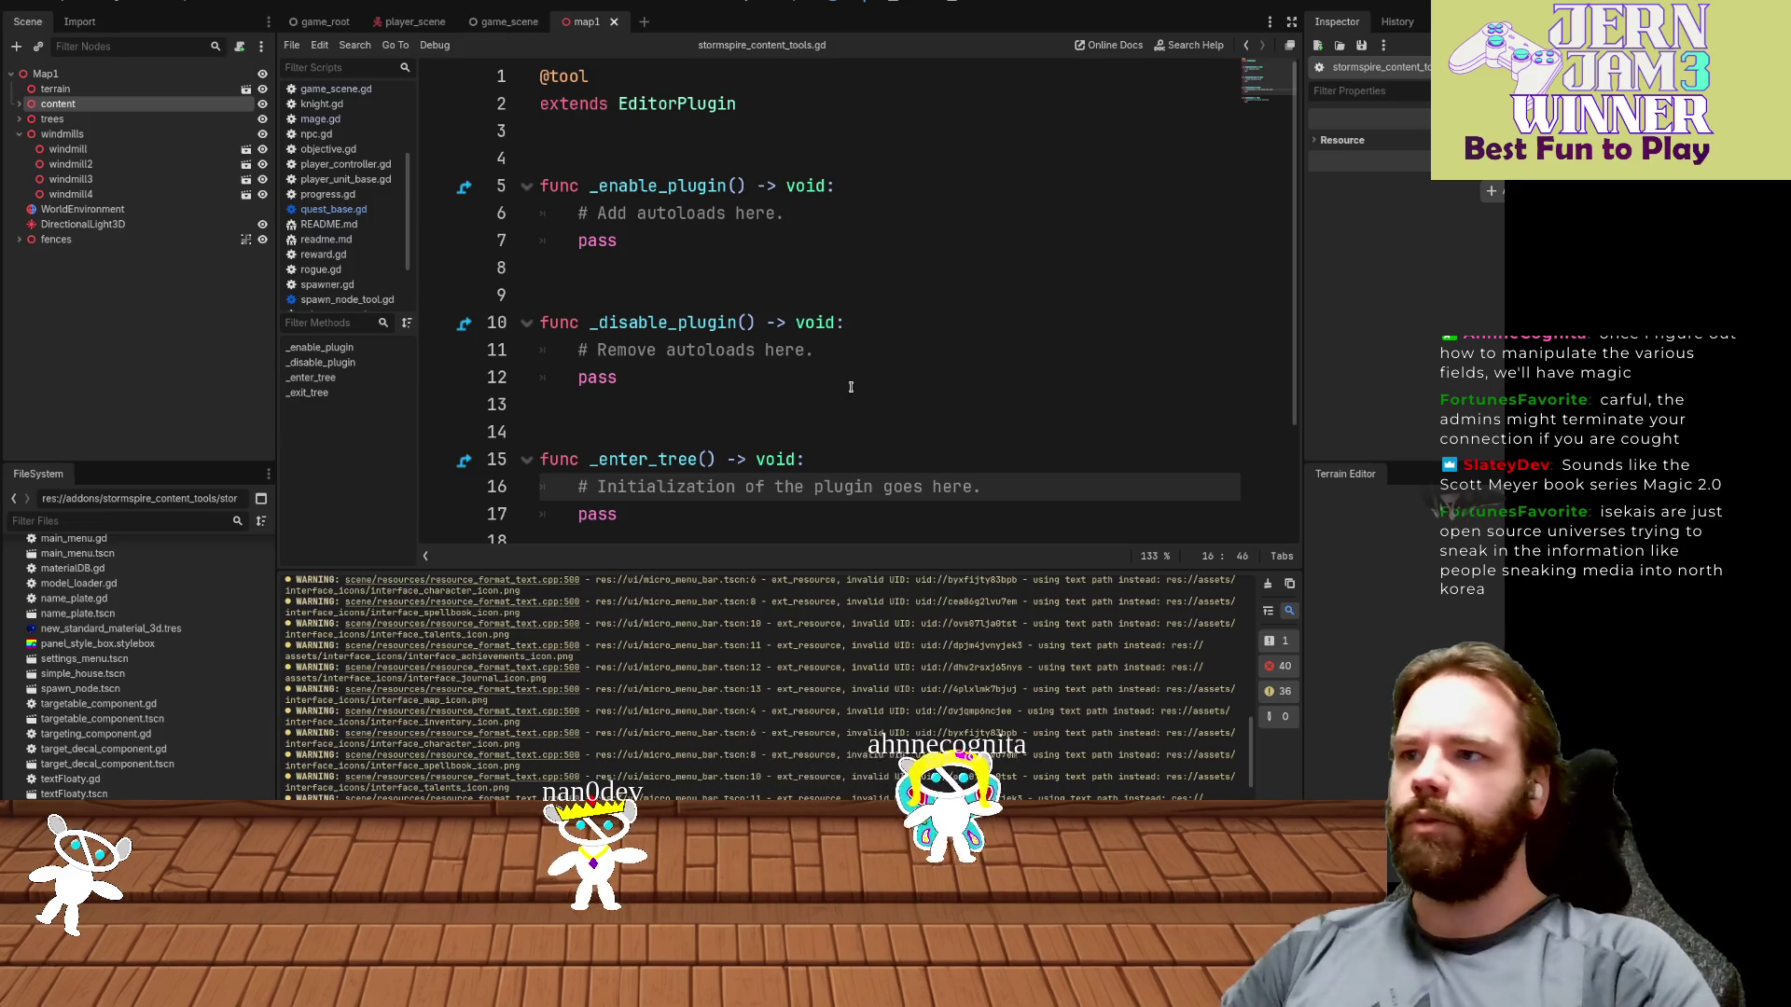
Step: Replace the whole plugin script with the pasted main-screen plugin template
{"action": "key", "text": "Up"}
{"action": "key", "text": "Up"}
{"action": "key", "text": "Up"}
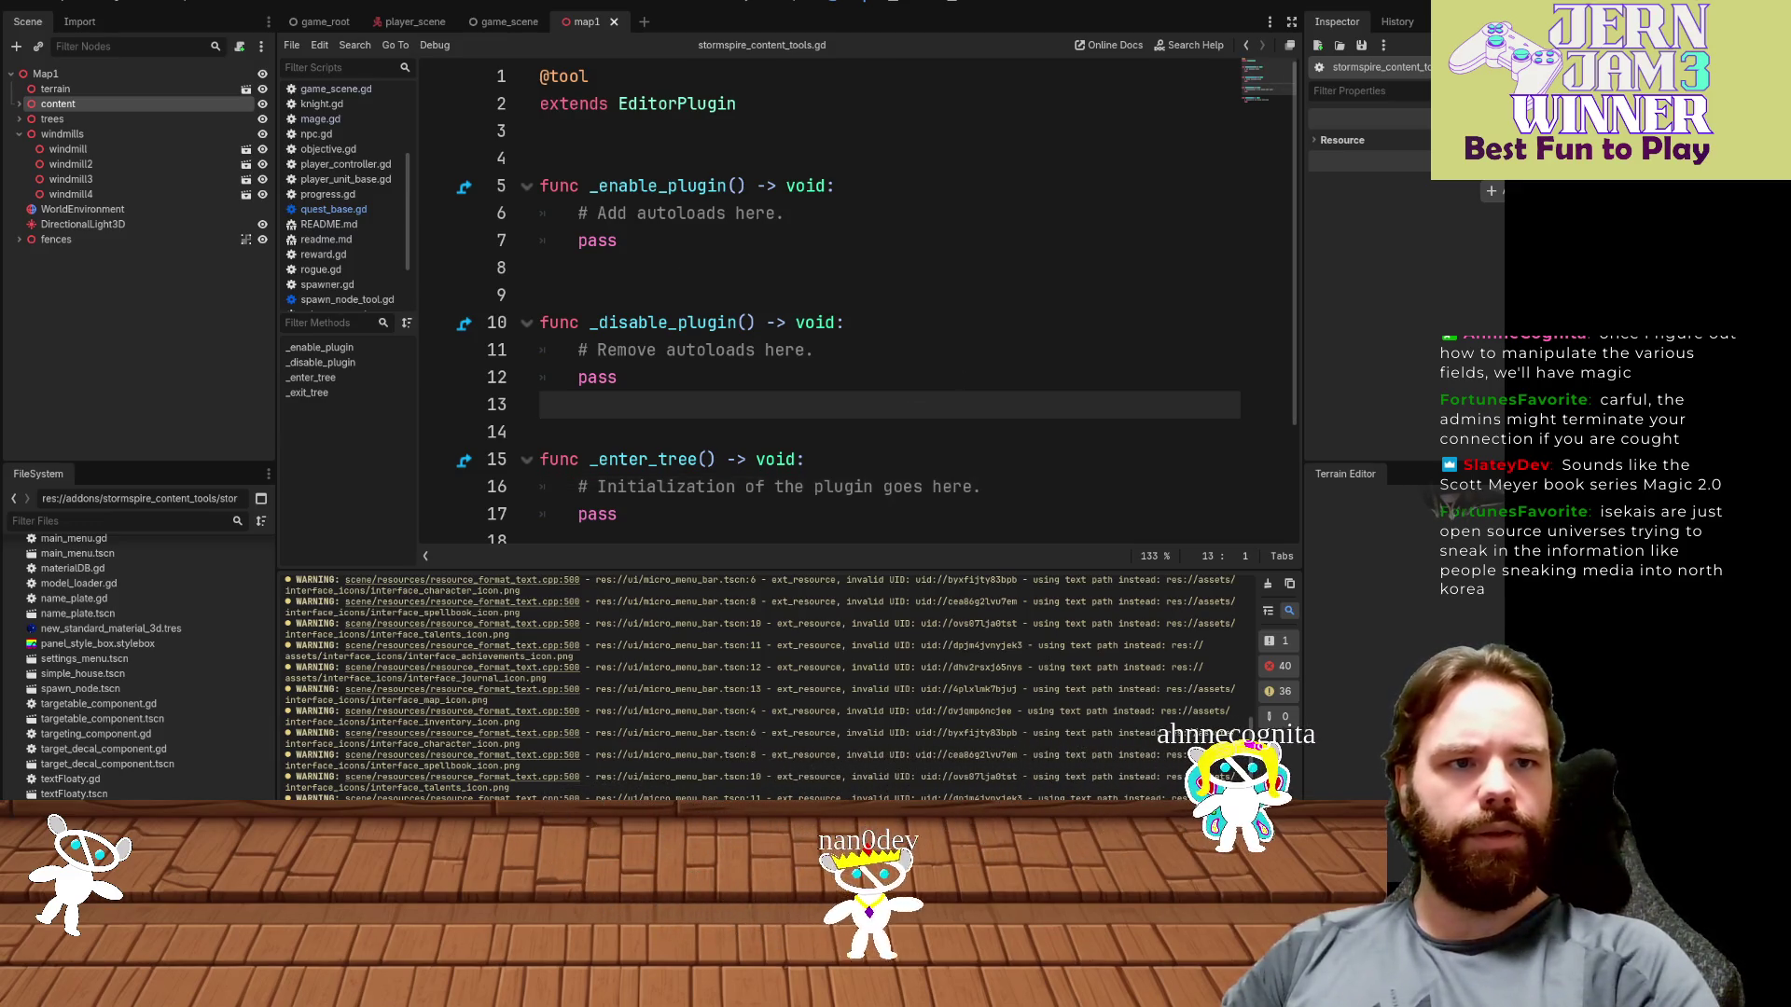
{"action": "key", "text": "ctrl+a"}
{"action": "key", "text": "ctrl+v"}
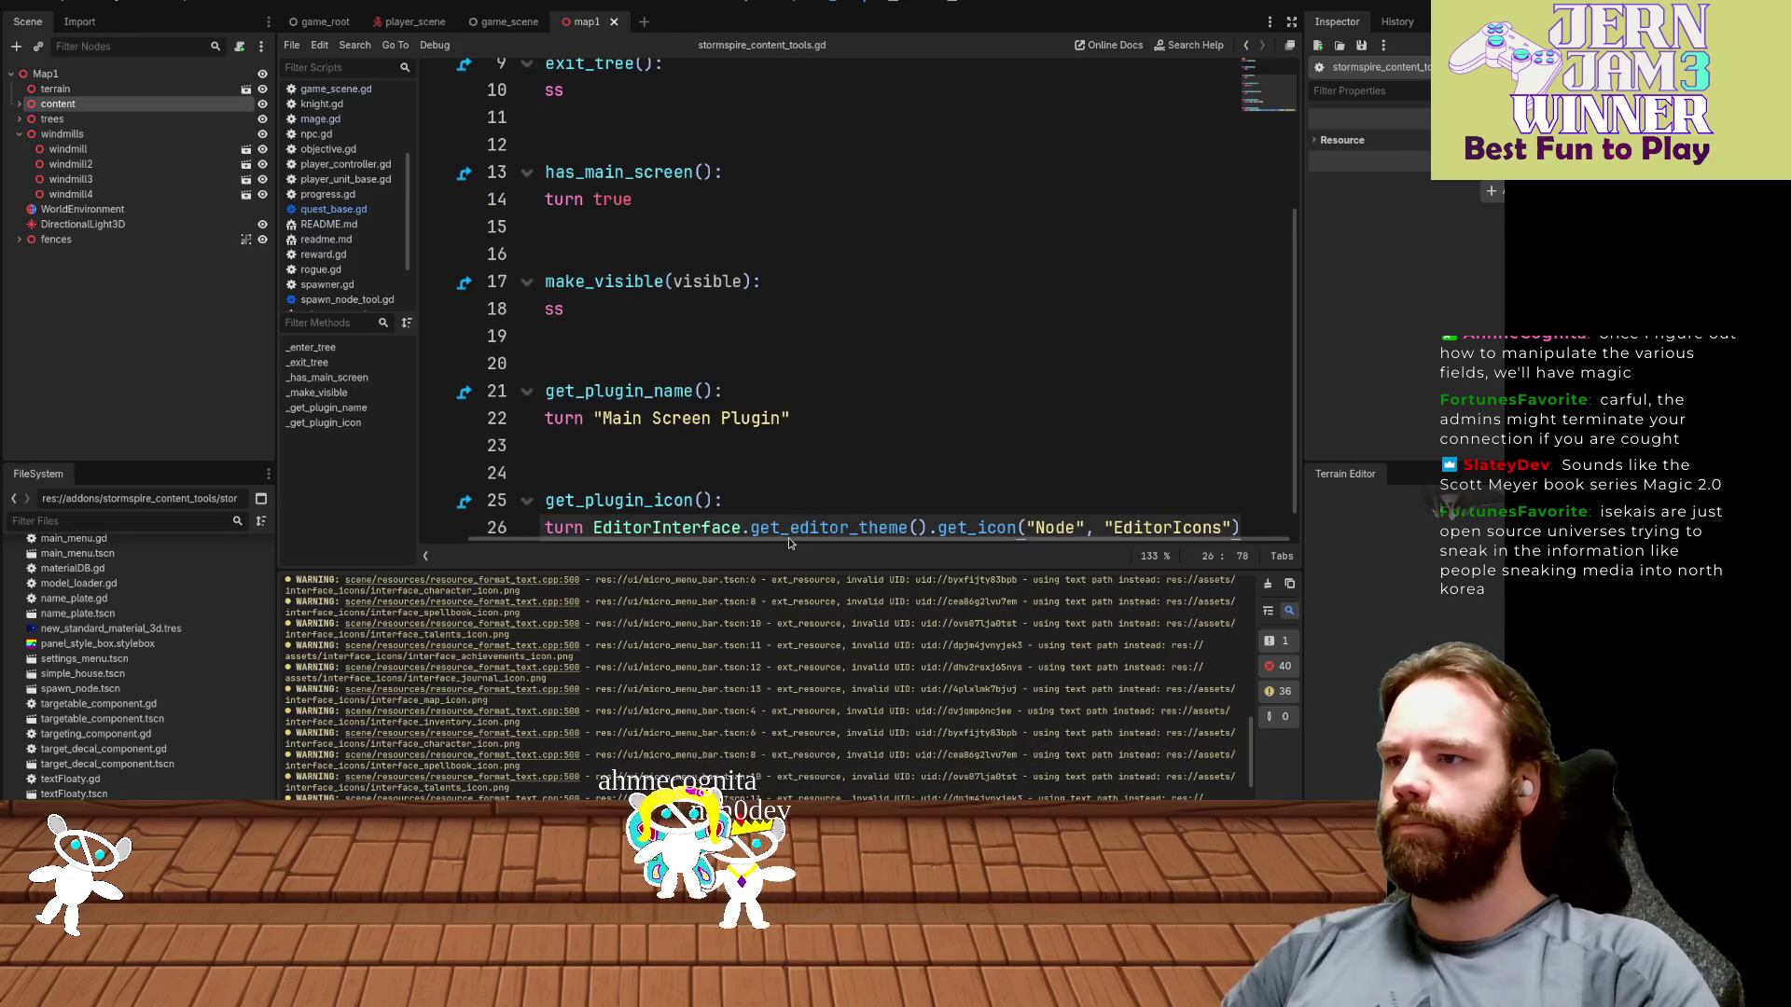
{"action": "scroll", "coordinate": [785, 535], "scroll_direction": "left", "scroll_amount": 2}
Step: Change the _get_plugin_name return string from "Main Screen Plugin" to "Content"
{"action": "left_click", "coordinate": [982, 411]}
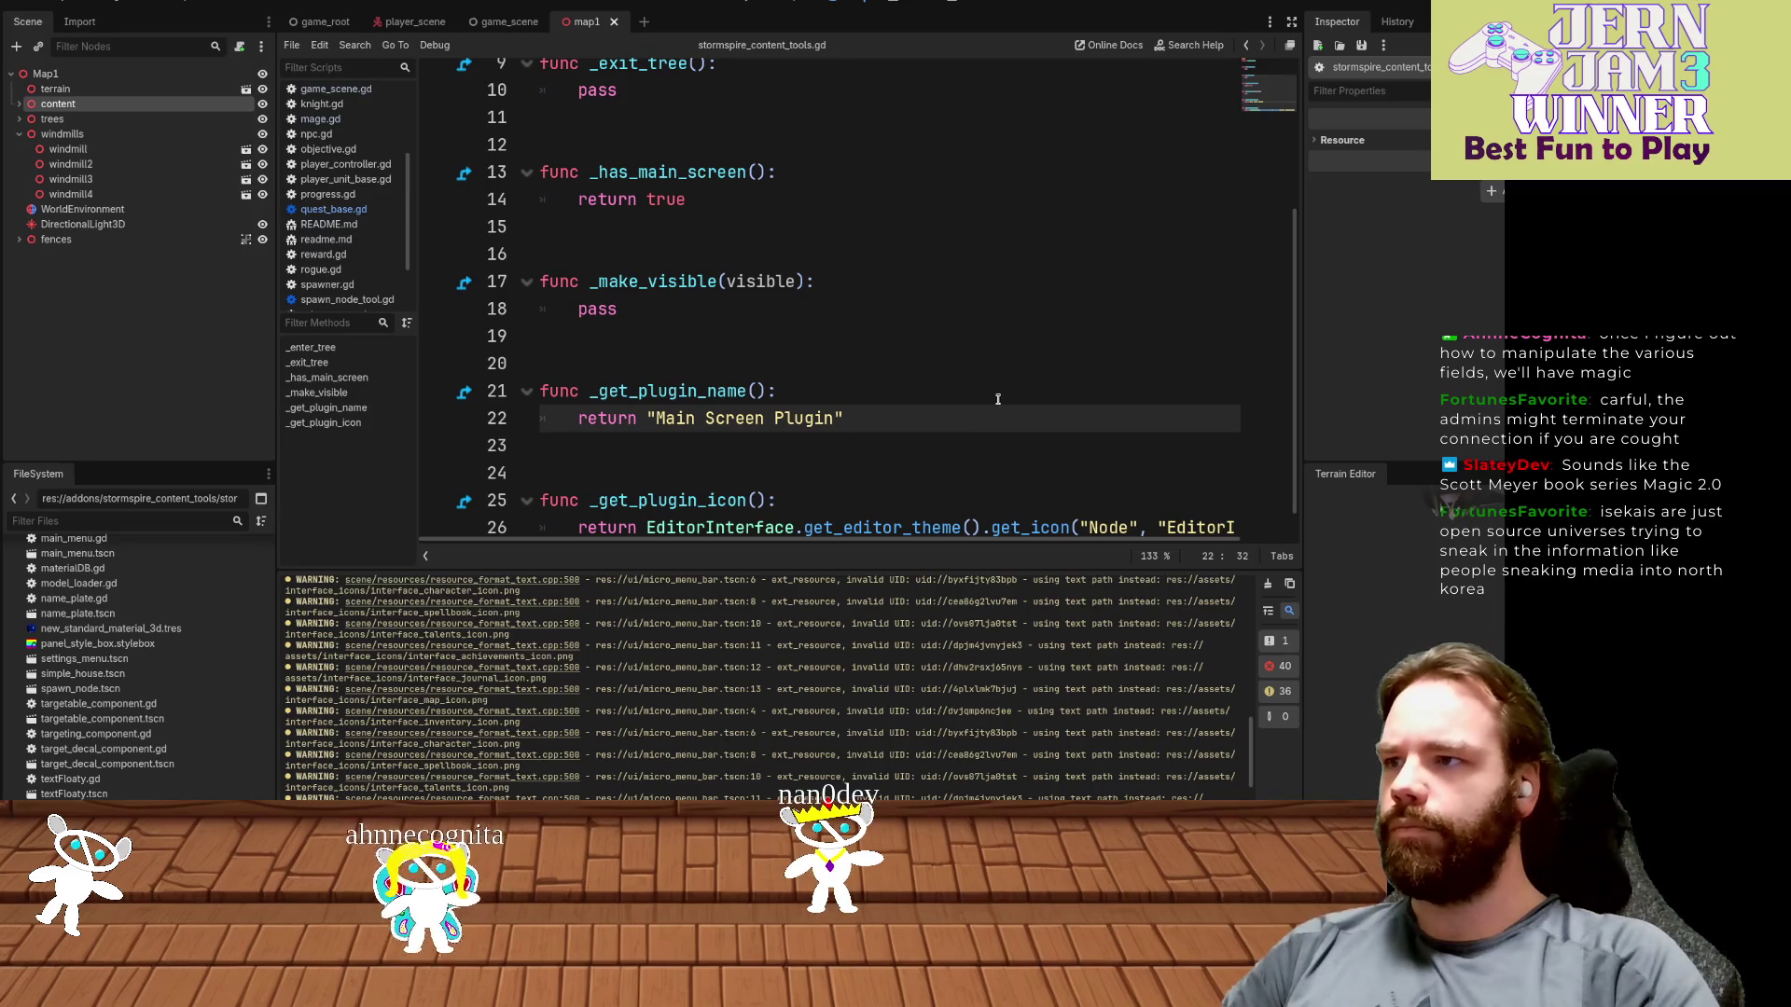
{"action": "left_click", "coordinate": [997, 399]}
{"action": "left_click", "coordinate": [998, 407]}
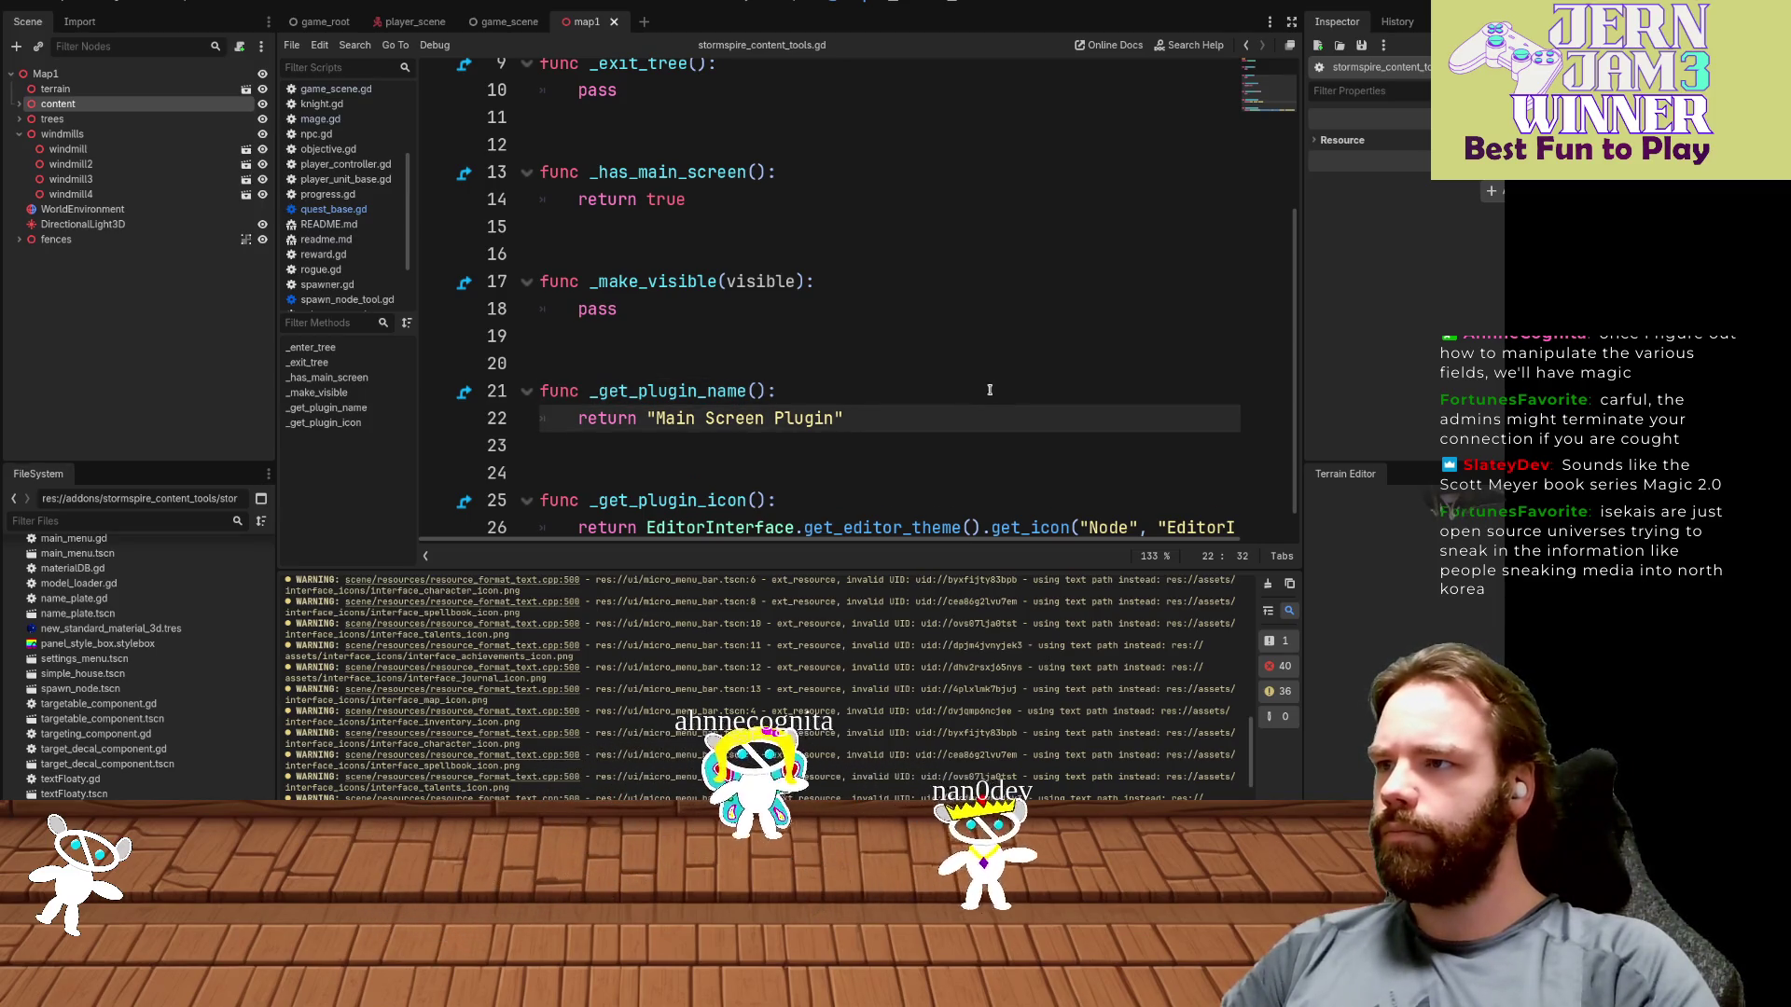
{"action": "left_click", "coordinate": [979, 387]}
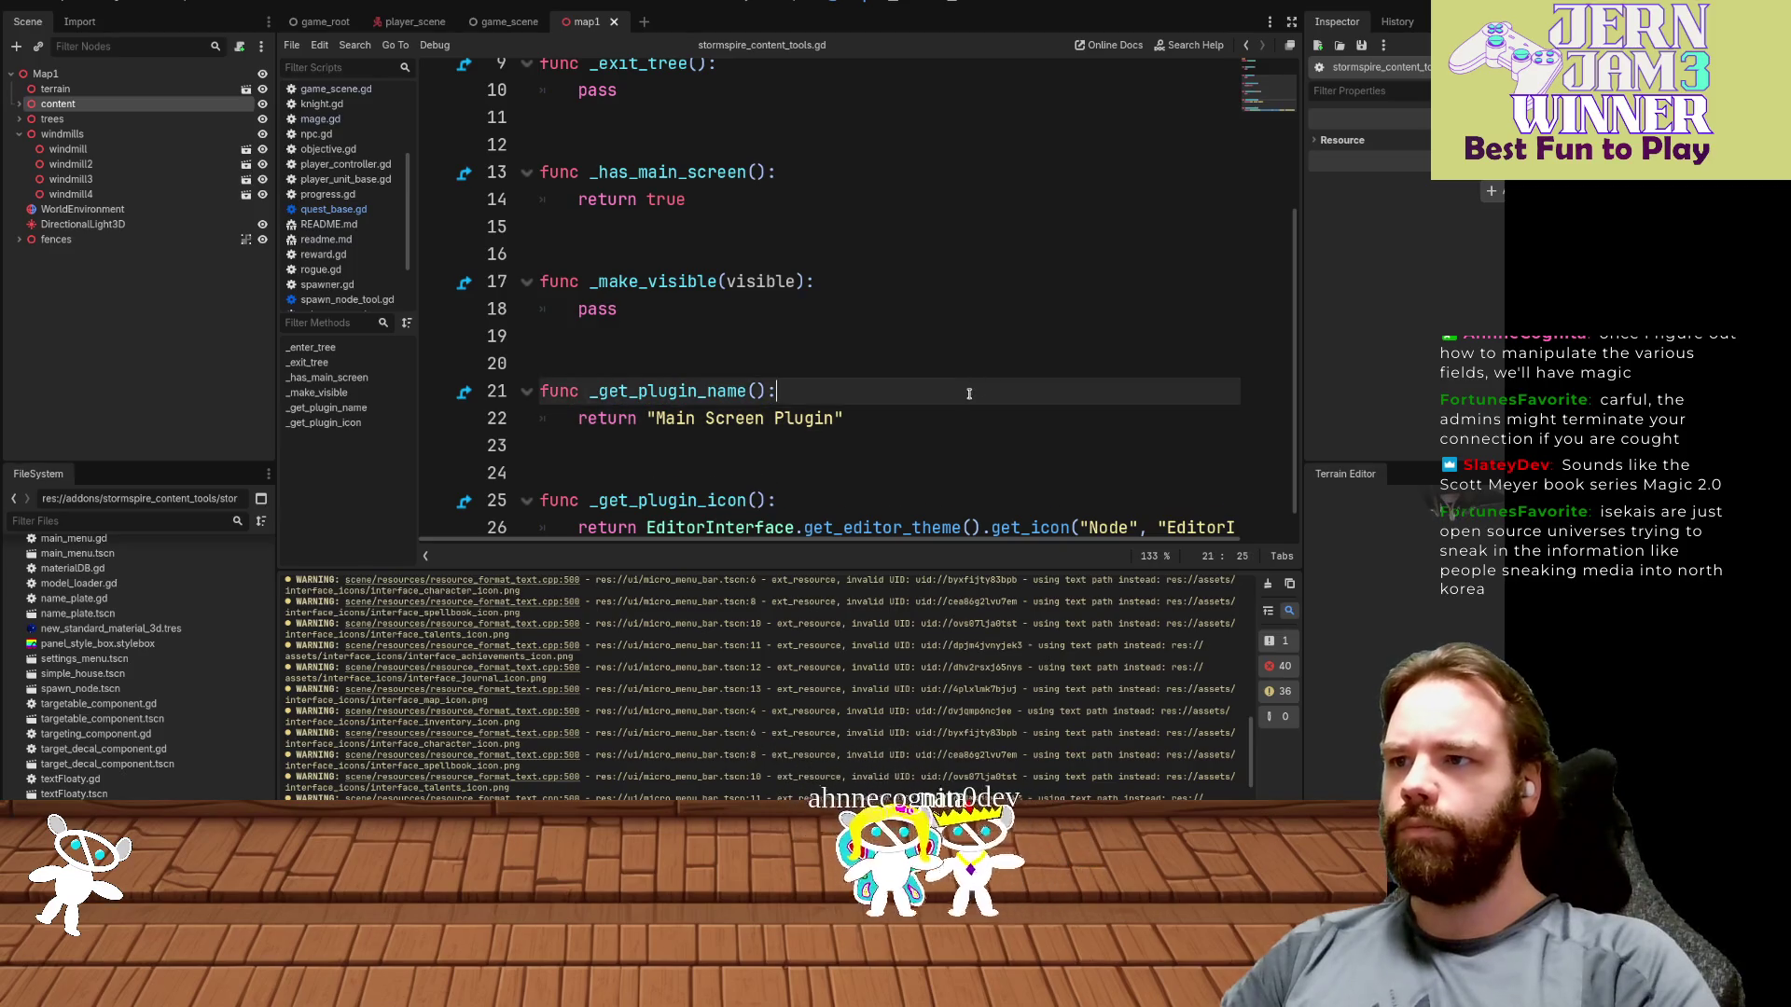
{"action": "scroll", "coordinate": [932, 364], "scroll_direction": "down", "scroll_amount": 1}
{"action": "left_click", "coordinate": [918, 373]}
{"action": "left_click_drag", "start_coordinate": [833, 380], "coordinate": [663, 390]}
{"action": "key", "text": "BackSpace"}
{"action": "key", "text": "BackSpace"}
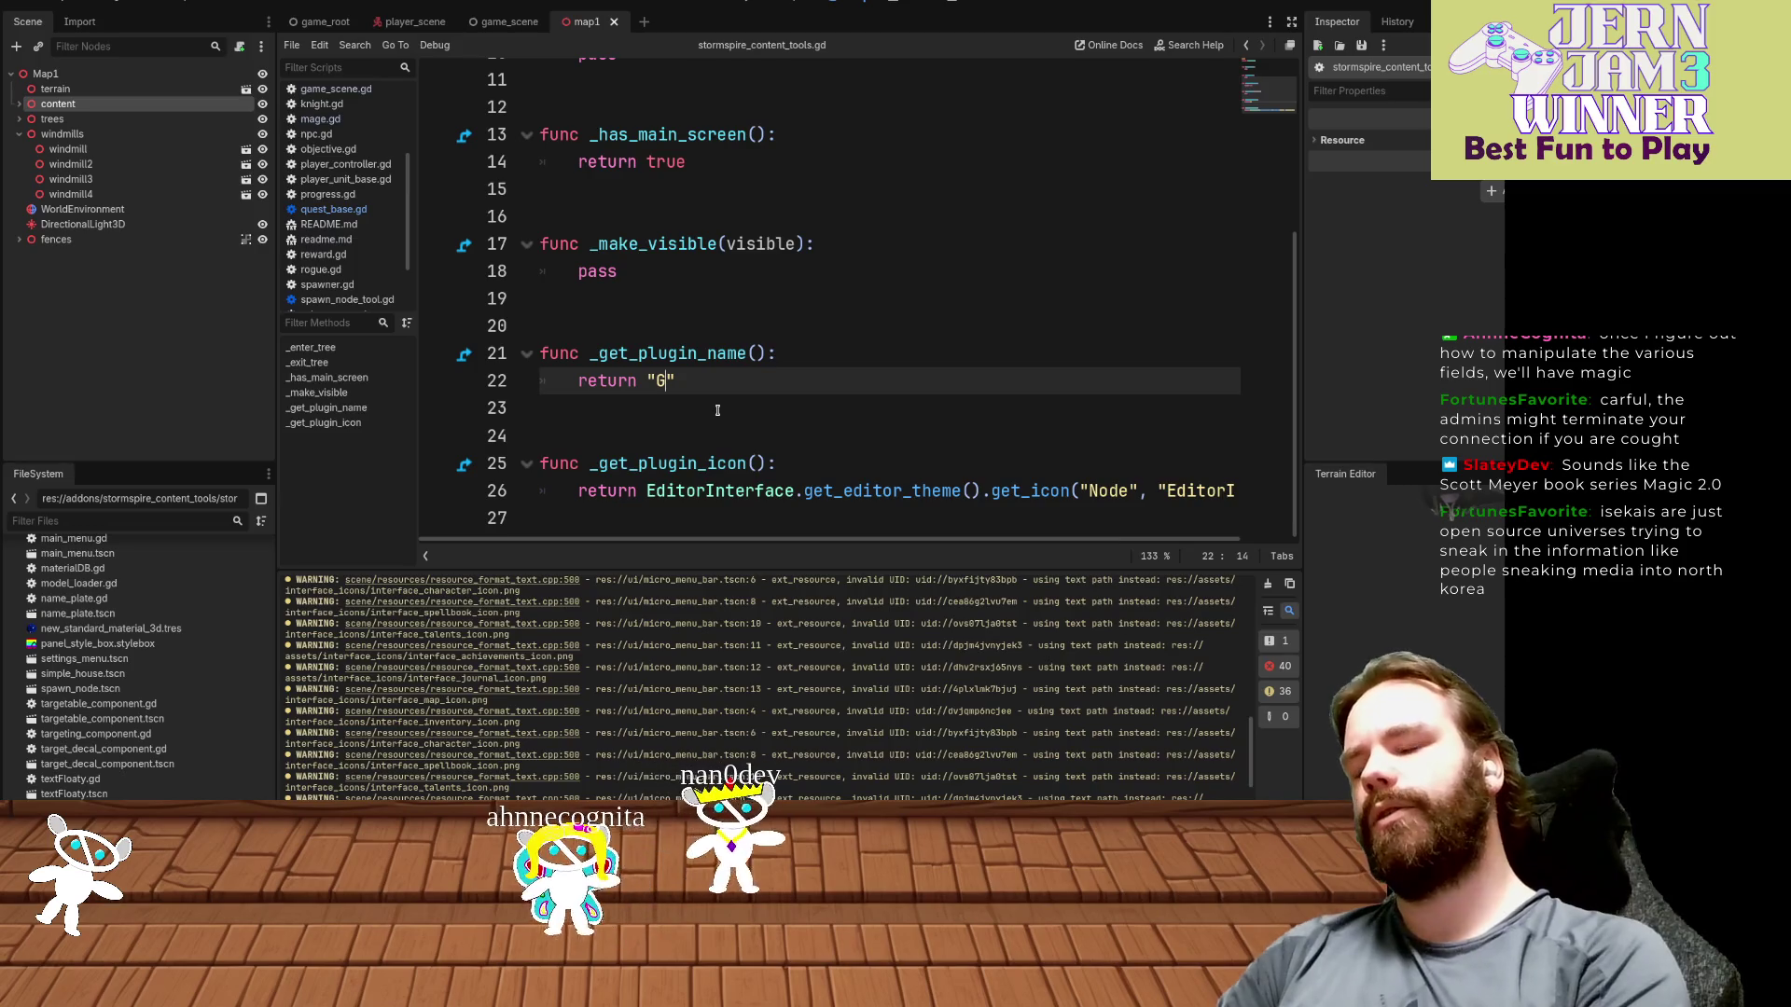
{"action": "key", "text": "BackSpace"}
{"action": "key", "text": "BackSpace"}
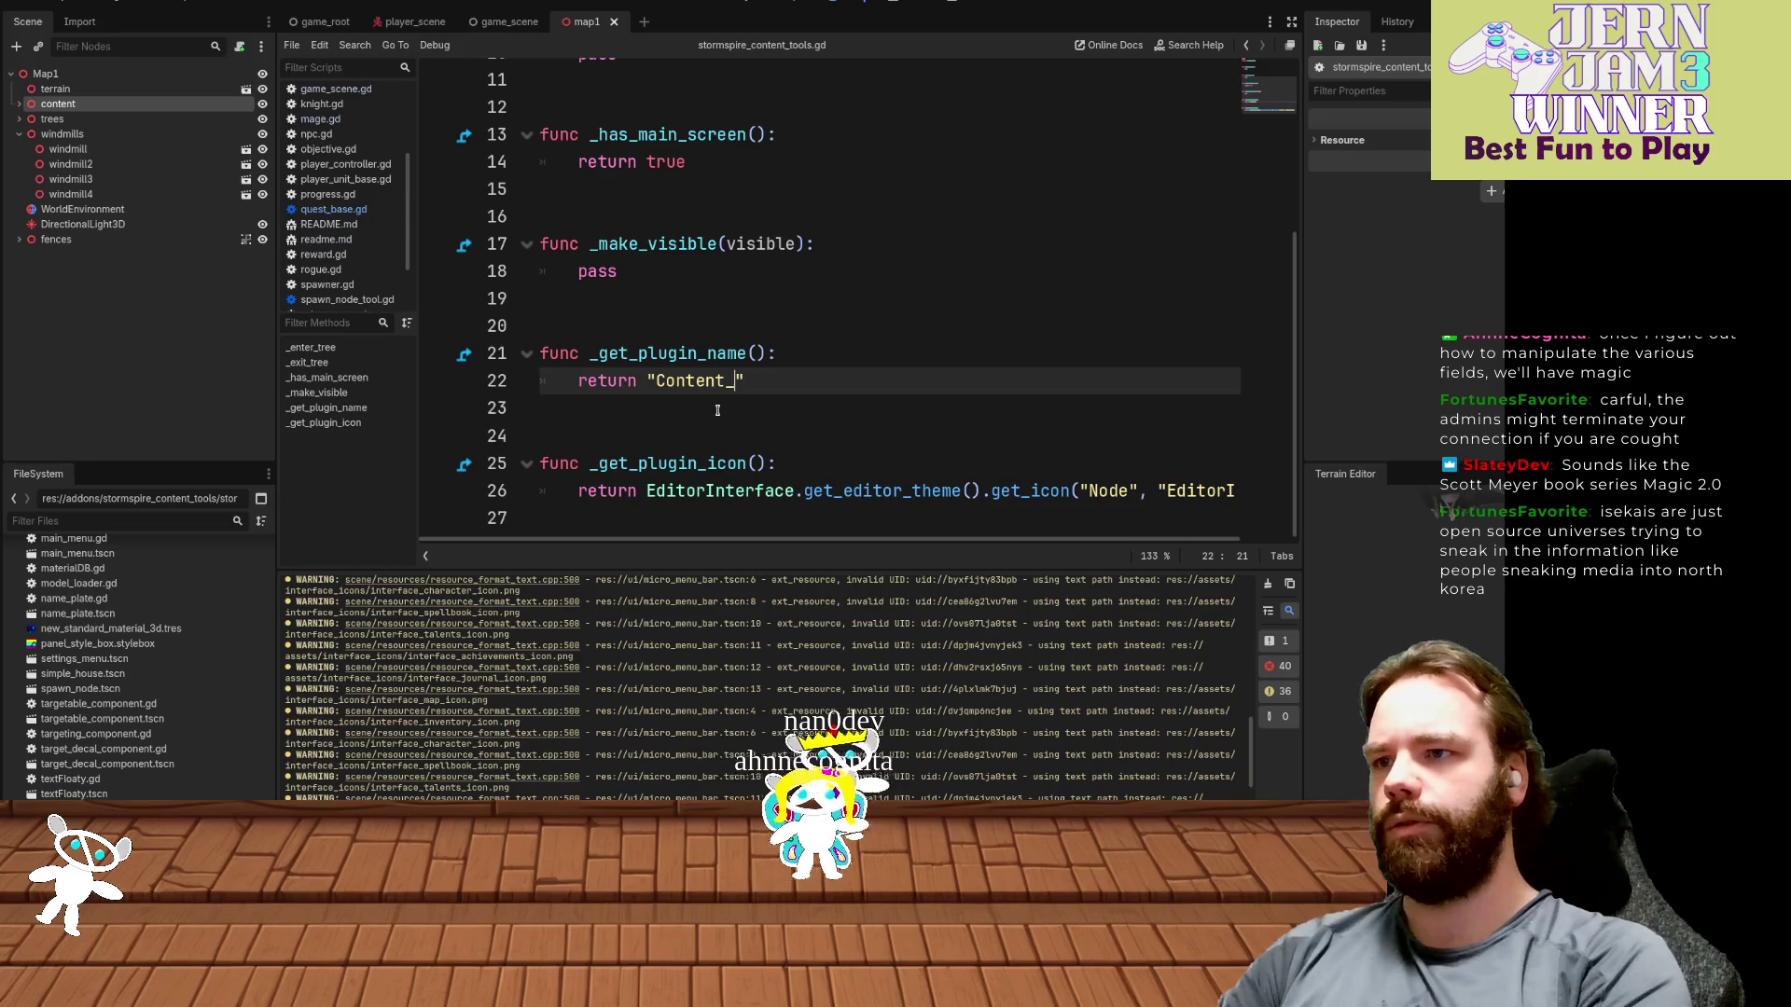
{"action": "key", "text": "BackSpace"}
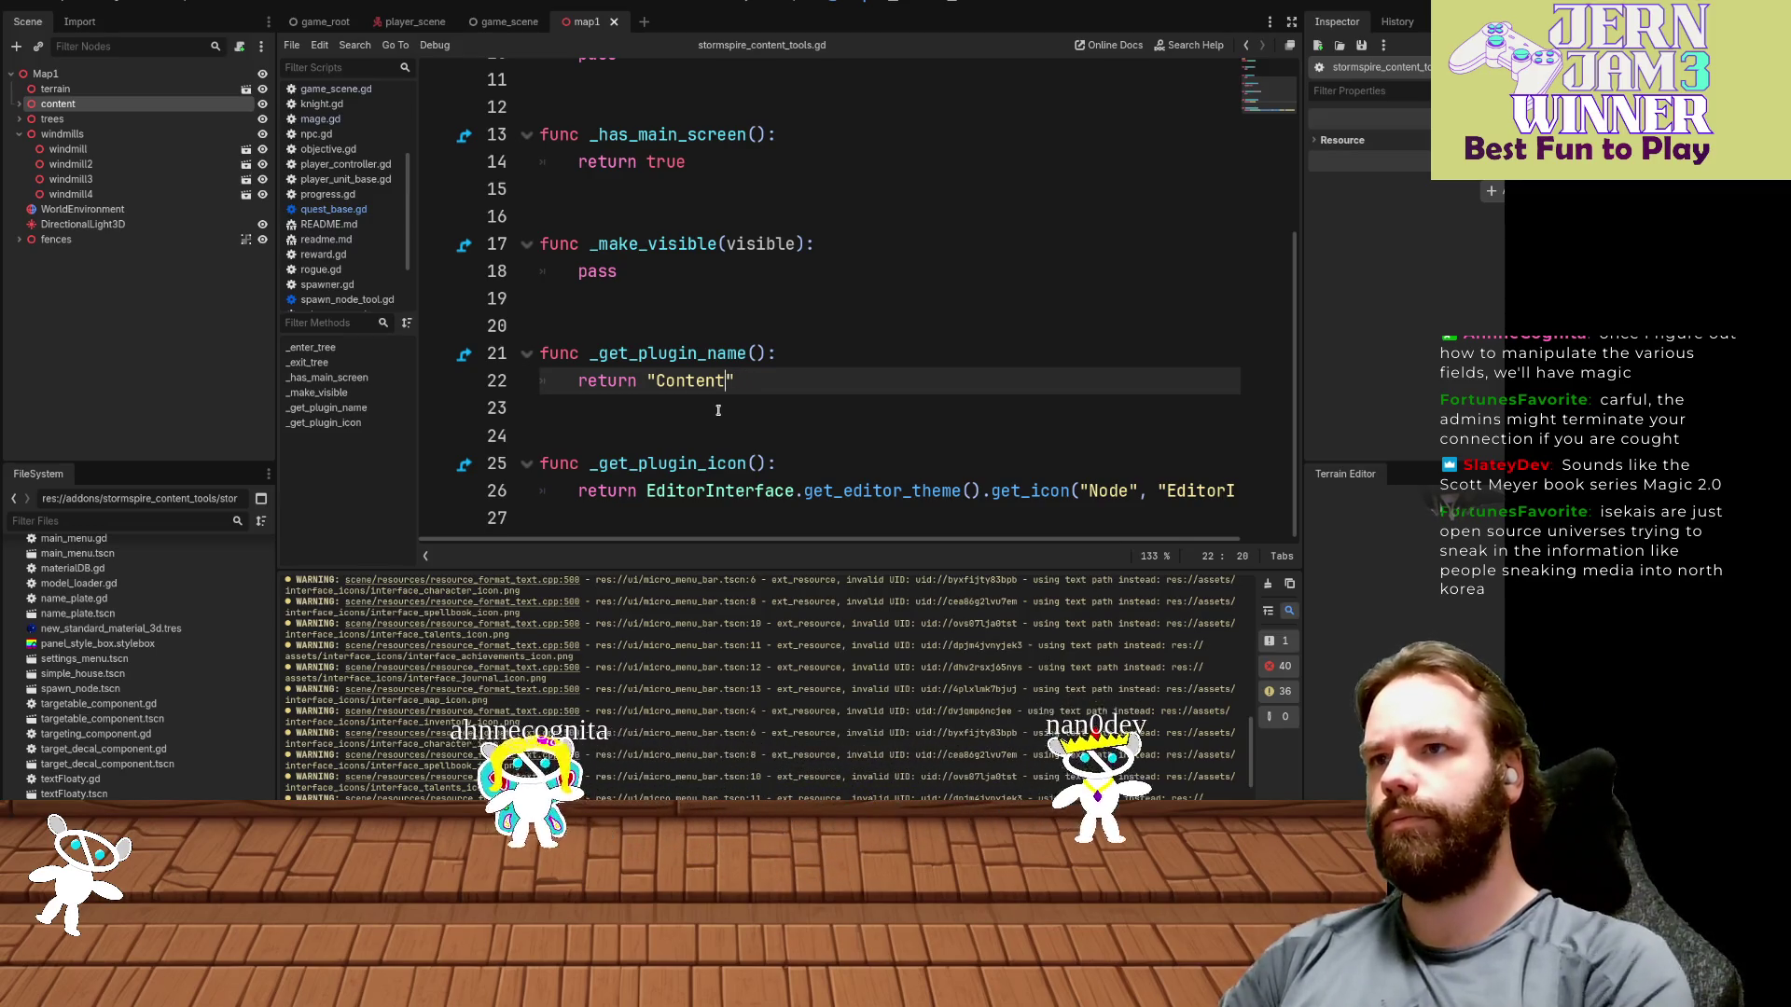
{"action": "key", "text": "Return"}
{"action": "key", "text": "BackSpace"}
{"action": "key", "text": "BackSpace"}
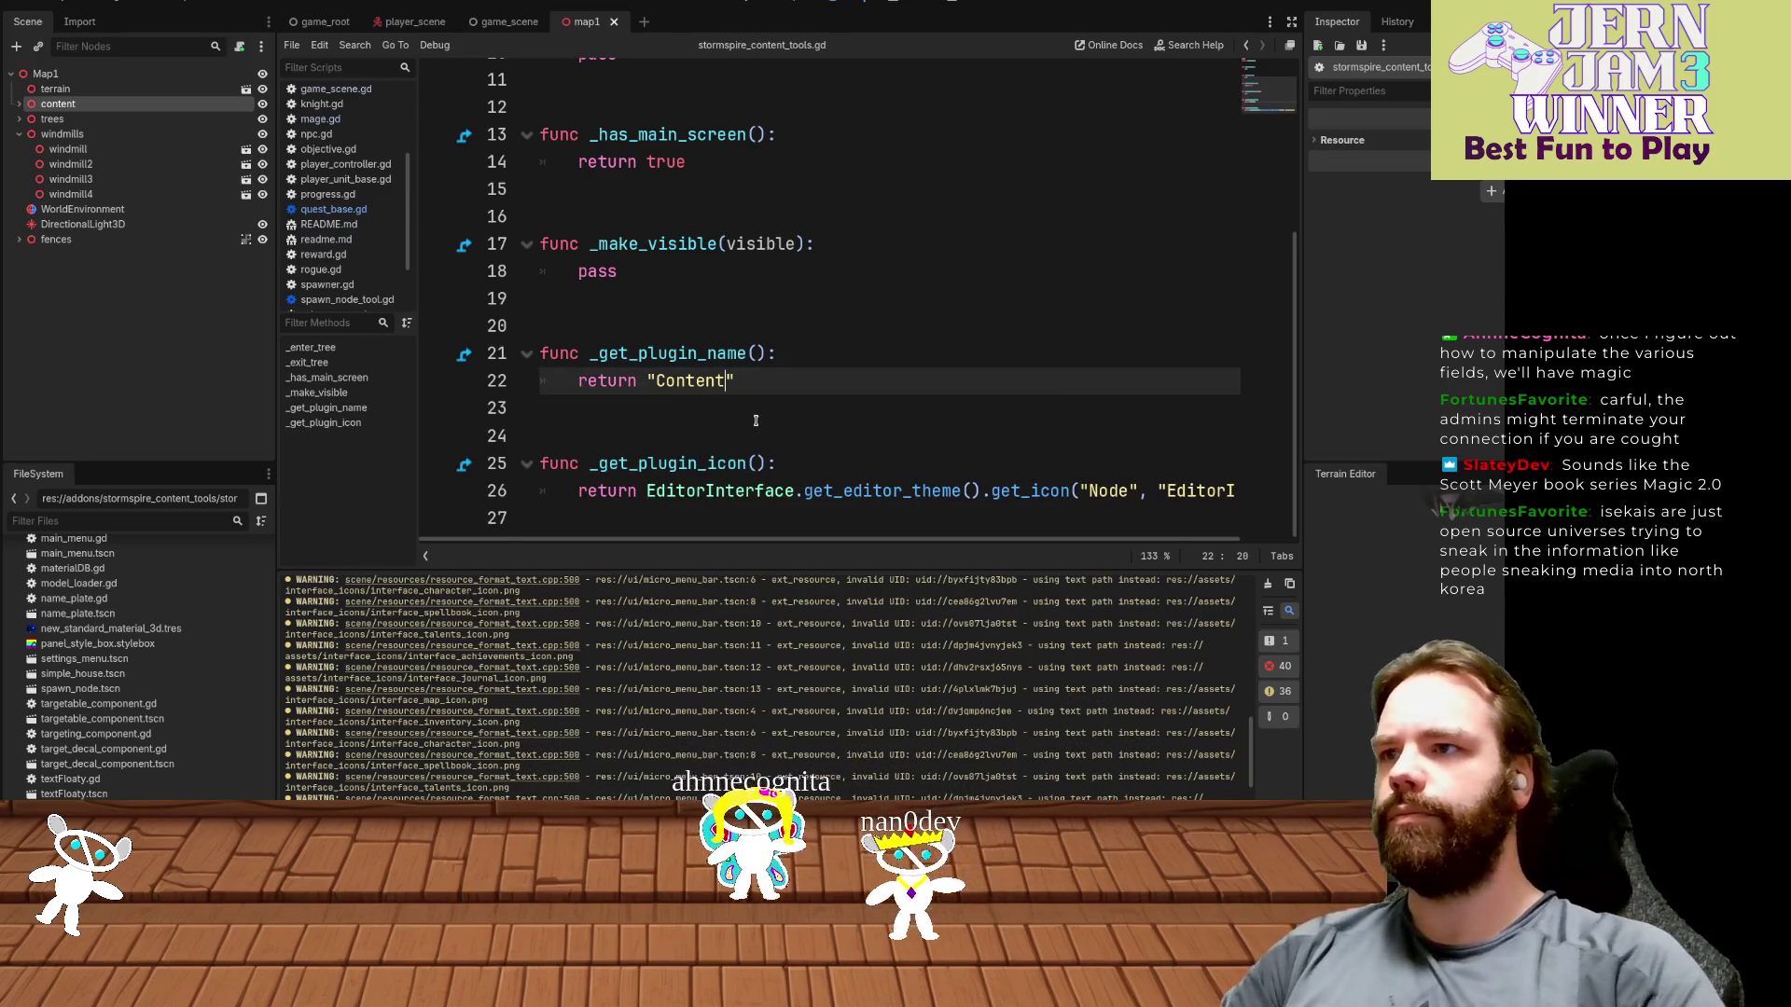
{"action": "left_click", "coordinate": [1043, 327]}
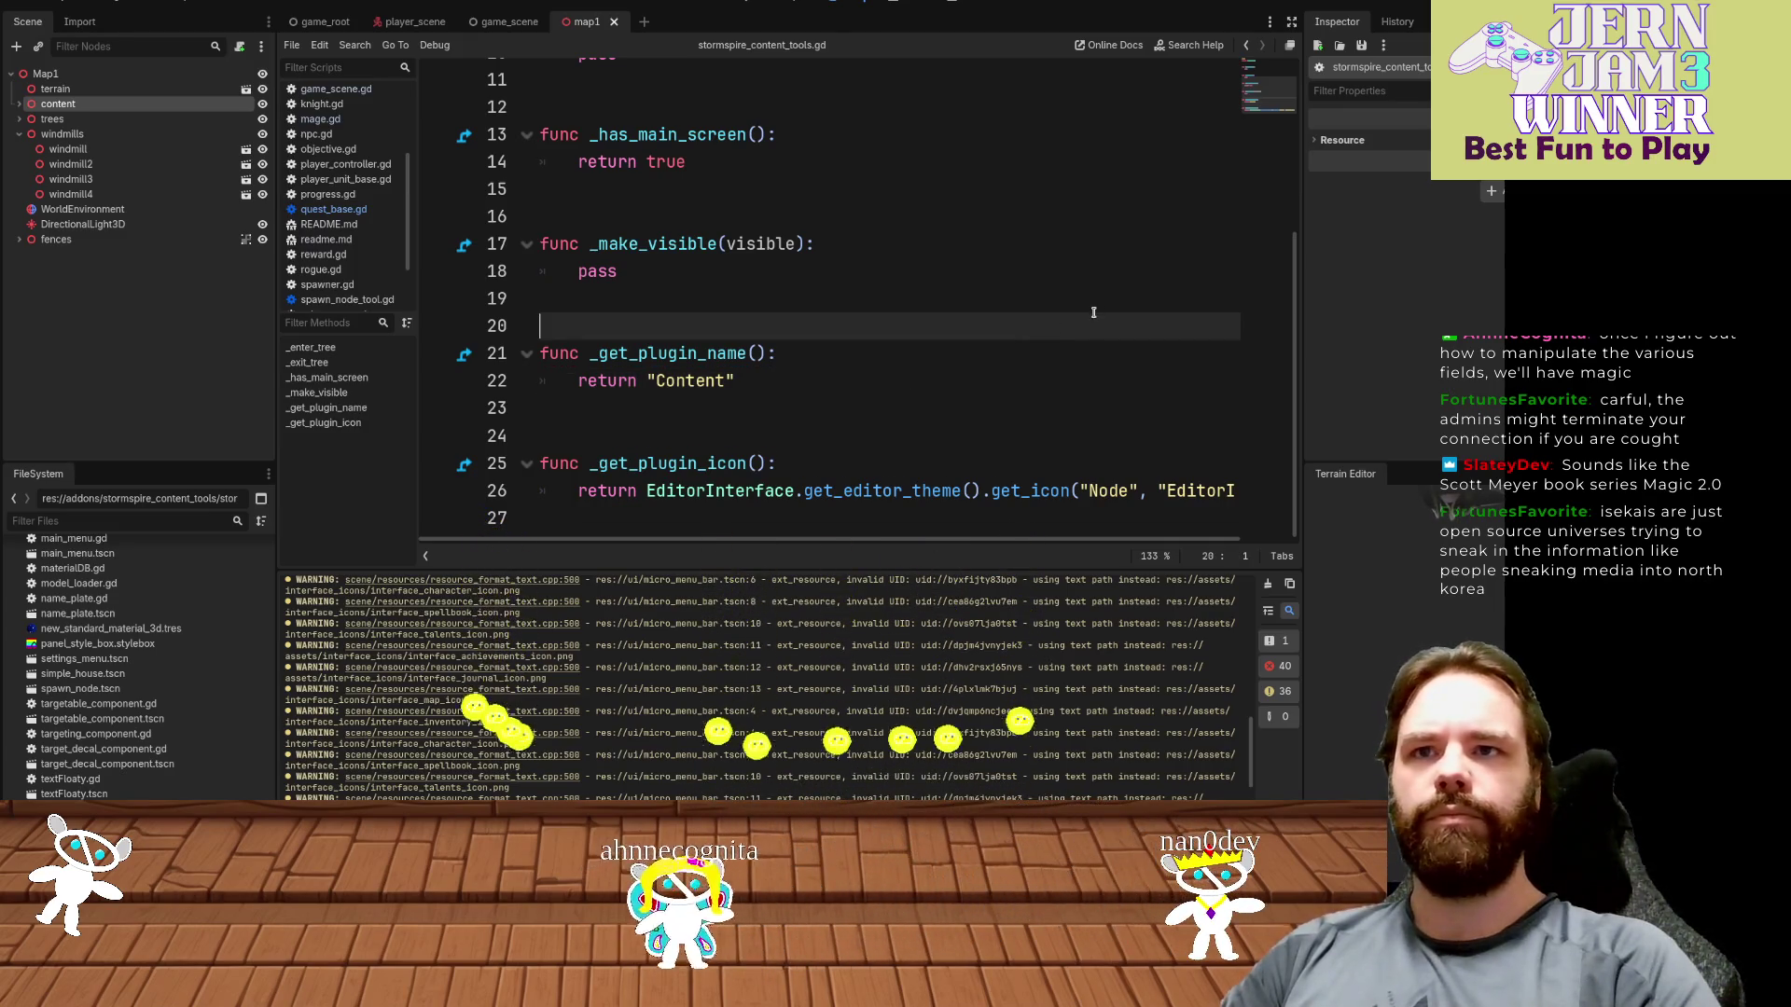
Step: Review the installed plugins in Project Settings, then close it
{"action": "left_click", "coordinate": [69, 5]}
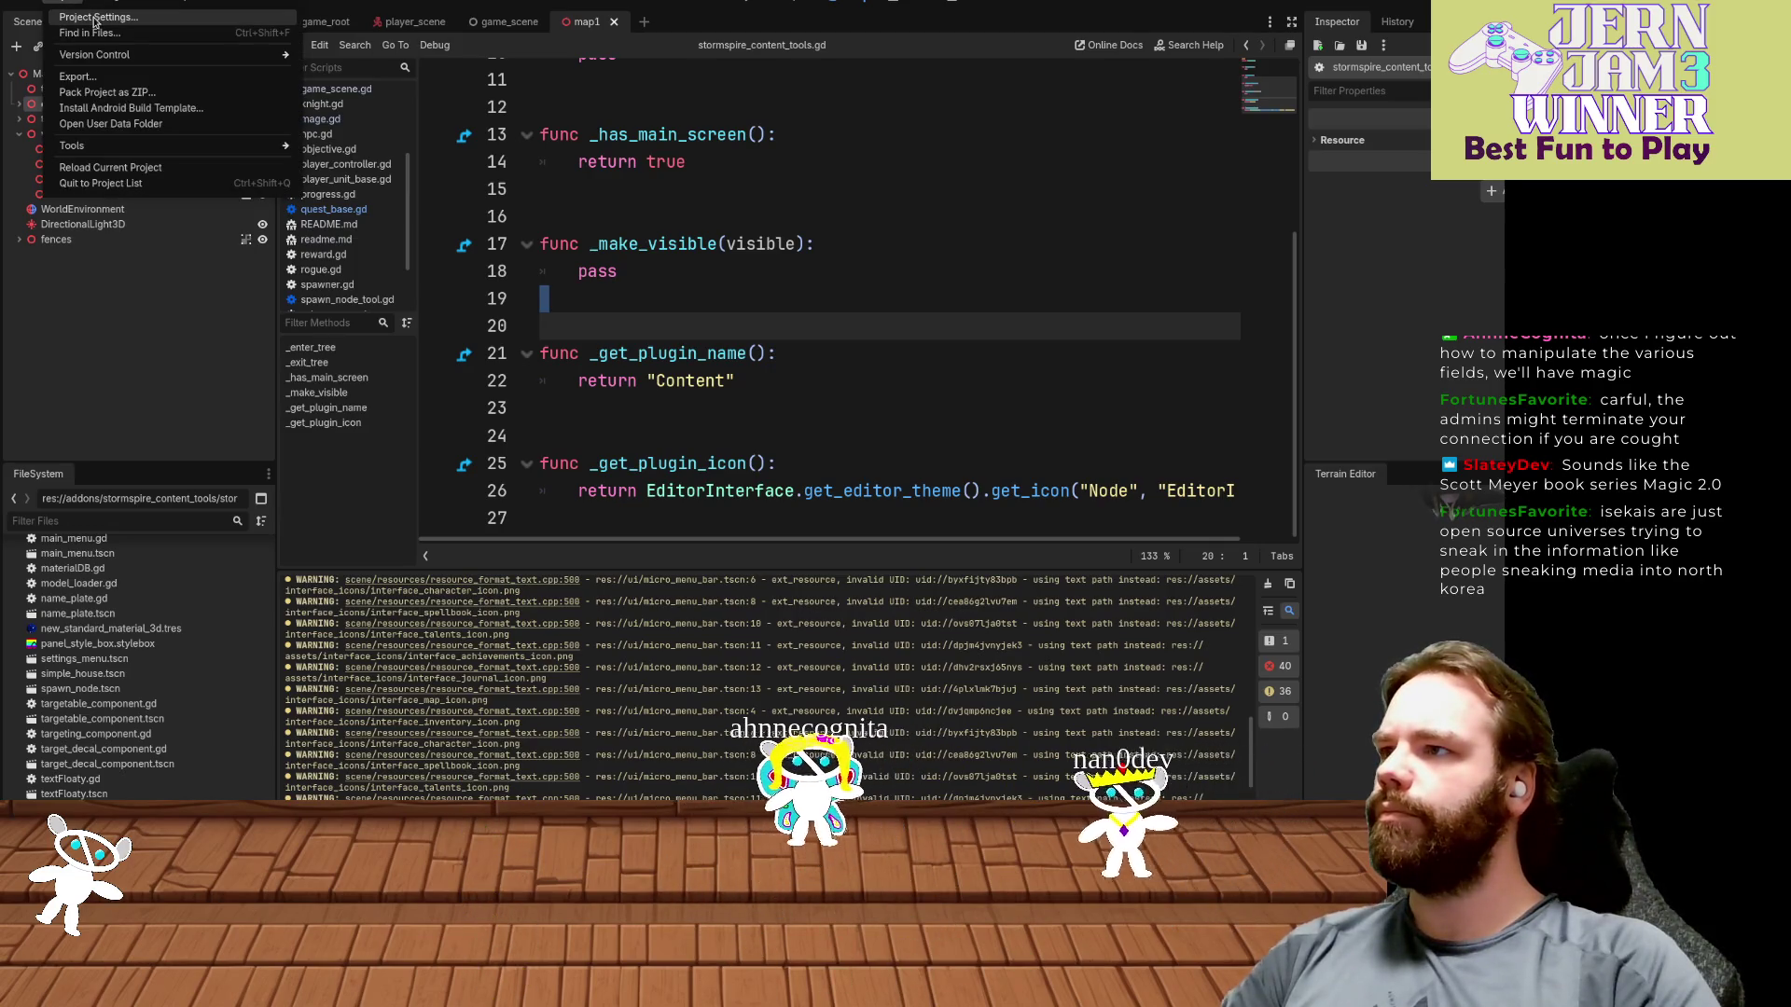
{"action": "left_click", "coordinate": [94, 19]}
{"action": "left_click", "coordinate": [814, 221]}
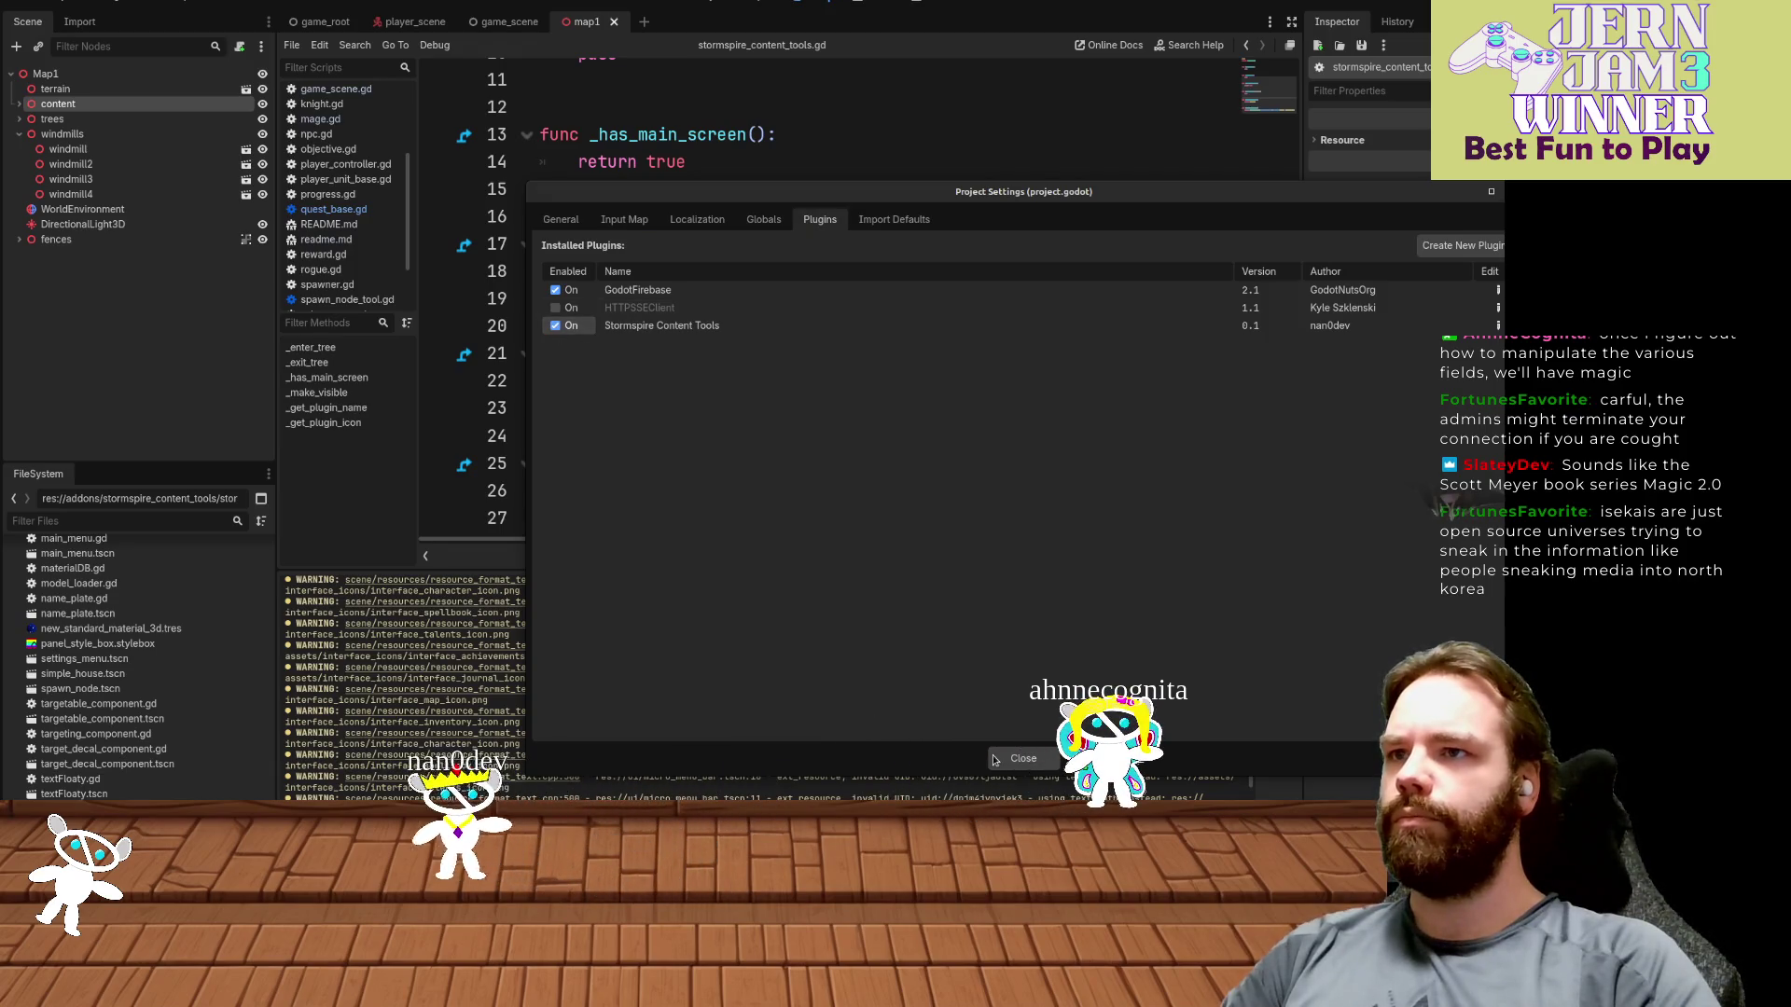
{"action": "key", "text": "Escape"}
{"action": "left_click", "coordinate": [1082, 265]}
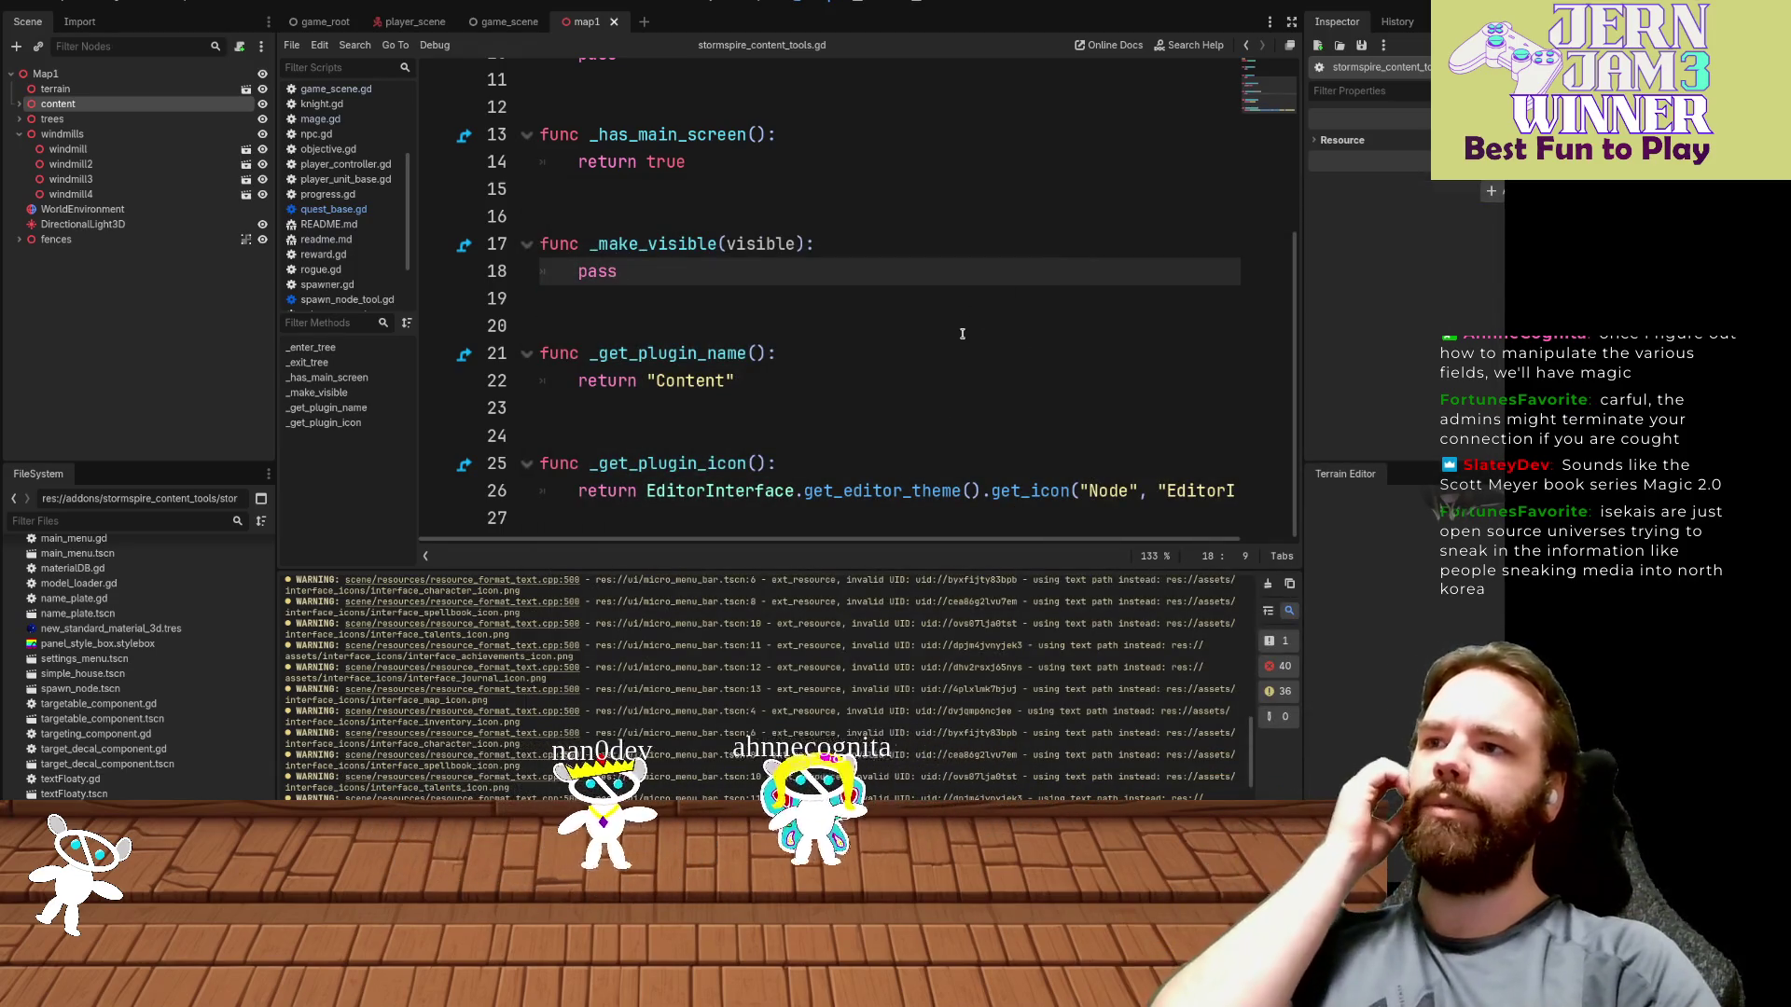
{"action": "scroll", "coordinate": [975, 311], "scroll_direction": "up", "scroll_amount": 1}
Step: Check the Content, 2D and 3D workspaces, then reopen stormspire_content_tools.gd
{"action": "left_click", "coordinate": [1039, 11]}
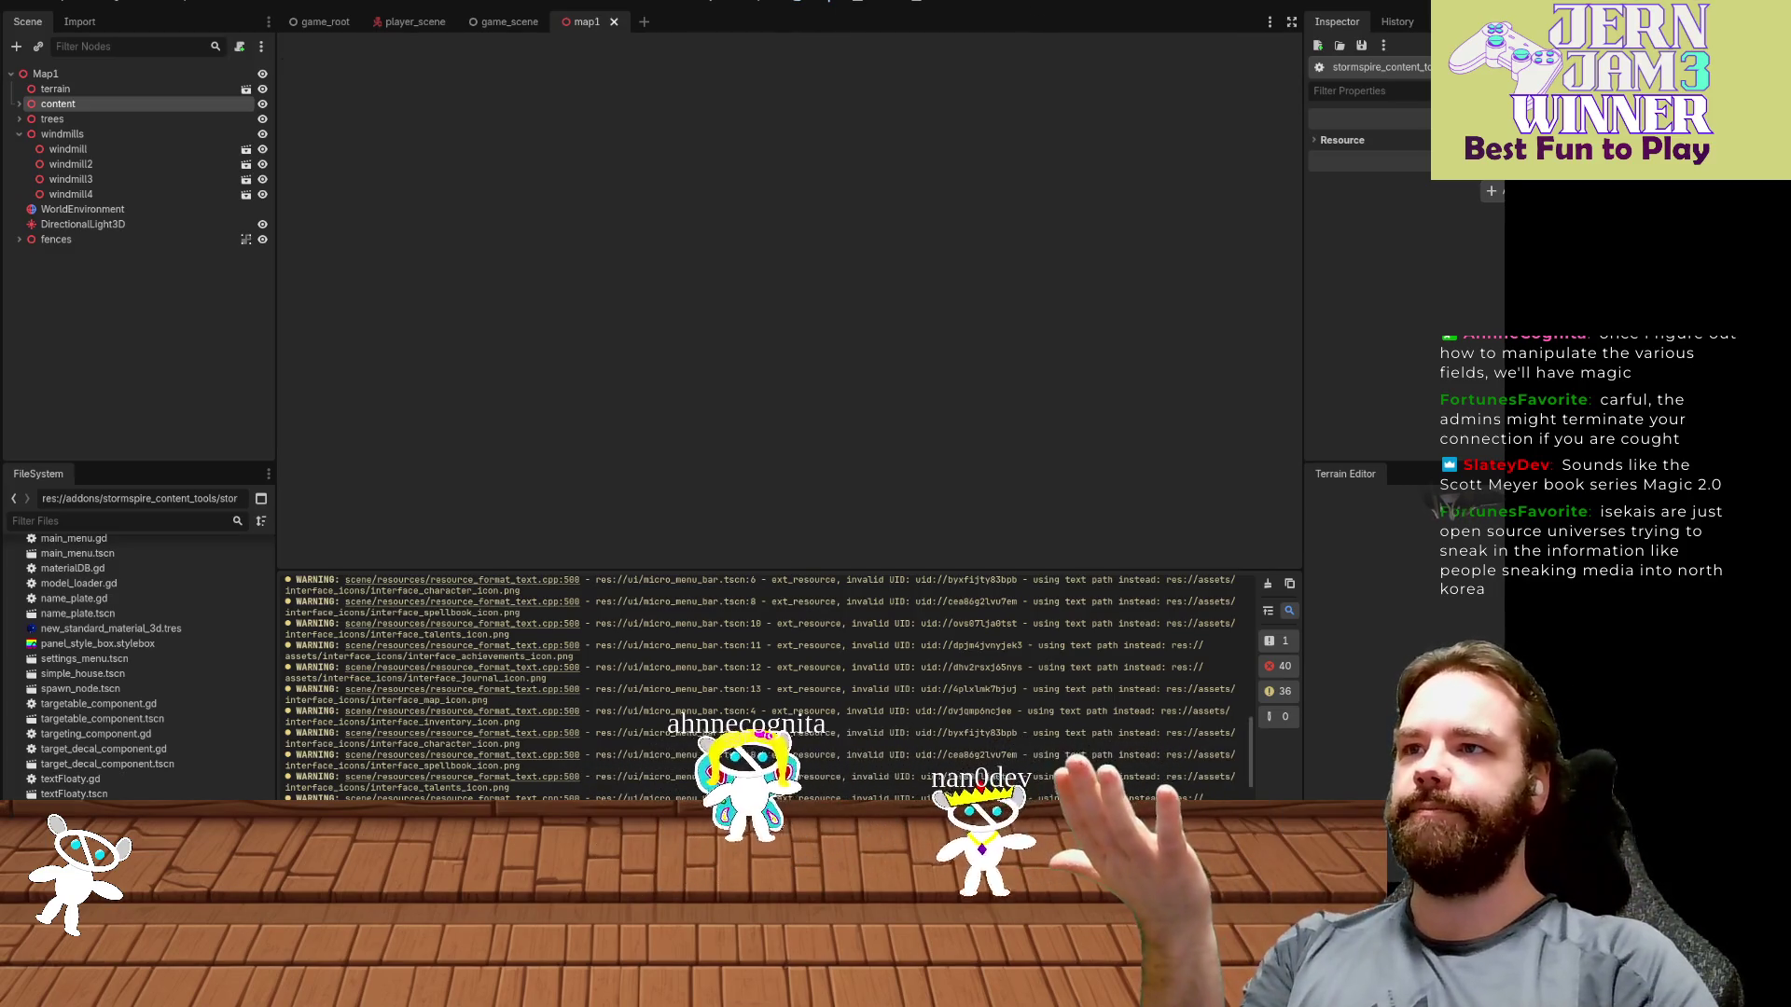
{"action": "left_click", "coordinate": [757, 3]}
{"action": "left_click", "coordinate": [781, 7]}
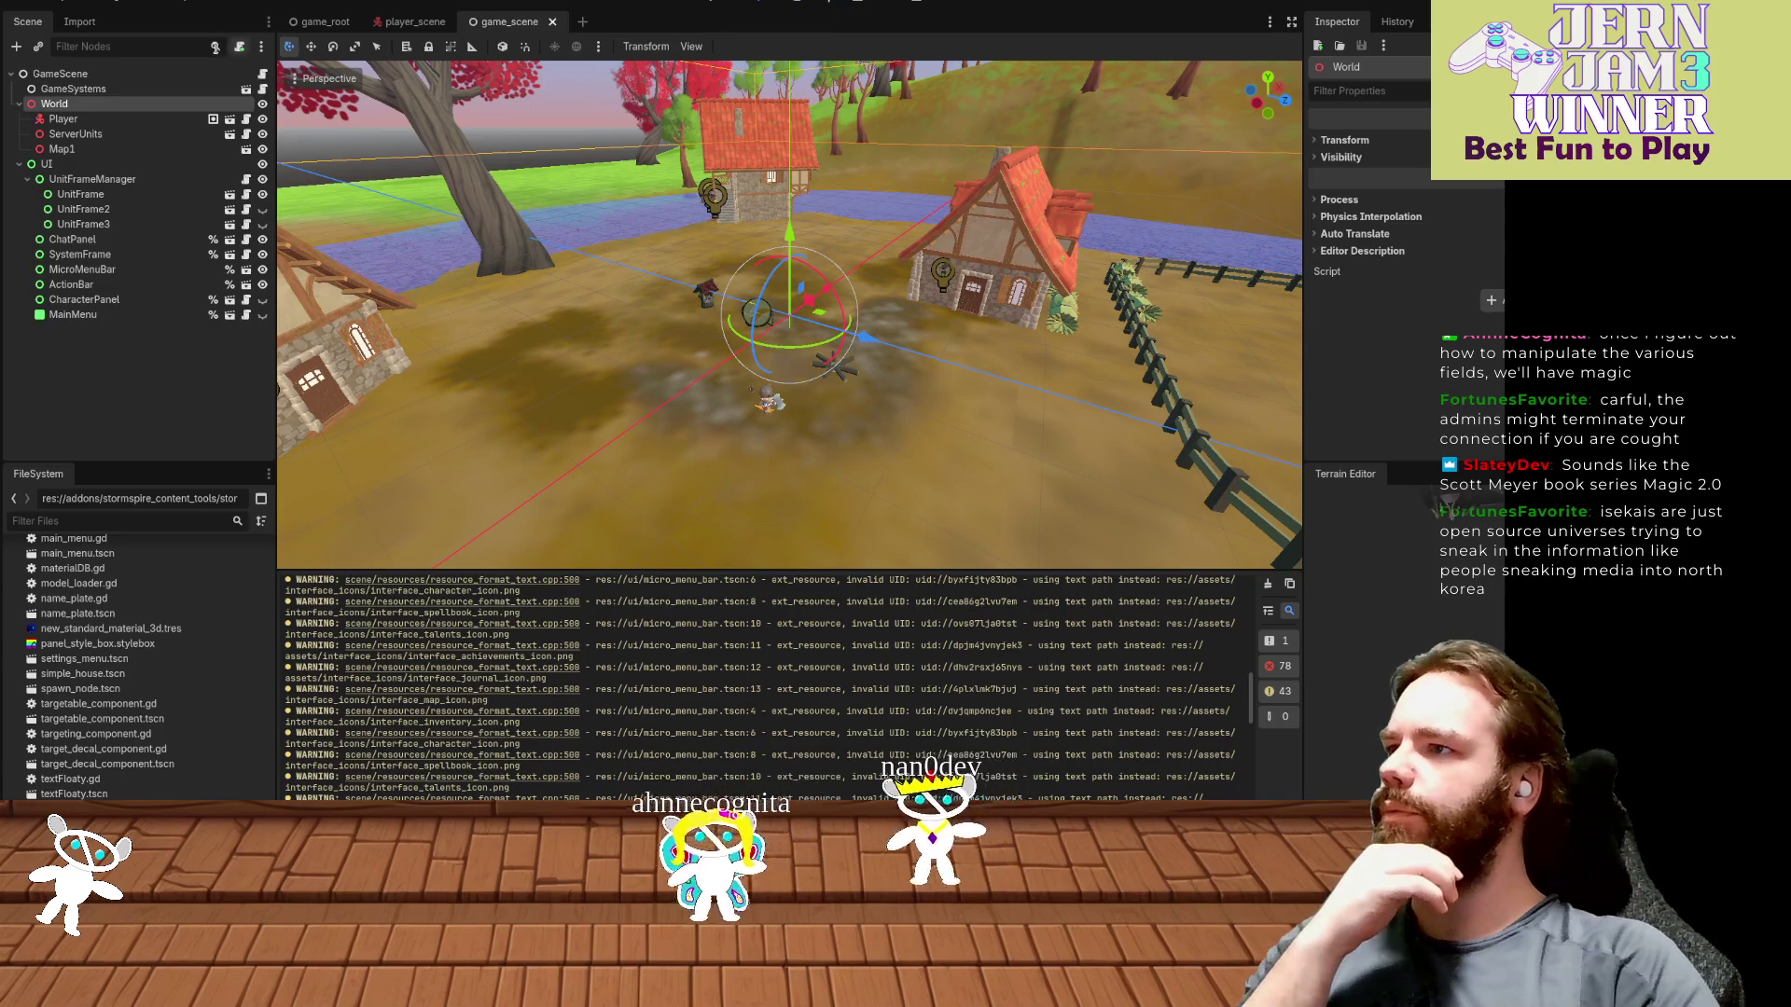
{"action": "scroll", "coordinate": [155, 591], "scroll_direction": "up", "scroll_amount": 10}
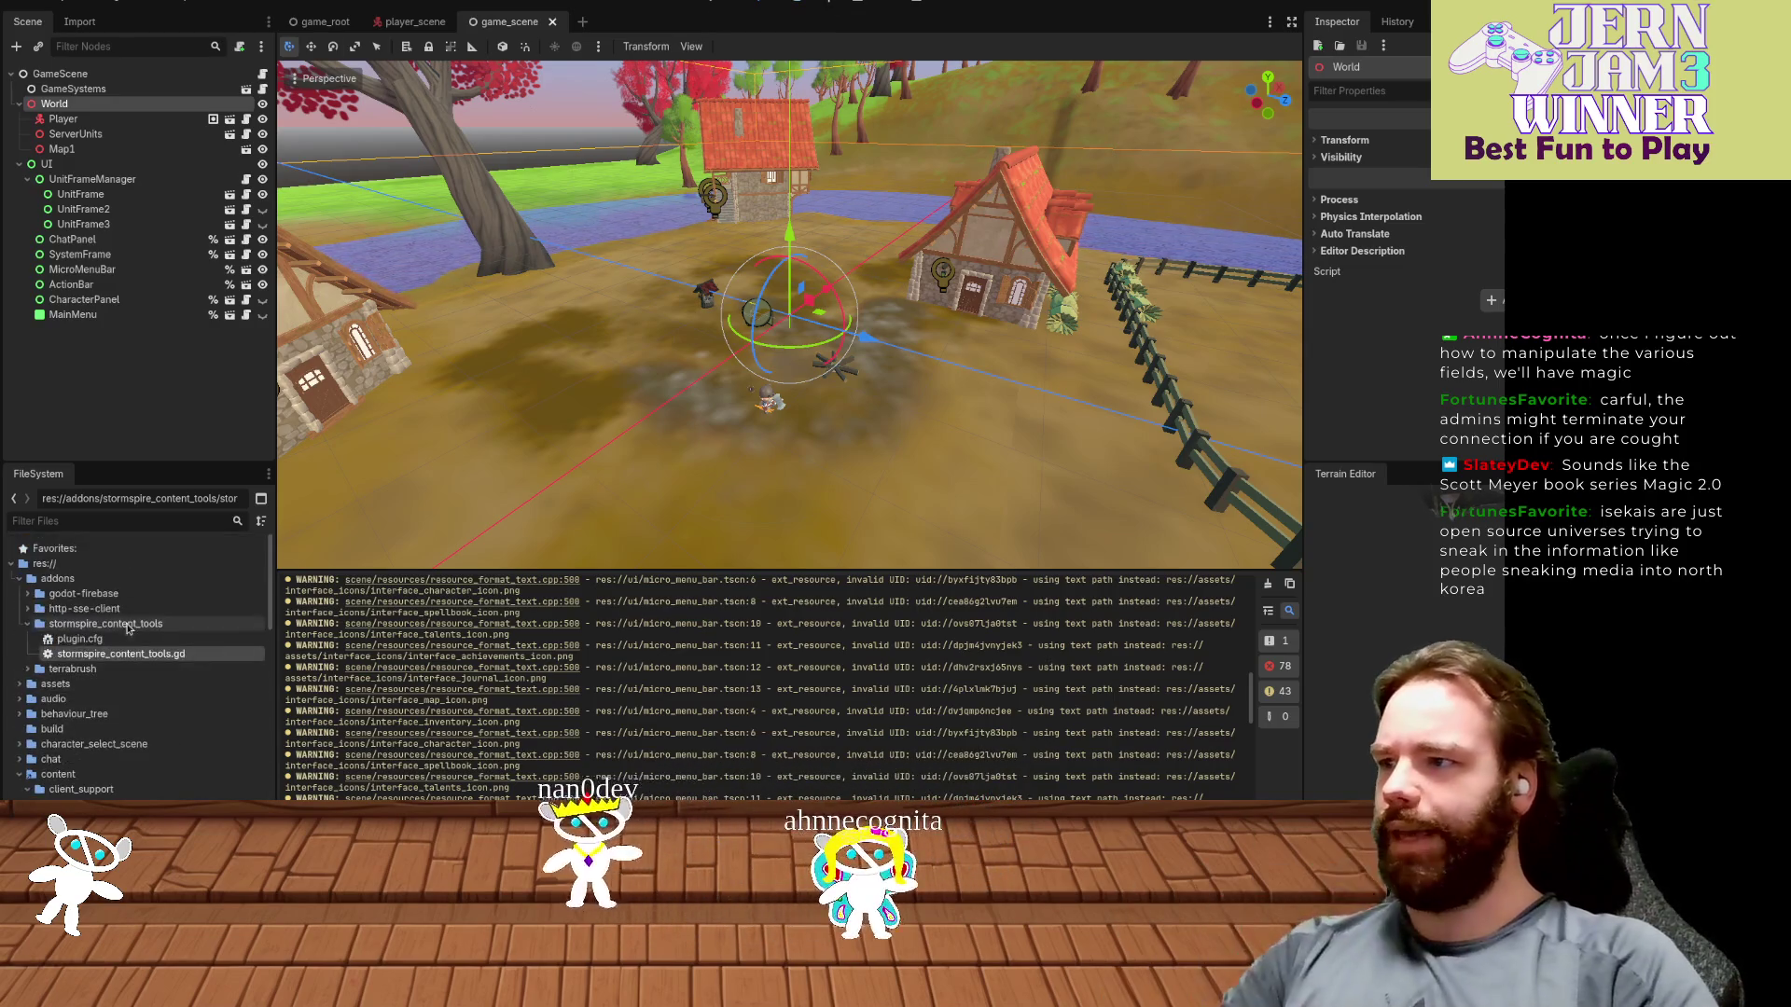
{"action": "double_click", "coordinate": [172, 654]}
{"action": "left_click", "coordinate": [943, 399]}
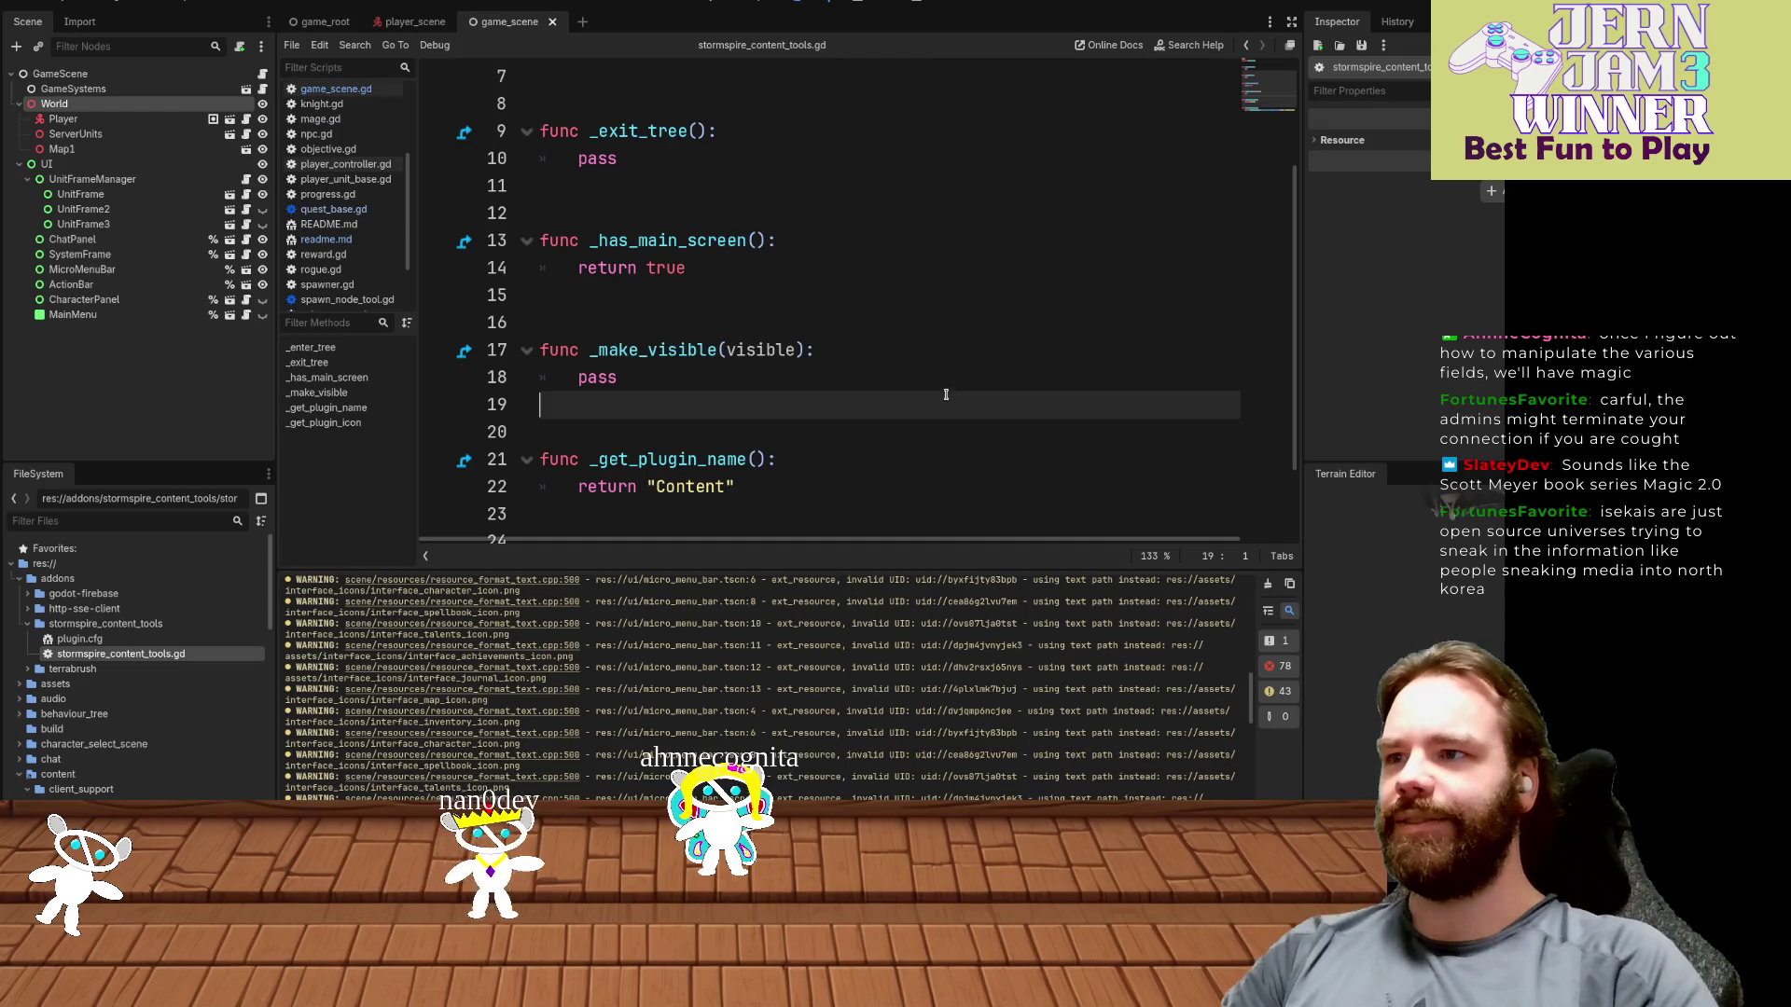
{"action": "scroll", "coordinate": [839, 410], "scroll_direction": "down", "scroll_amount": 2}
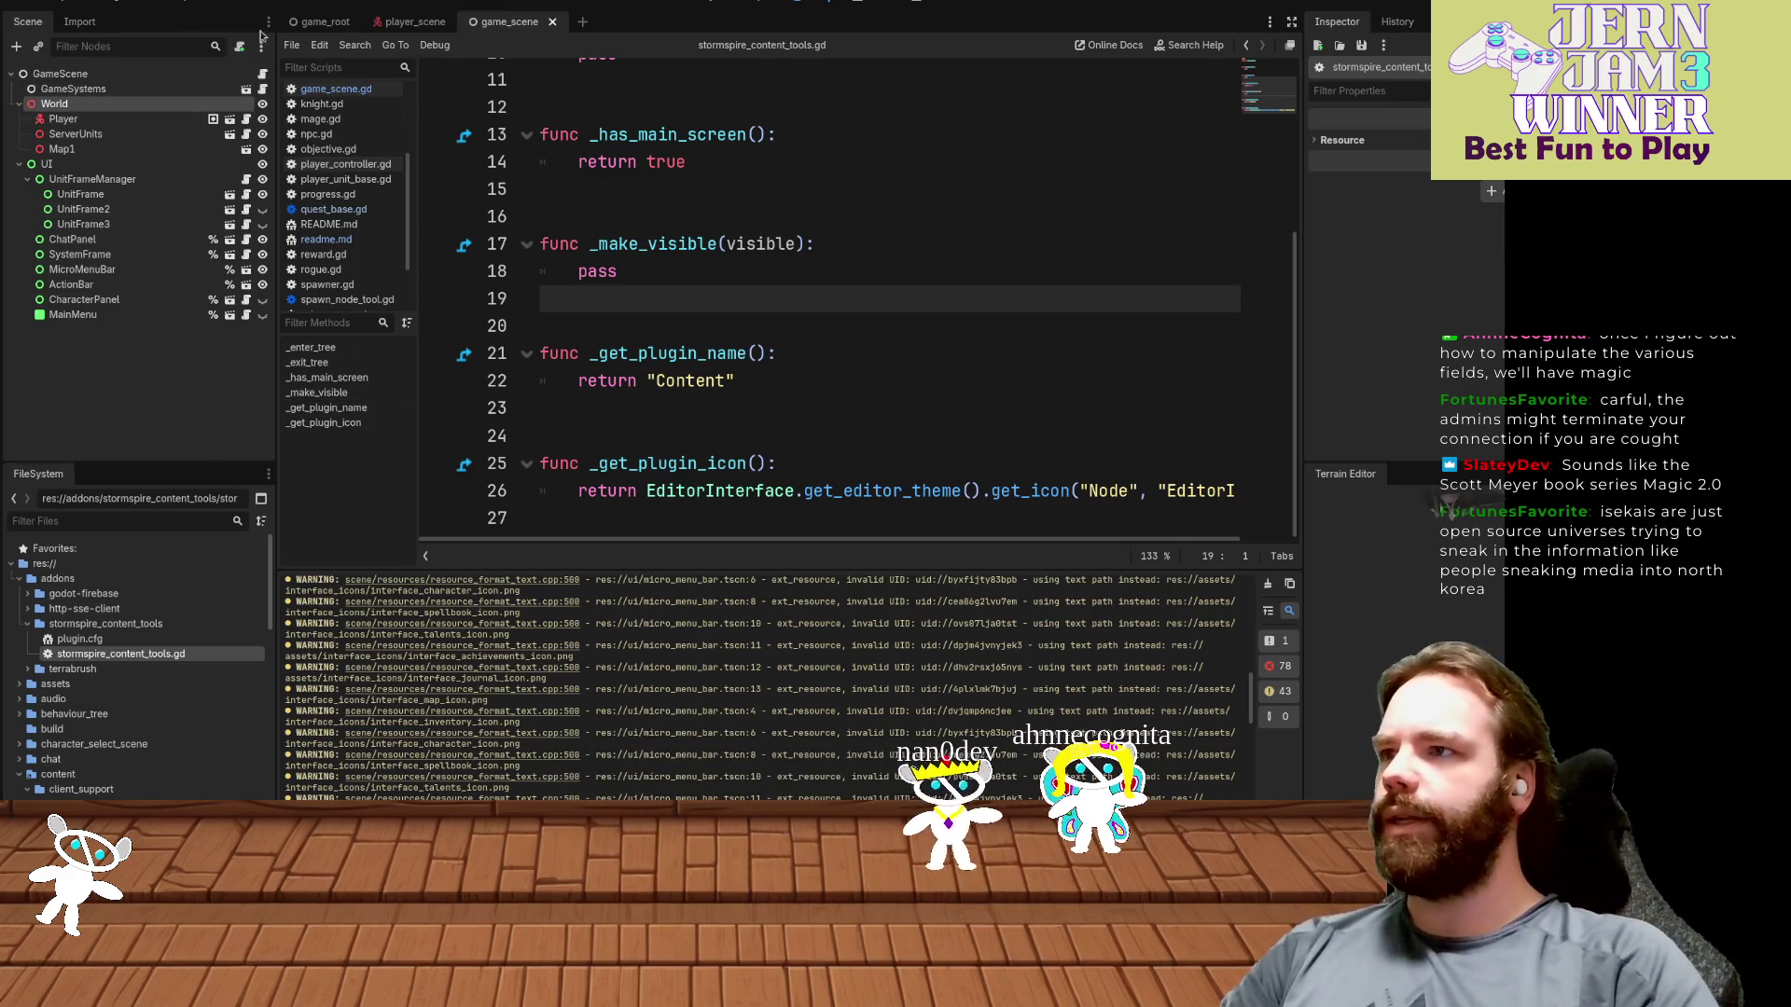
Step: Create a new scene with a Node2D as its root
{"action": "left_click", "coordinate": [18, 2]}
{"action": "left_click", "coordinate": [93, 25]}
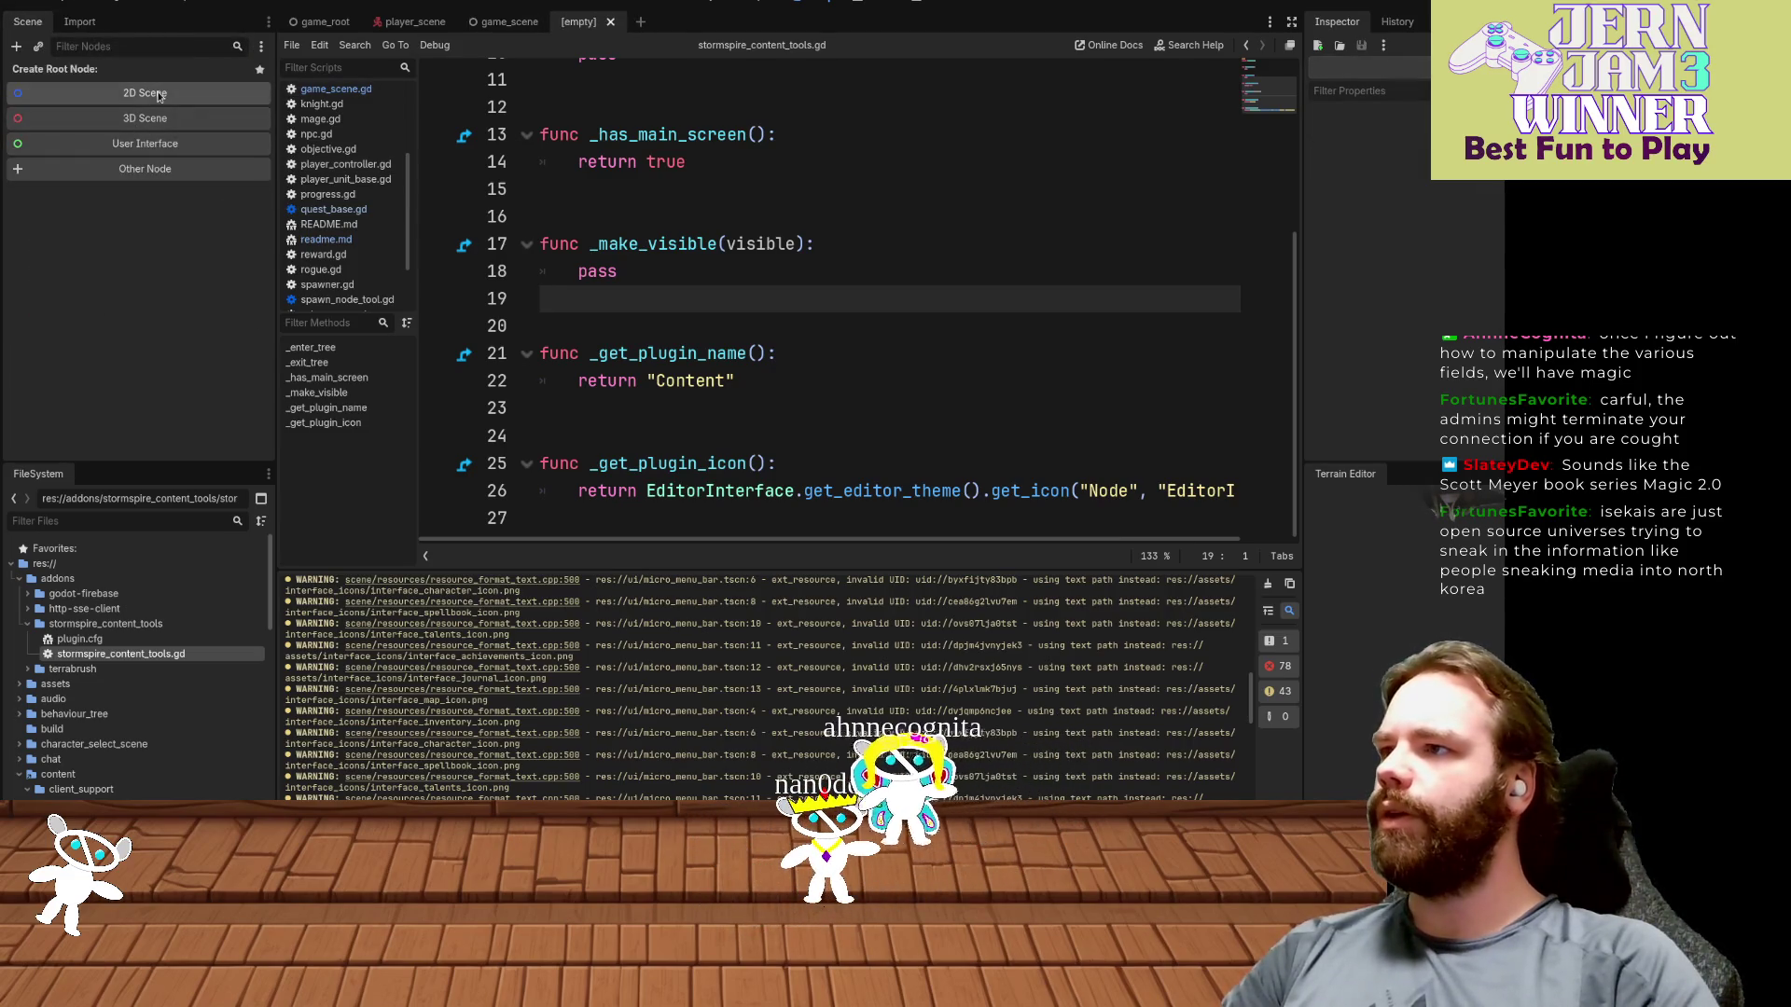
{"action": "left_click", "coordinate": [159, 94]}
{"action": "double_click", "coordinate": [100, 79]}
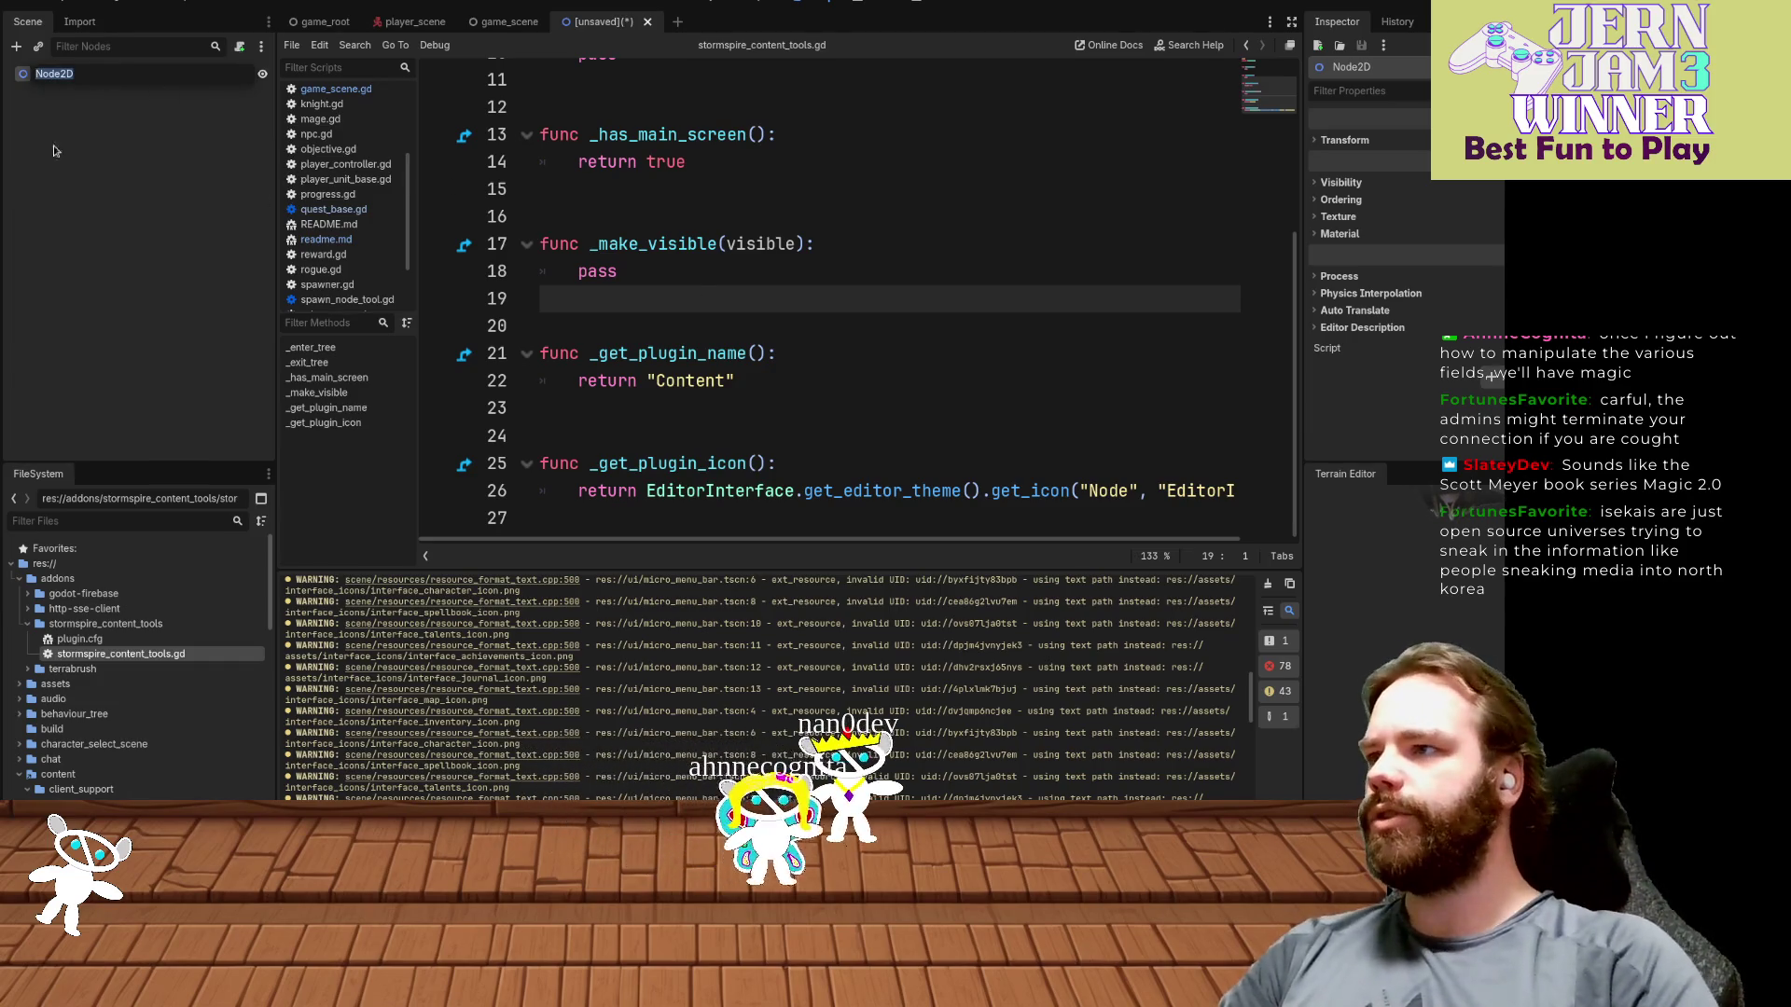
Step: Change the root node's type to Control and bring up the save dialog
{"action": "right_click", "coordinate": [94, 79]}
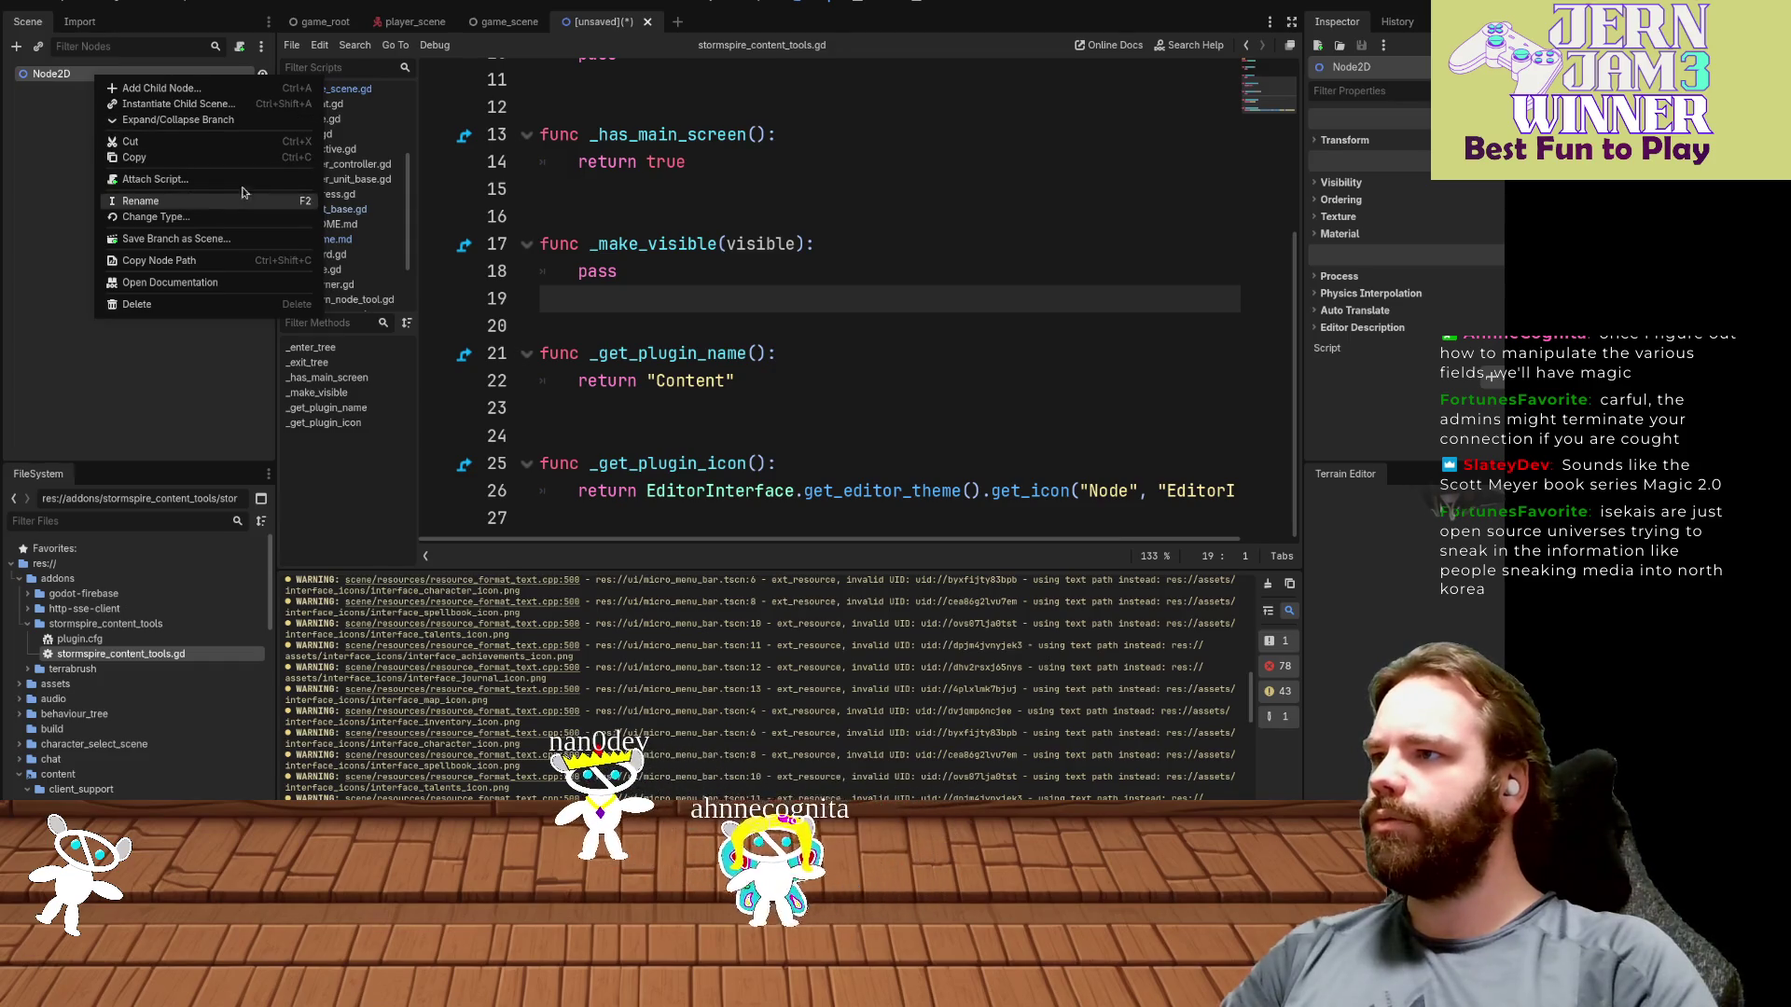
{"action": "left_click", "coordinate": [245, 226]}
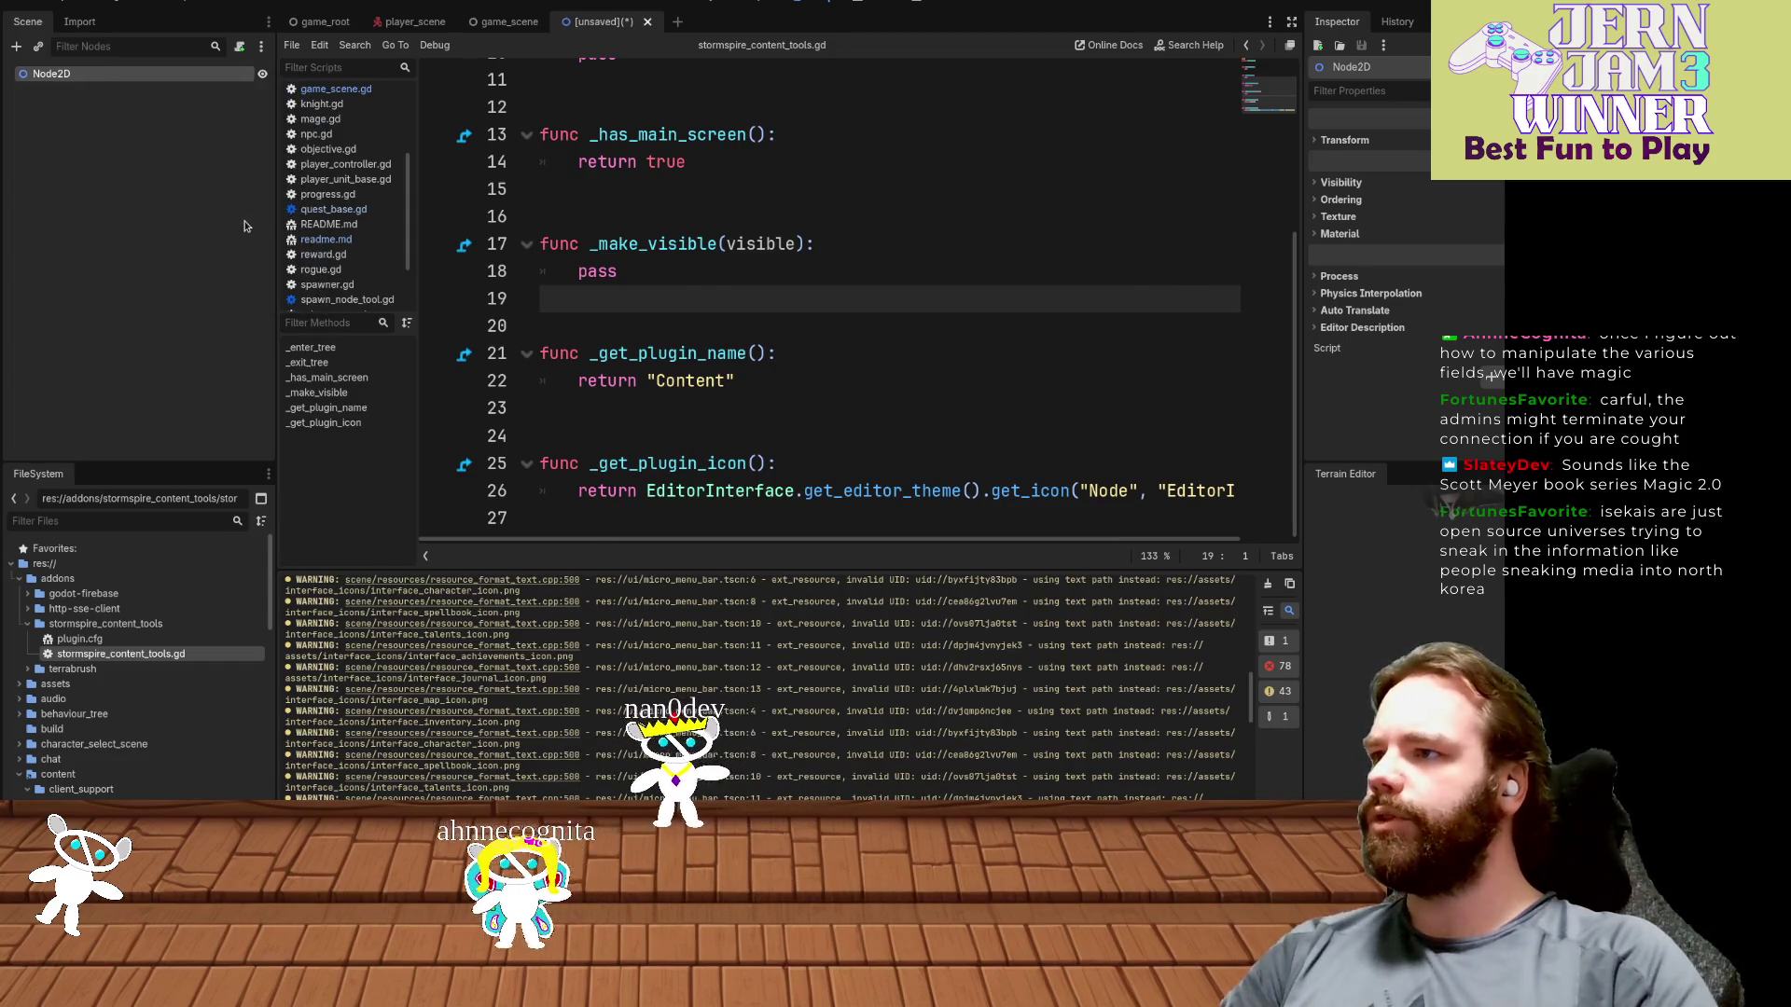
{"action": "type", "text": "Control"}
{"action": "key", "text": "Return"}
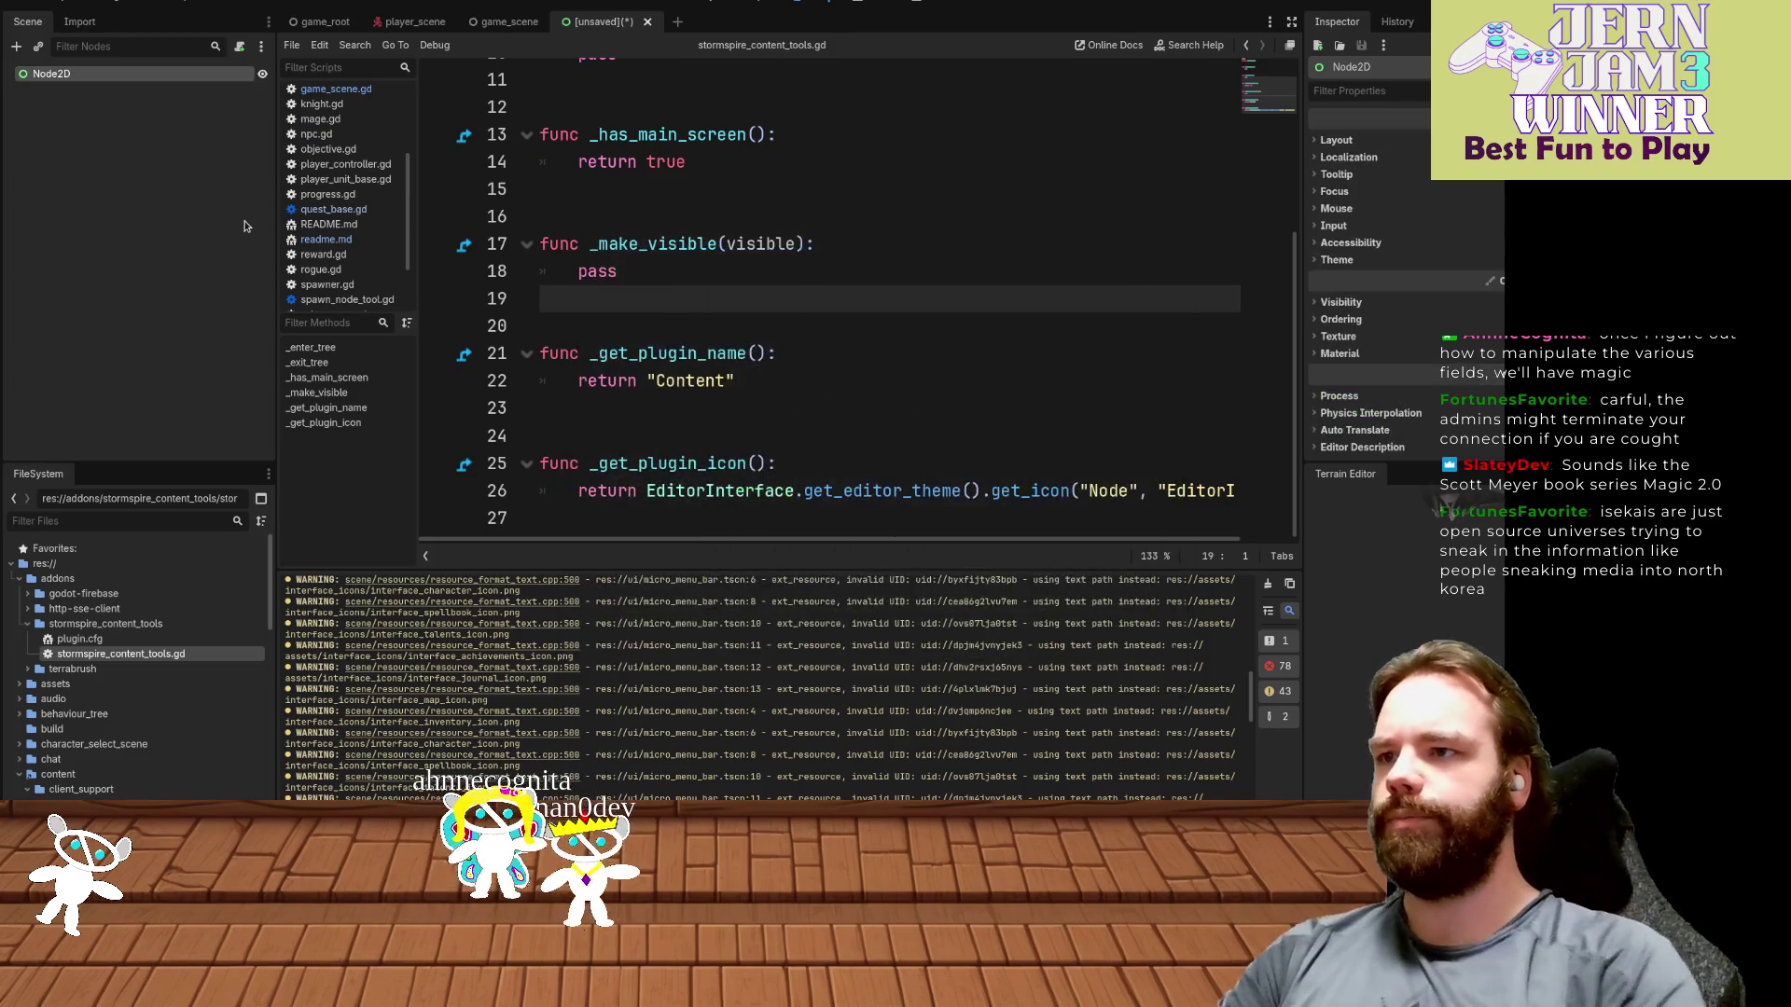
{"action": "key", "text": "ctrl+s"}
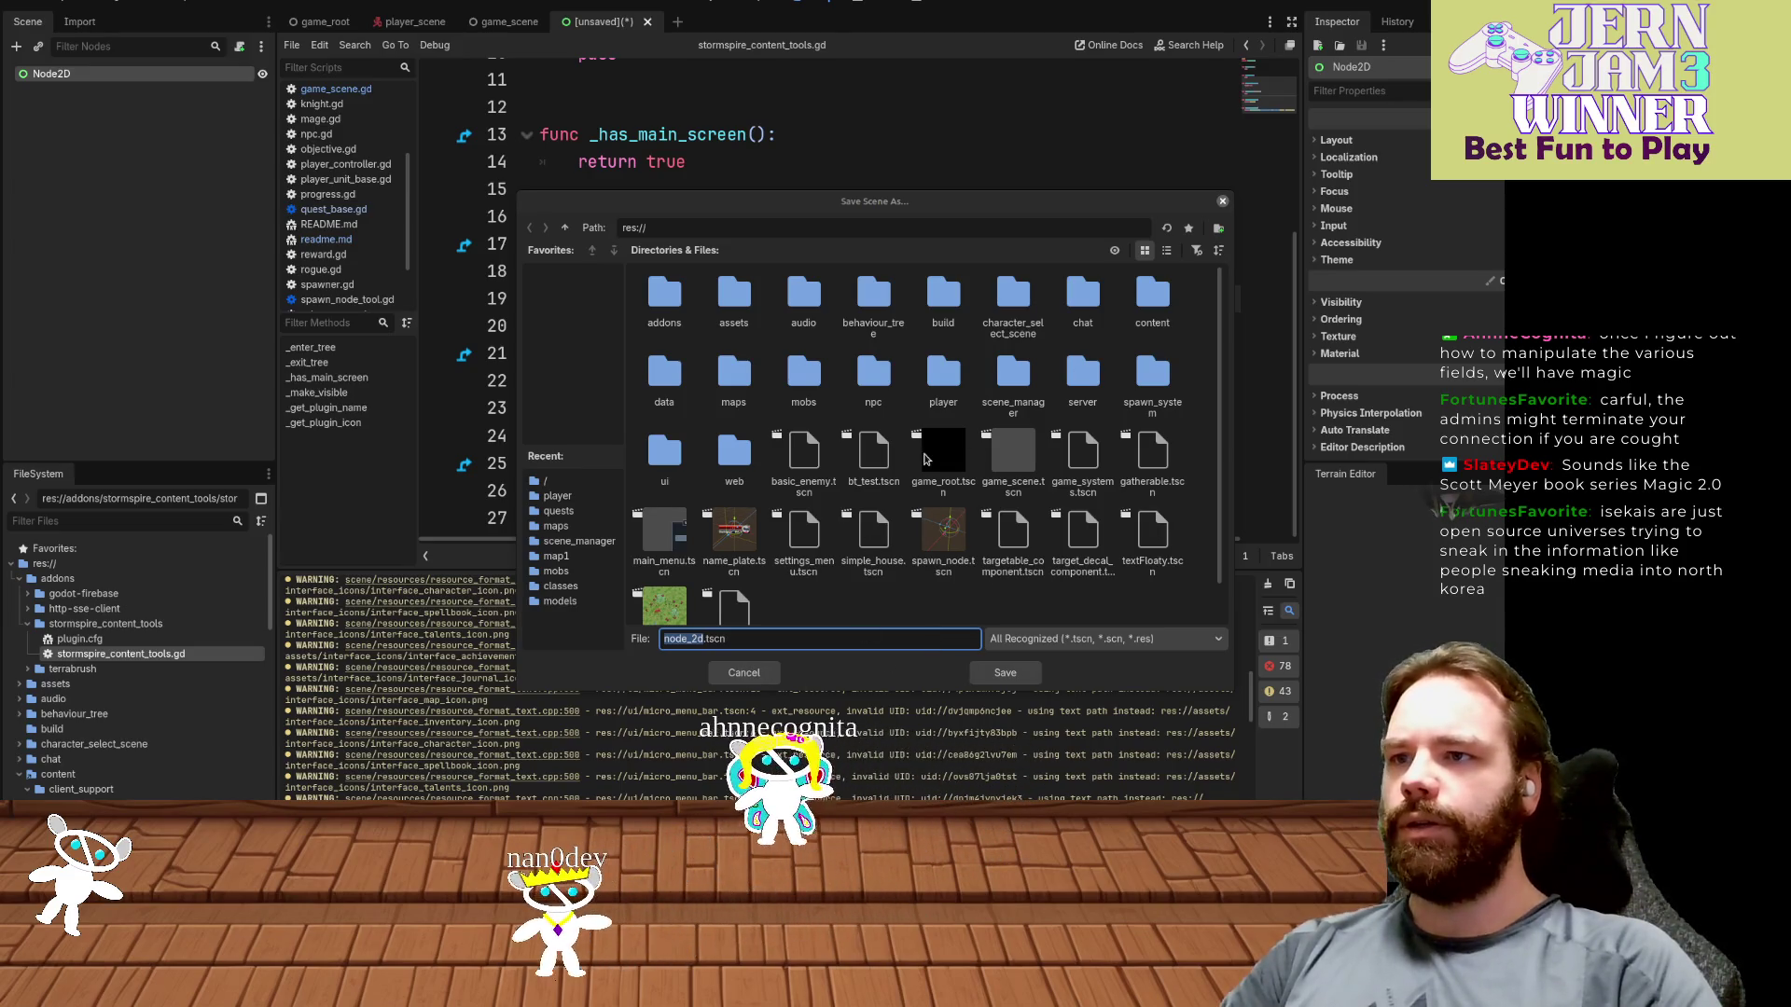
Step: Browse to res://addons/stormspire_content_tools and save the scene as main.tscn
{"action": "double_click", "coordinate": [1161, 296]}
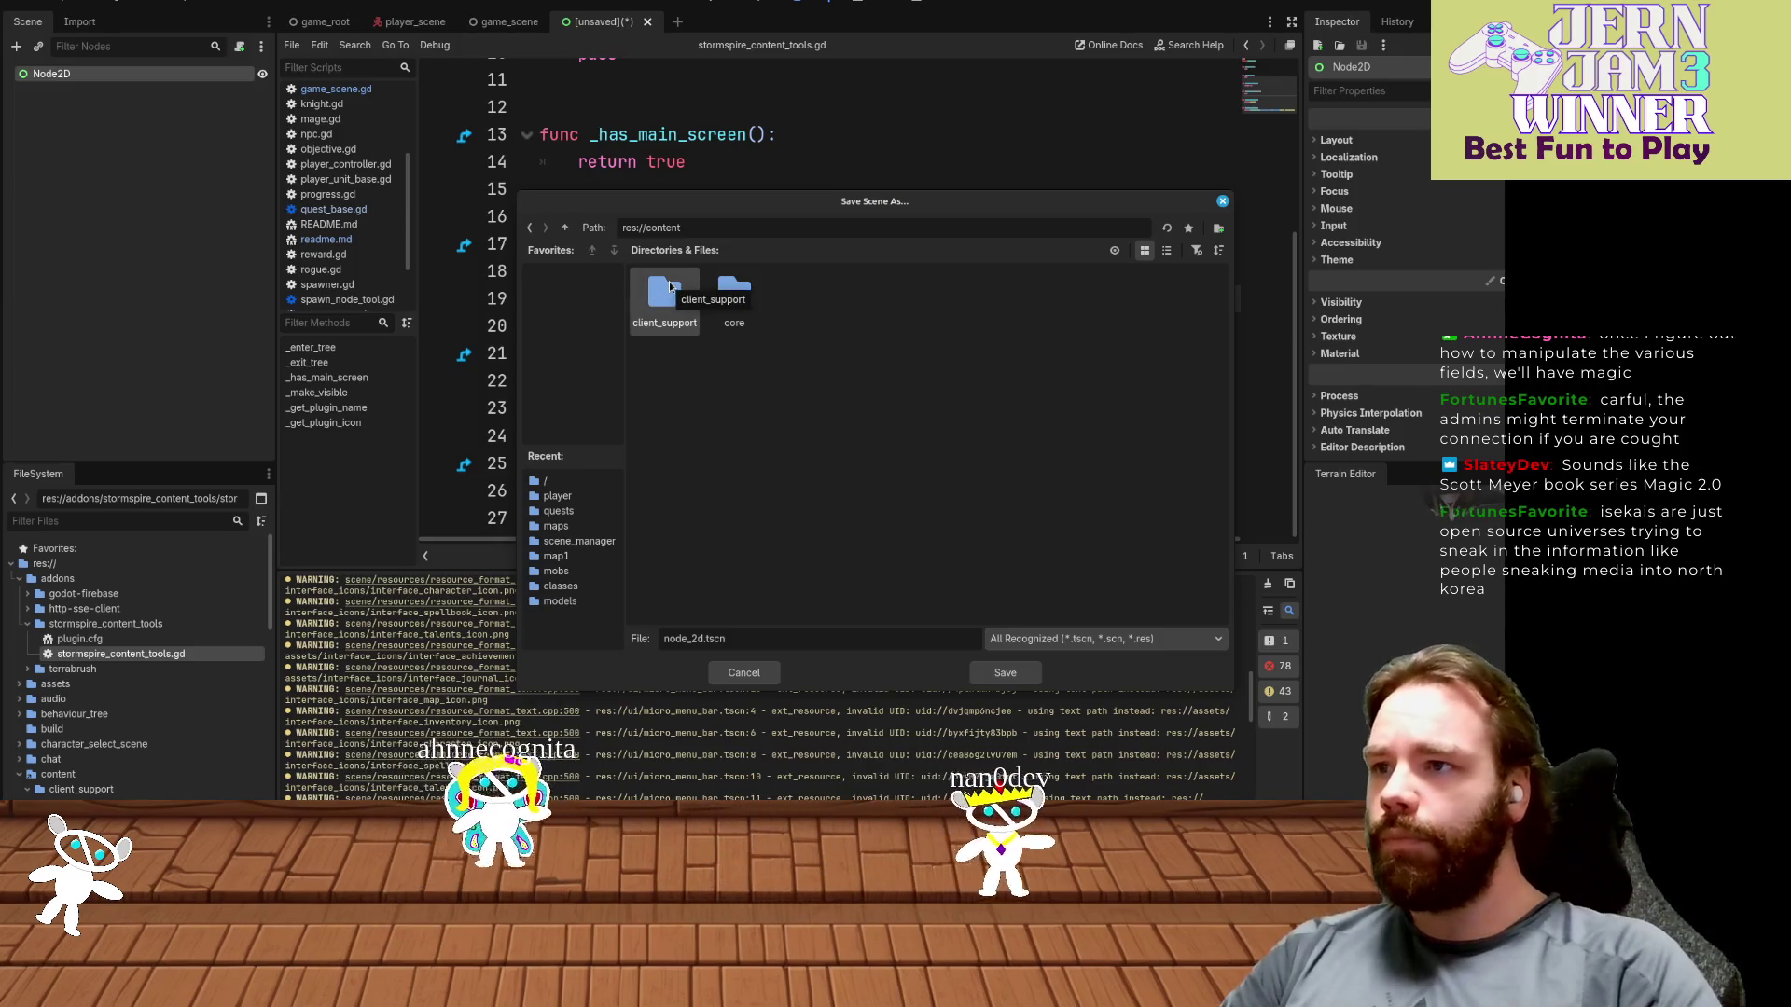
{"action": "right_click", "coordinate": [909, 448]}
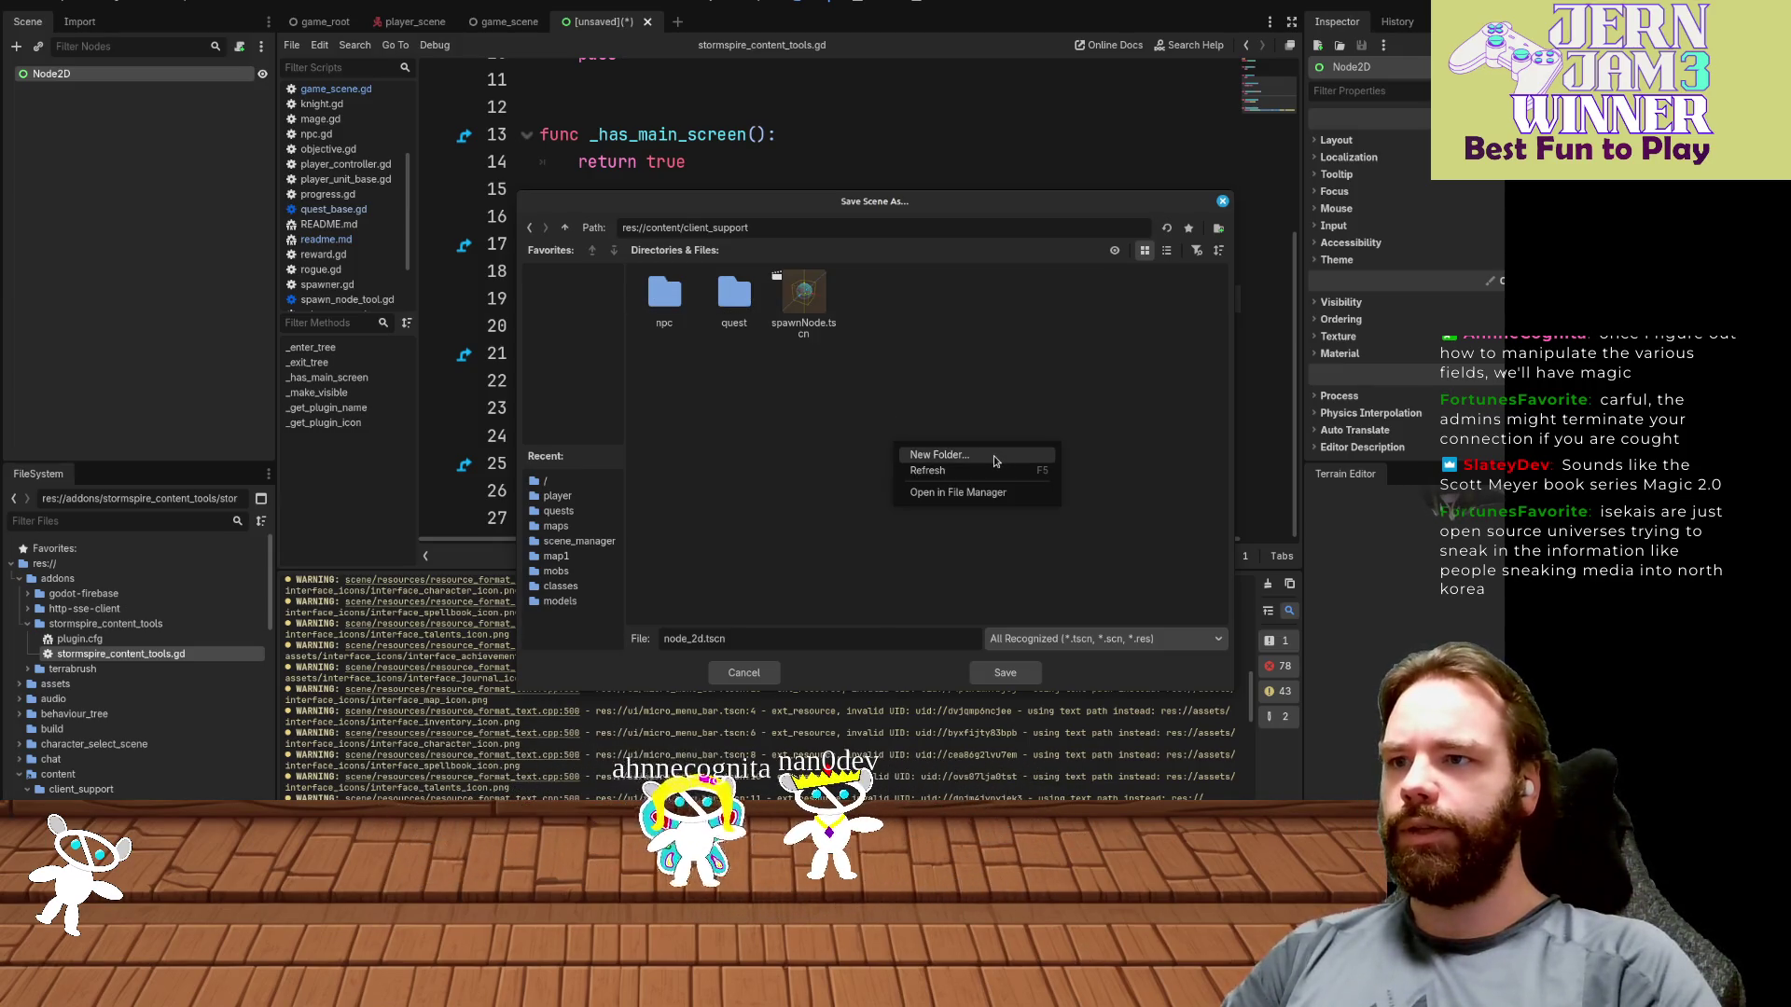
{"action": "left_click", "coordinate": [993, 455]}
{"action": "type", "text": "Godo"}
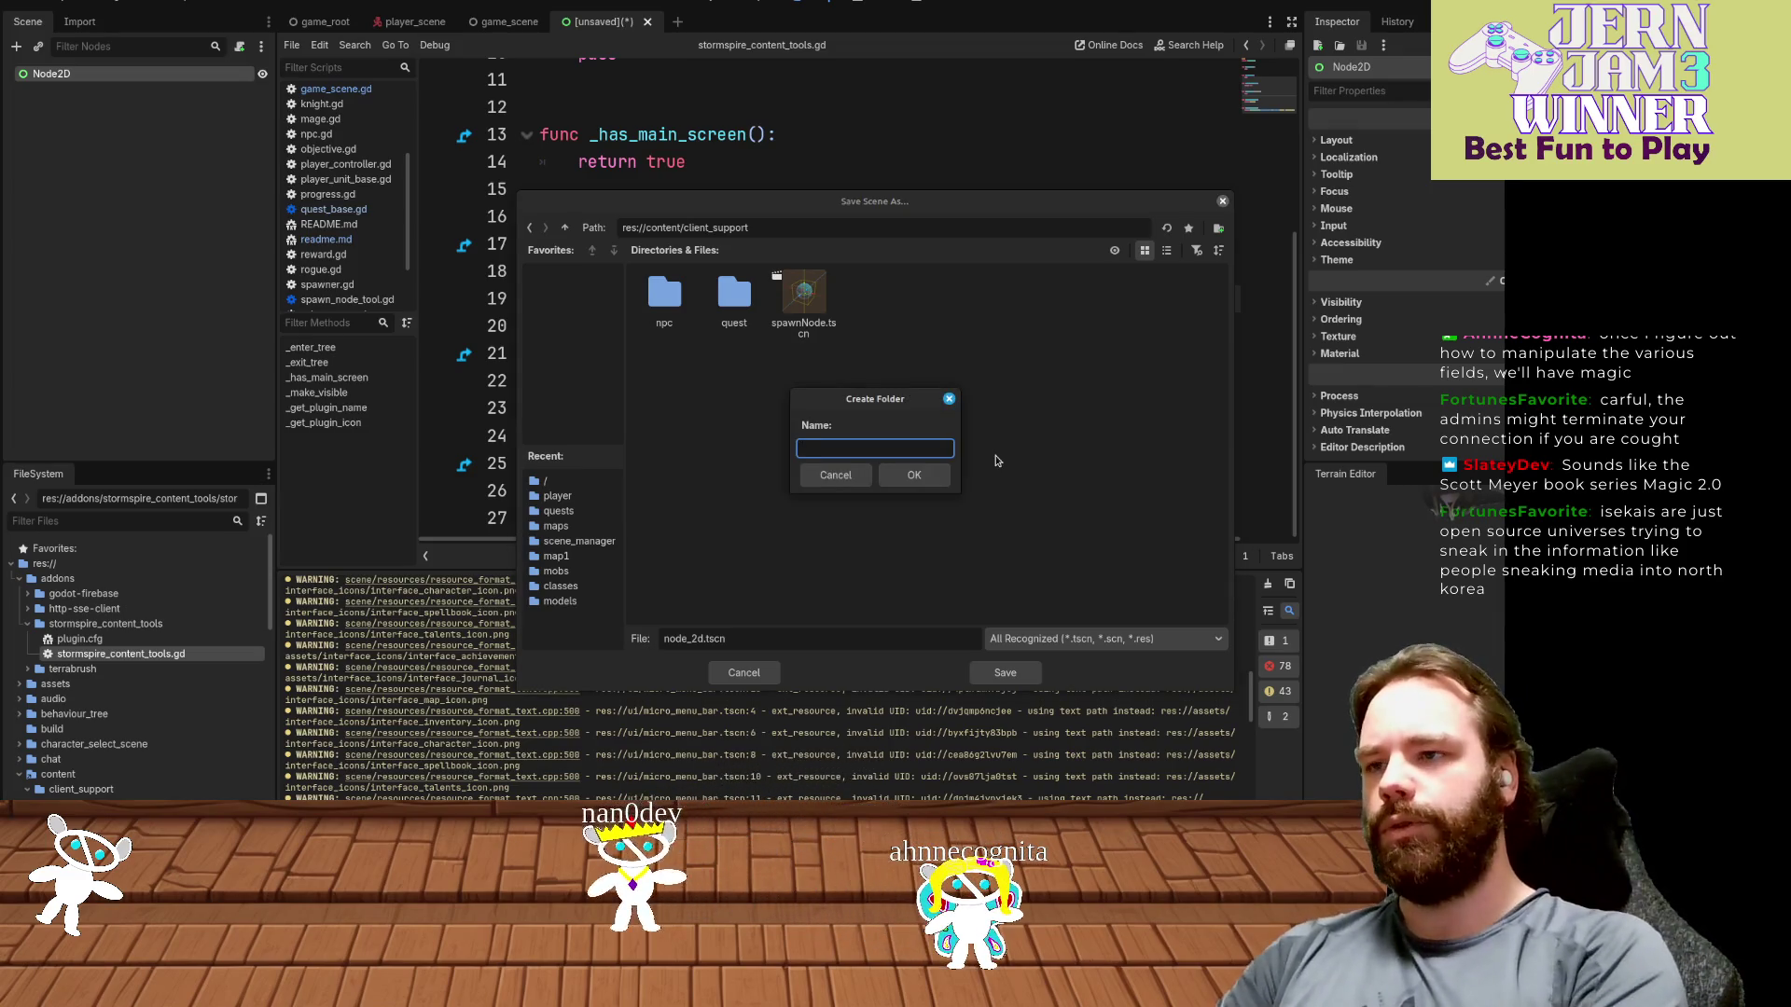
{"action": "type", "text": "t"}
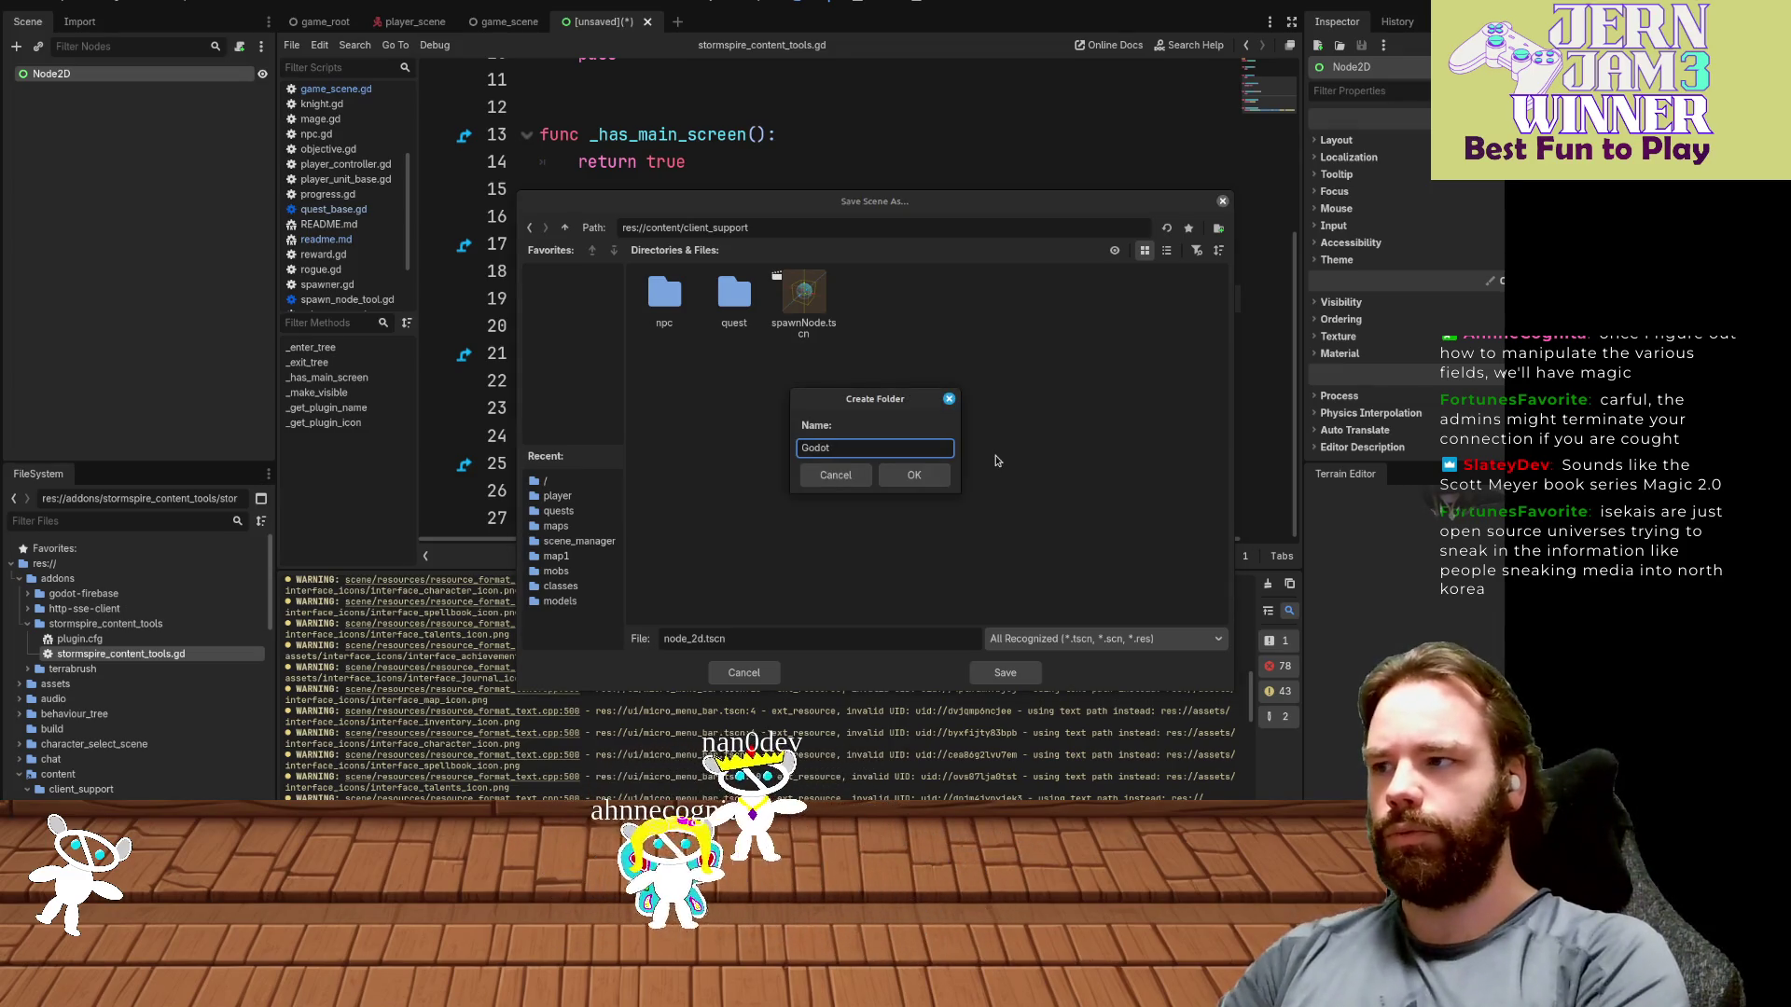
{"action": "left_click", "coordinate": [836, 475]}
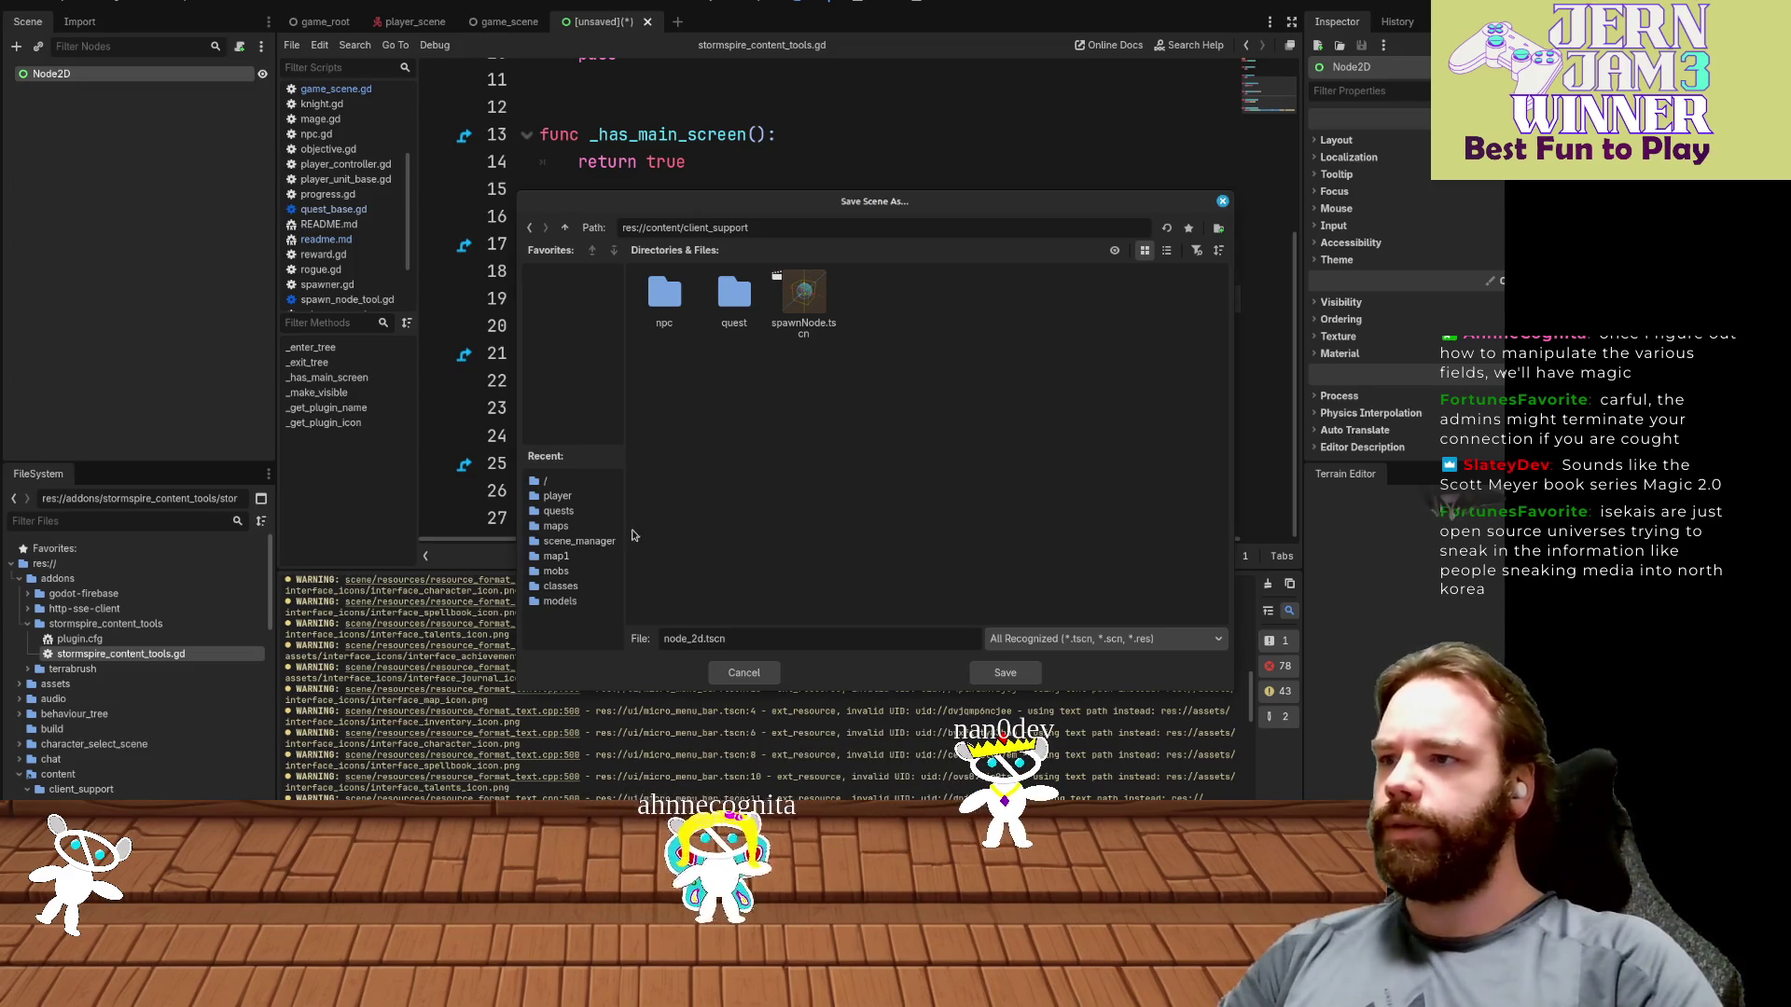
{"action": "left_click", "coordinate": [546, 480]}
{"action": "double_click", "coordinate": [658, 297]}
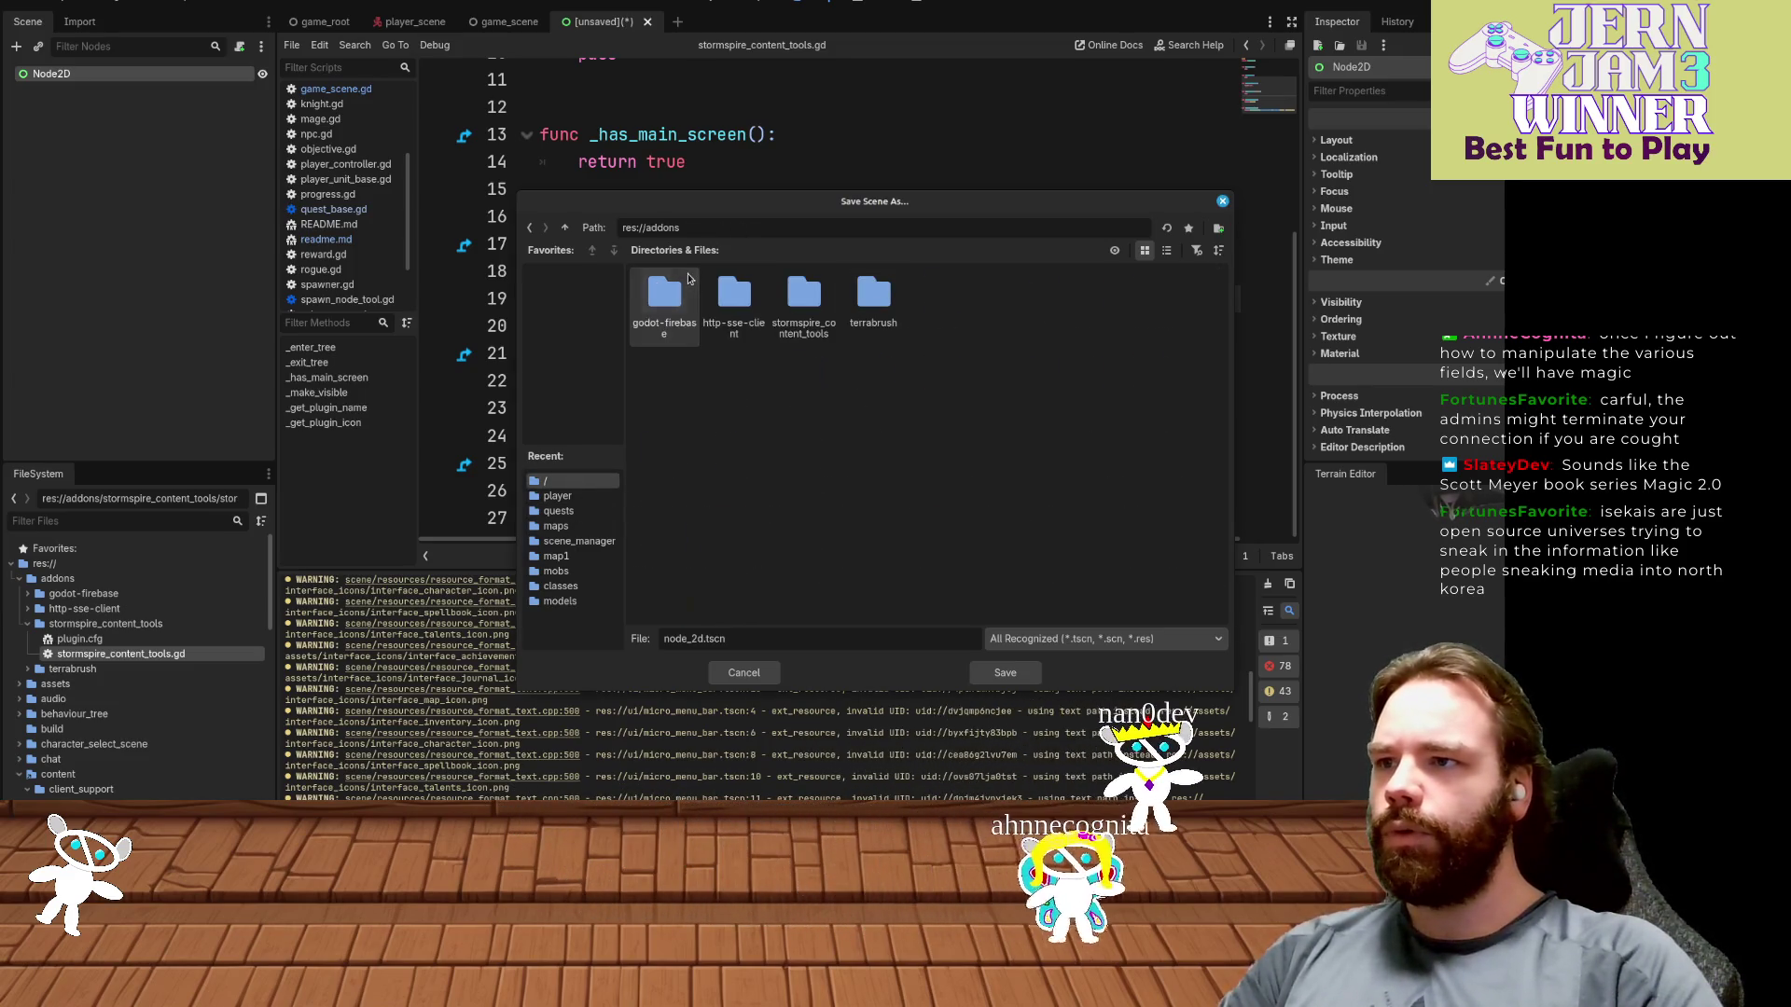
{"action": "double_click", "coordinate": [819, 307]}
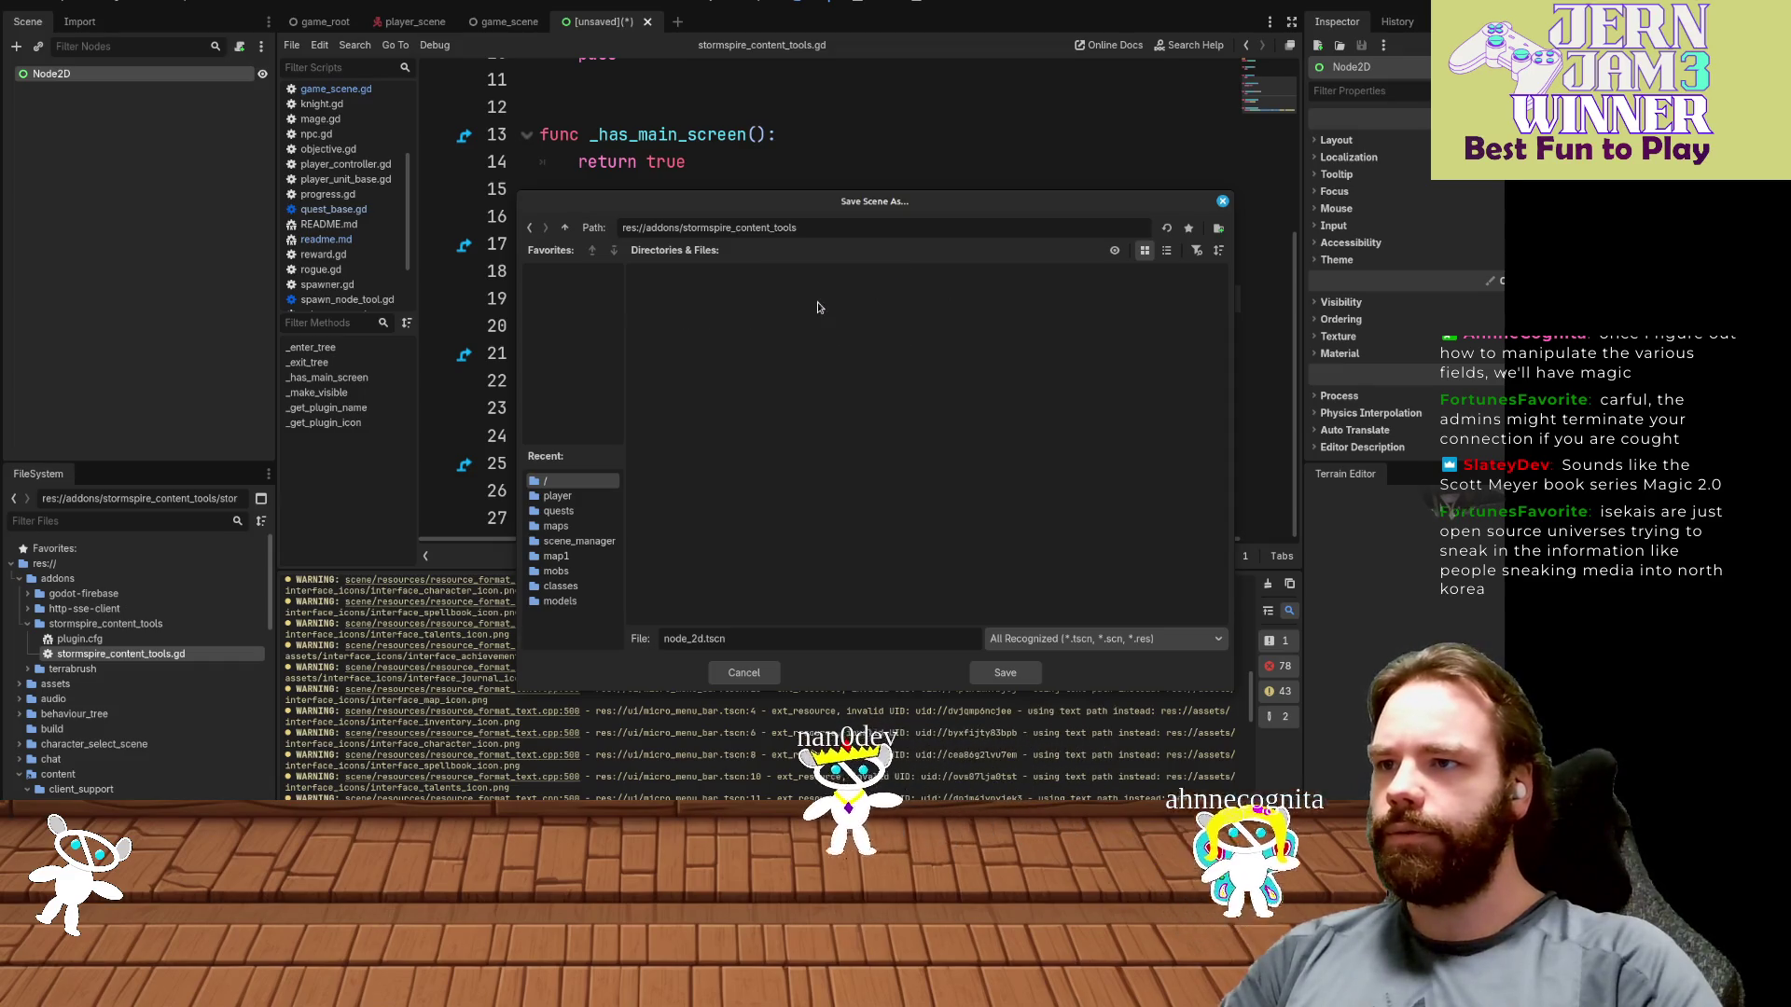
{"action": "key", "text": "BackSpace"}
{"action": "type", "text": "main"}
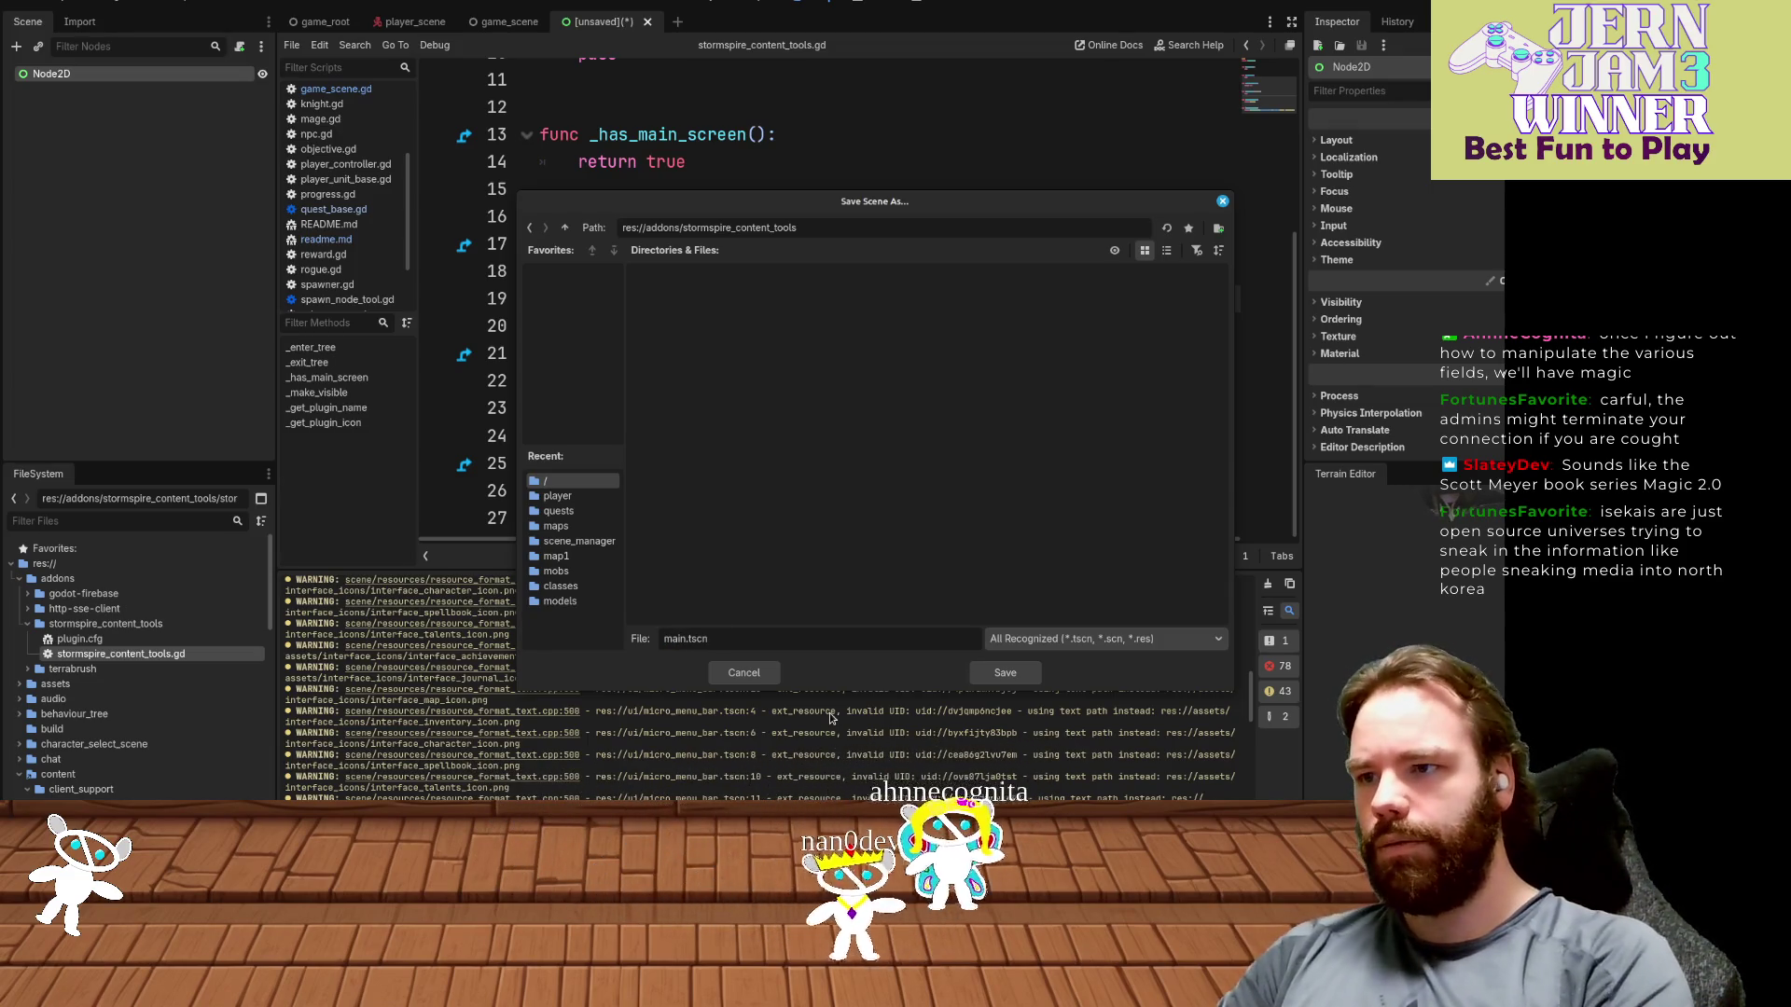
{"action": "key", "text": "Return"}
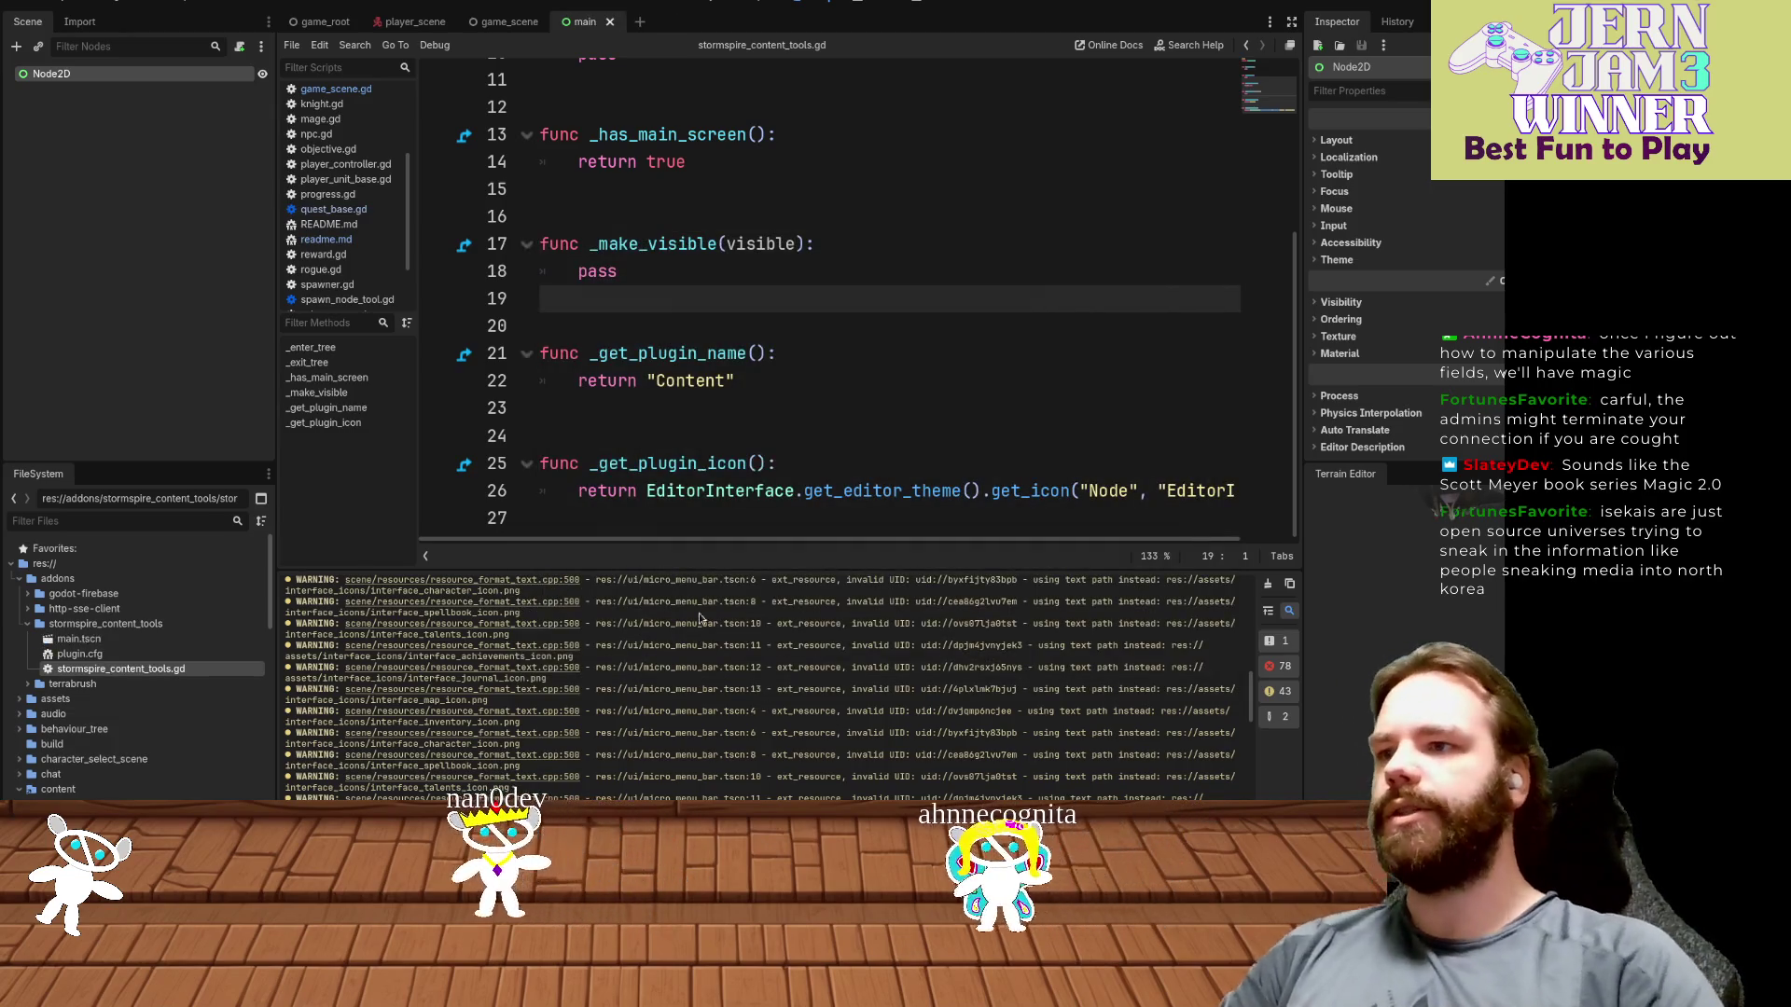
Step: Convert the main scene's root node to a Control and save
{"action": "right_click", "coordinate": [85, 74]}
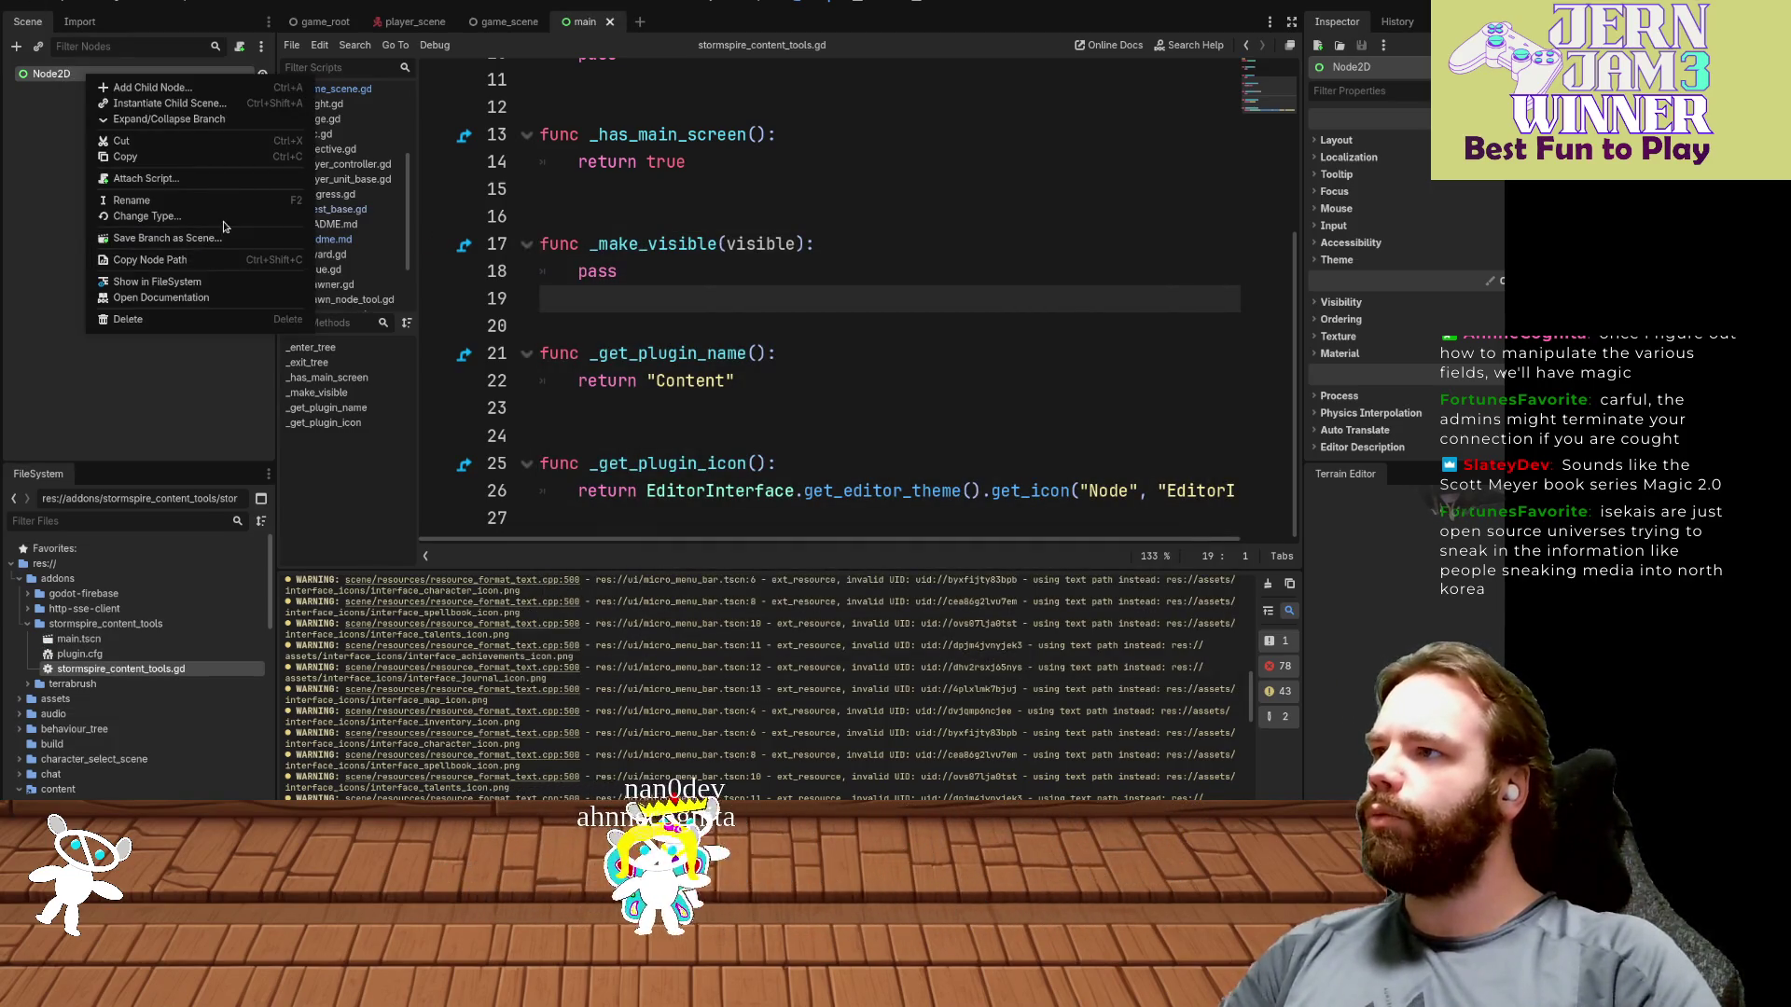
{"action": "left_click", "coordinate": [222, 219]}
{"action": "type", "text": "C"}
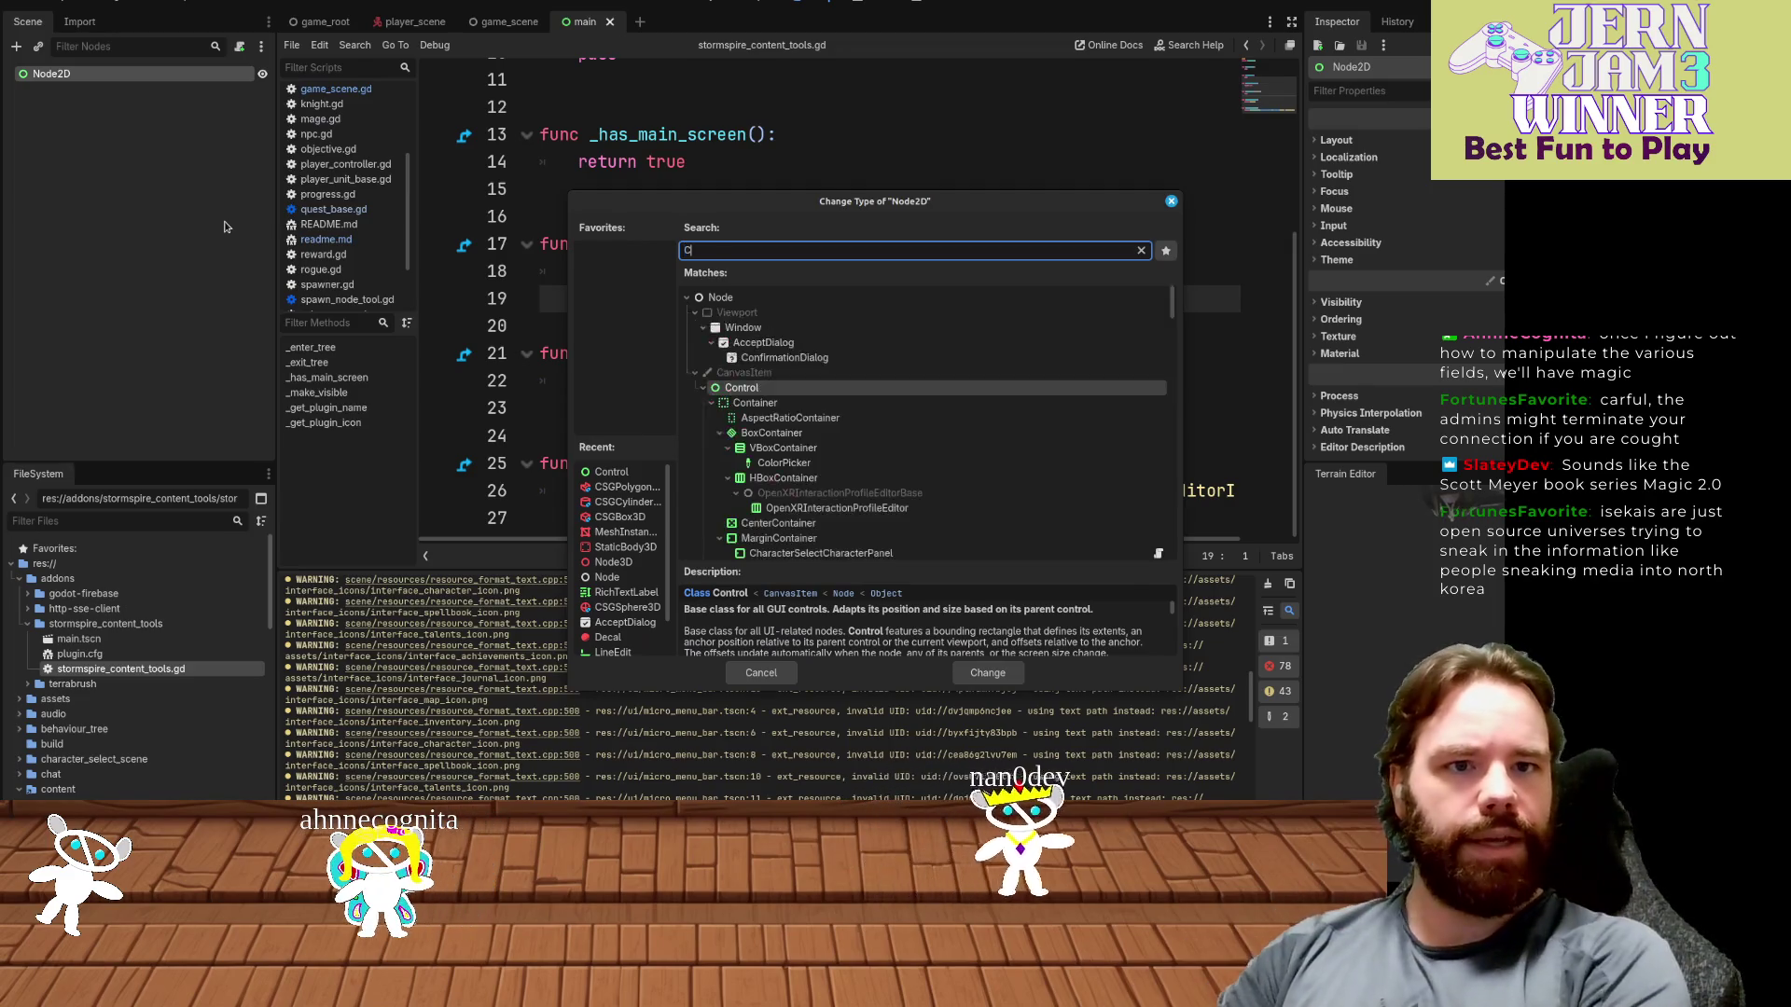
{"action": "type", "text": "ontrol"}
{"action": "key", "text": "Return"}
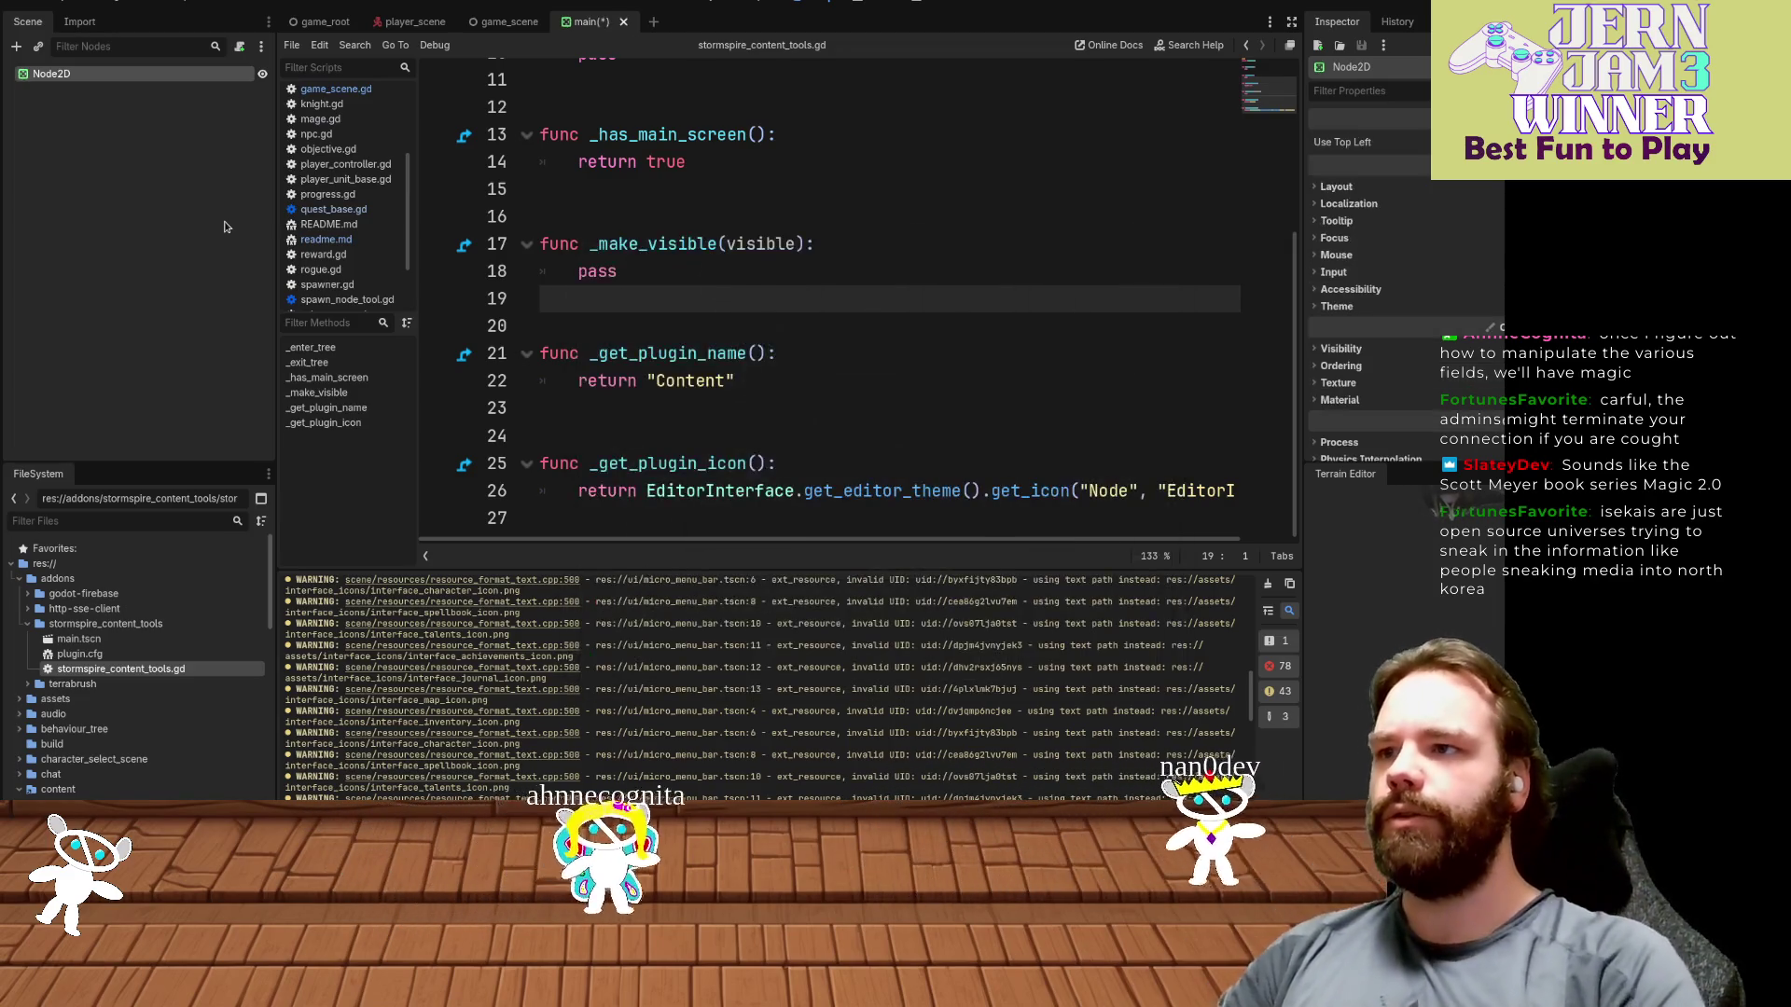
{"action": "key", "text": "ctrl+s"}
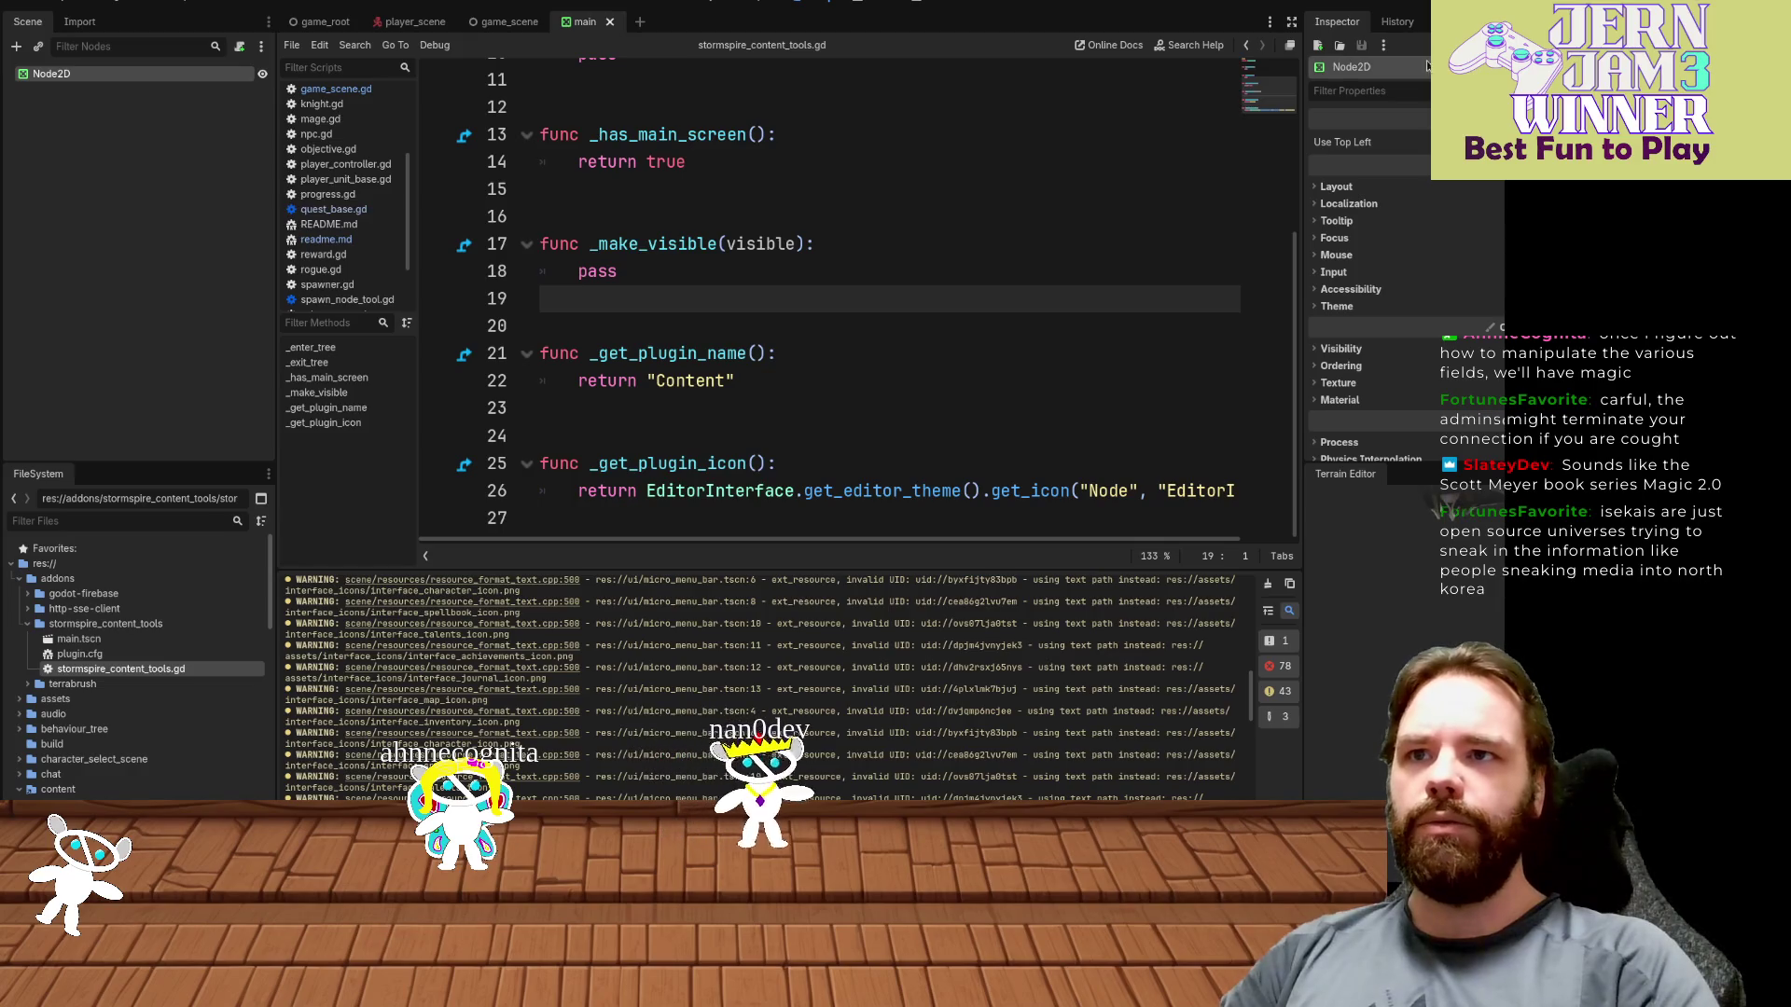
Step: Adjust the root's Layout > Container Sizing Vertical setting, then leave the script editor
{"action": "left_click", "coordinate": [1379, 189]}
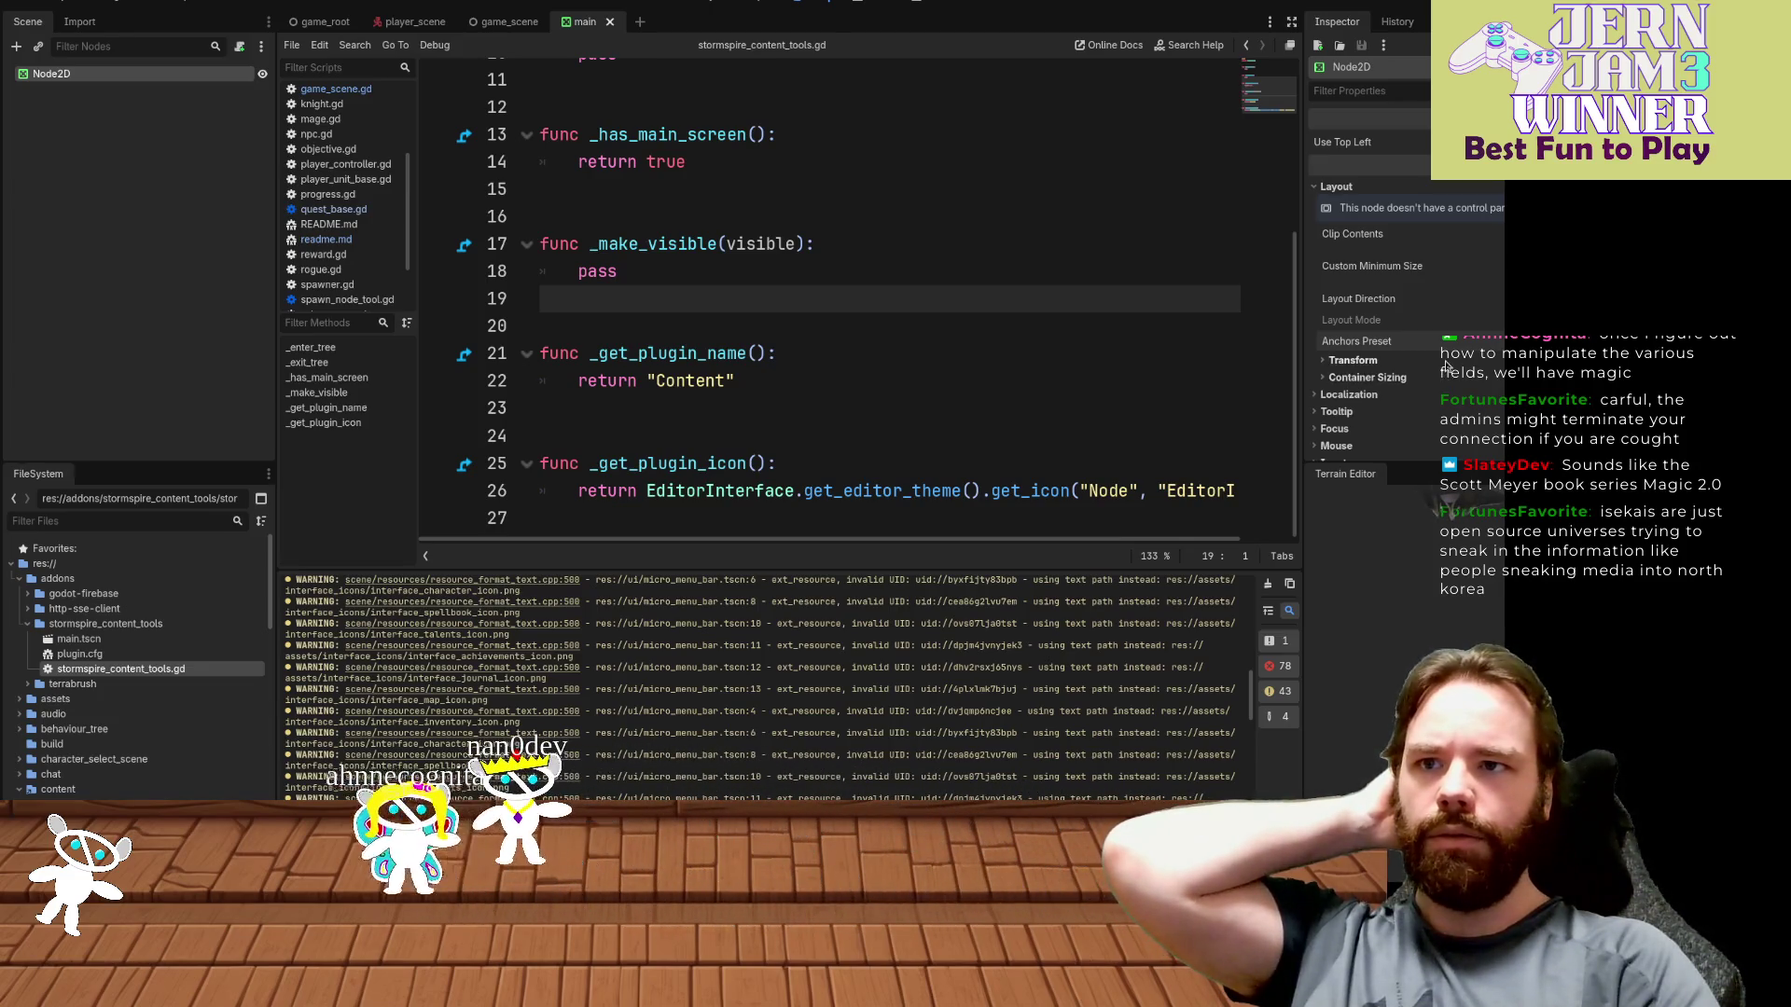
{"action": "scroll", "coordinate": [1399, 383], "scroll_direction": "down", "scroll_amount": 3}
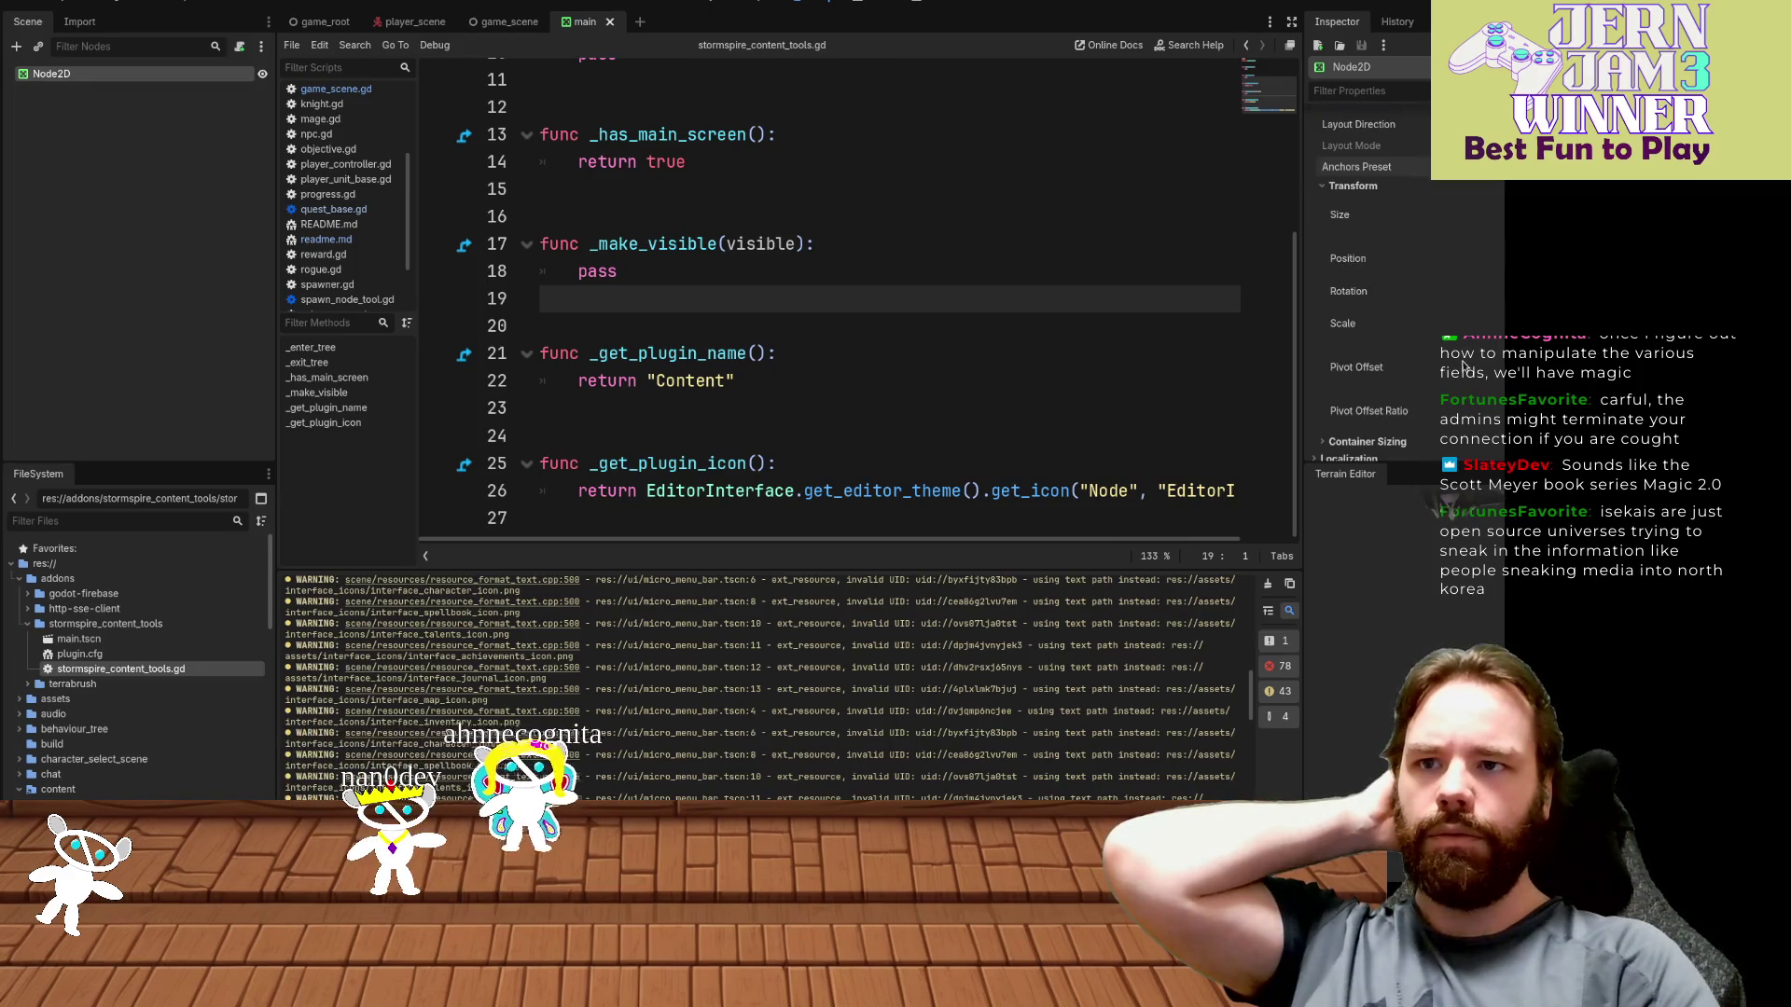
{"action": "left_click", "coordinate": [1352, 229]}
{"action": "left_click", "coordinate": [1366, 246]}
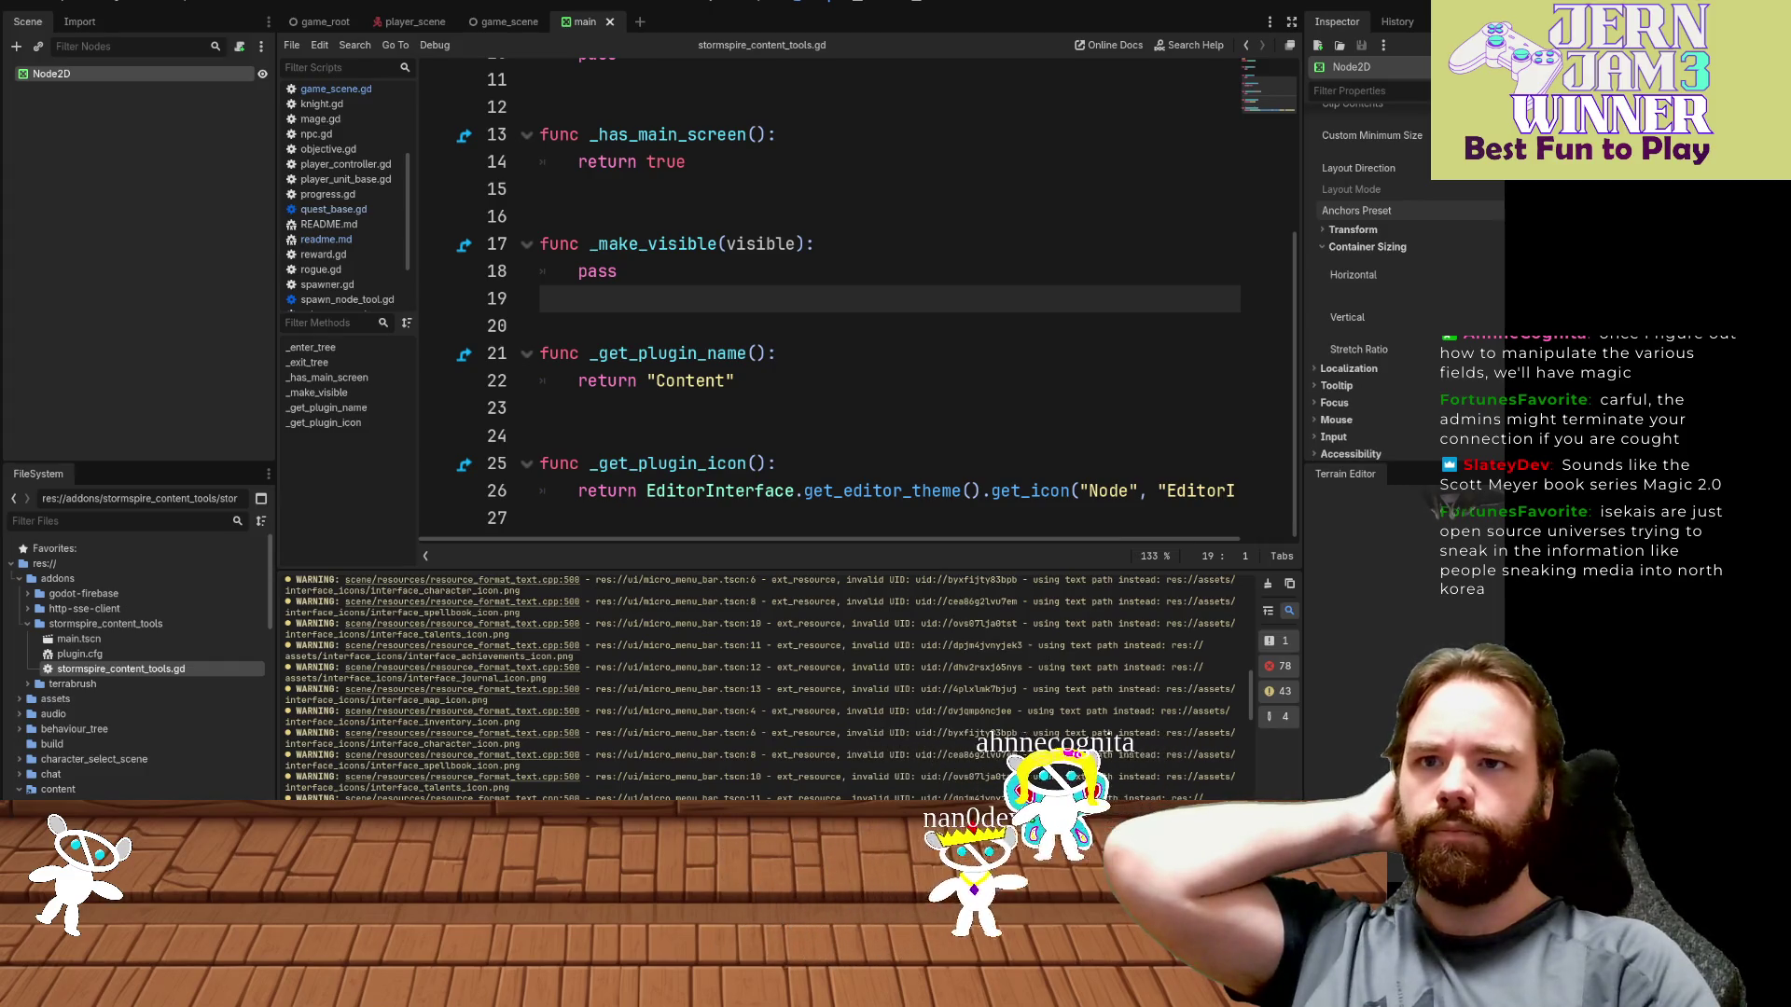
{"action": "left_click", "coordinate": [1399, 317]}
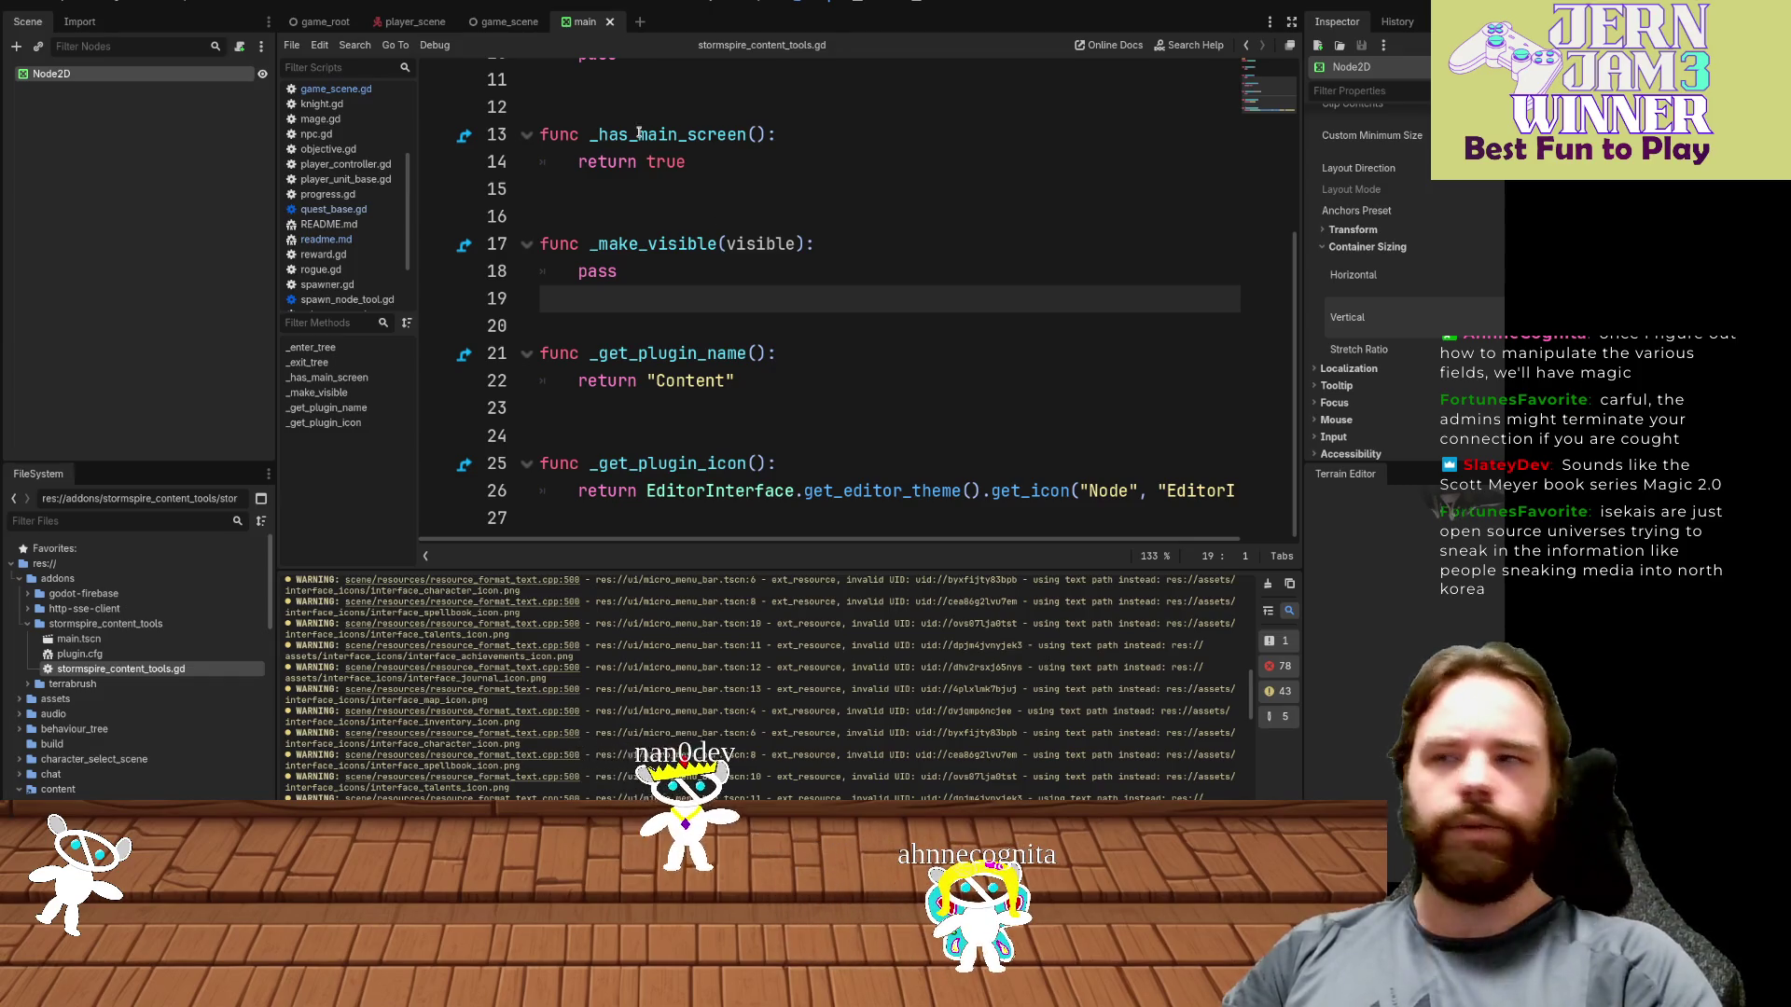
{"action": "left_click", "coordinate": [825, 5]}
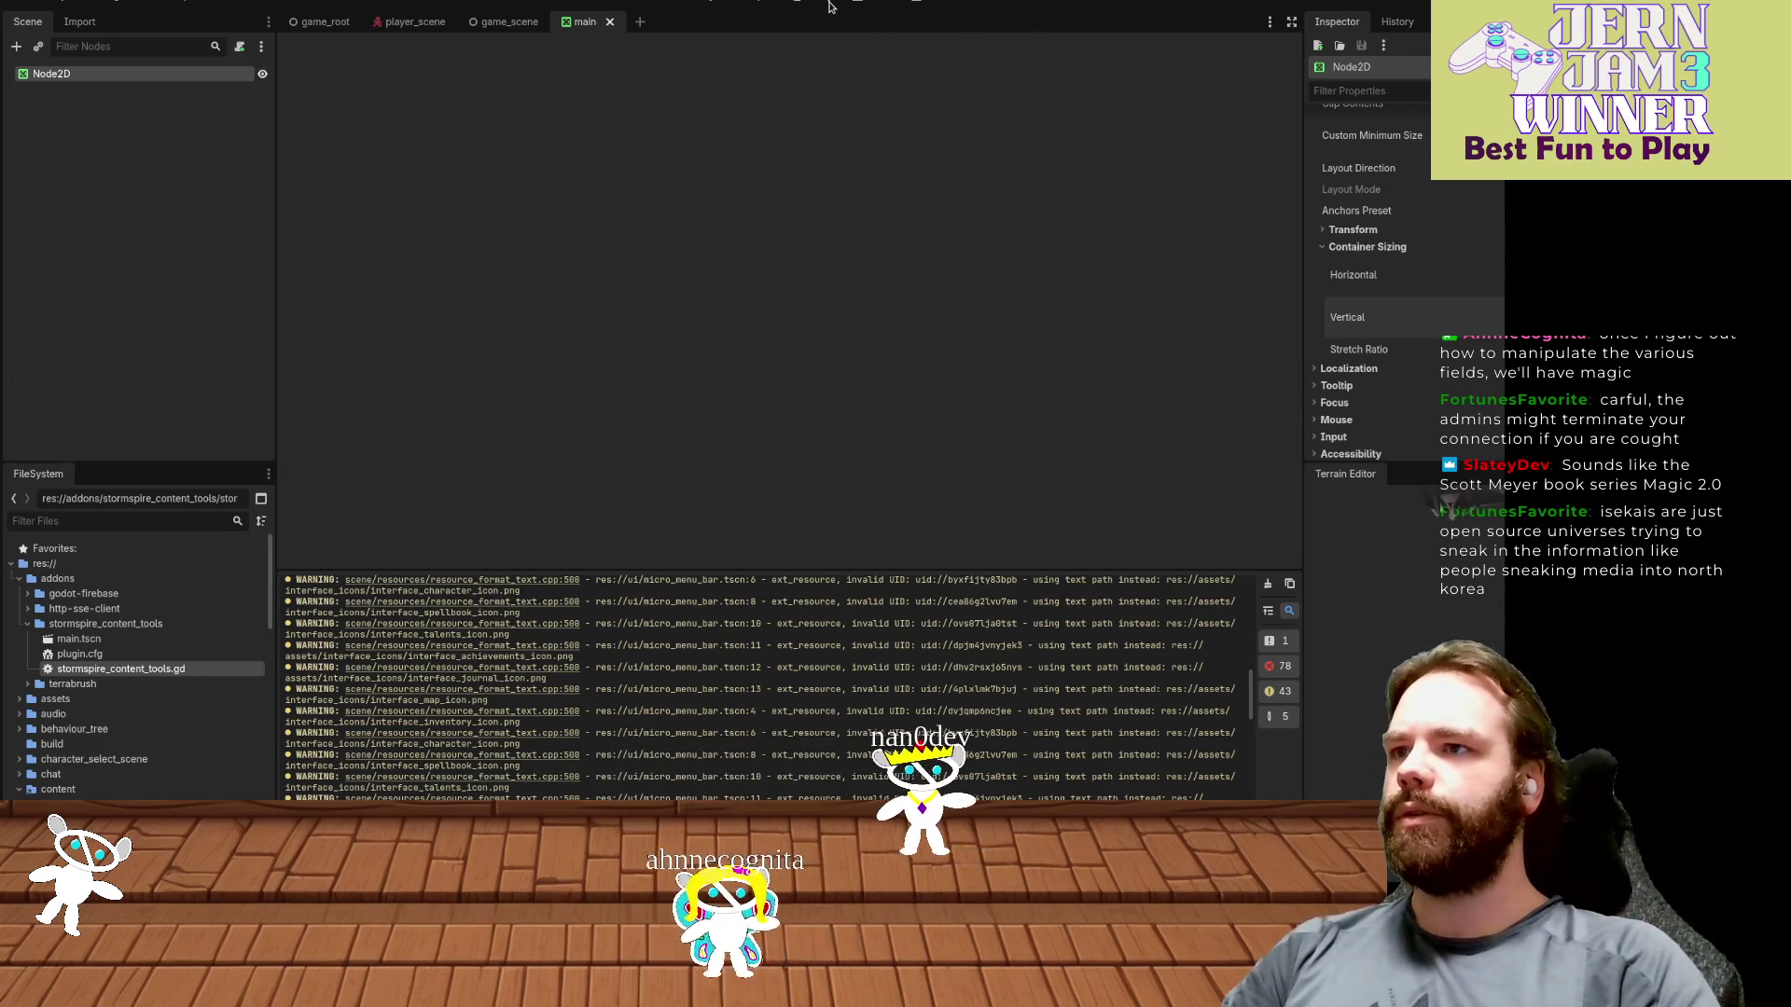
Step: Show the plugin's Content main screen and bring up the root node's context menu
{"action": "left_click", "coordinate": [779, 4]}
{"action": "left_click", "coordinate": [746, 5]}
{"action": "left_click", "coordinate": [1020, 3]}
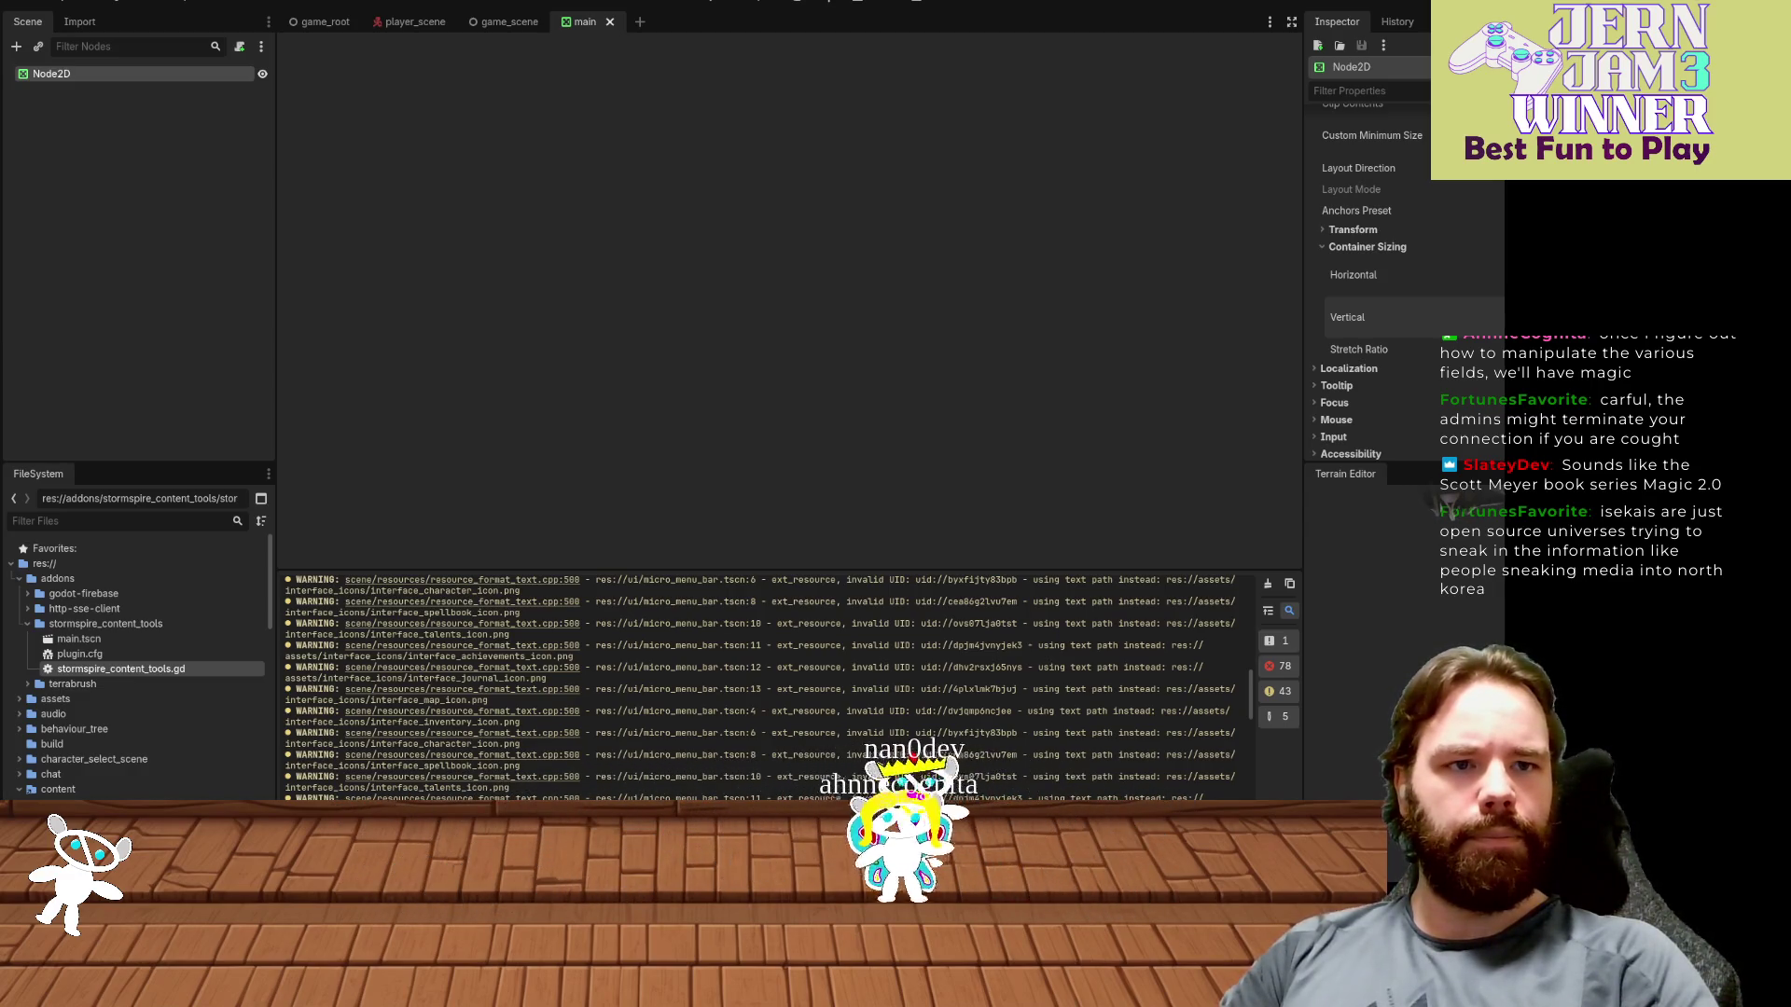
{"action": "right_click", "coordinate": [163, 75]}
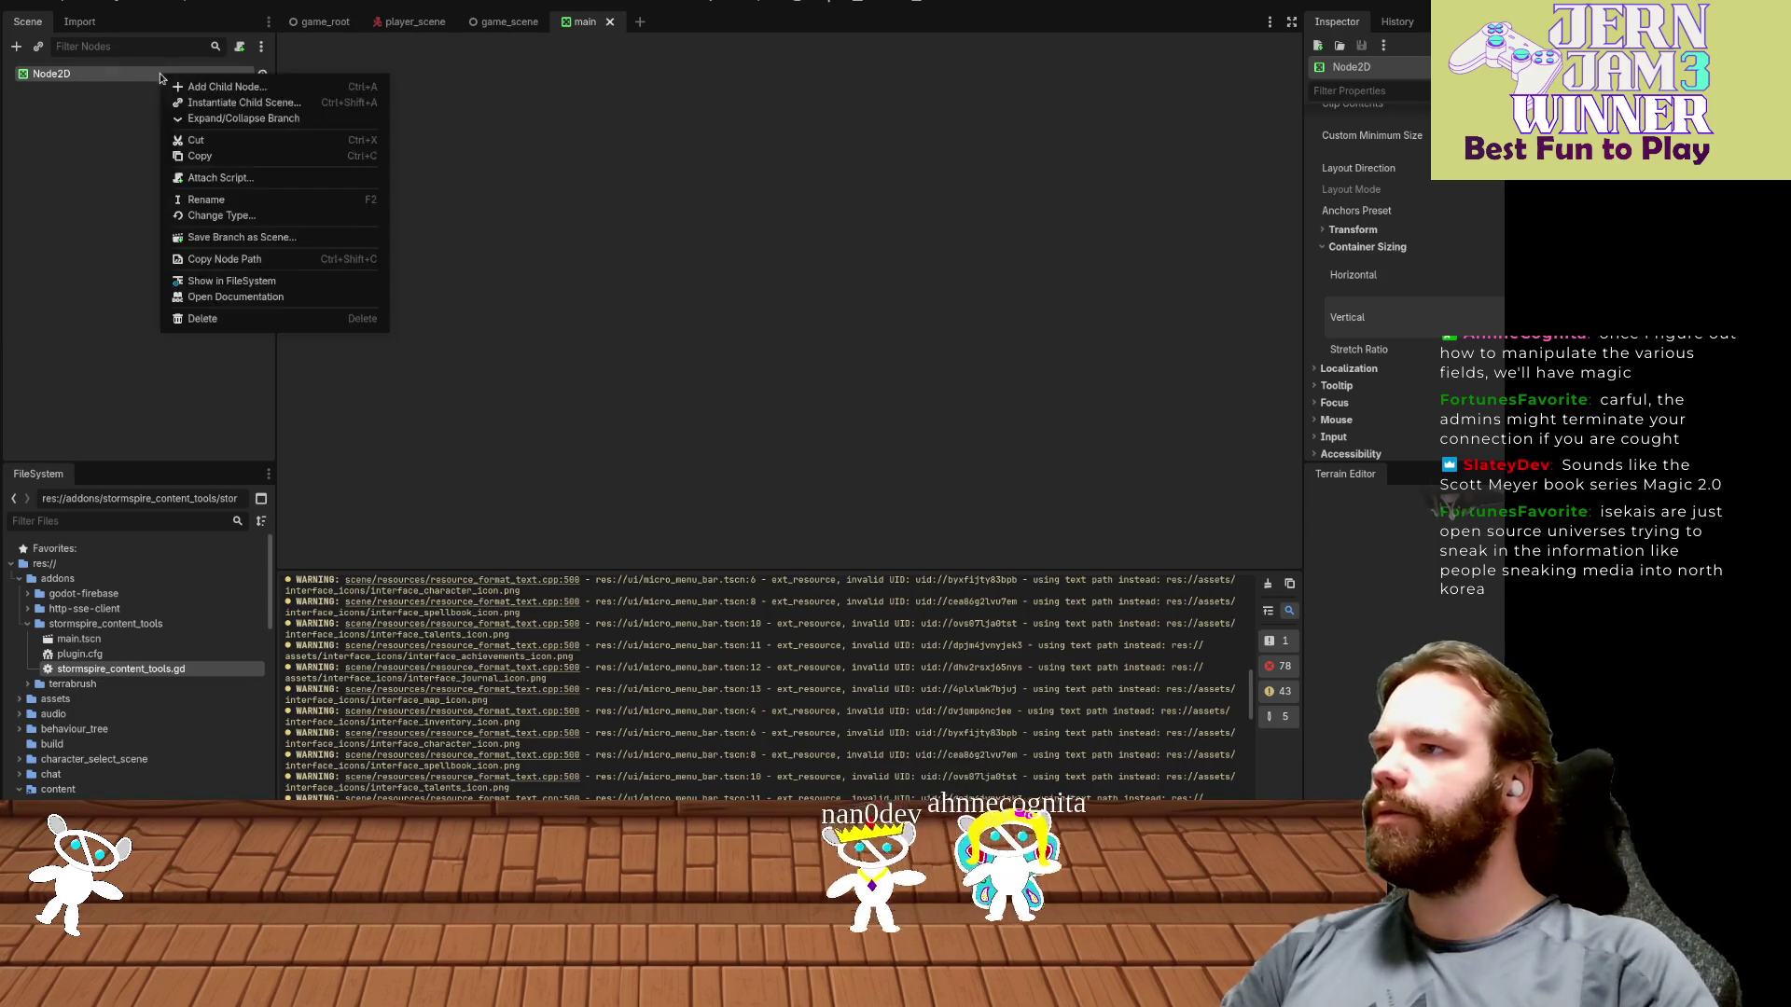
Step: Add a Button child under the root node, found by searching 'but'
{"action": "left_click", "coordinate": [224, 87]}
{"action": "type", "text": "but"}
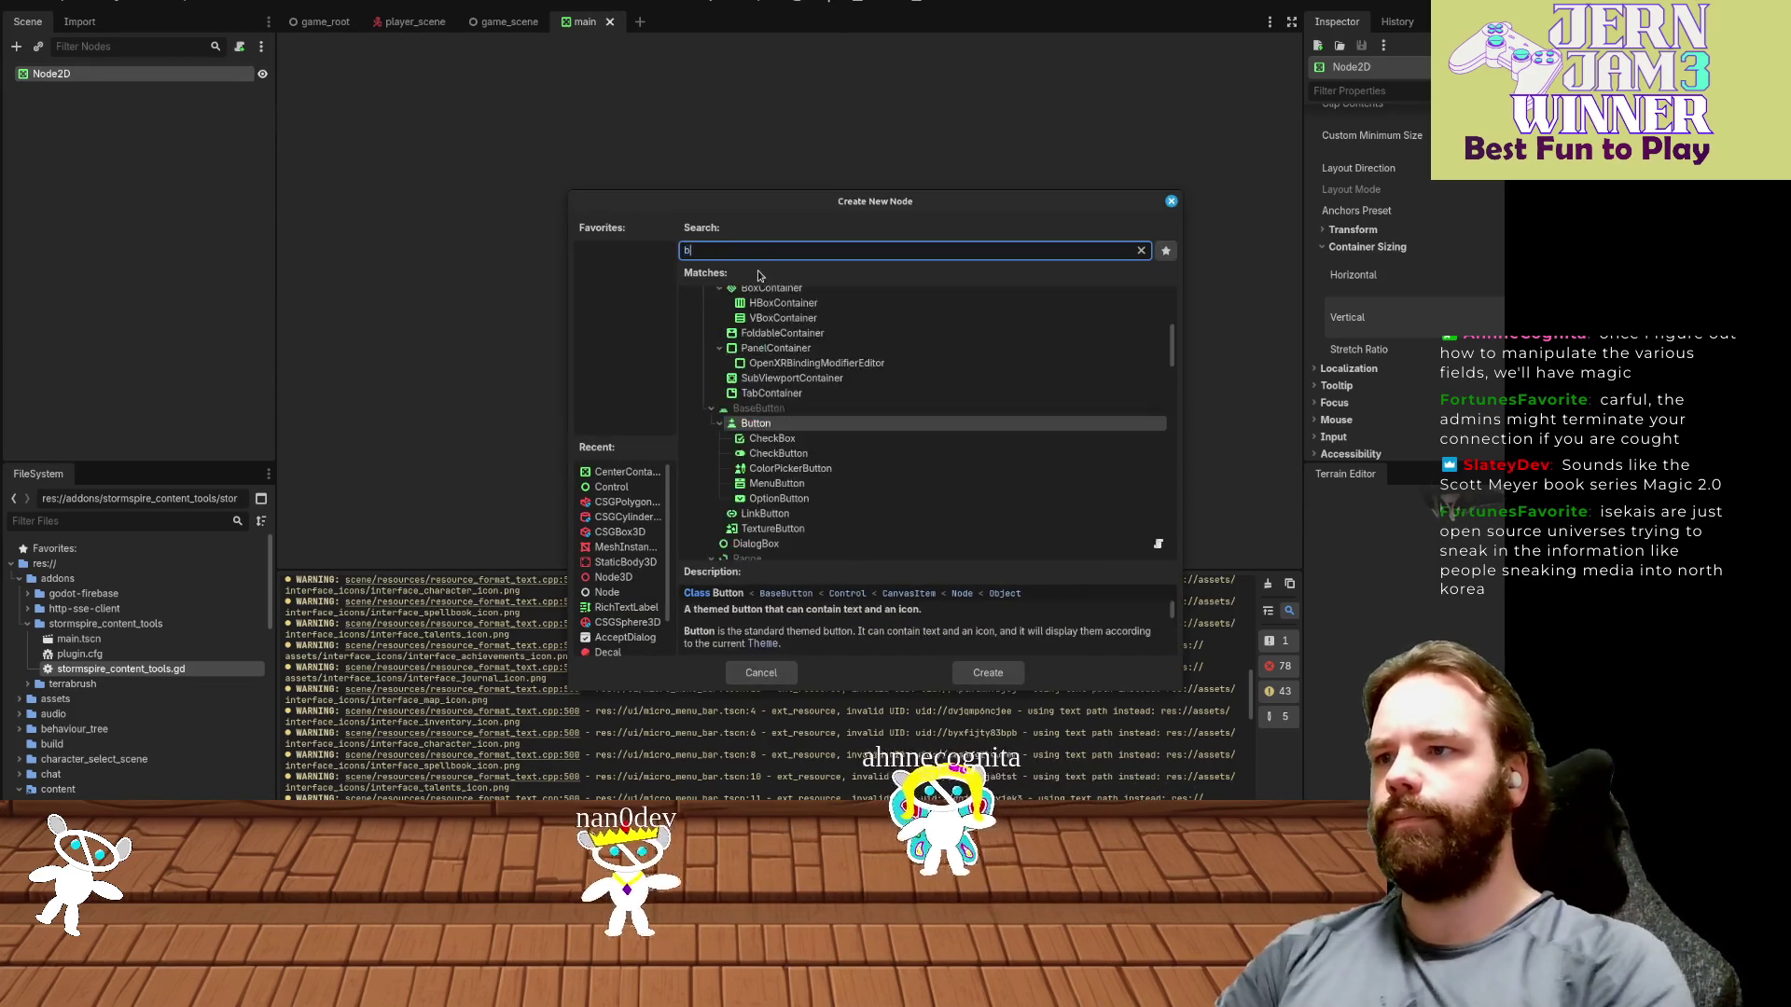
{"action": "key", "text": "Return"}
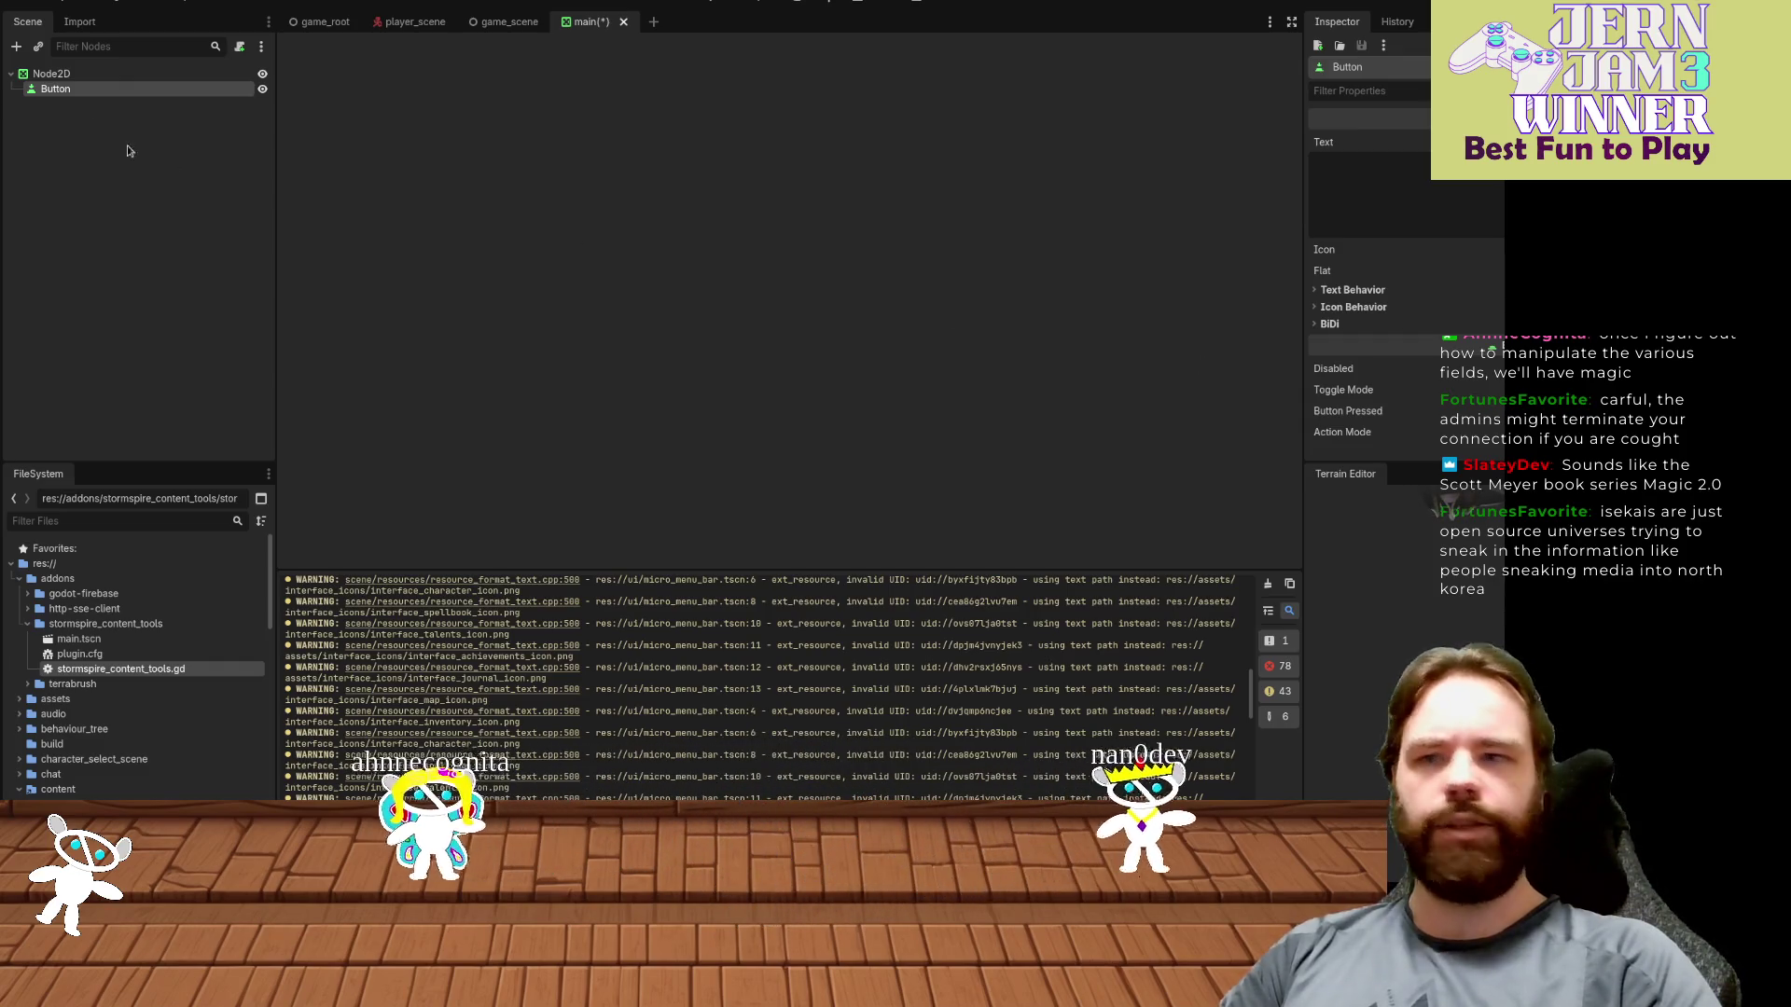
Step: Attach a new built-in script to the Button node
{"action": "right_click", "coordinate": [181, 88]}
{"action": "left_click", "coordinate": [329, 193]}
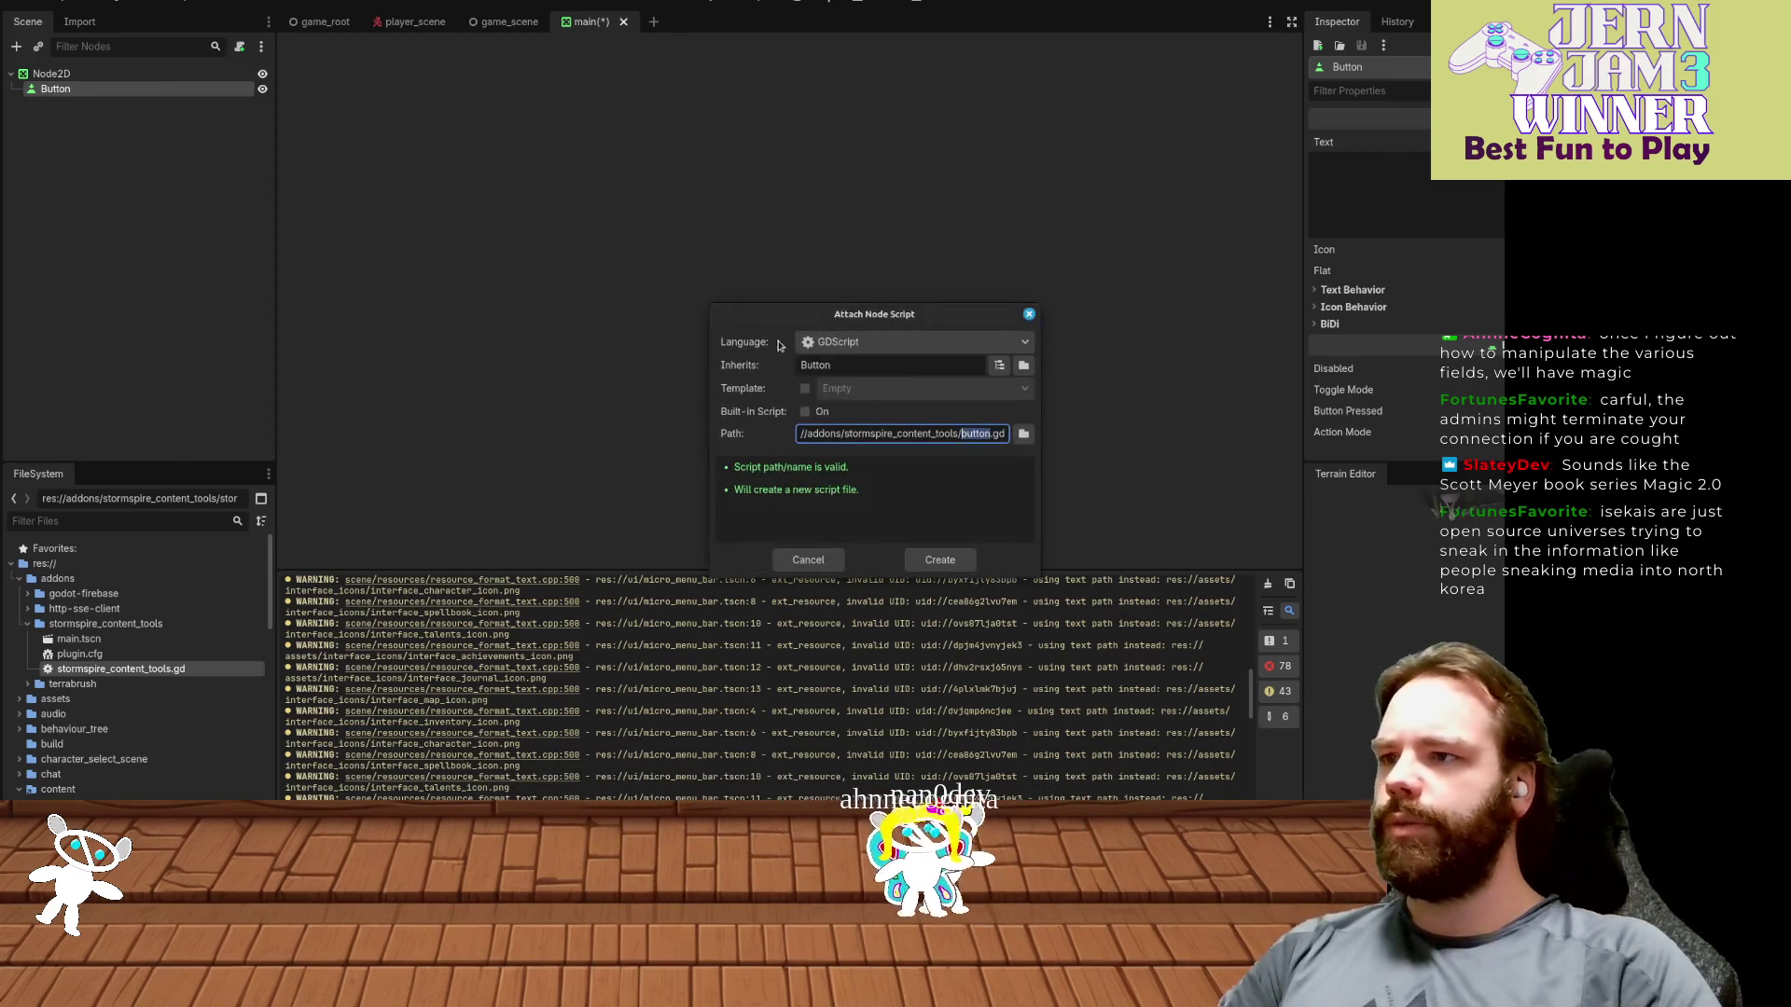
{"action": "left_click", "coordinate": [806, 411]}
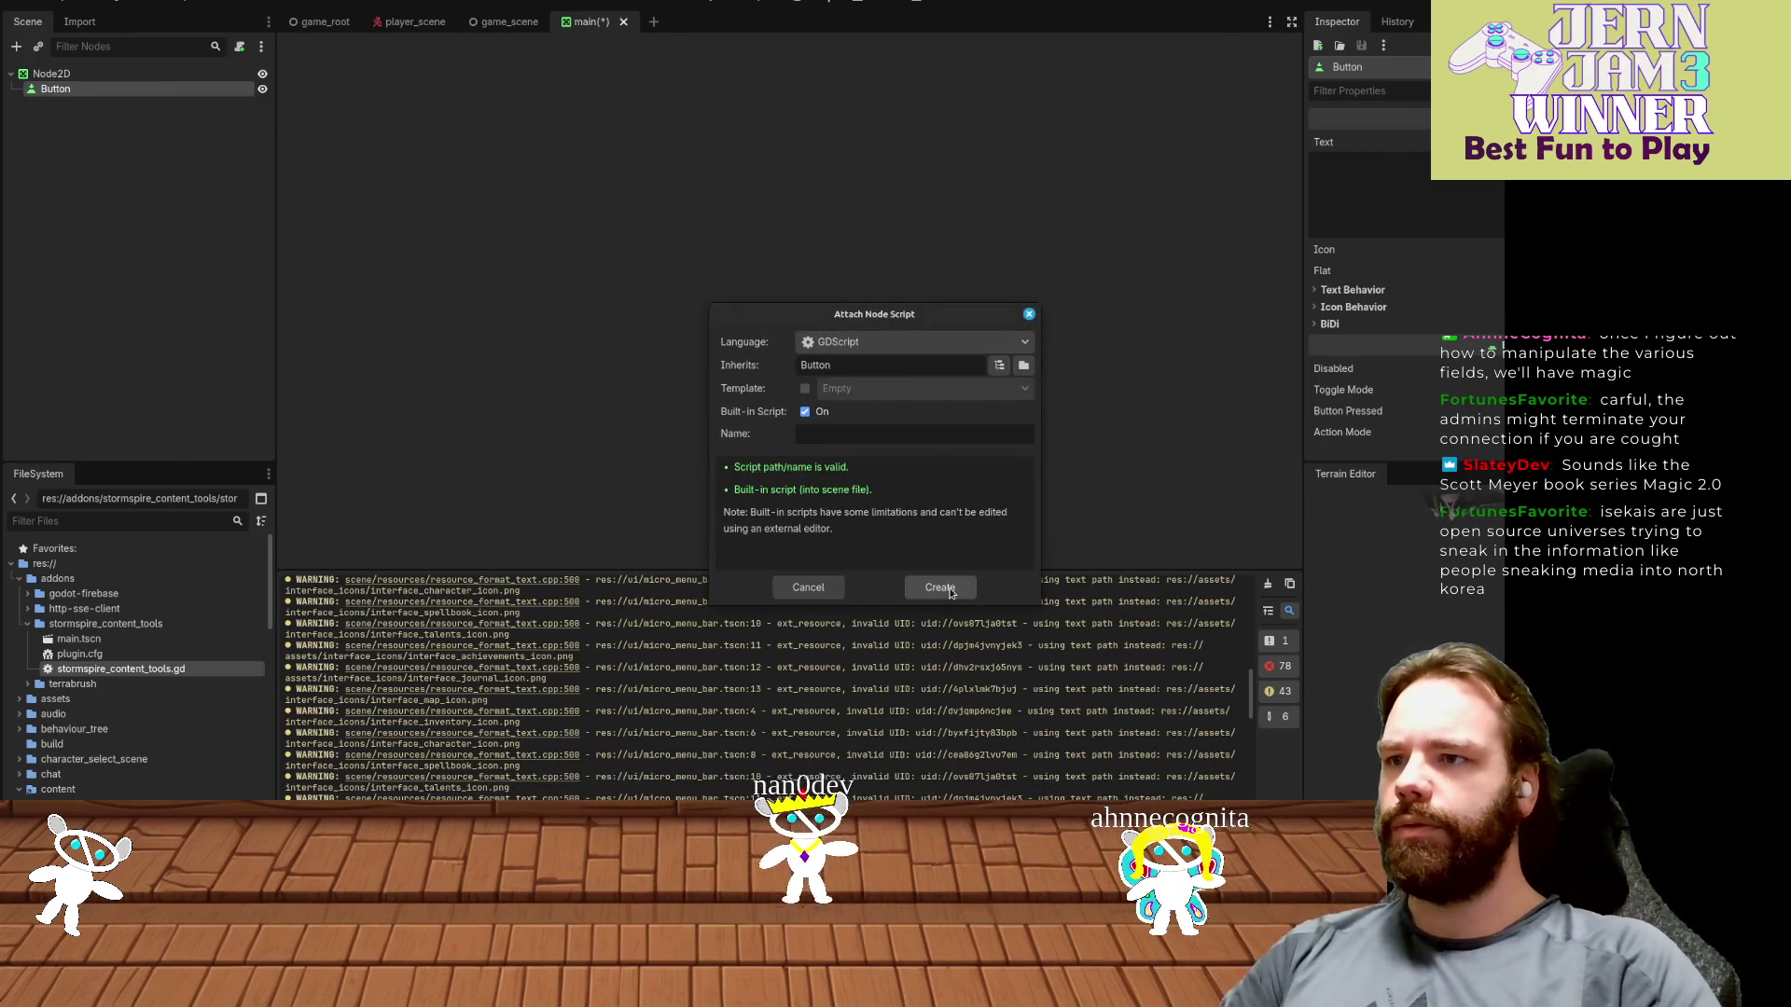
{"action": "left_click", "coordinate": [950, 592]}
Step: Paste the hello-printing tool code, remove the duplicate extends Button line, and save
{"action": "type", "text": "@tool extends Button   func _on_print_hello_pressed(): \tprint(\"Hello from the main screen plugin!\")"}
{"action": "left_click", "coordinate": [681, 74]}
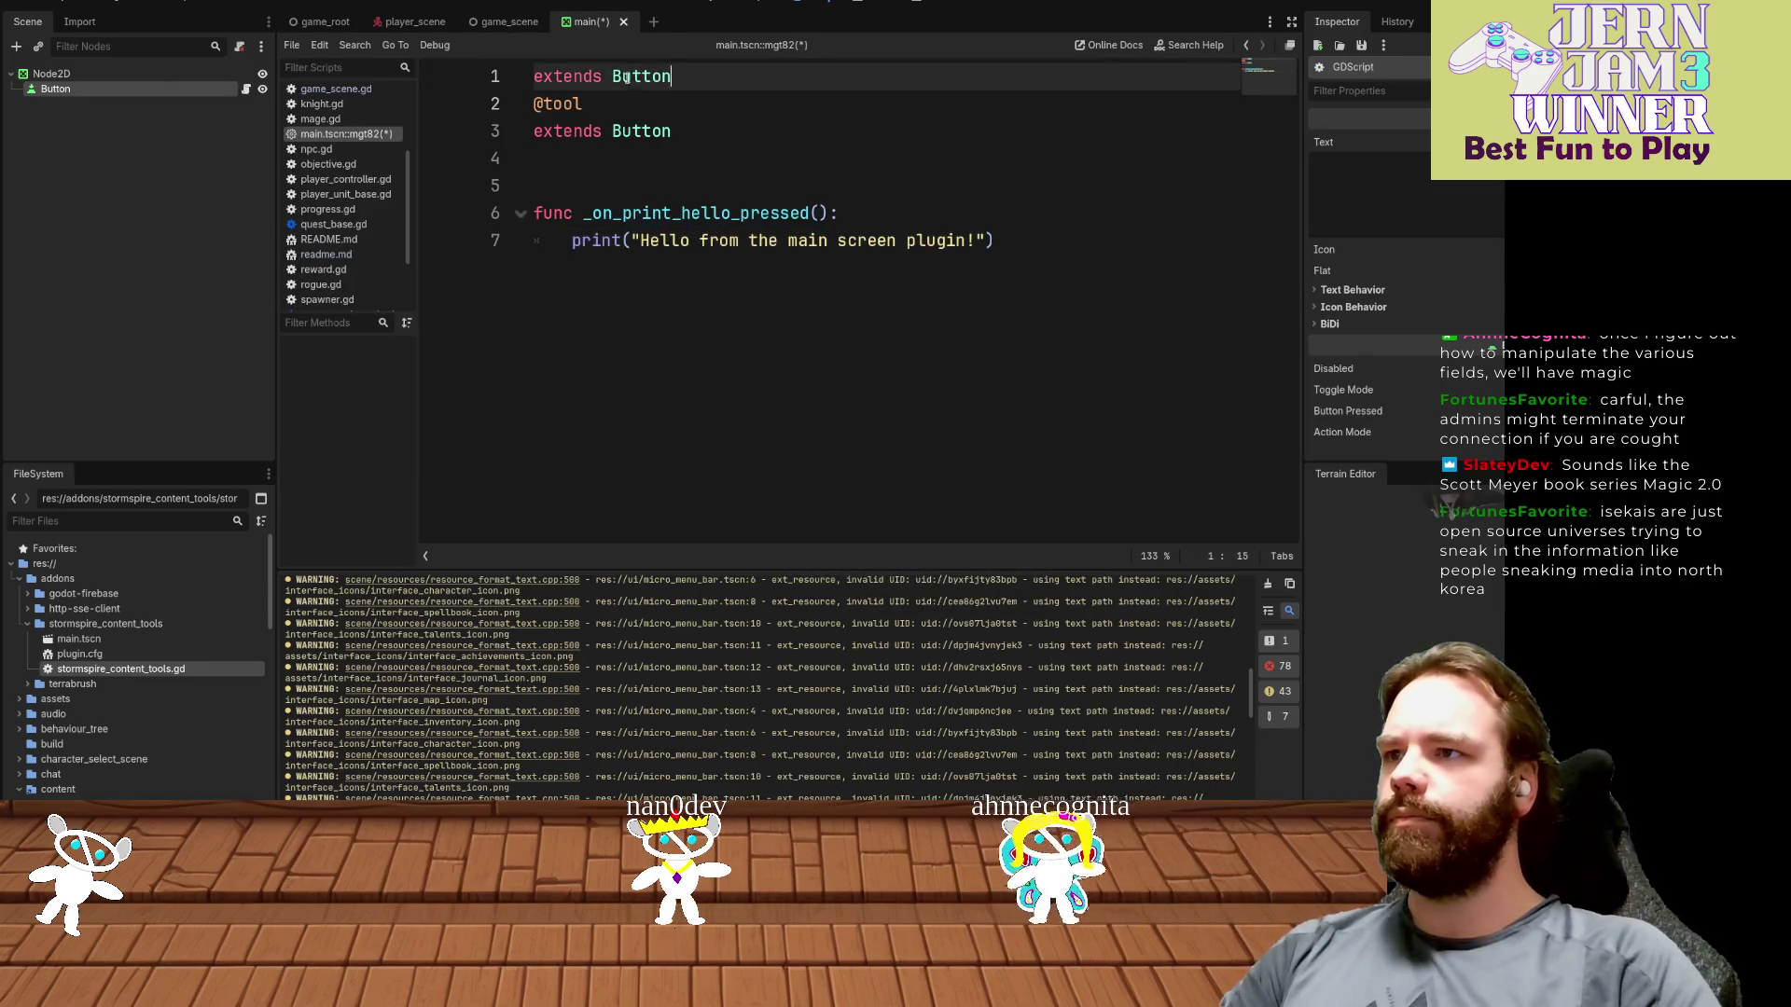
{"action": "key", "text": "ctrl+shift+k"}
{"action": "key", "text": "ctrl+s"}
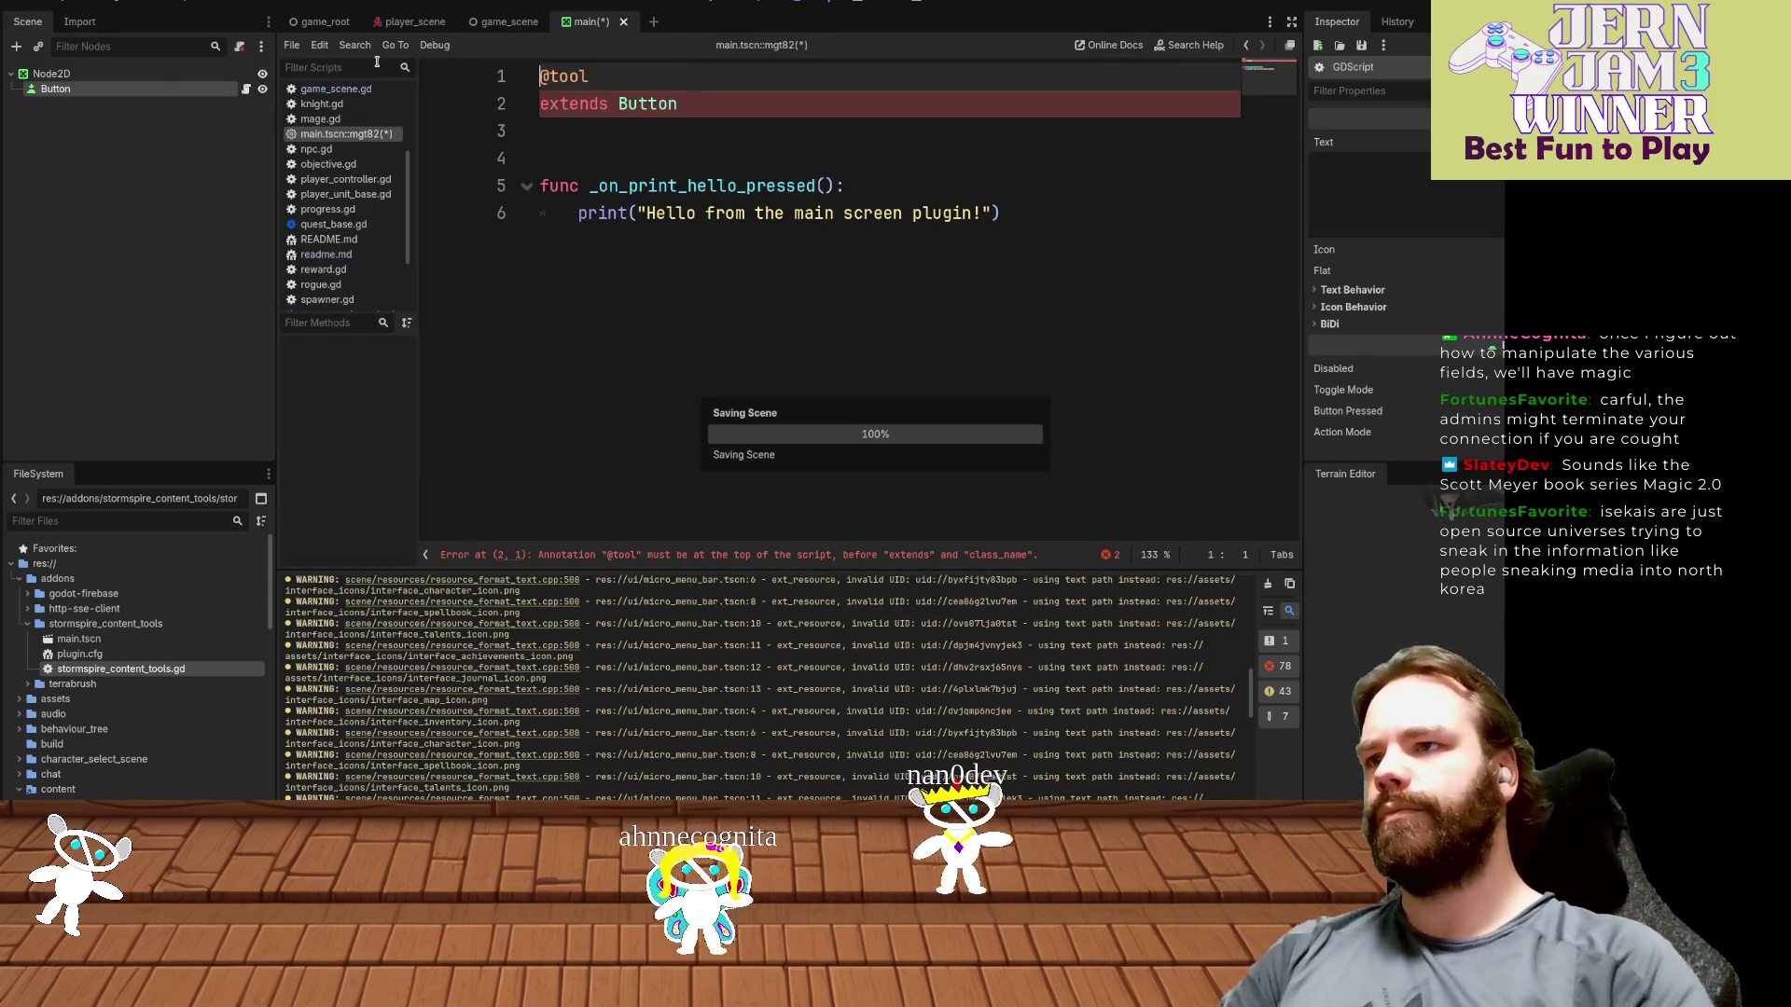
{"action": "left_click", "coordinate": [948, 240]}
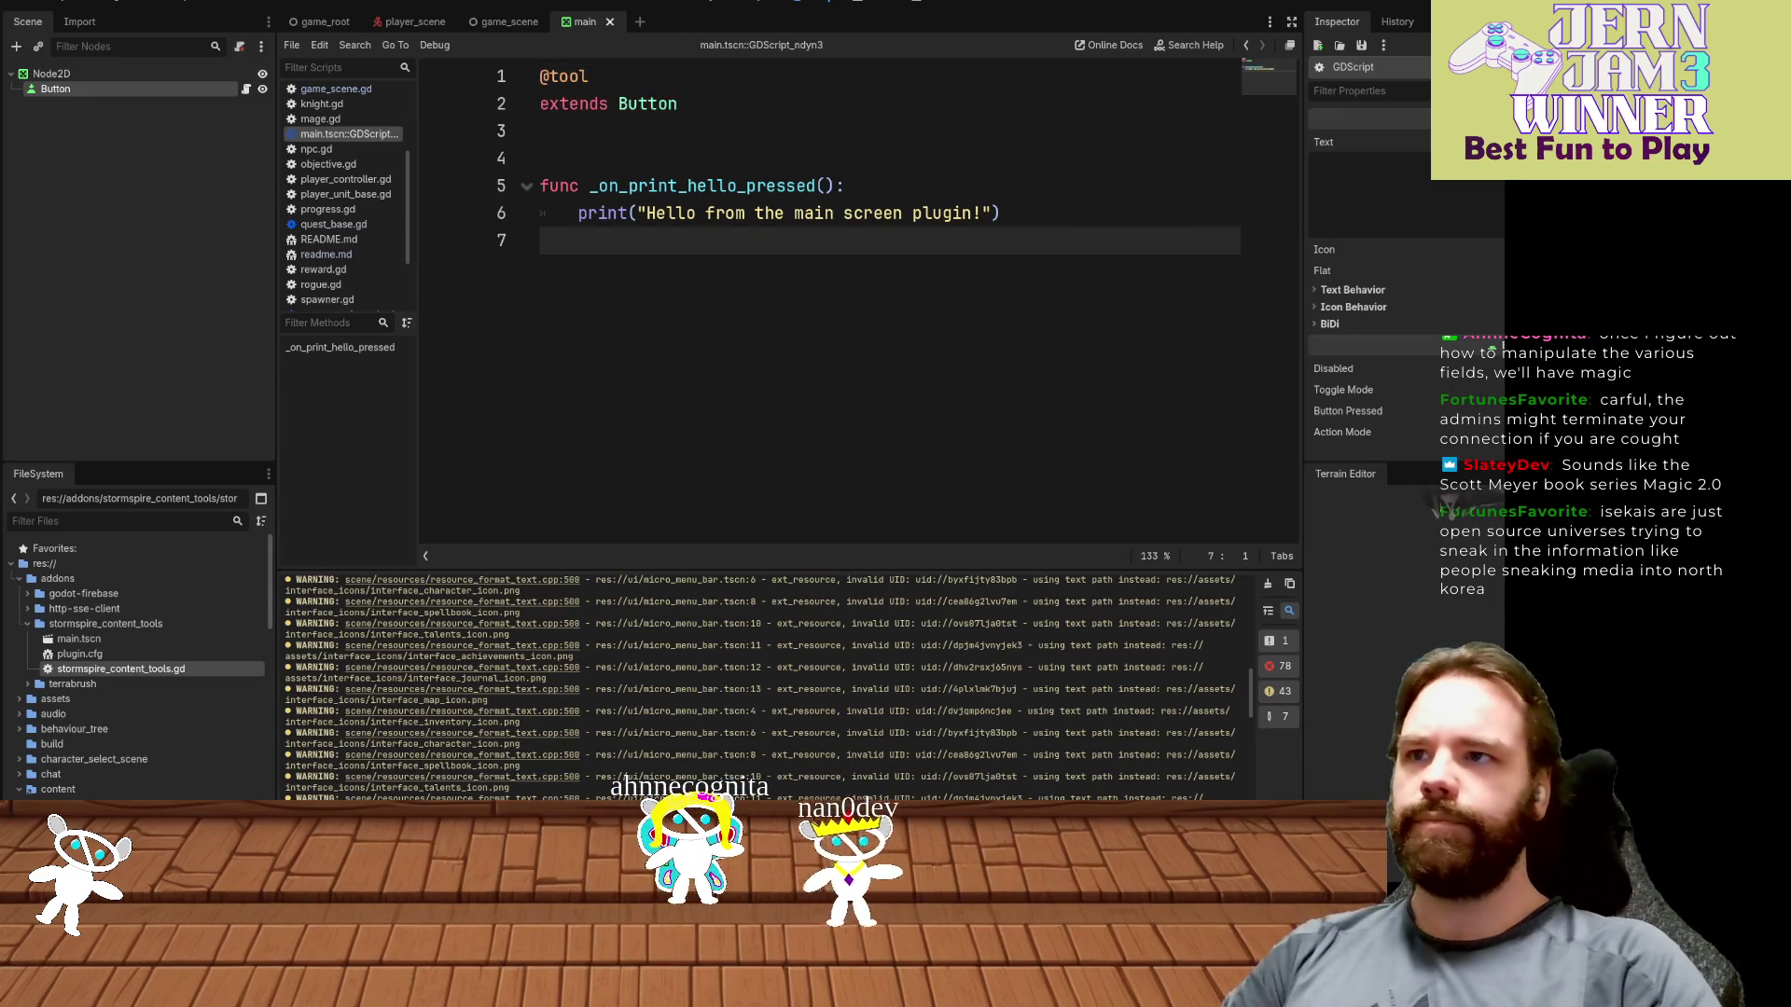
{"action": "key", "text": "ctrl+F2"}
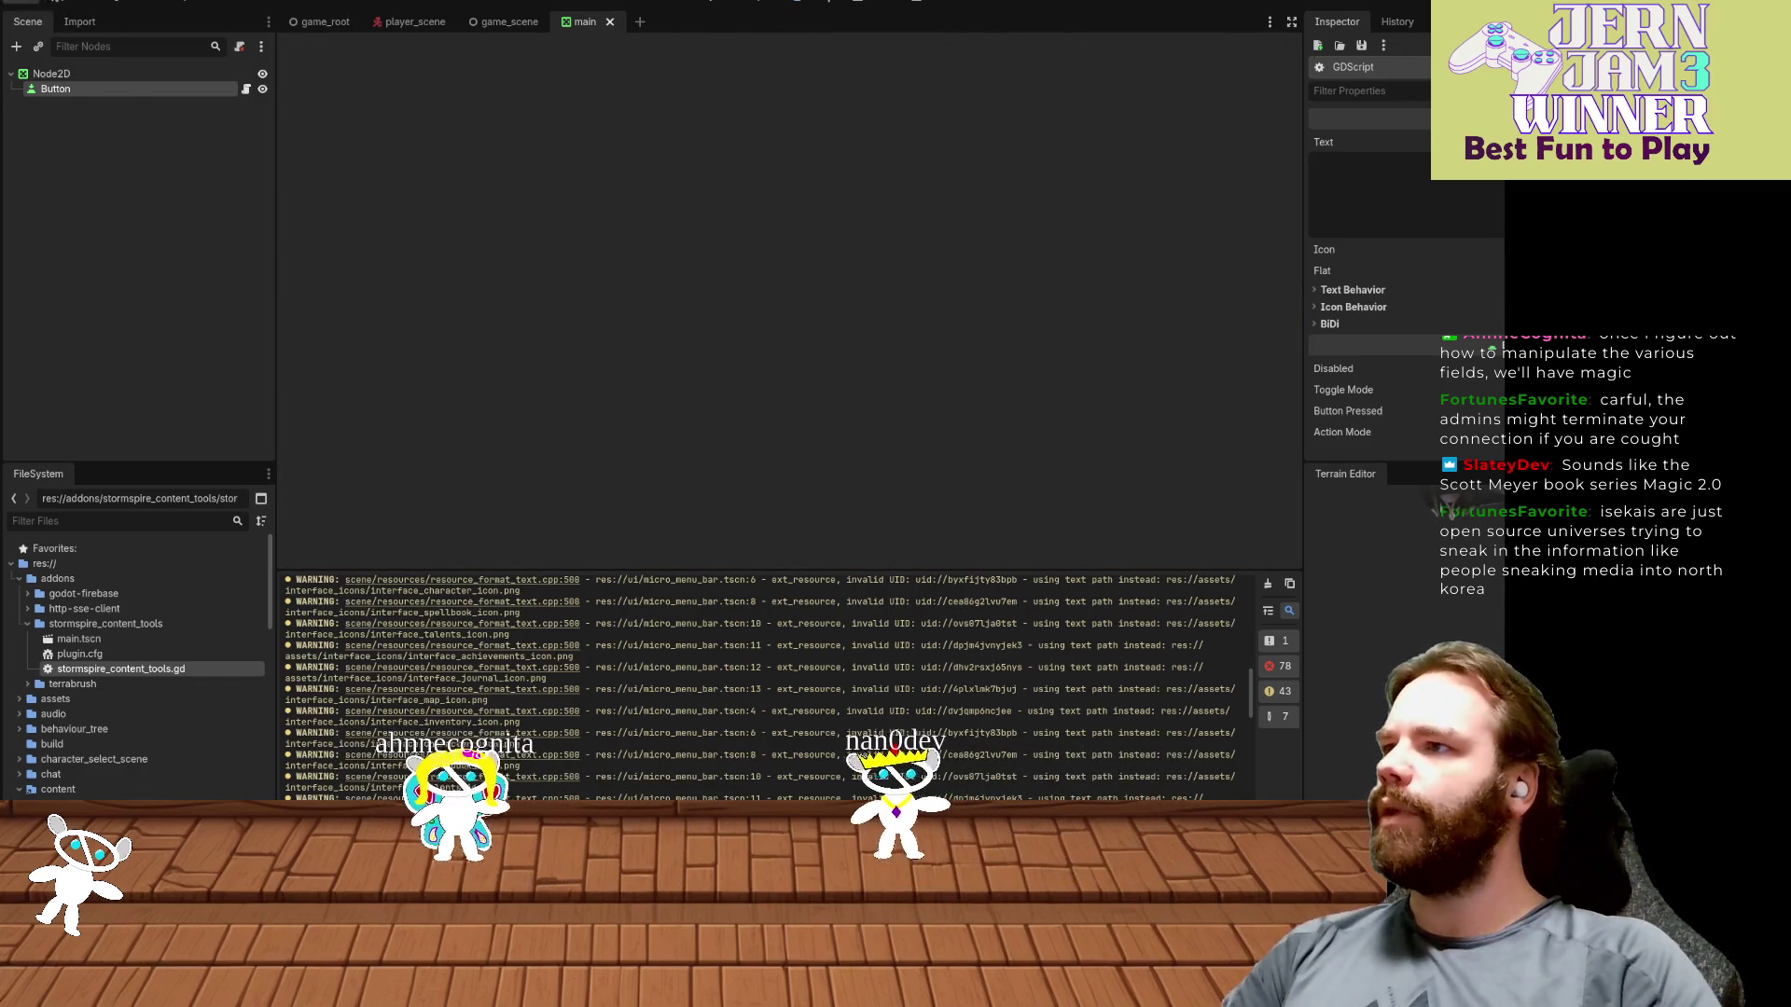
Step: Check the installed plugins in Project Settings, then view the plugin's empty main screen
{"action": "left_click", "coordinate": [70, 5]}
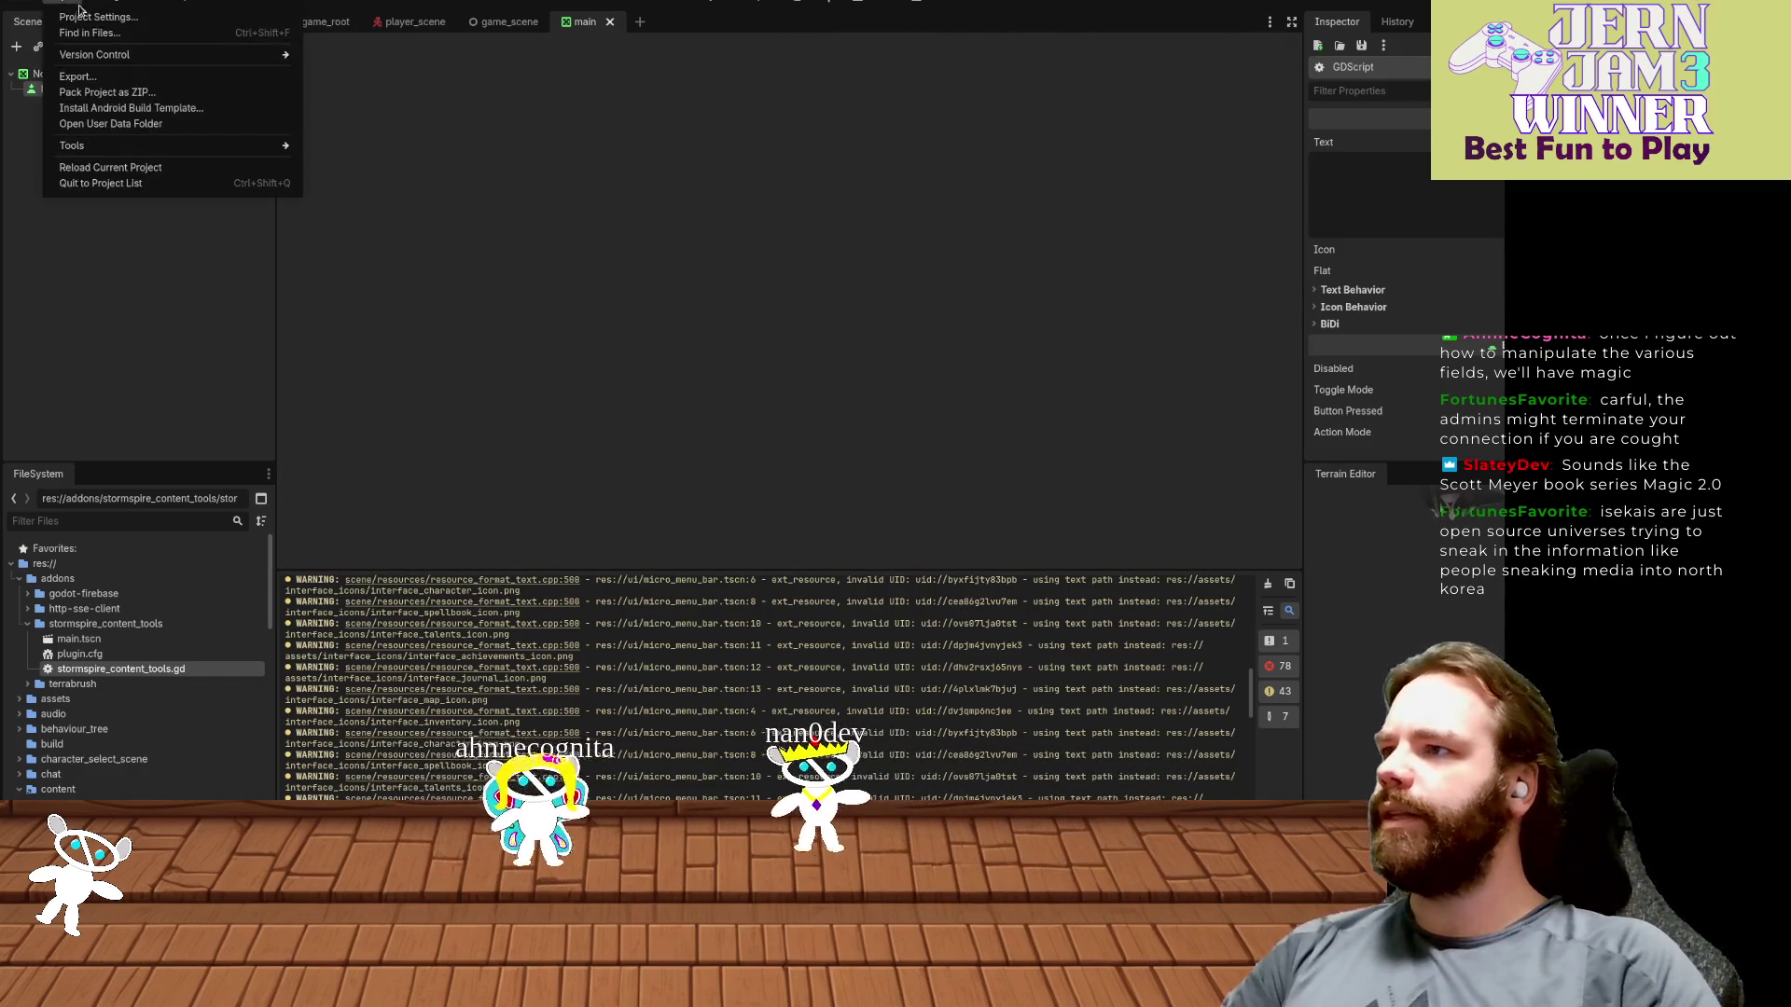
{"action": "left_click", "coordinate": [167, 19]}
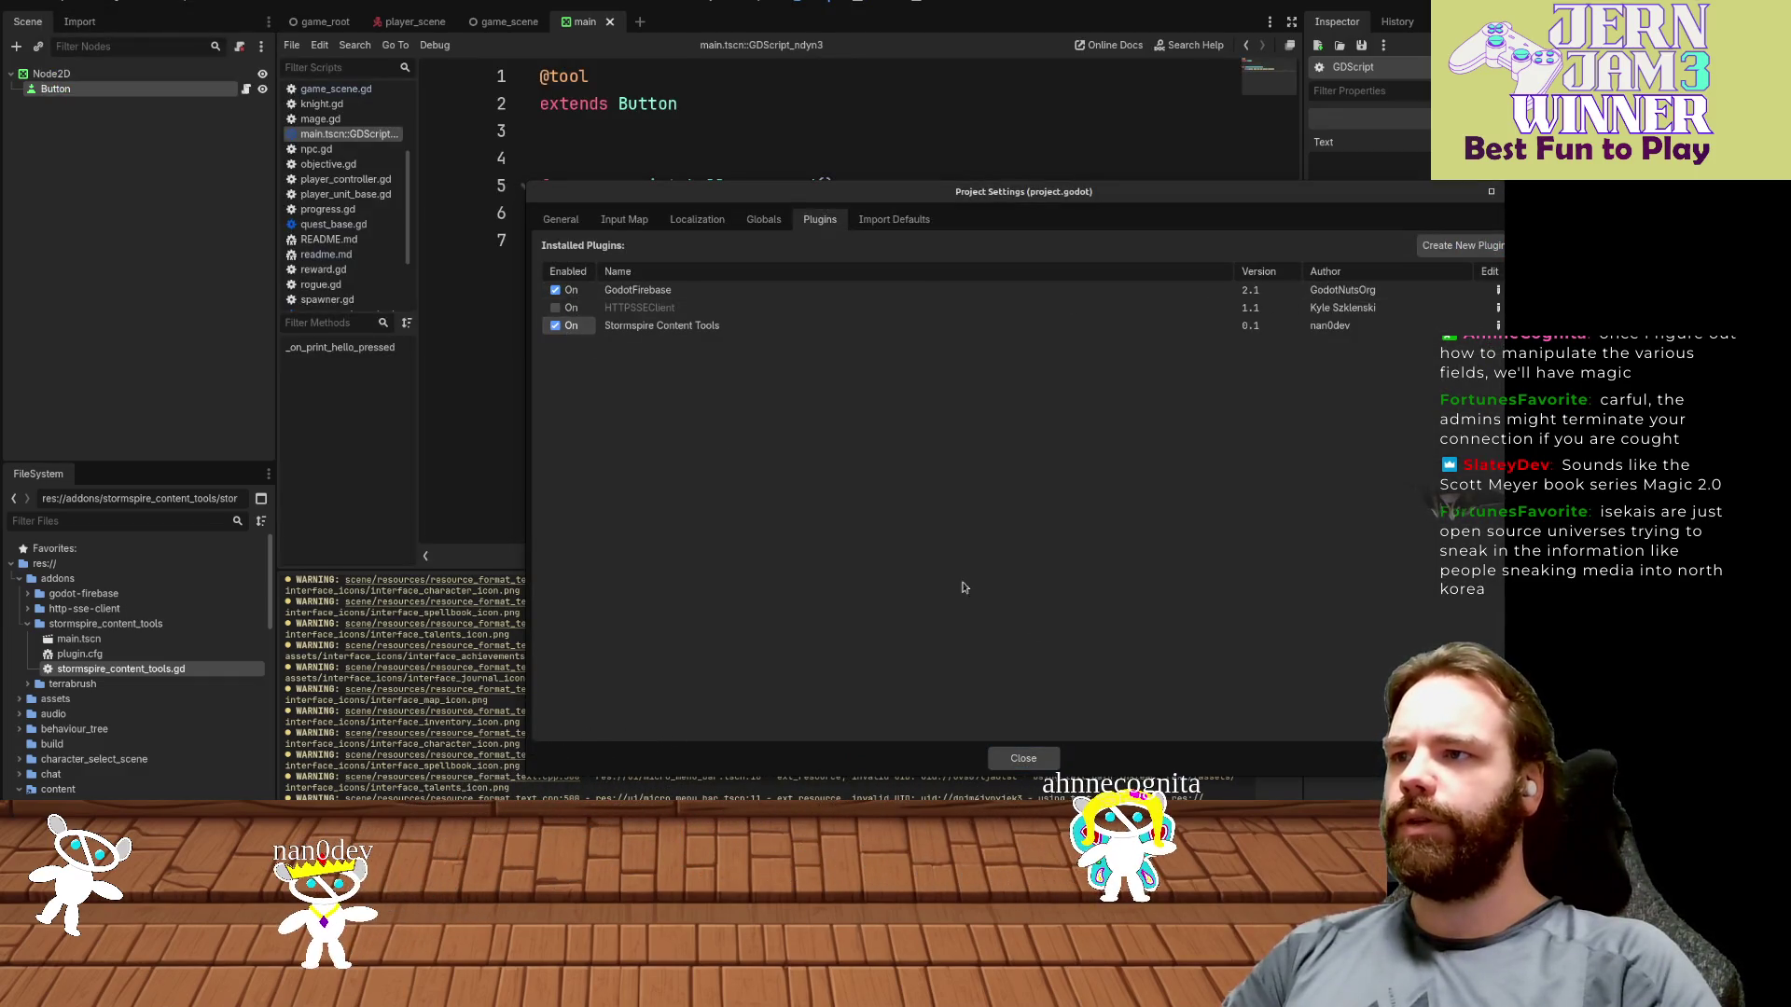
{"action": "left_click", "coordinate": [1023, 758]}
{"action": "left_click", "coordinate": [681, 9]}
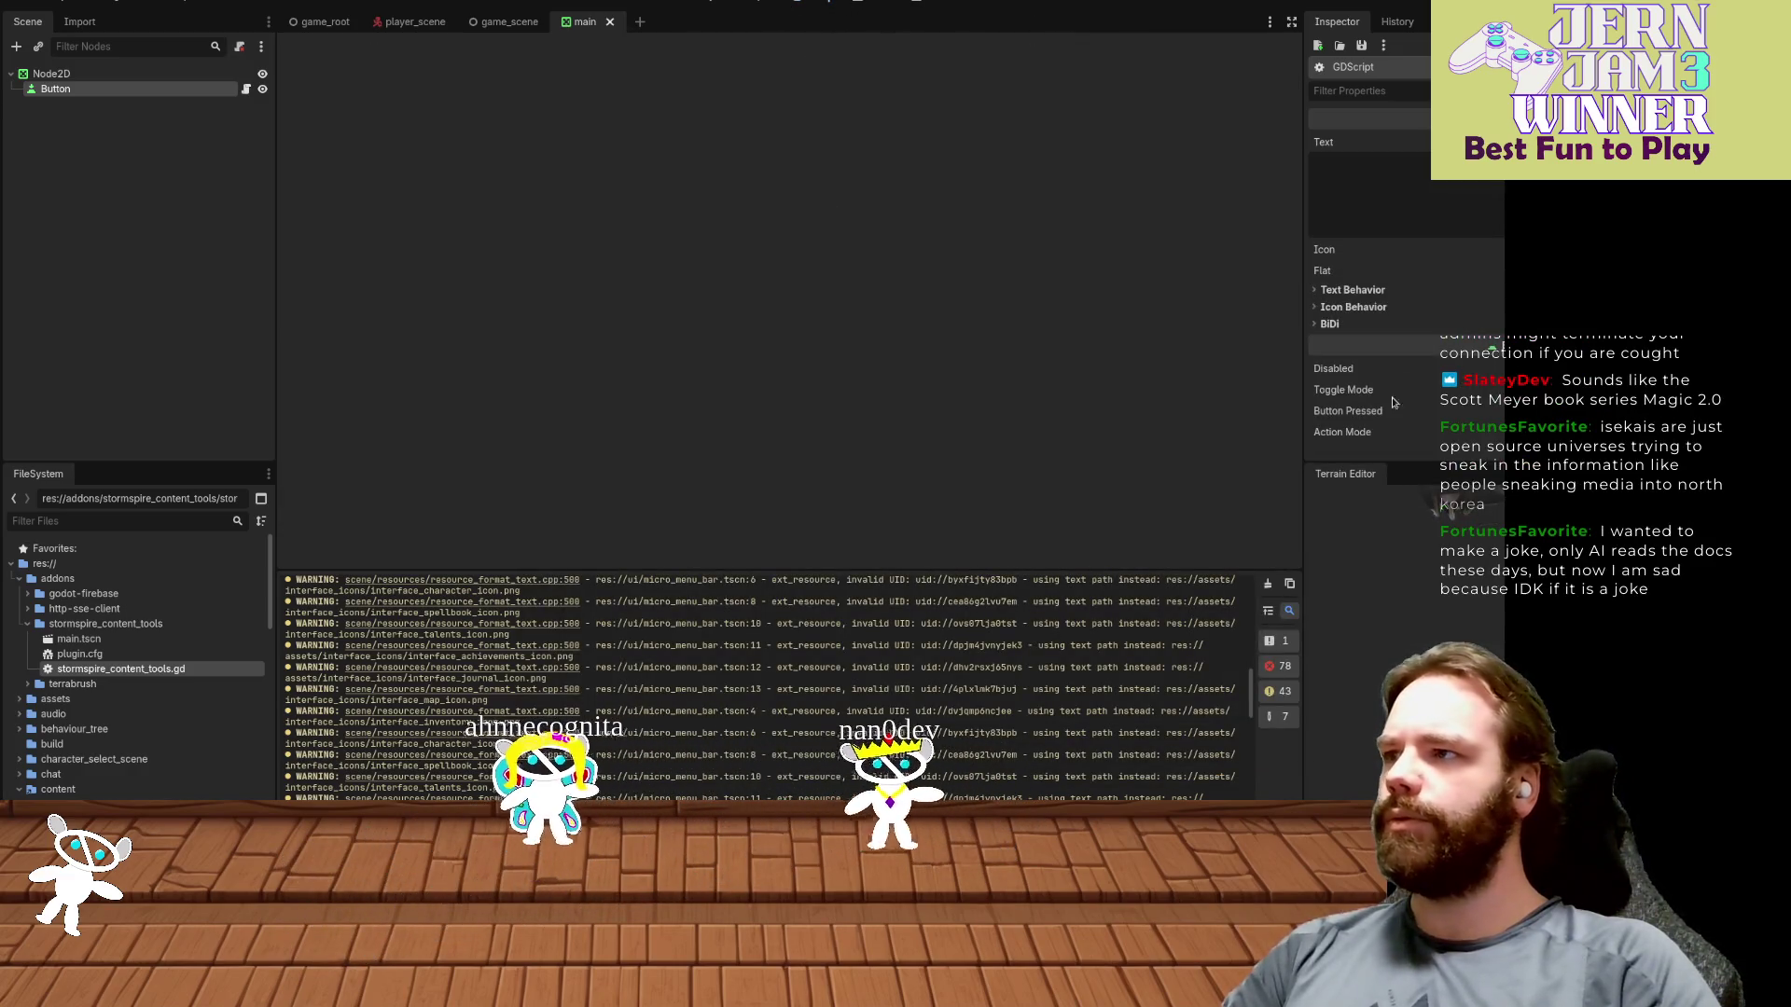
Step: Open stormspire_content_tools.gd from the FileSystem dock at its _enter_tree declaration
{"action": "left_click", "coordinate": [77, 2]}
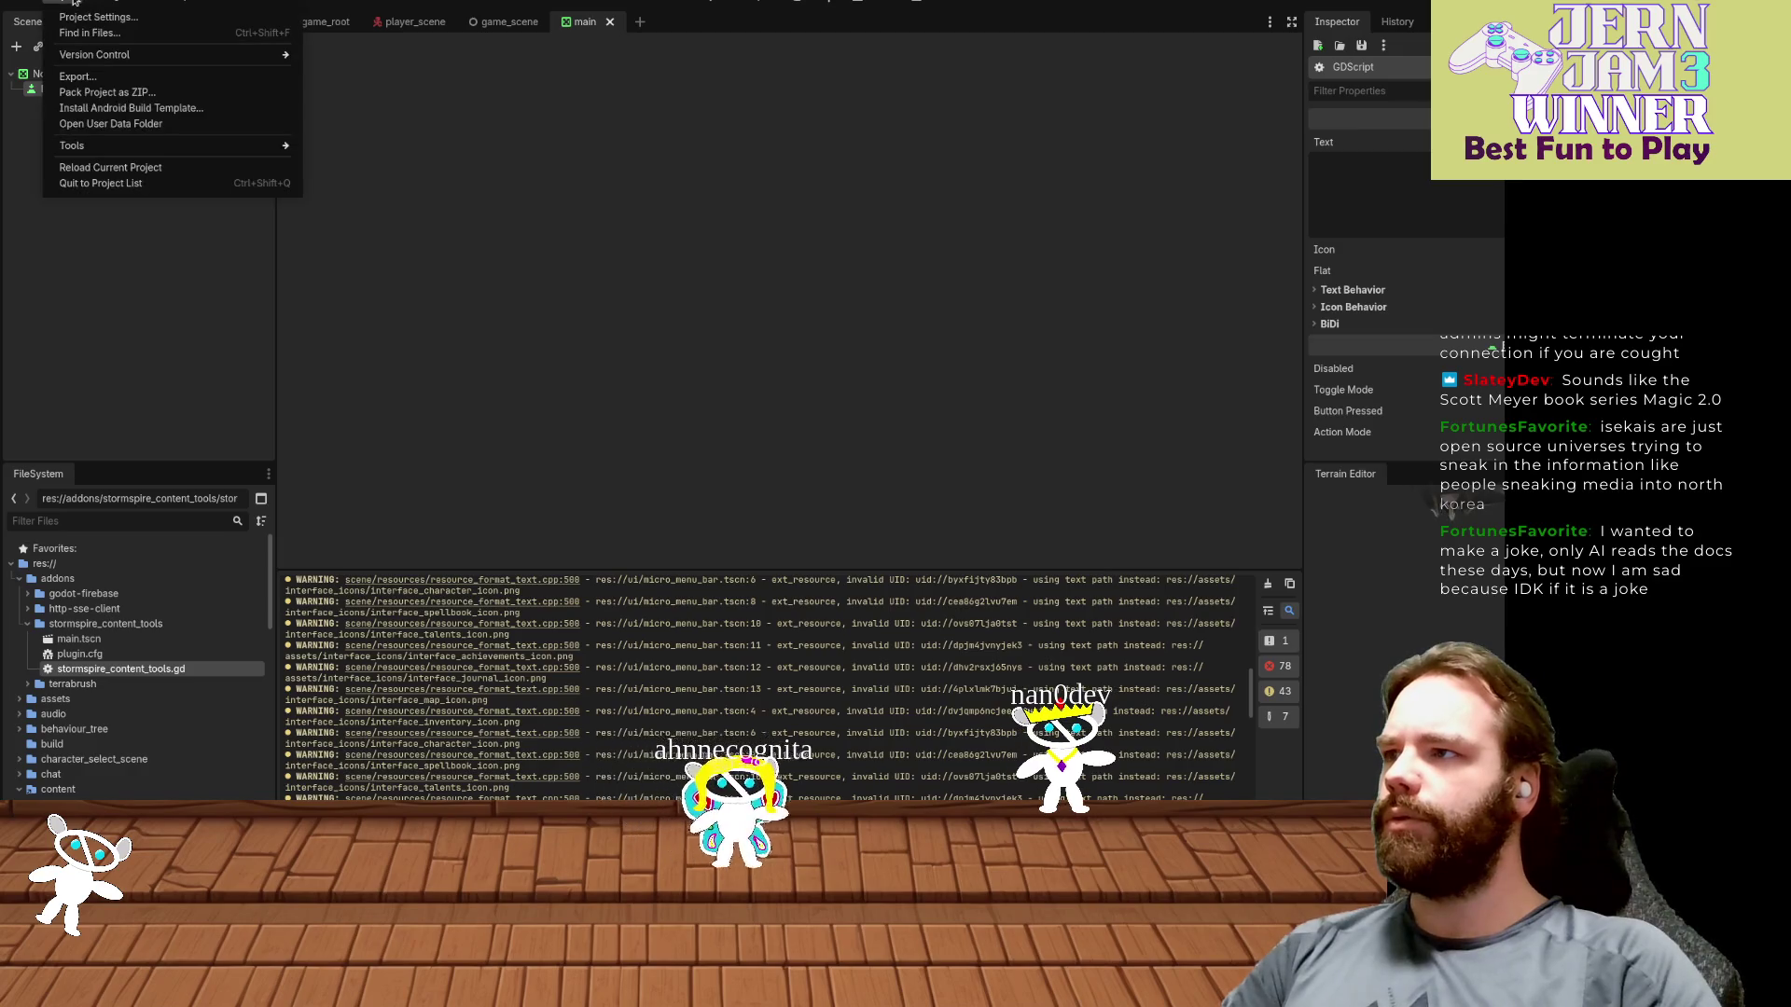
{"action": "left_click", "coordinate": [28, 286]}
{"action": "double_click", "coordinate": [125, 668]}
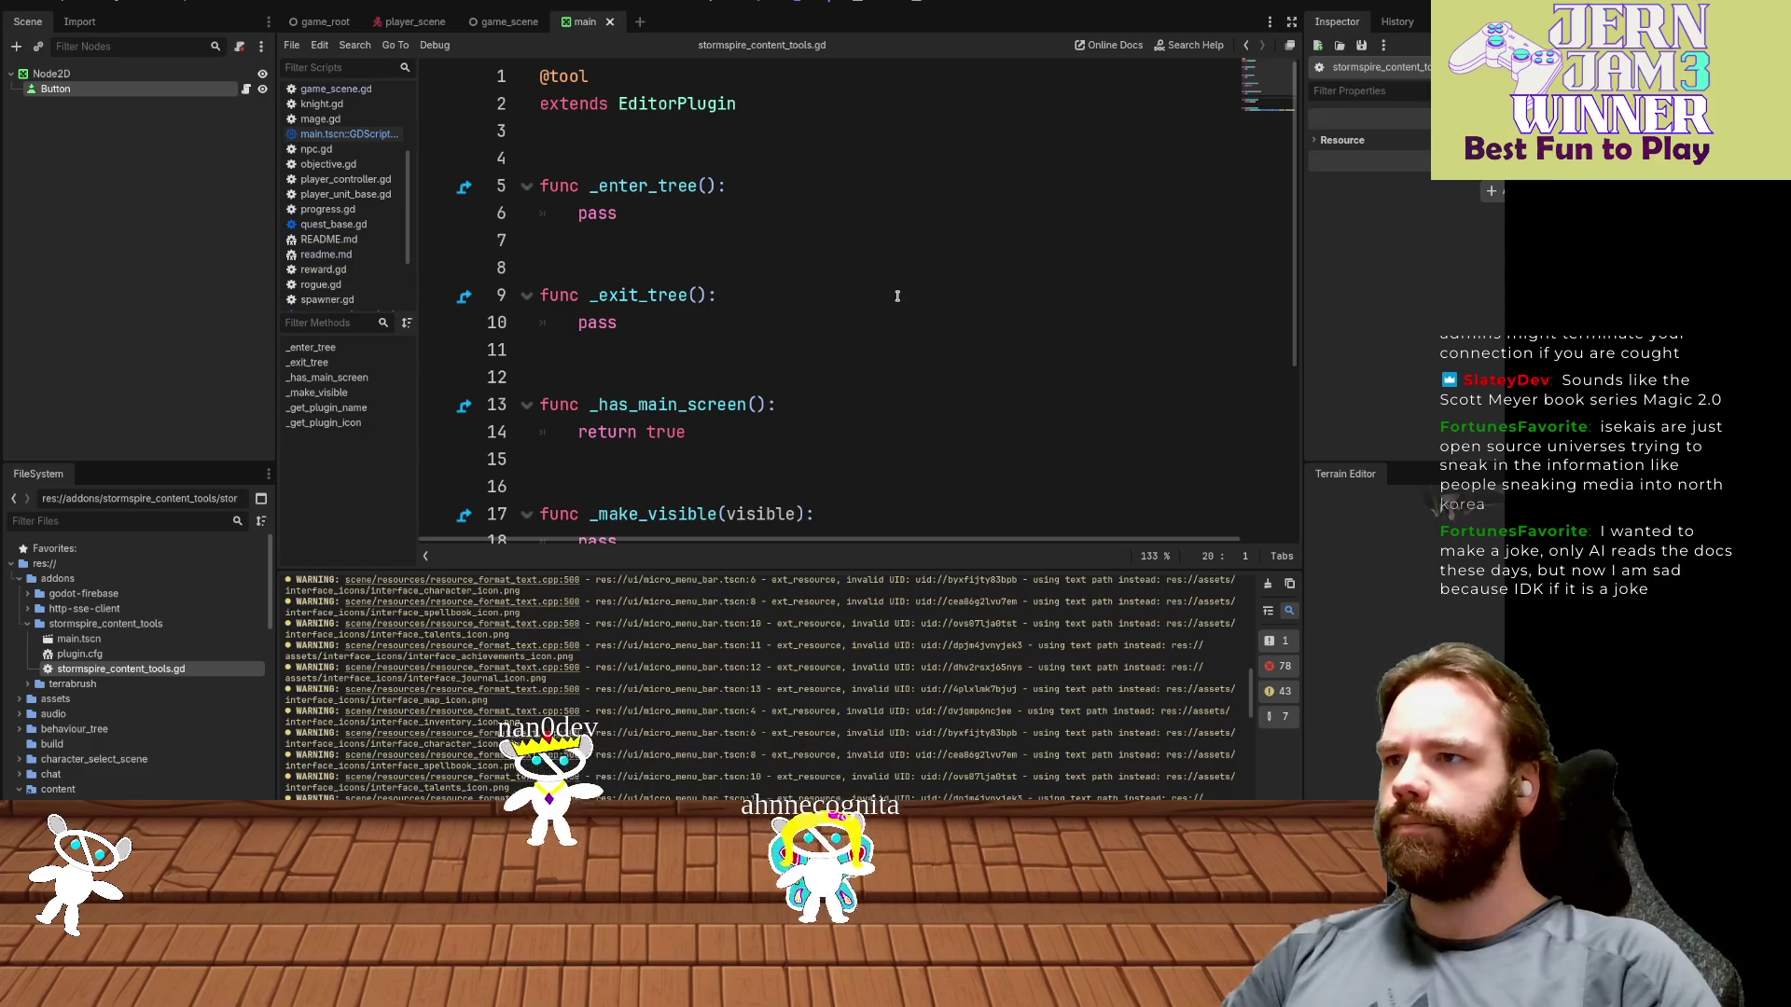
{"action": "left_click", "coordinate": [764, 175]}
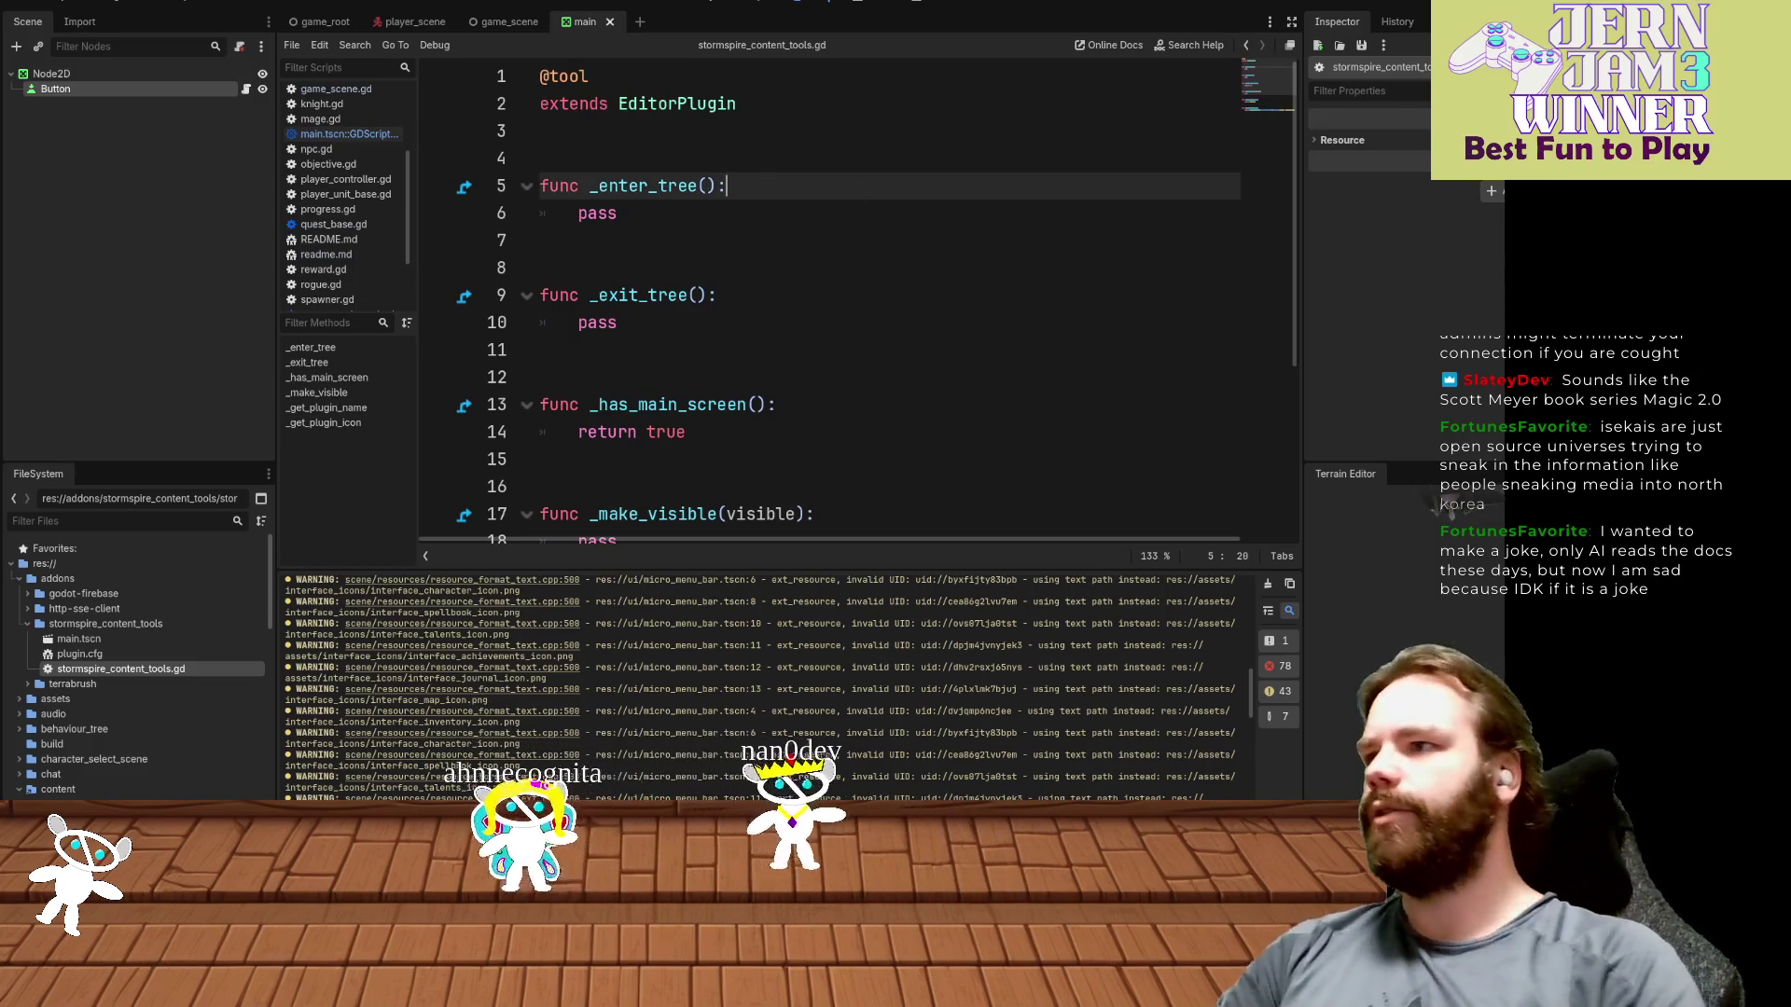
Step: Paste the MainPanel preload and main_panel_instance variable above _enter_tree and save
{"action": "key", "text": "Return"}
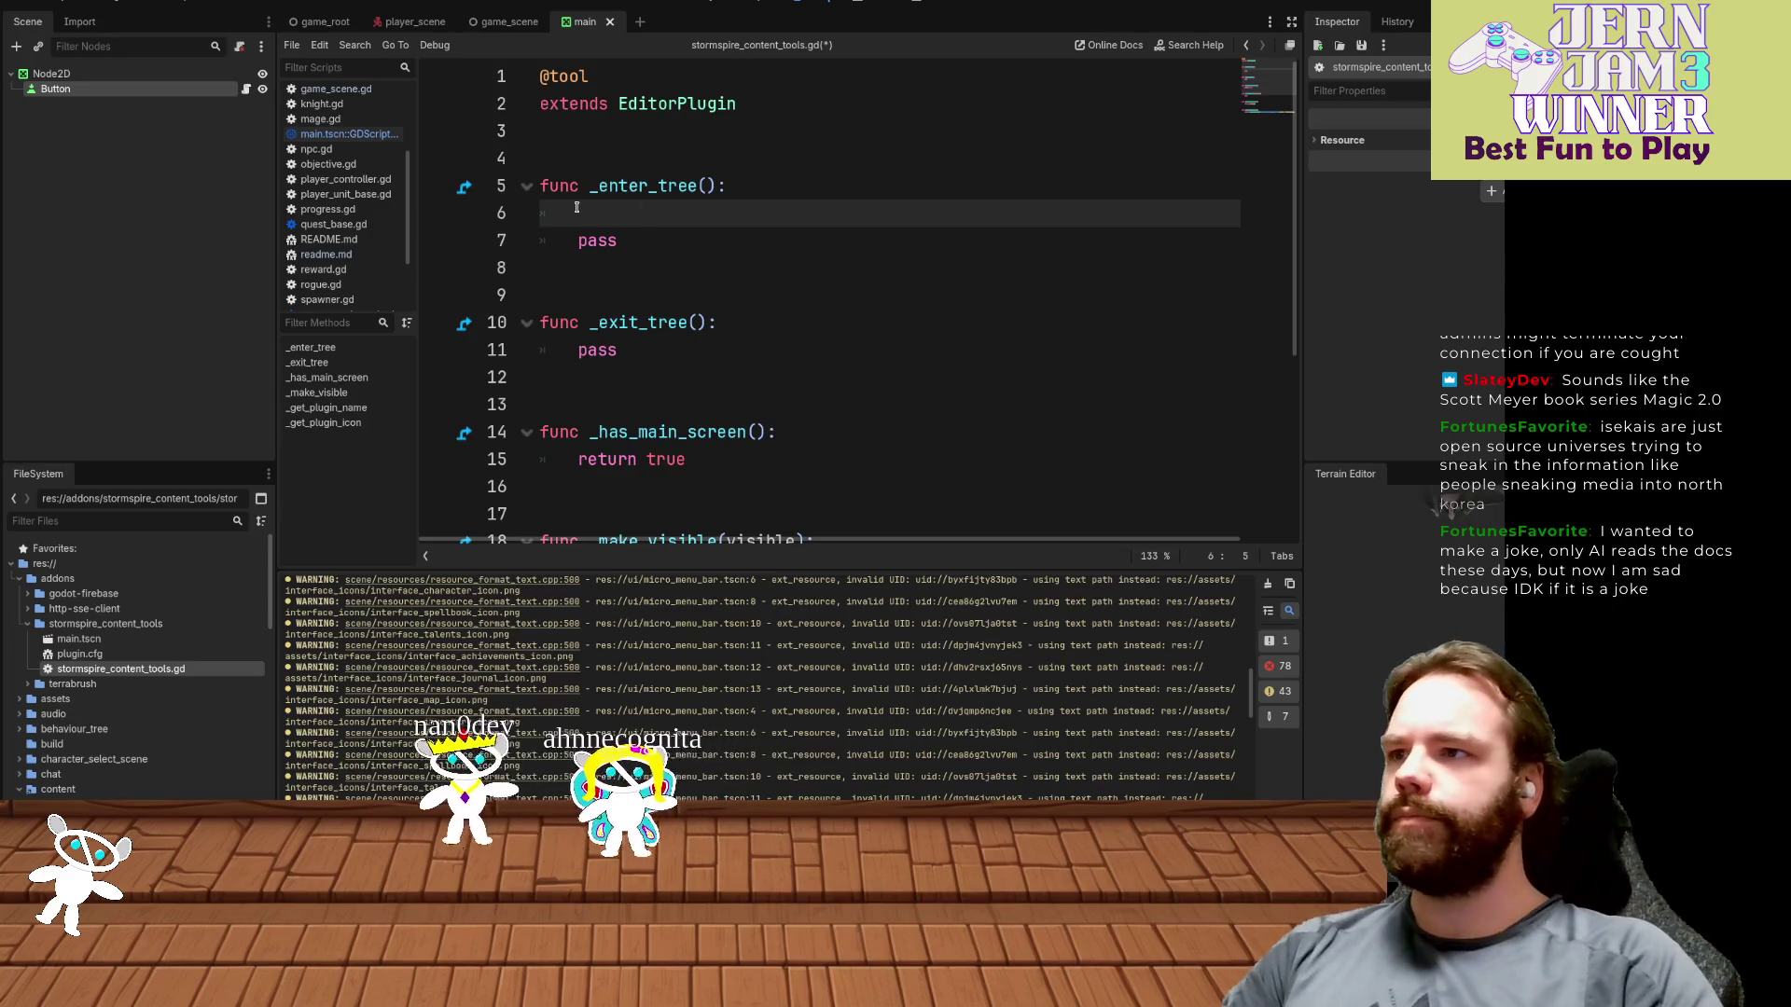
{"action": "left_click", "coordinate": [628, 146]}
{"action": "key", "text": "ctrl+v"}
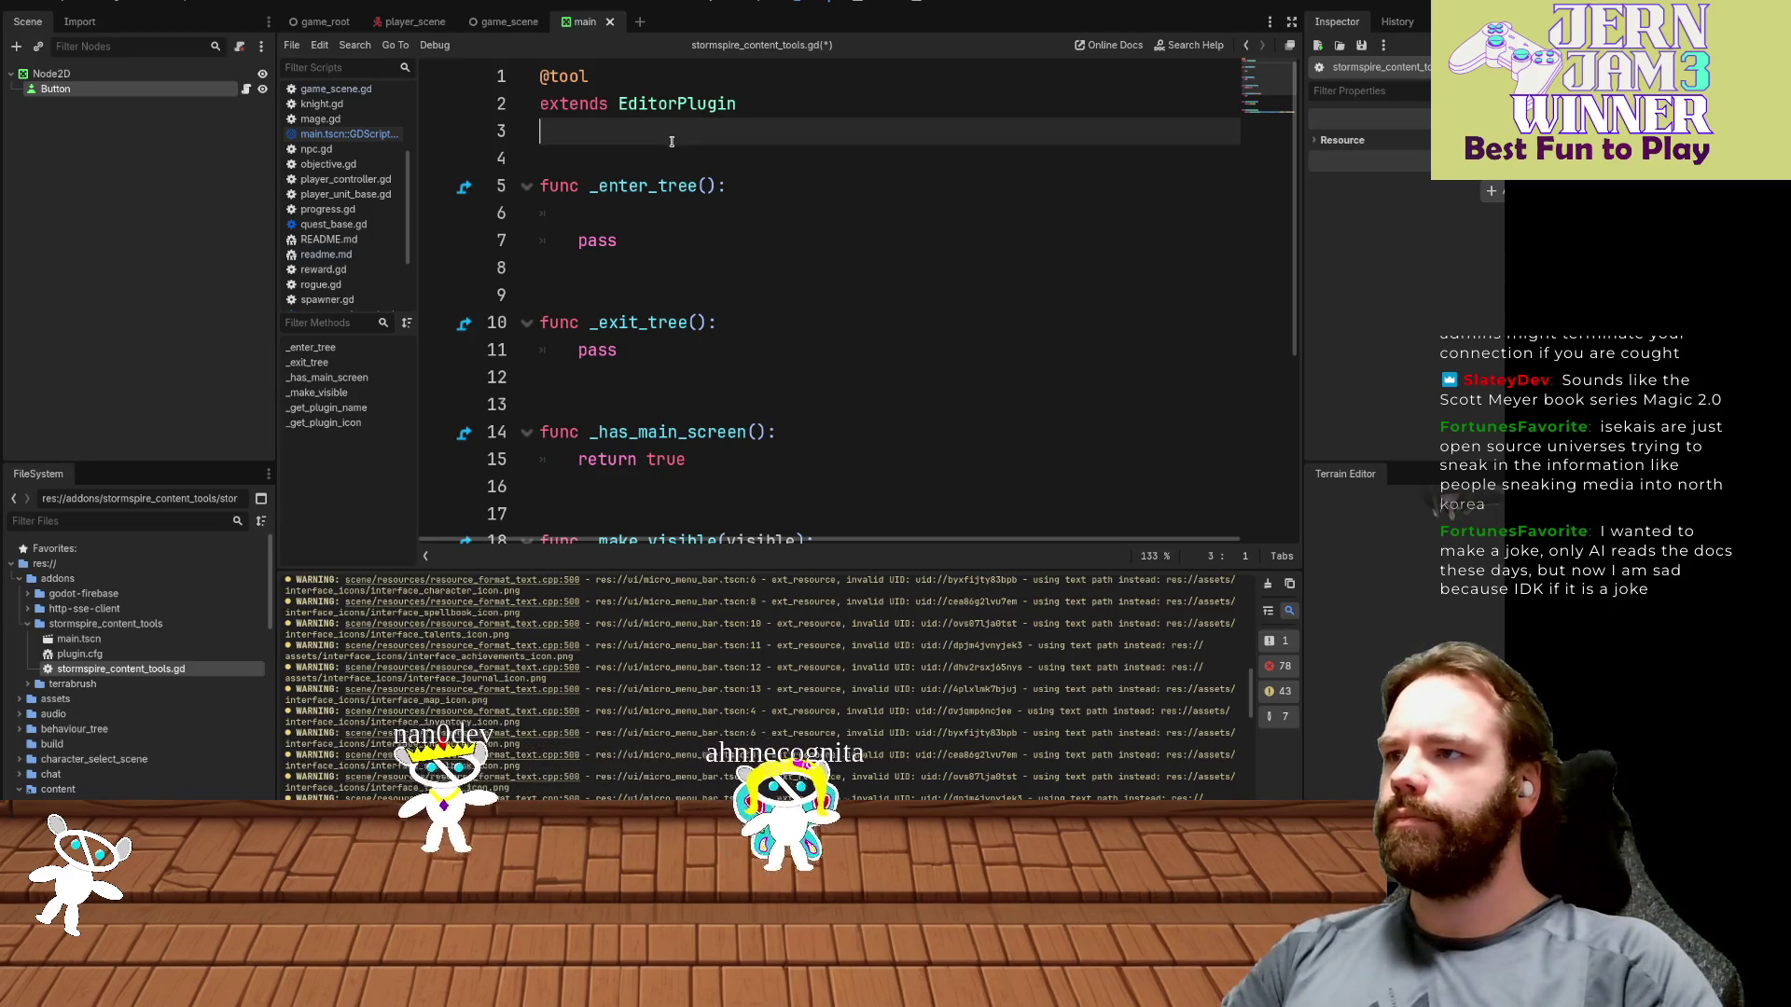
{"action": "key", "text": "ctrl+s"}
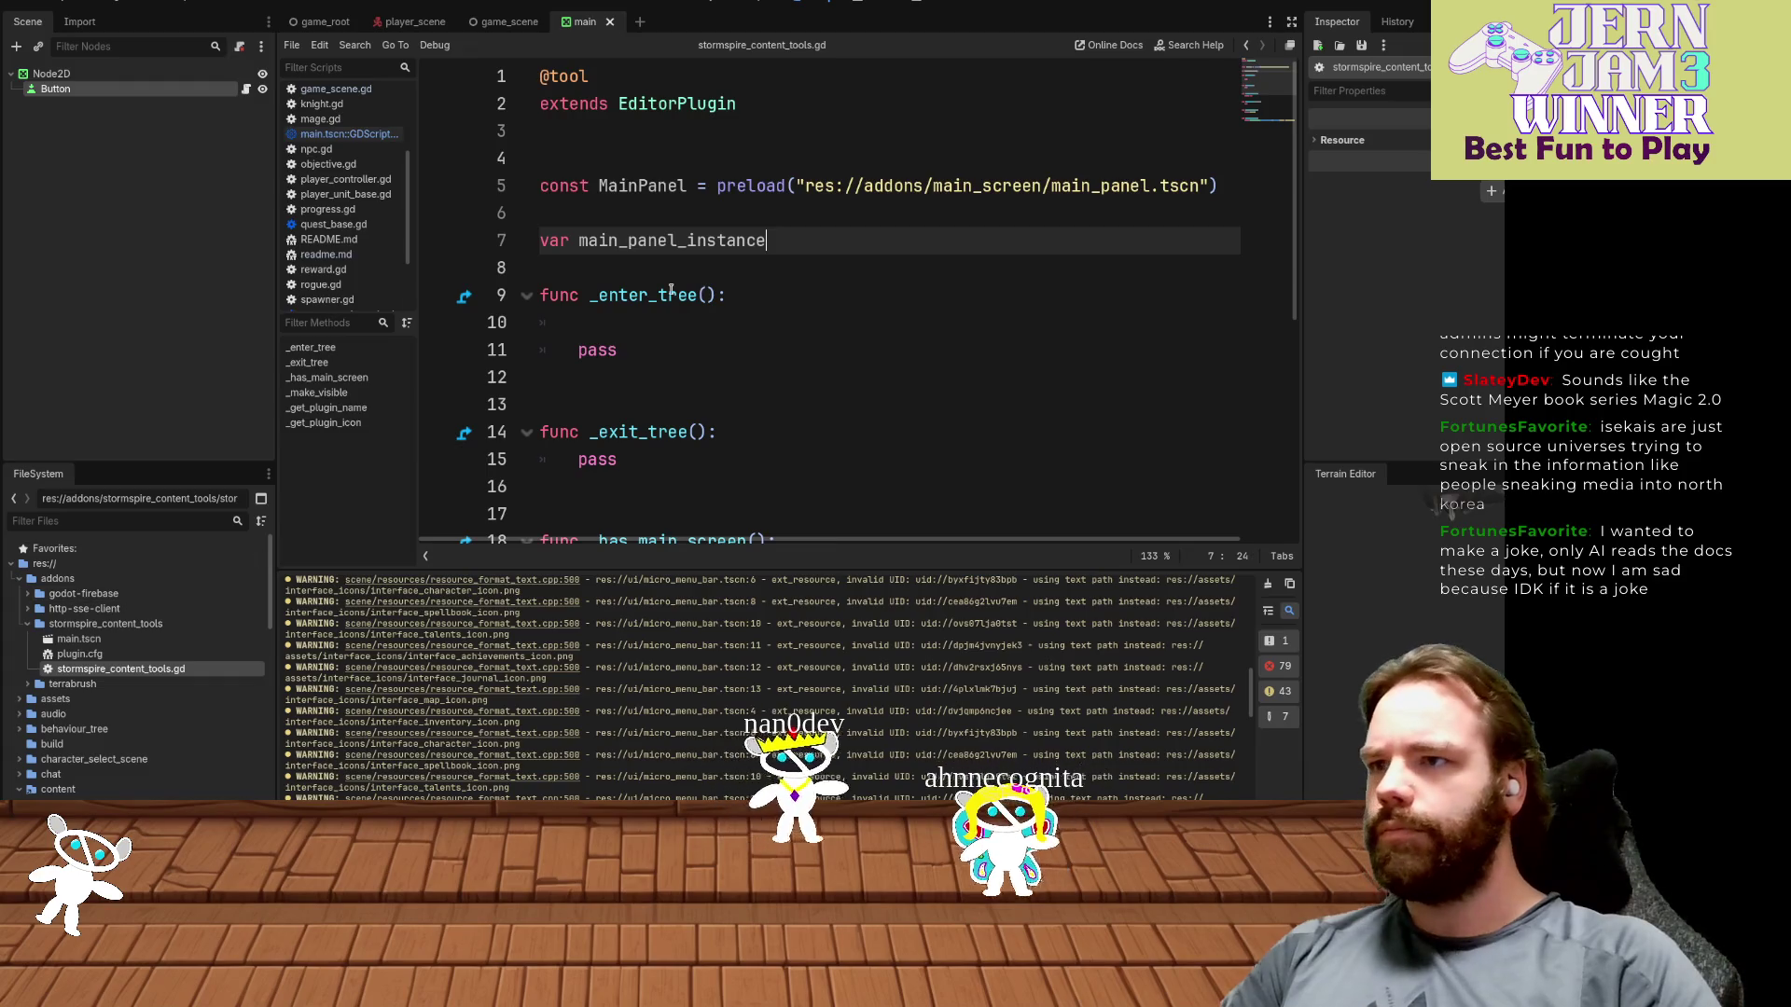
Step: Correct the preload path to res://addons/stormspire_content_tools/main.tscn and save the script
{"action": "left_click", "coordinate": [1107, 224]}
{"action": "left_click", "coordinate": [1145, 186]}
{"action": "key", "text": "BackSpace"}
{"action": "key", "text": "BackSpace"}
{"action": "key", "text": "BackSpace"}
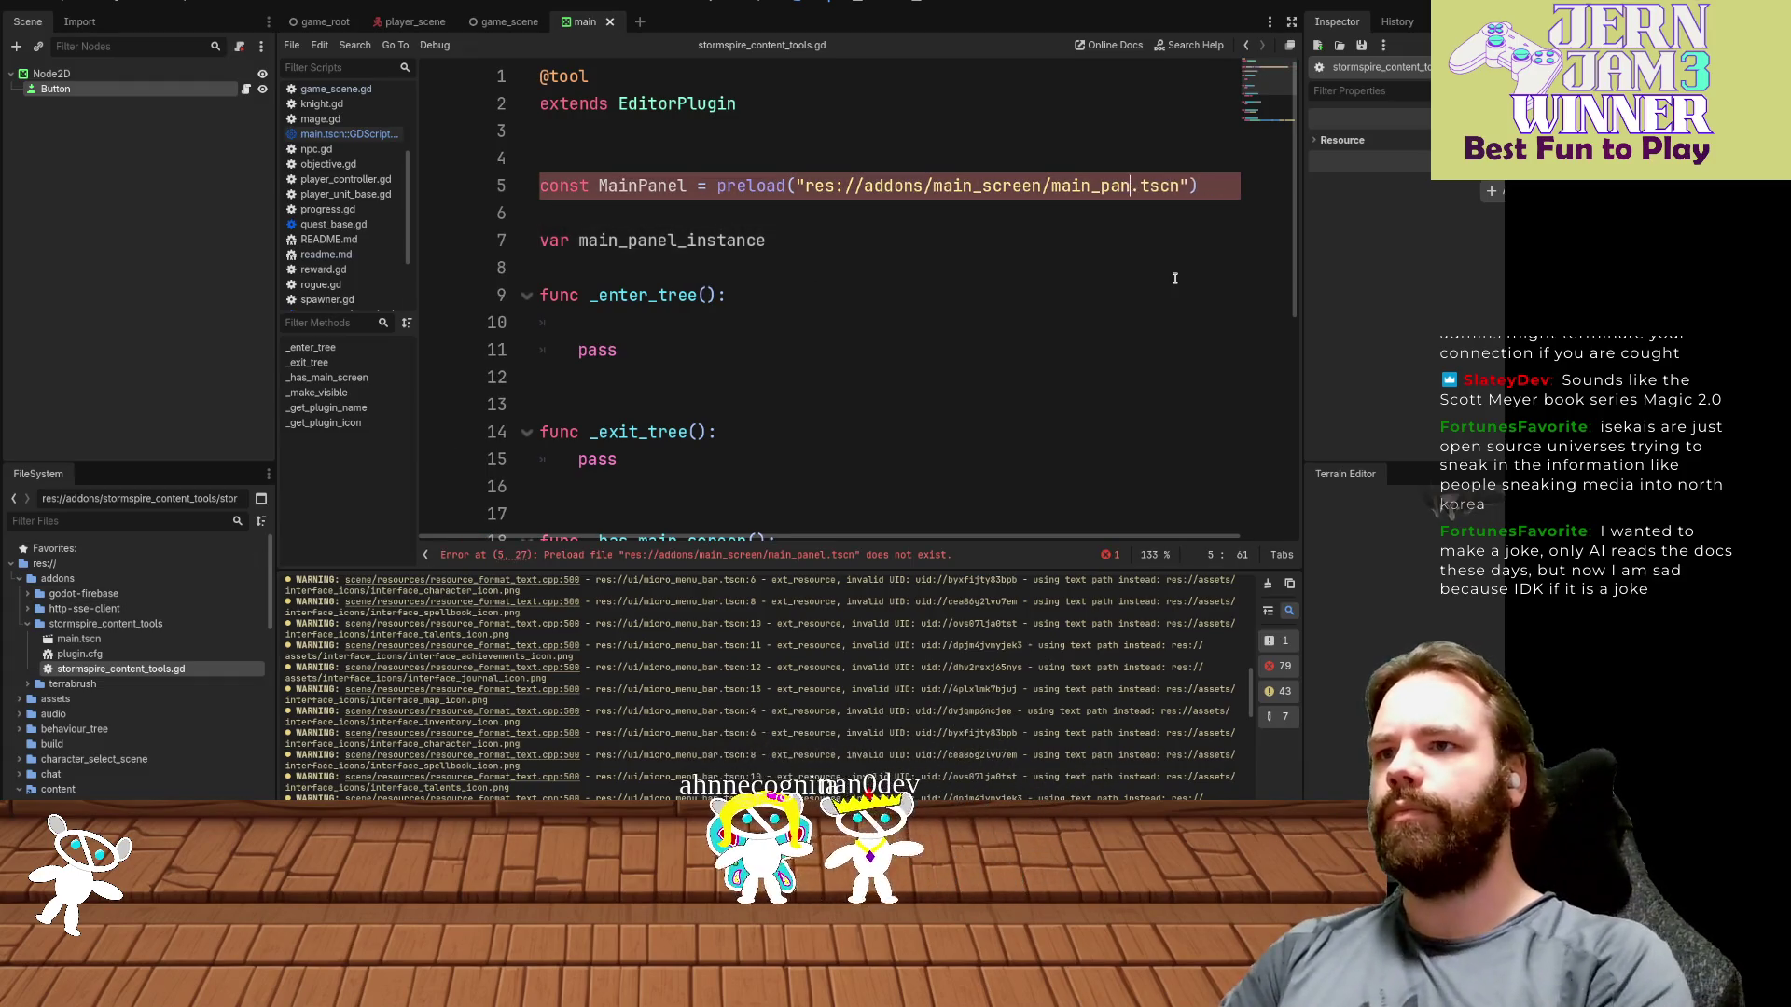
{"action": "key", "text": "BackSpace"}
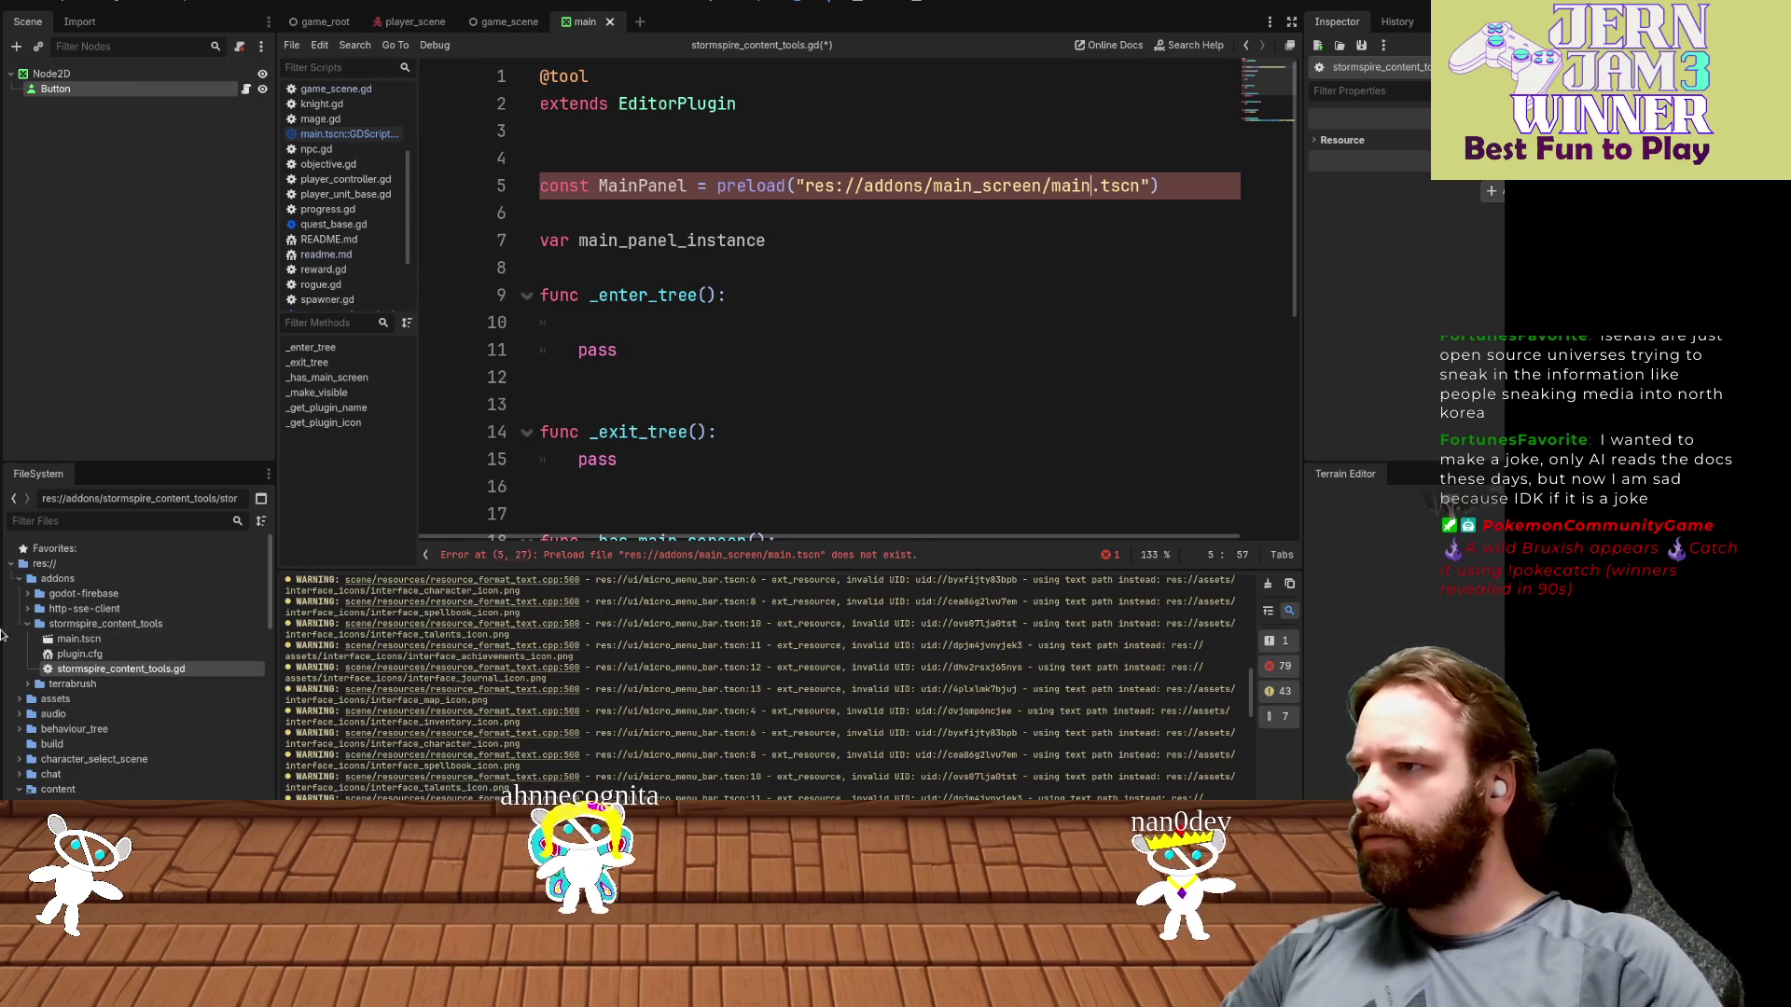
{"action": "mouse_move", "coordinate": [79, 639]}
{"action": "left_mouse_down"}
{"action": "mouse_move", "coordinate": [839, 184]}
{"action": "mouse_move", "coordinate": [820, 149]}
{"action": "mouse_move", "coordinate": [1033, 167]}
{"action": "left_mouse_up"}
{"action": "triple_click", "coordinate": [1033, 167]}
{"action": "key", "text": "ctrl+c"}
{"action": "key", "text": "BackSpace"}
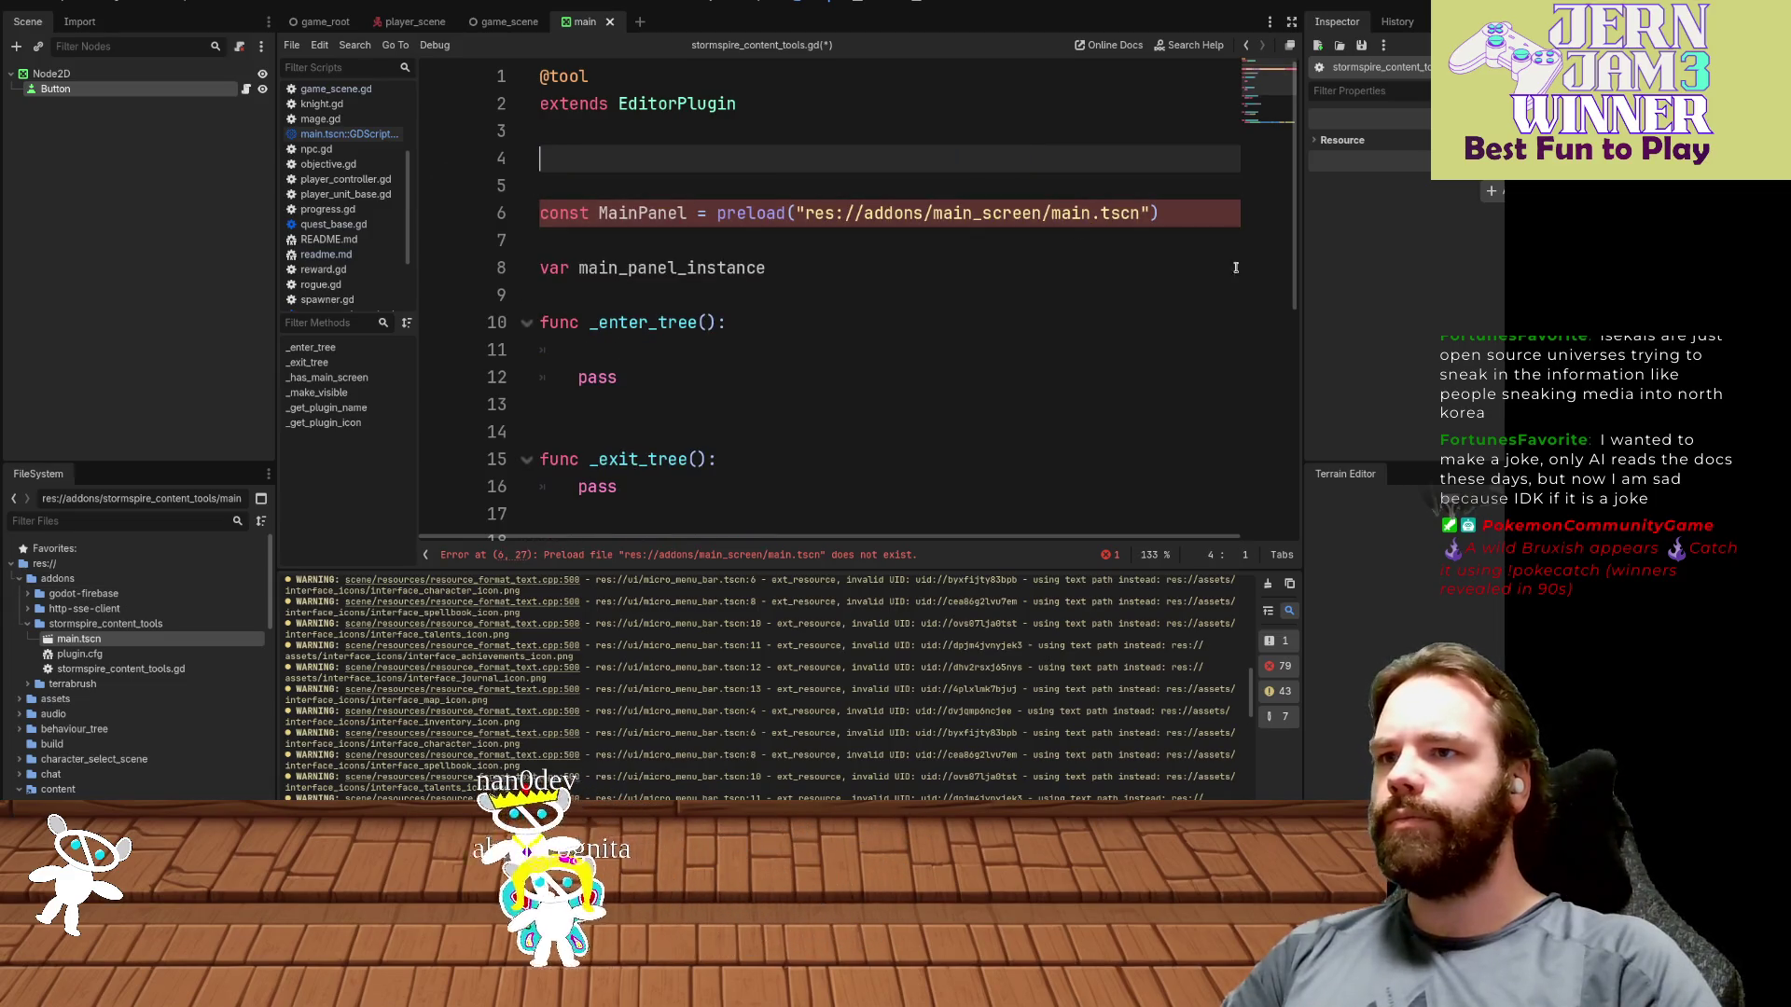
{"action": "left_click", "coordinate": [1147, 217]}
{"action": "key", "text": "ctrl+v"}
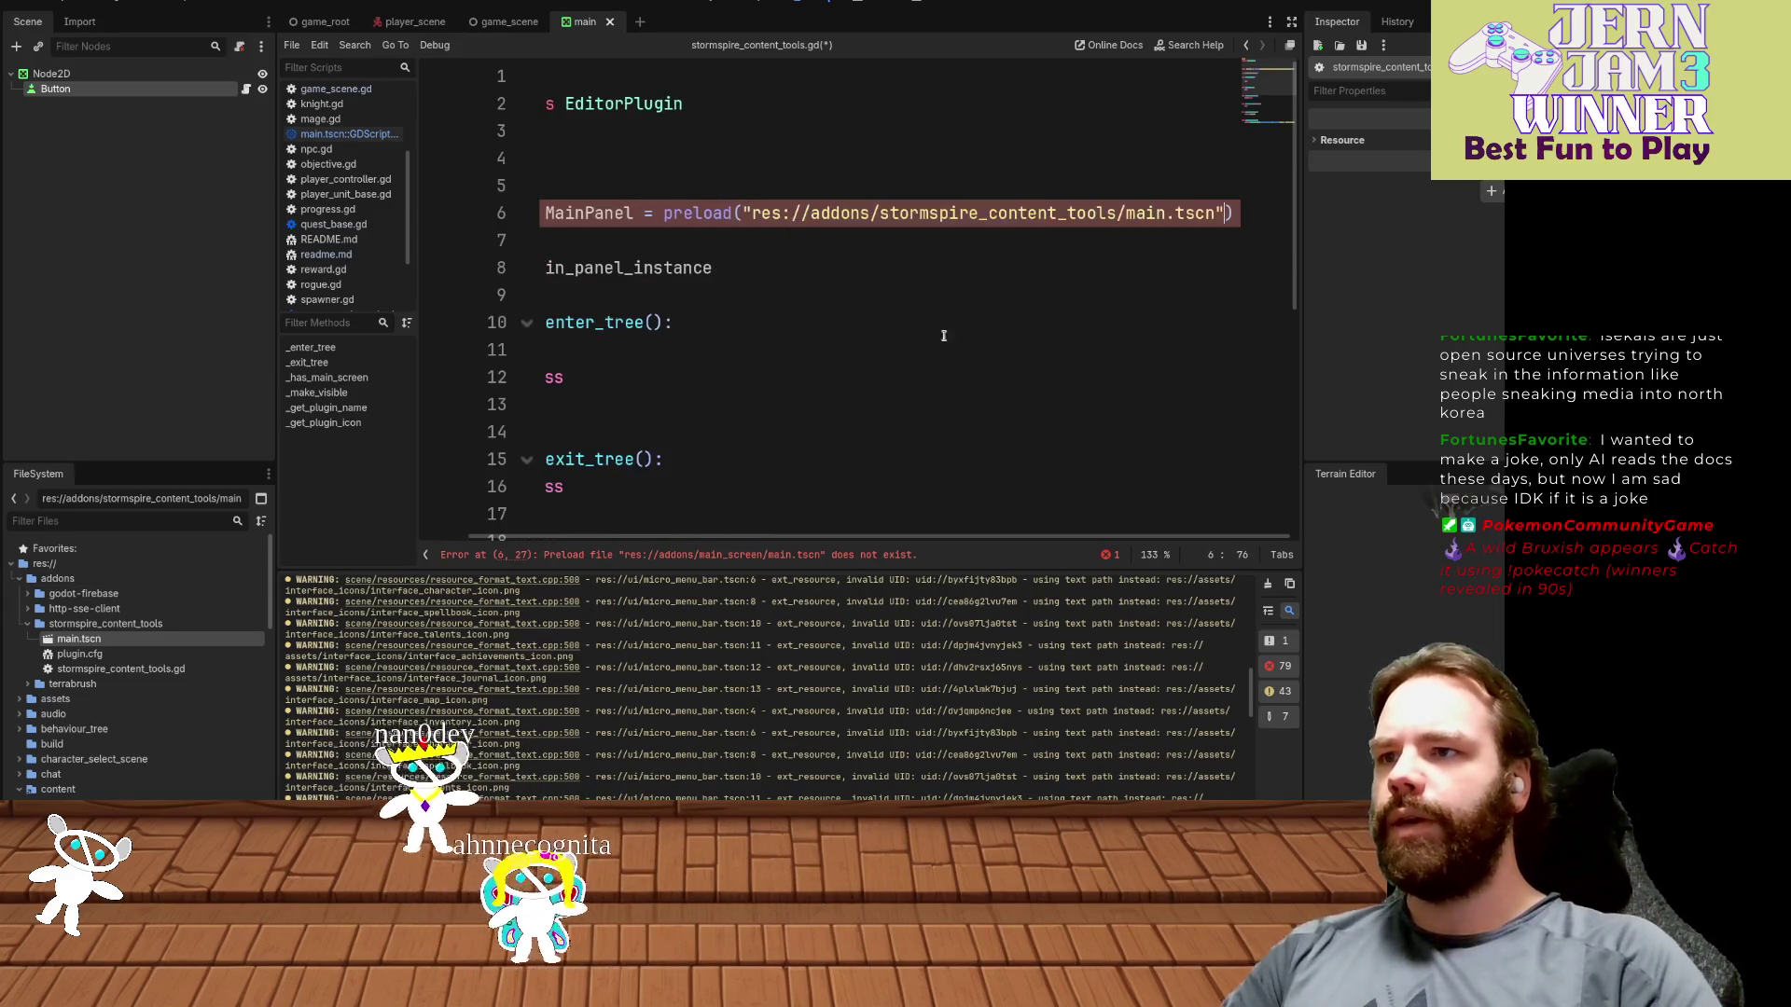
{"action": "key", "text": "ctrl+s"}
Step: Paste the main panel setup code into _enter_tree
{"action": "left_click", "coordinate": [812, 267]}
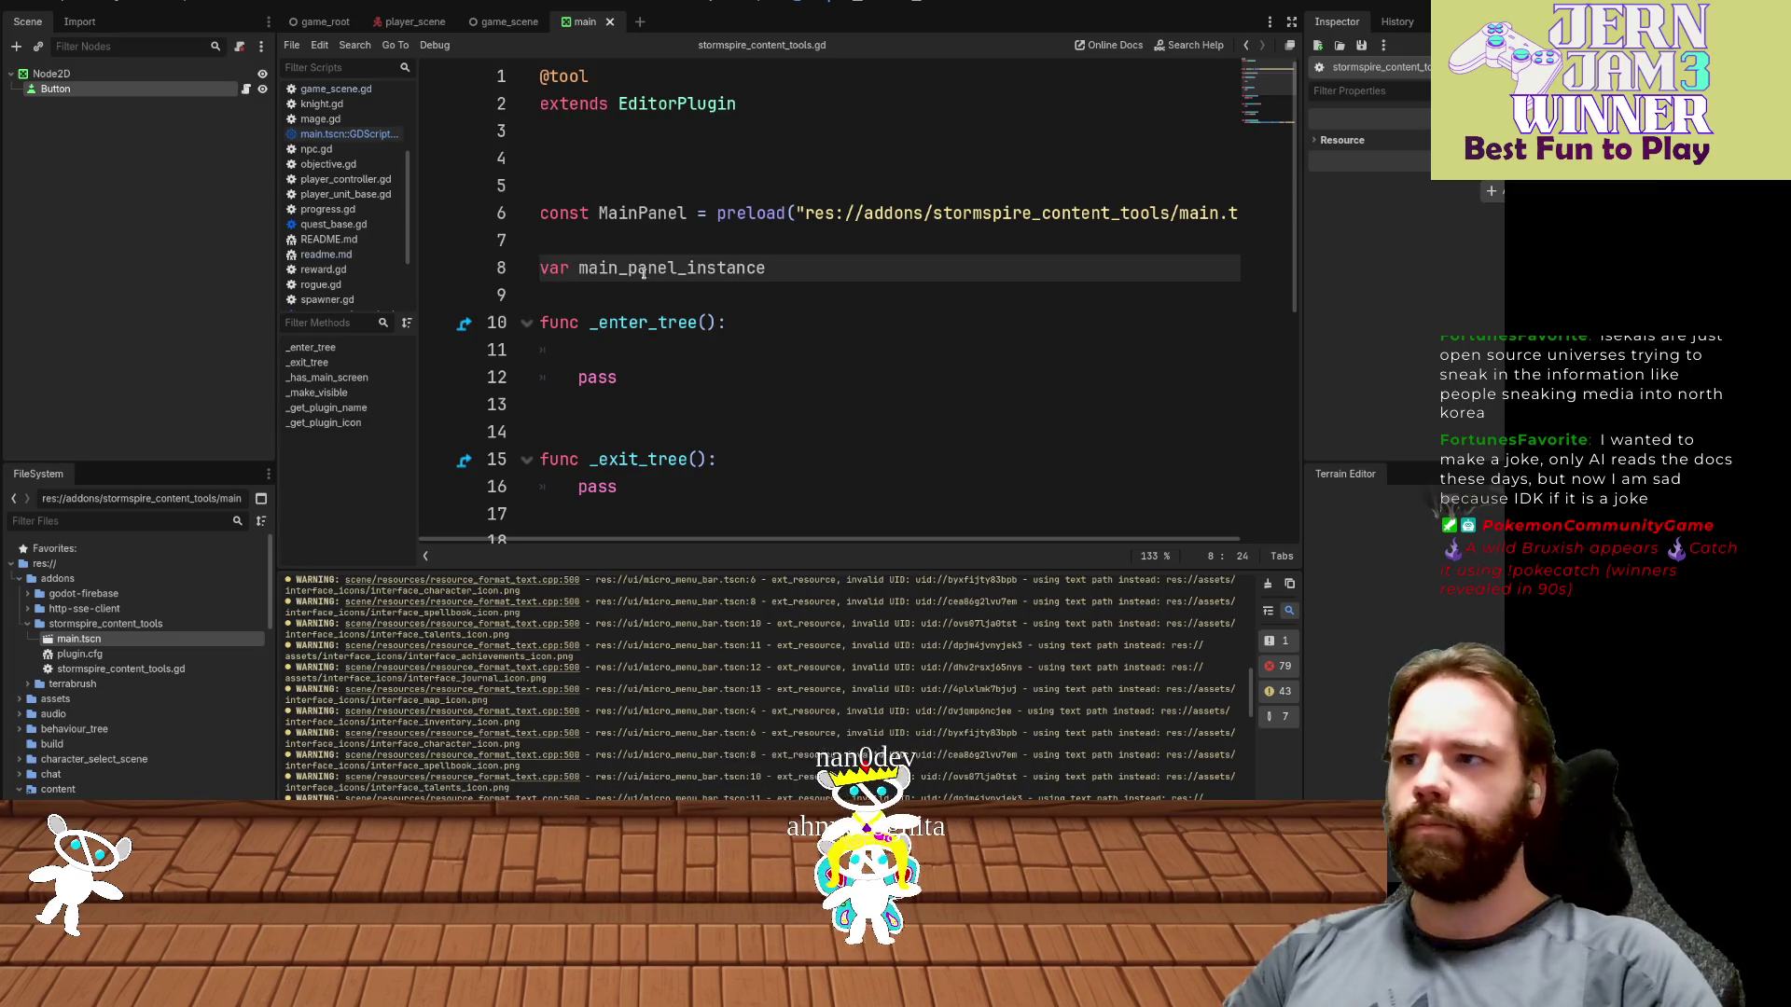
{"action": "left_click", "coordinate": [659, 349]}
{"action": "key", "text": "ctrl+v"}
Step: Delete the blank line in _enter_tree and review the instantiate, add_child and _make_visible(false) lines
{"action": "left_click", "coordinate": [858, 350]}
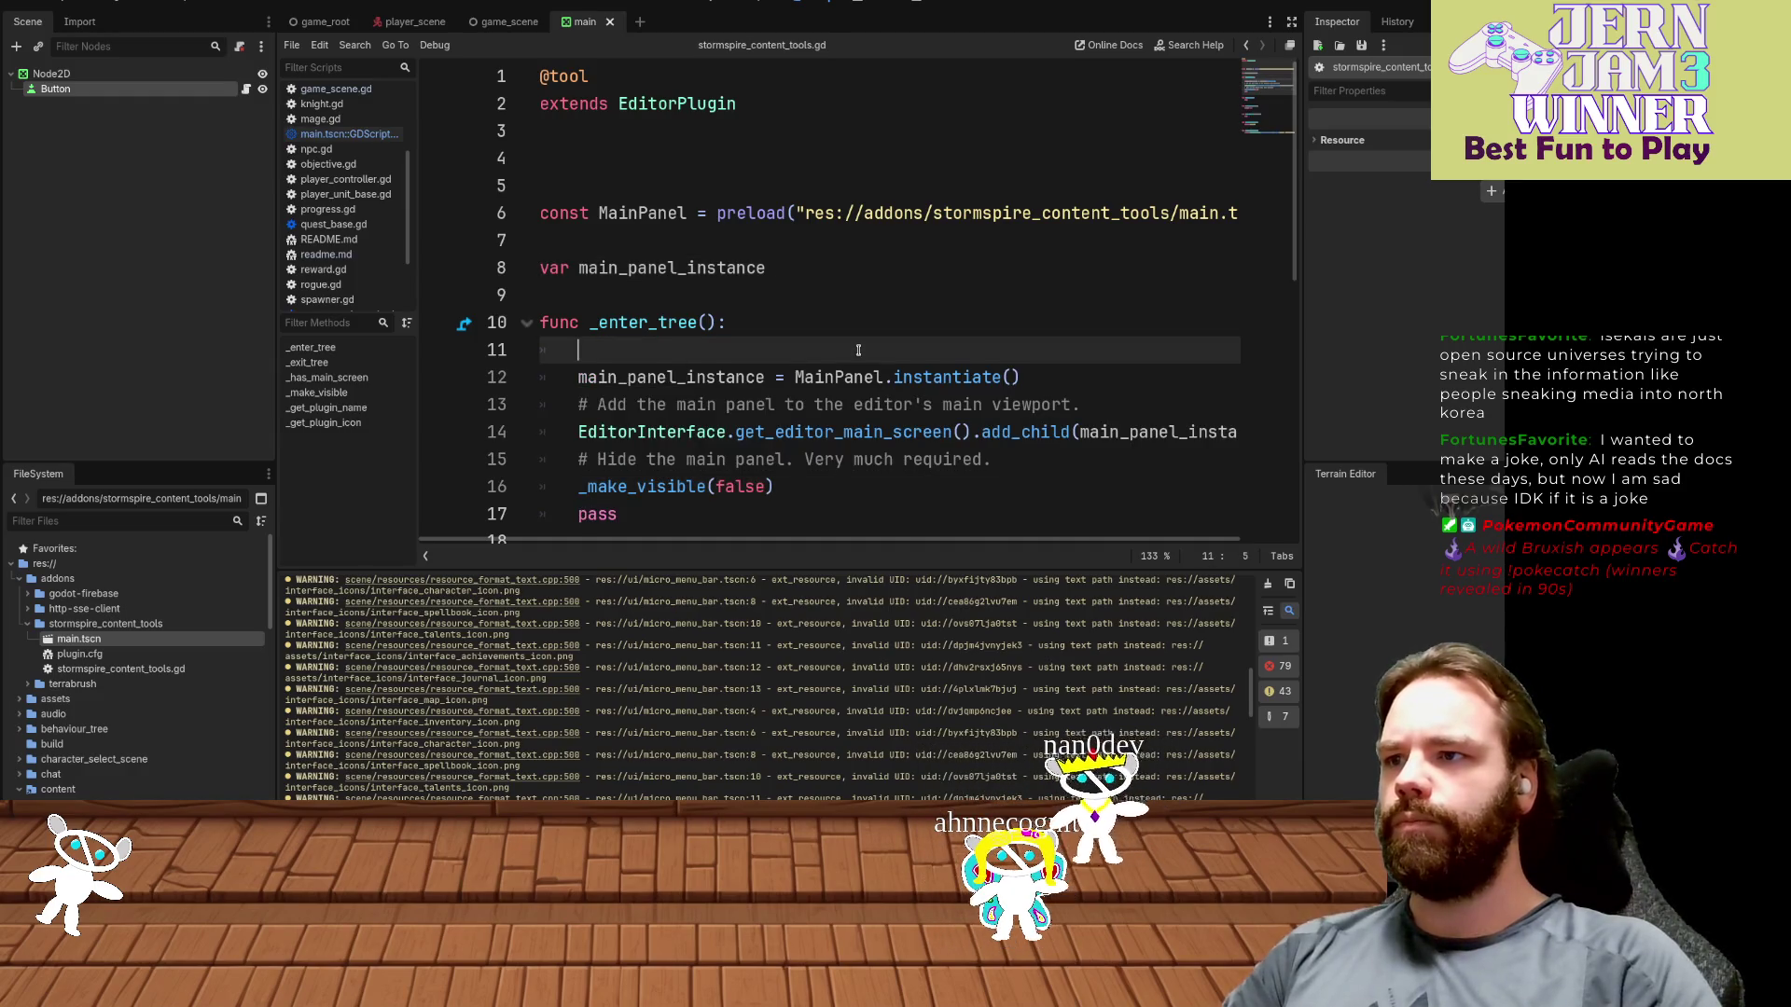
{"action": "key", "text": "BackSpace"}
{"action": "key", "text": "BackSpace"}
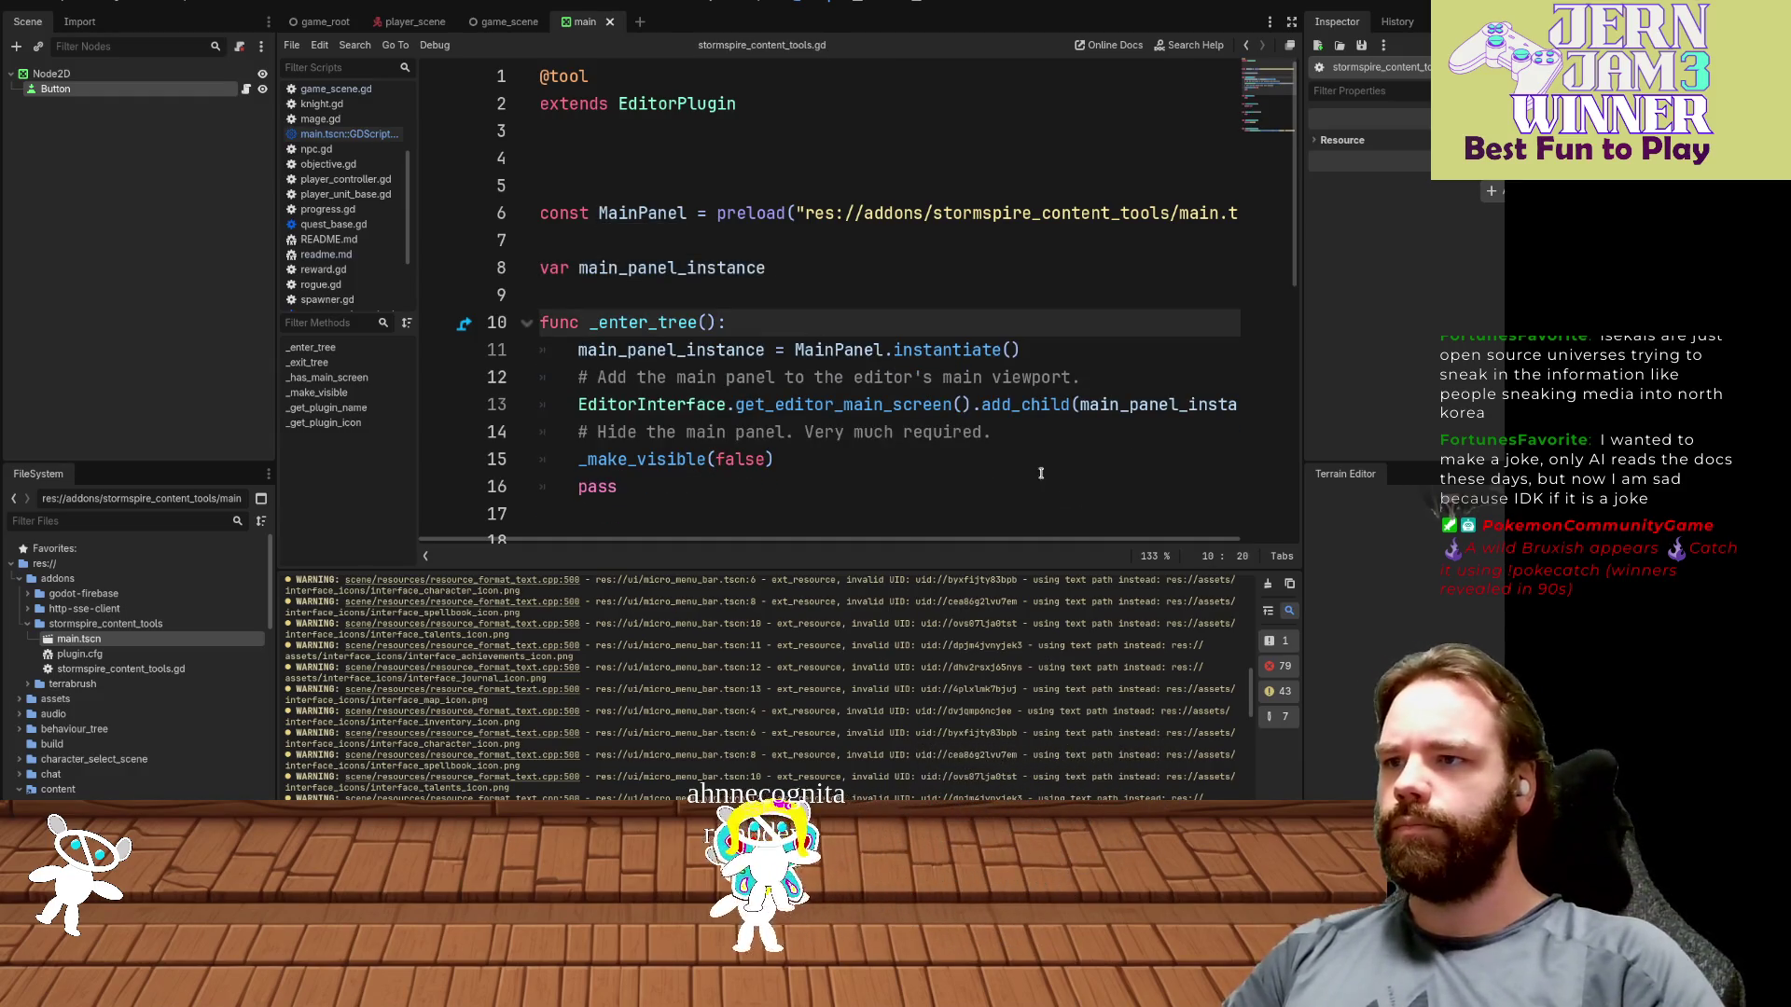
{"action": "left_click", "coordinate": [1003, 432]}
{"action": "left_click", "coordinate": [984, 464]}
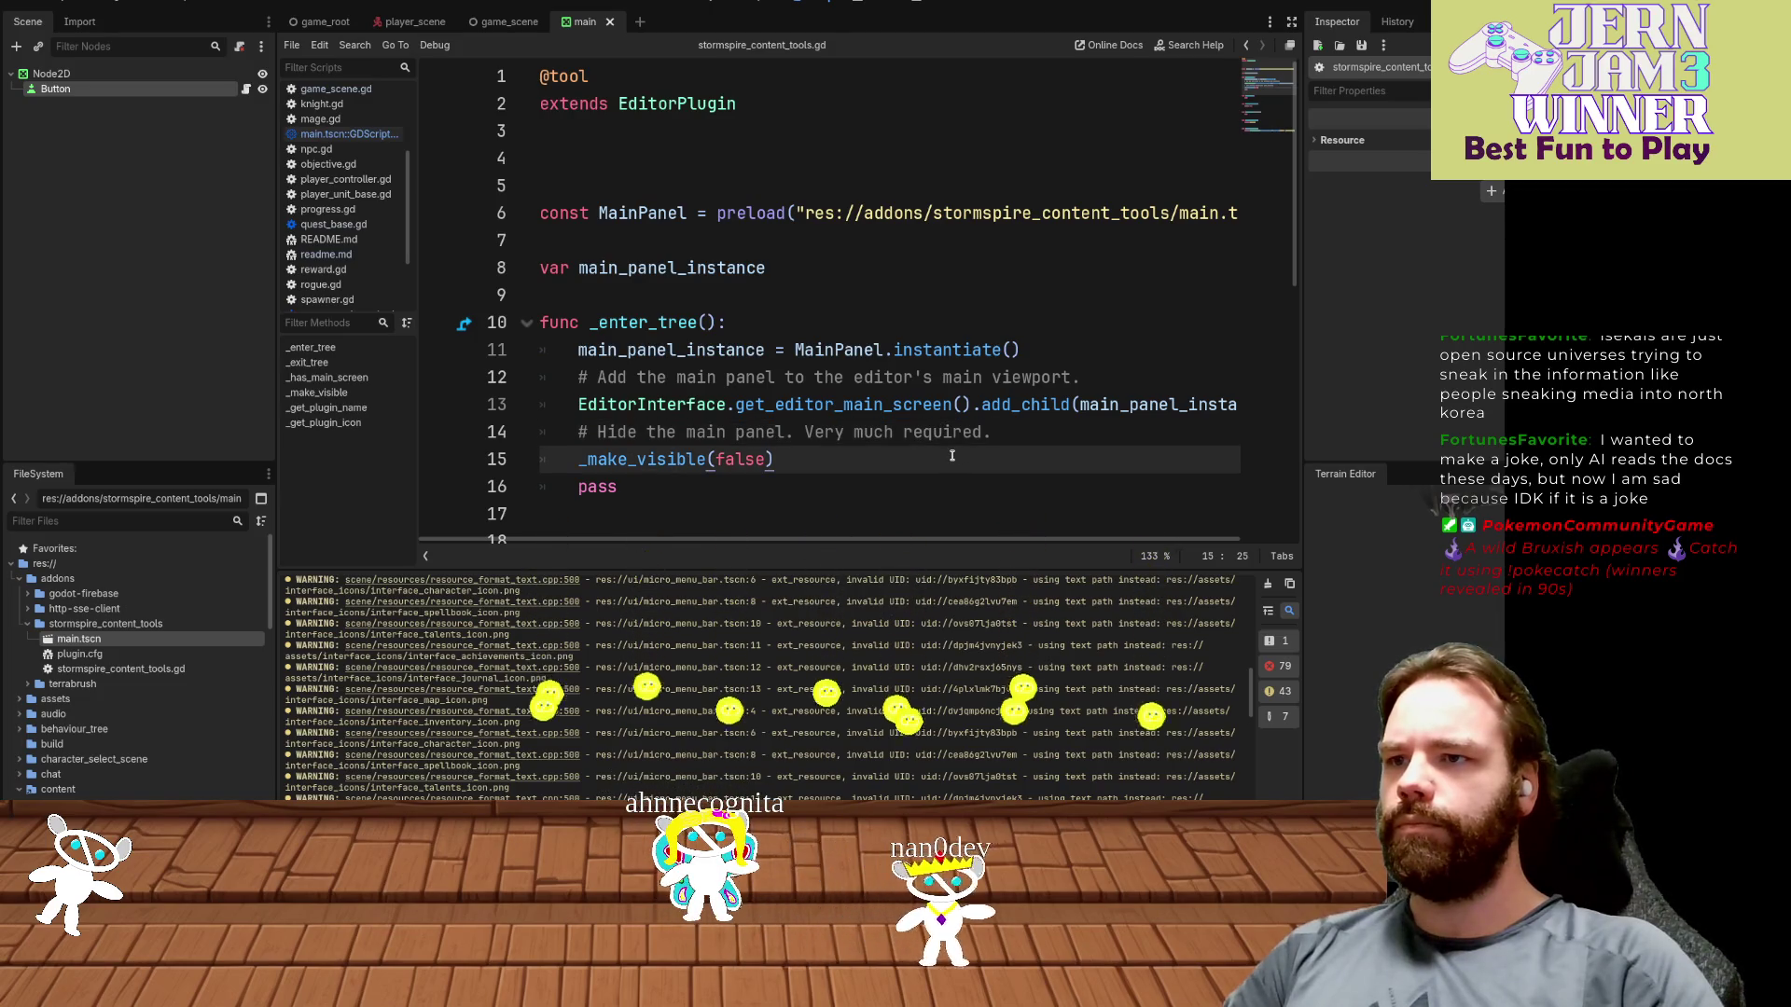
{"action": "scroll", "coordinate": [1003, 475], "scroll_direction": "down", "scroll_amount": 1}
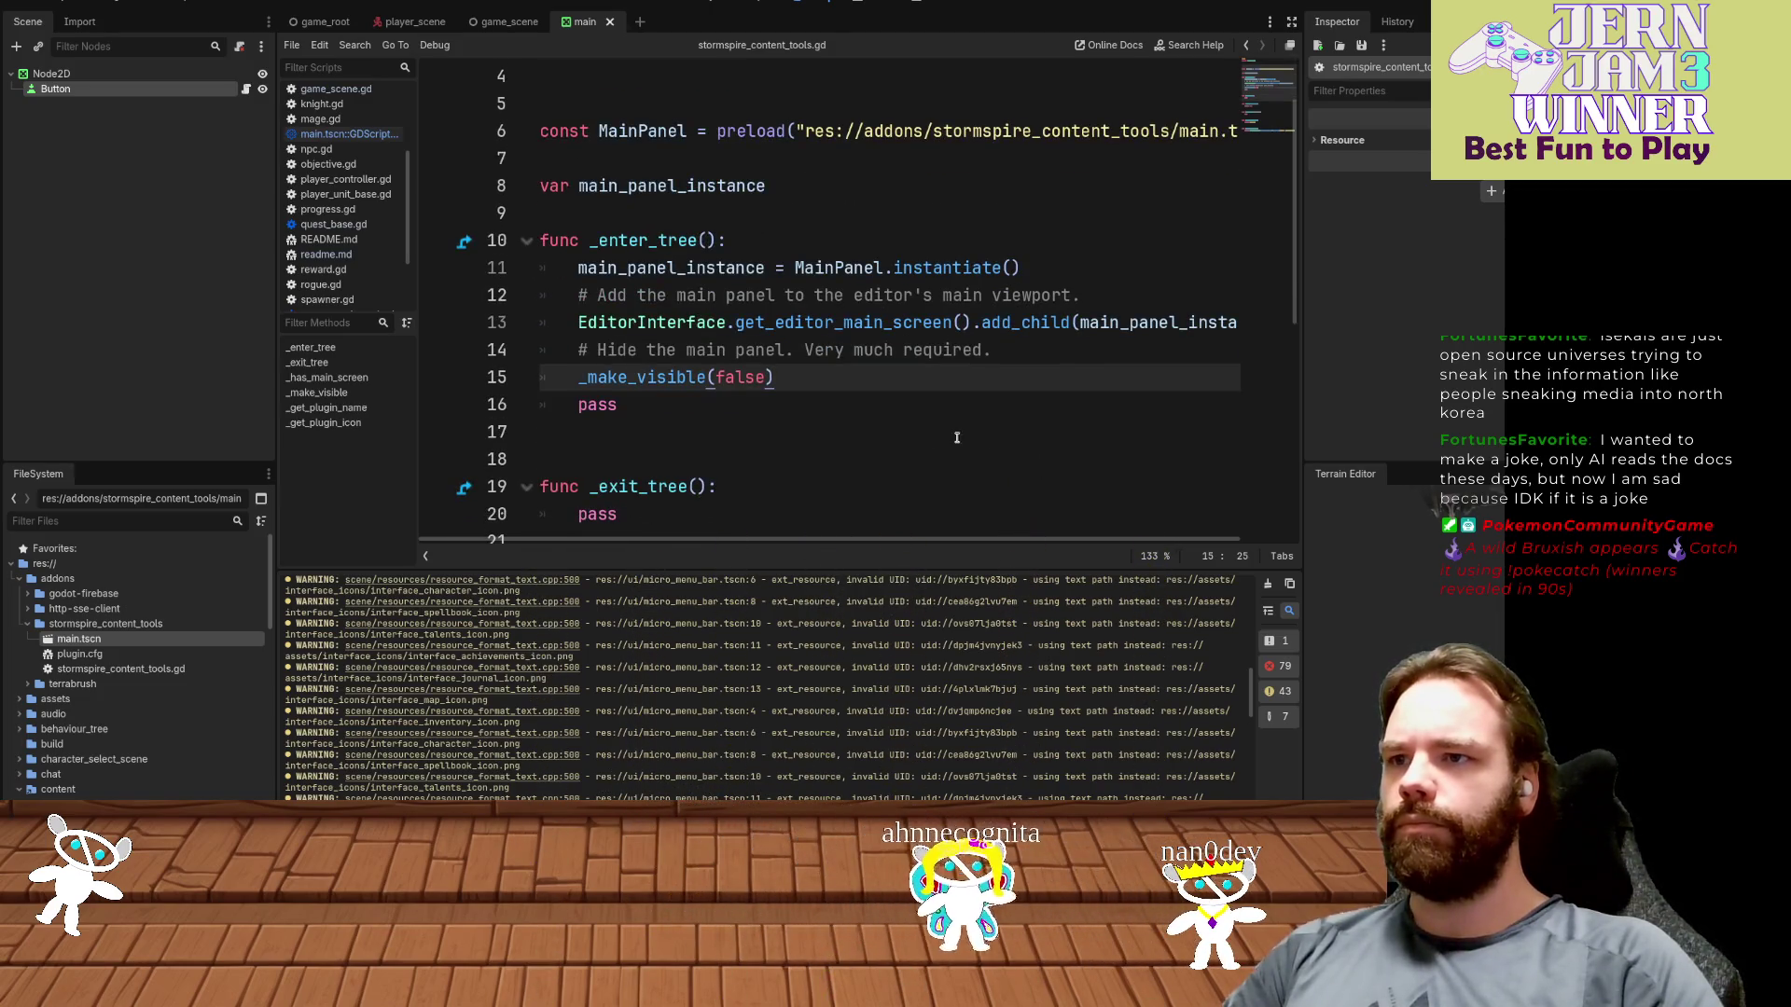
{"action": "left_click", "coordinate": [1071, 351]}
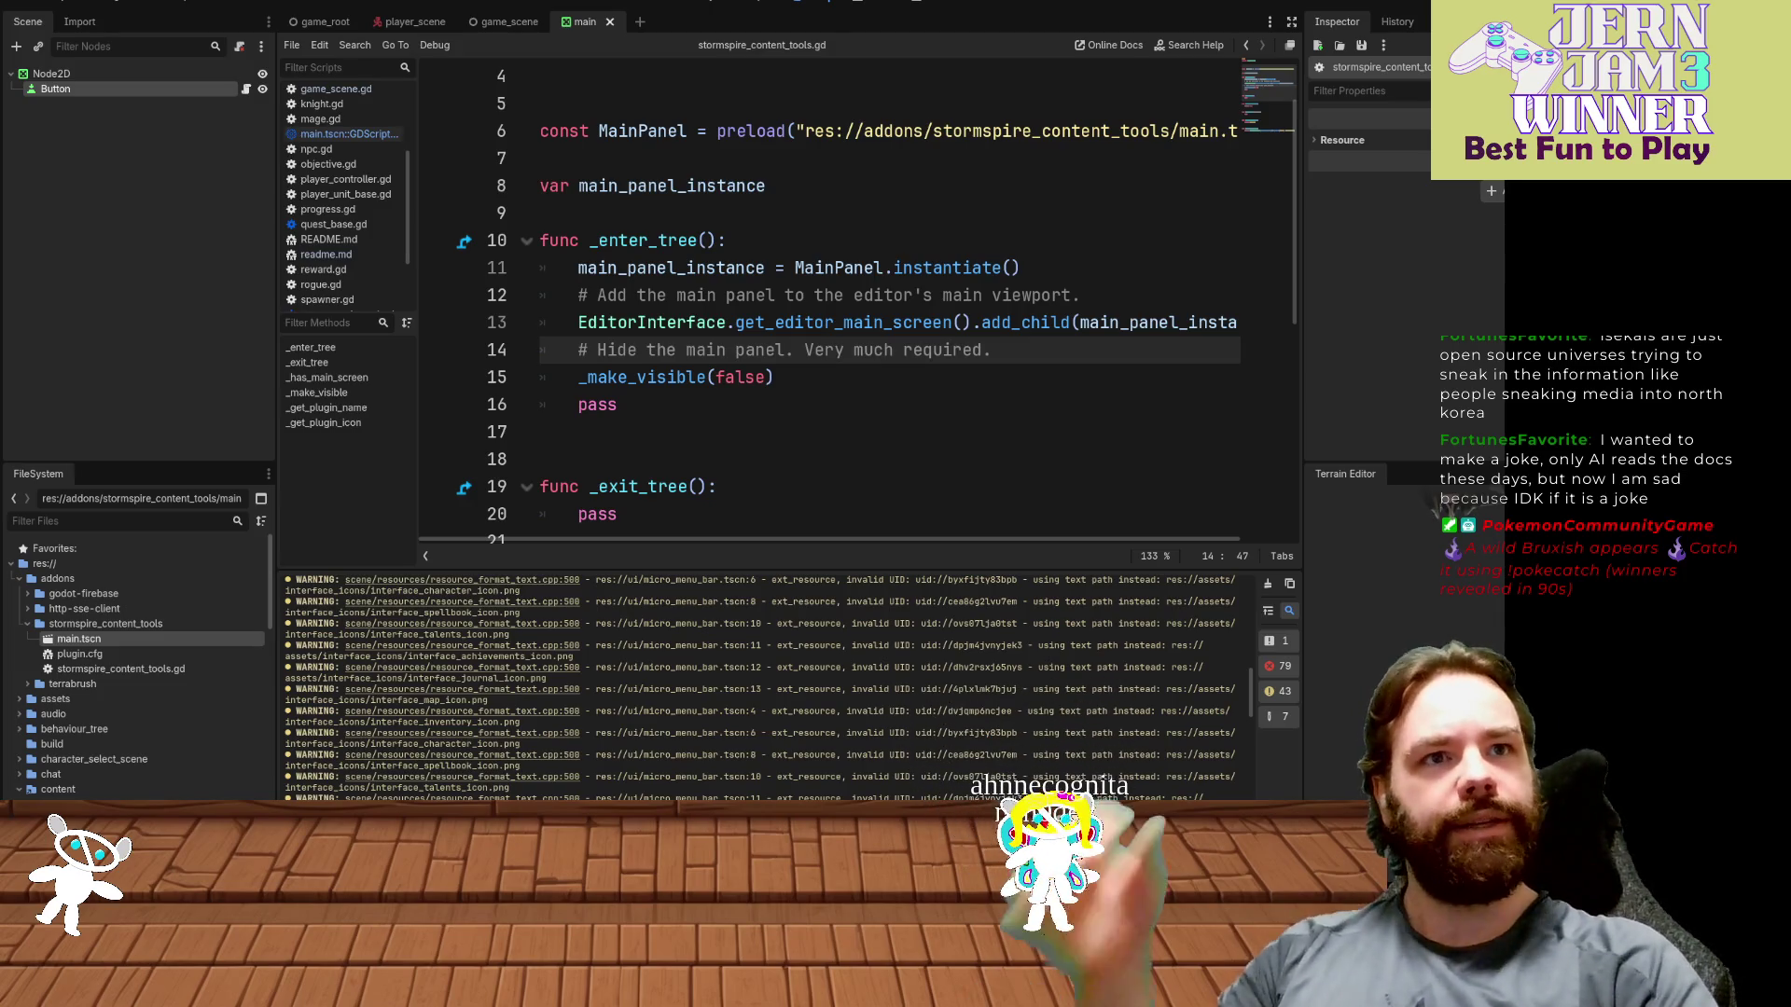
{"action": "left_click", "coordinate": [1033, 369]}
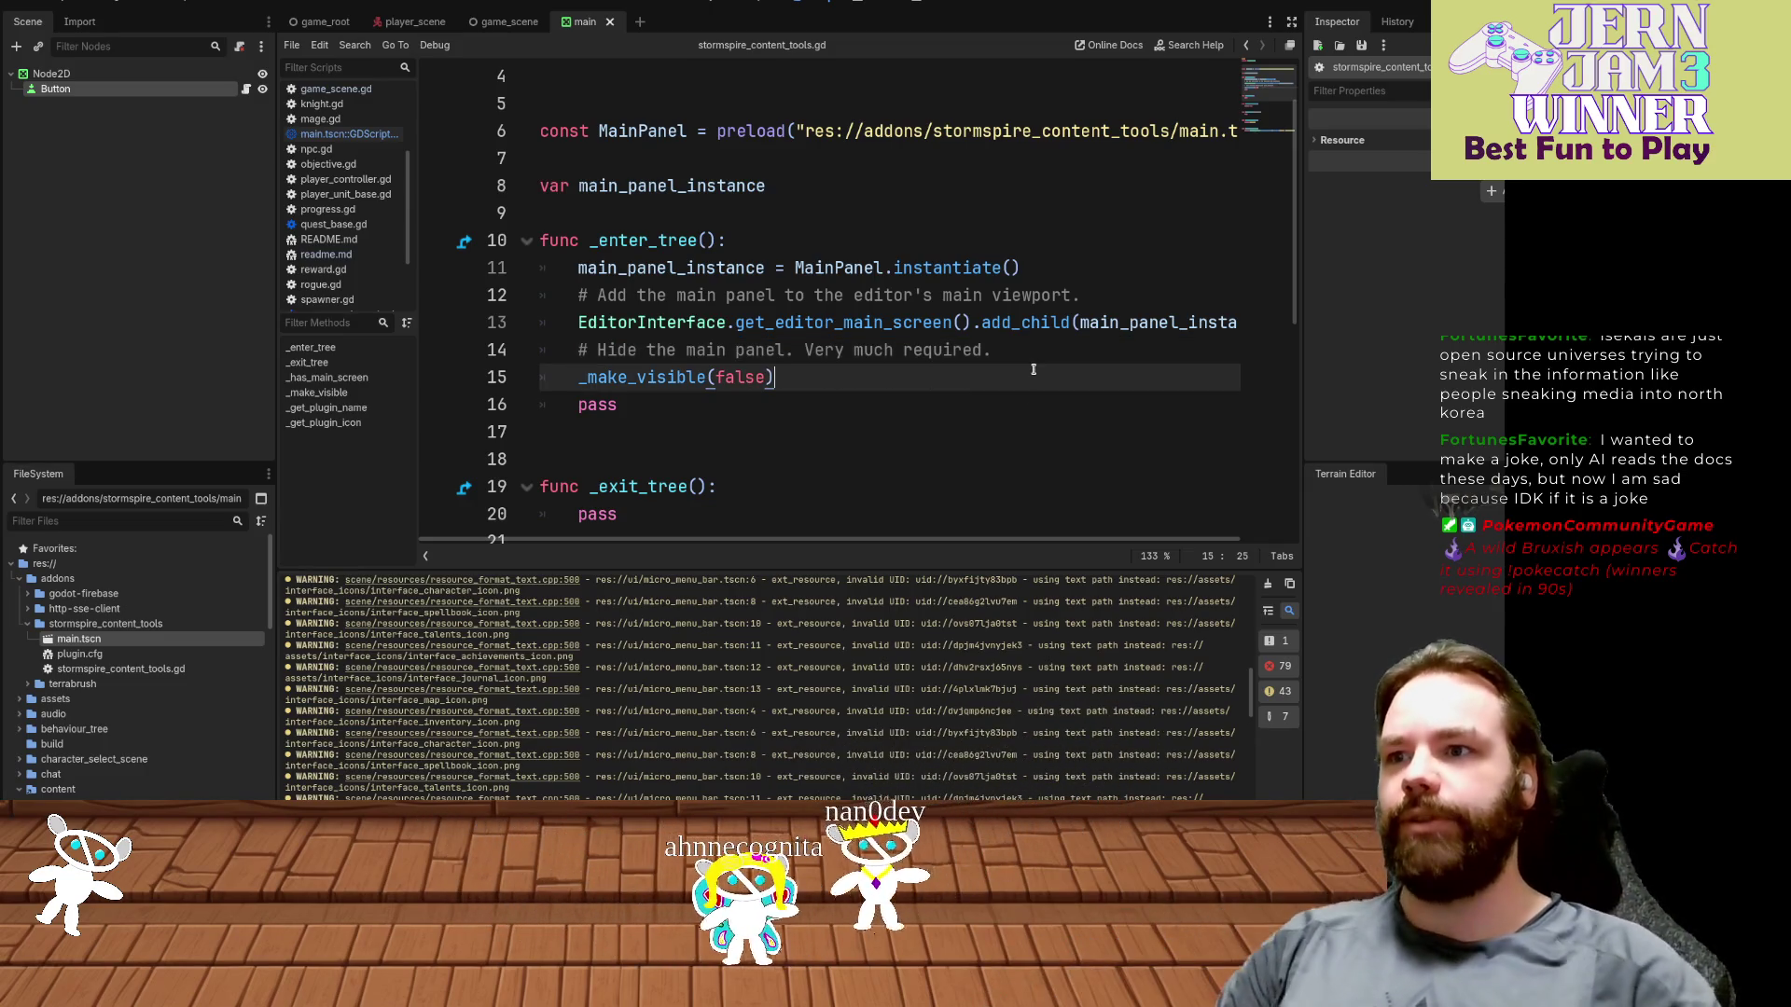
{"action": "left_click", "coordinate": [994, 347]}
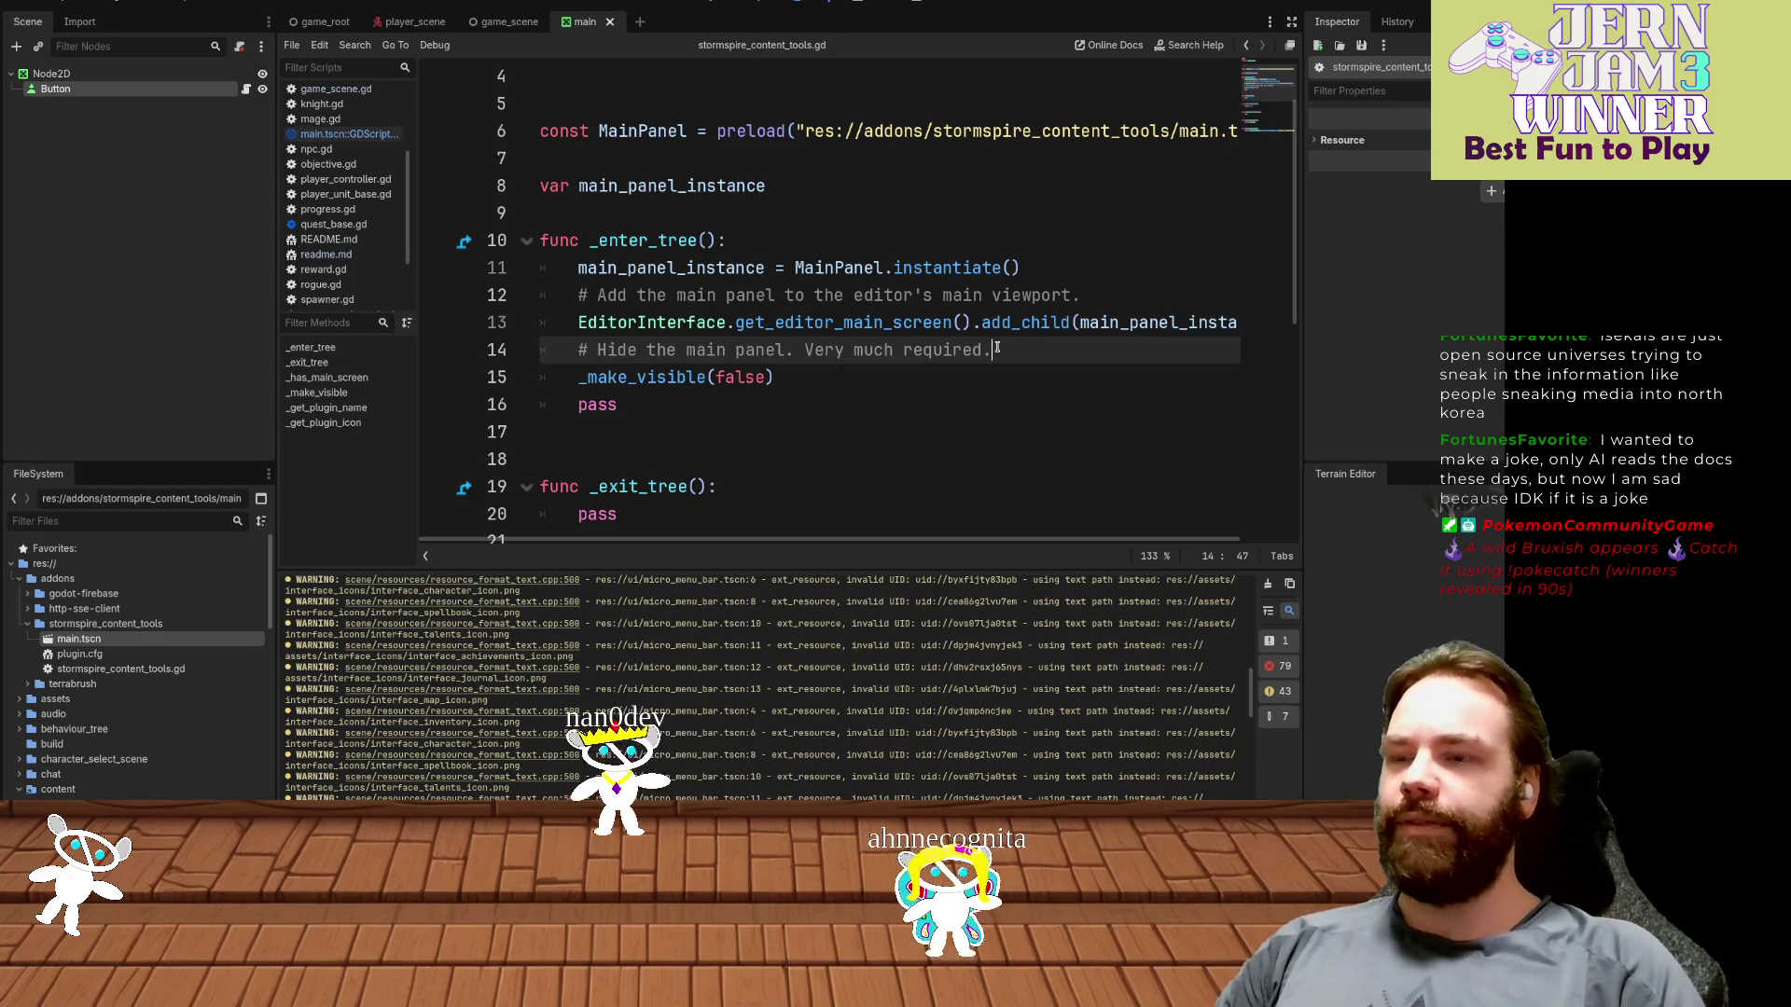
{"action": "left_click", "coordinate": [986, 409]}
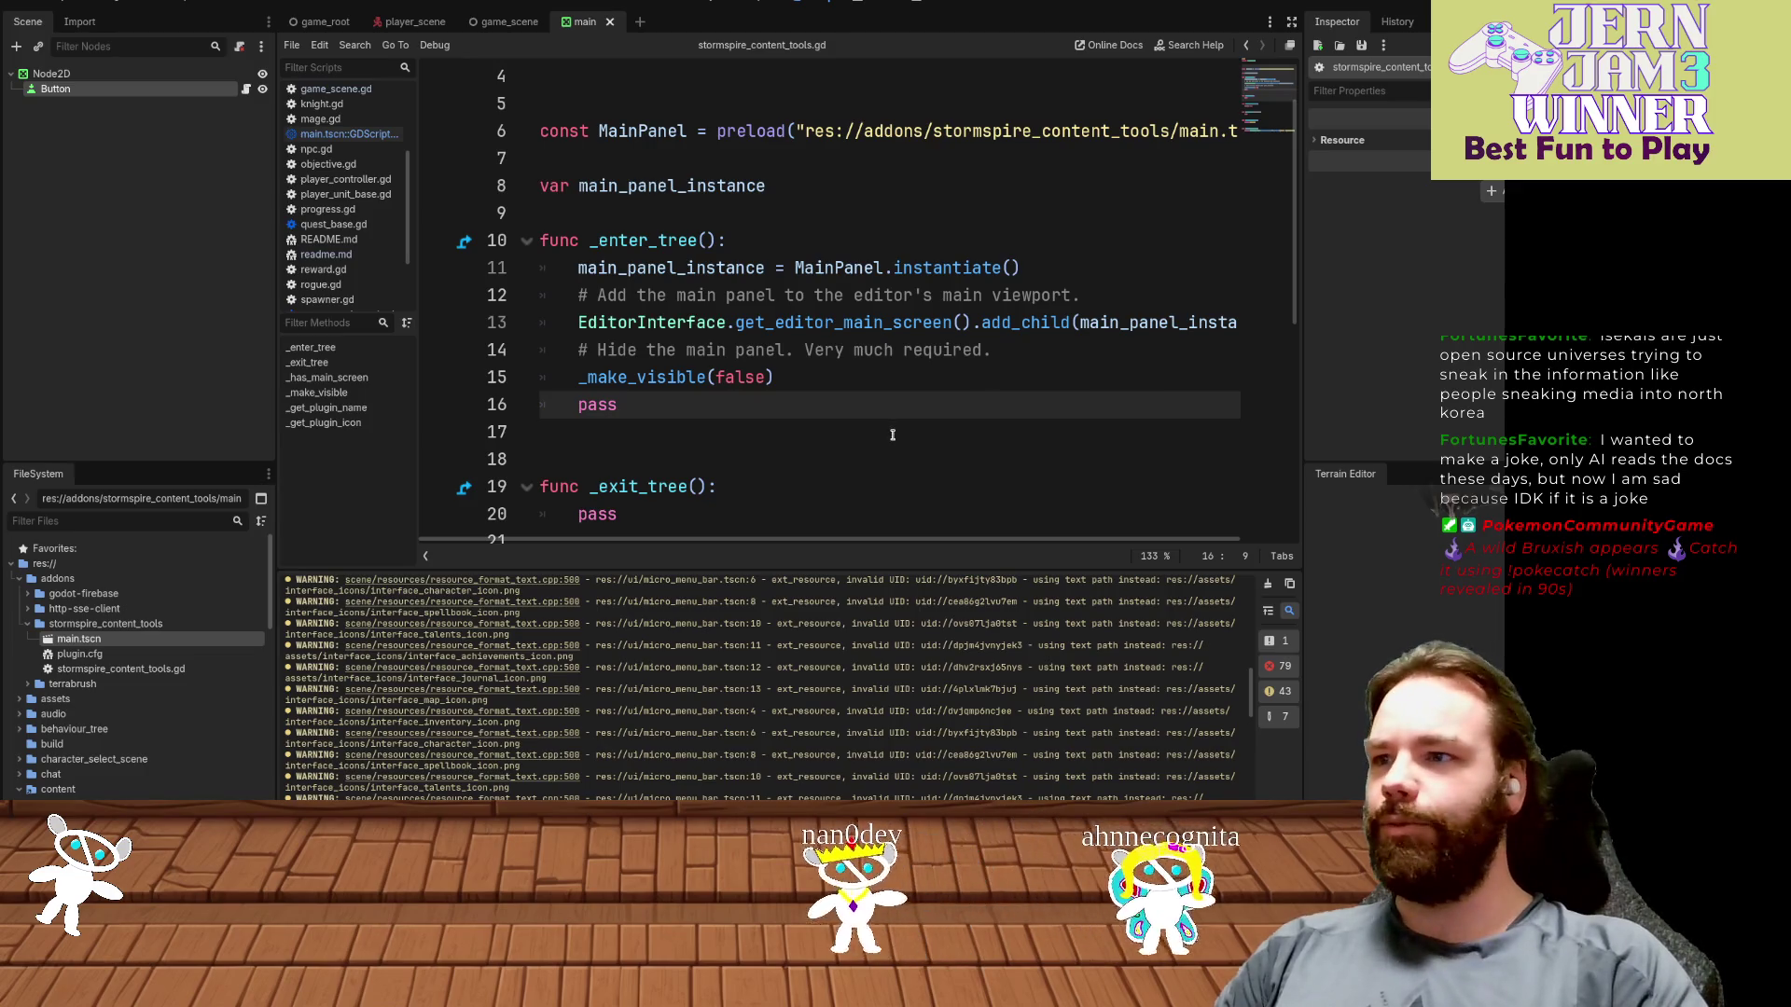
{"action": "scroll", "coordinate": [1070, 371], "scroll_direction": "down", "scroll_amount": 2}
{"action": "left_click", "coordinate": [1071, 322]}
Step: Add a queue_free of main_panel_instance, when it exists, to _exit_tree
{"action": "type", "text": "if main_panel_instance: \t\tmain_panel_instance.queue_free()"}
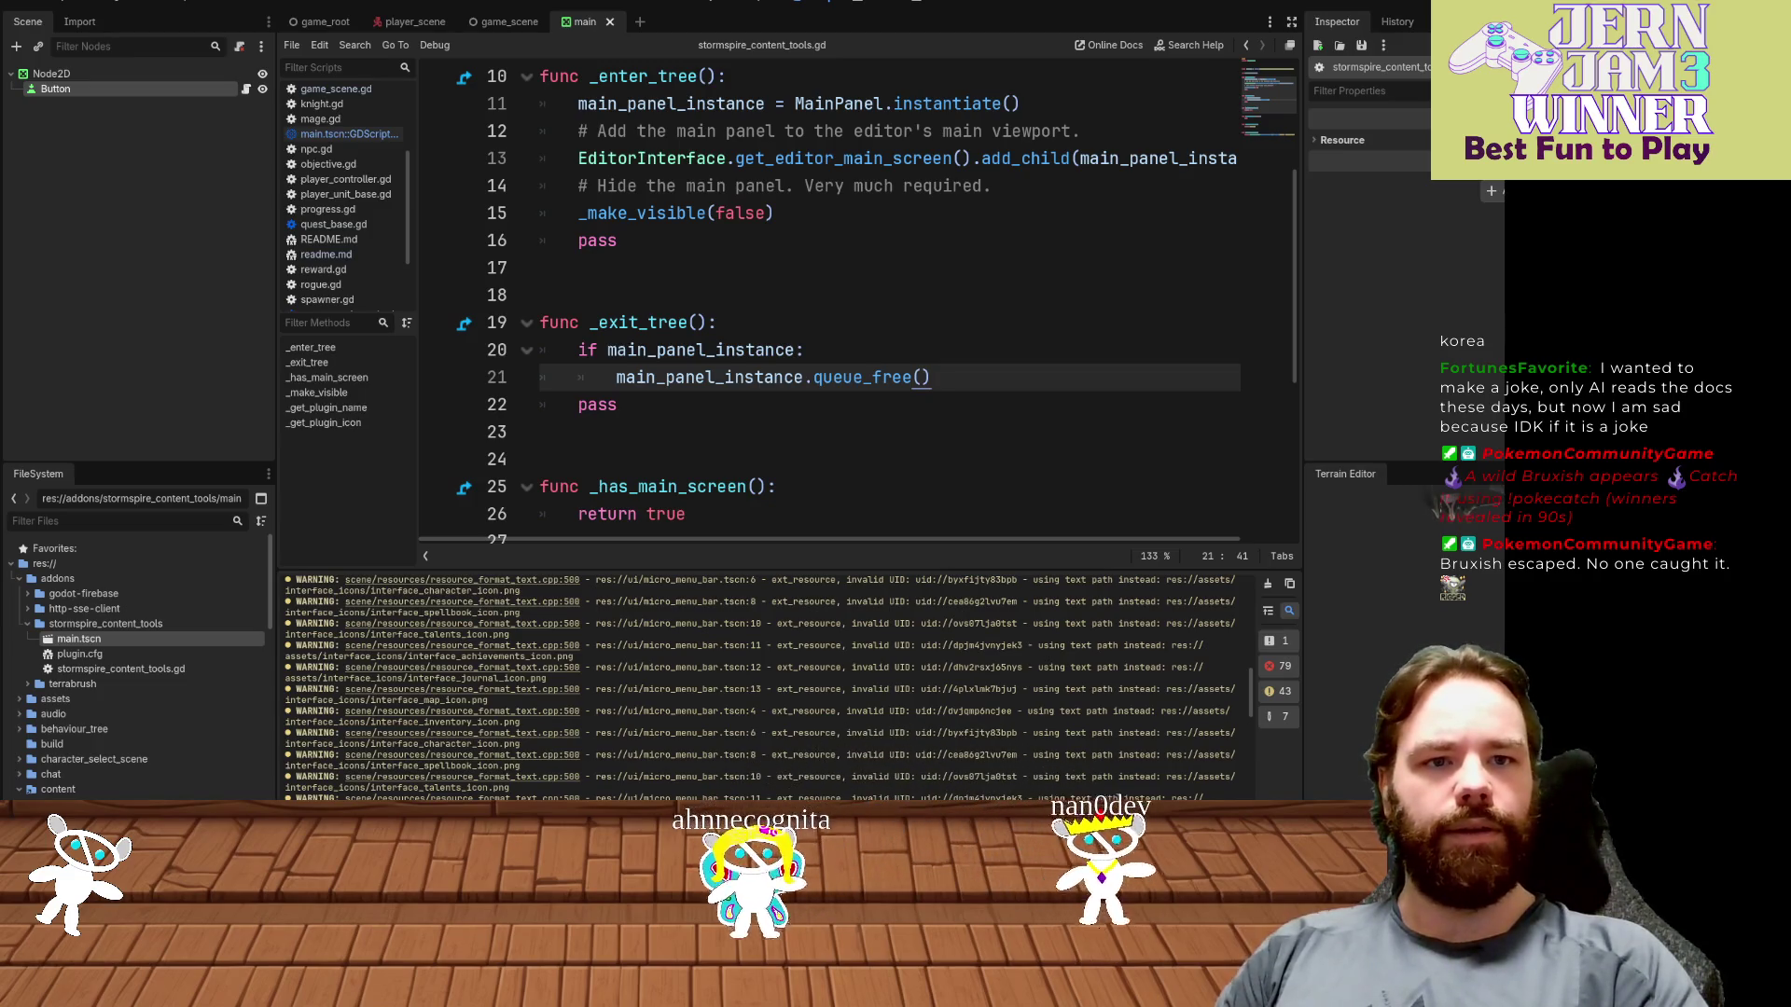
{"action": "scroll", "coordinate": [839, 308], "scroll_direction": "down", "scroll_amount": 3}
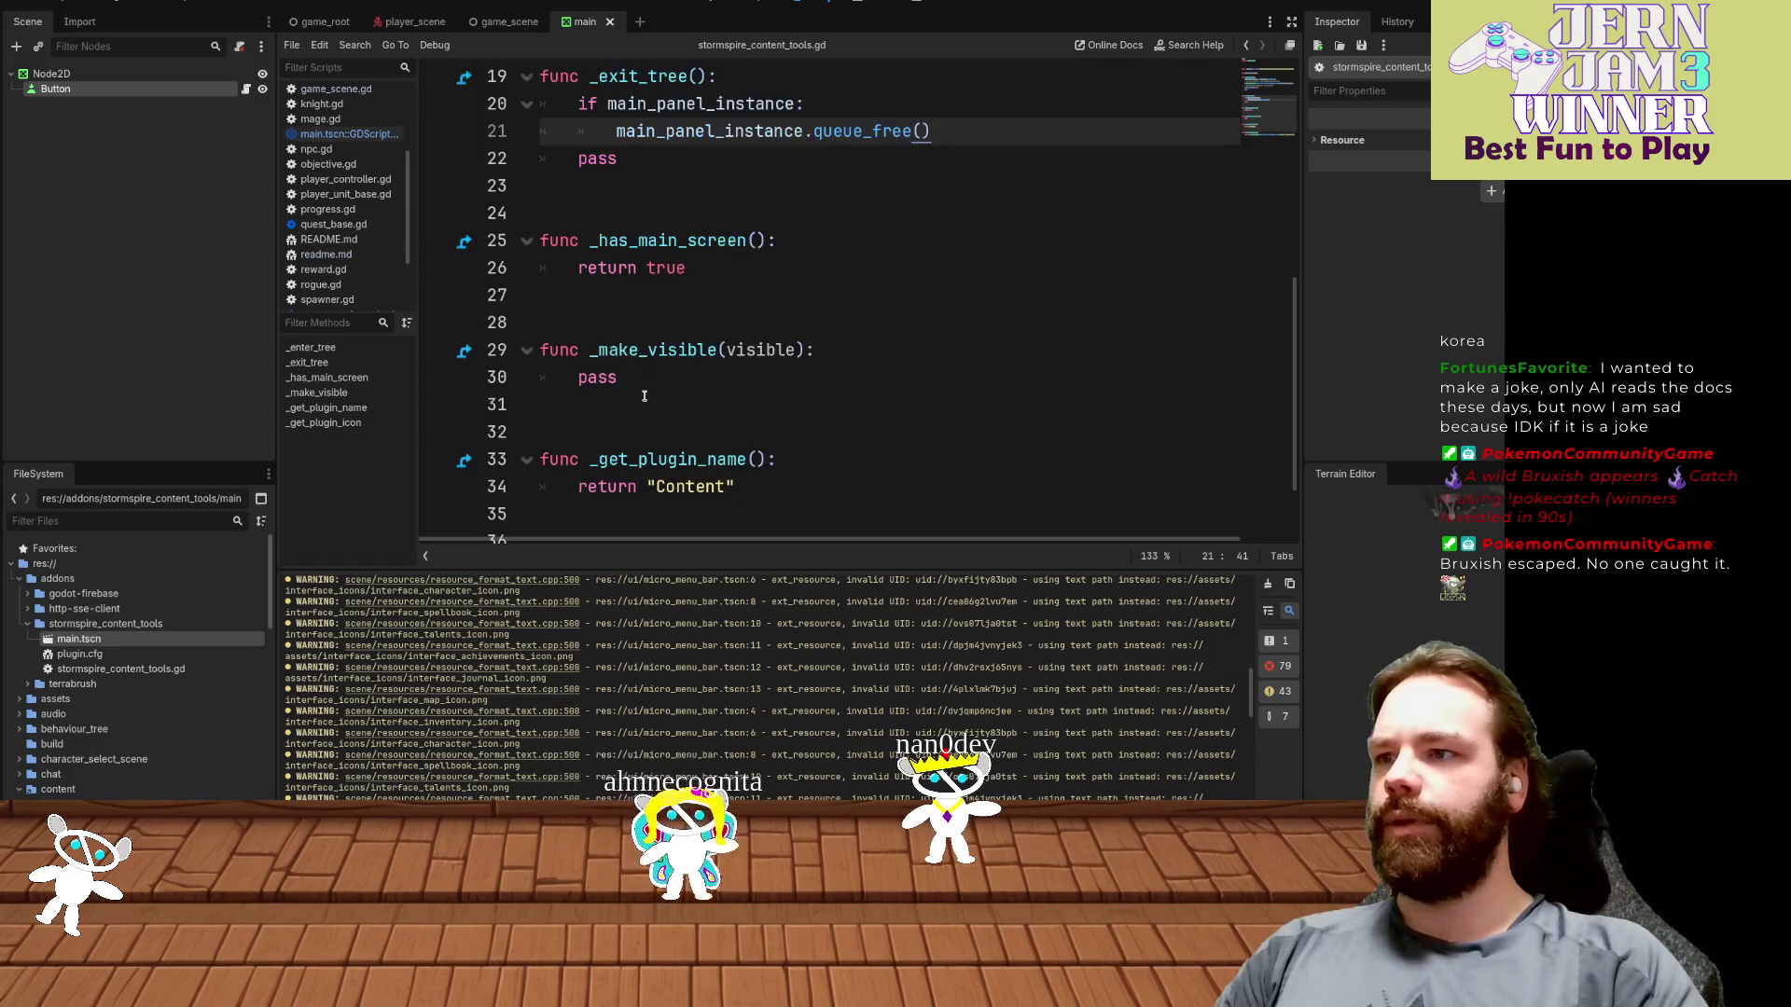
{"action": "left_click", "coordinate": [644, 404]}
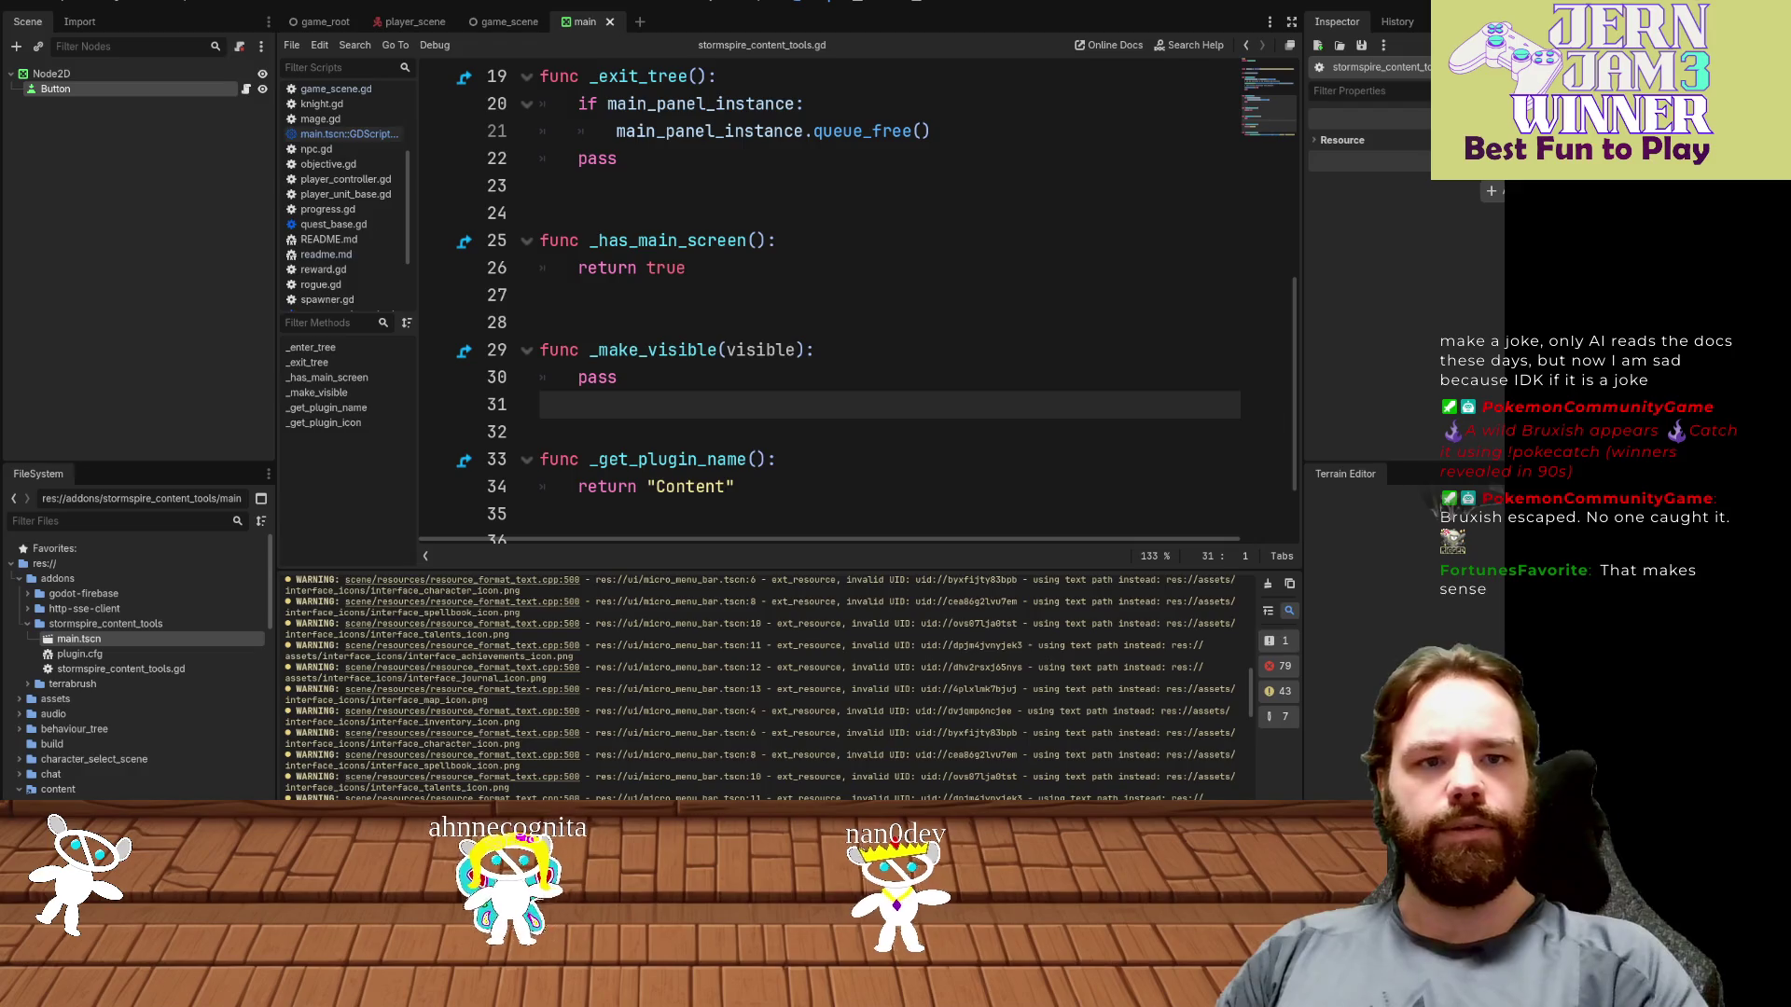
Step: Make _make_visible set main_panel_instance.visible to visible, widening the code area
{"action": "left_click", "coordinate": [918, 351]}
{"action": "type", "text": "if main_panel_instance: \t\tmain_panel_instance.visible = visible"}
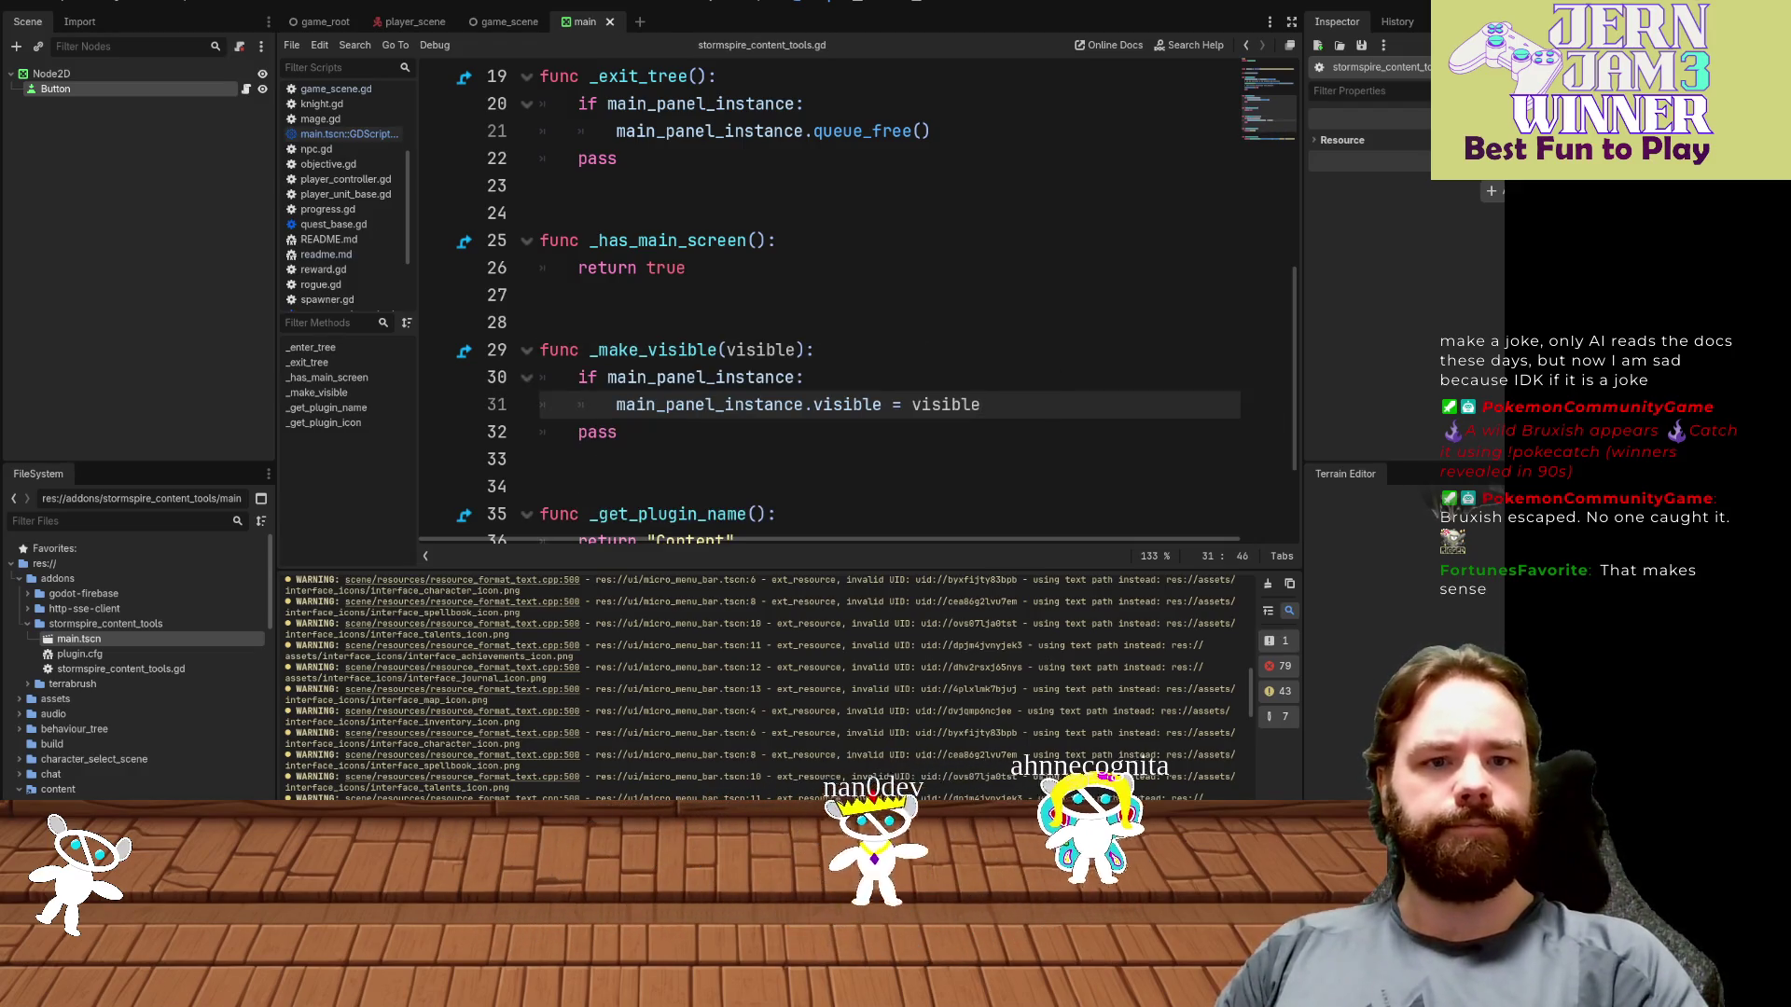
{"action": "scroll", "coordinate": [900, 329], "scroll_direction": "down", "scroll_amount": 2}
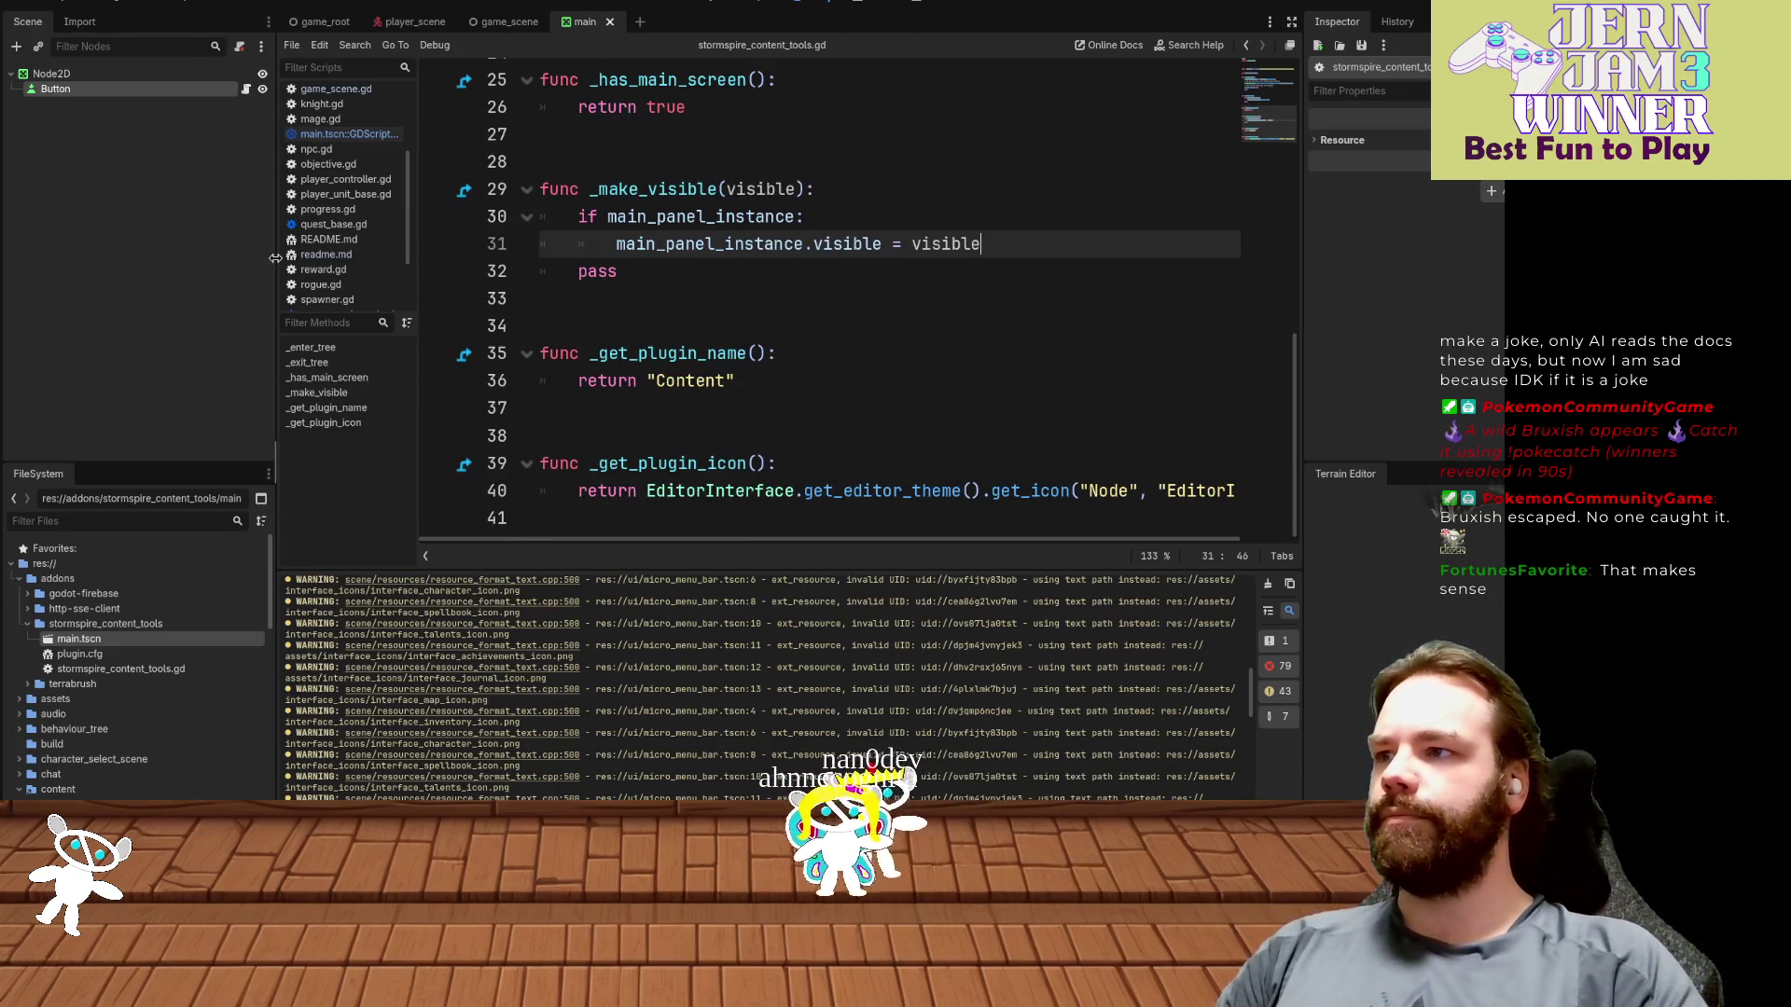
{"action": "left_click_drag", "start_coordinate": [275, 258], "coordinate": [259, 259]}
{"action": "left_click", "coordinate": [972, 351]}
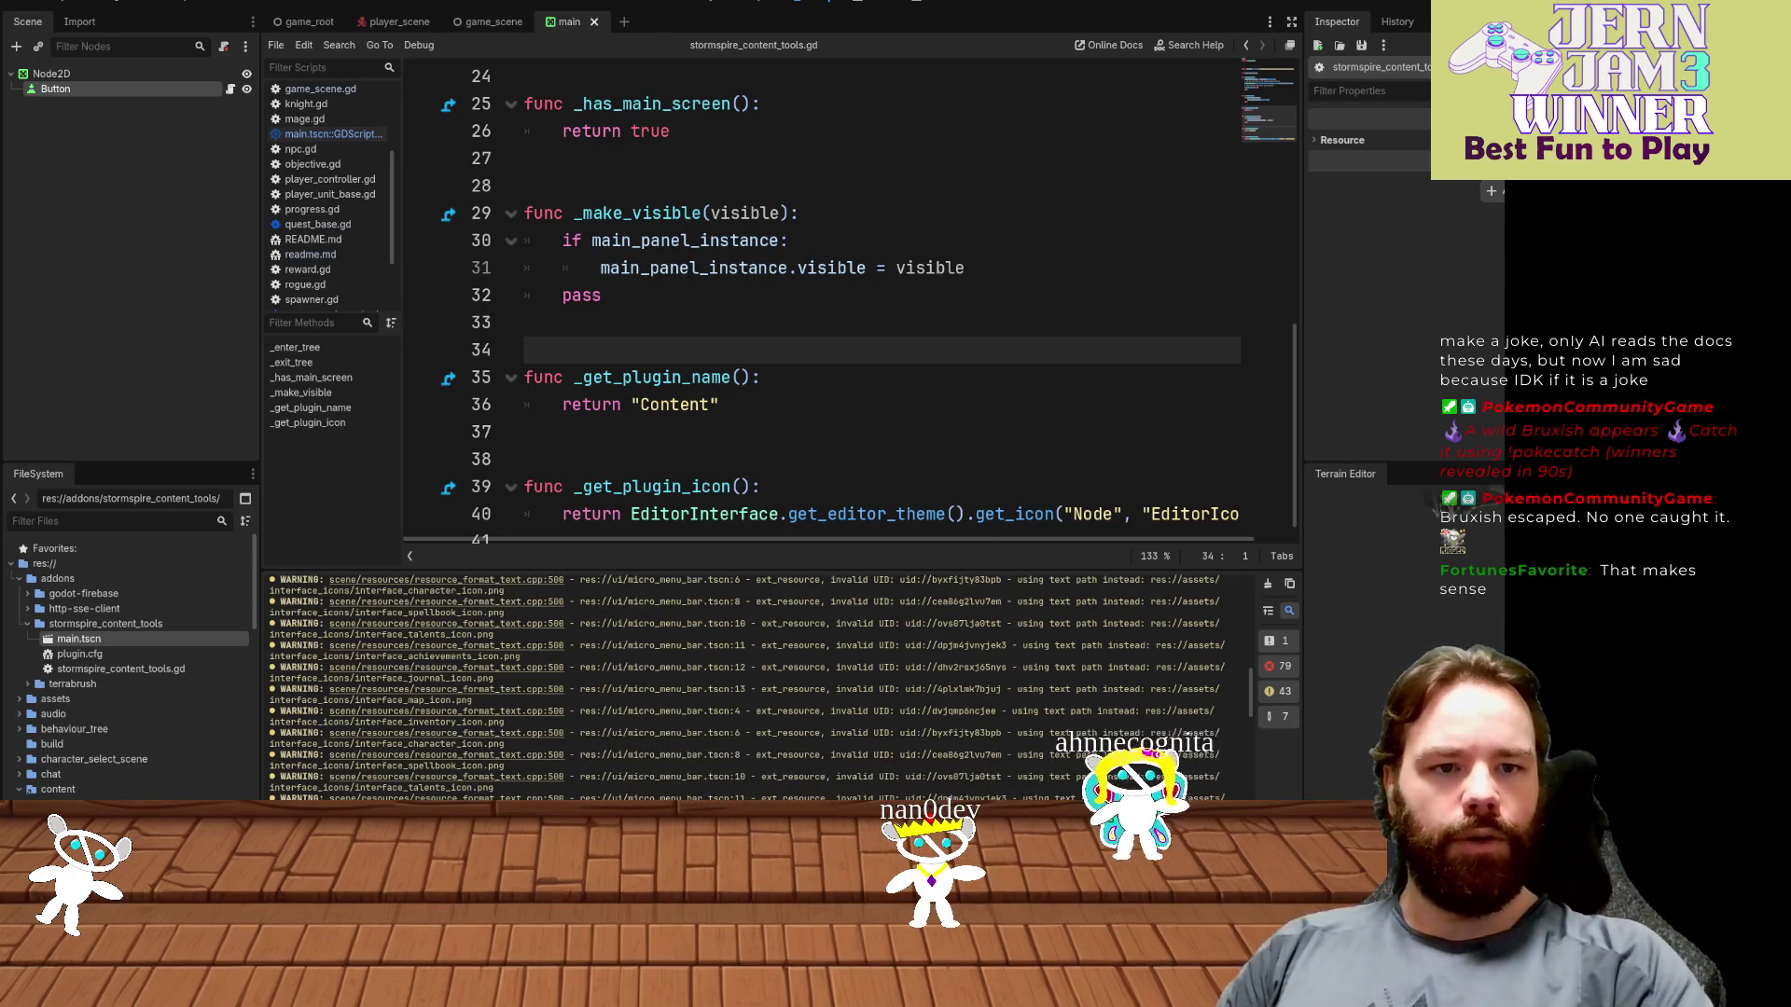
{"action": "left_click", "coordinate": [1032, 296]}
{"action": "left_click", "coordinate": [763, 1]}
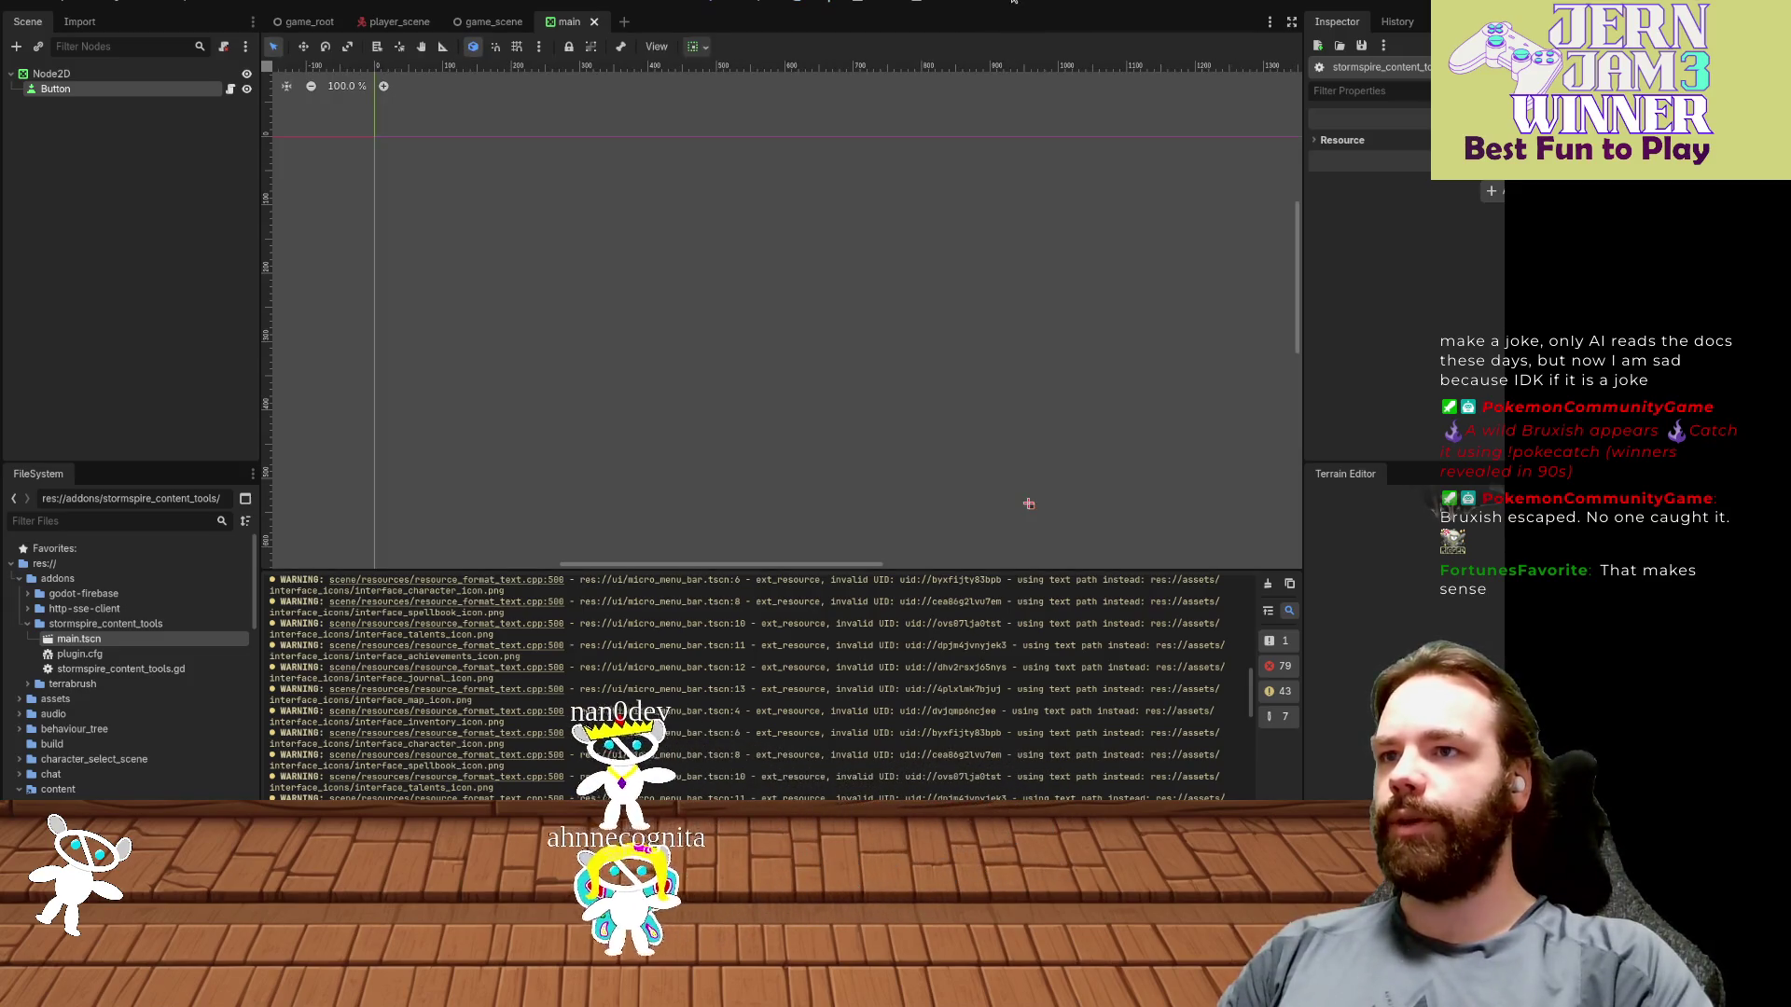
{"action": "left_click", "coordinate": [1013, 1]}
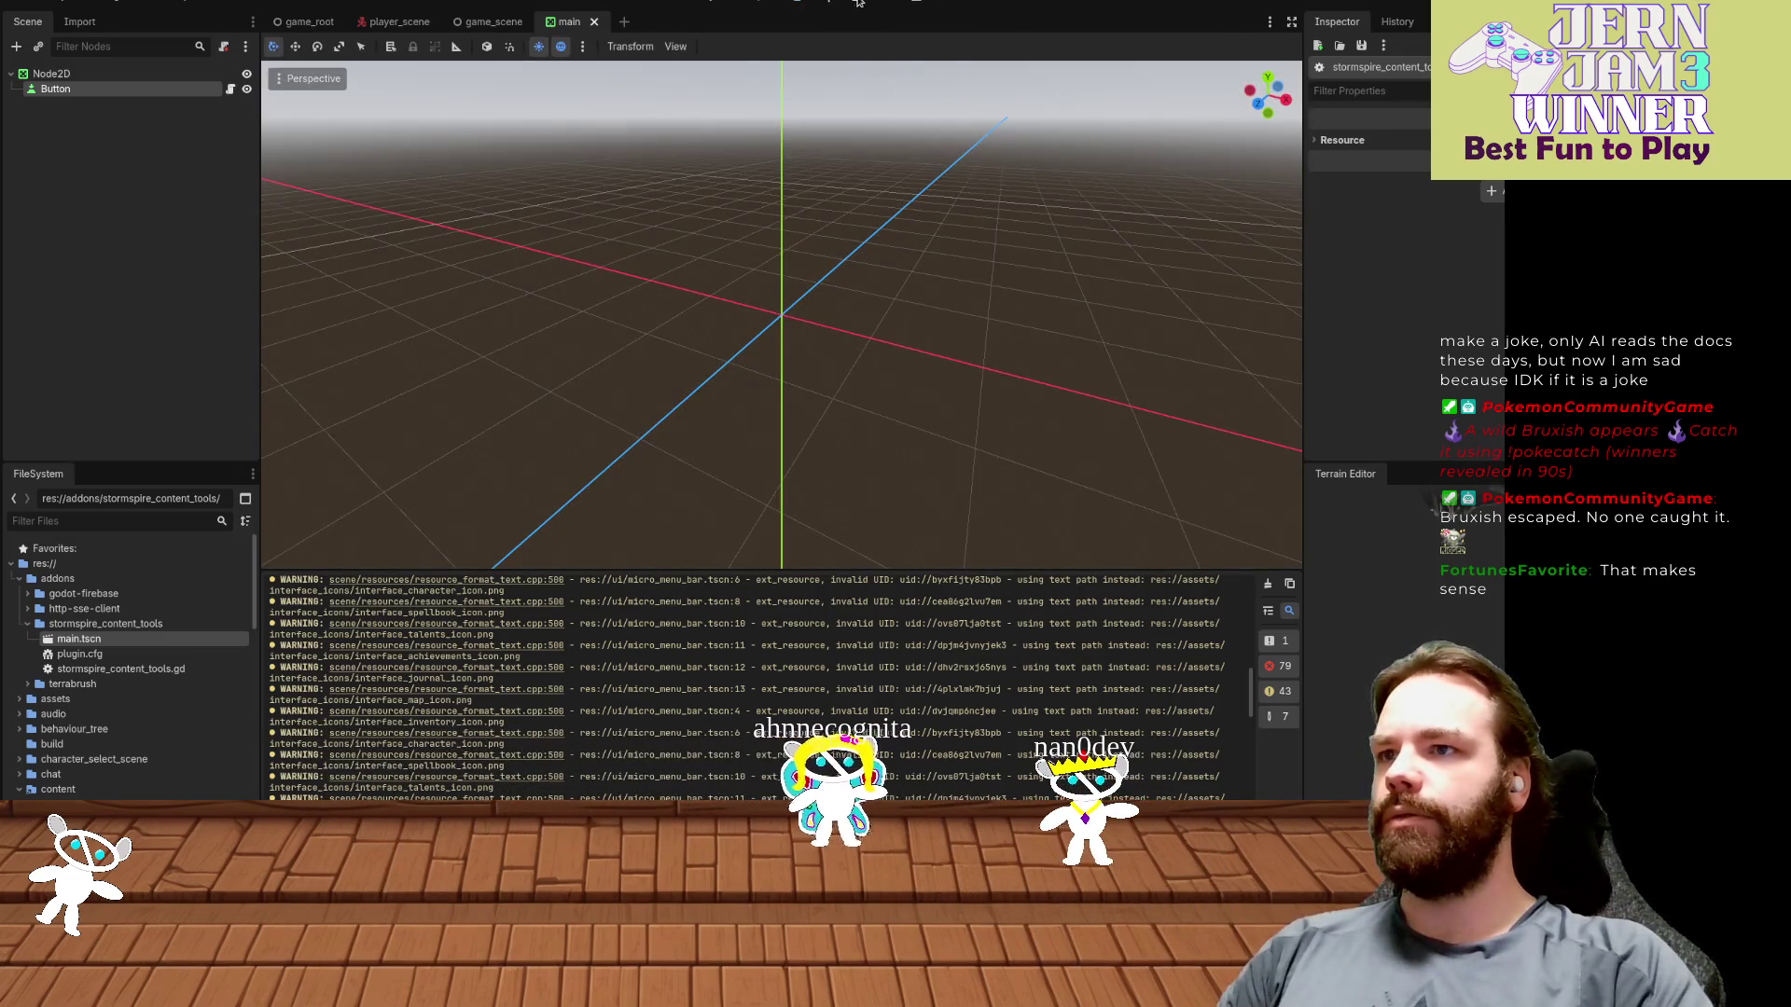
{"action": "left_click", "coordinate": [826, 2]}
{"action": "left_click", "coordinate": [800, 3]}
{"action": "left_click", "coordinate": [829, 3]}
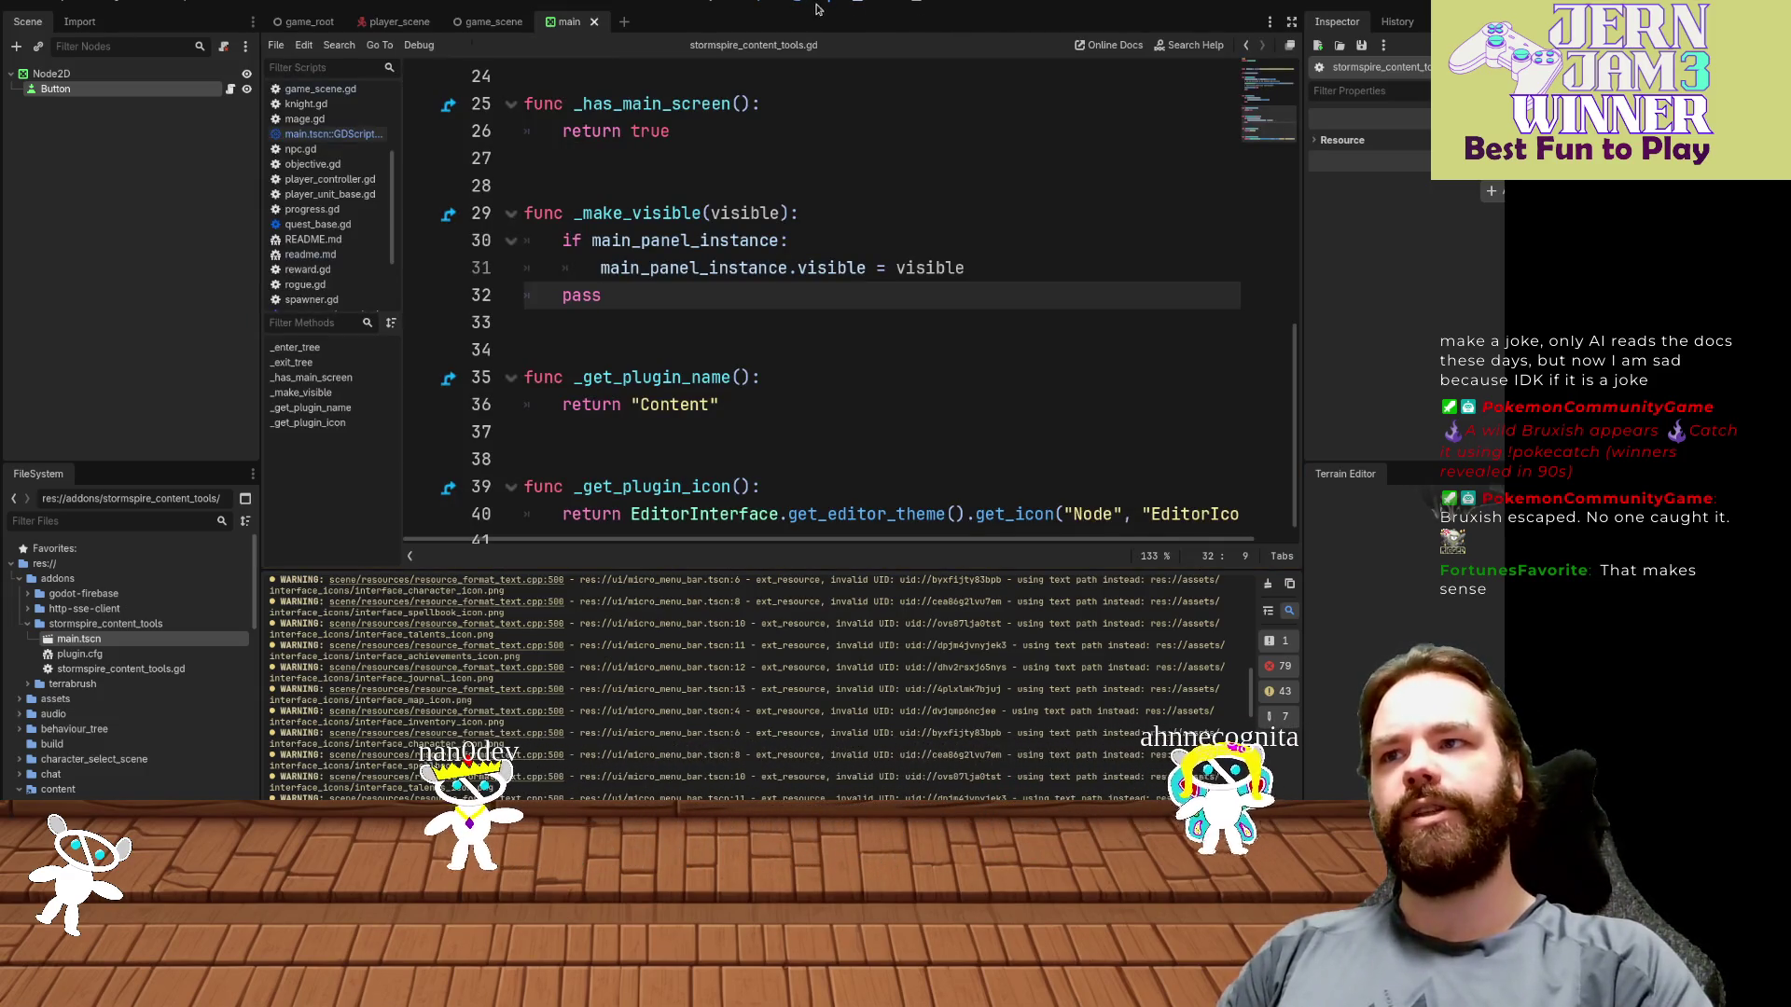
{"action": "left_click", "coordinate": [61, 3]}
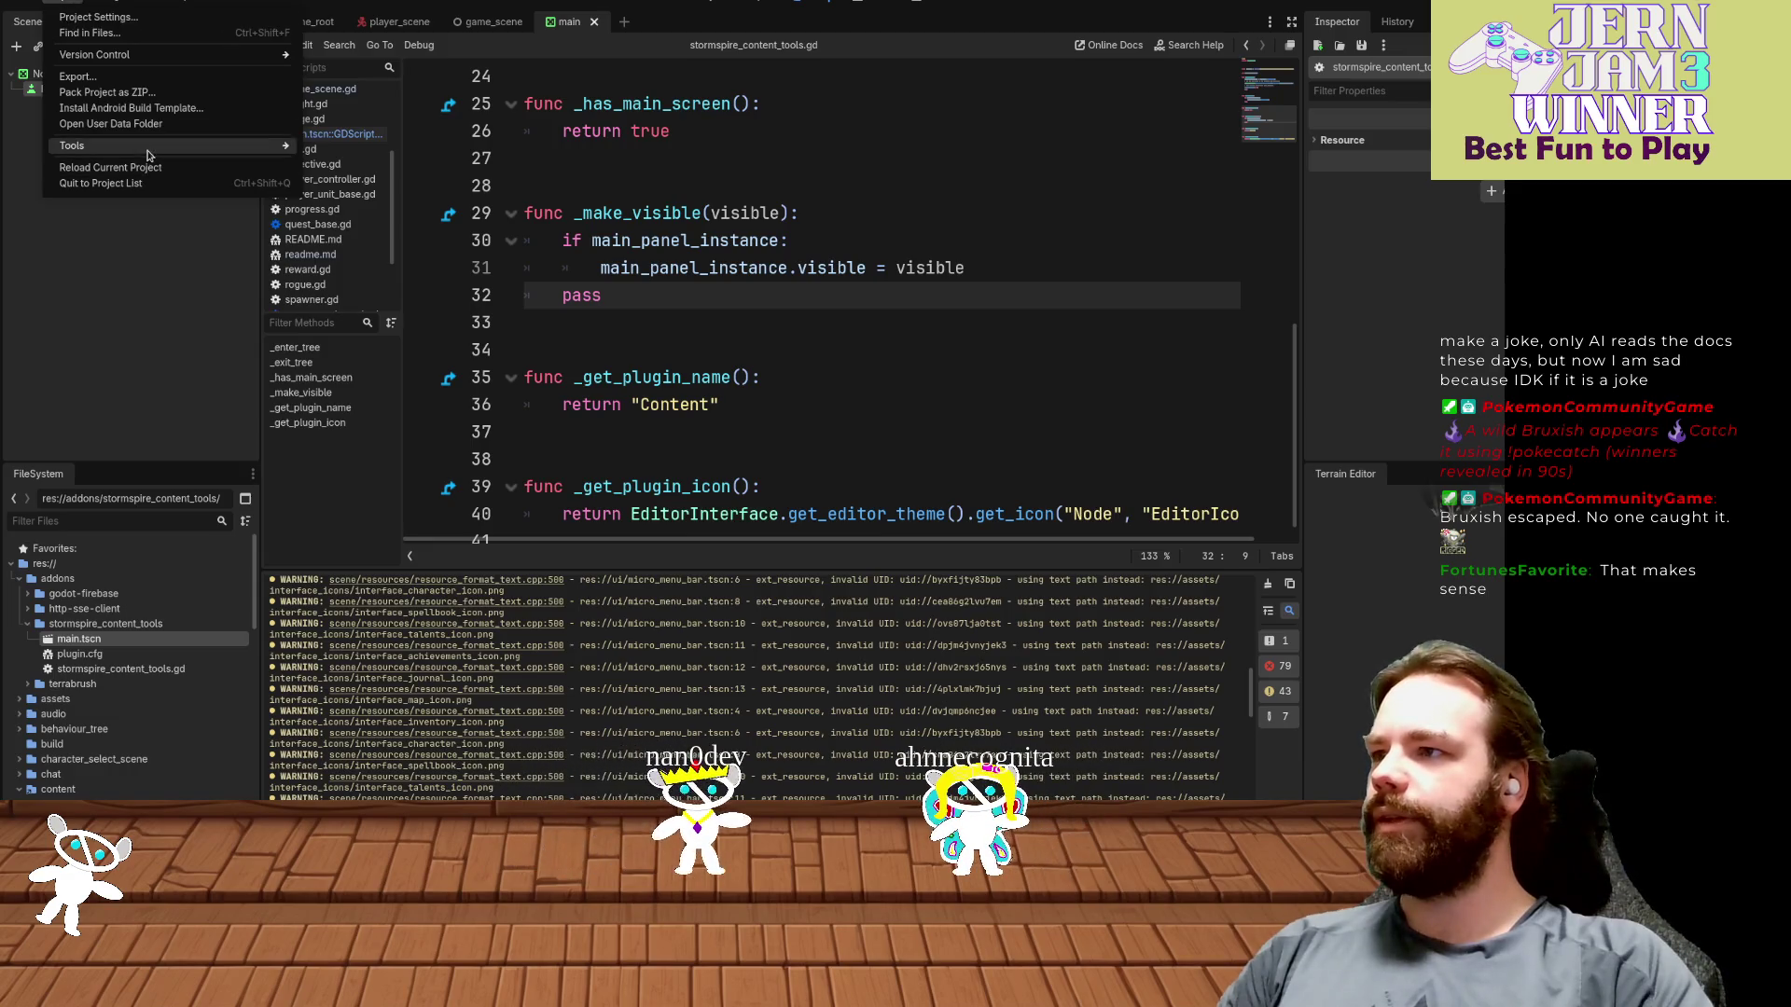
{"action": "key", "text": "Escape"}
{"action": "left_click", "coordinate": [54, 4]}
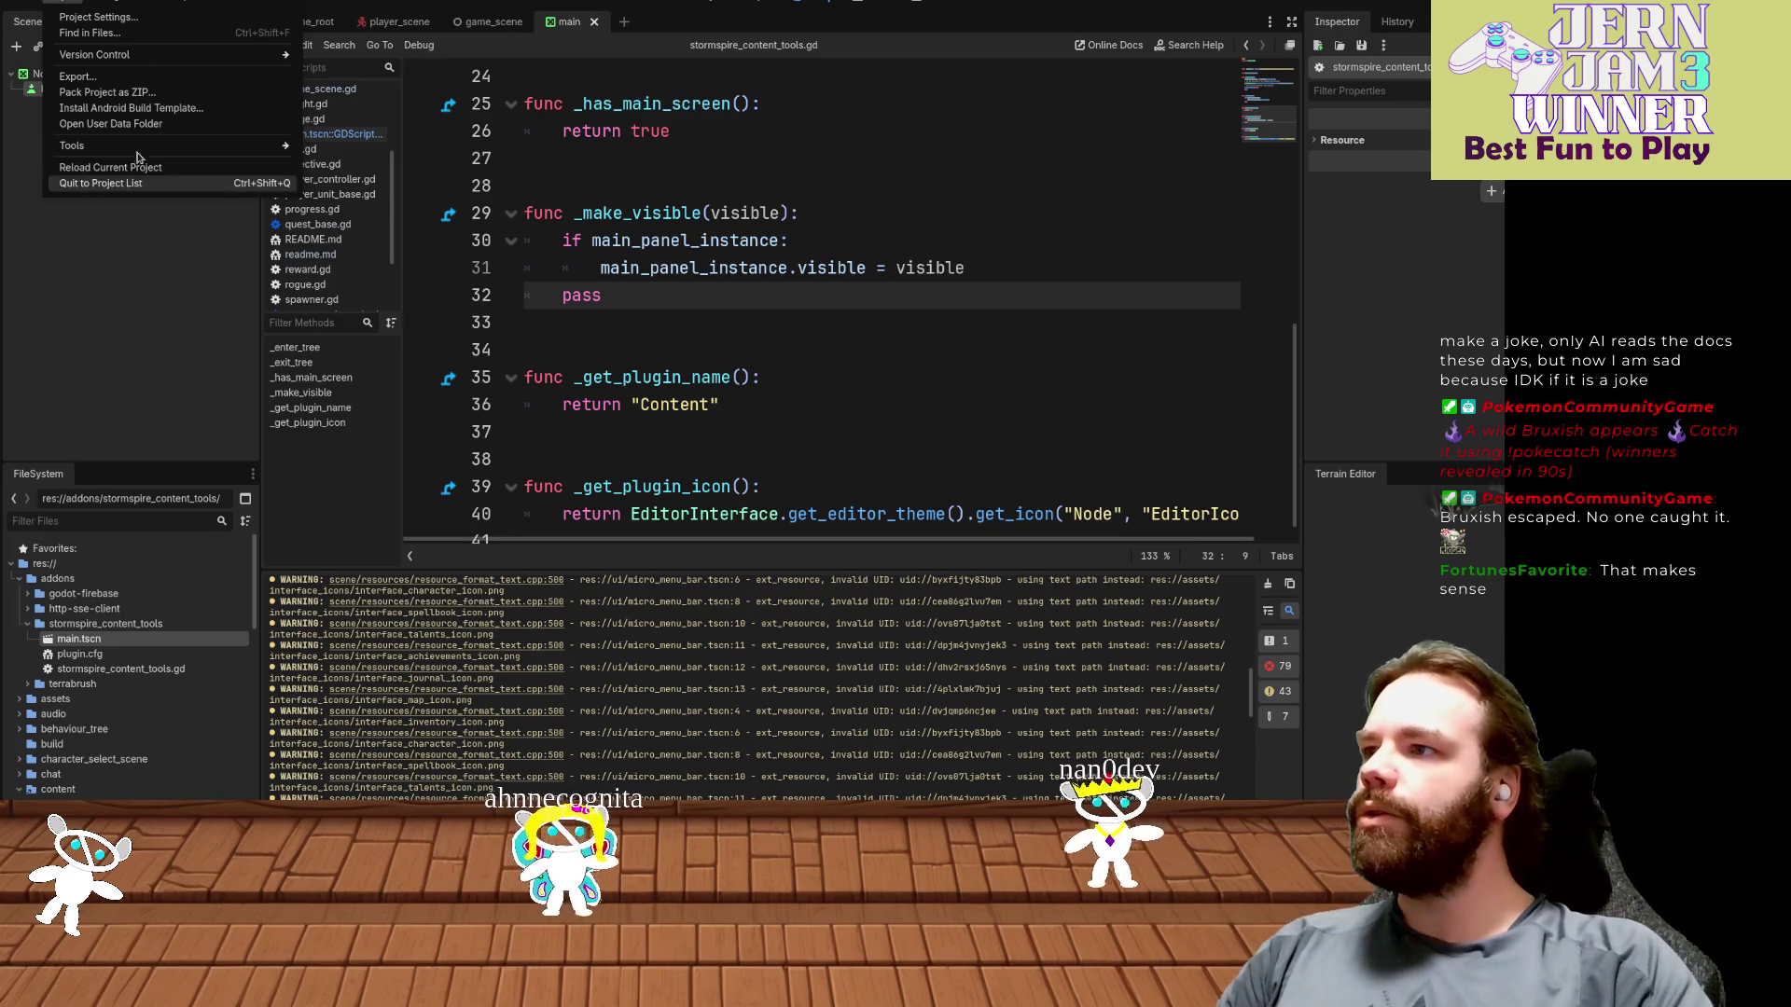
{"action": "left_click", "coordinate": [84, 17]}
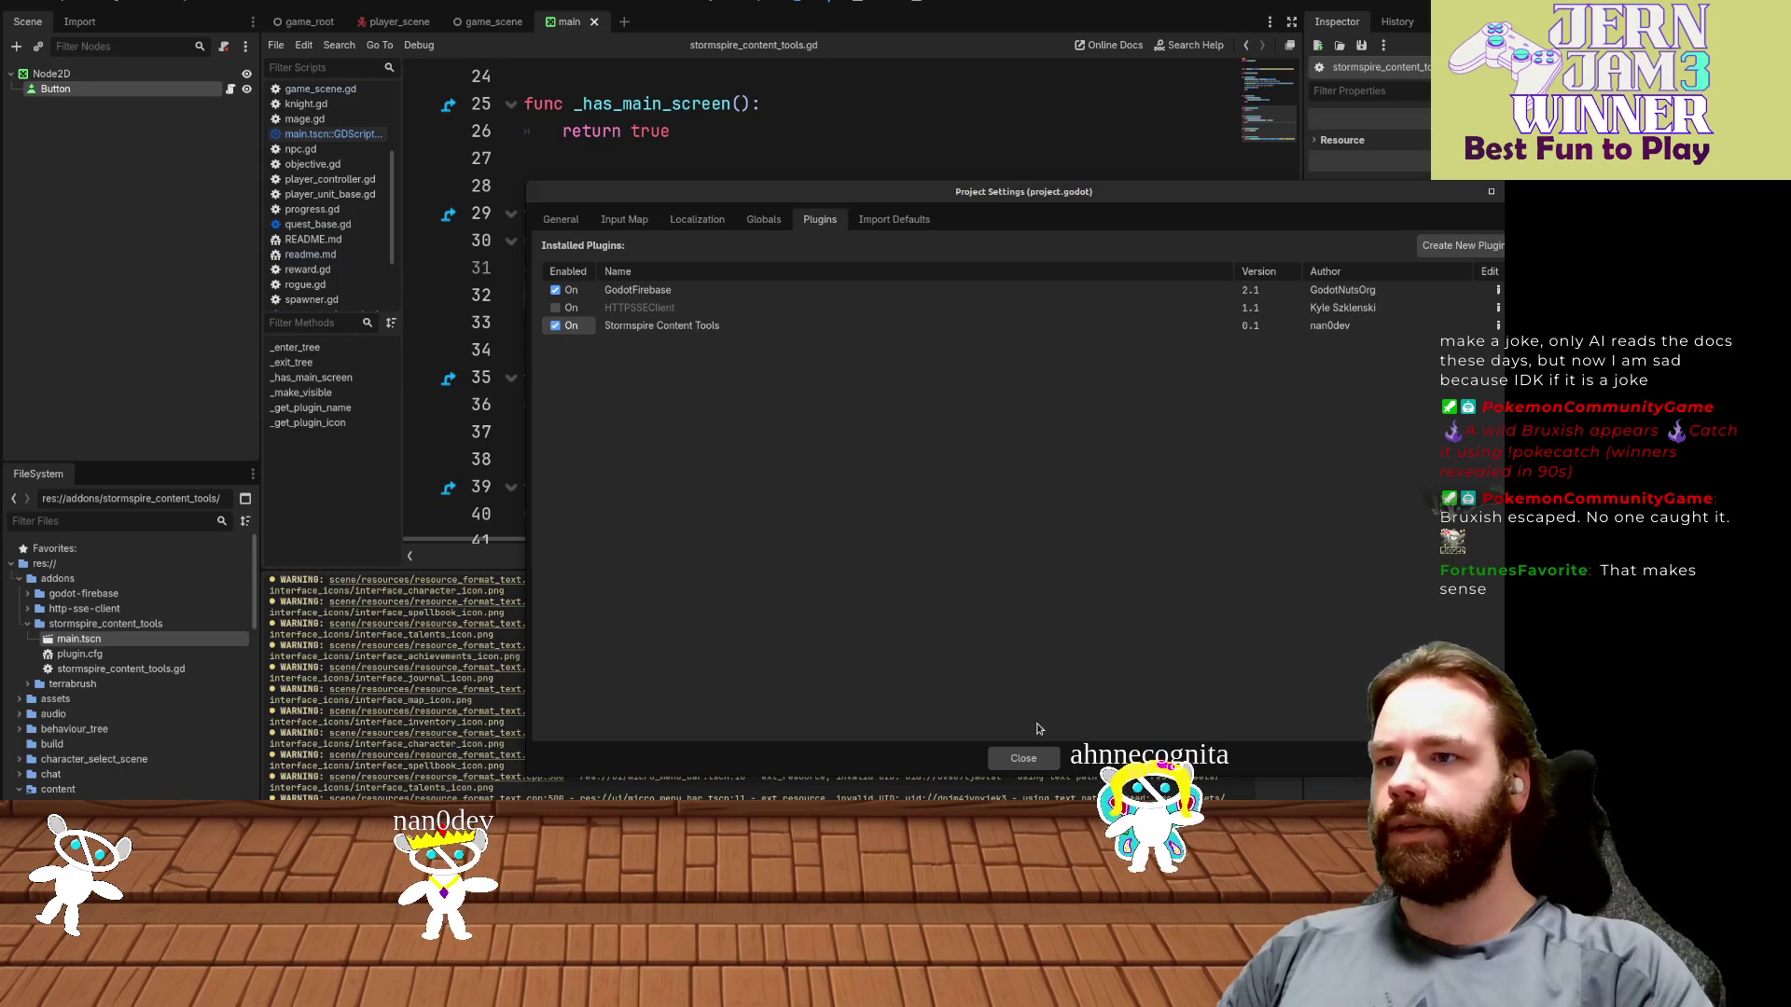
{"action": "left_click", "coordinate": [1031, 758]}
{"action": "left_click", "coordinate": [1017, 2]}
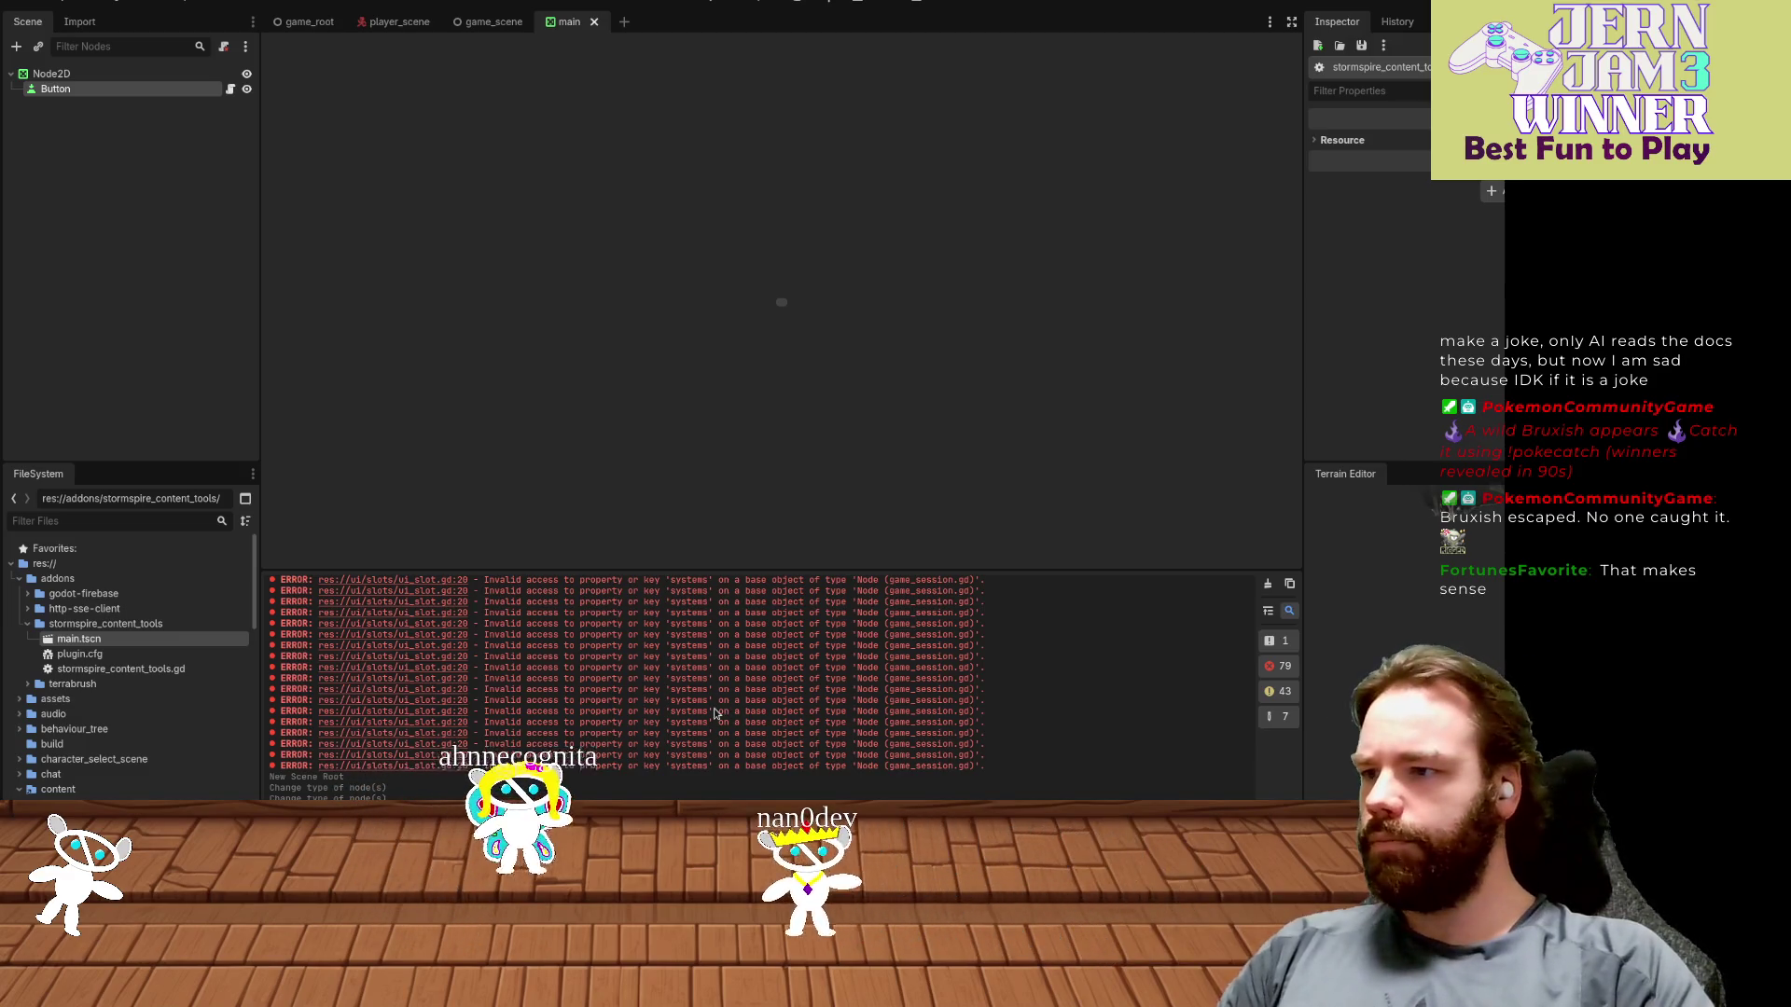
{"action": "left_click", "coordinate": [230, 88]}
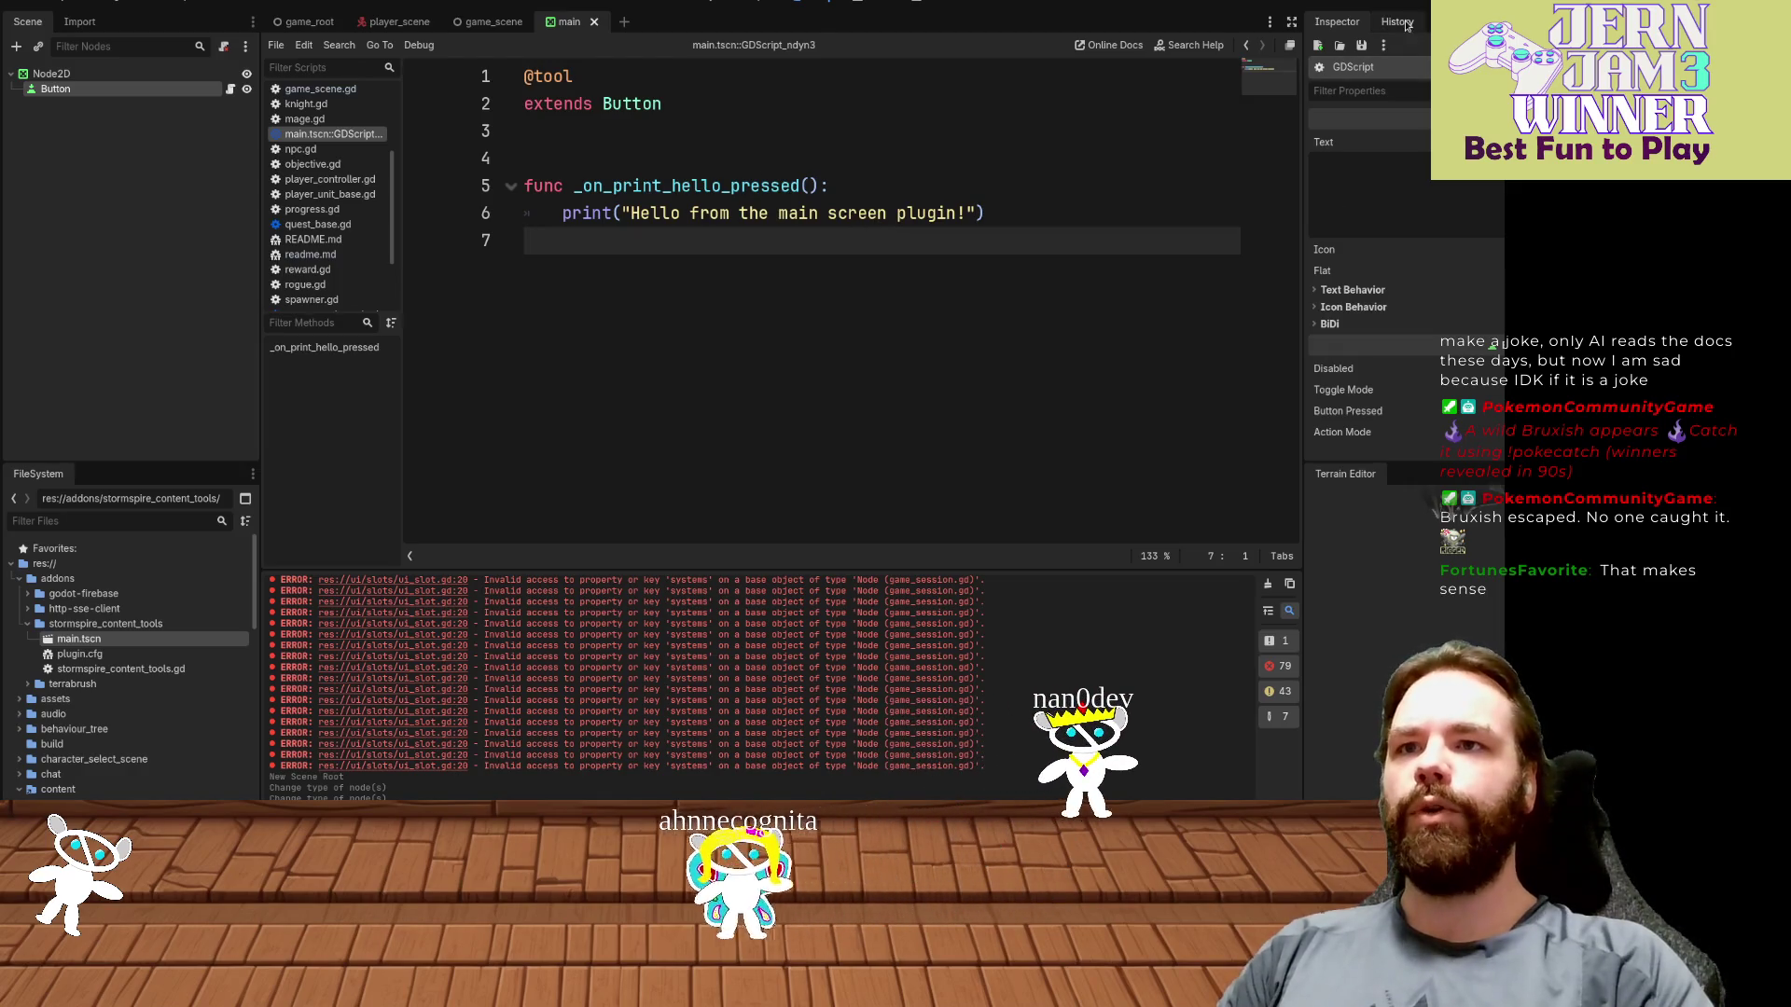
Step: Connect the Button's pressed() signal to the existing _on_print_hello_pressed method
{"action": "left_click", "coordinate": [1445, 22]}
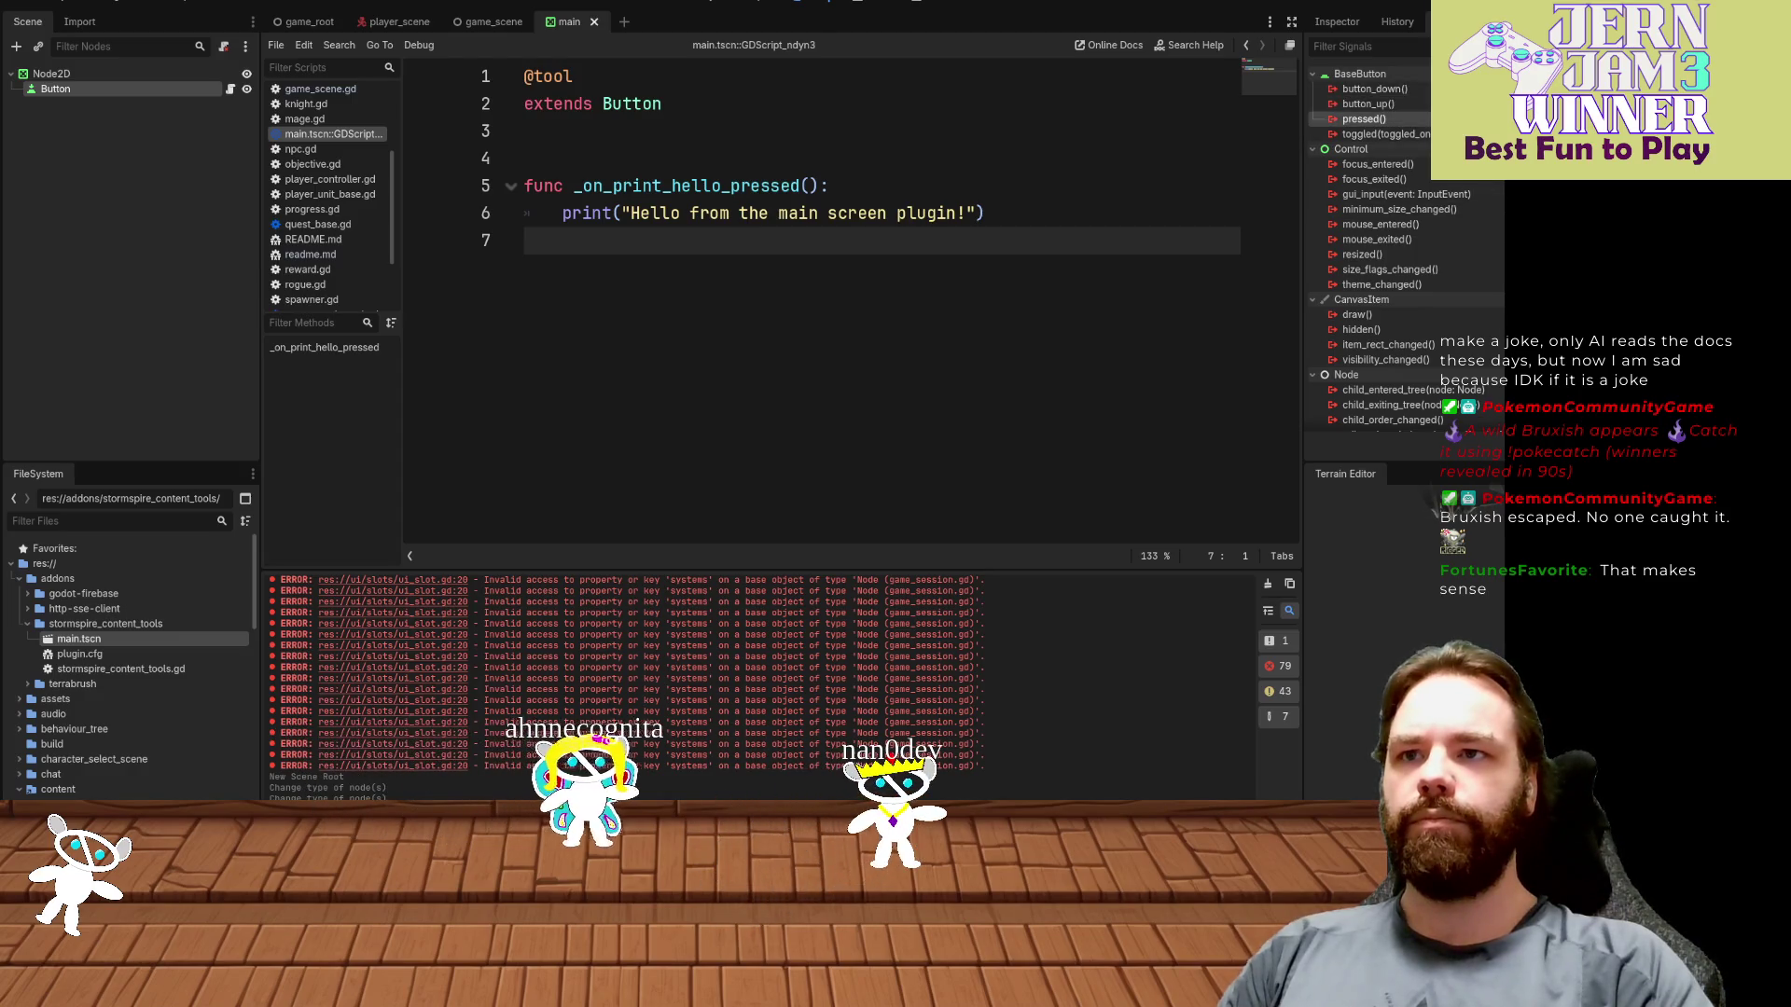
{"action": "double_click", "coordinate": [1363, 119]}
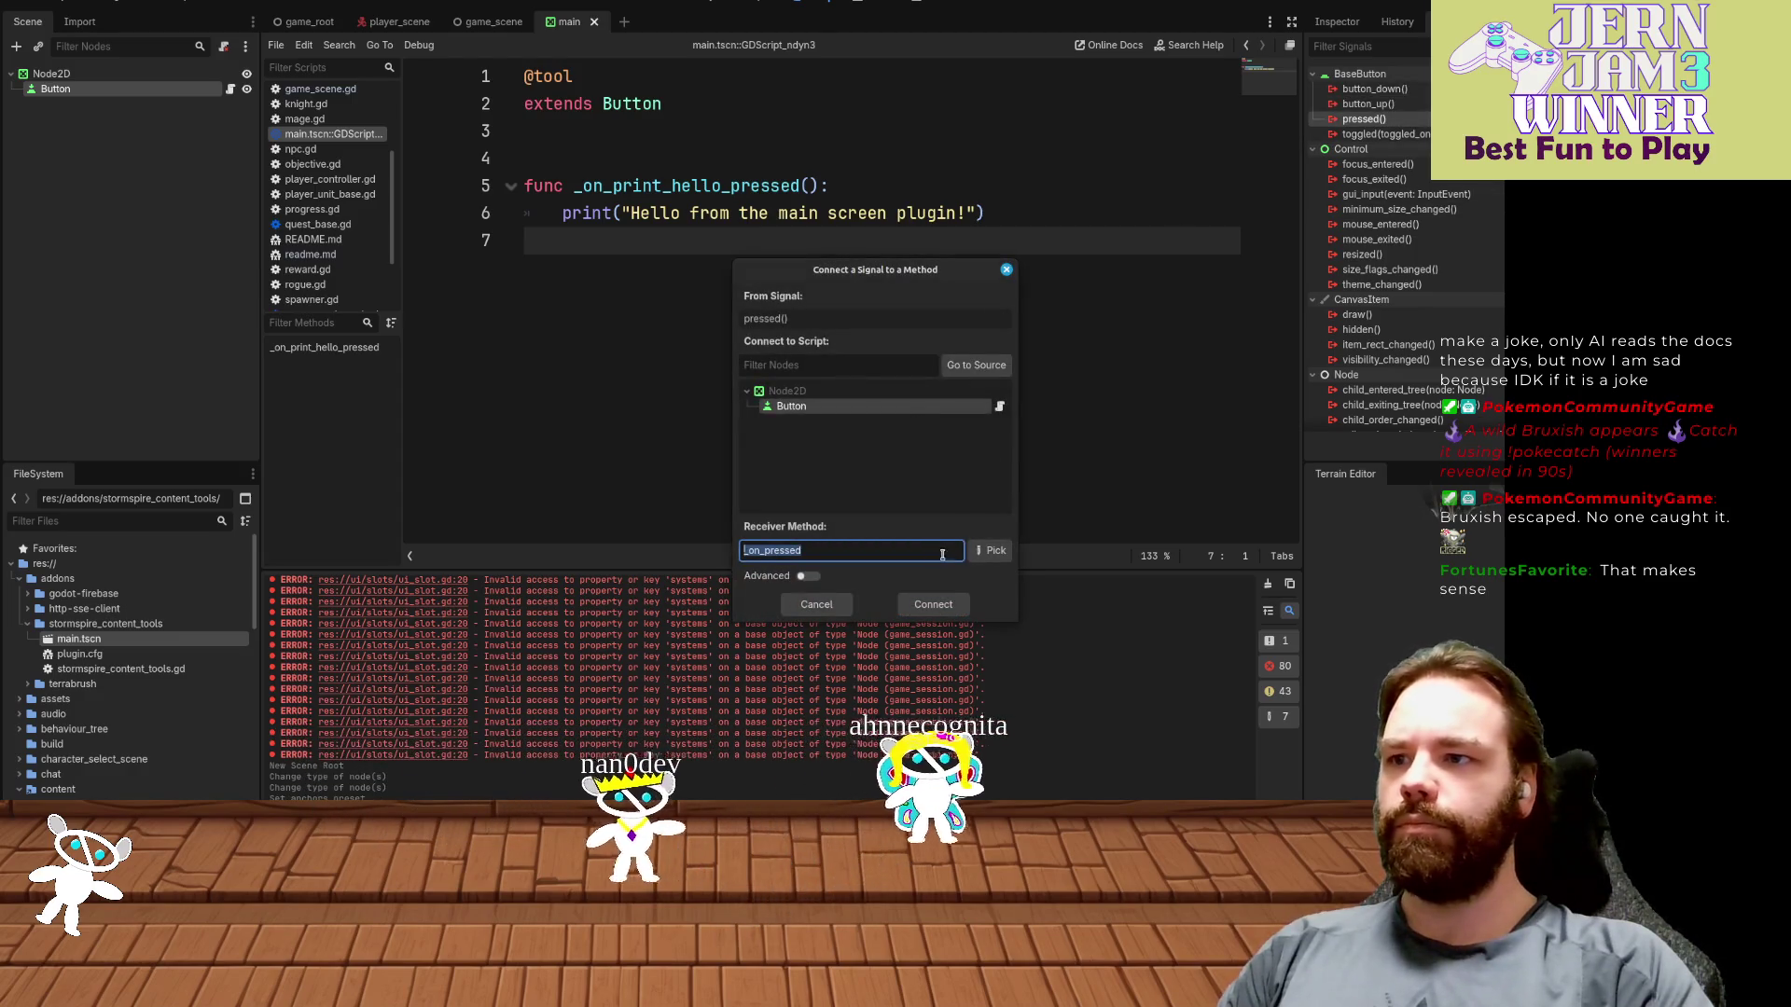
{"action": "left_click", "coordinate": [991, 550]}
{"action": "left_click", "coordinate": [874, 638]}
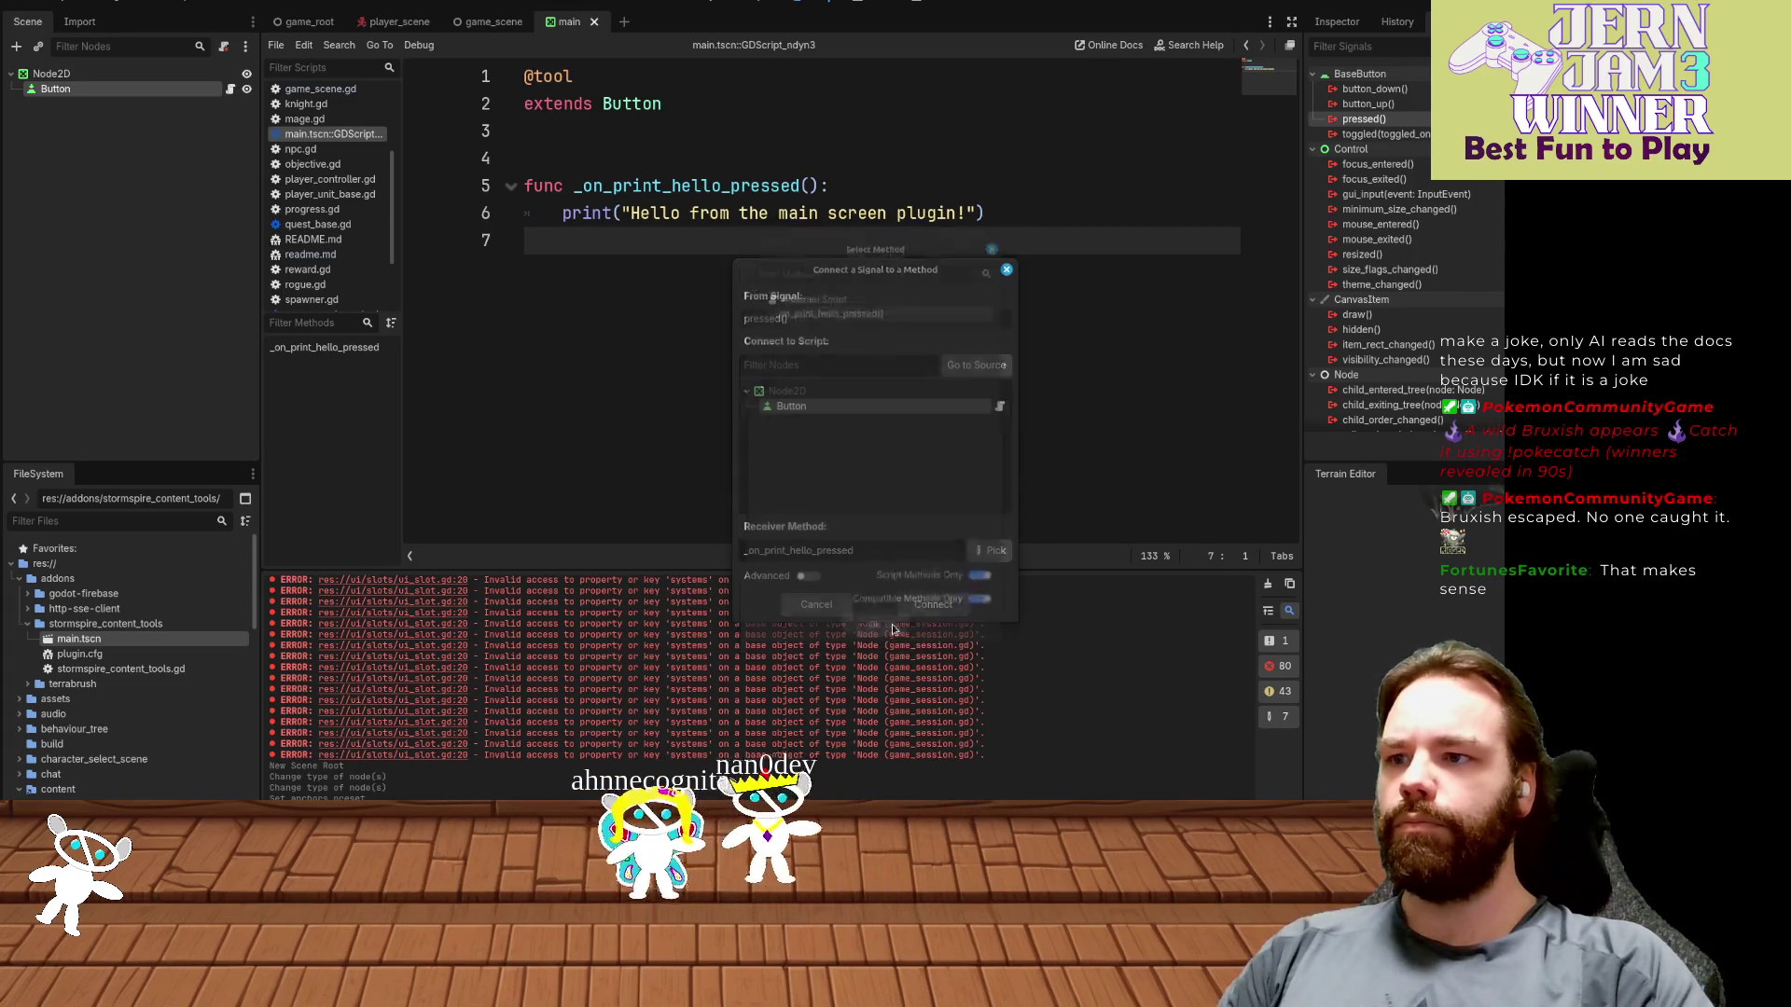
{"action": "left_click", "coordinate": [943, 608]}
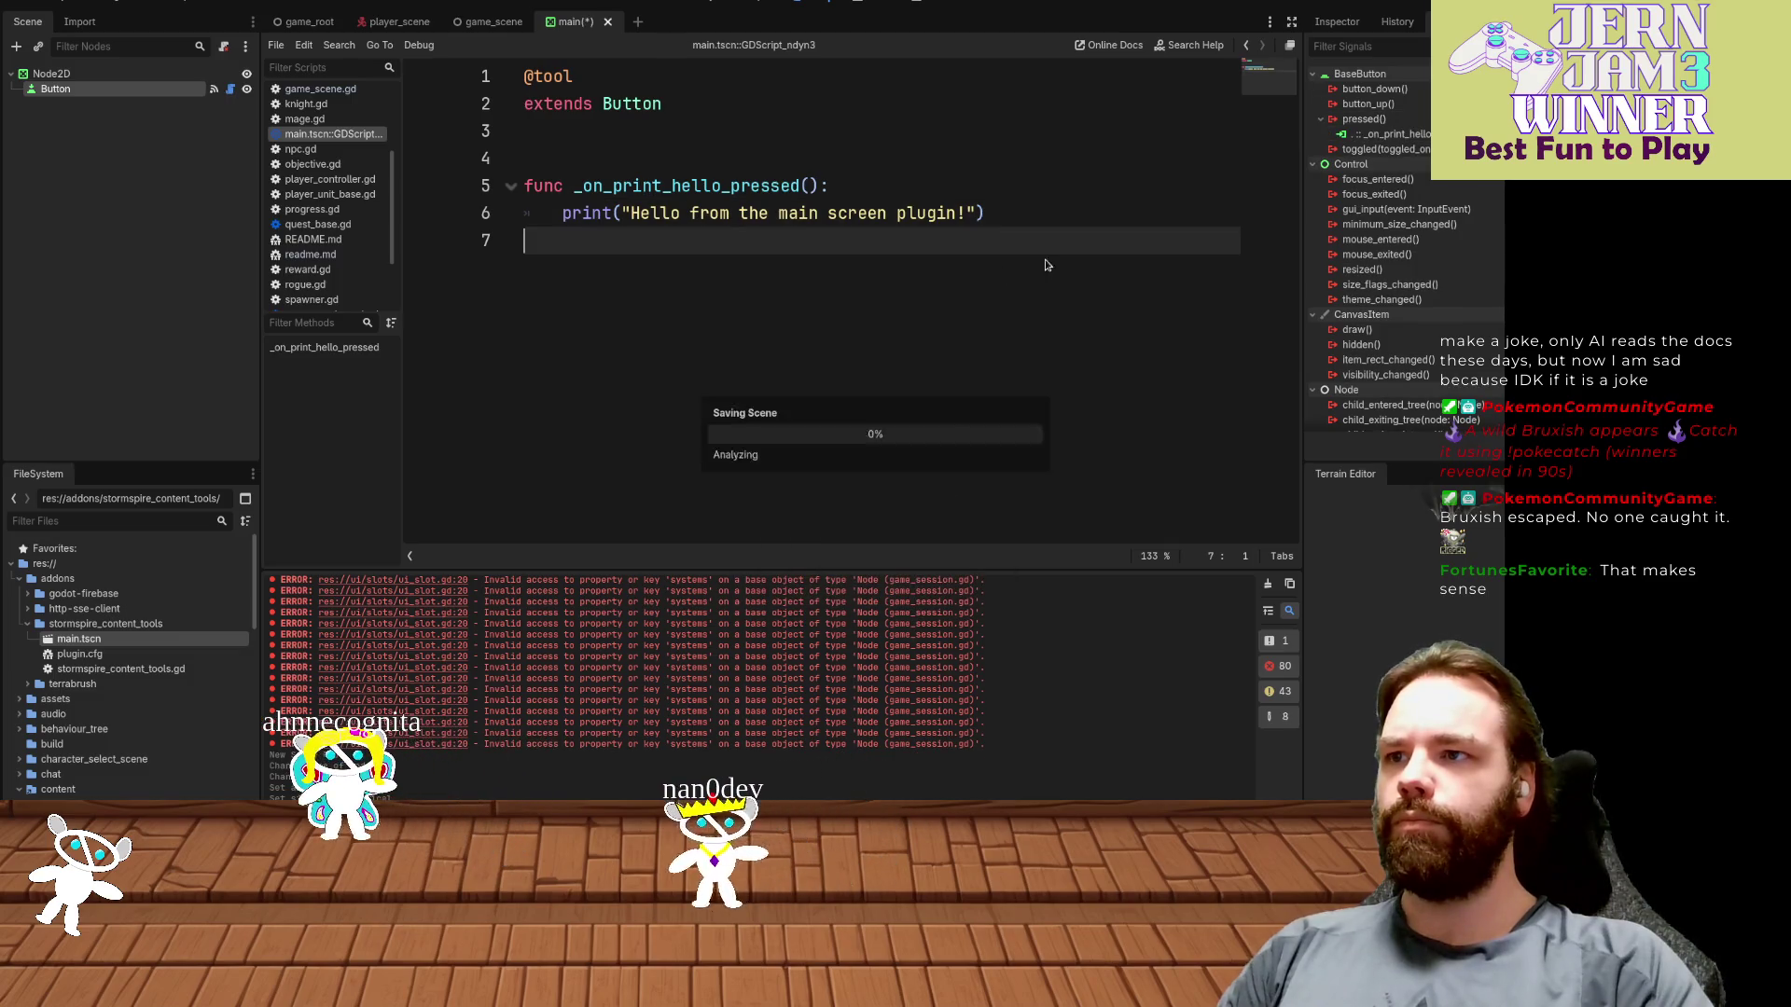
{"action": "left_click", "coordinate": [1037, 220]}
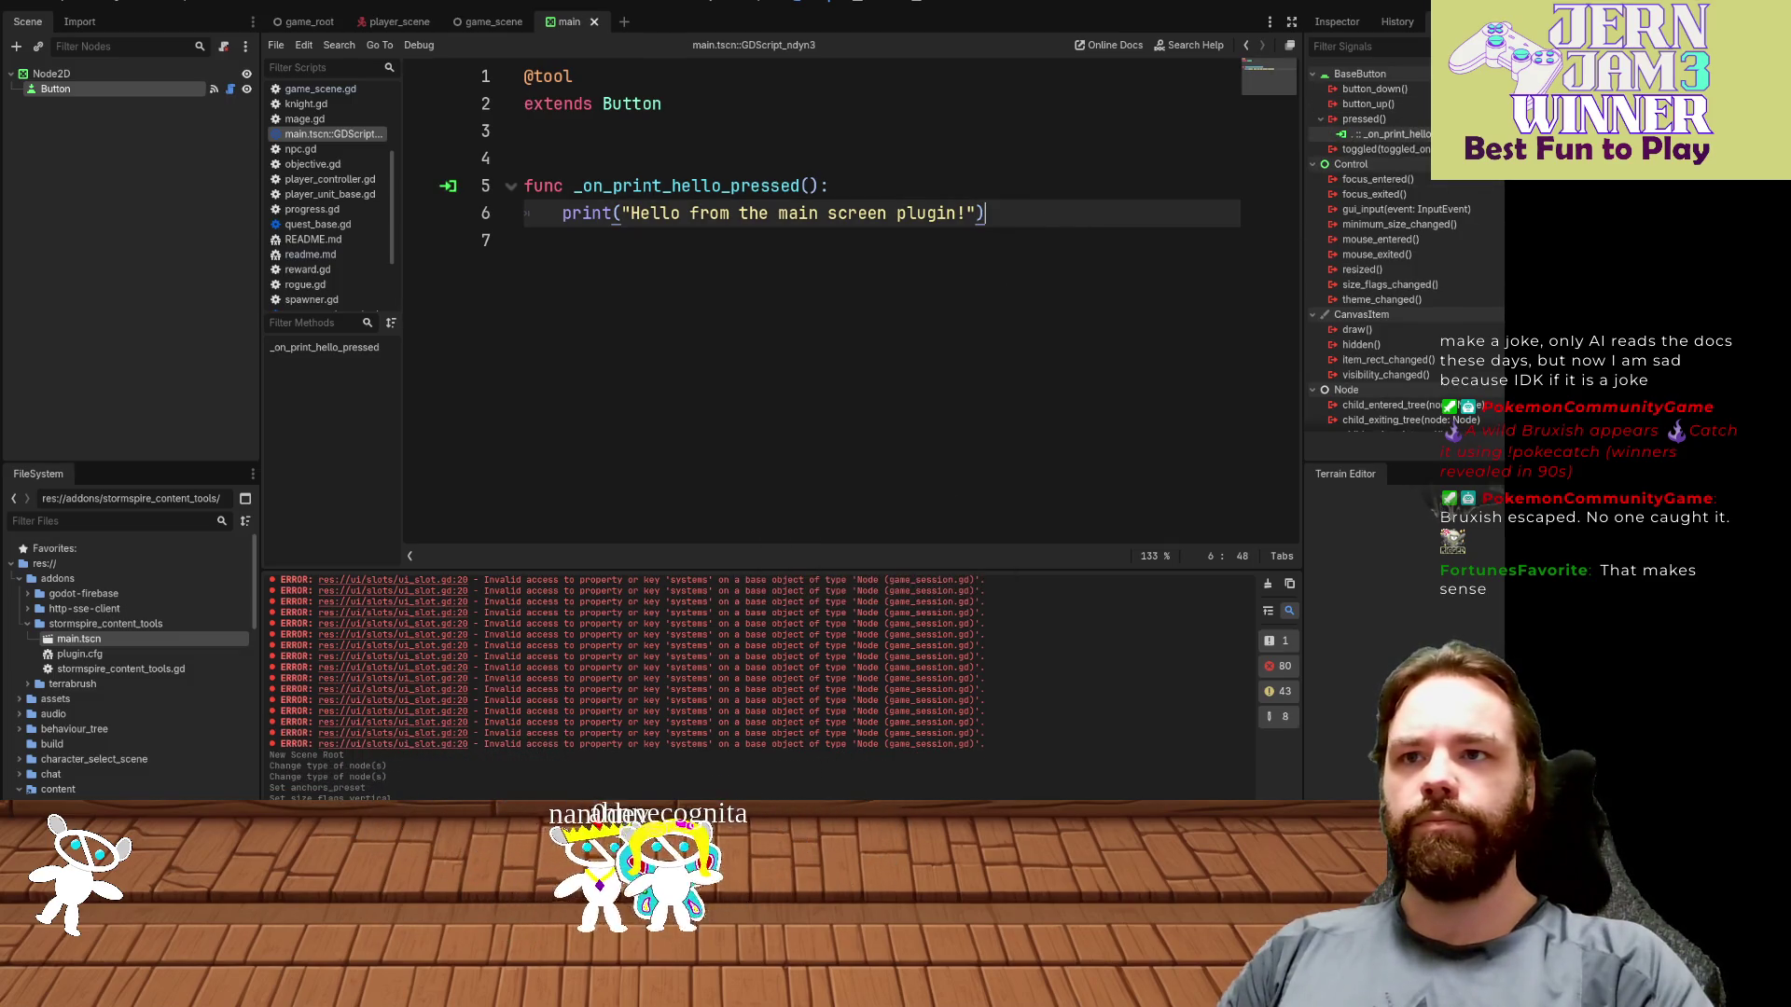
Step: Show the Content main screen with the Output panel visible at the bottom
{"action": "left_click", "coordinate": [917, 3]}
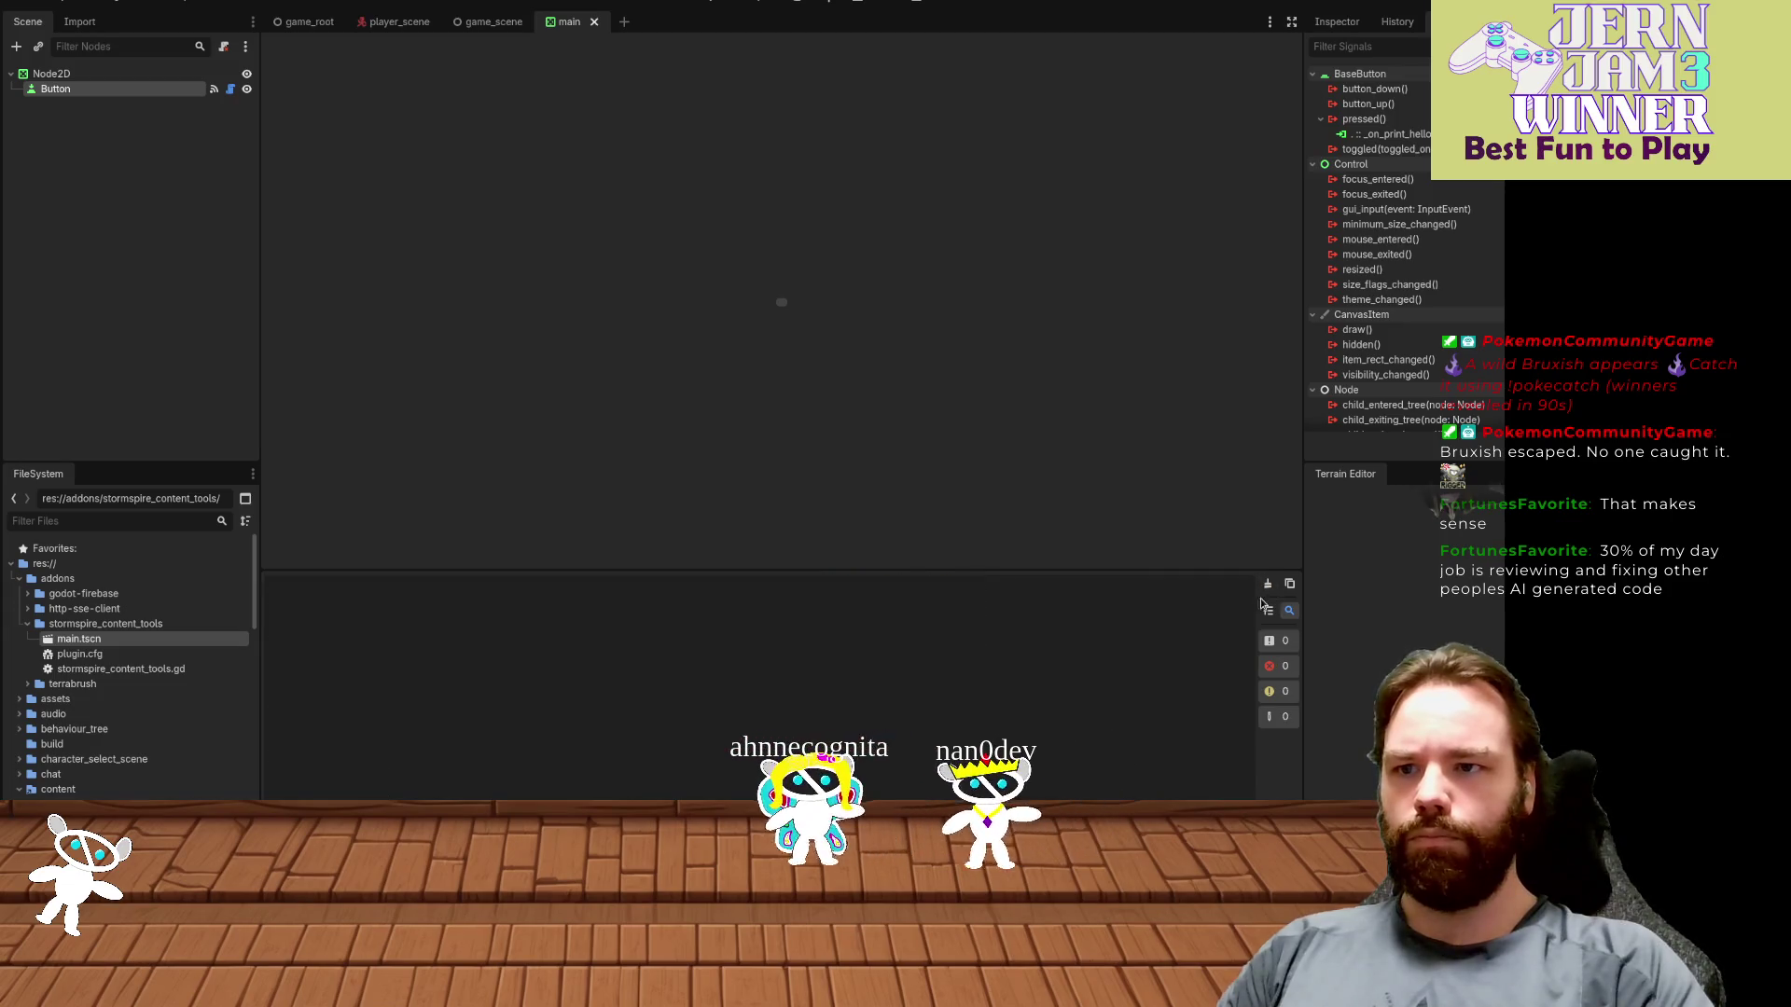
{"action": "key", "text": "ctrl+j"}
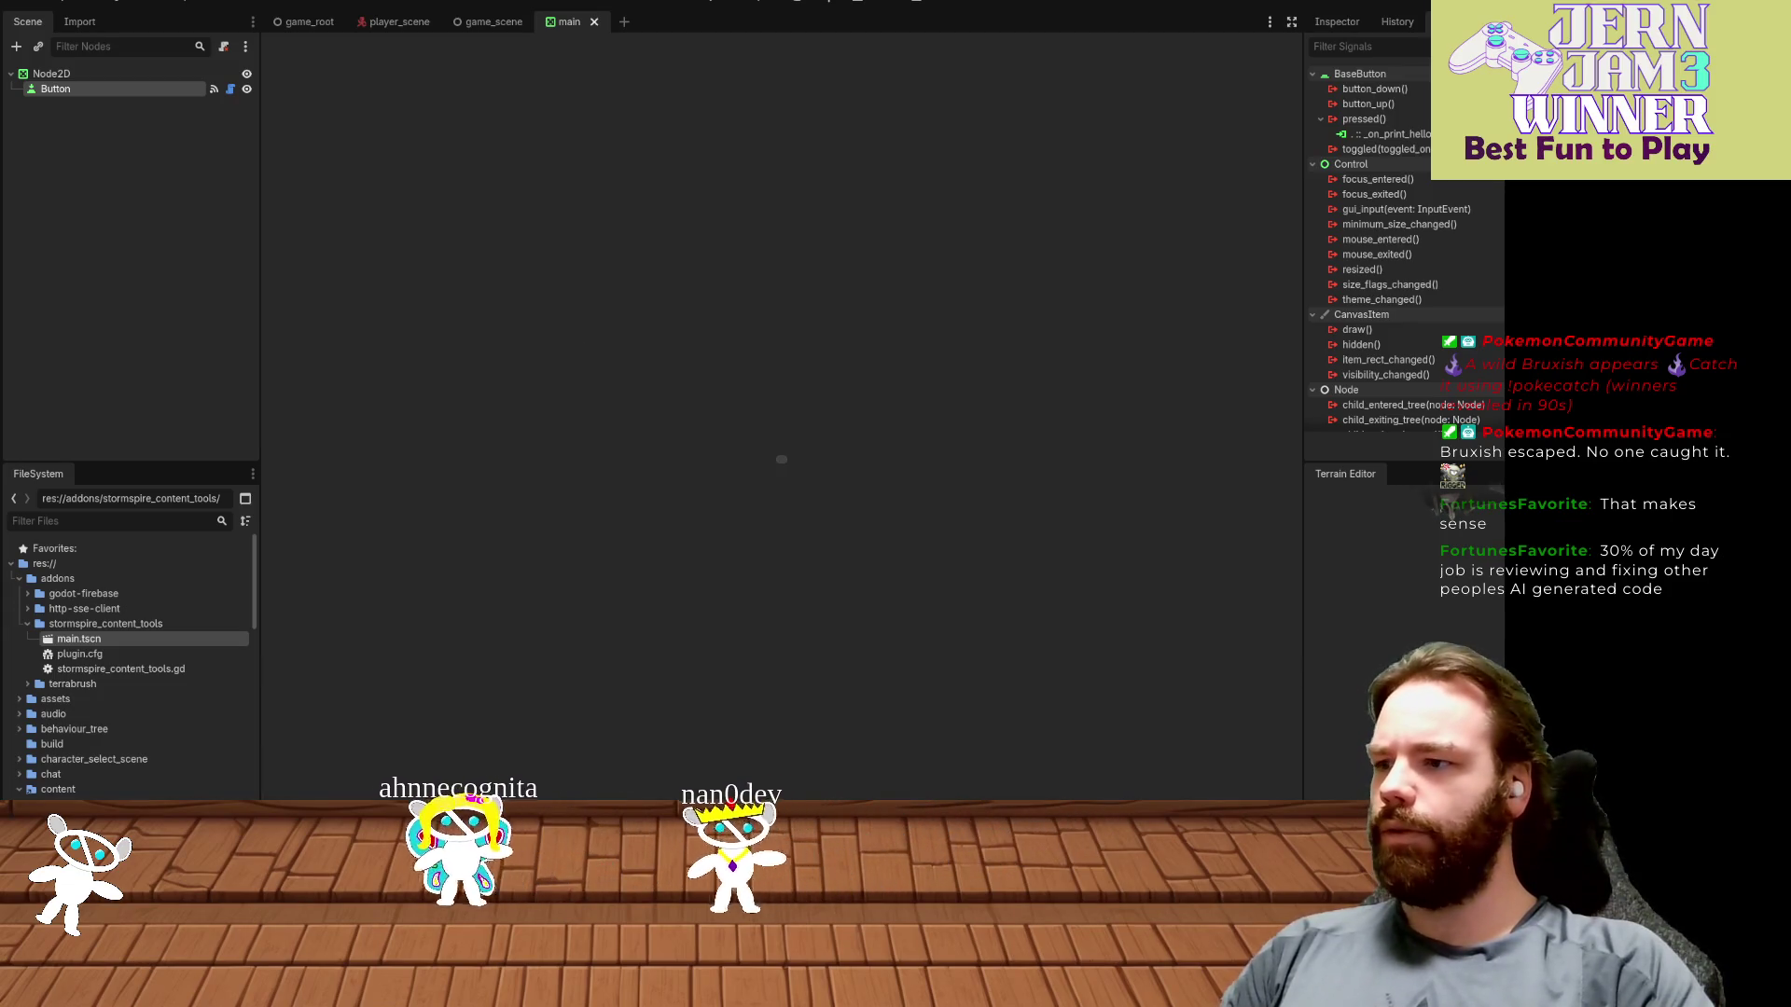
{"action": "key", "text": "ctrl+j"}
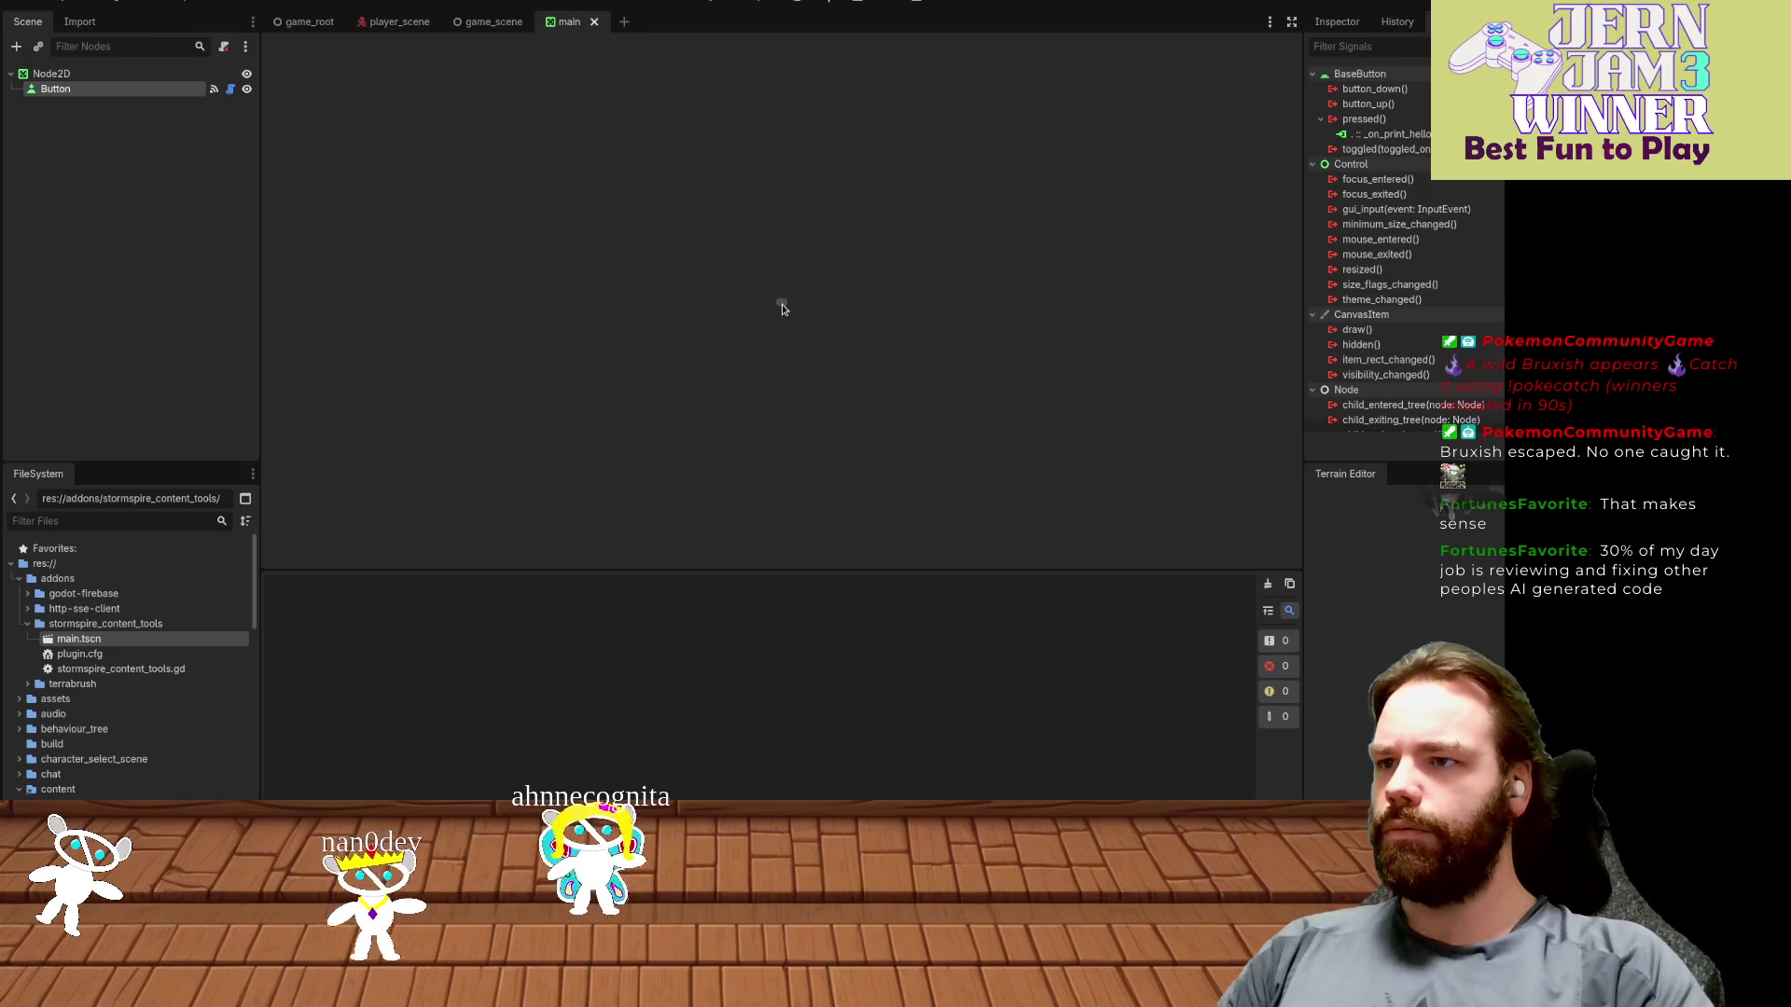
{"action": "key", "text": "alt+d"}
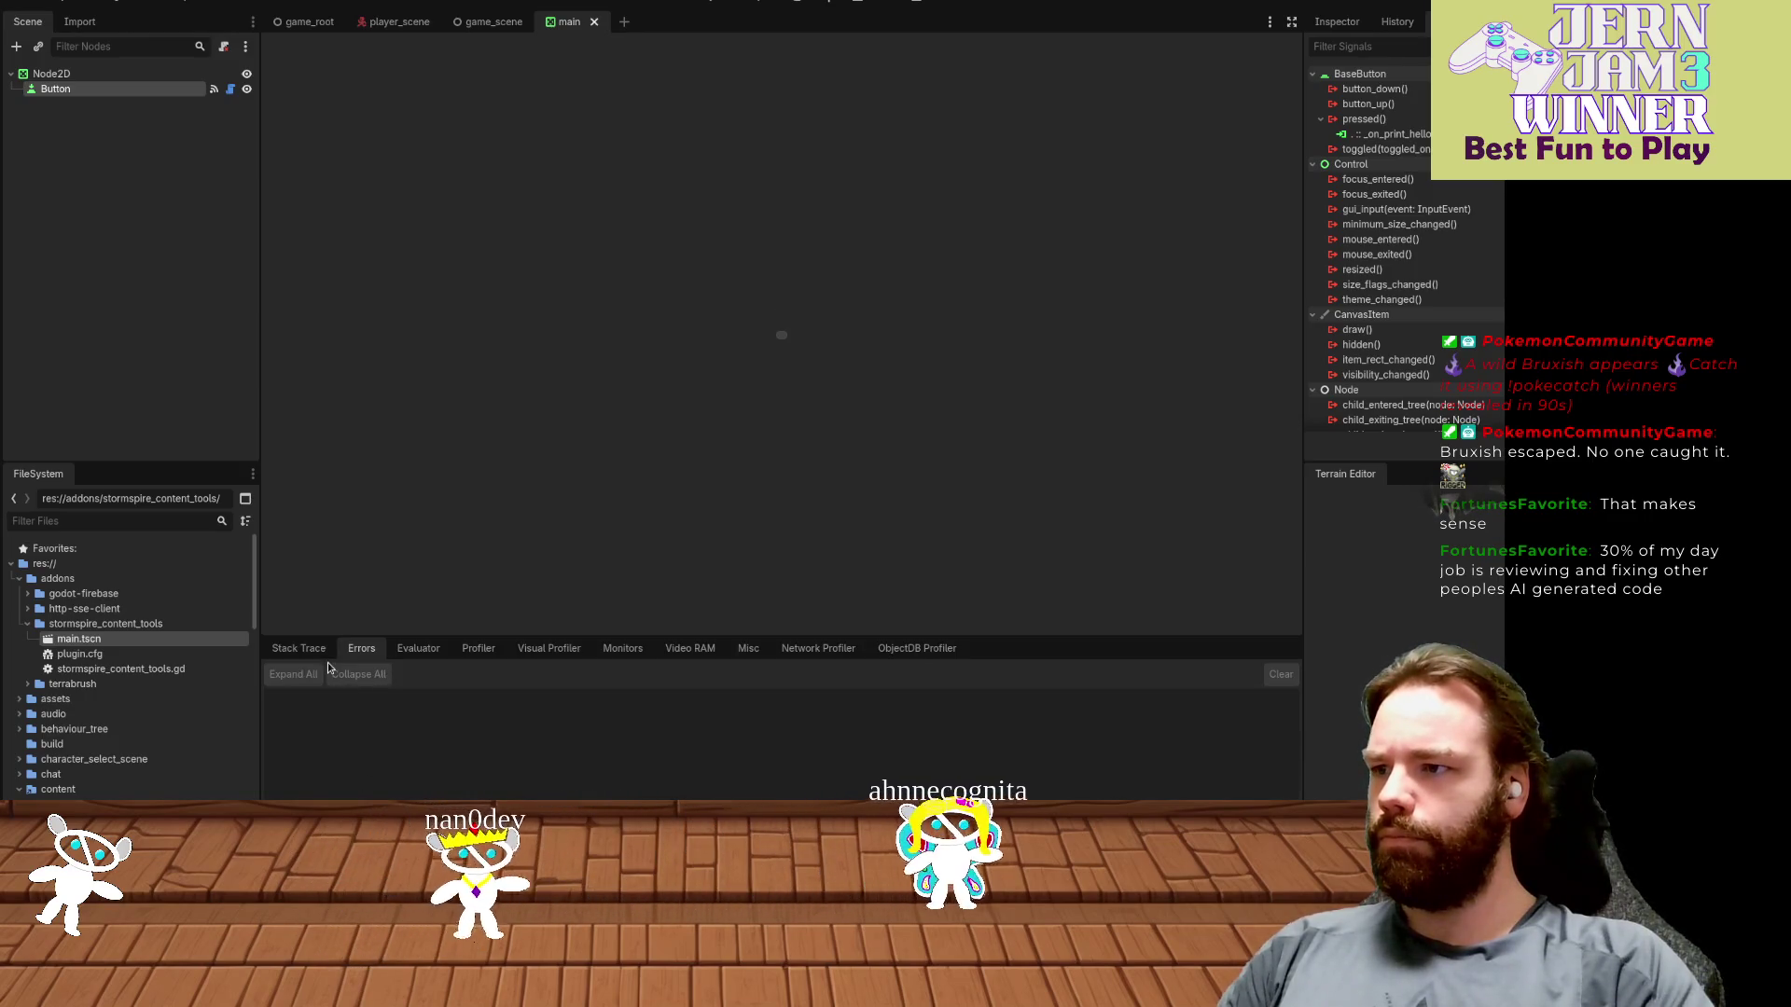
{"action": "key", "text": "alt+o"}
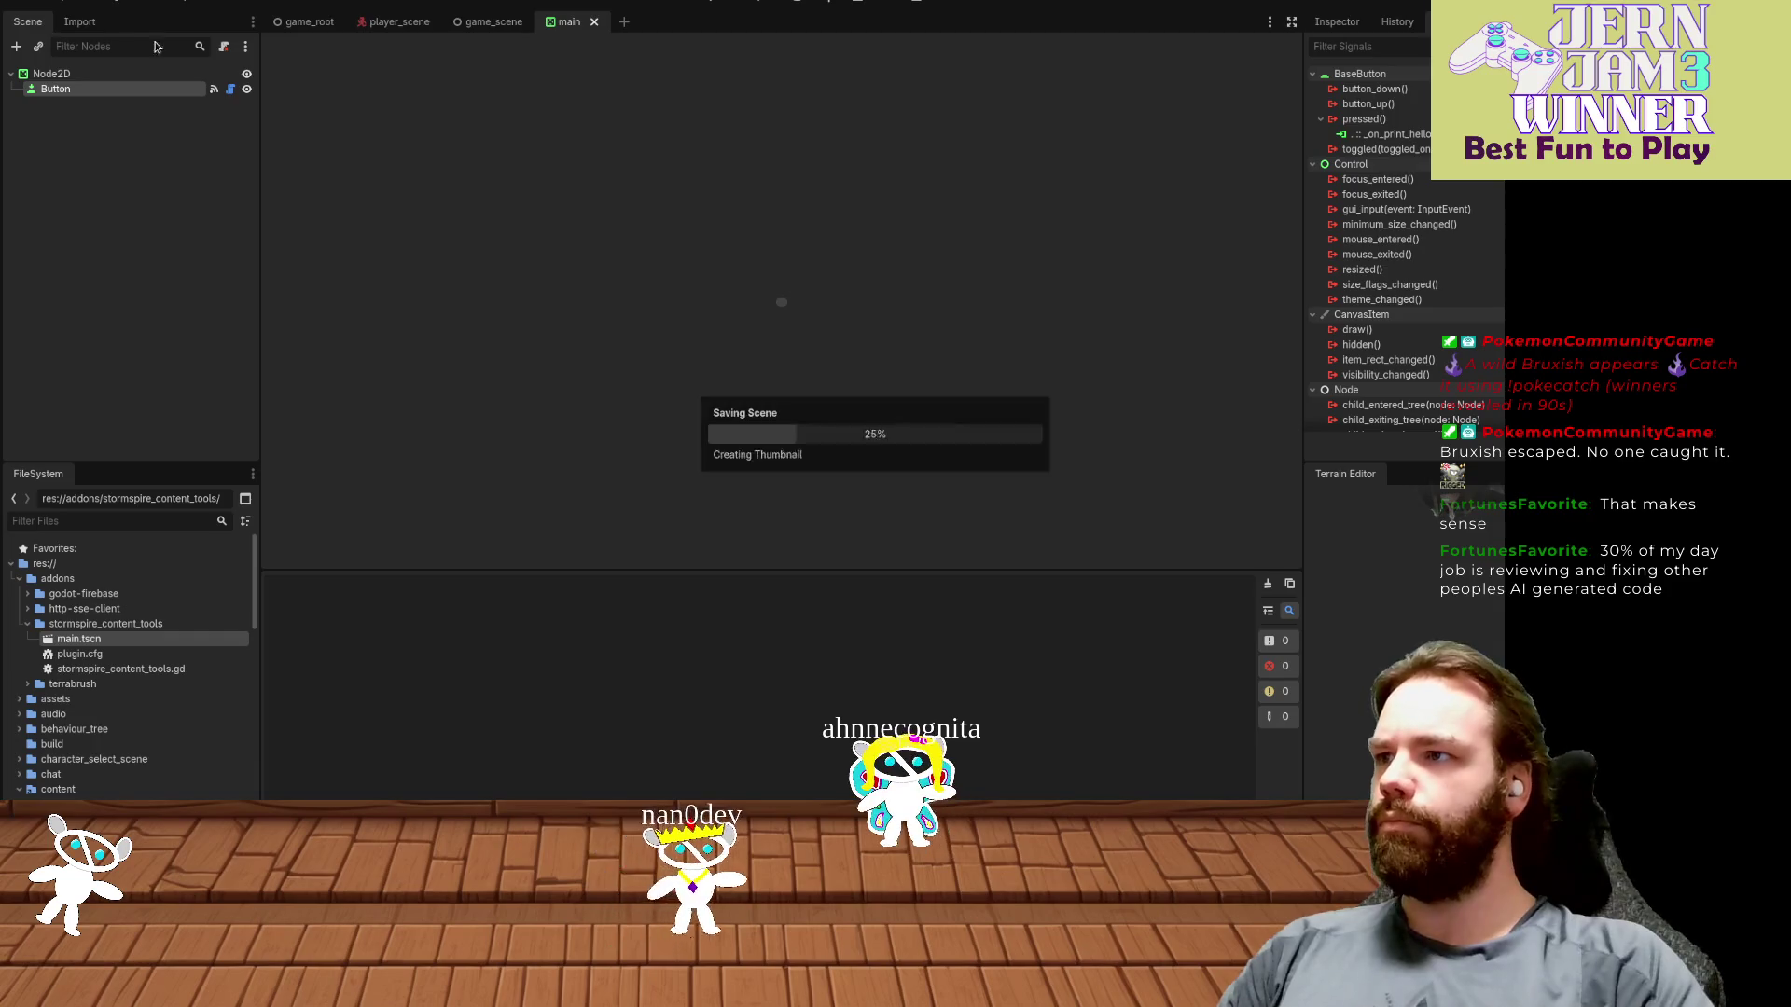
Step: Toggle Stormspire Content Tools off and on, then click the Content screen's hello button
{"action": "left_click", "coordinate": [68, 6]}
{"action": "left_click", "coordinate": [93, 20]}
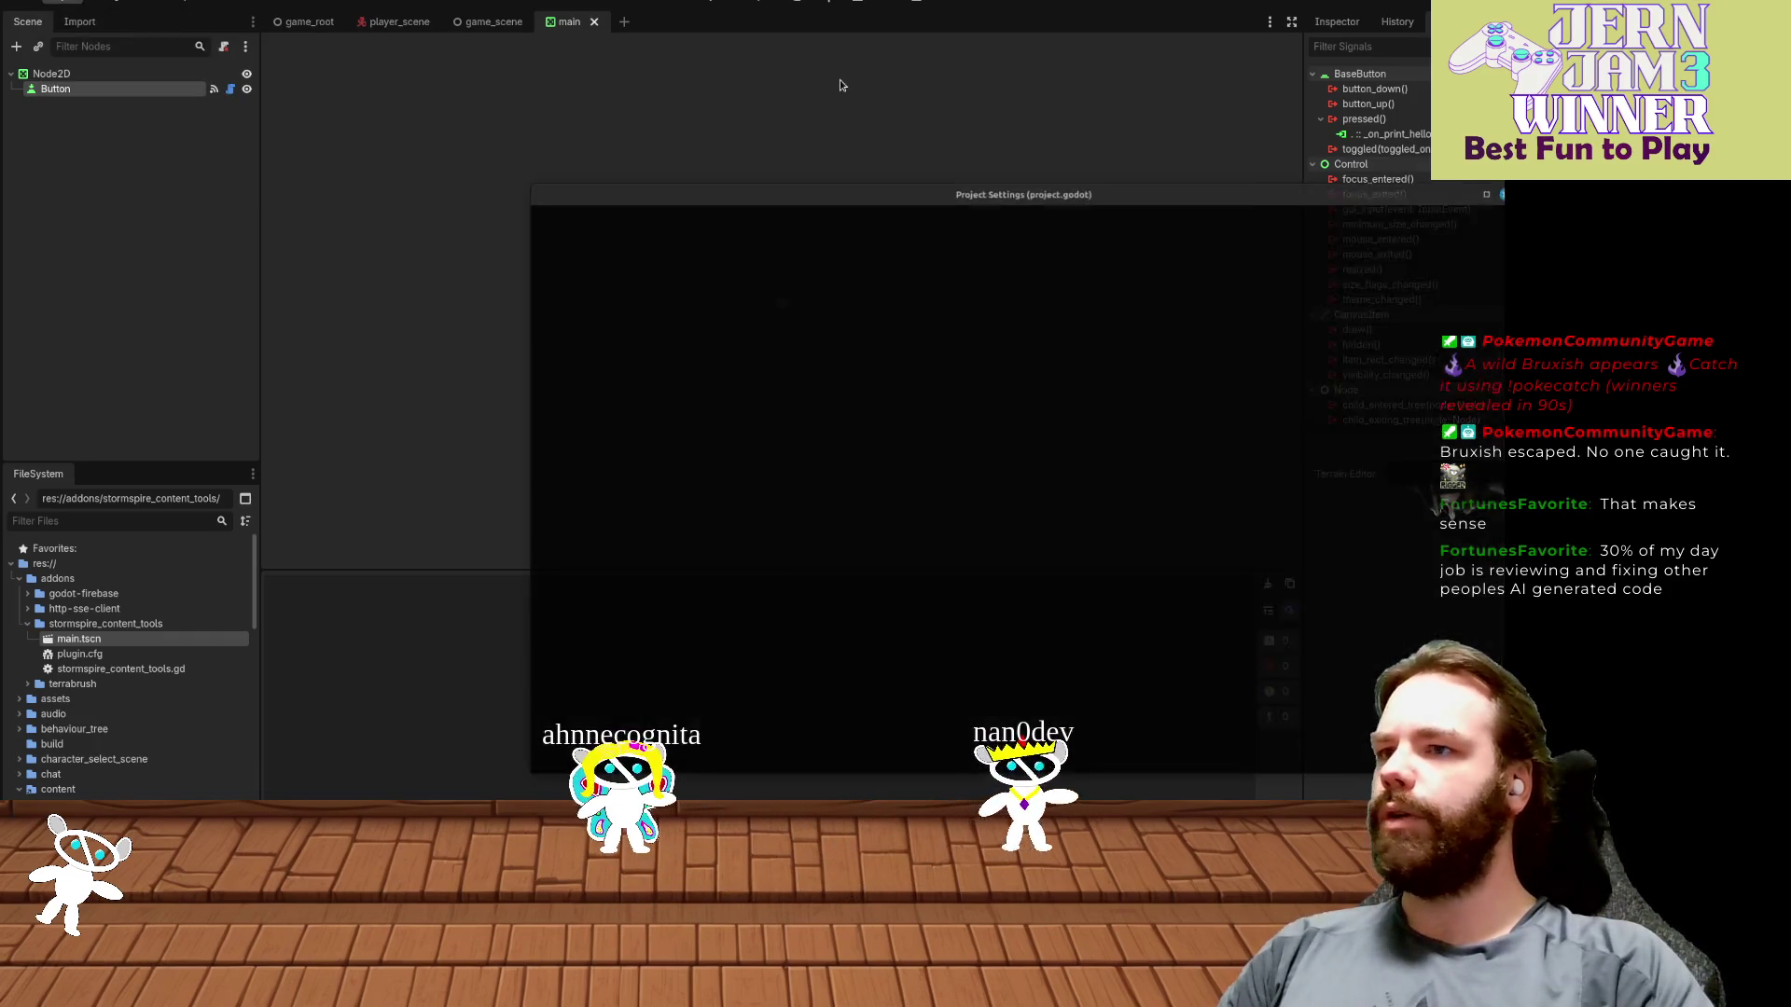
{"action": "left_click", "coordinate": [555, 325]}
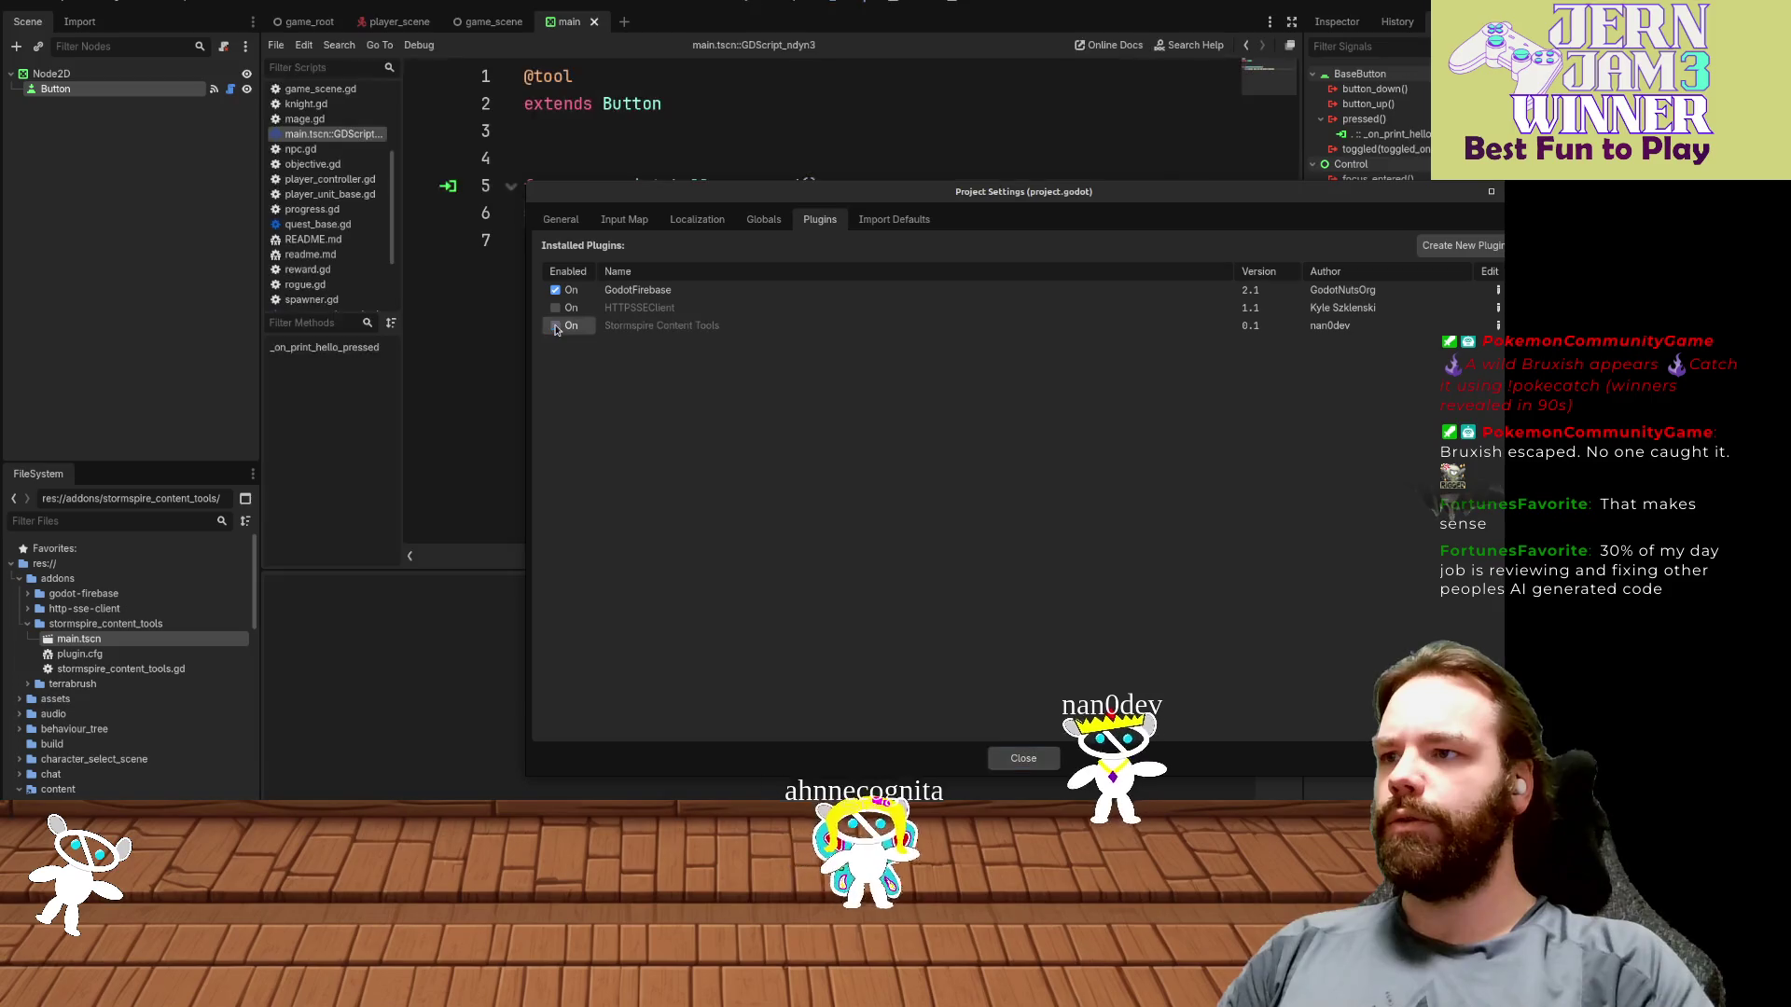
{"action": "left_click", "coordinate": [1023, 757]}
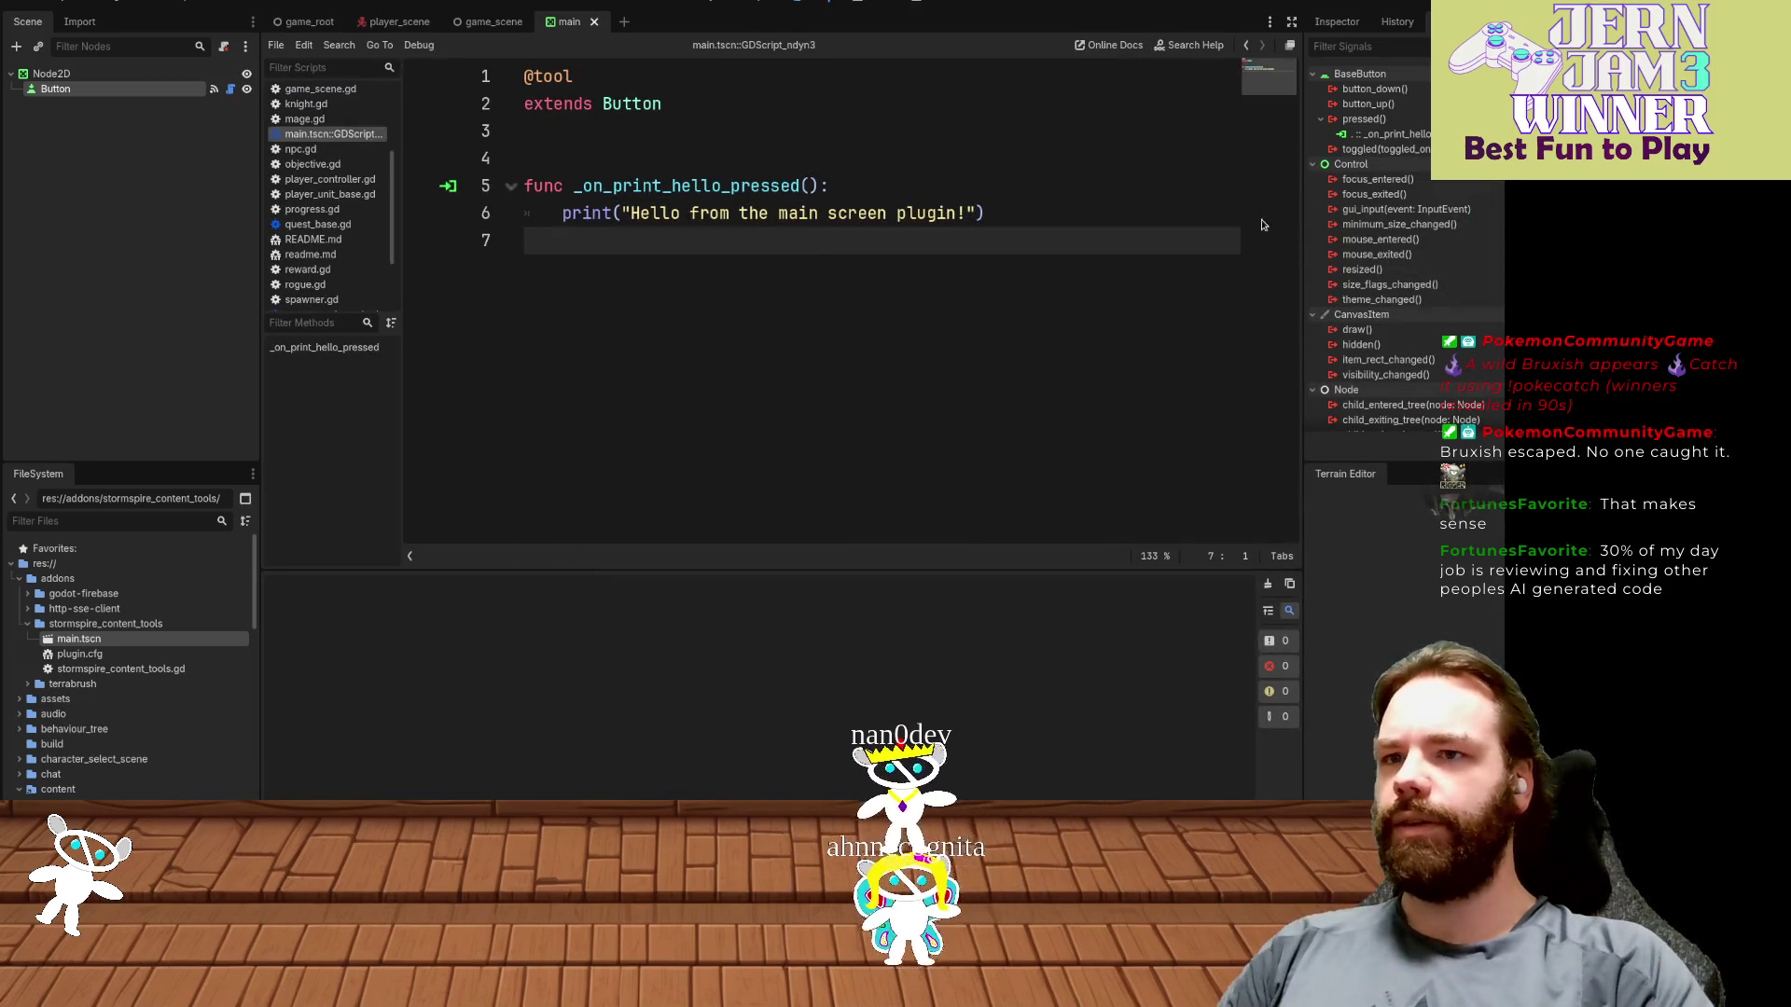
{"action": "left_click", "coordinate": [997, 10]}
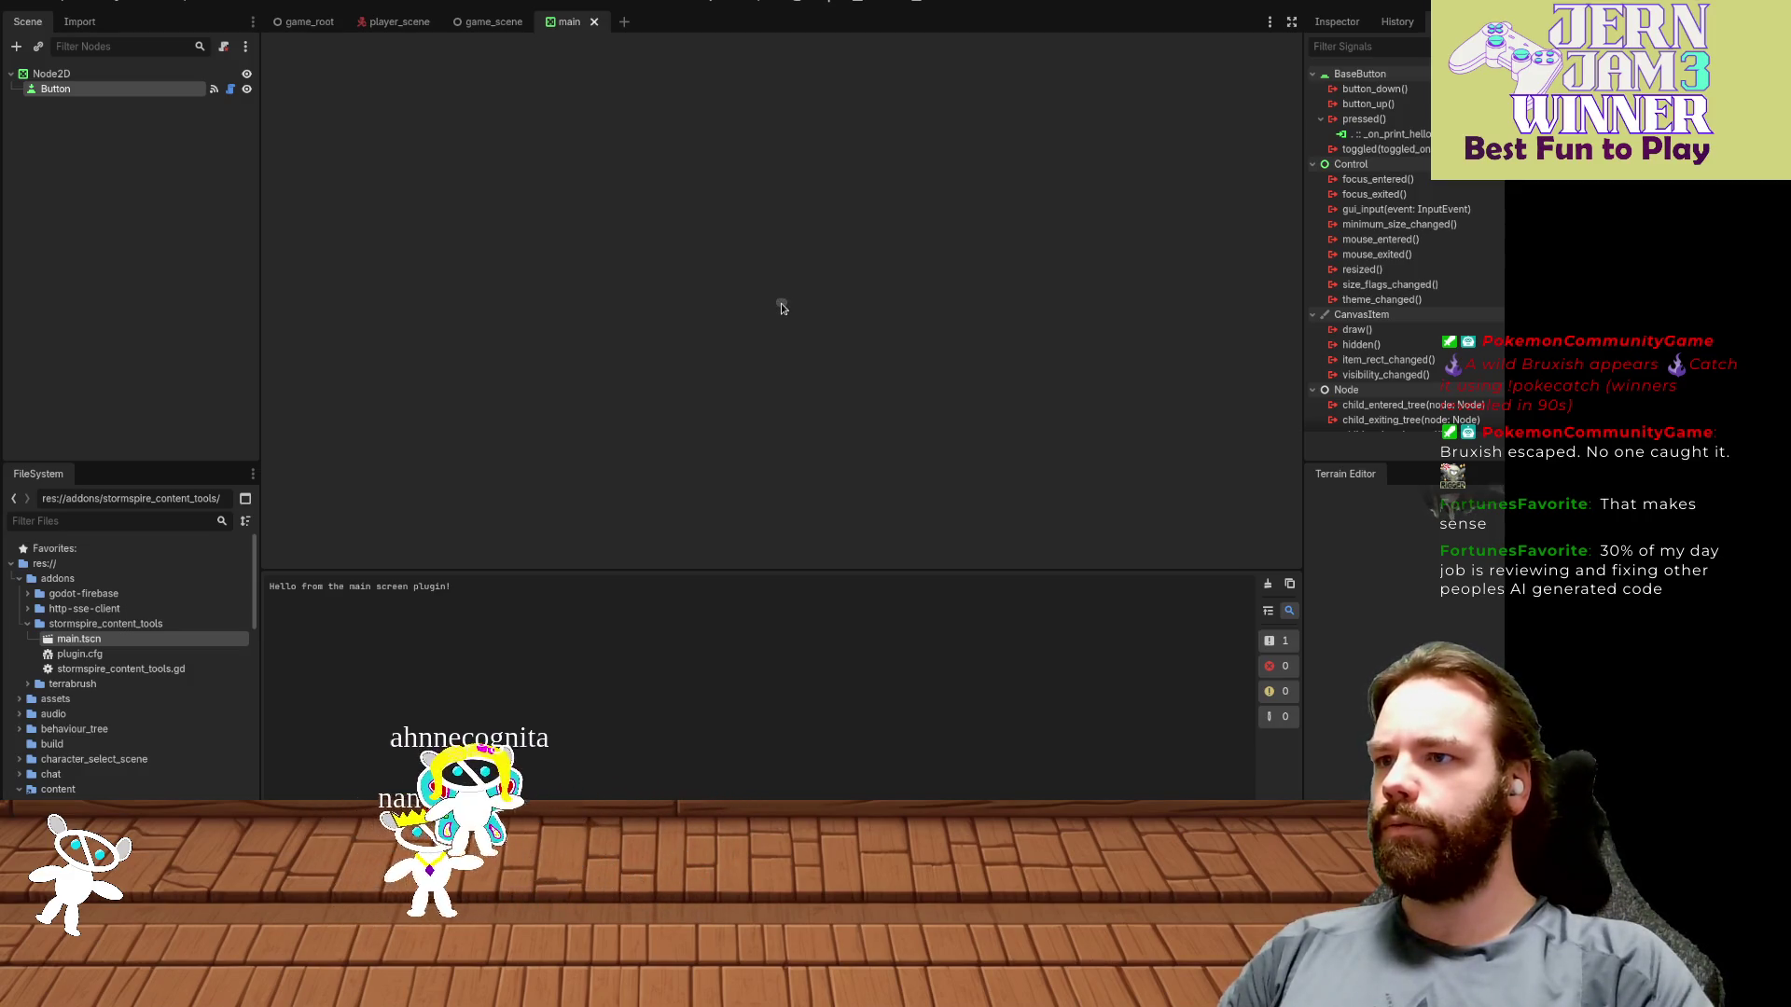
{"action": "left_click", "coordinate": [781, 304]}
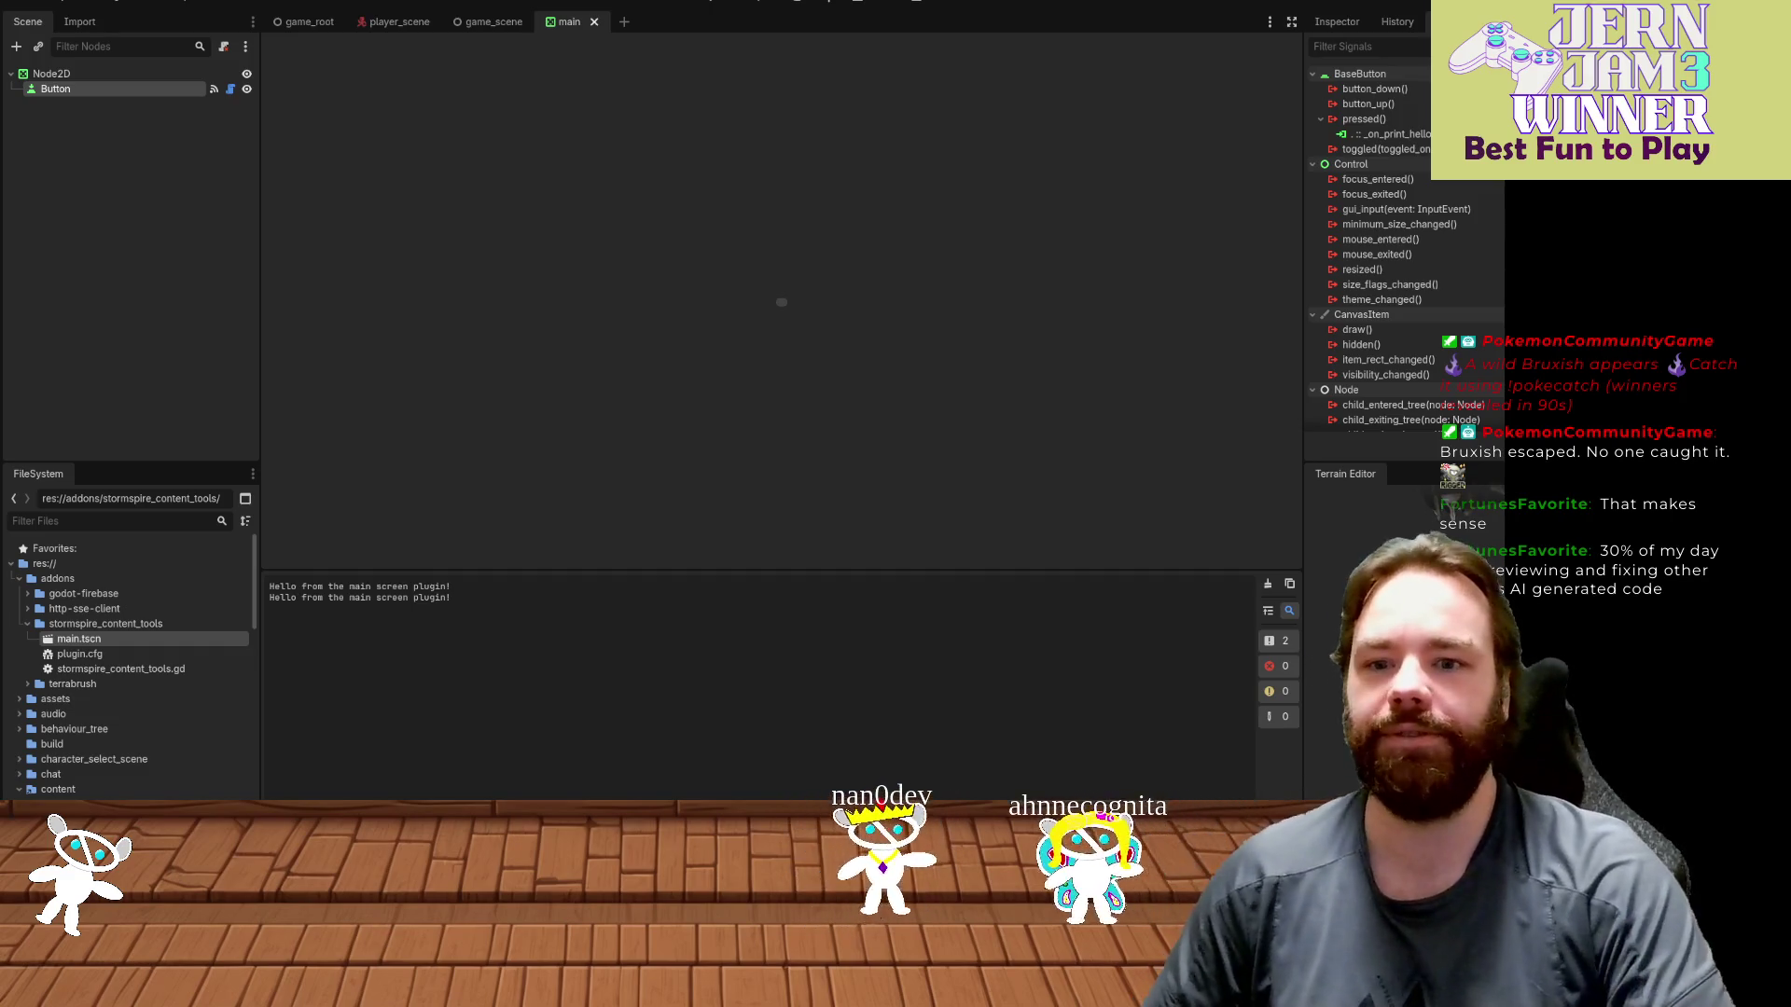
Step: Switch to the desktop workspace showing the Twitch and Gmail browser windows
{"action": "key", "text": "ctrl+alt+Left"}
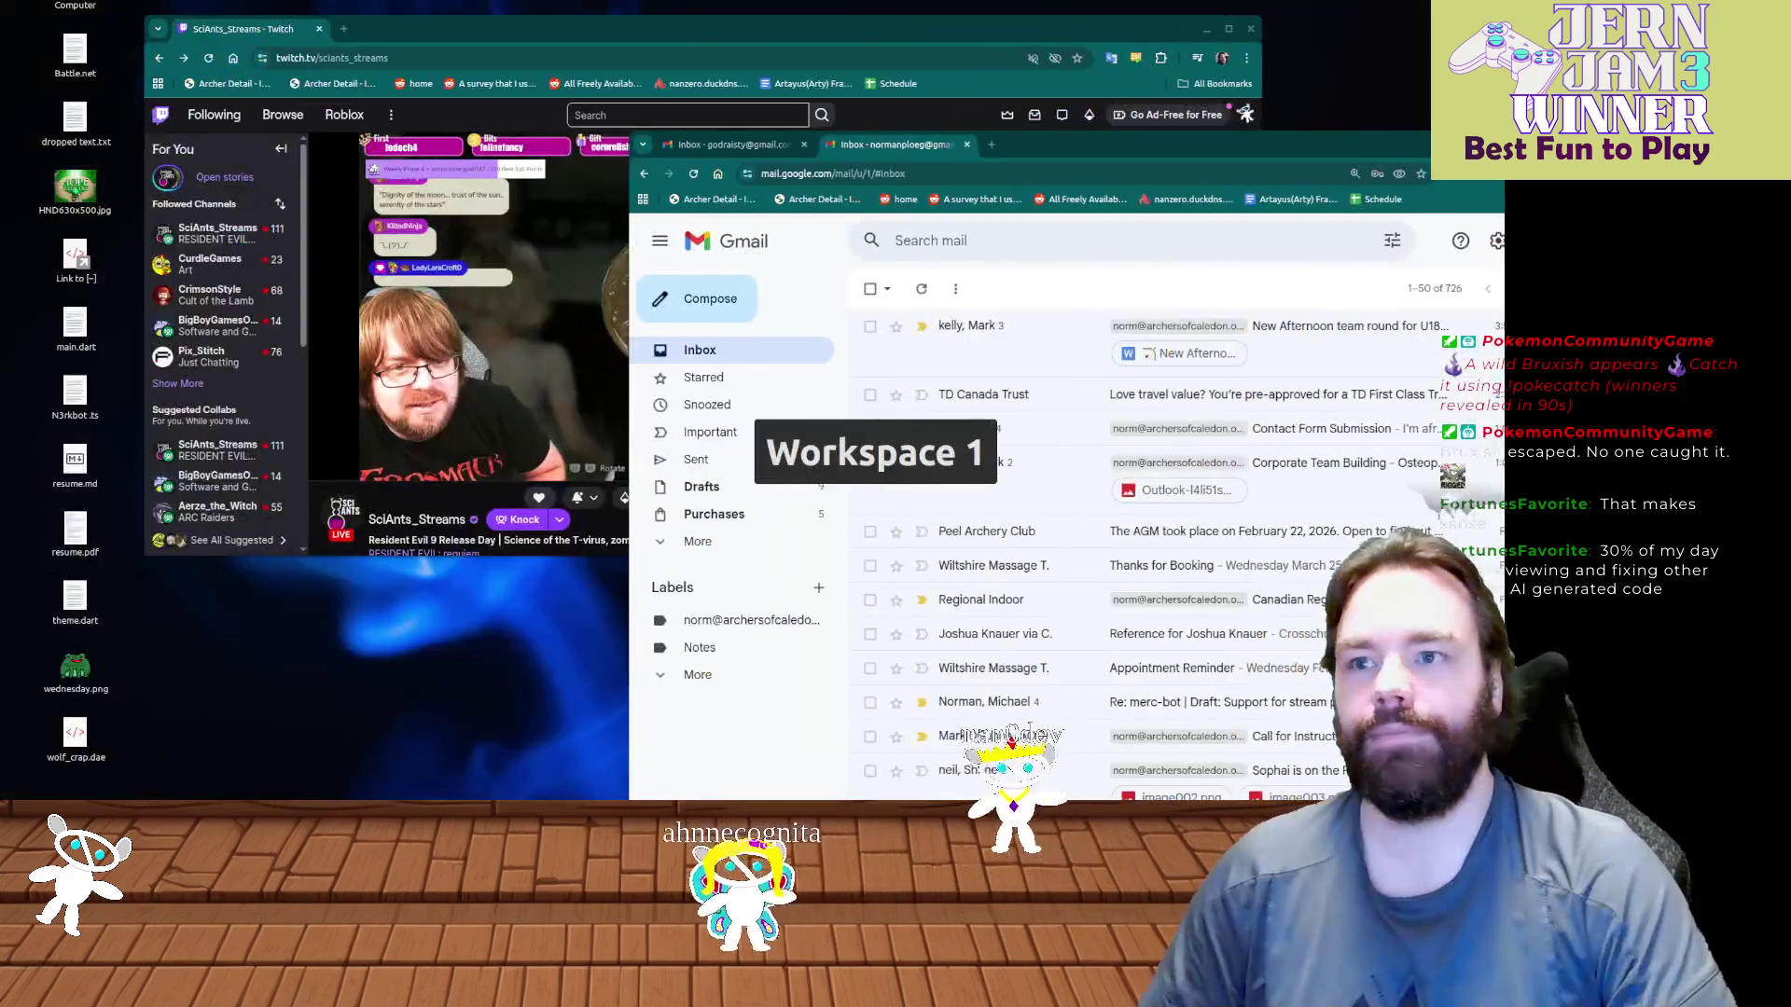
{"action": "key", "text": "super+3"}
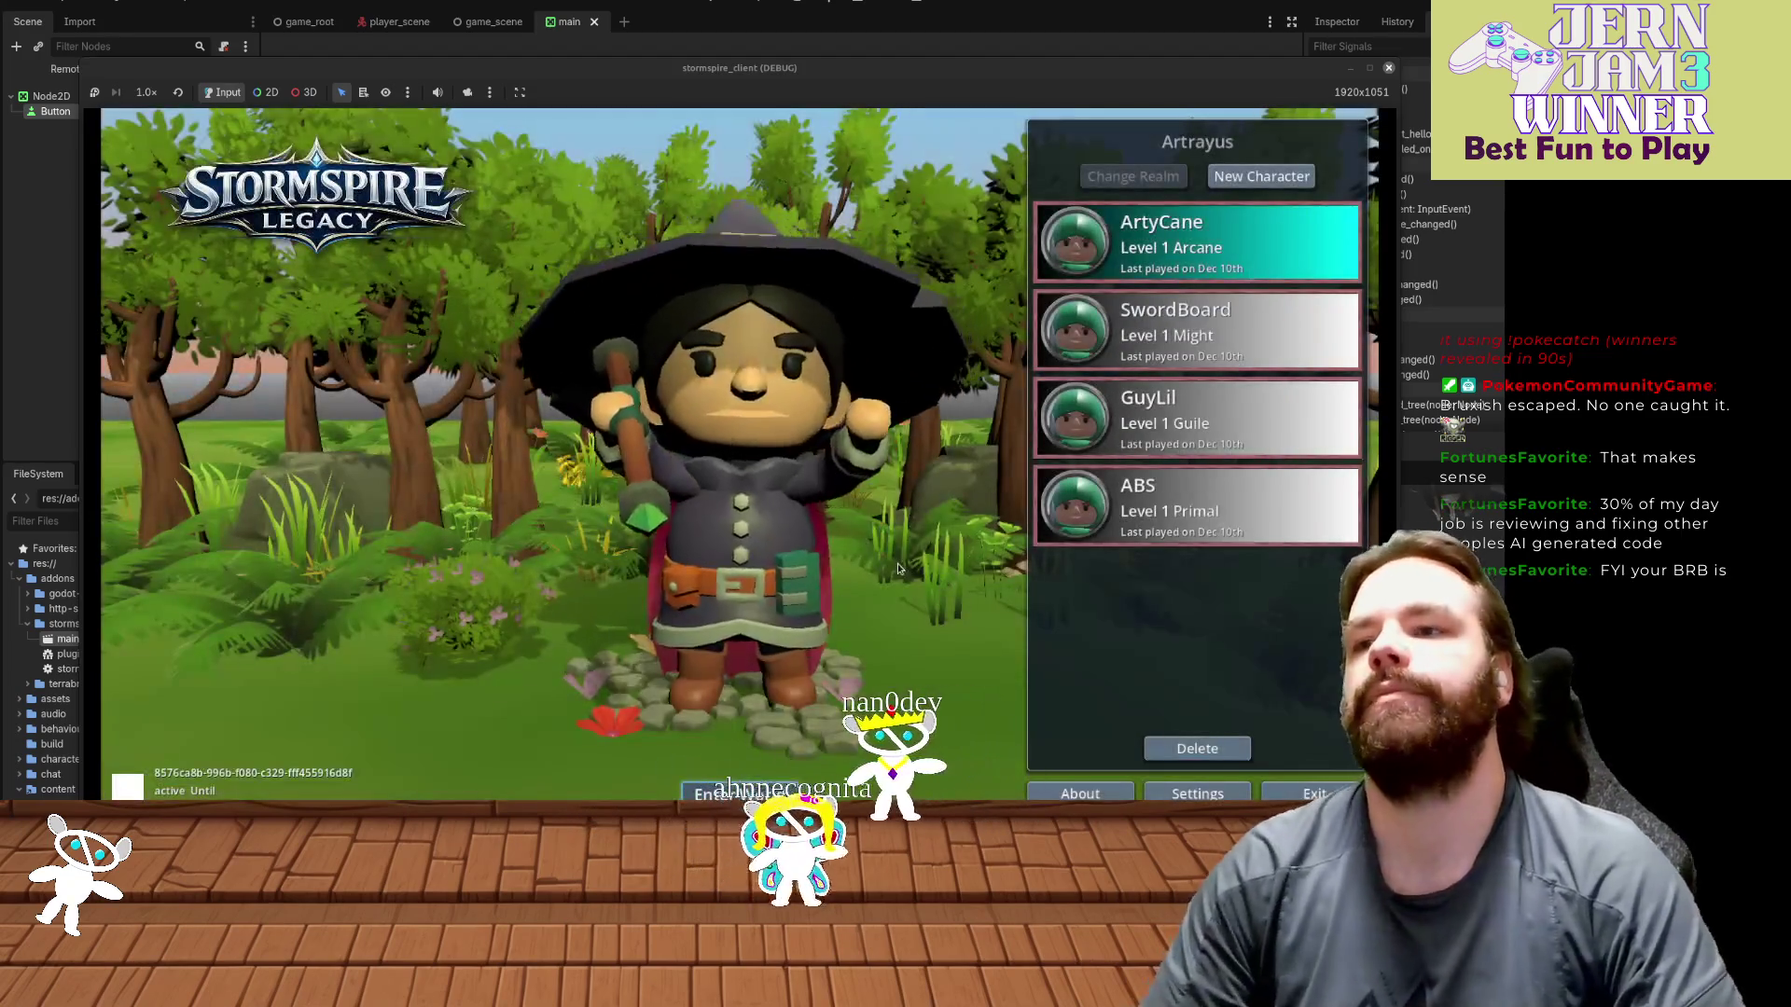
Step: Enter the game world as SwordBoard, then stop the running Stormspire client
{"action": "double_click", "coordinate": [1112, 328]}
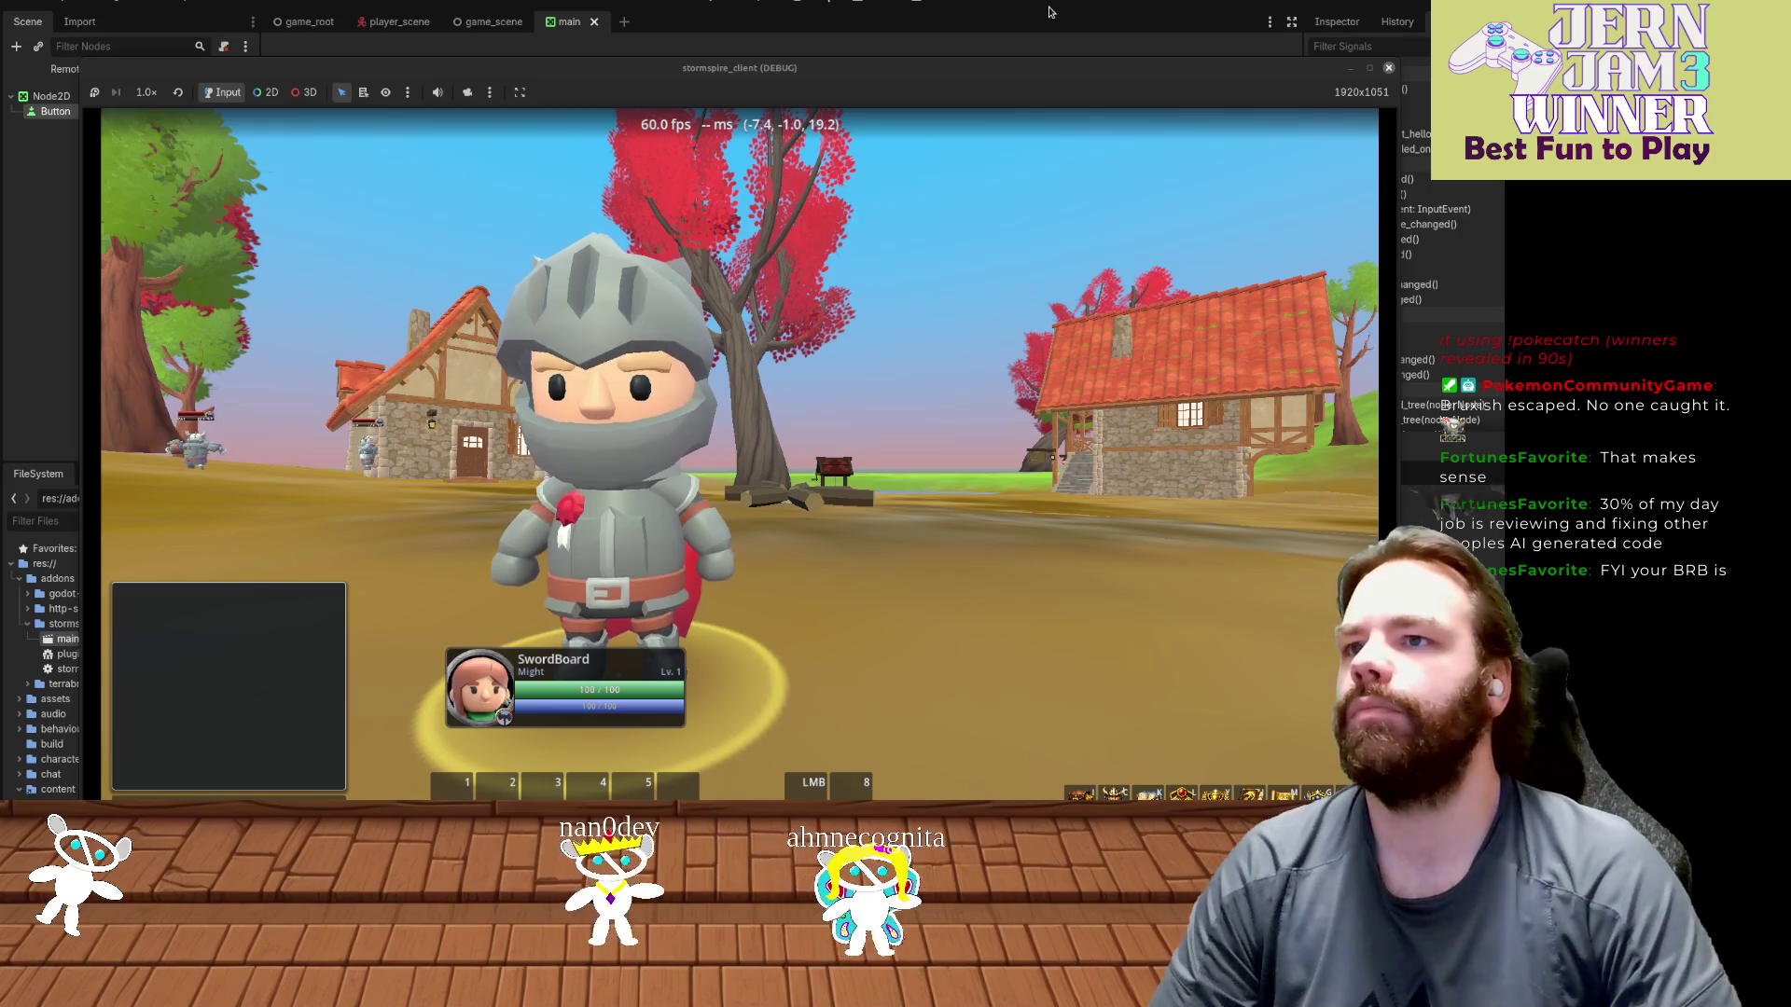
{"action": "left_click", "coordinate": [833, 9]}
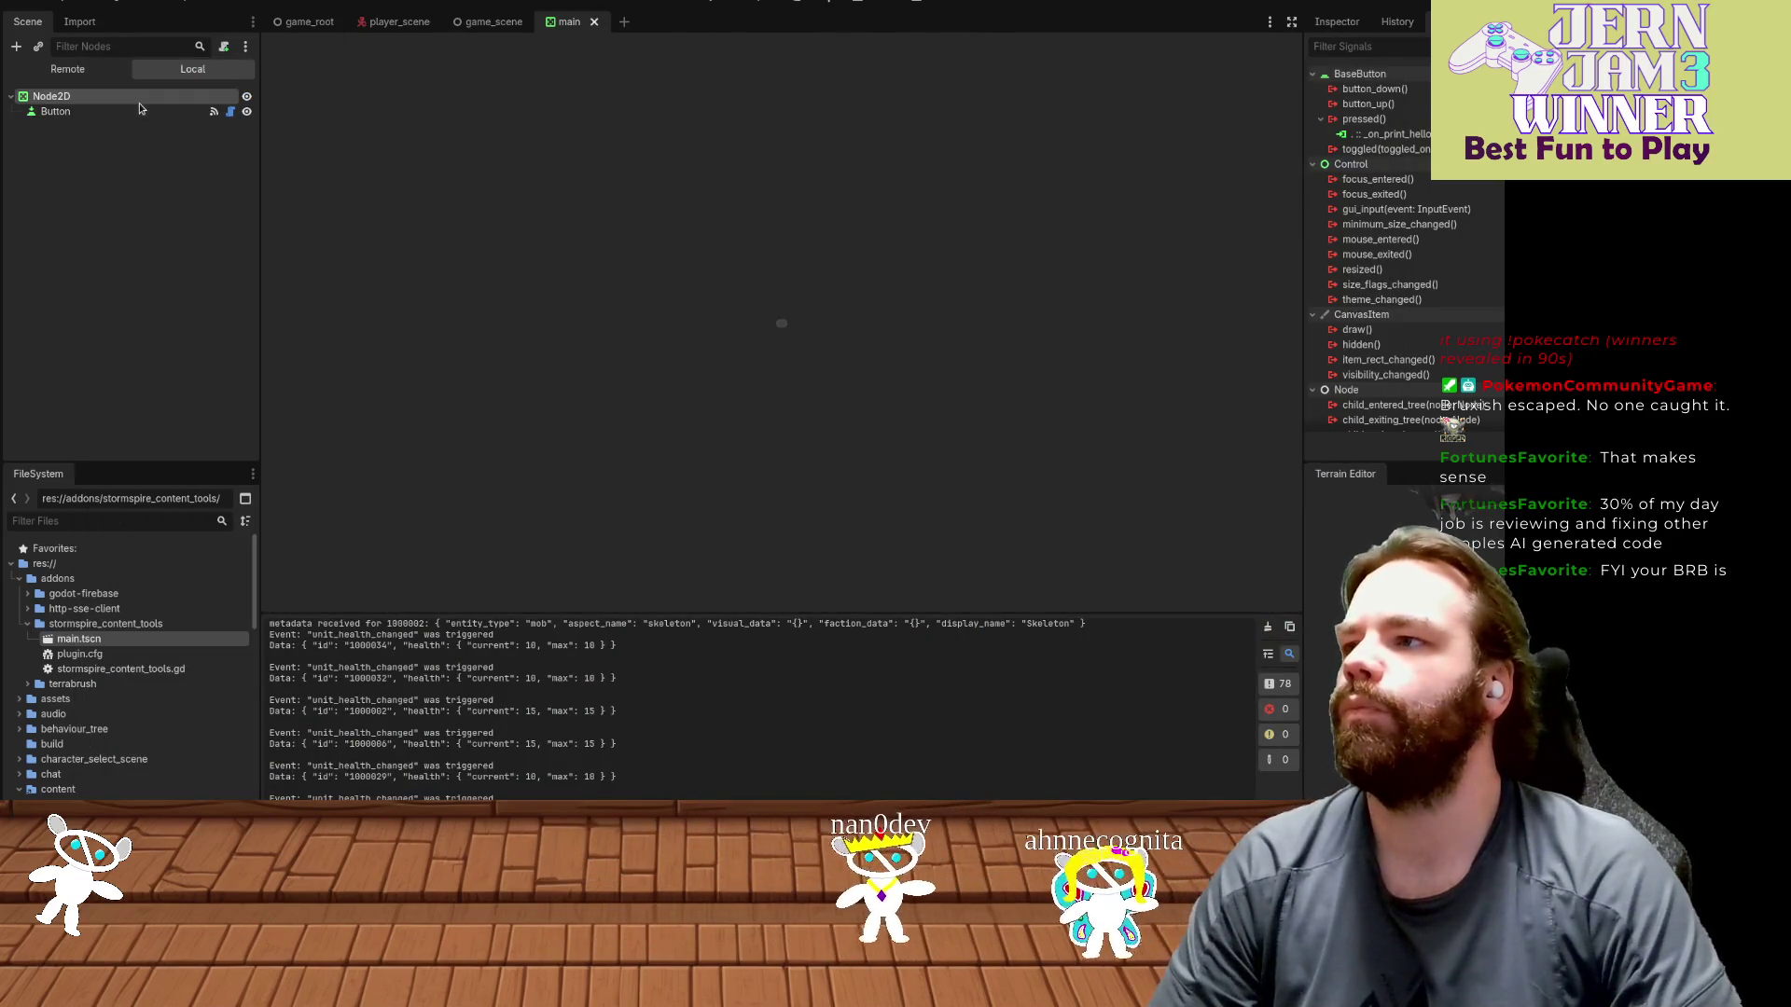
Step: Set the Button's text to 'Print Hello world', save main.tscn, and open Project Settings' plugins list
{"action": "left_click", "coordinate": [1328, 24]}
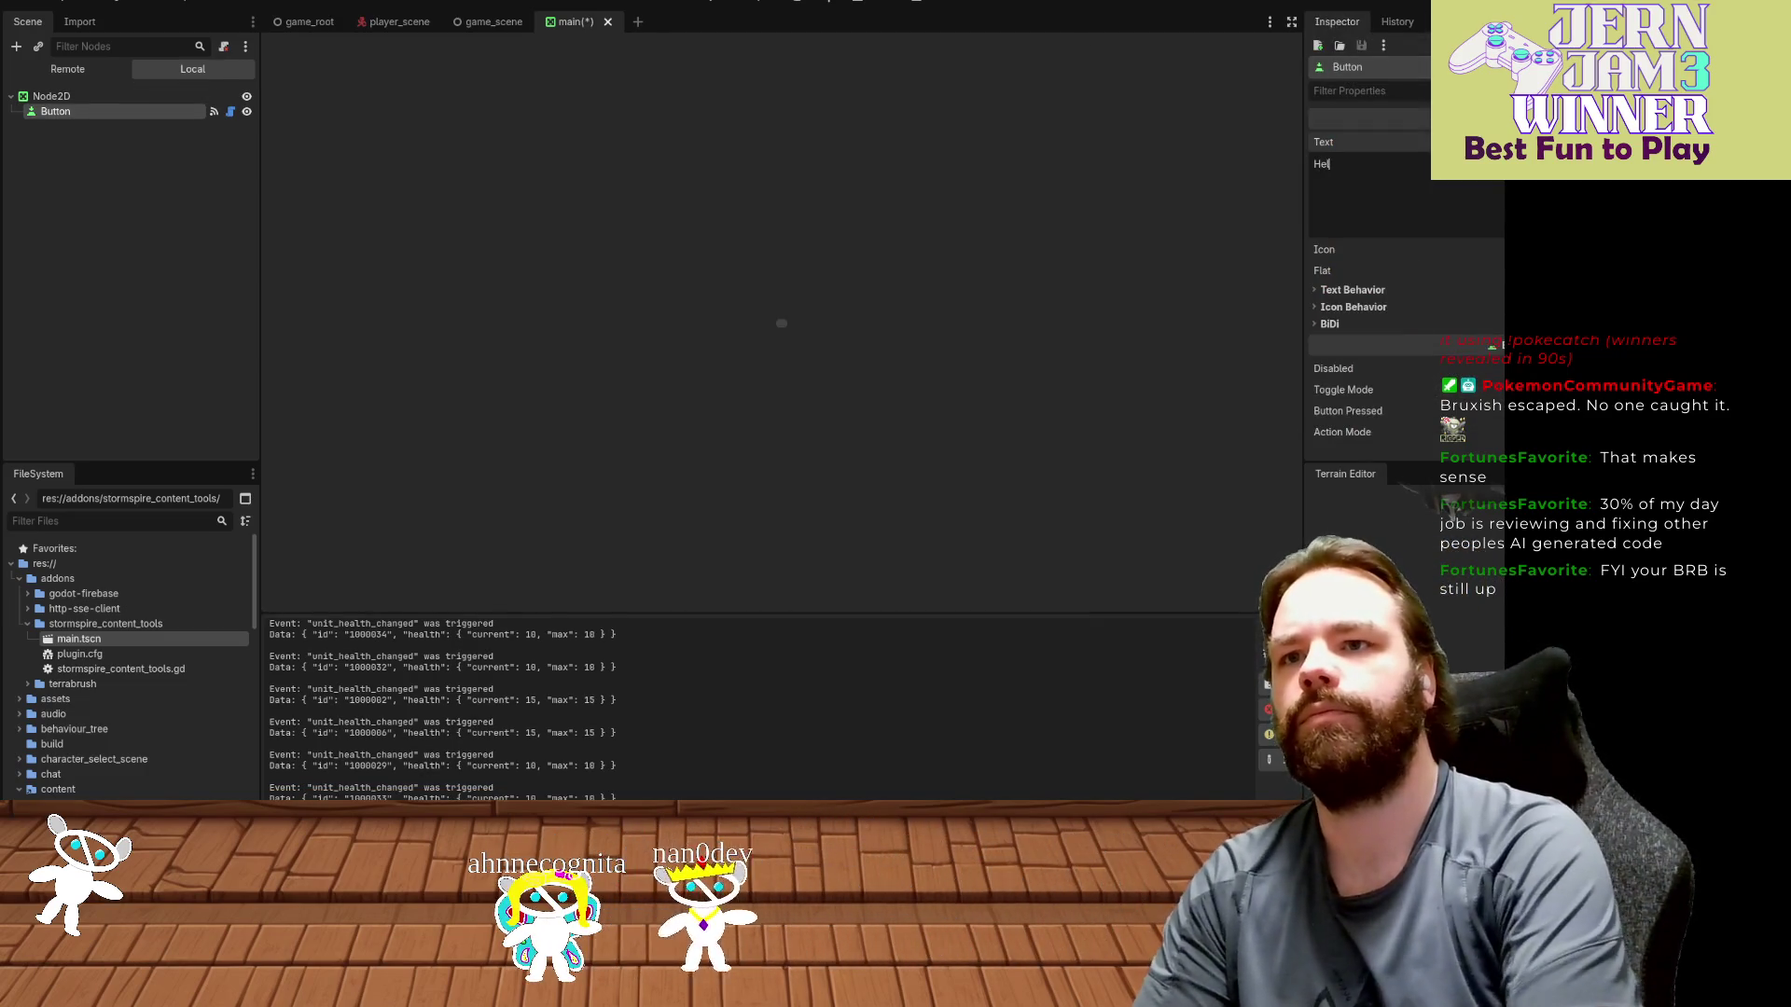
{"action": "type", "text": "llo world"}
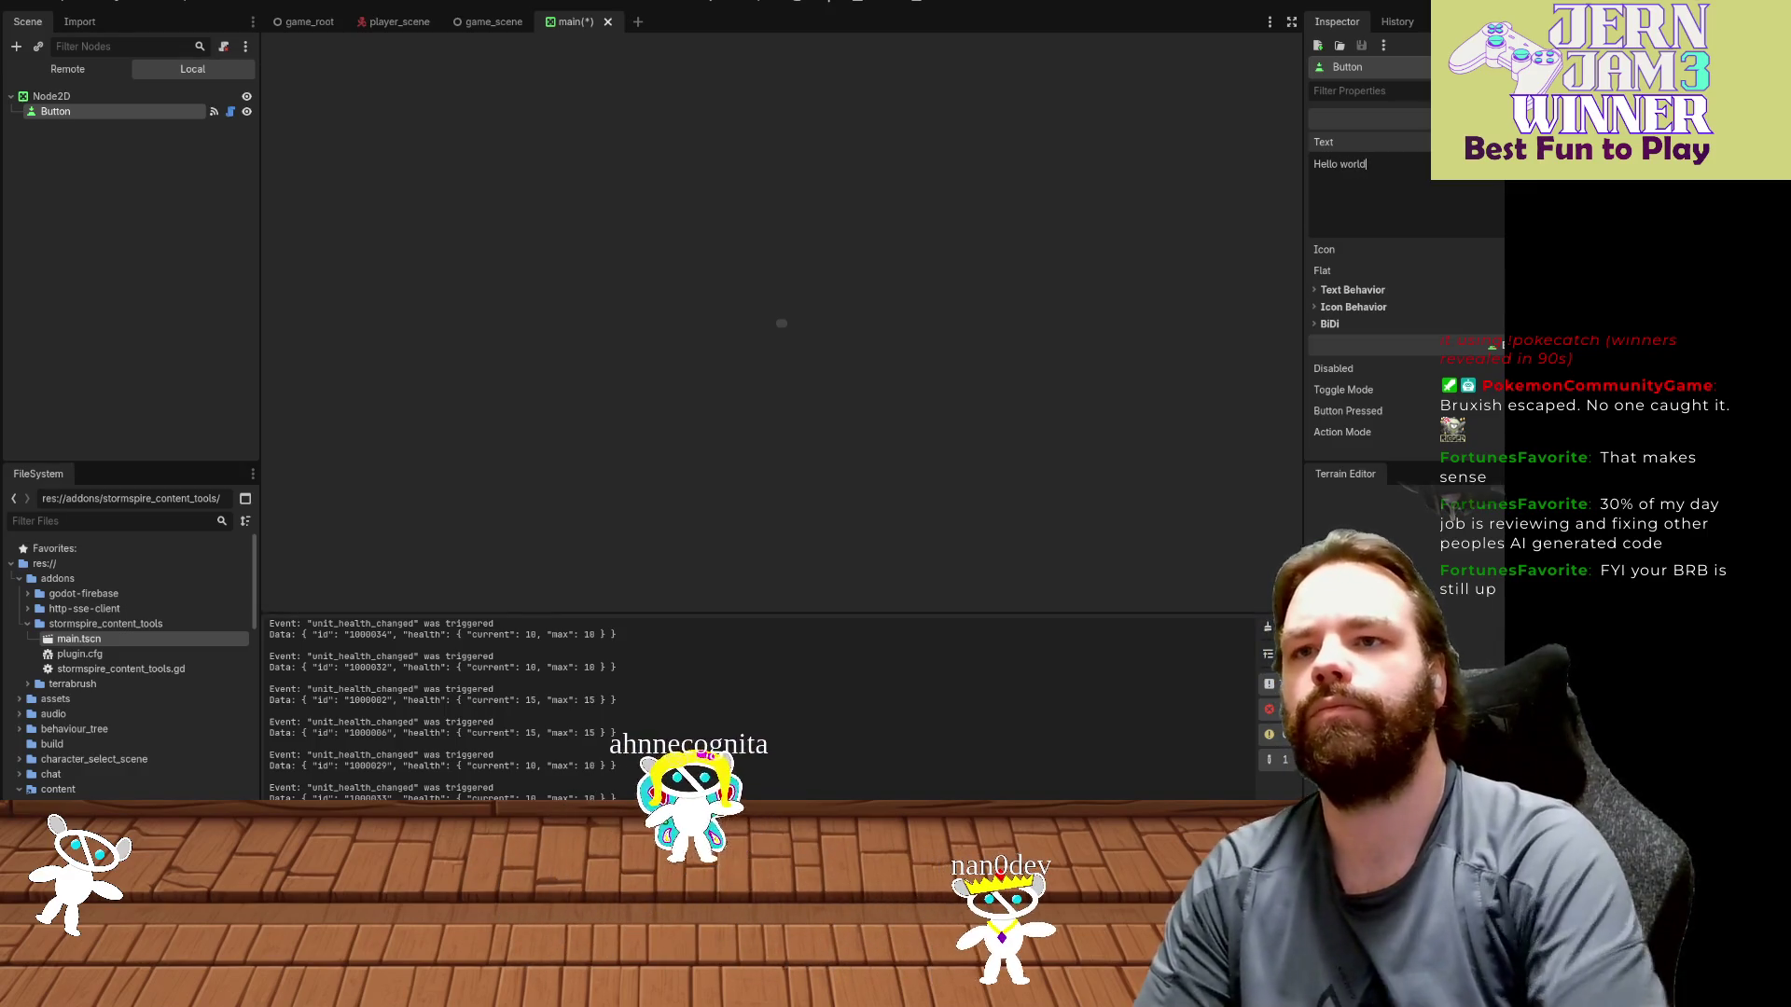
{"action": "type", "text": "Print"}
{"action": "key", "text": "ctrl+s"}
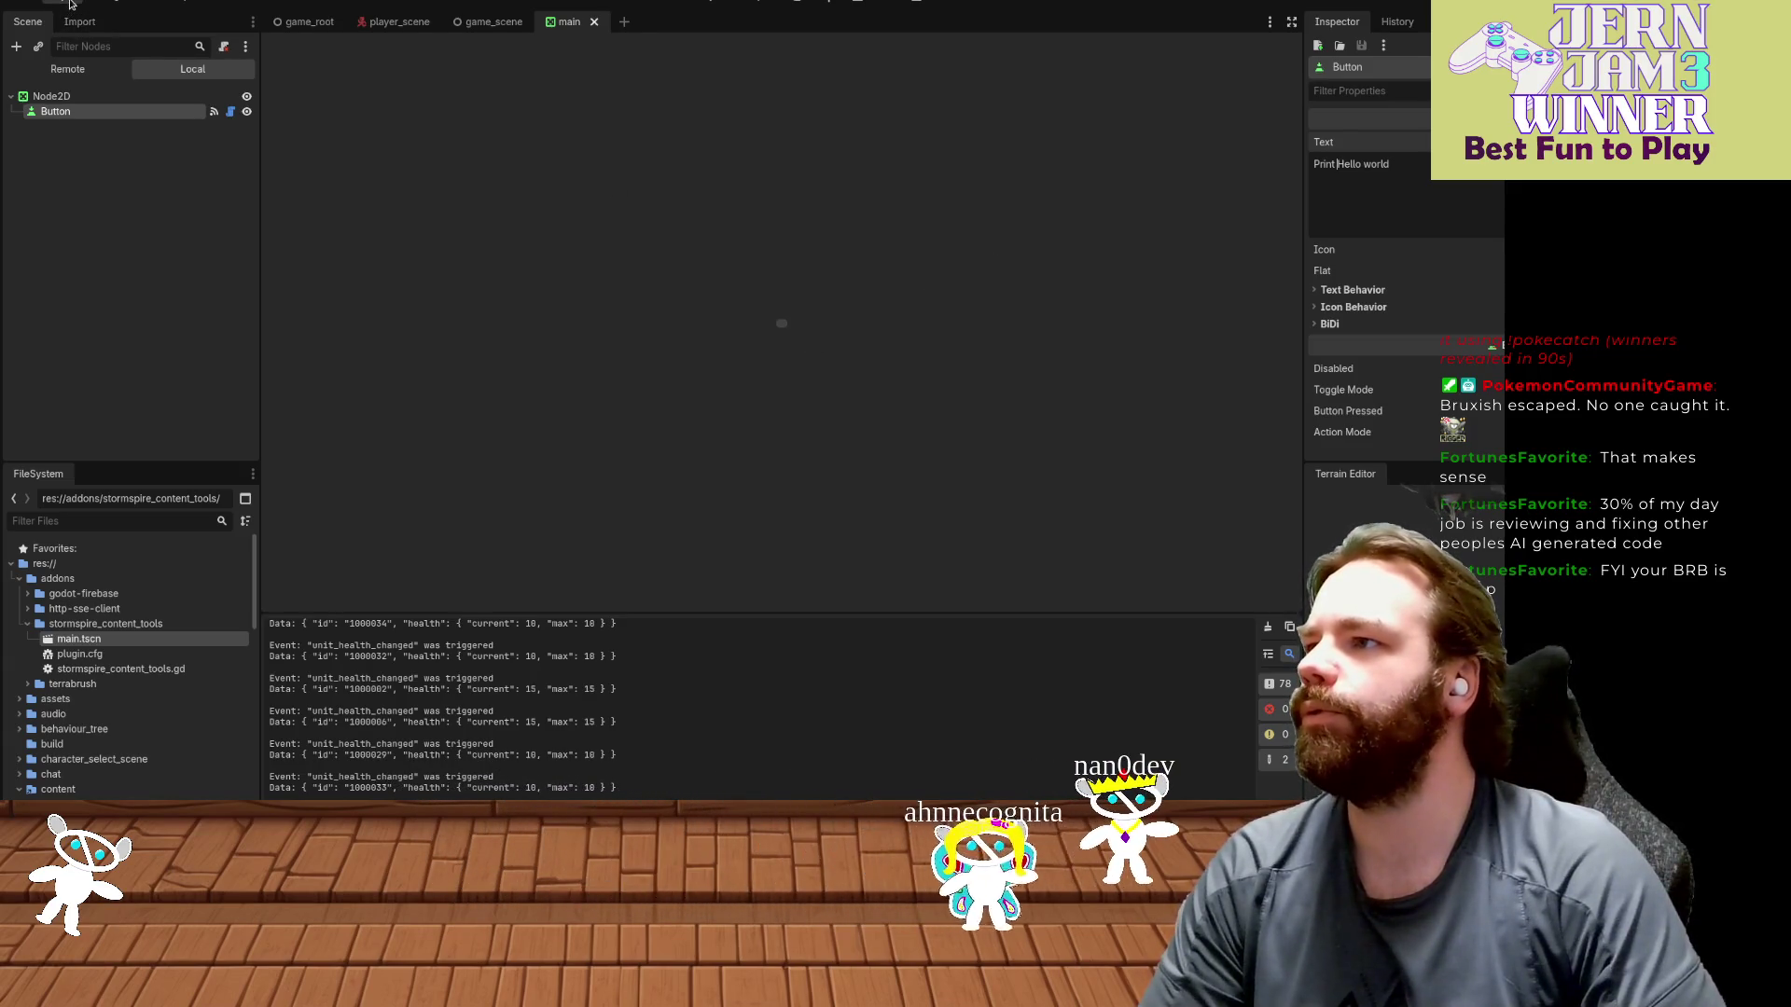
{"action": "left_click", "coordinate": [70, 4]}
{"action": "left_click", "coordinate": [98, 17]}
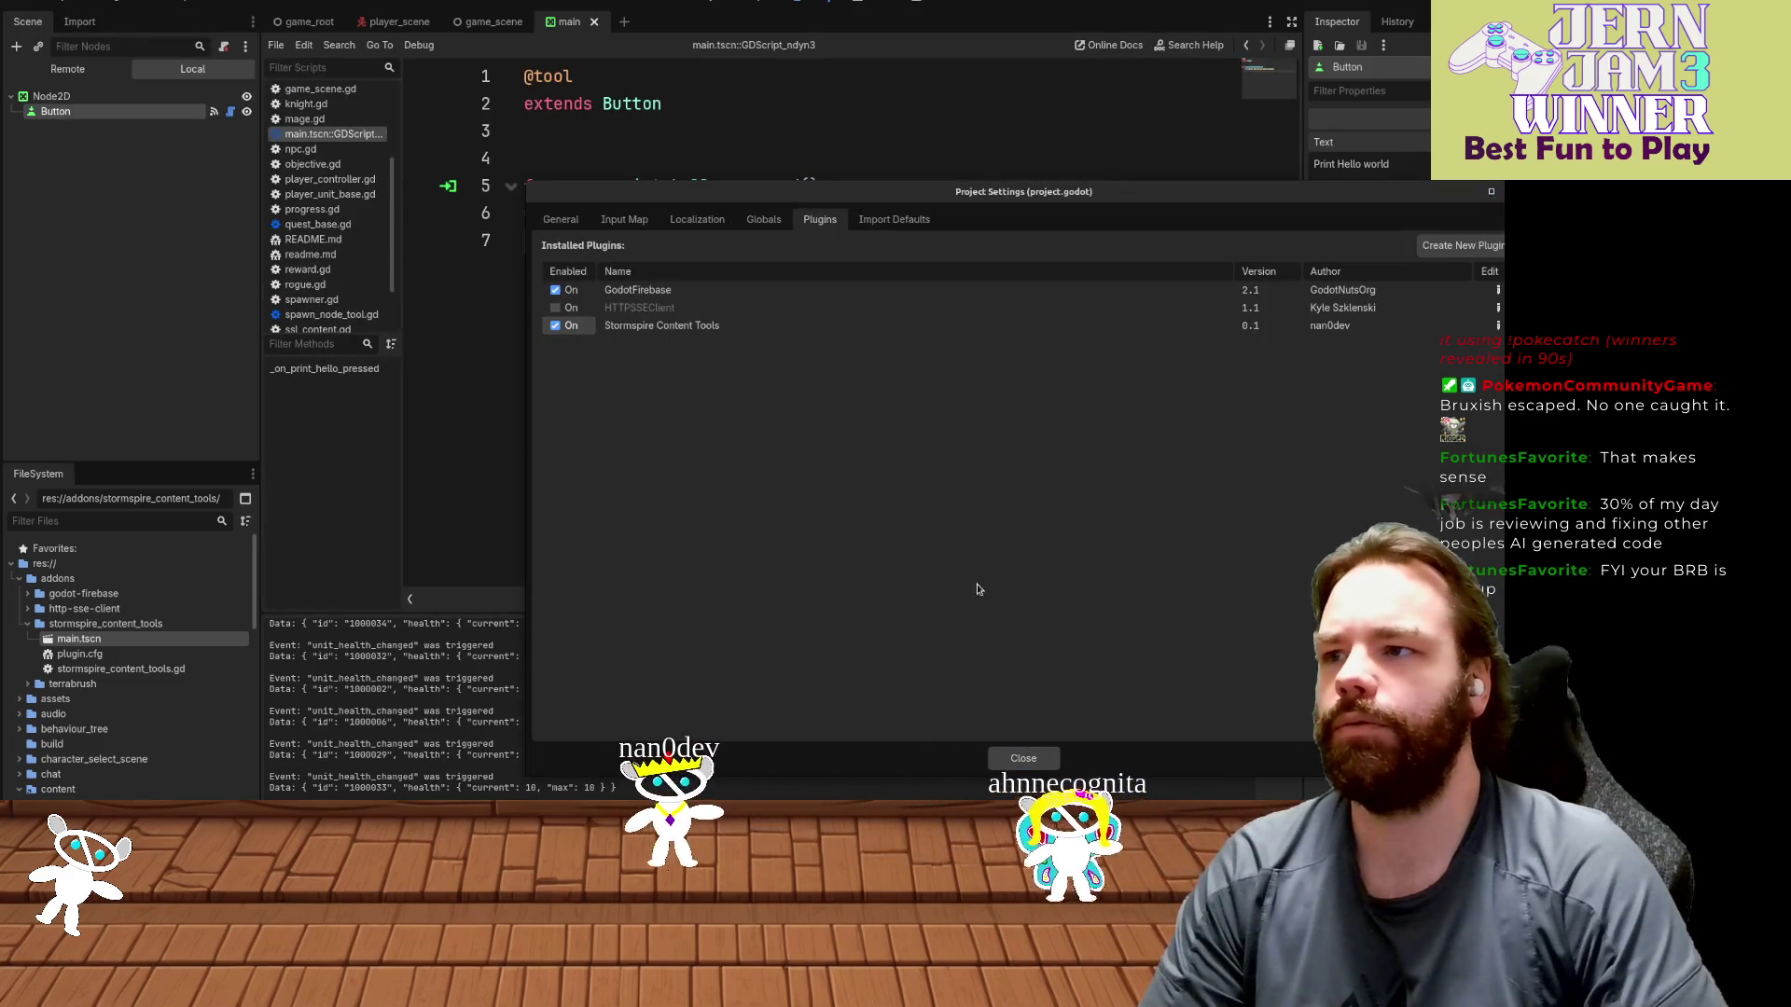
Step: Re-enable Stormspire Content Tools, show its main-screen view, then run the Stormspire client
{"action": "left_click", "coordinate": [1023, 758]}
{"action": "left_click", "coordinate": [895, 186]}
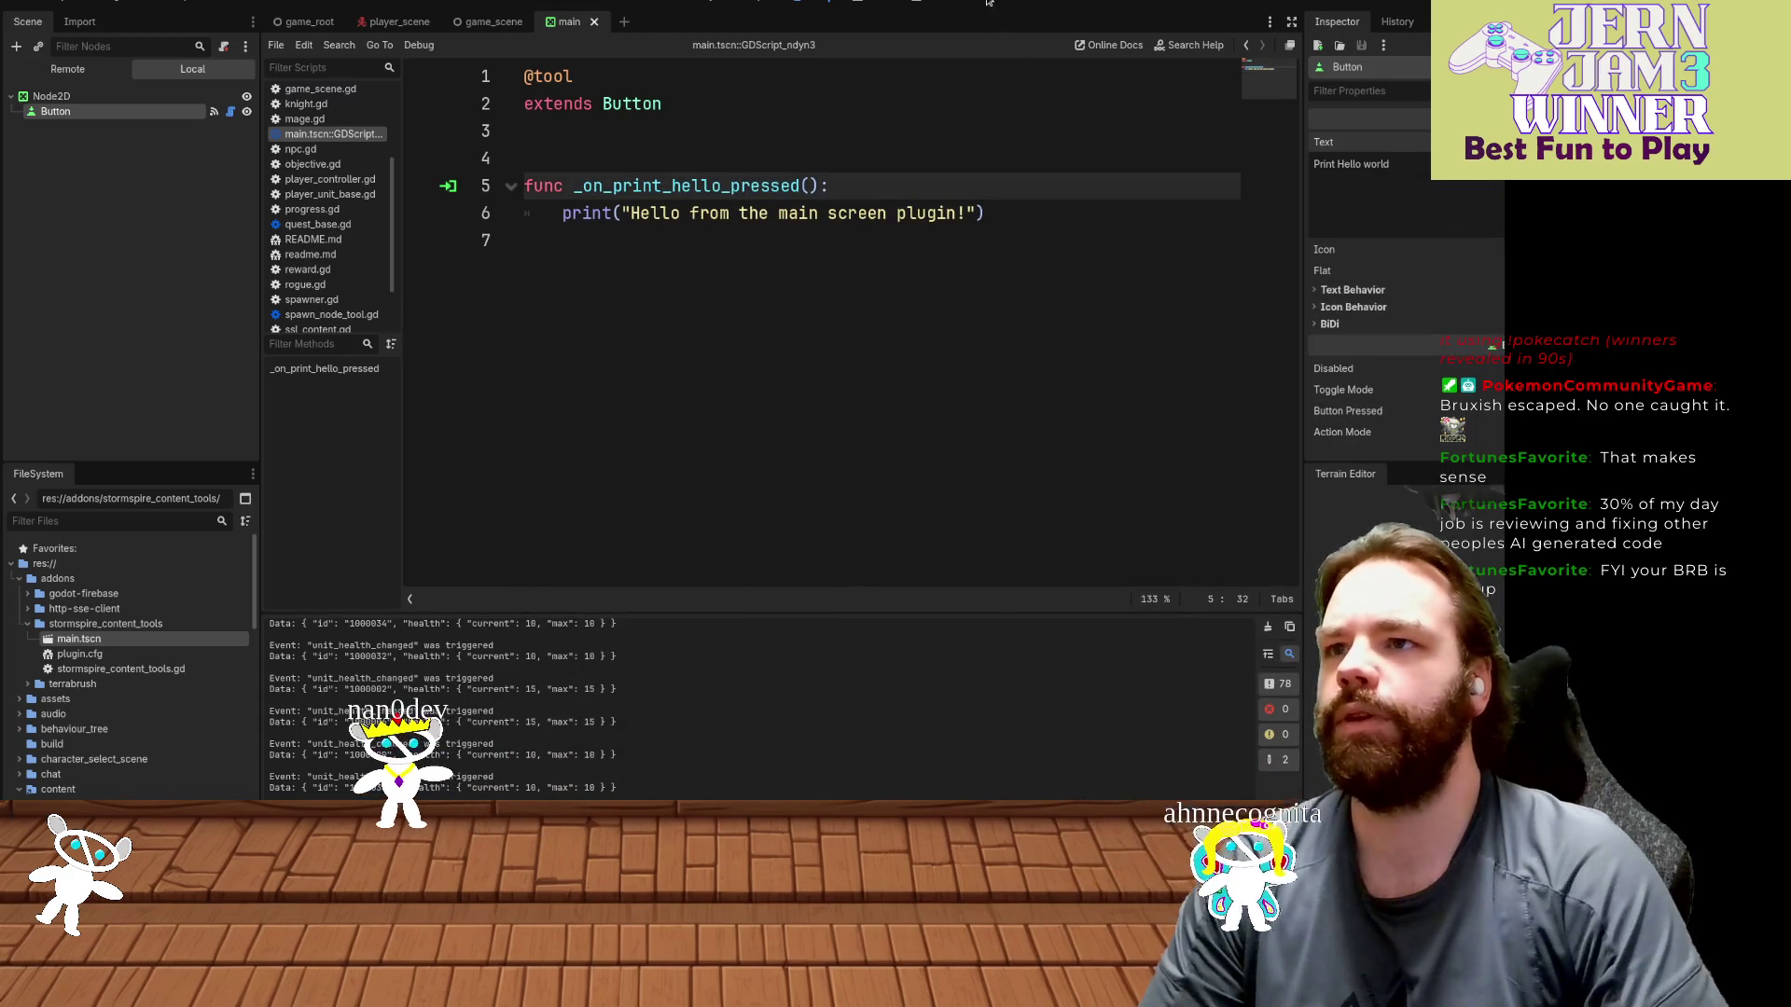
{"action": "left_click", "coordinate": [1022, 8]}
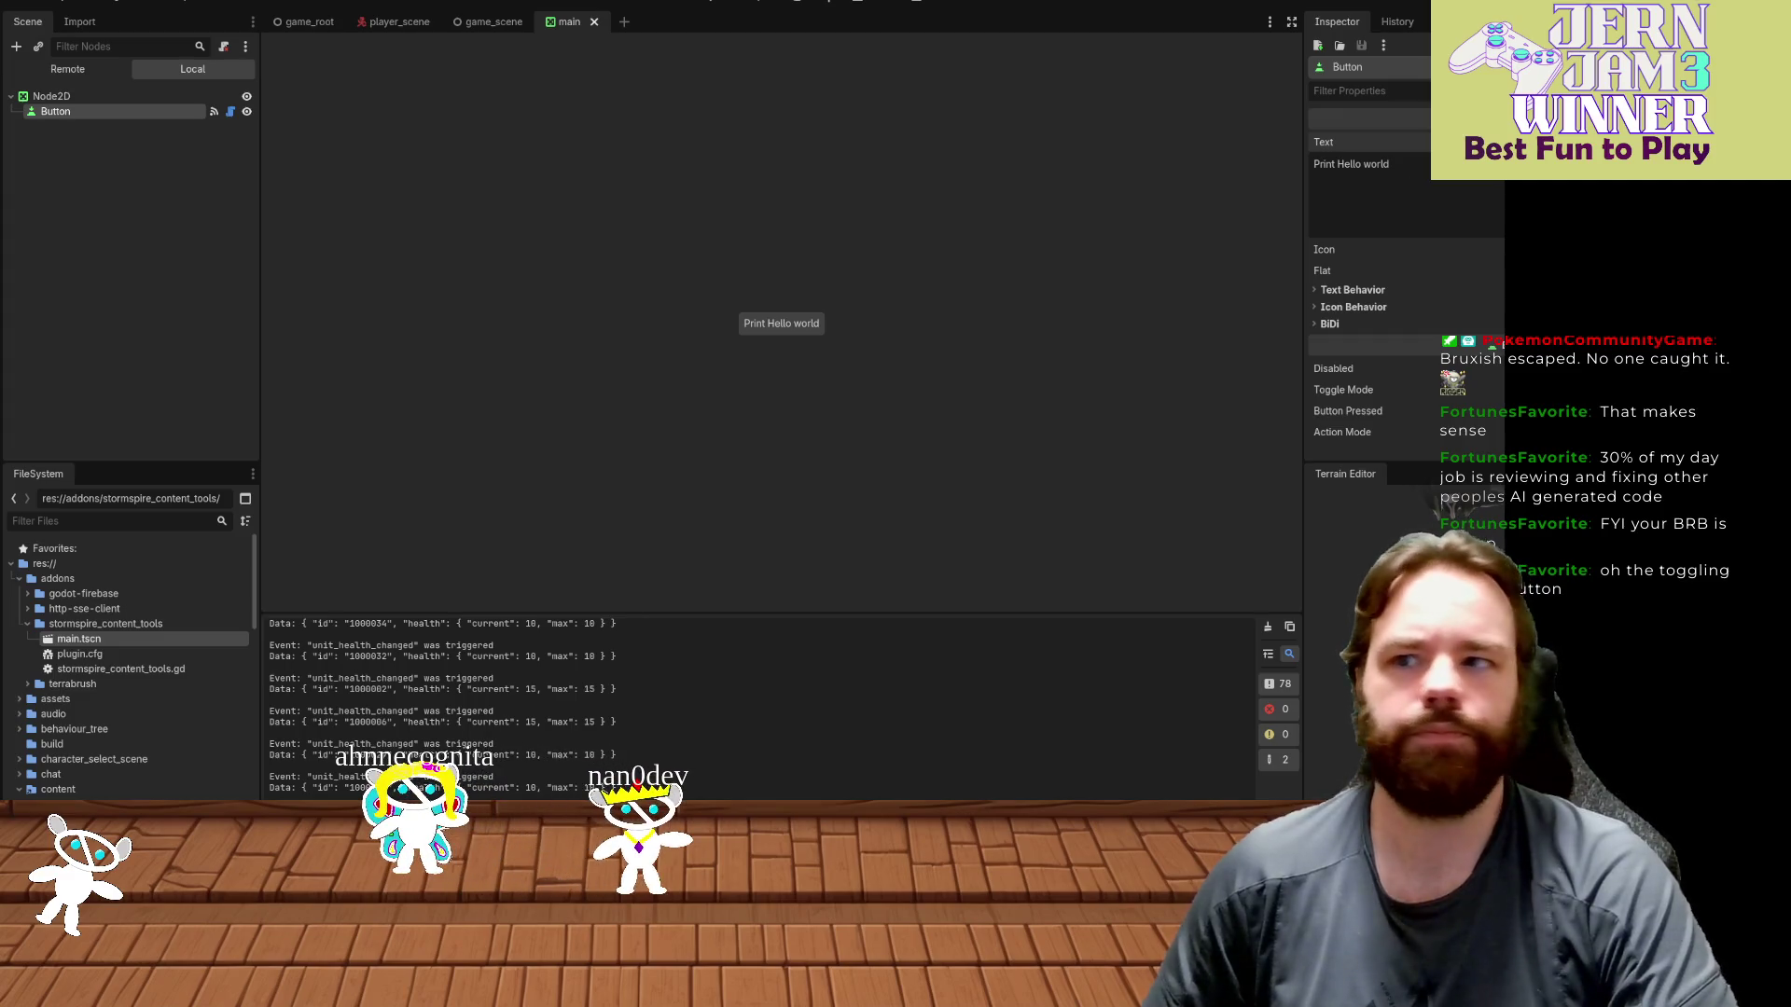
{"action": "key", "text": "alt+Tab"}
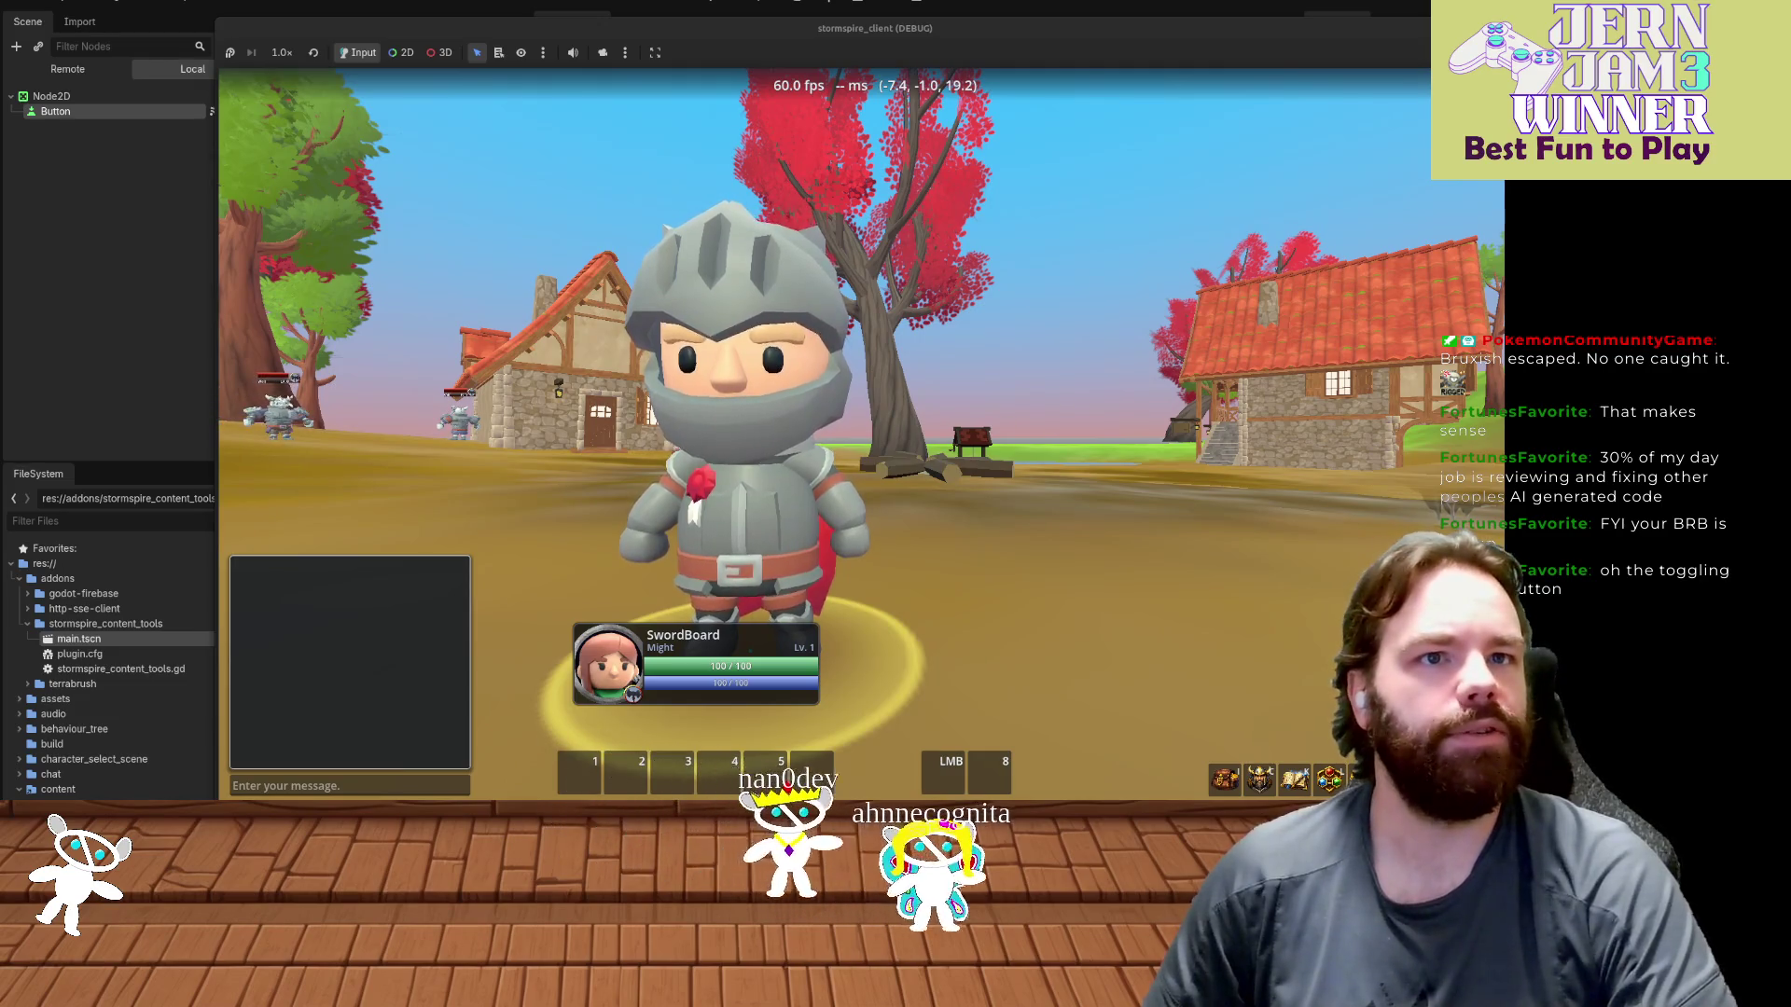
Step: Turn the camera and run the knight across the field toward the wolves by the house
{"action": "mouse_move", "coordinate": [1352, 306]}
{"action": "left_mouse_down"}
{"action": "mouse_move", "coordinate": [952, 316]}
{"action": "mouse_move", "coordinate": [909, 439]}
{"action": "left_mouse_up"}
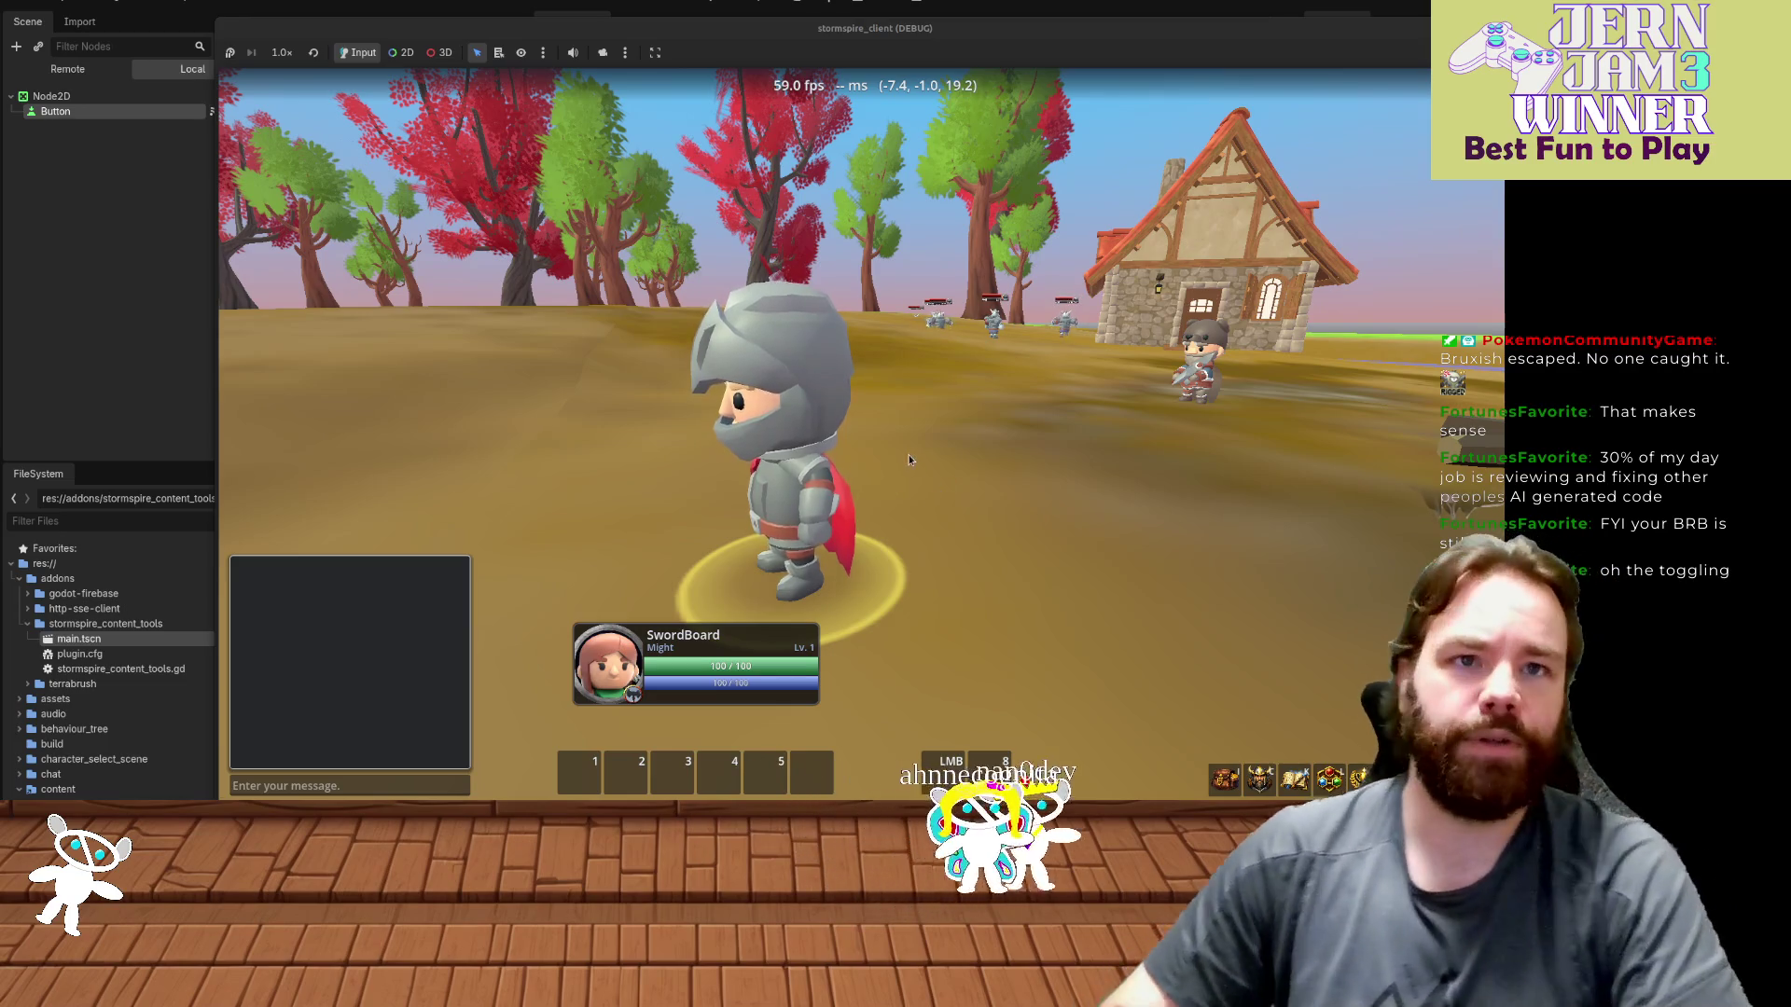
{"action": "key", "text": "w"}
{"action": "left_click_drag", "start_coordinate": [882, 375], "coordinate": [869, 406]}
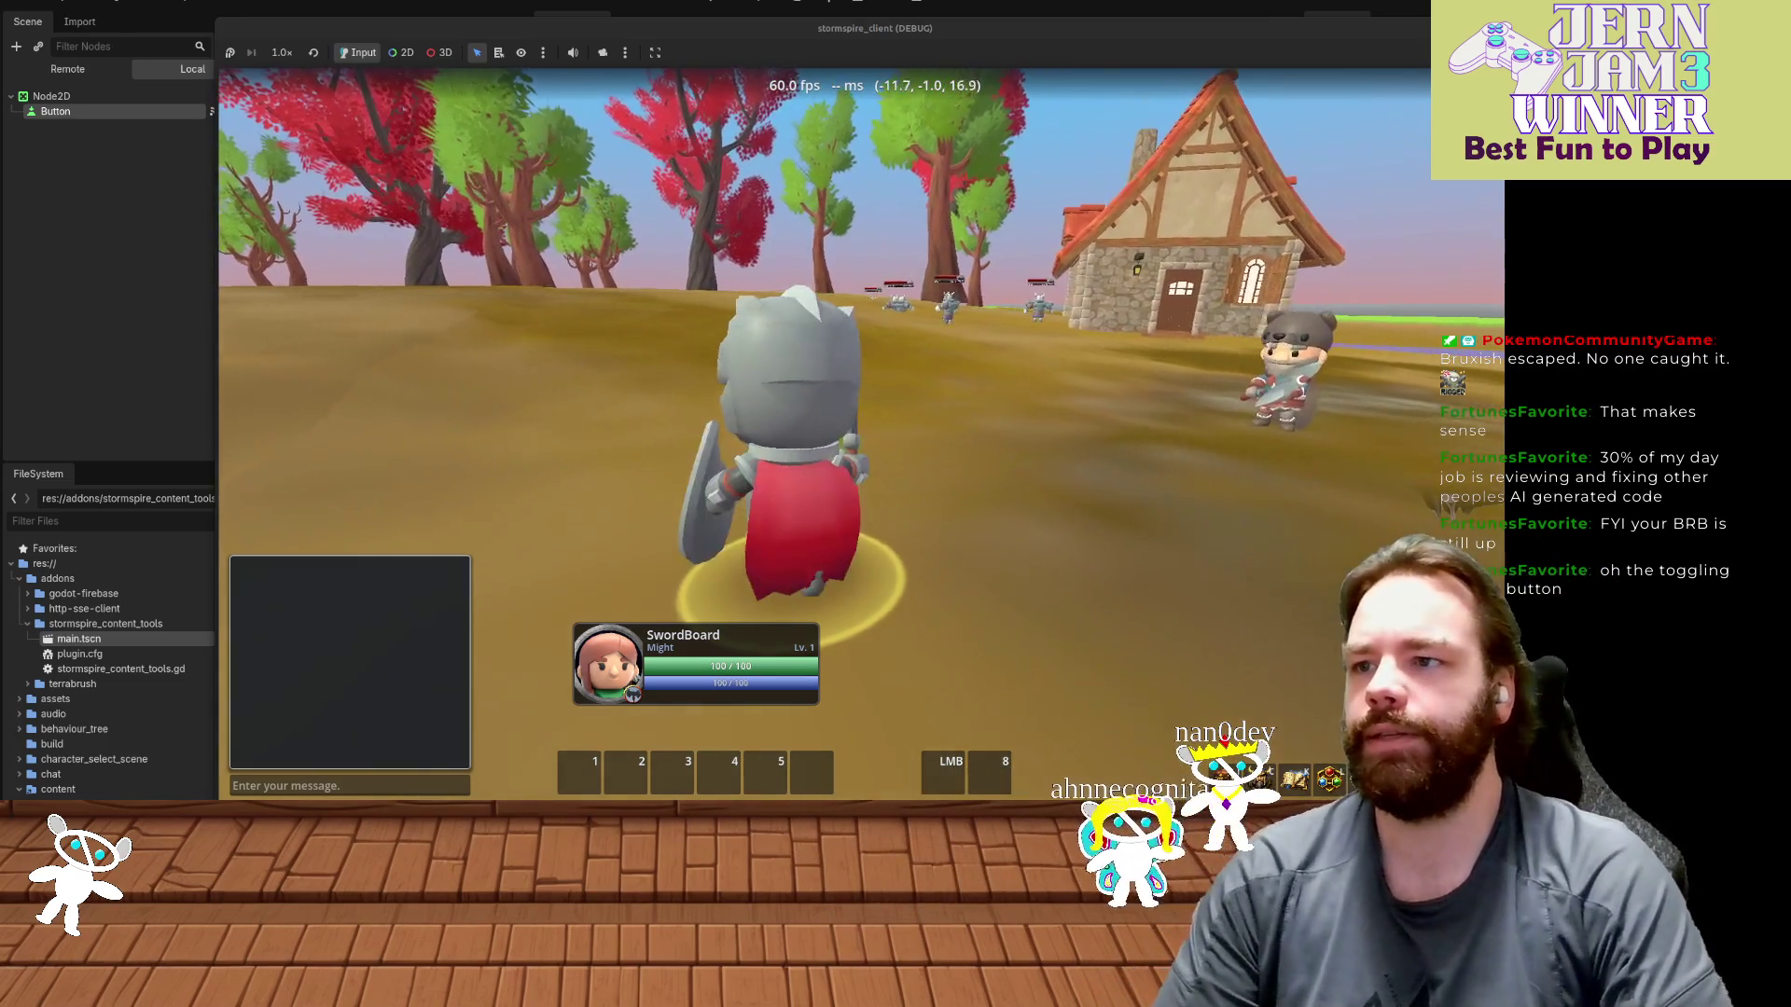
{"action": "key", "text": "w"}
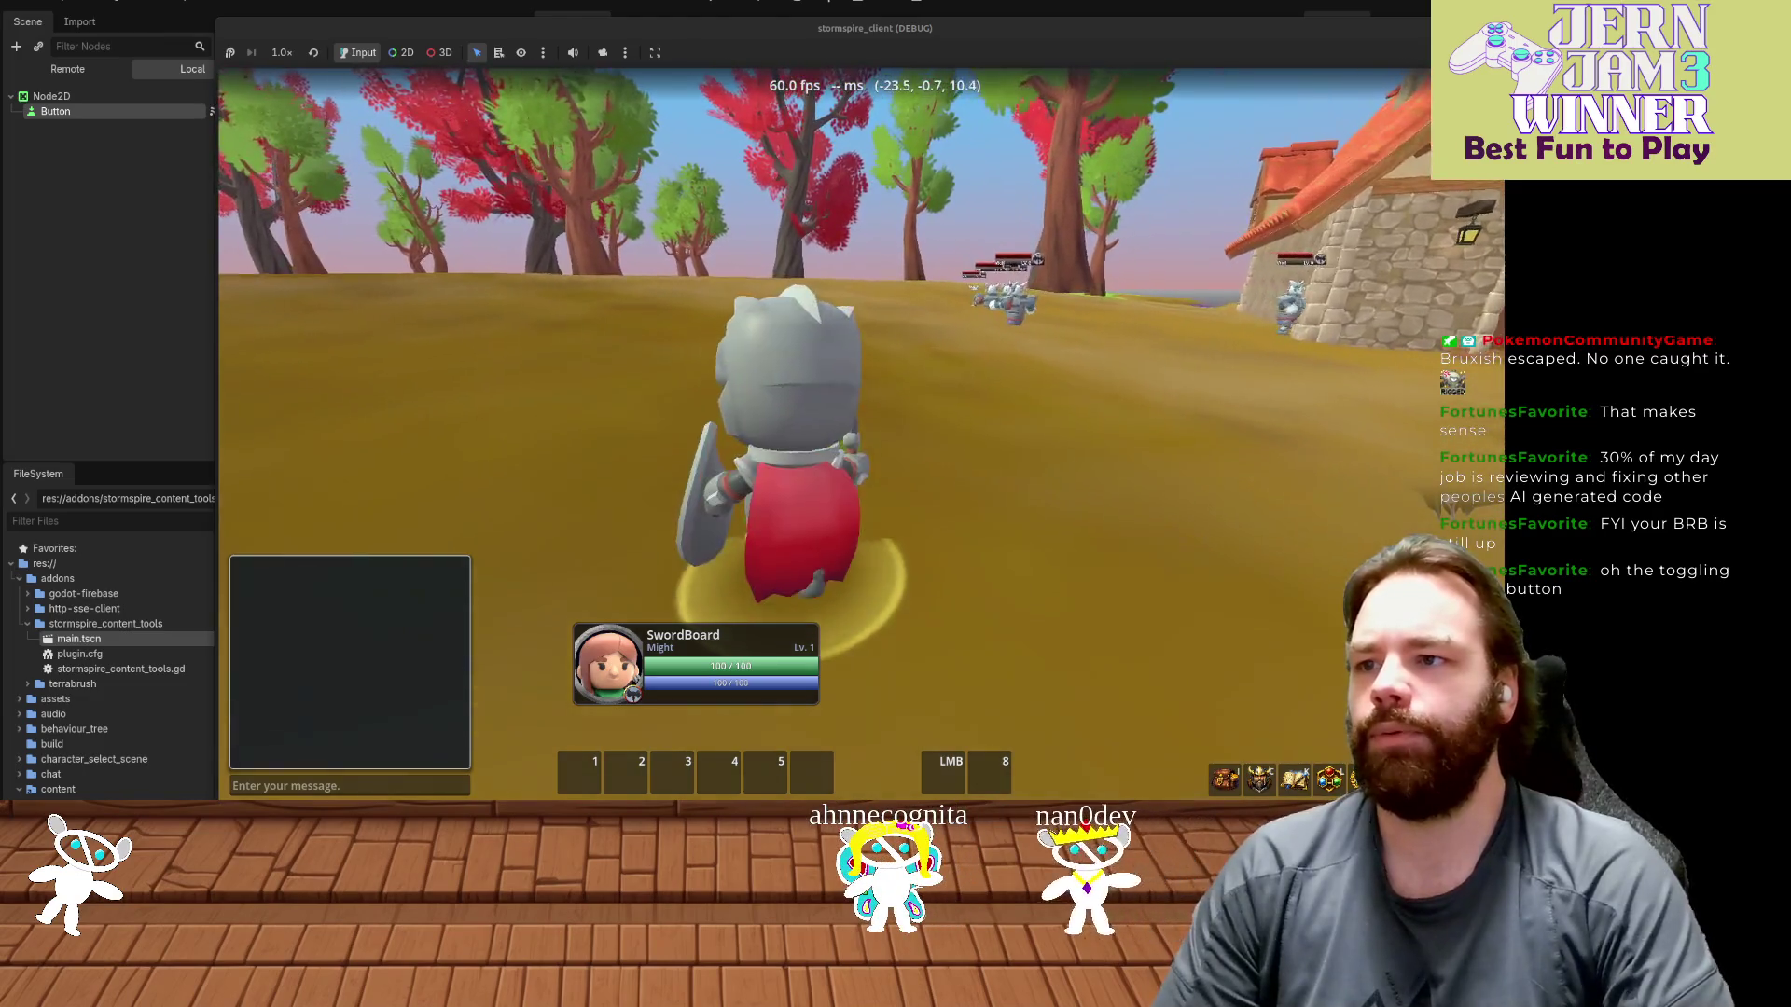
{"action": "key", "text": "w"}
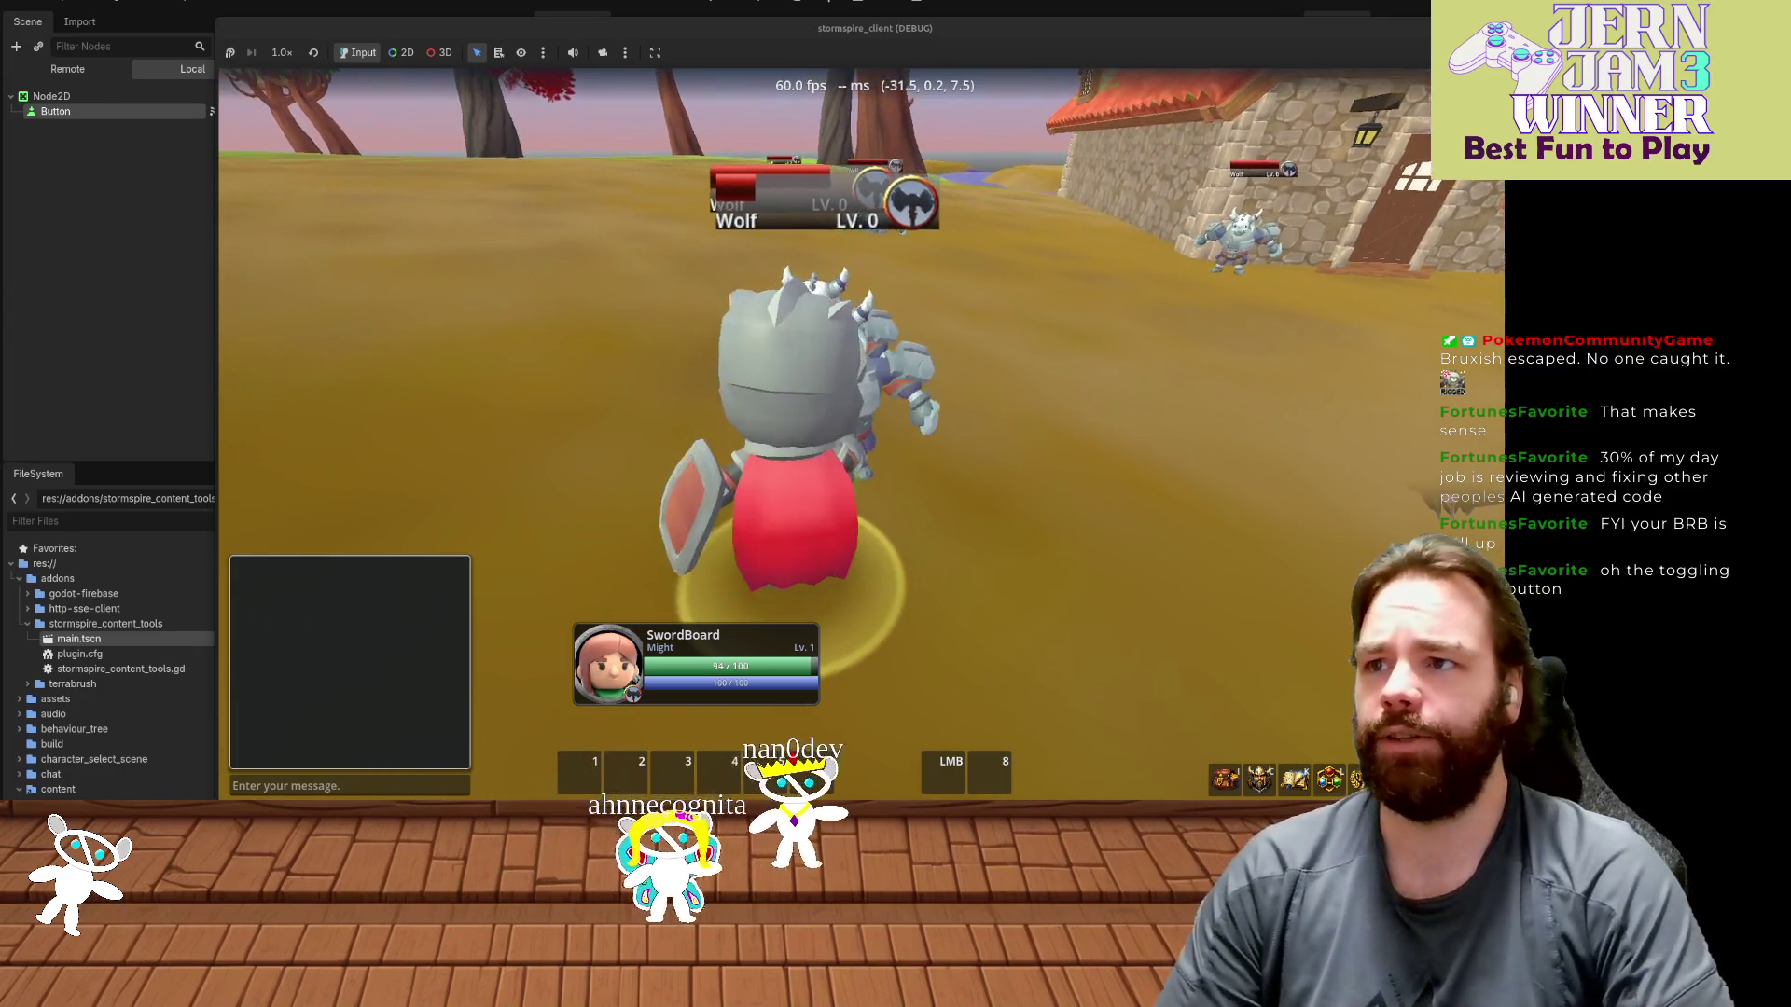
{"action": "key", "text": "w"}
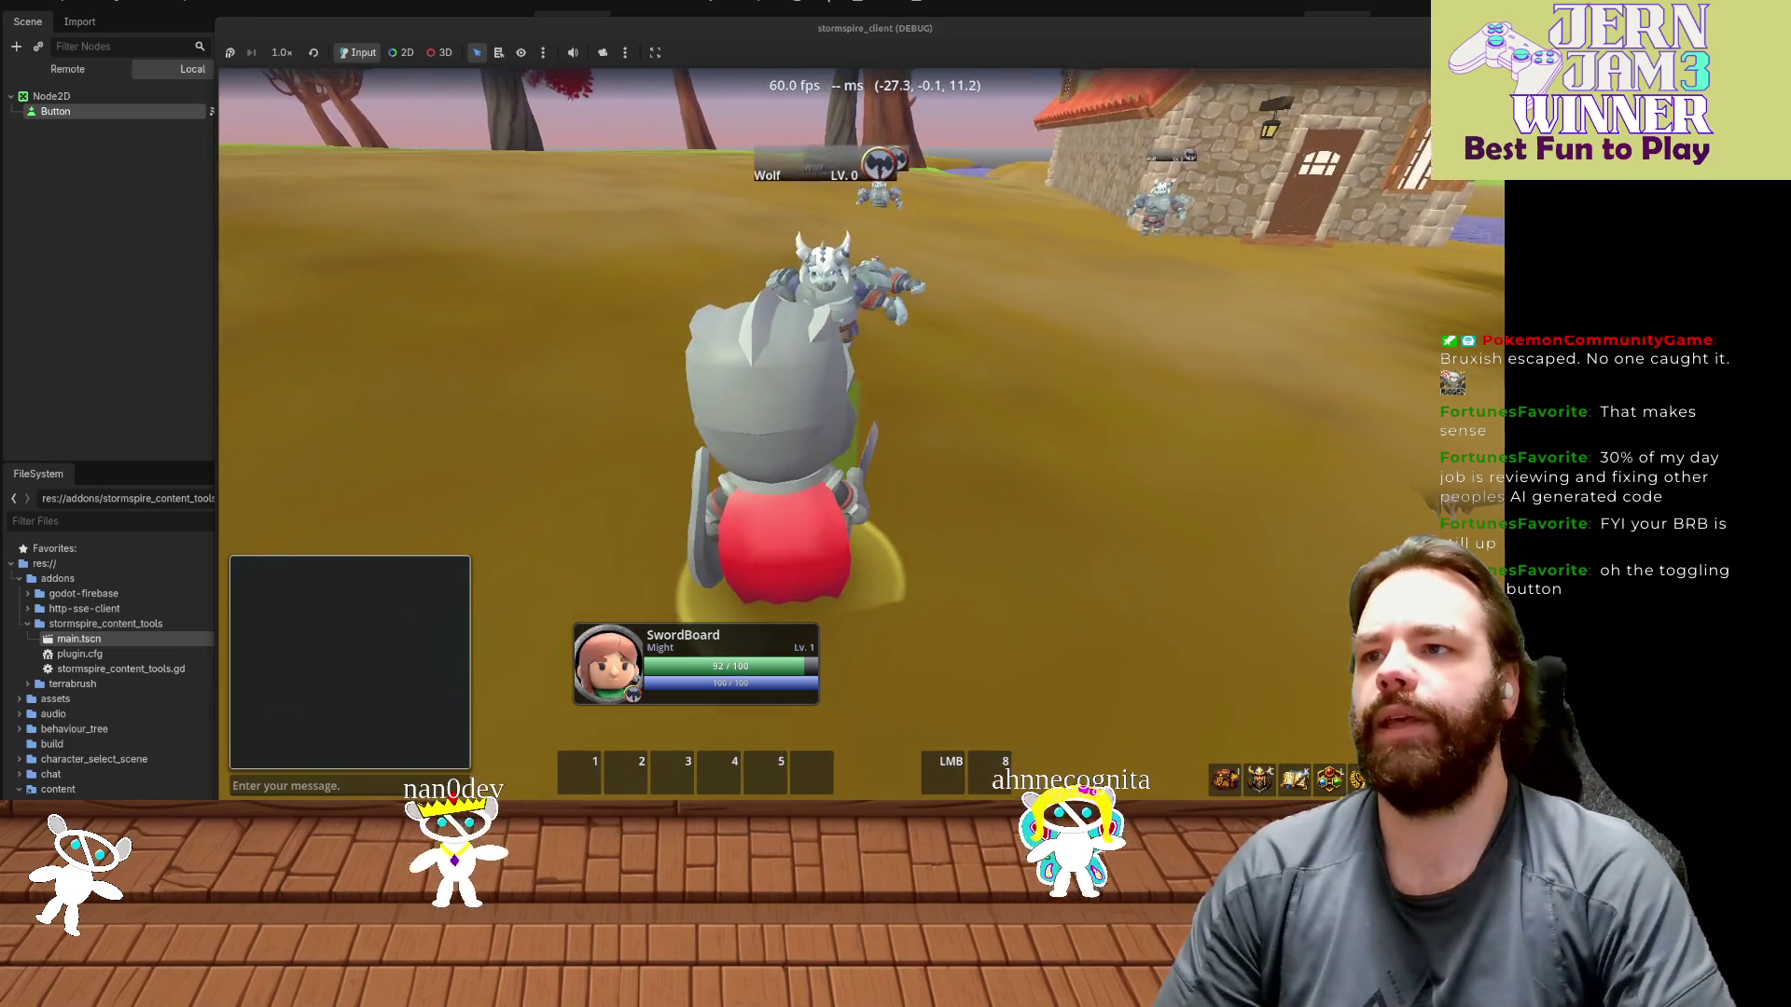
Step: Fight the wolves until one falls, then run back toward the house and log pile
{"action": "key", "text": "w"}
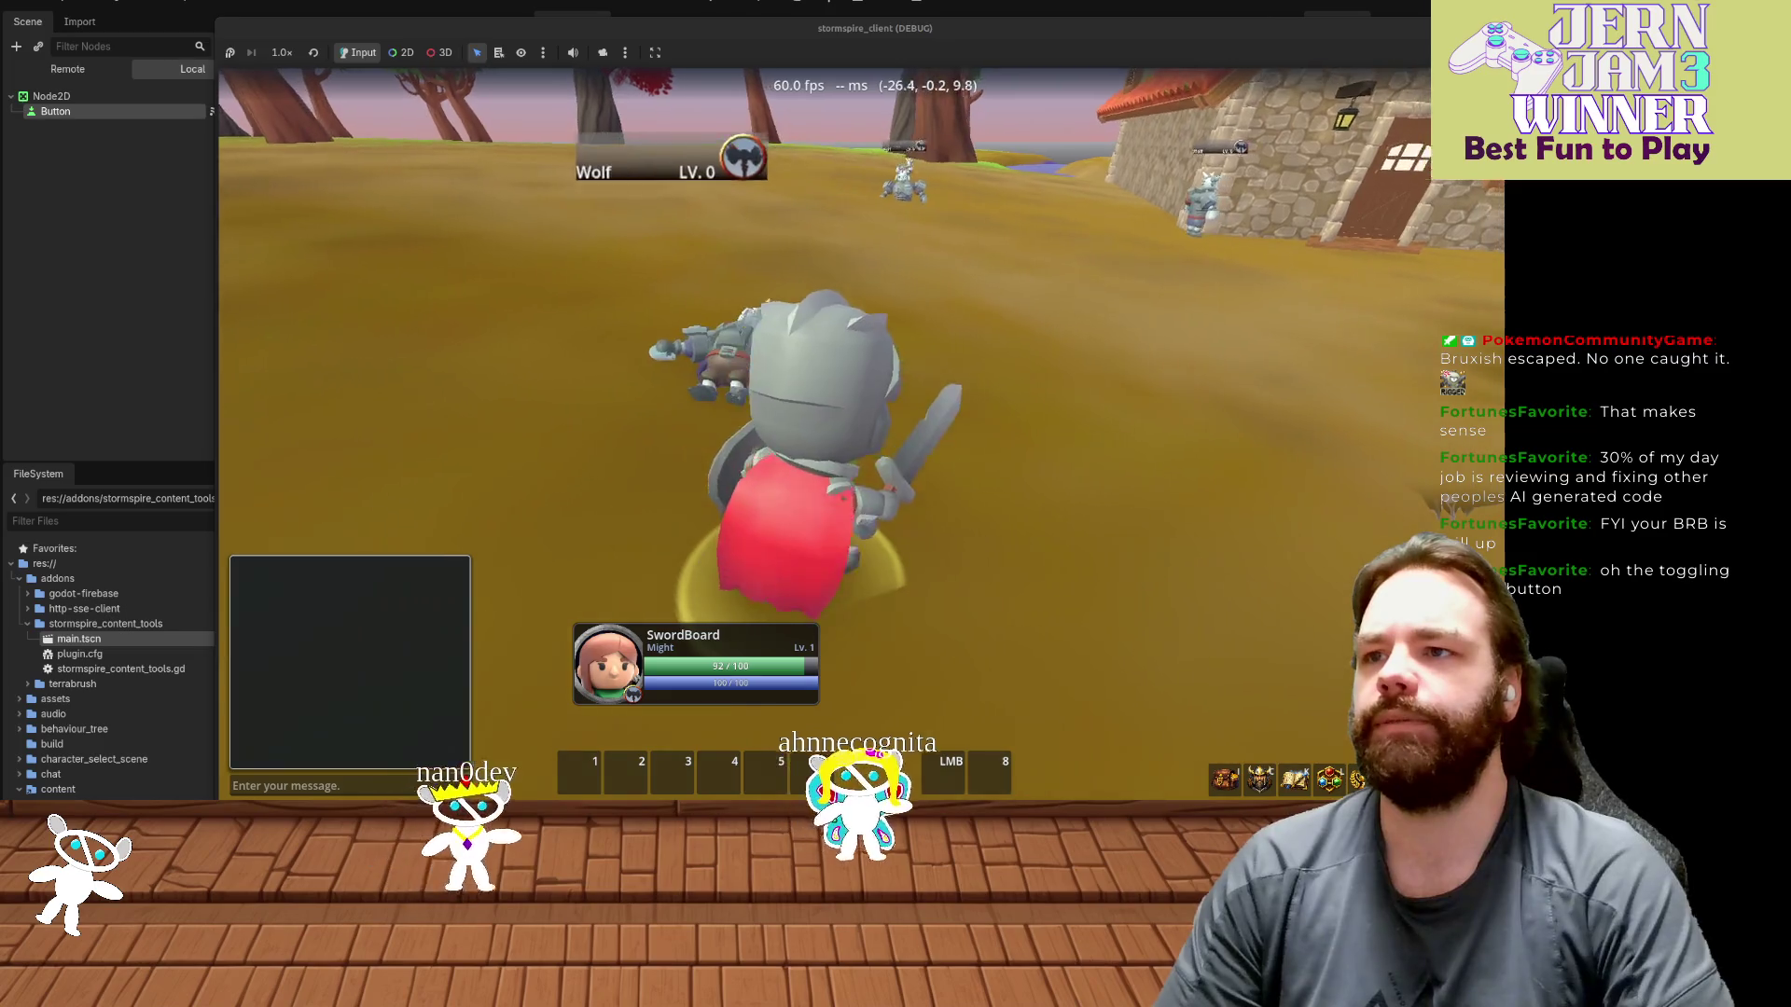
{"action": "key", "text": "w"}
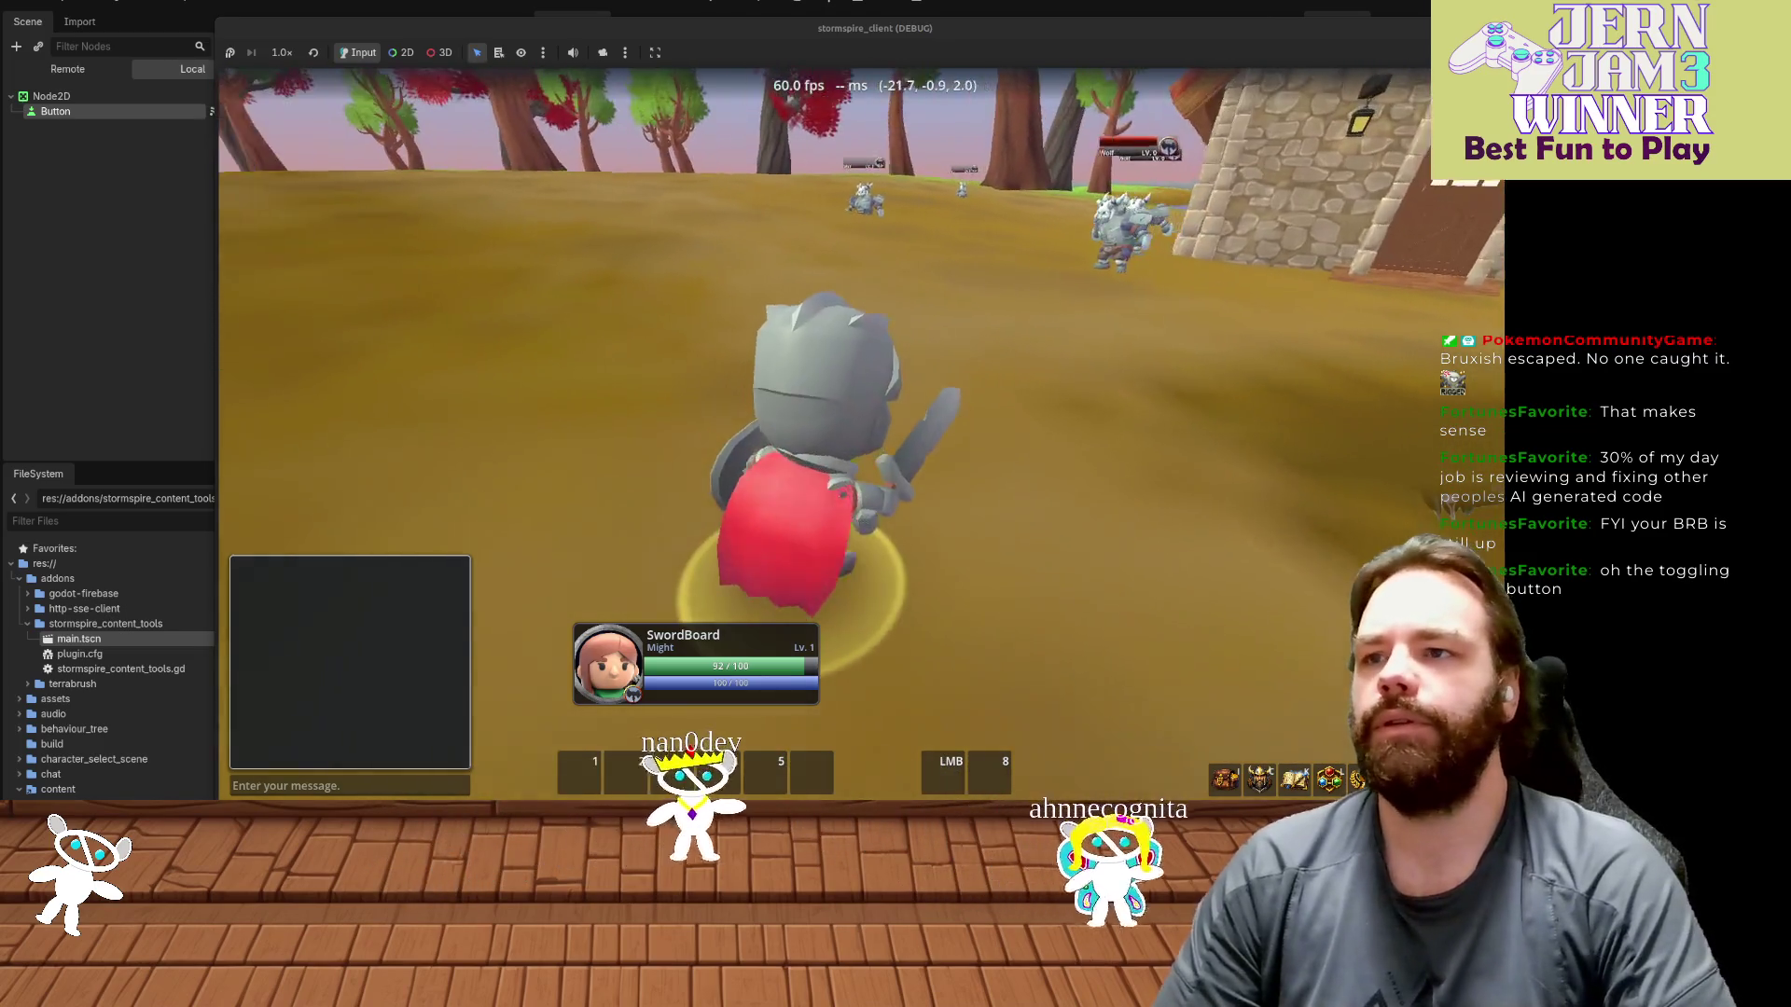
{"action": "key", "text": "w"}
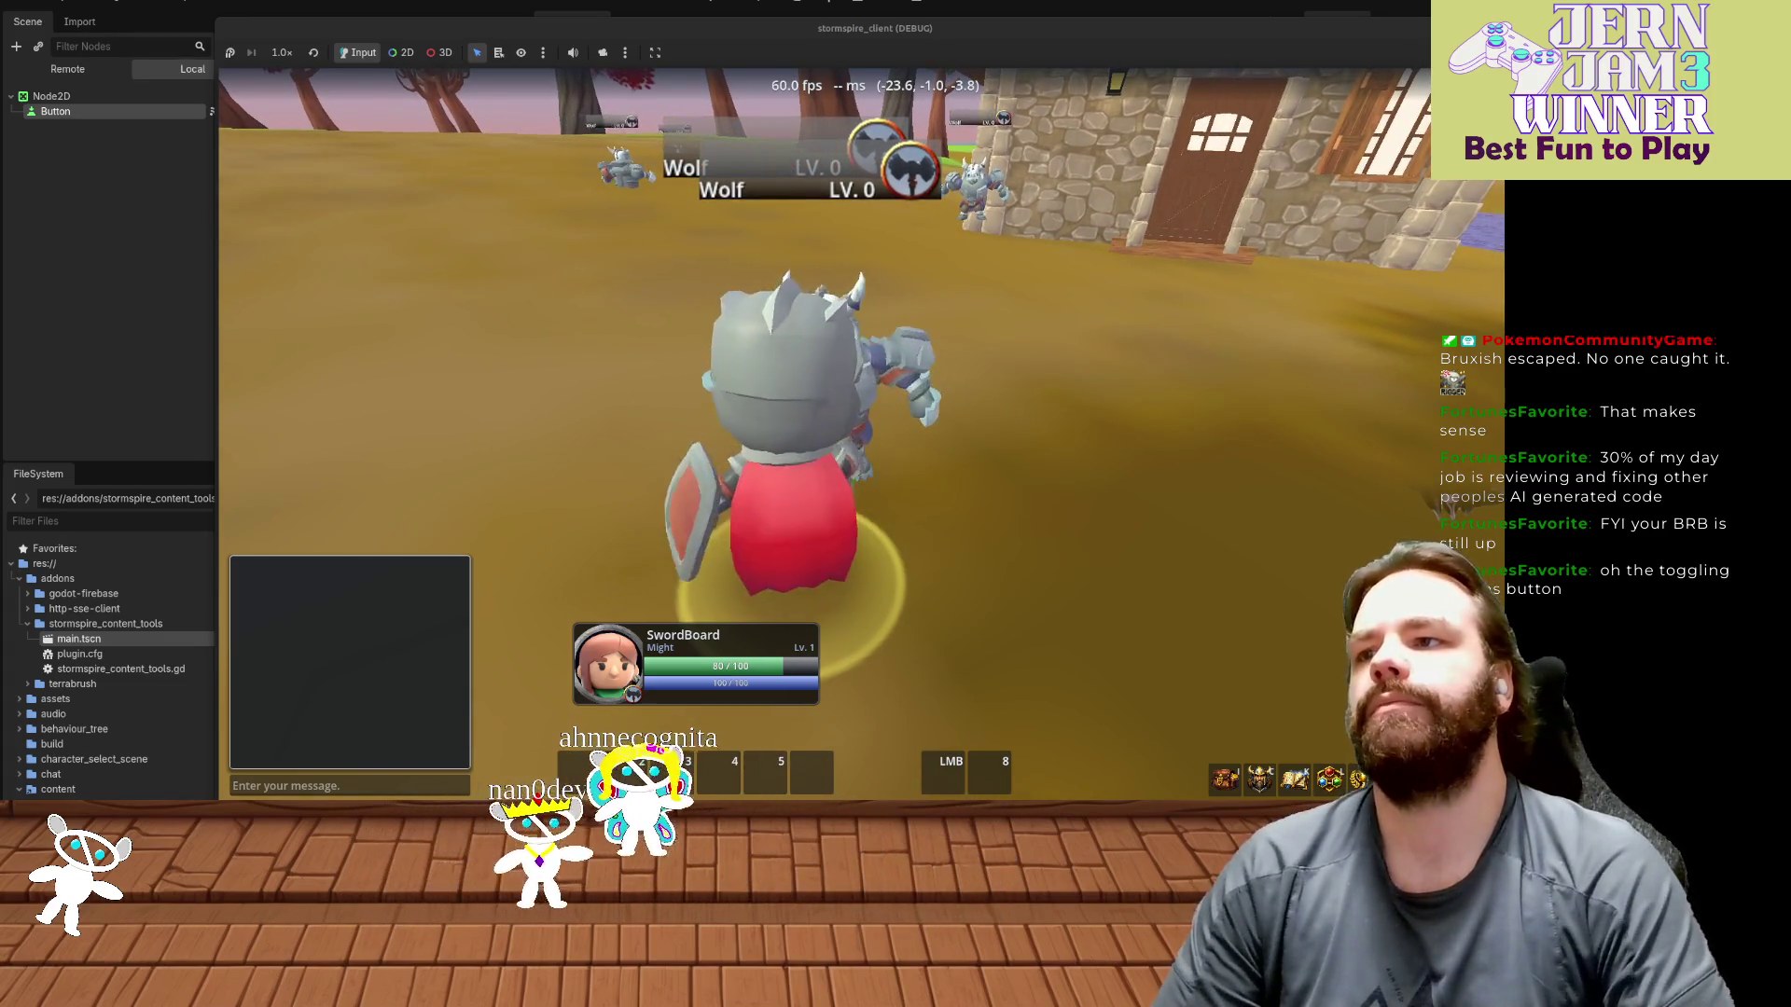
{"action": "key", "text": "w"}
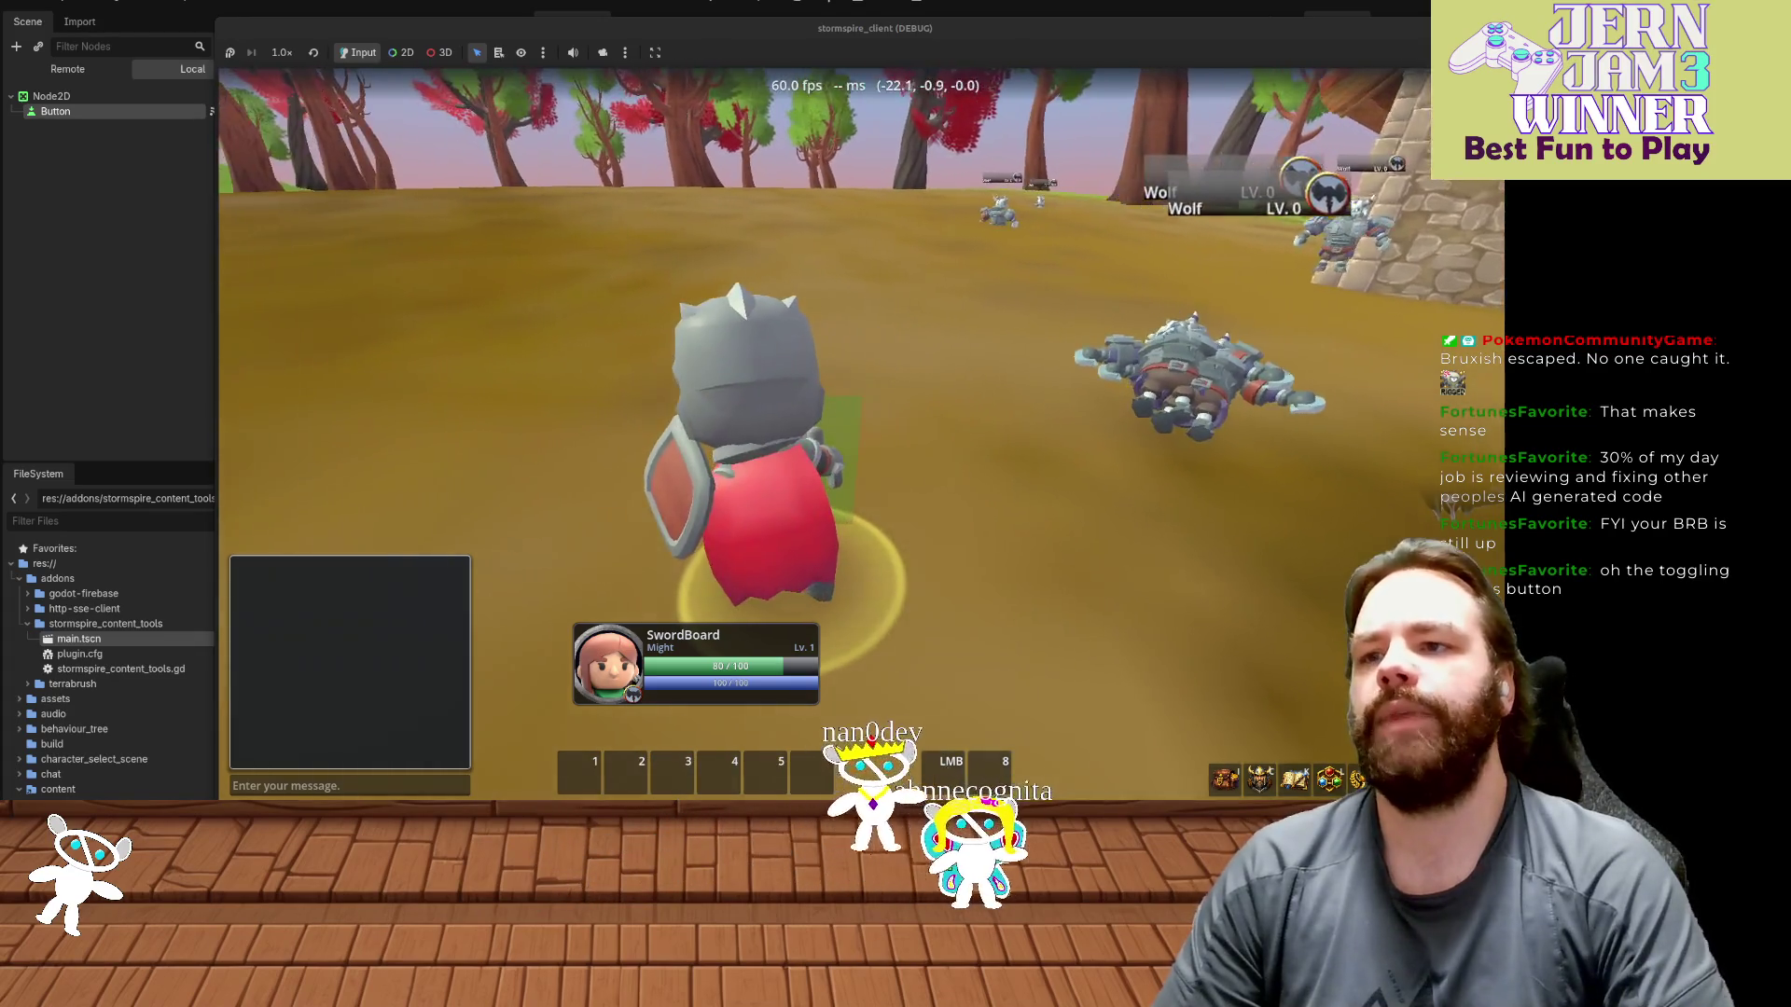
{"action": "key", "text": "w"}
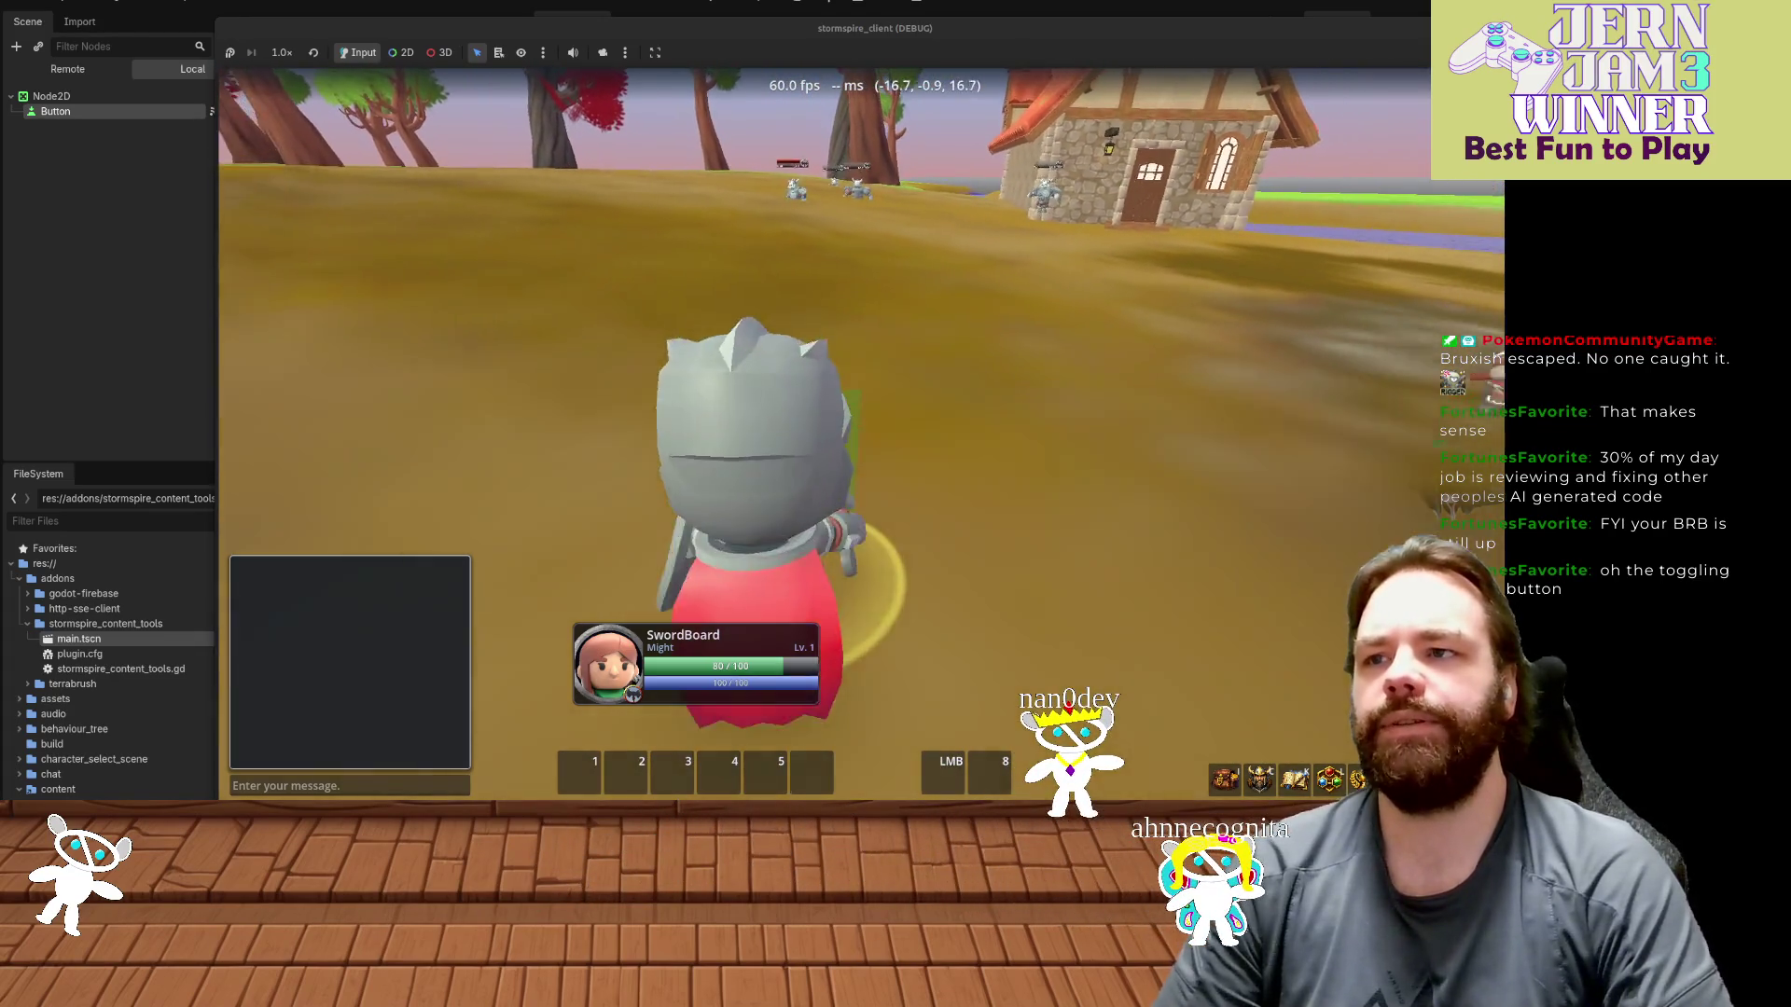
{"action": "key", "text": "w"}
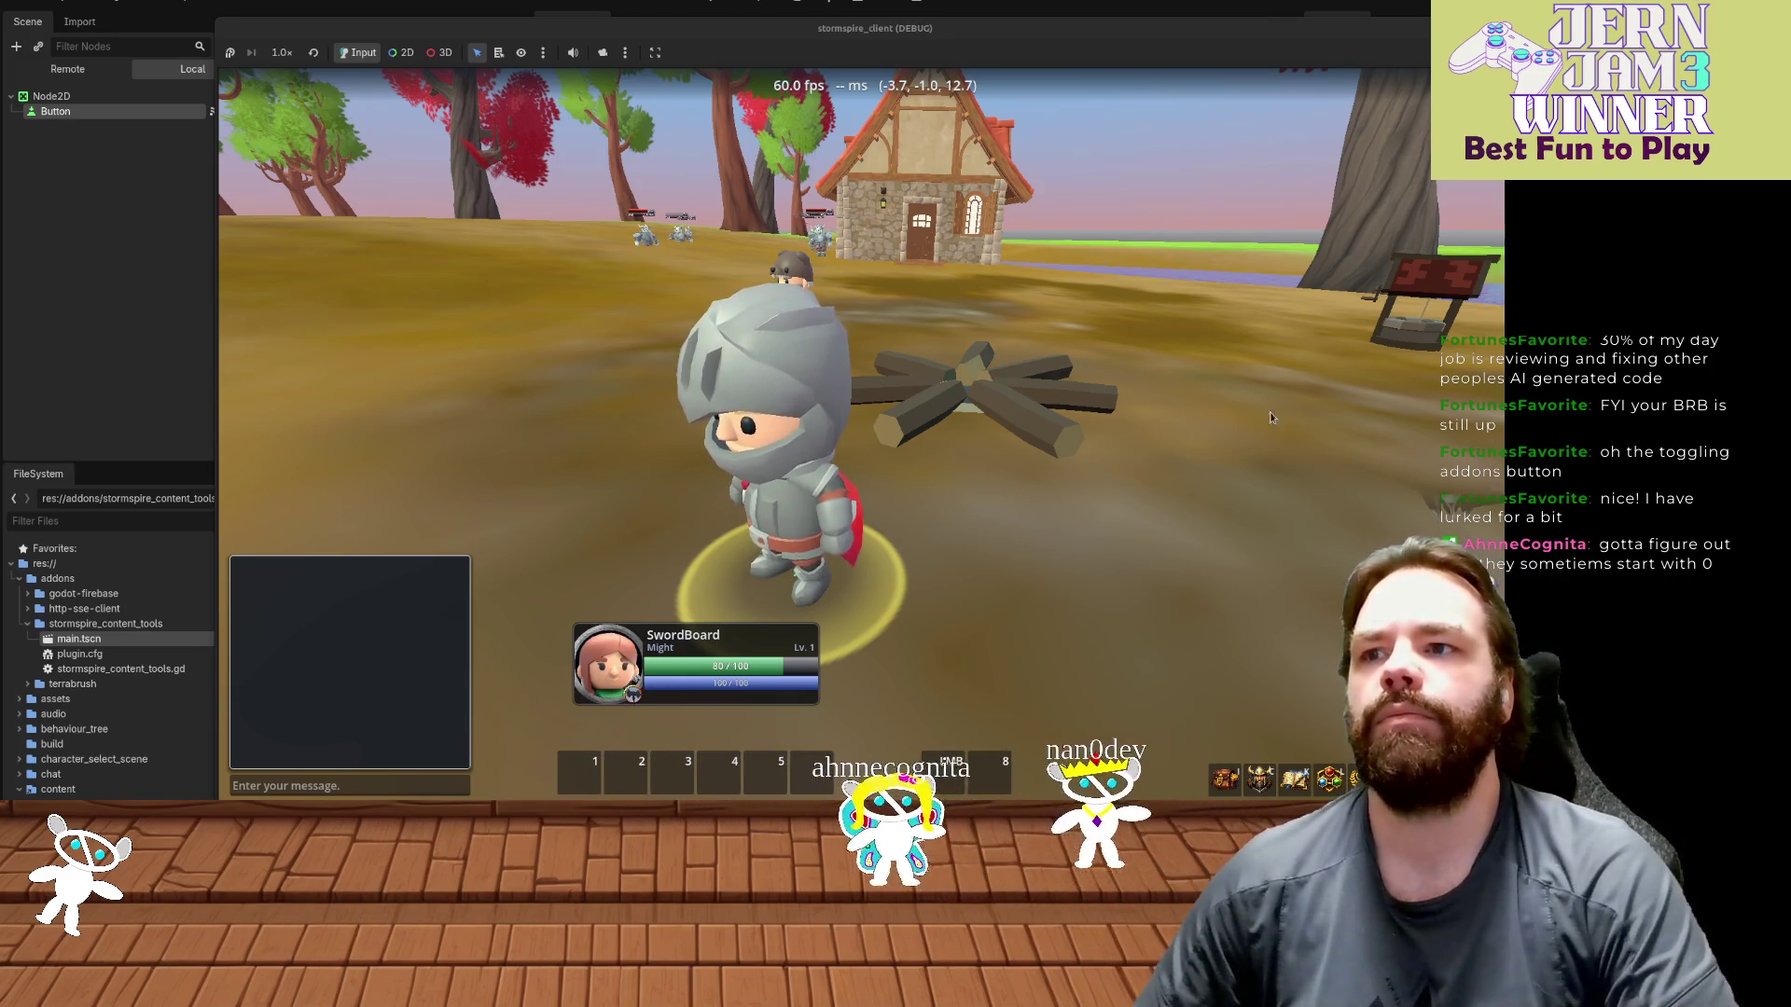
Step: Walk the knight around the campfire and between the houses, then stop the game with F8
{"action": "key", "text": "a"}
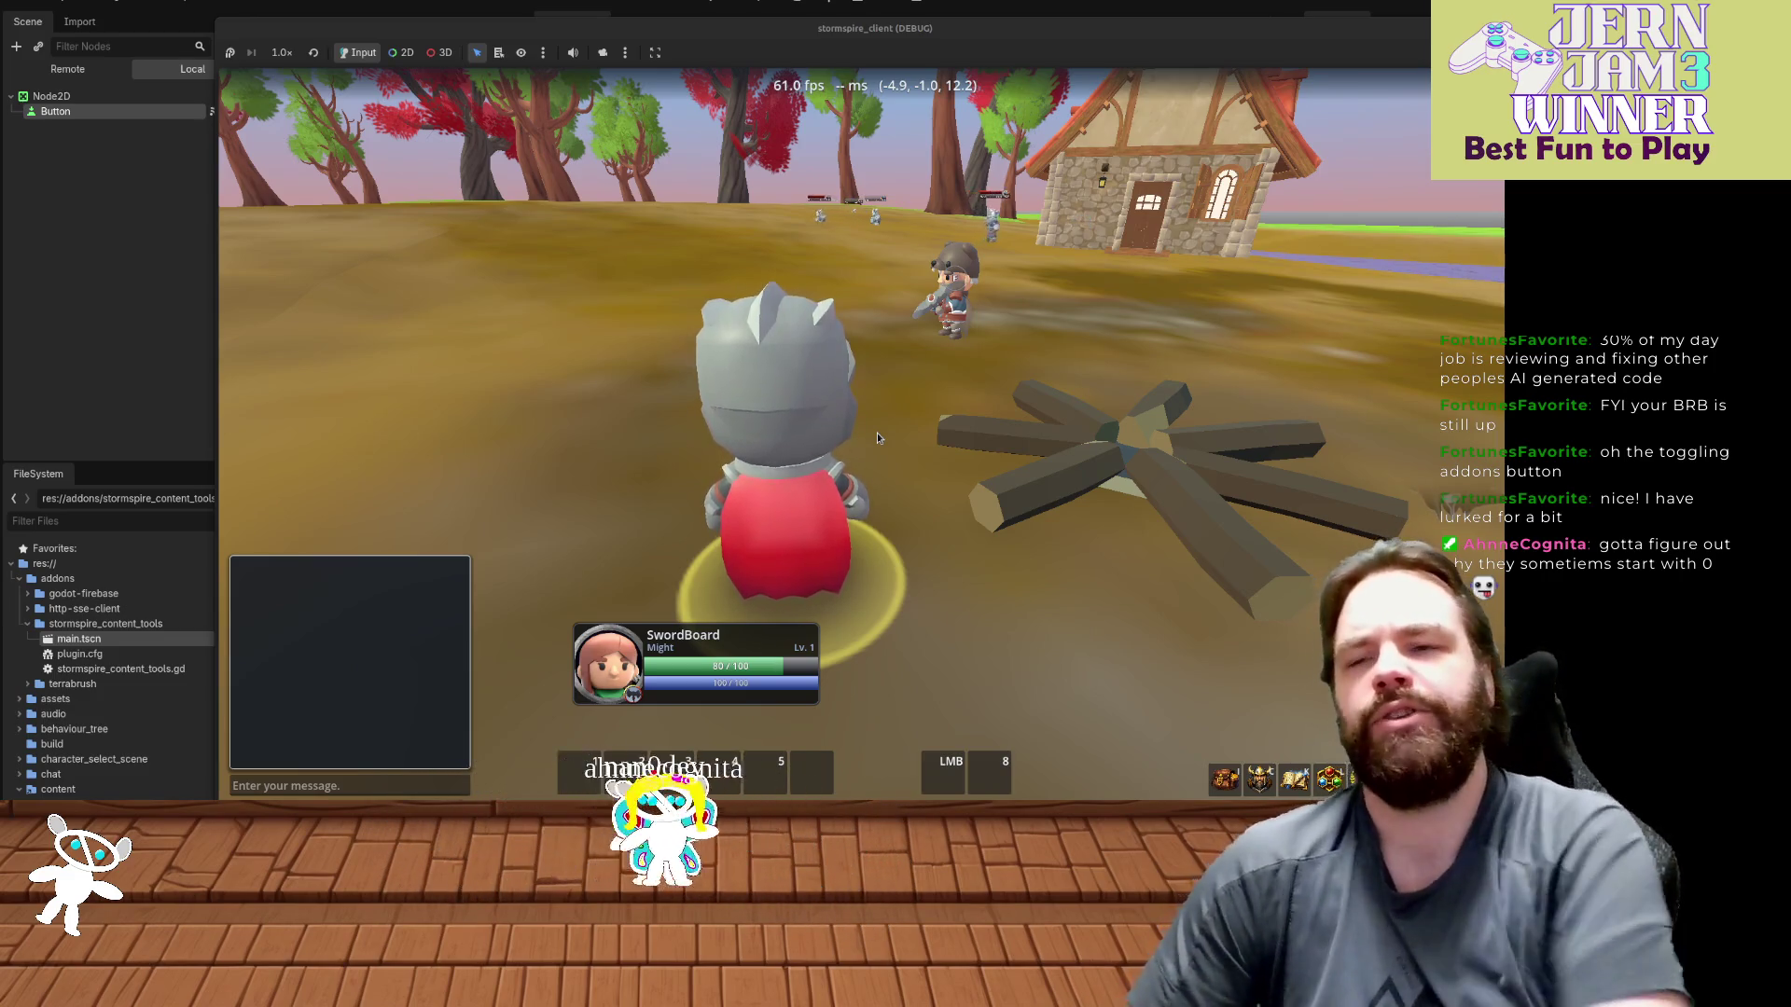
{"action": "key", "text": "w"}
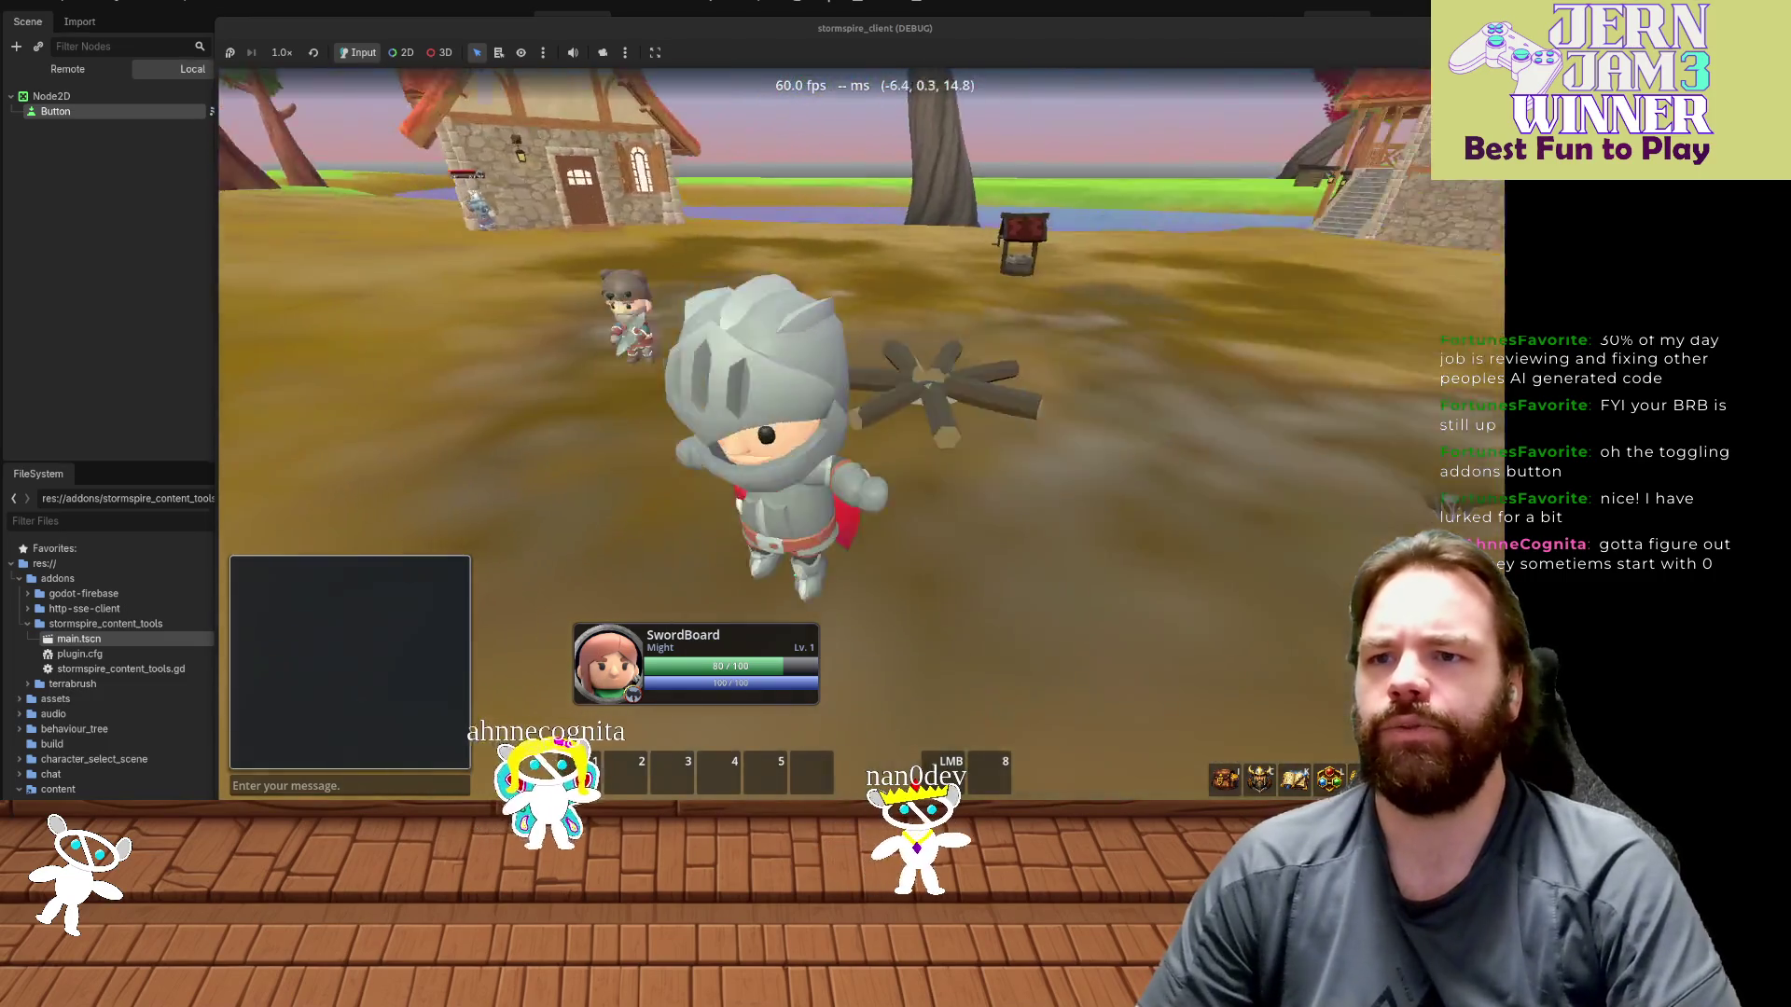
{"action": "key", "text": "w"}
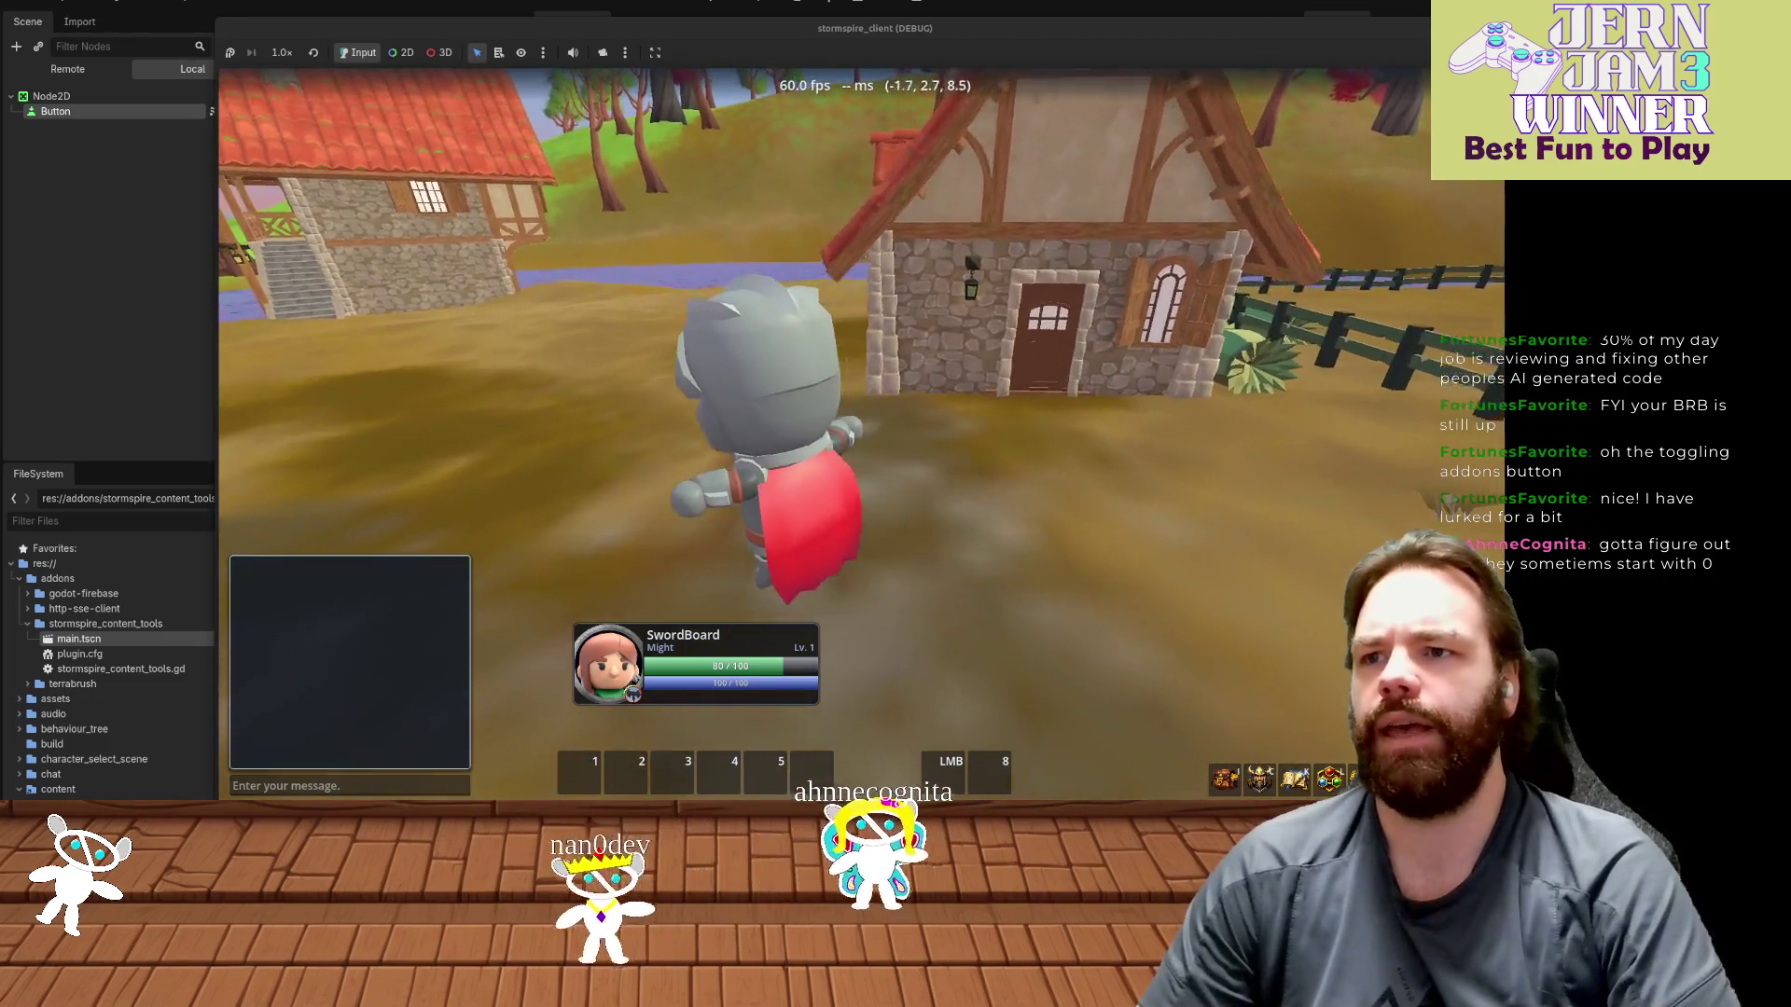
{"action": "key", "text": "s"}
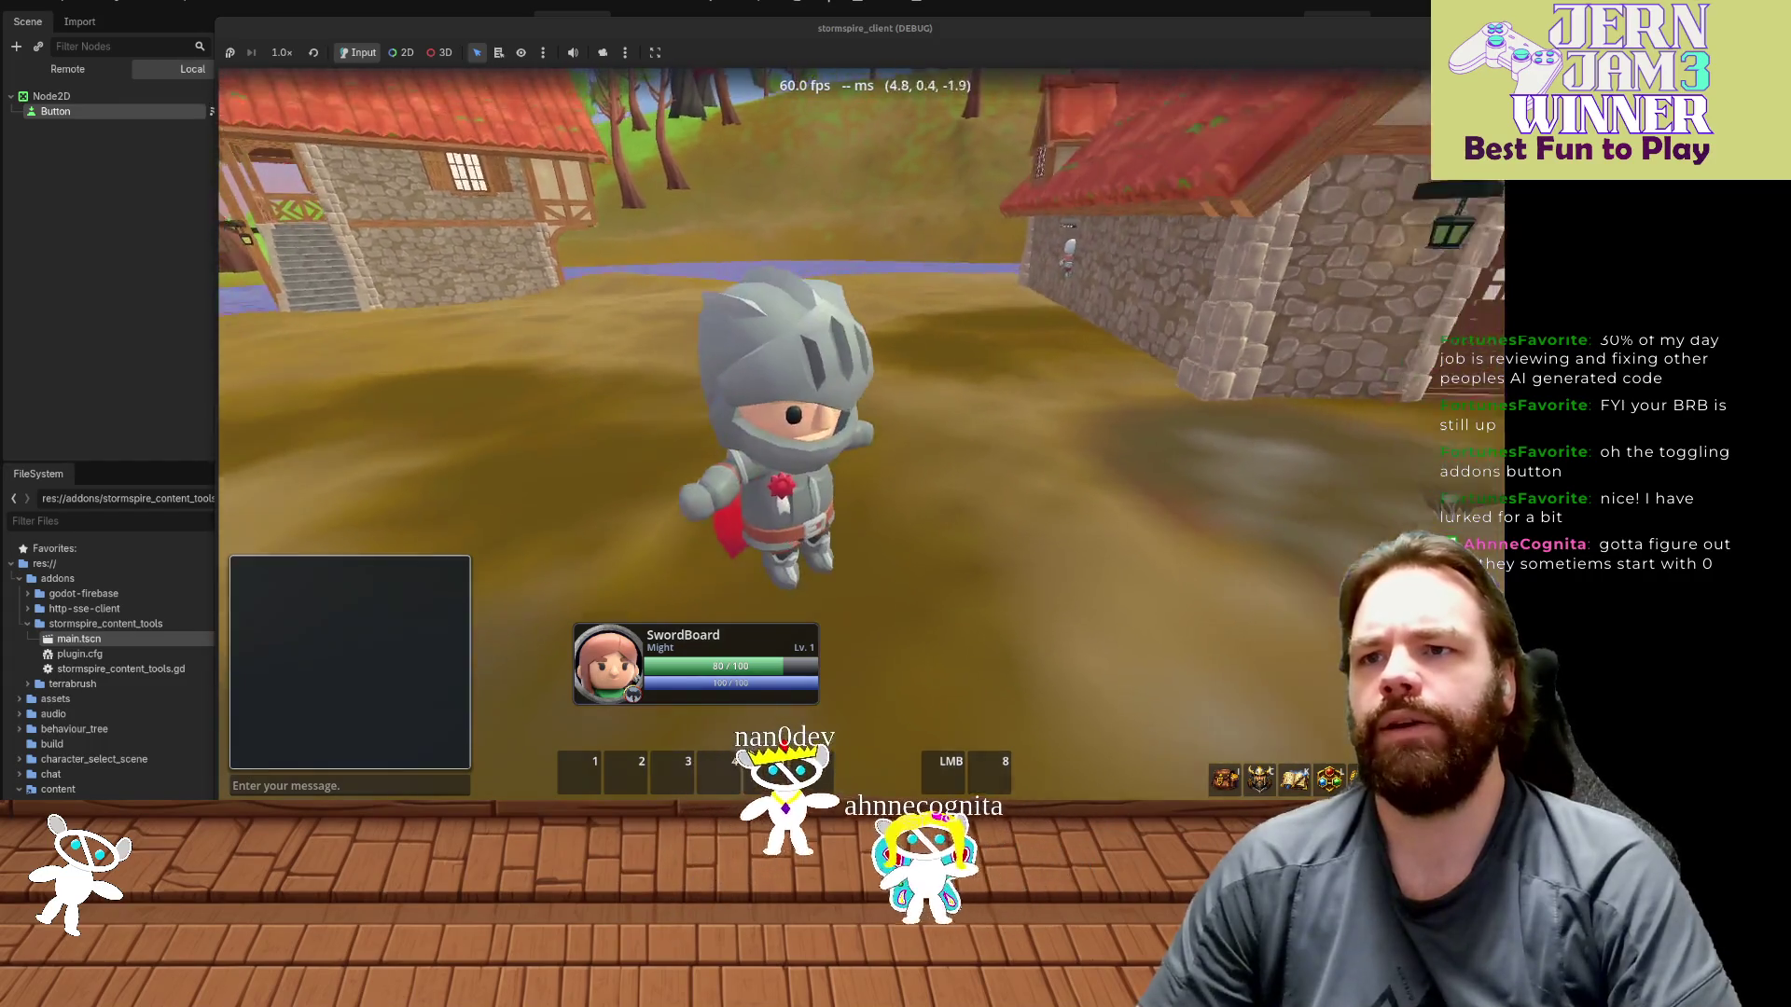
{"action": "key", "text": "w"}
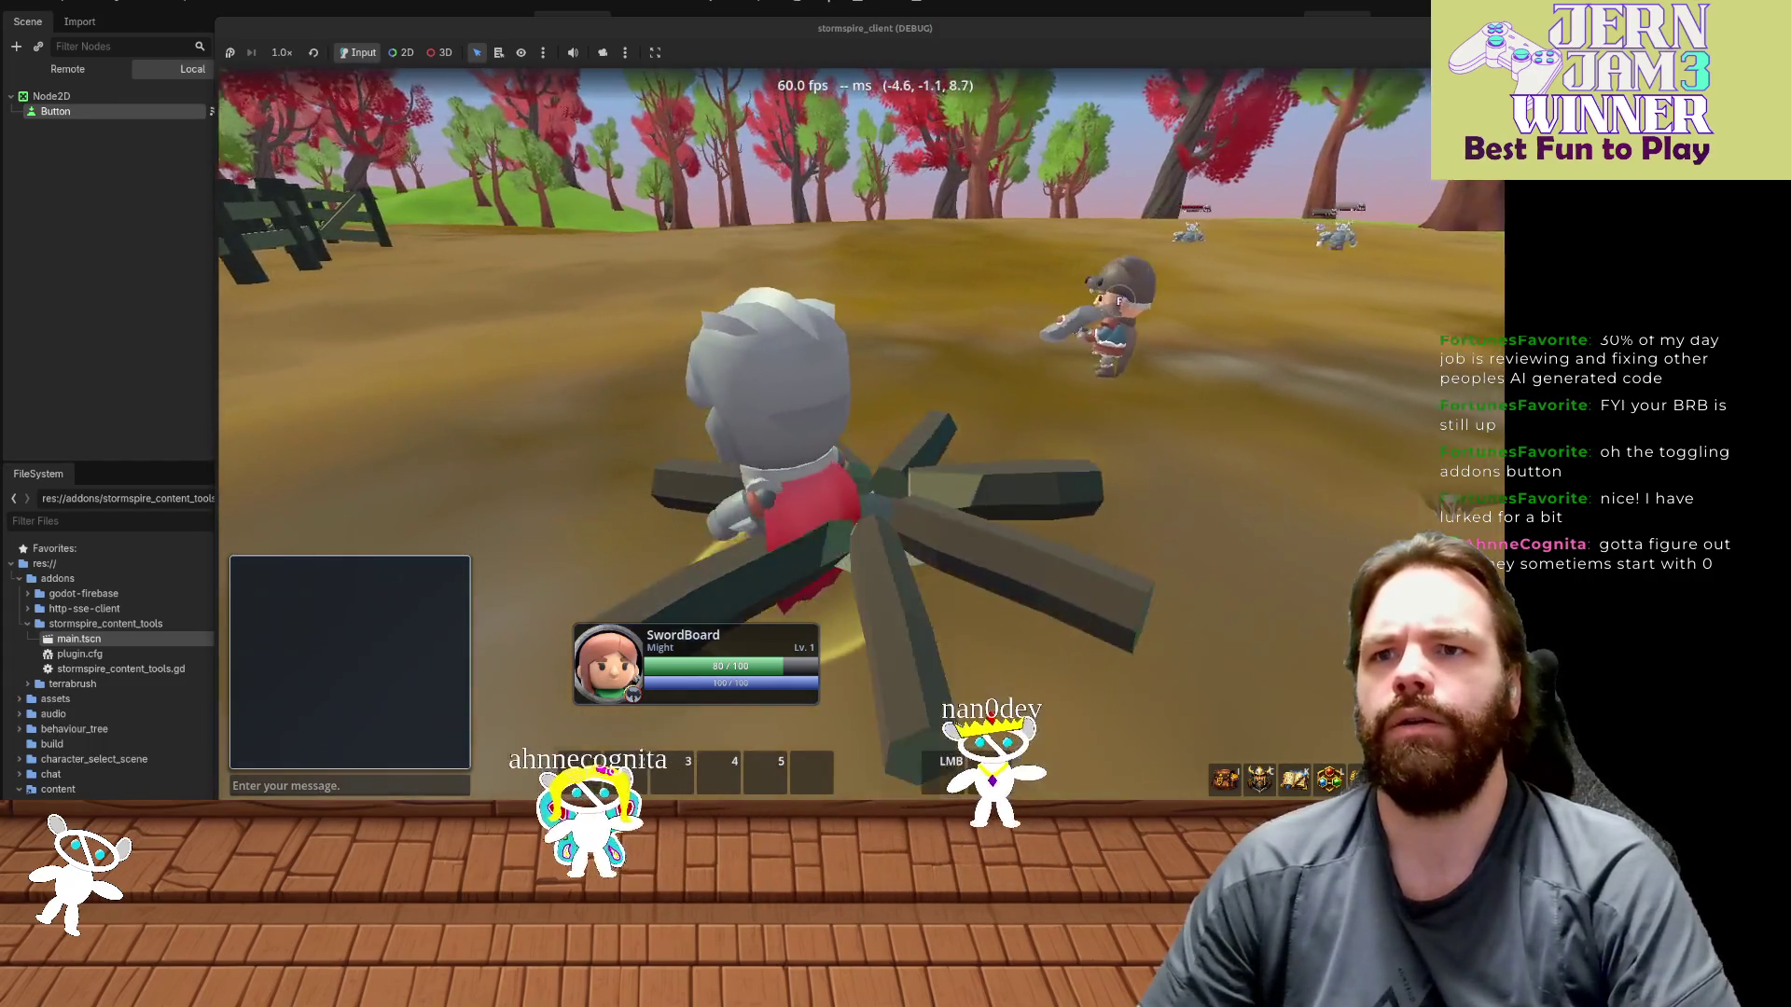
{"action": "key", "text": "s"}
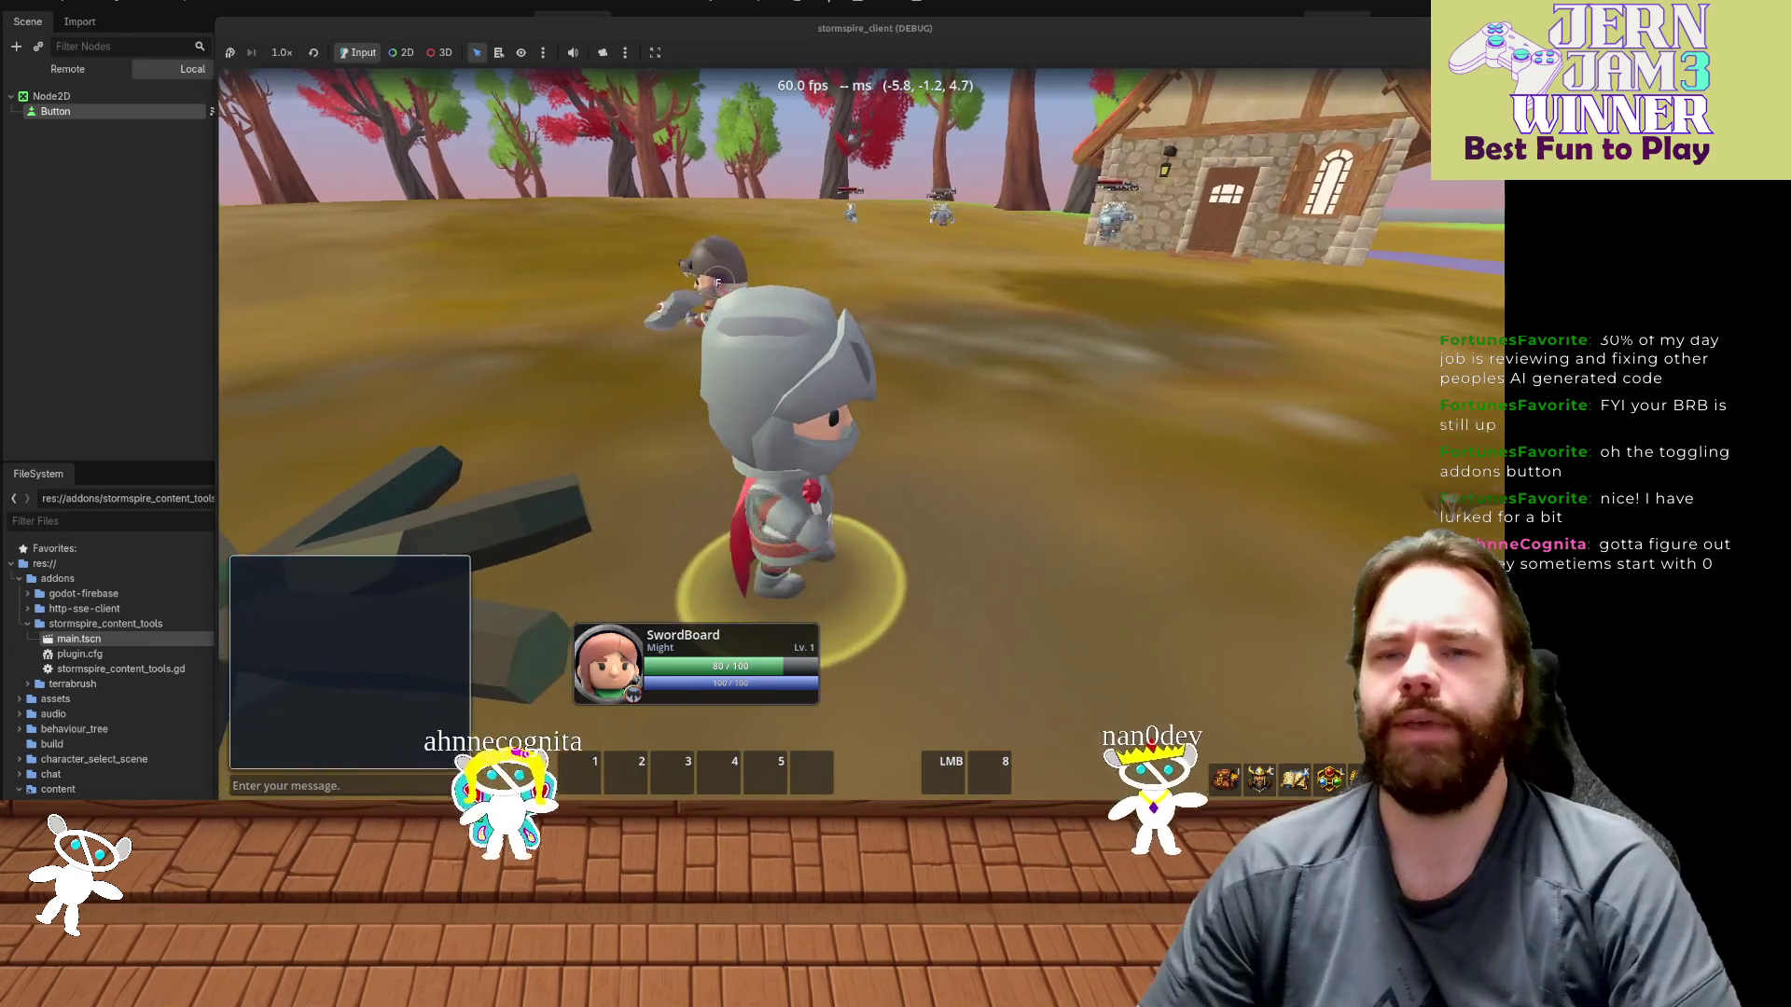
{"action": "left_click_drag", "start_coordinate": [888, 491], "coordinate": [949, 466]}
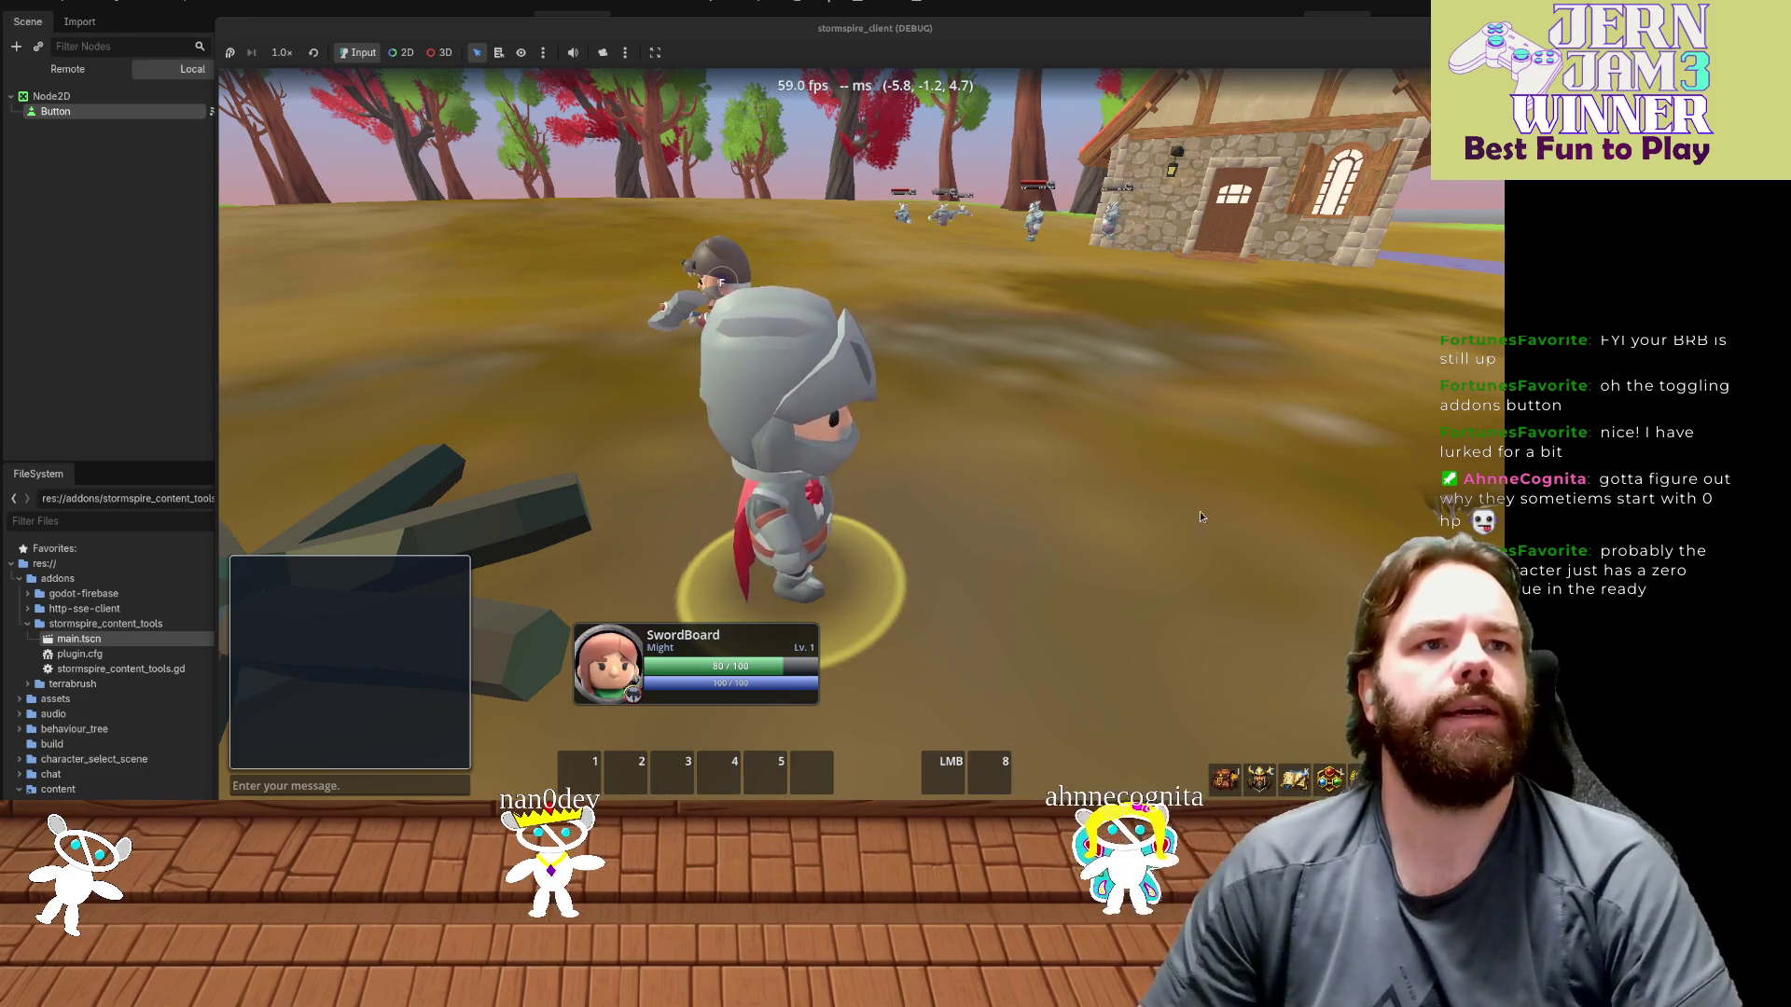
{"action": "key", "text": "F8"}
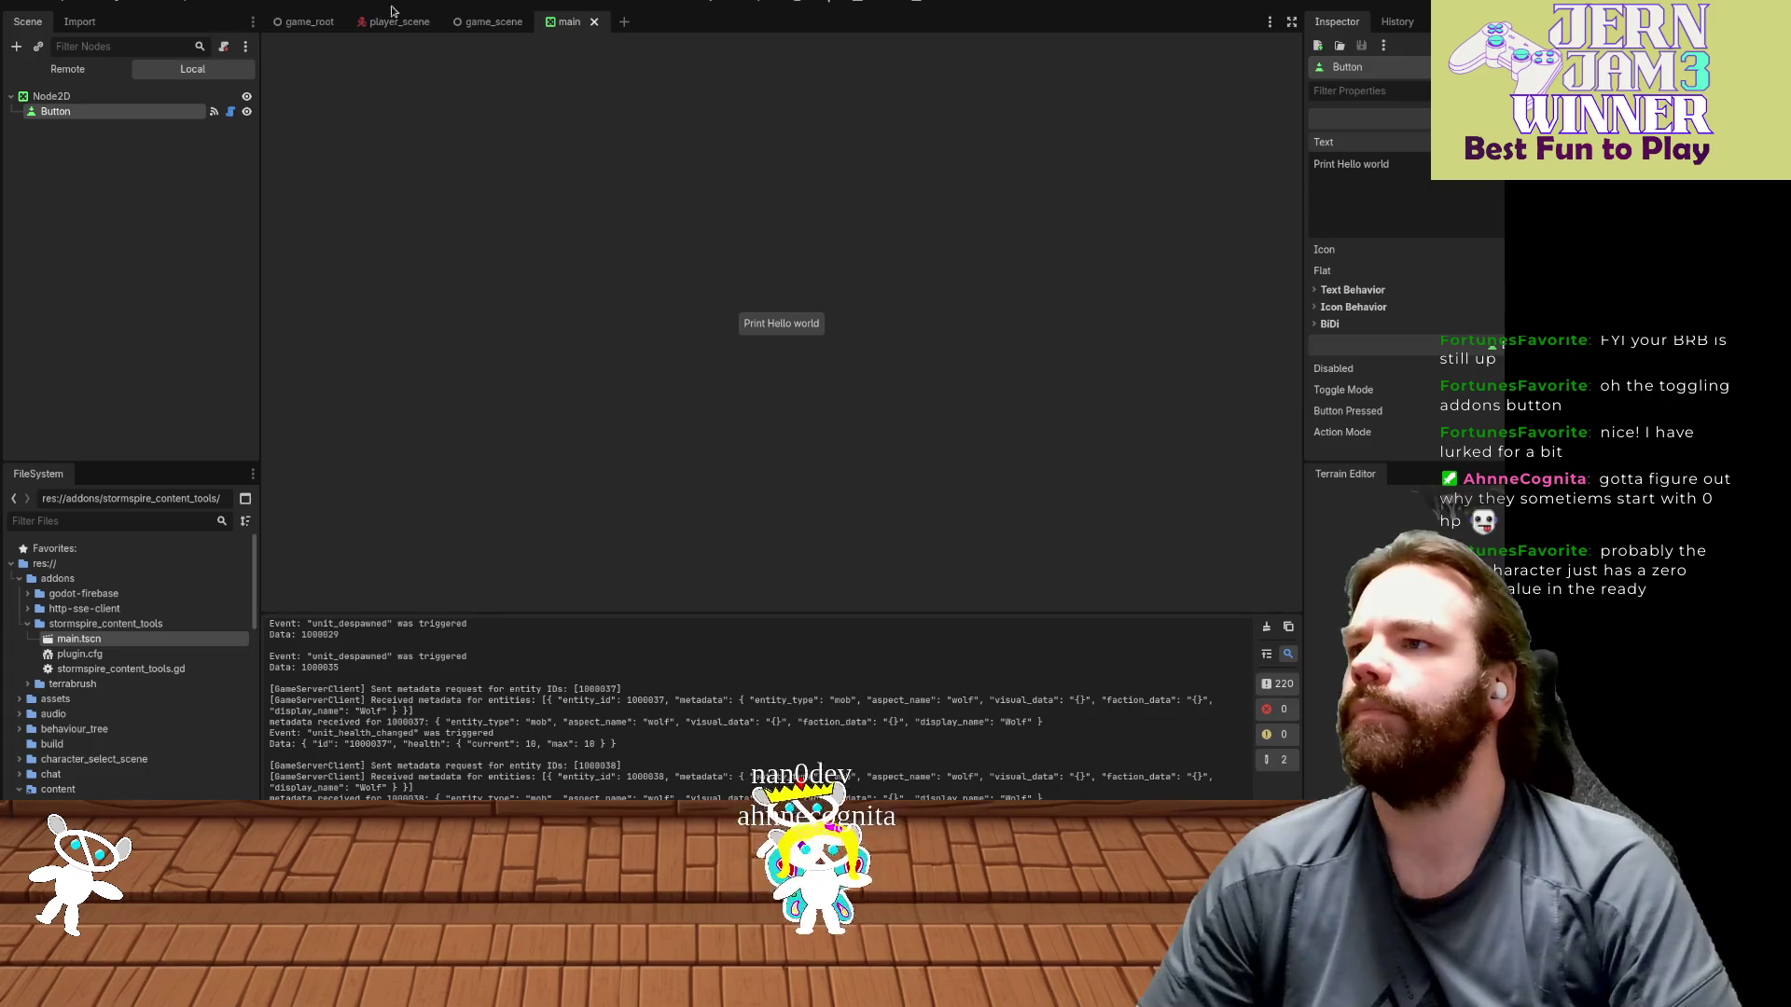
Step: Switch to the Script workspace and place the caret on empty line 7
{"action": "left_click", "coordinate": [781, 3]}
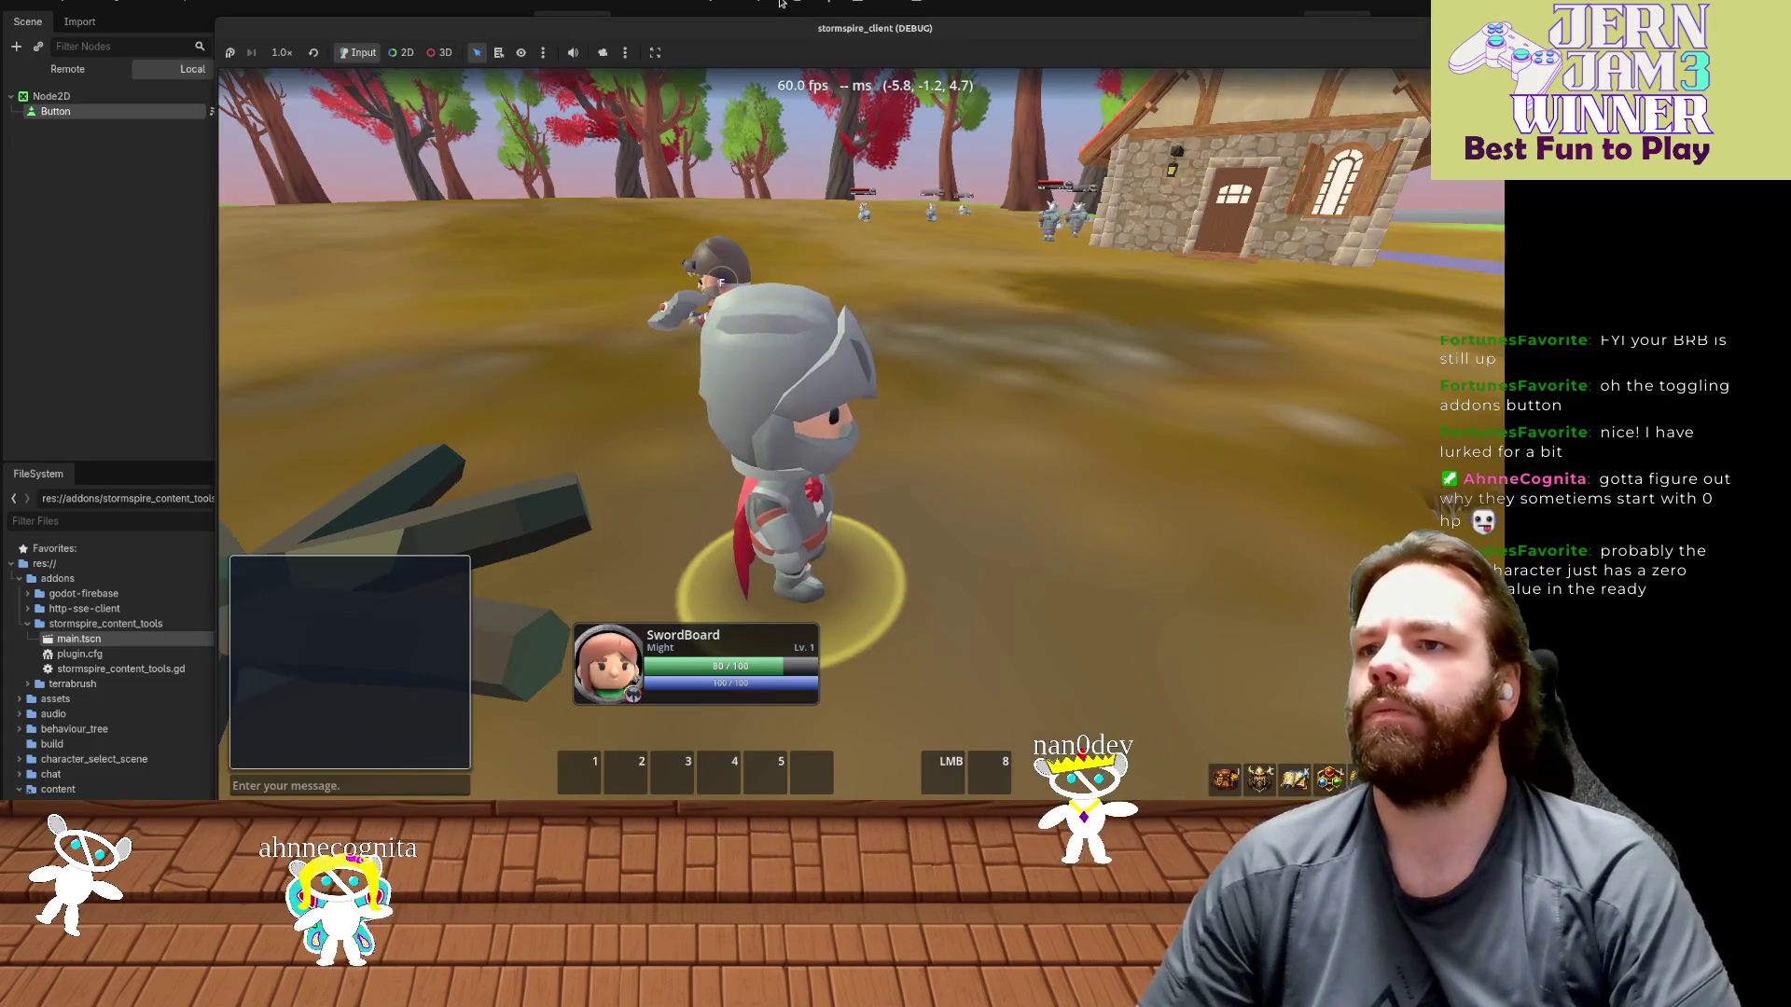
{"action": "left_click", "coordinate": [781, 3]}
{"action": "left_click_drag", "start_coordinate": [730, 310], "coordinate": [983, 496]}
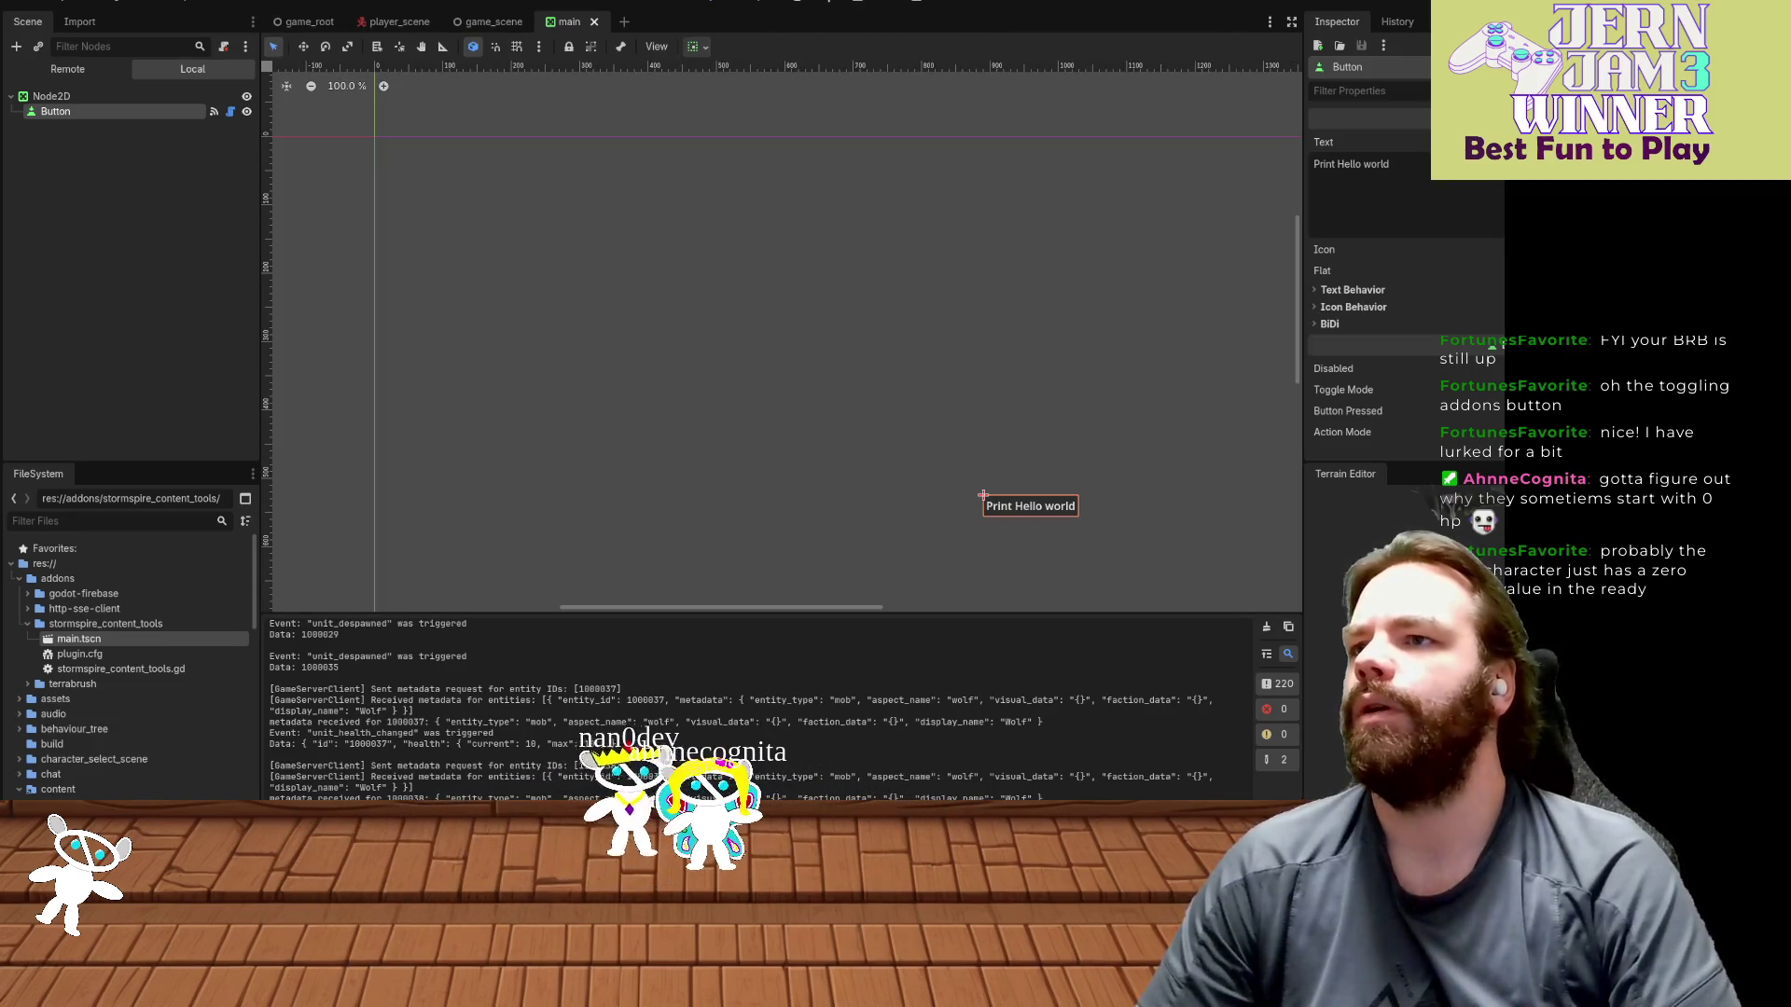
{"action": "left_click", "coordinate": [826, 1]}
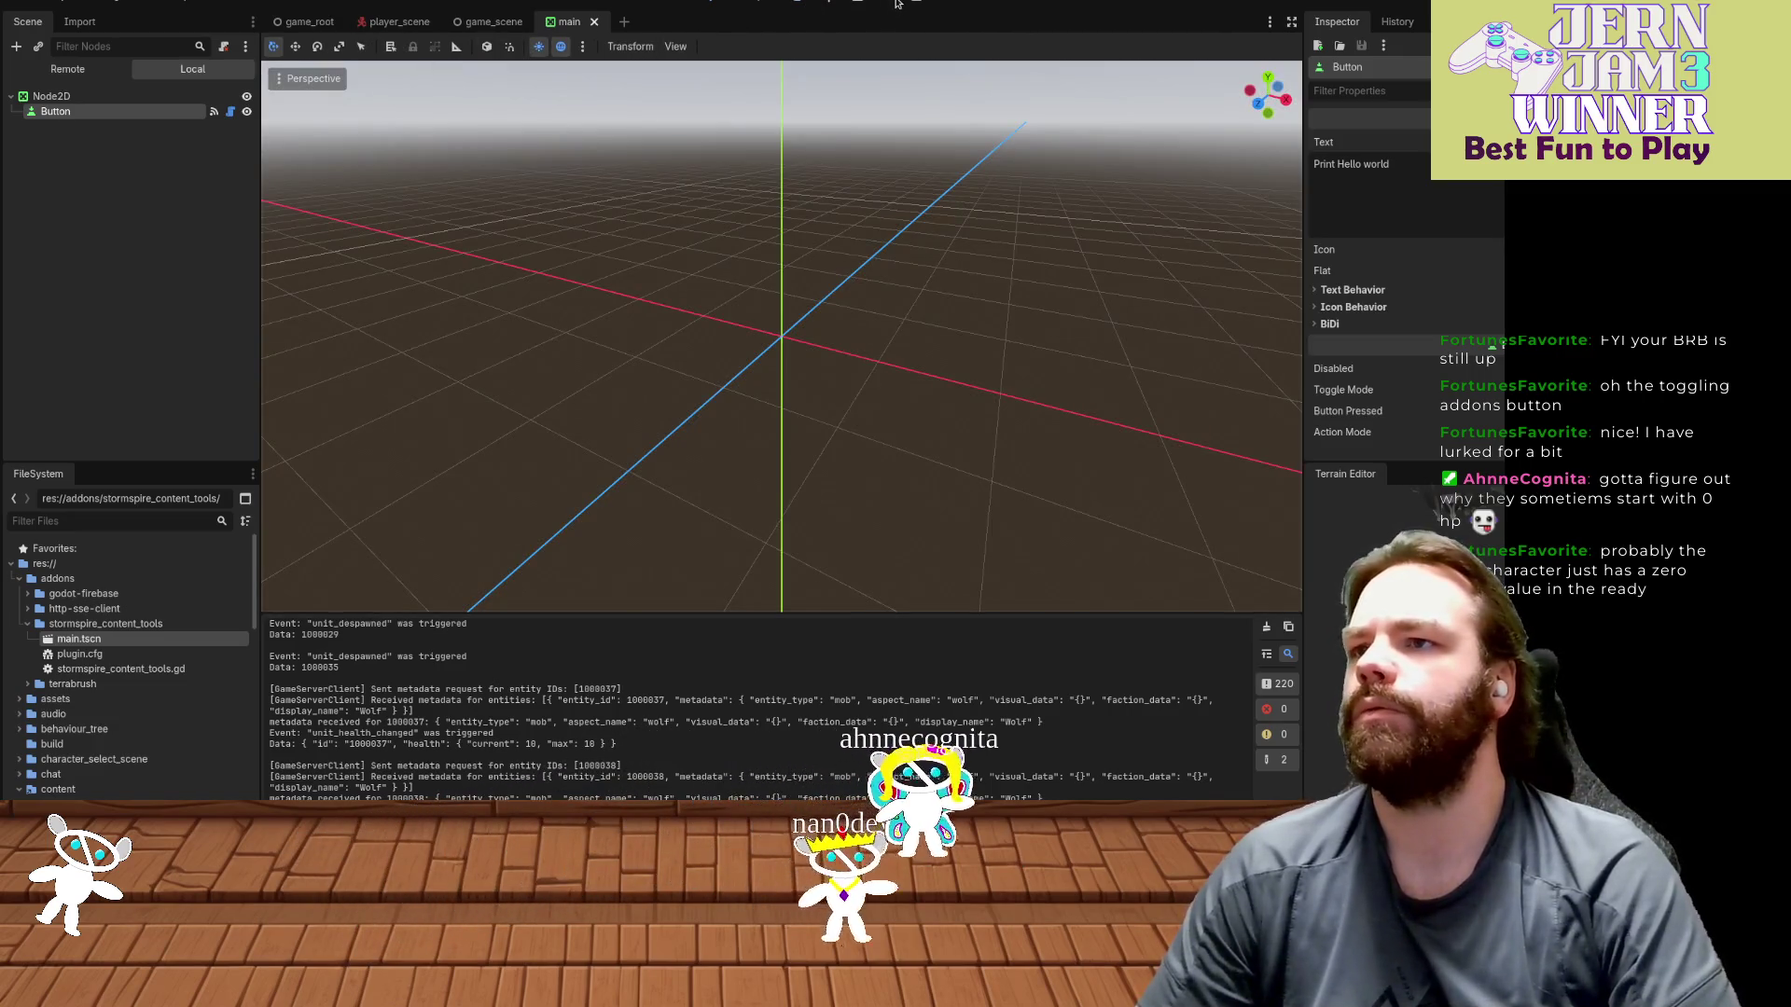
{"action": "left_click", "coordinate": [891, 8]}
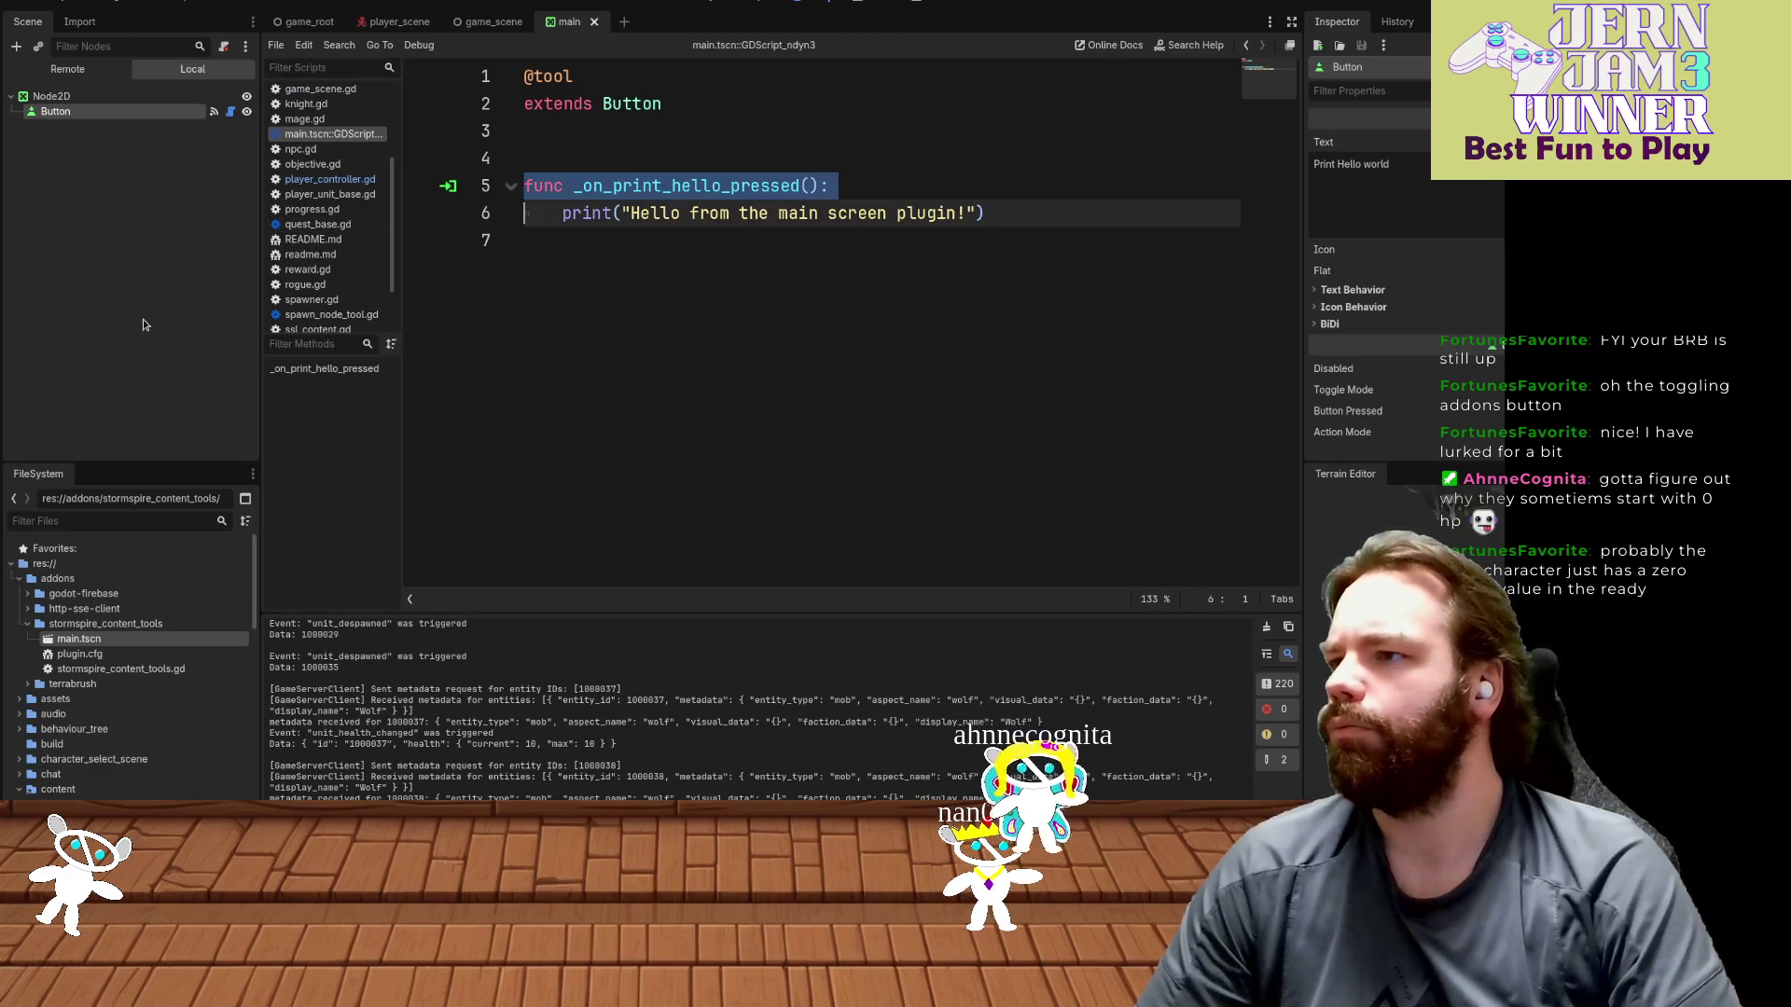
{"action": "left_click", "coordinate": [628, 378]}
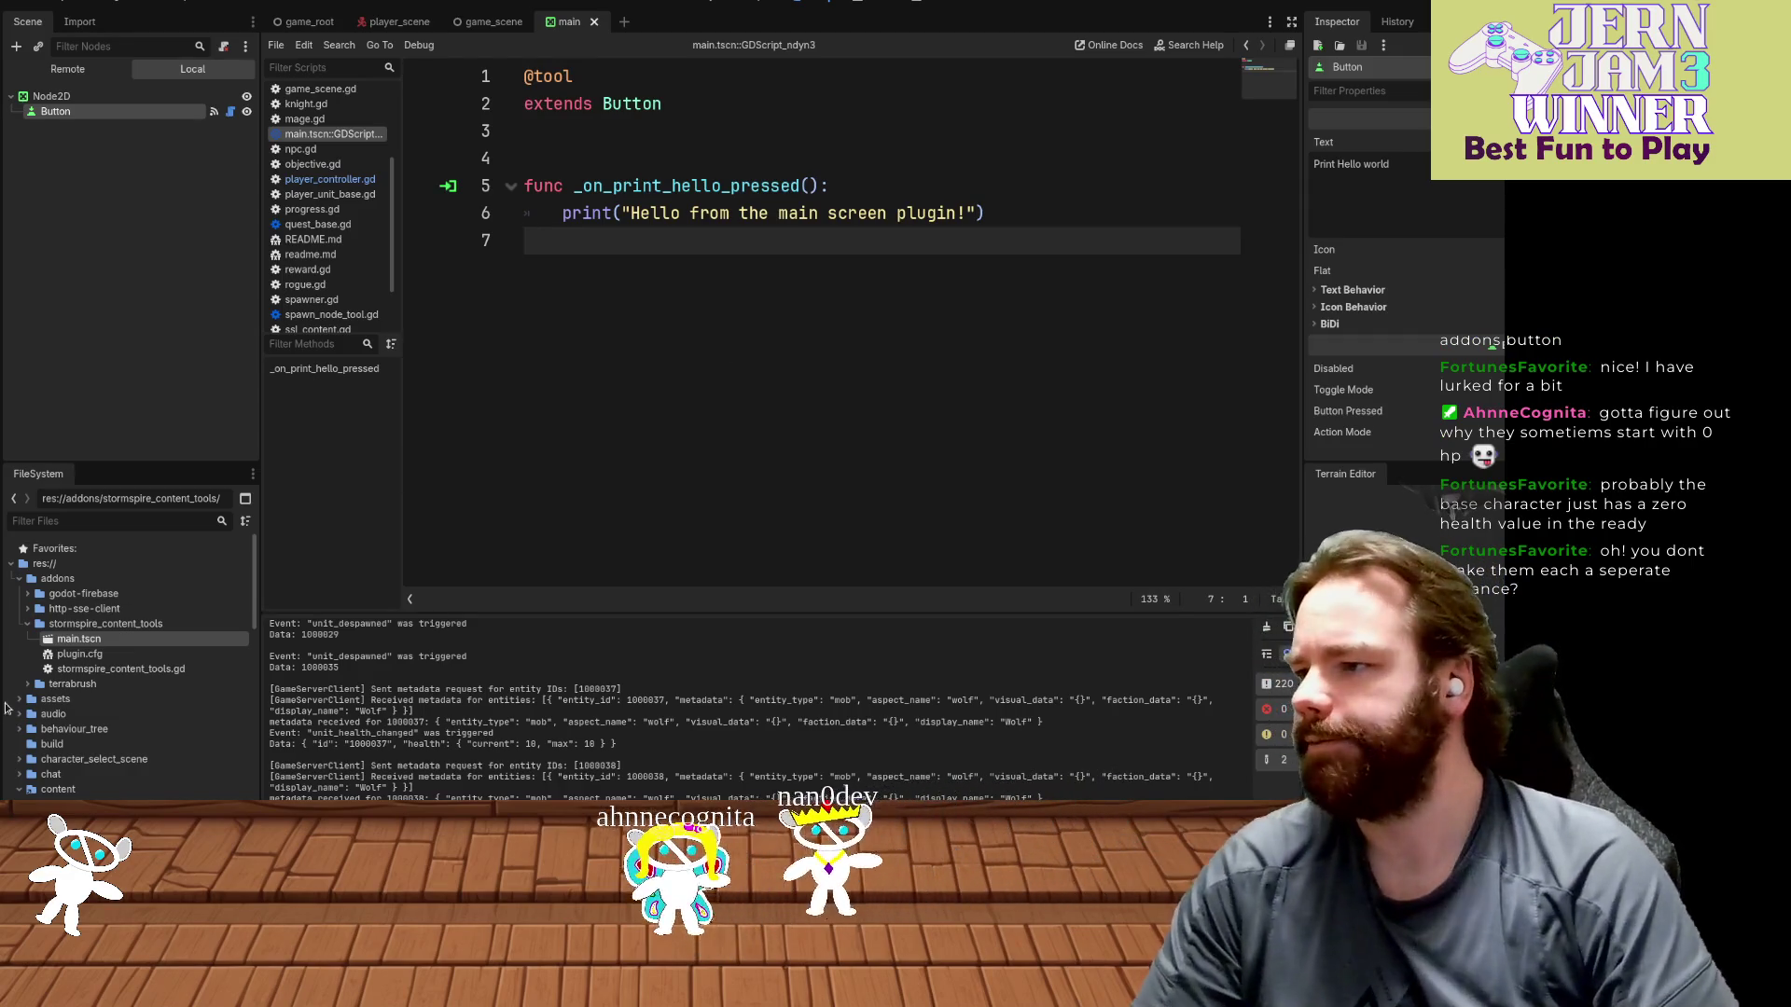
Step: Expand res://ui in FileSystem, peek into login_scene, then expand the unit_frame folder
{"action": "scroll", "coordinate": [114, 687], "scroll_direction": "down", "scroll_amount": 3}
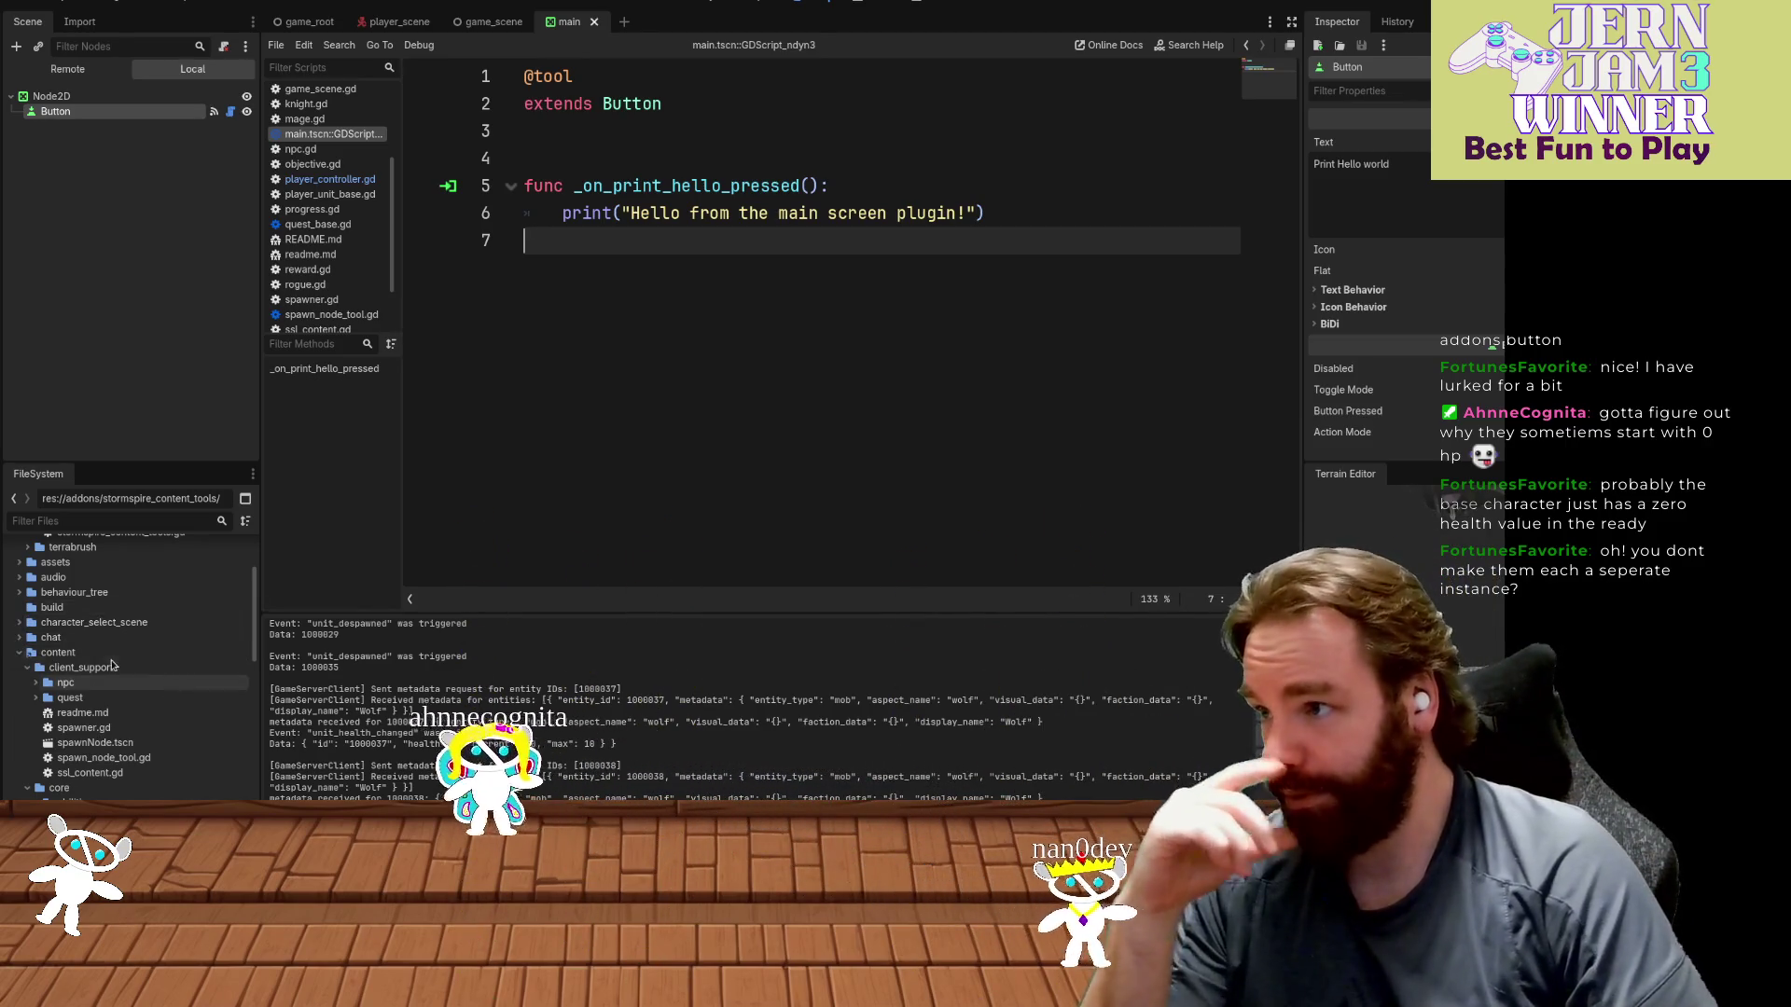
{"action": "scroll", "coordinate": [51, 660], "scroll_direction": "down", "scroll_amount": 3}
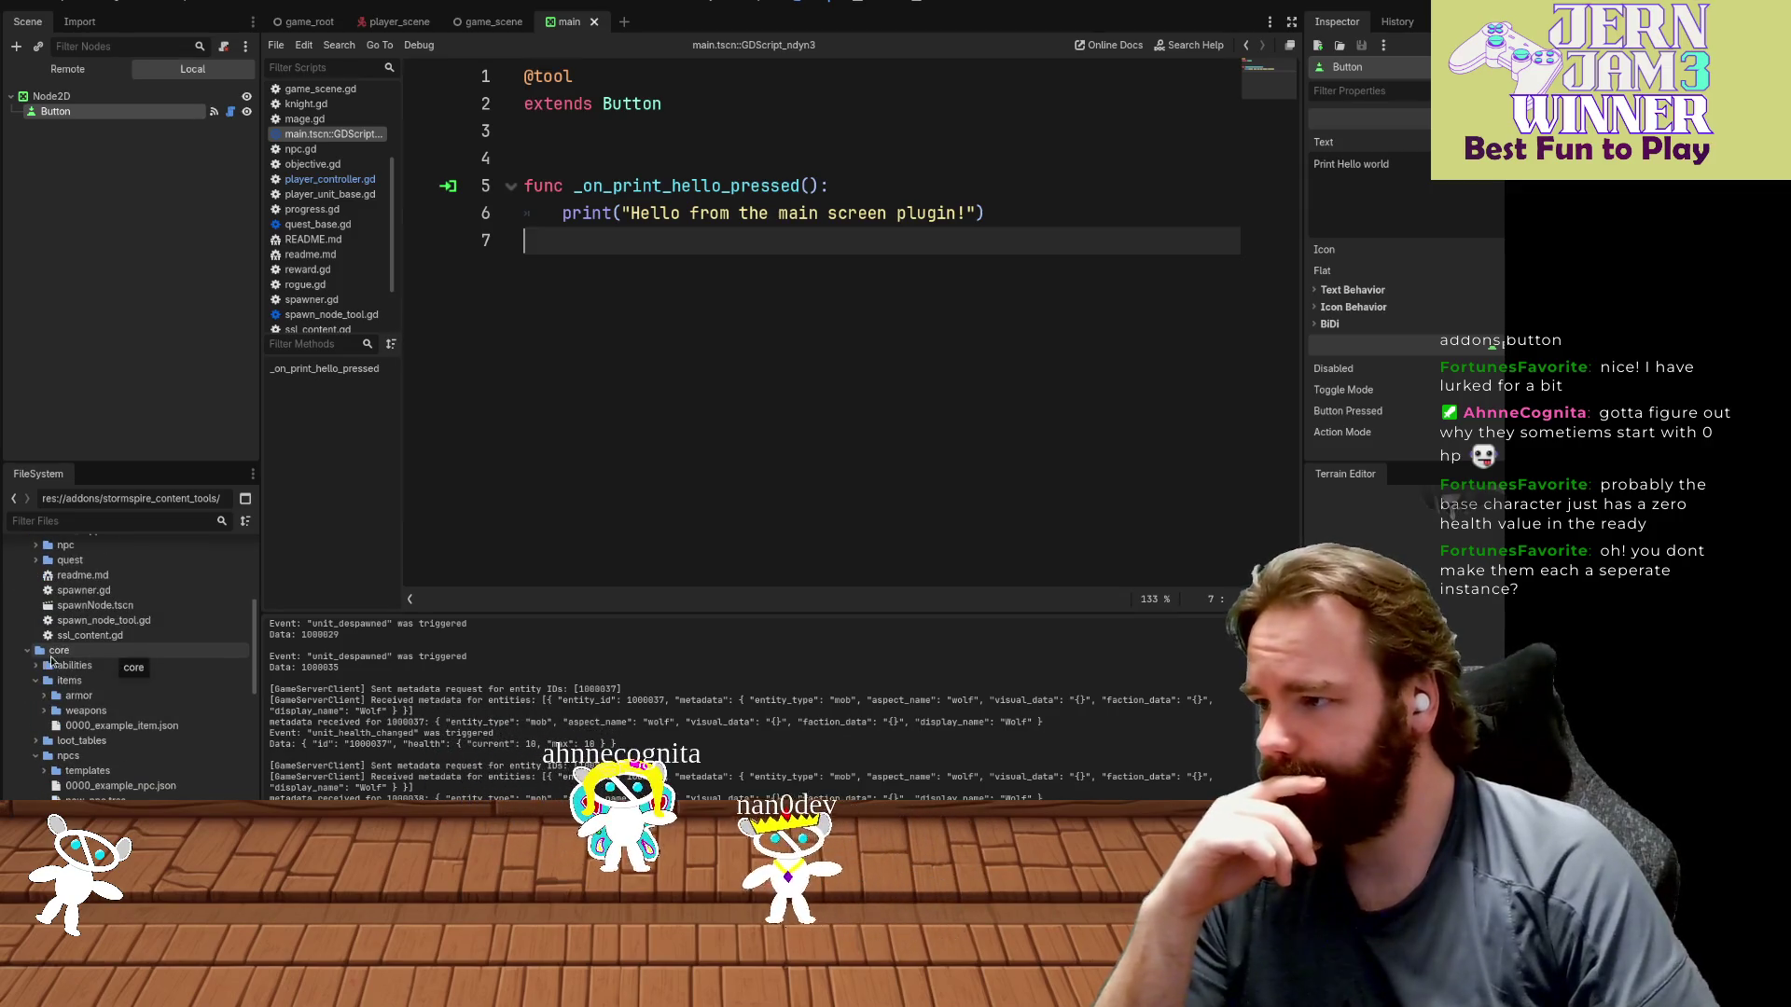
{"action": "scroll", "coordinate": [51, 661], "scroll_direction": "up", "scroll_amount": 5}
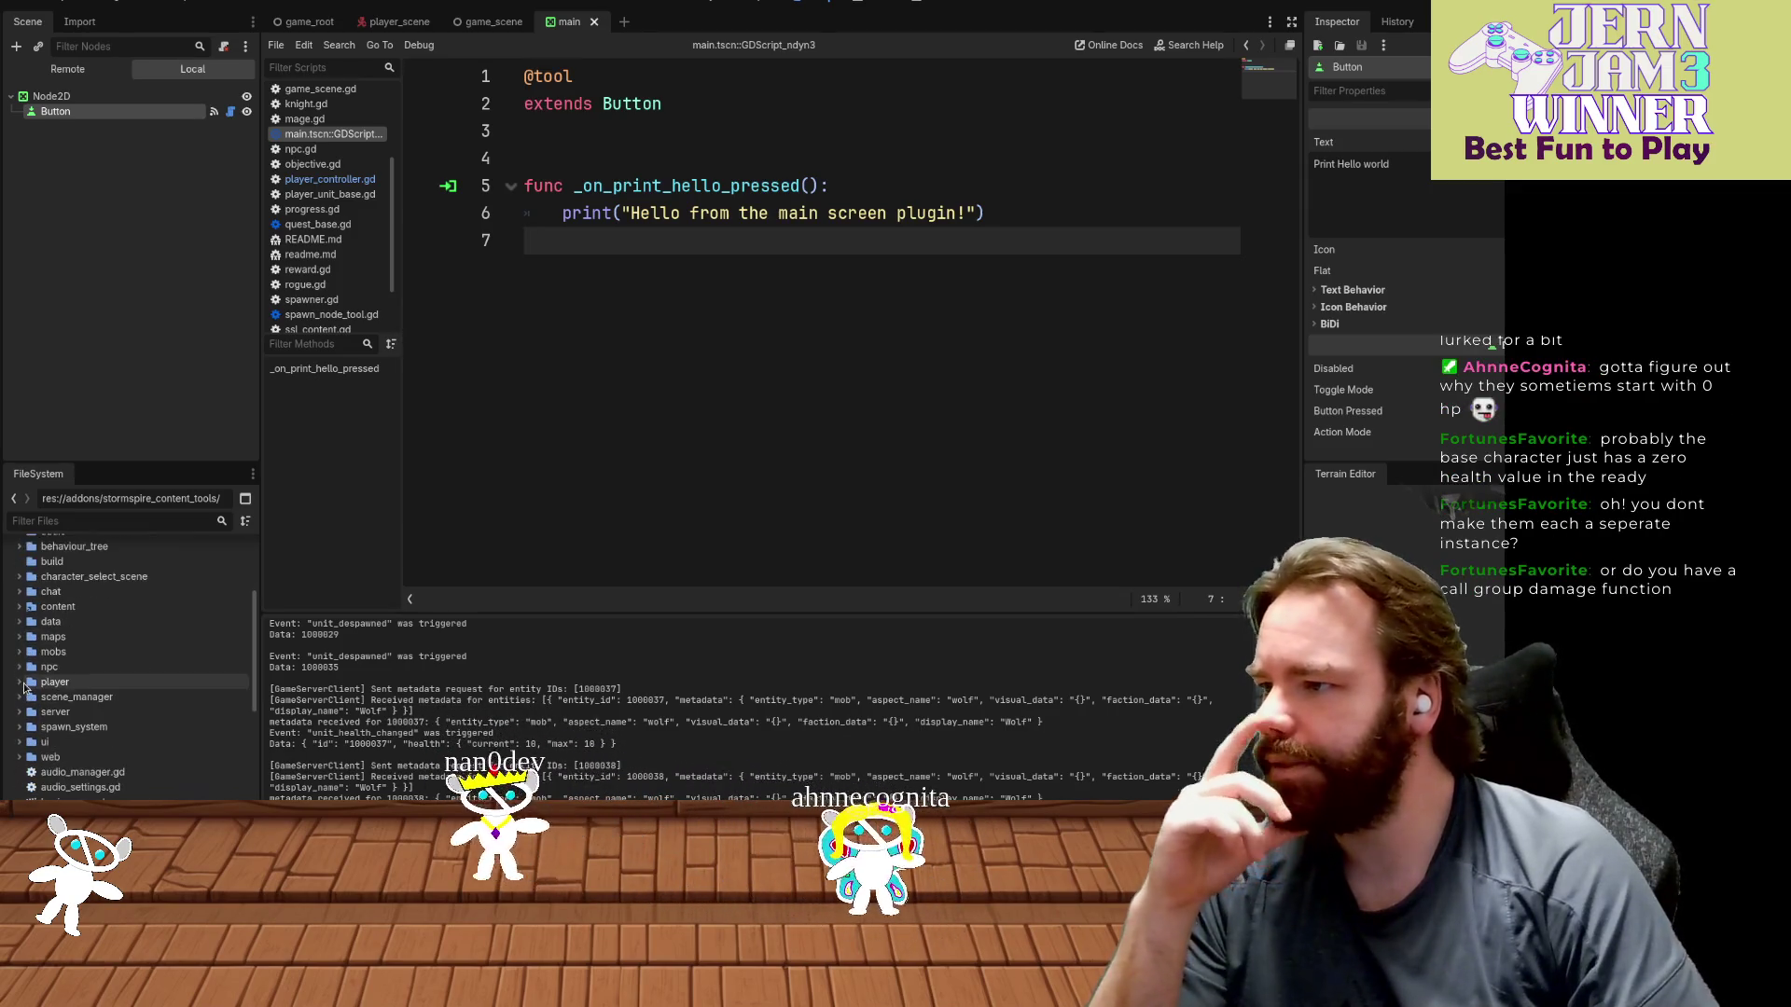
{"action": "left_click", "coordinate": [19, 743]}
{"action": "scroll", "coordinate": [21, 743], "scroll_direction": "down", "scroll_amount": 2}
{"action": "left_click", "coordinate": [26, 696]}
{"action": "left_click", "coordinate": [26, 696]}
{"action": "scroll", "coordinate": [25, 704], "scroll_direction": "down", "scroll_amount": 1}
{"action": "left_click", "coordinate": [25, 712]}
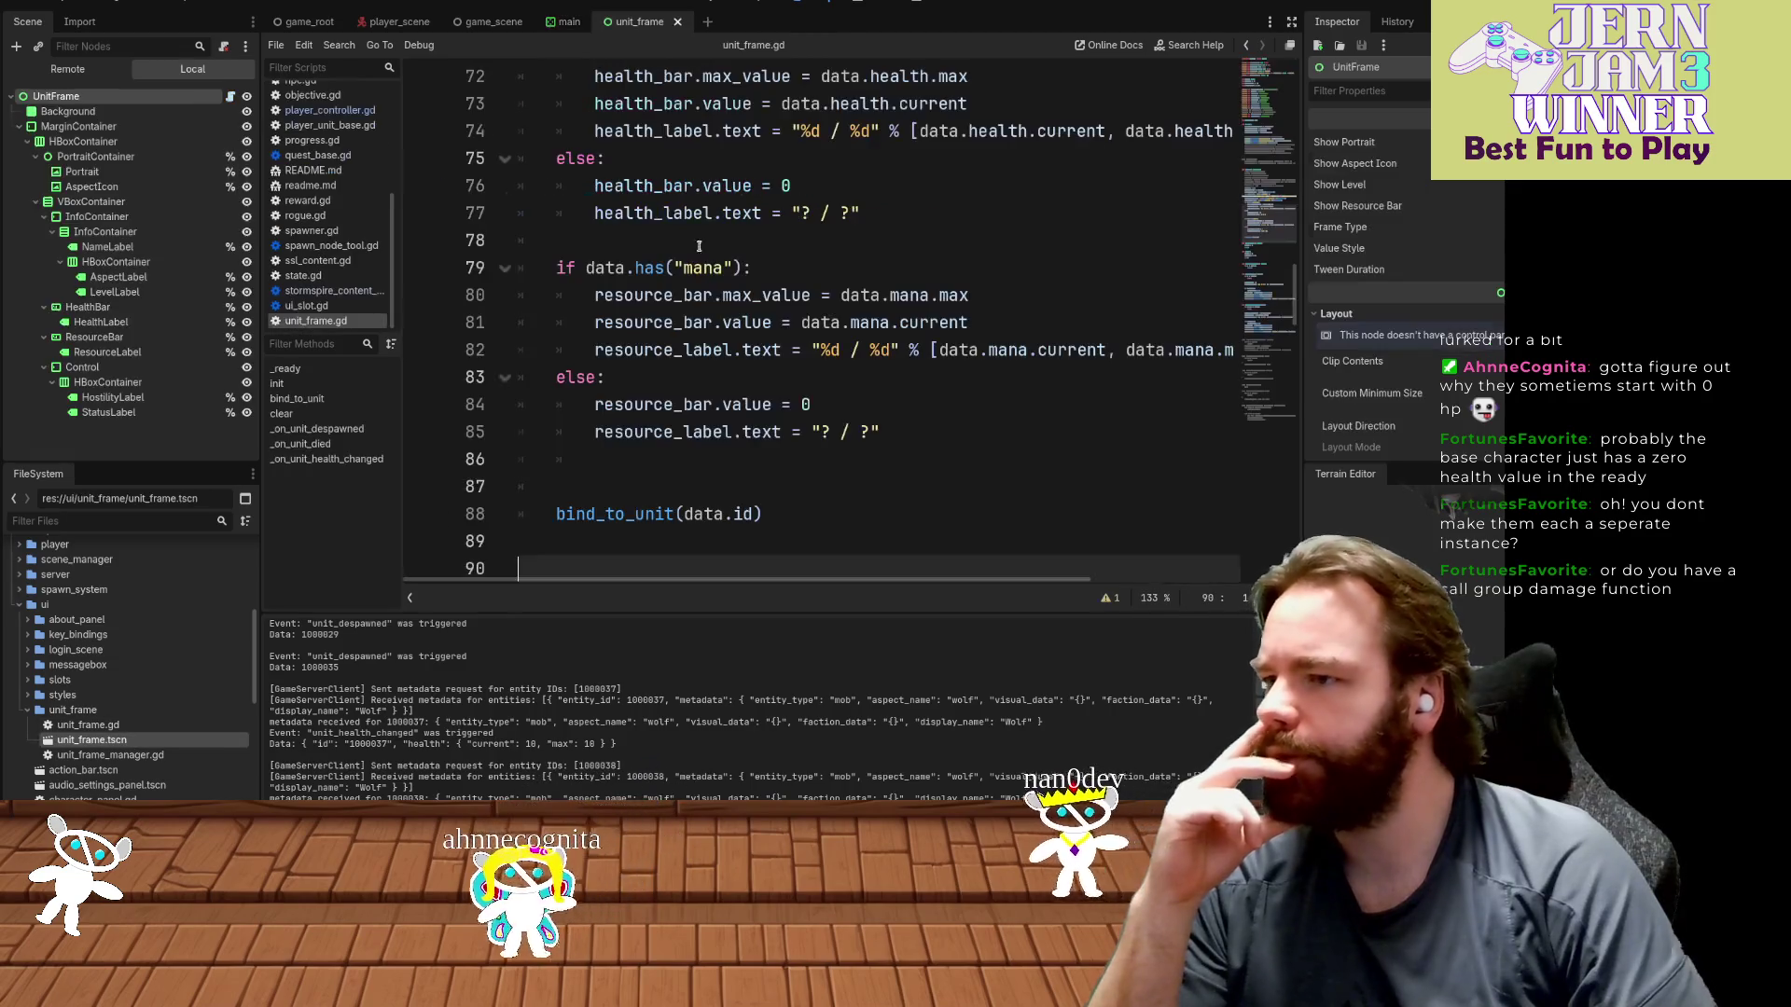
Step: Show the unit_frame scene layout, zooming out and panning the 2D canvas to frame it
{"action": "left_click", "coordinate": [738, 3]}
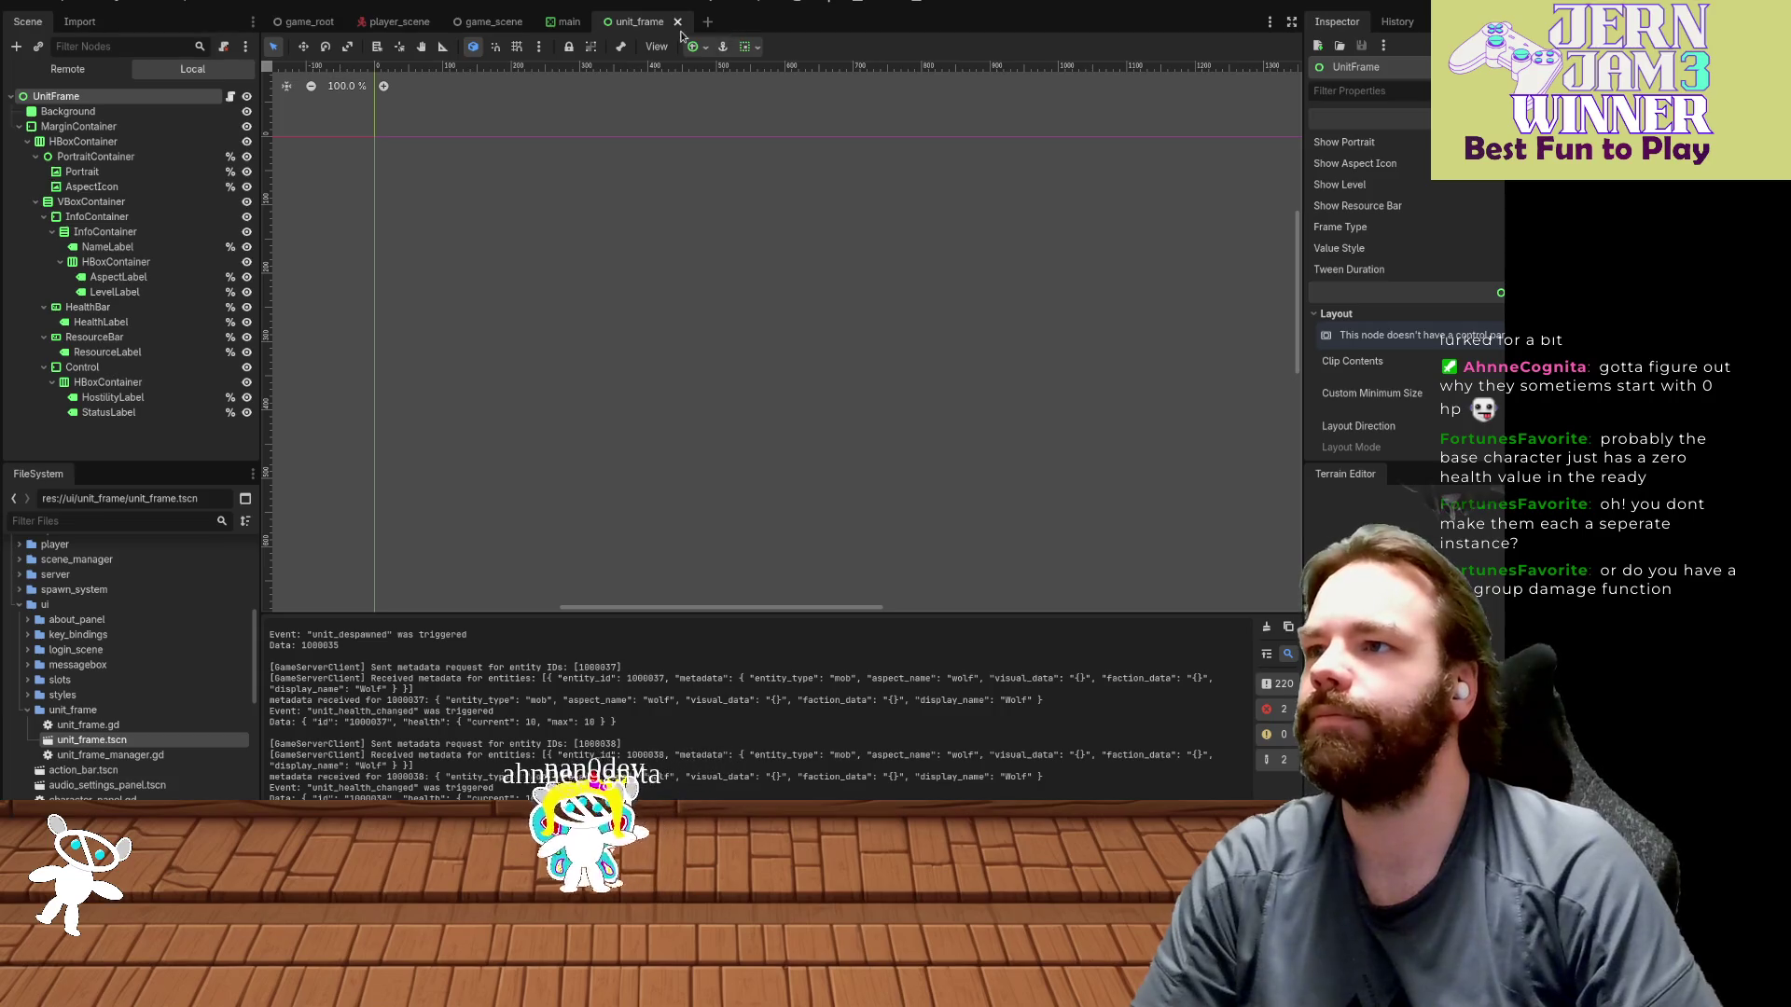
{"action": "scroll", "coordinate": [718, 252], "scroll_direction": "down", "scroll_amount": 5}
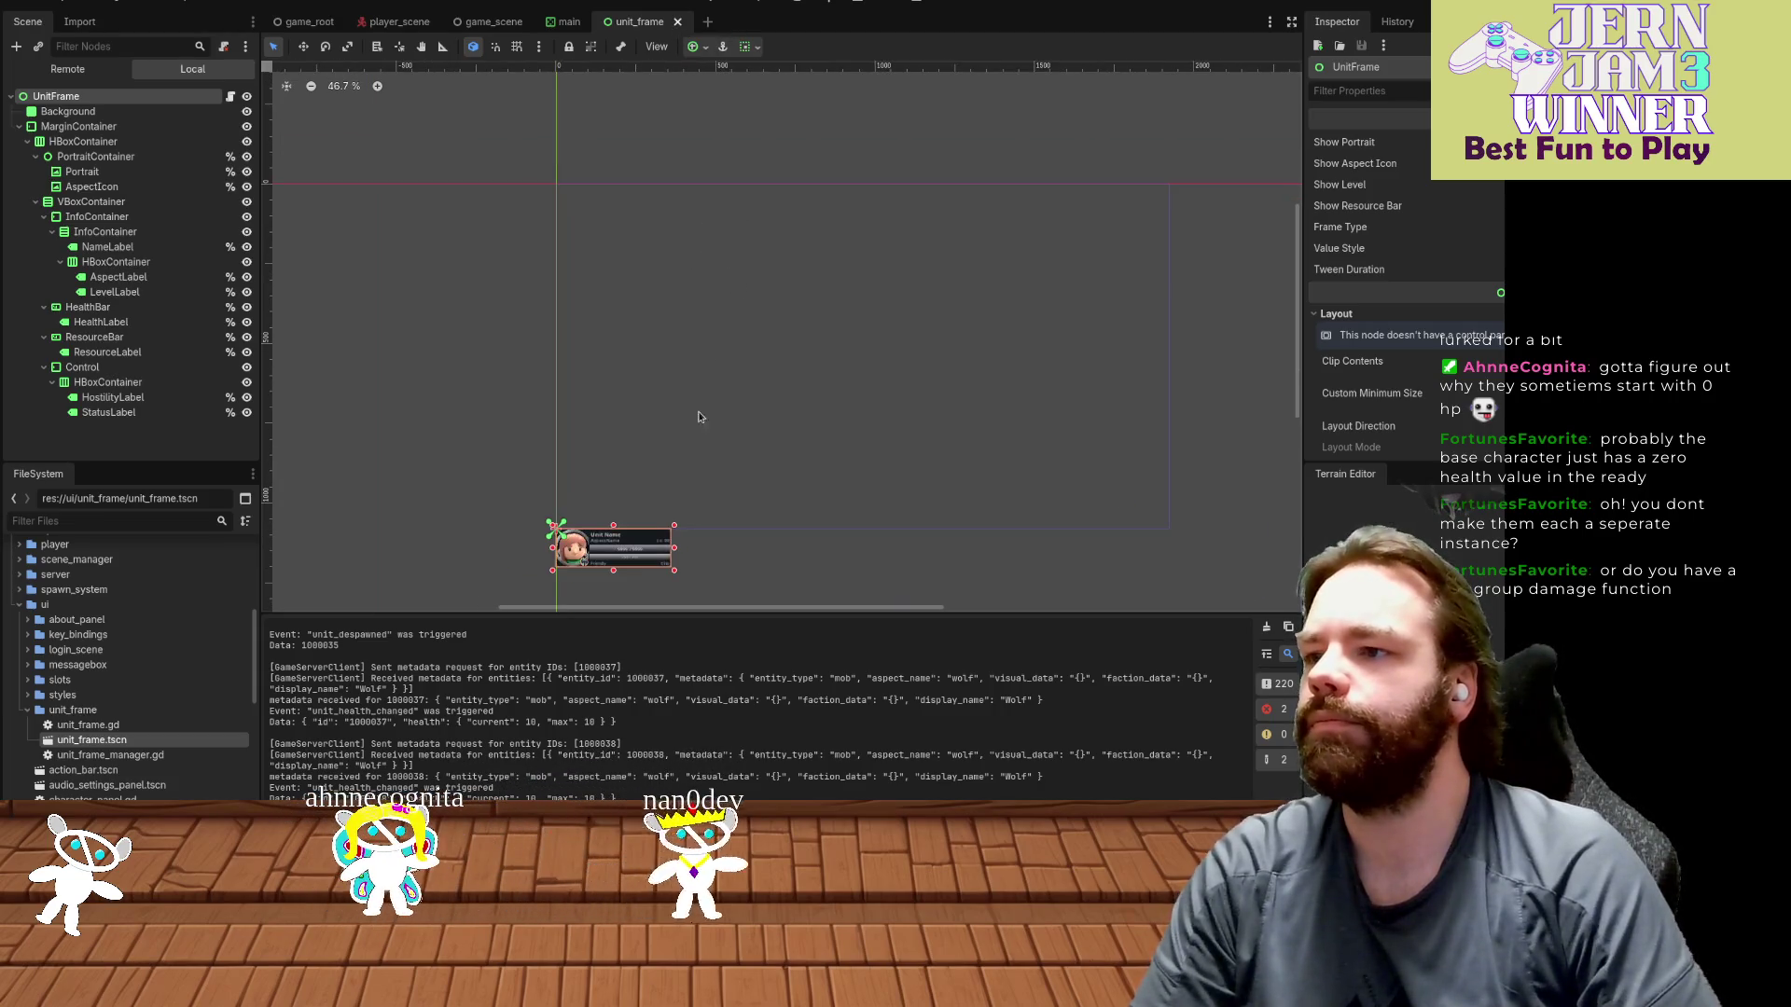
{"action": "left_click_drag", "start_coordinate": [684, 418], "coordinate": [667, 368]}
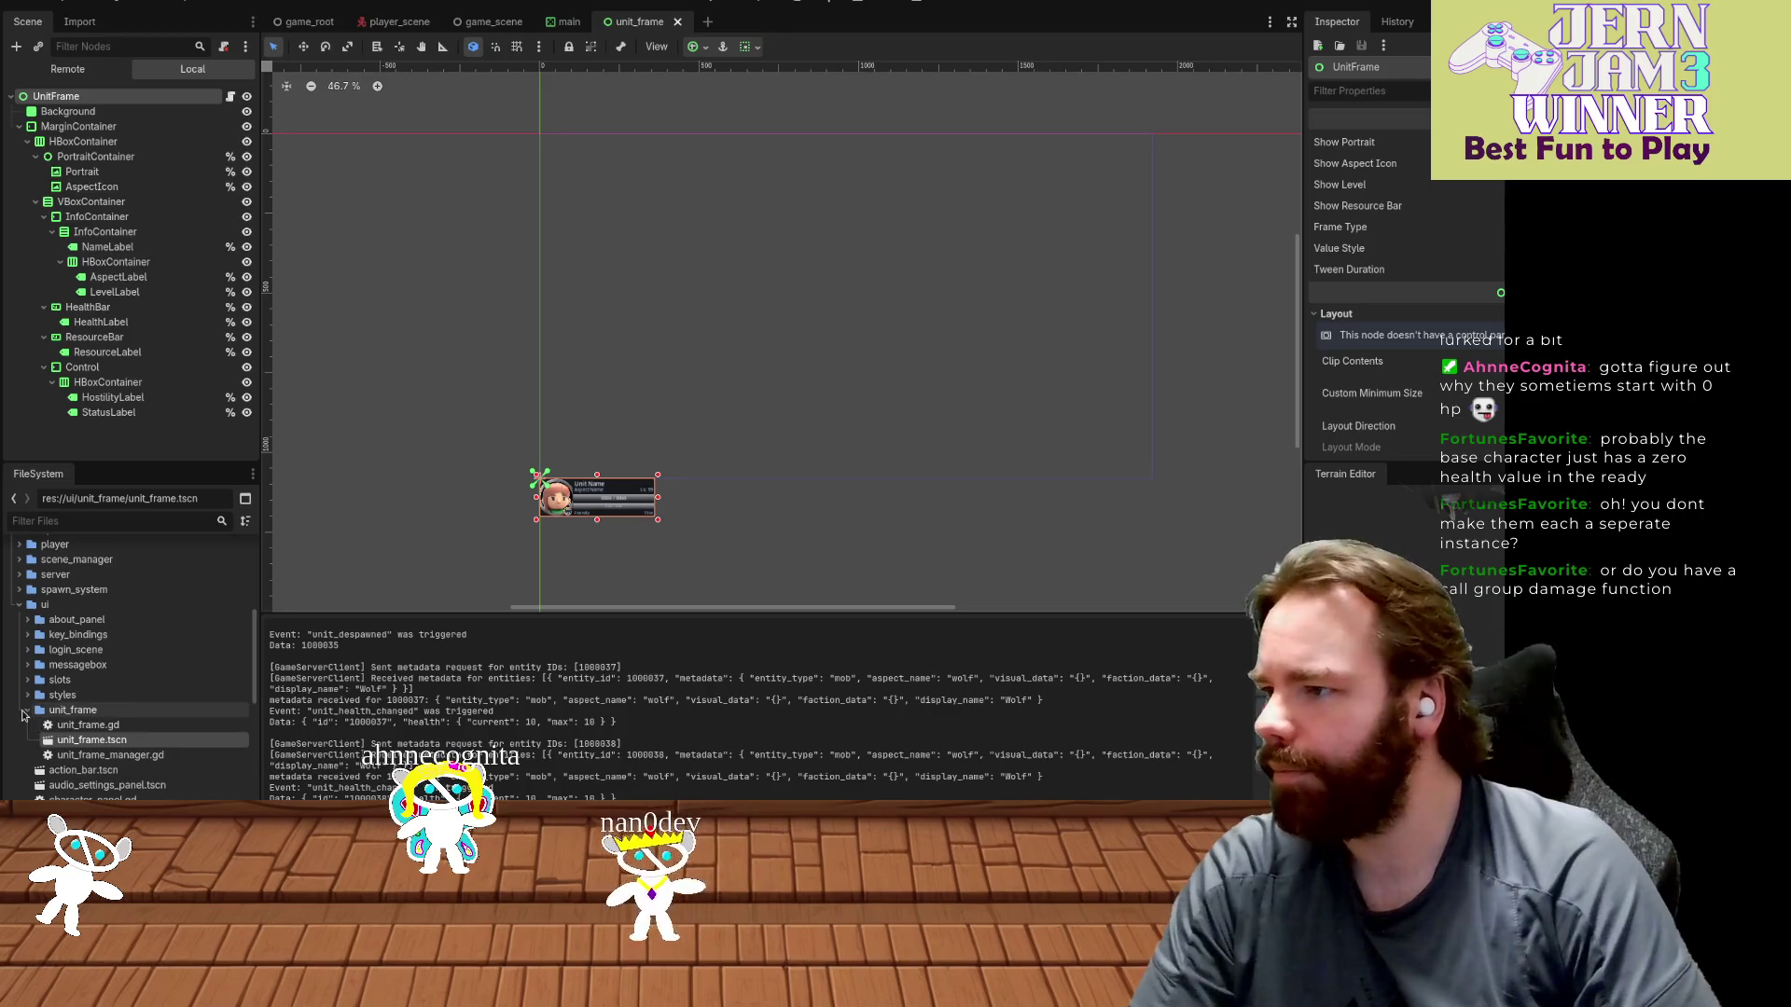
Step: Collapse the ui folder and filter the FileSystem files by 'enemy'
{"action": "left_click", "coordinate": [19, 606]}
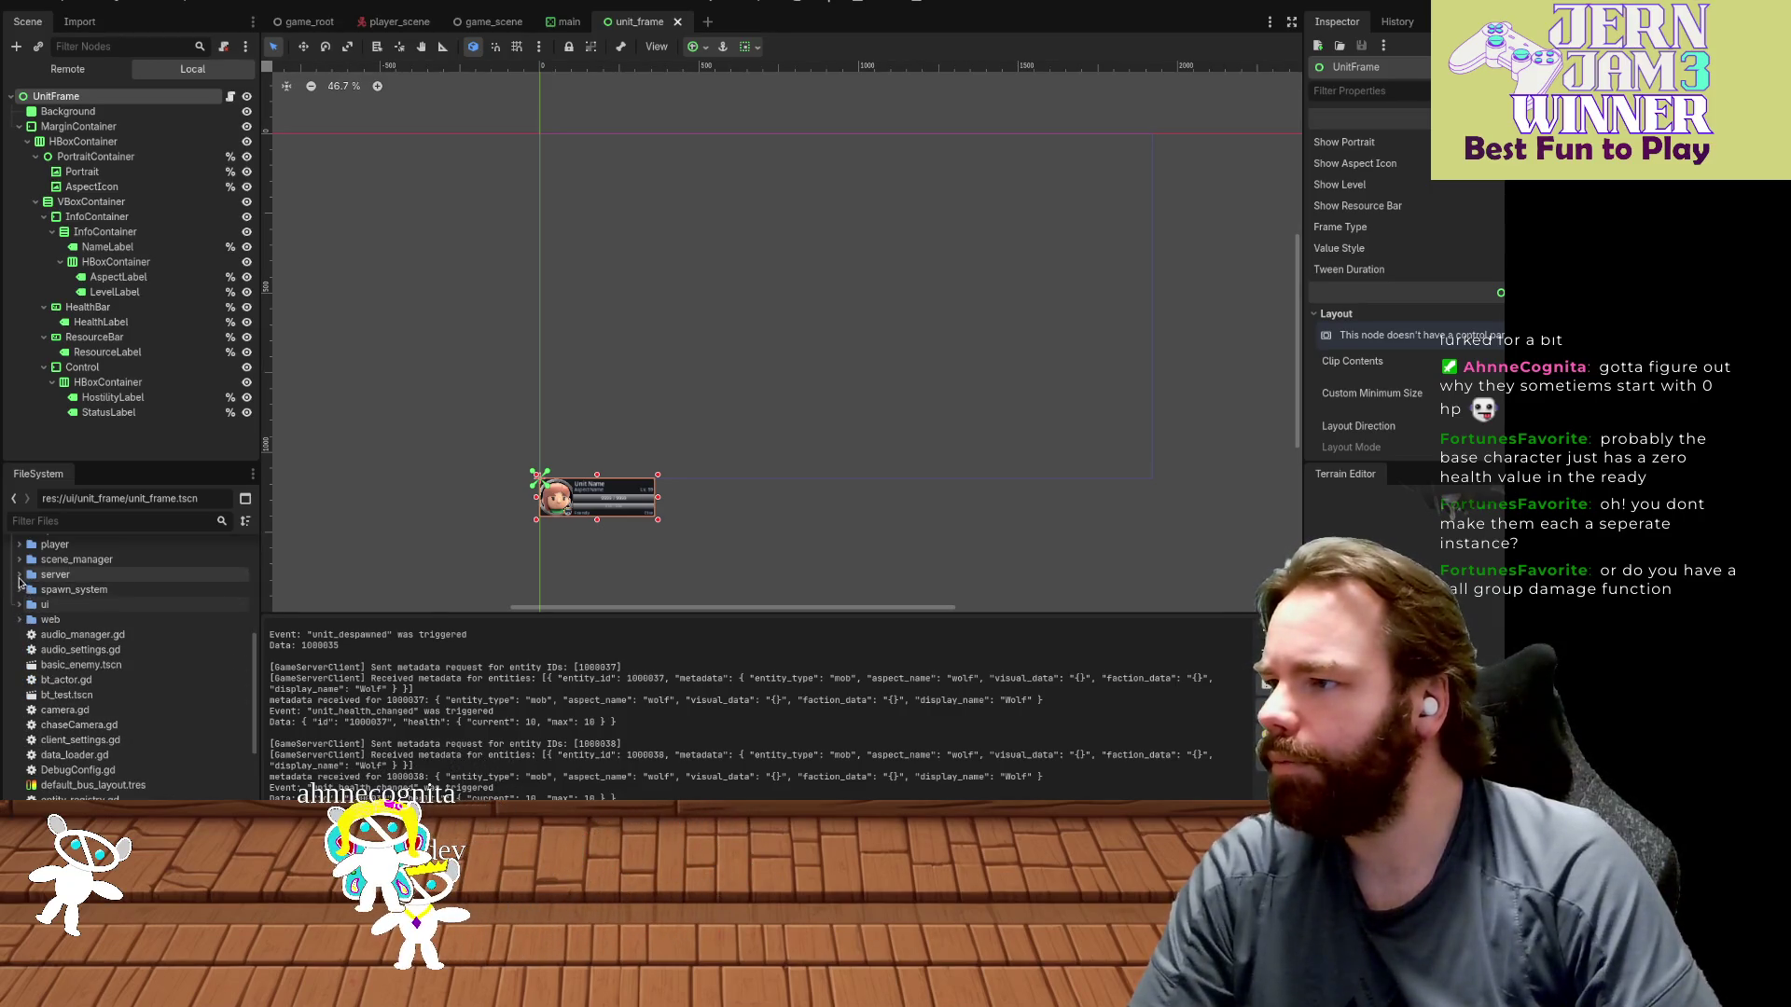
{"action": "scroll", "coordinate": [24, 625], "scroll_direction": "down", "scroll_amount": 4}
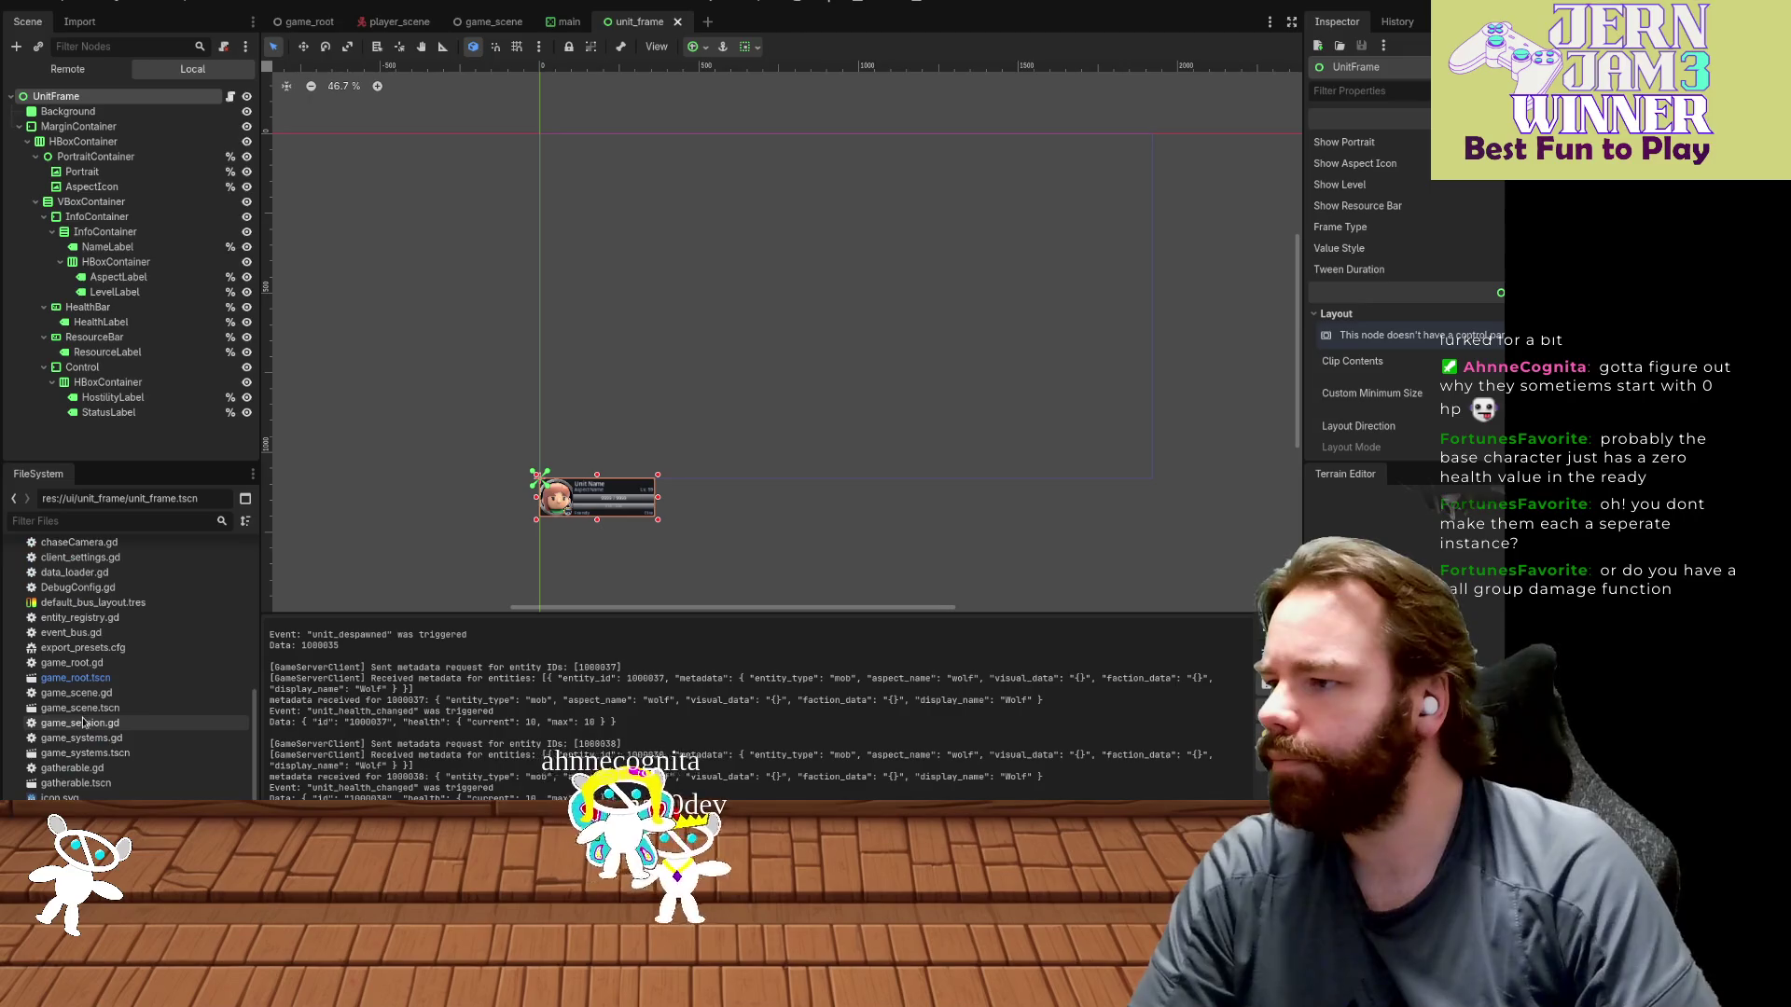
{"action": "scroll", "coordinate": [94, 634], "scroll_direction": "up", "scroll_amount": 1}
{"action": "left_click", "coordinate": [83, 521]}
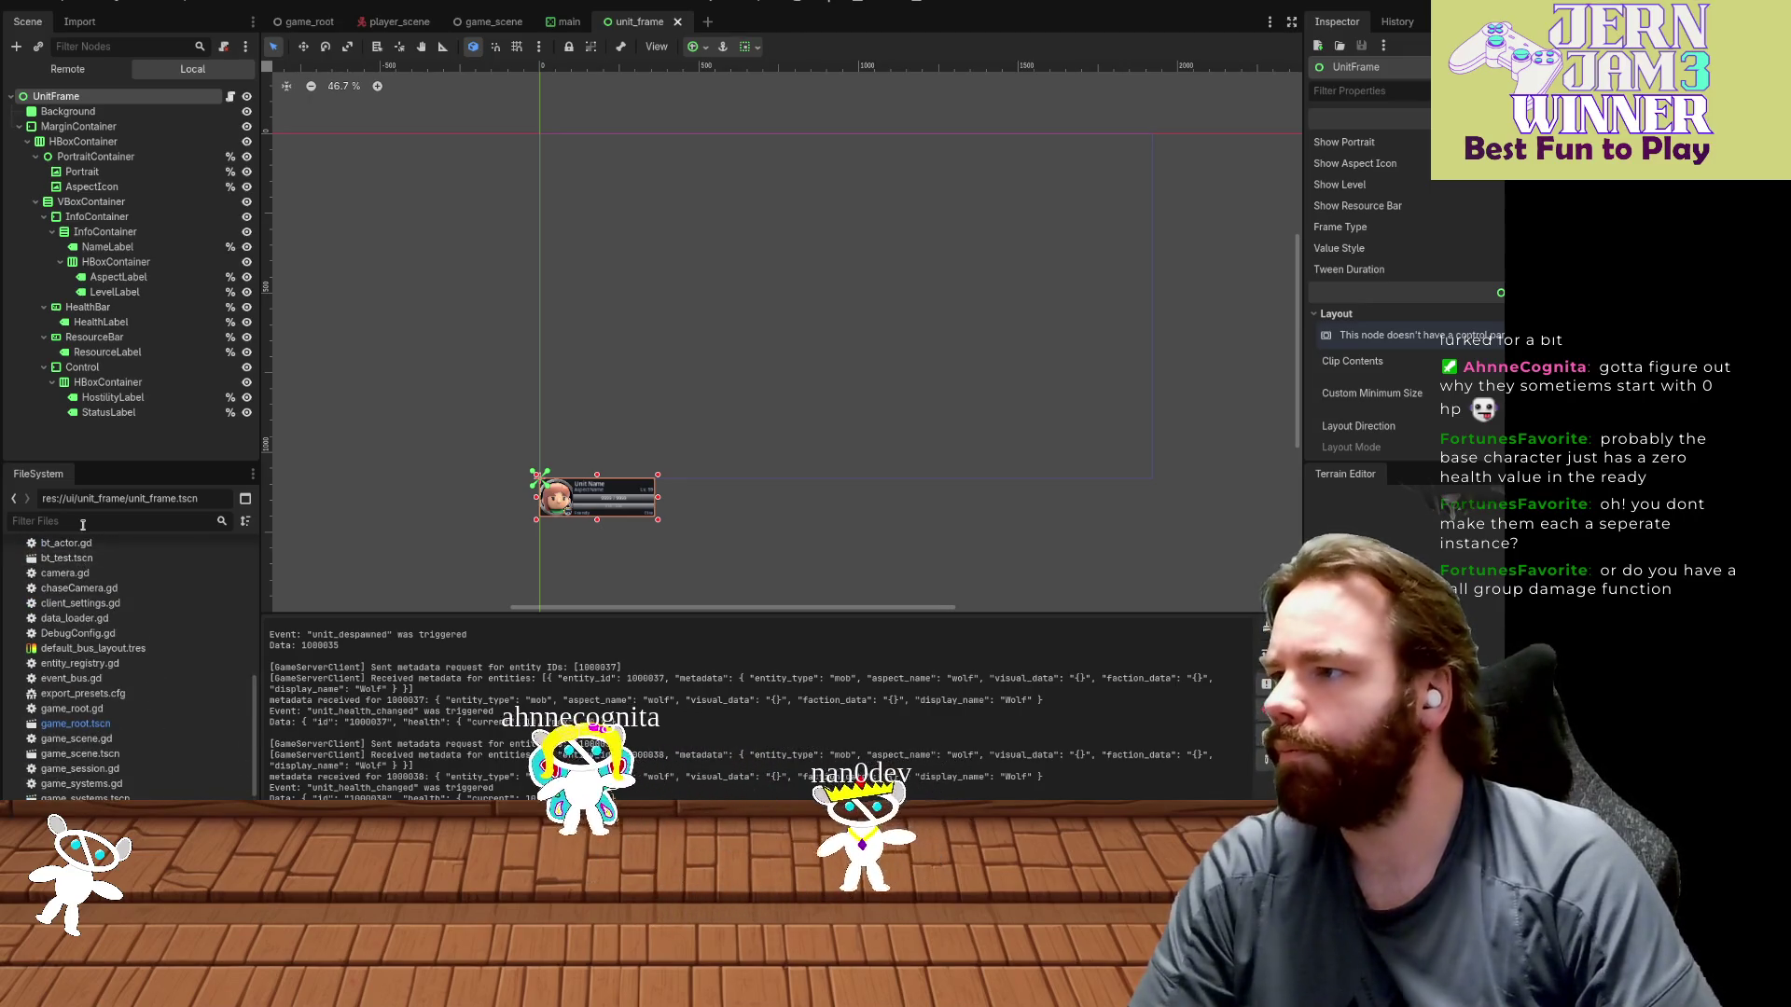
{"action": "type", "text": "enemy"}
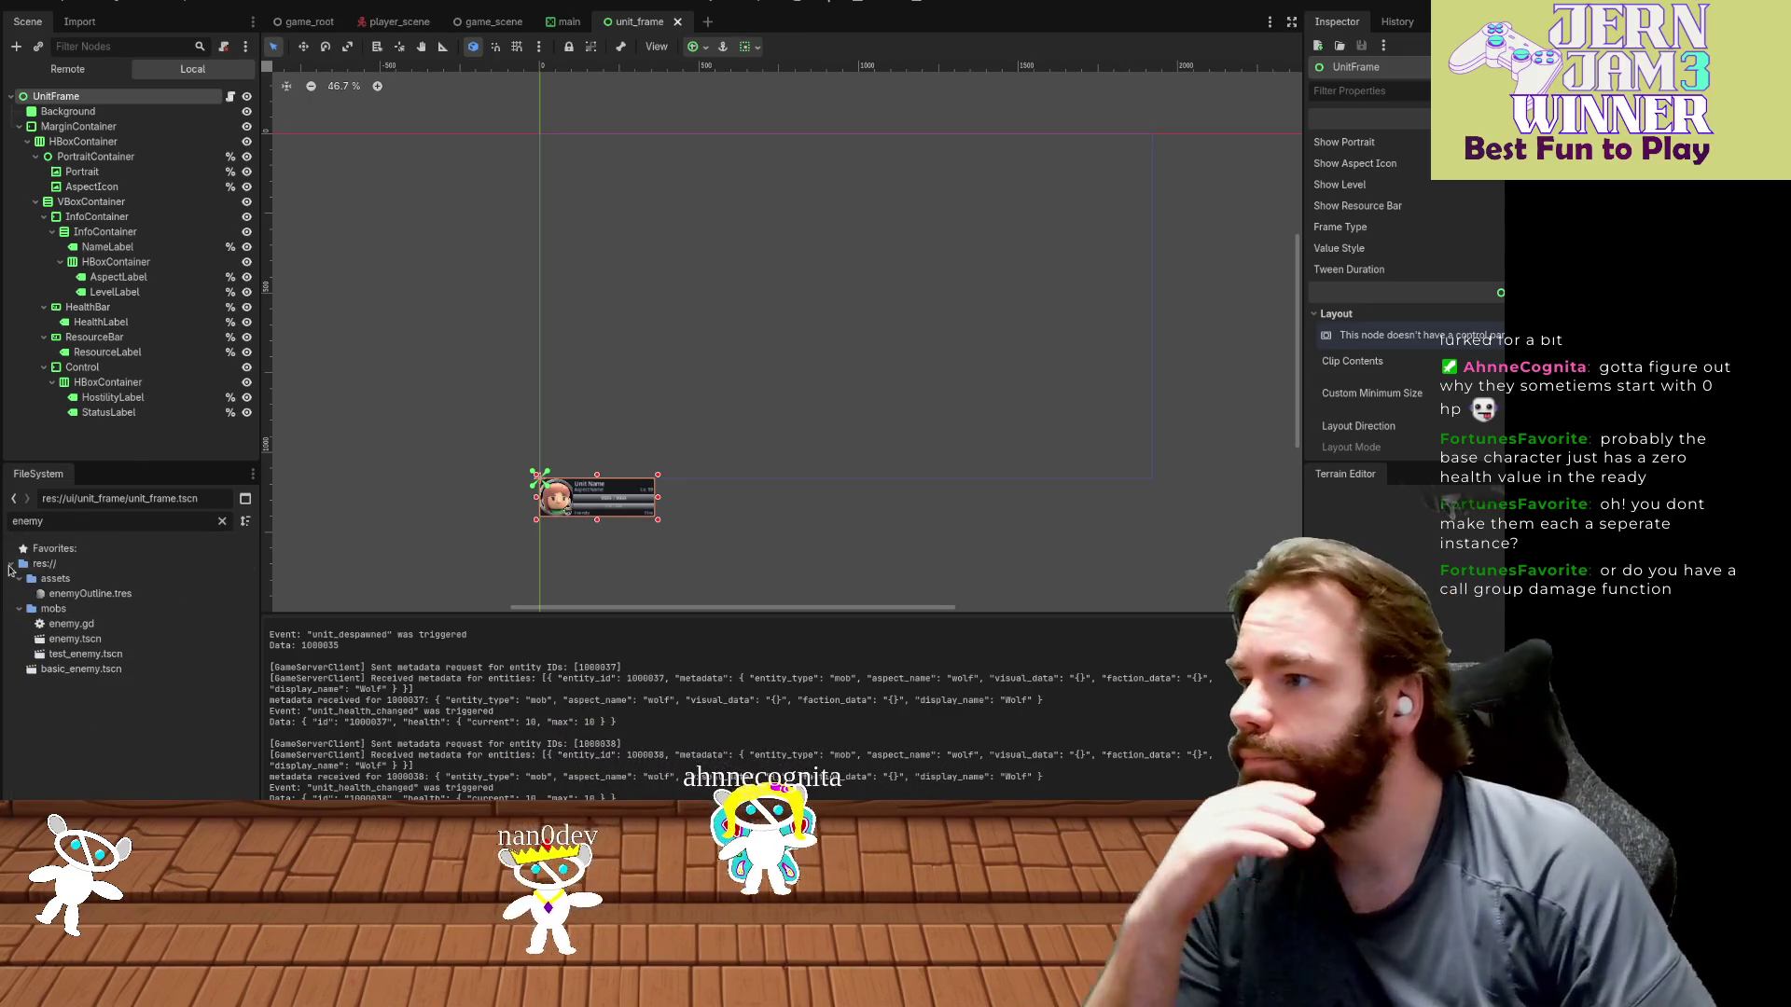
Step: Open enemy.tscn and basic_enemy.tscn, inspecting the CollisionShape3D, TargetDecalComponent and Enemy nodes
{"action": "double_click", "coordinate": [75, 639]}
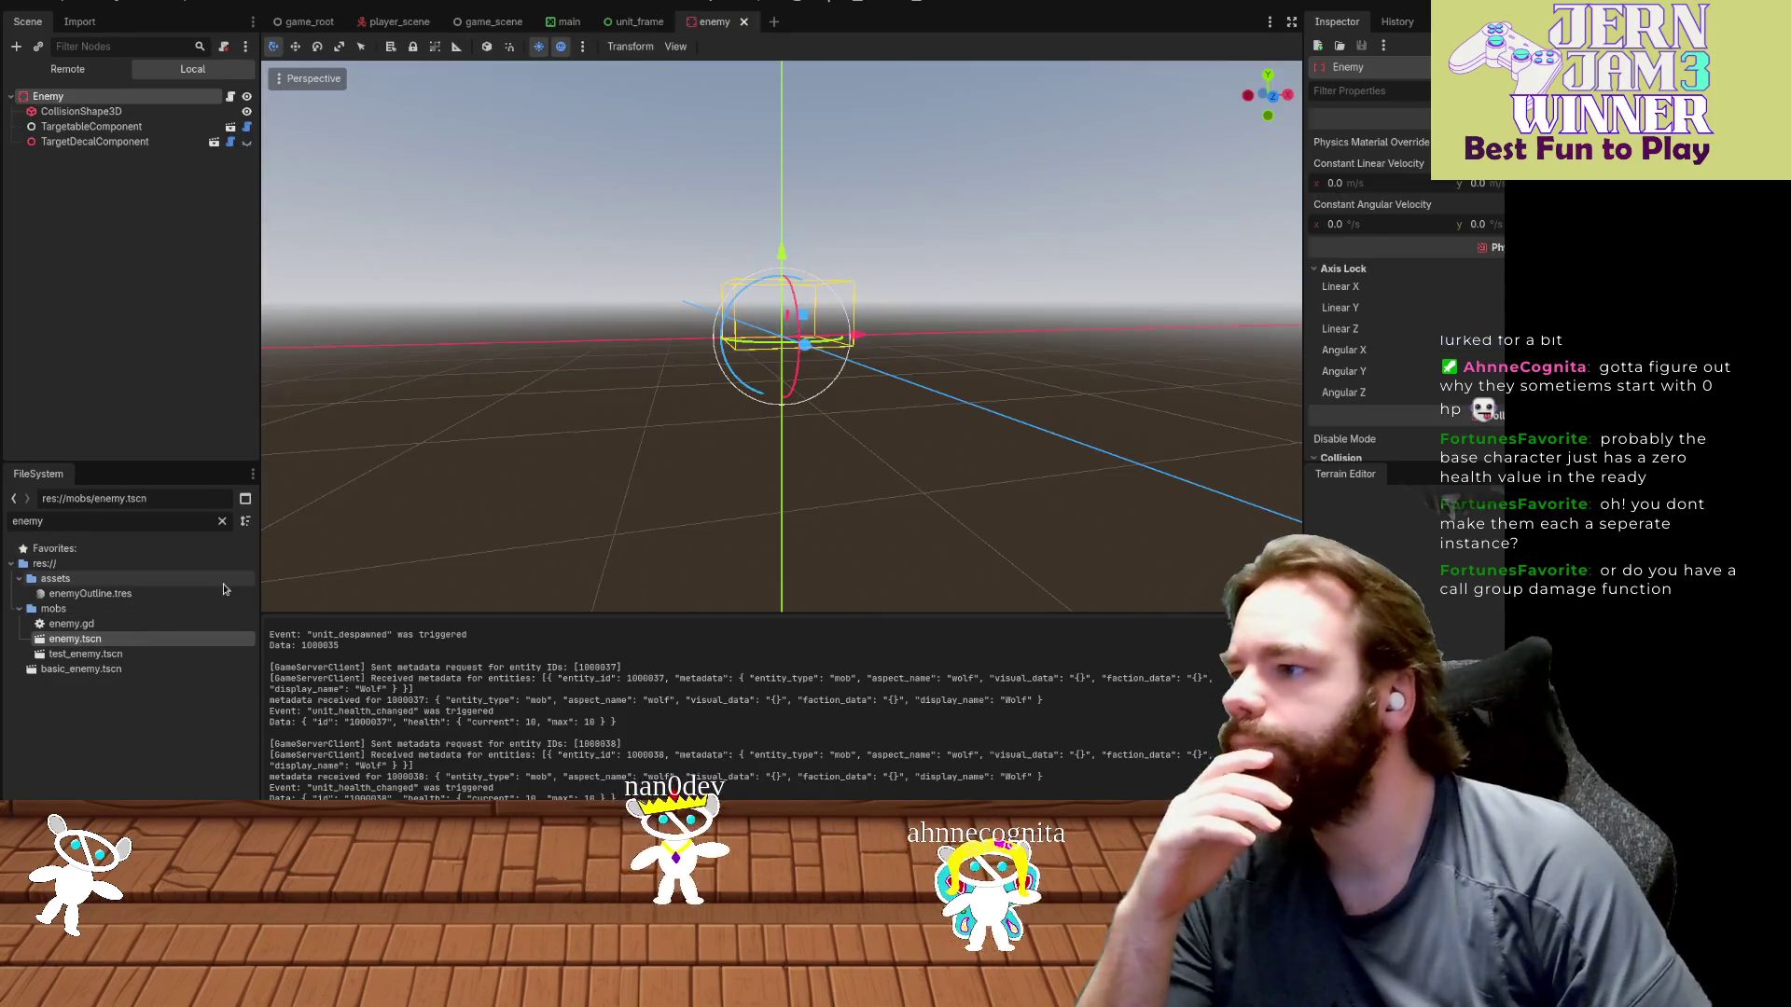
{"action": "left_click", "coordinate": [149, 112]}
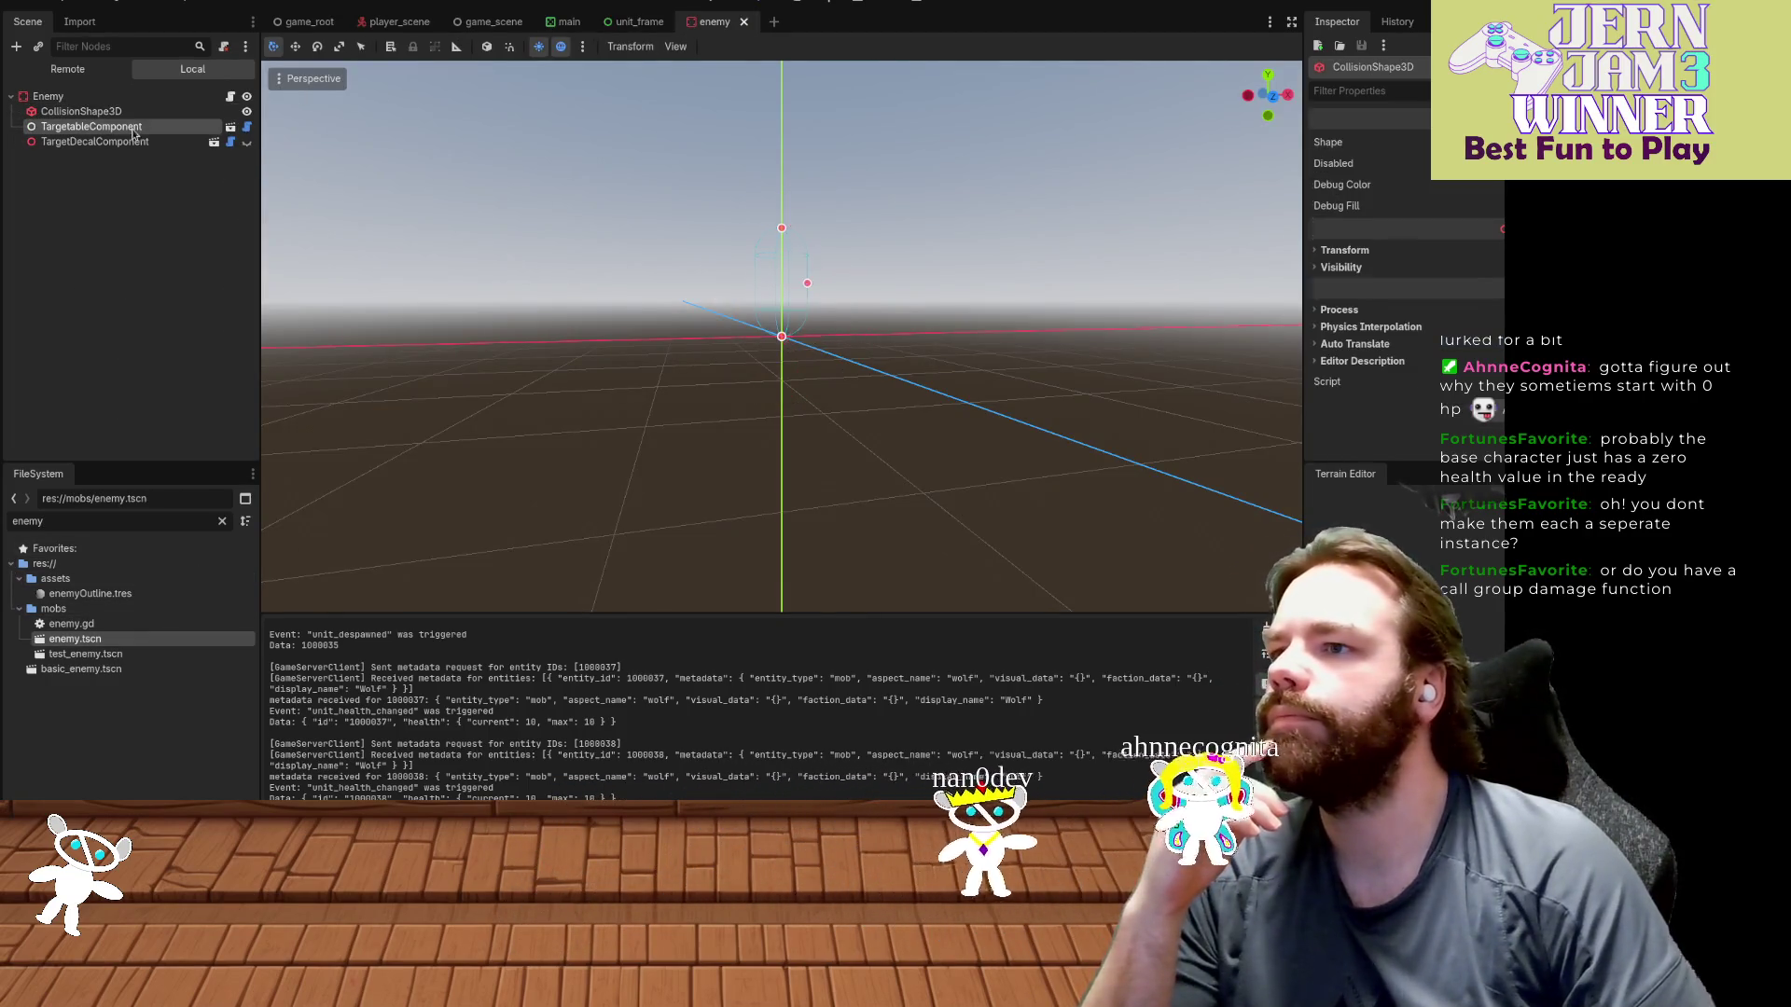
{"action": "left_click", "coordinate": [135, 141]}
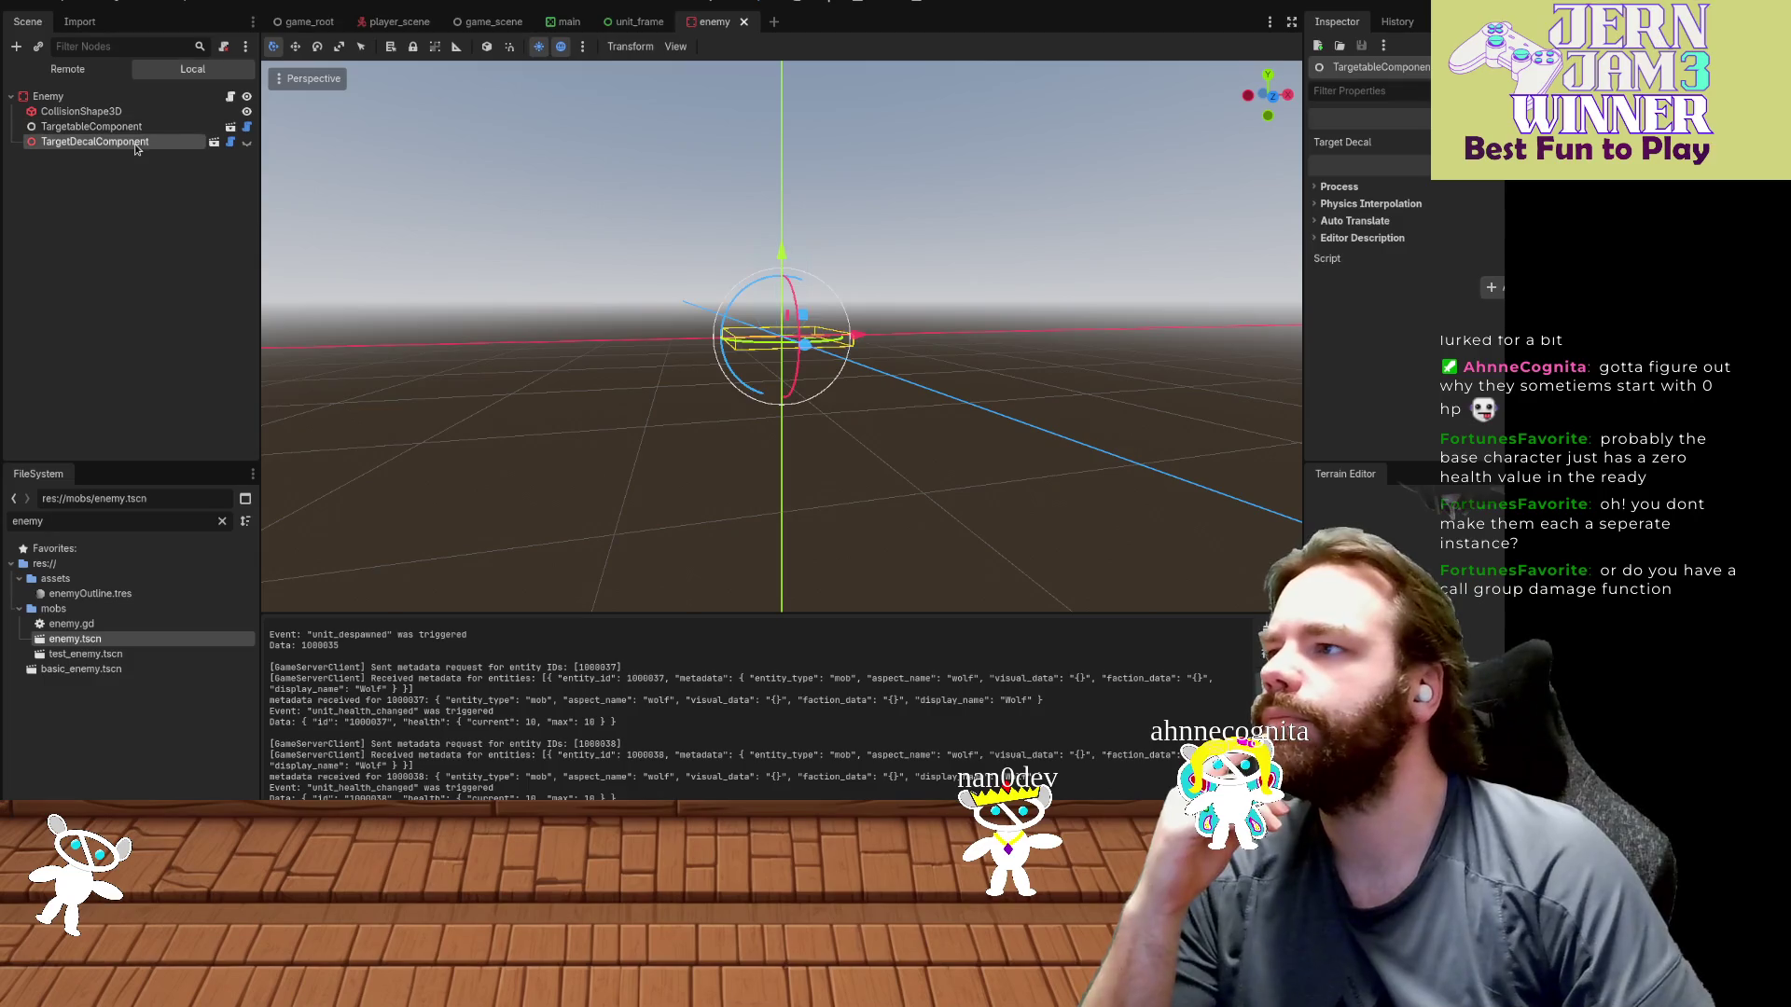
{"action": "left_click", "coordinate": [108, 671]}
{"action": "double_click", "coordinate": [81, 668]}
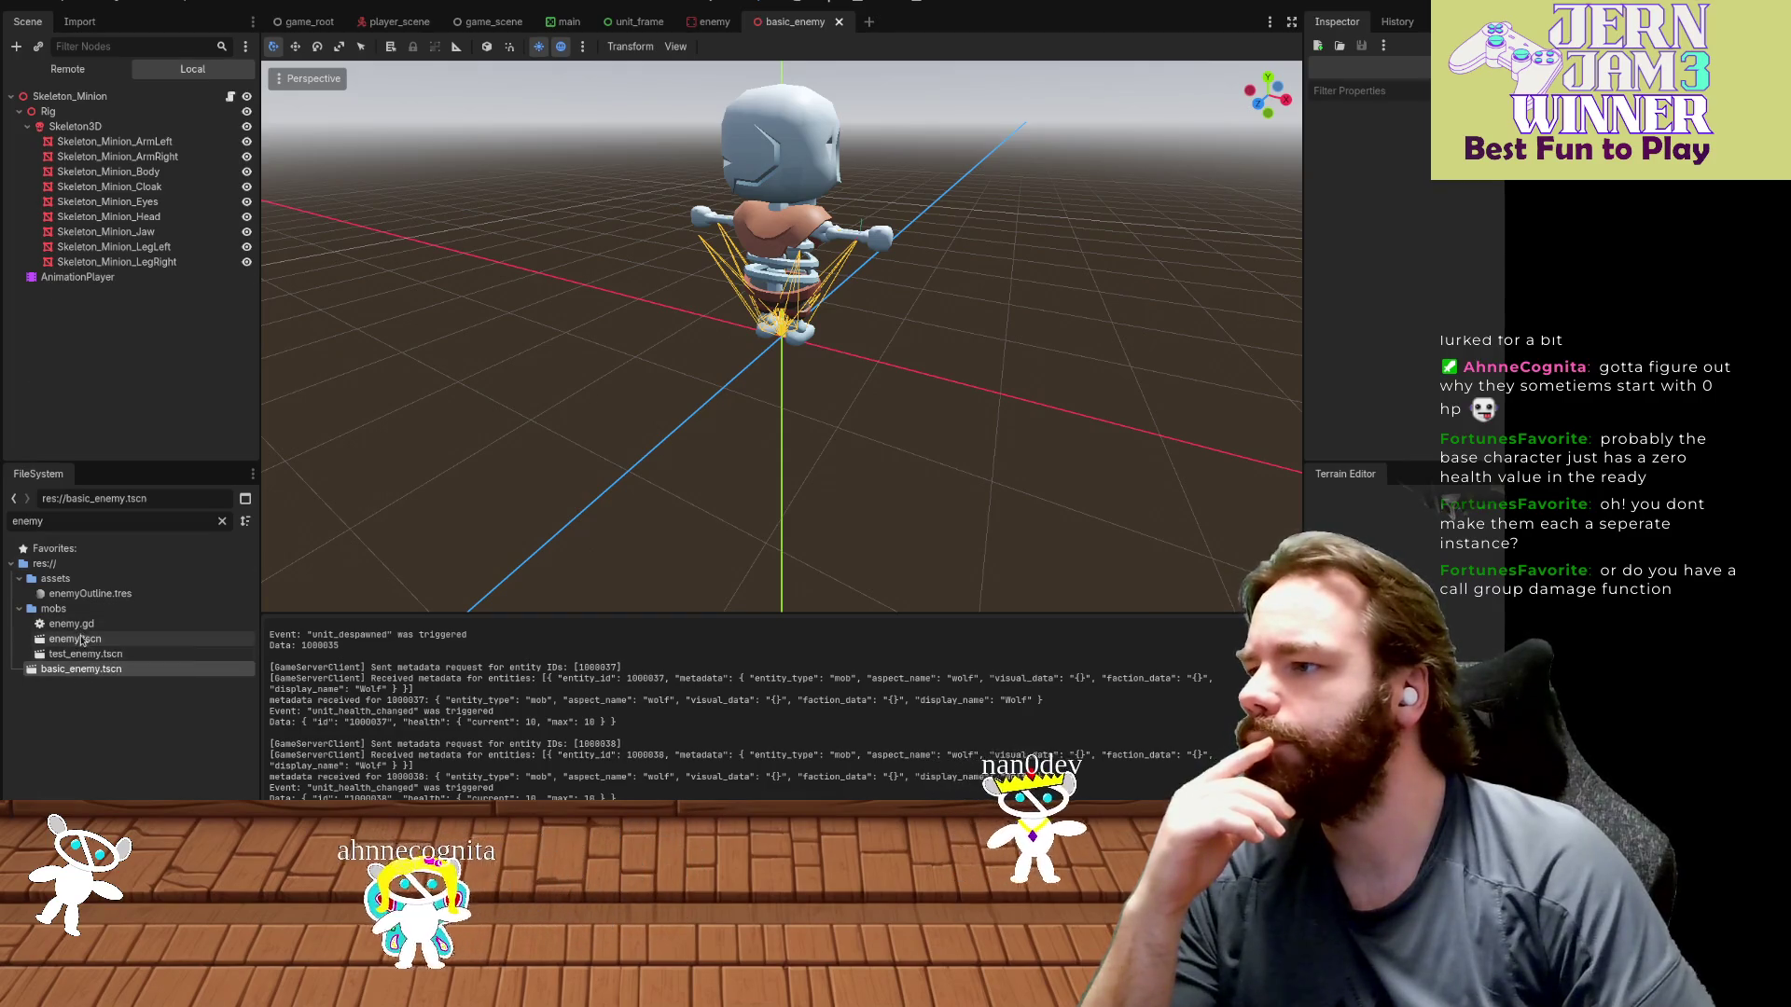
{"action": "double_click", "coordinate": [80, 638]}
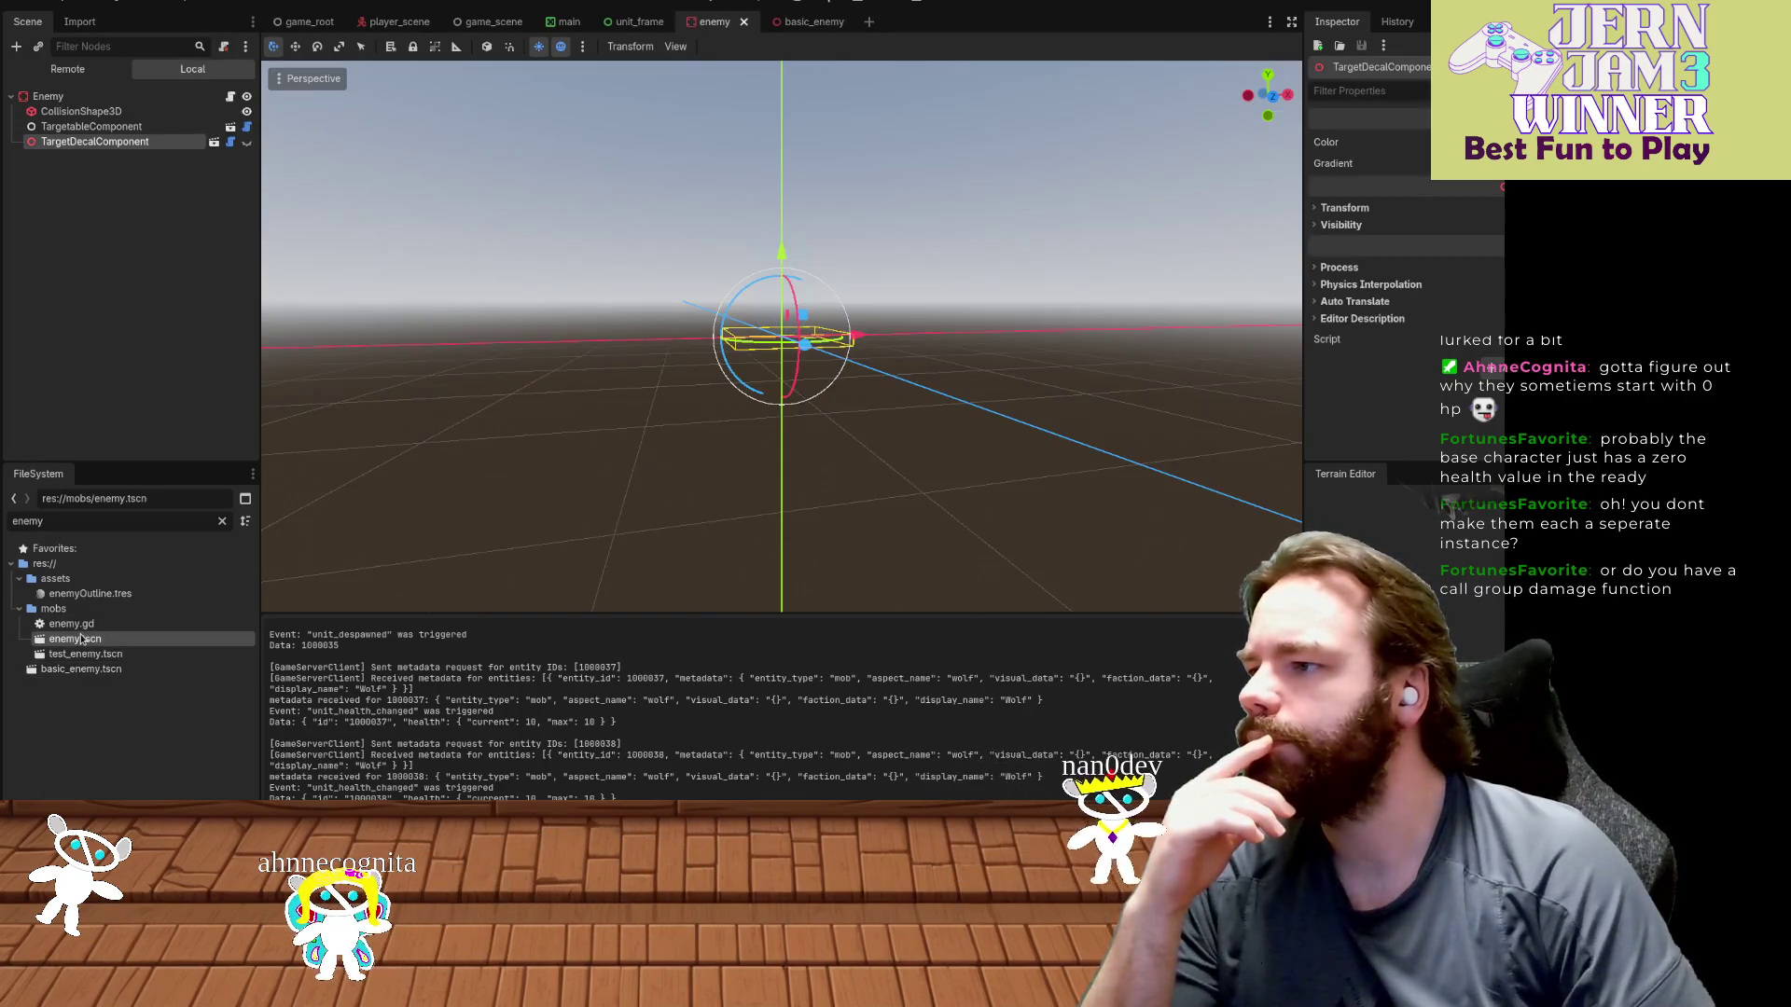
{"action": "left_click", "coordinate": [139, 101]}
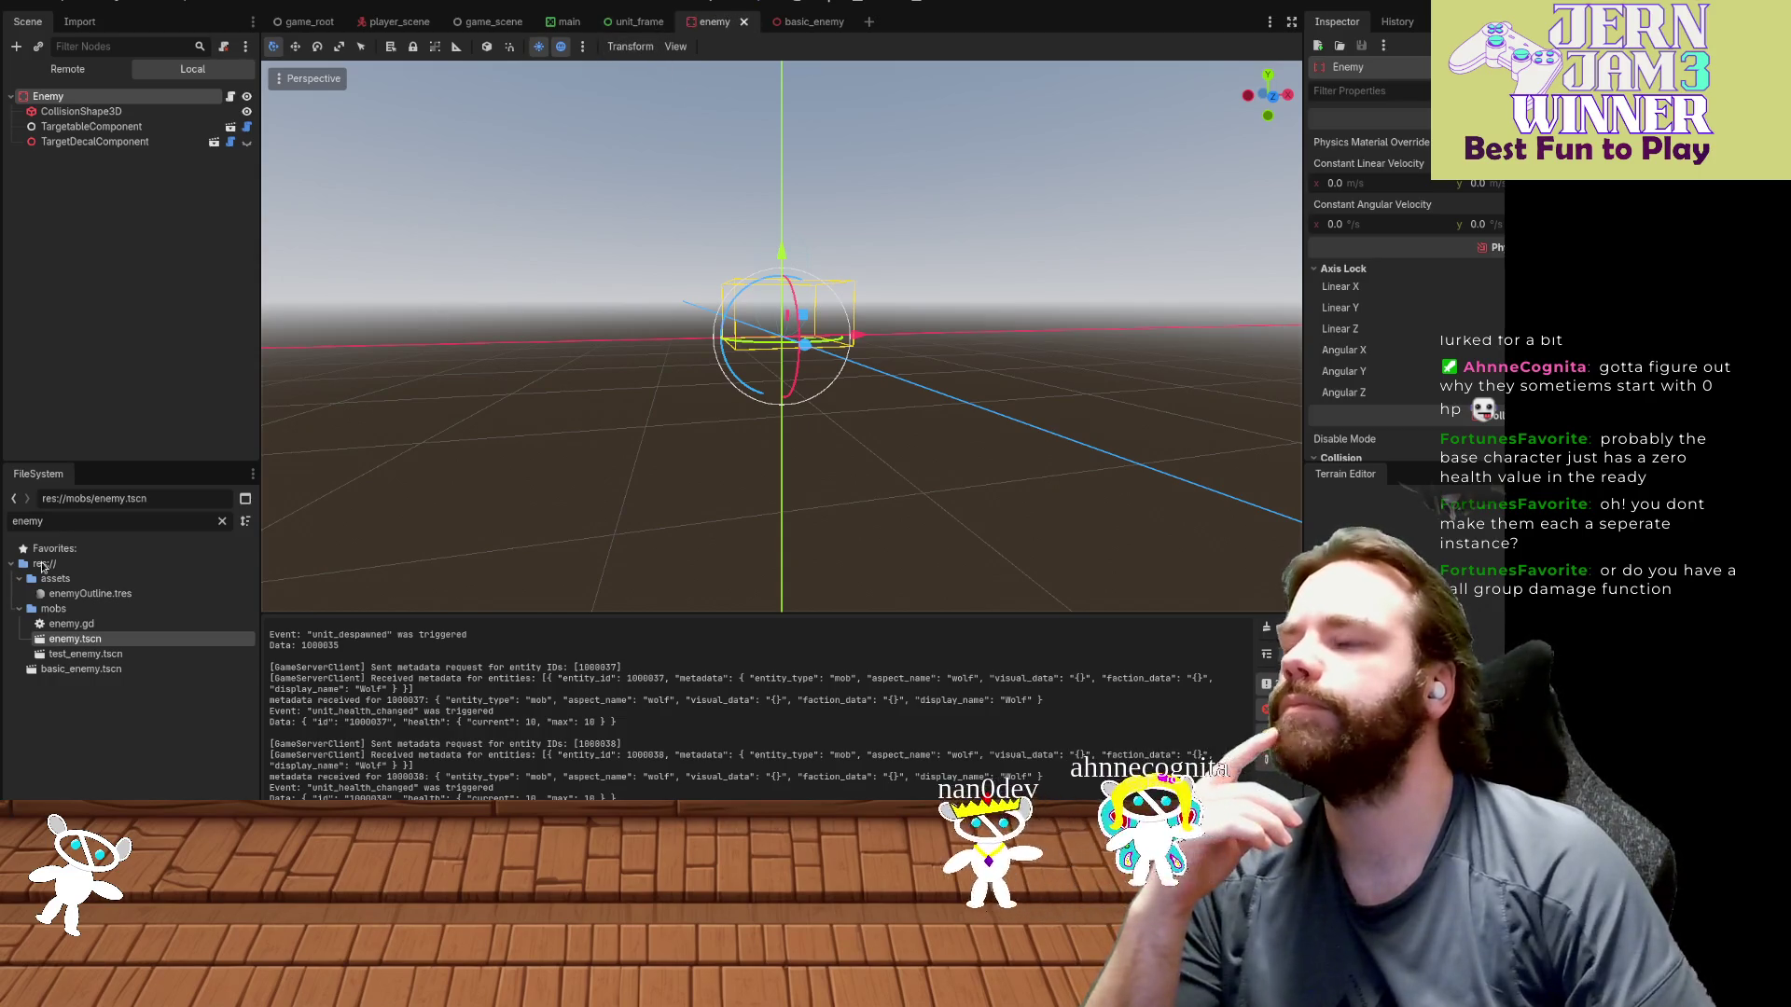
Step: Clear the FileSystem filter and filter the files by 'unit' instead
{"action": "left_click", "coordinate": [222, 520]}
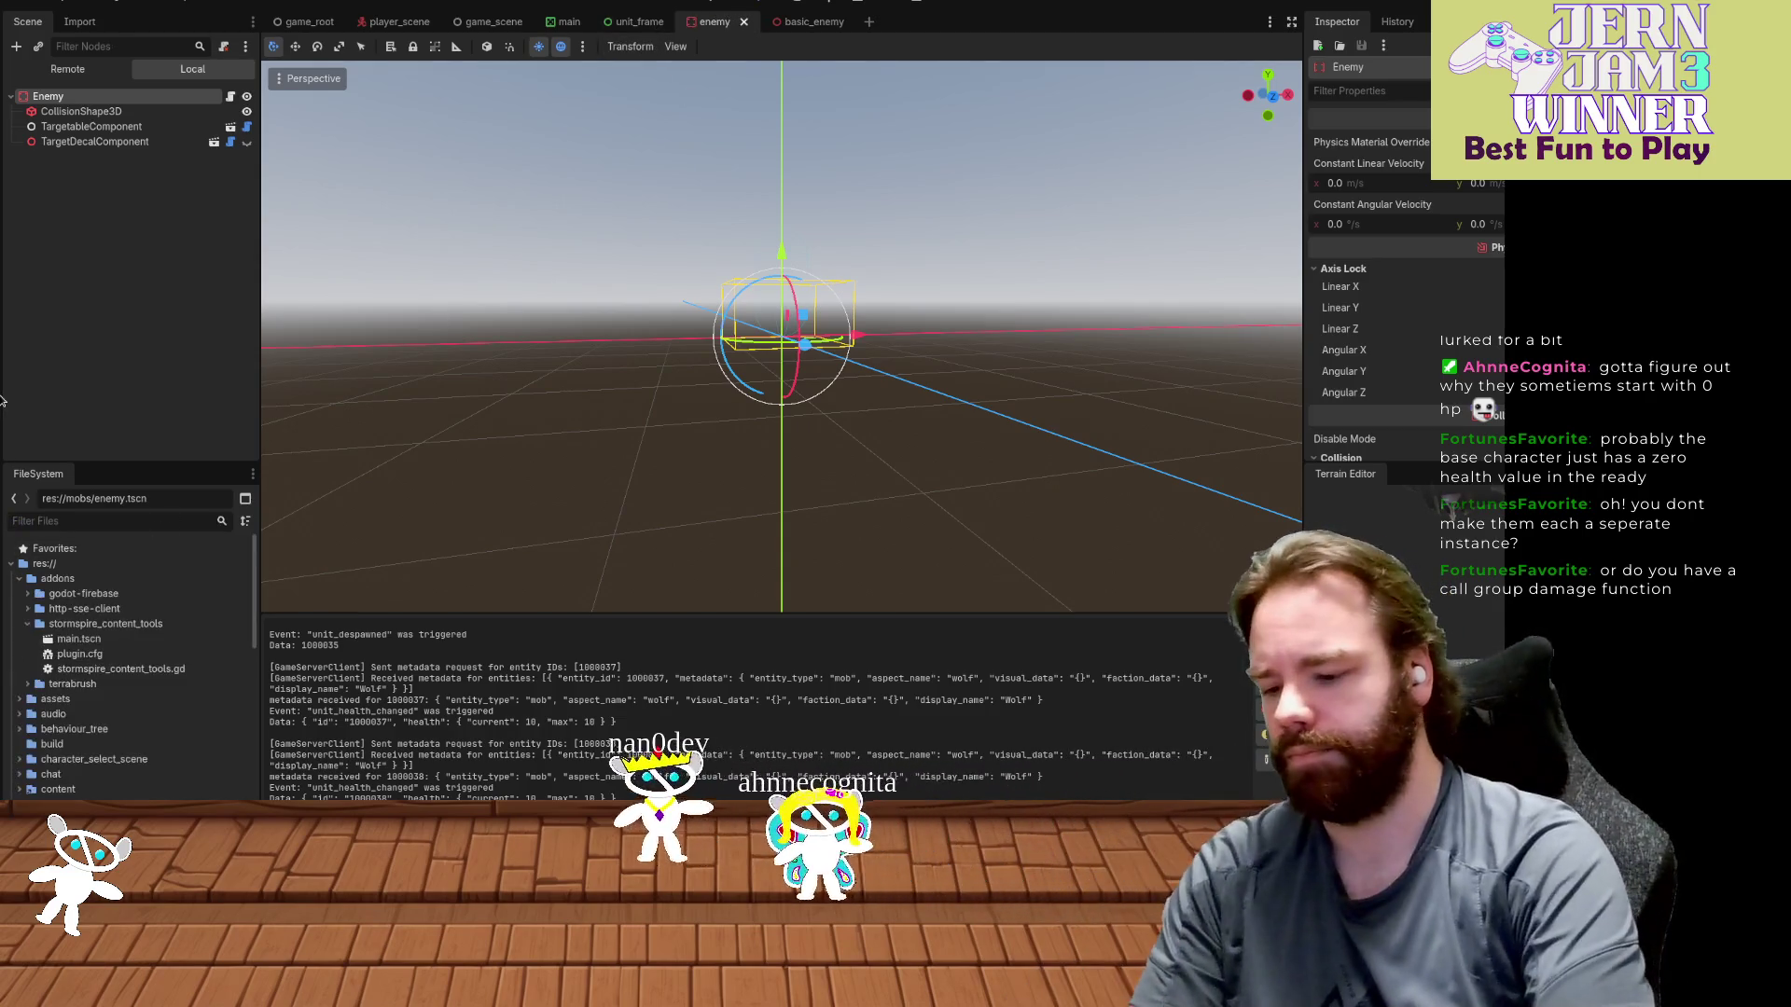
{"action": "type", "text": "health"}
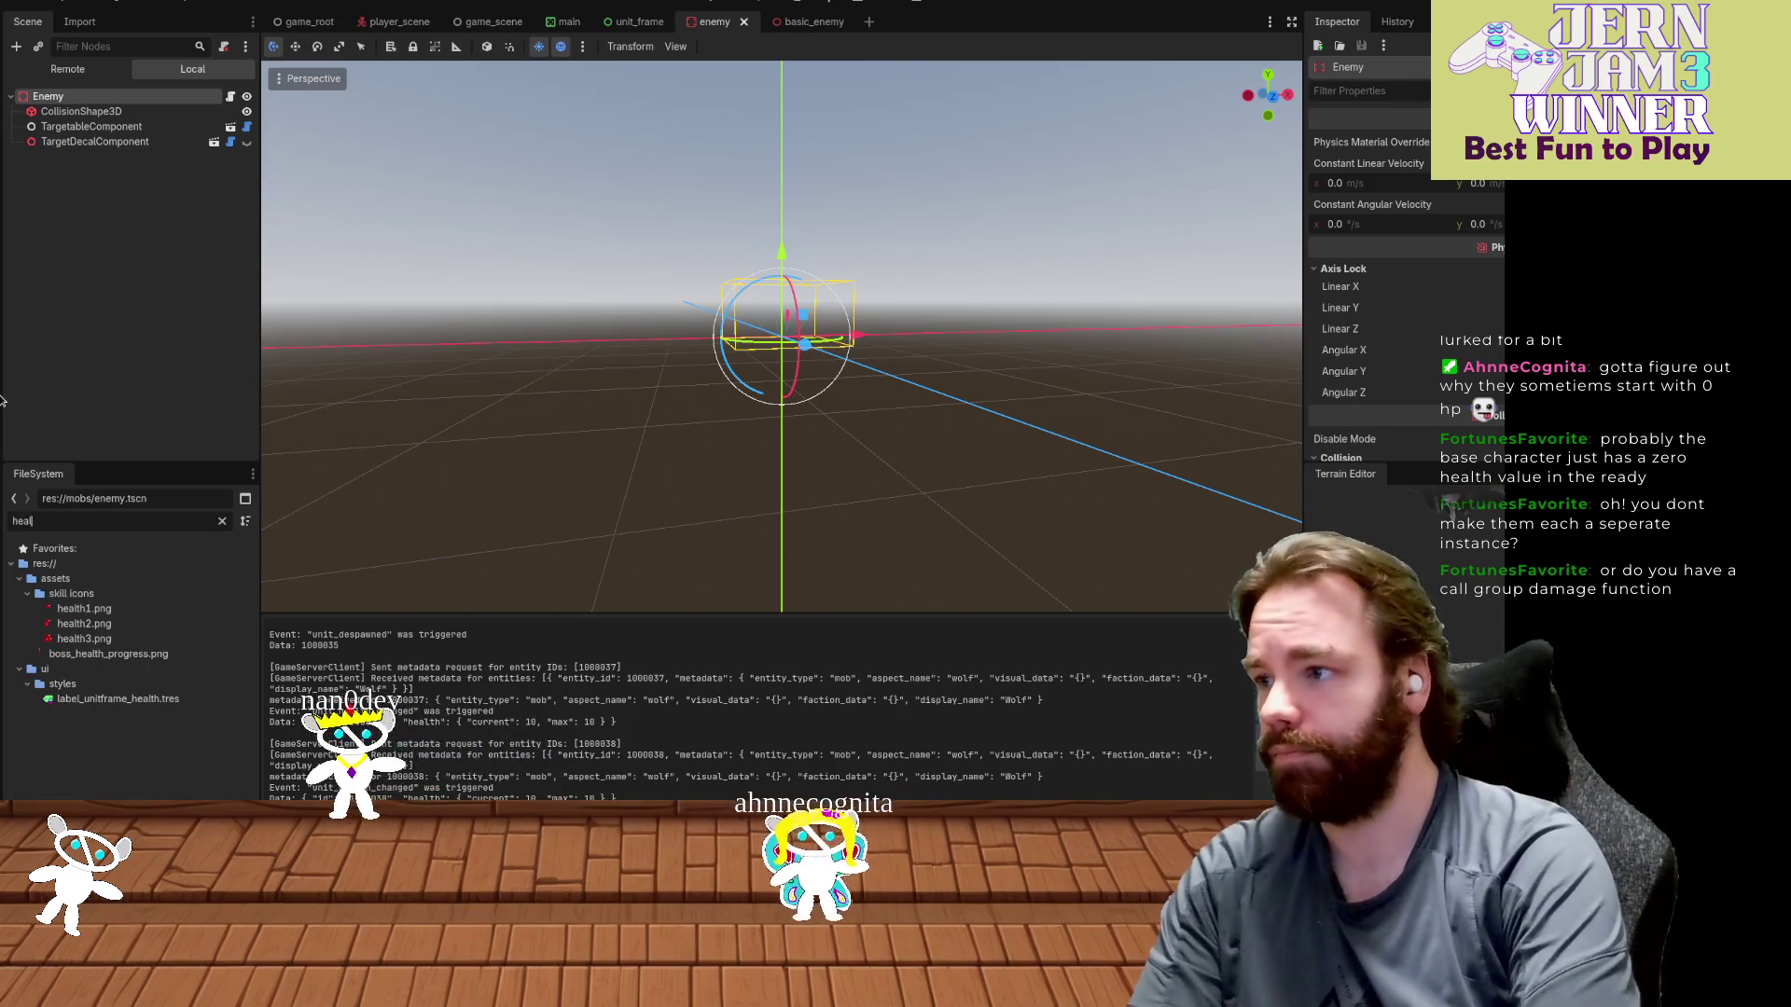
{"action": "key", "text": "BackSpace"}
{"action": "key", "text": "BackSpace"}
{"action": "key", "text": "BackSpace"}
{"action": "type", "text": "unit"}
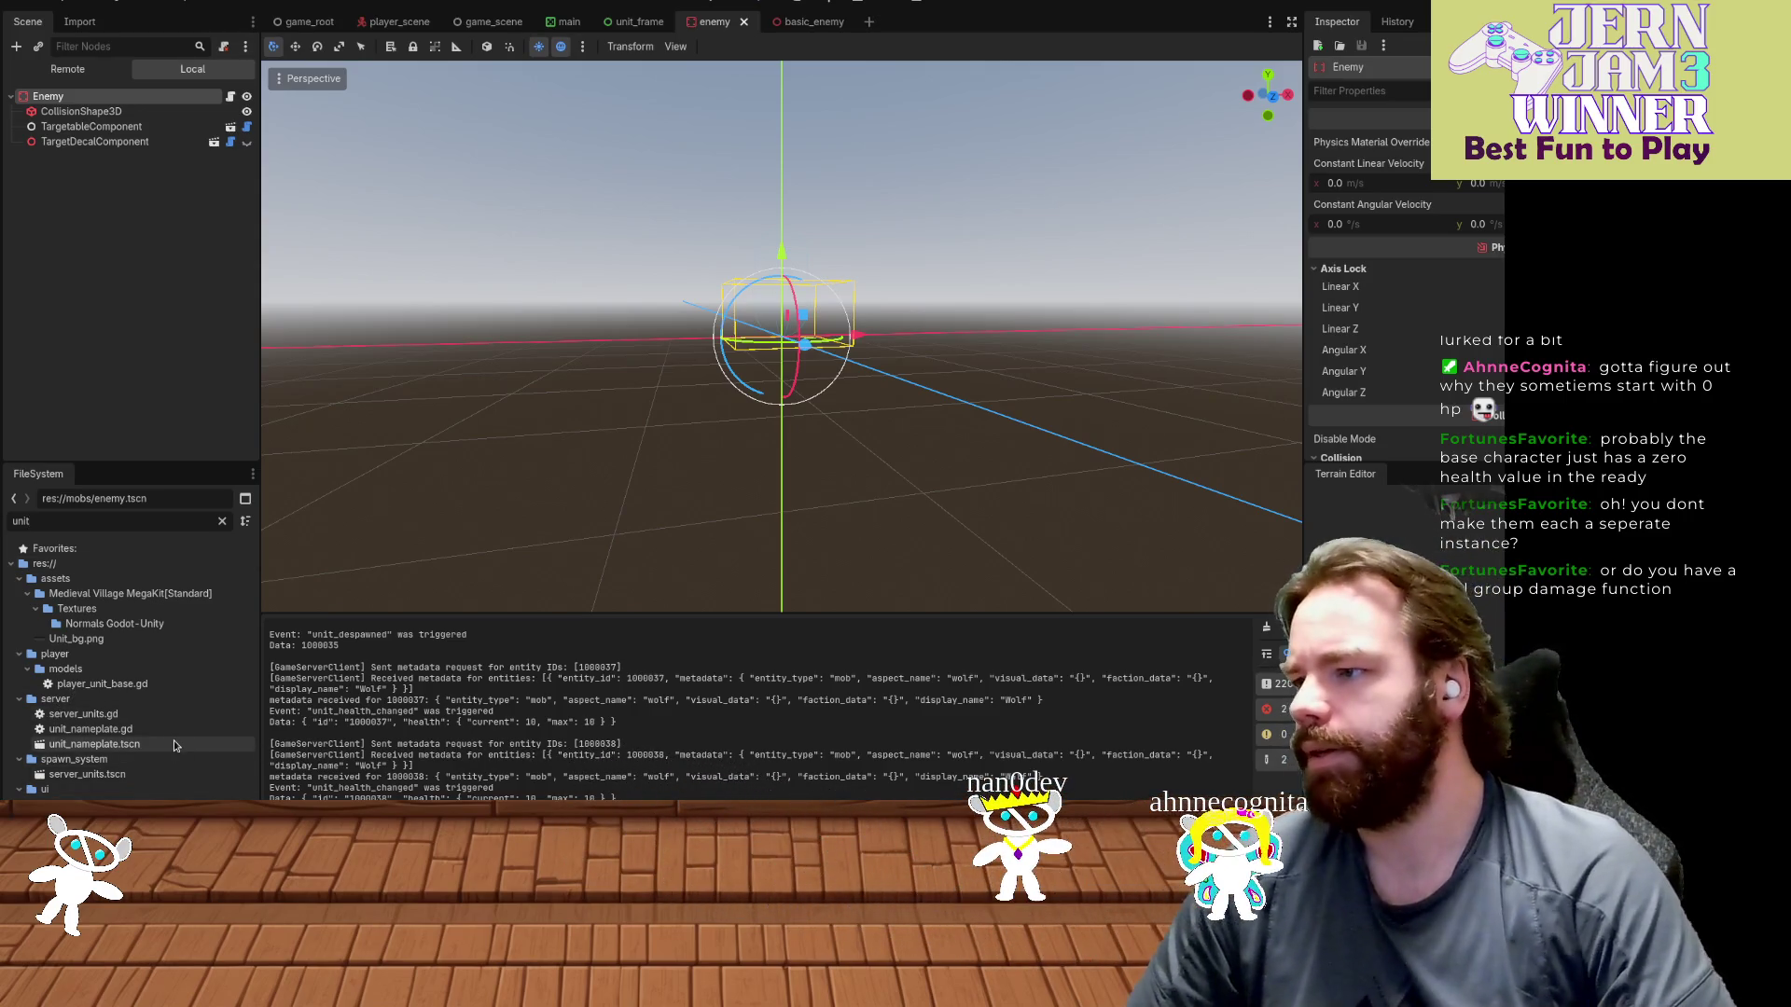
Step: Open unit_nameplate.tscn in 3D and inspect its FriendlyNamePlate, NameLabel and AspectLabel nodes
{"action": "double_click", "coordinate": [95, 746]}
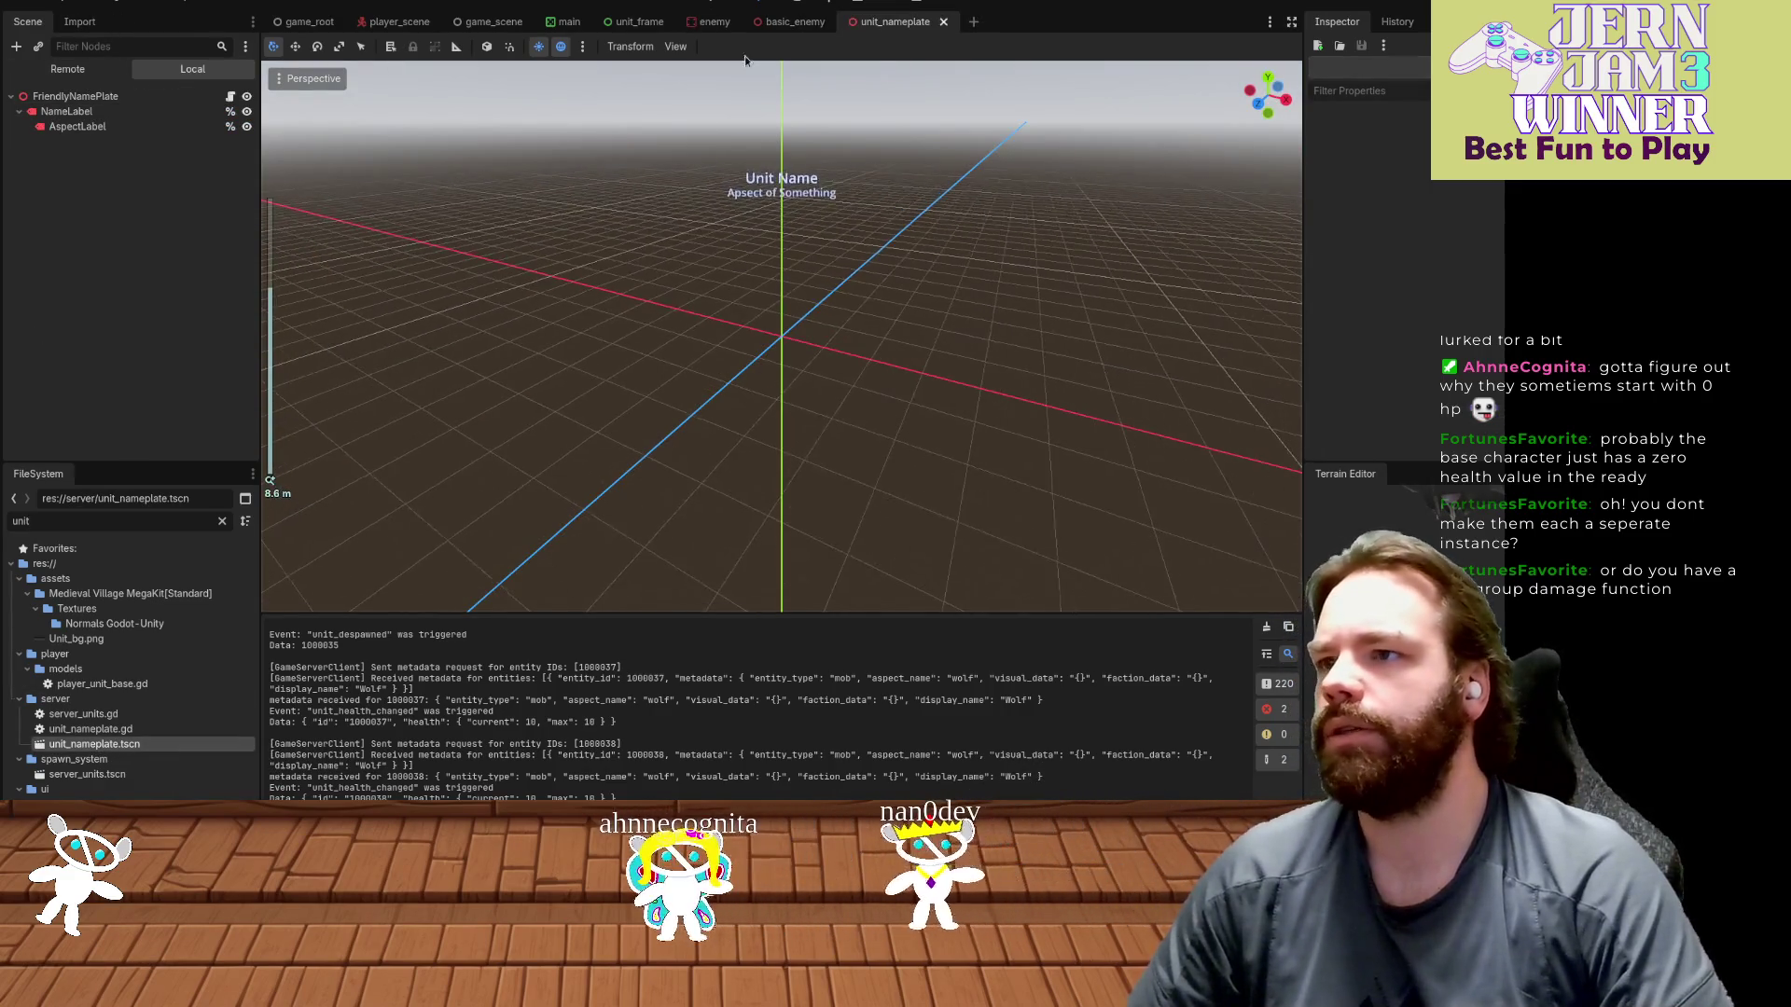
{"action": "left_click", "coordinate": [763, 4]}
{"action": "left_click", "coordinate": [795, 3]}
{"action": "left_click", "coordinate": [763, 4]}
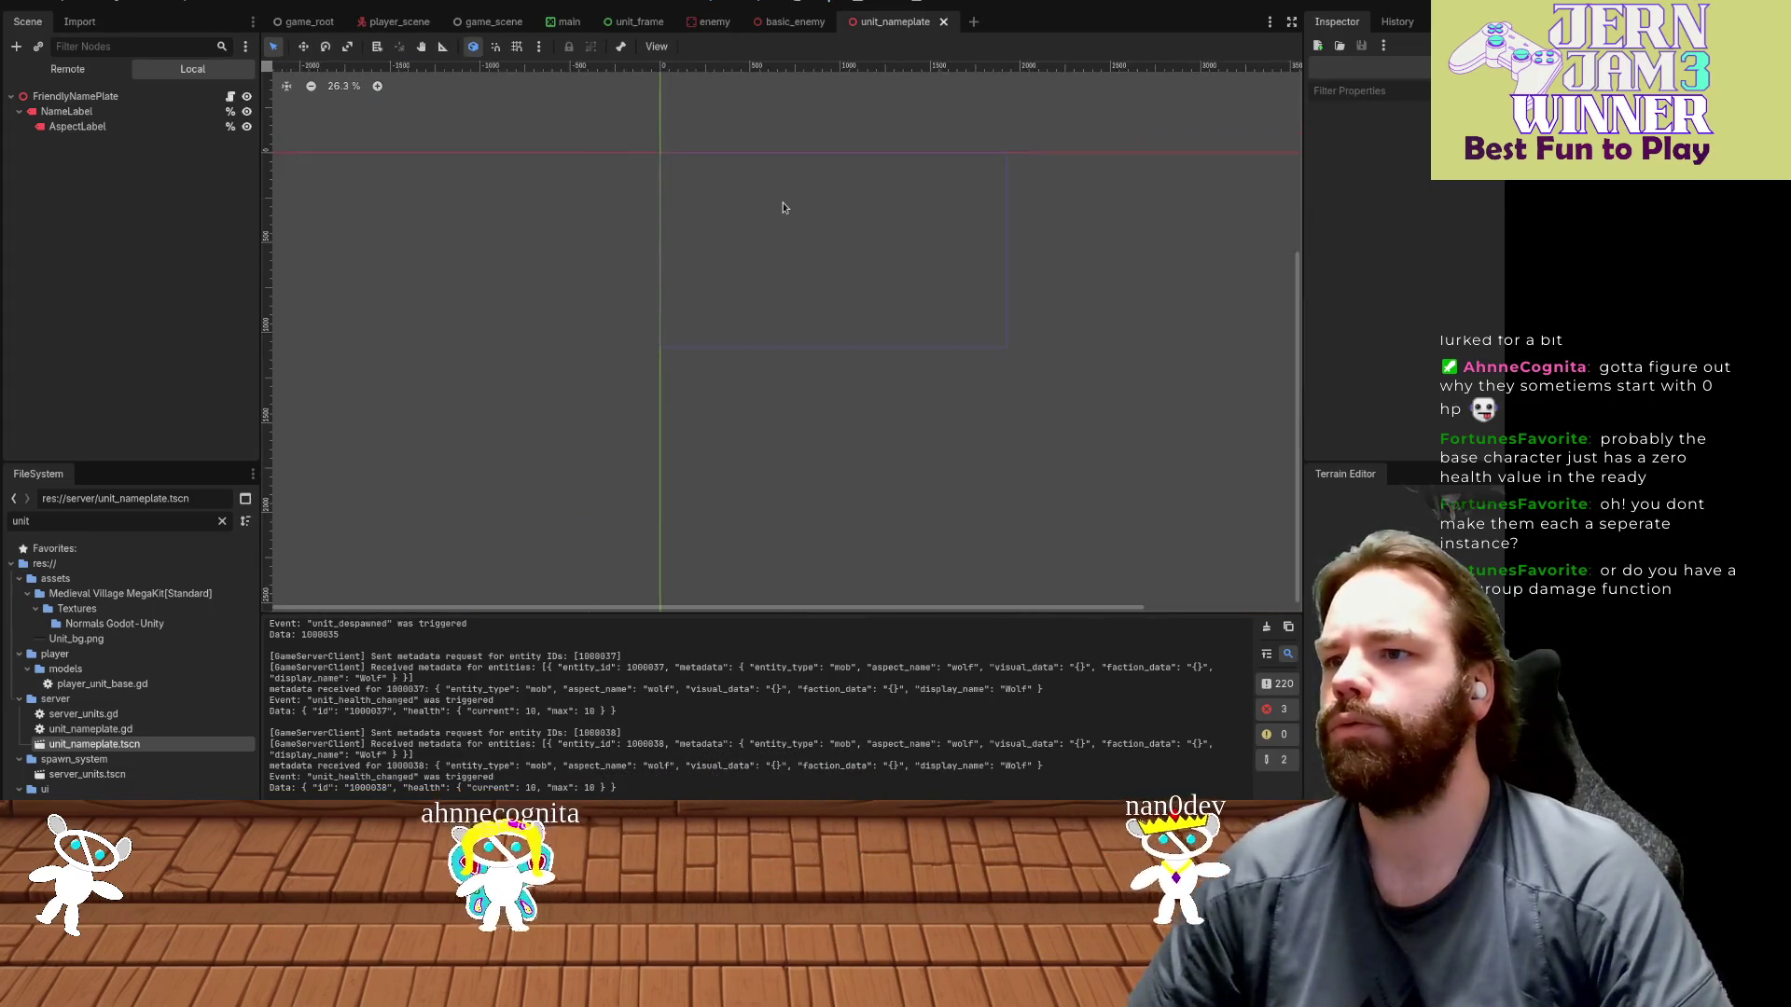
{"action": "left_click", "coordinate": [137, 101]}
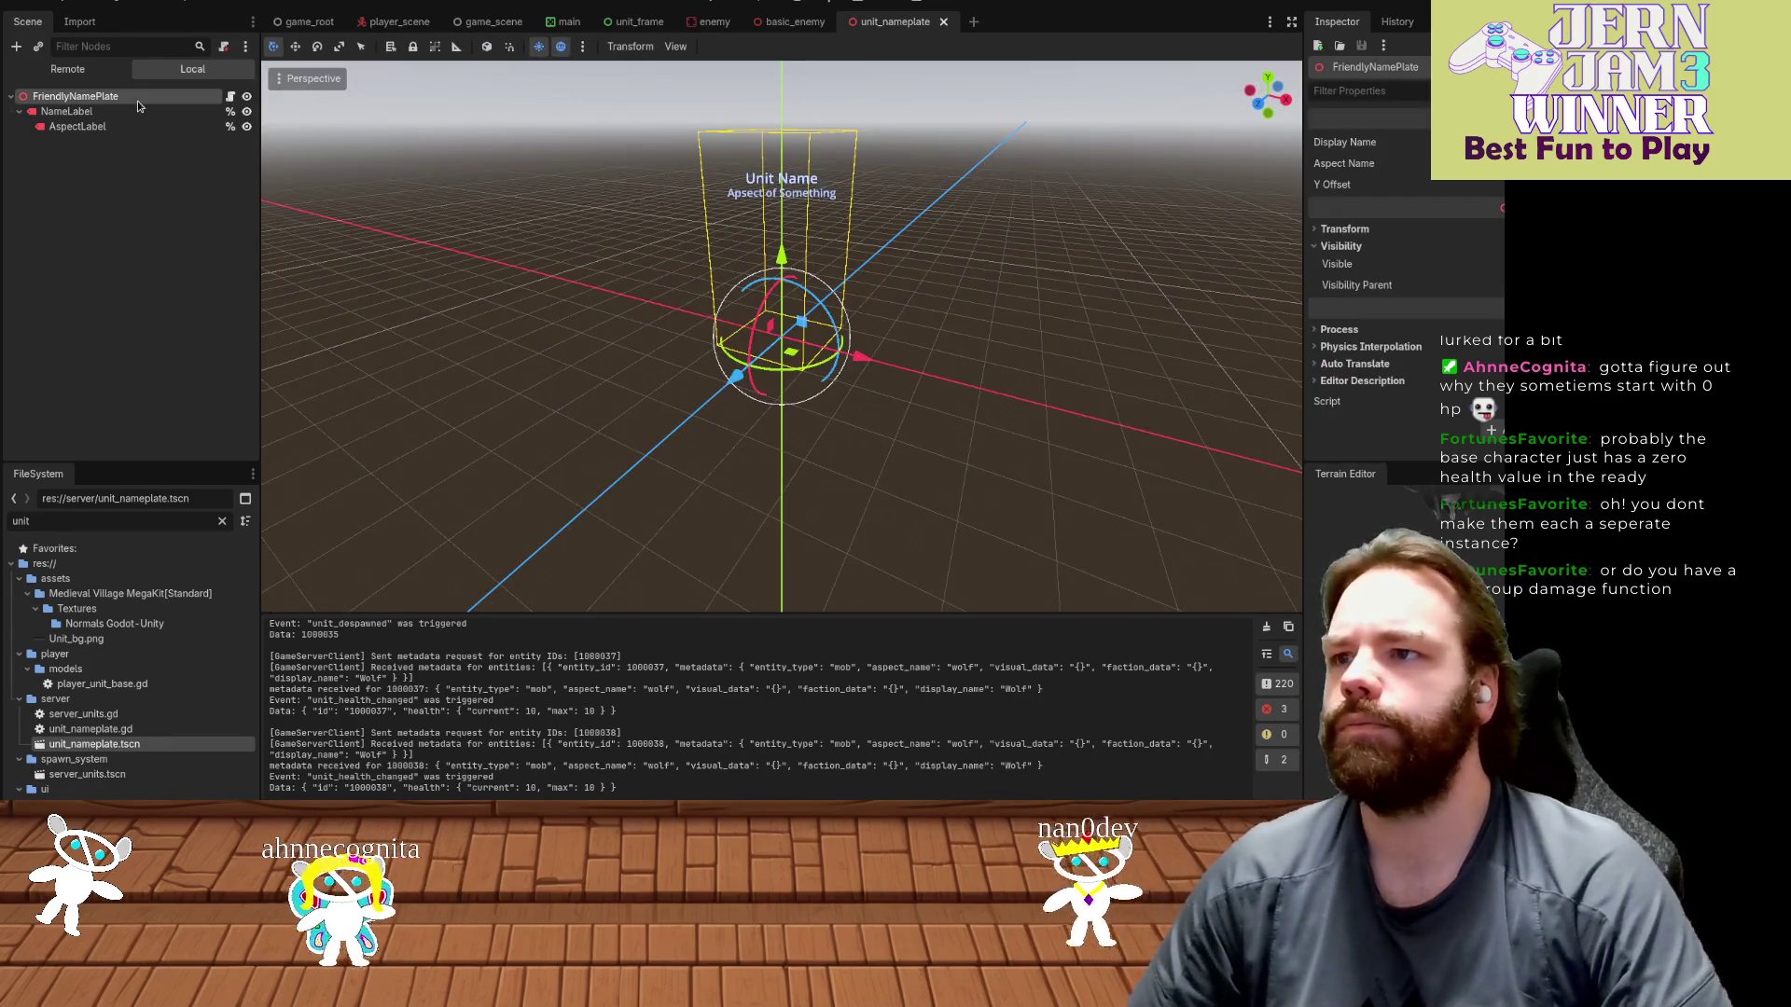
{"action": "left_click", "coordinate": [137, 112]}
{"action": "left_click", "coordinate": [144, 126]}
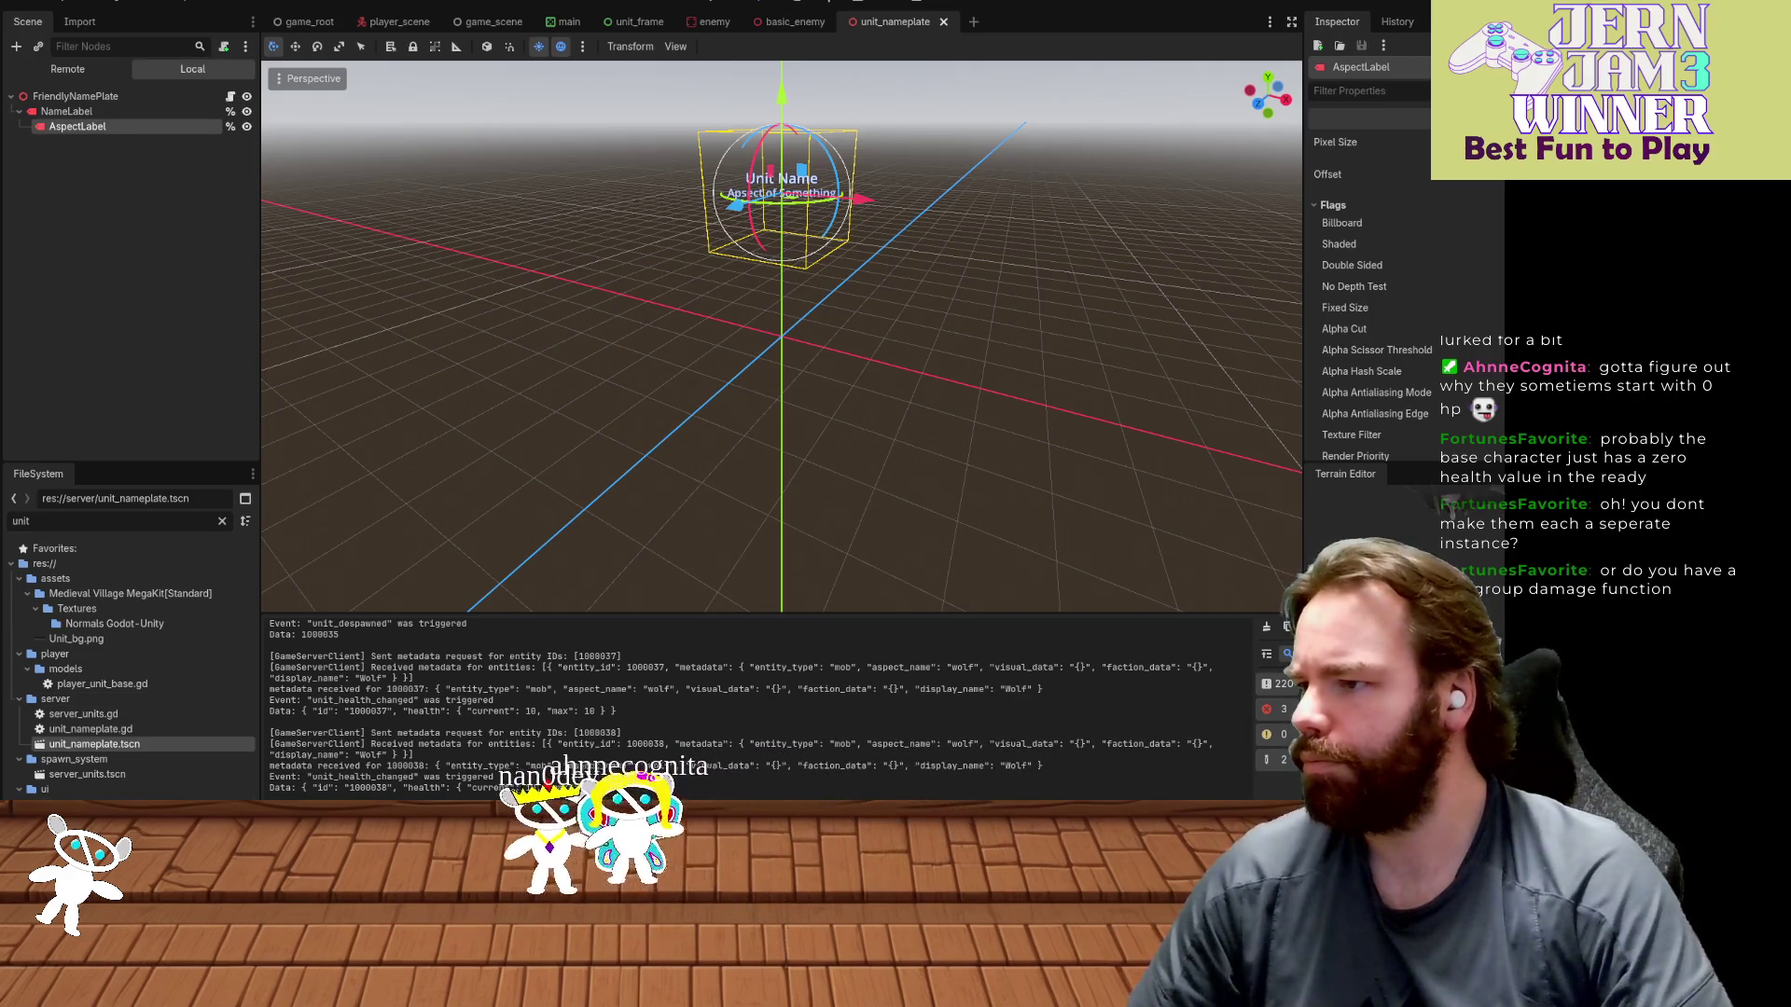
Step: Open unit_nameplate.gd in the Script editor, return to the 3D view, and filter files by 'mob'
{"action": "left_click", "coordinate": [640, 21]}
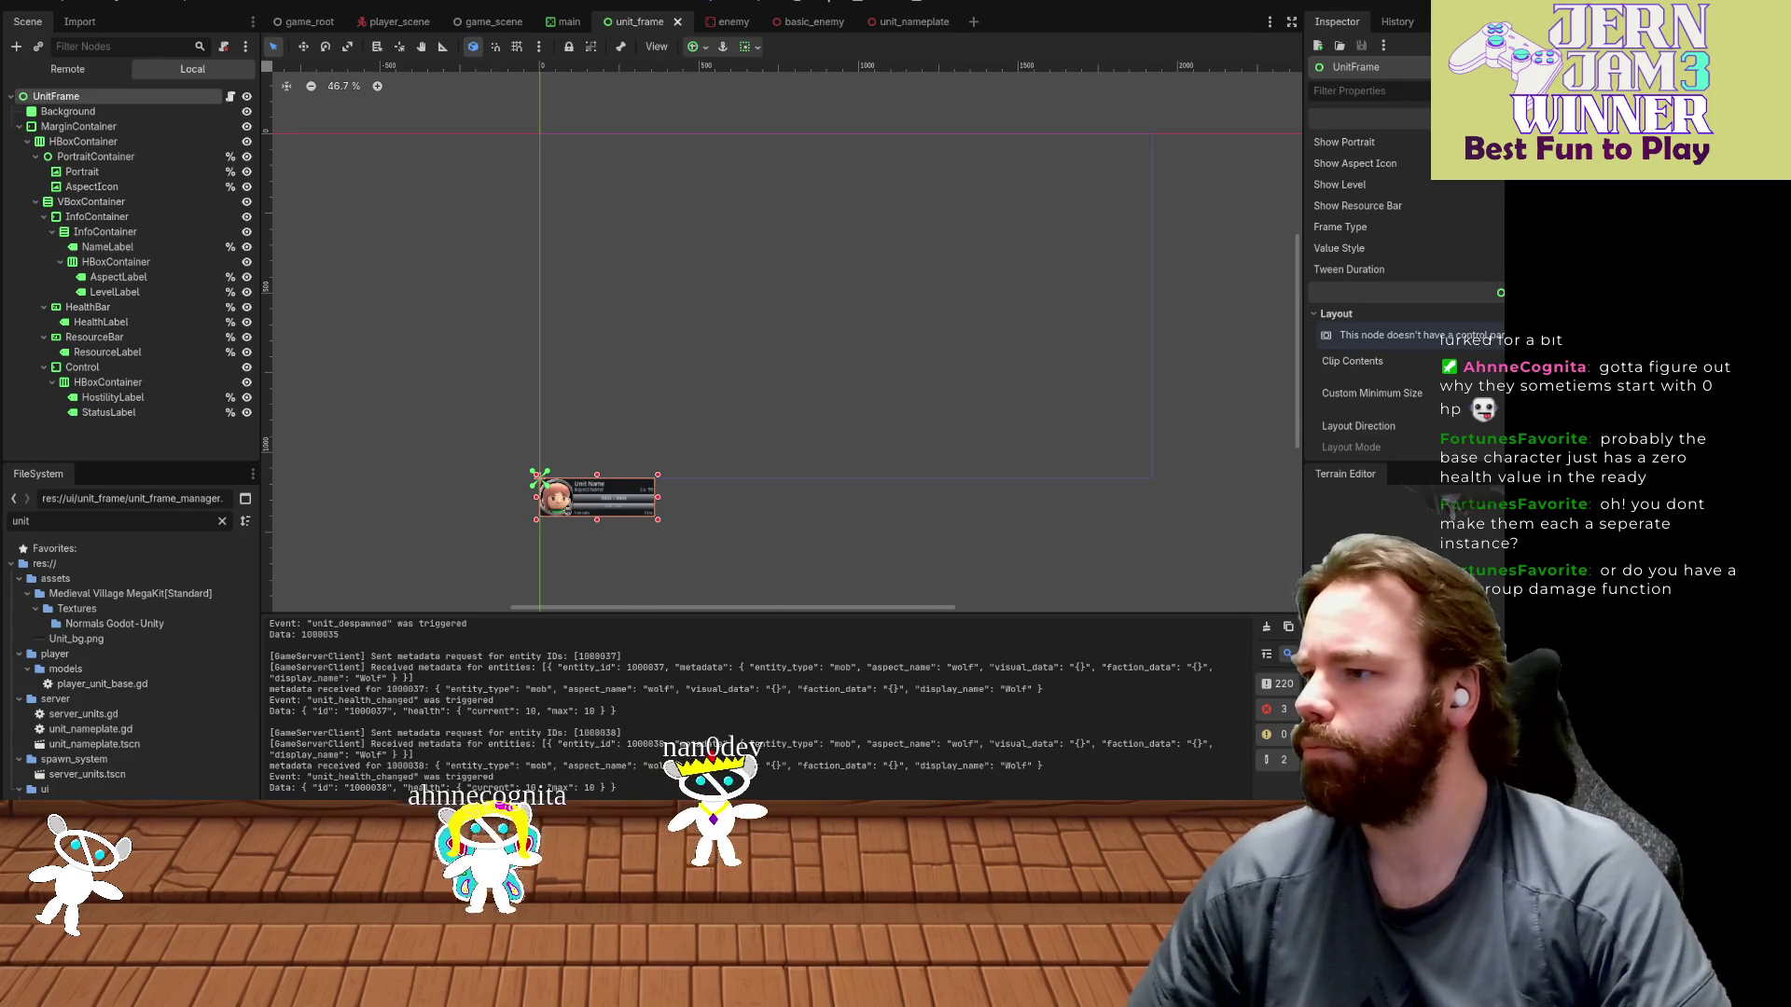
{"action": "key", "text": "ctrl+F3"}
{"action": "scroll", "coordinate": [802, 317], "scroll_direction": "down", "scroll_amount": 8}
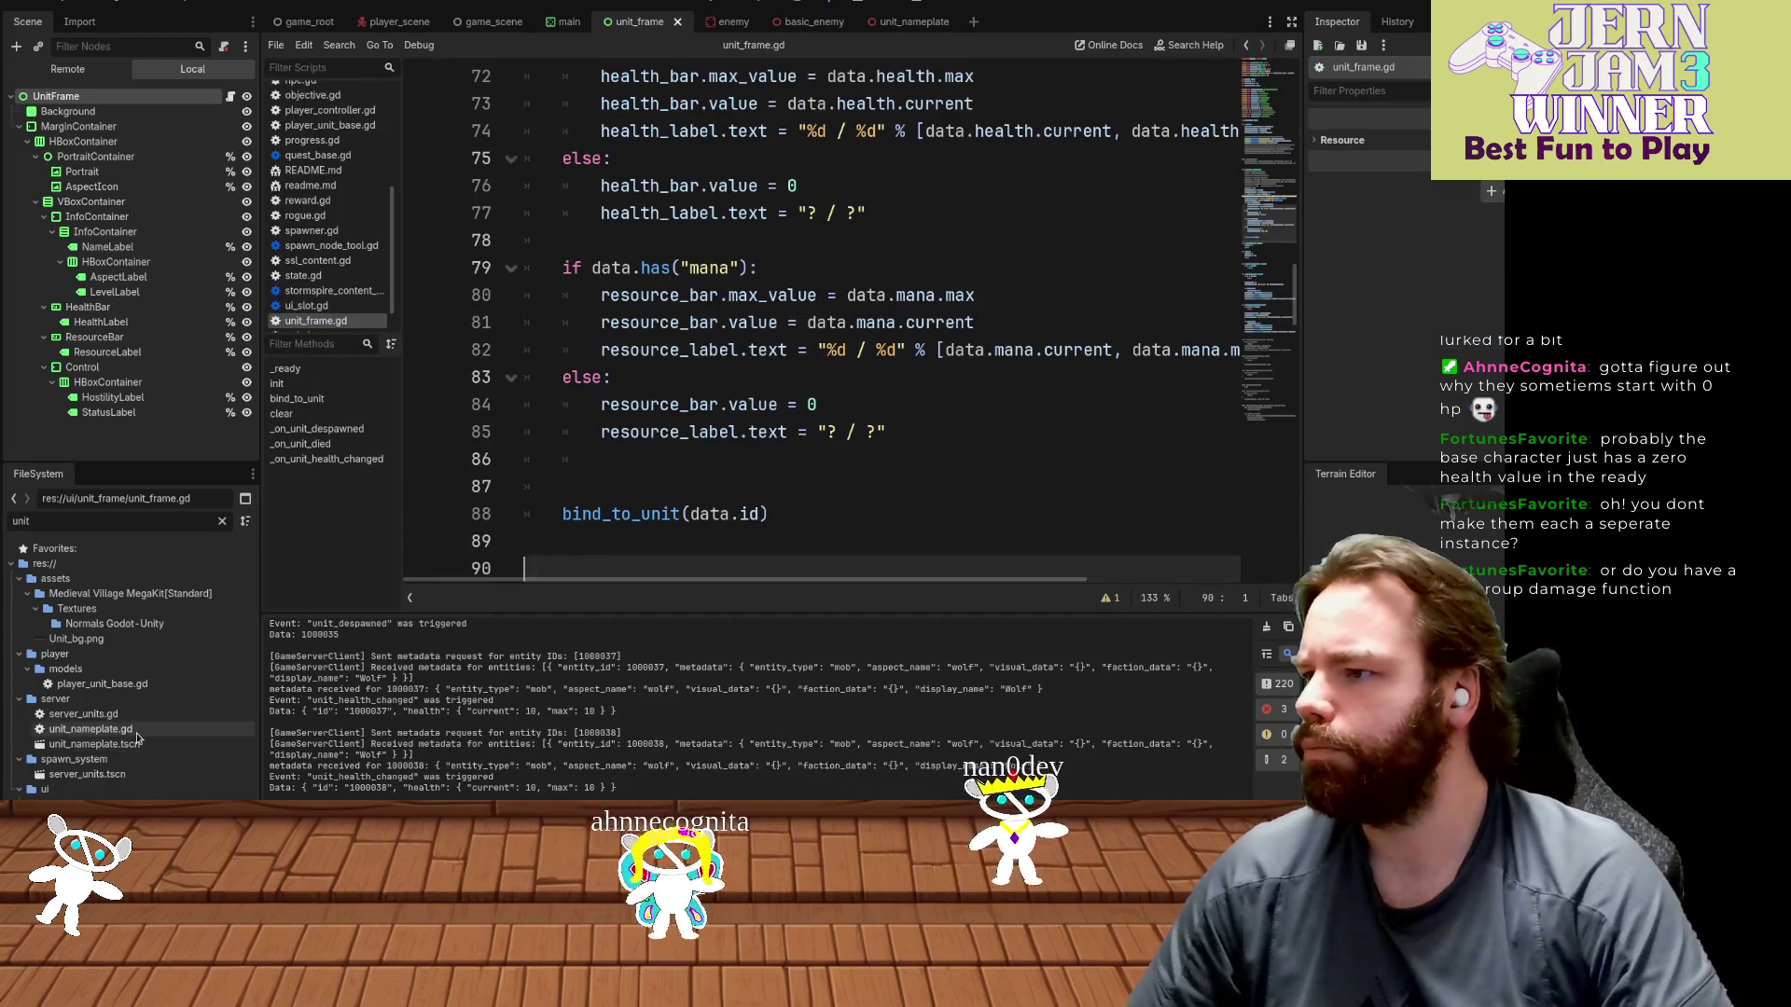
{"action": "double_click", "coordinate": [95, 743]}
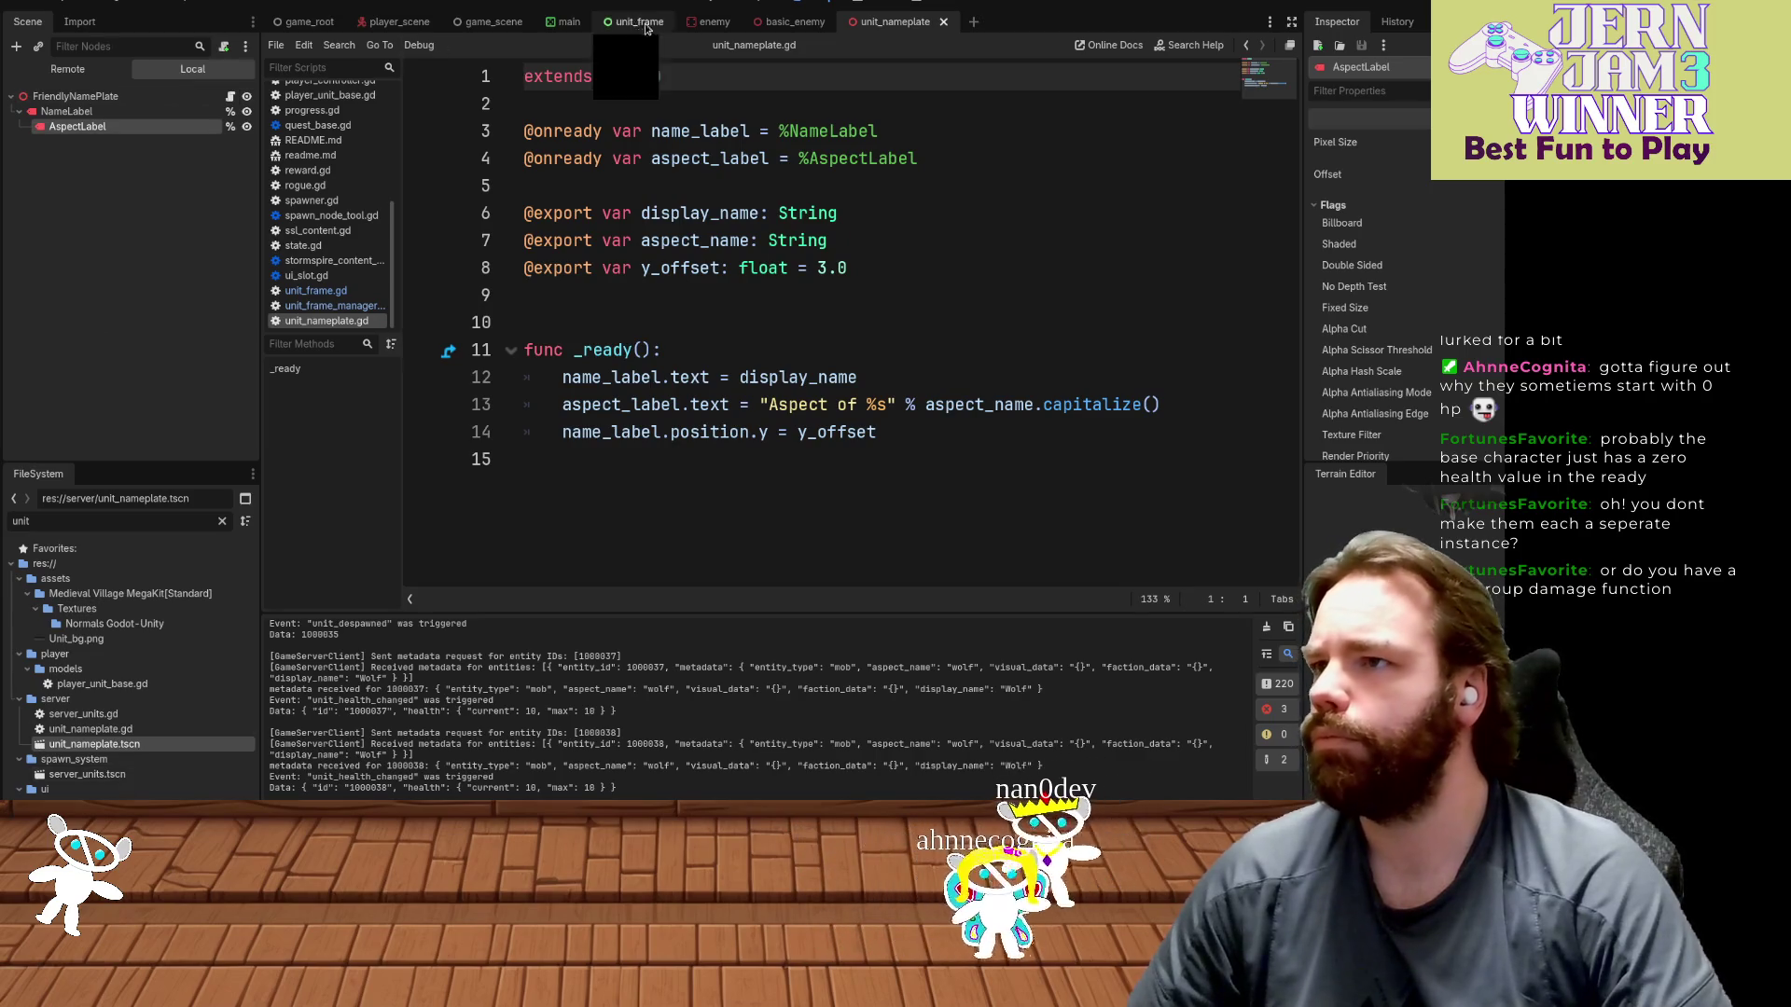
{"action": "left_click", "coordinate": [782, 3]}
{"action": "scroll", "coordinate": [863, 268], "scroll_direction": "up", "scroll_amount": 5}
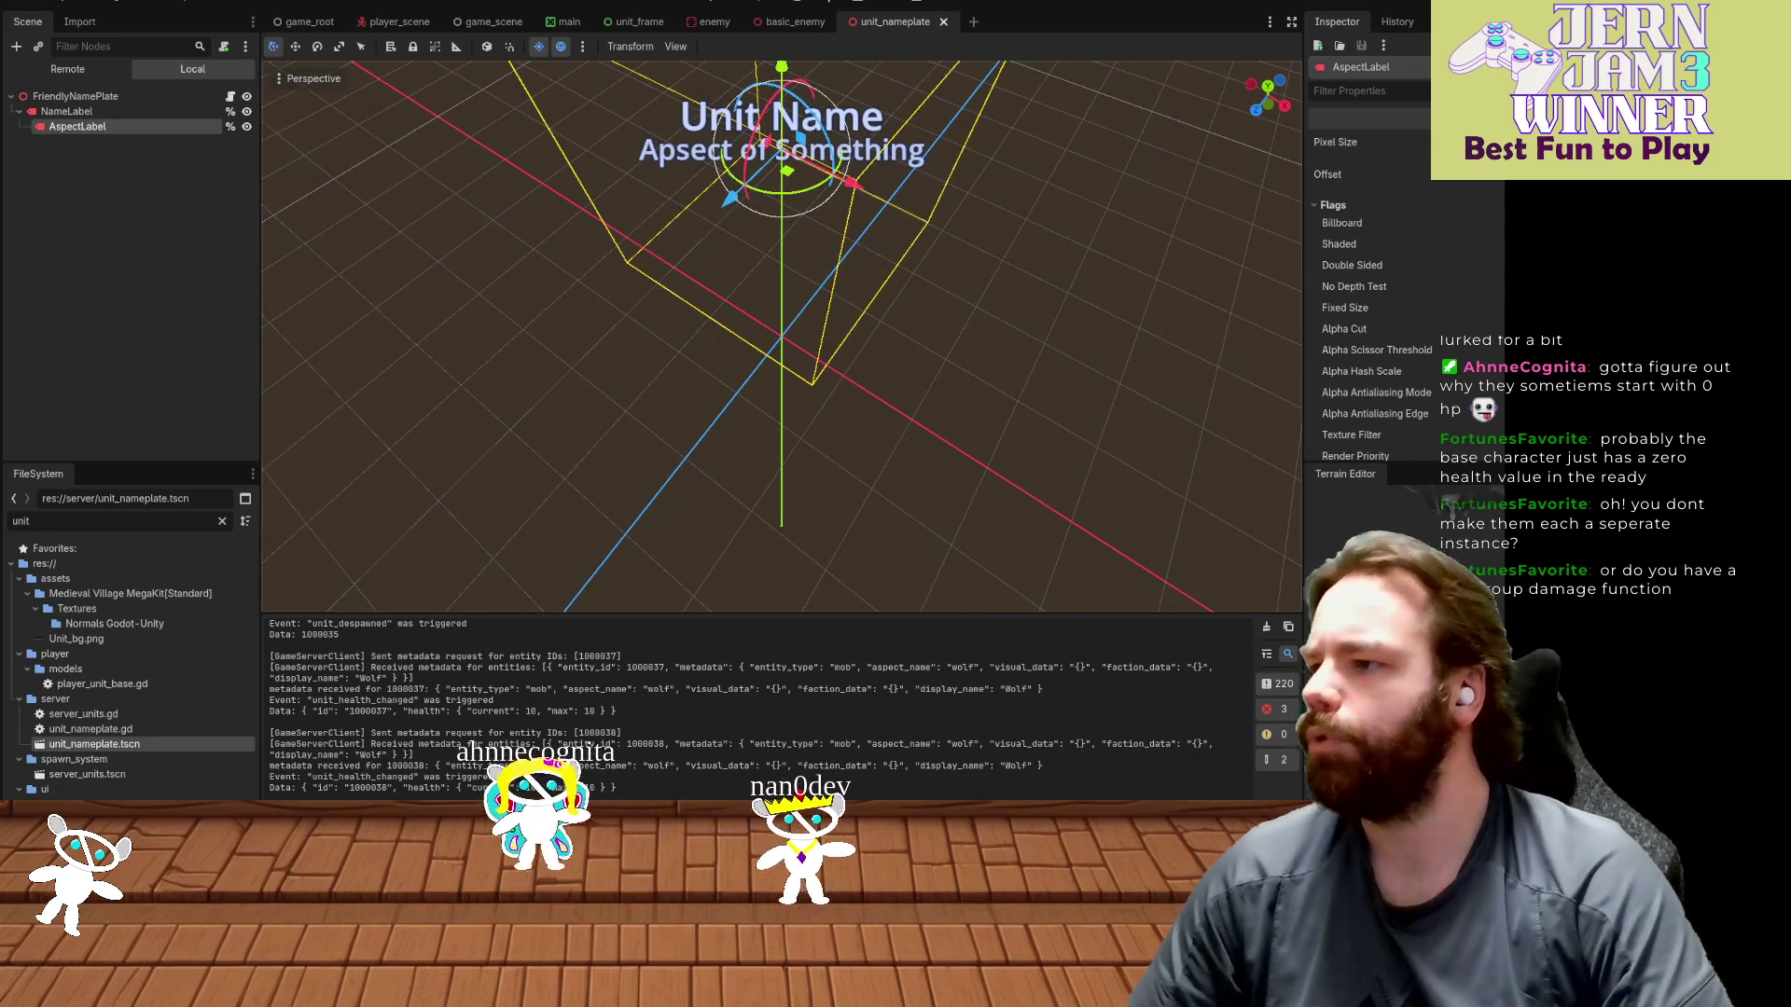
{"action": "double_click", "coordinate": [86, 521]}
{"action": "type", "text": "mob"}
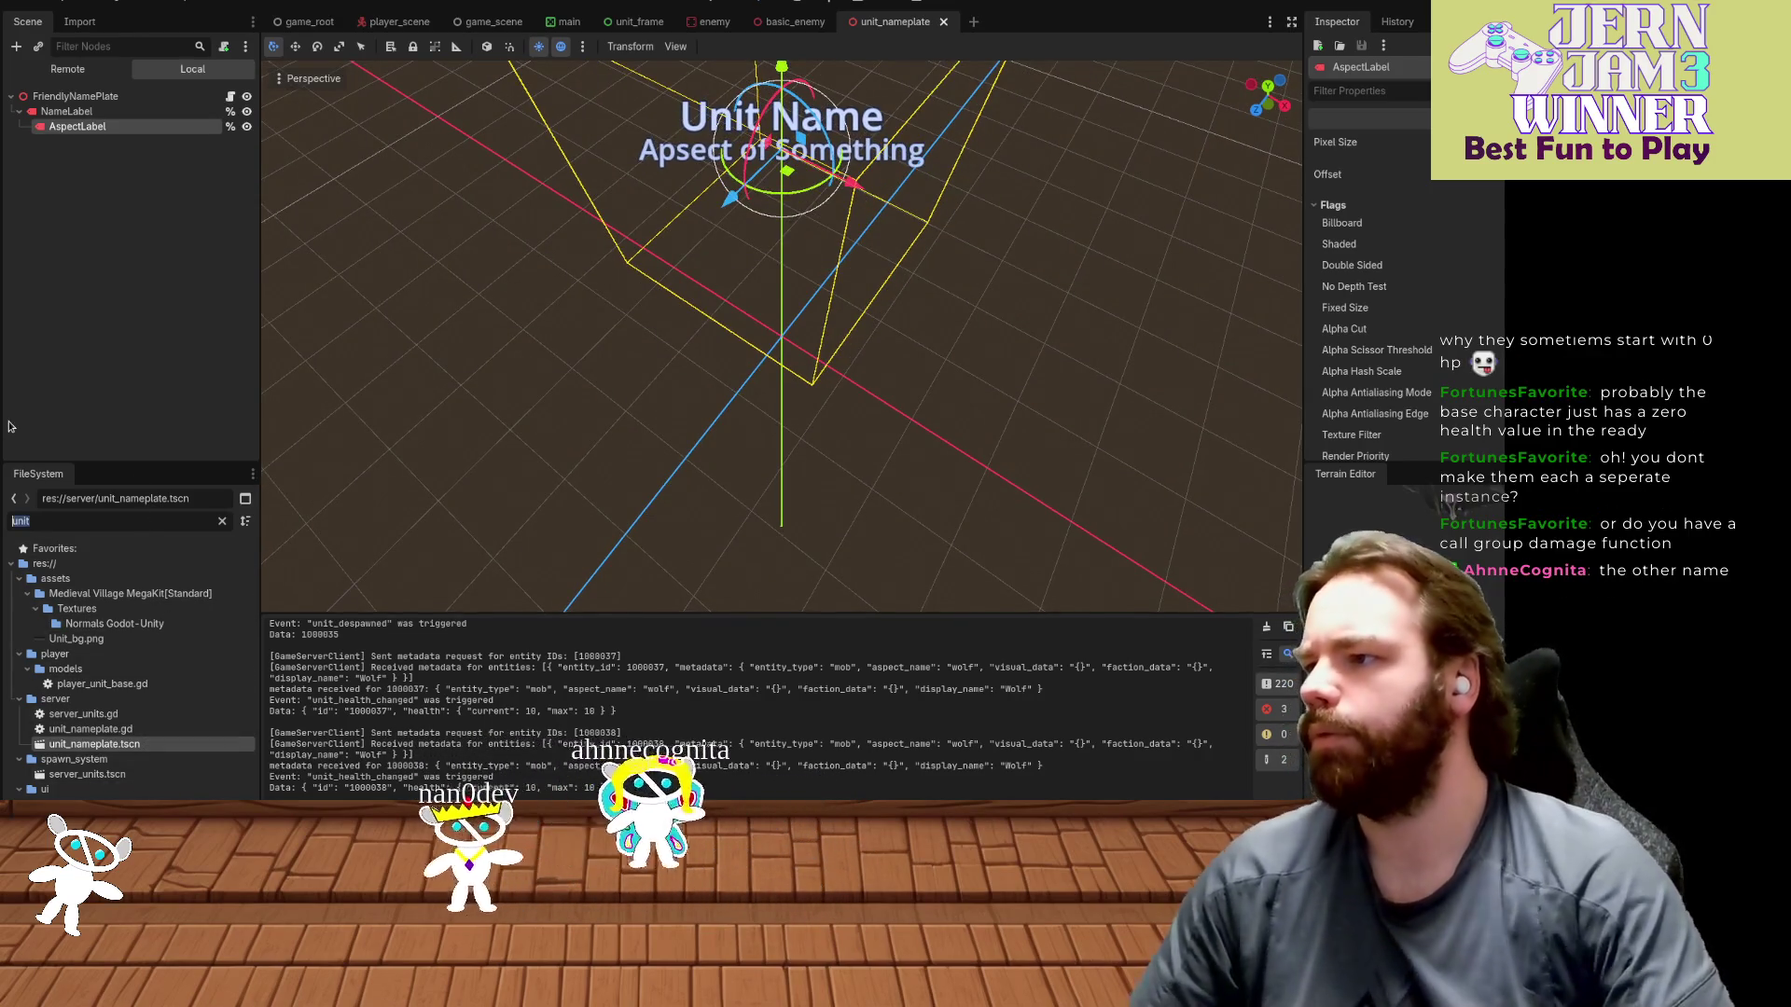
Step: Change the FileSystem filter to 'name' and open name_plate.tscn
{"action": "key", "text": "BackSpace"}
{"action": "key", "text": "BackSpace"}
{"action": "key", "text": "BackSpace"}
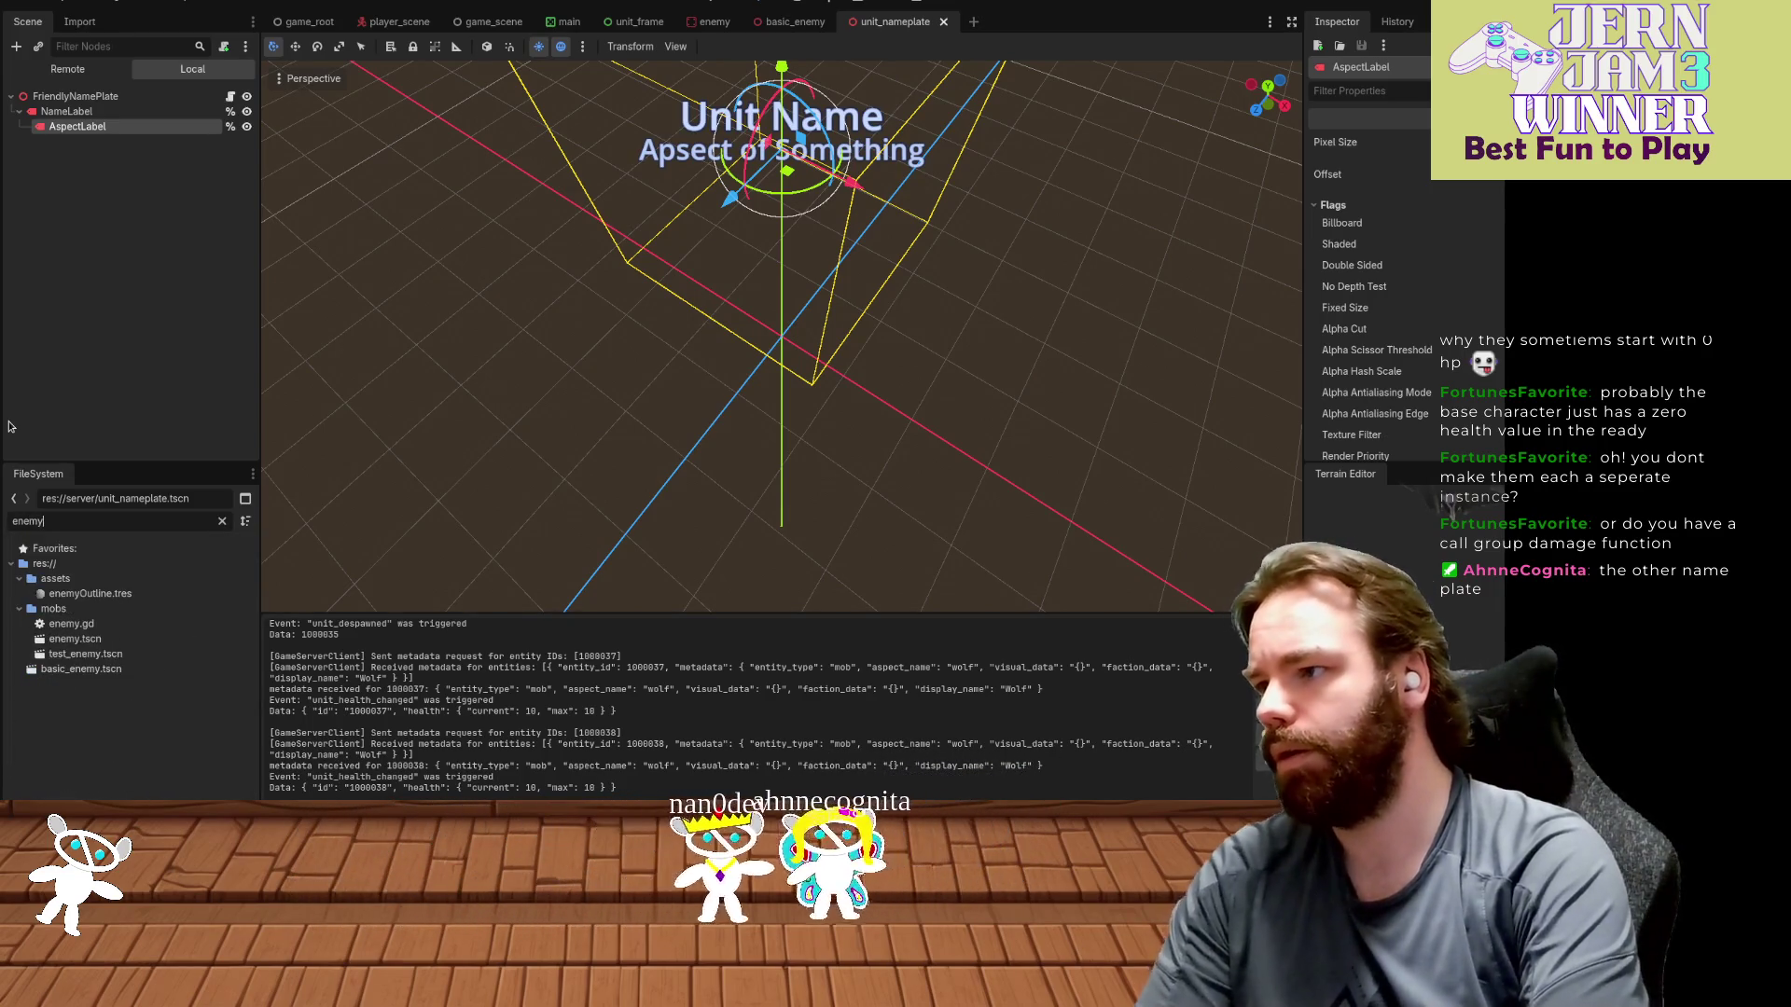
{"action": "key", "text": "BackSpace"}
{"action": "key", "text": "BackSpace"}
{"action": "key", "text": "BackSpace"}
{"action": "type", "text": "namep"}
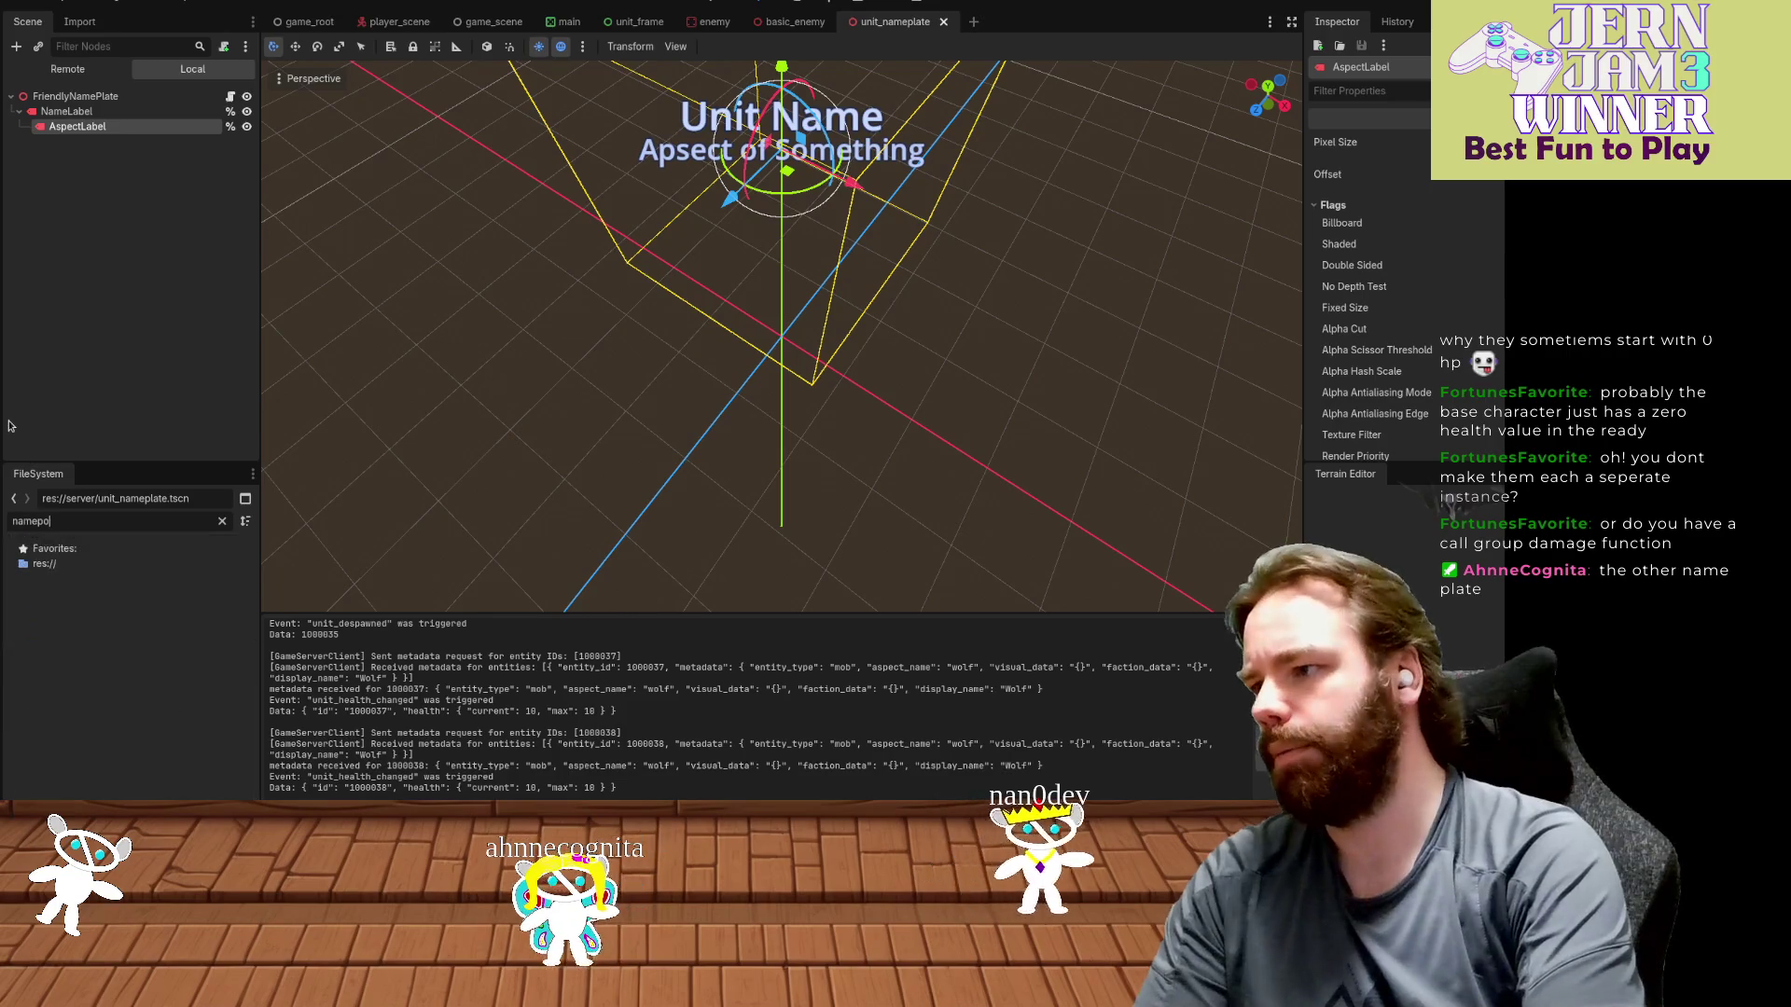
{"action": "key", "text": "BackSpace"}
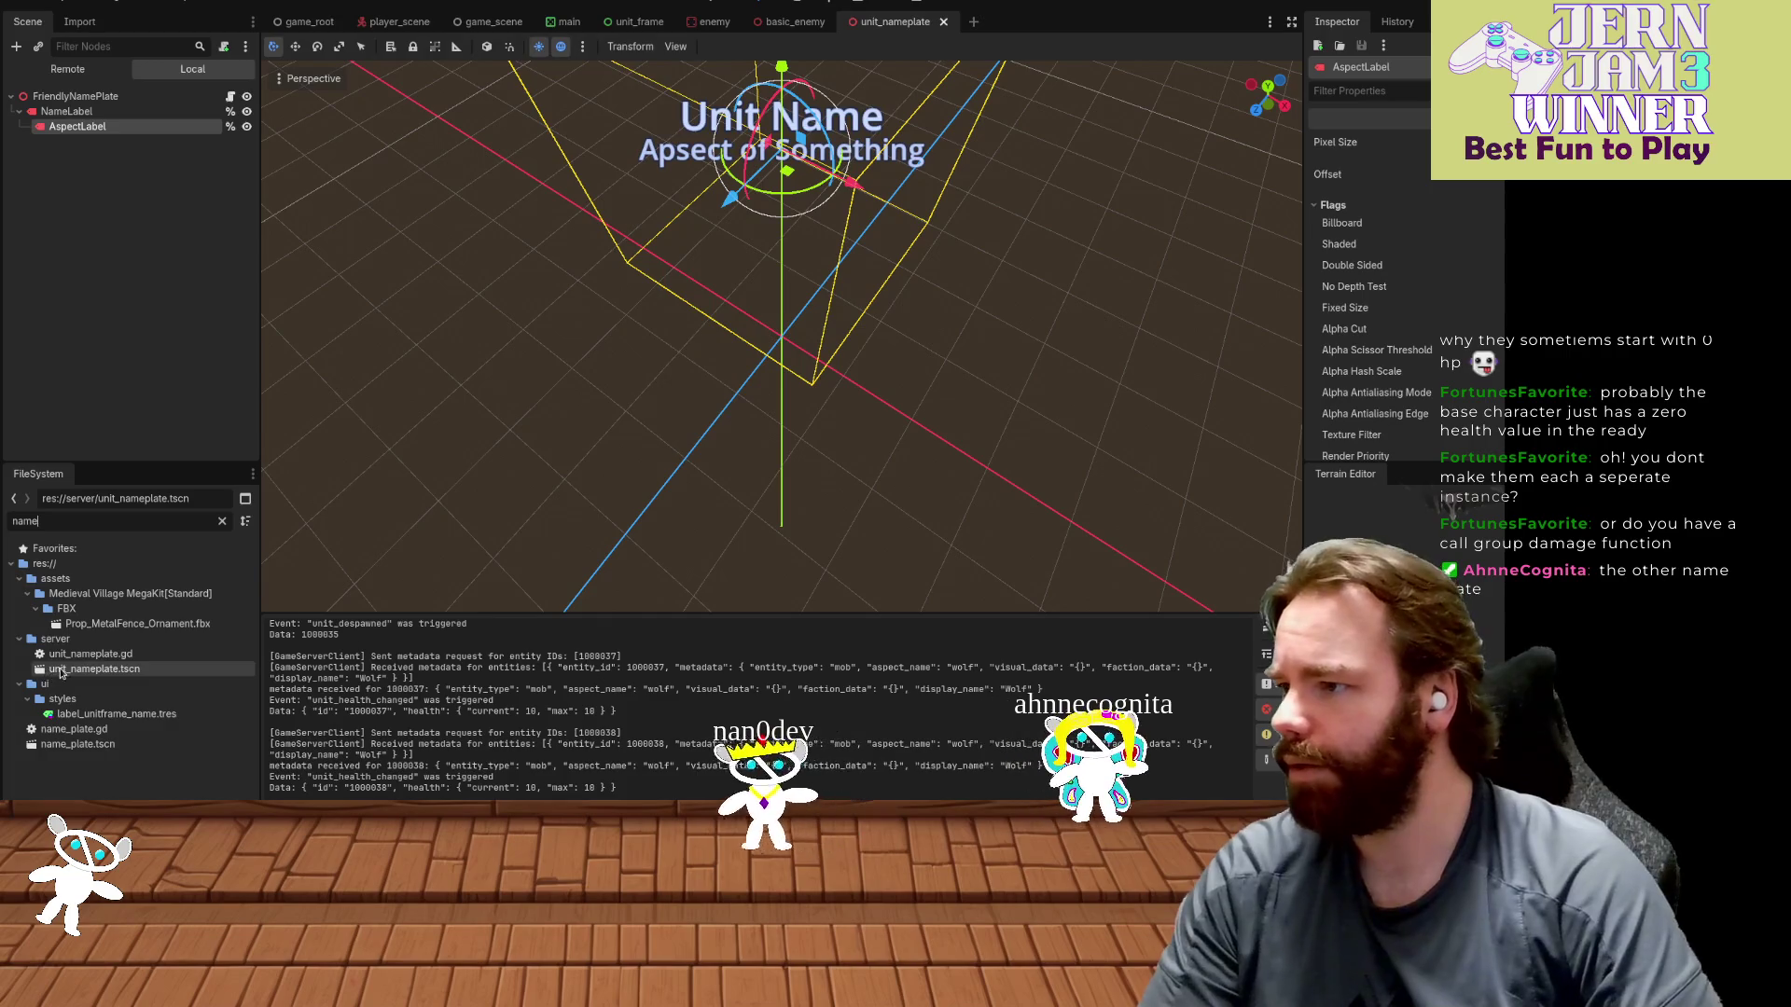
{"action": "double_click", "coordinate": [130, 747]}
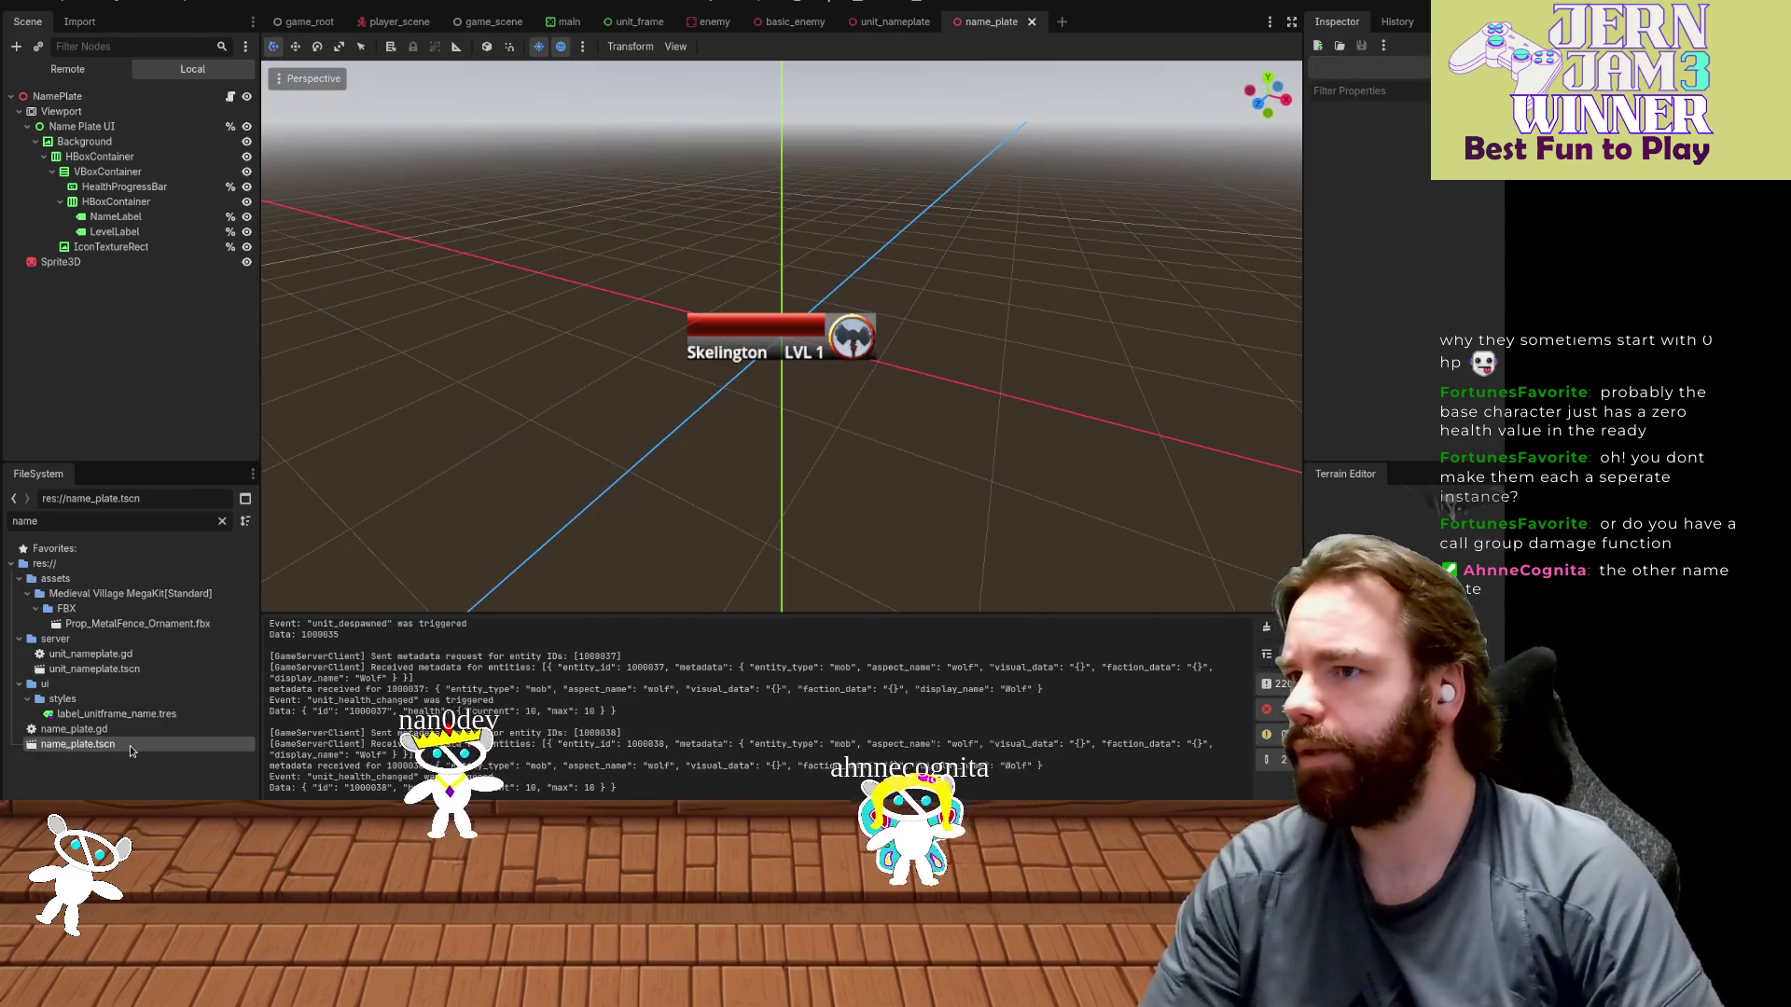
Step: Open the name_plate script and search it for unit_died occurrences
{"action": "left_click", "coordinate": [231, 95]}
{"action": "scroll", "coordinate": [840, 280], "scroll_direction": "down", "scroll_amount": 5}
{"action": "left_click", "coordinate": [1019, 270]}
{"action": "scroll", "coordinate": [1019, 270], "scroll_direction": "up", "scroll_amount": 3}
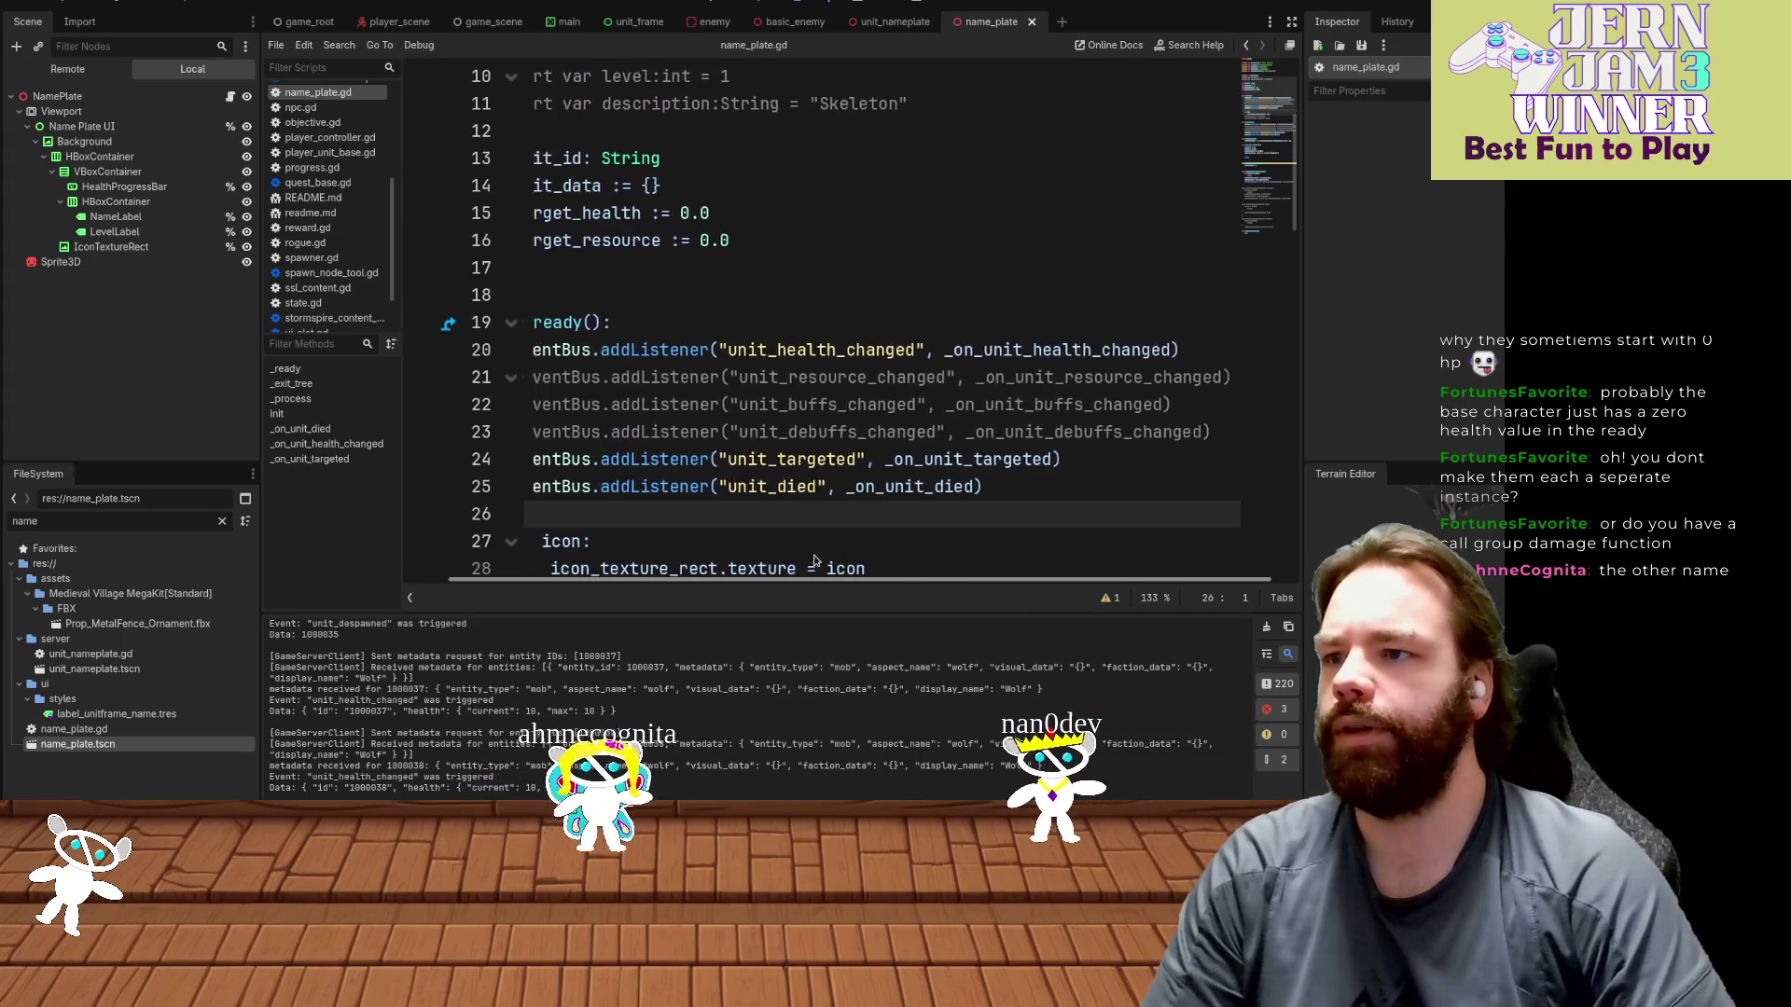
{"action": "double_click", "coordinate": [821, 486]}
{"action": "key", "text": "ctrl+f"}
{"action": "key", "text": "Return"}
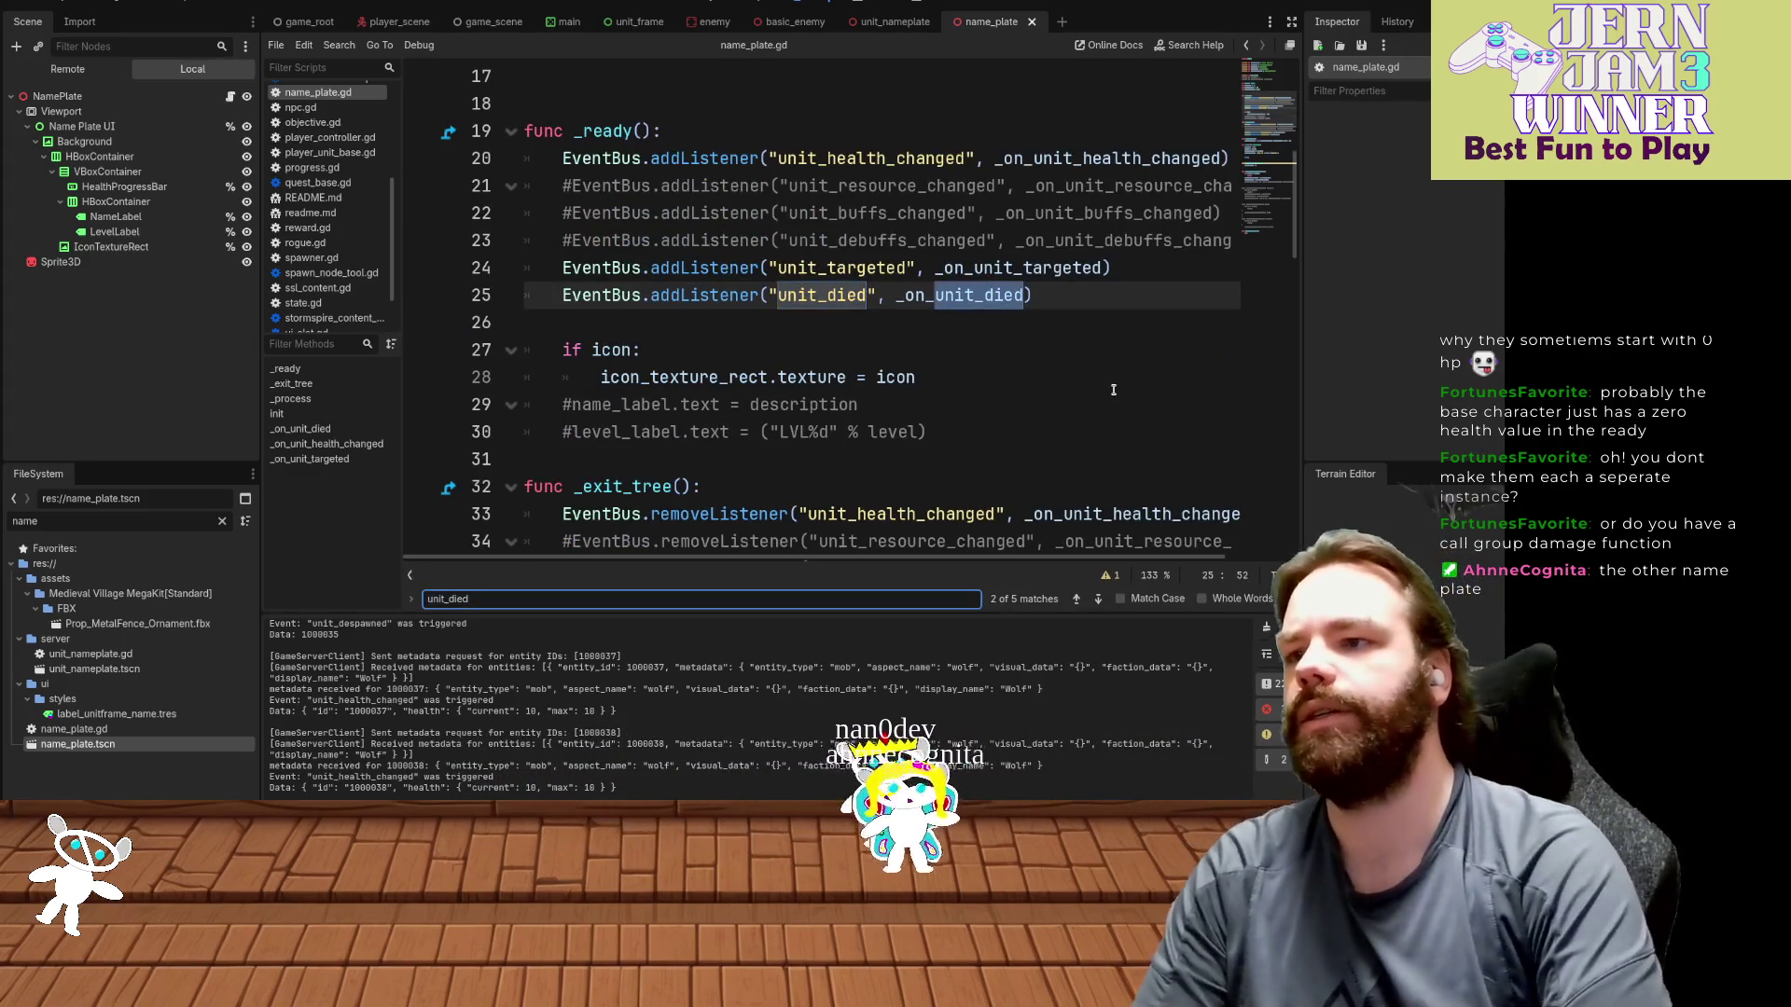
{"action": "key", "text": "Return"}
{"action": "key", "text": "Return"}
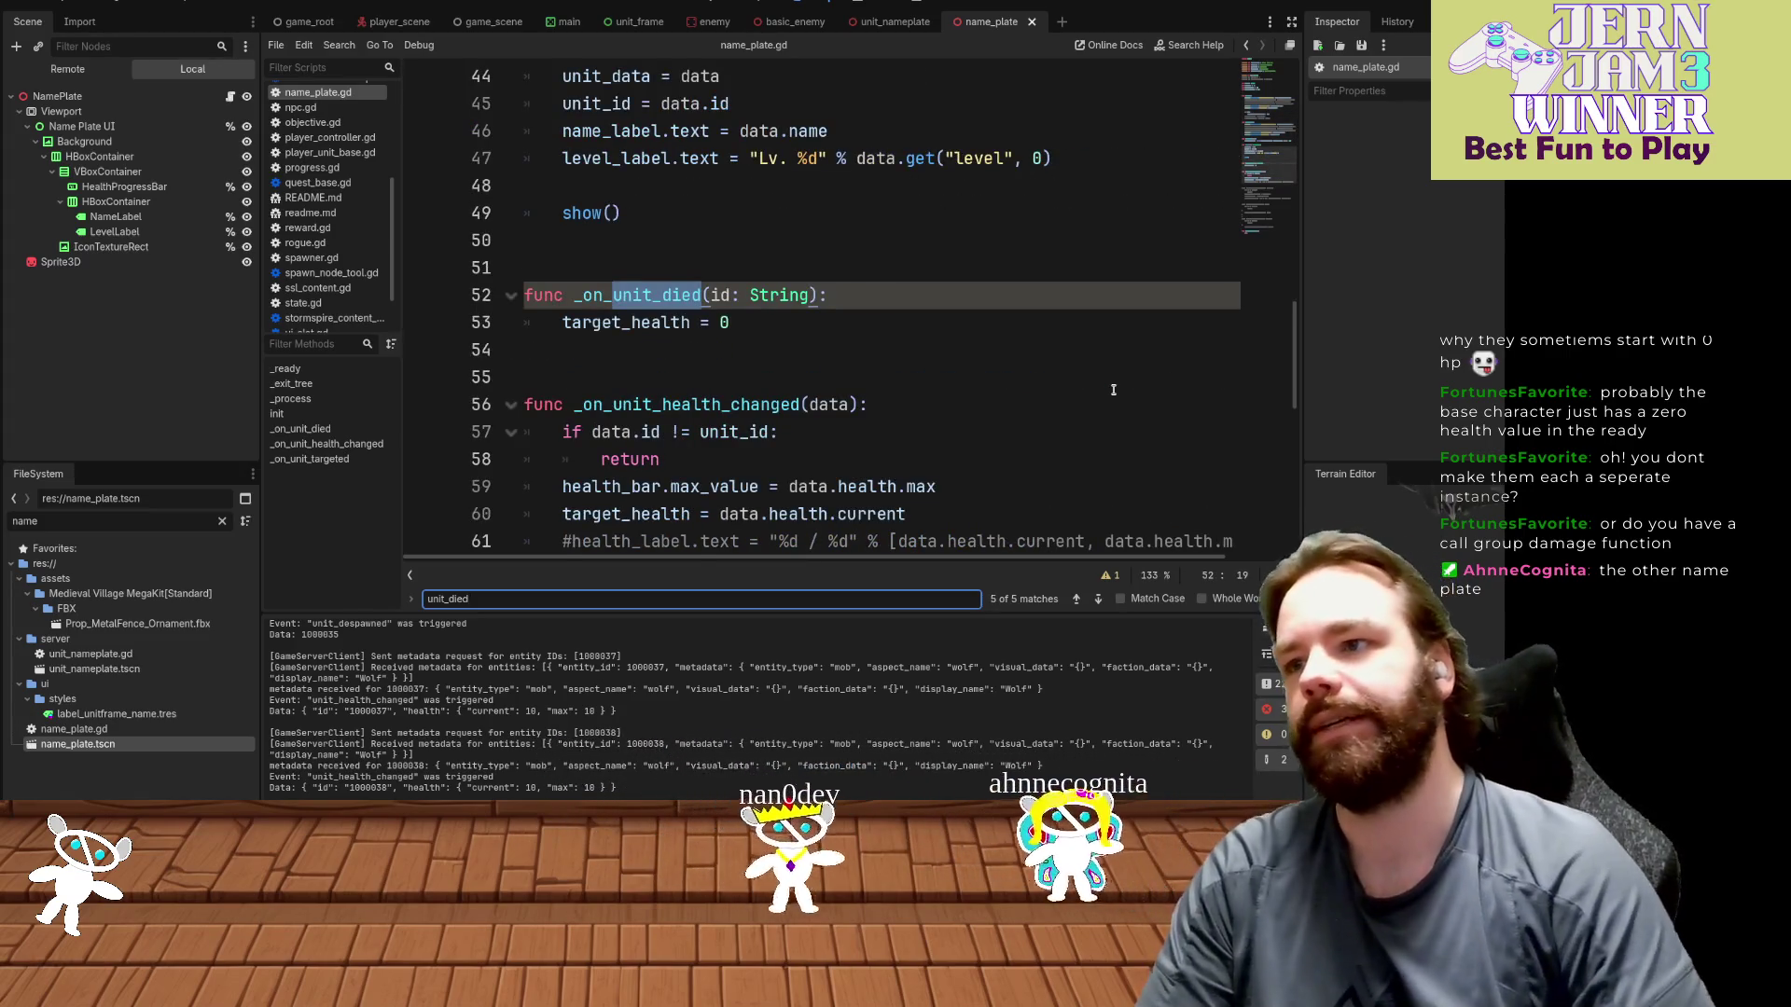
Step: Copy the 'if data.id != unit_id: return' guard into the top of _on_unit_died
{"action": "scroll", "coordinate": [775, 374], "scroll_direction": "up", "scroll_amount": 2}
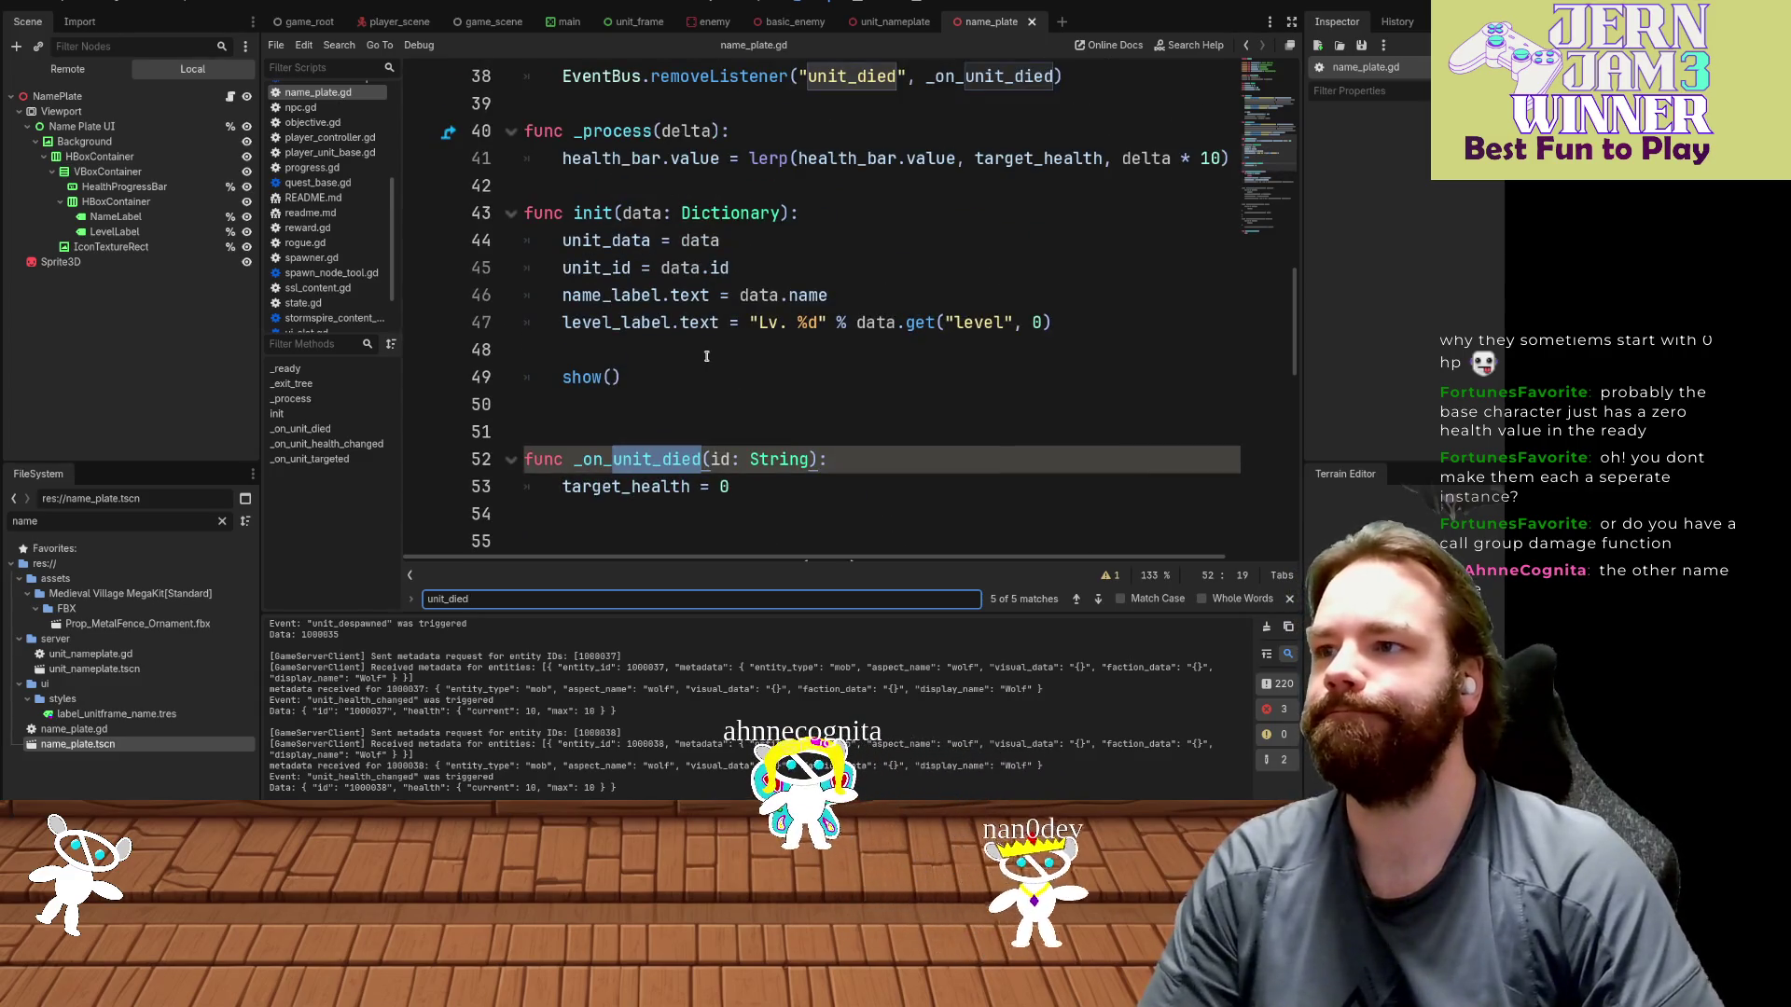
{"action": "scroll", "coordinate": [698, 407], "scroll_direction": "down", "scroll_amount": 4}
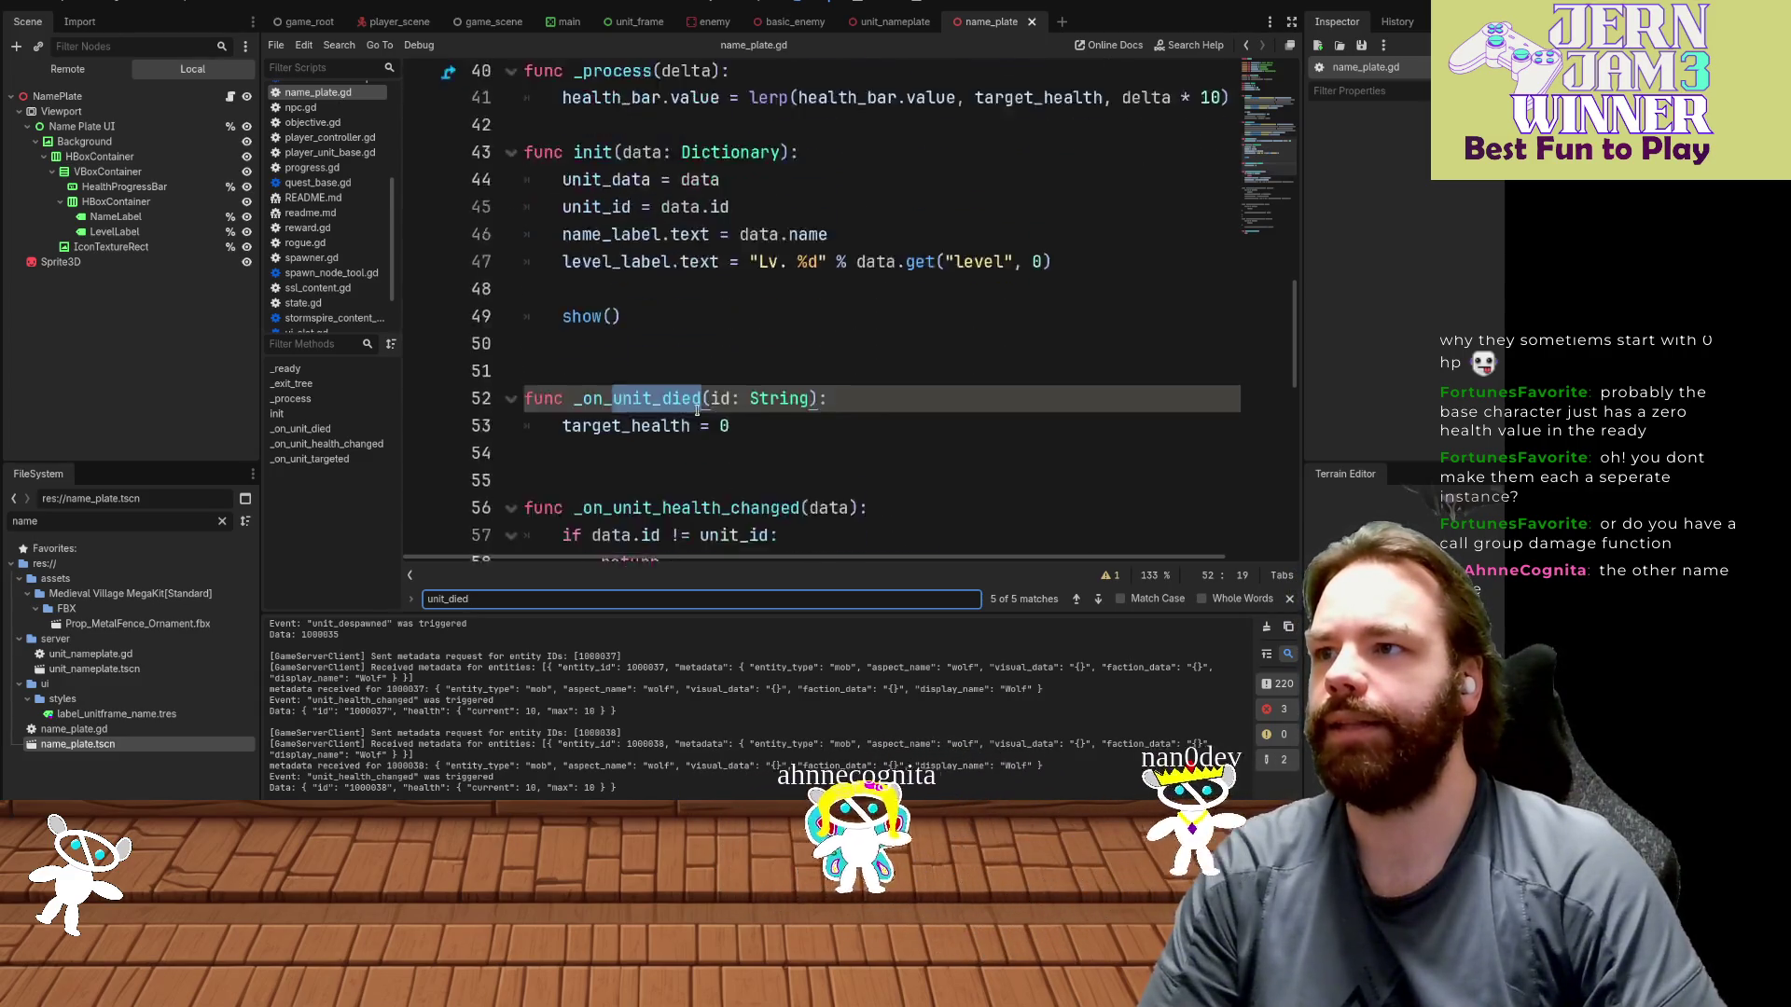
{"action": "left_click_drag", "start_coordinate": [852, 281], "coordinate": [918, 241]}
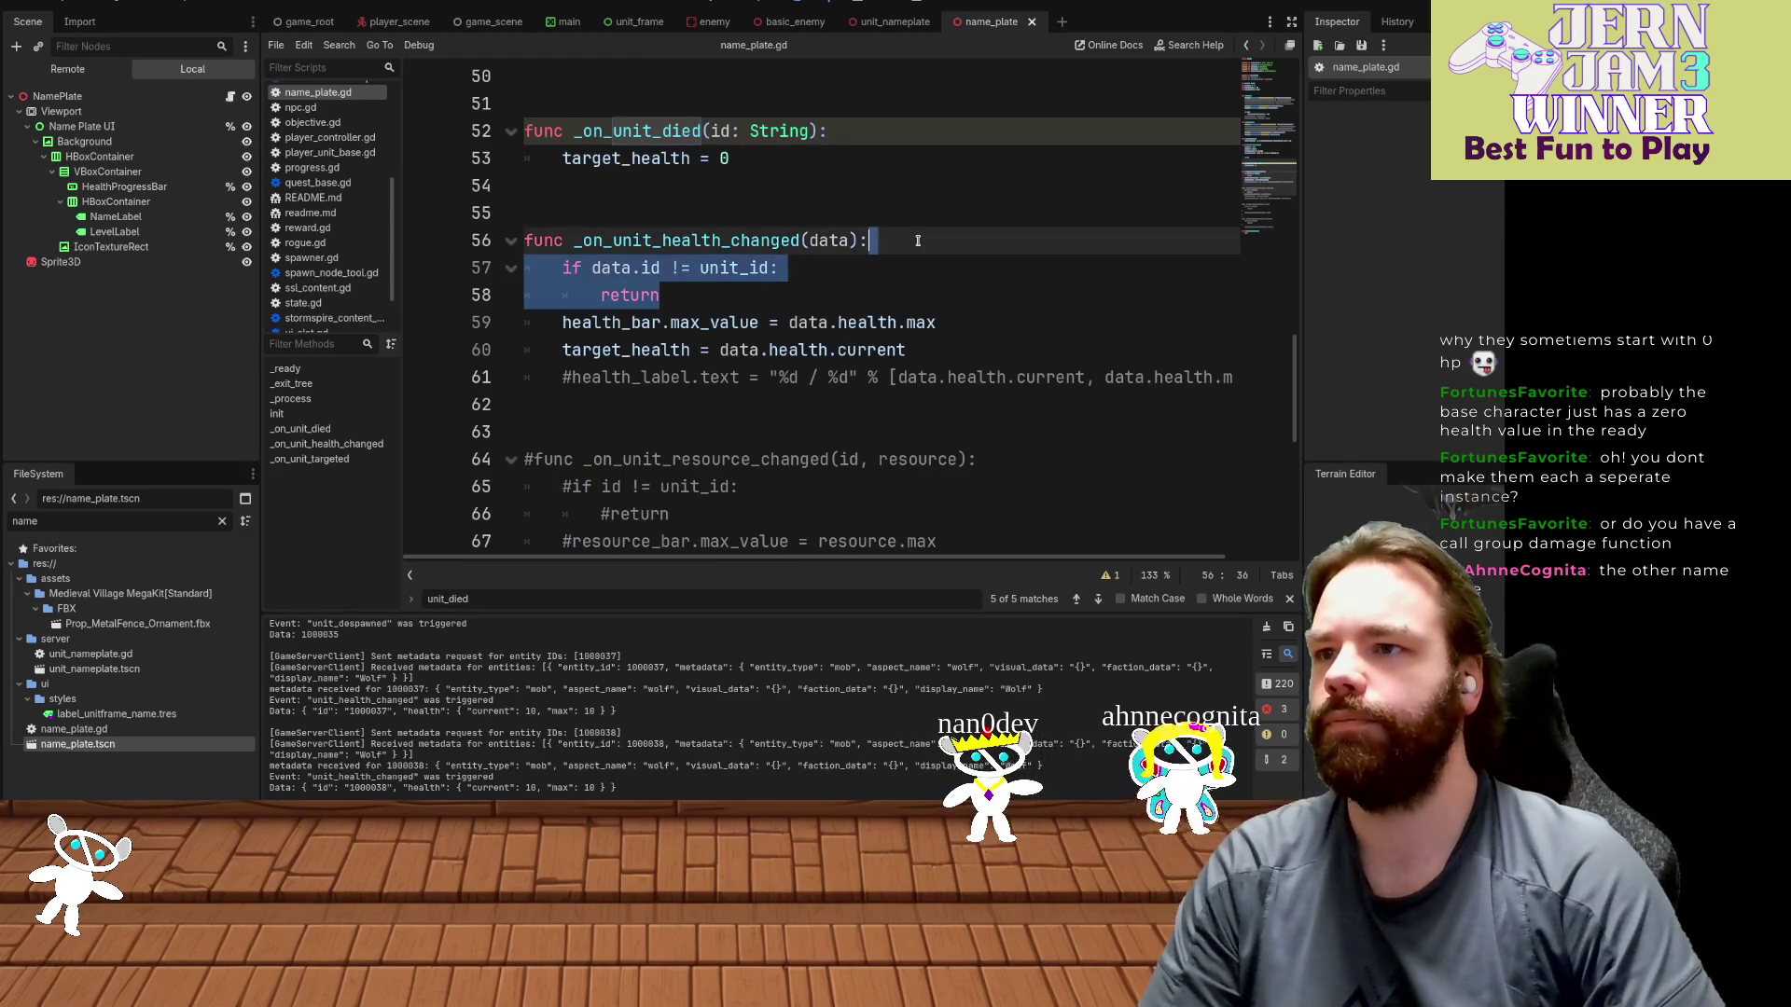
{"action": "key", "text": "ctrl+c"}
{"action": "left_click", "coordinate": [825, 131]}
{"action": "key", "text": "Return"}
{"action": "key", "text": "ctrl+v"}
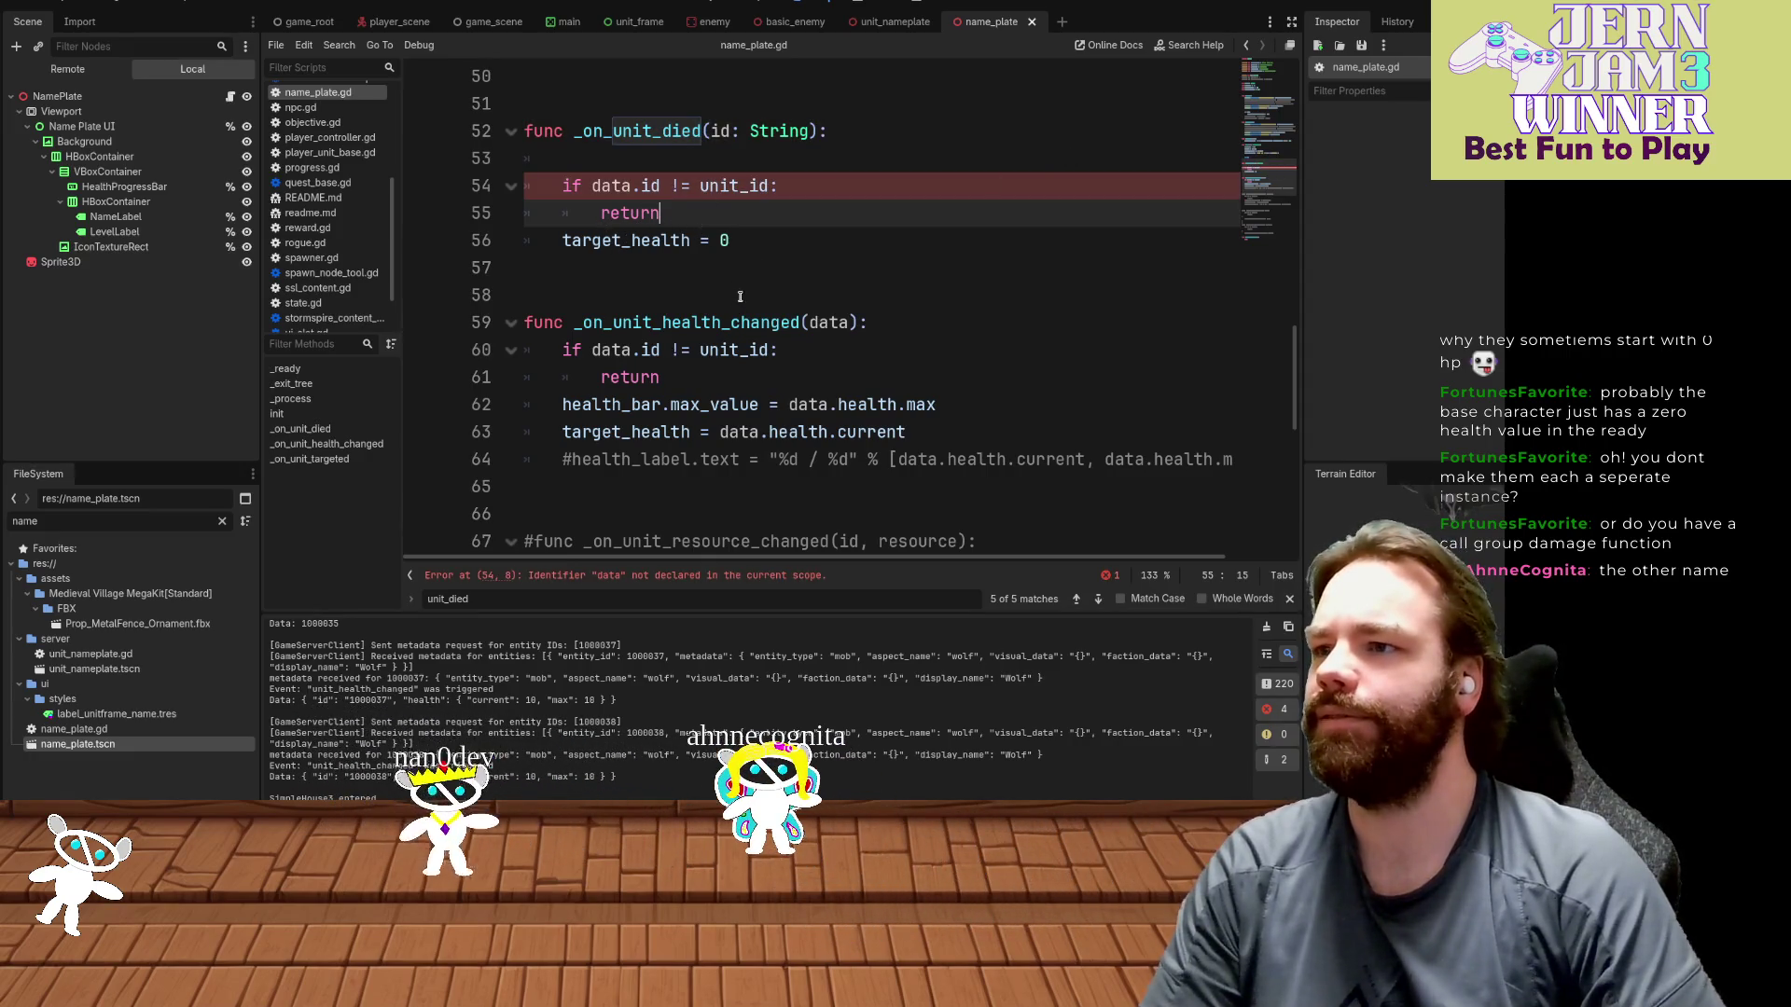
Step: Change the pasted guard's data.id to id, then stop and rerun the game with F8 and F5
{"action": "scroll", "coordinate": [739, 297], "scroll_direction": "up", "scroll_amount": 1}
{"action": "double_click", "coordinate": [611, 268]}
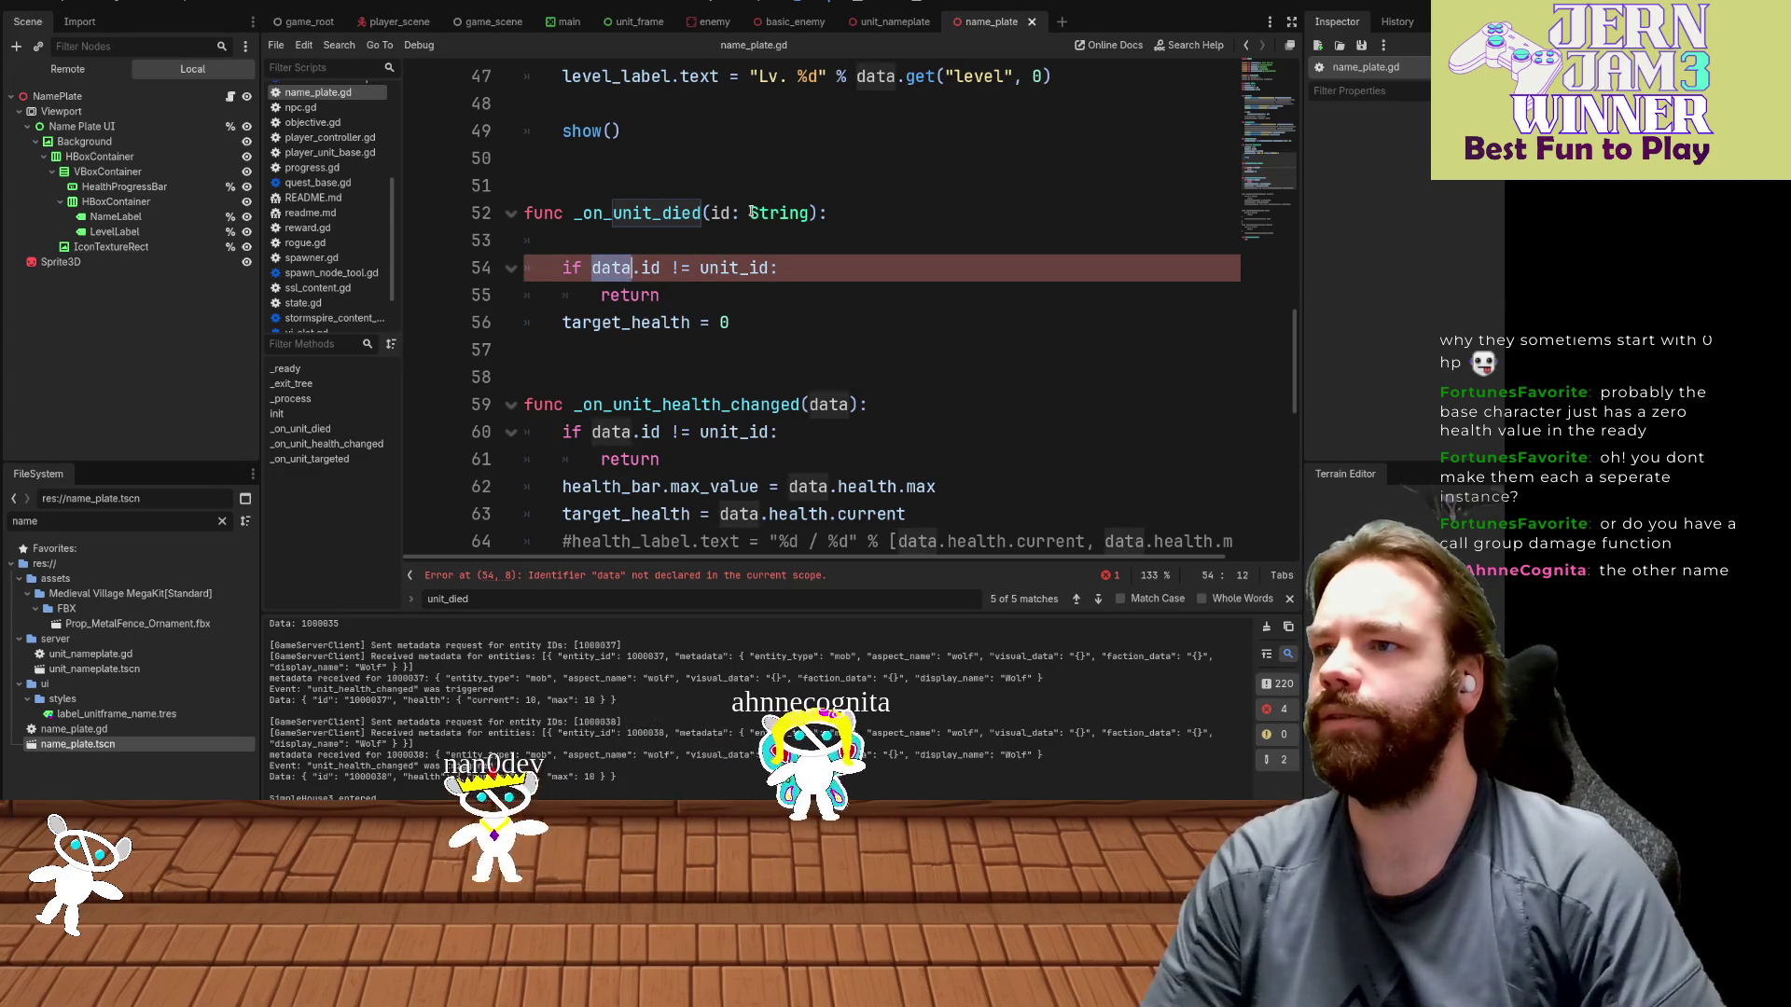
{"action": "double_click", "coordinate": [720, 213]}
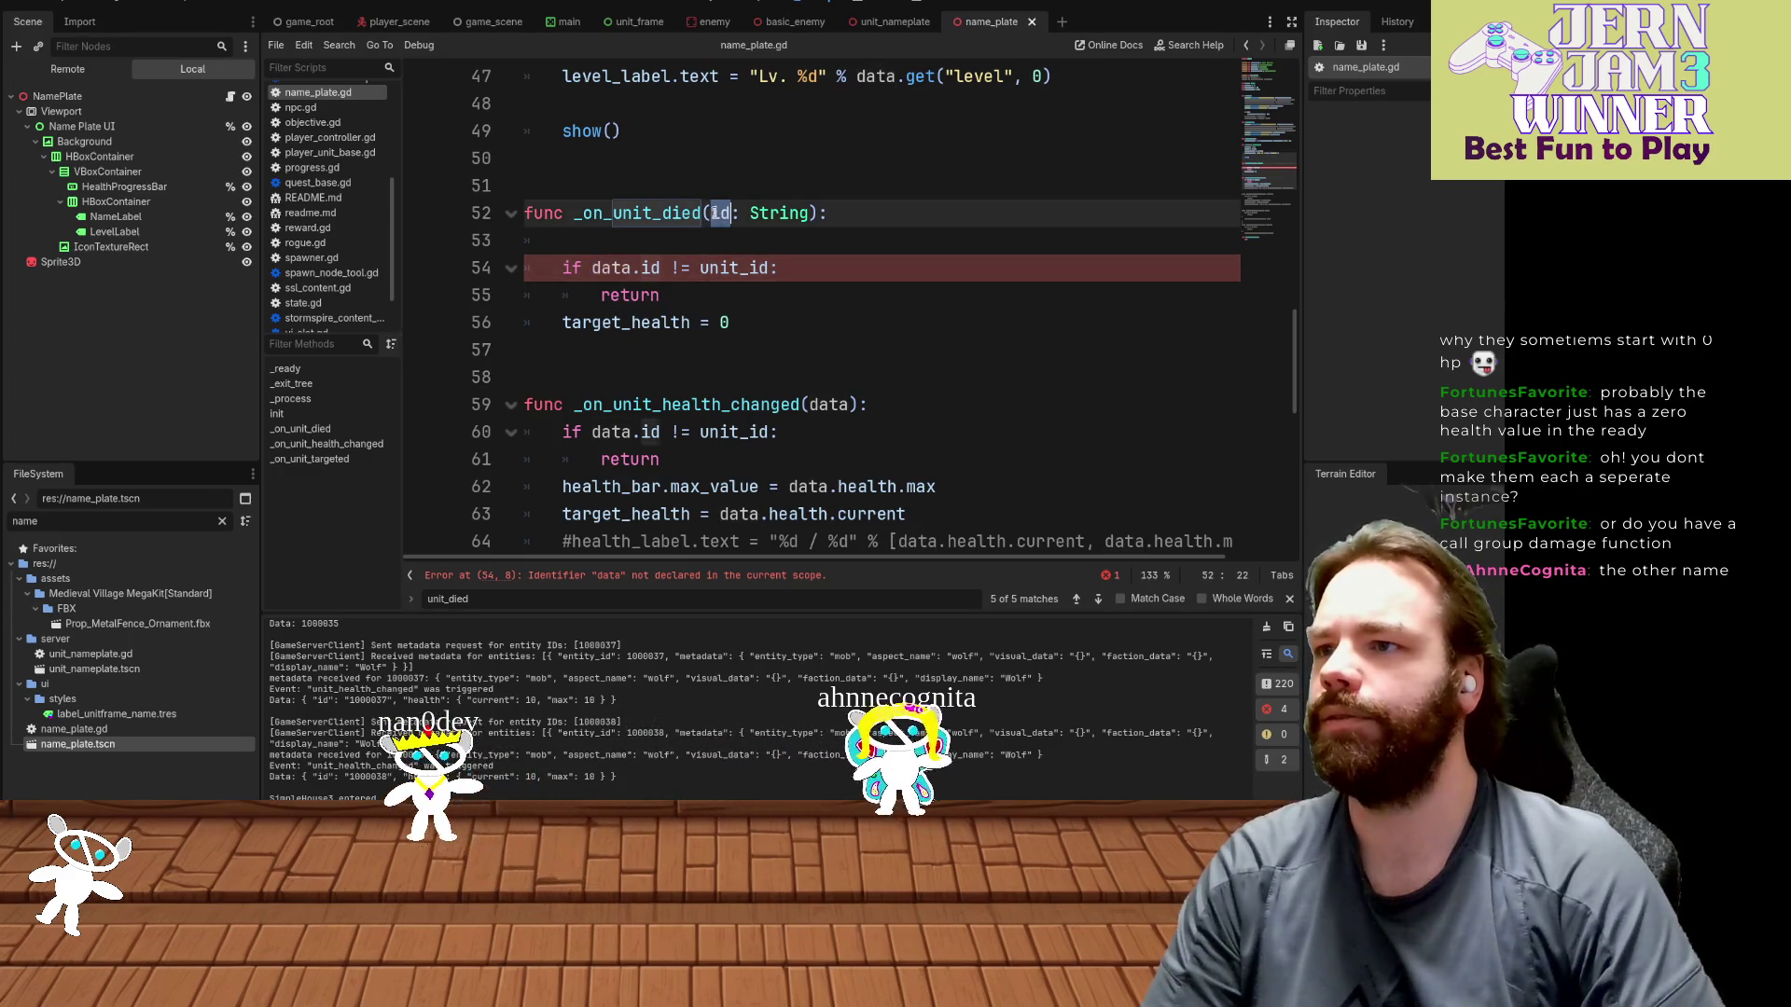
{"action": "left_click", "coordinate": [641, 267]}
{"action": "key", "text": "BackSpace"}
{"action": "key", "text": "BackSpace"}
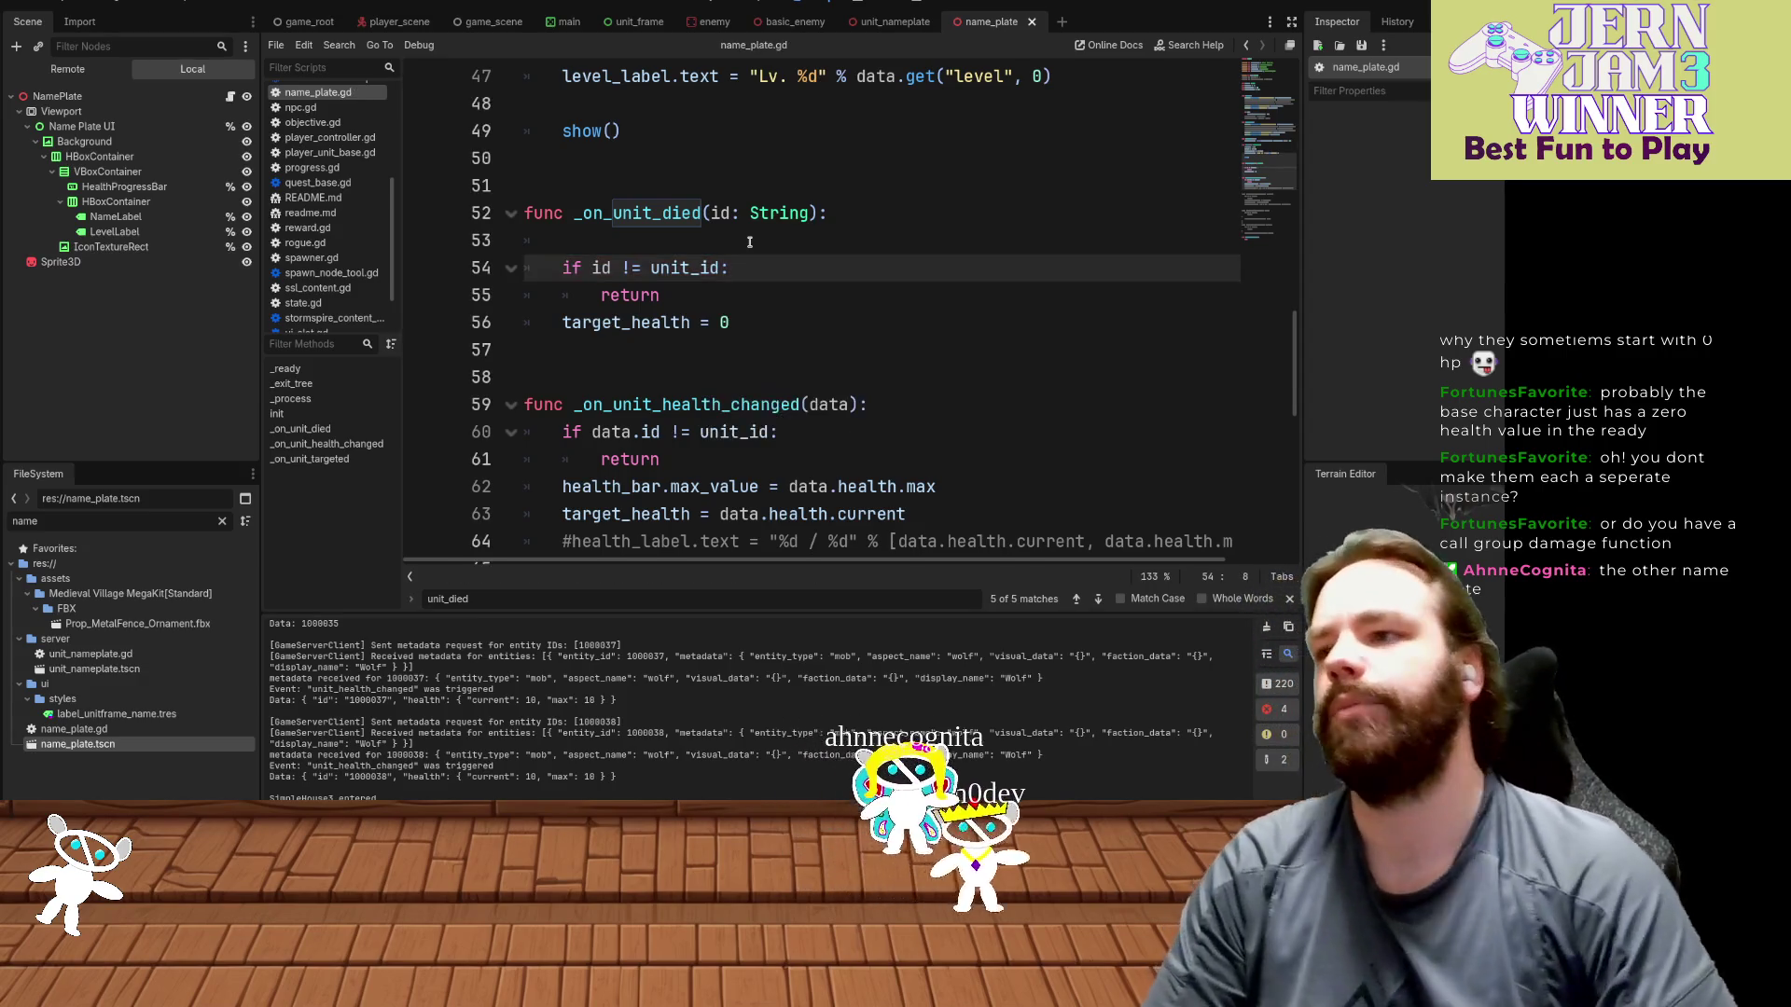
{"action": "key", "text": "F8"}
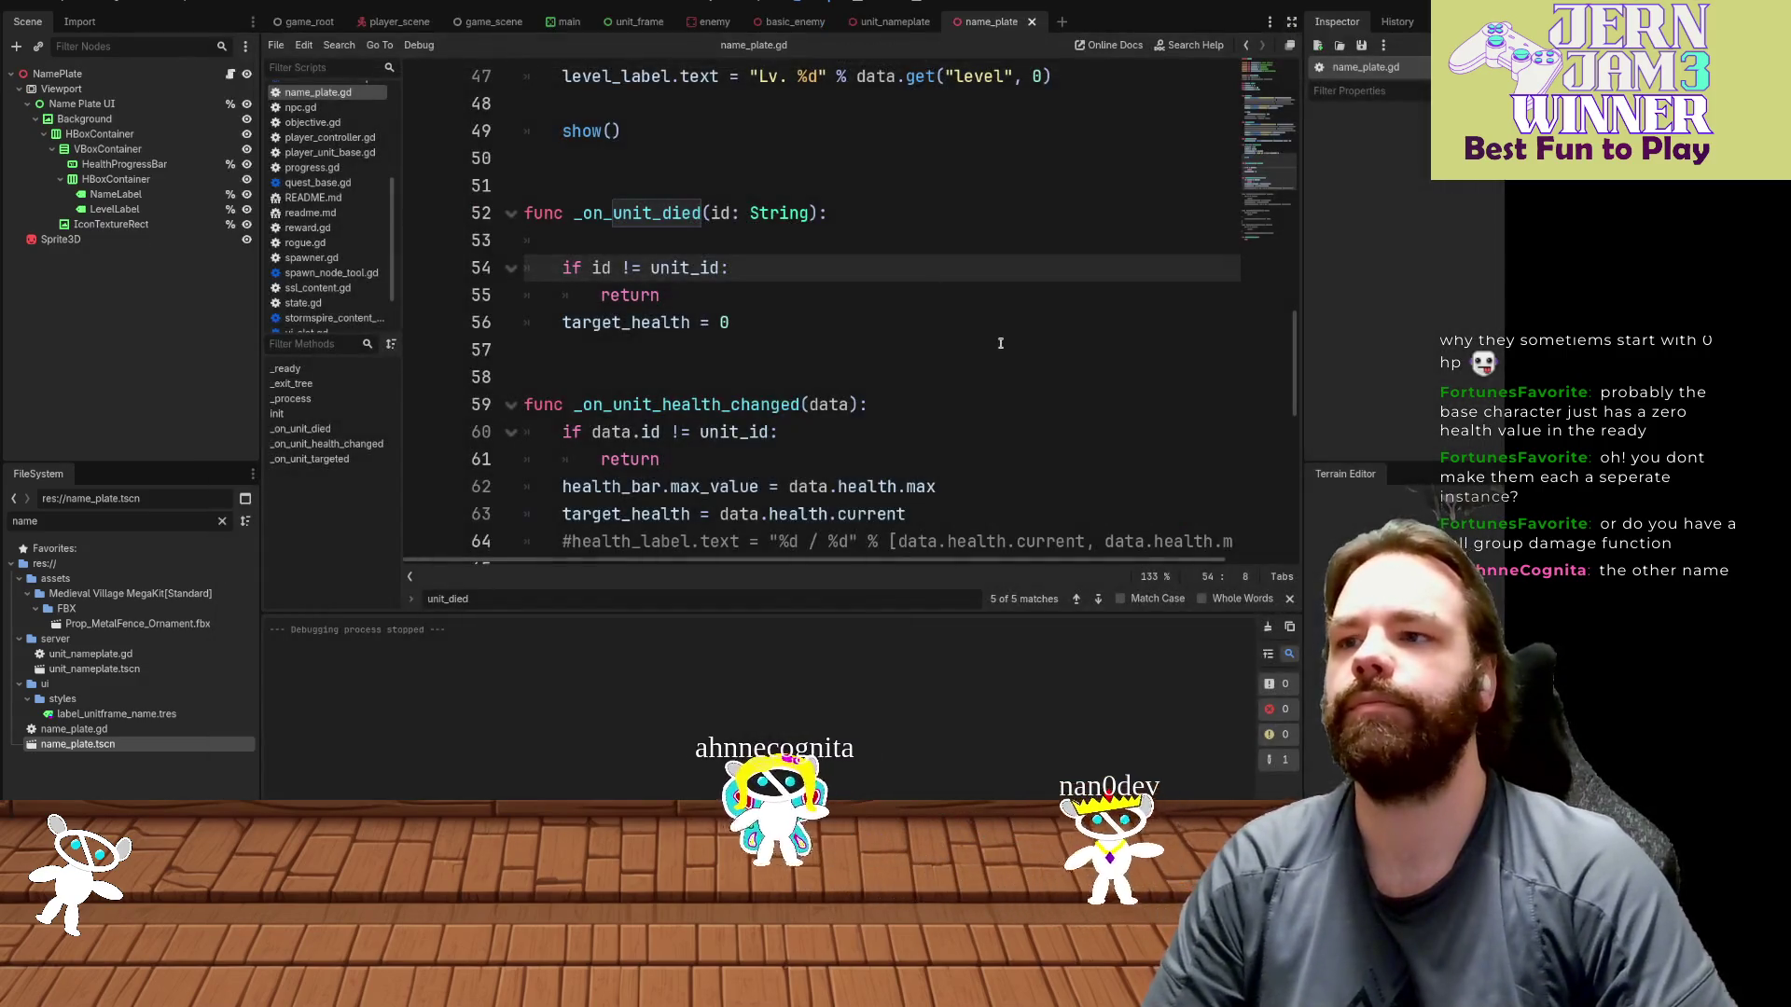
{"action": "key", "text": "F5"}
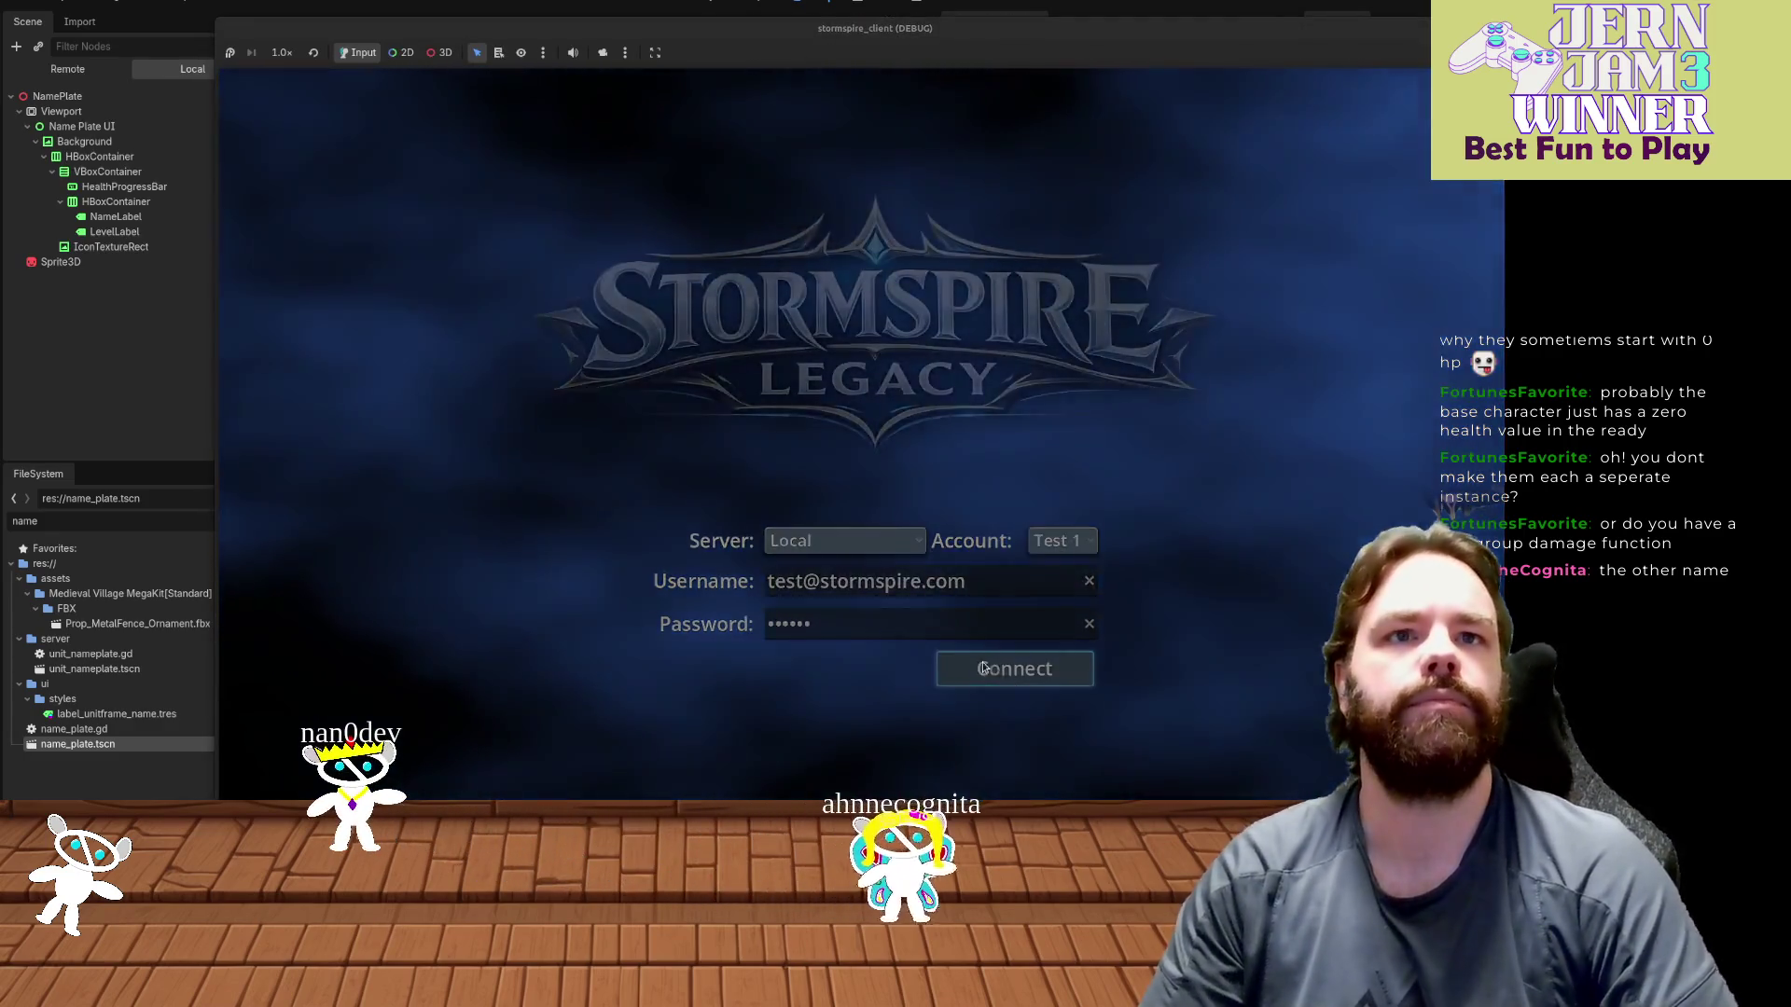
Step: Connect to the local server, dismiss the already-connected alert, and enter the world as ABS
{"action": "left_click", "coordinate": [984, 668]}
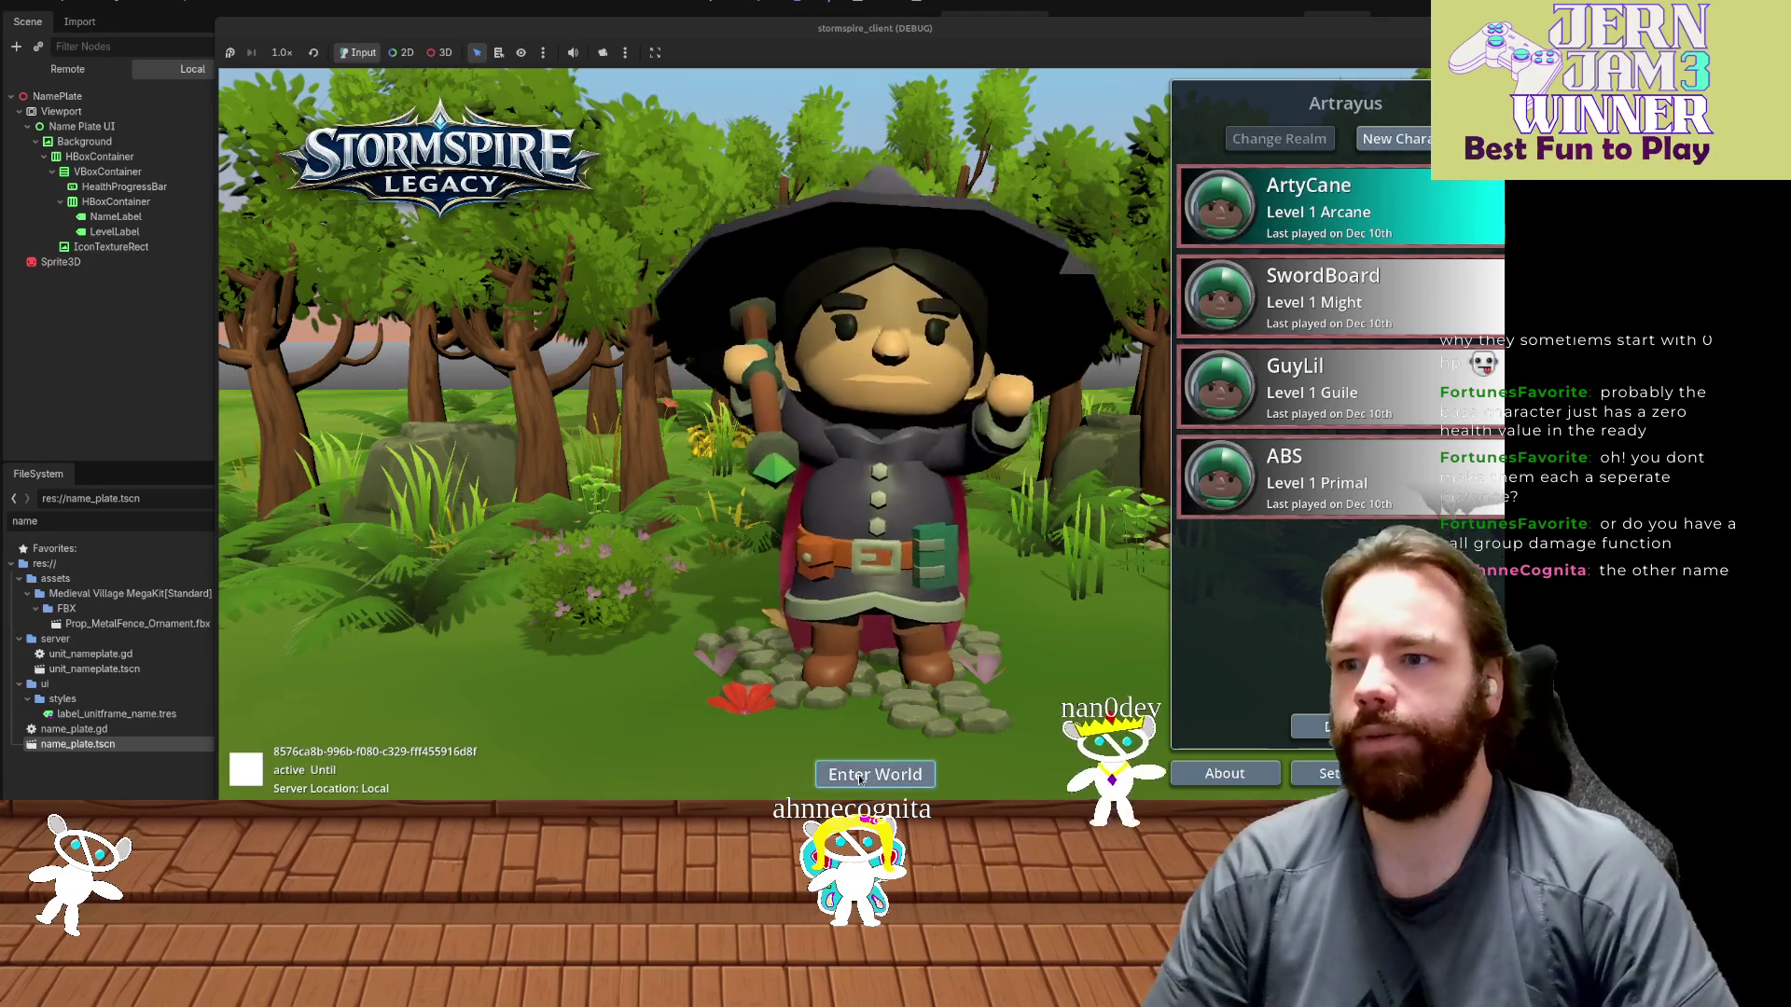
{"action": "double_click", "coordinate": [1410, 293]}
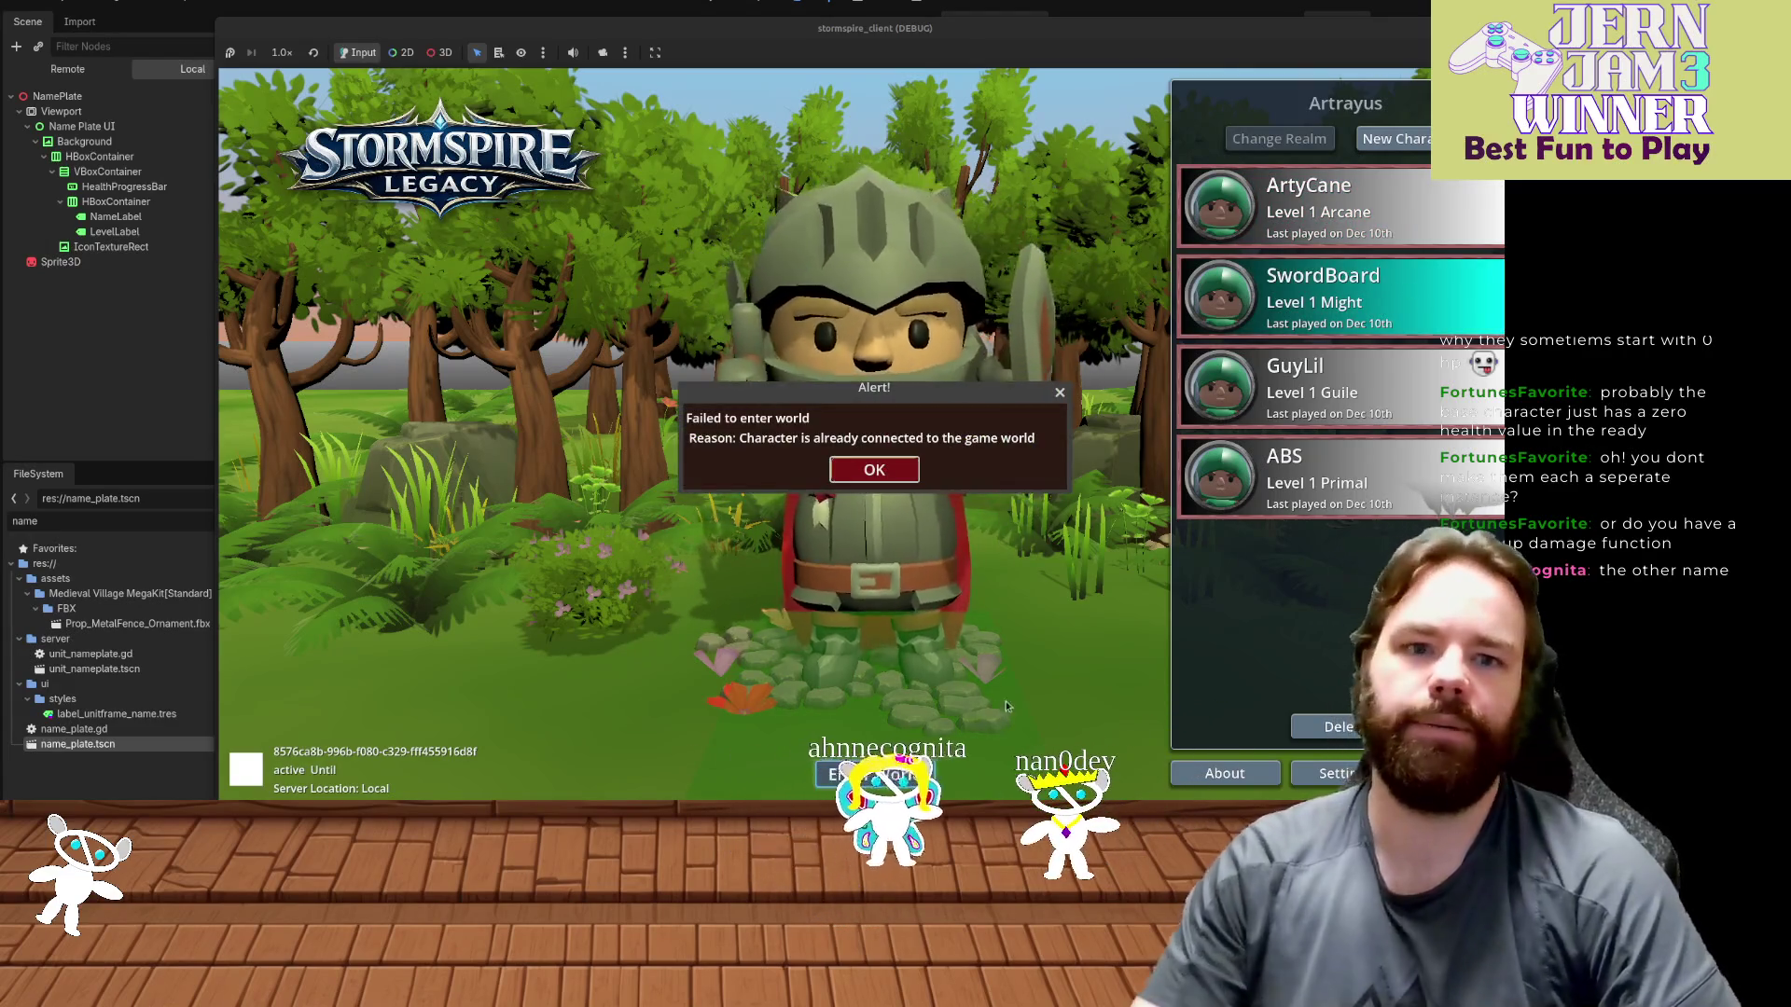
{"action": "left_click", "coordinate": [874, 469]}
{"action": "left_click", "coordinate": [1343, 476]}
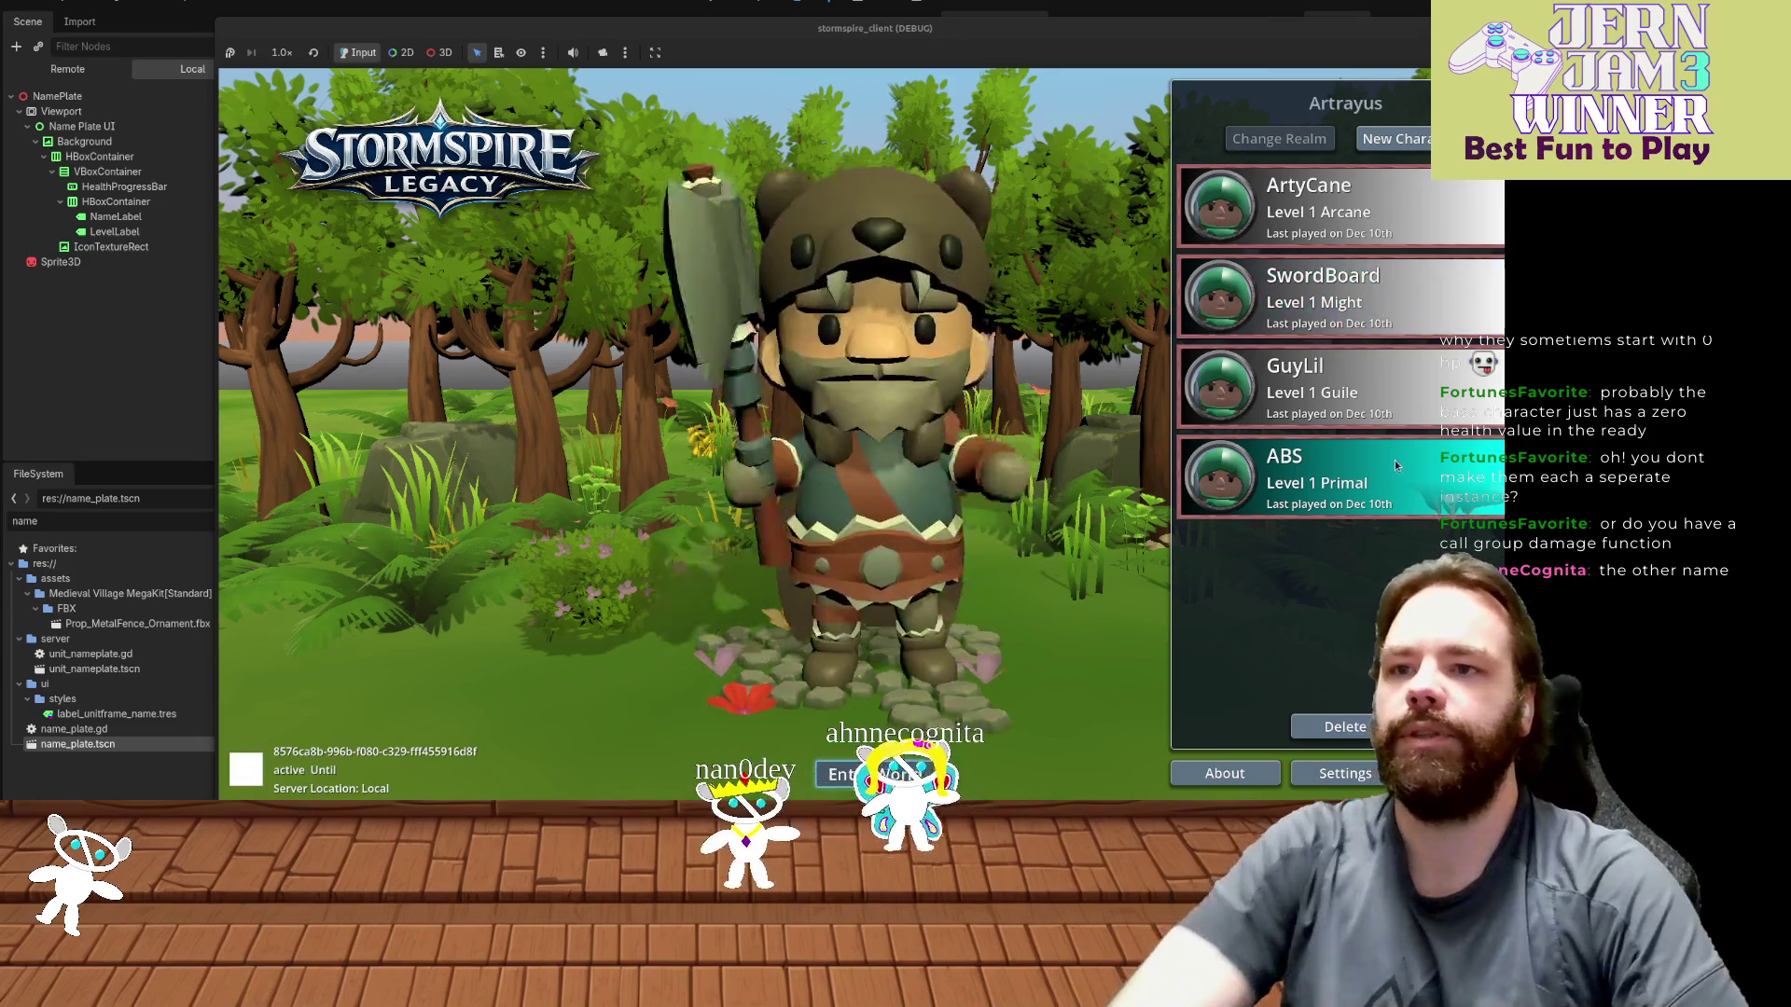
{"action": "left_click", "coordinate": [905, 773]}
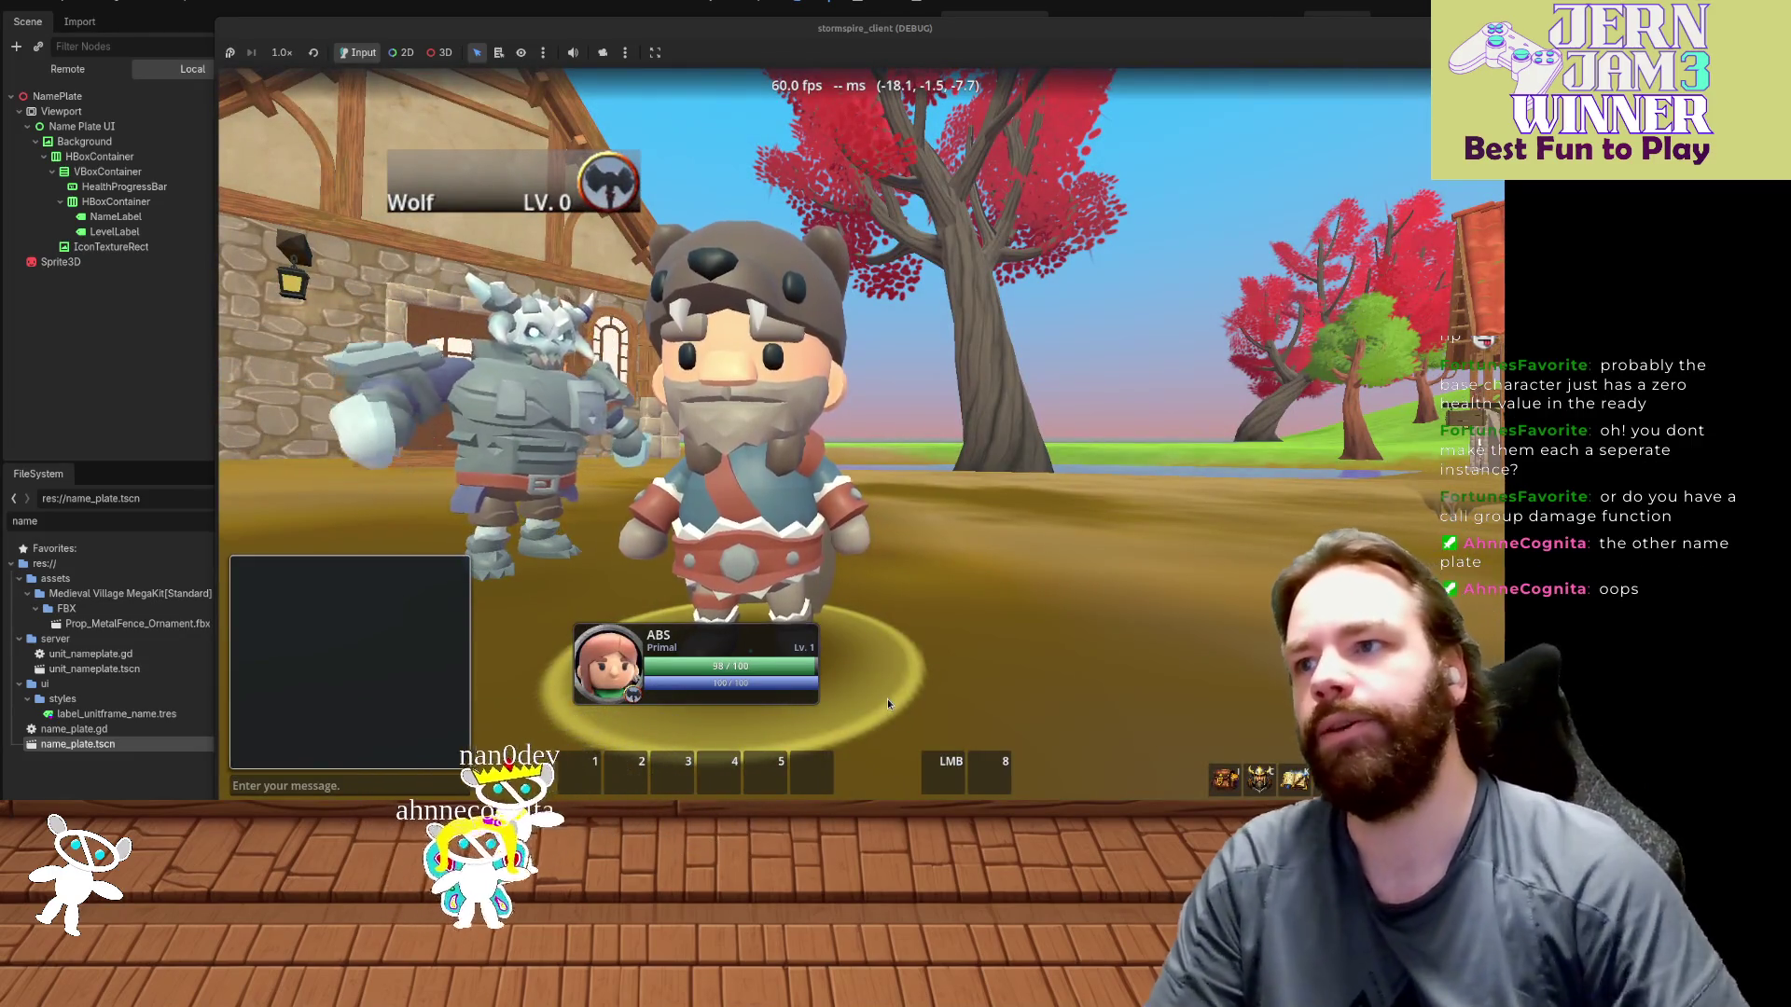
Step: Walk ABS to the enemies, kill a troll, then run to the wolves and kill one
{"action": "key", "text": "w"}
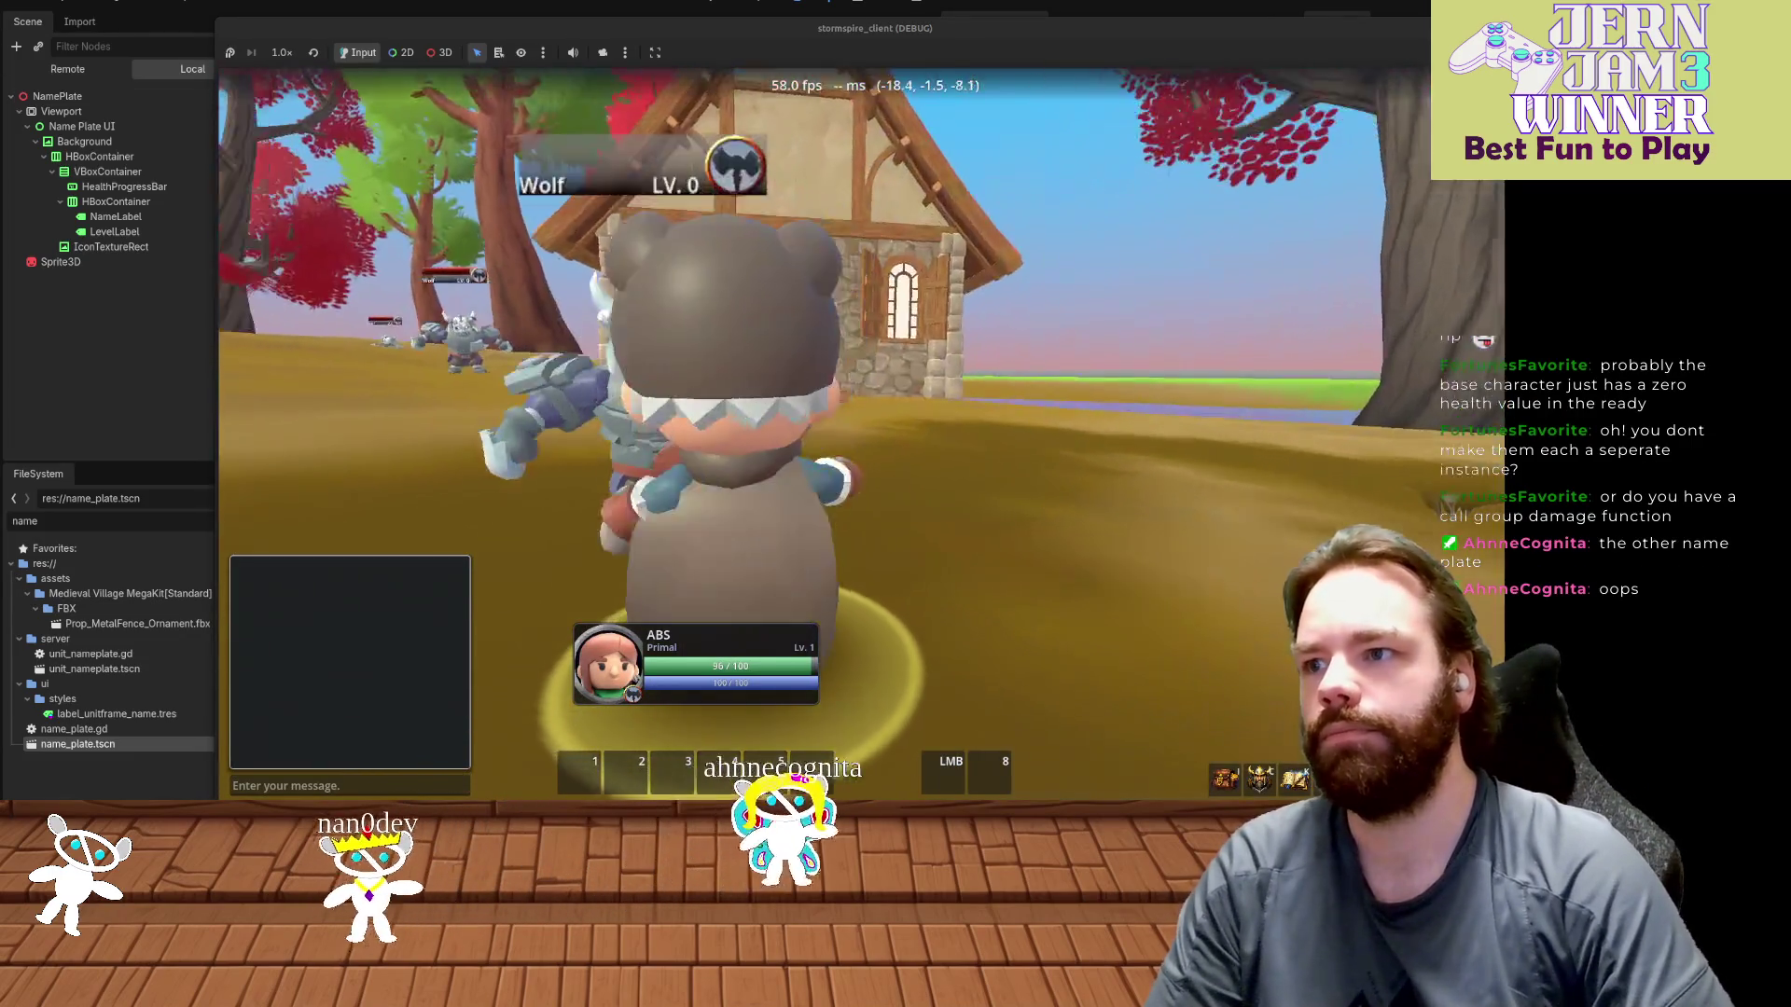
{"action": "key", "text": "w"}
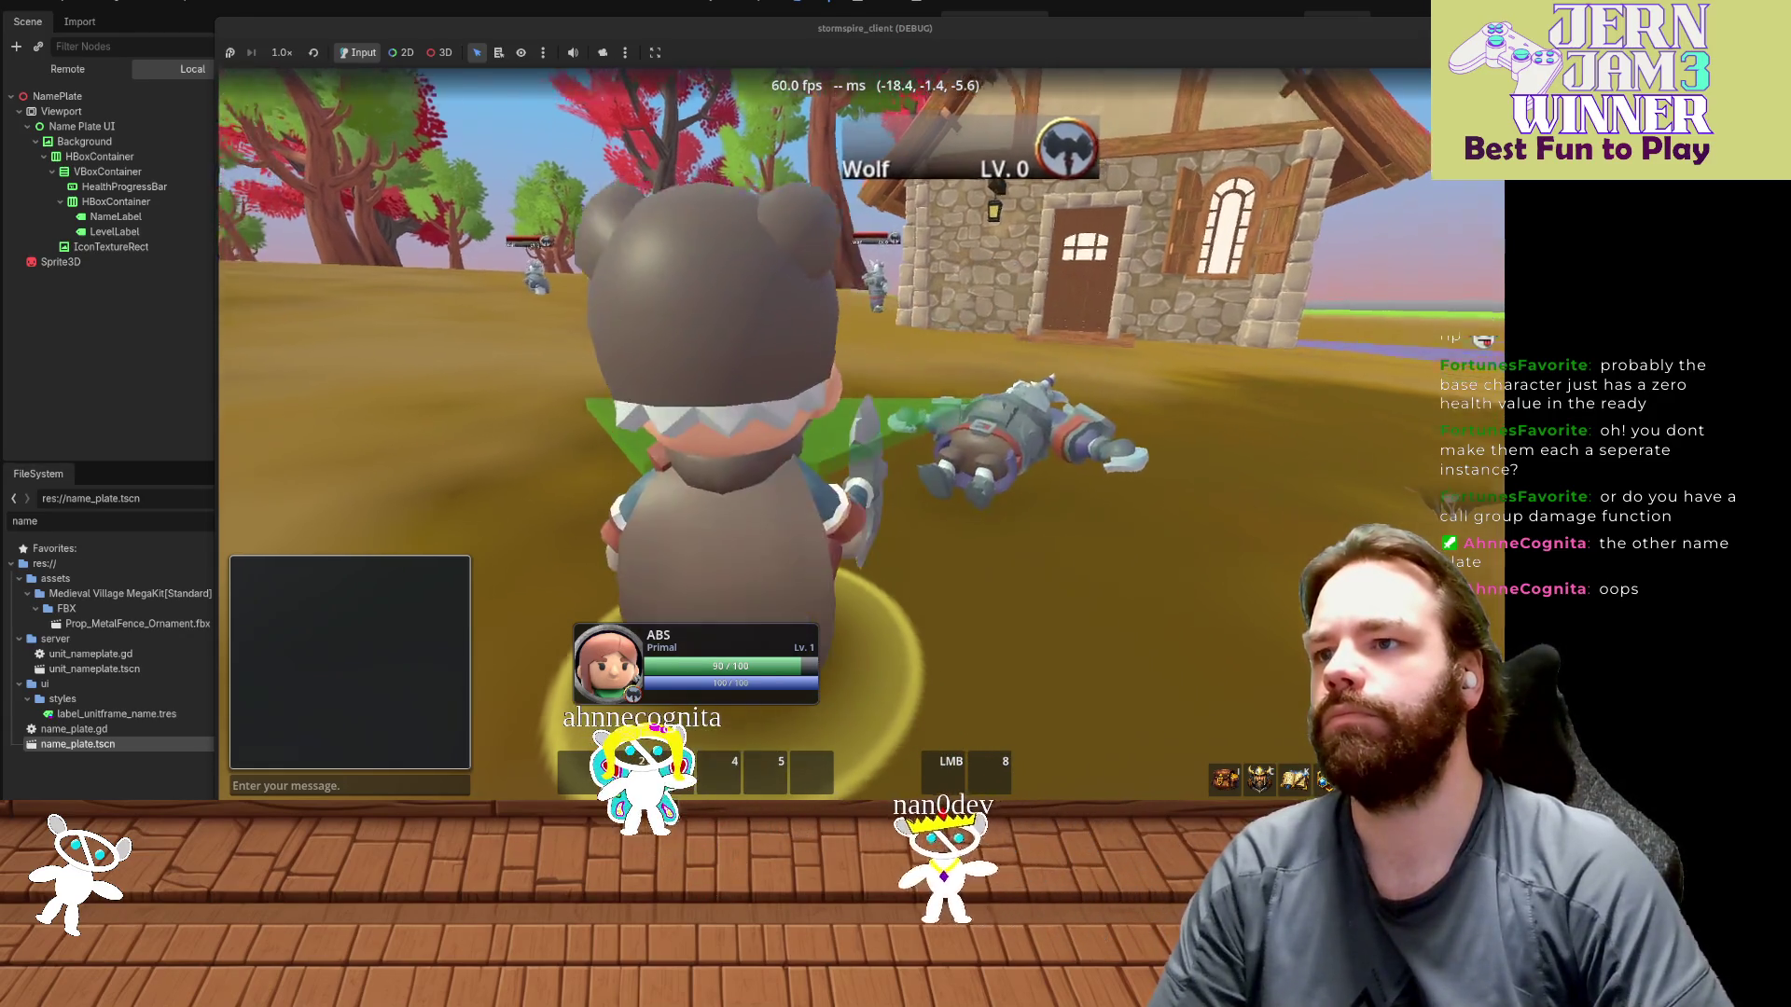
{"action": "key", "text": "w"}
{"action": "key", "text": "w"}
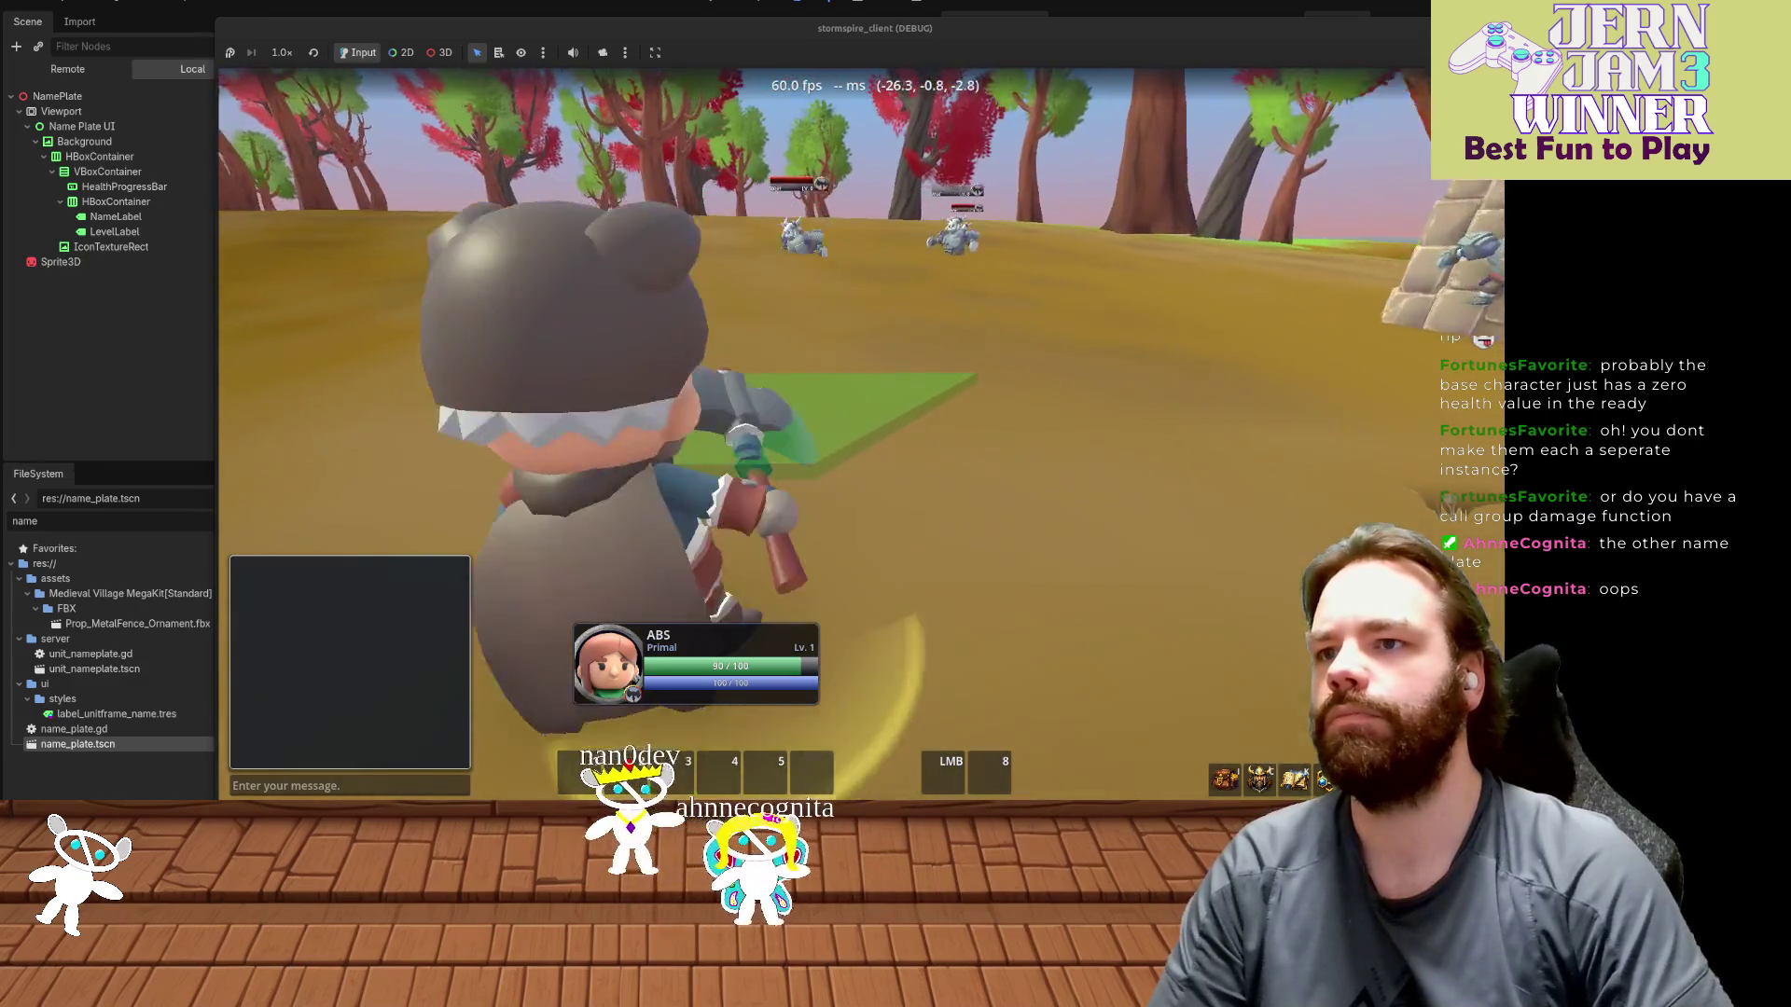
{"action": "key", "text": "w"}
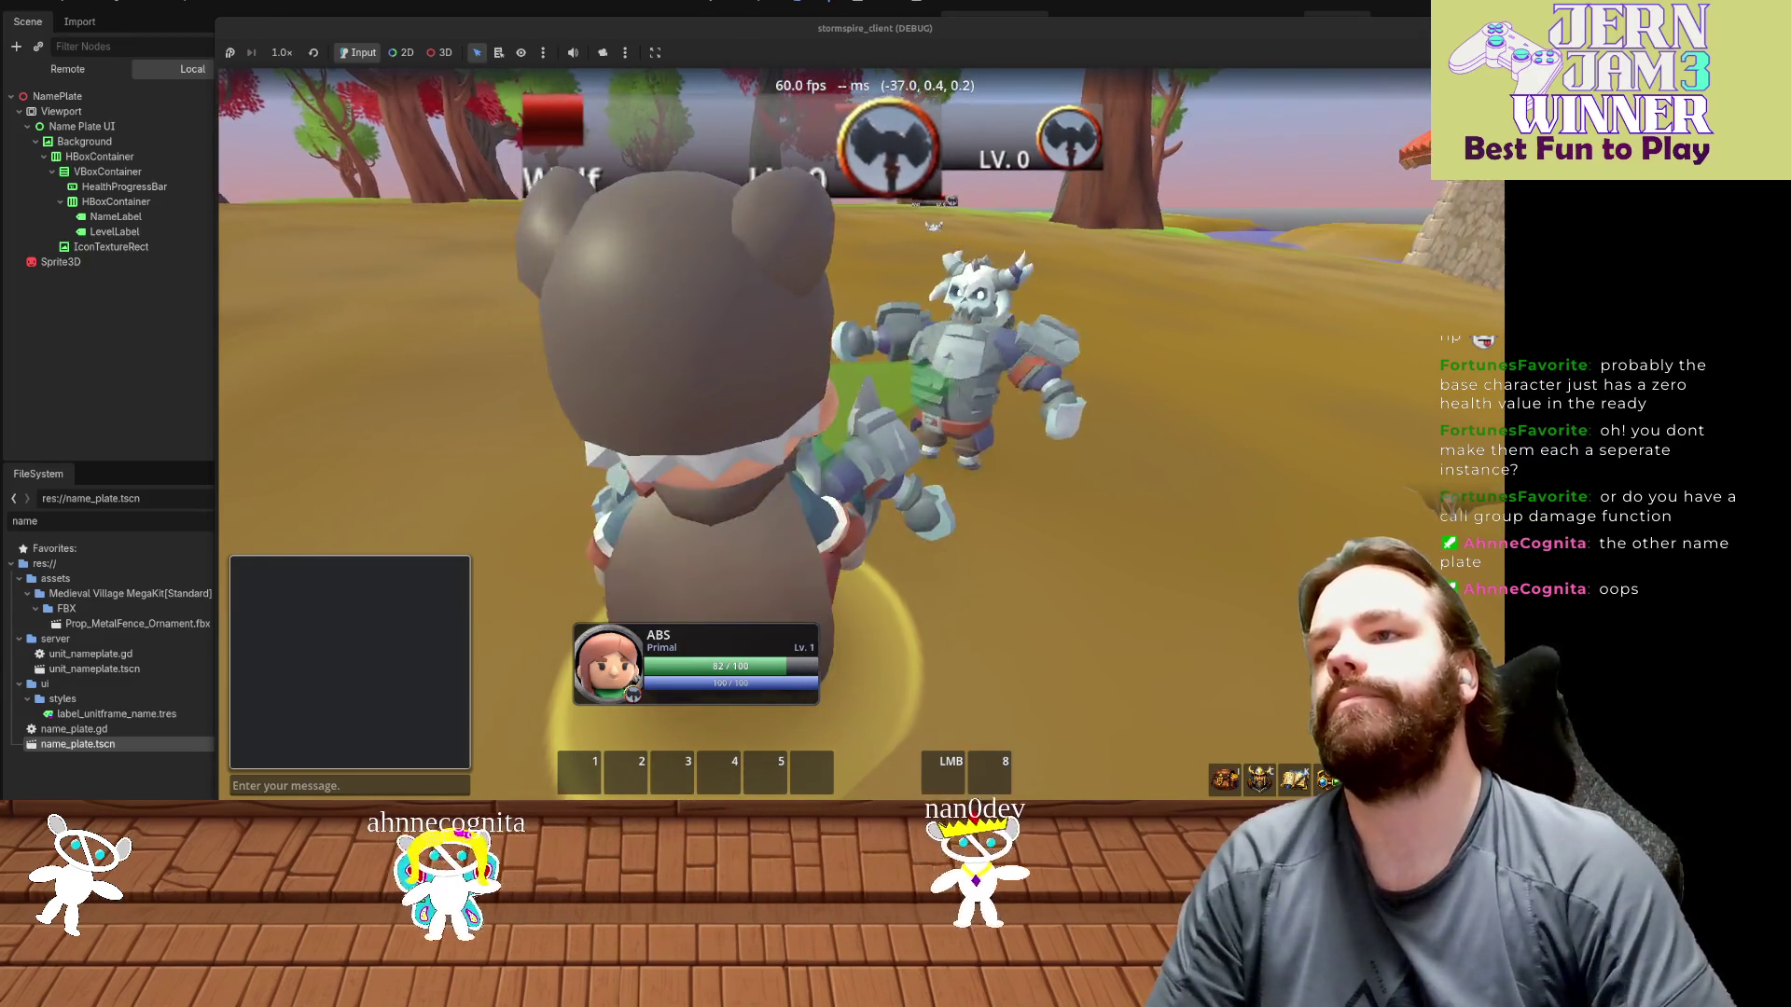
{"action": "key", "text": "d"}
Step: Run back toward the village houses, then open and close the in-game Main Menu
{"action": "key", "text": "w"}
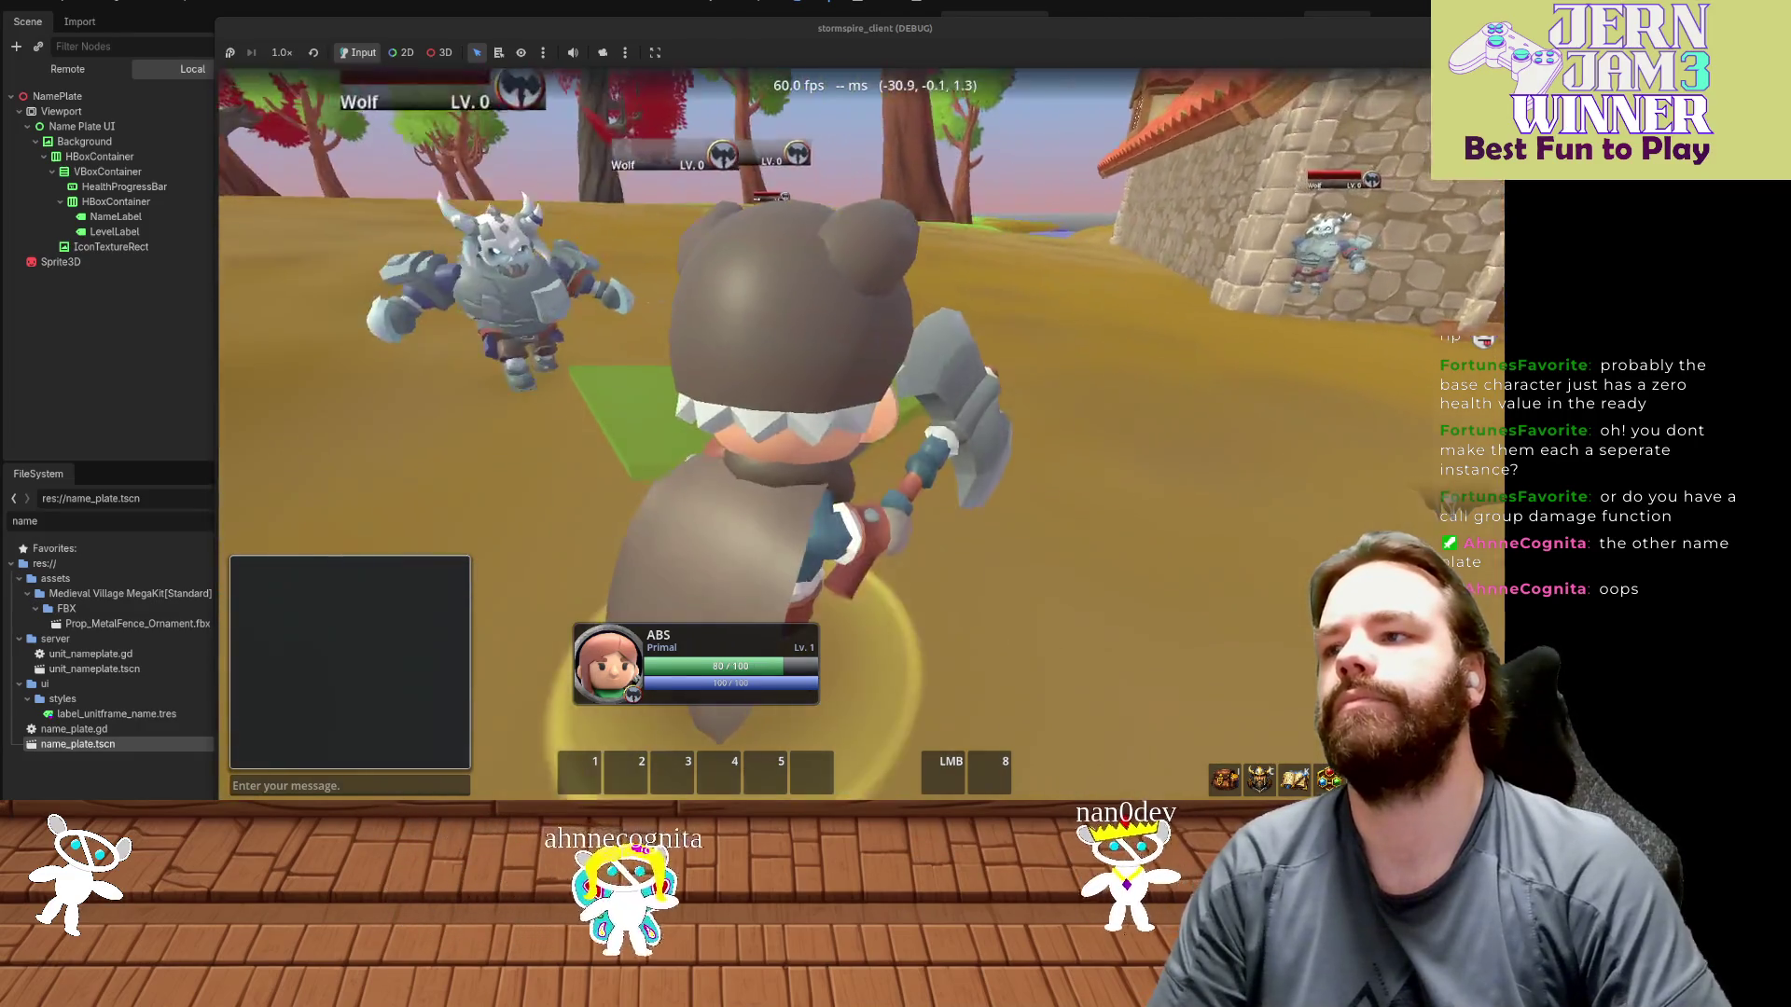
{"action": "key", "text": "w"}
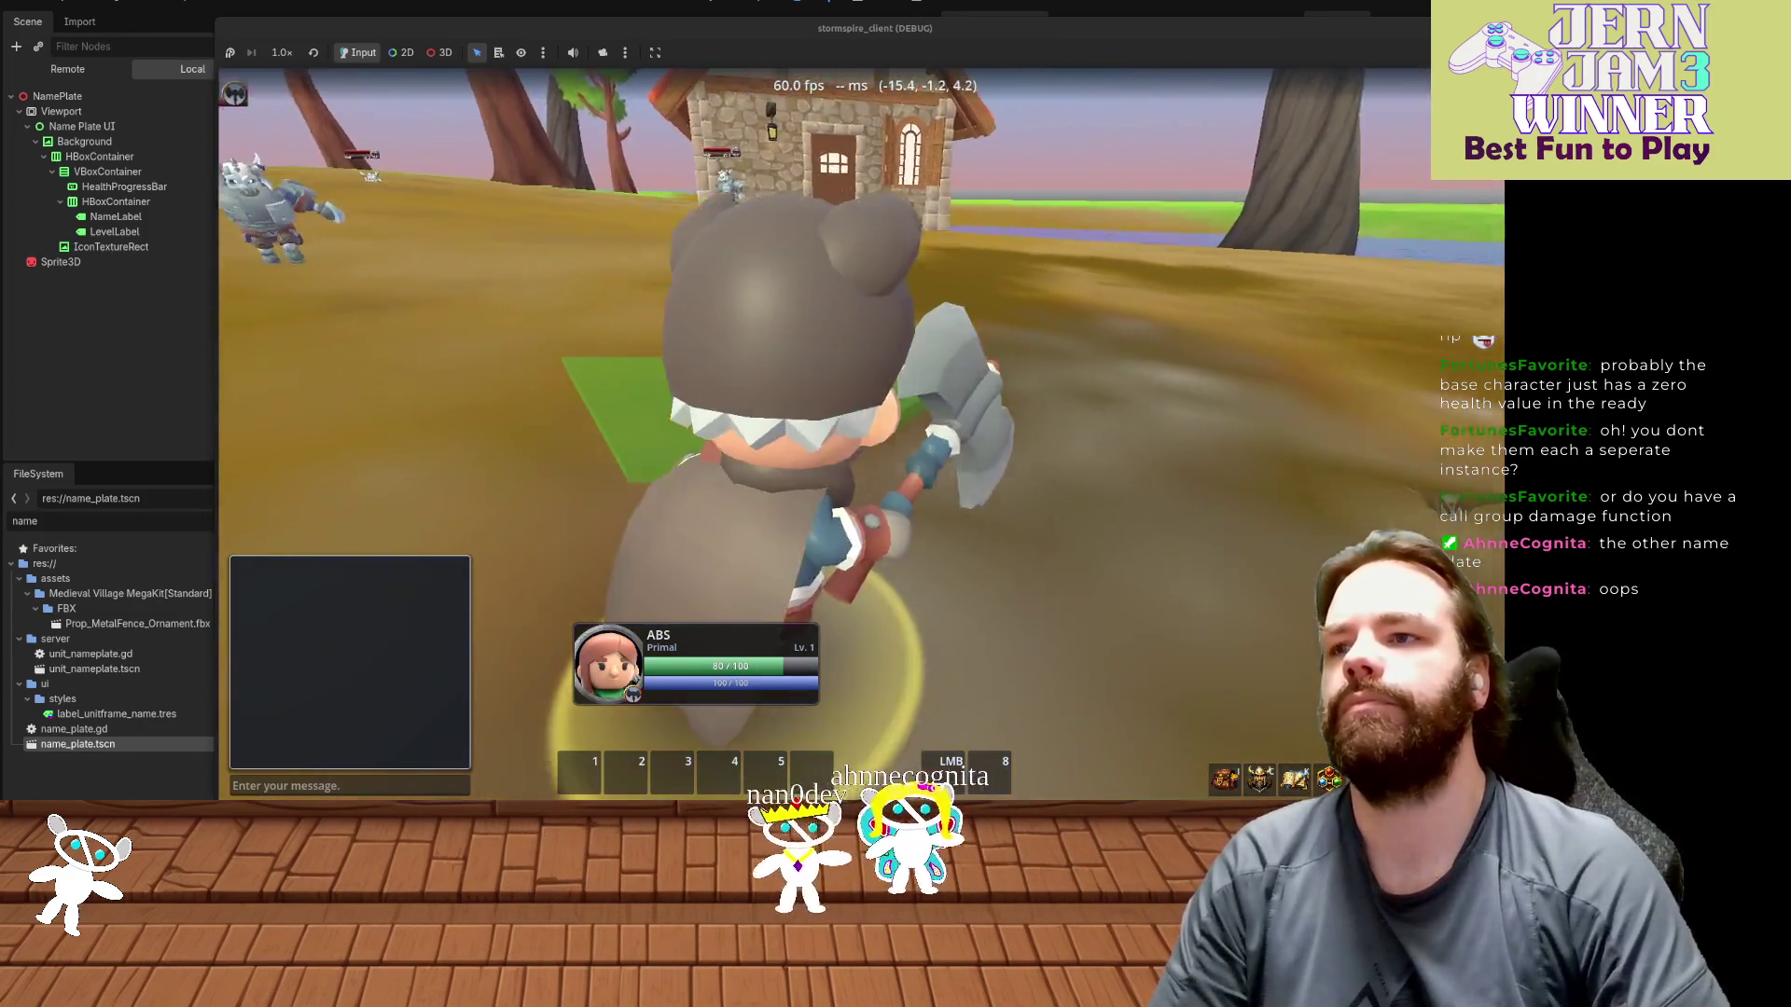
{"action": "key", "text": "w"}
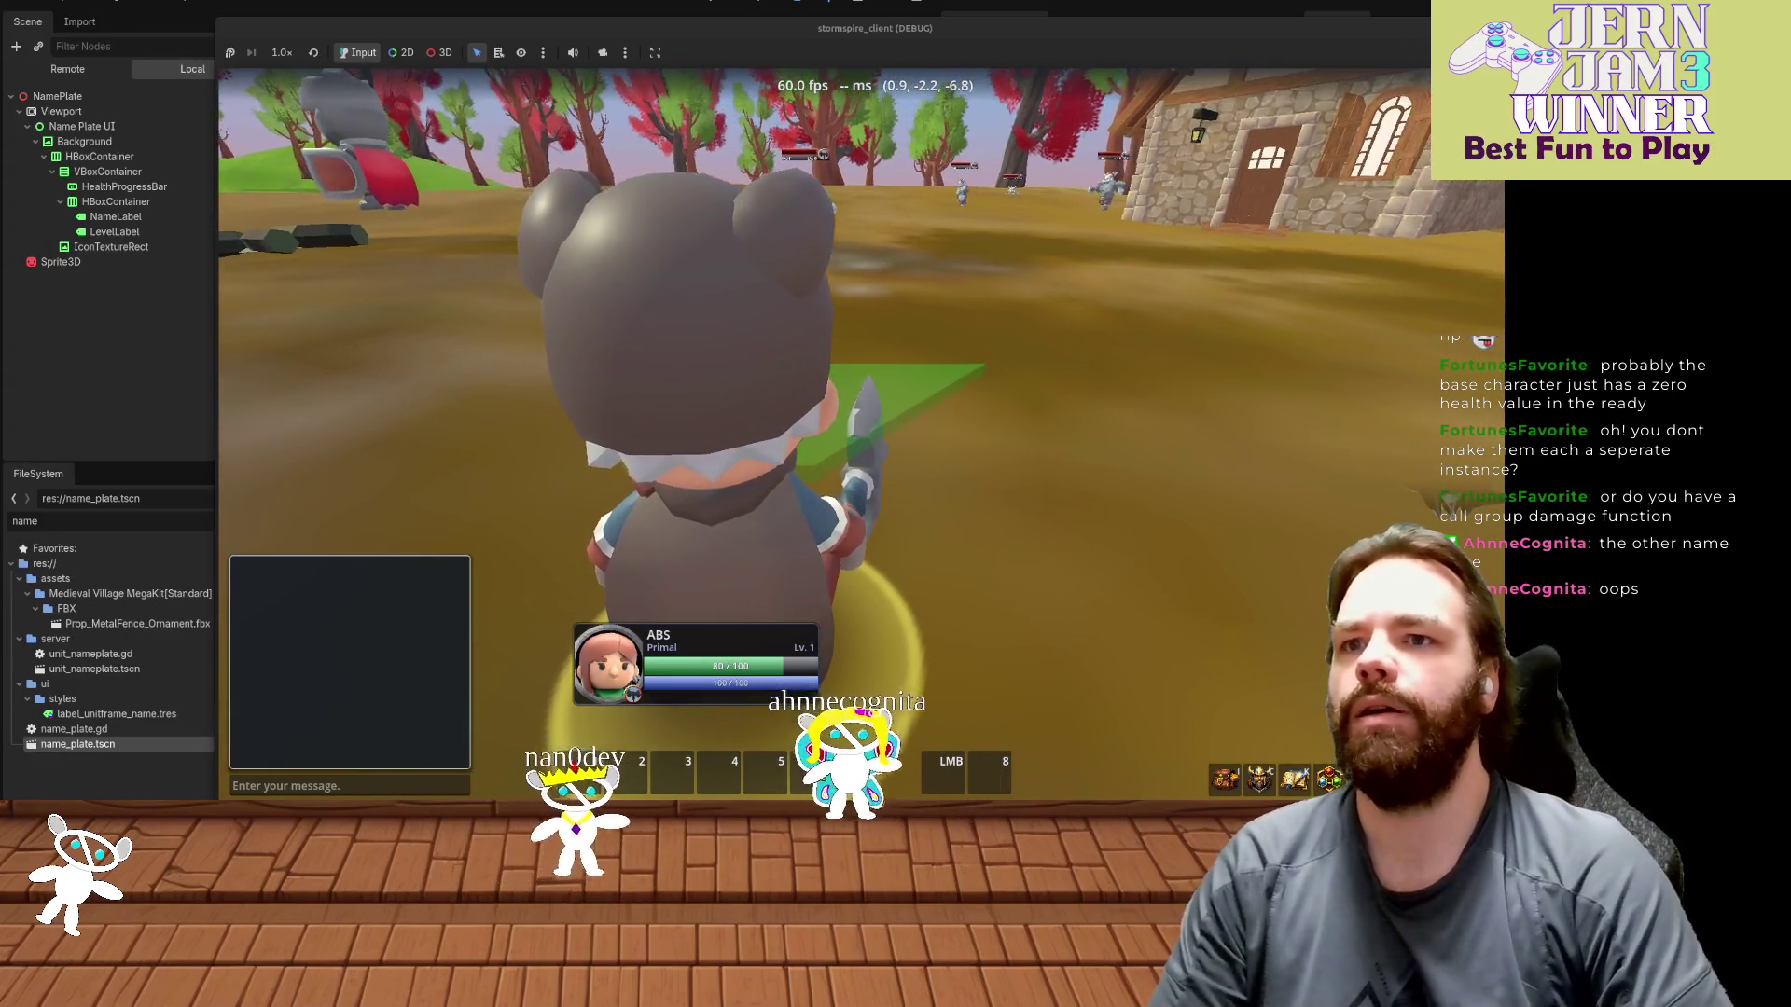
{"action": "key", "text": "a"}
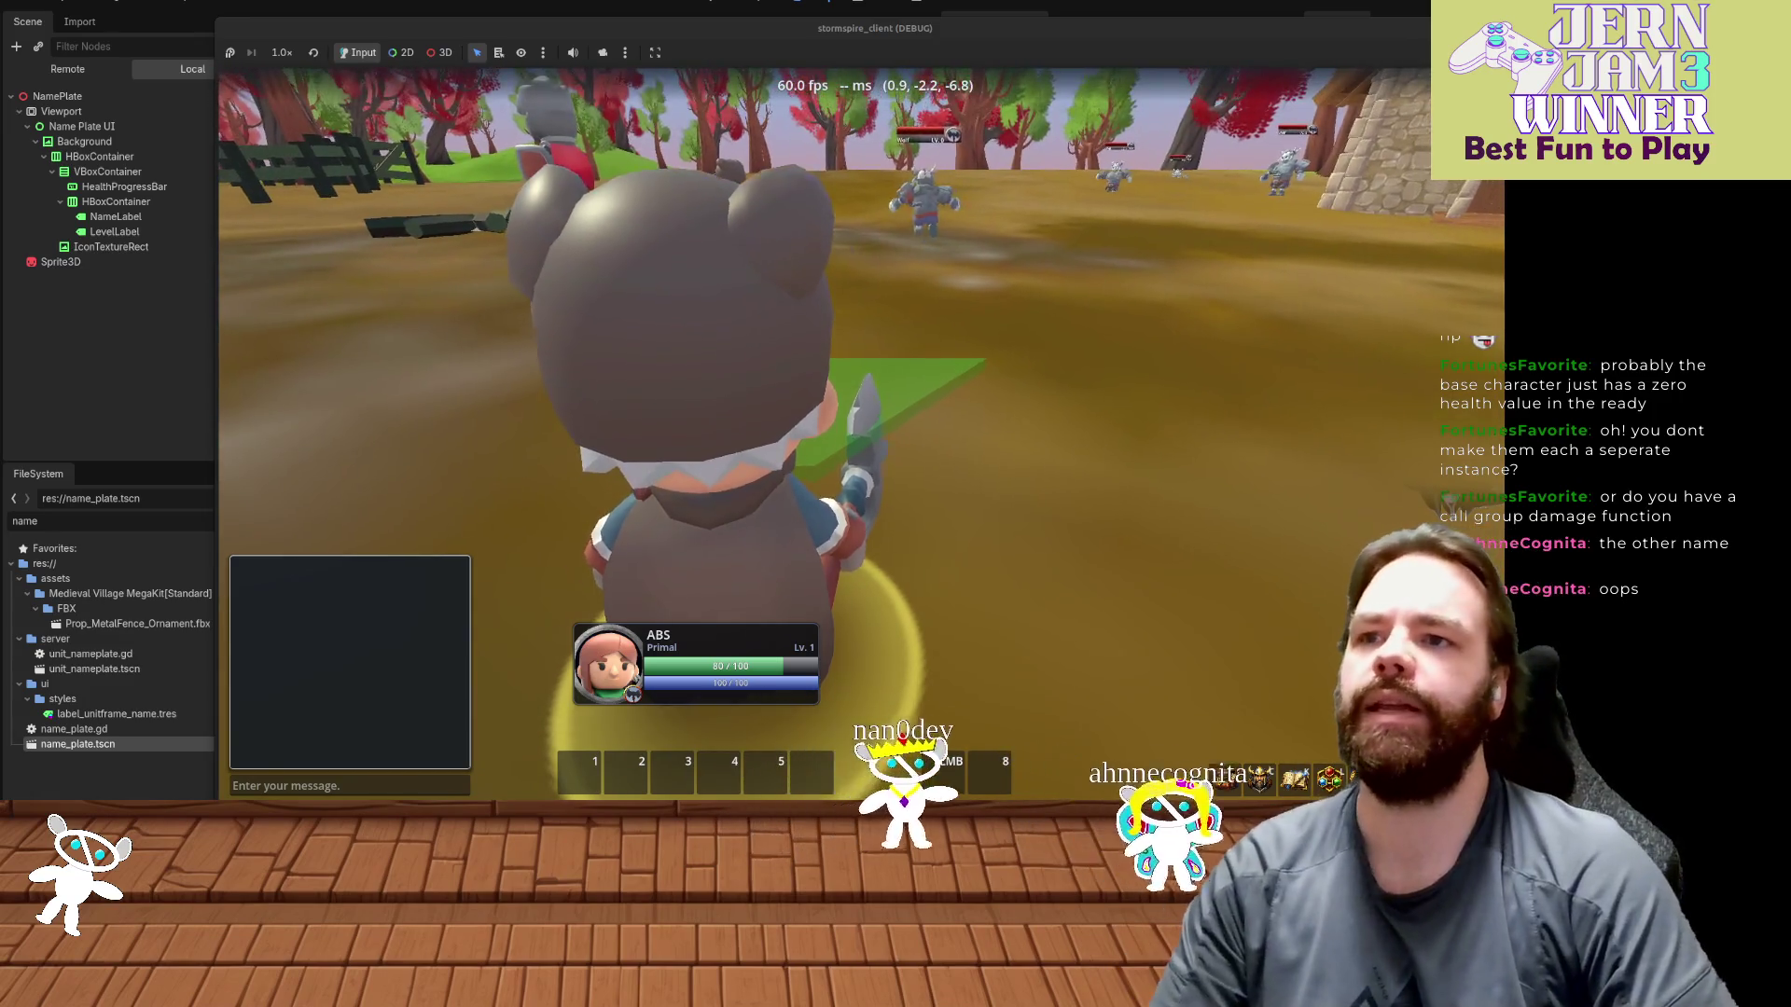
{"action": "key", "text": "w"}
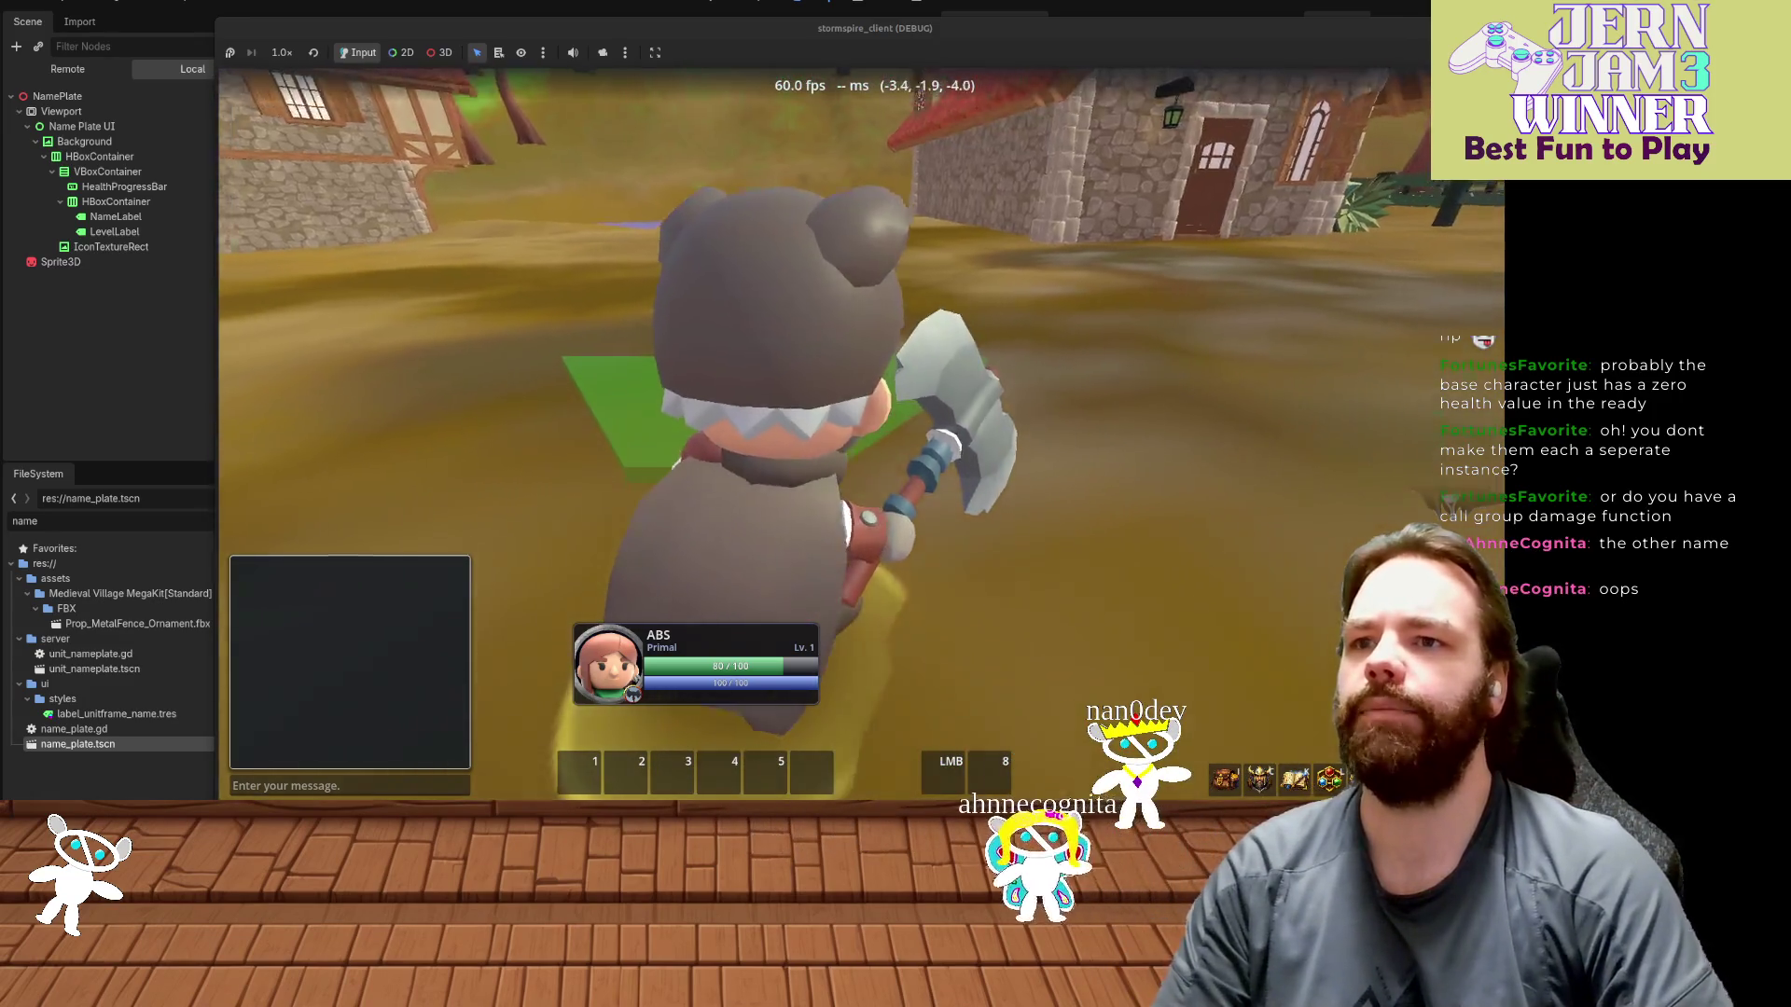
{"action": "key", "text": "Escape"}
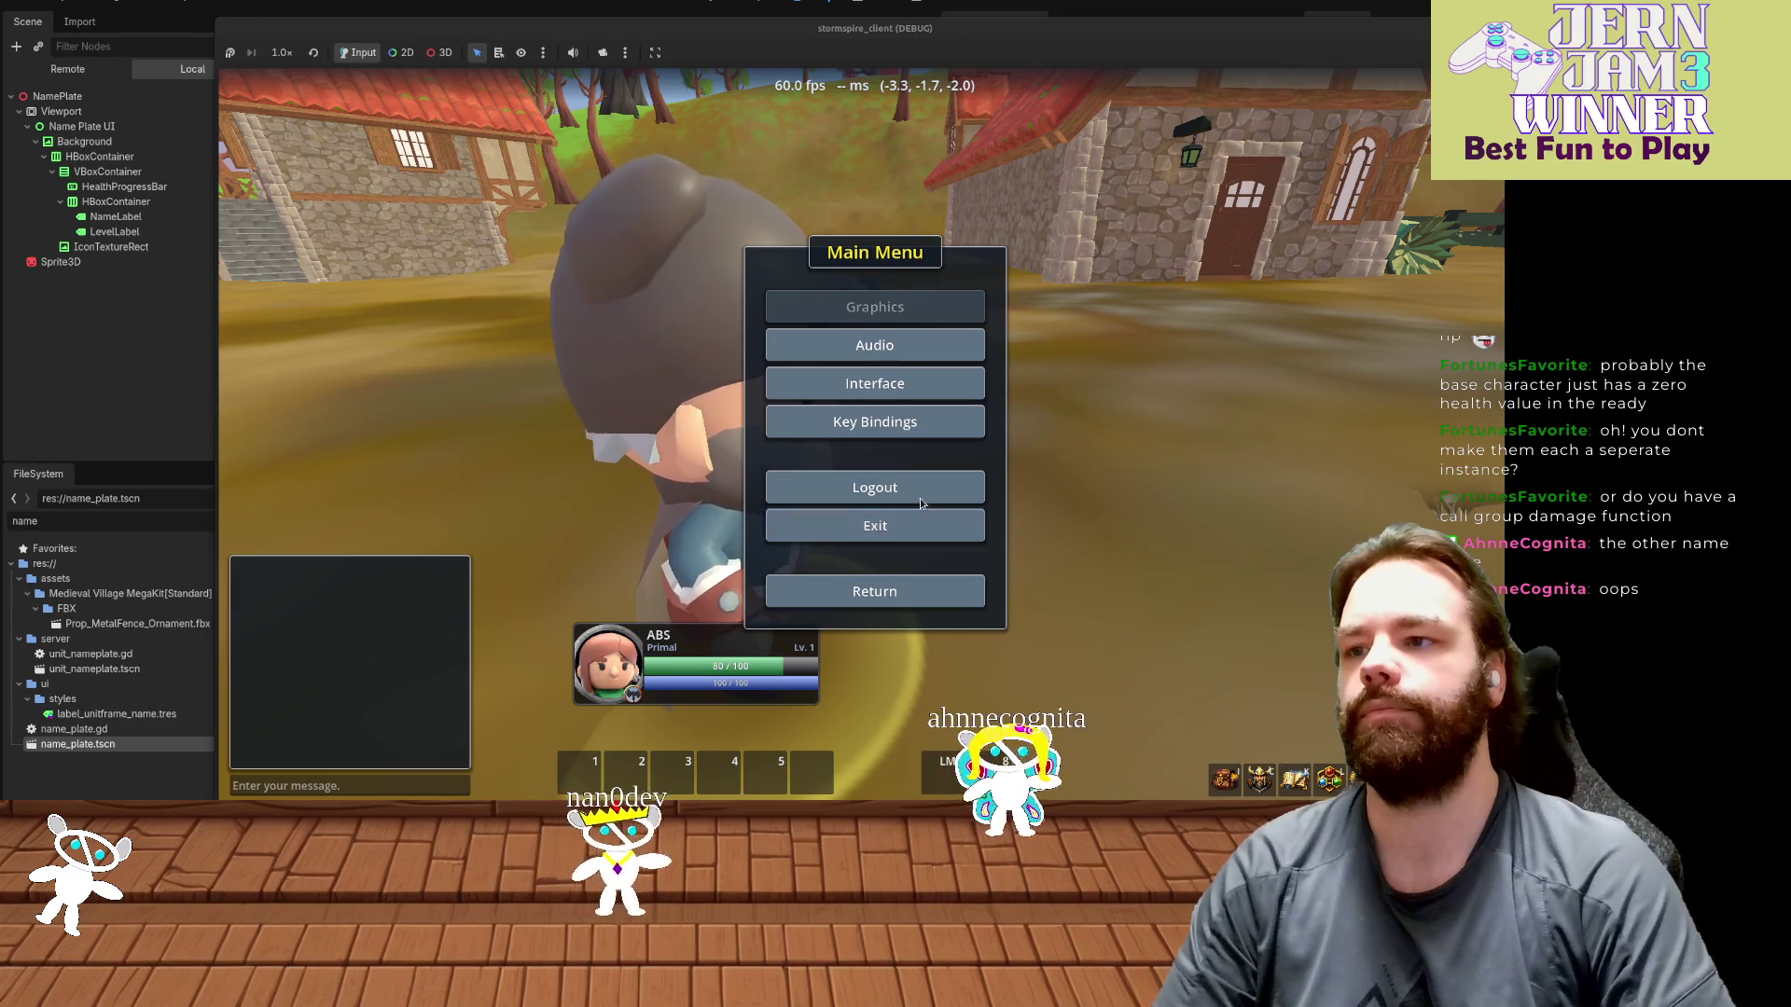
{"action": "left_click", "coordinate": [844, 593]}
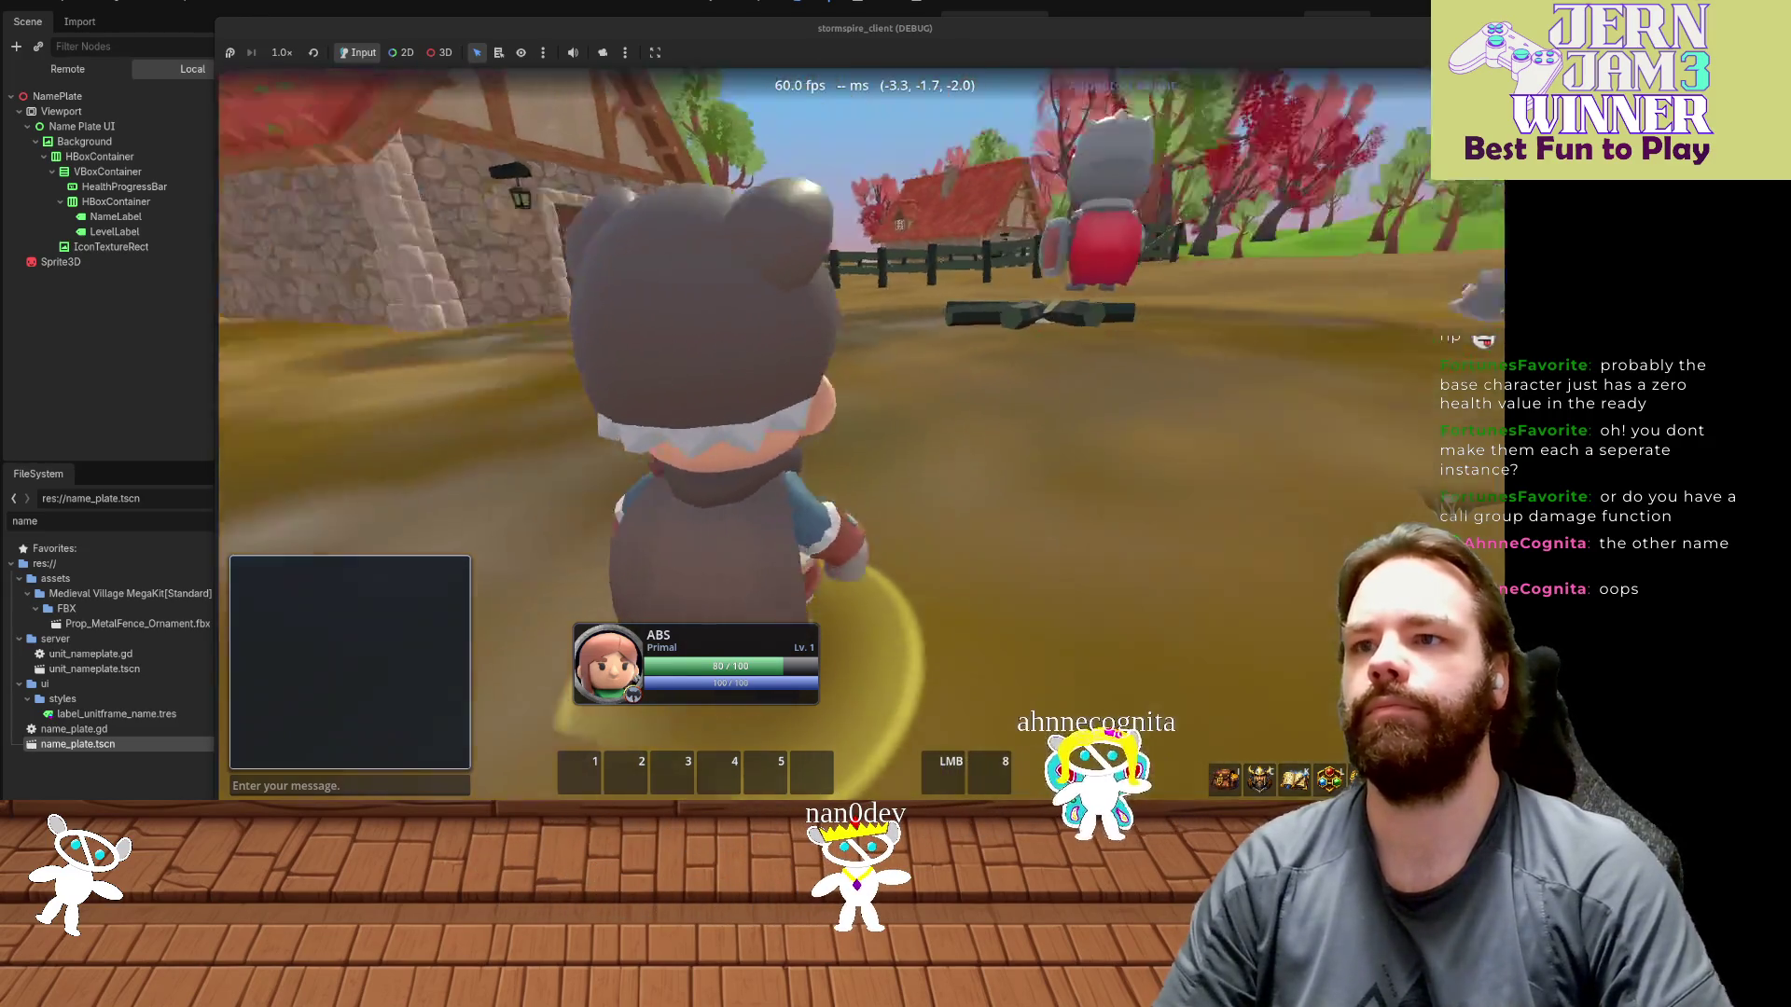
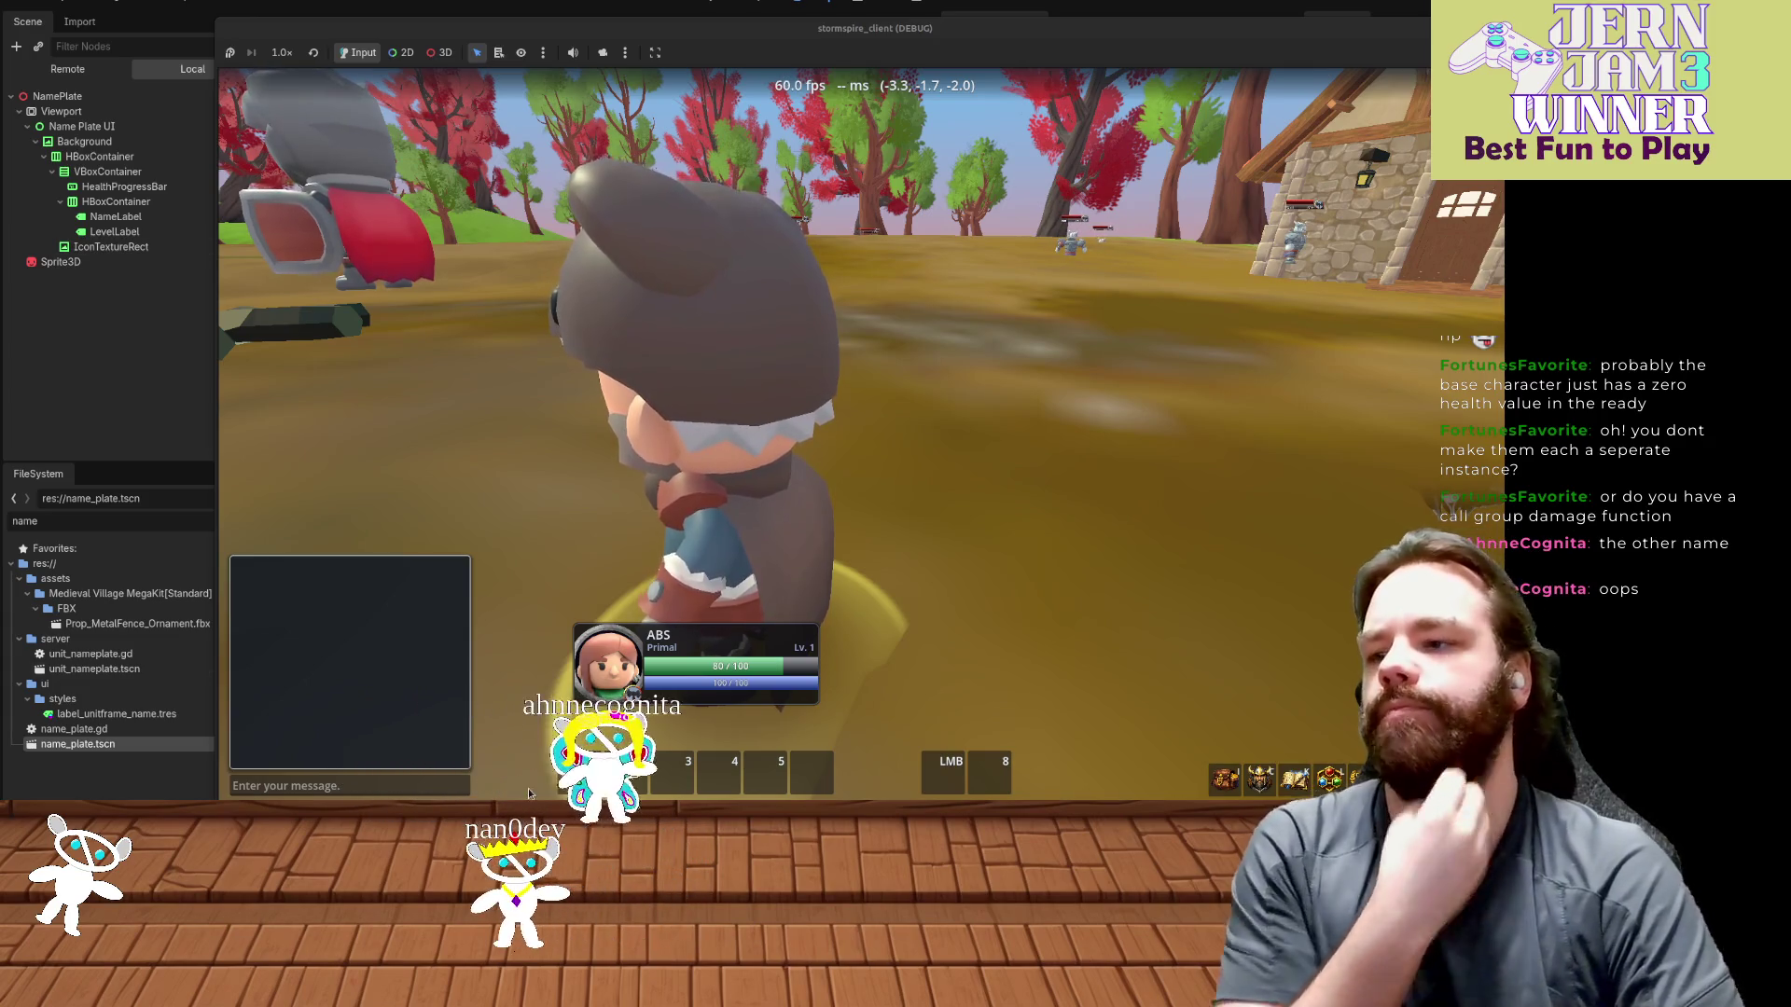
Step: Review the pending diffs for game_scene.tscn and name_plate.gd in Visual Studio Code
{"action": "key", "text": "super+2"}
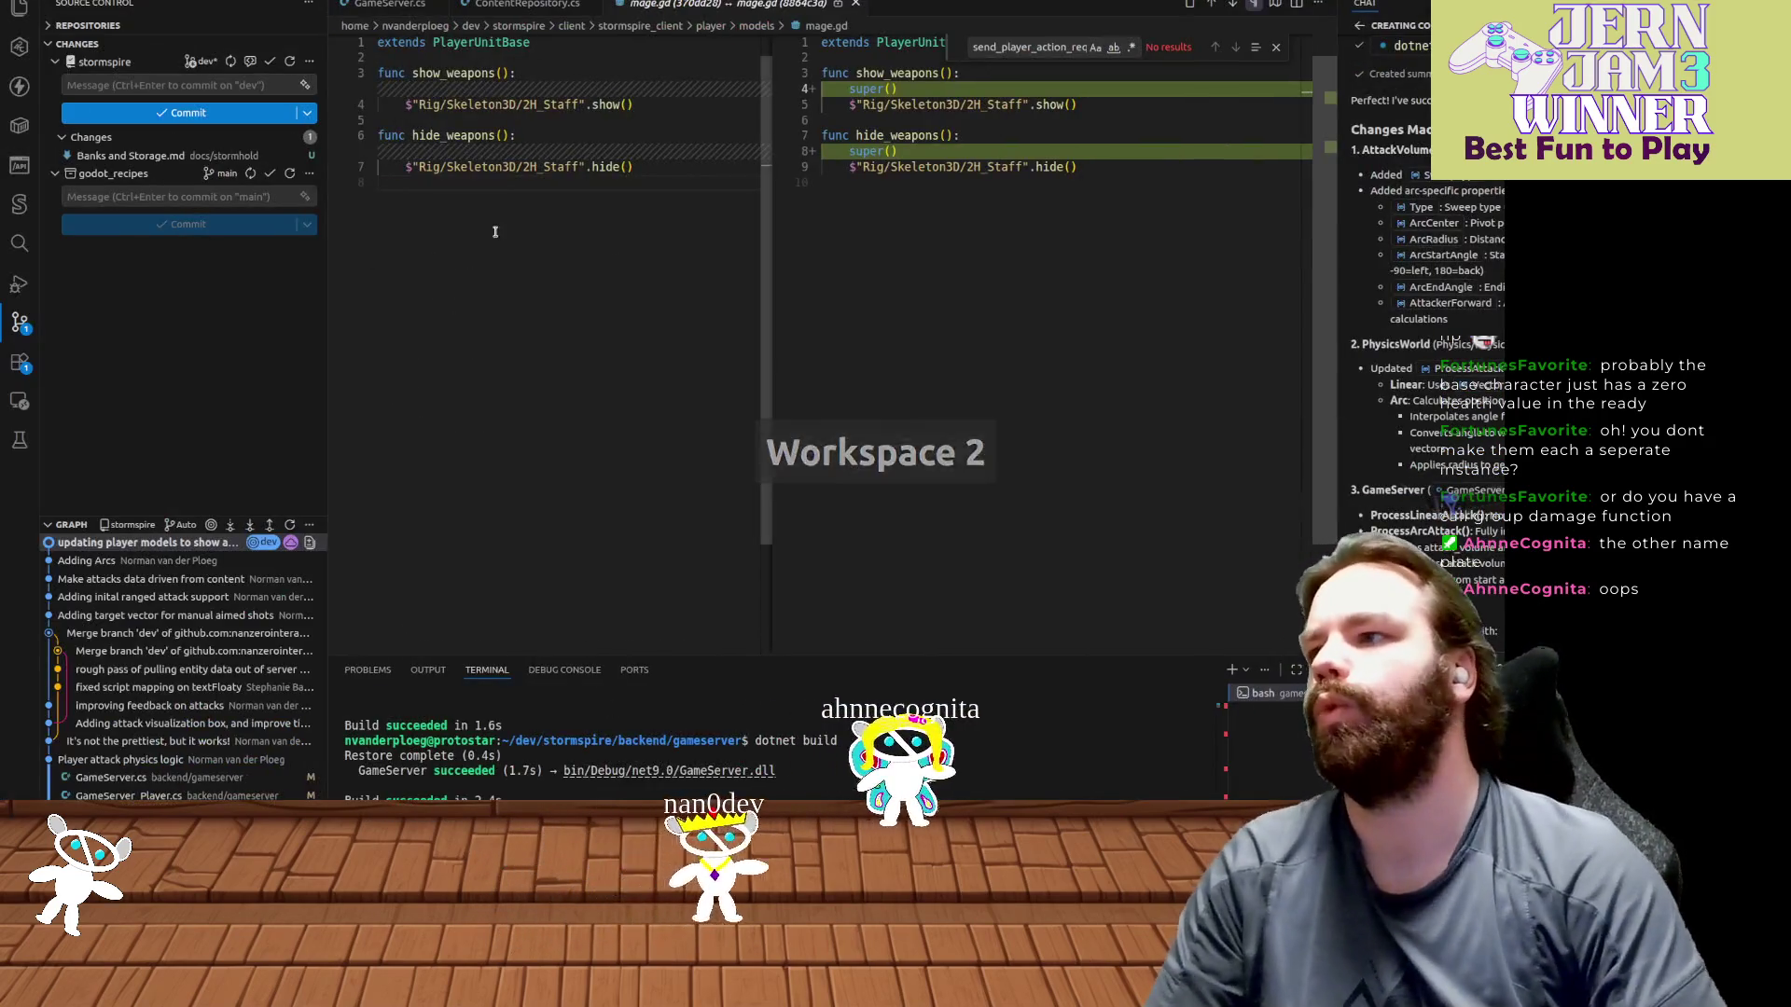
{"action": "left_click", "coordinate": [156, 156]}
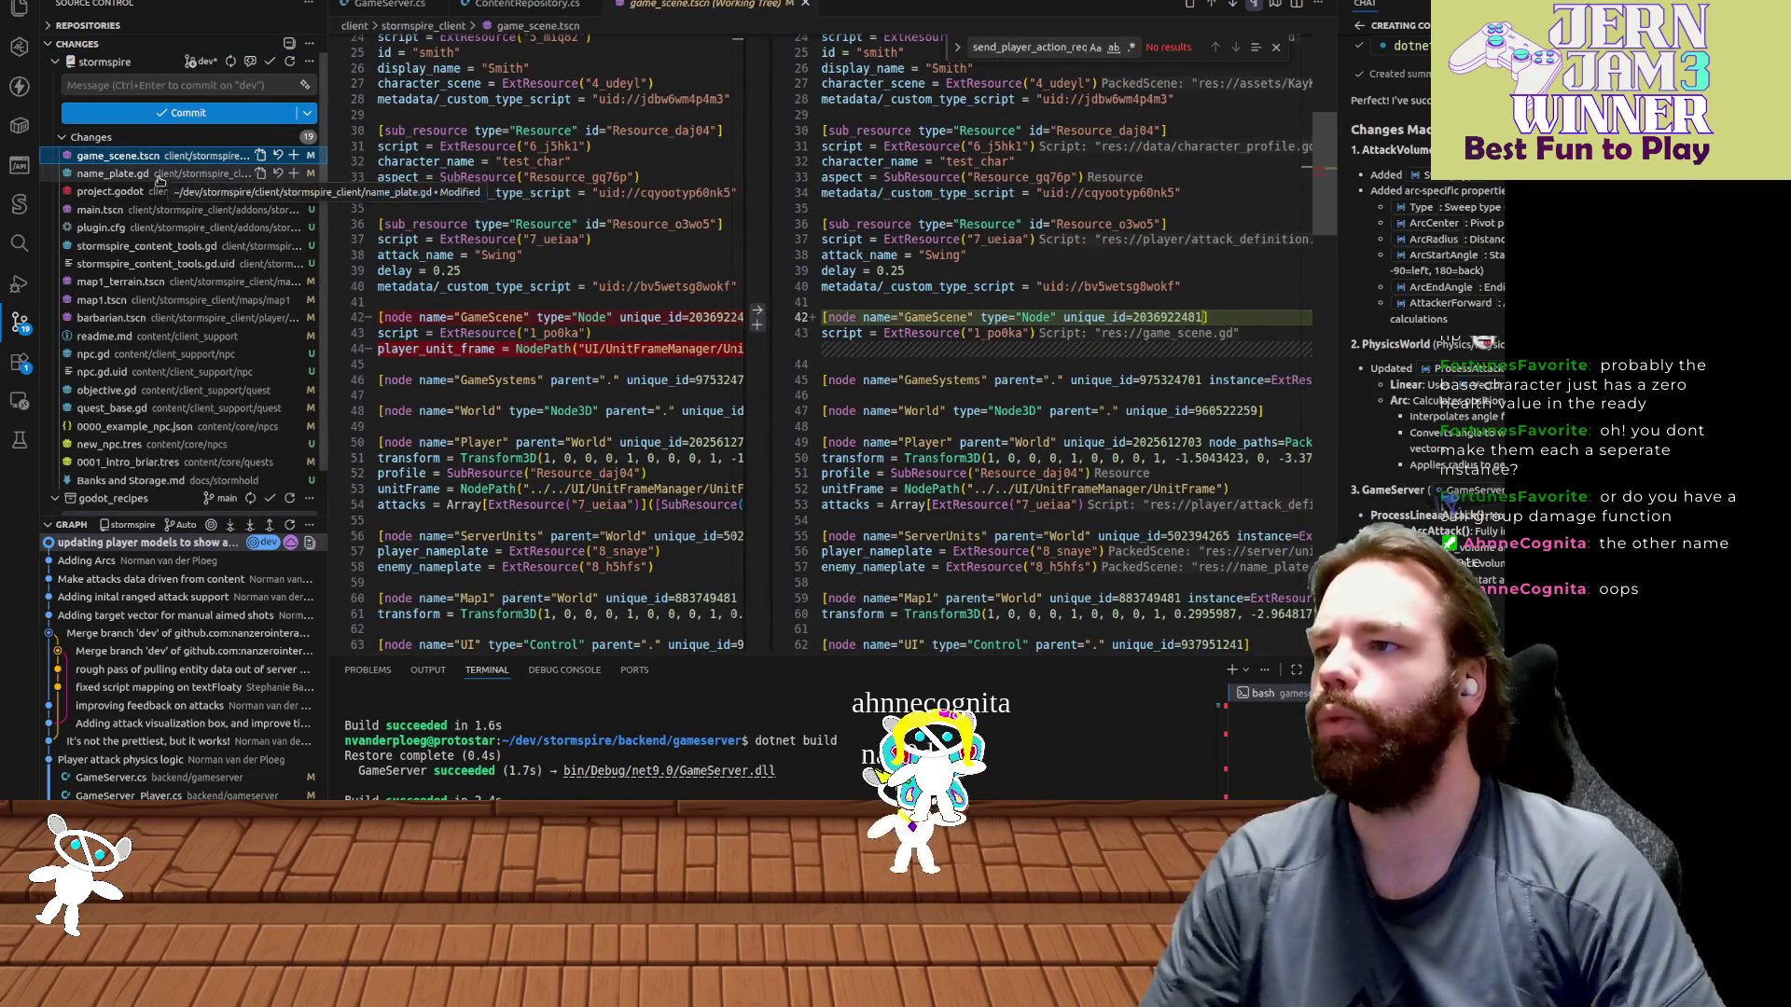
{"action": "left_click", "coordinate": [160, 180]}
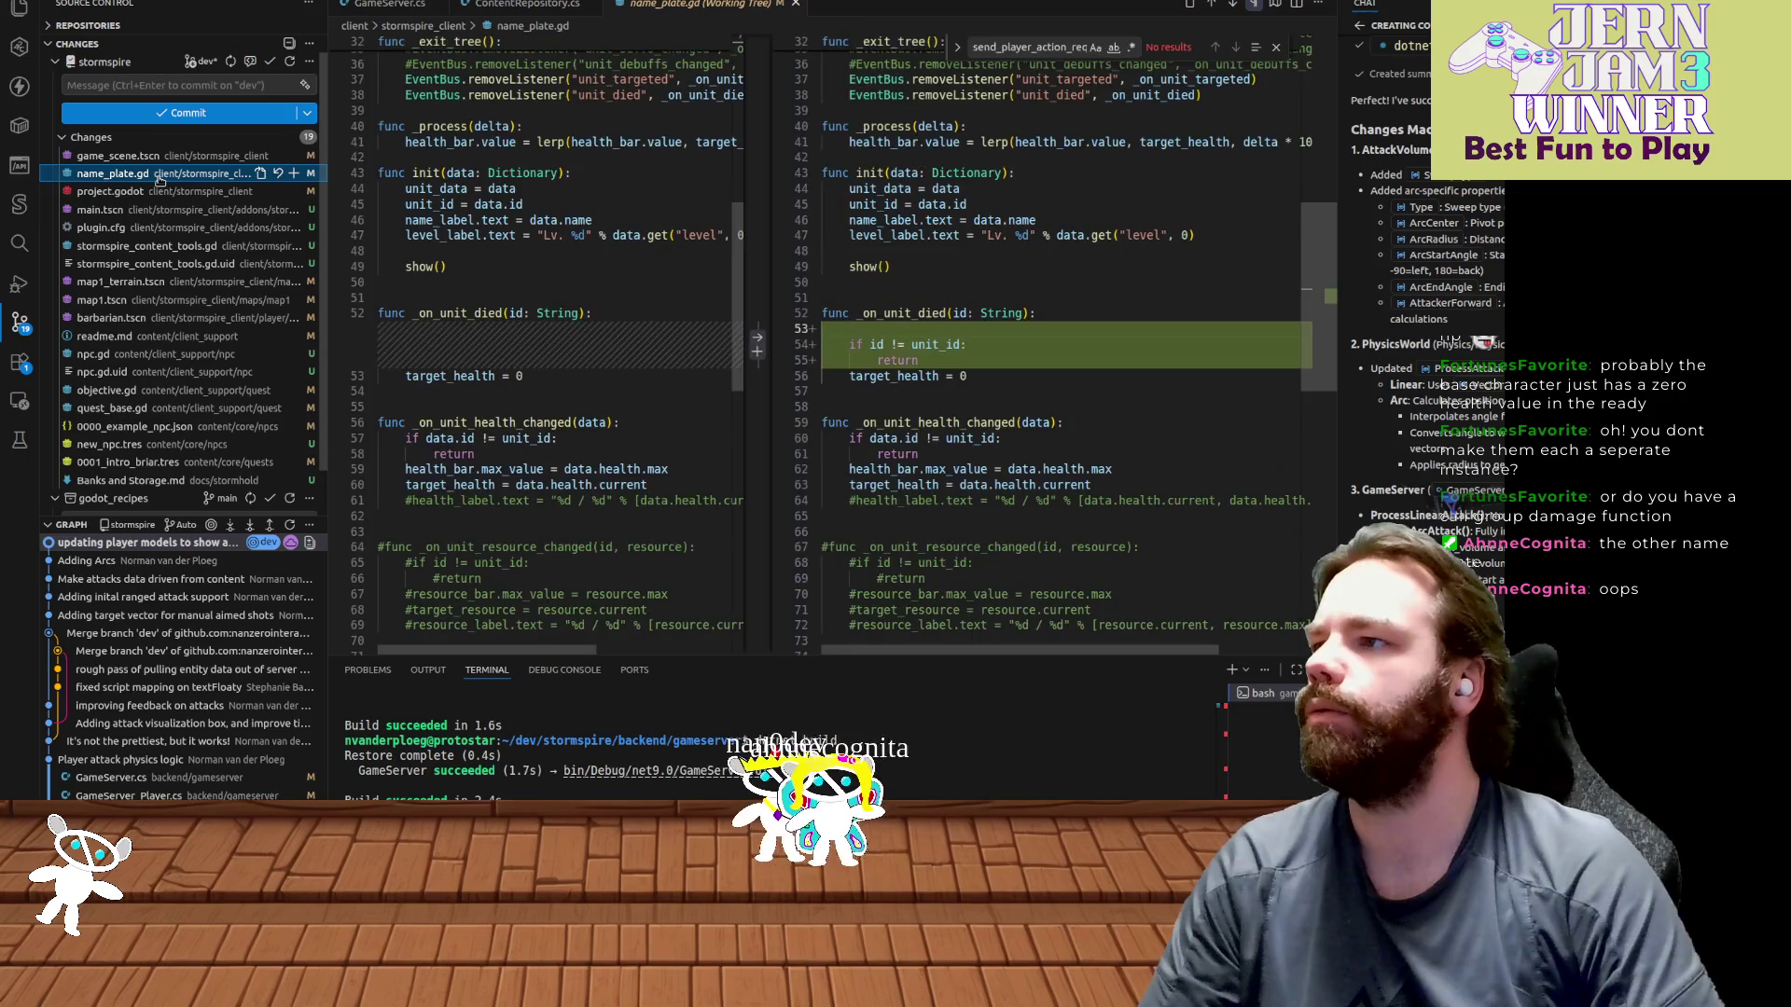
Step: Stage only name_plate.gd and commit it as 'Filter death events by id'
{"action": "left_click", "coordinate": [294, 173]}
{"action": "left_click", "coordinate": [140, 85]}
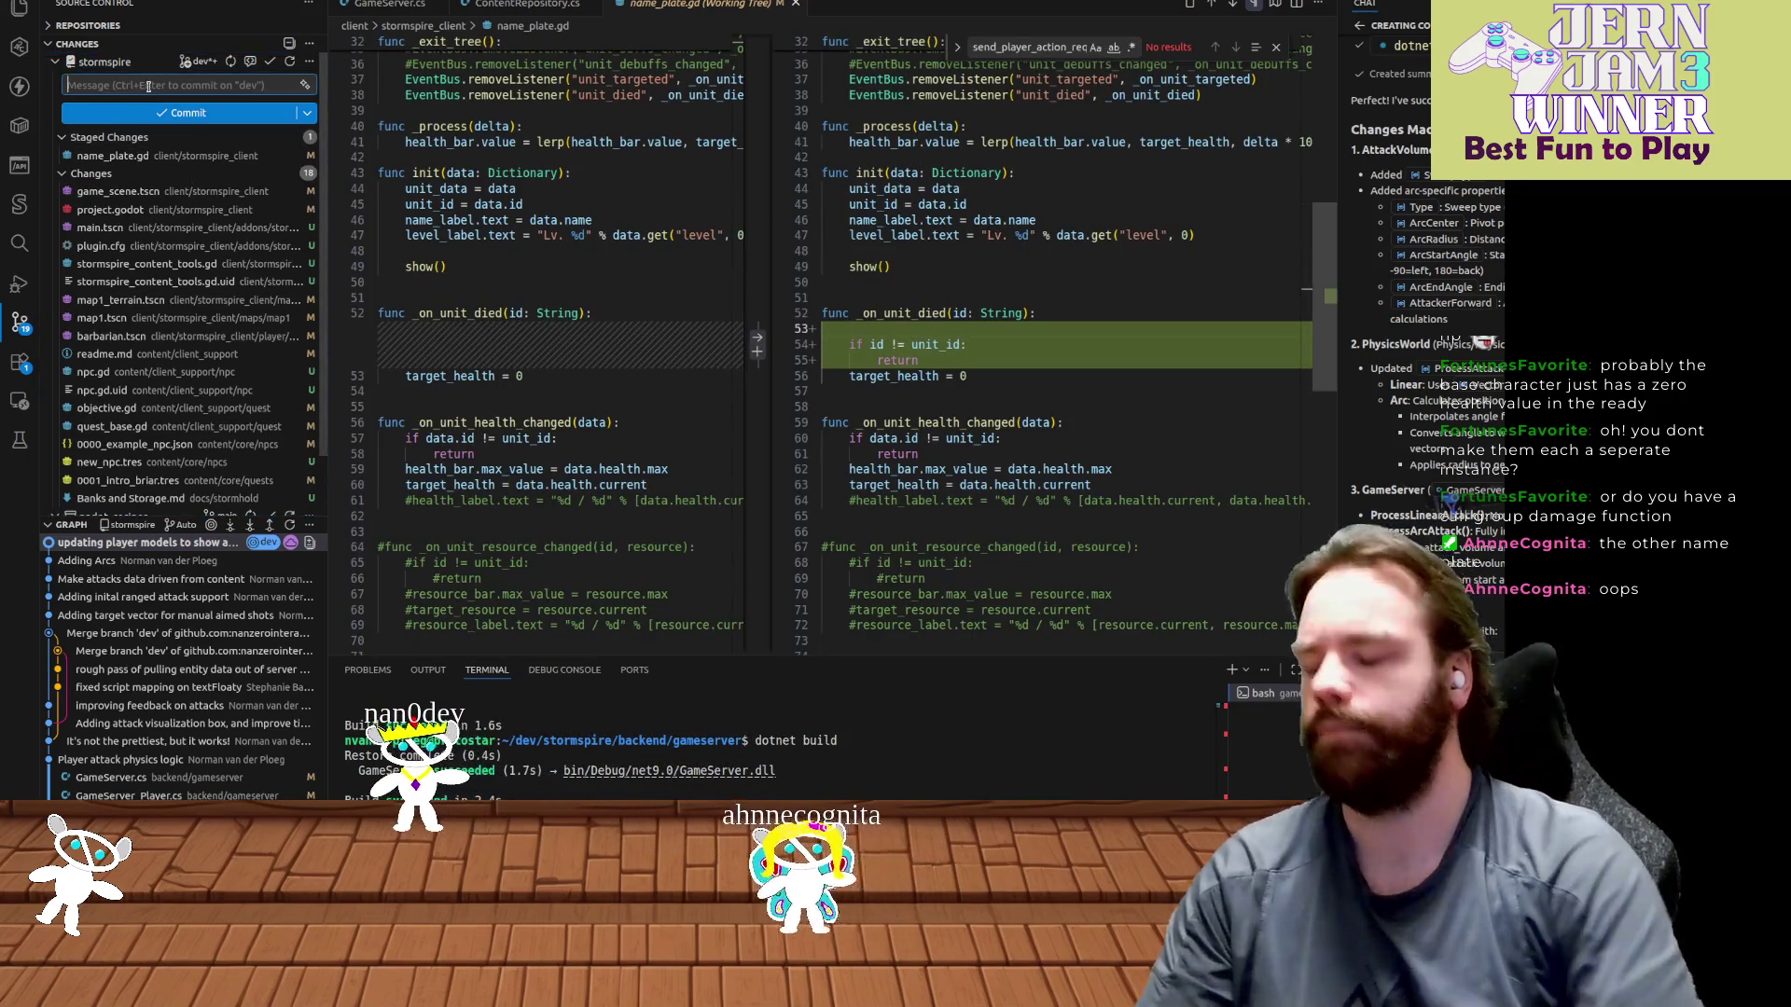
{"action": "type", "text": "Fix killing all enemies"}
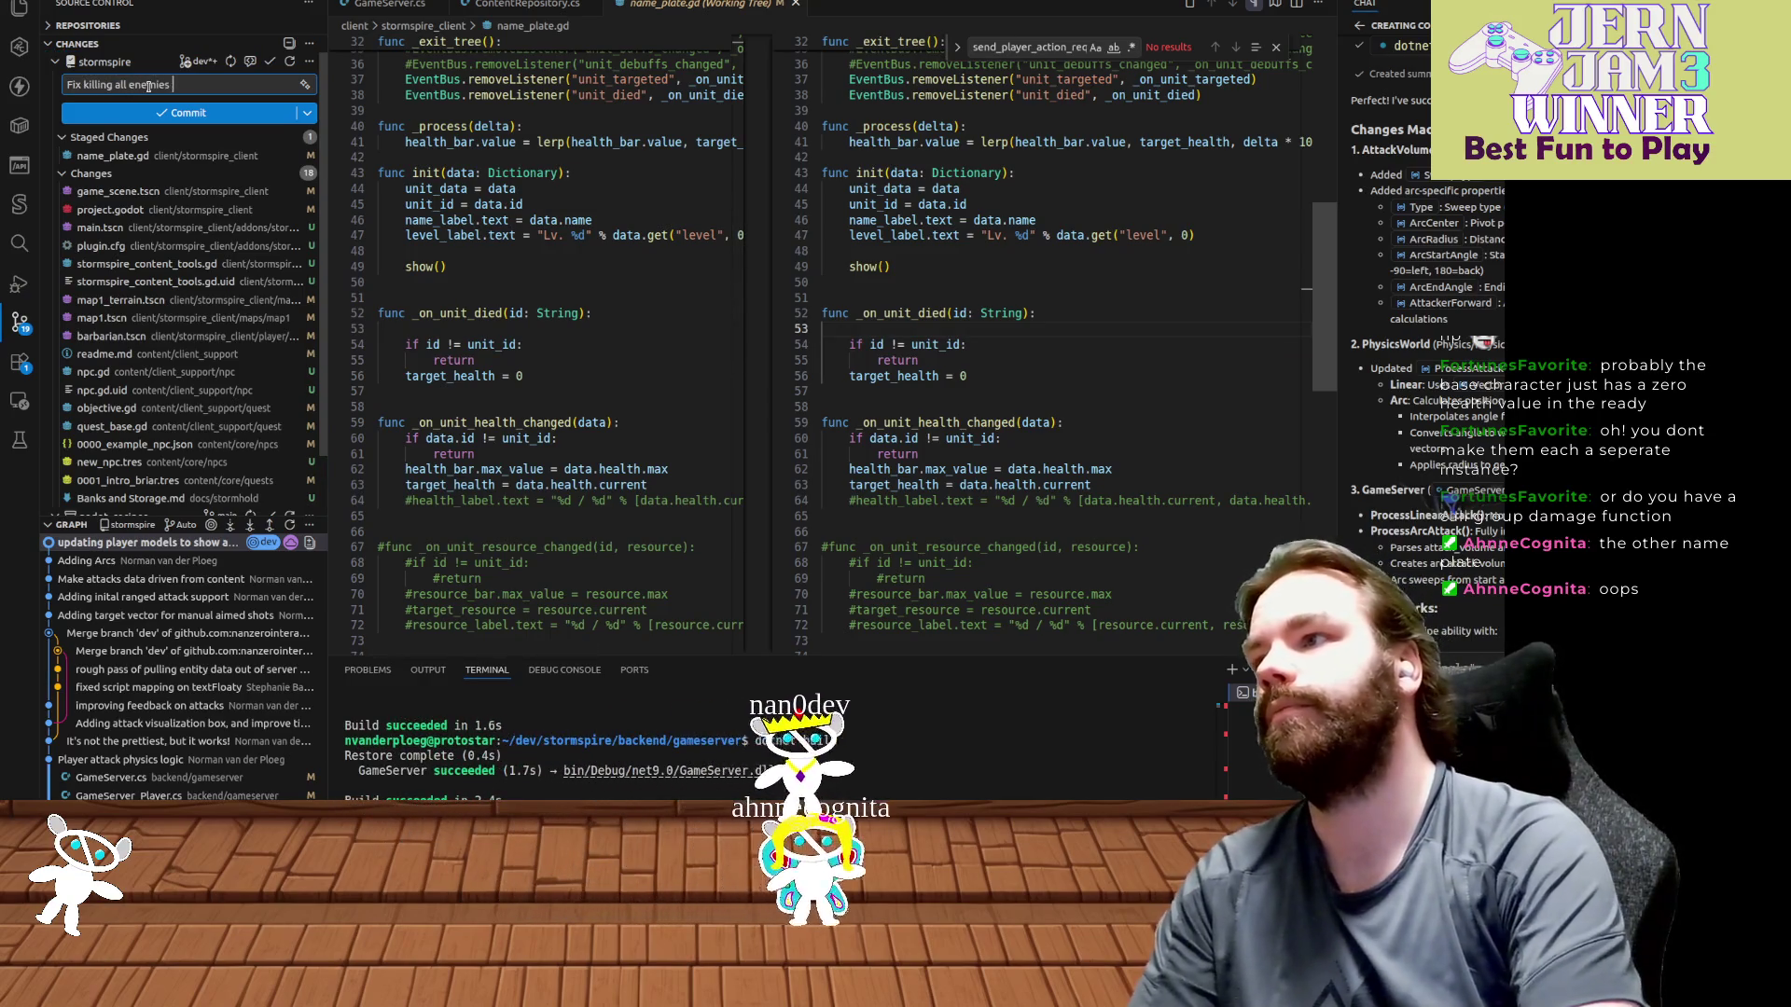
{"action": "key", "text": "BackSpace"}
{"action": "key", "text": "BackSpace"}
{"action": "key", "text": "BackSpace"}
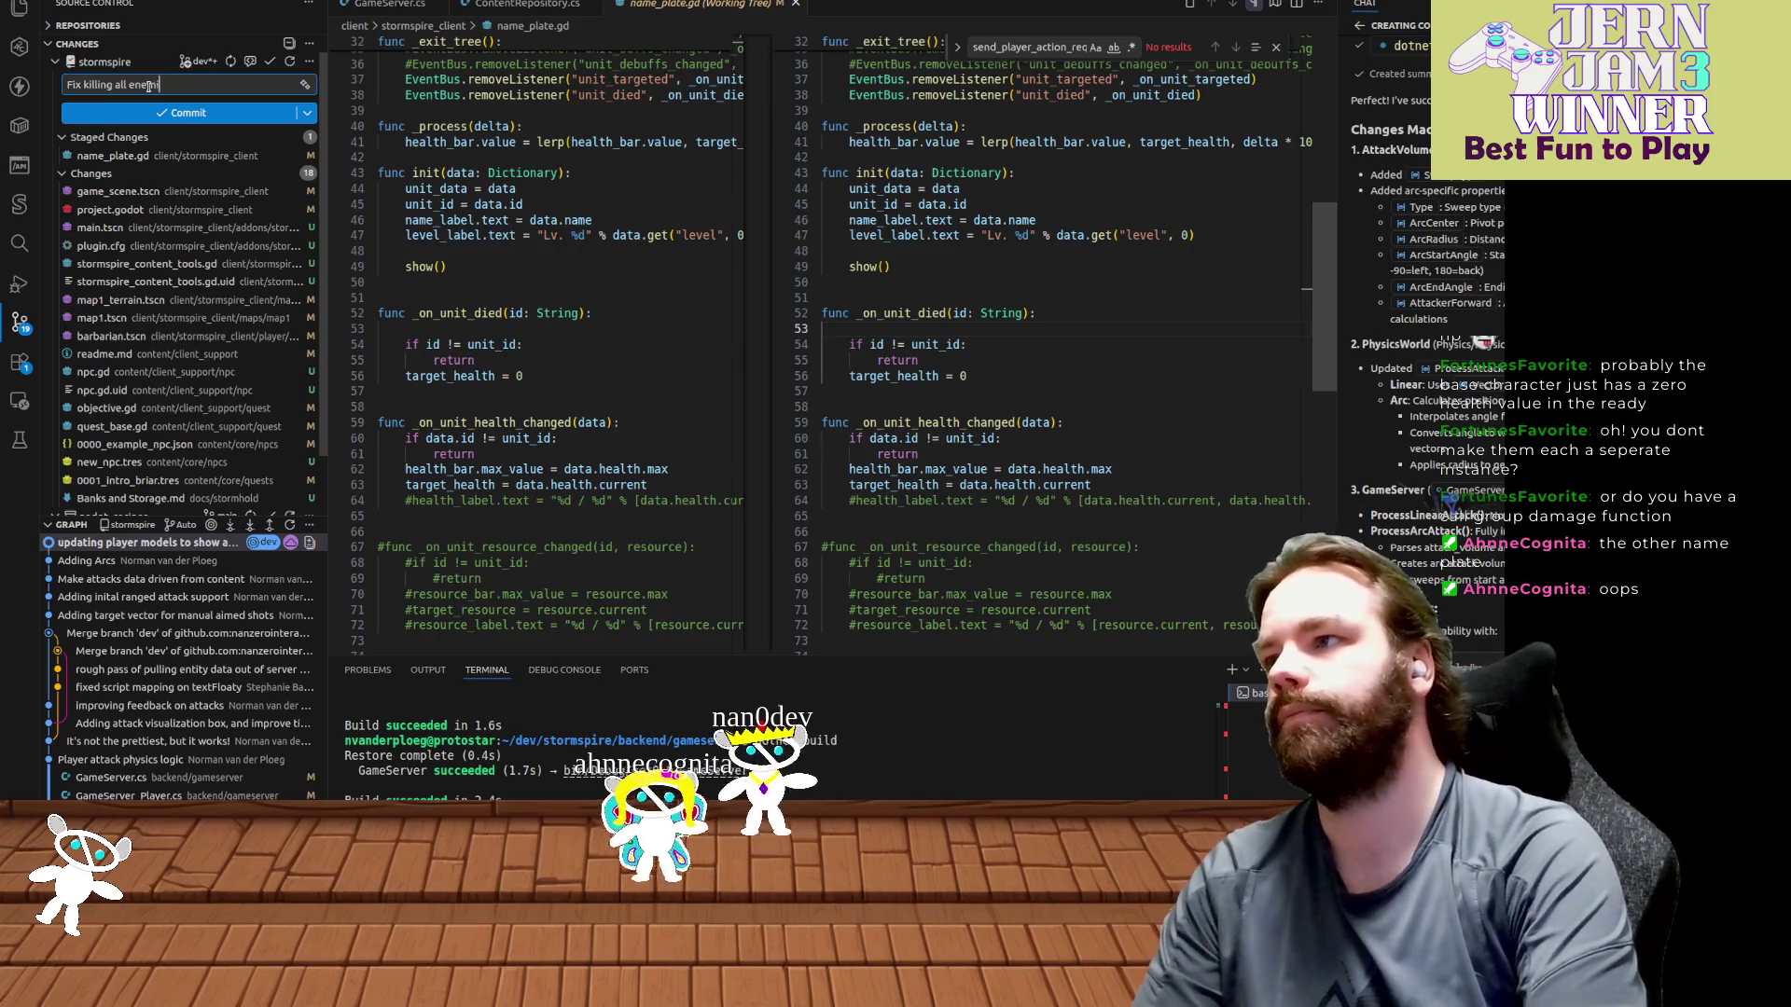
{"action": "type", "text": "Filter death events by id"}
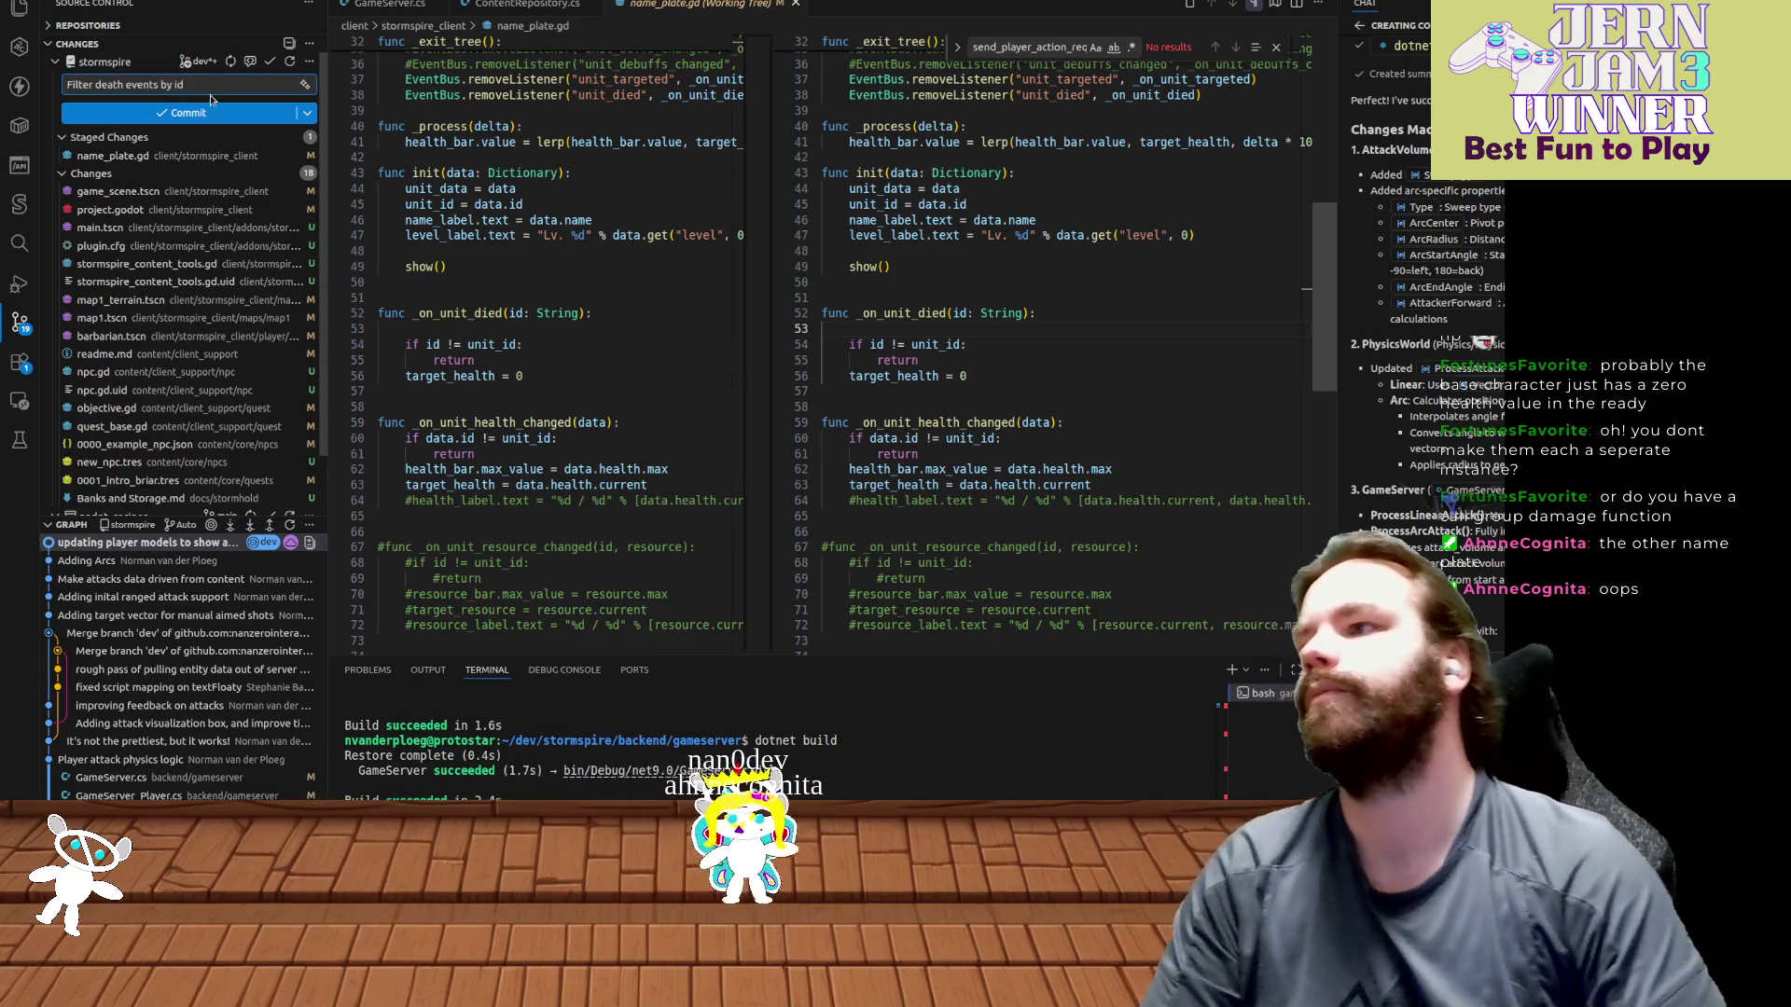
{"action": "left_click", "coordinate": [241, 113]}
{"action": "key", "text": "super+3"}
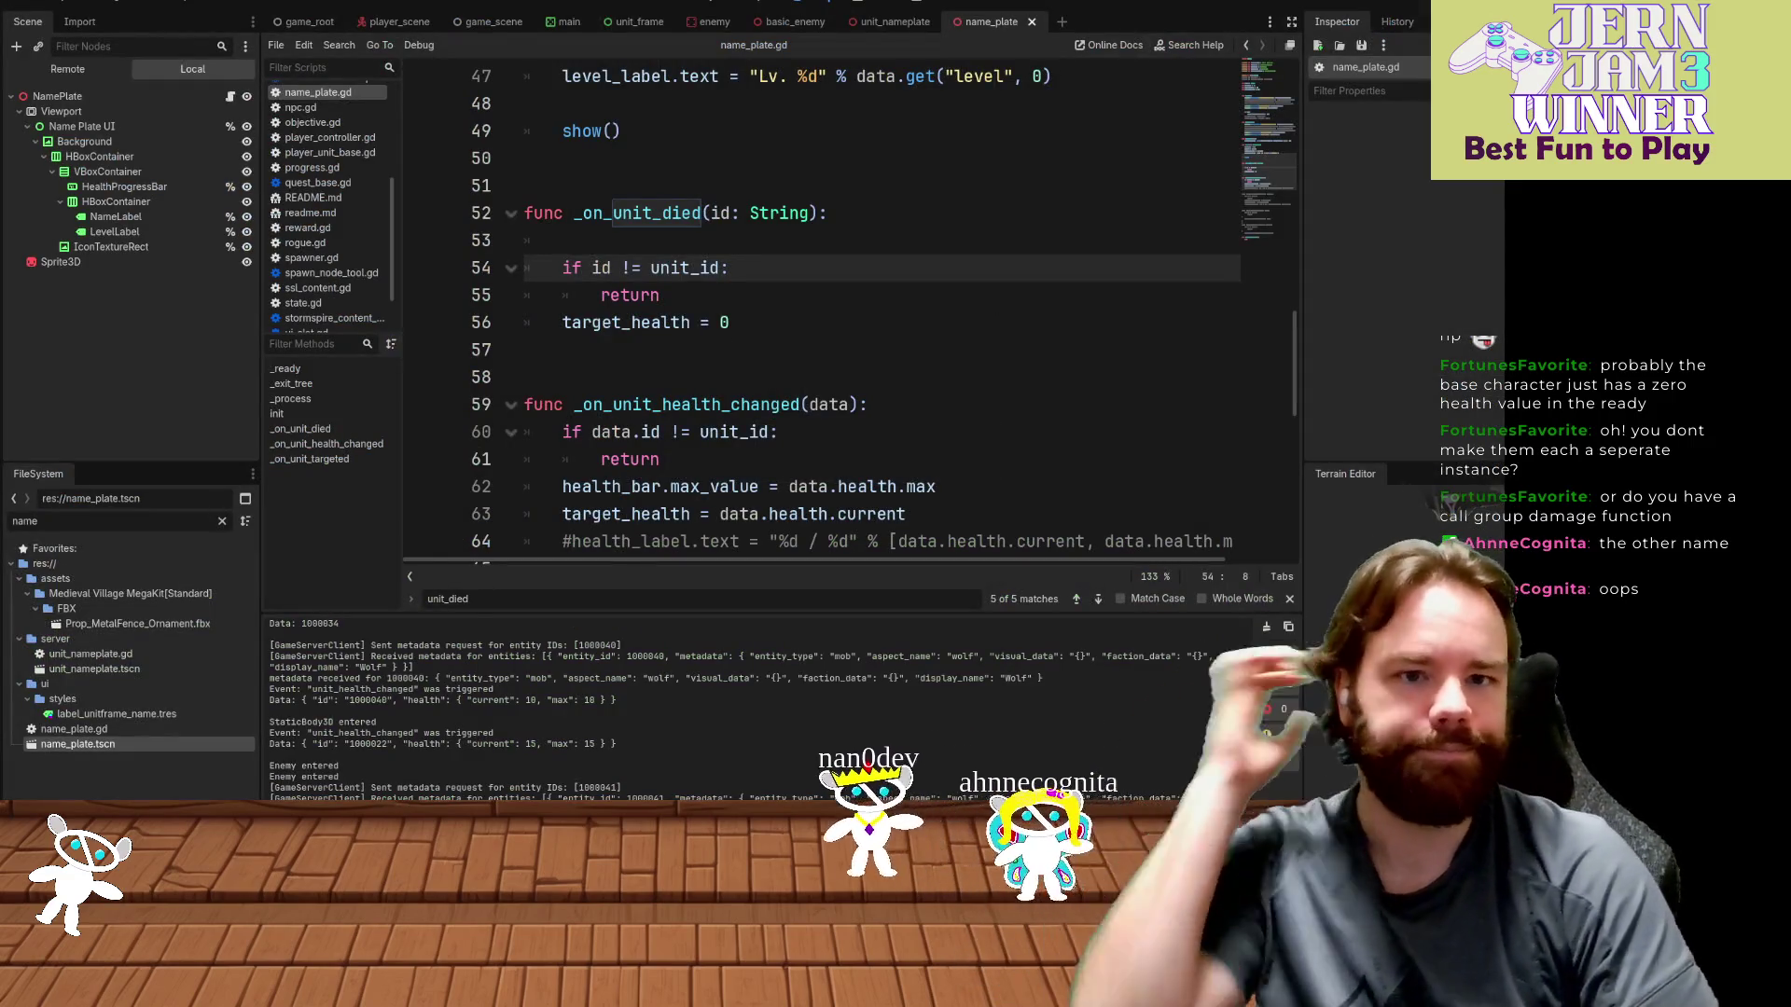
Step: Close the unit_nameplate, name_plate, basic_enemy, enemy and unit_frame tabs
{"action": "left_click", "coordinate": [873, 347]}
{"action": "scroll", "coordinate": [943, 340], "scroll_direction": "up", "scroll_amount": 3}
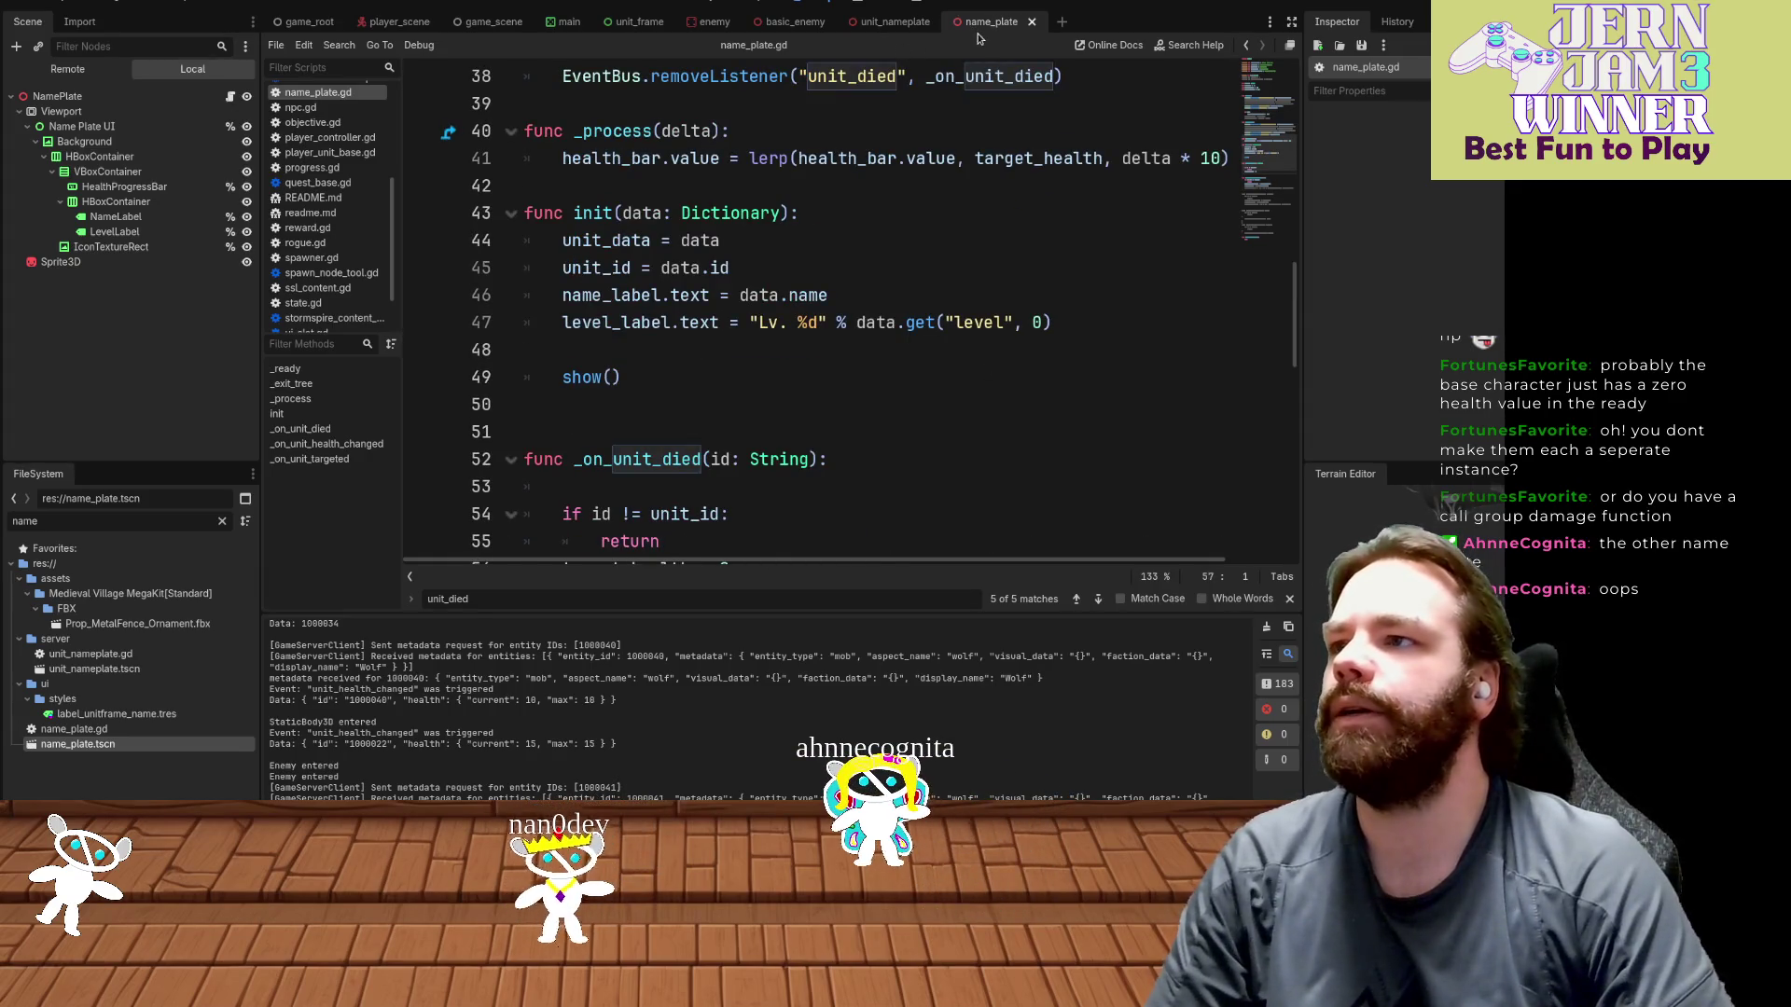
{"action": "left_click", "coordinate": [891, 25]}
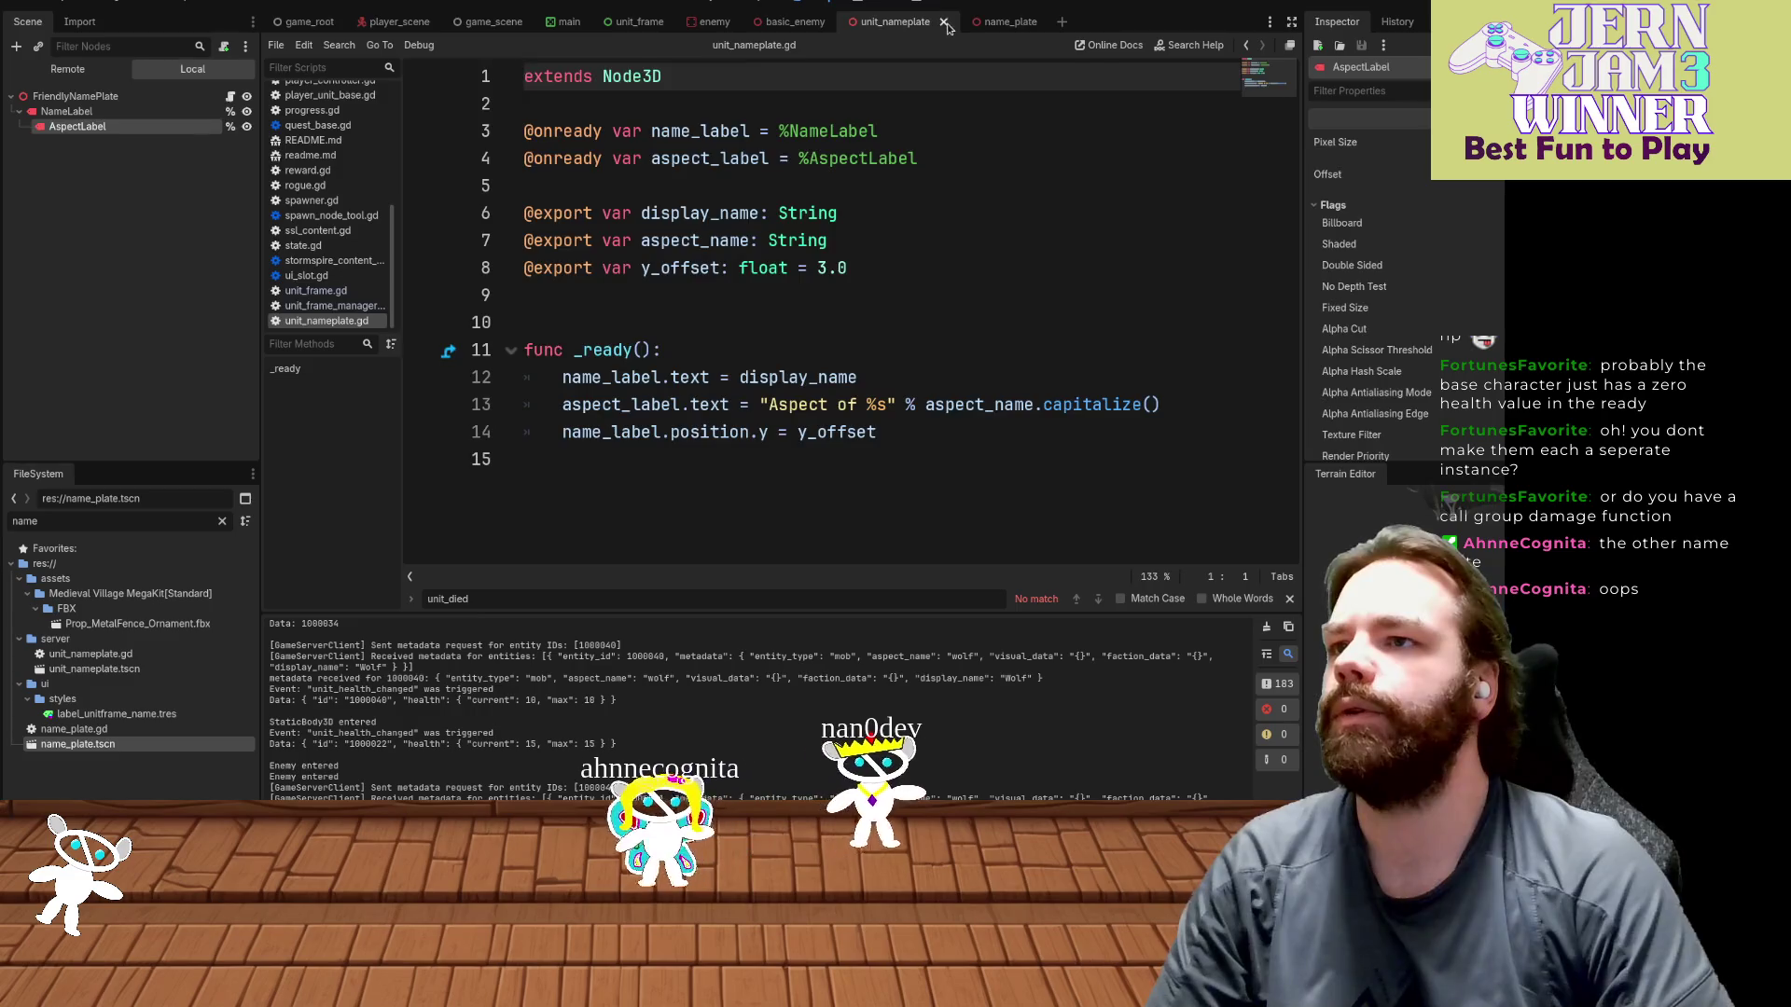
{"action": "left_click", "coordinate": [944, 23]}
{"action": "left_click", "coordinate": [939, 22]}
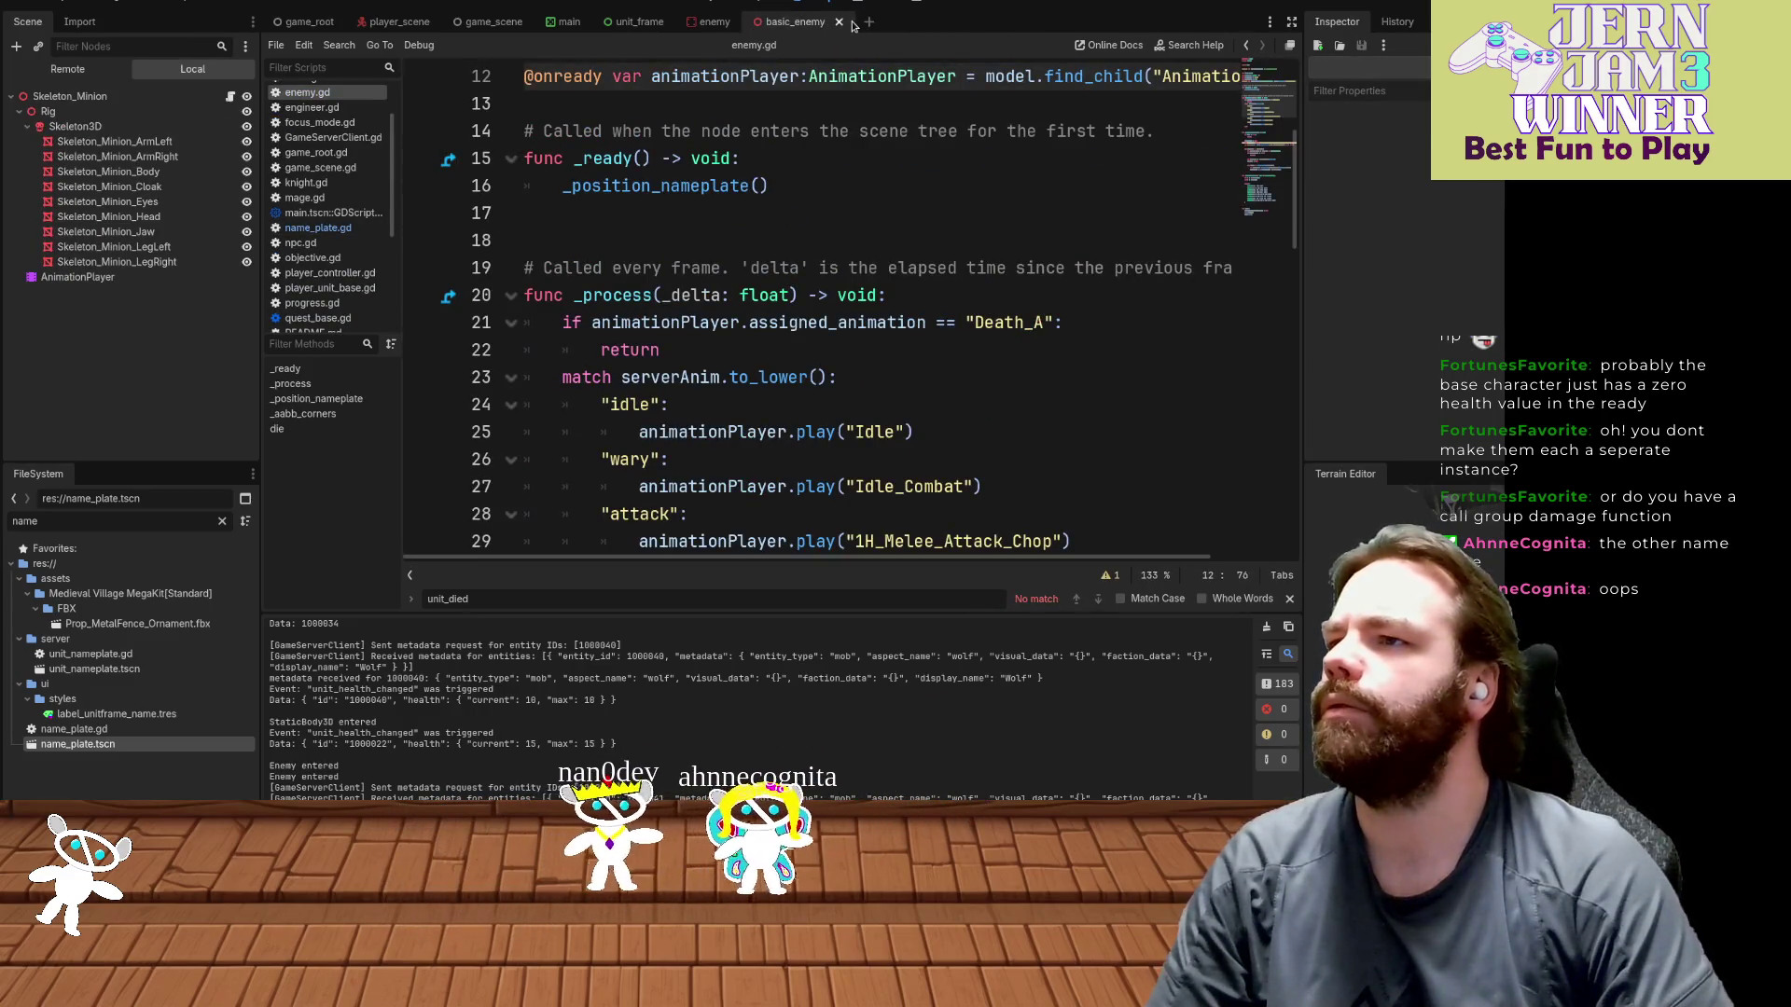
{"action": "left_click", "coordinate": [838, 22]}
{"action": "left_click", "coordinate": [883, 266]}
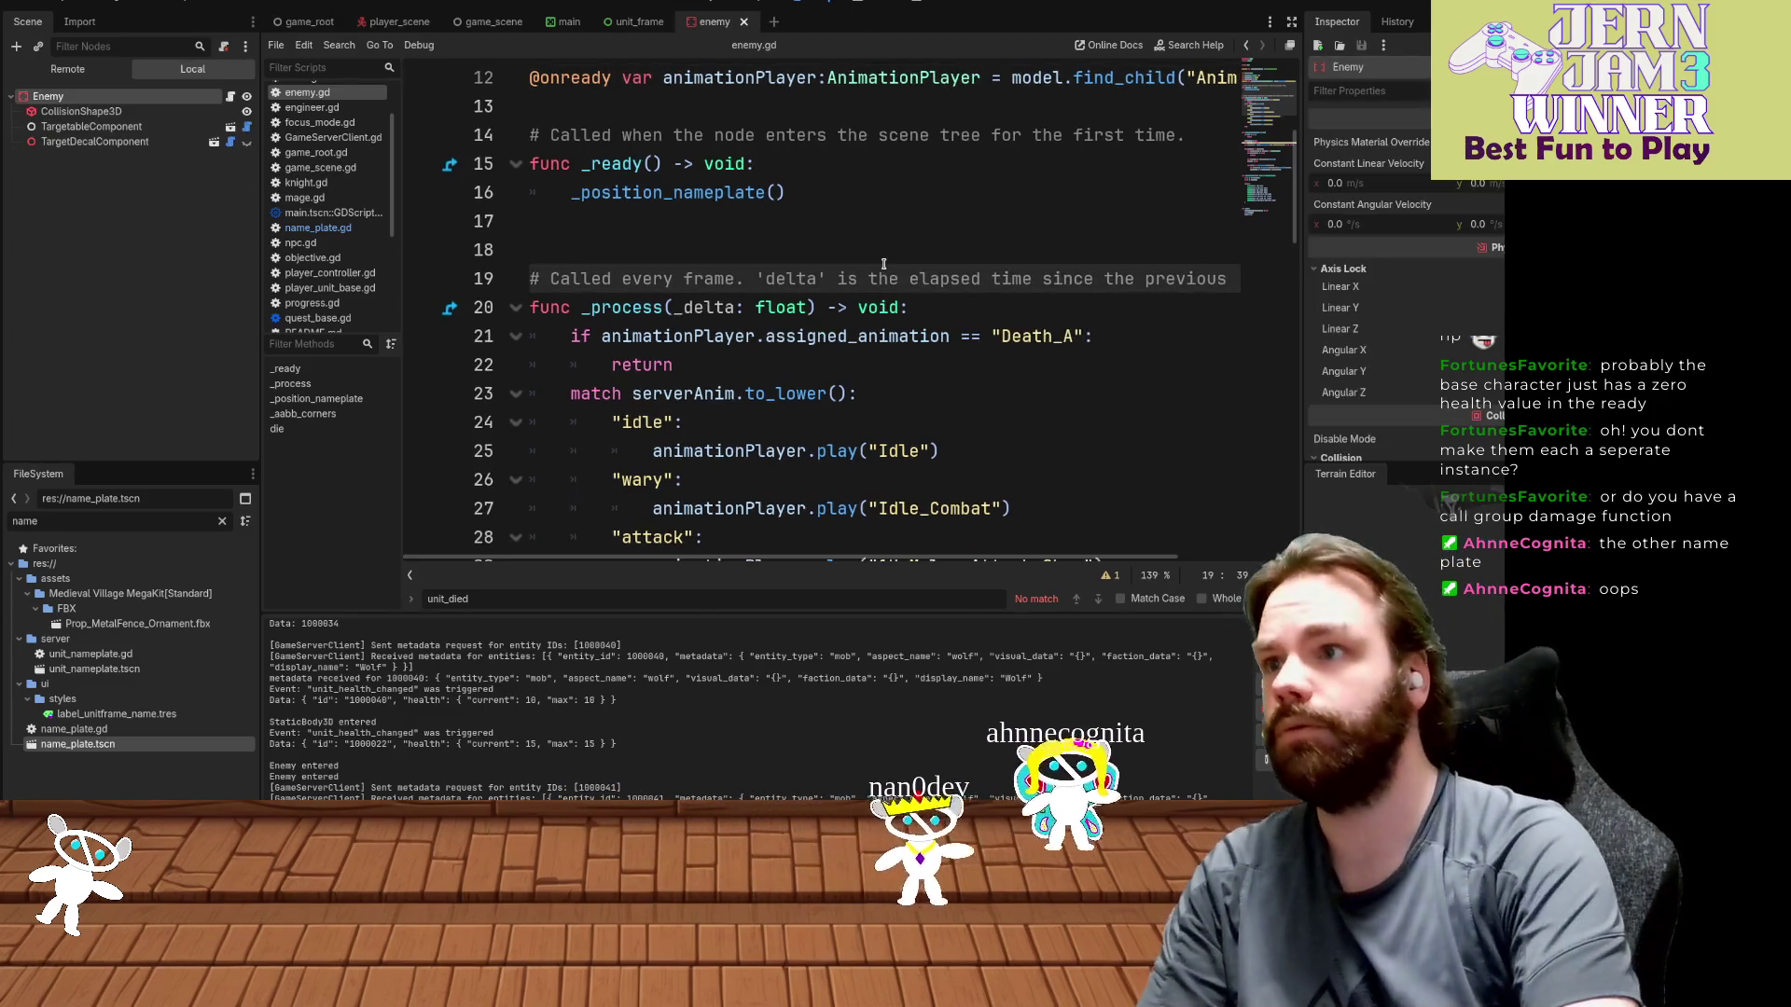
{"action": "scroll", "coordinate": [883, 265], "scroll_direction": "up", "scroll_amount": 1, "text": "ctrl"}
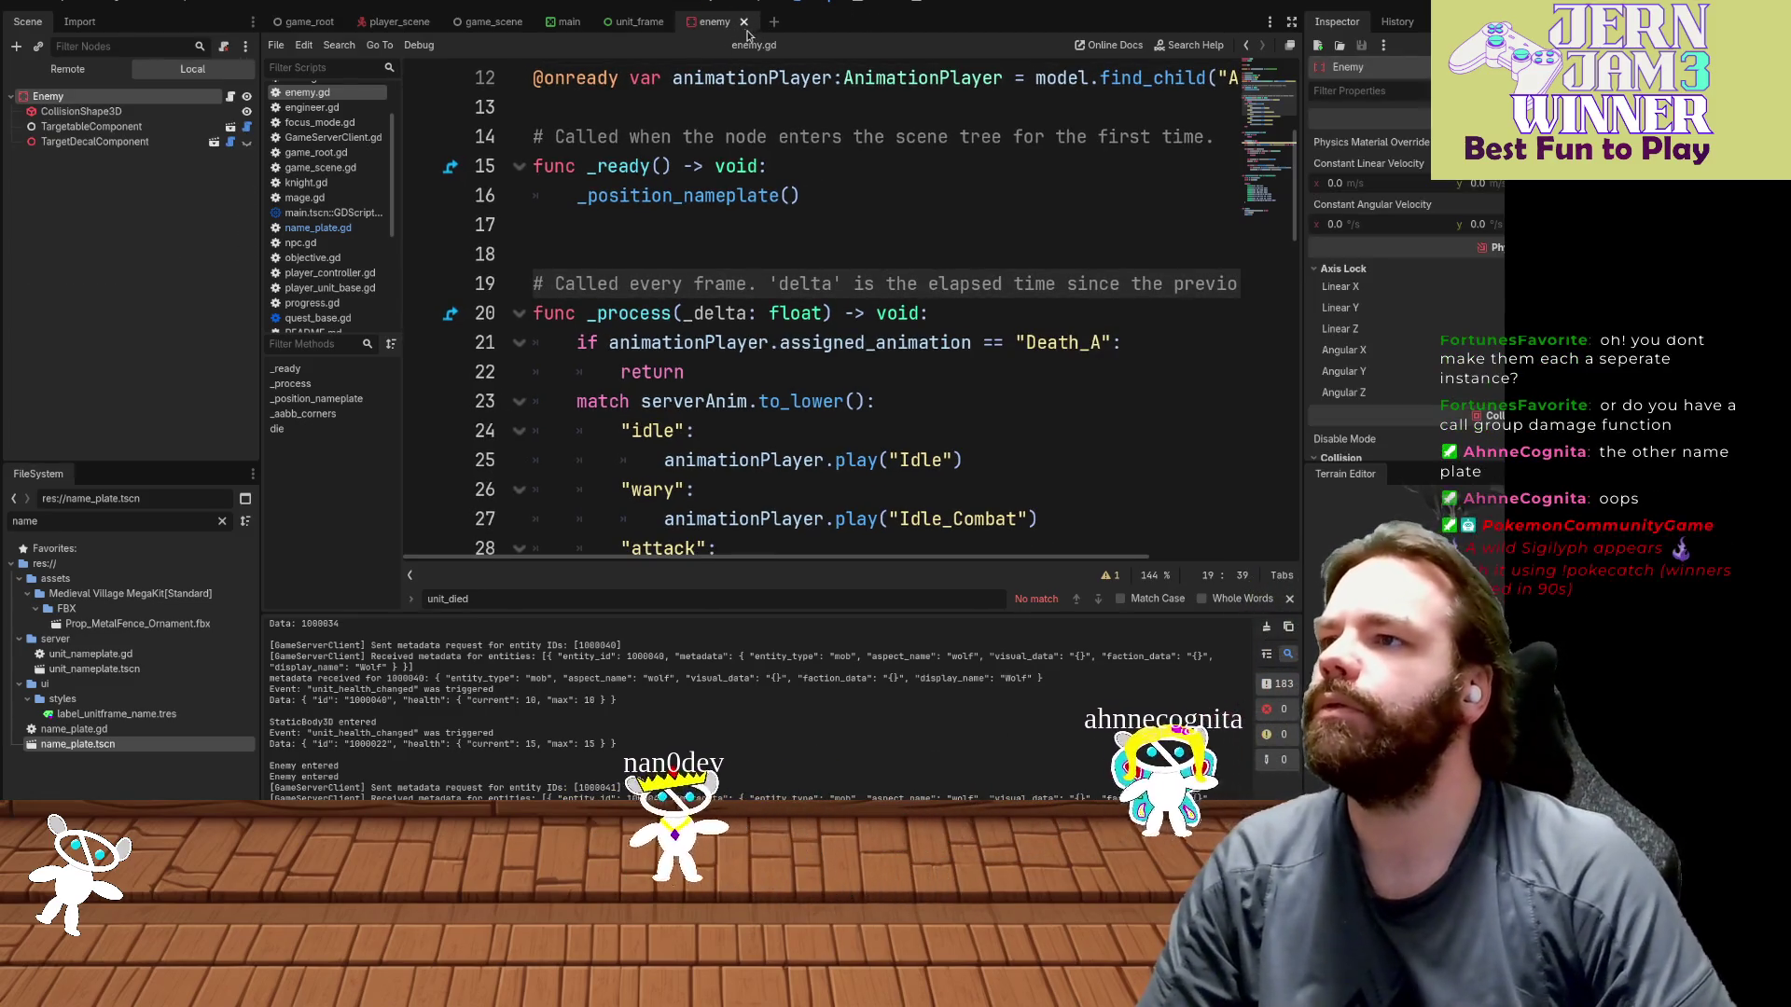
{"action": "left_click", "coordinate": [743, 23]}
{"action": "left_click", "coordinate": [678, 23]}
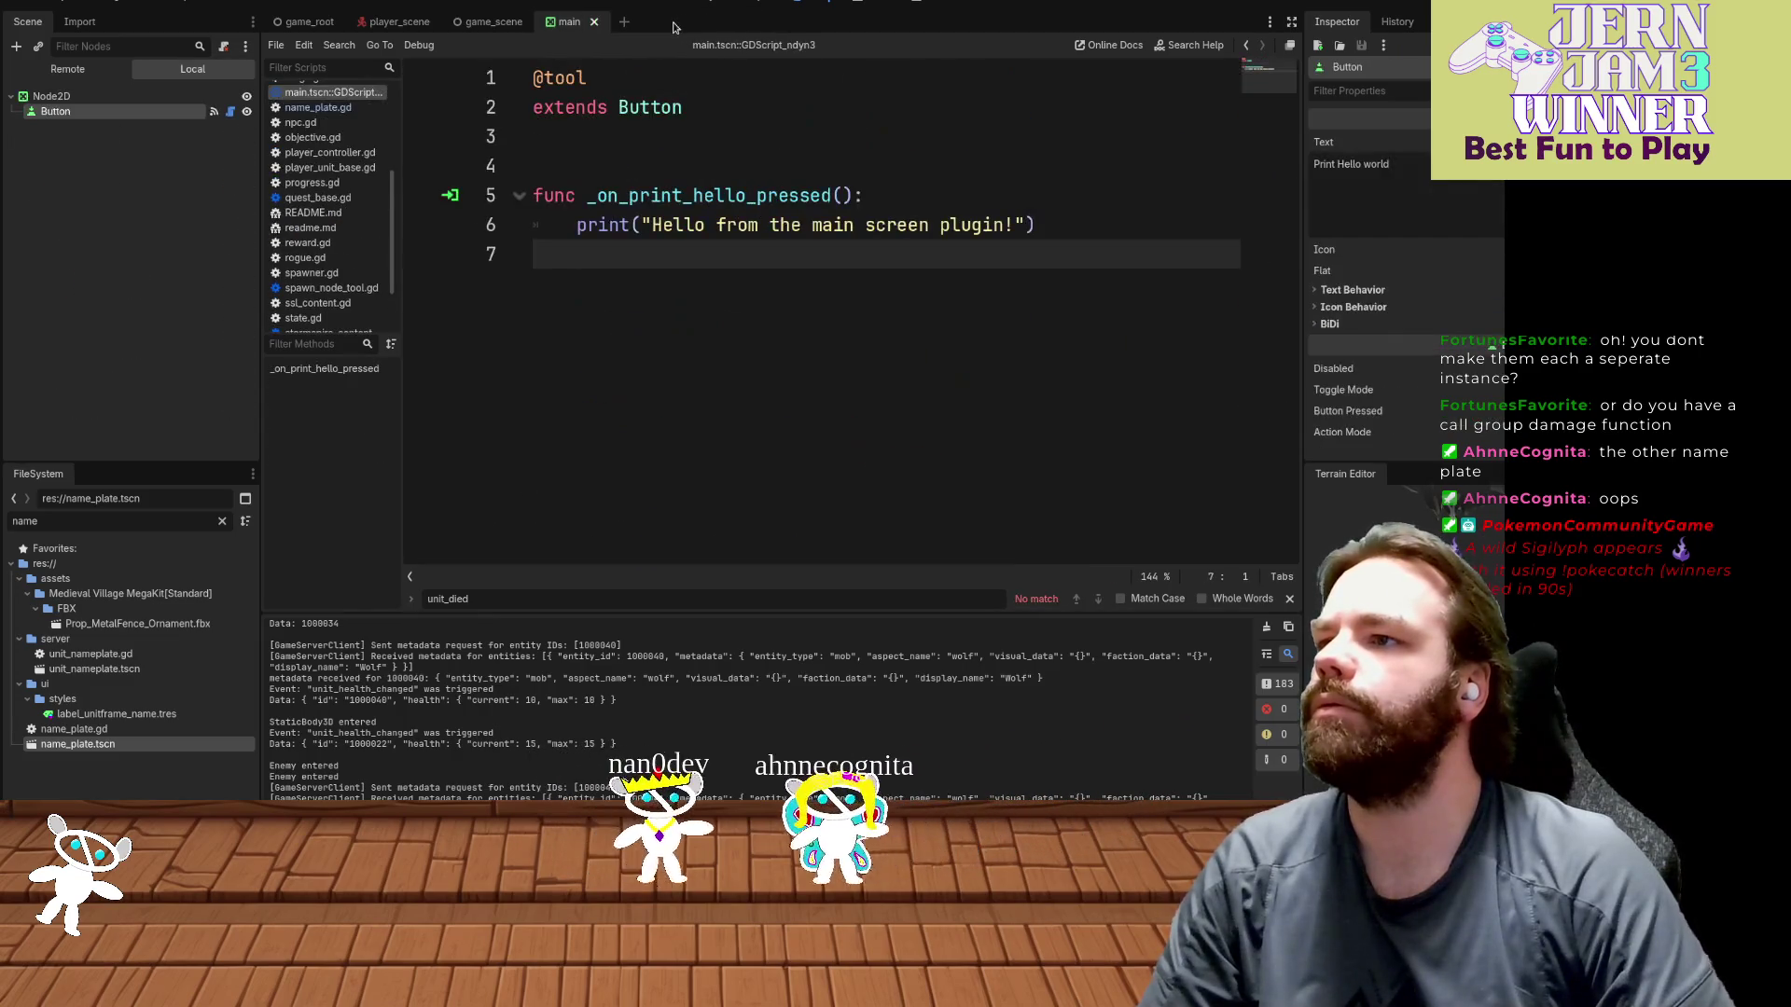
Step: Delete the stray 's' on line 7 of main's script, save, and view the scene in 2D
{"action": "left_click", "coordinate": [886, 193]}
{"action": "left_click", "coordinate": [692, 259]}
{"action": "key", "text": "BackSpace"}
{"action": "key", "text": "ctrl+s"}
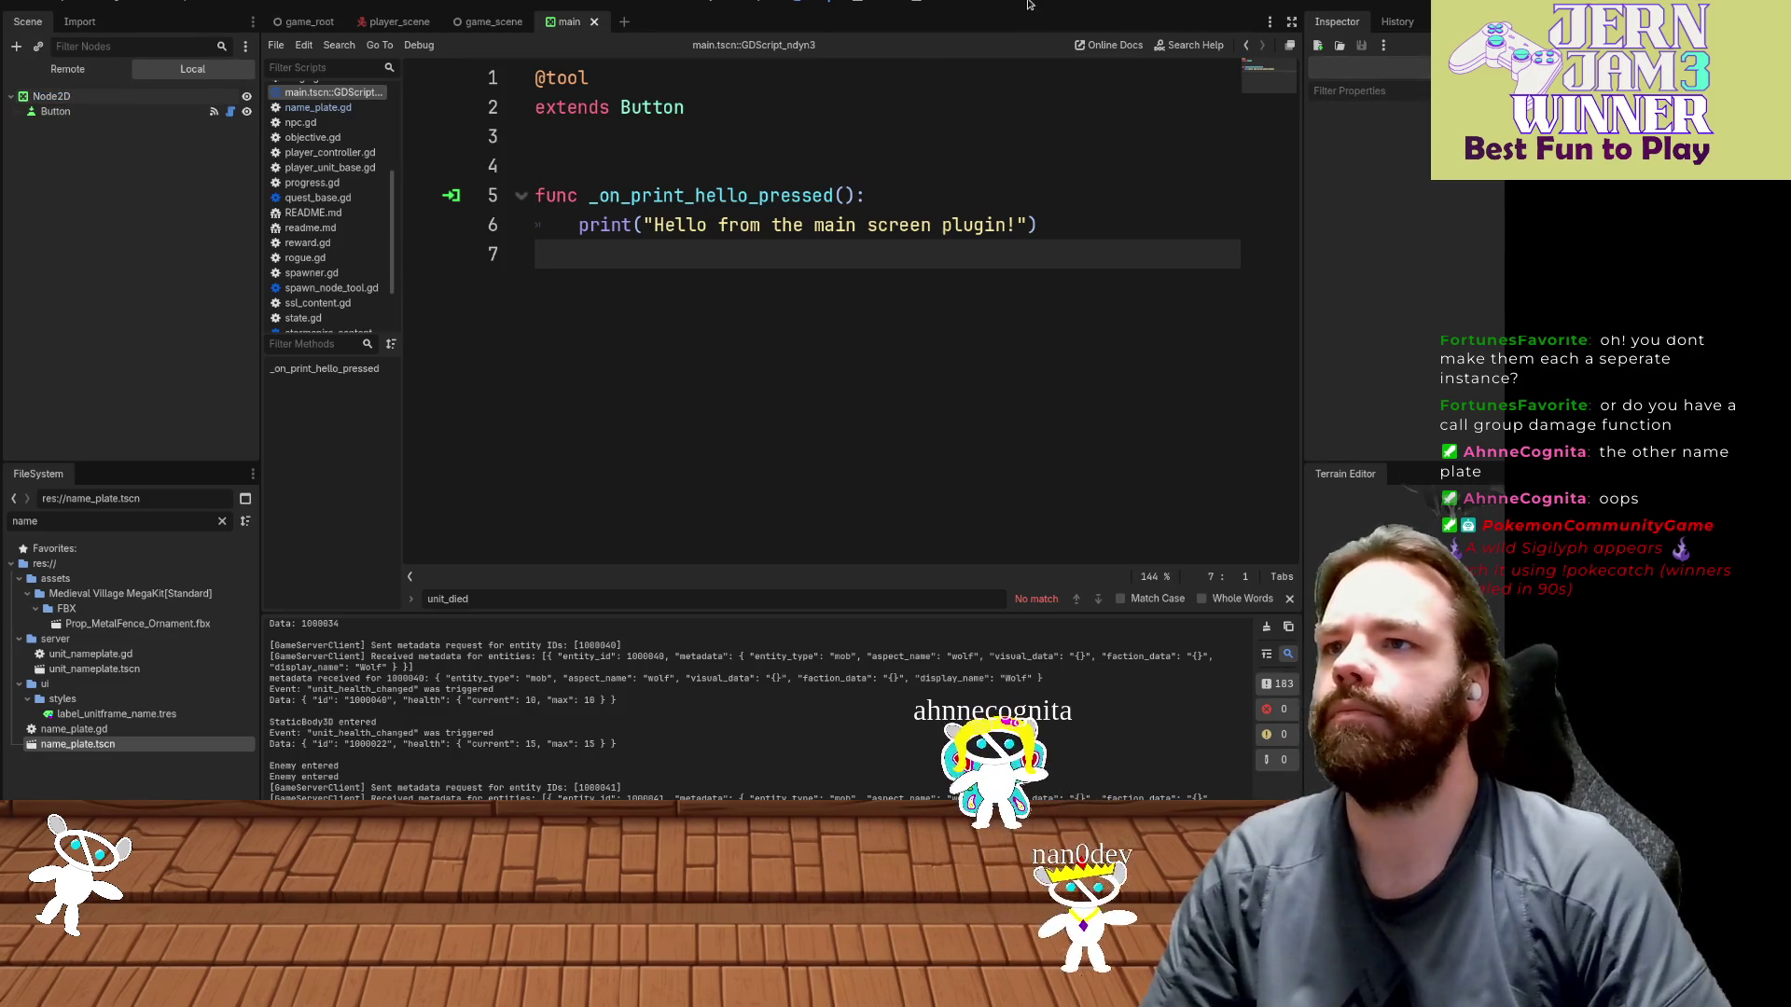
{"action": "key", "text": "ctrl+F1"}
{"action": "left_click", "coordinate": [79, 111]}
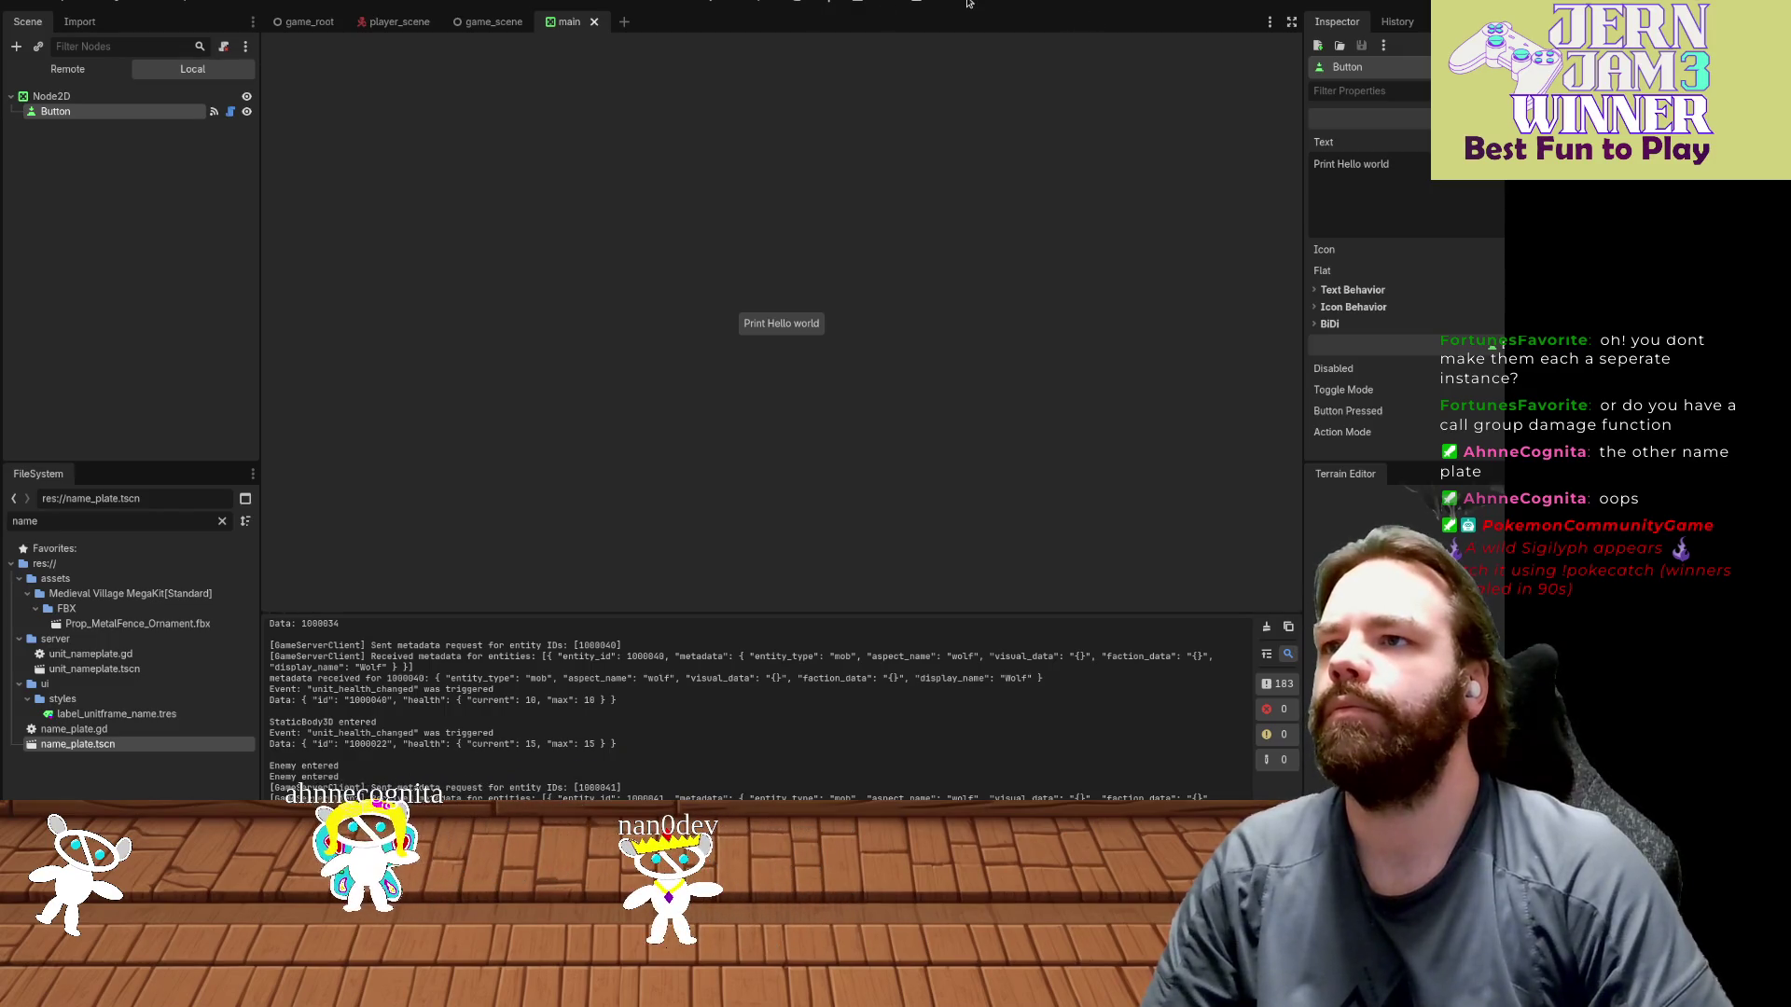
Step: Reparent the Button under a new VBoxContainer node
{"action": "left_click", "coordinate": [812, 3]}
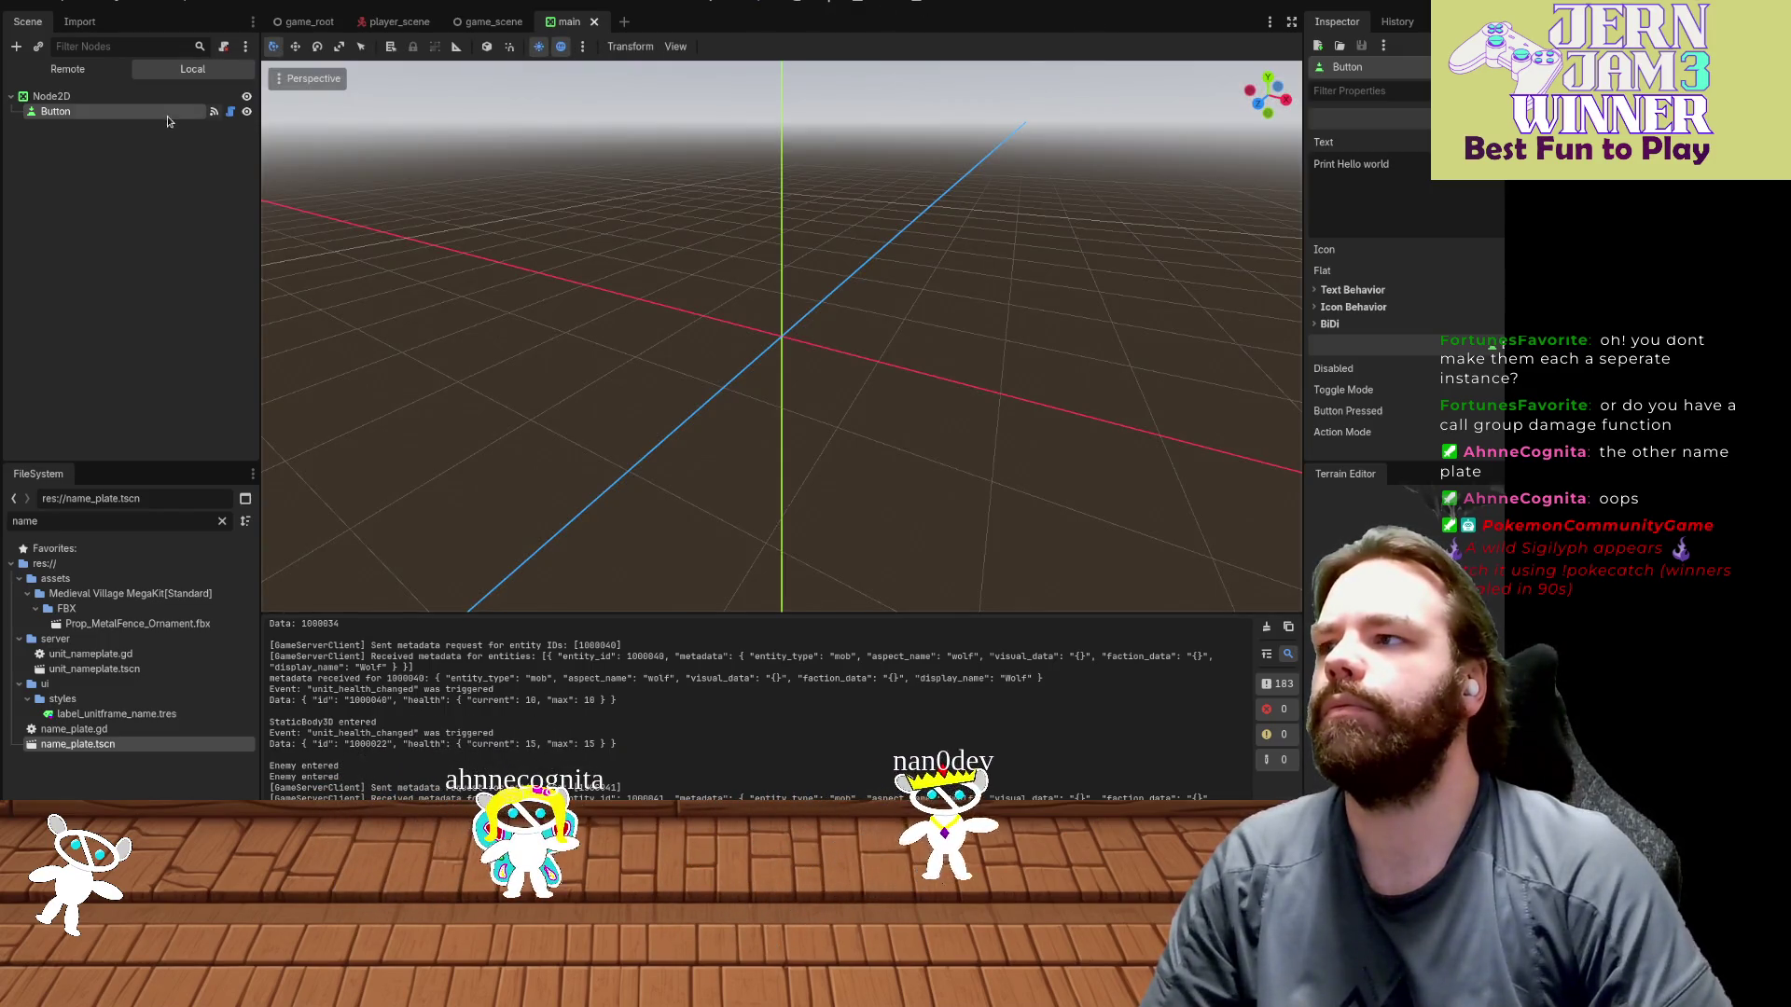
{"action": "left_click", "coordinate": [119, 98]}
{"action": "right_click", "coordinate": [202, 98]}
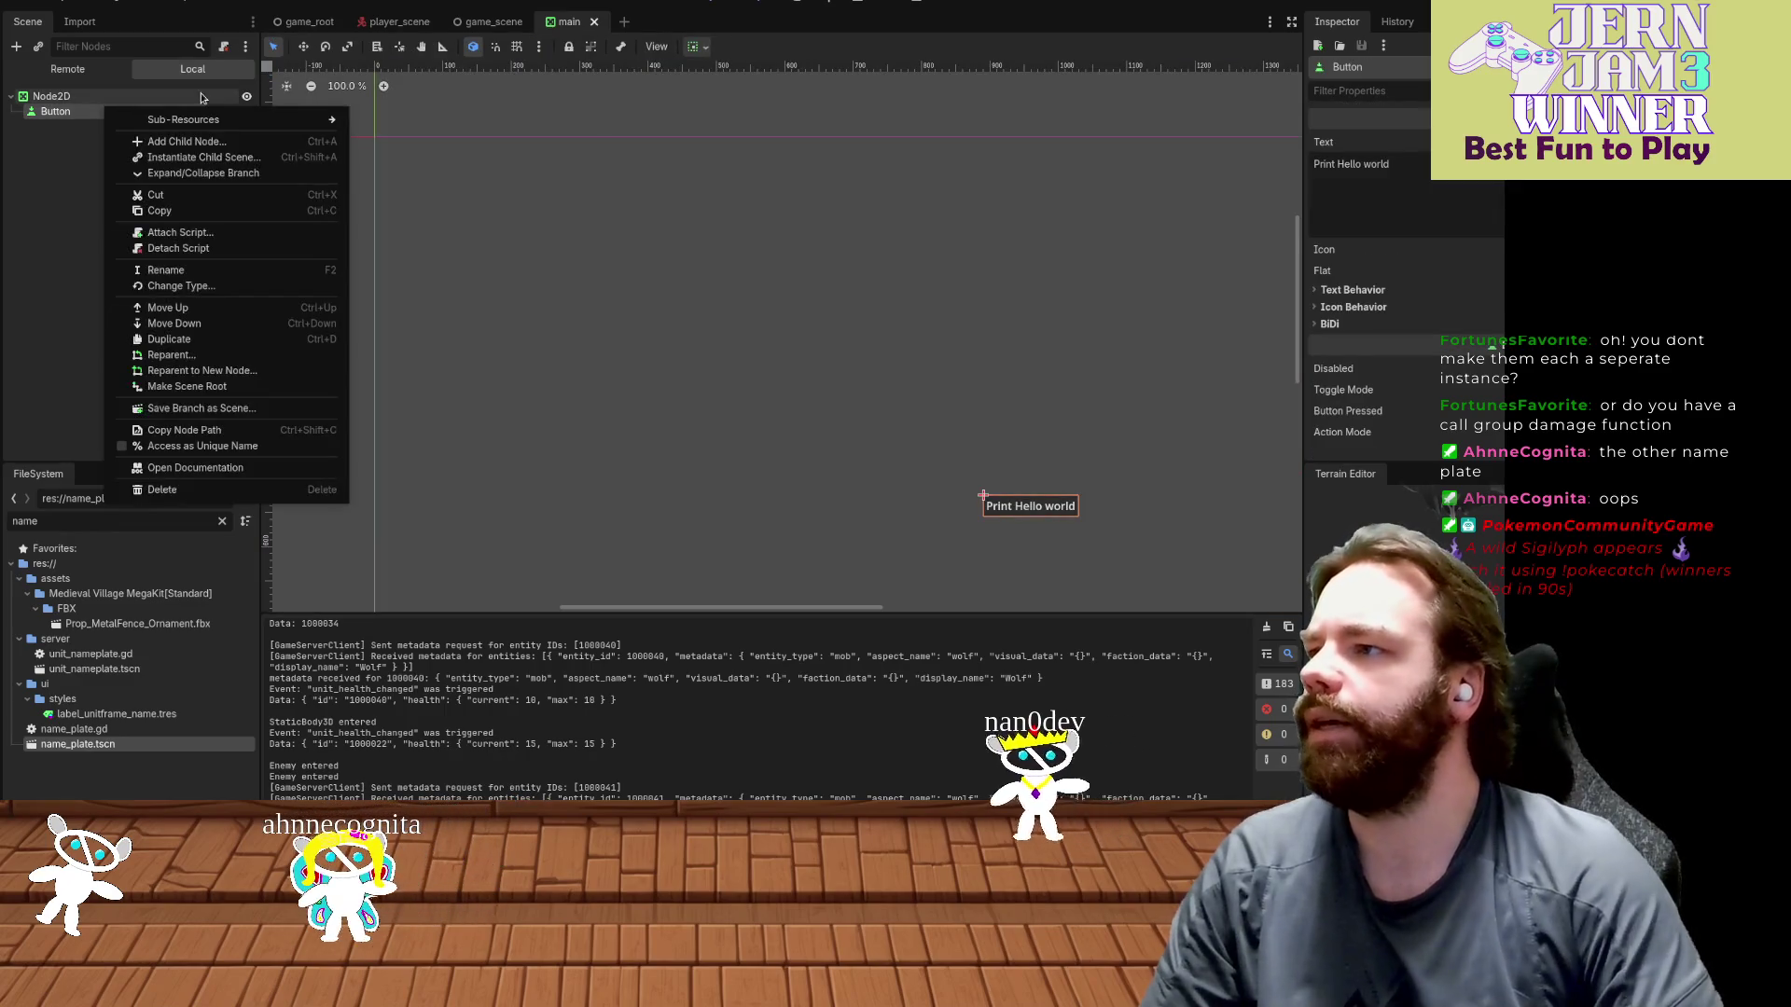
{"action": "left_click", "coordinate": [274, 371]}
{"action": "type", "text": "vb"}
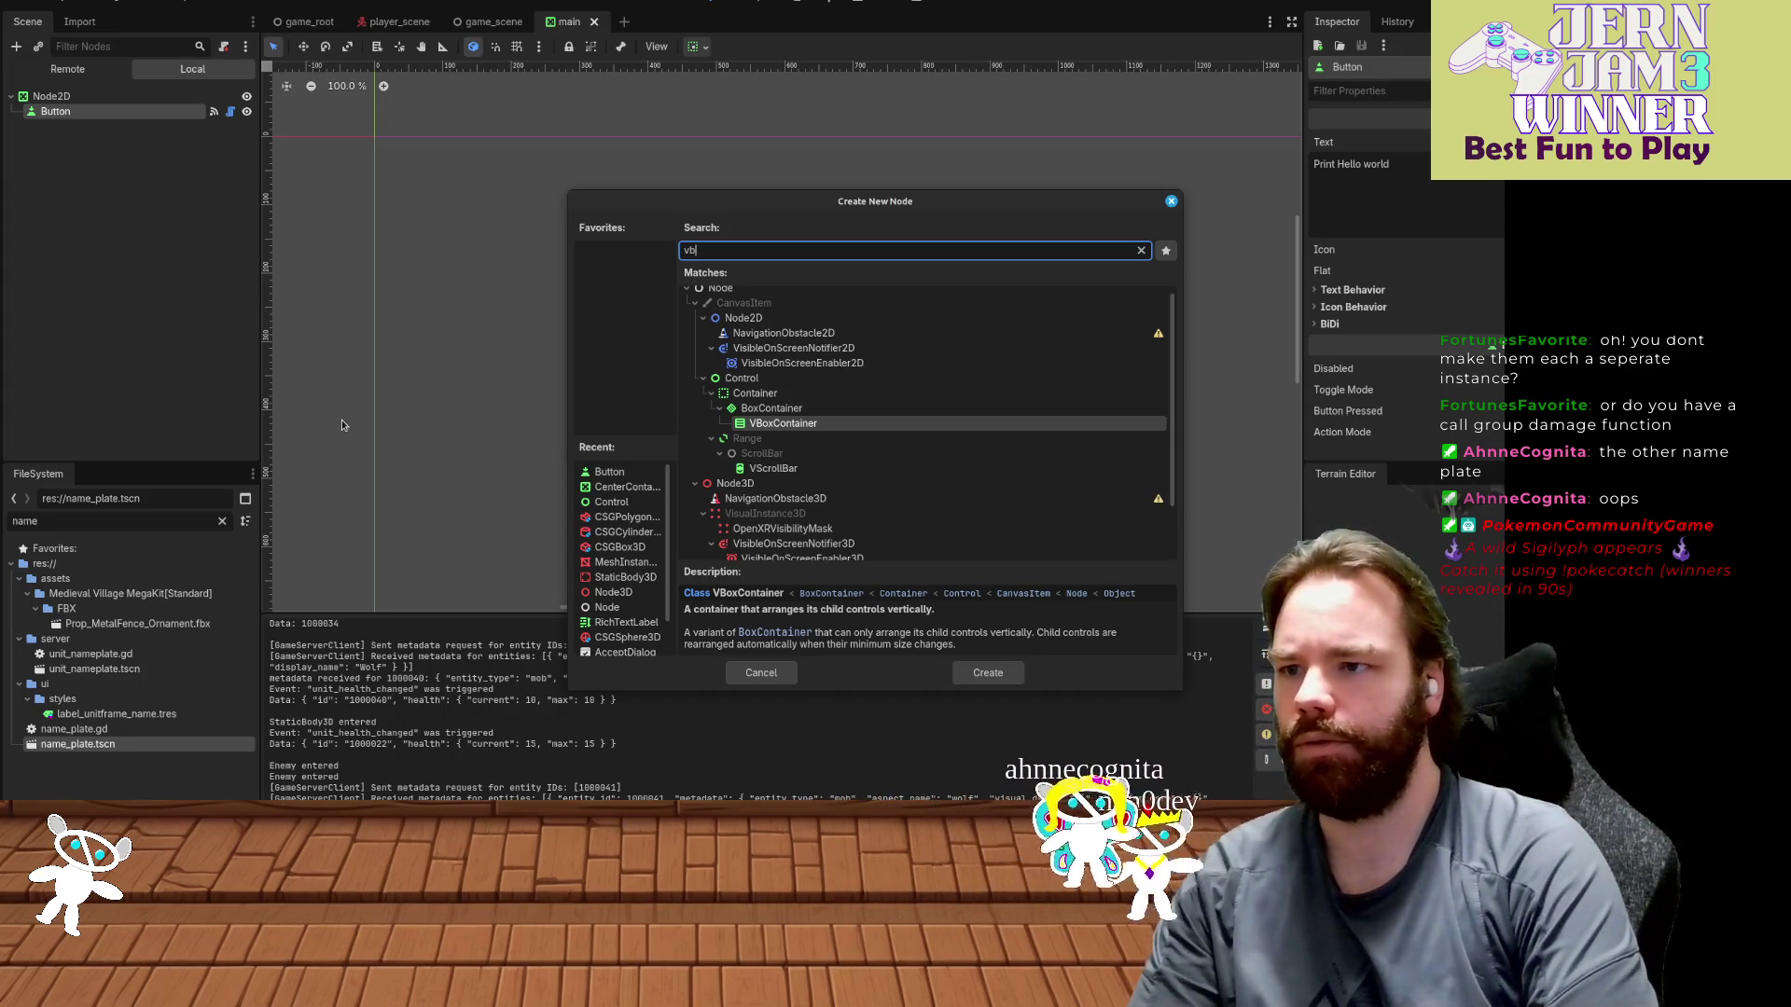
{"action": "key", "text": "Return"}
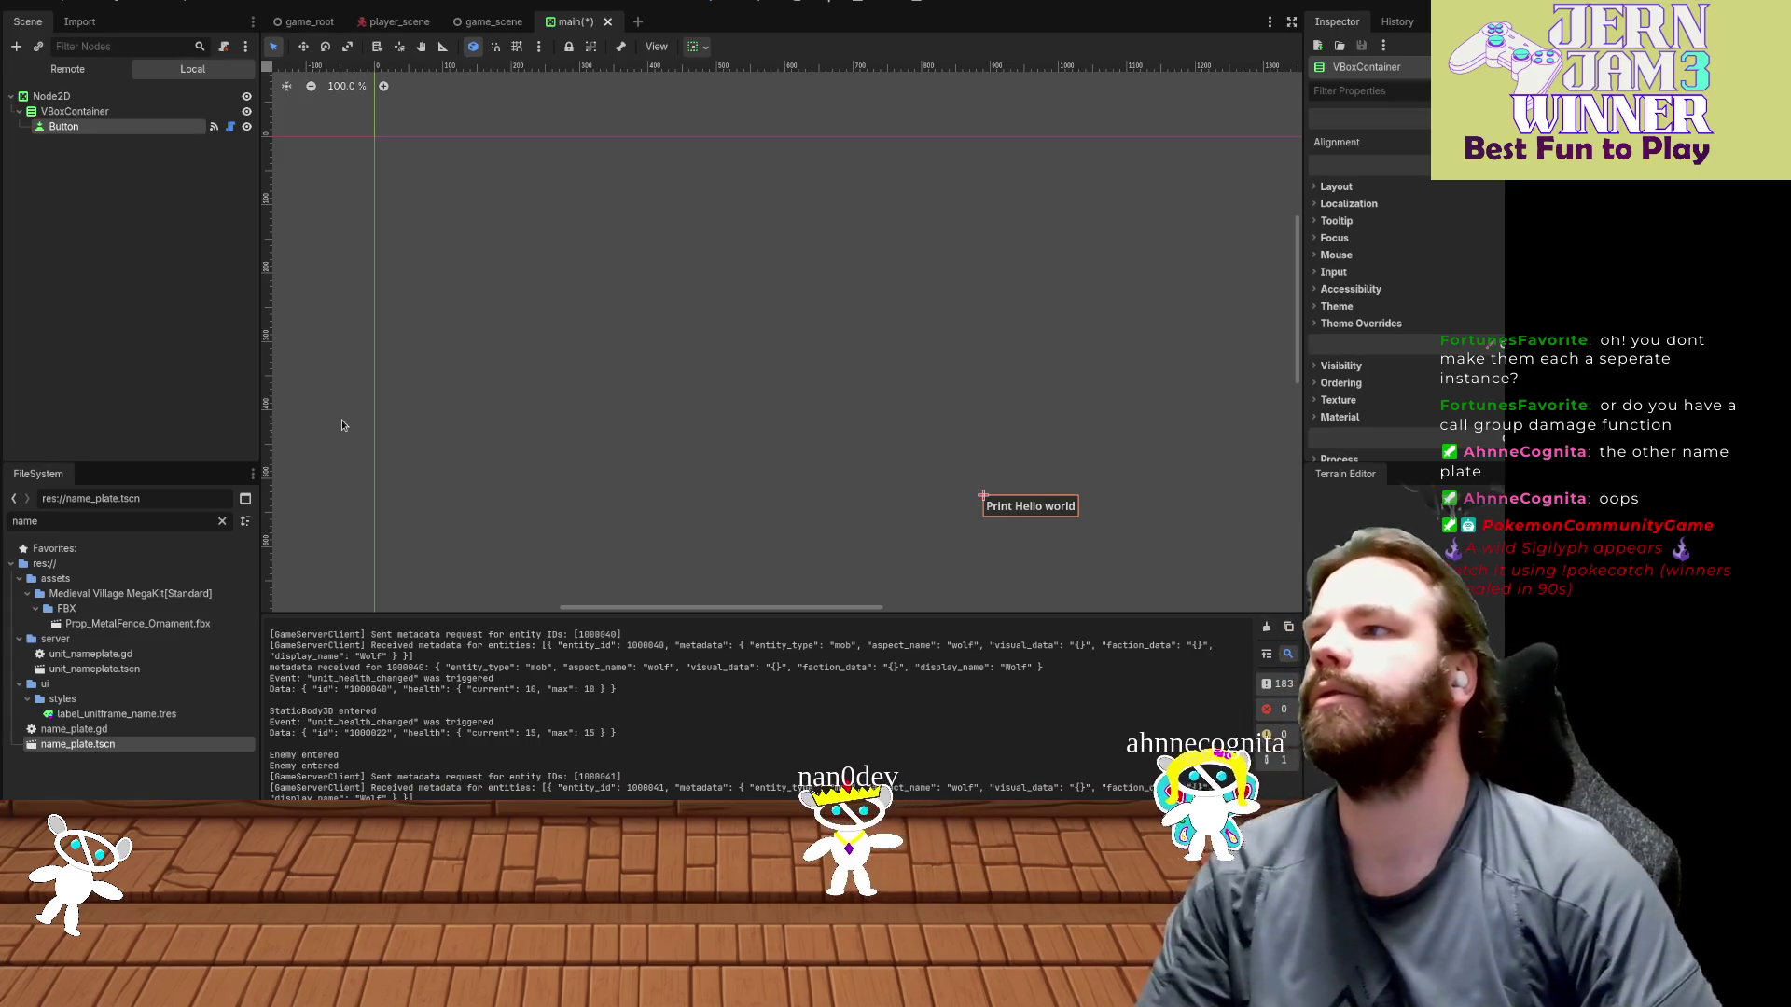
Step: Rename the Button node to Create NPC and save the scene
{"action": "right_click", "coordinate": [74, 127]}
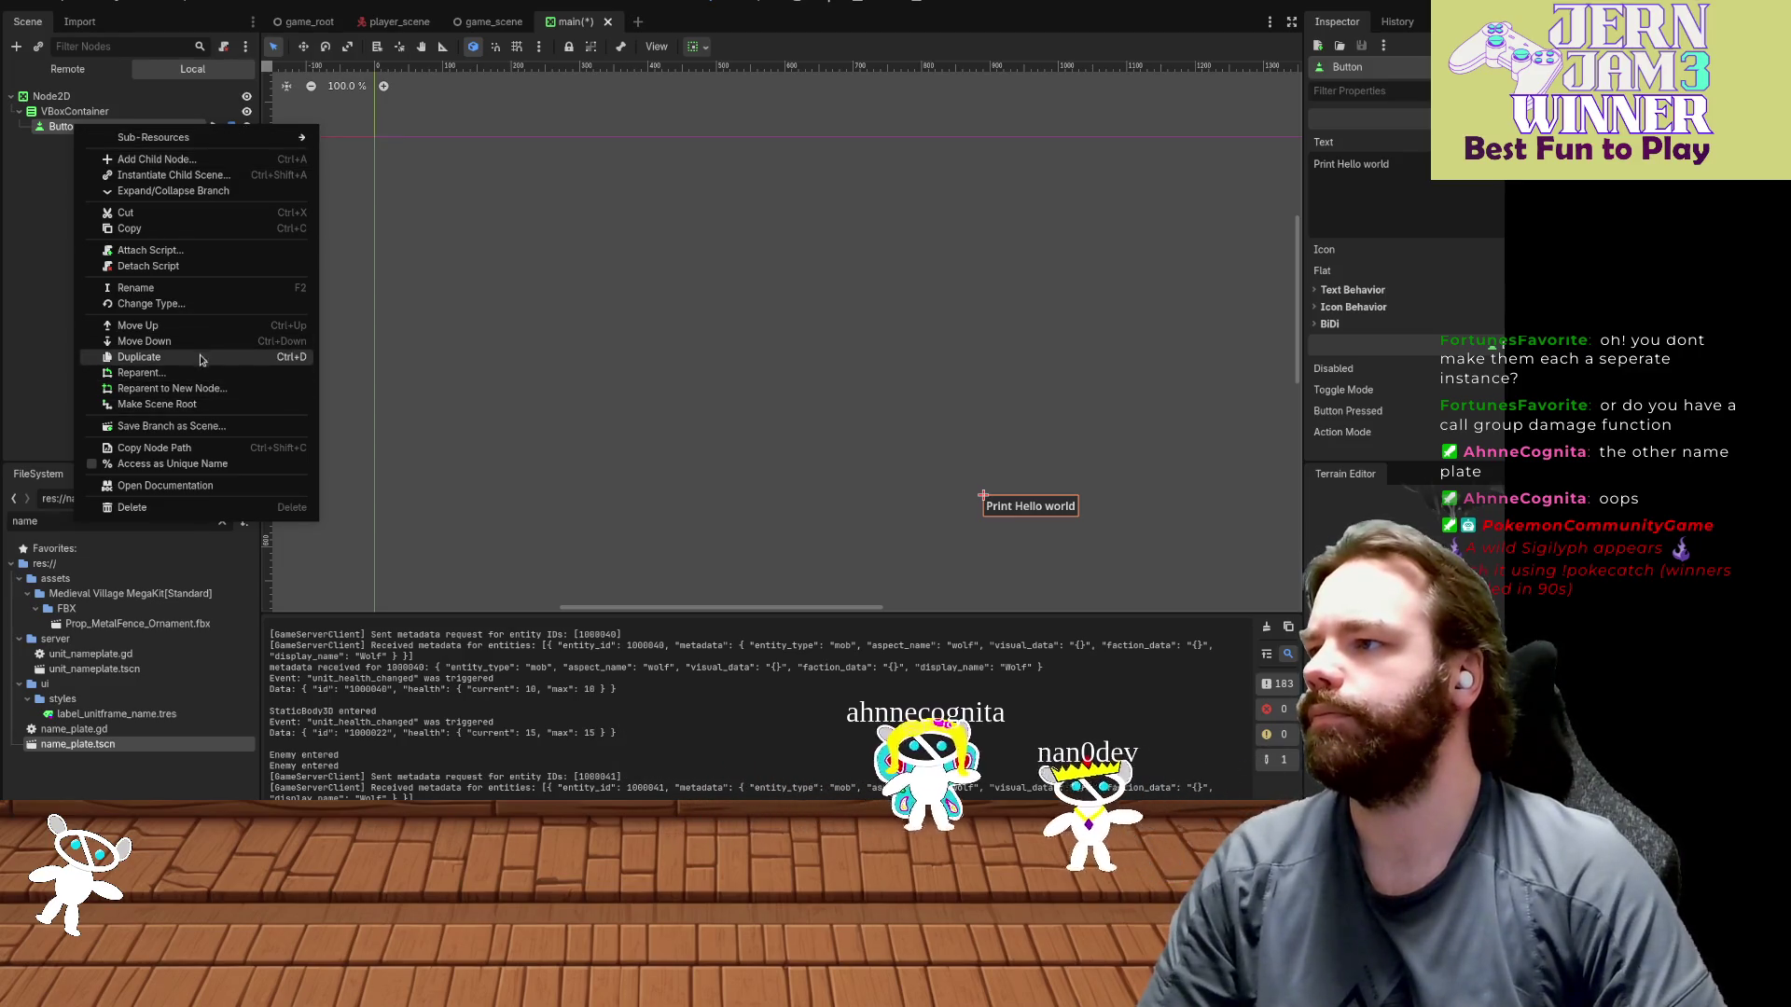
{"action": "left_click", "coordinate": [183, 289]}
{"action": "type", "text": "eate N"}
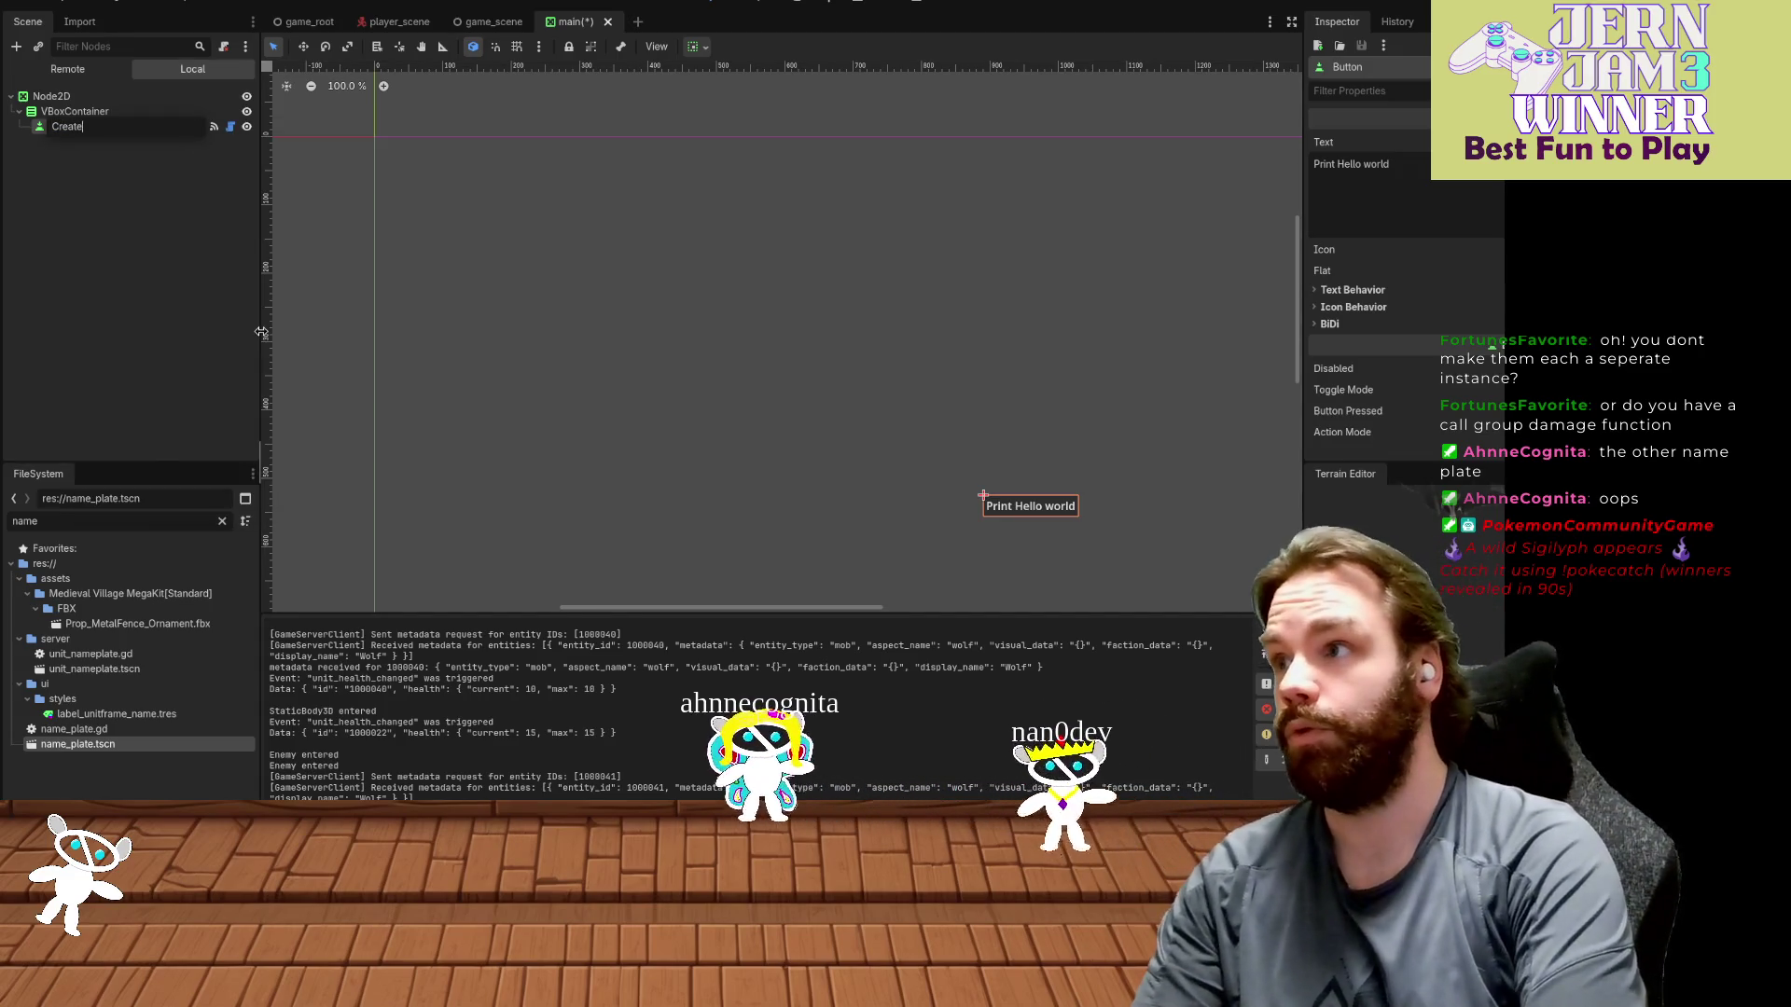
{"action": "key", "text": "Return"}
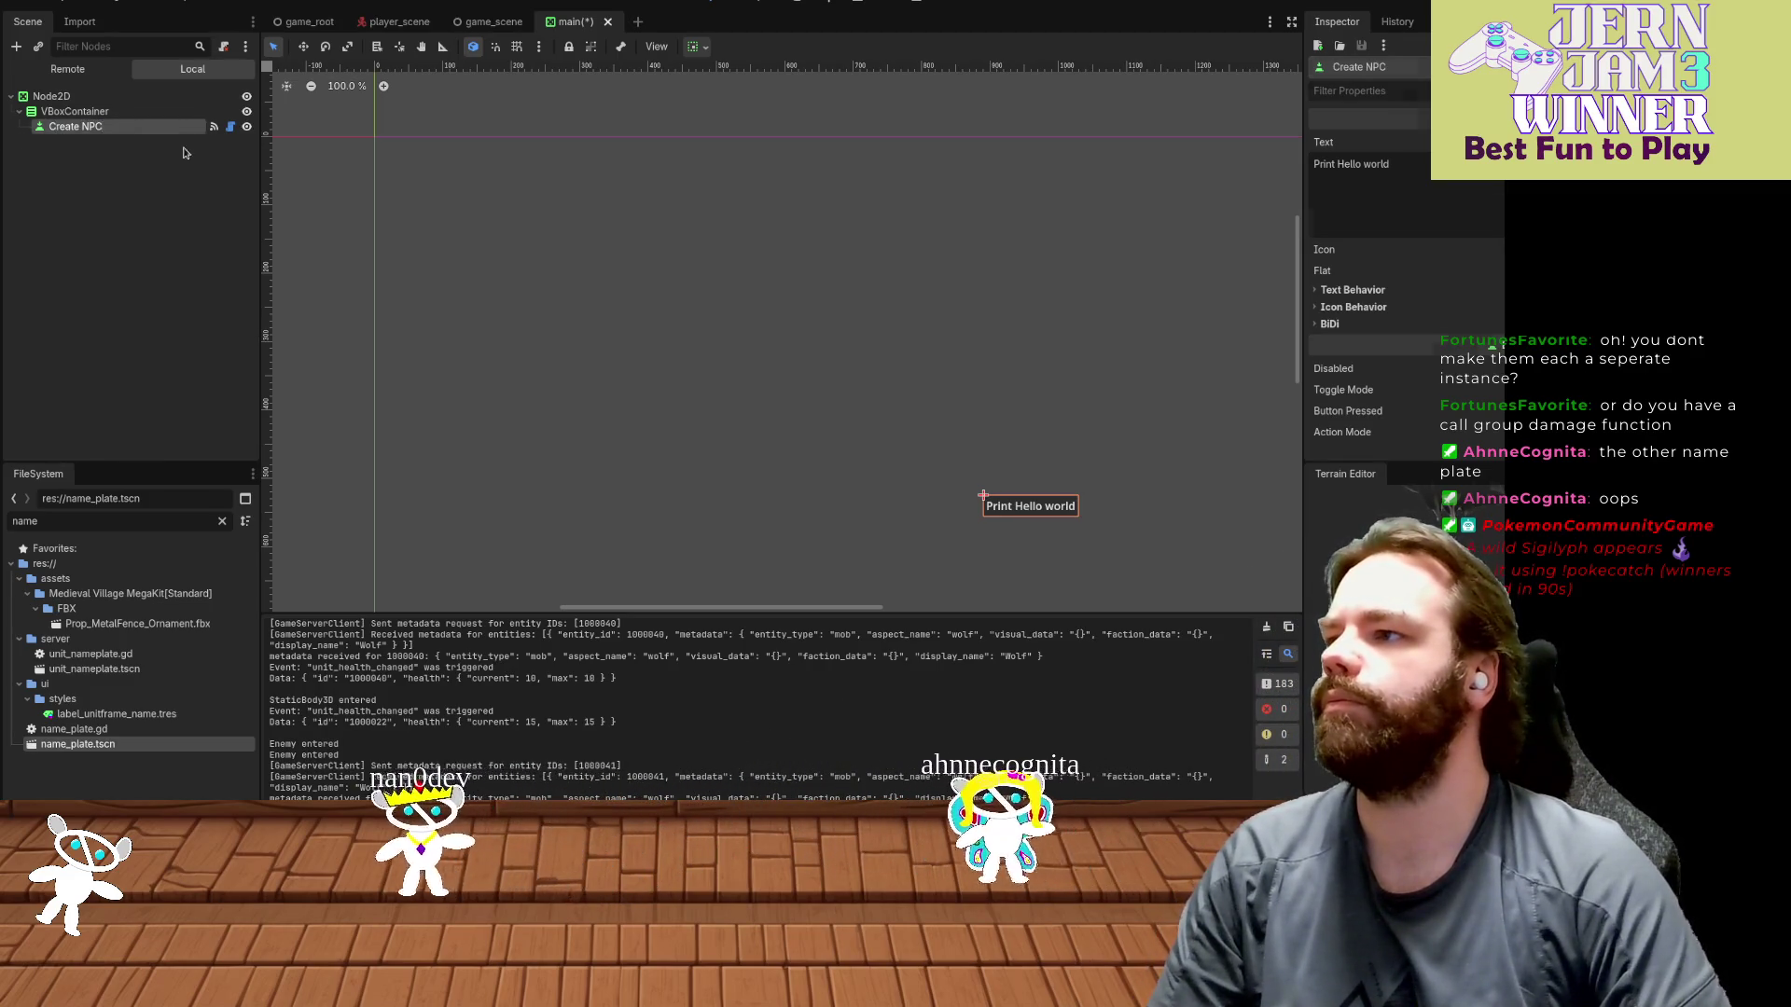
{"action": "left_click", "coordinate": [131, 97]}
{"action": "key", "text": "ctrl+s"}
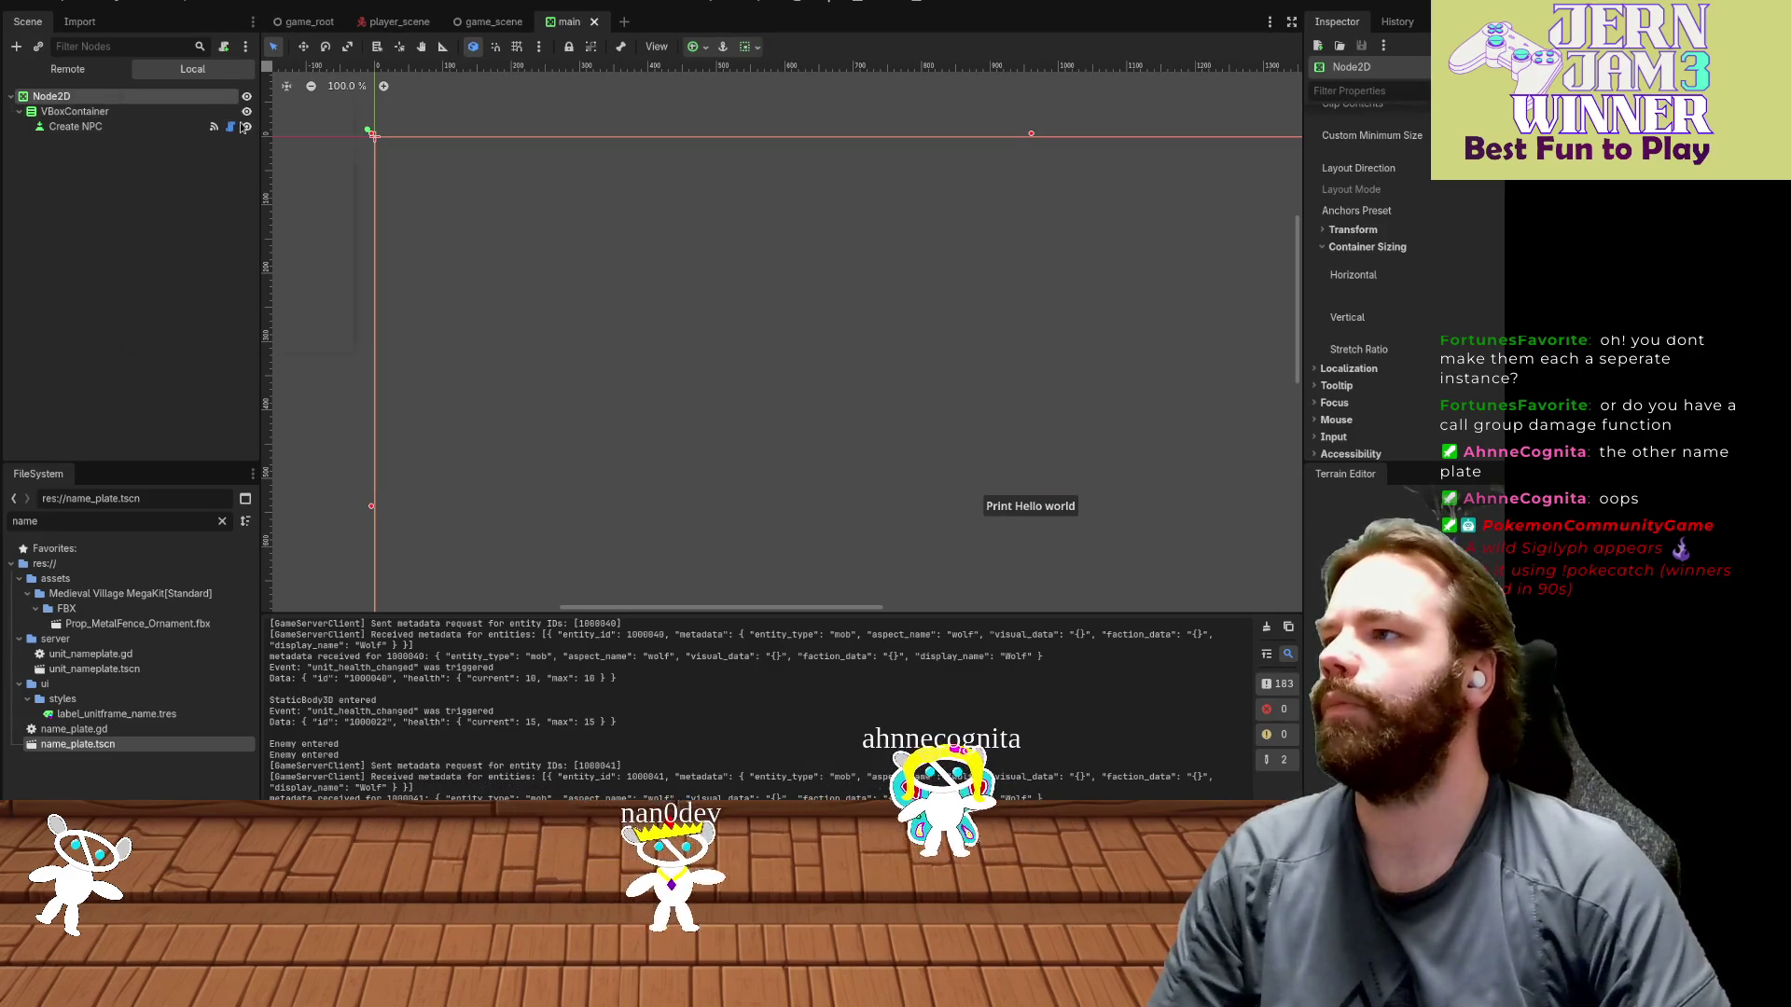
Step: Rename the root Node2D to ContentPlugin
{"action": "right_click", "coordinate": [119, 96]}
{"action": "right_click", "coordinate": [72, 97]}
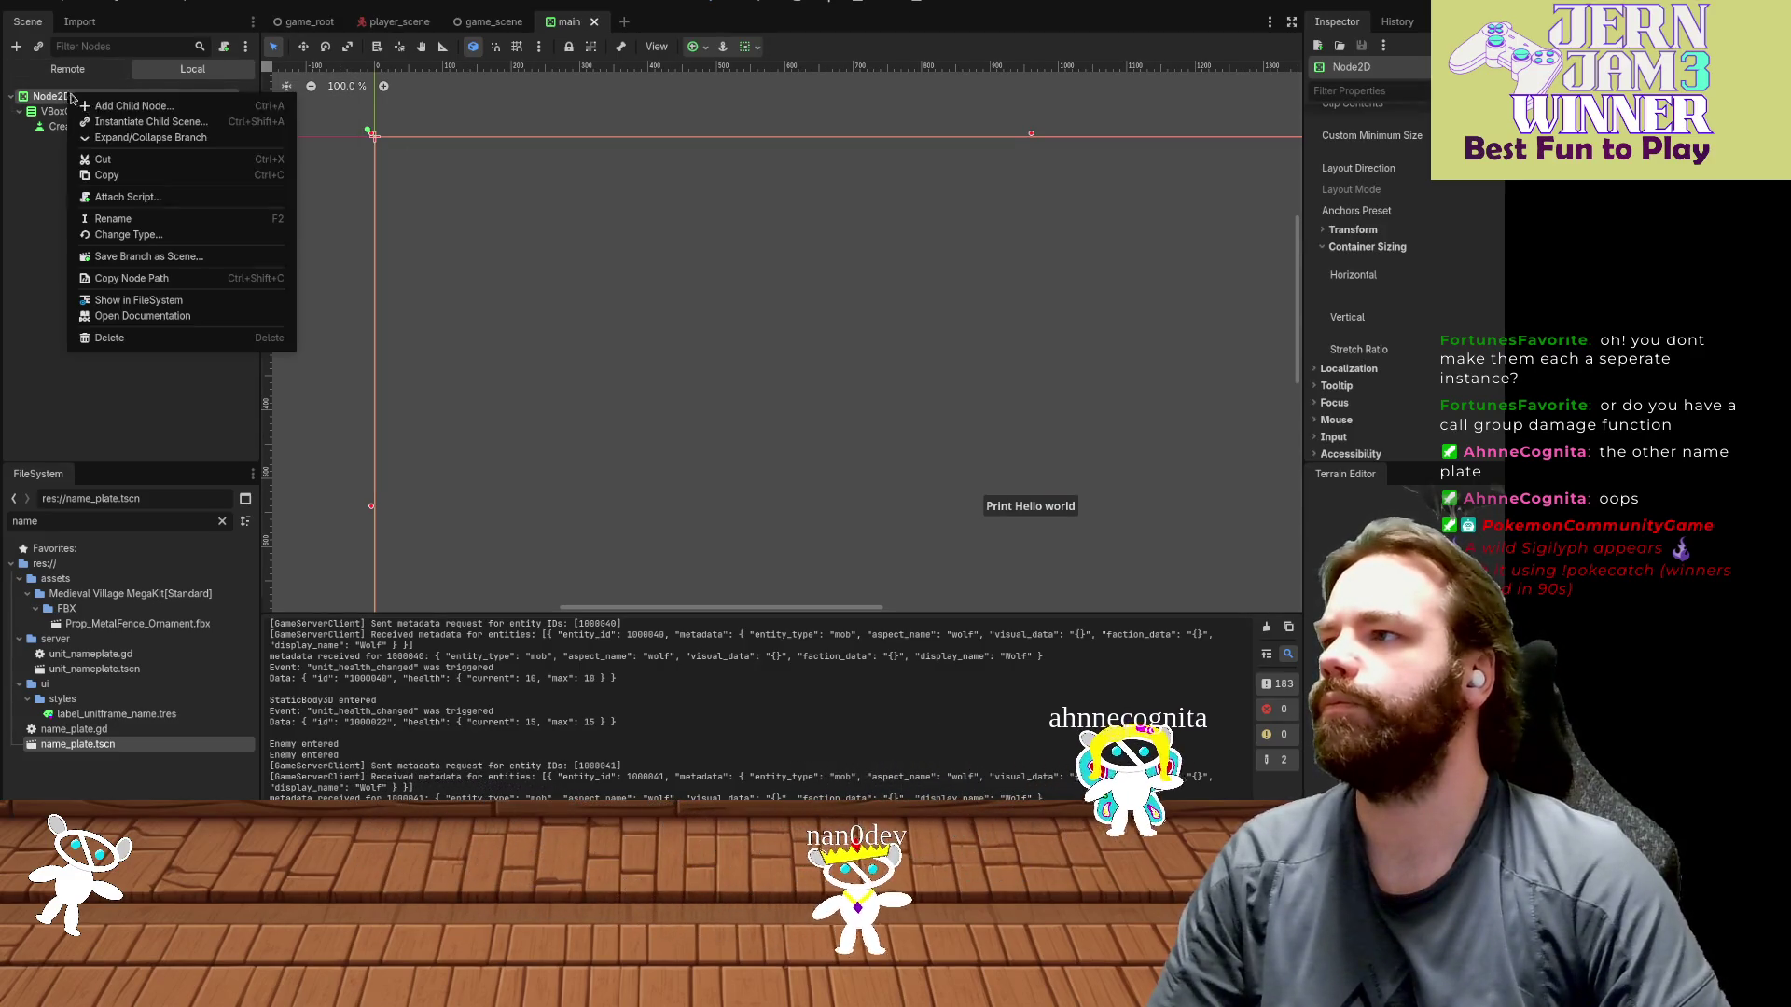
{"action": "left_click", "coordinate": [175, 219]}
{"action": "type", "text": "Content"}
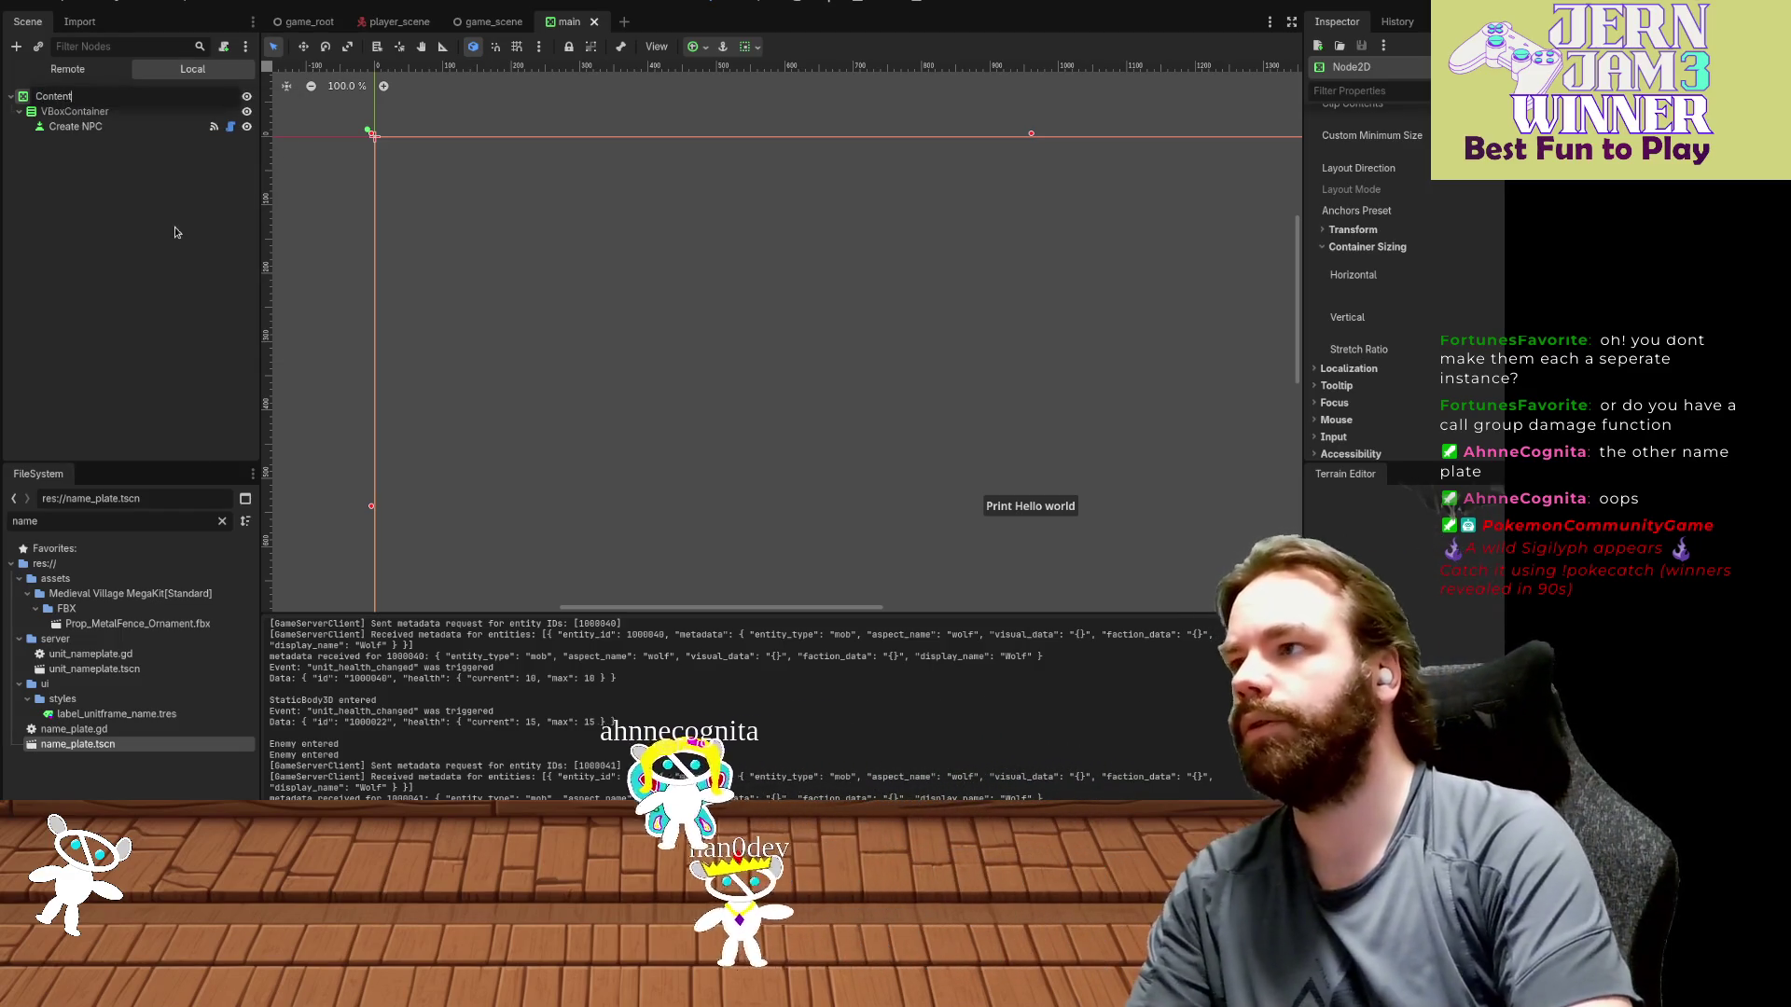
{"action": "type", "text": "Plugin"}
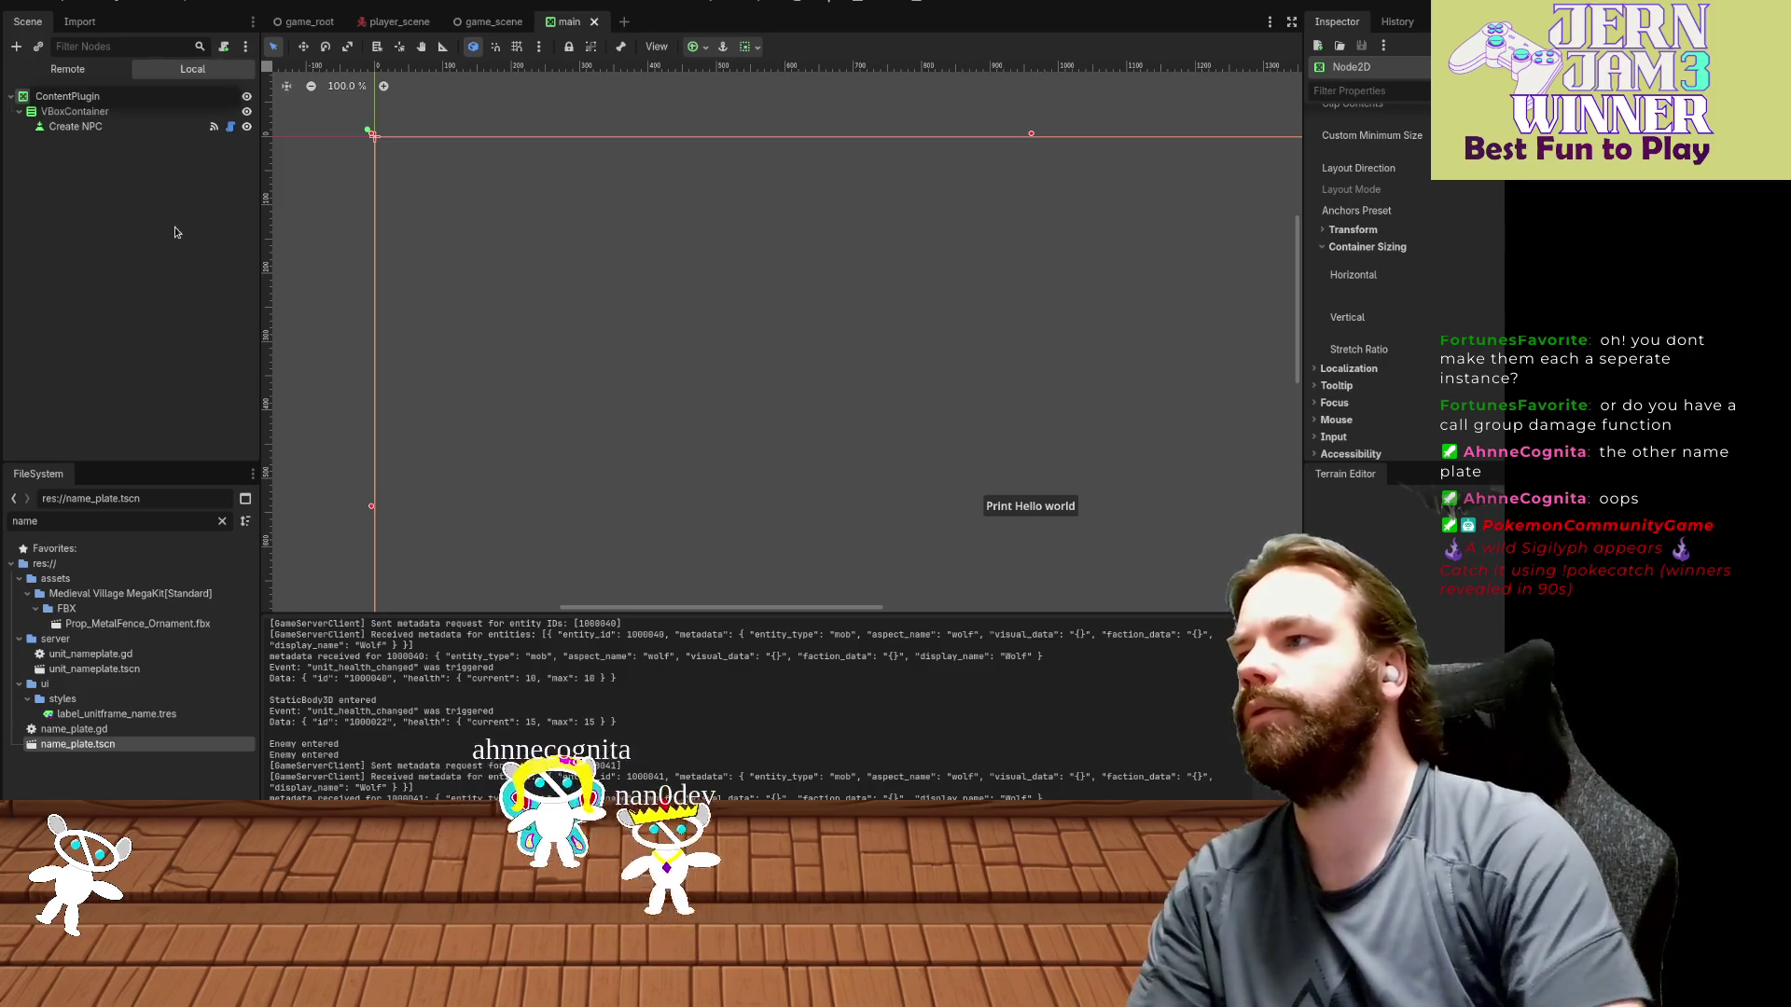
{"action": "key", "text": "Return"}
{"action": "left_click", "coordinate": [93, 131]}
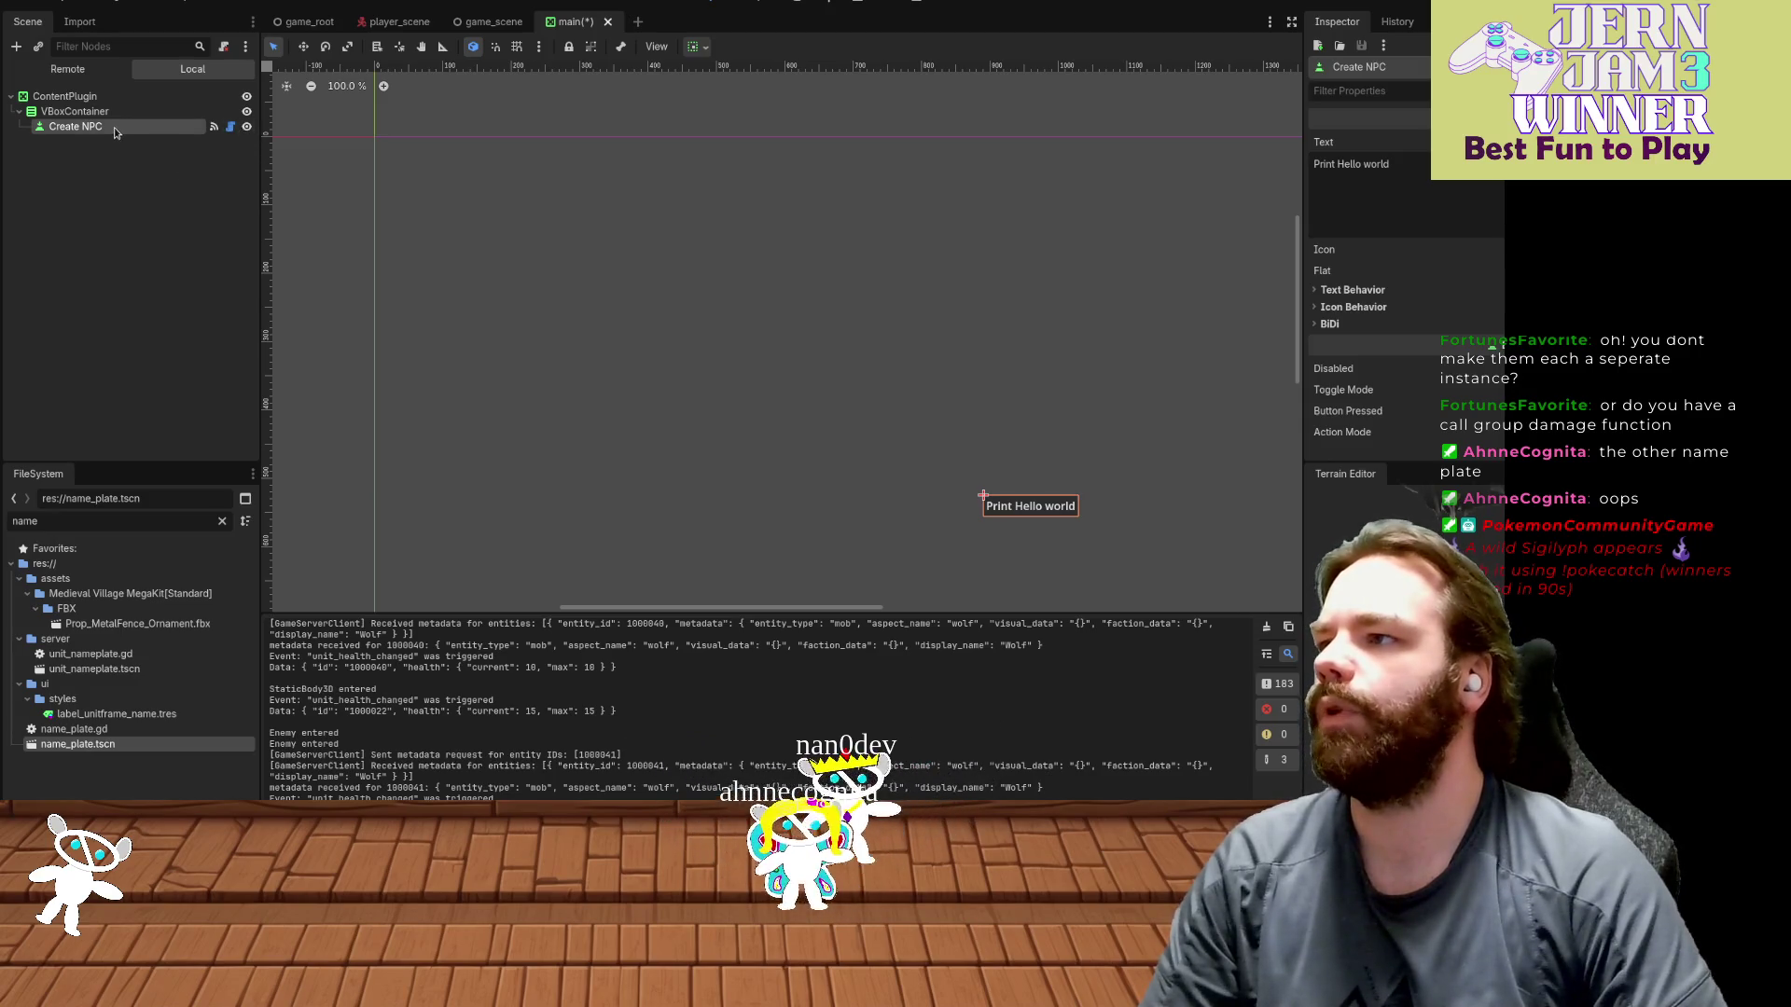
Step: Detach the button's script, remove its print-hello pressed connection, set Text to 'Create NPC', and save
{"action": "right_click", "coordinate": [114, 131]}
{"action": "left_click", "coordinate": [265, 271]}
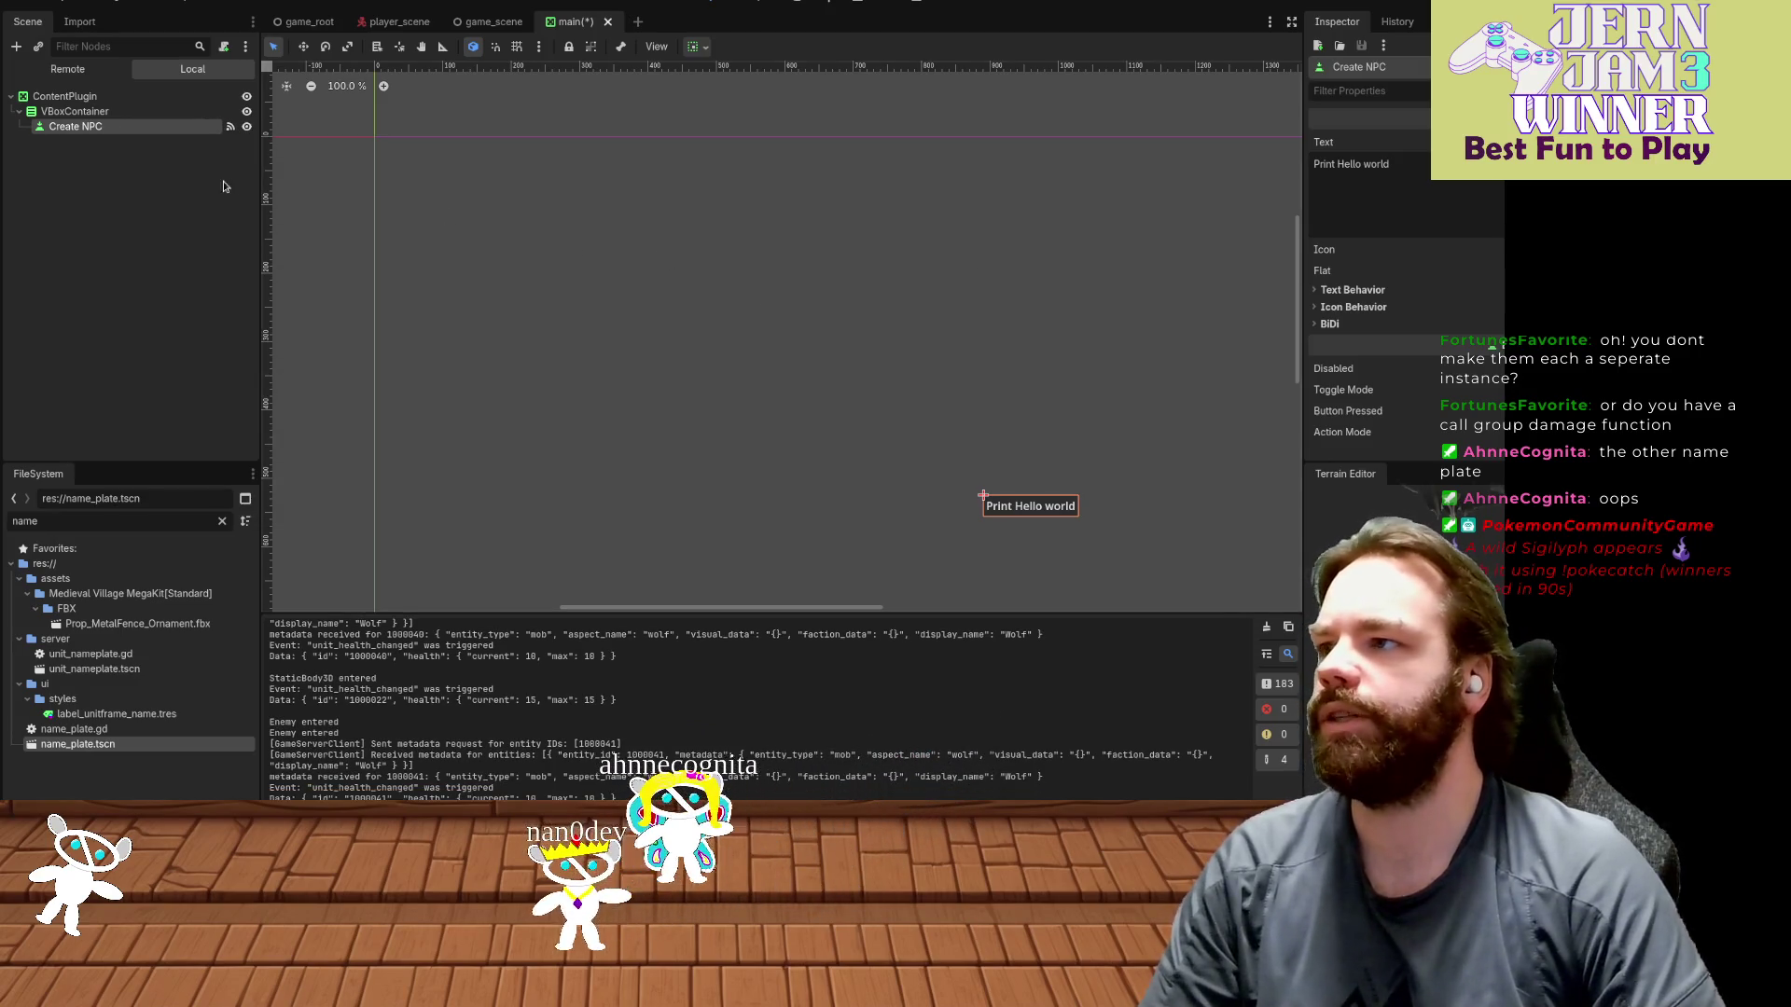
{"action": "left_click", "coordinate": [1449, 22]}
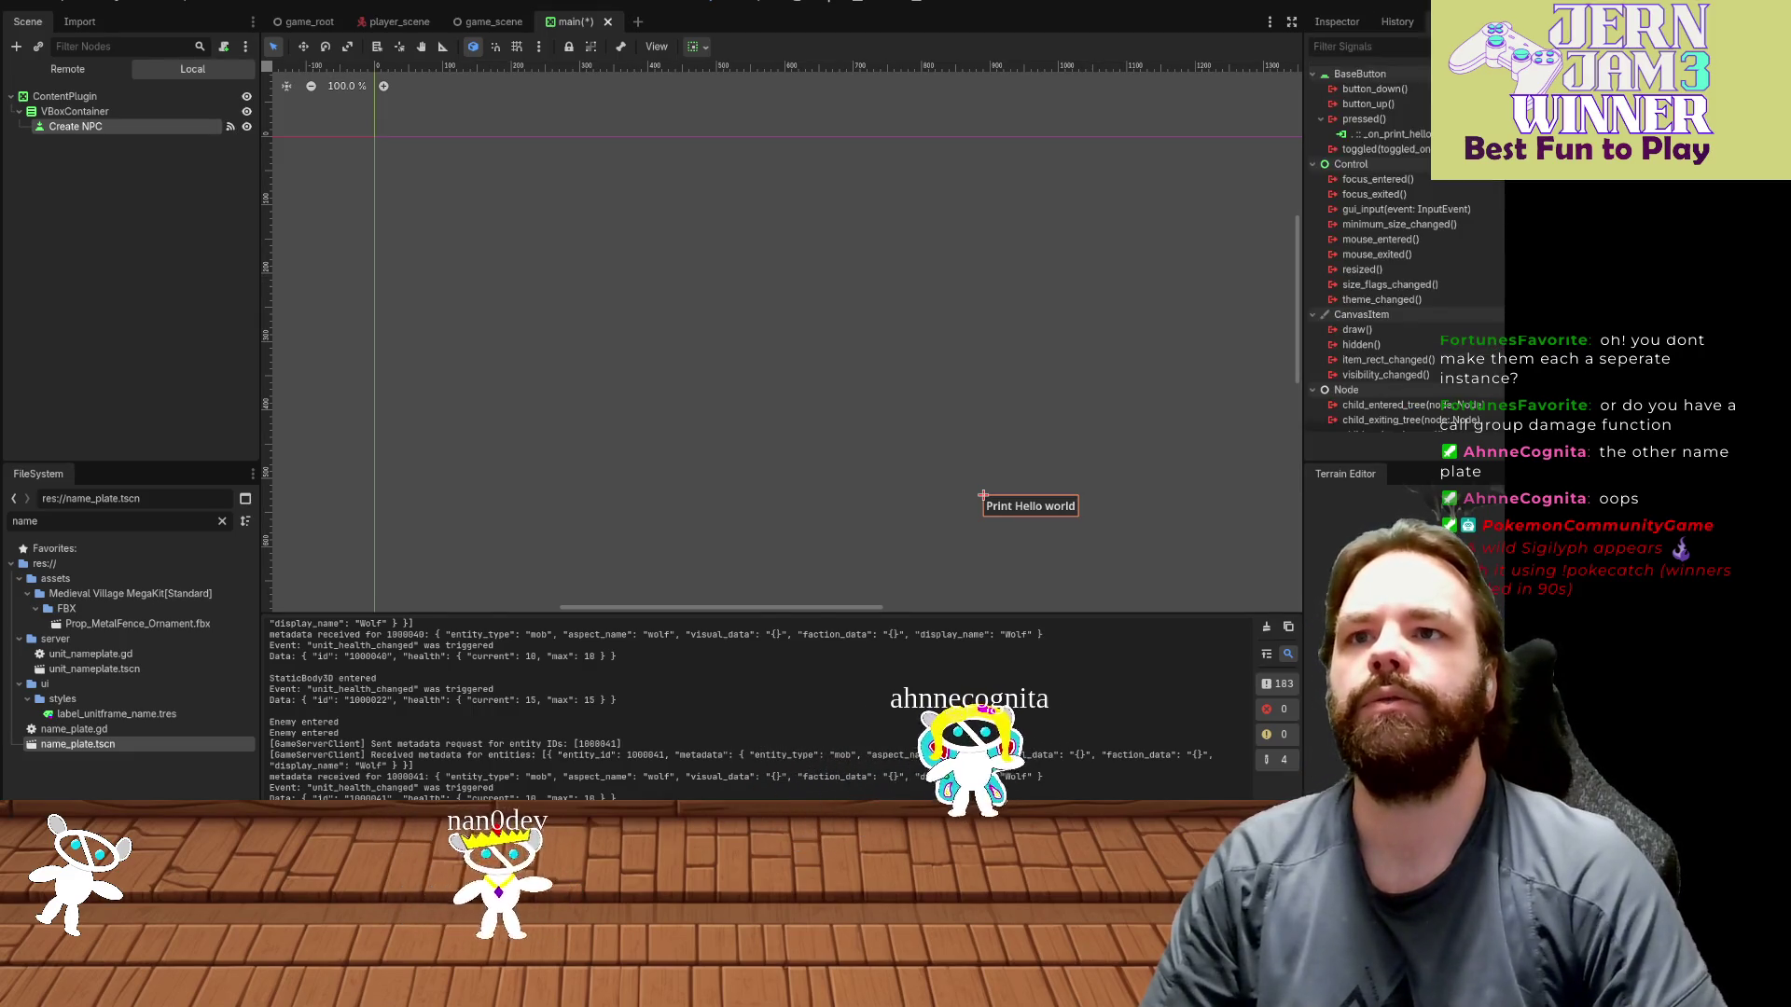
{"action": "key", "text": "Delete"}
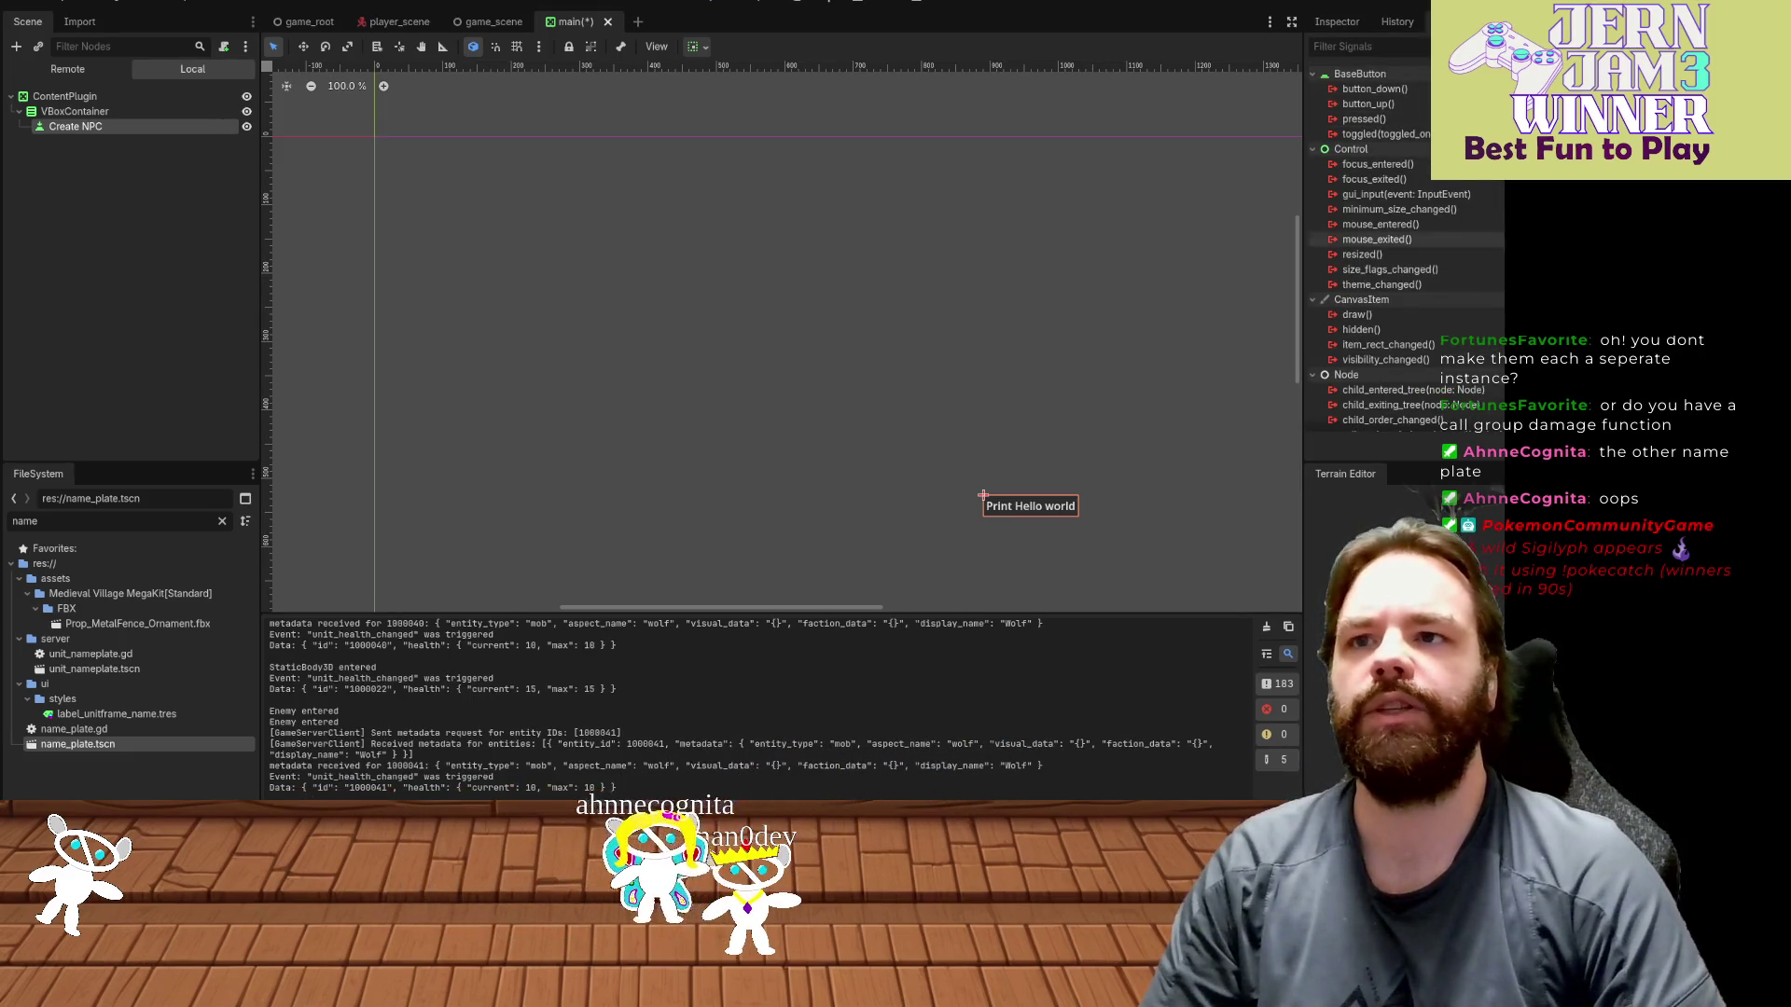
{"action": "left_click", "coordinate": [1360, 25]}
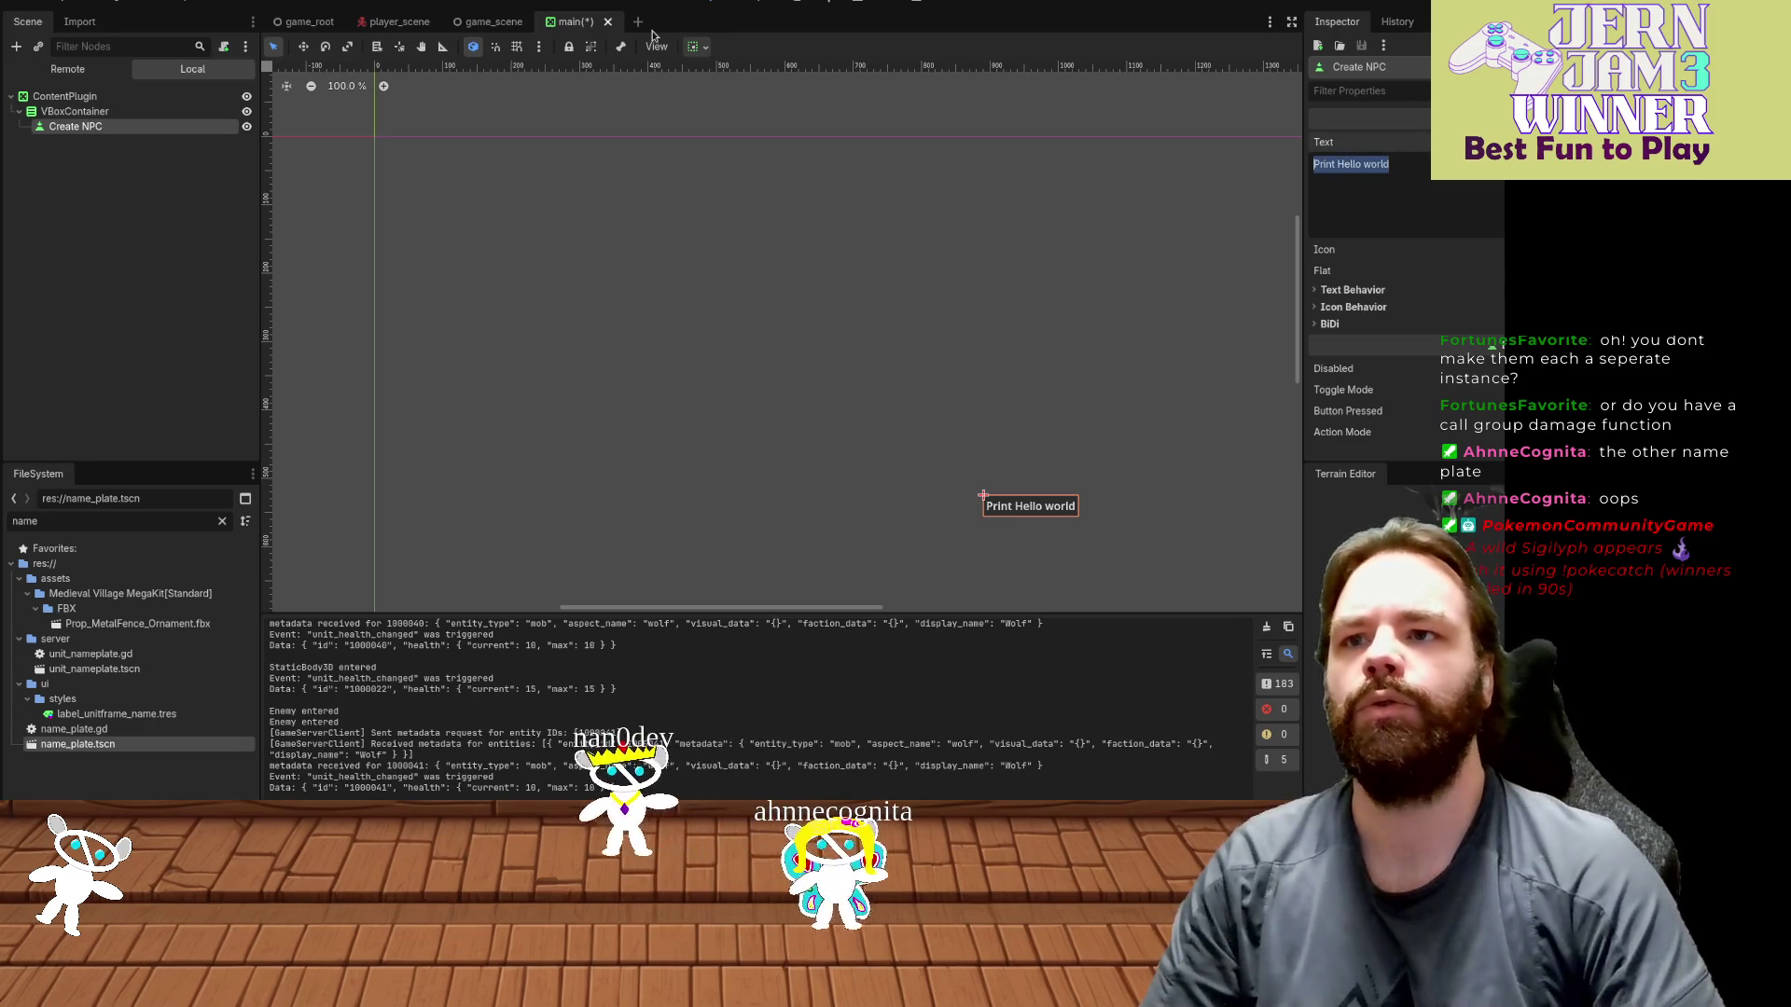
{"action": "type", "text": "Creae"}
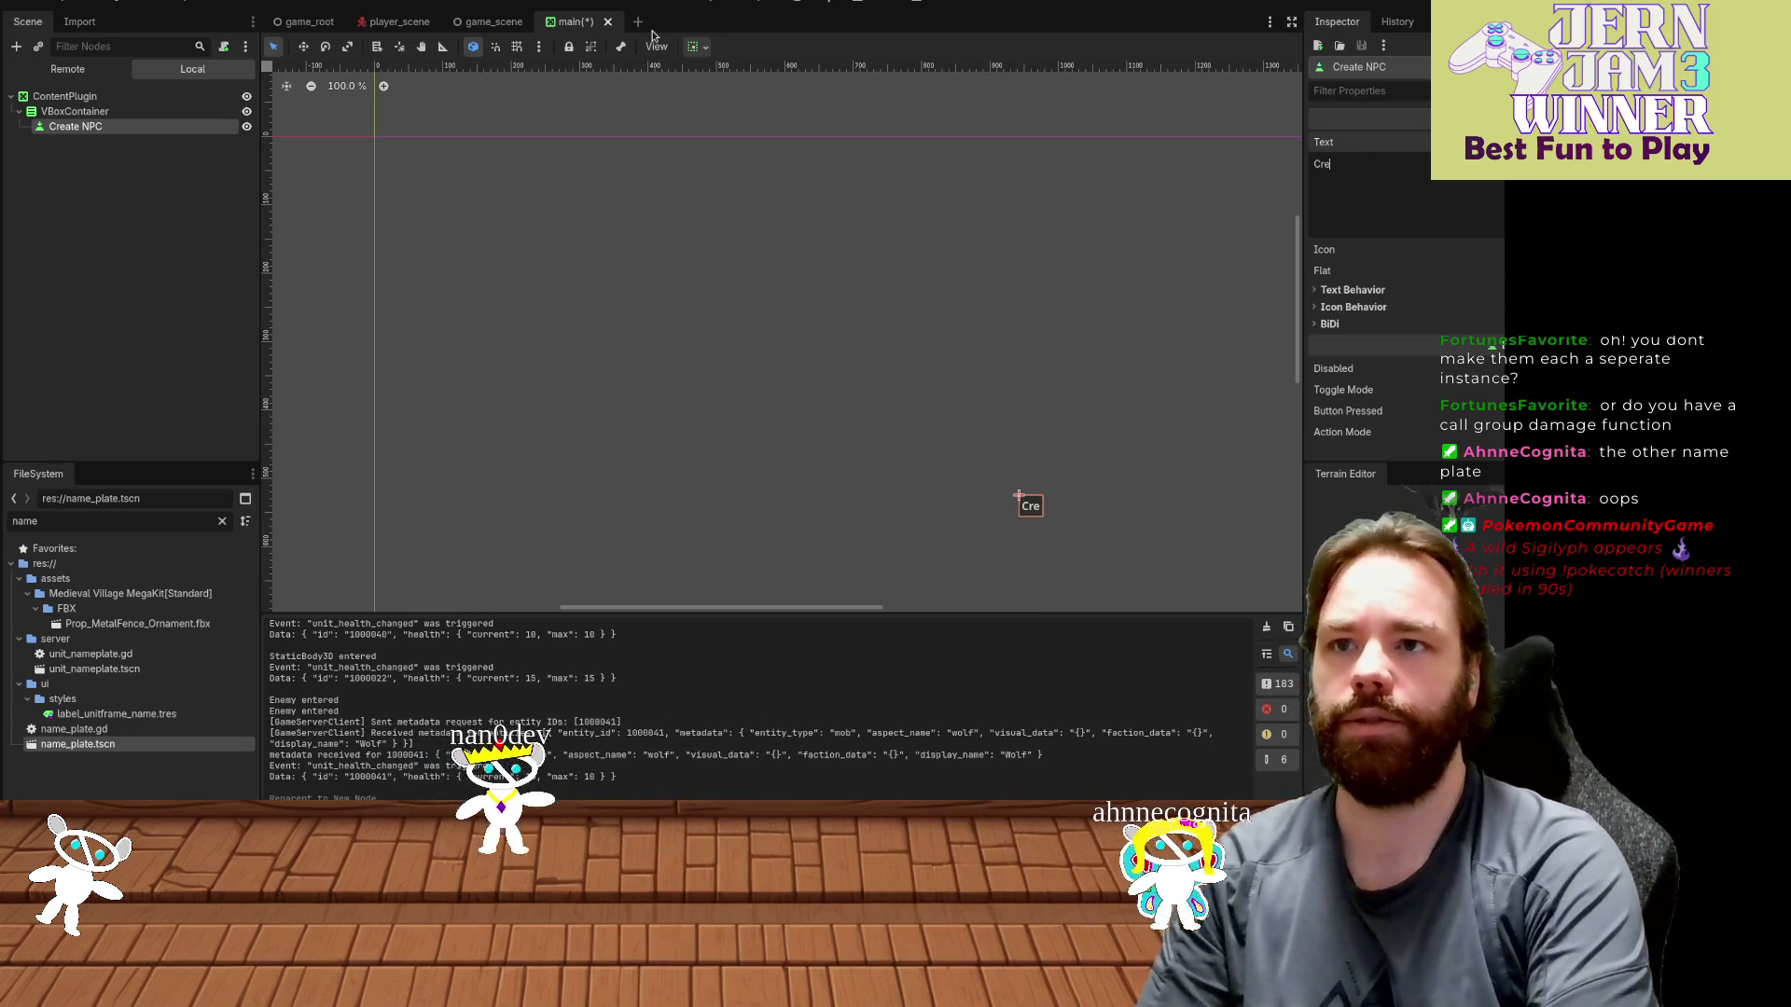
{"action": "key", "text": "ctrl+s"}
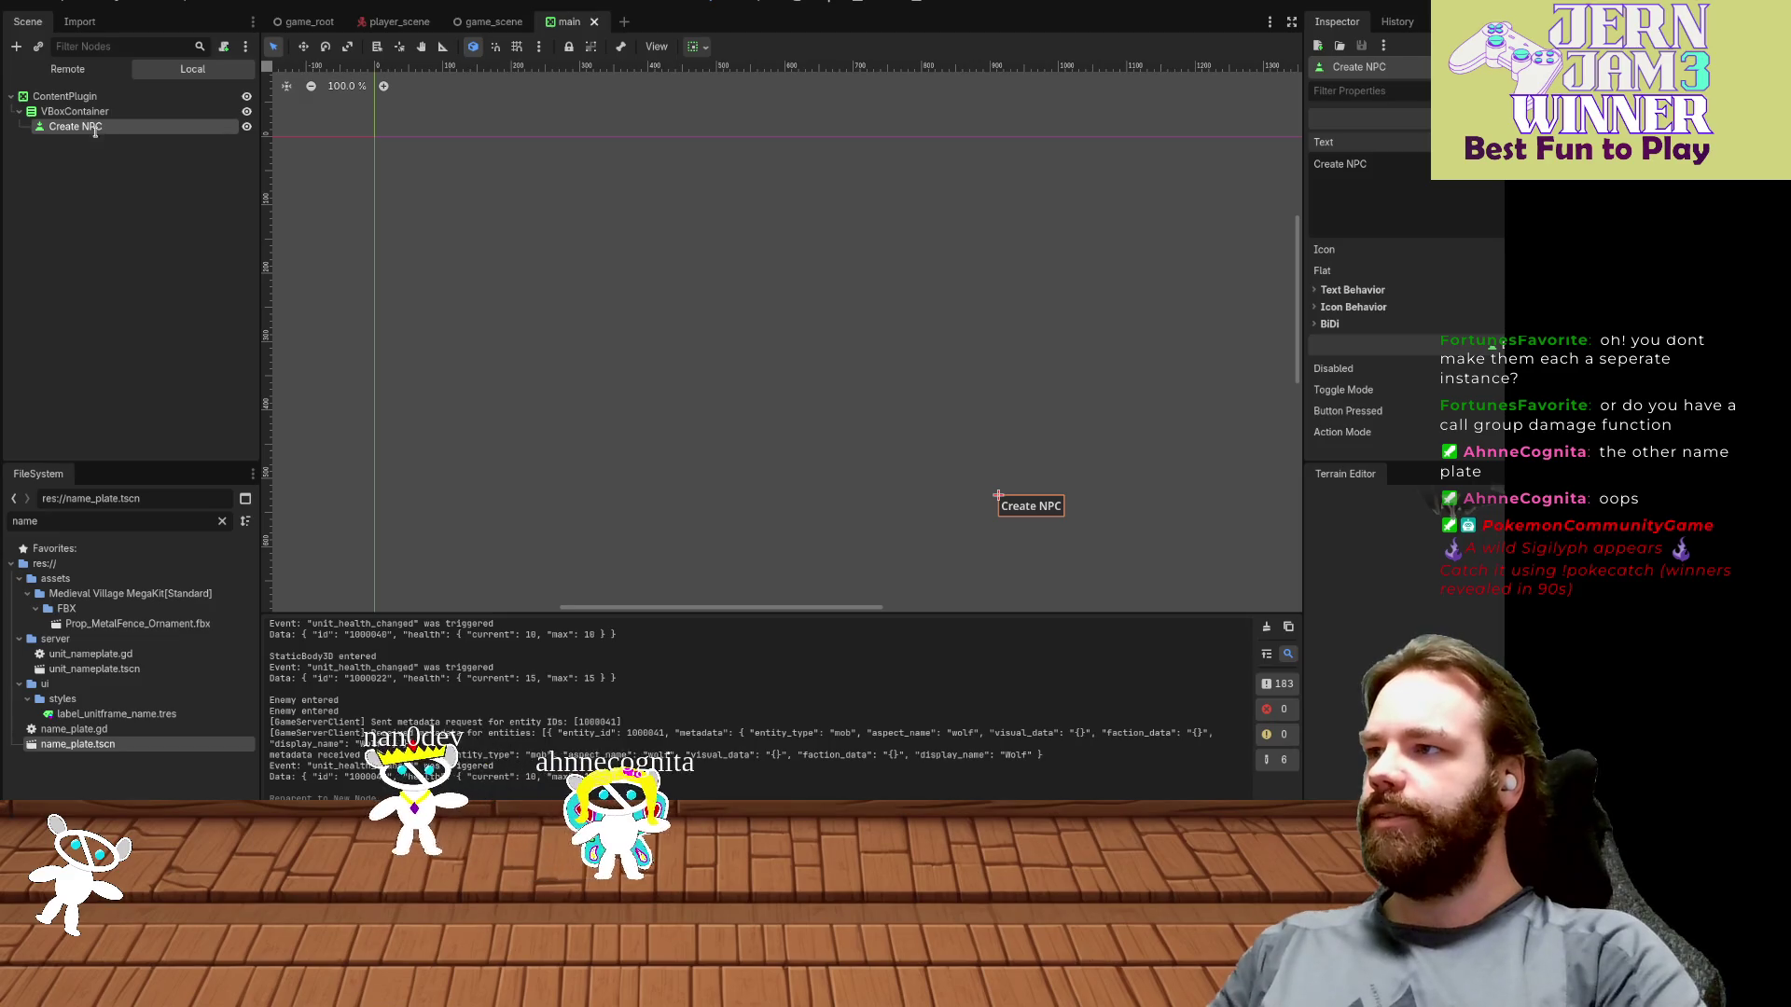
Step: Duplicate the Create NPC button into stacked copies Create NPC2 through Create NPC5
{"action": "key", "text": "ctrl+d"}
{"action": "key", "text": "ctrl+d"}
{"action": "key", "text": "ctrl+d"}
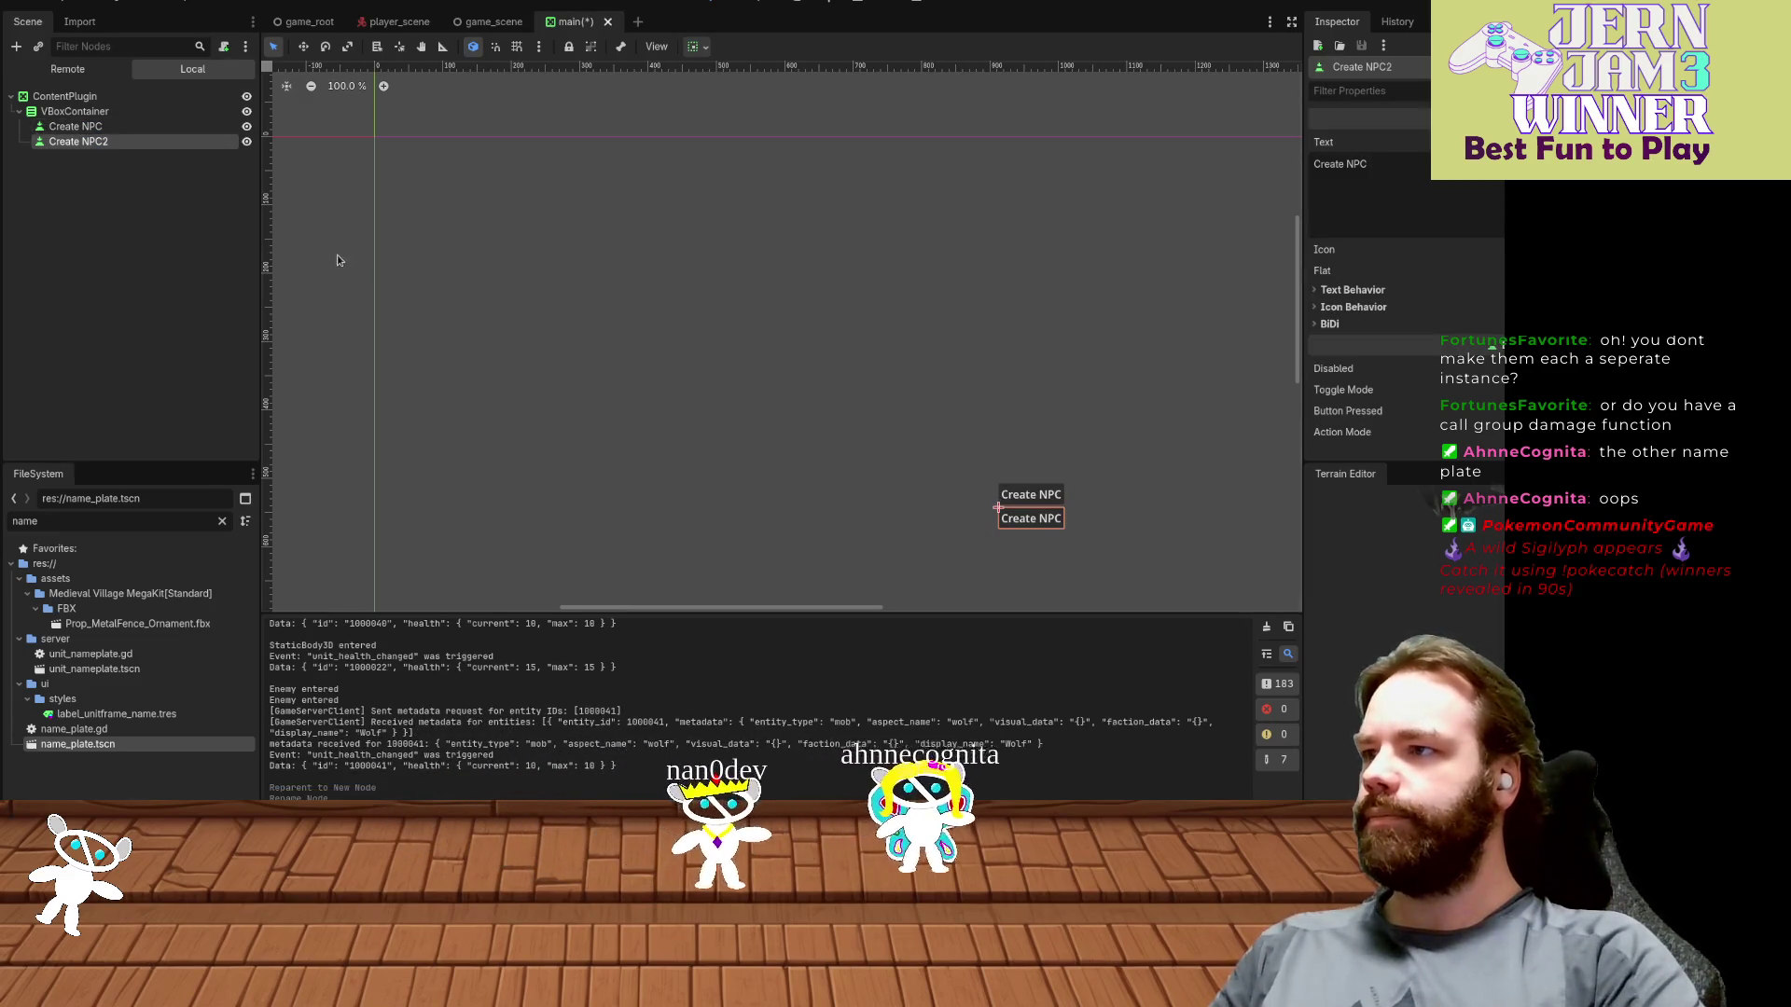
{"action": "key", "text": "ctrl+d"}
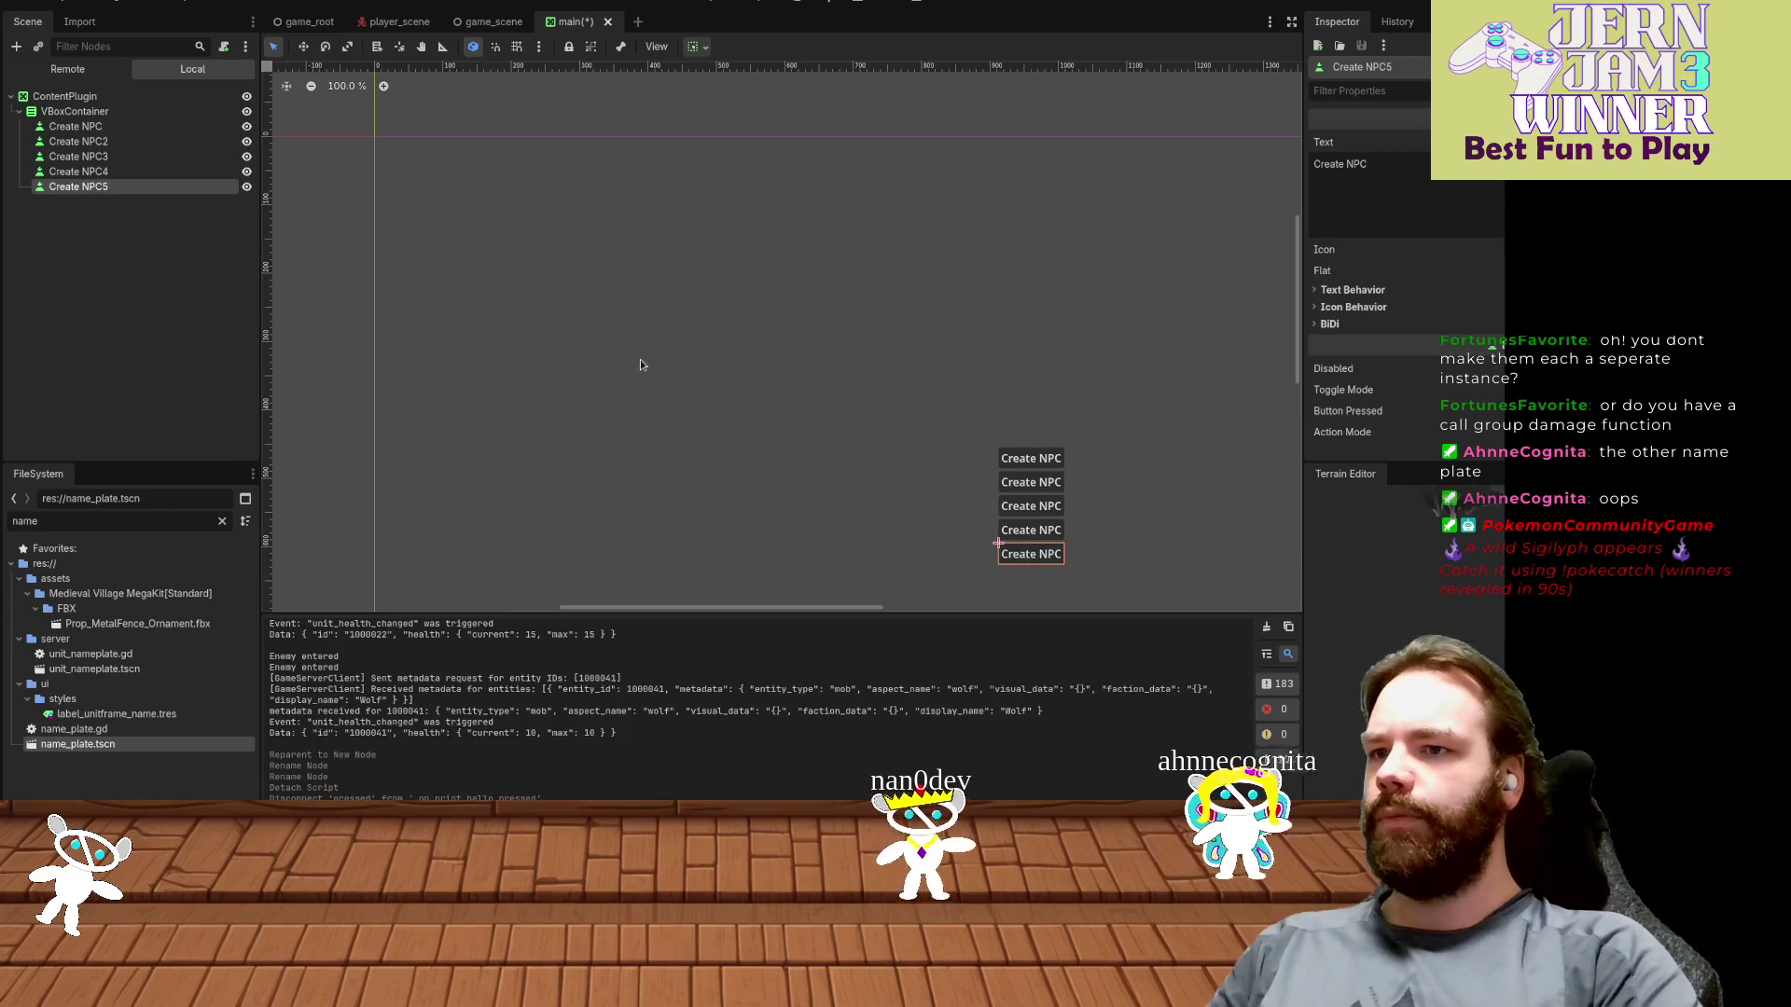
{"action": "scroll", "coordinate": [937, 421], "scroll_direction": "down", "scroll_amount": 2}
{"action": "left_click_drag", "start_coordinate": [939, 340], "coordinate": [935, 331]}
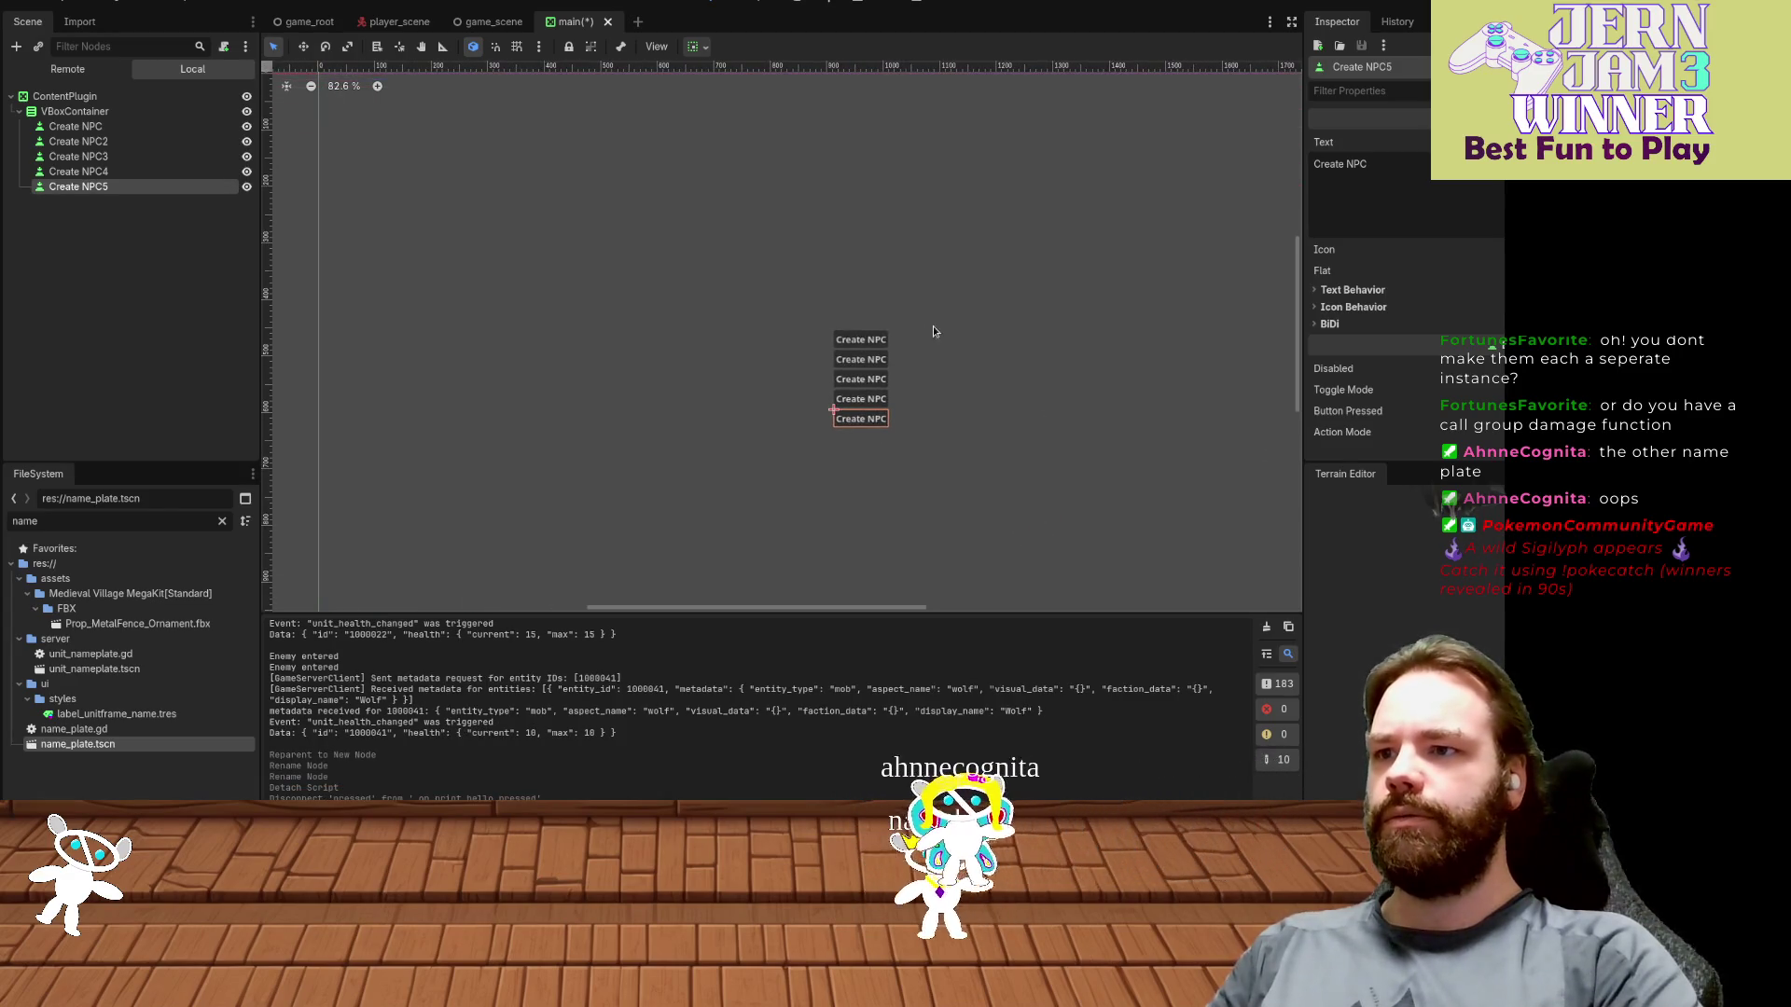
Step: Start renaming the Create NPC2 node to Create Quest
{"action": "left_click", "coordinate": [142, 141]}
{"action": "key", "text": "Escape"}
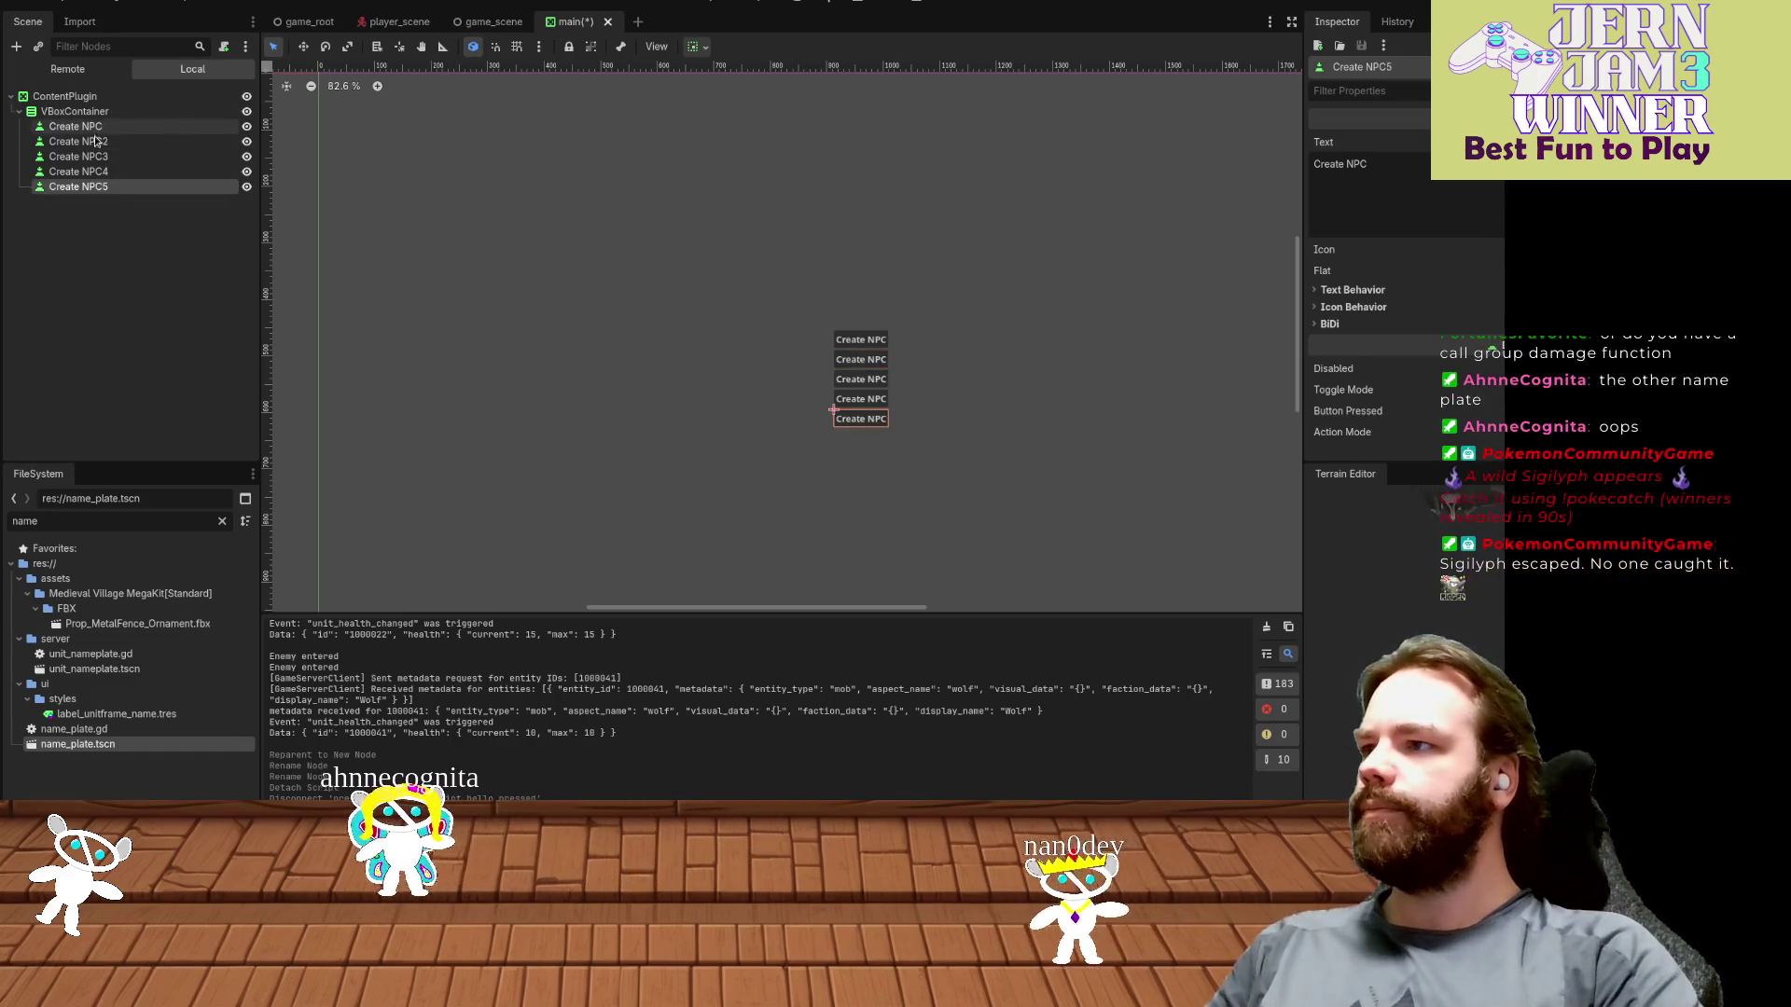
{"action": "key", "text": "Escape"}
{"action": "right_click", "coordinate": [115, 144]}
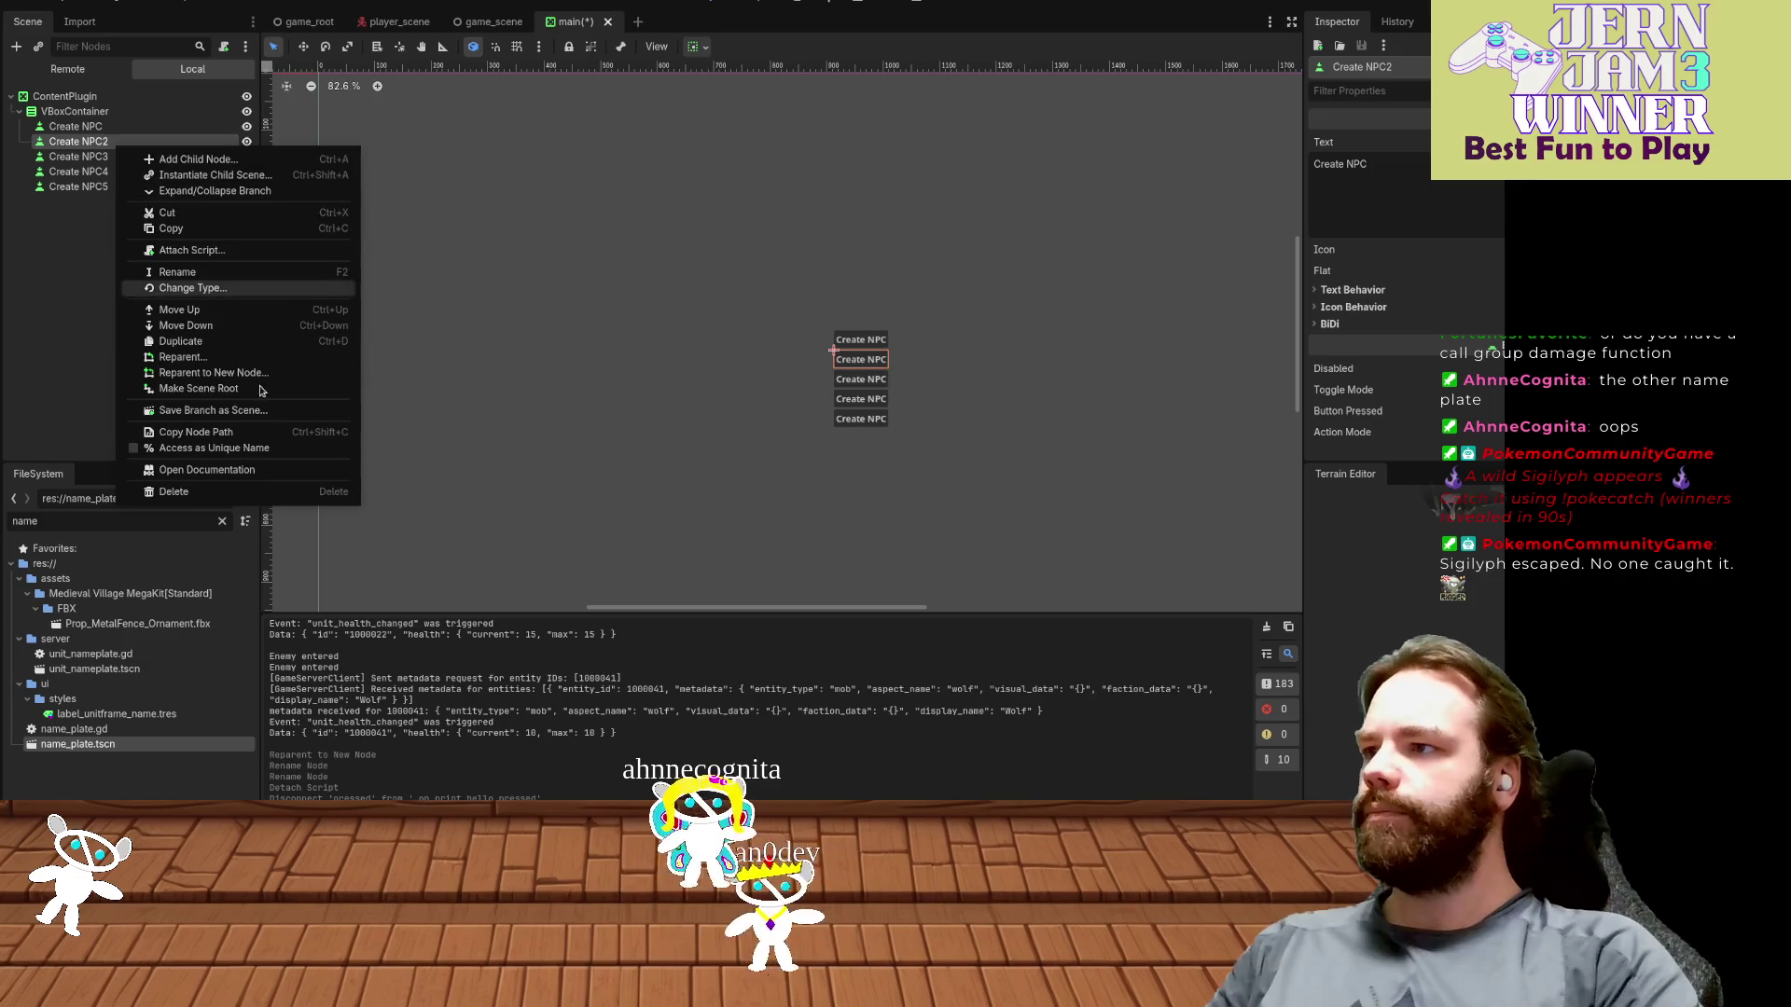
{"action": "left_click", "coordinate": [231, 276]}
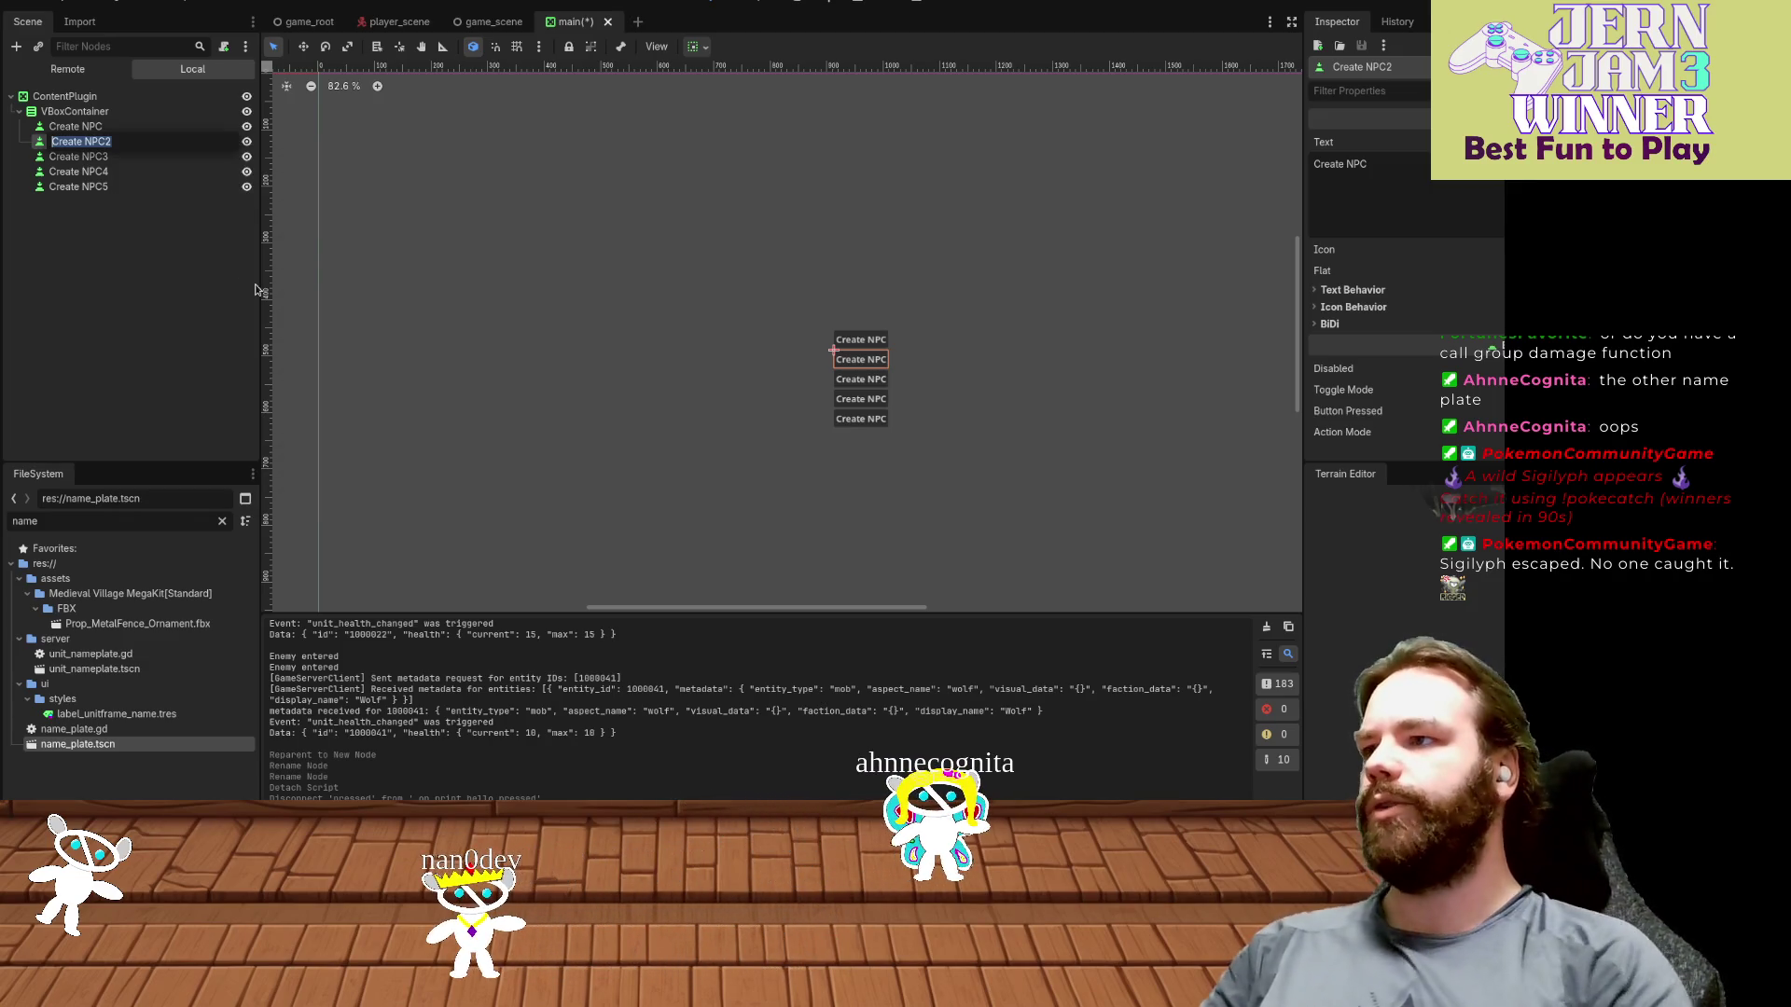
{"action": "type", "text": "Create N"}
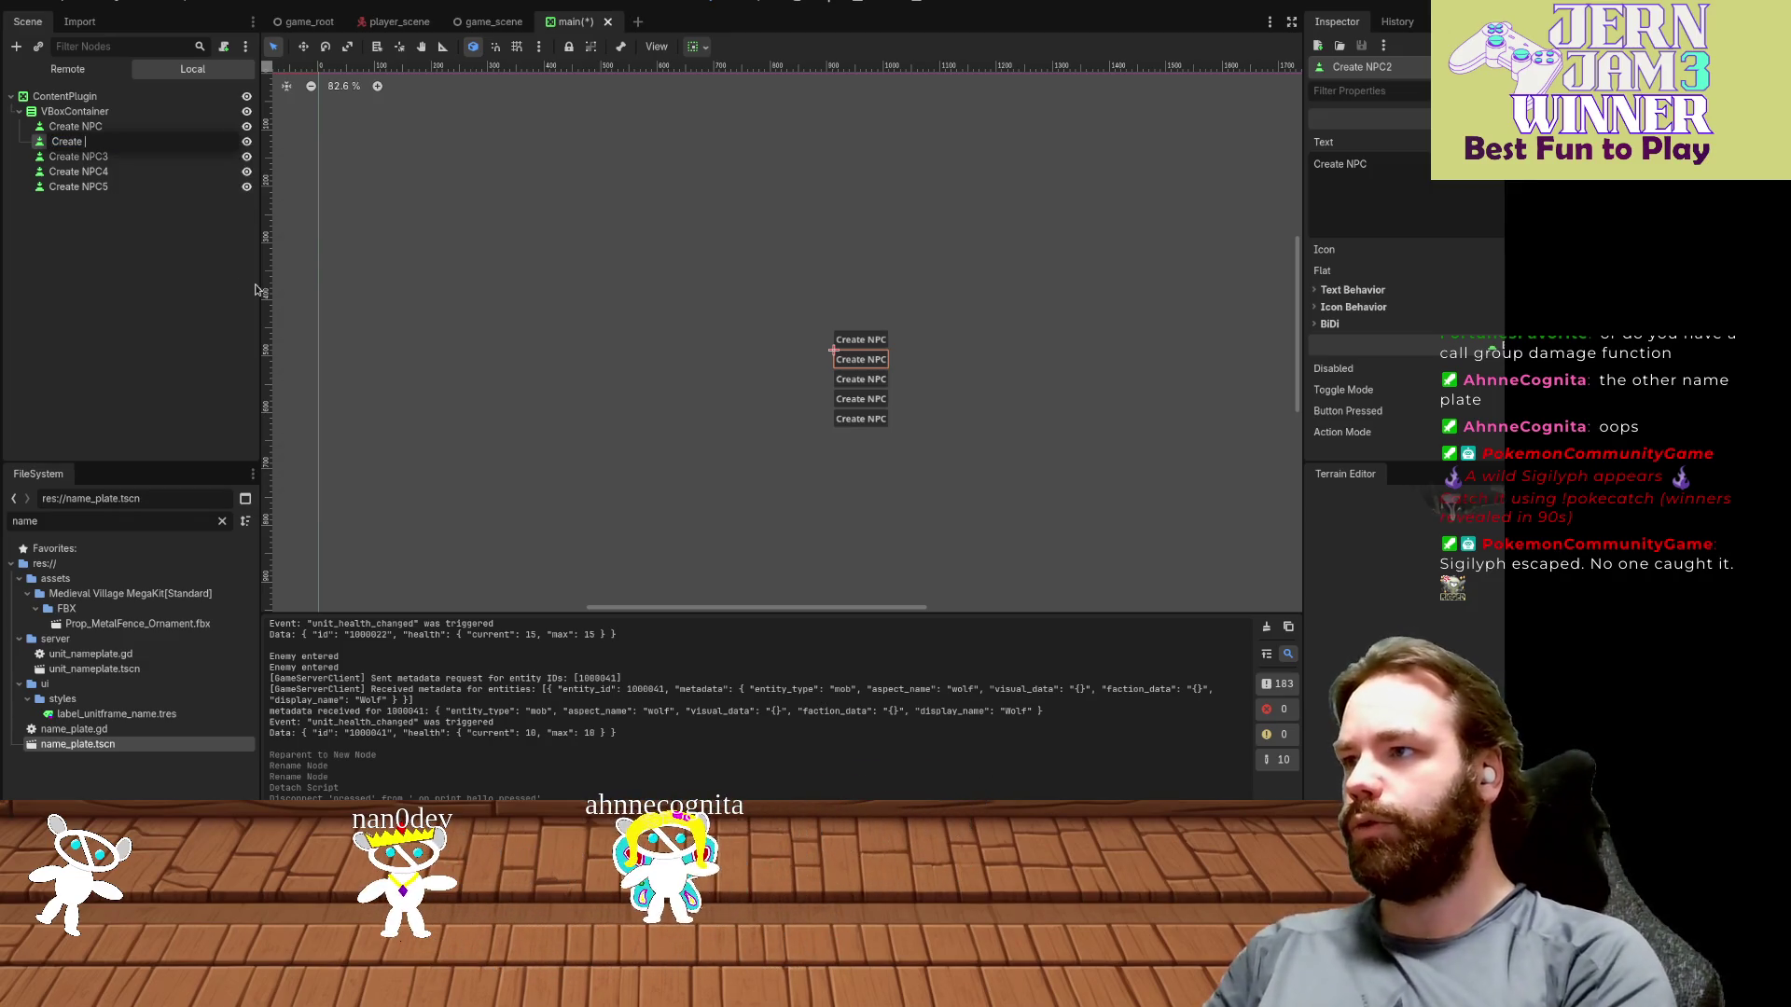
Step: Name the second and third button nodes Create Quest and Create Ability
{"action": "key", "text": "Return"}
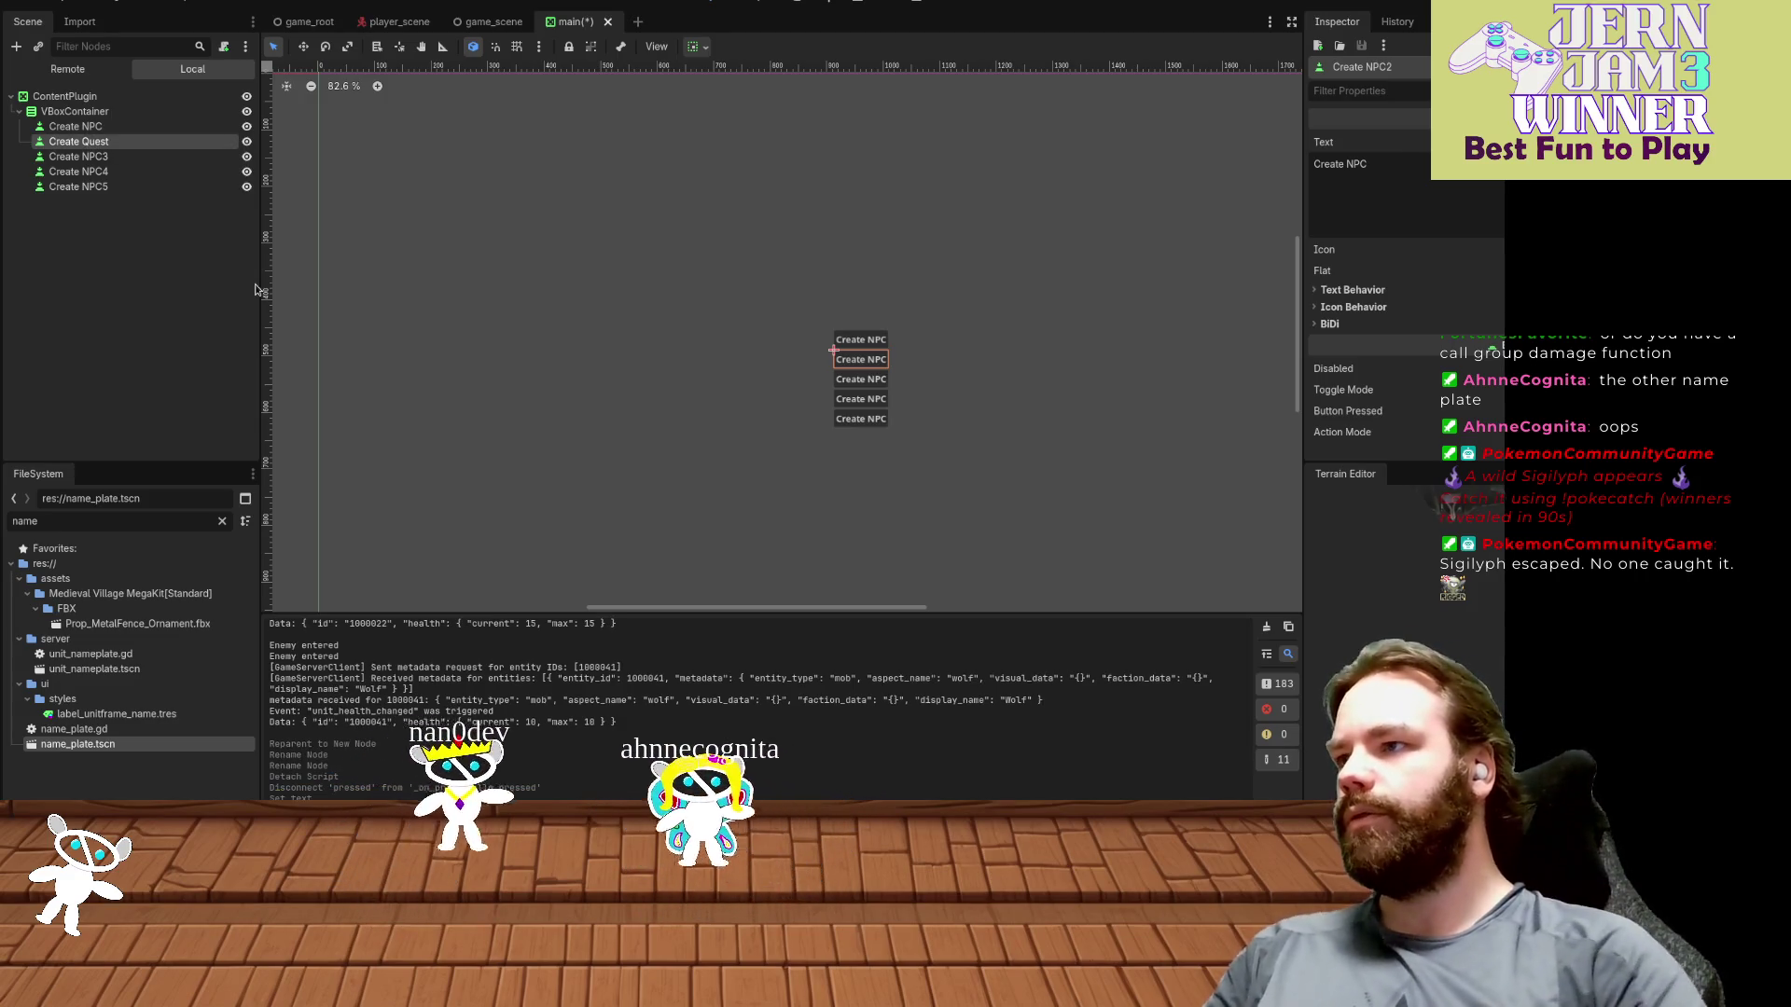
{"action": "right_click", "coordinate": [97, 158]}
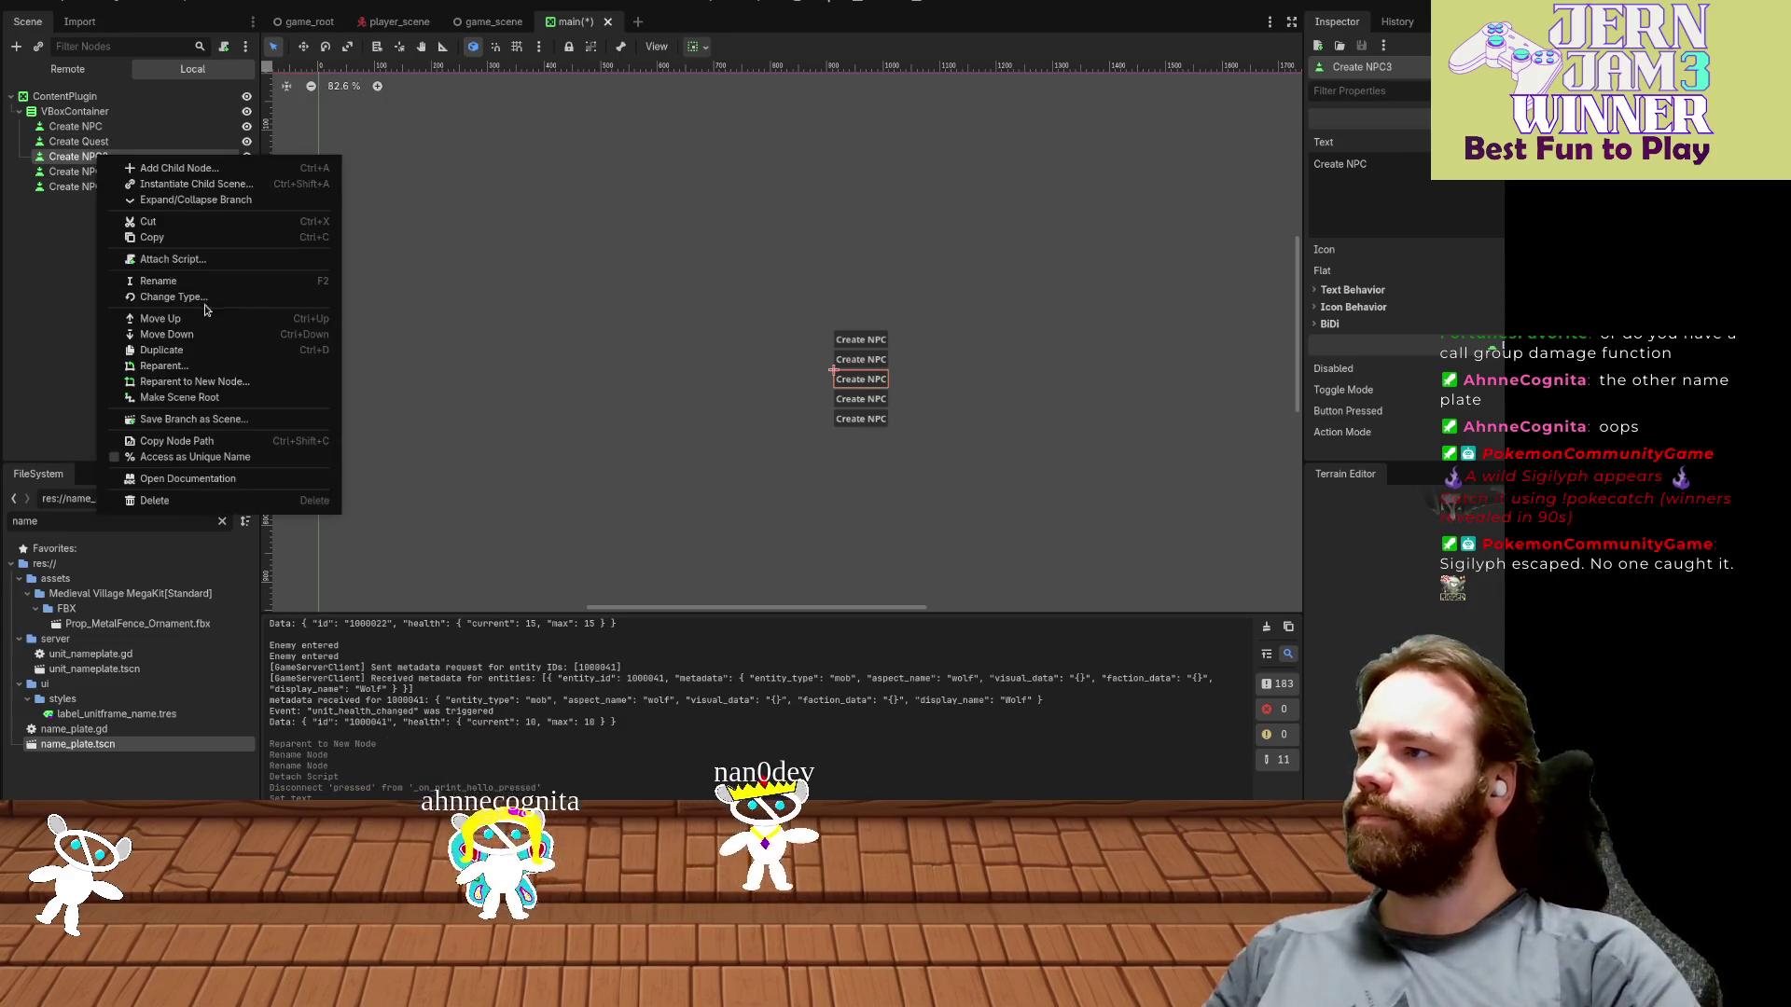
{"action": "left_click", "coordinate": [237, 278]}
{"action": "type", "text": "Create NP"}
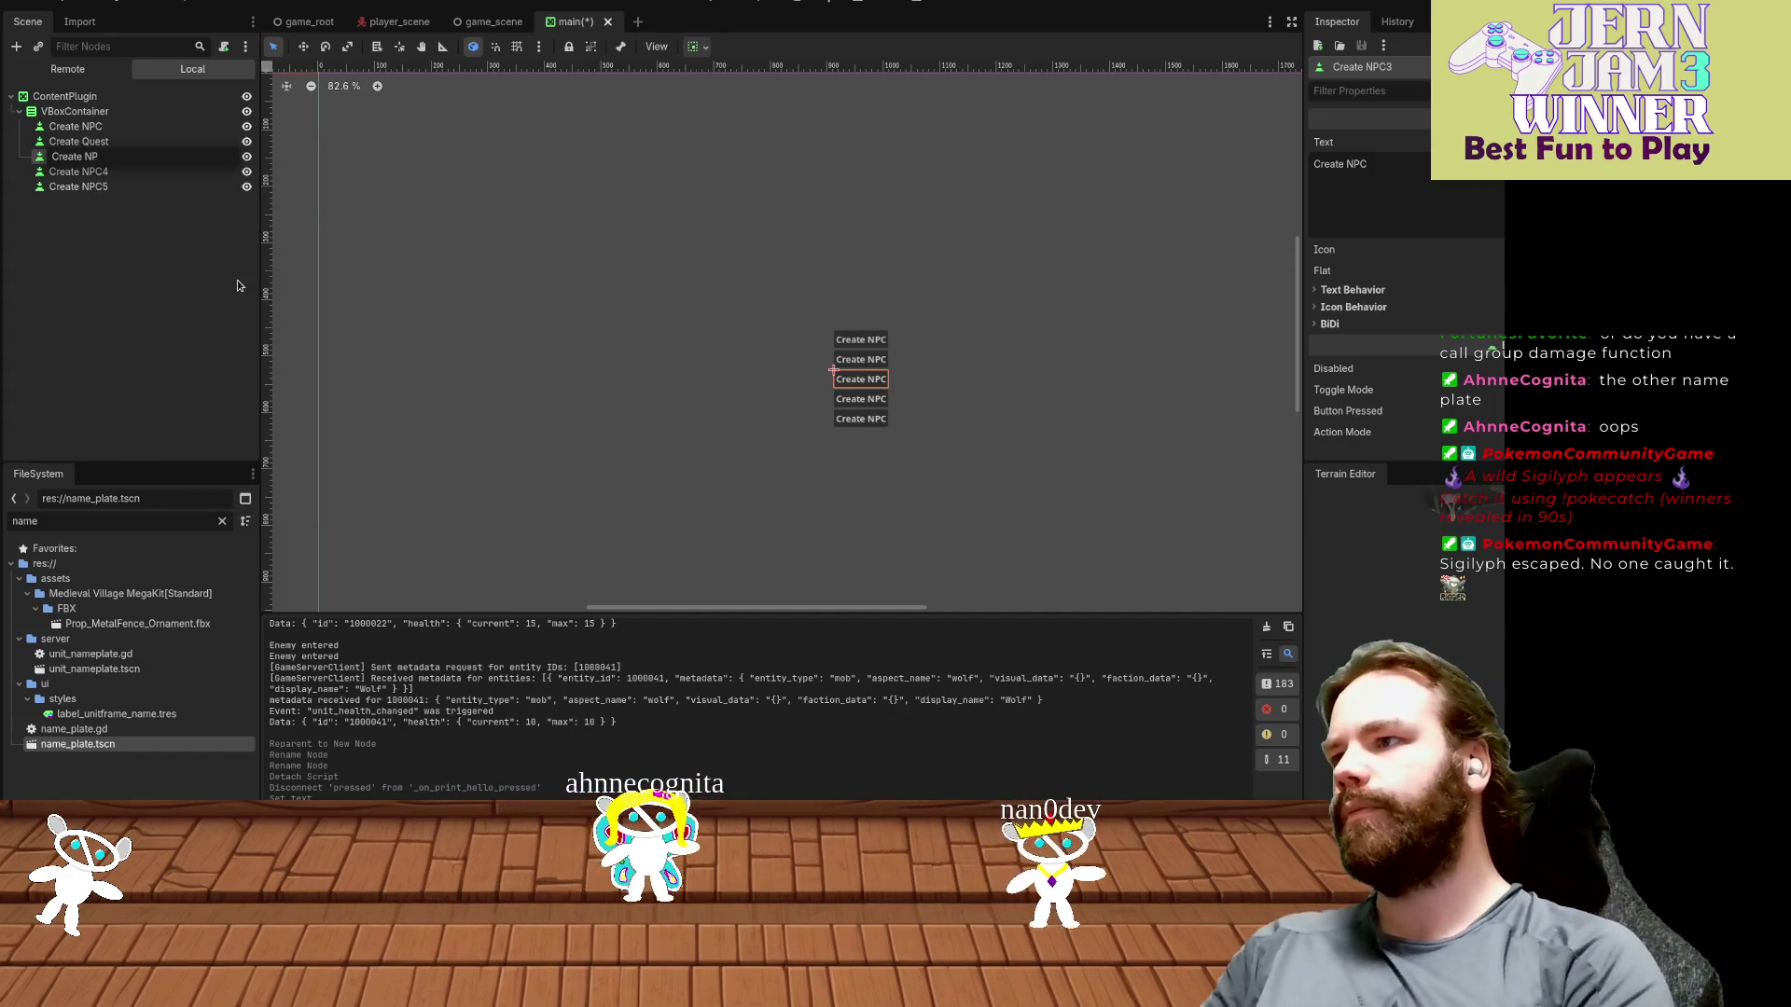
{"action": "type", "text": "Ability"}
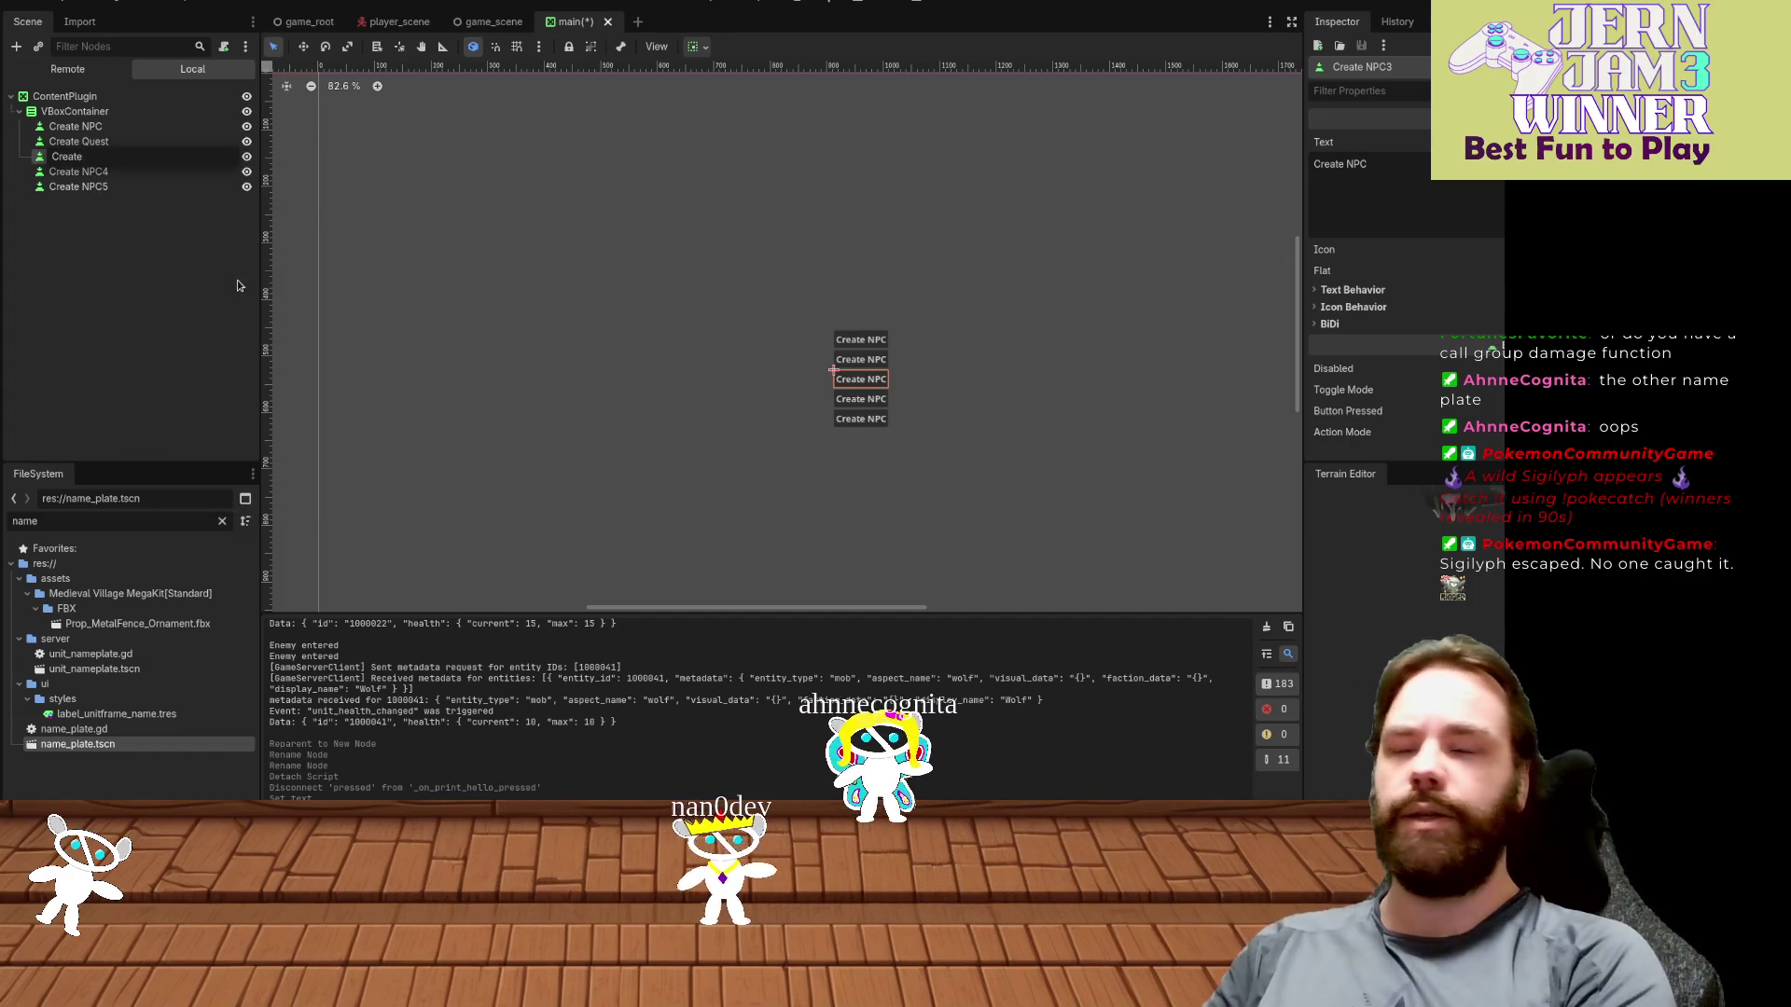
{"action": "key", "text": "Return"}
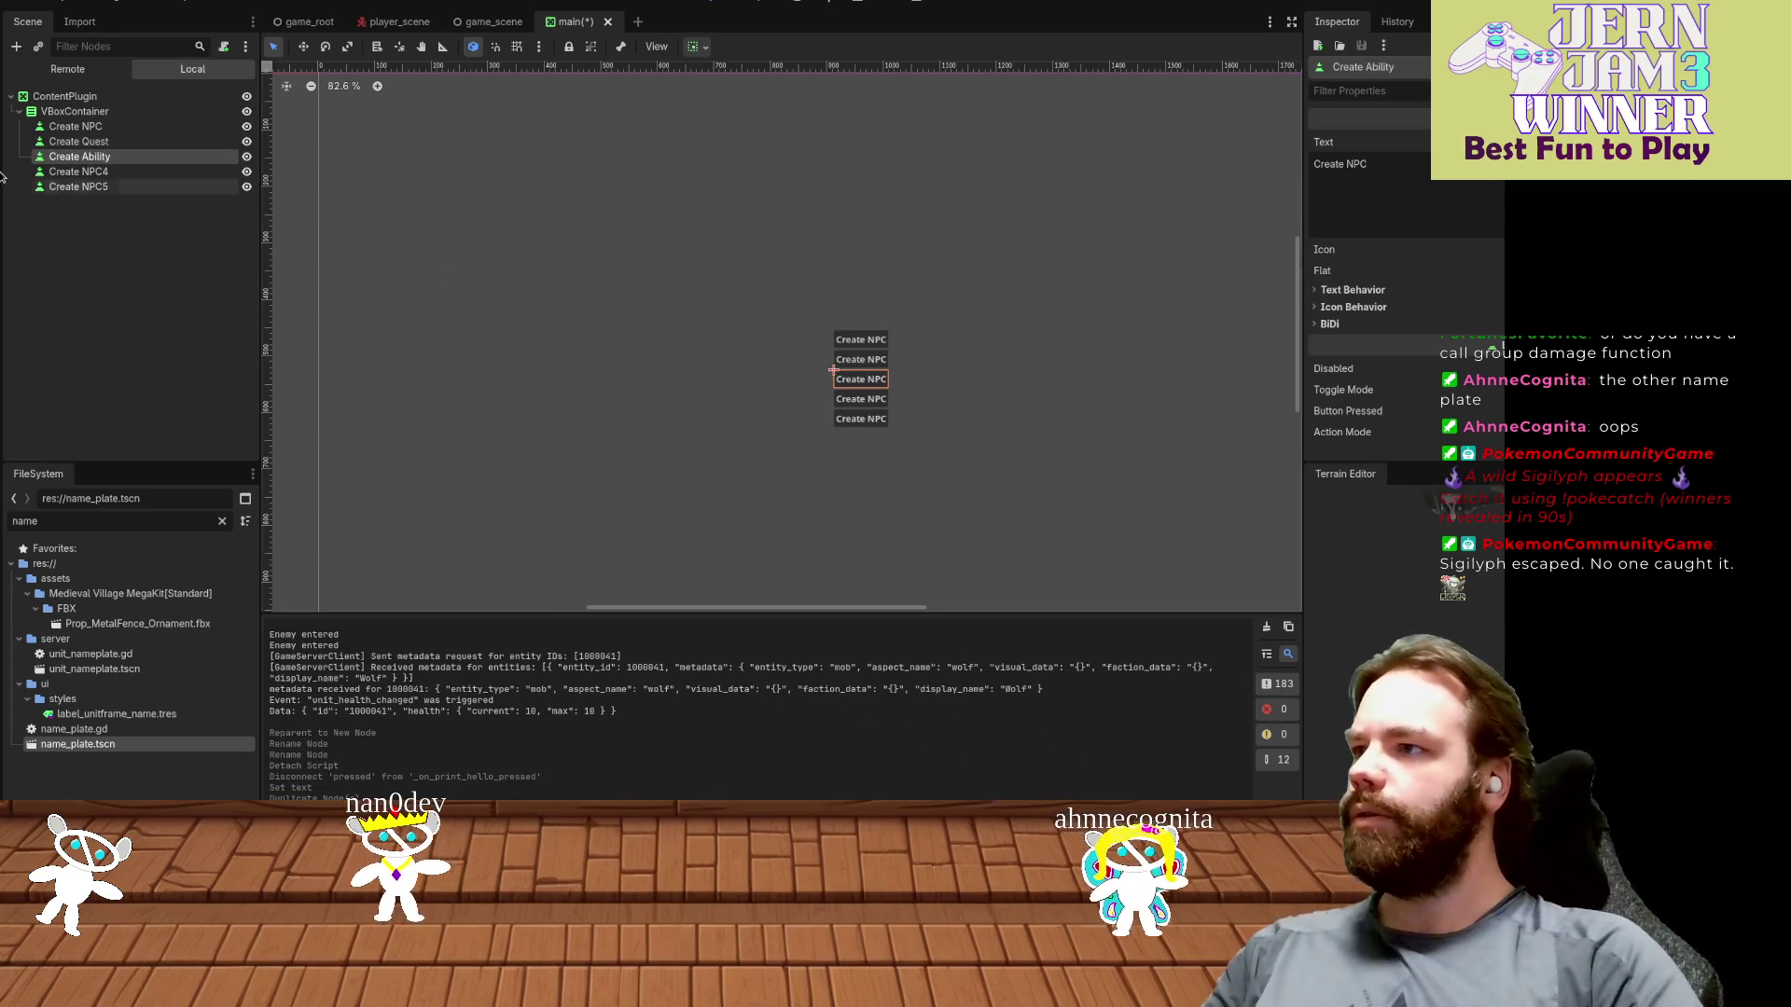
Step: Rename the Create NPC4 node to Create Loot Table
{"action": "right_click", "coordinate": [116, 177]}
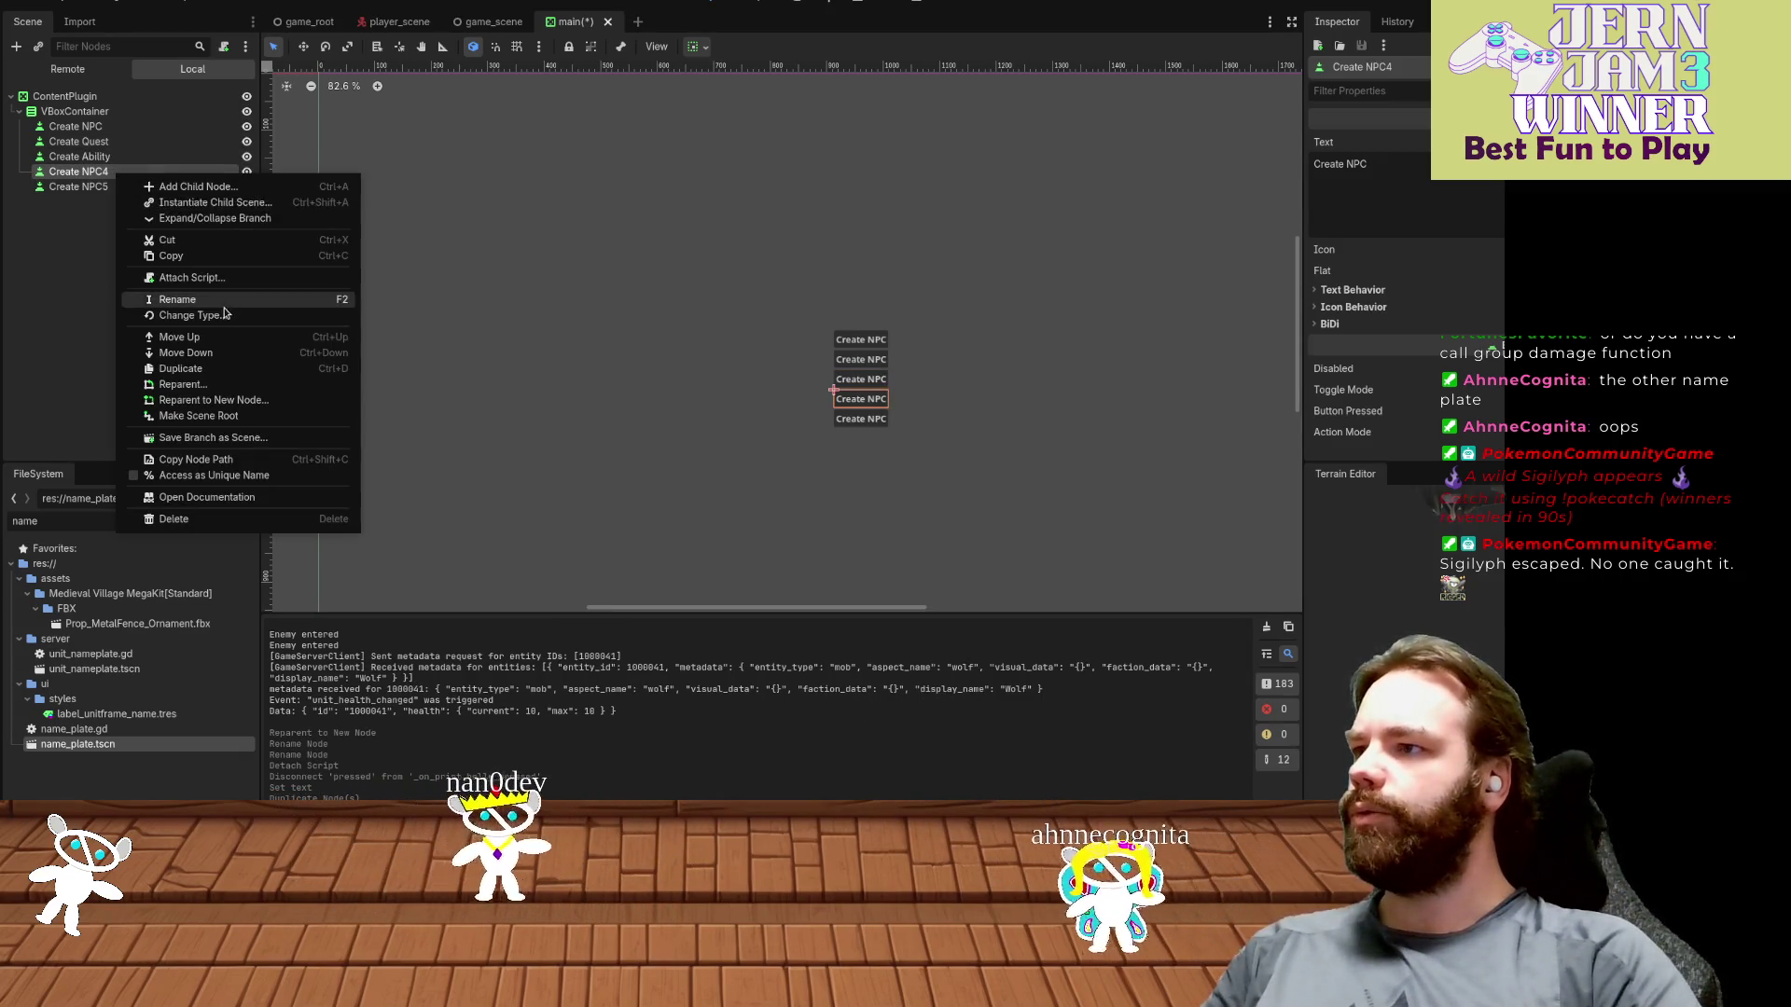
{"action": "left_click", "coordinate": [236, 305]}
{"action": "type", "text": "Create"}
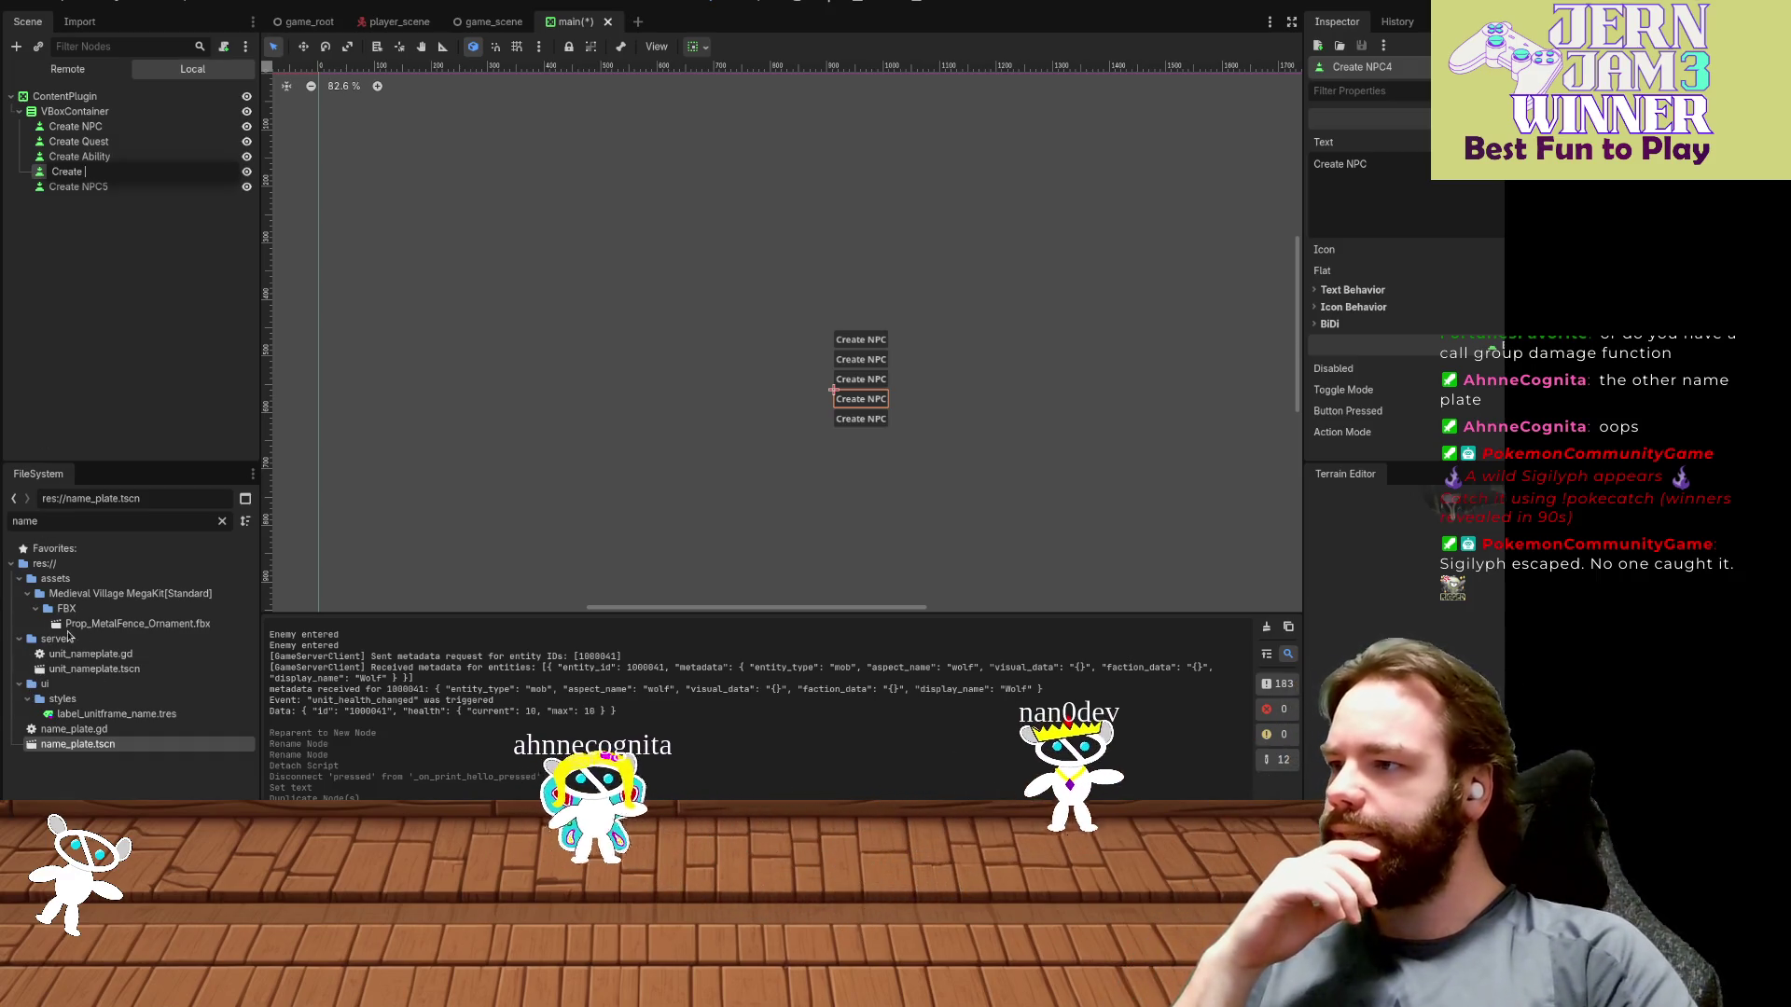
{"action": "left_click", "coordinate": [222, 520]}
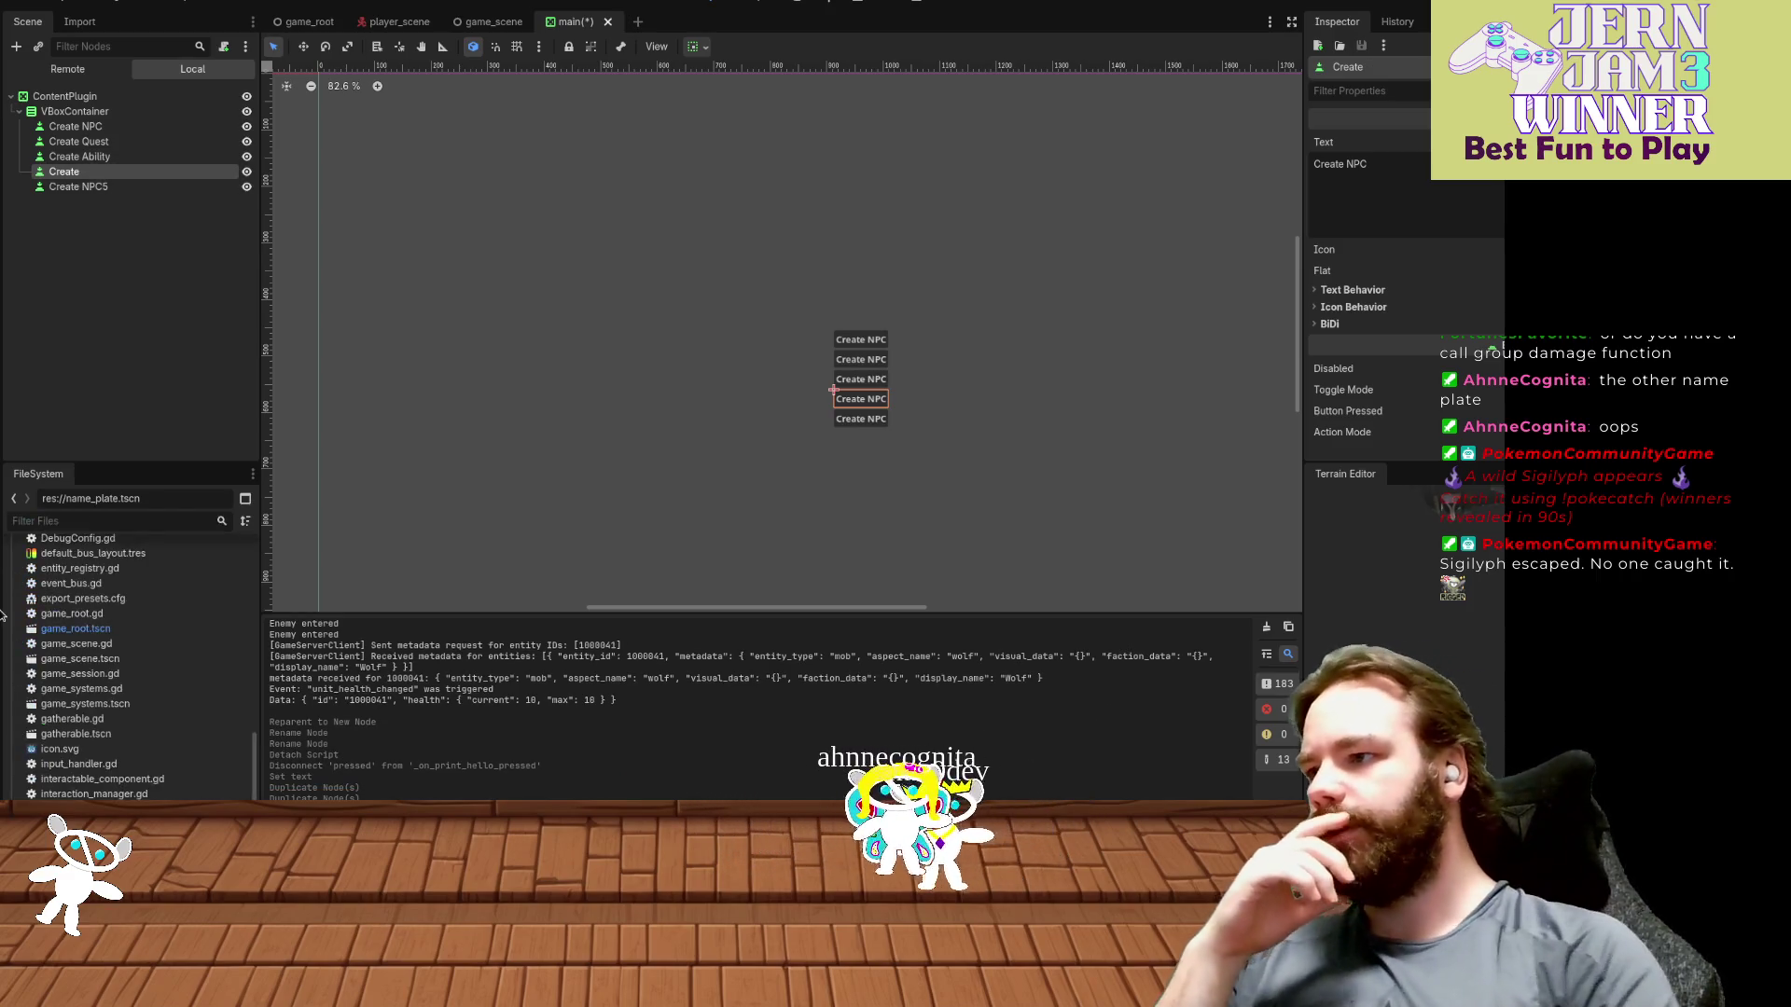
{"action": "scroll", "coordinate": [185, 638], "scroll_direction": "up", "scroll_amount": 10}
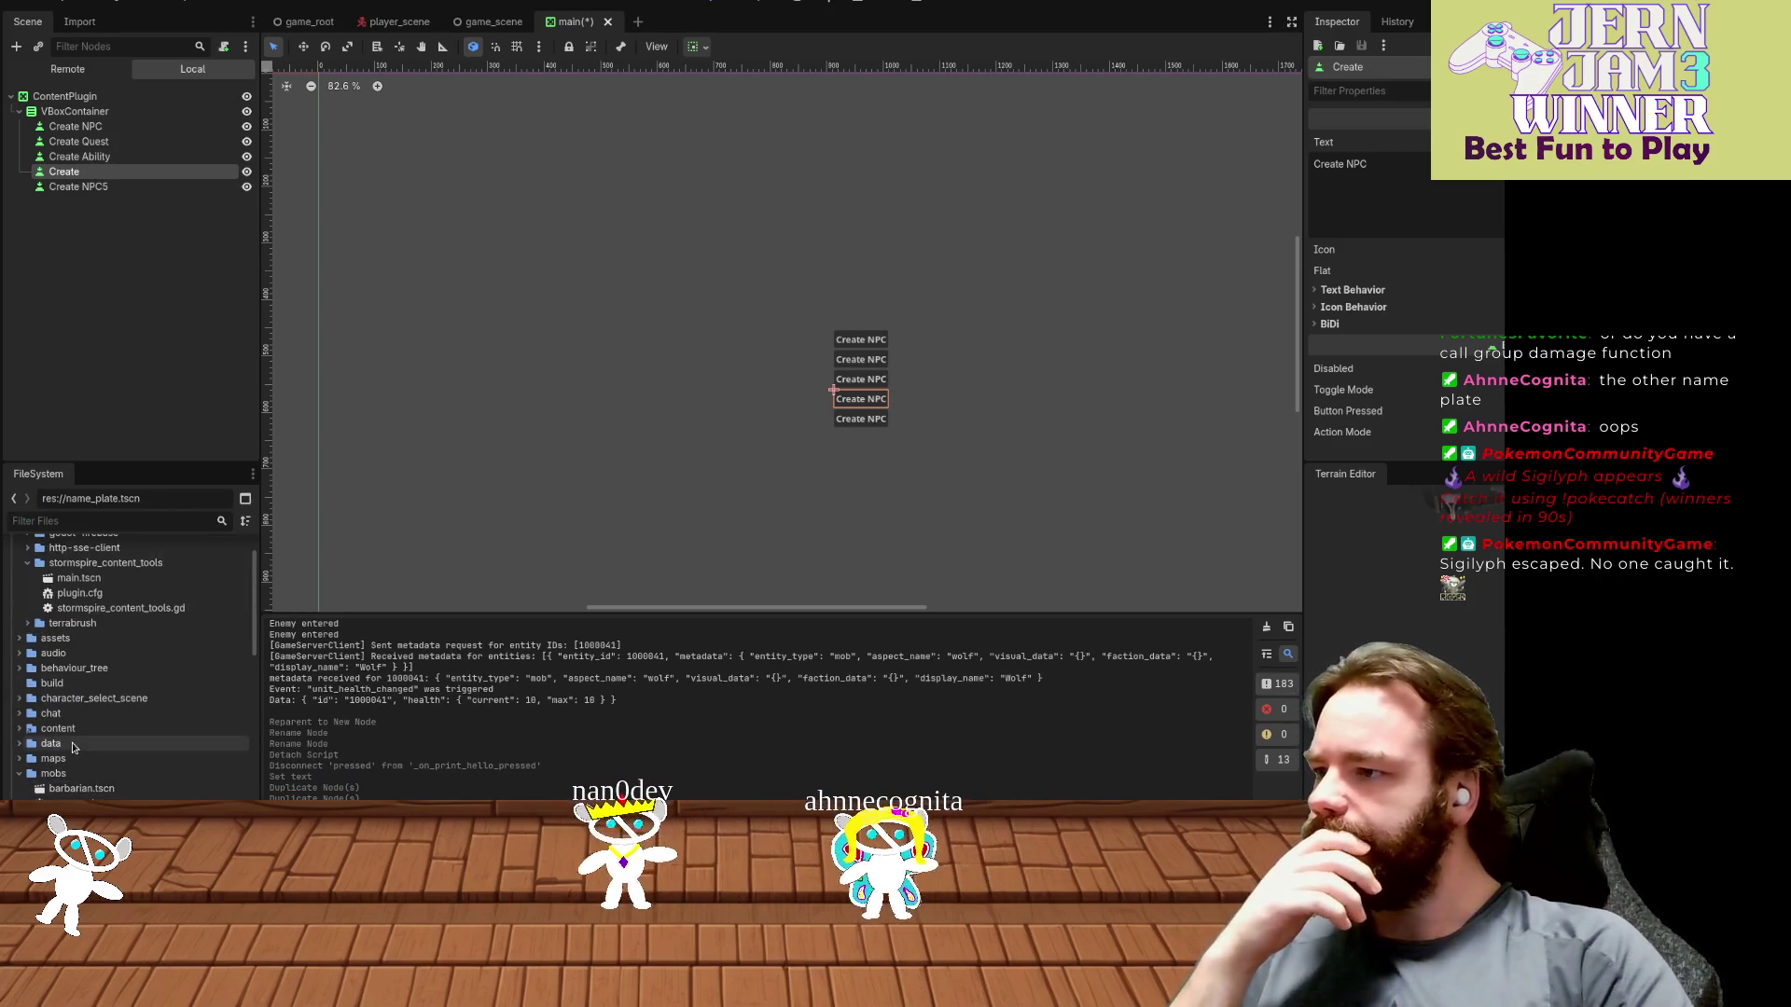
{"action": "scroll", "coordinate": [26, 751], "scroll_direction": "down", "scroll_amount": 5}
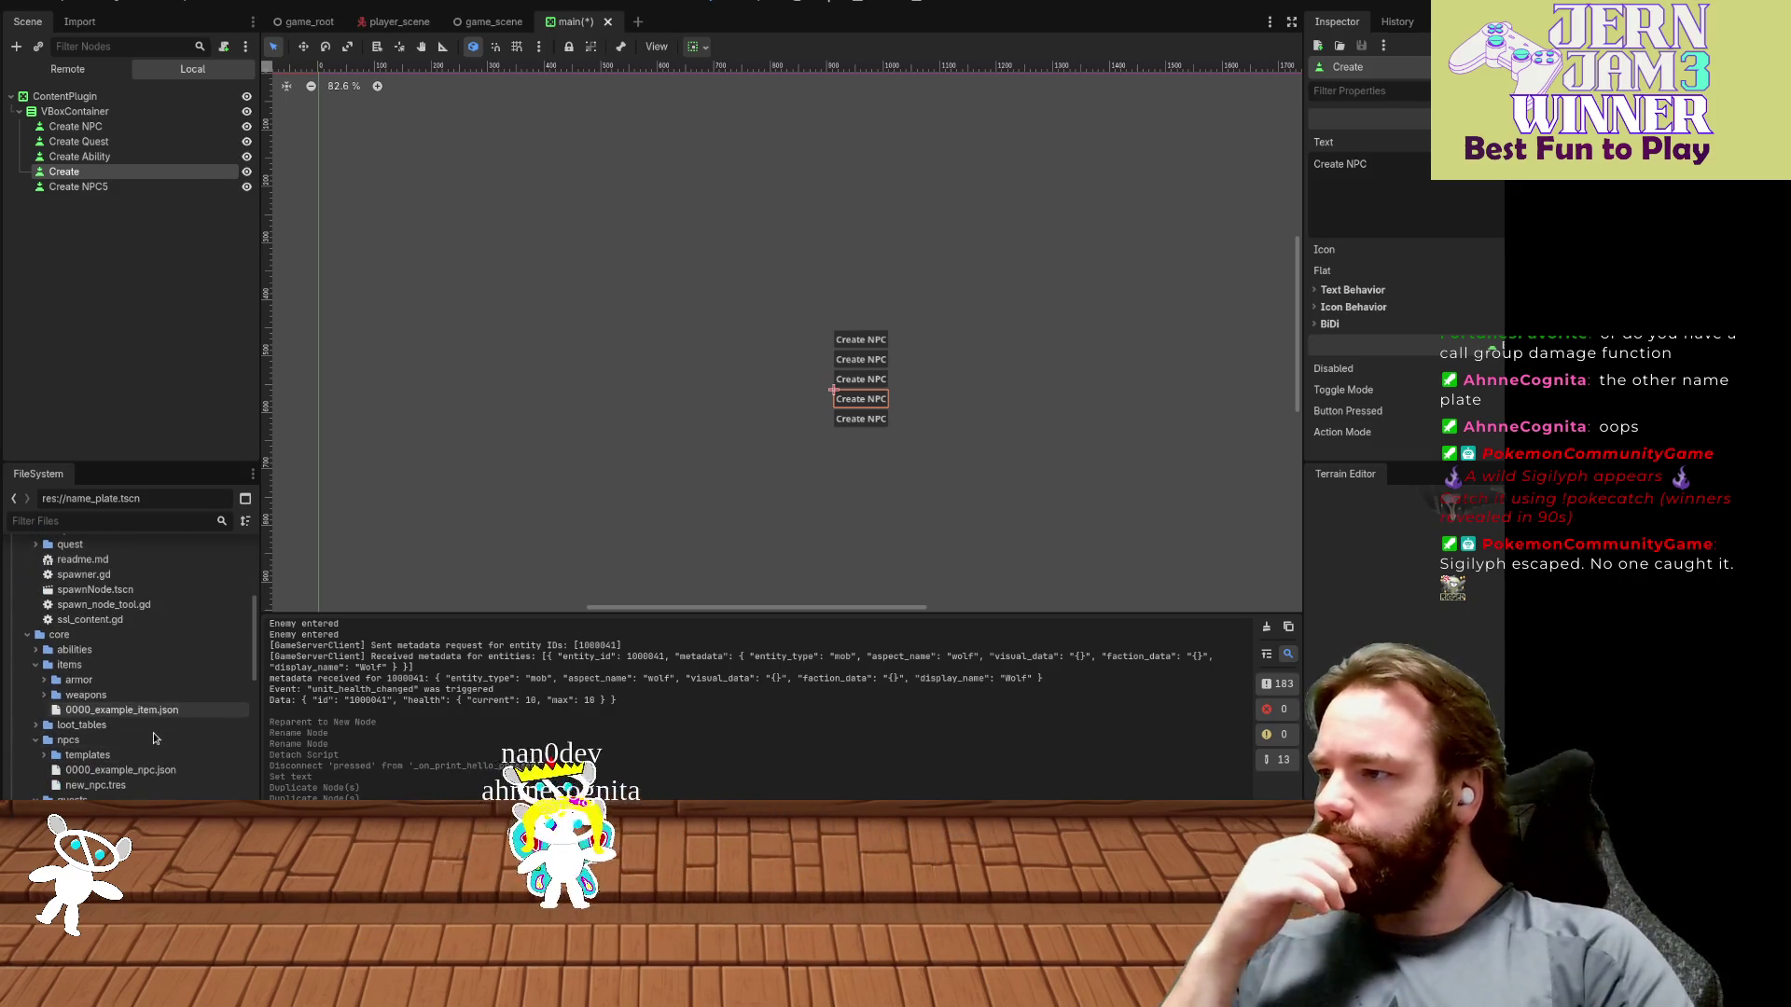
{"action": "right_click", "coordinate": [89, 172]}
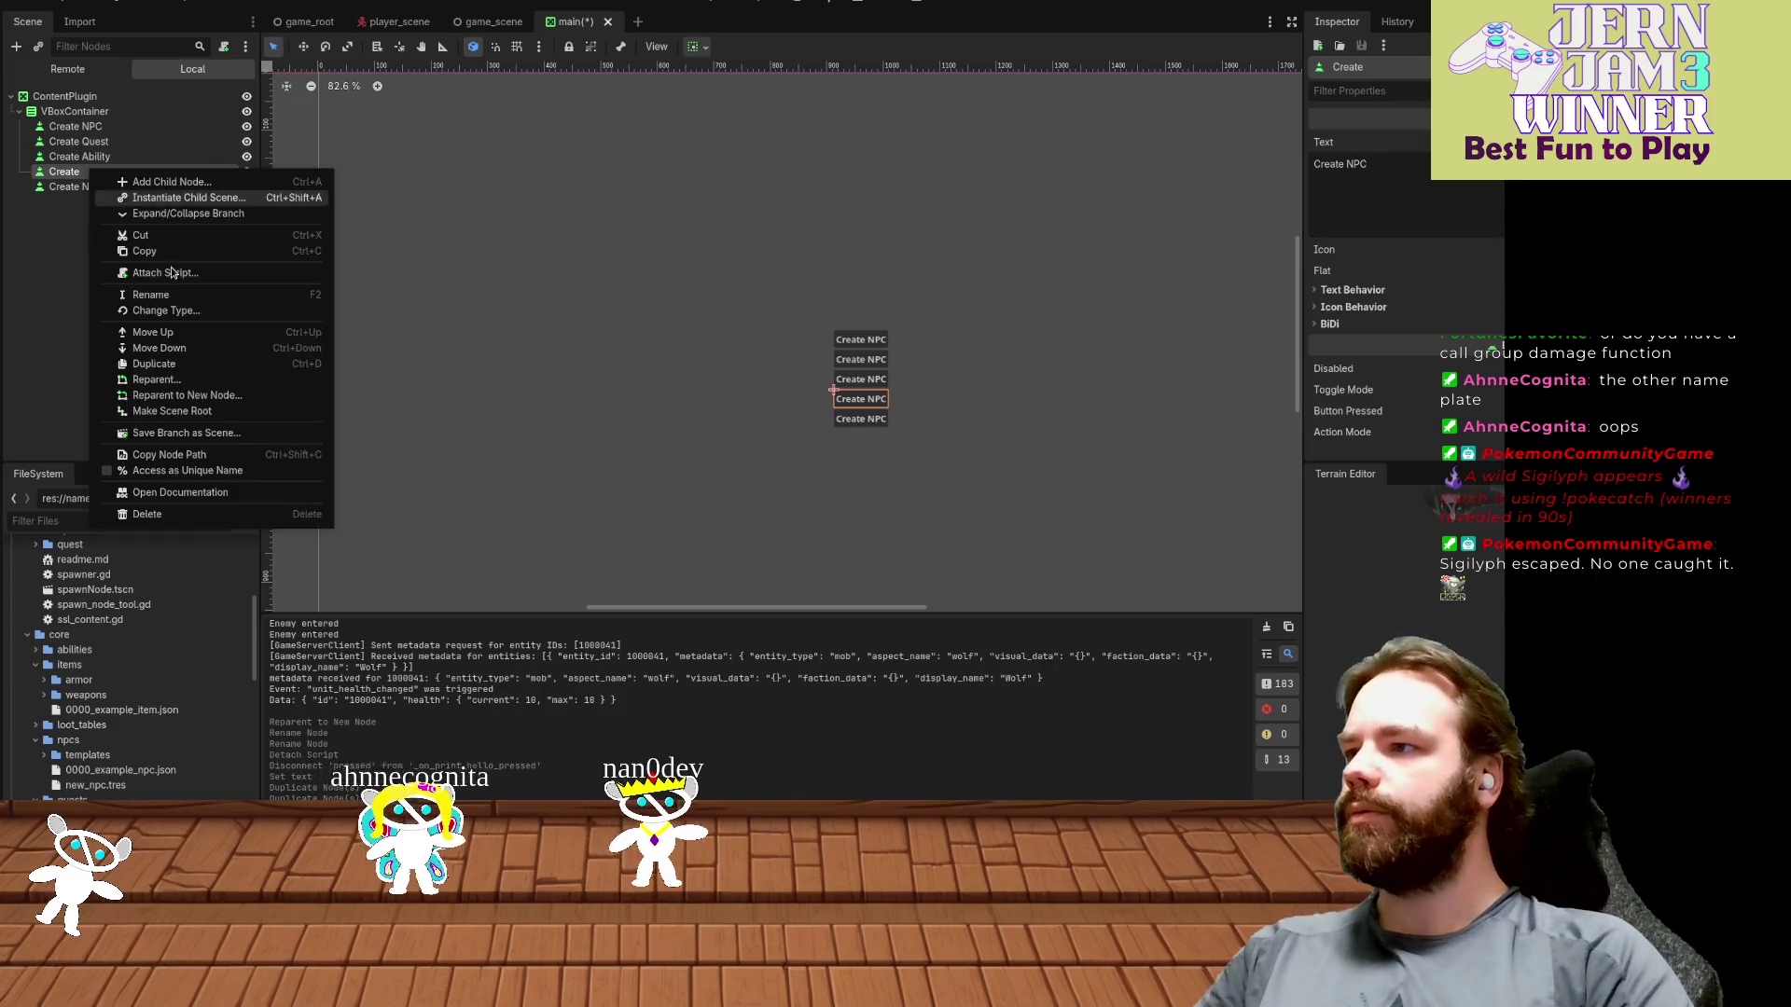
{"action": "left_click", "coordinate": [231, 292]}
{"action": "type", "text": "0"}
{"action": "key", "text": "BackSpace"}
{"action": "type", "text": "te"}
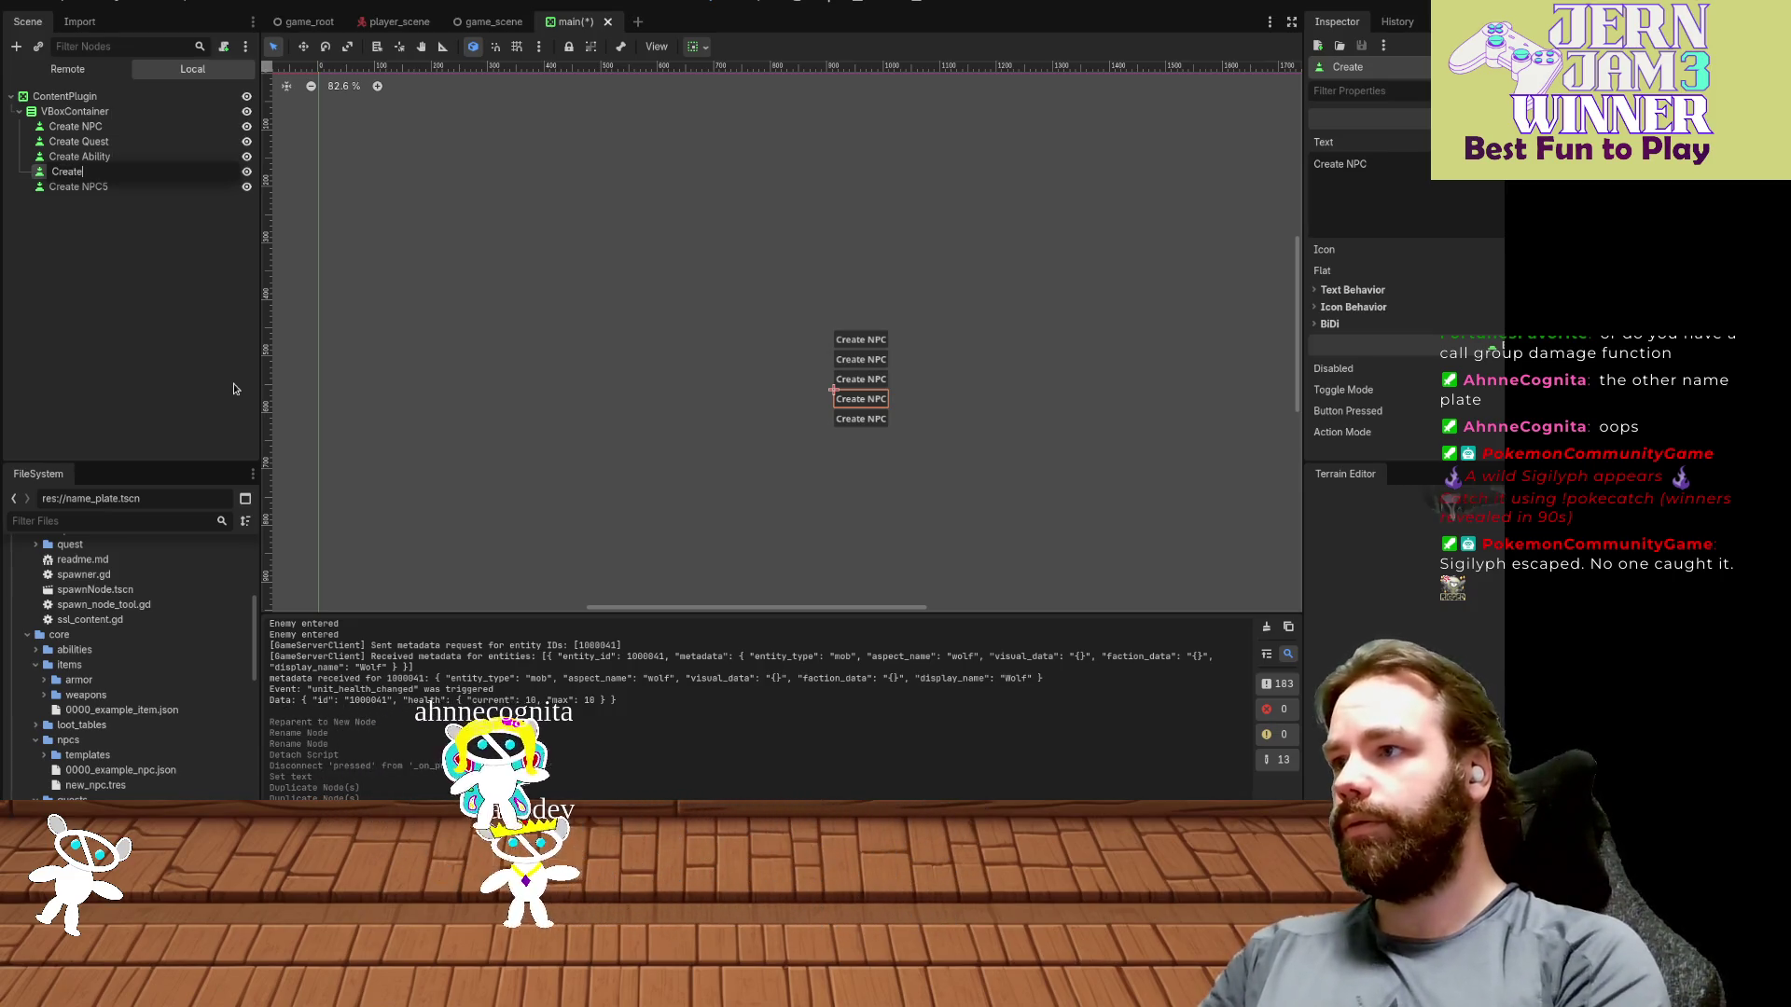
{"action": "type", "text": " Loot T"}
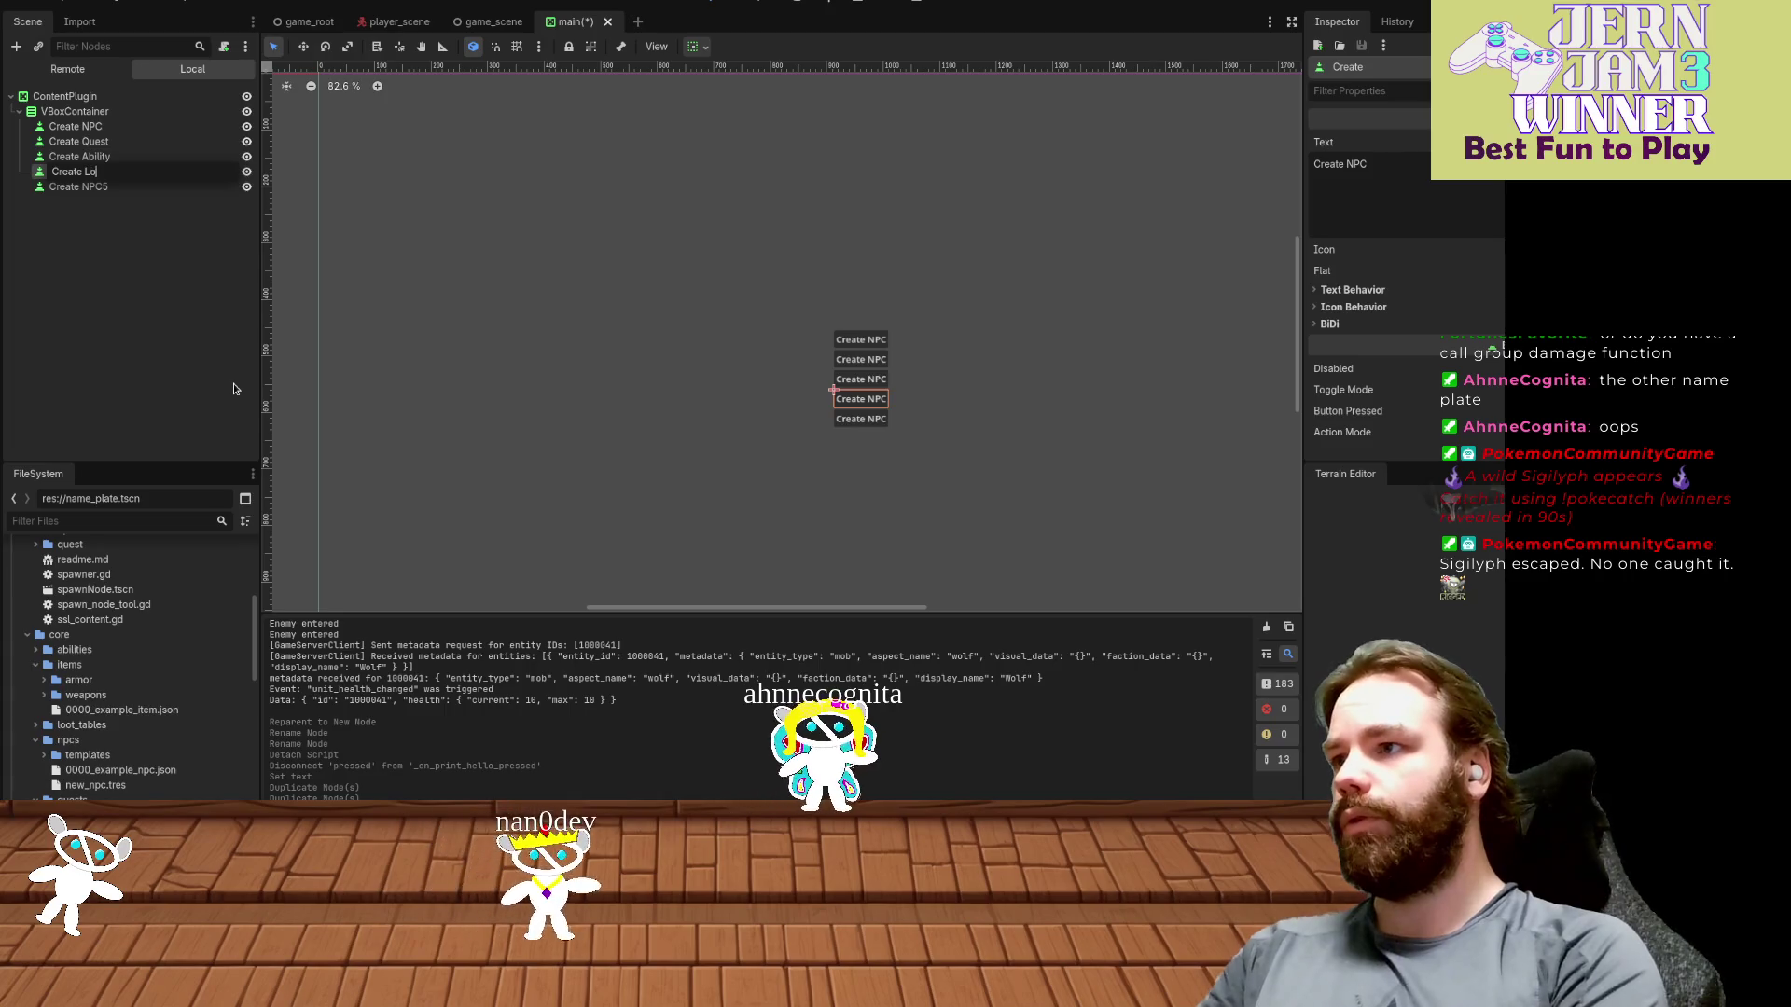
{"action": "type", "text": "able"}
{"action": "key", "text": "Return"}
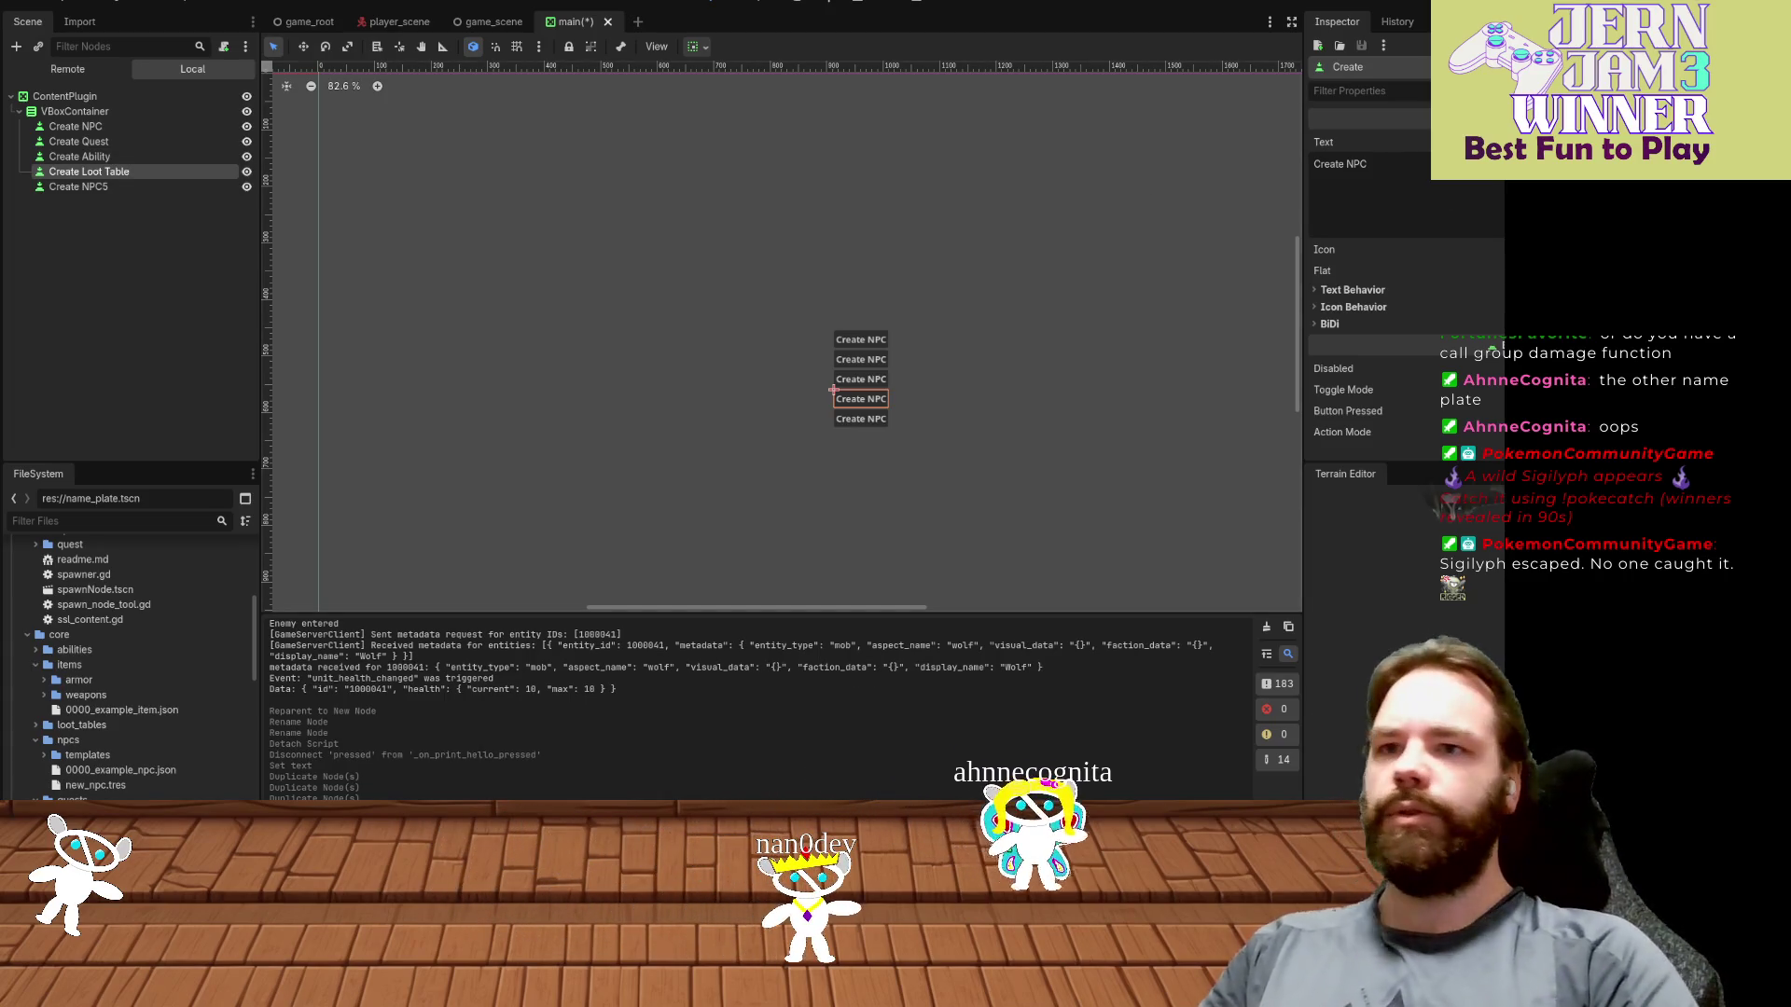
{"action": "type", "text": "Cree"}
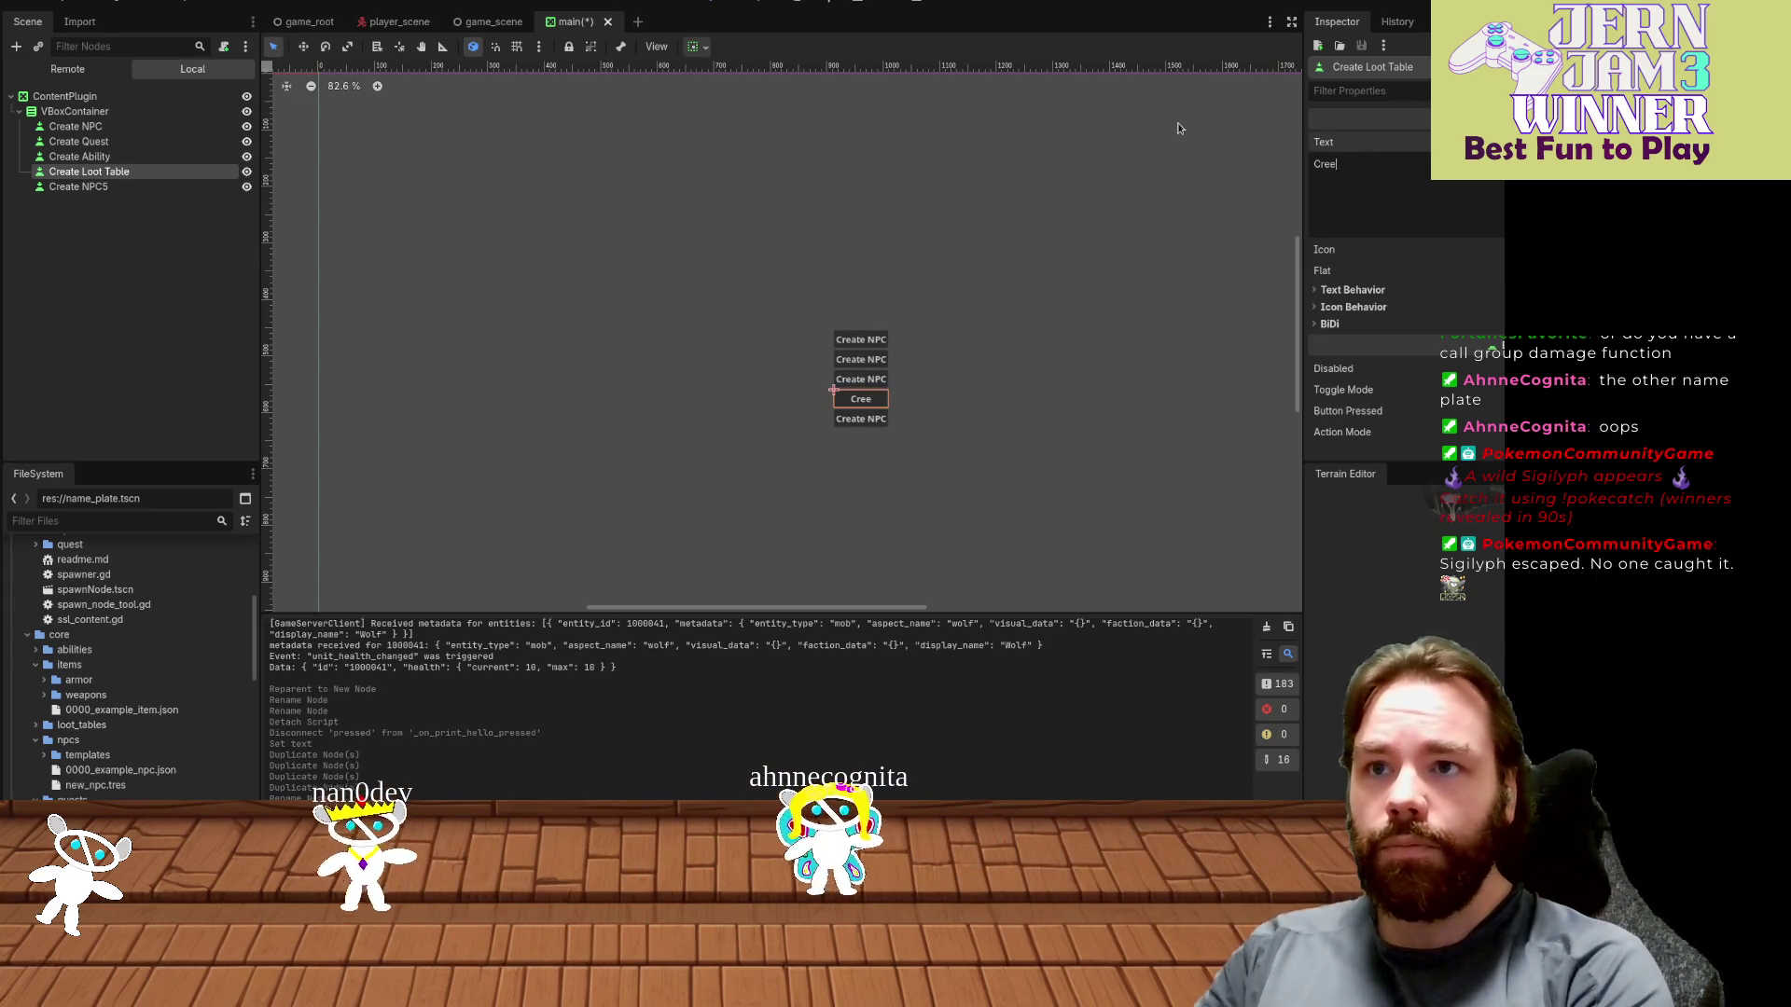
Step: Set the Loot Table button's text to 'Create Loot Table' and save
{"action": "key", "text": "BackSpace"}
{"action": "type", "text": "atre"}
{"action": "key", "text": "BackSpace"}
{"action": "key", "text": "BackSpace"}
{"action": "type", "text": "e "}
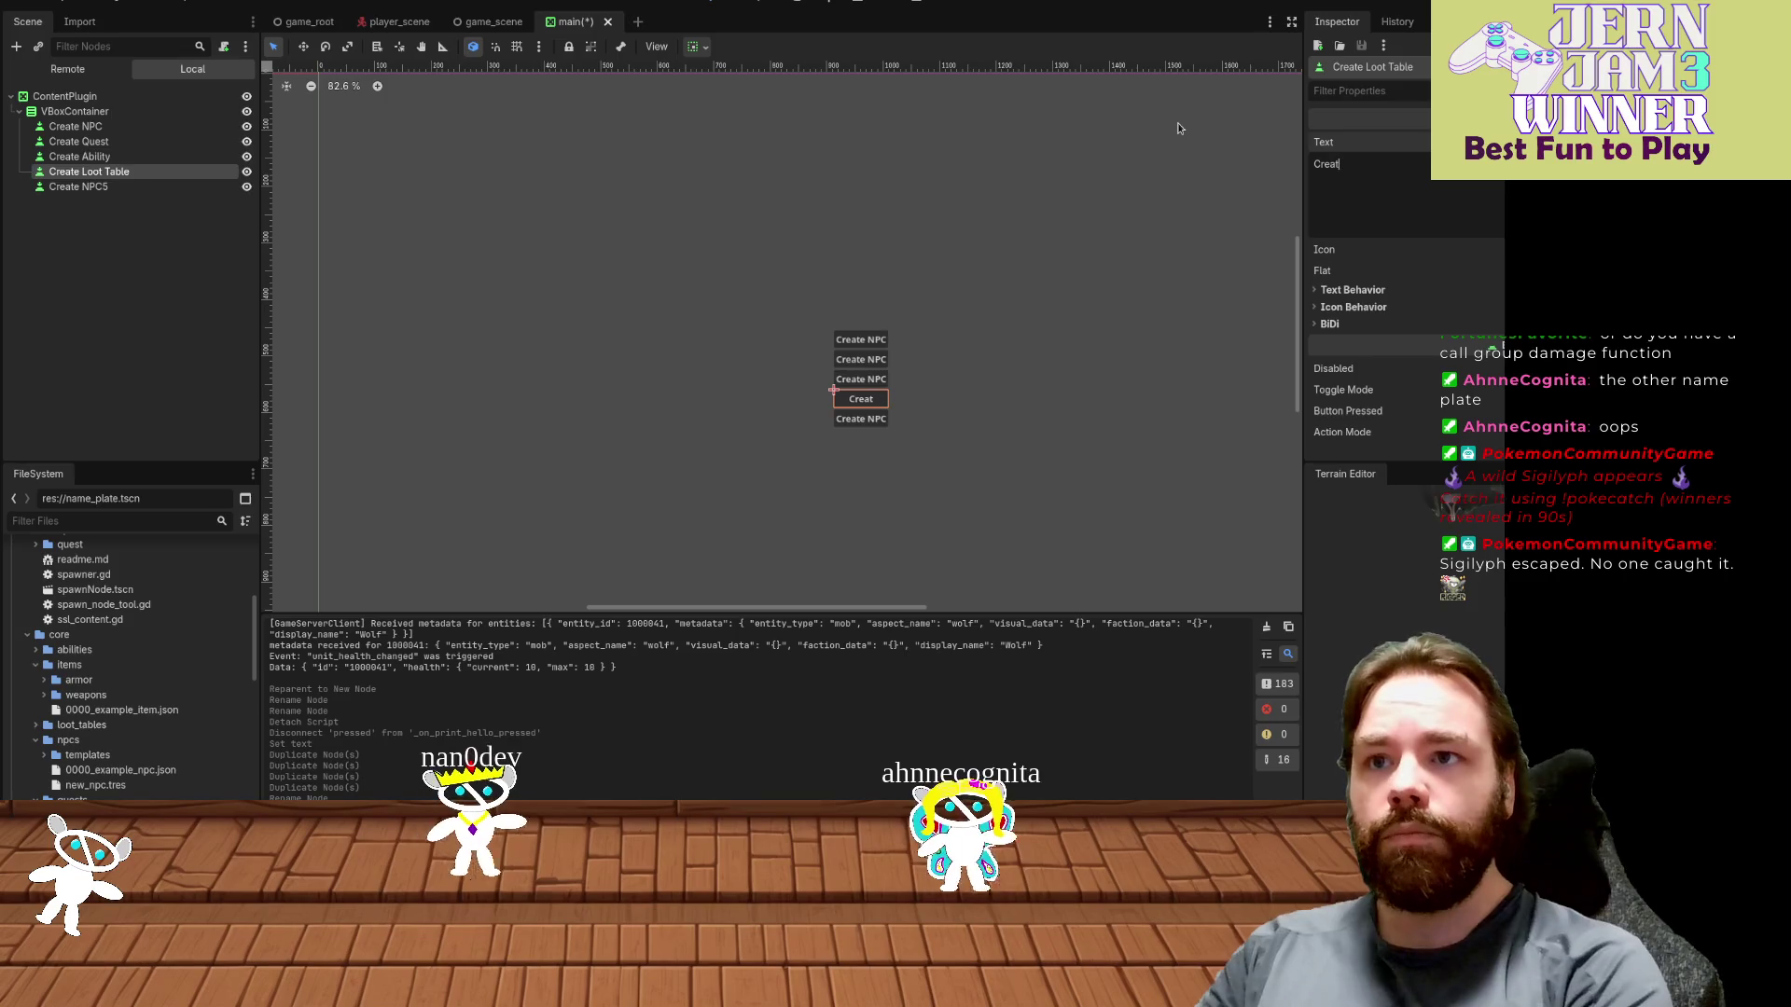
{"action": "type", "text": "Loot Table"}
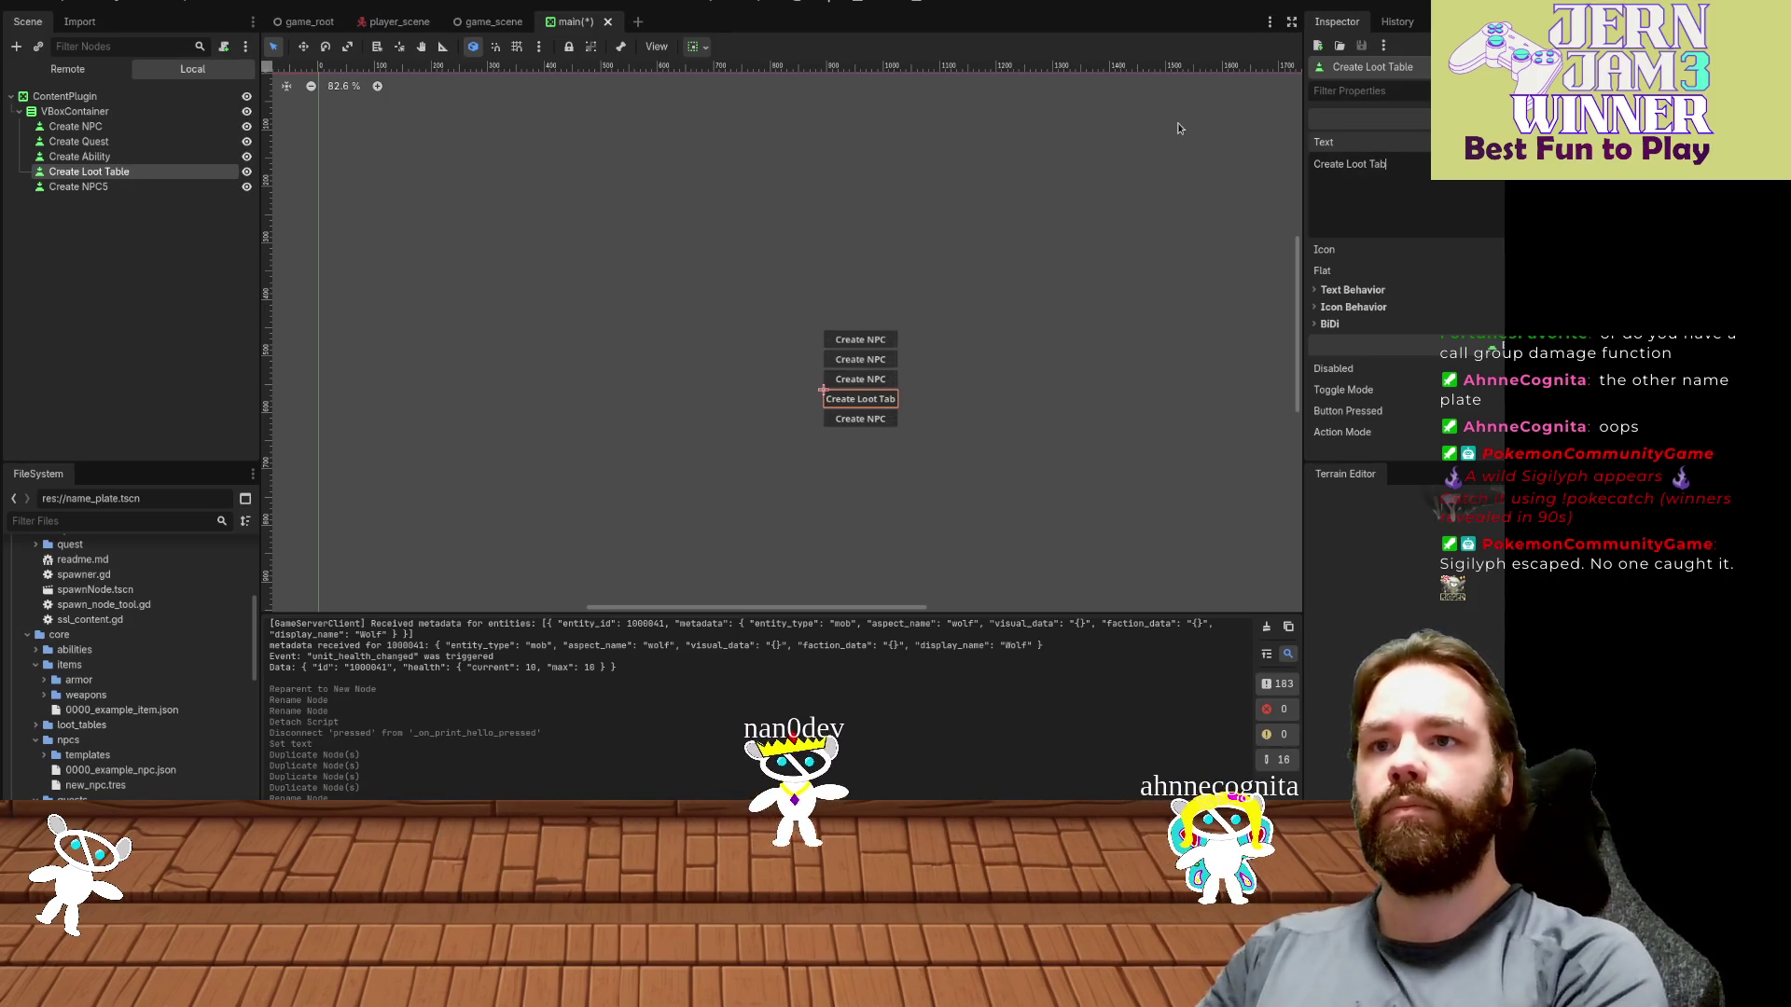
{"action": "key", "text": "BackSpace"}
{"action": "key", "text": "ctrl+s"}
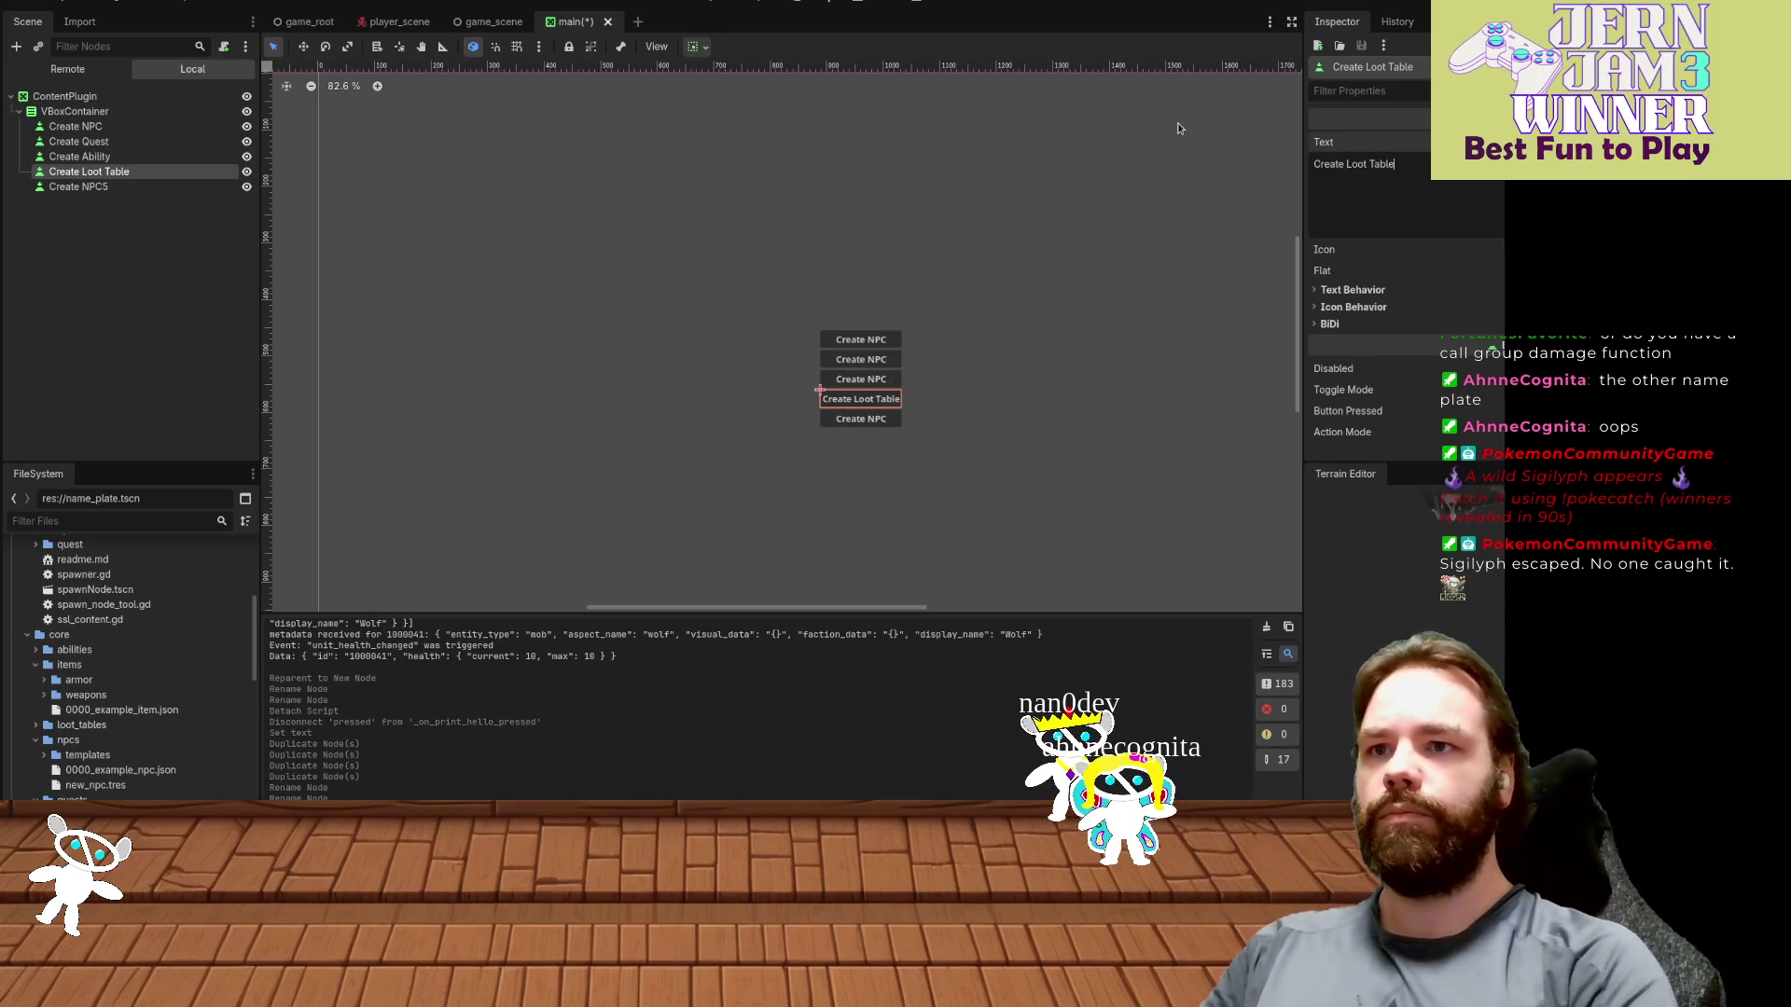
{"action": "key", "text": "ctrl+s"}
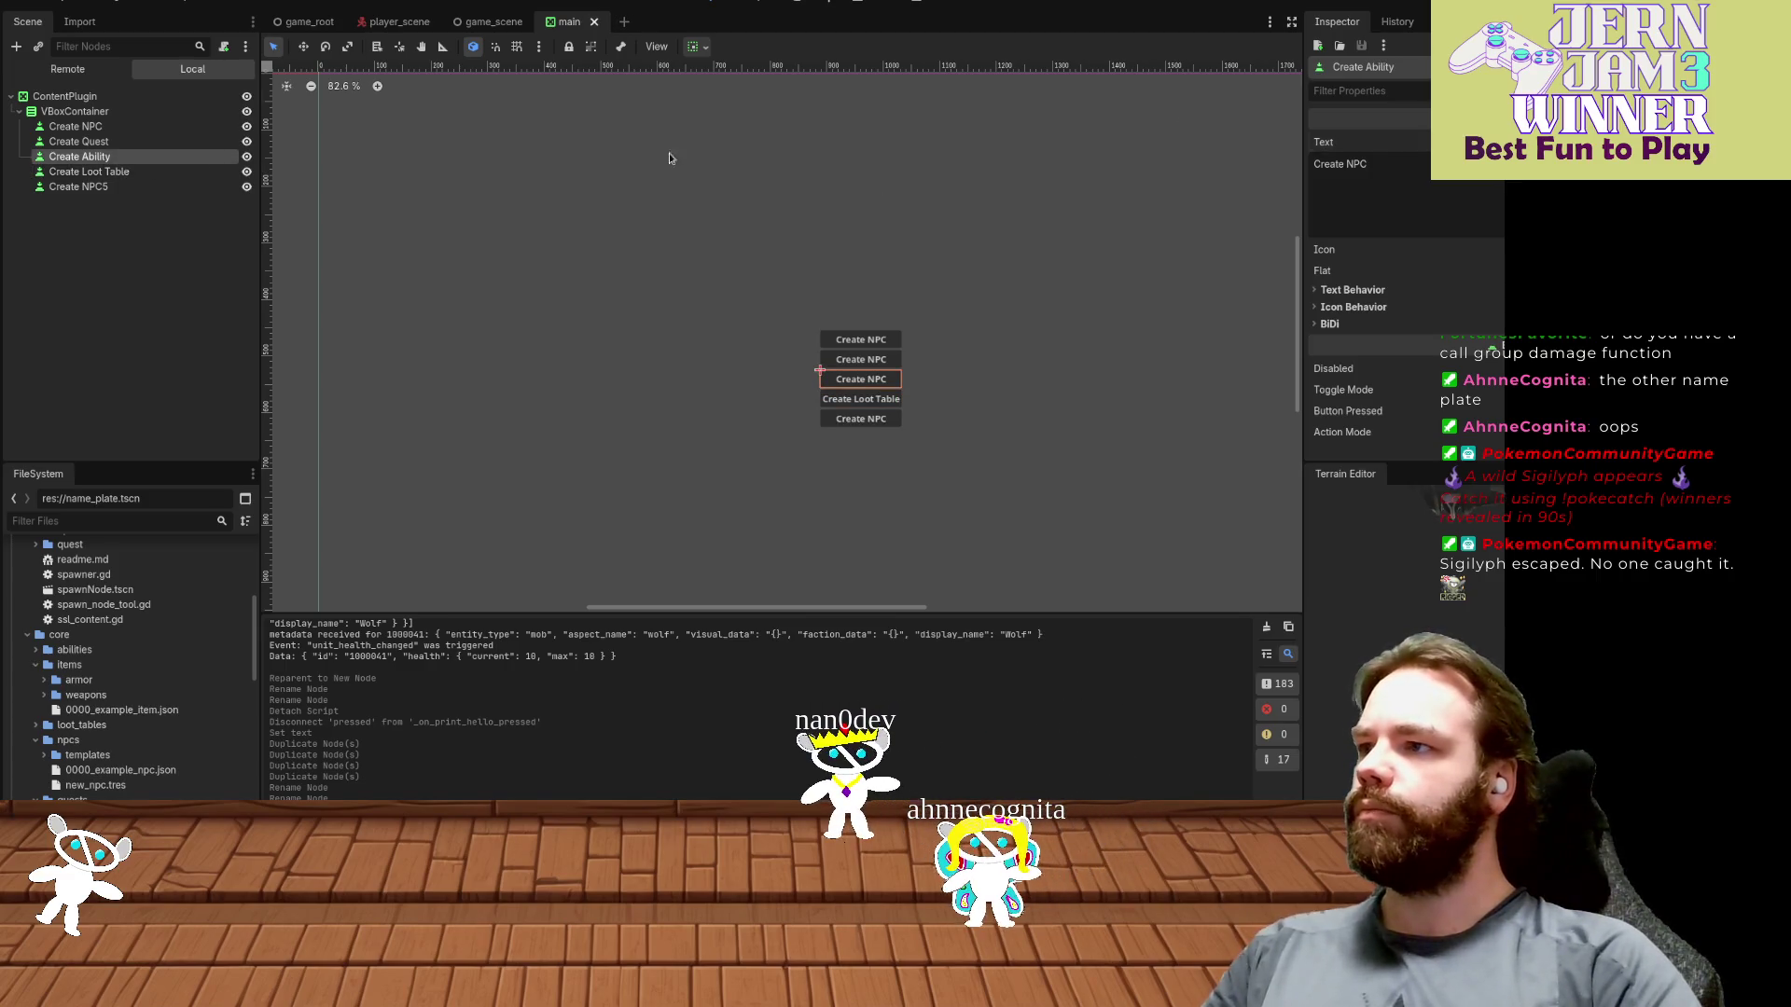
Step: Set the Ability button's text to 'Create Ability' and save
{"action": "double_click", "coordinate": [1389, 169]}
{"action": "type", "text": "Abili"}
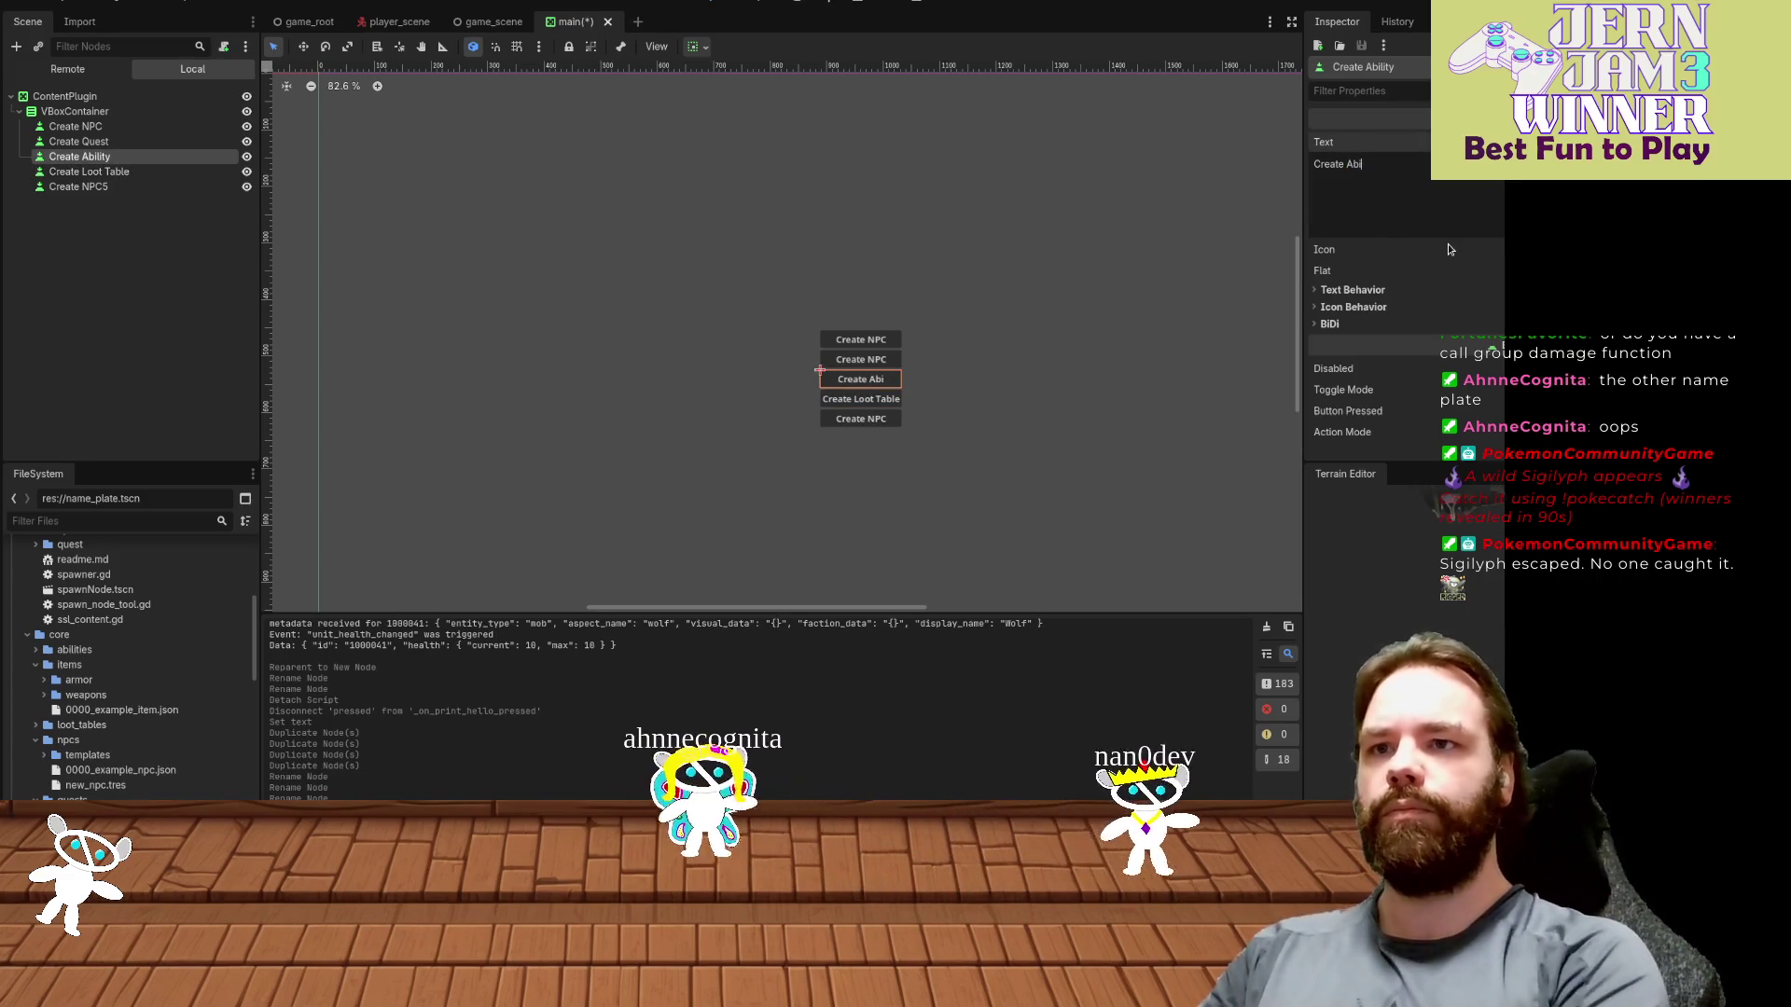
{"action": "type", "text": "ty"}
{"action": "key", "text": "Return"}
{"action": "key", "text": "ctrl+s"}
{"action": "key", "text": "BackSpace"}
Step: Finish the Create Quest label and change the fifth button's text to 'Create Item', then save
{"action": "double_click", "coordinate": [212, 140]}
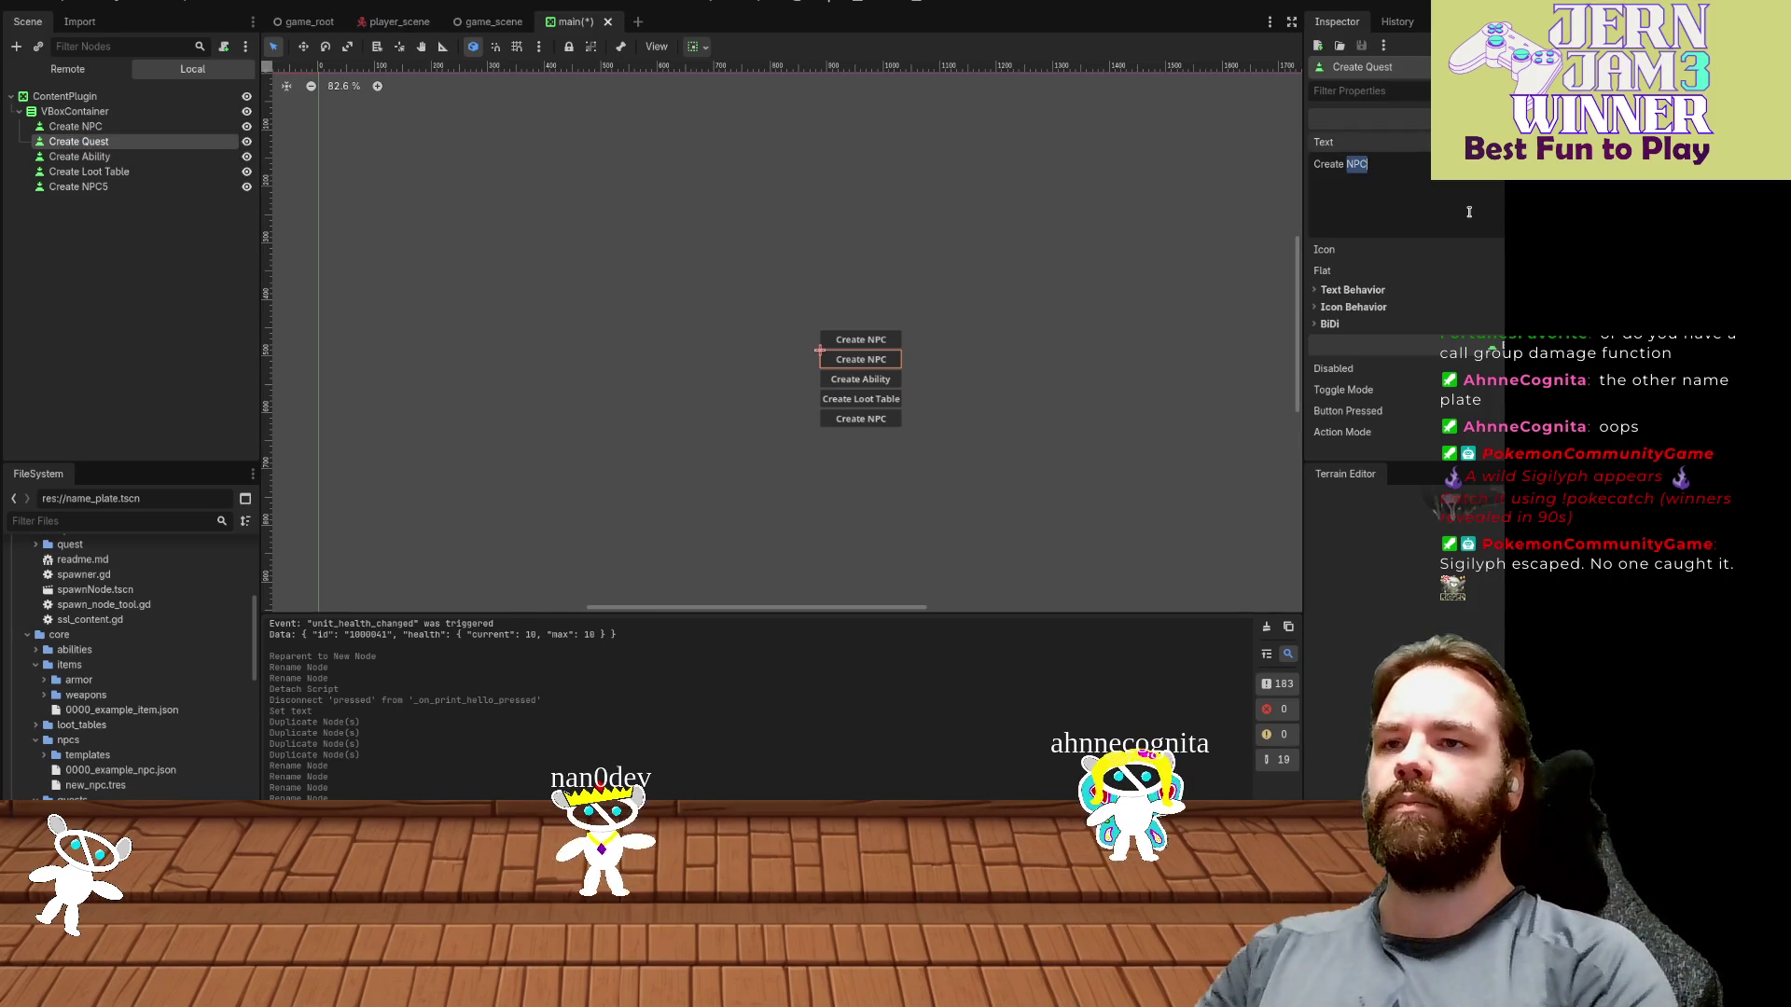
{"action": "type", "text": "uest"}
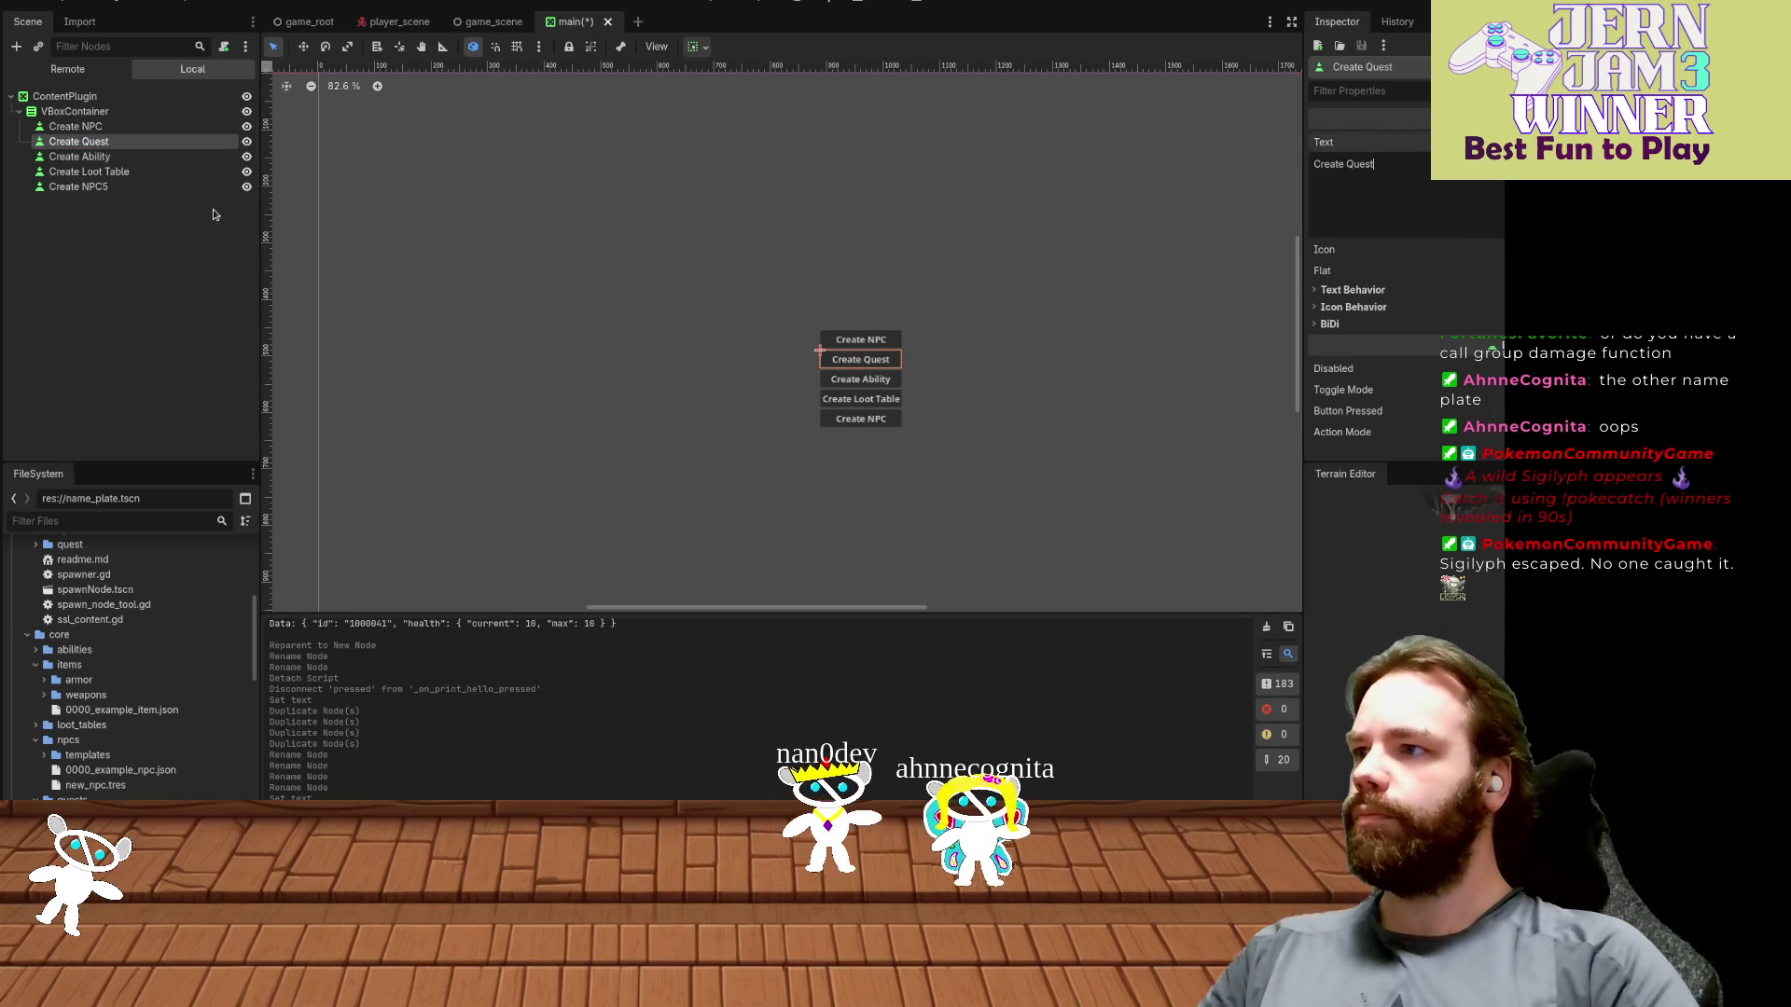
{"action": "left_click", "coordinate": [177, 187]}
{"action": "double_click", "coordinate": [1356, 164]}
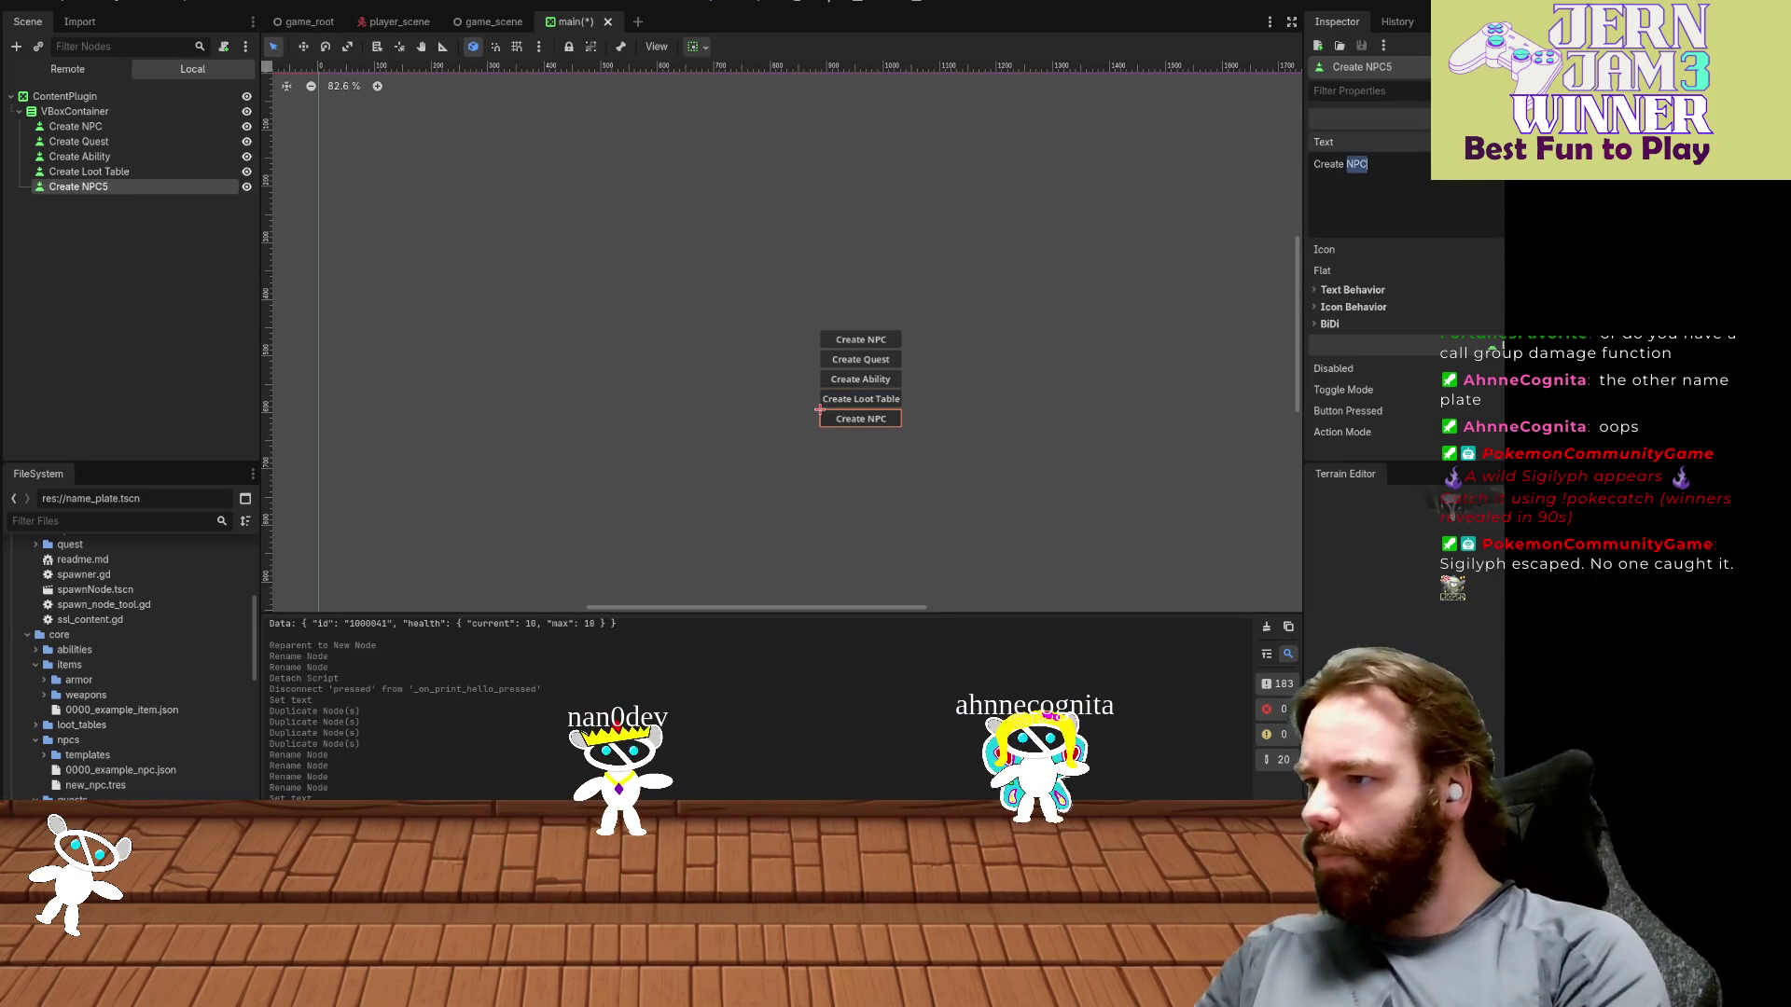
{"action": "type", "text": "Item"}
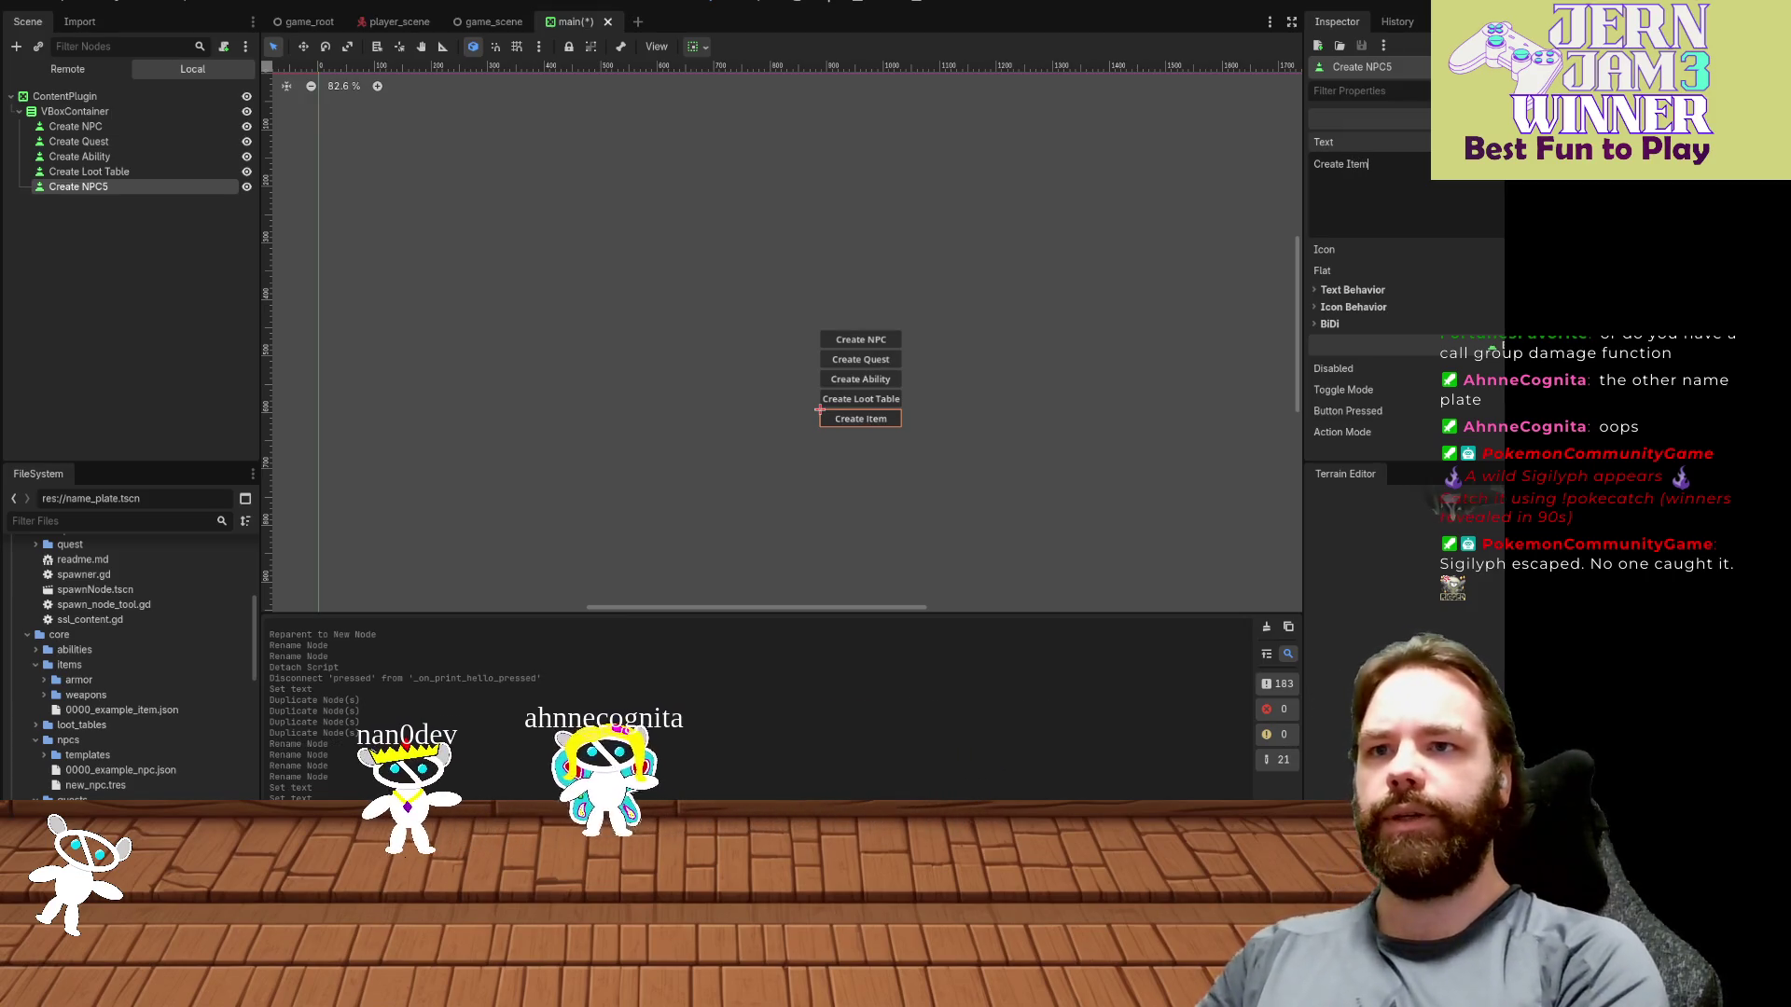
{"action": "key", "text": "ctrl+s"}
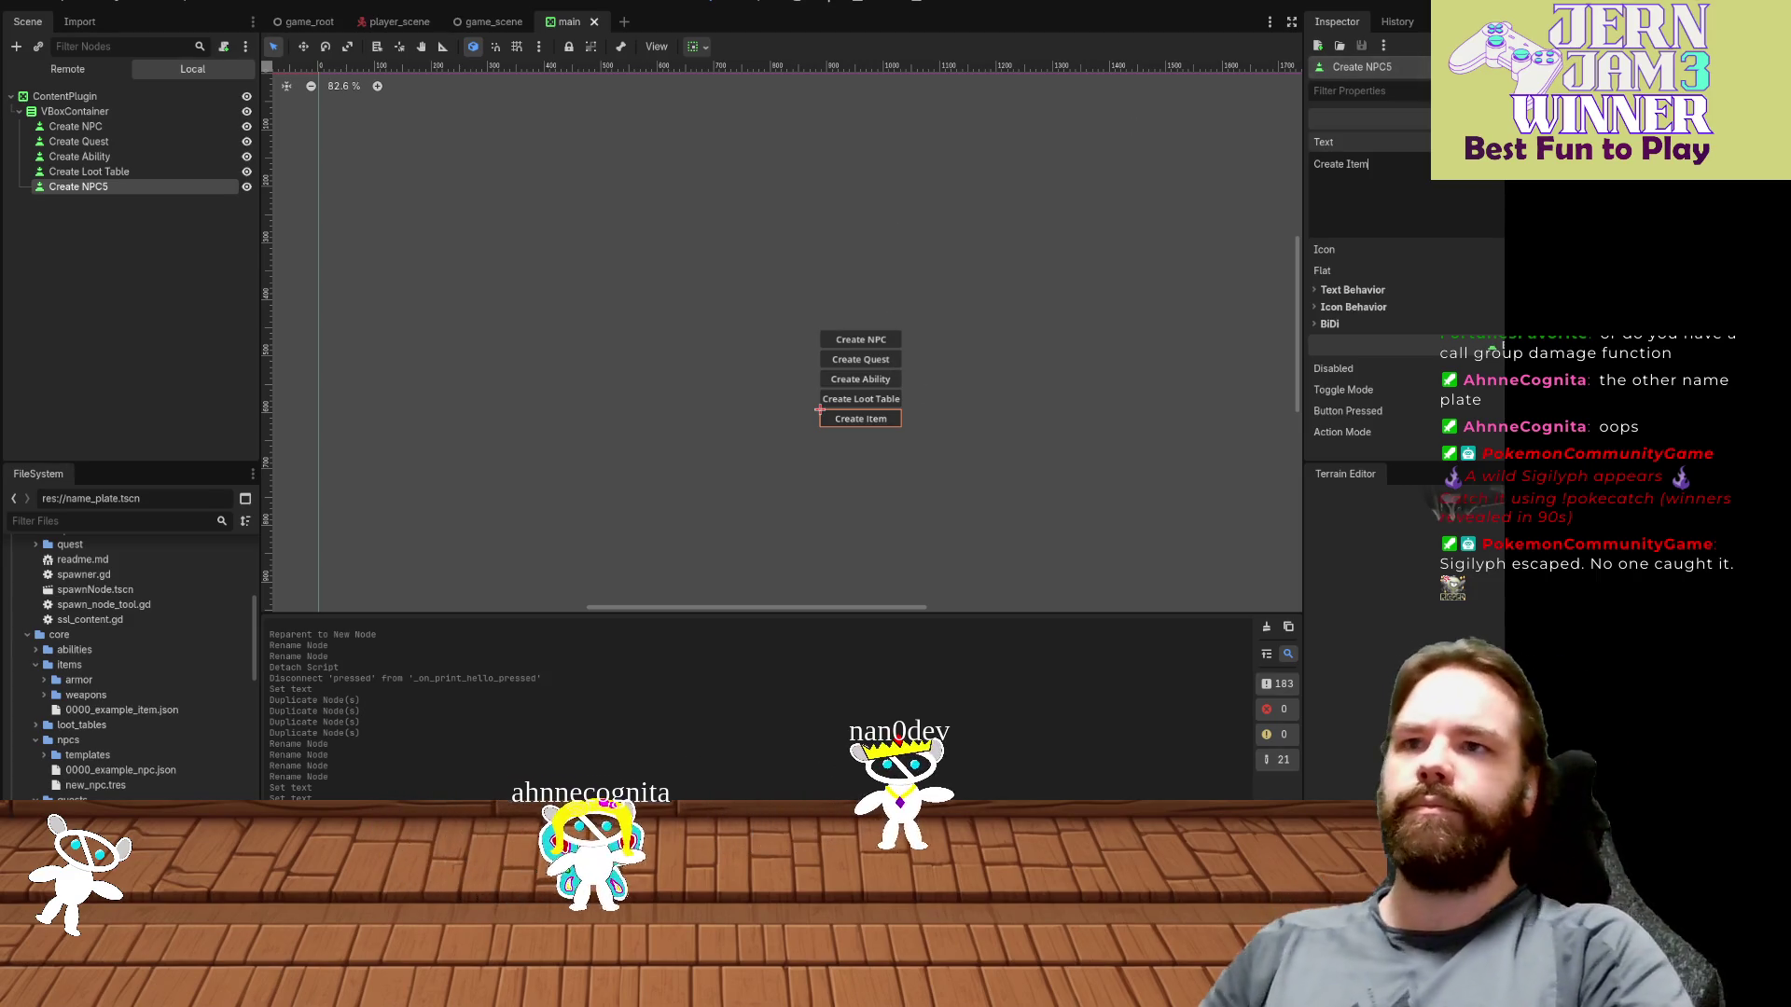
{"action": "left_click", "coordinate": [1448, 22]}
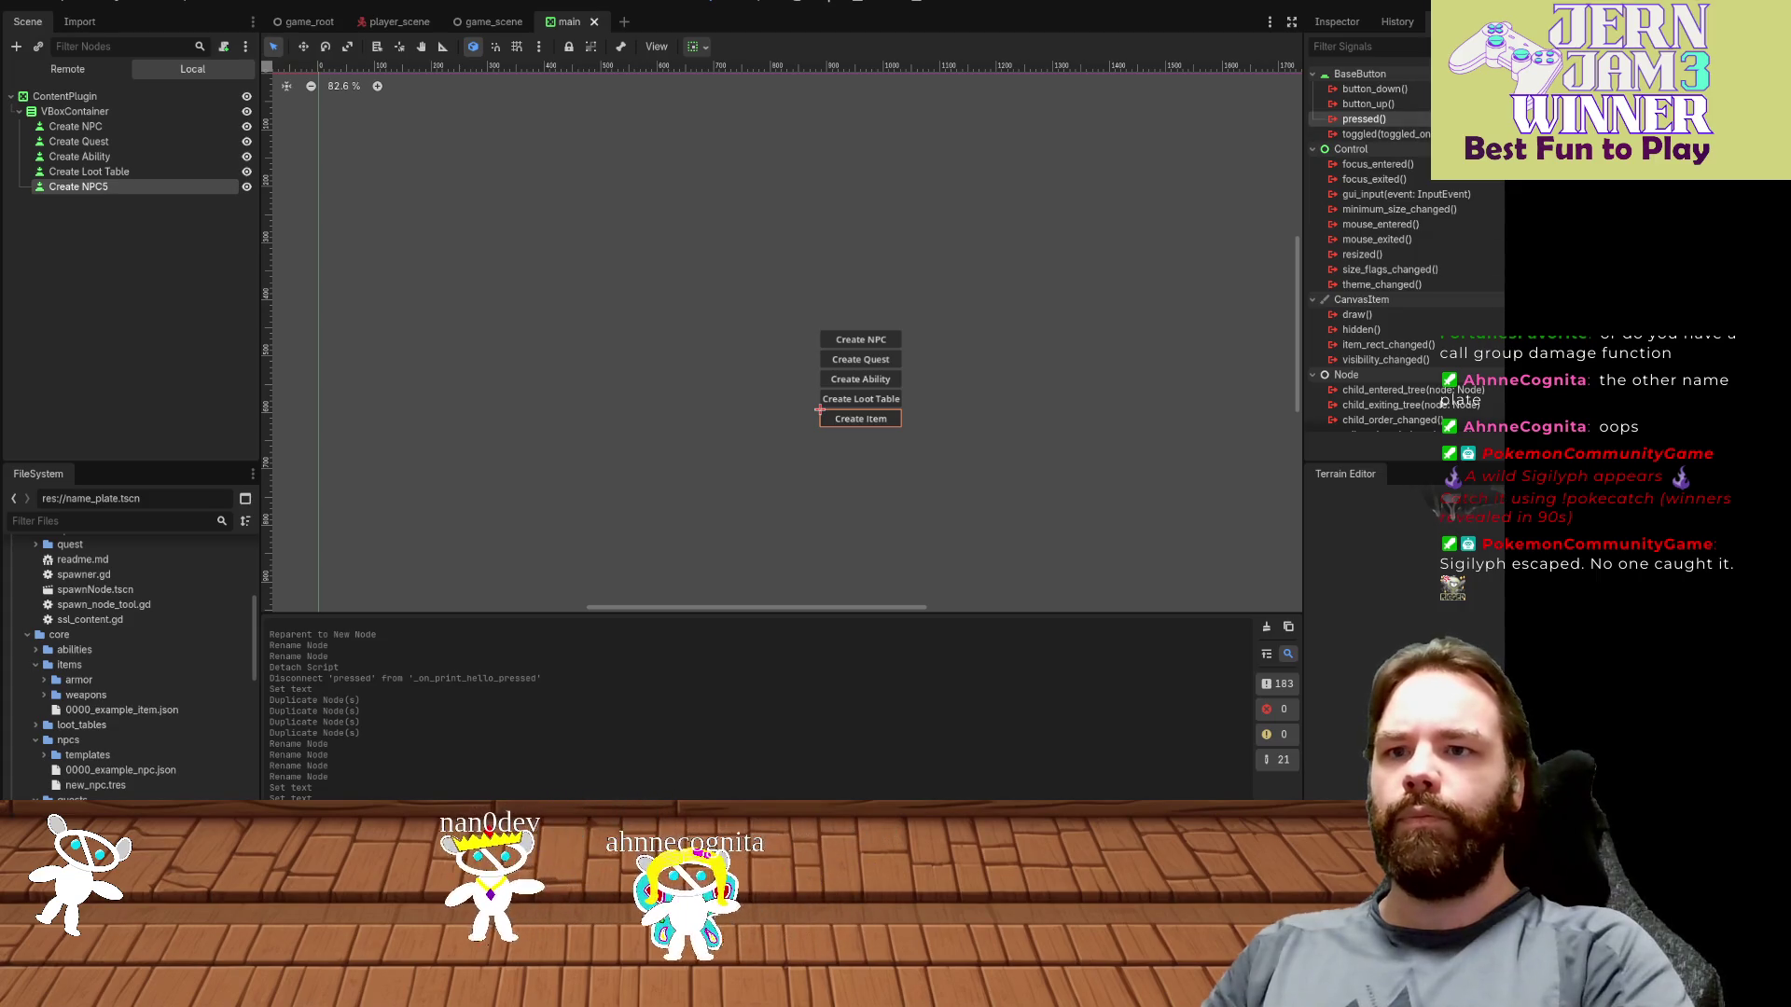
Step: Attach a new file-based main.gd script to the ContentPlugin root and save it
{"action": "double_click", "coordinate": [1364, 119]}
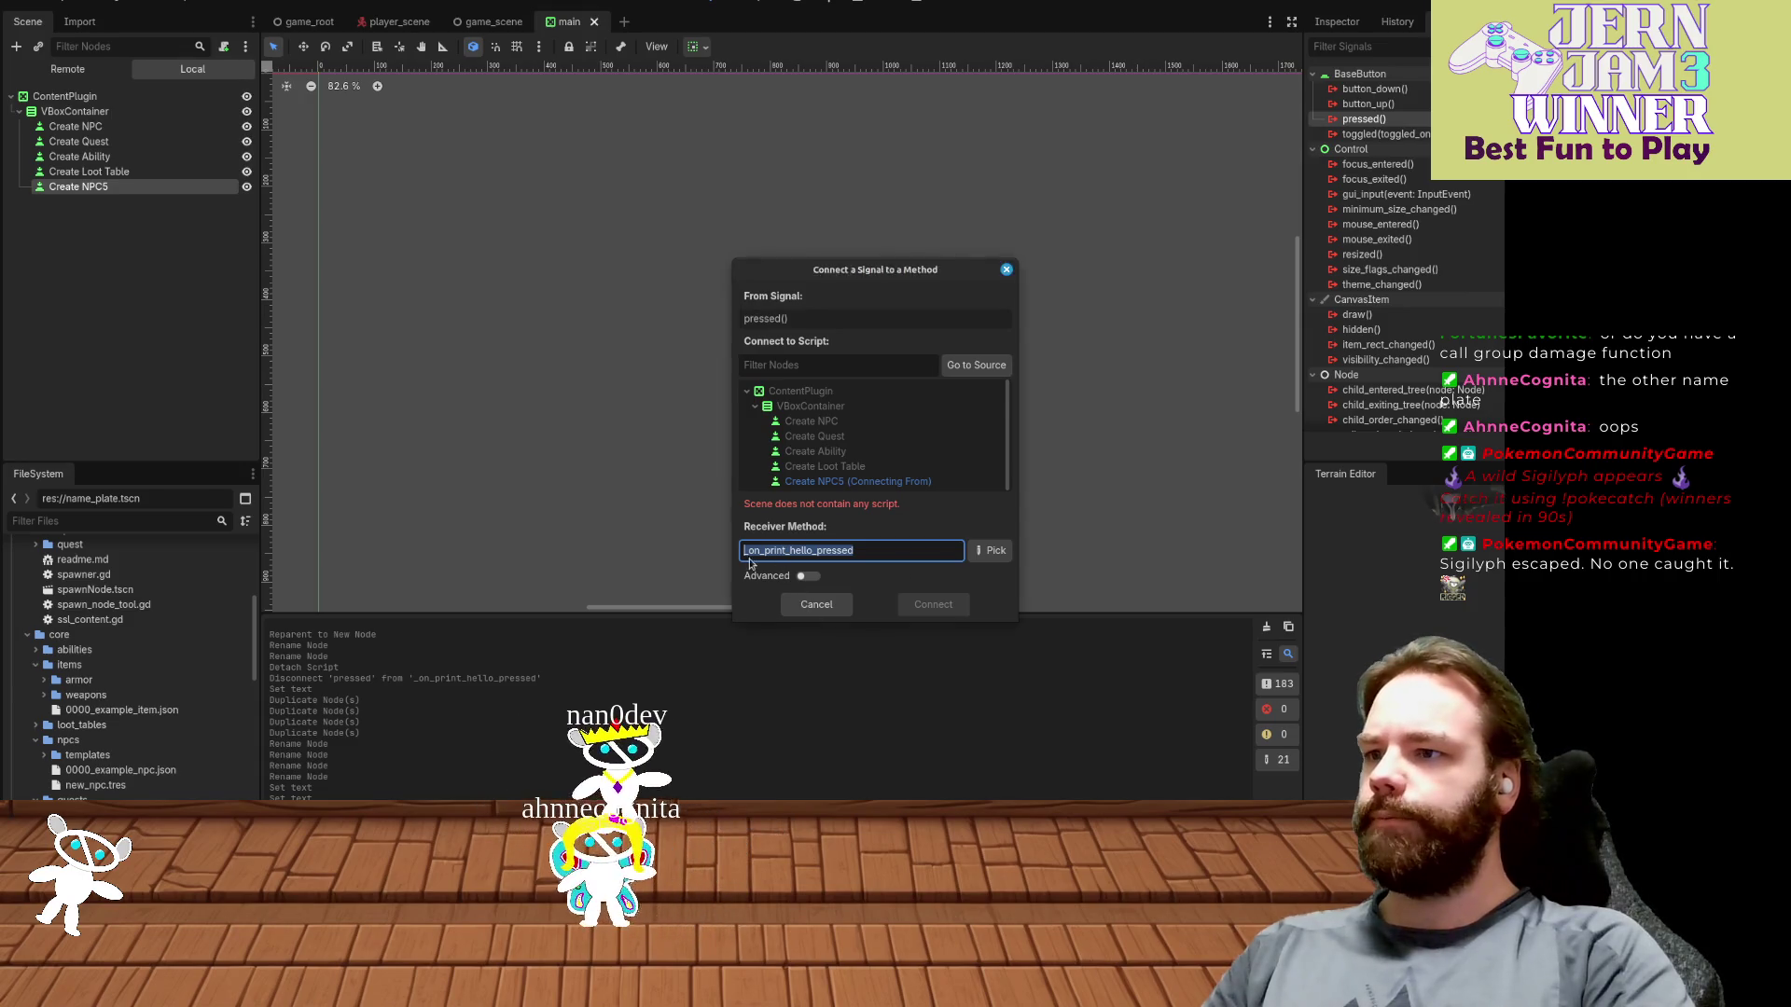
{"action": "key", "text": "Escape"}
{"action": "right_click", "coordinate": [81, 98]}
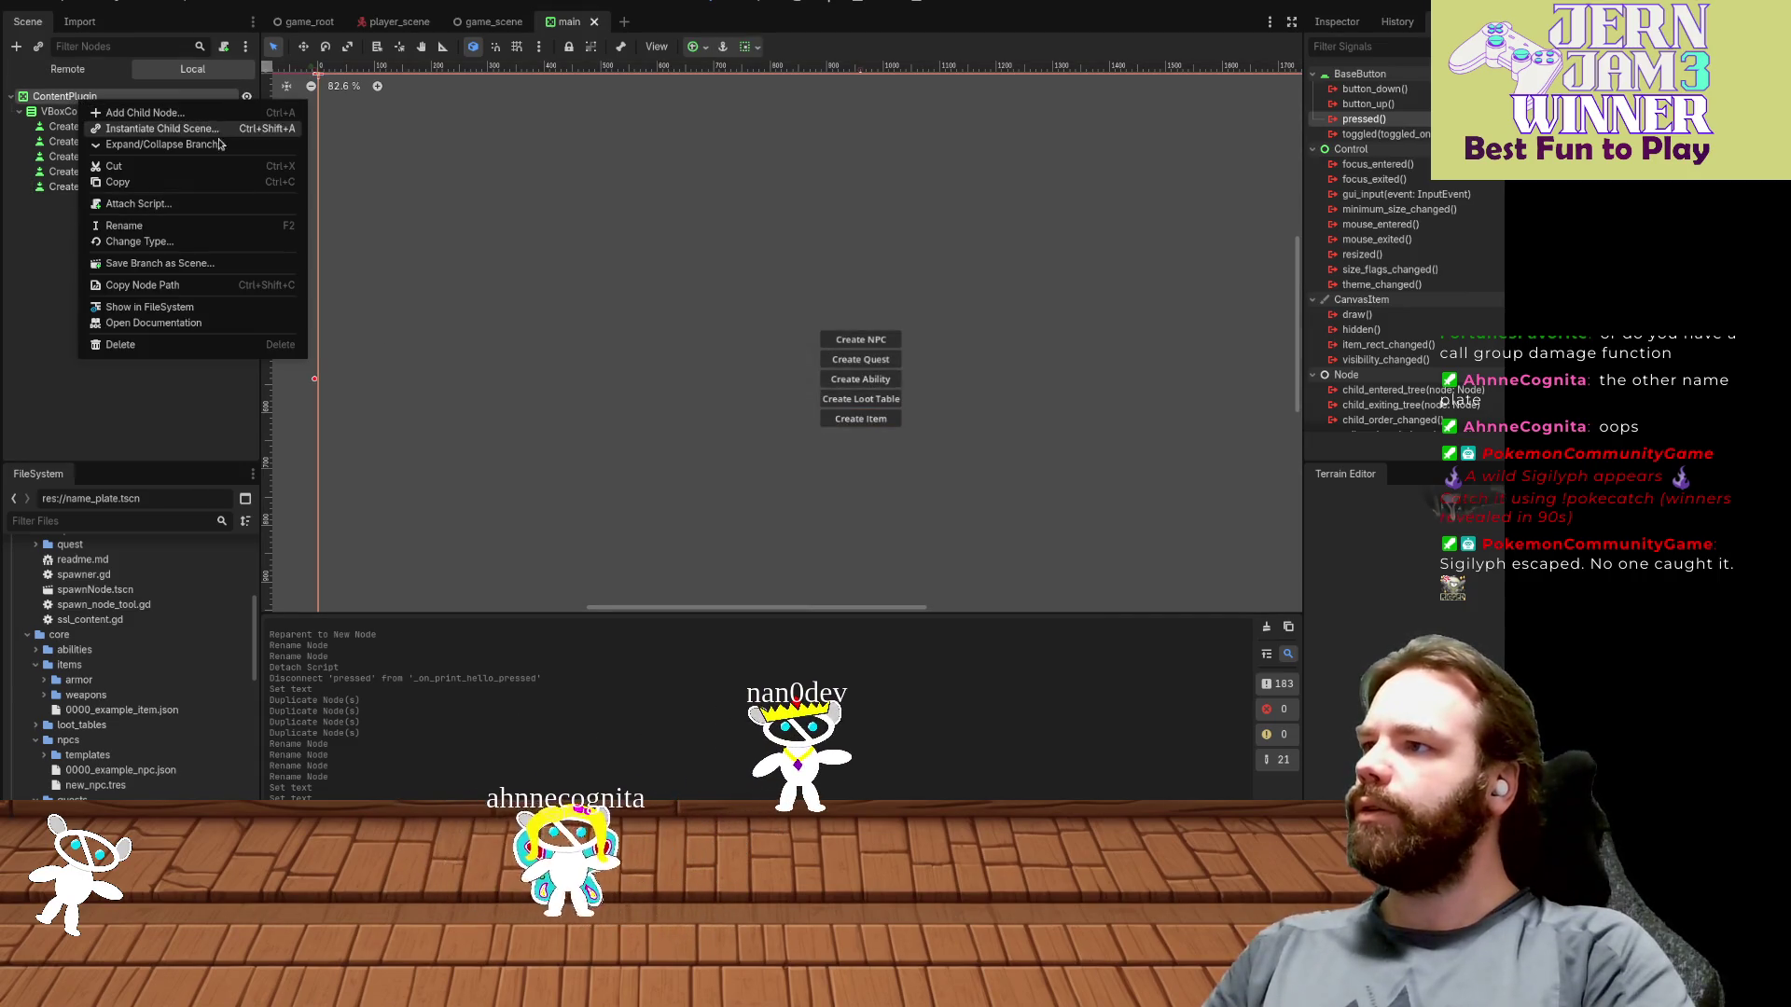
{"action": "left_click", "coordinate": [140, 203]}
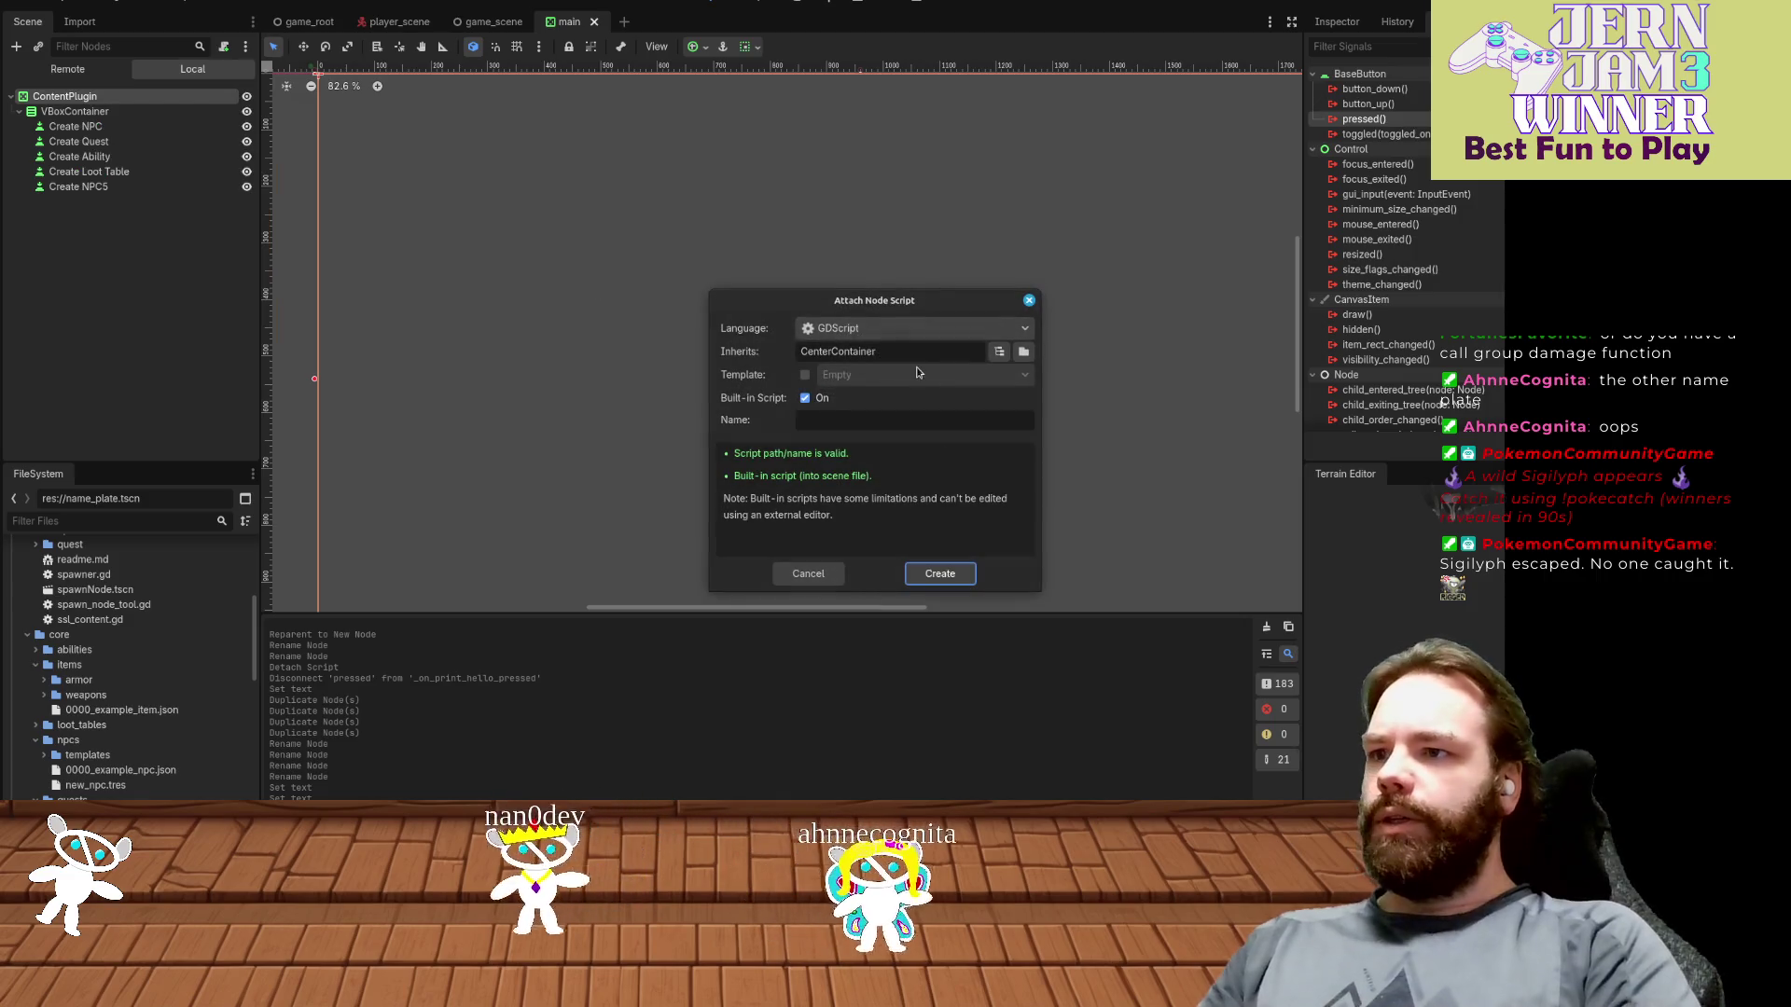
{"action": "left_click", "coordinate": [805, 398]}
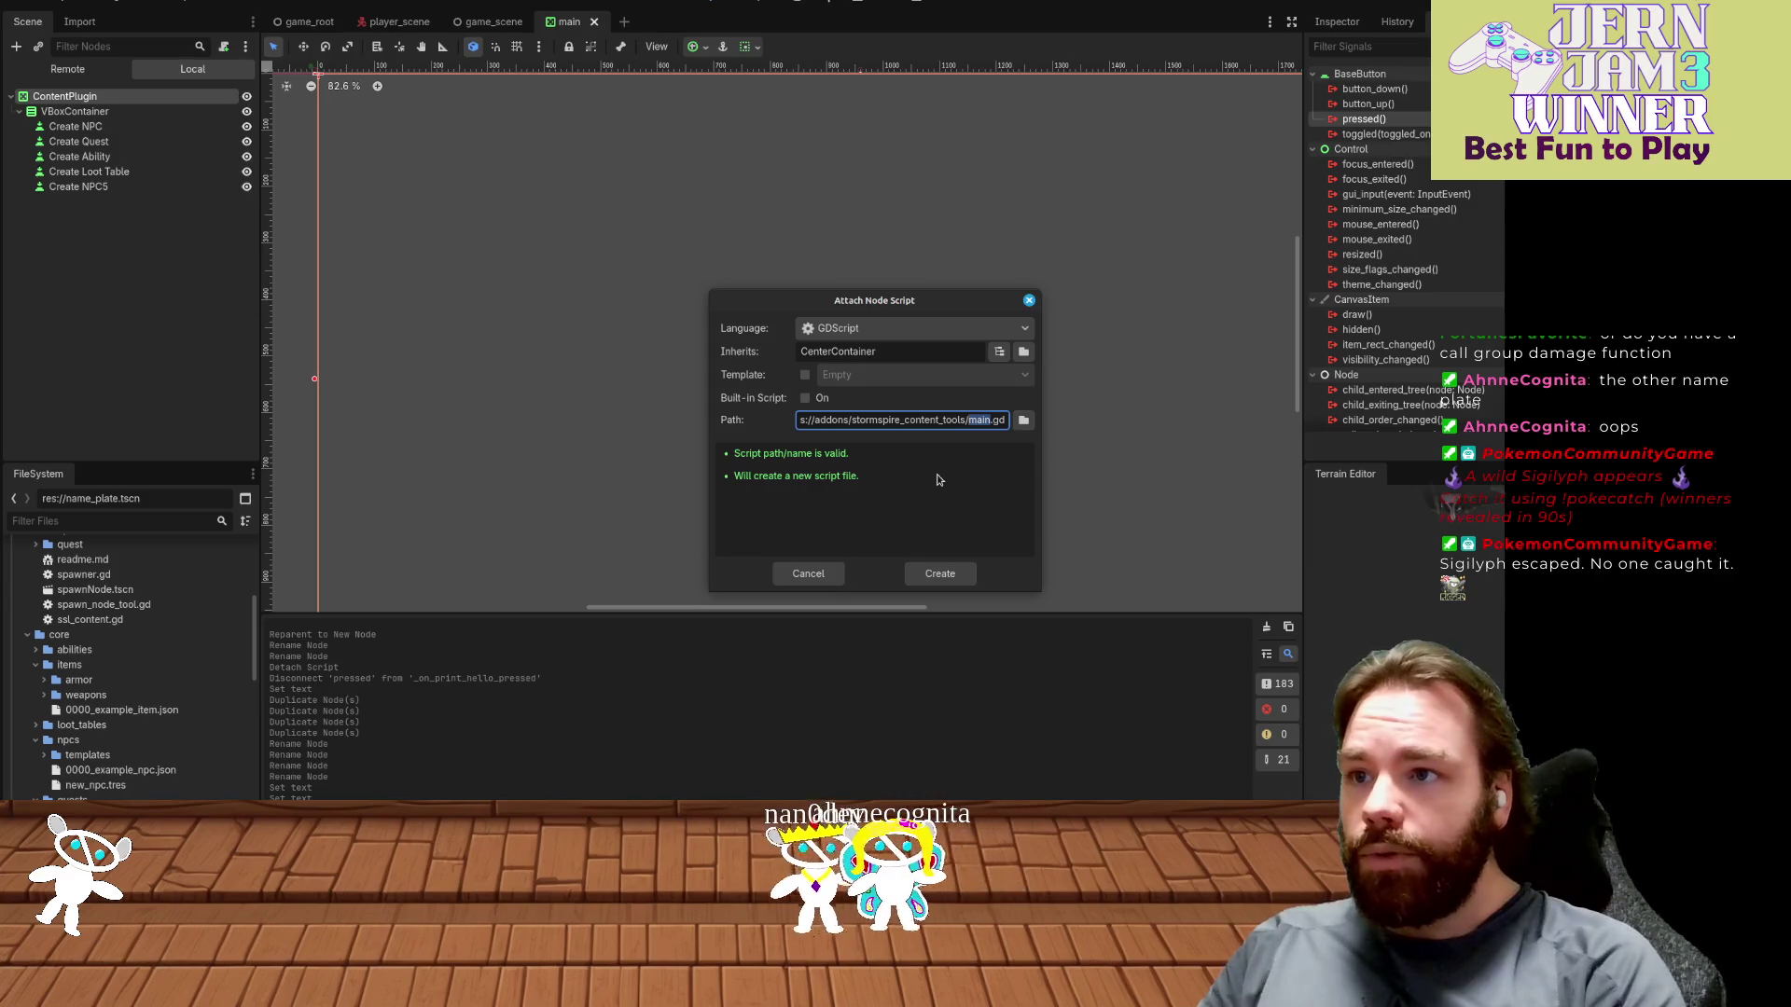
{"action": "key", "text": "Return"}
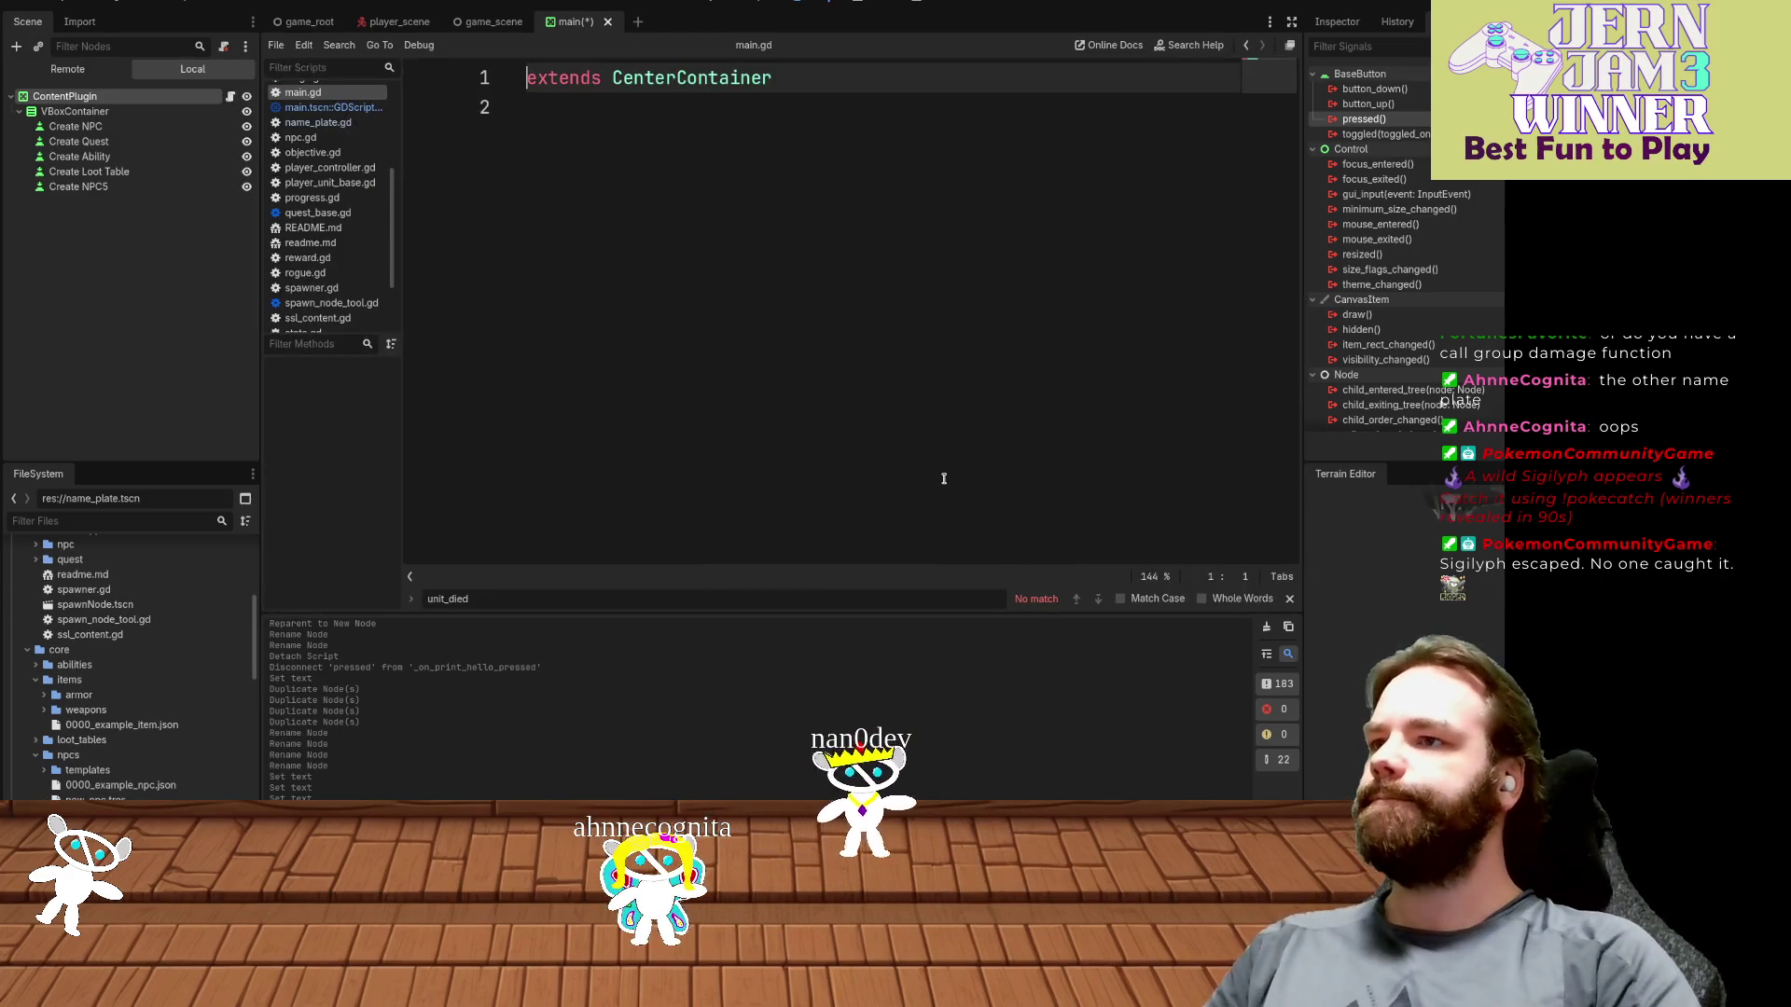
{"action": "key", "text": "ctrl+s"}
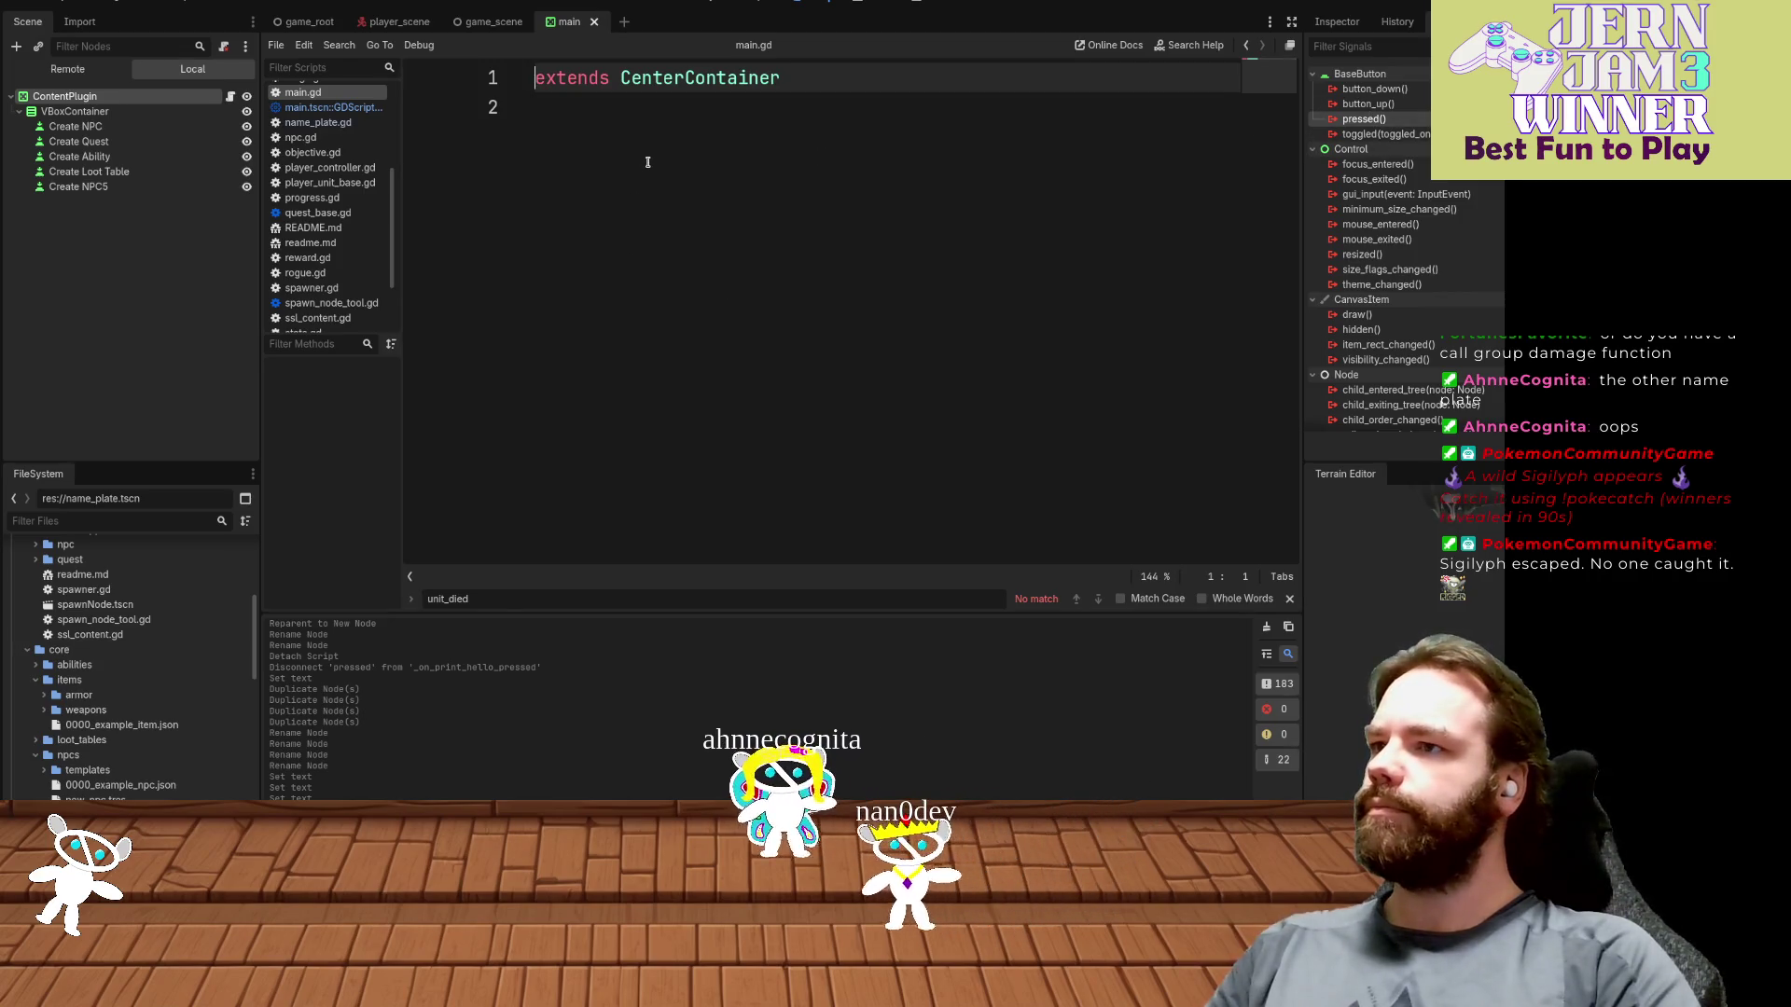
{"action": "key", "text": "Return"}
{"action": "key", "text": "Up"}
{"action": "type", "text": "@"}
{"action": "type", "text": "l"}
{"action": "key", "text": "ctrl+s"}
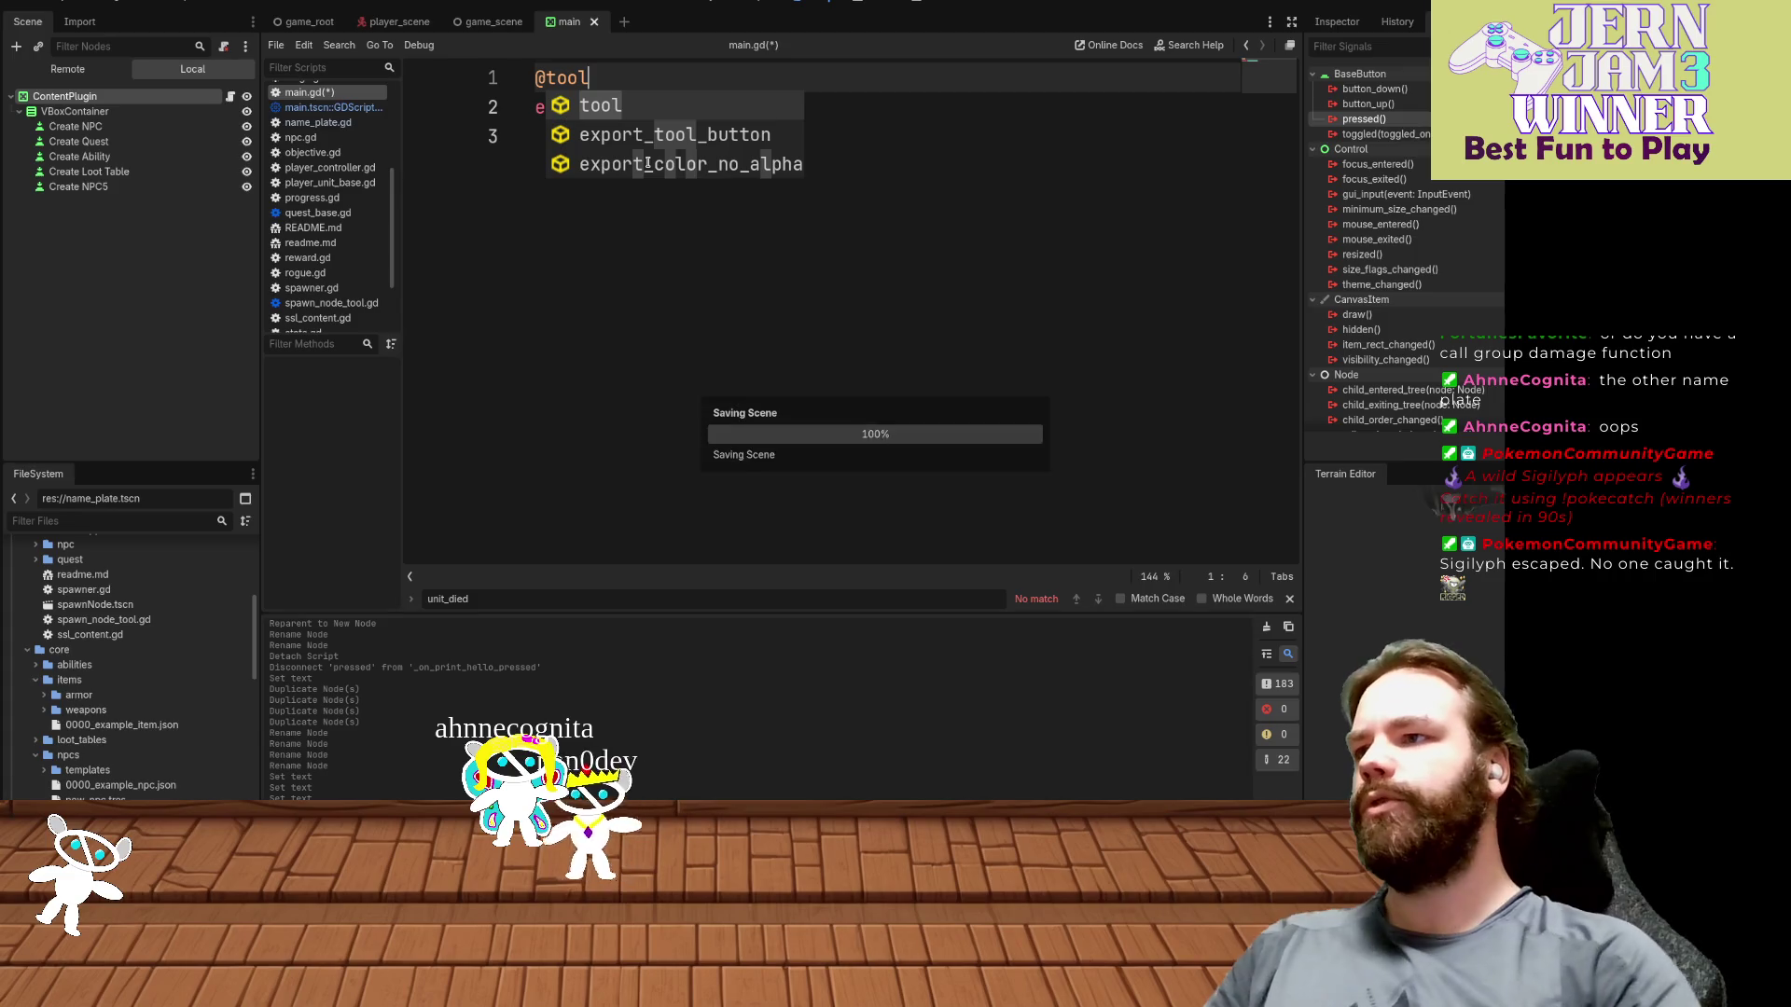
{"action": "left_click", "coordinate": [140, 111]}
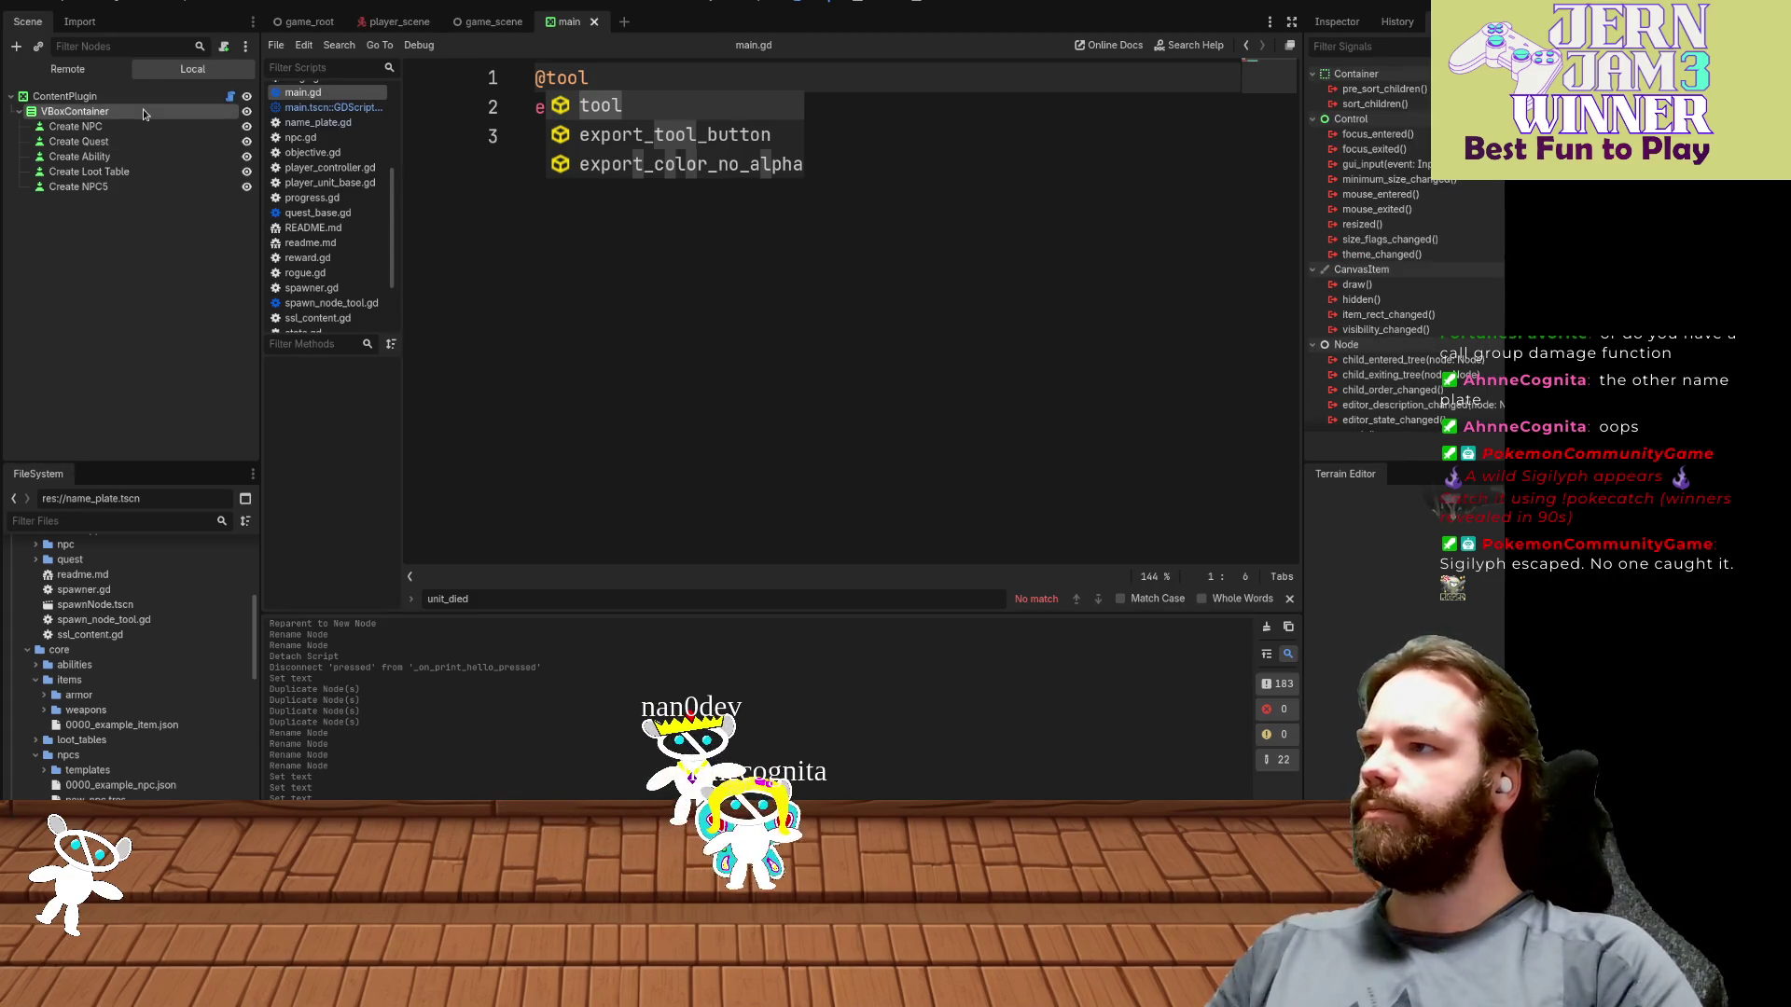
{"action": "left_click", "coordinate": [143, 108]}
{"action": "key", "text": "Escape"}
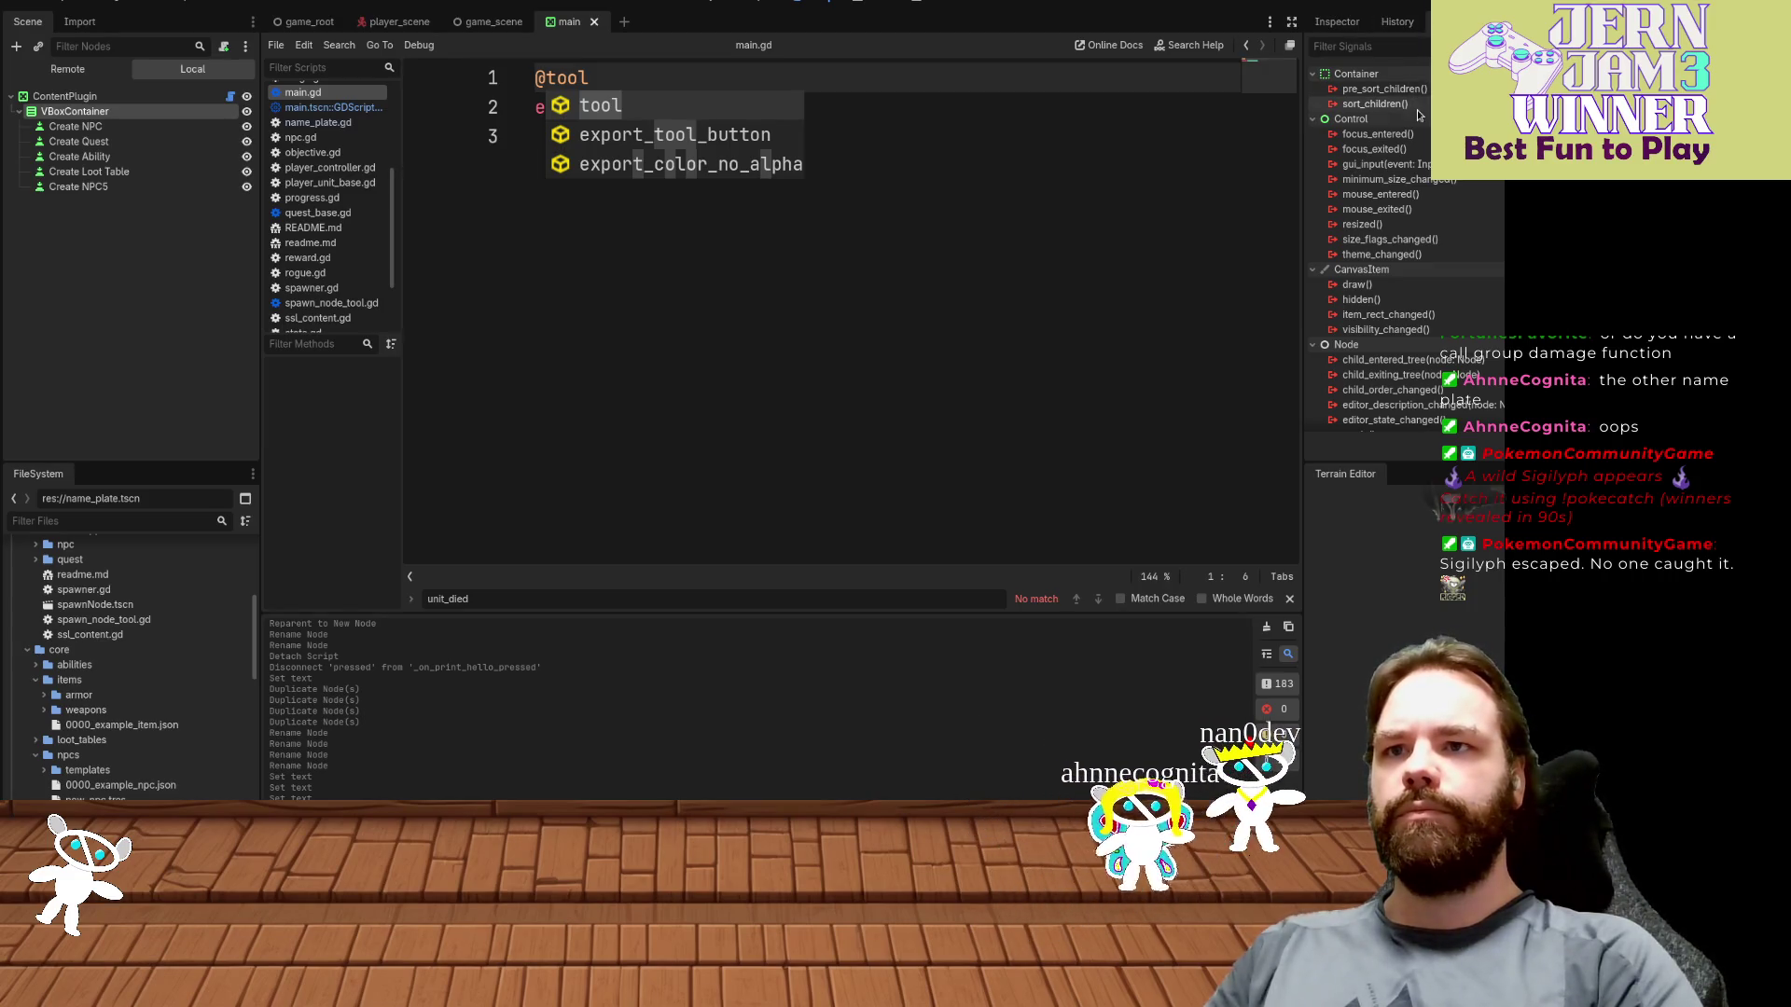
{"action": "type", "text": "xtends CenterContainer"}
{"action": "key", "text": "Return"}
{"action": "left_click", "coordinate": [70, 127]}
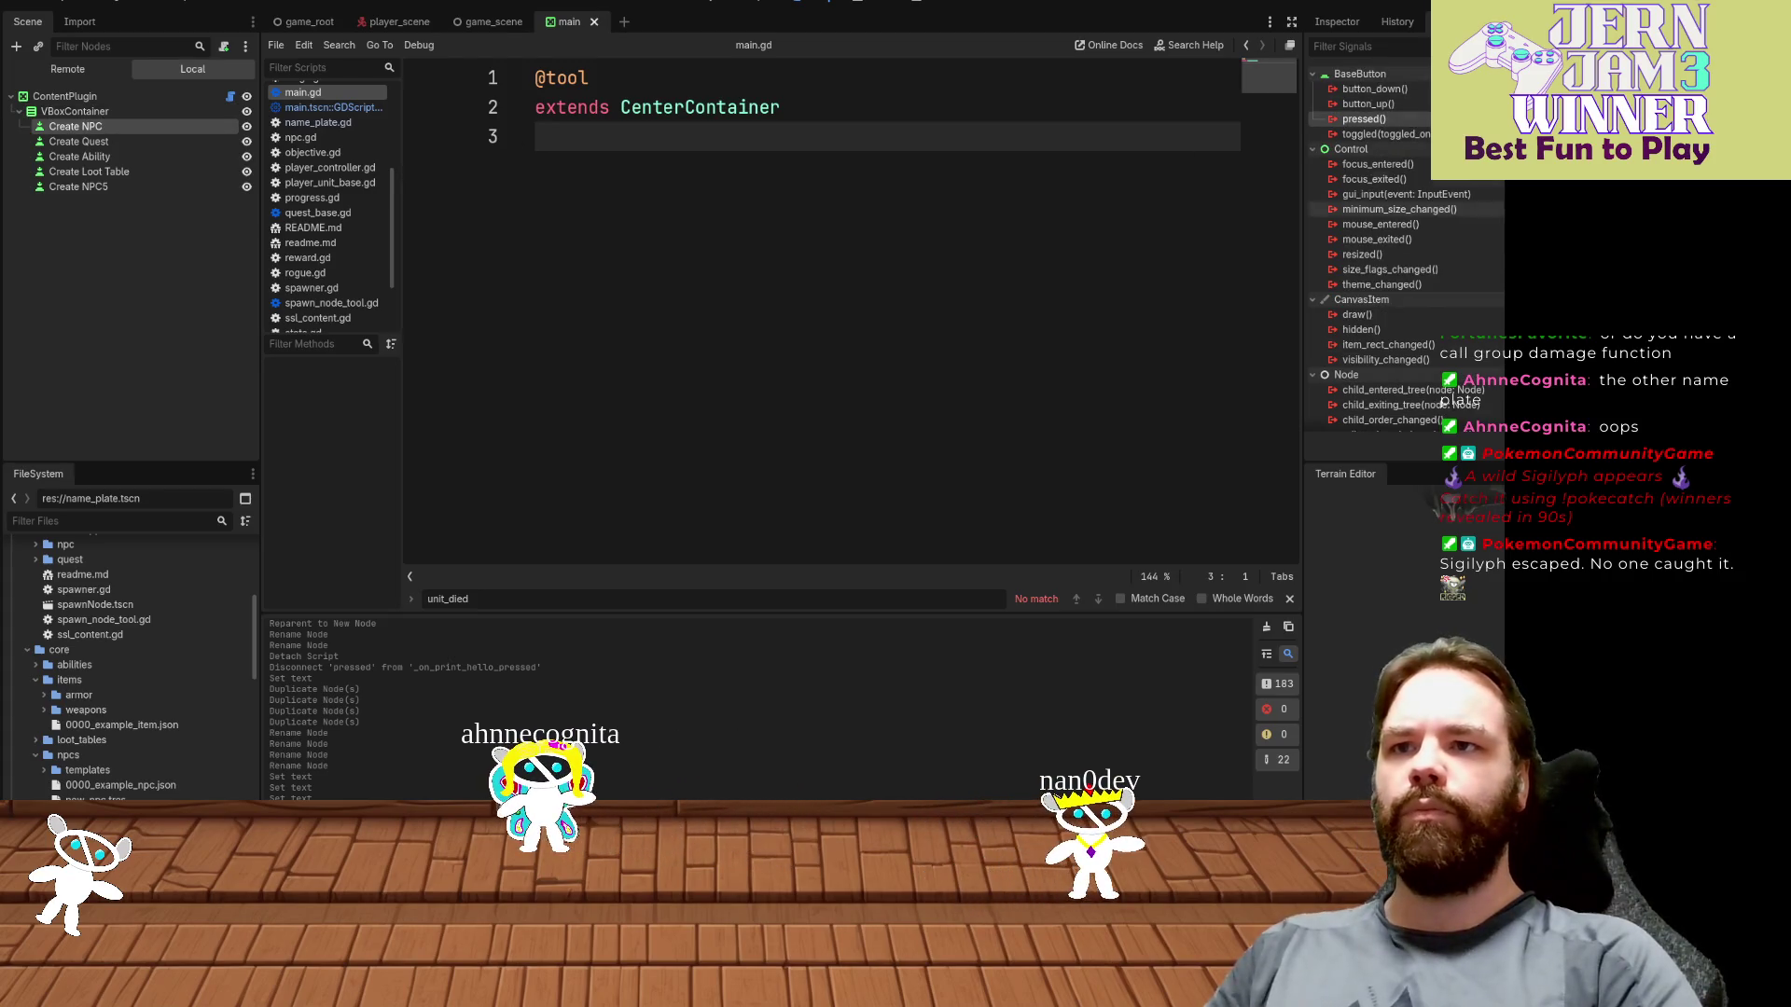
Step: Connect the Create NPC and Create Quest pressed signals to _on_create_npc_pressed and _on_create_quest_pressed
{"action": "double_click", "coordinate": [1364, 118]}
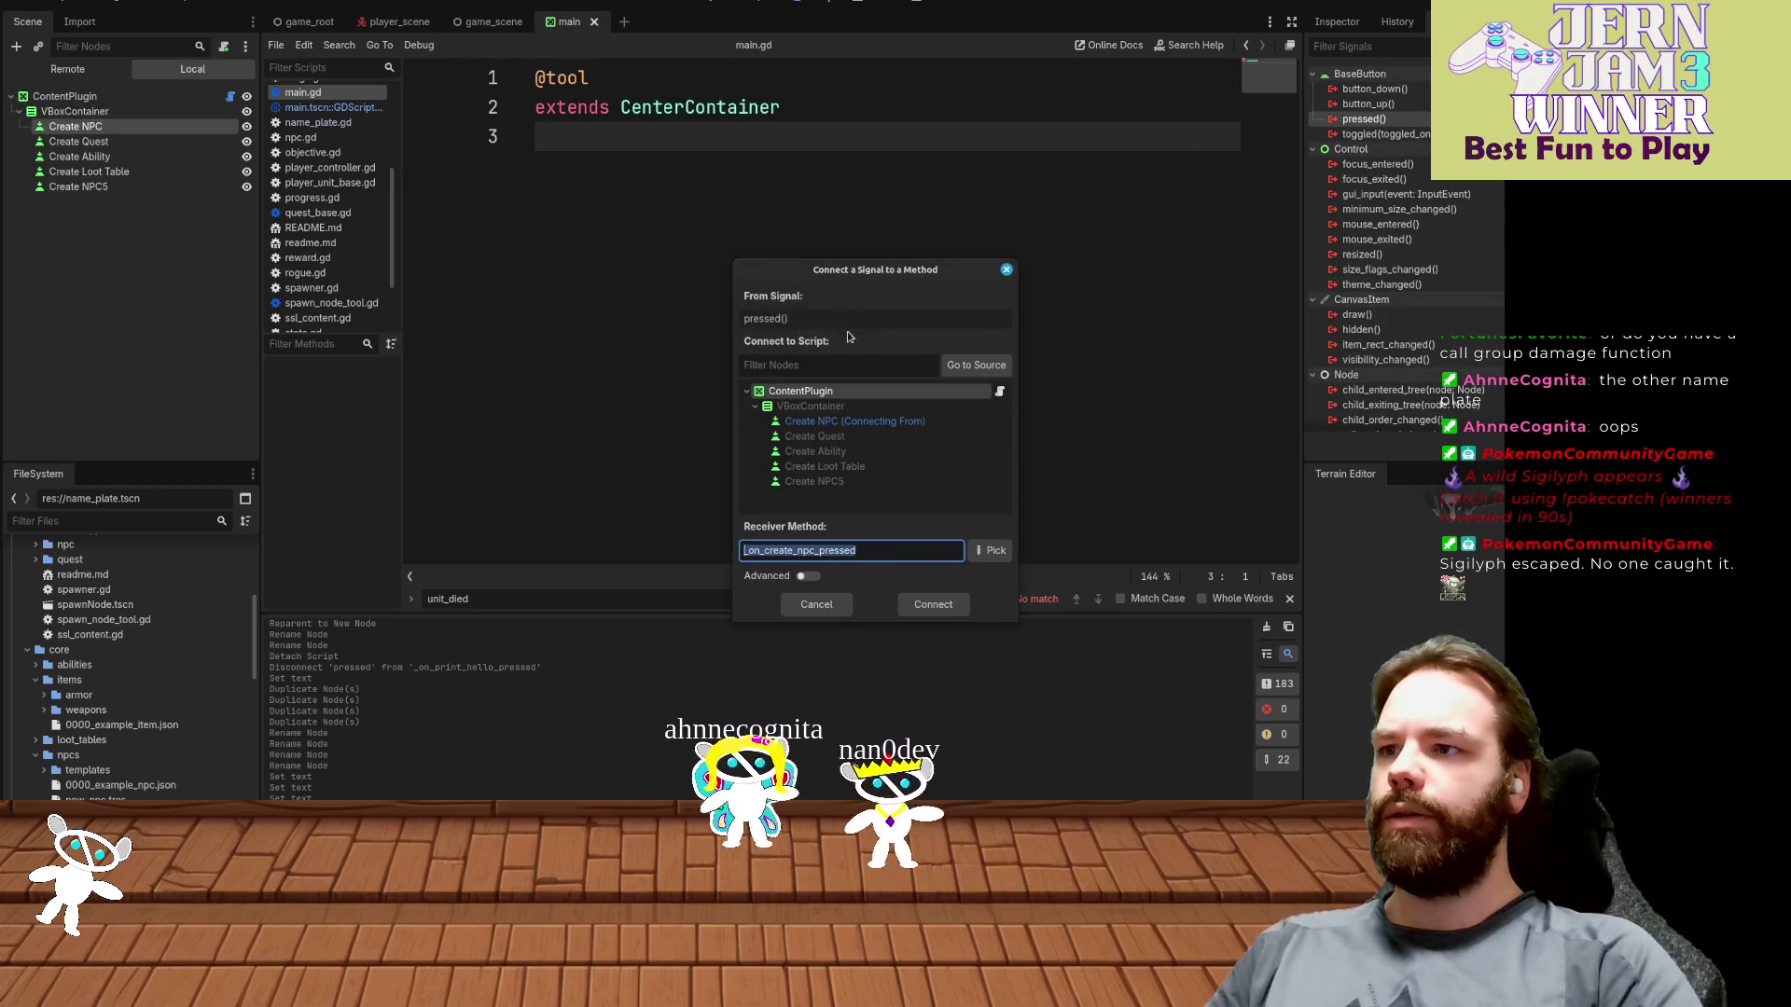
{"action": "left_click", "coordinate": [933, 604]}
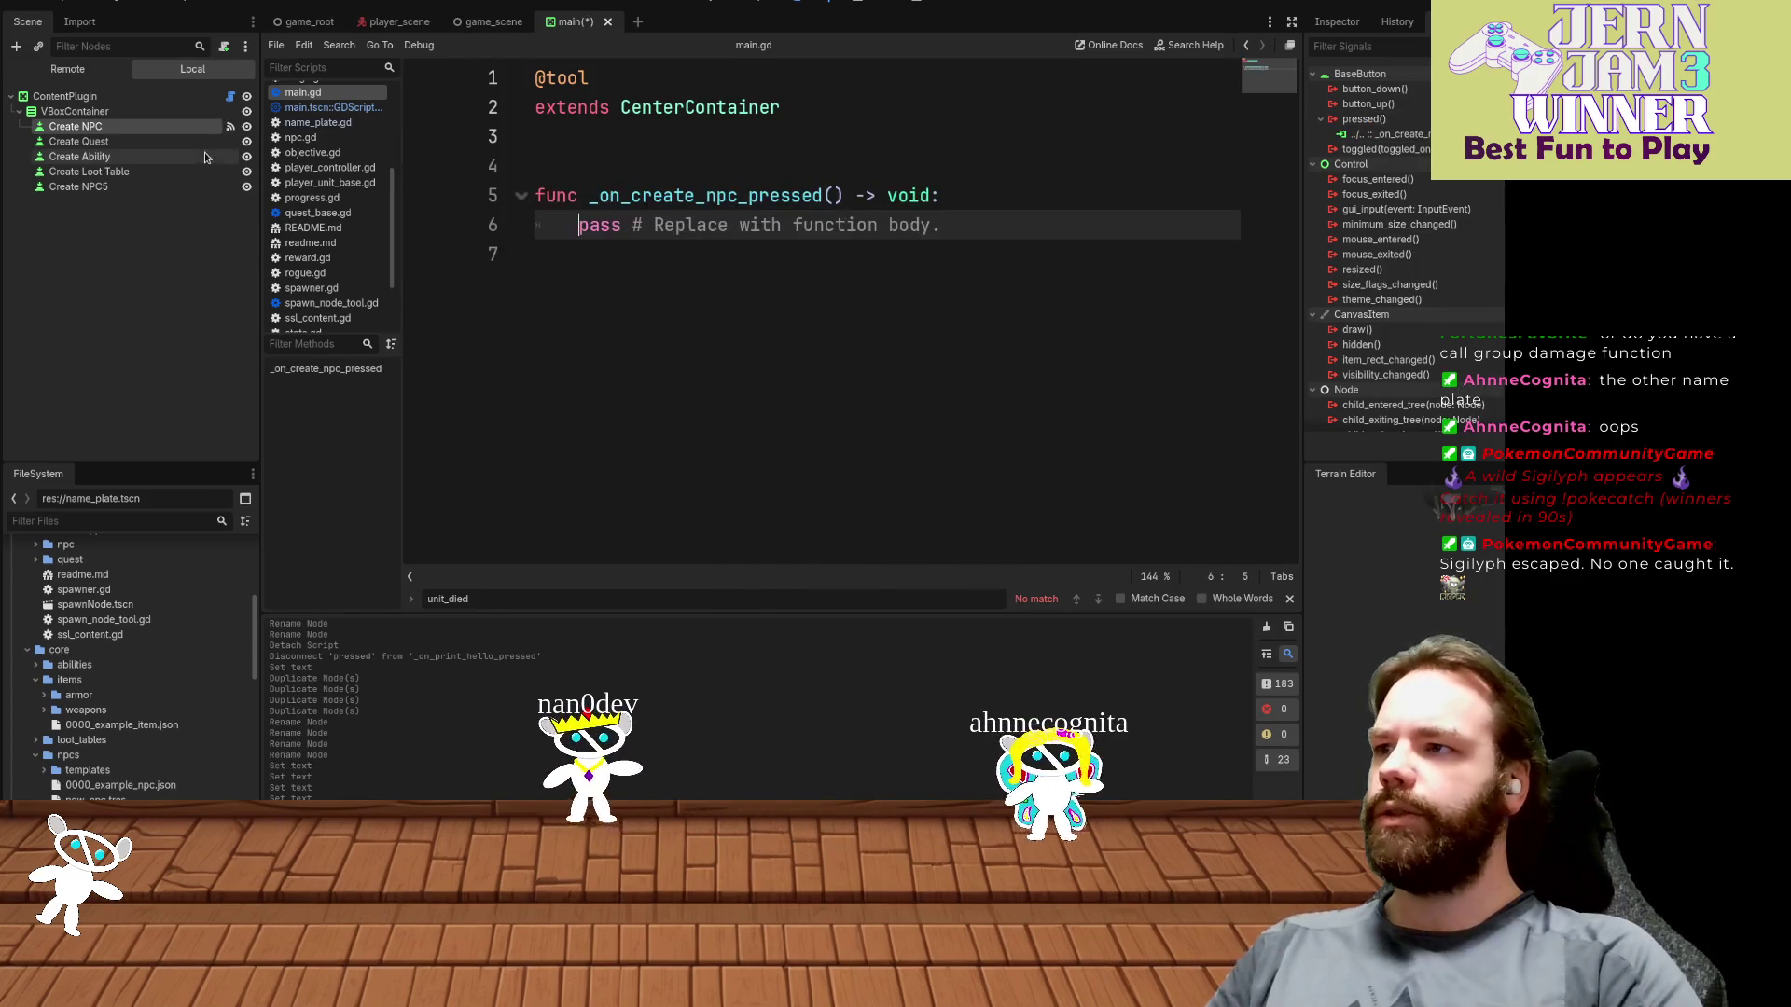
{"action": "left_click", "coordinate": [190, 142]}
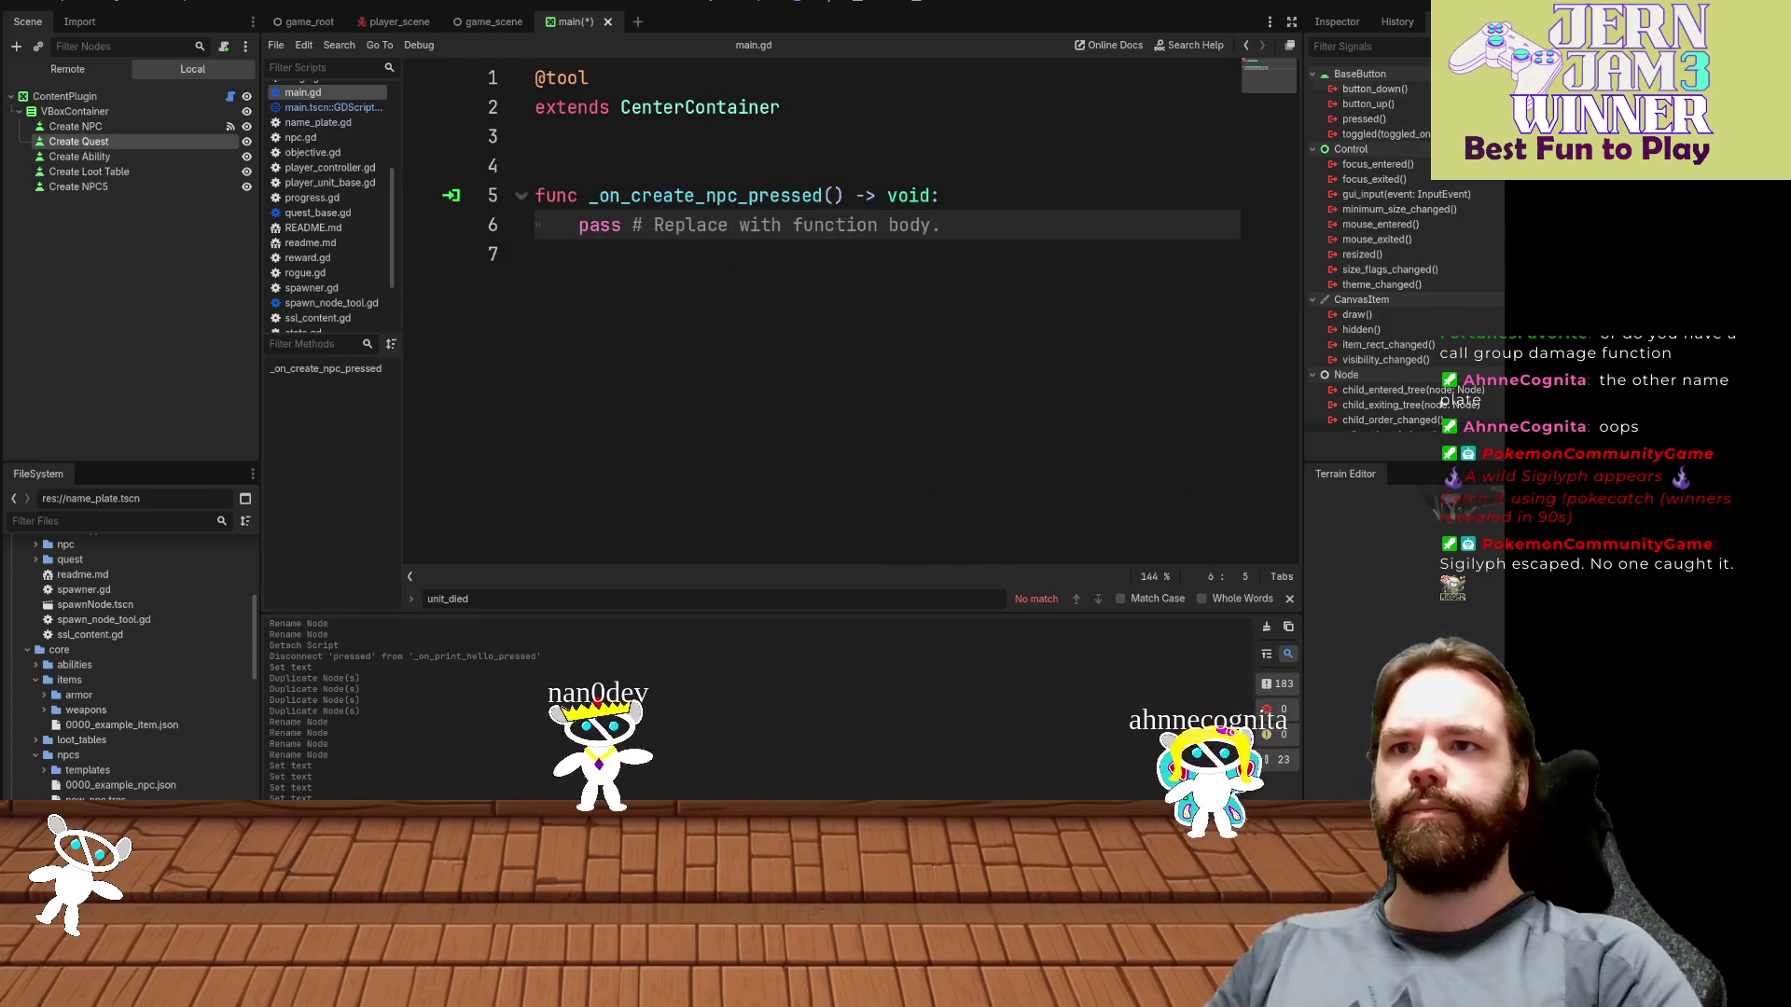
{"action": "double_click", "coordinate": [1363, 118]}
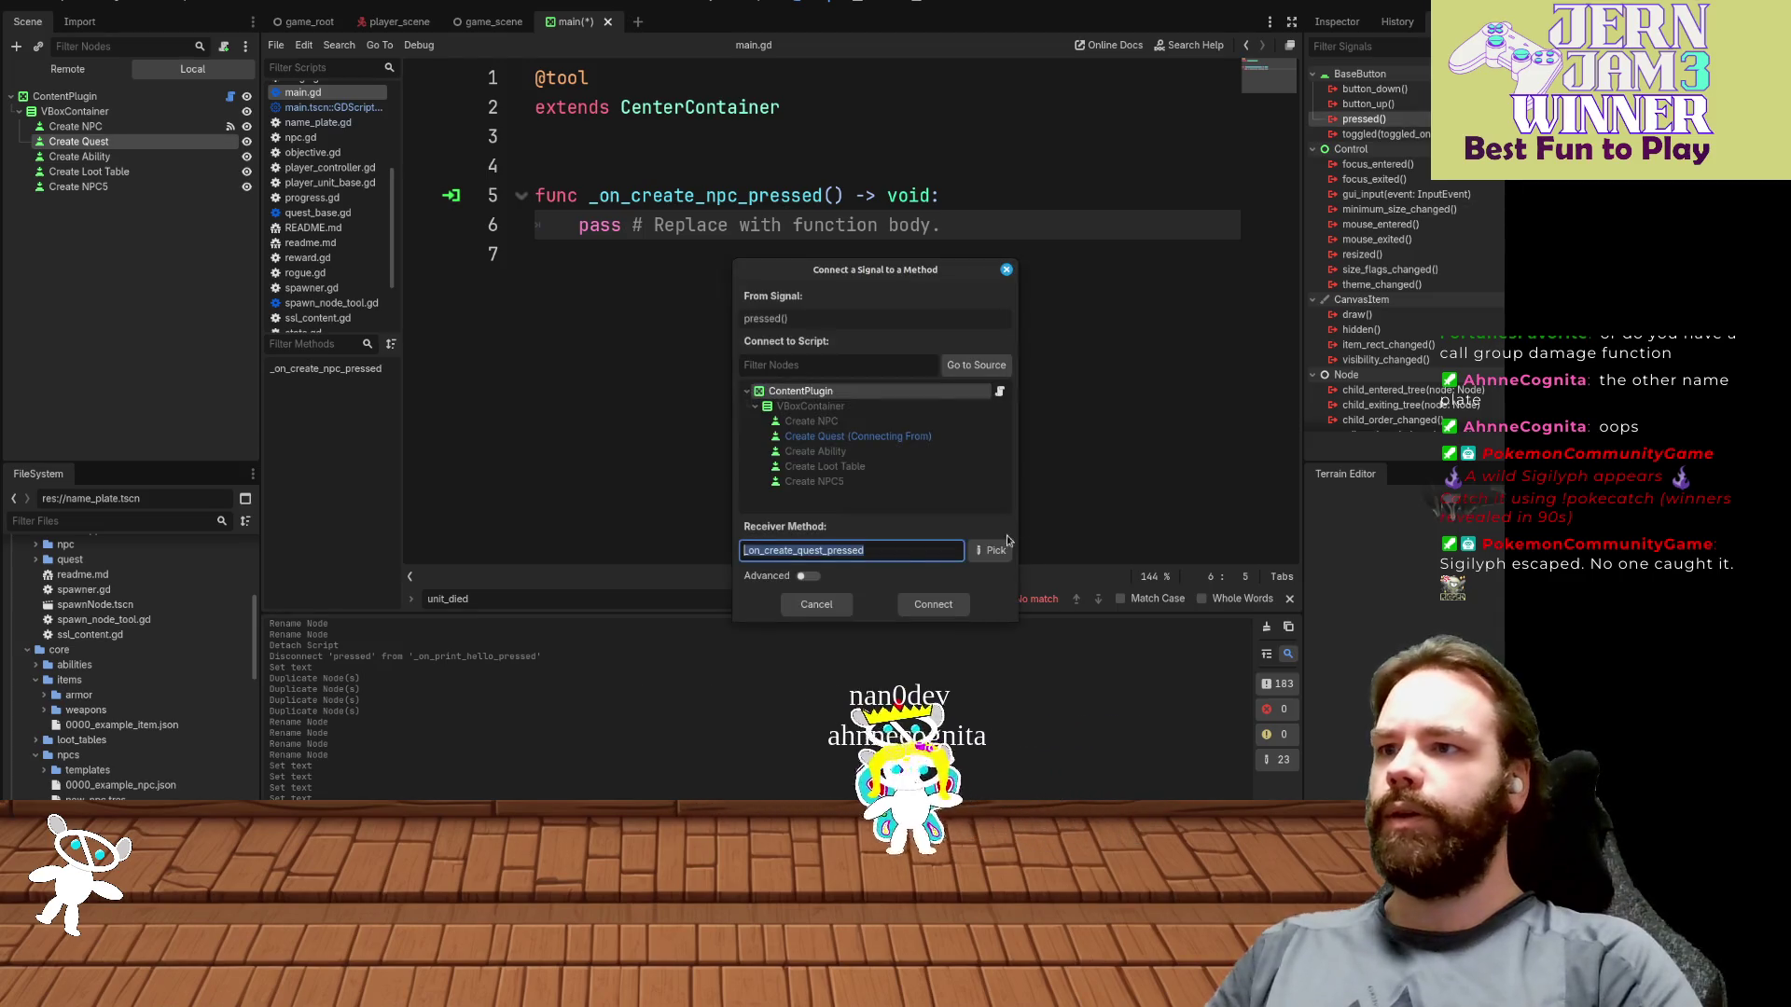
{"action": "left_click", "coordinate": [932, 604]}
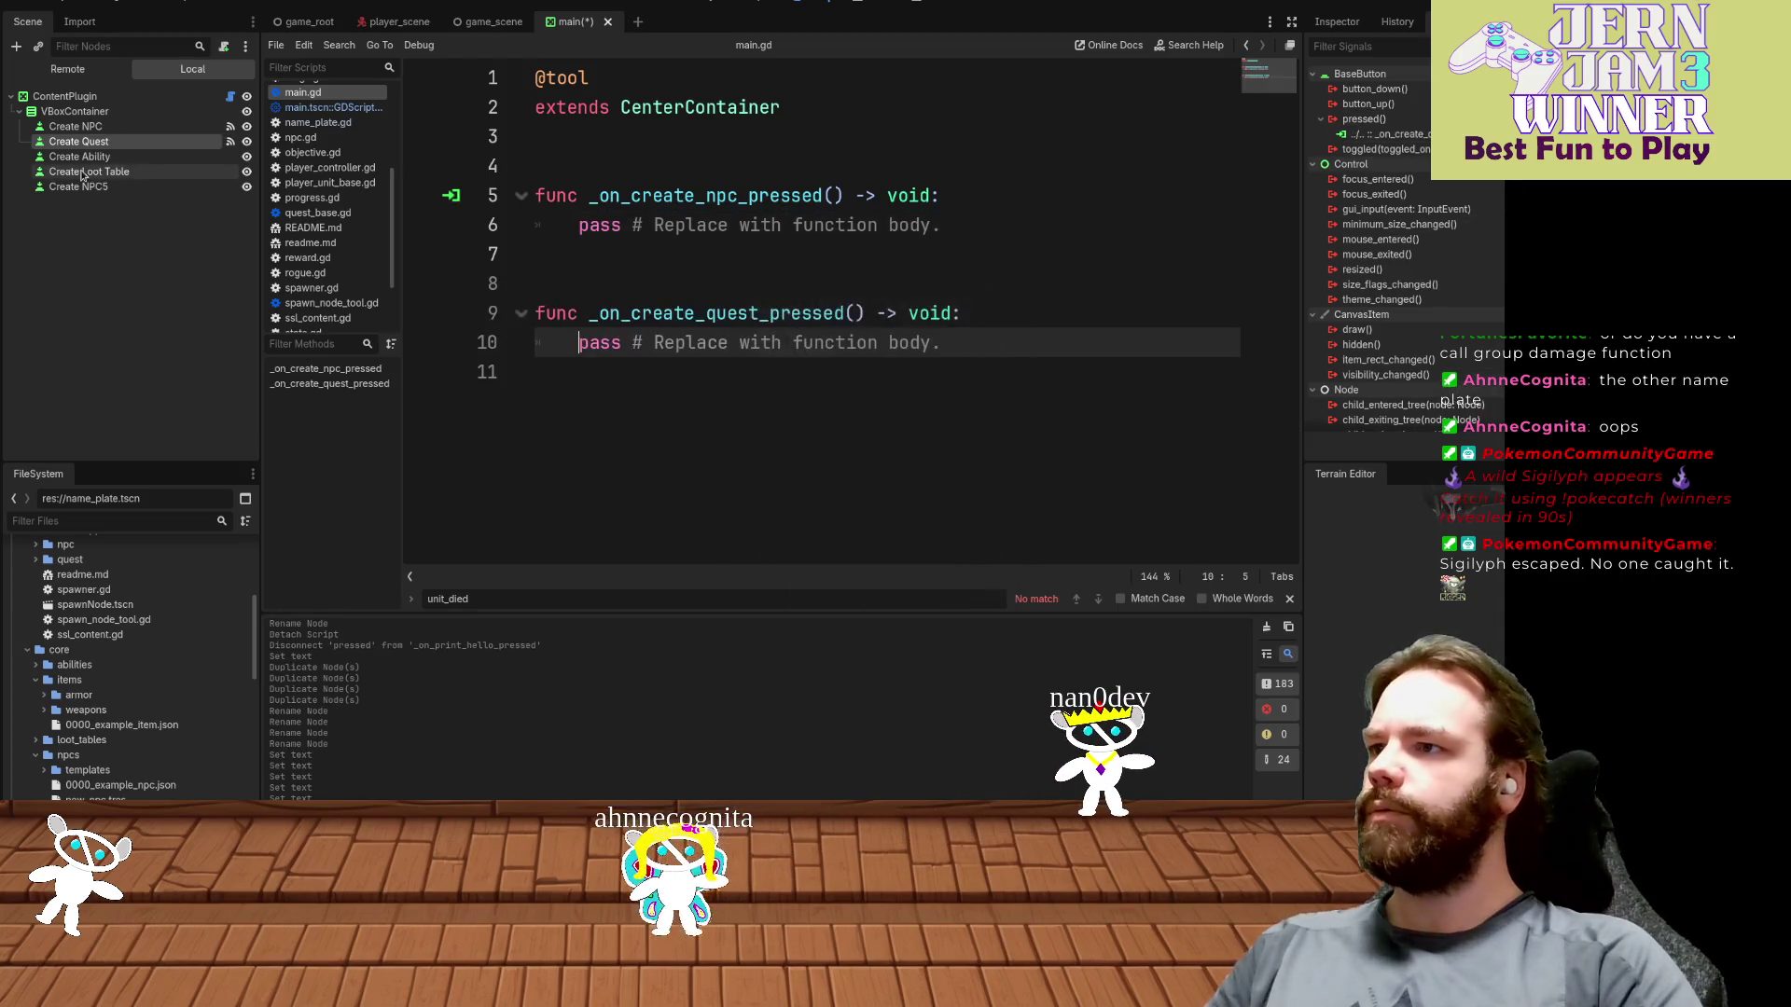
Step: Connect the Create Ability and Create Loot Table pressed signals to their new handlers
{"action": "left_click", "coordinate": [80, 156]}
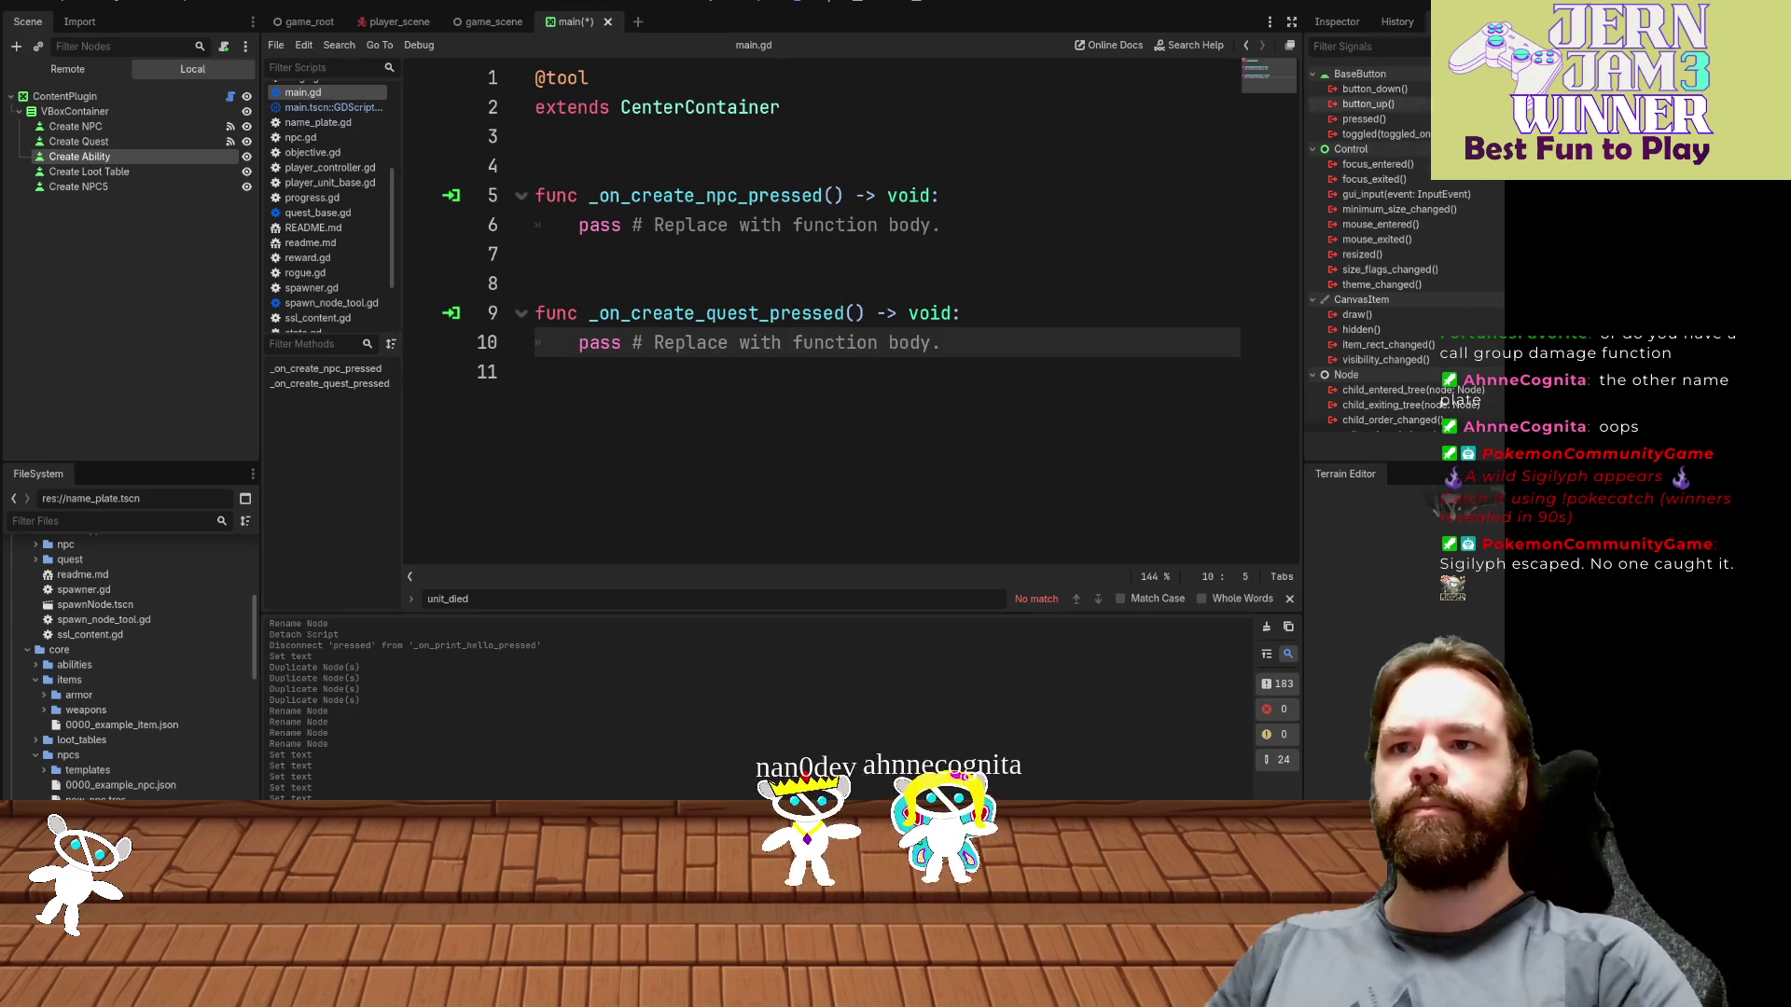
{"action": "double_click", "coordinate": [1364, 119]}
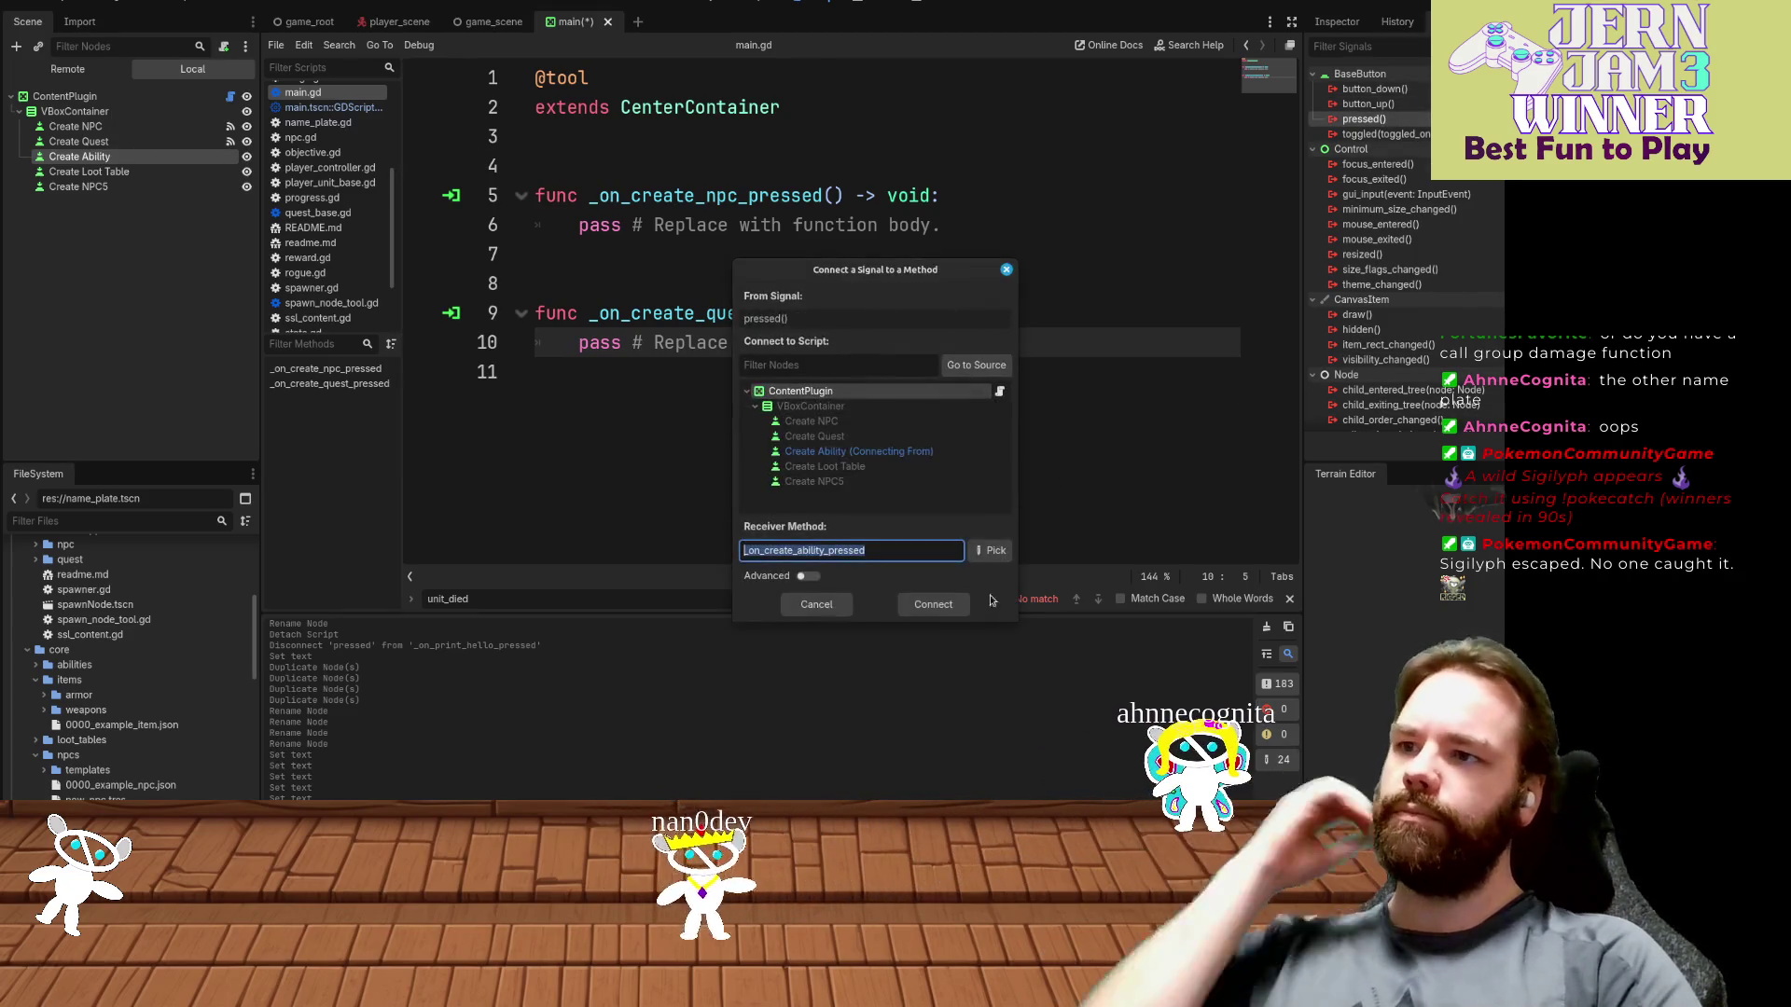
{"action": "left_click", "coordinate": [928, 608]}
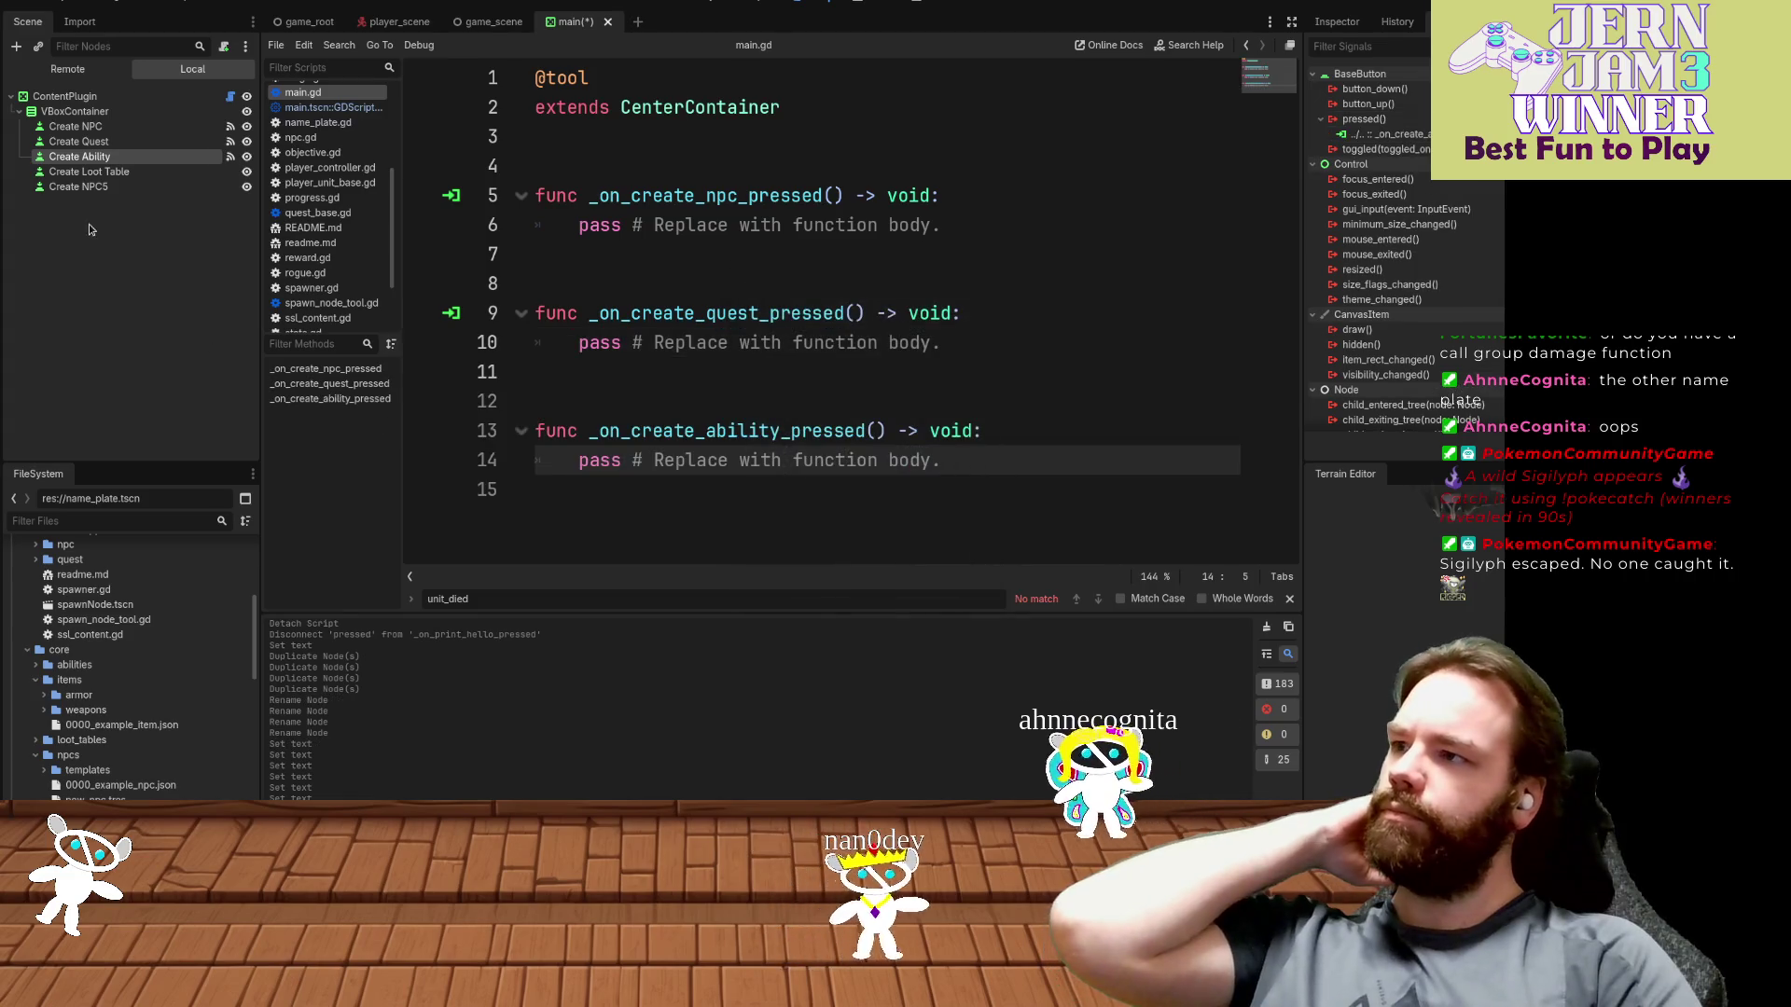
{"action": "left_click", "coordinate": [110, 171]}
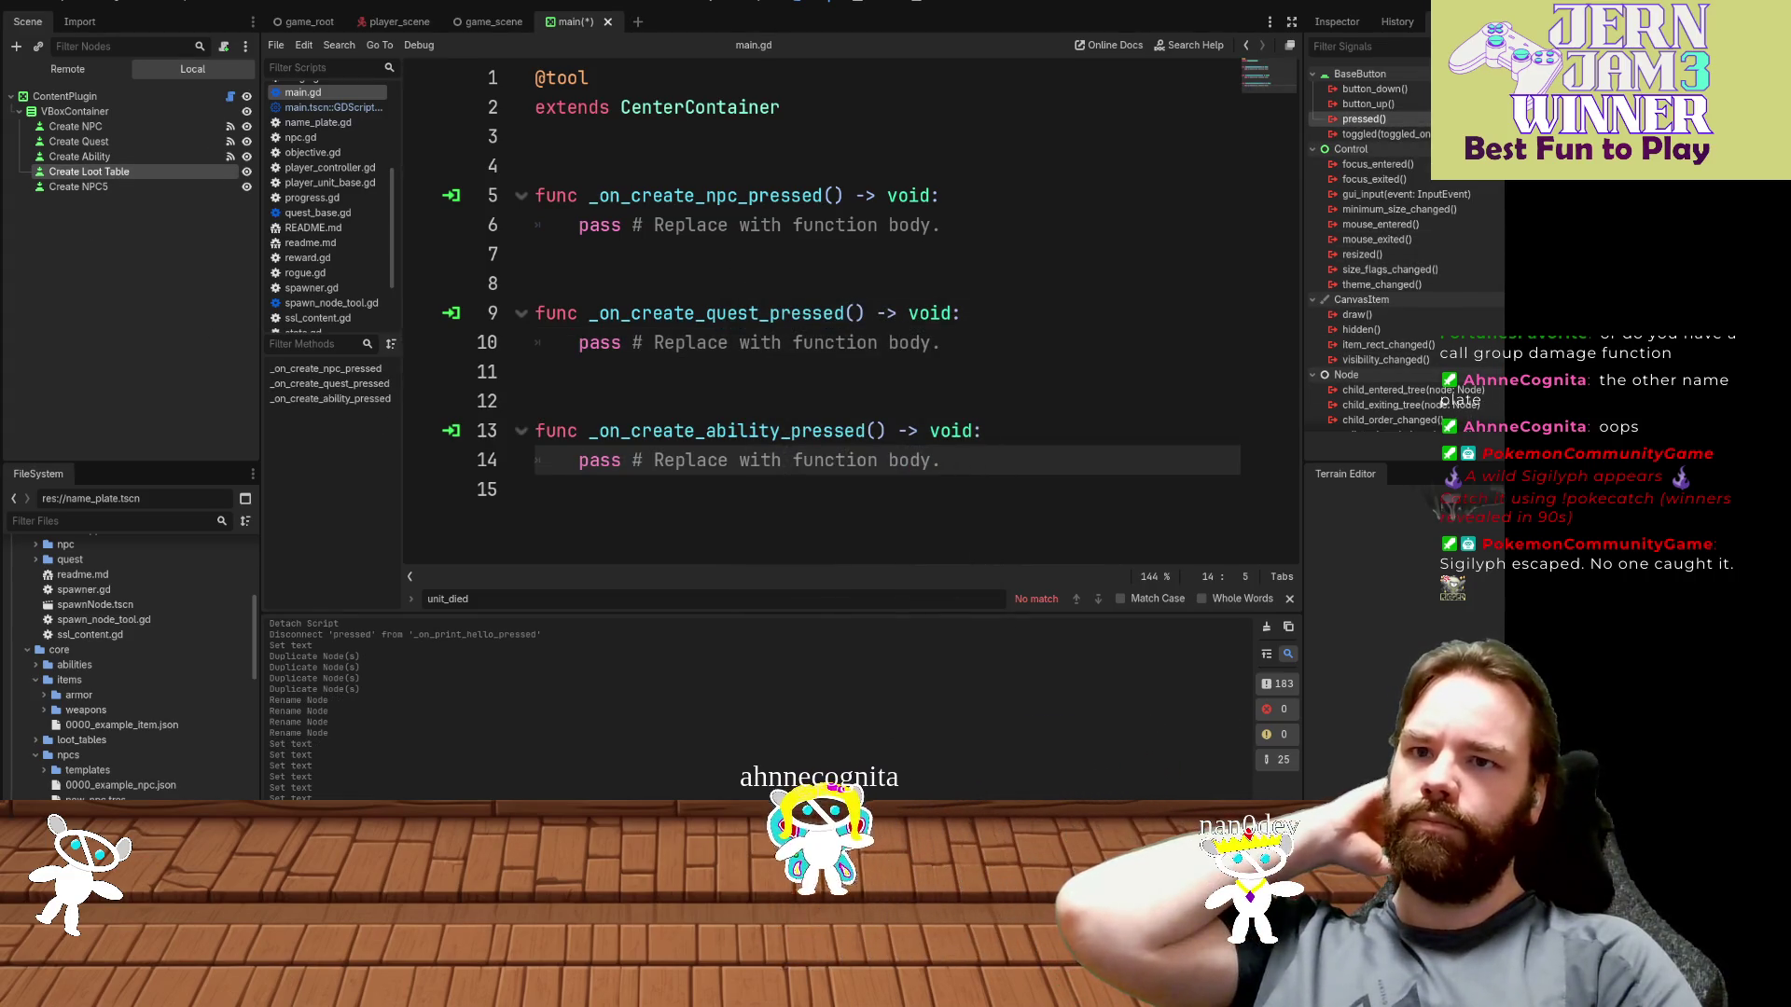
{"action": "key", "text": "Return"}
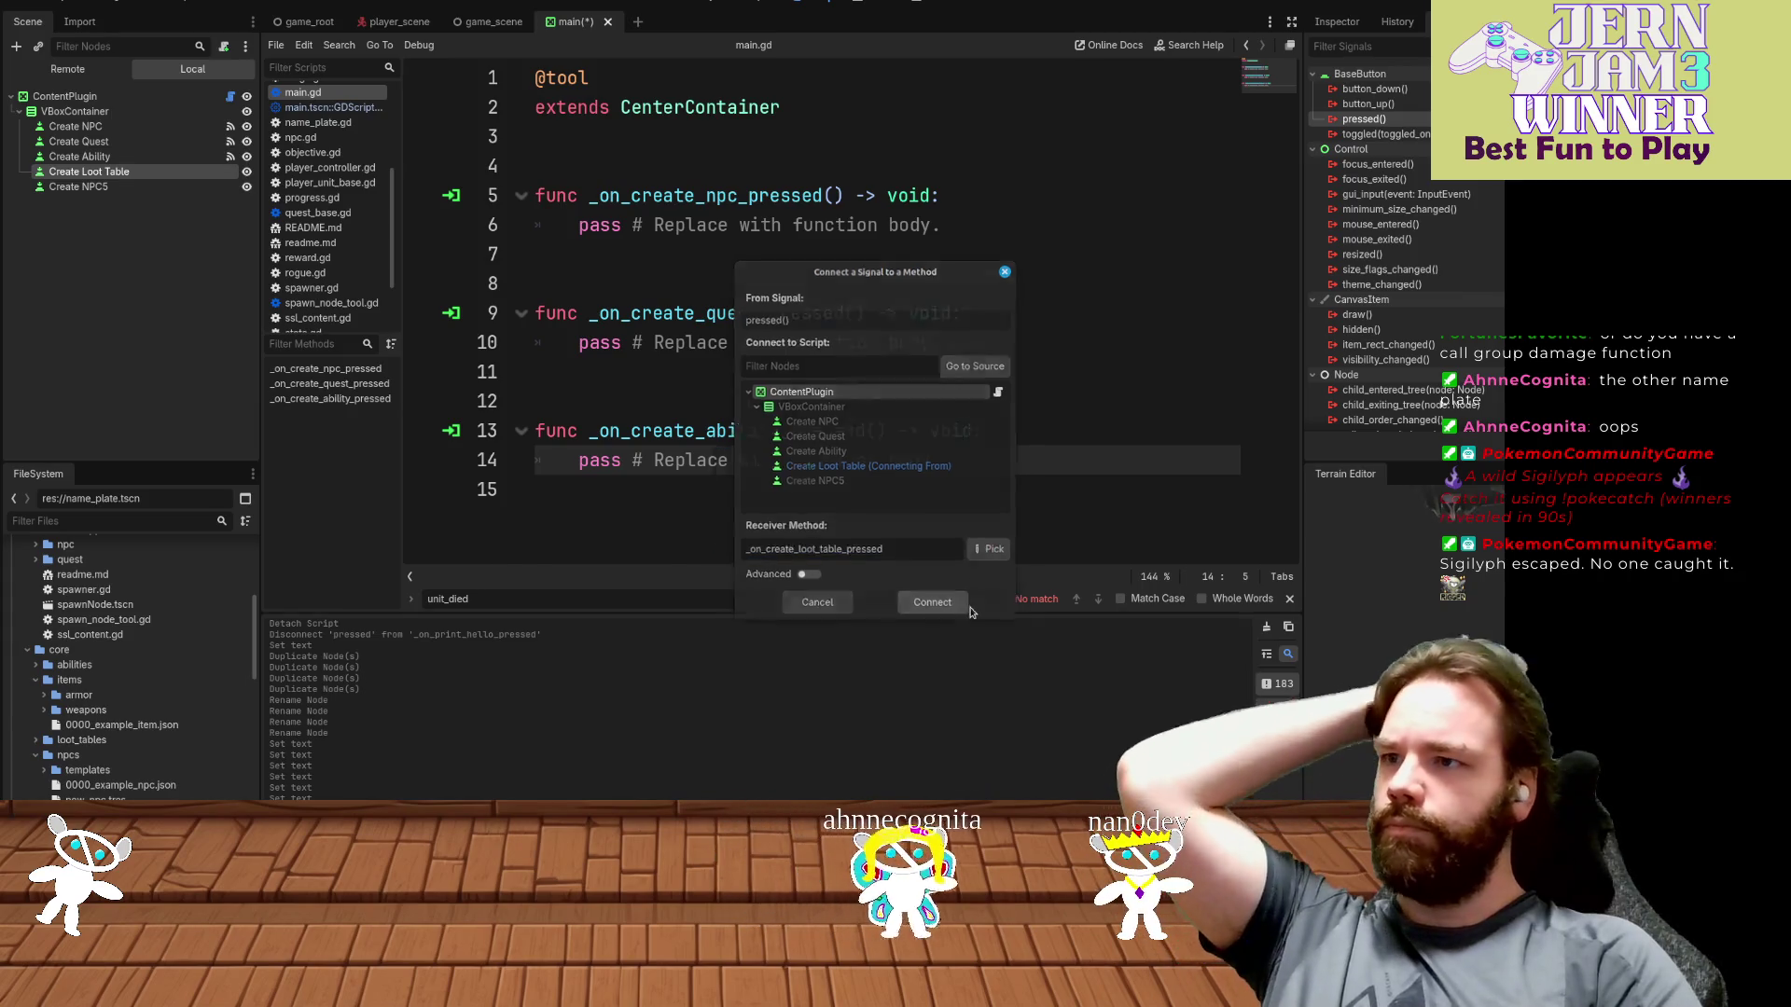
{"action": "left_click", "coordinate": [952, 601]}
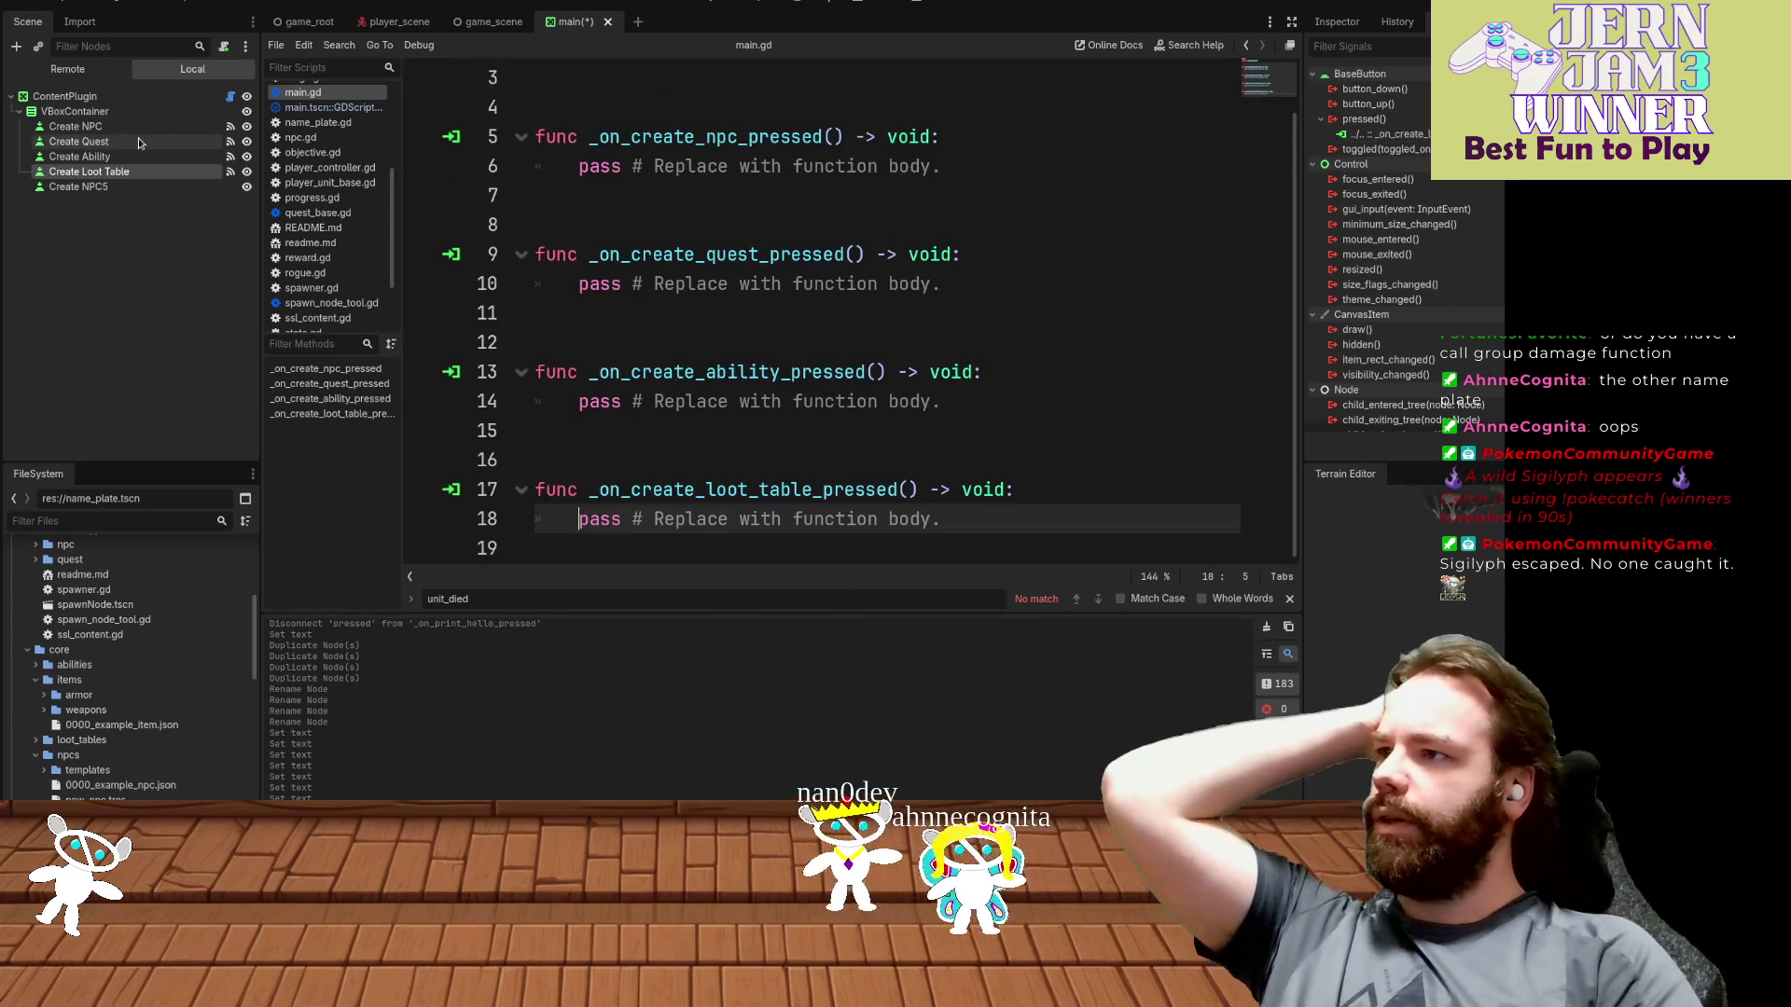
{"action": "left_click", "coordinate": [146, 189]}
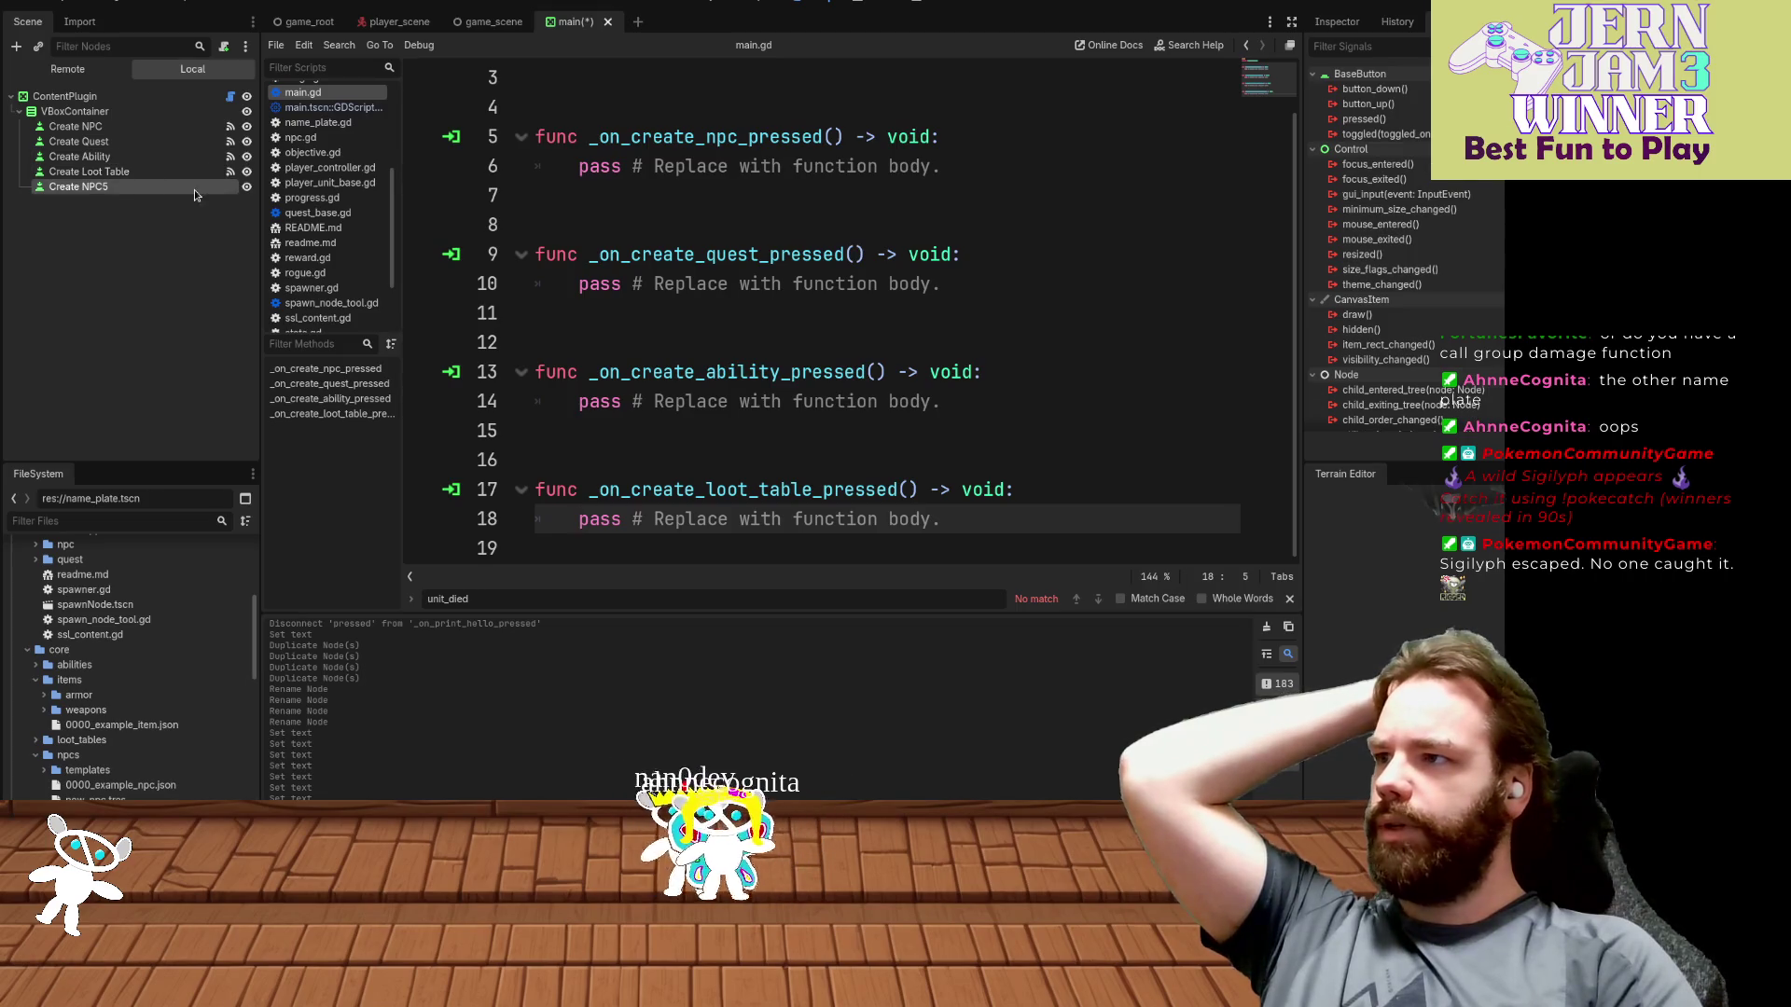
{"action": "right_click", "coordinate": [97, 189]}
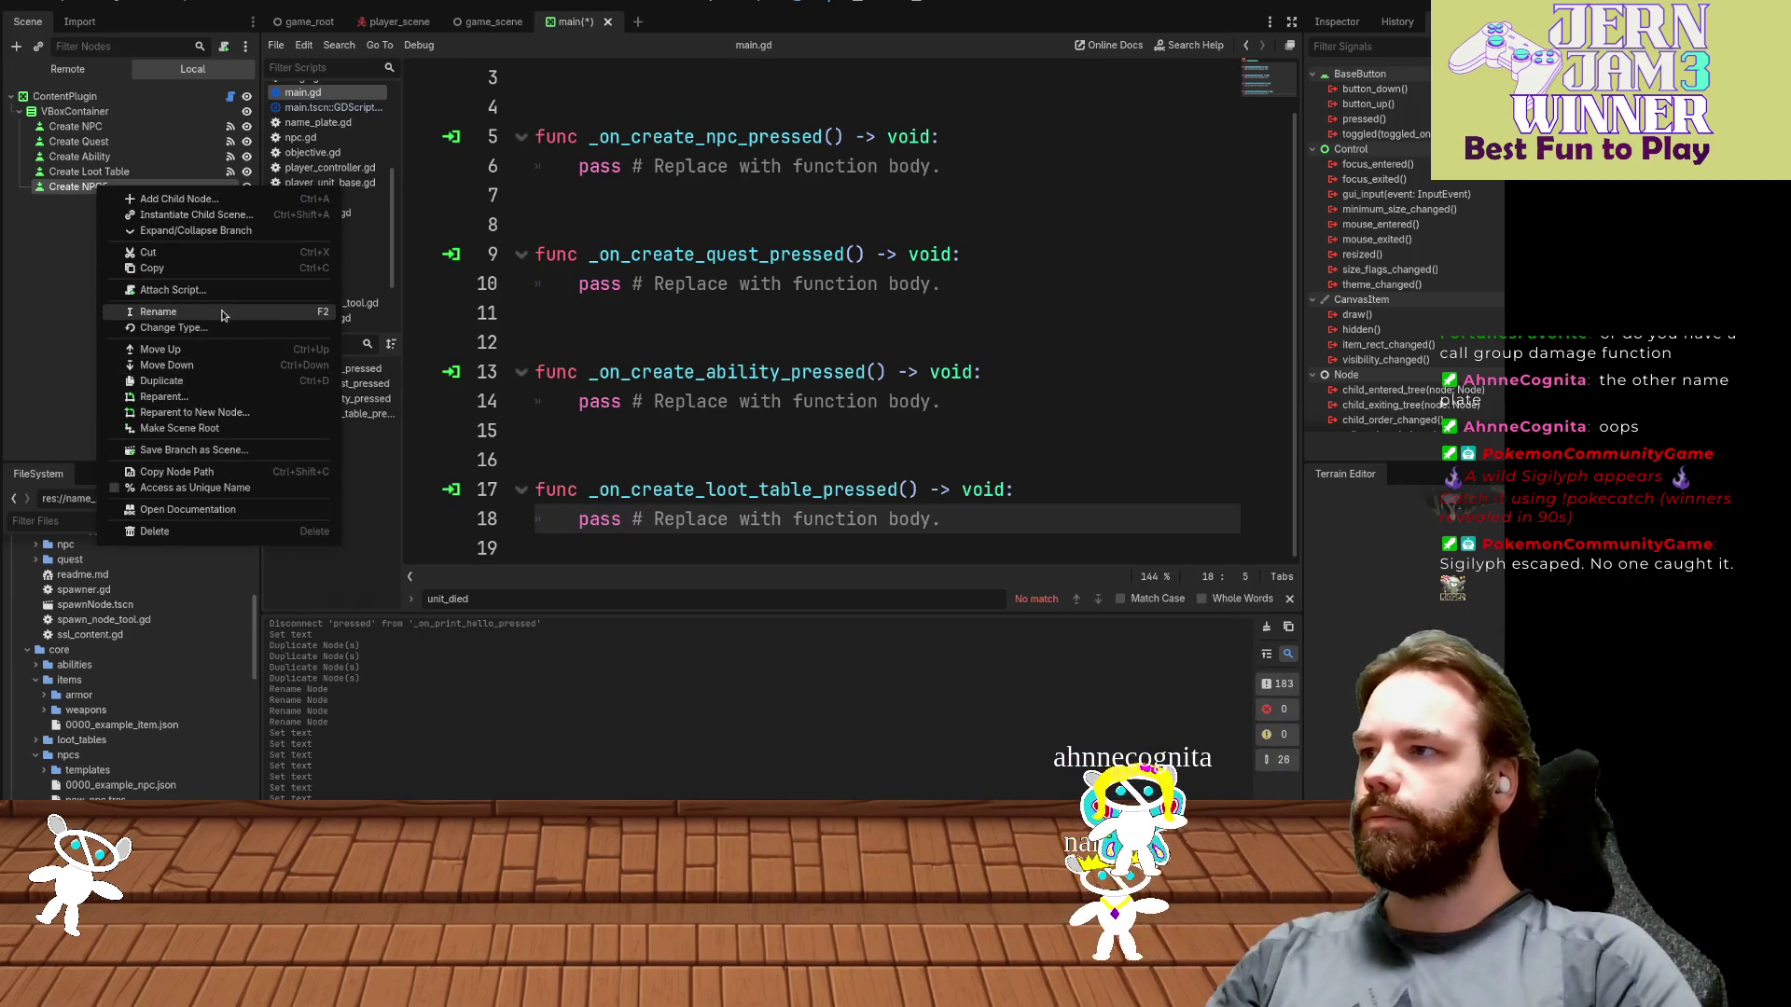
Step: Rename the fifth button to Create Item, connect its pressed signal to _on_create_item_pressed, and save
{"action": "left_click", "coordinate": [158, 313]}
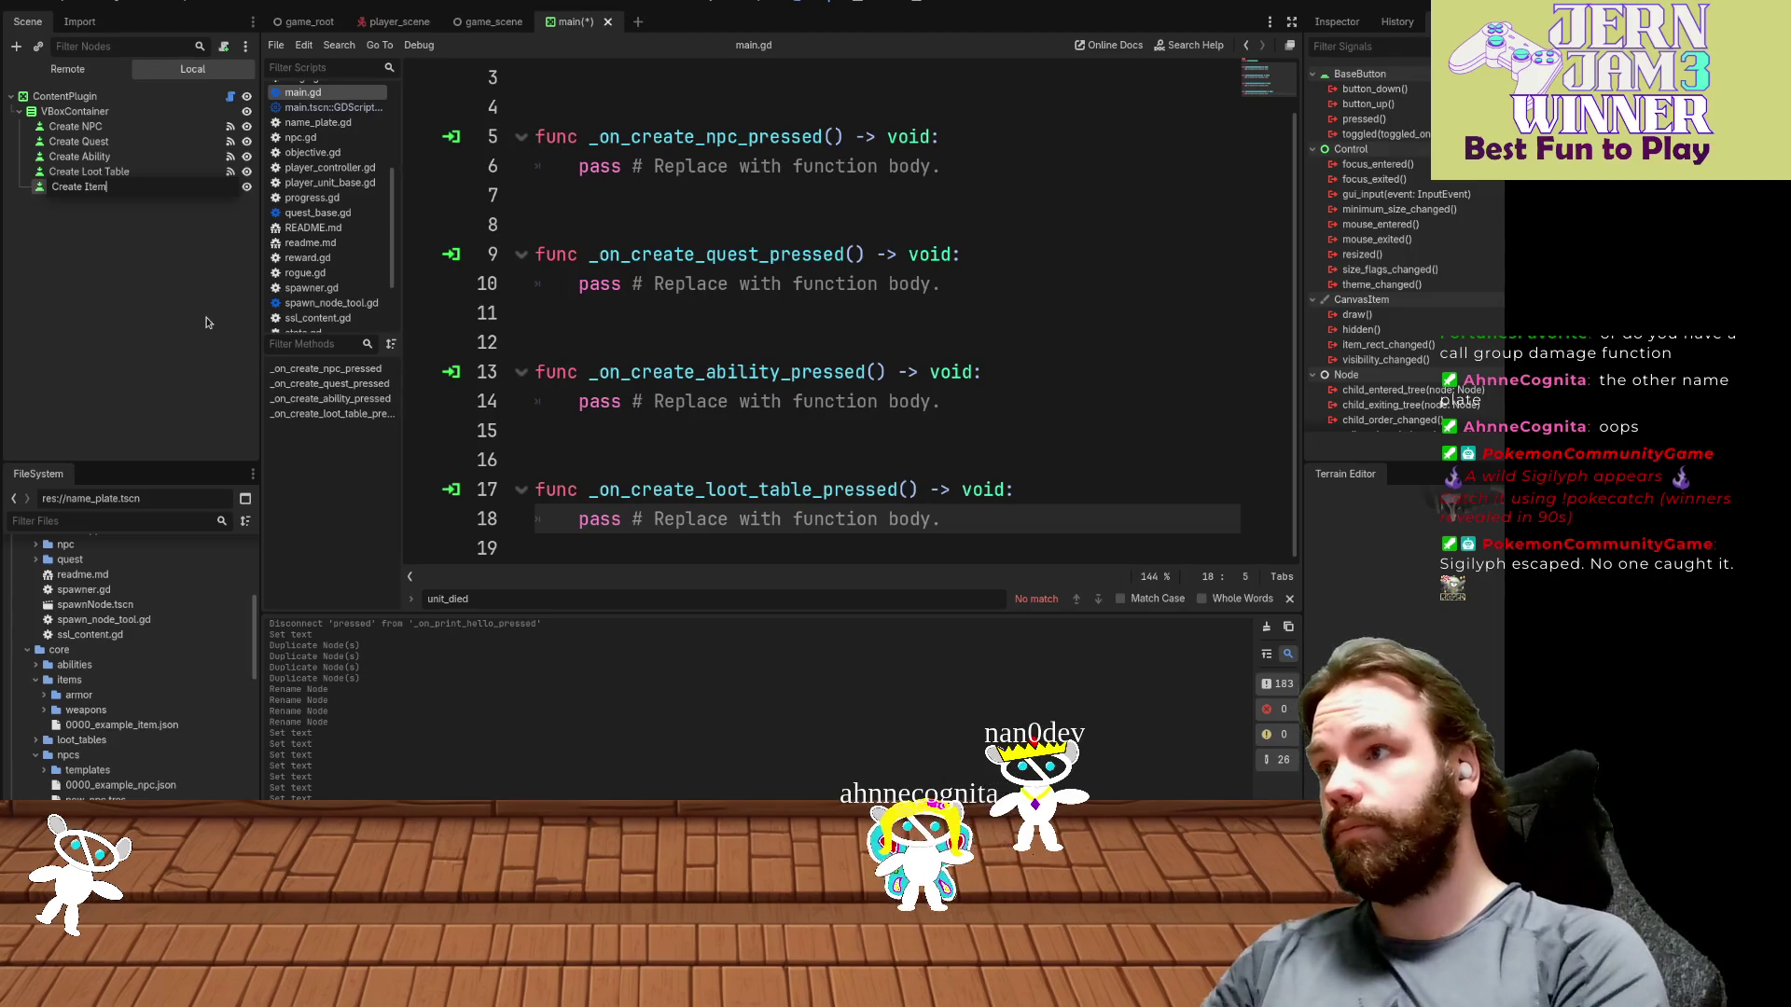
{"action": "key", "text": "Return"}
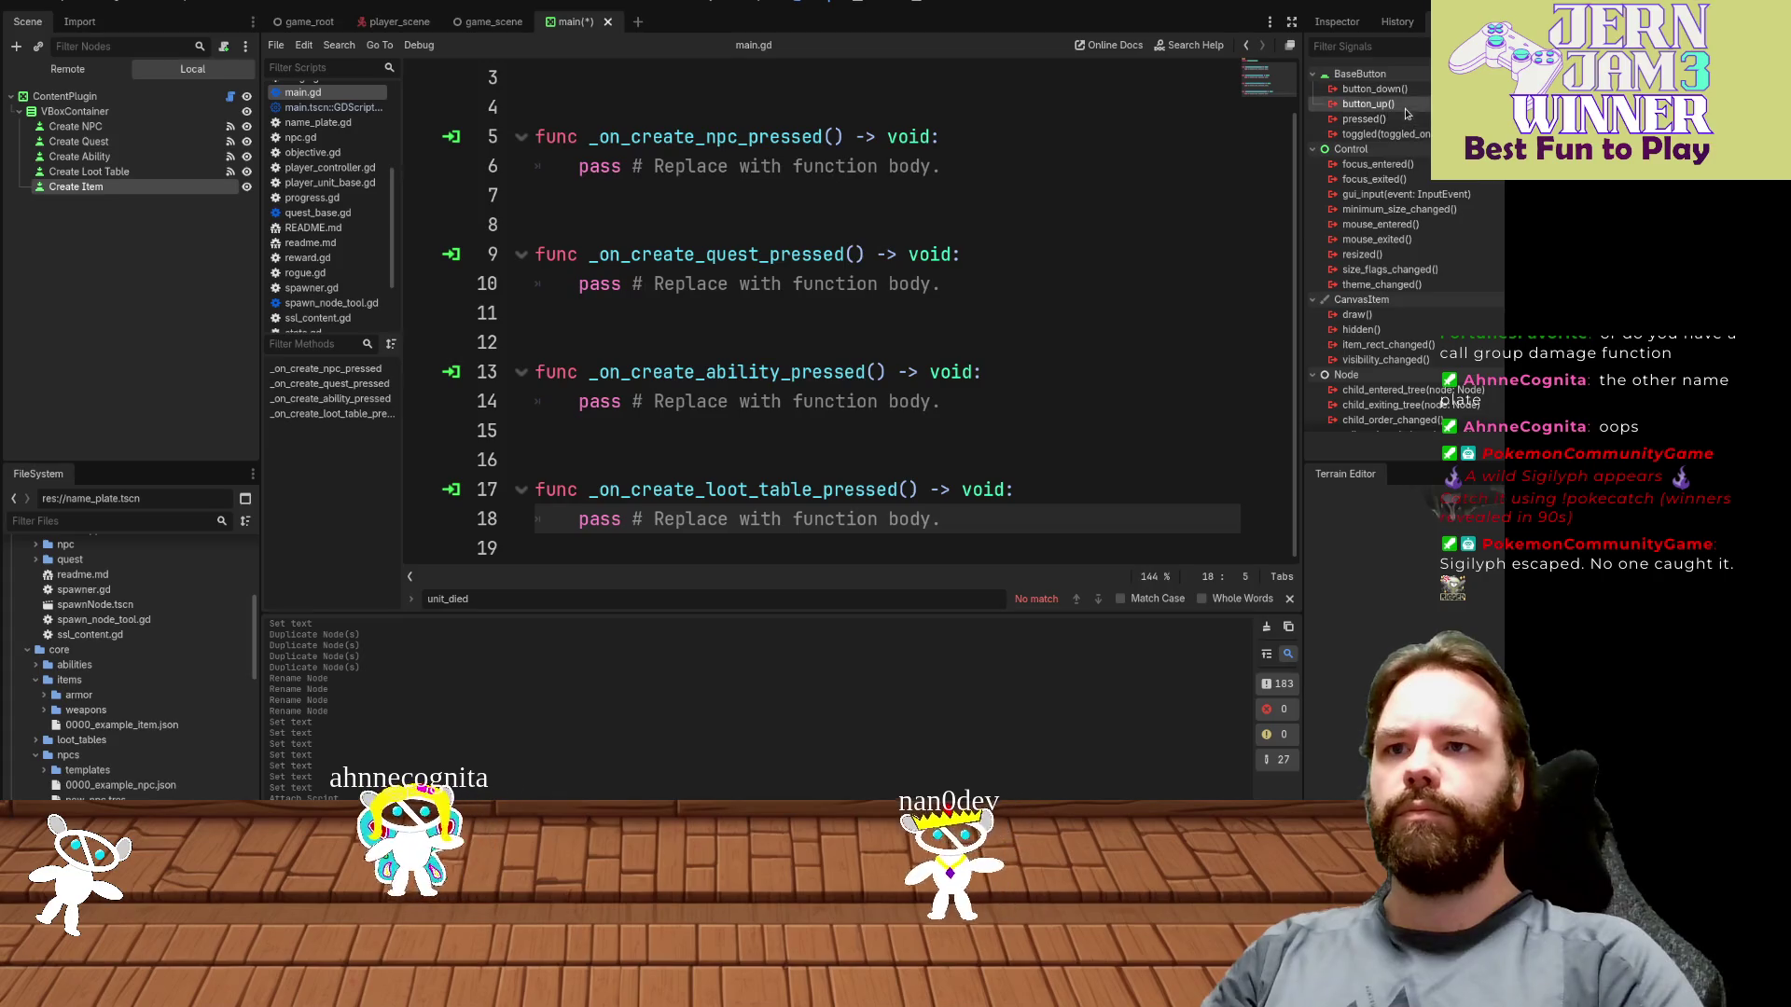
{"action": "double_click", "coordinate": [1364, 118]}
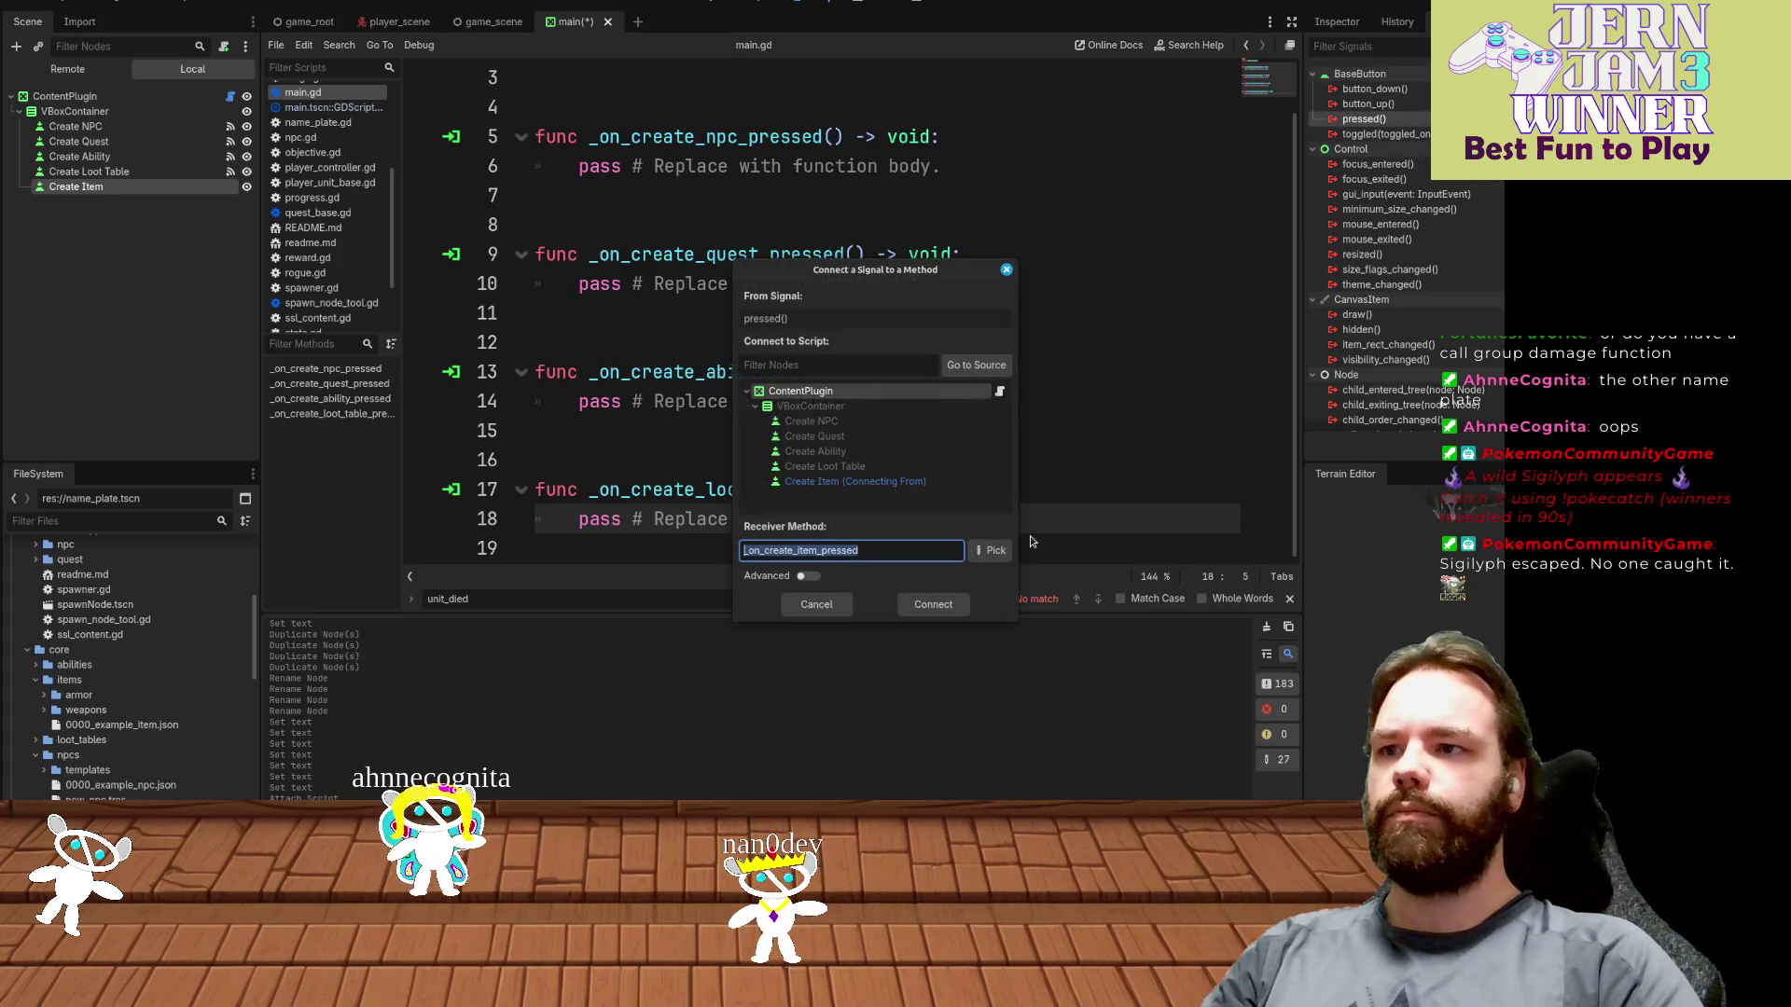
{"action": "left_click", "coordinate": [934, 607]}
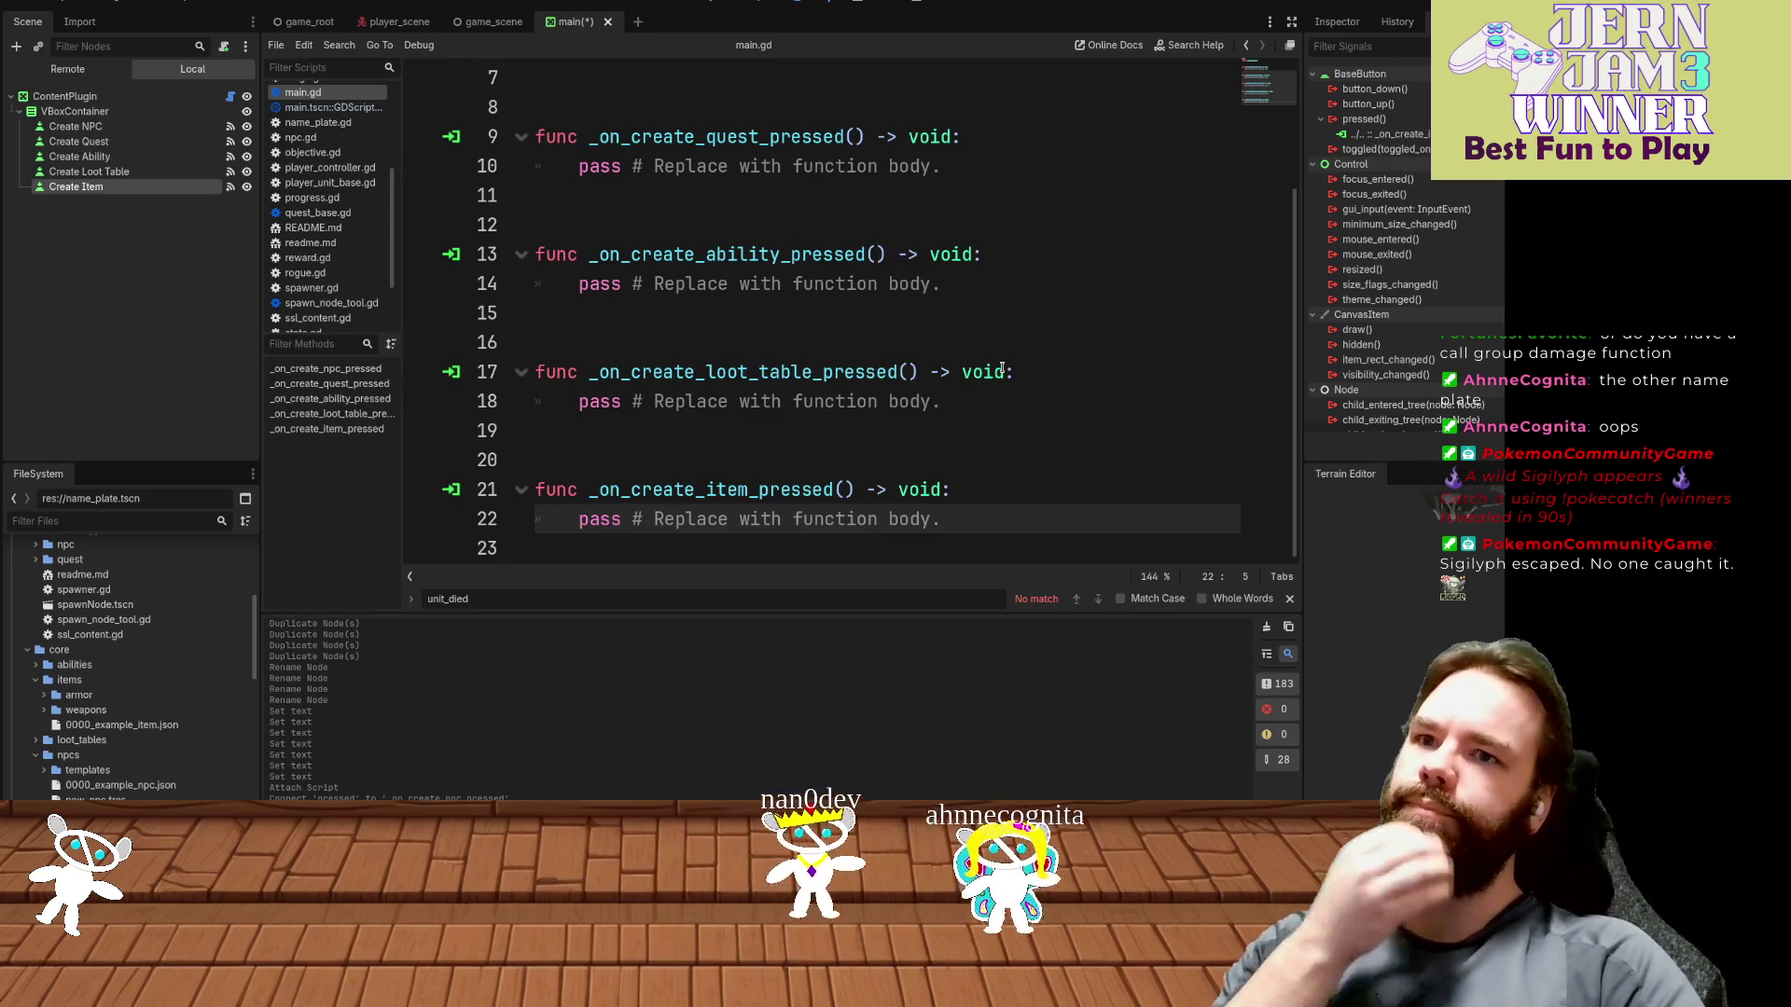
{"action": "left_click", "coordinate": [1105, 466]}
{"action": "key", "text": "ctrl+s"}
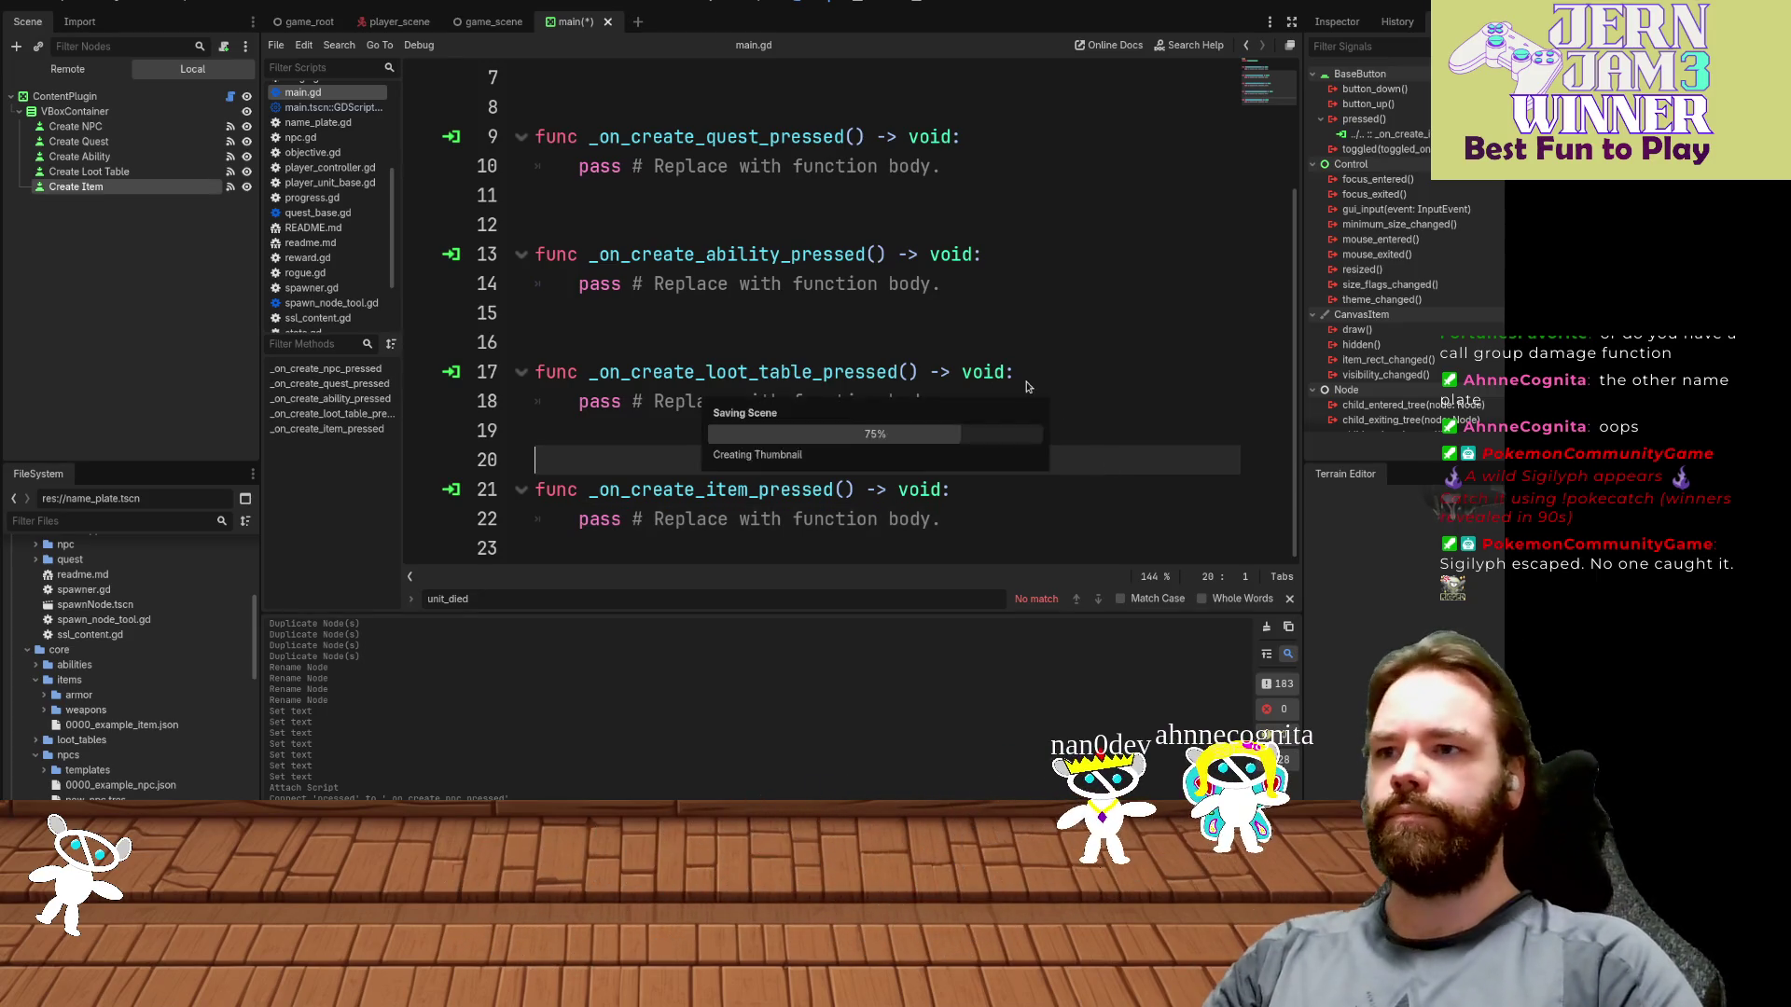
Step: Create a script named contentRespository.gd in the stormspire_content_tools folder via Create New > Script
{"action": "scroll", "coordinate": [1104, 466], "scroll_direction": "up", "scroll_amount": 3}
{"action": "left_click", "coordinate": [825, 196]}
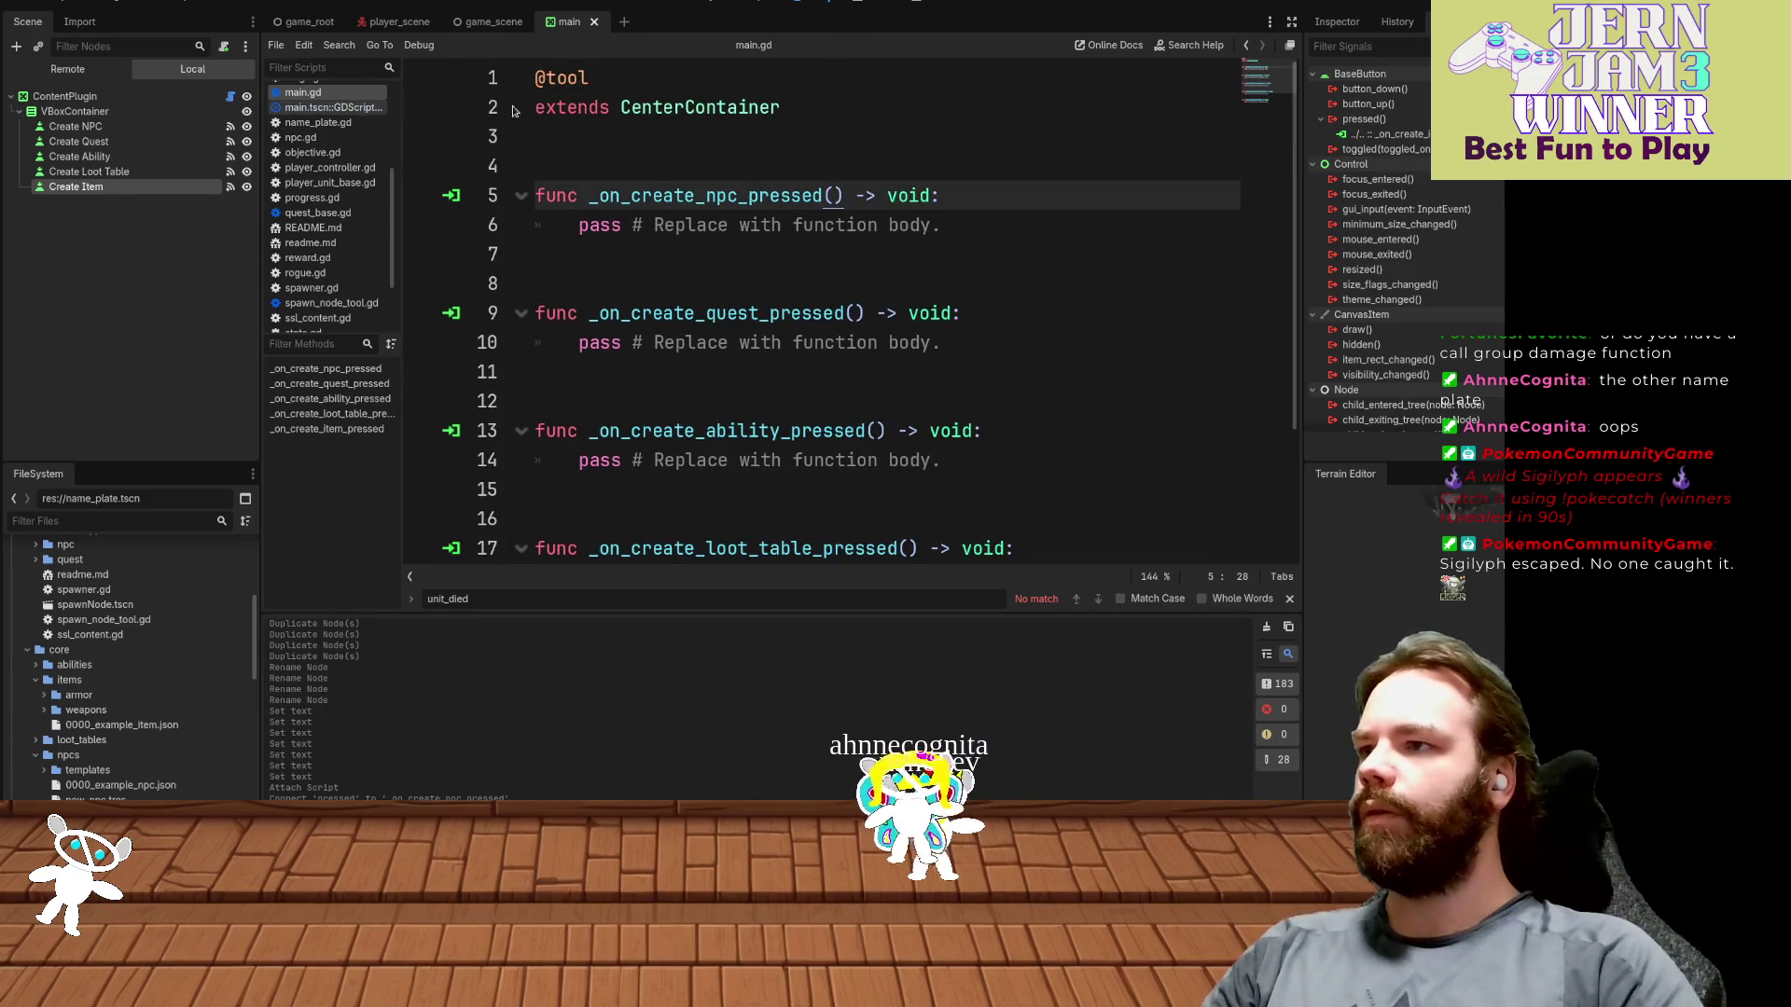
{"action": "left_click", "coordinate": [900, 161]}
{"action": "scroll", "coordinate": [153, 647], "scroll_direction": "up", "scroll_amount": 10}
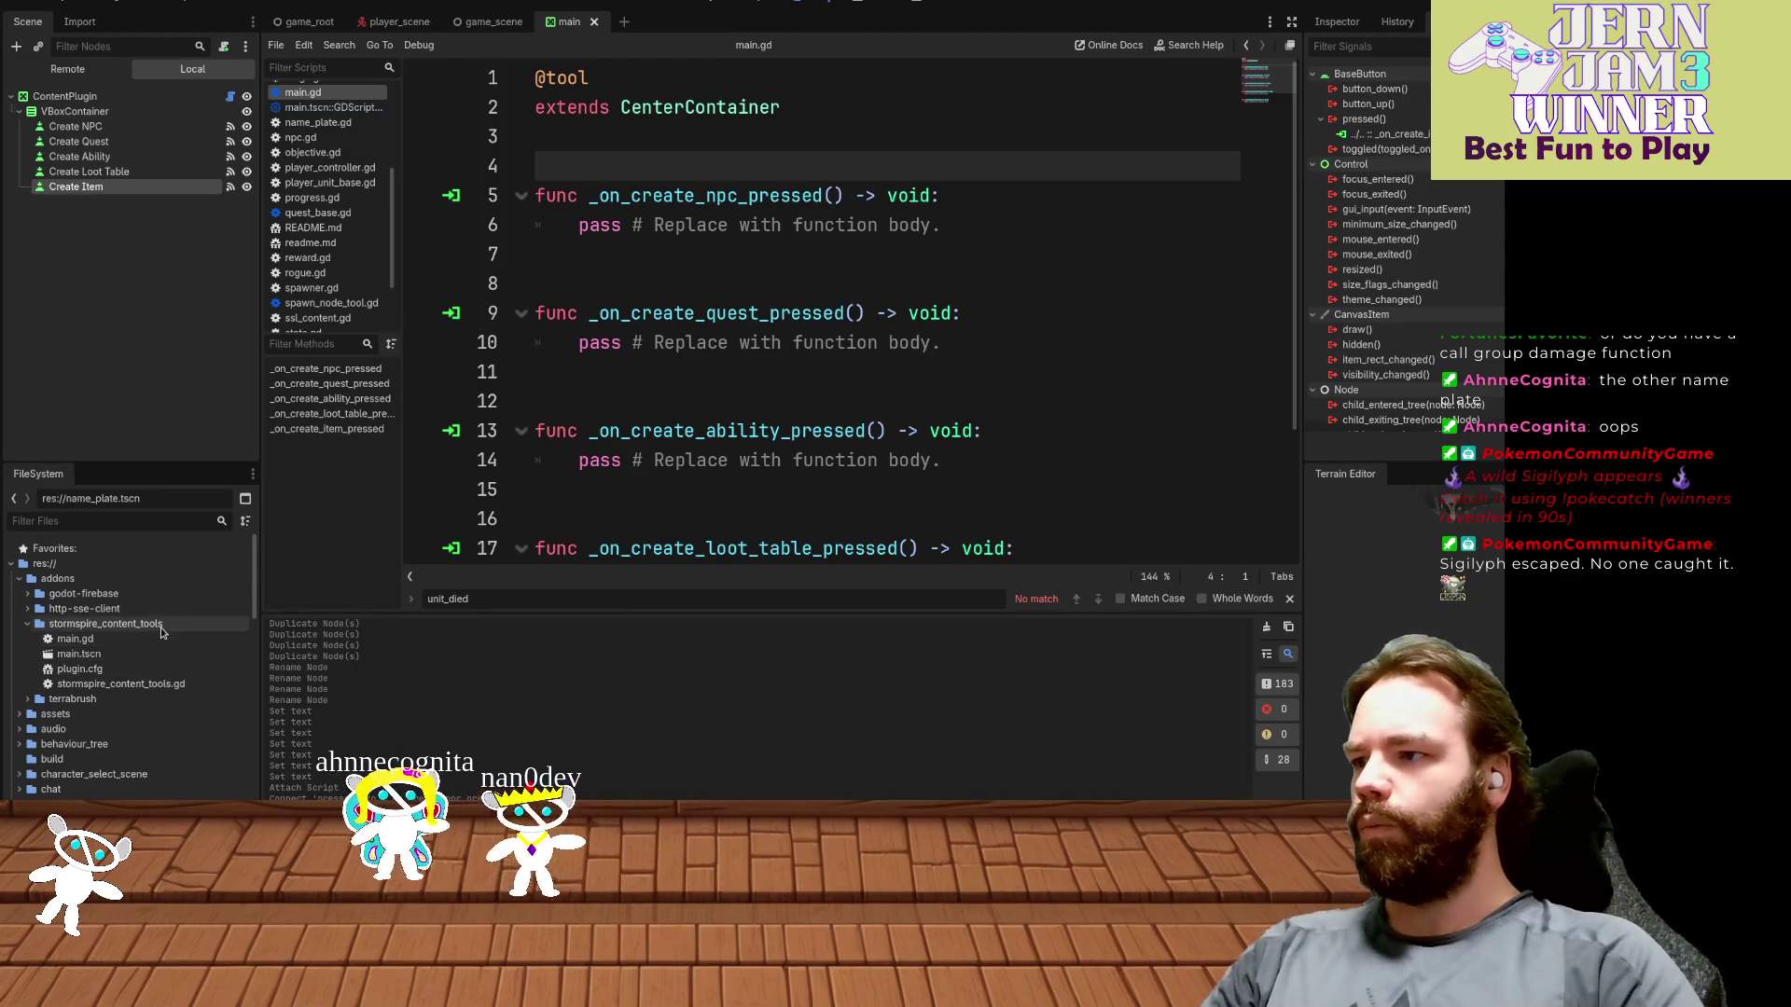
{"action": "right_click", "coordinate": [168, 625]}
{"action": "mouse_move", "coordinate": [310, 645]}
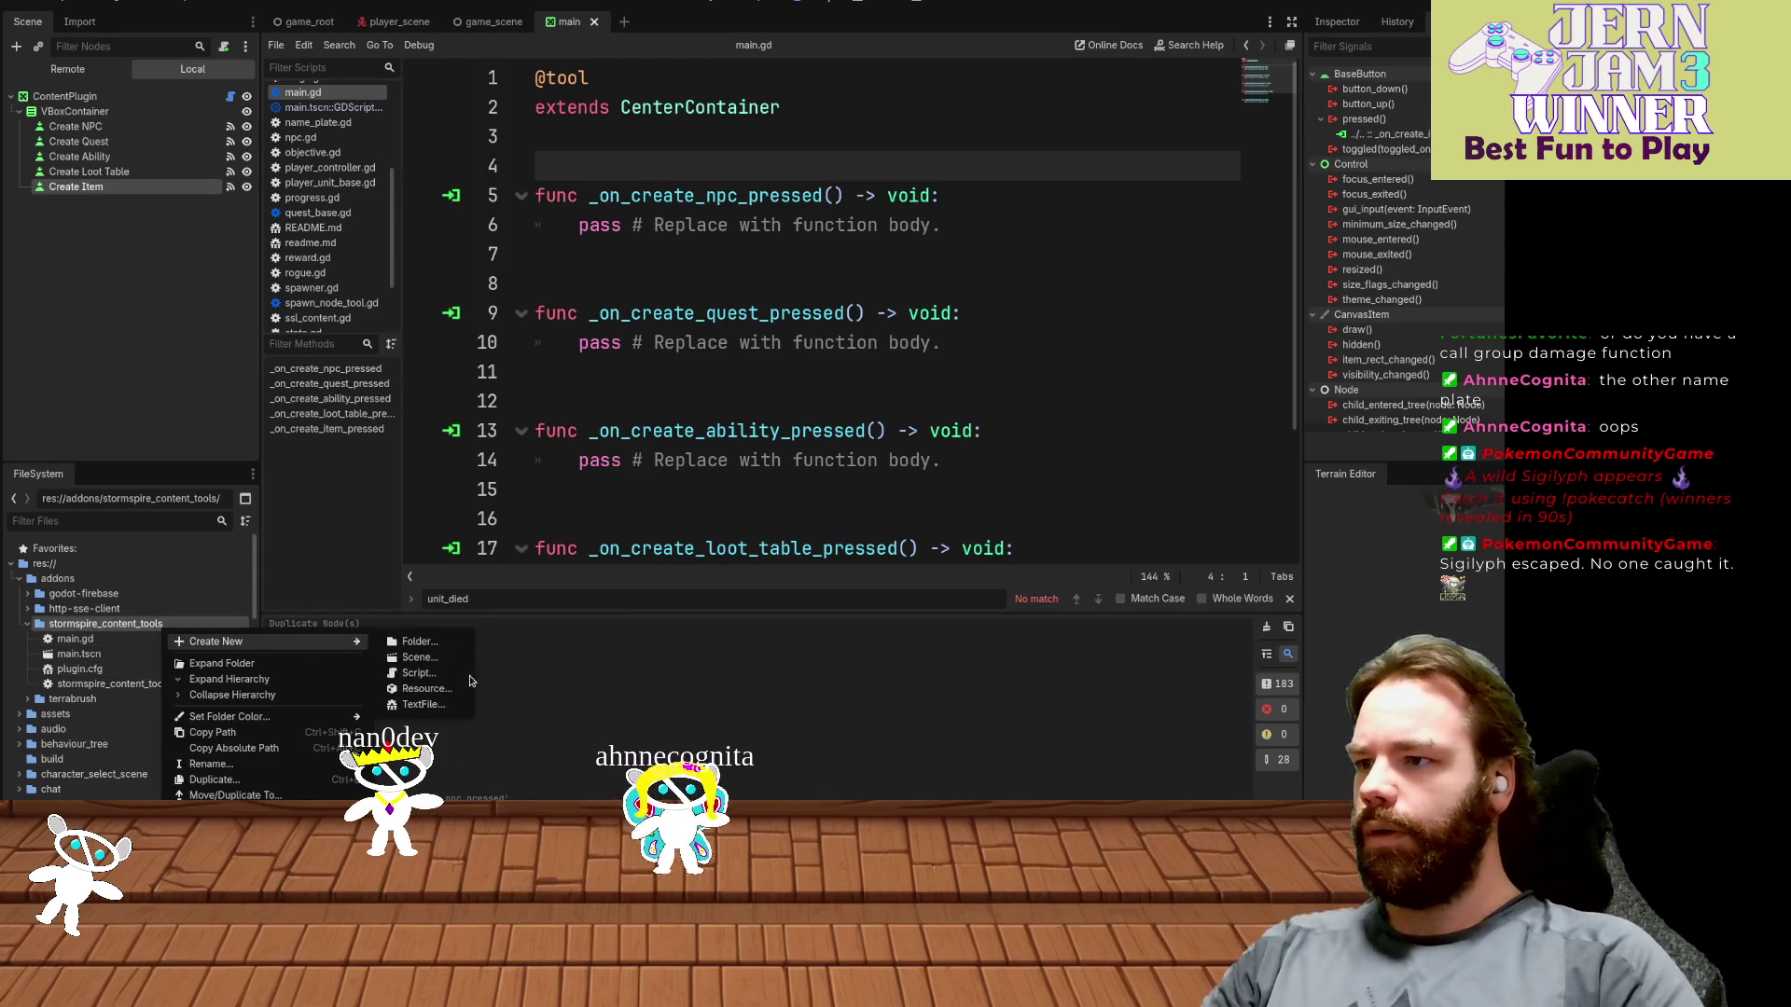
{"action": "left_click", "coordinate": [418, 672]}
{"action": "key", "text": "BackSpace"}
{"action": "type", "text": "content"}
{"action": "type", "text": "Respos"}
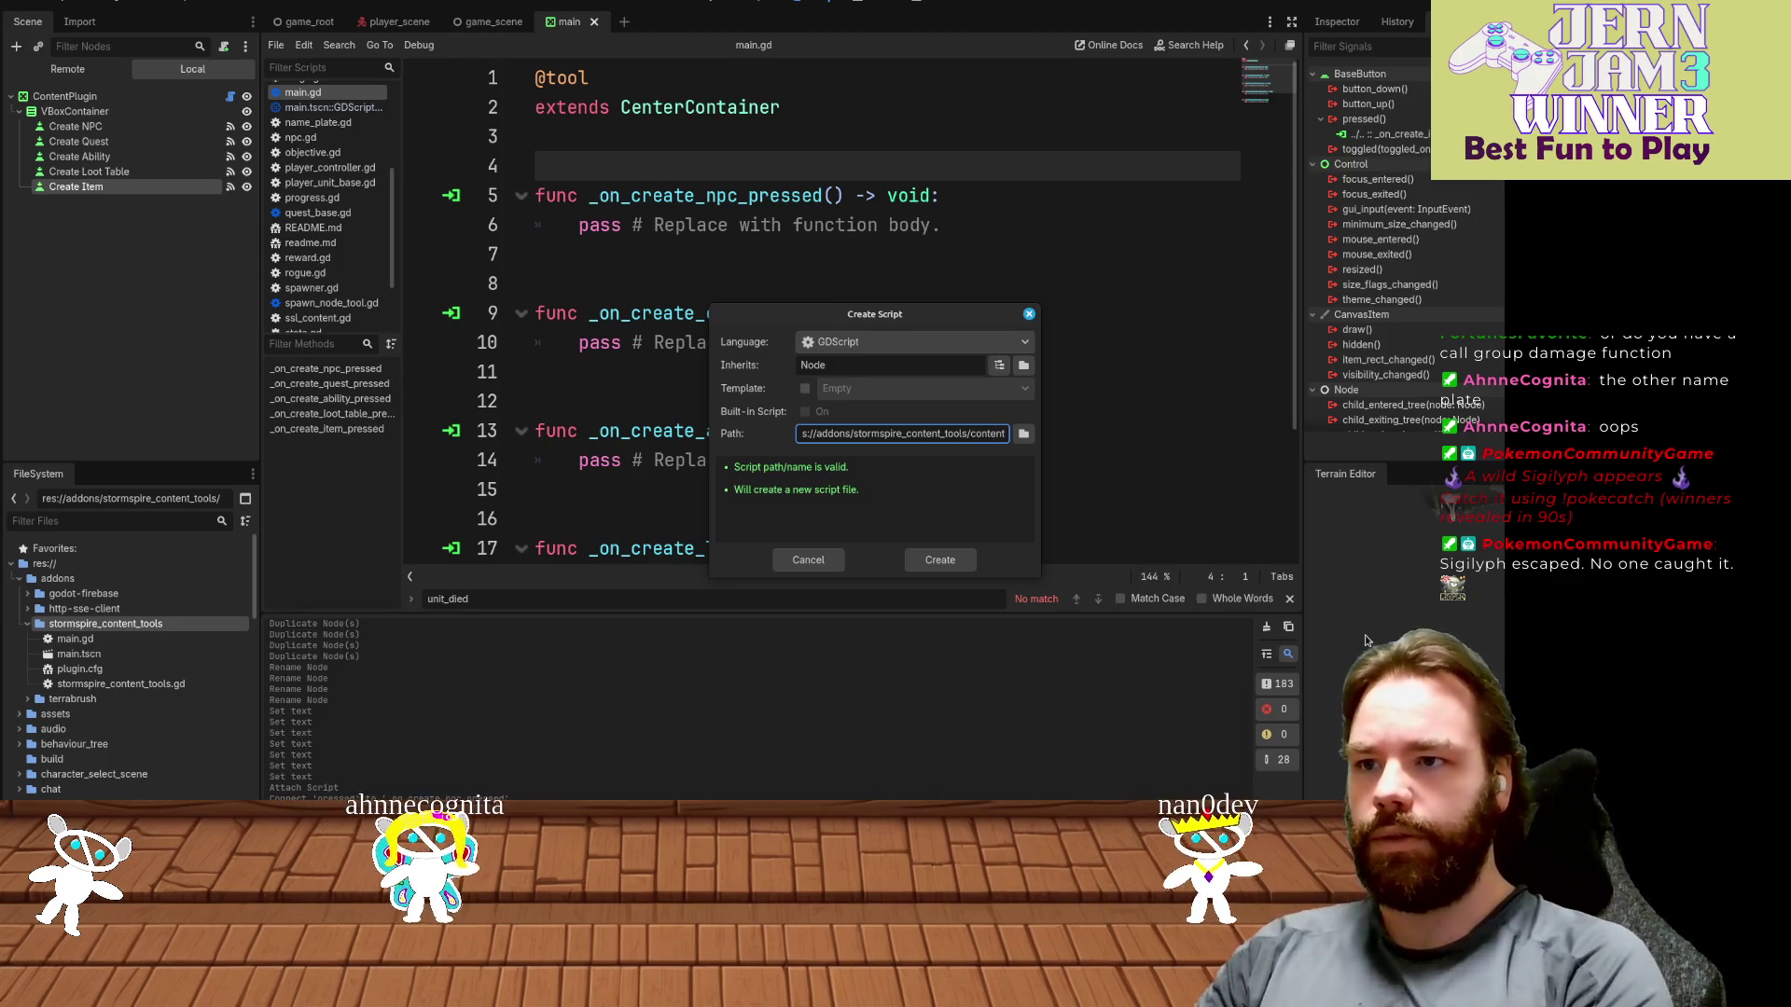
{"action": "key", "text": "BackSpace"}
{"action": "key", "text": "BackSpace"}
{"action": "key", "text": "BackSpace"}
{"action": "type", "text": "pository"}
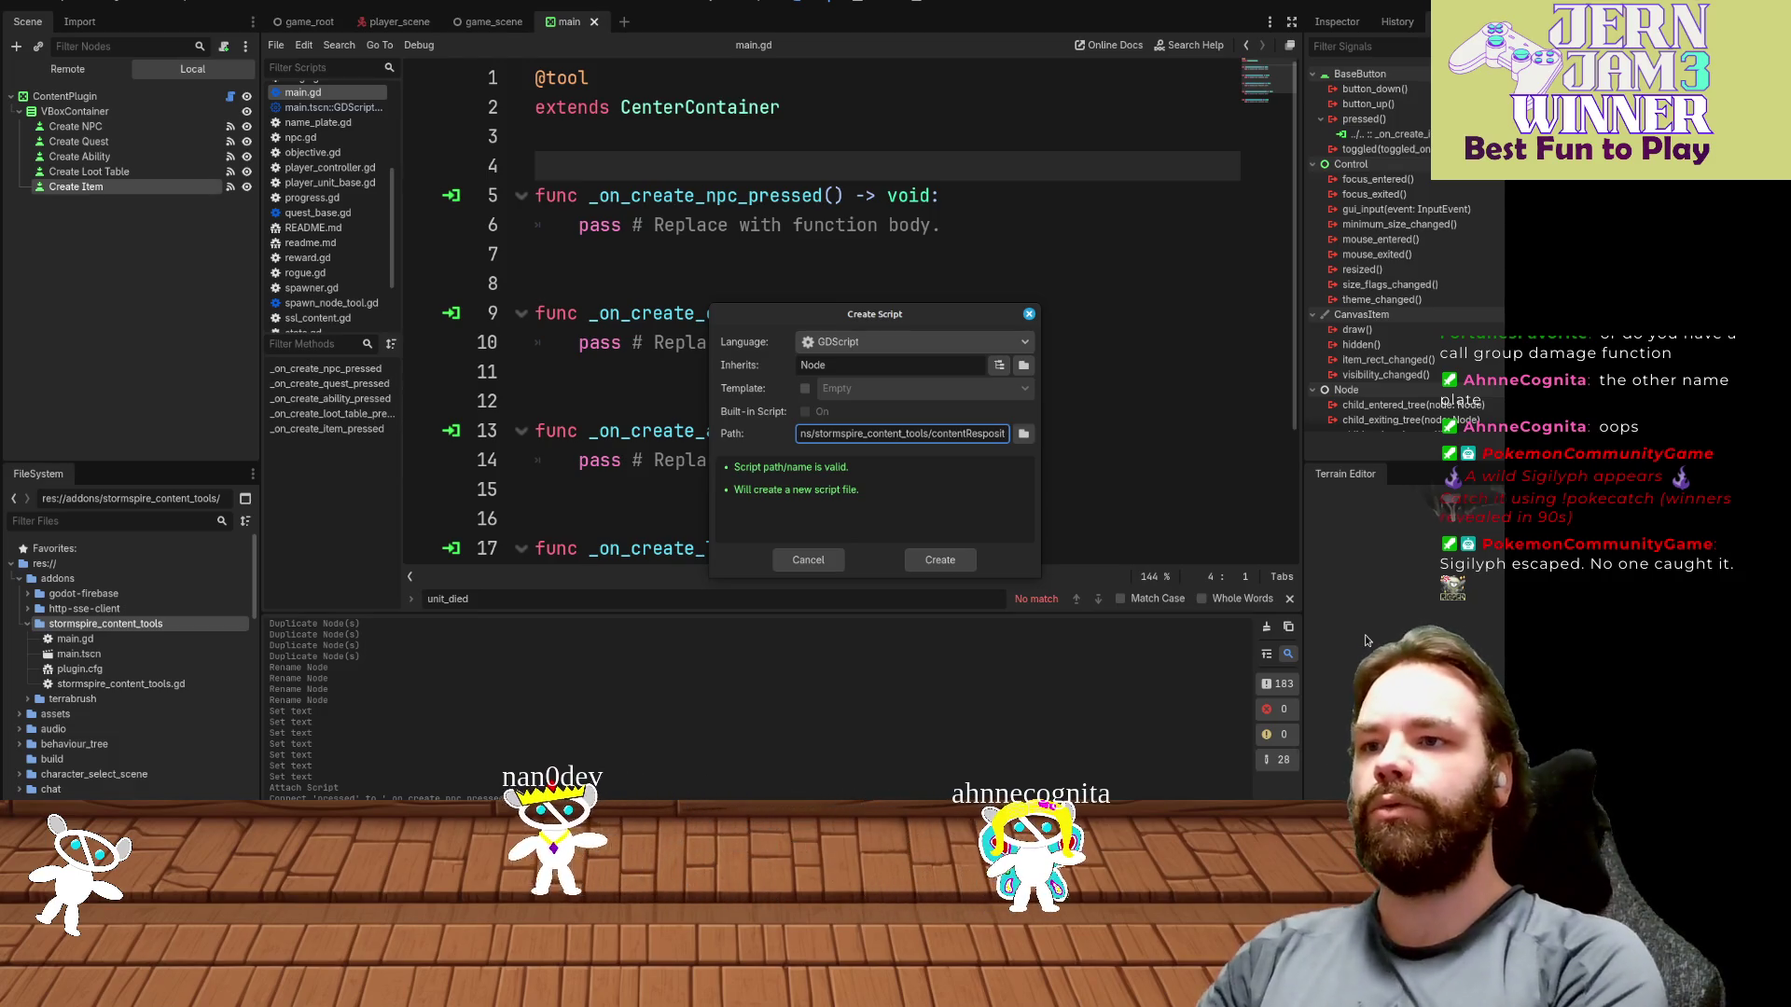
{"action": "key", "text": "Return"}
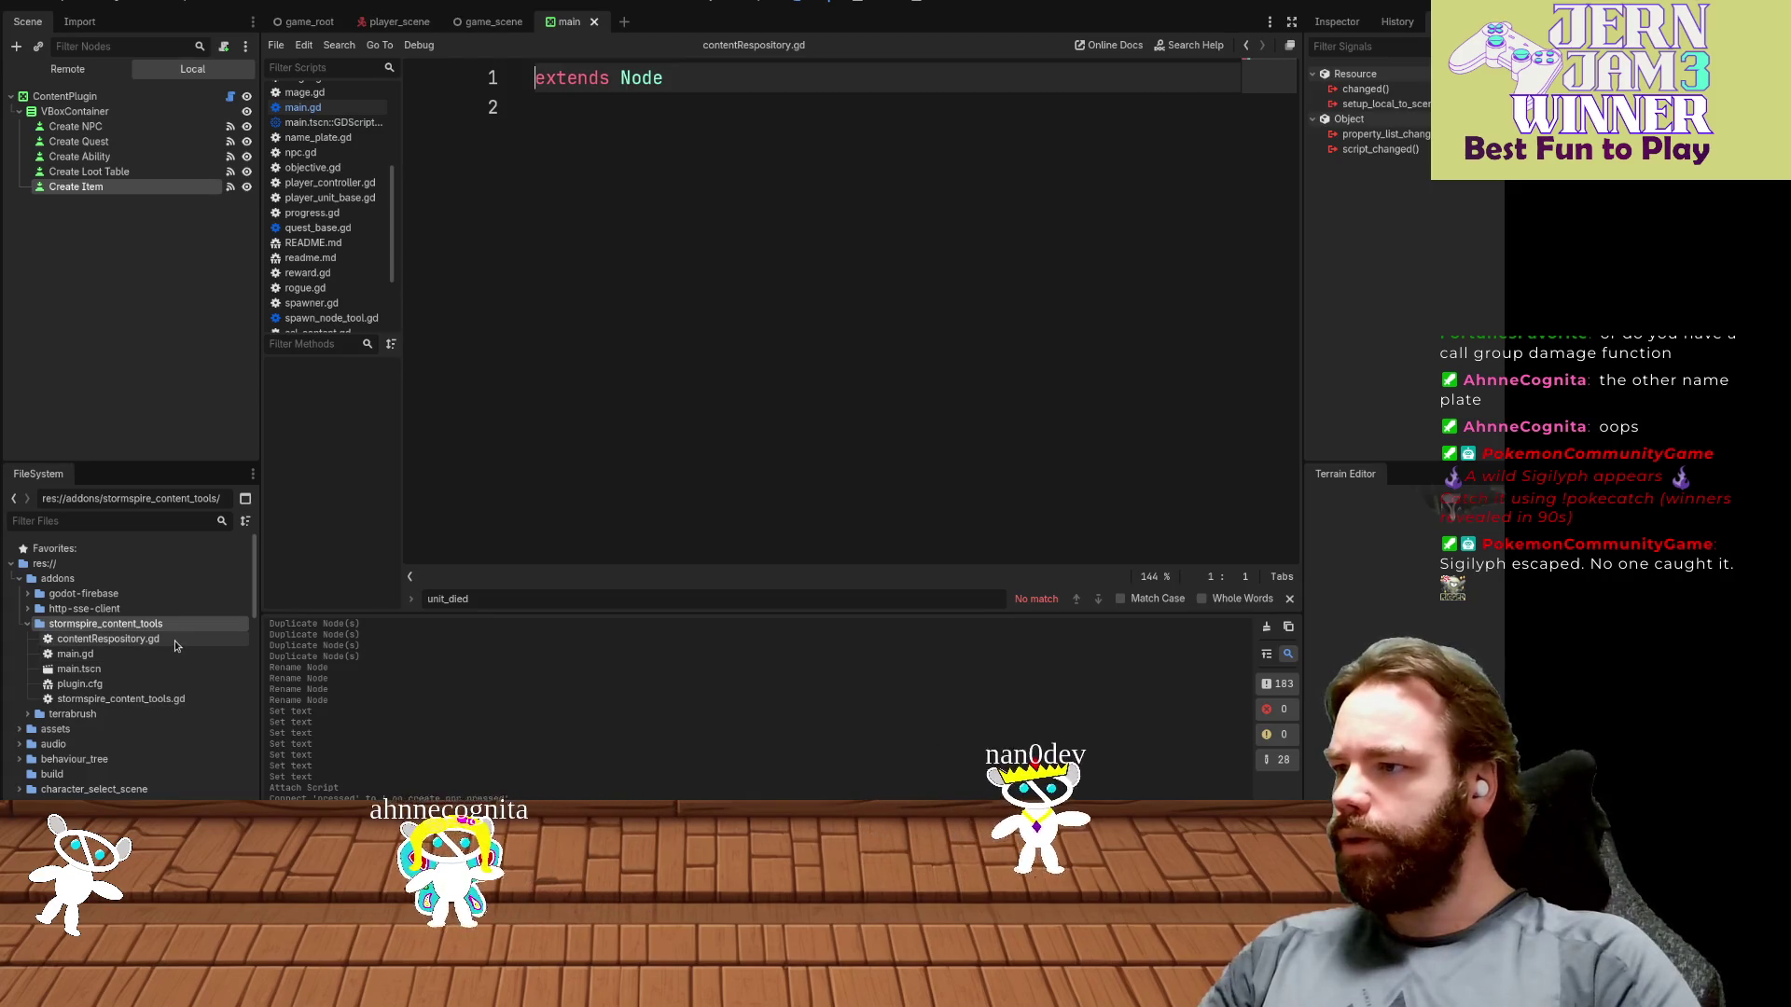
{"action": "left_click", "coordinate": [958, 161]}
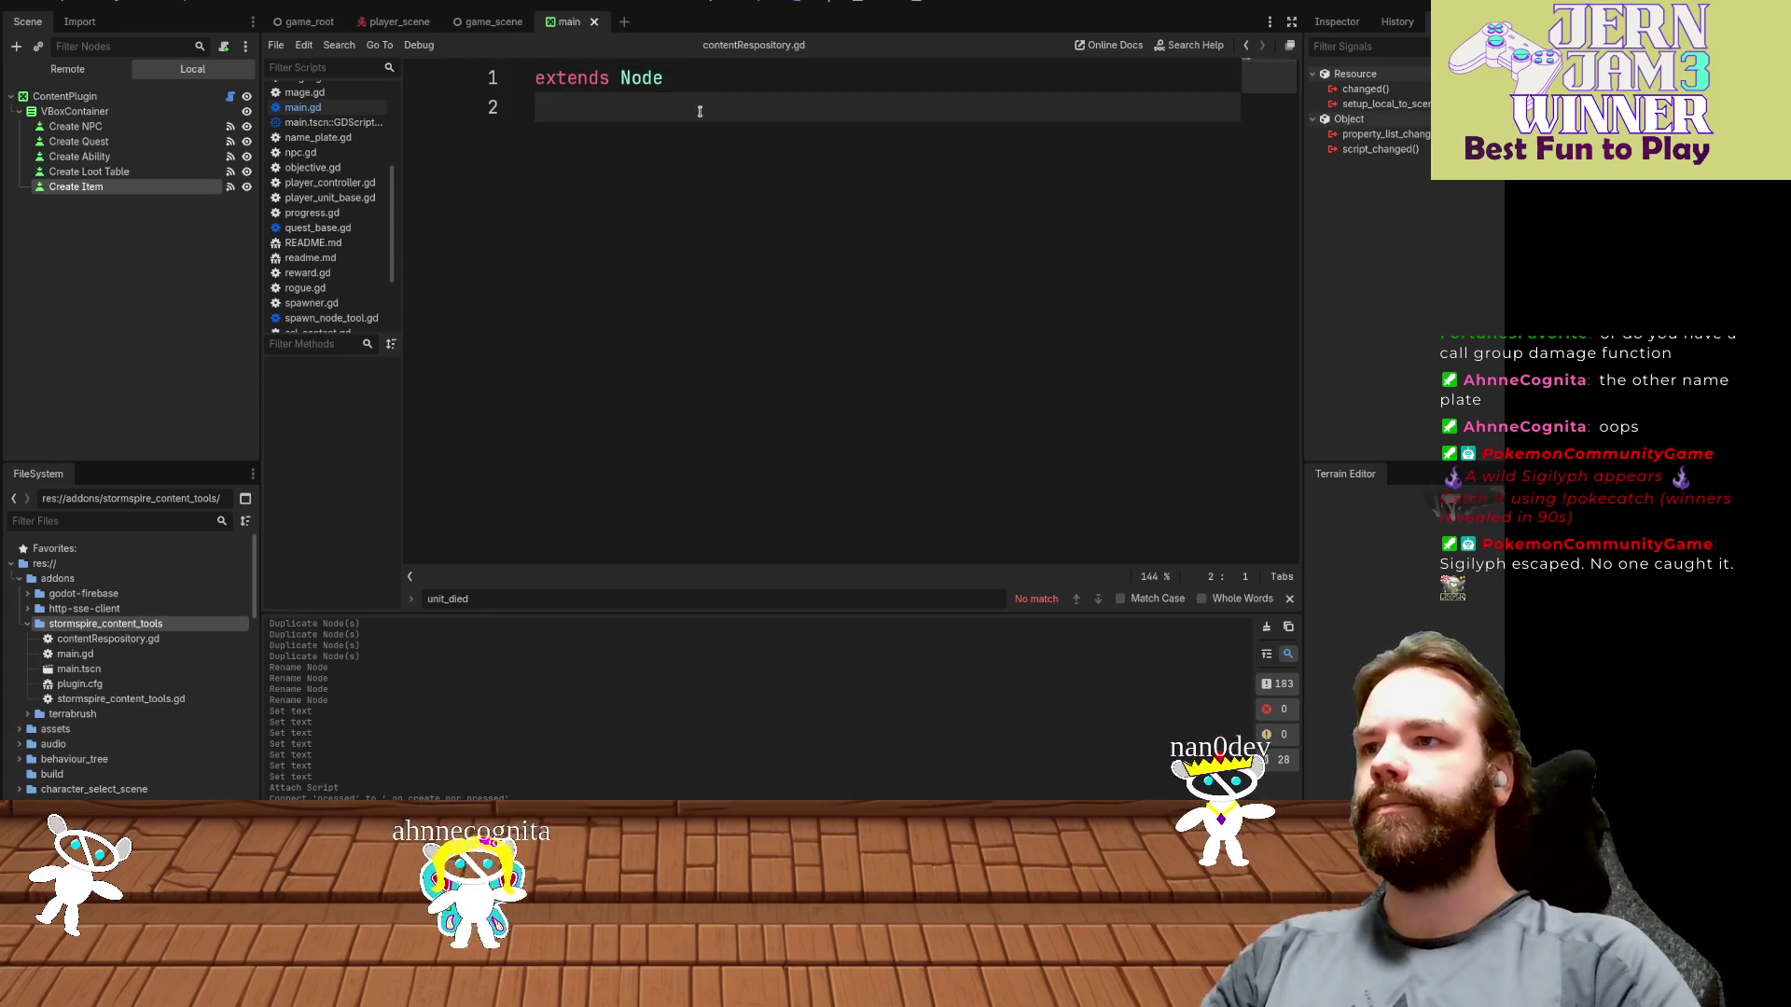
{"action": "key", "text": "shift+Up"}
{"action": "key", "text": "End"}
{"action": "key", "text": "ctrl+Left"}
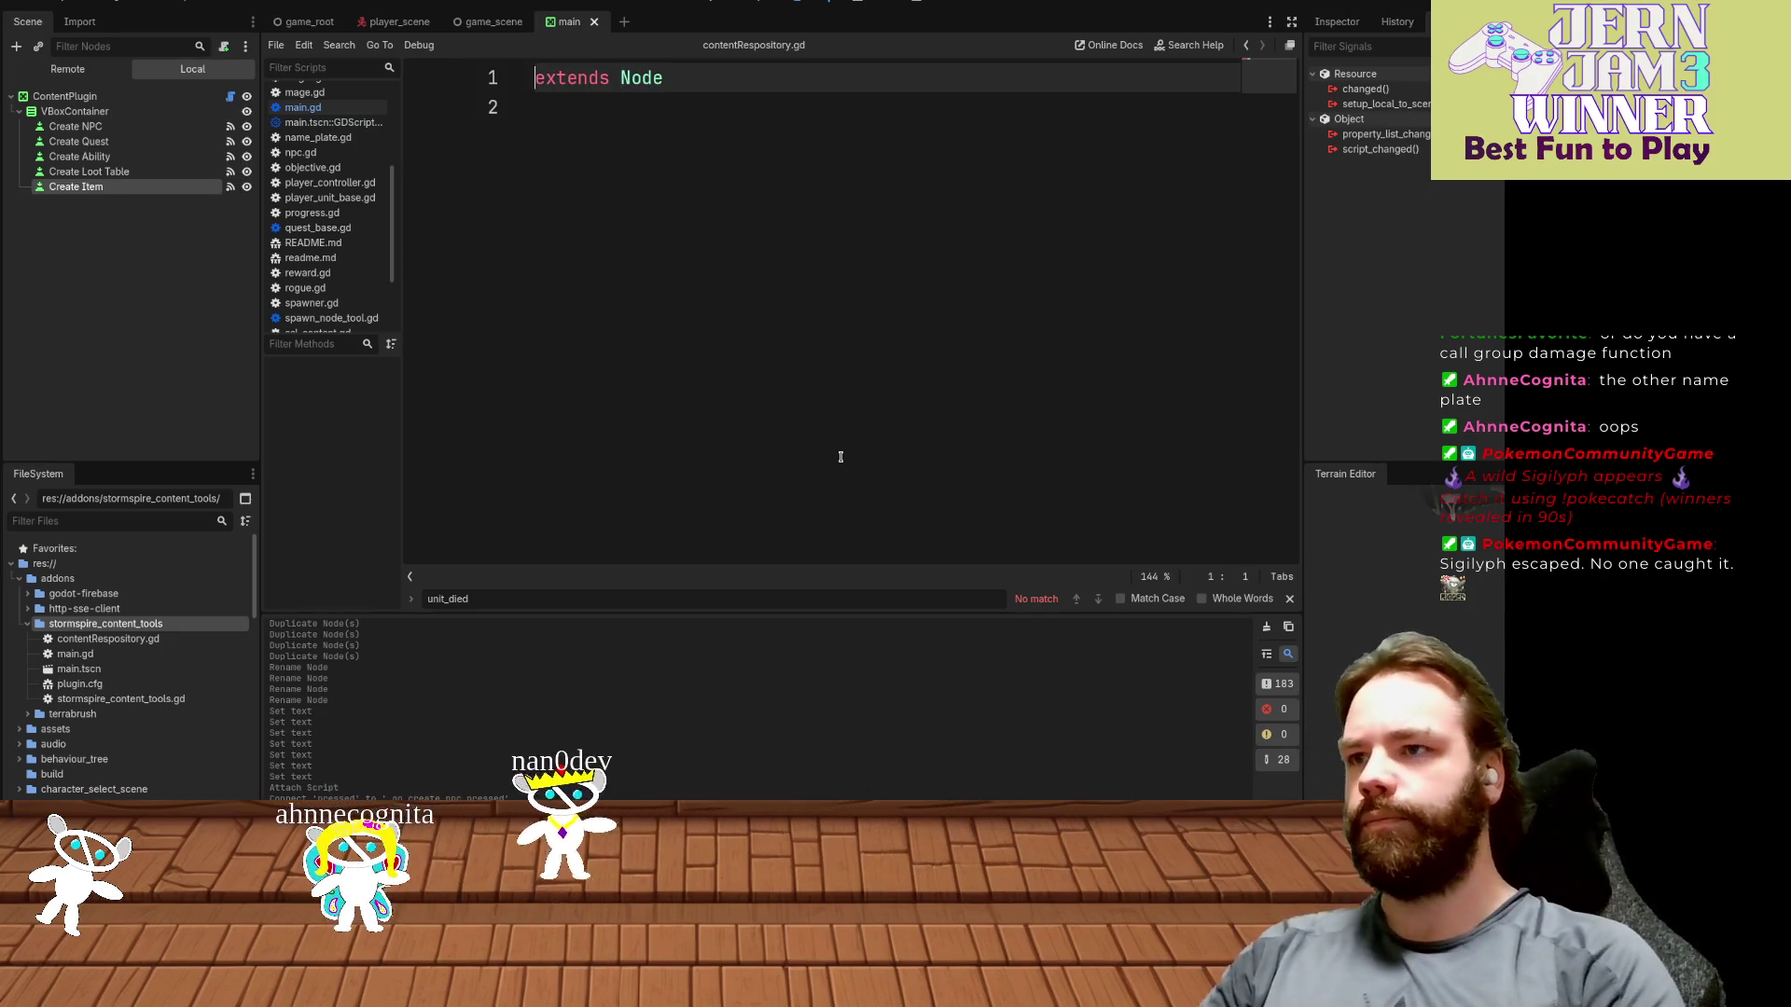
{"action": "key", "text": "Home"}
{"action": "key", "text": "Return"}
{"action": "key", "text": "Up"}
{"action": "type", "text": "@tool"}
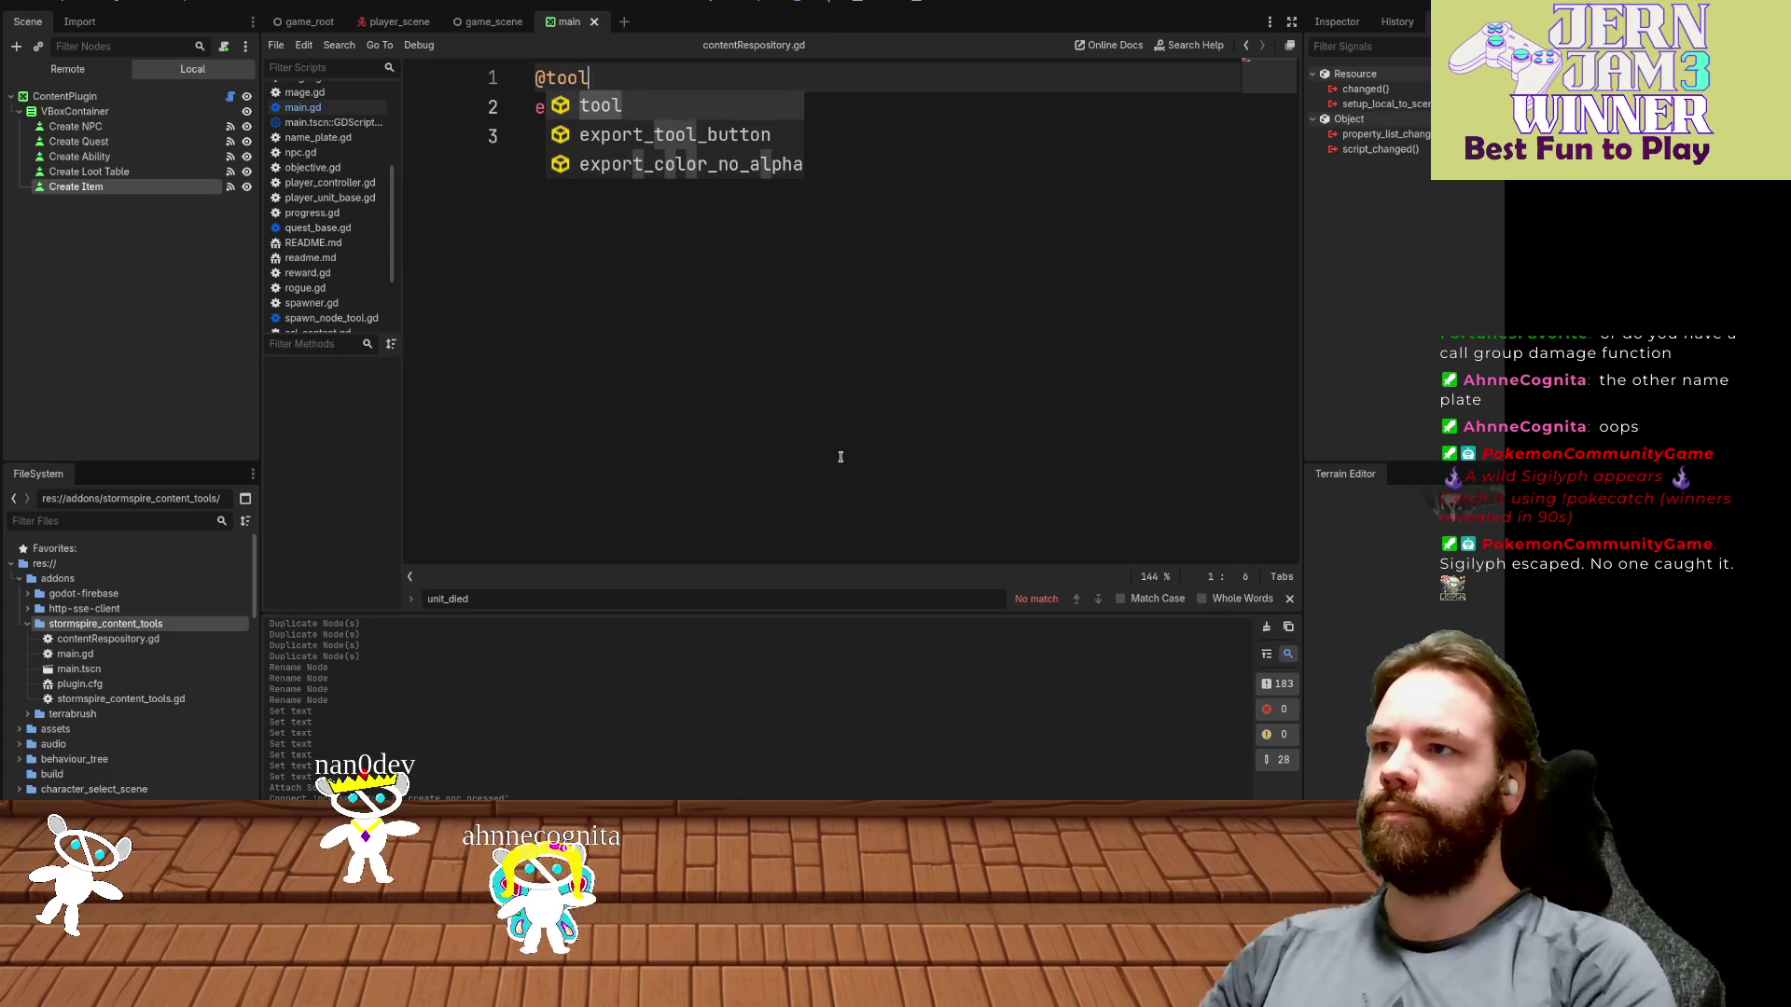
{"action": "key", "text": "Escape"}
{"action": "key", "text": "Down"}
{"action": "key", "text": "Down"}
{"action": "key", "text": "ctrl+s"}
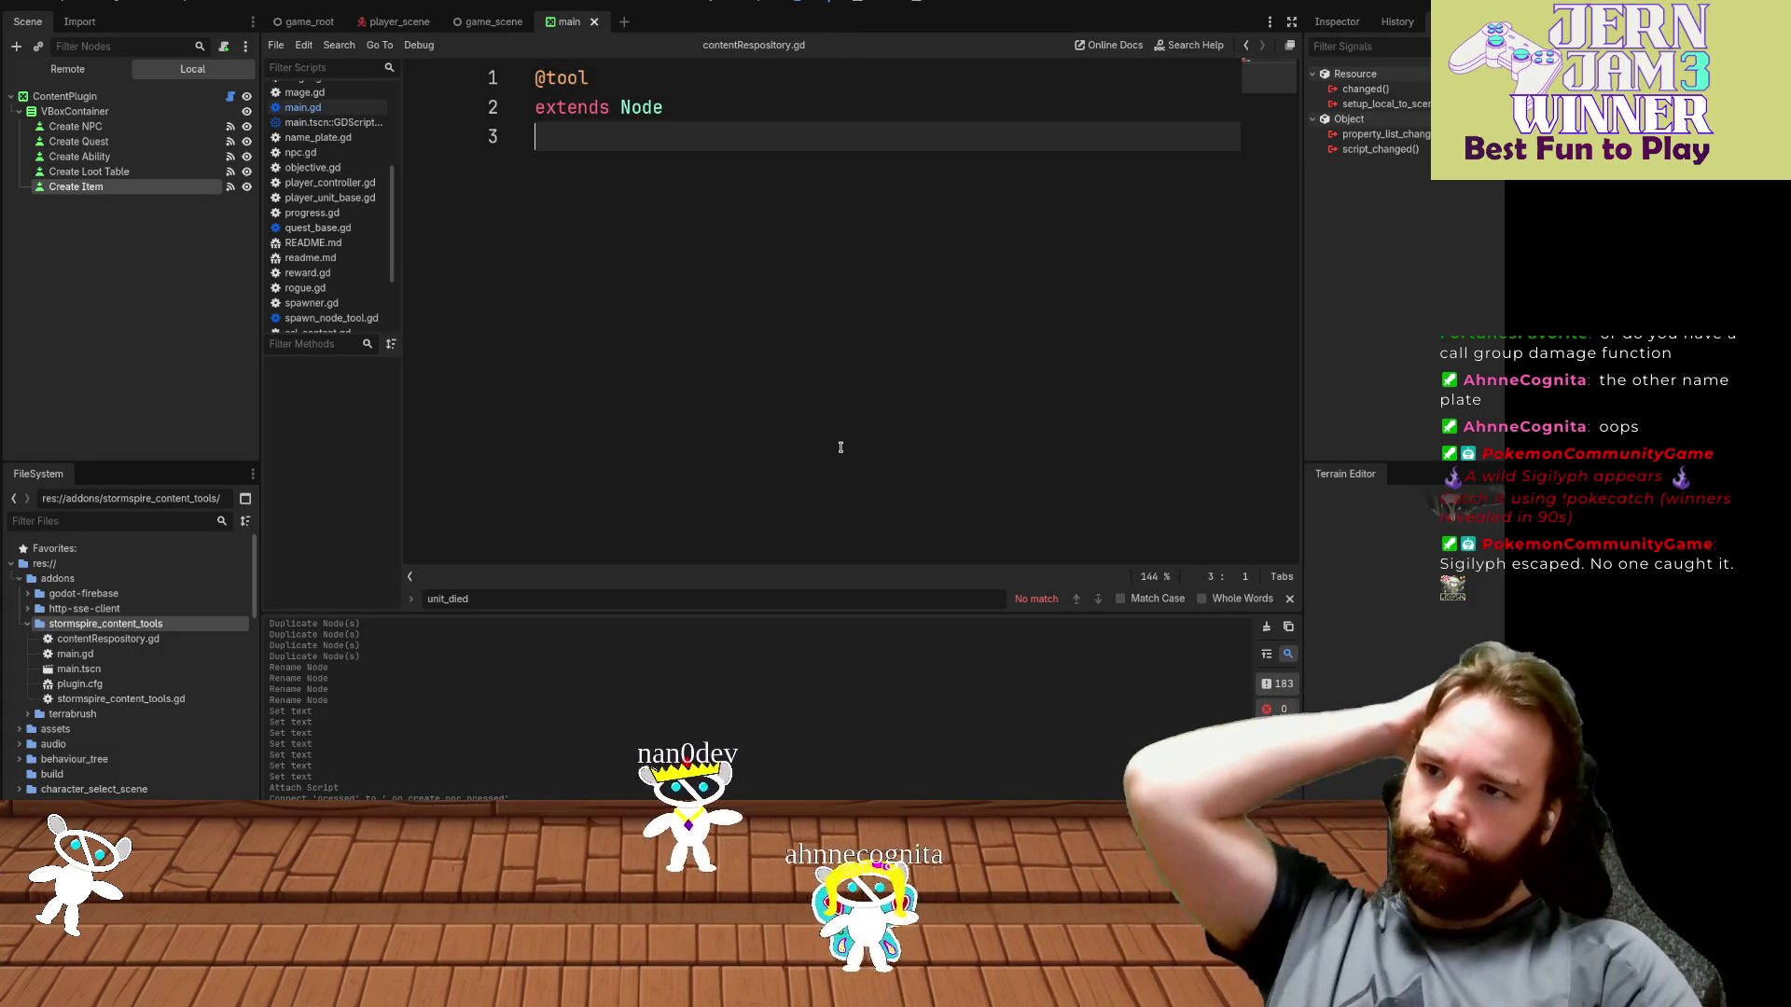
Step: Write an empty _enter_tree() function below extends Node using autocomplete
{"action": "key", "text": "Return"}
{"action": "key", "text": "Return"}
{"action": "type", "text": "_"}
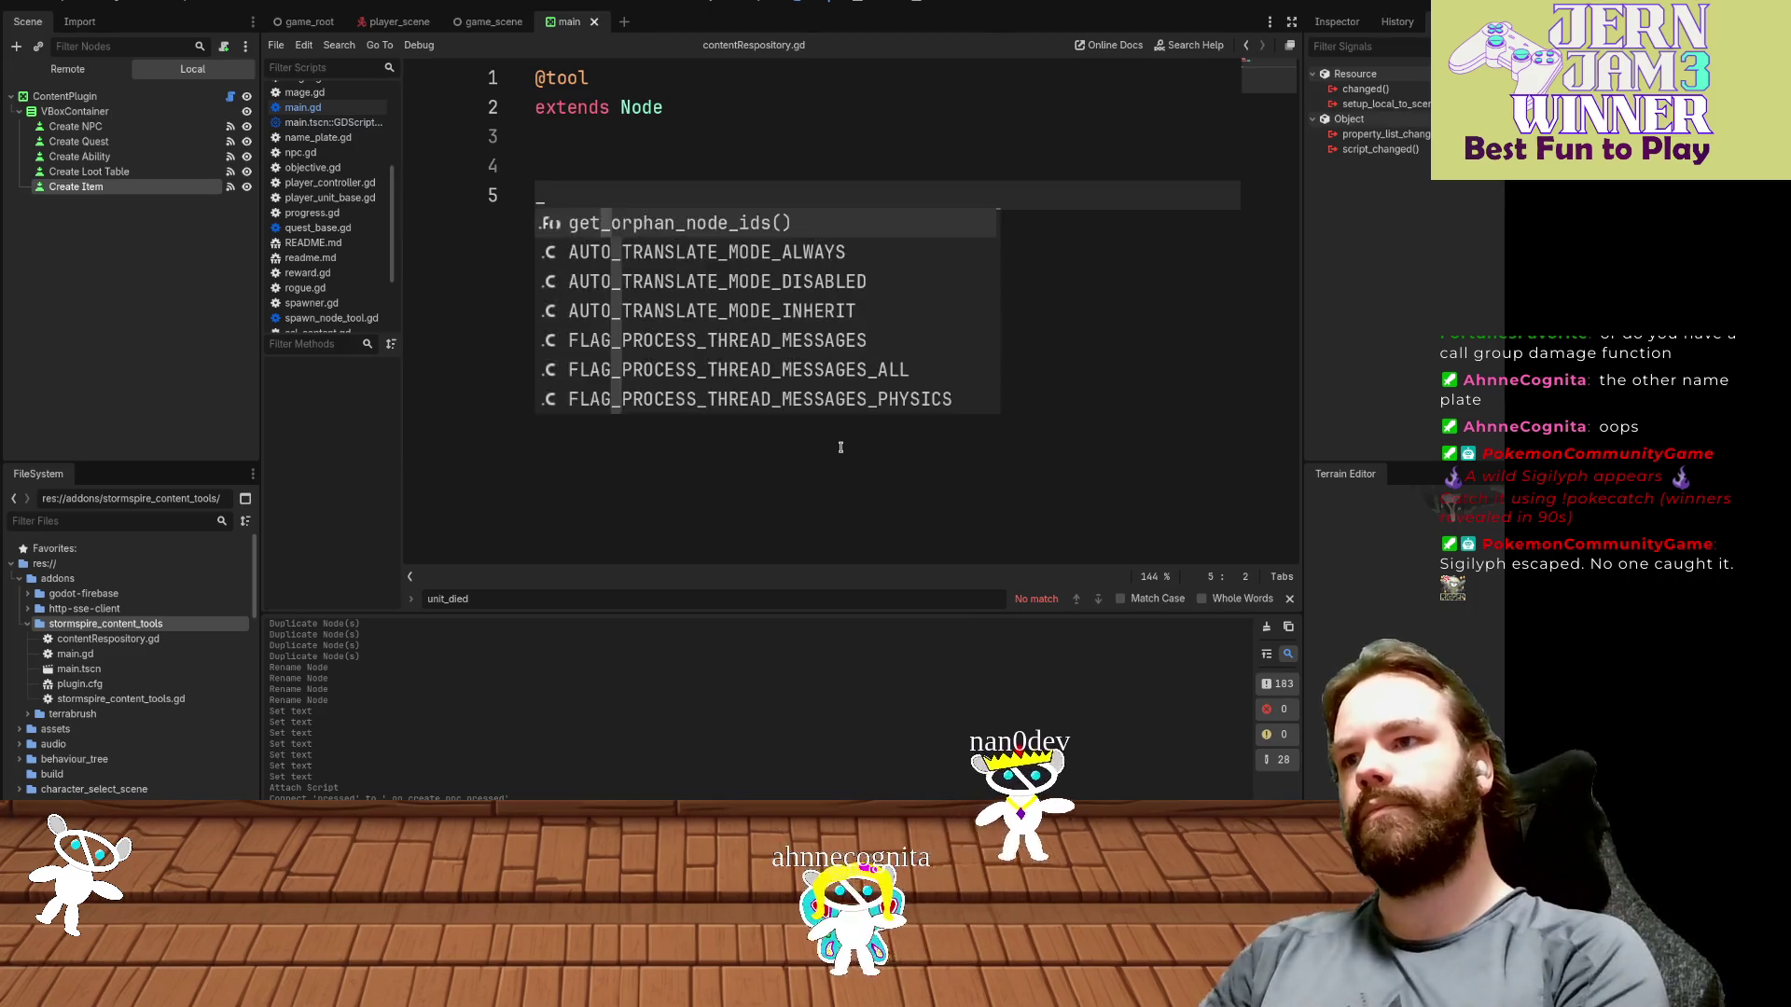
{"action": "key", "text": "BackSpace"}
{"action": "key", "text": "BackSpace"}
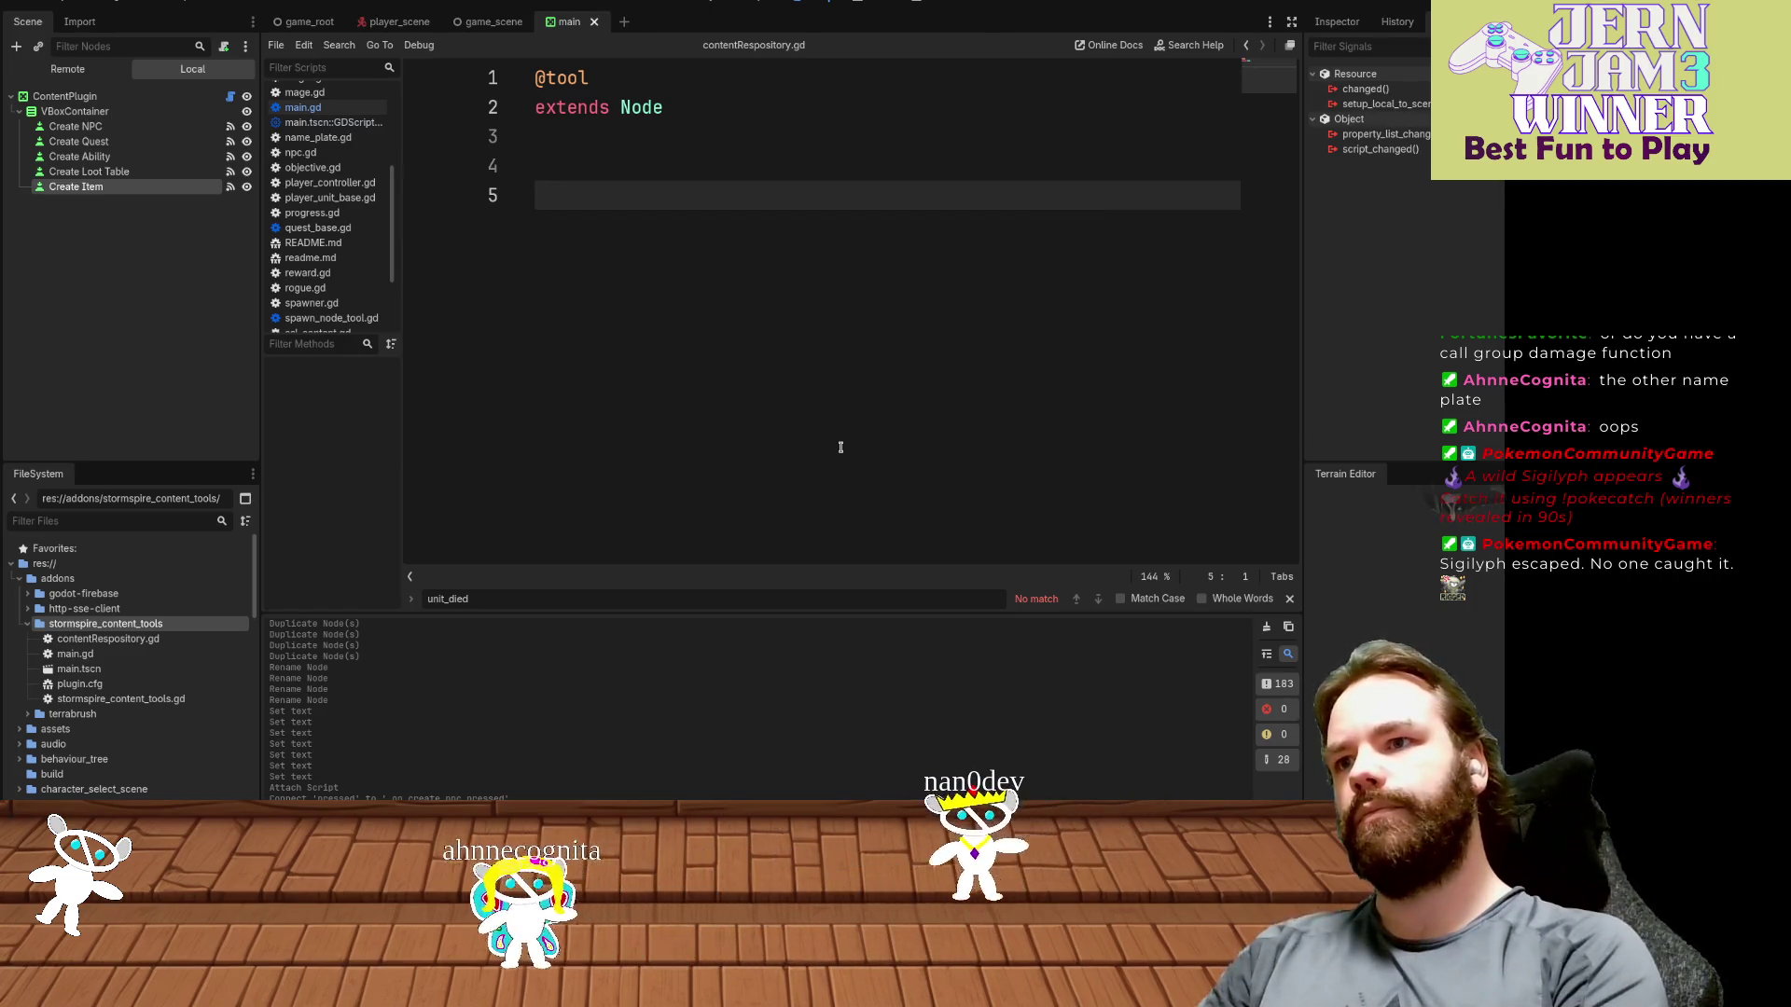
{"action": "type", "text": "f"}
{"action": "key", "text": "Escape"}
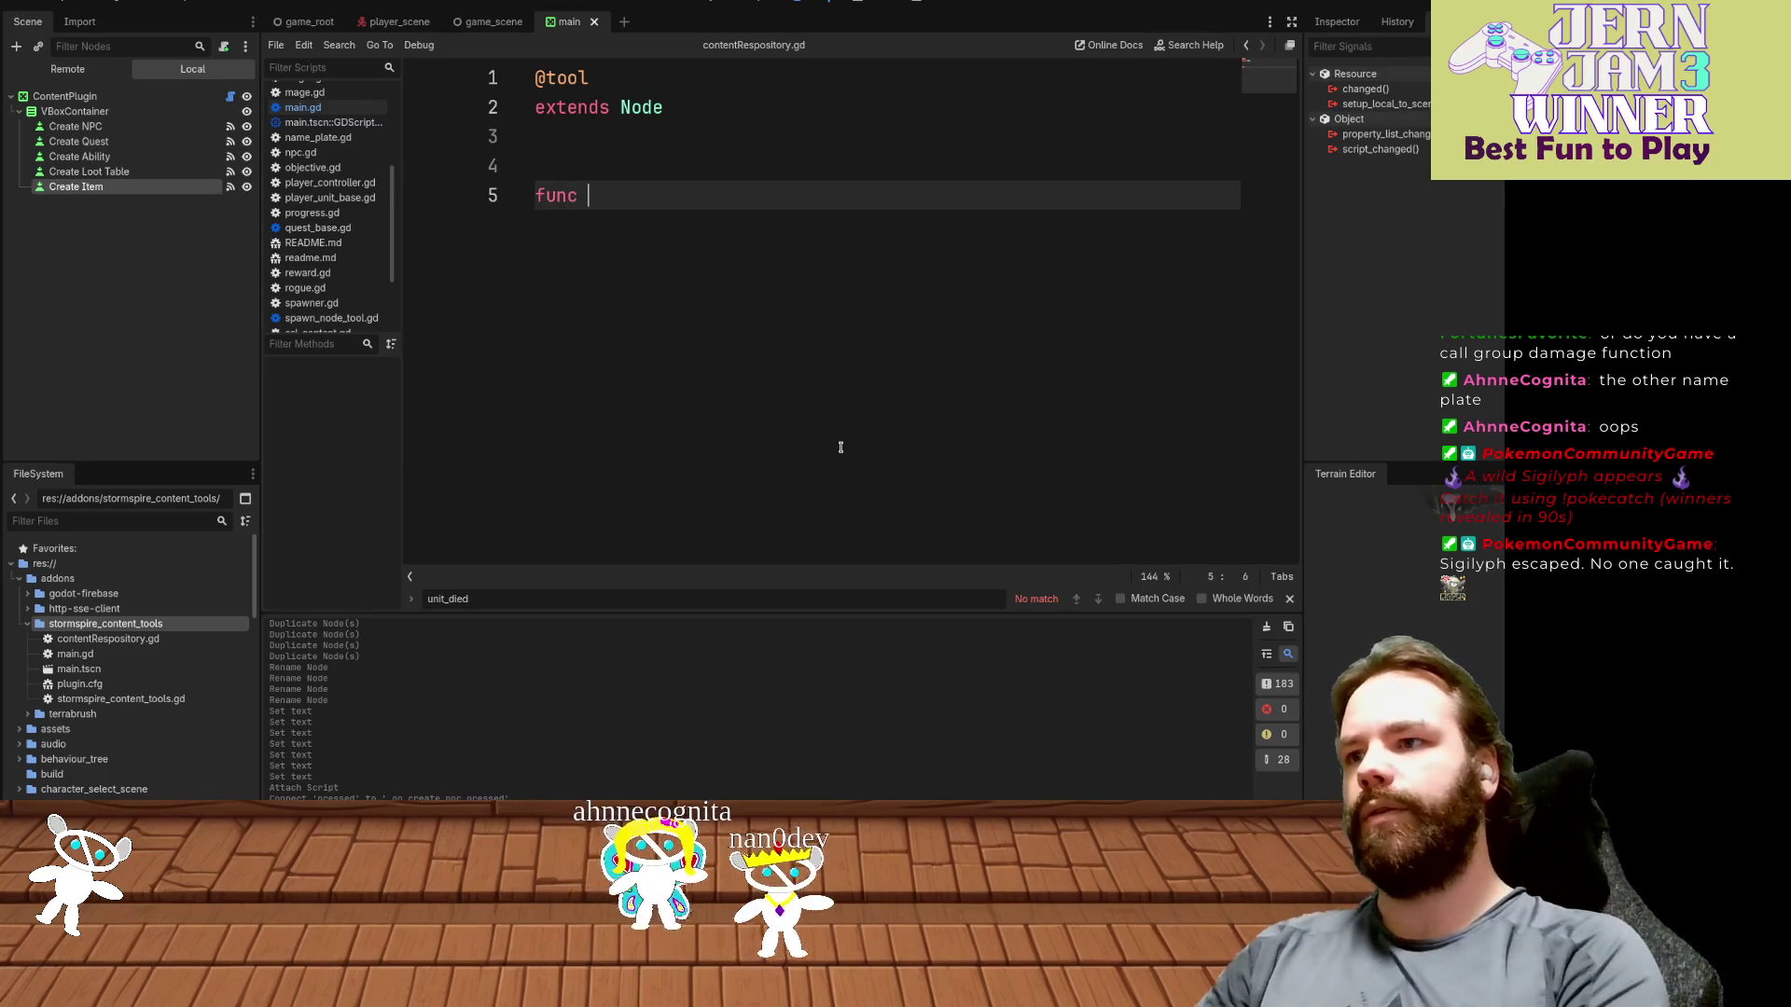
{"action": "type", "text": "_ent"}
{"action": "key", "text": "Return"}
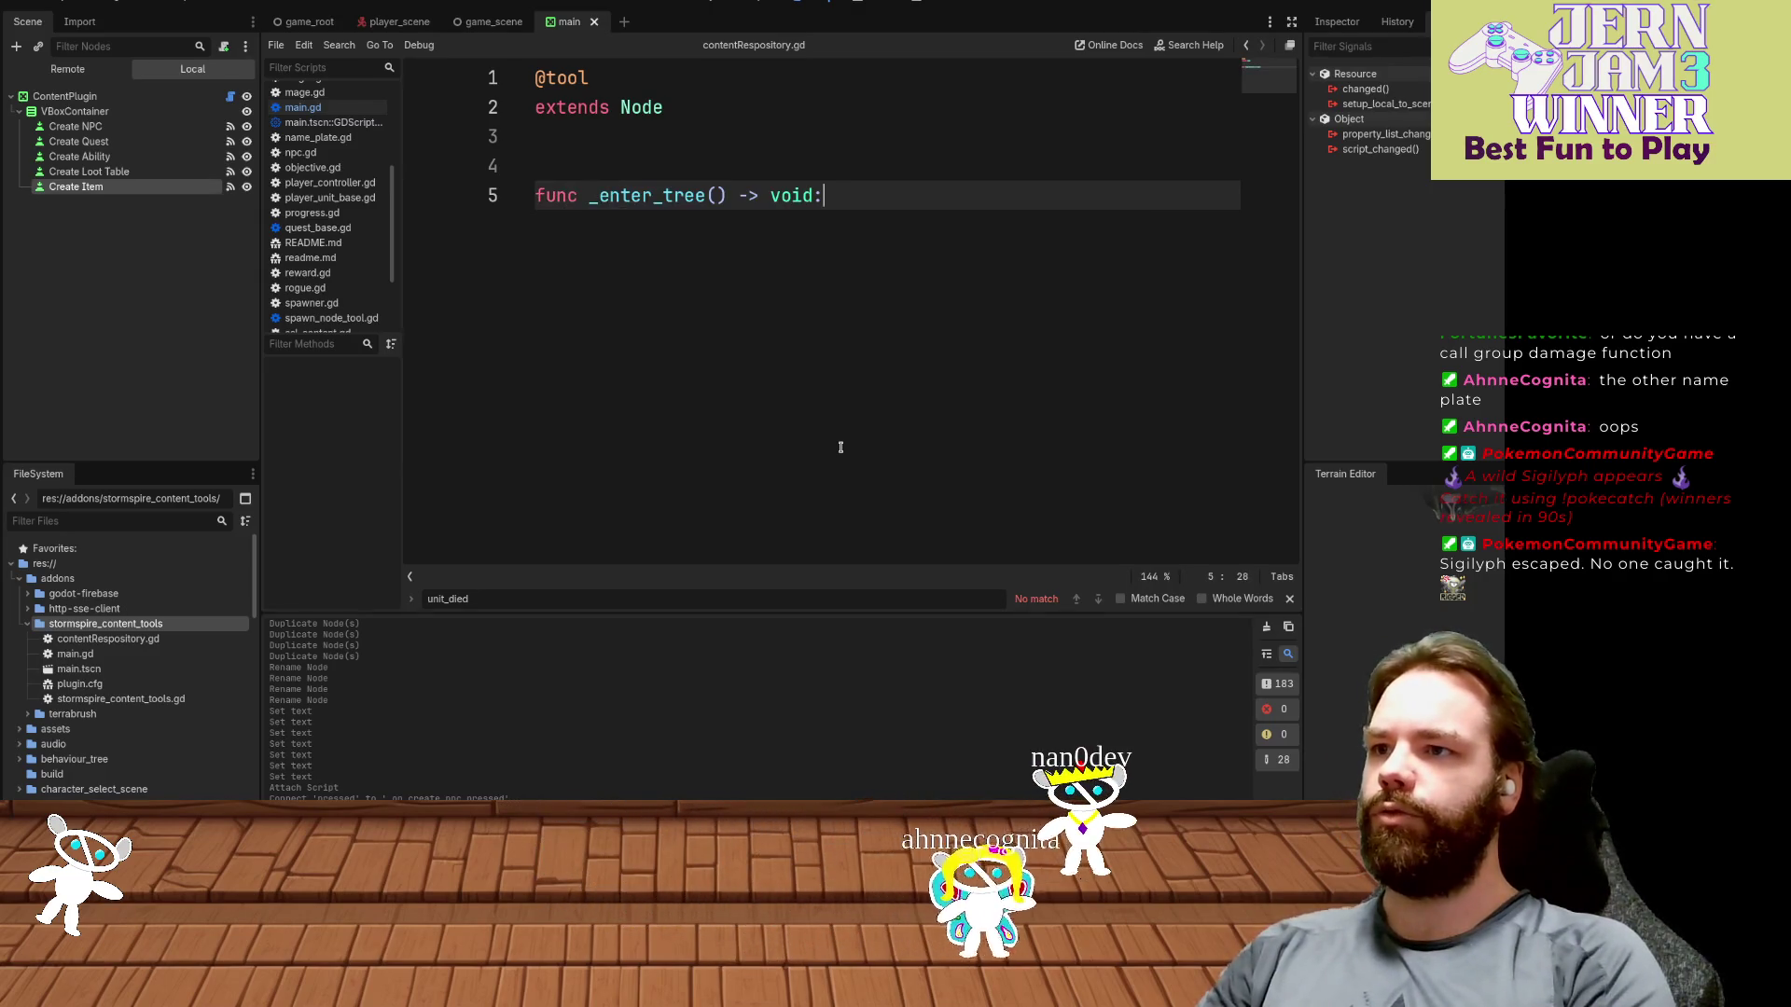
{"action": "key", "text": "Return"}
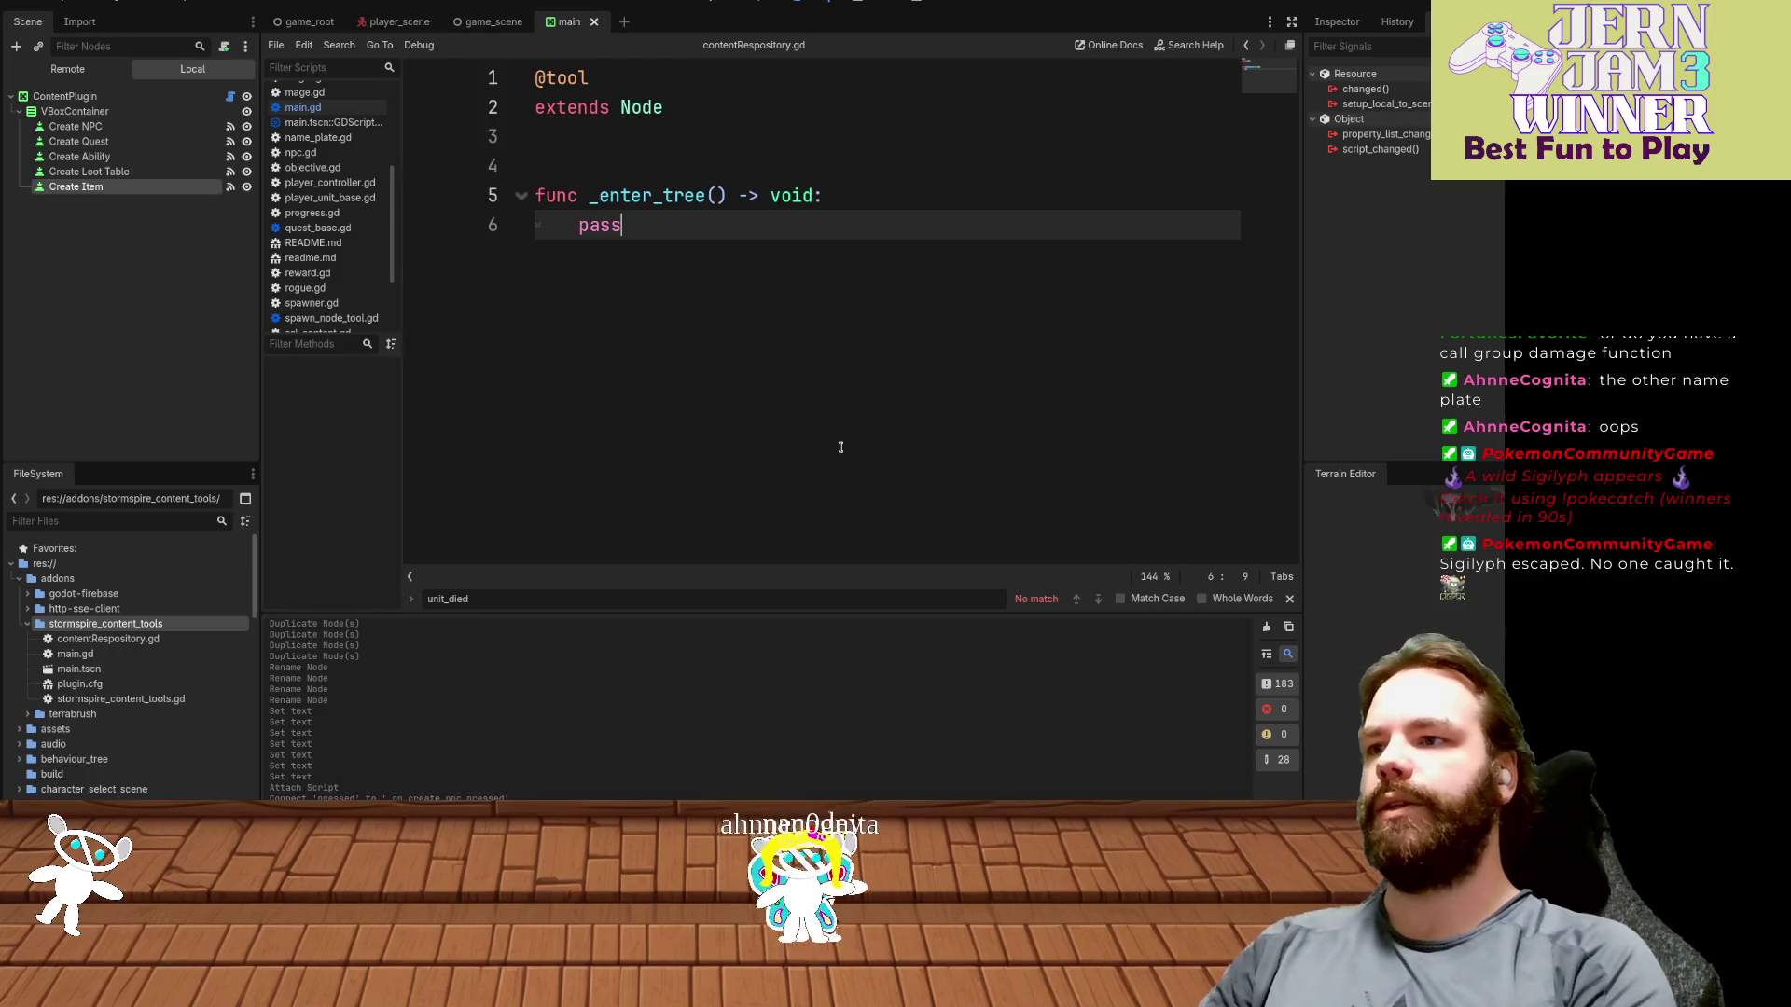
Step: Add an _exit_tree() function with a pass body, then return to the 2D view
{"action": "key", "text": "Return"}
{"action": "key", "text": "Return"}
{"action": "key", "text": "BackSpace"}
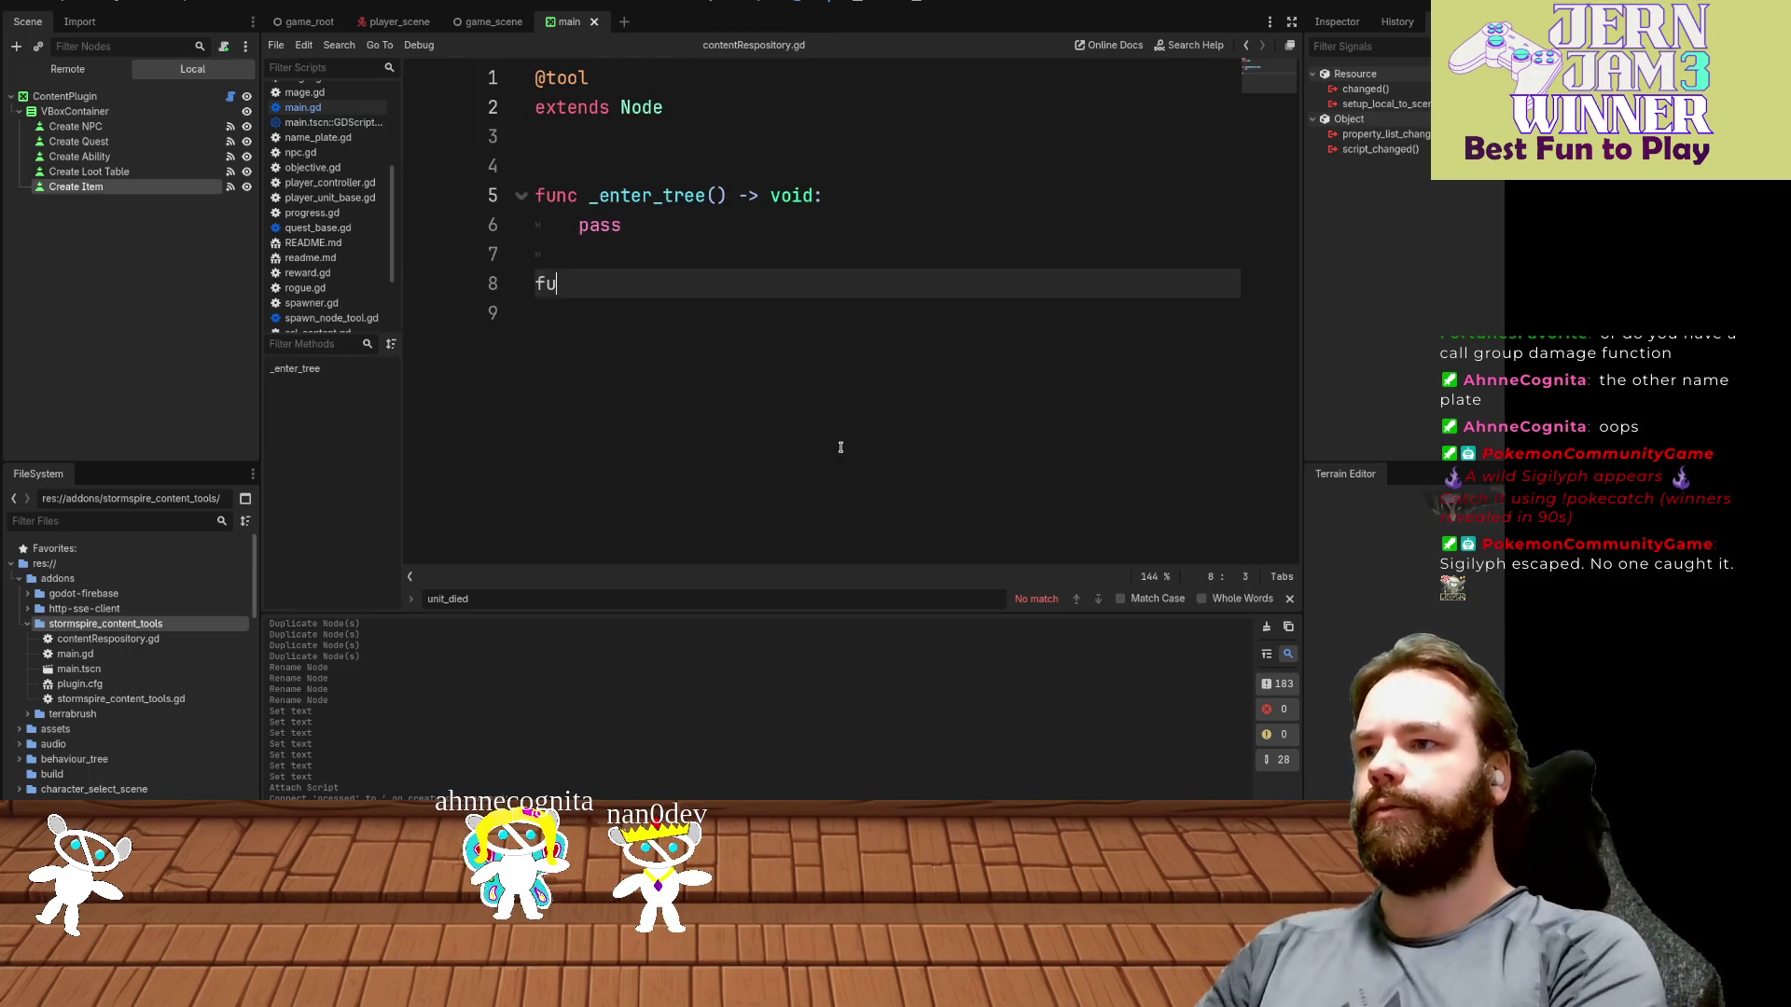
{"action": "type", "text": "exit"}
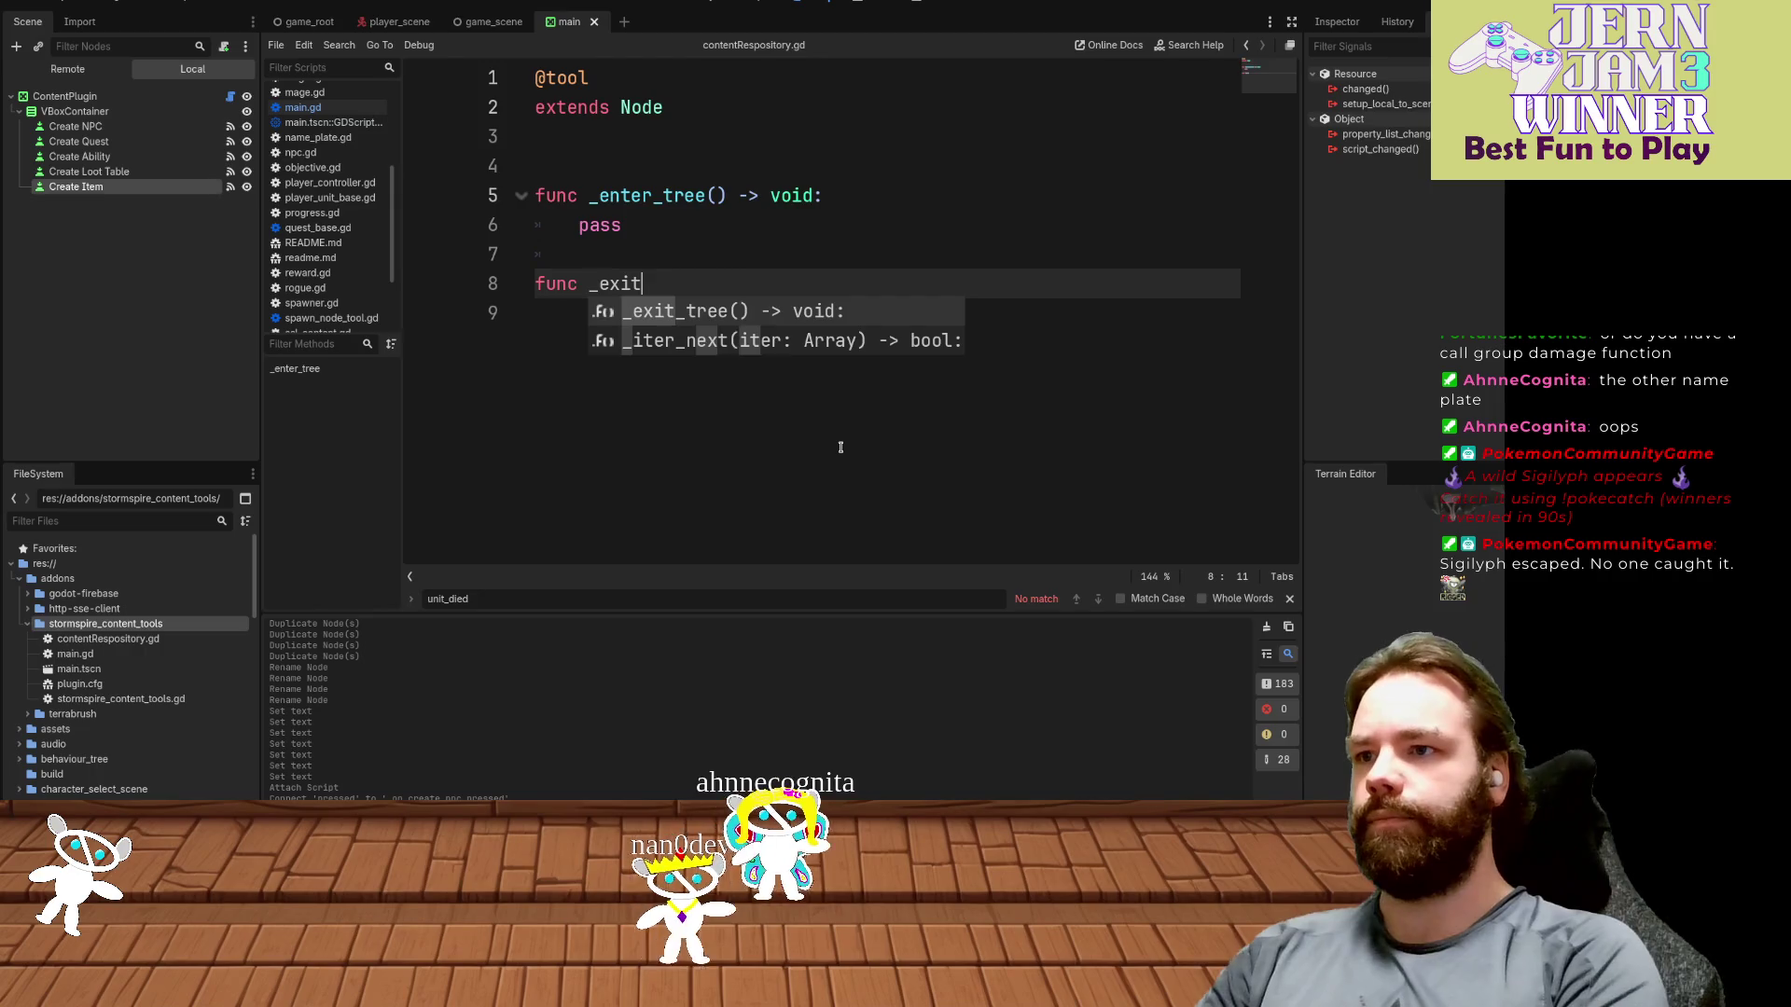
{"action": "key", "text": "Return"}
{"action": "key", "text": "Return"}
{"action": "type", "text": "pass"}
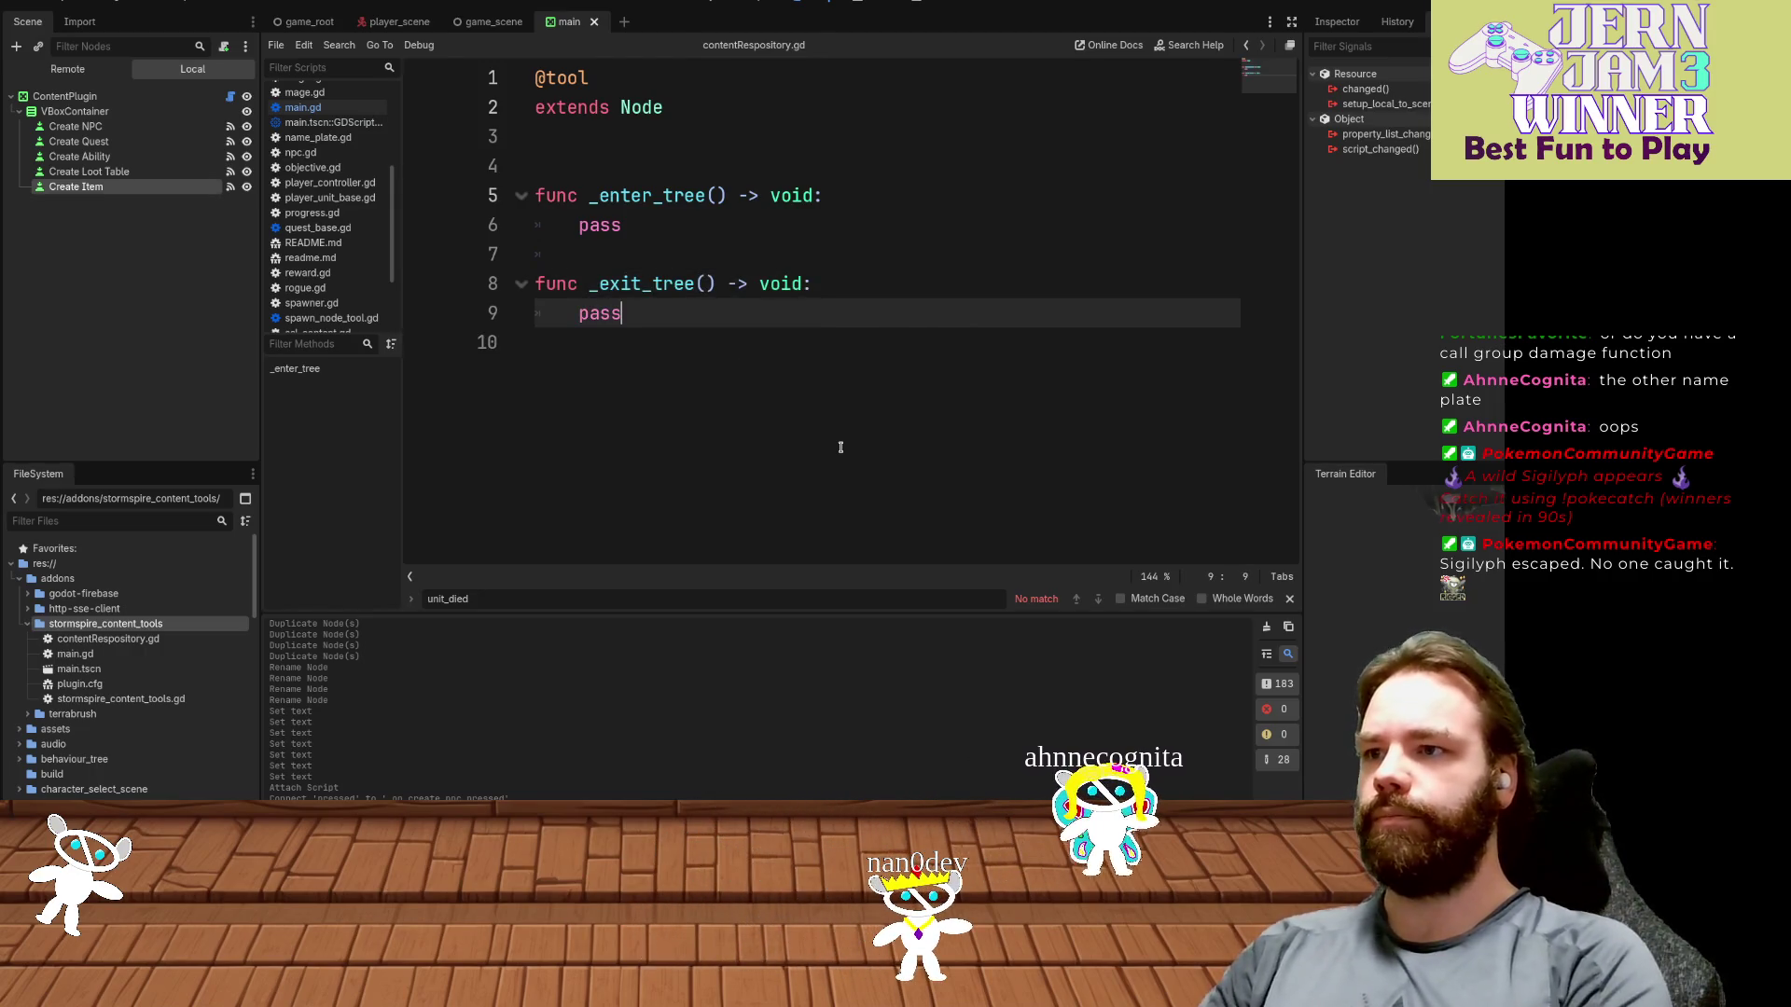
{"action": "left_click", "coordinate": [919, 447]}
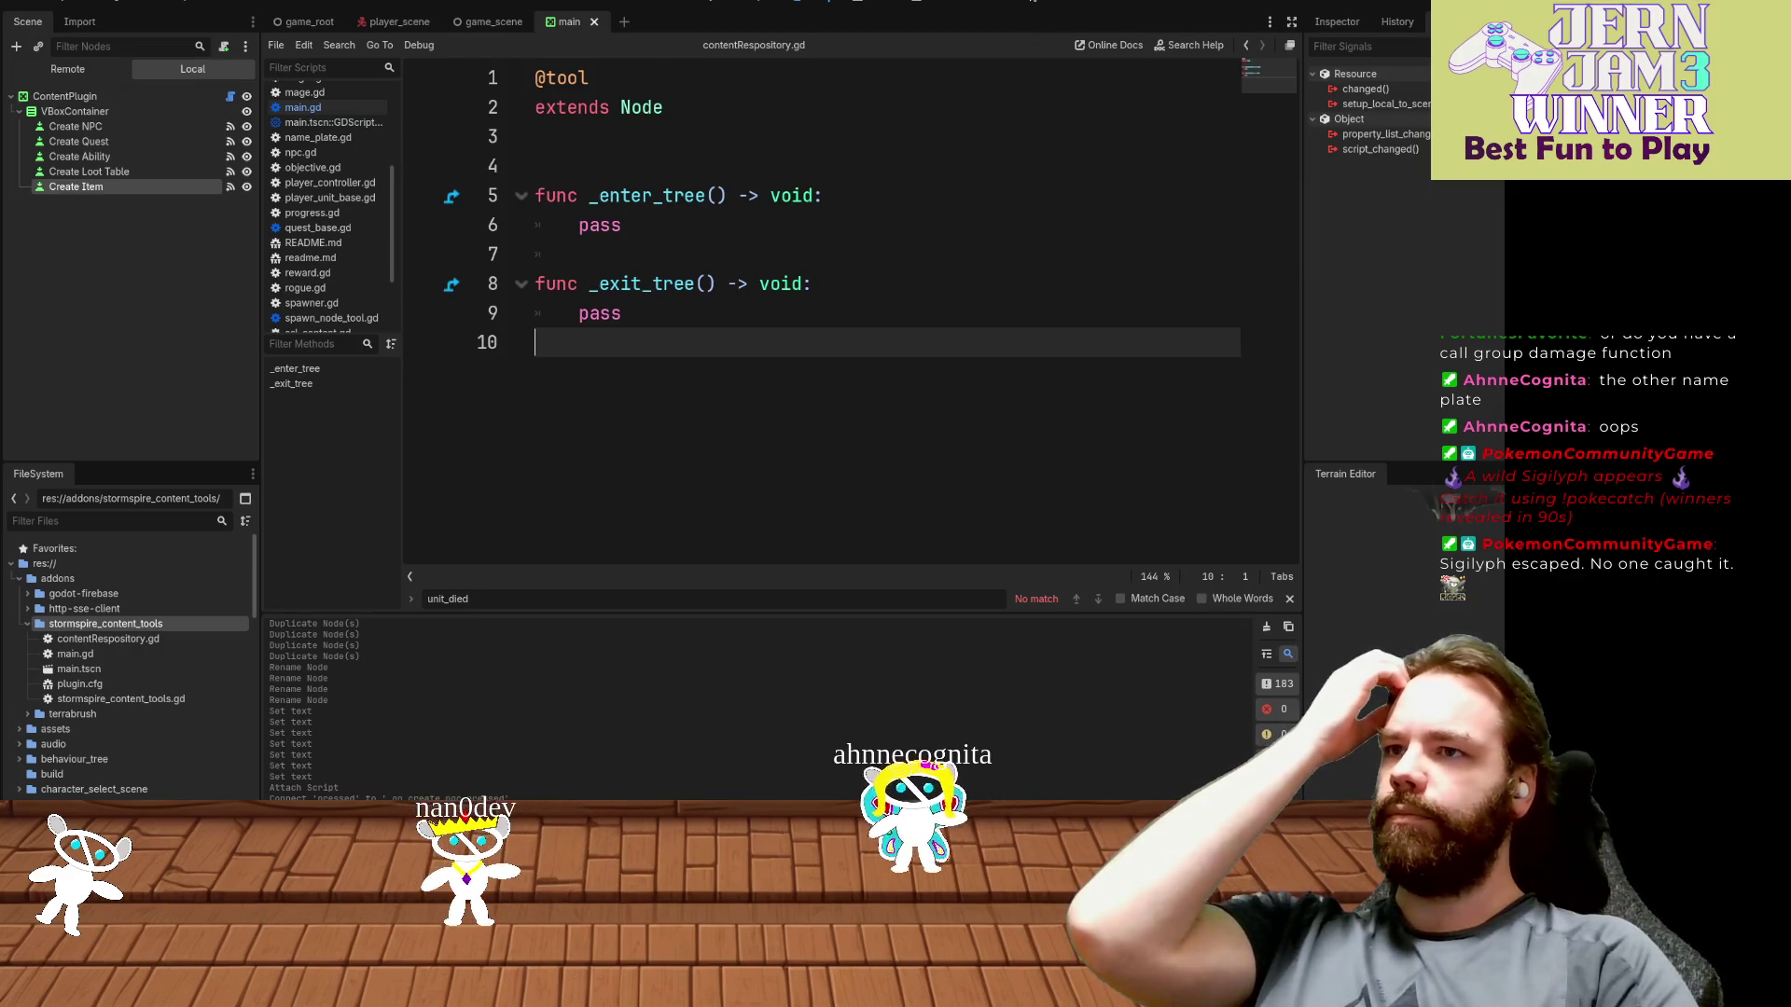
{"action": "left_click", "coordinate": [1032, 1]}
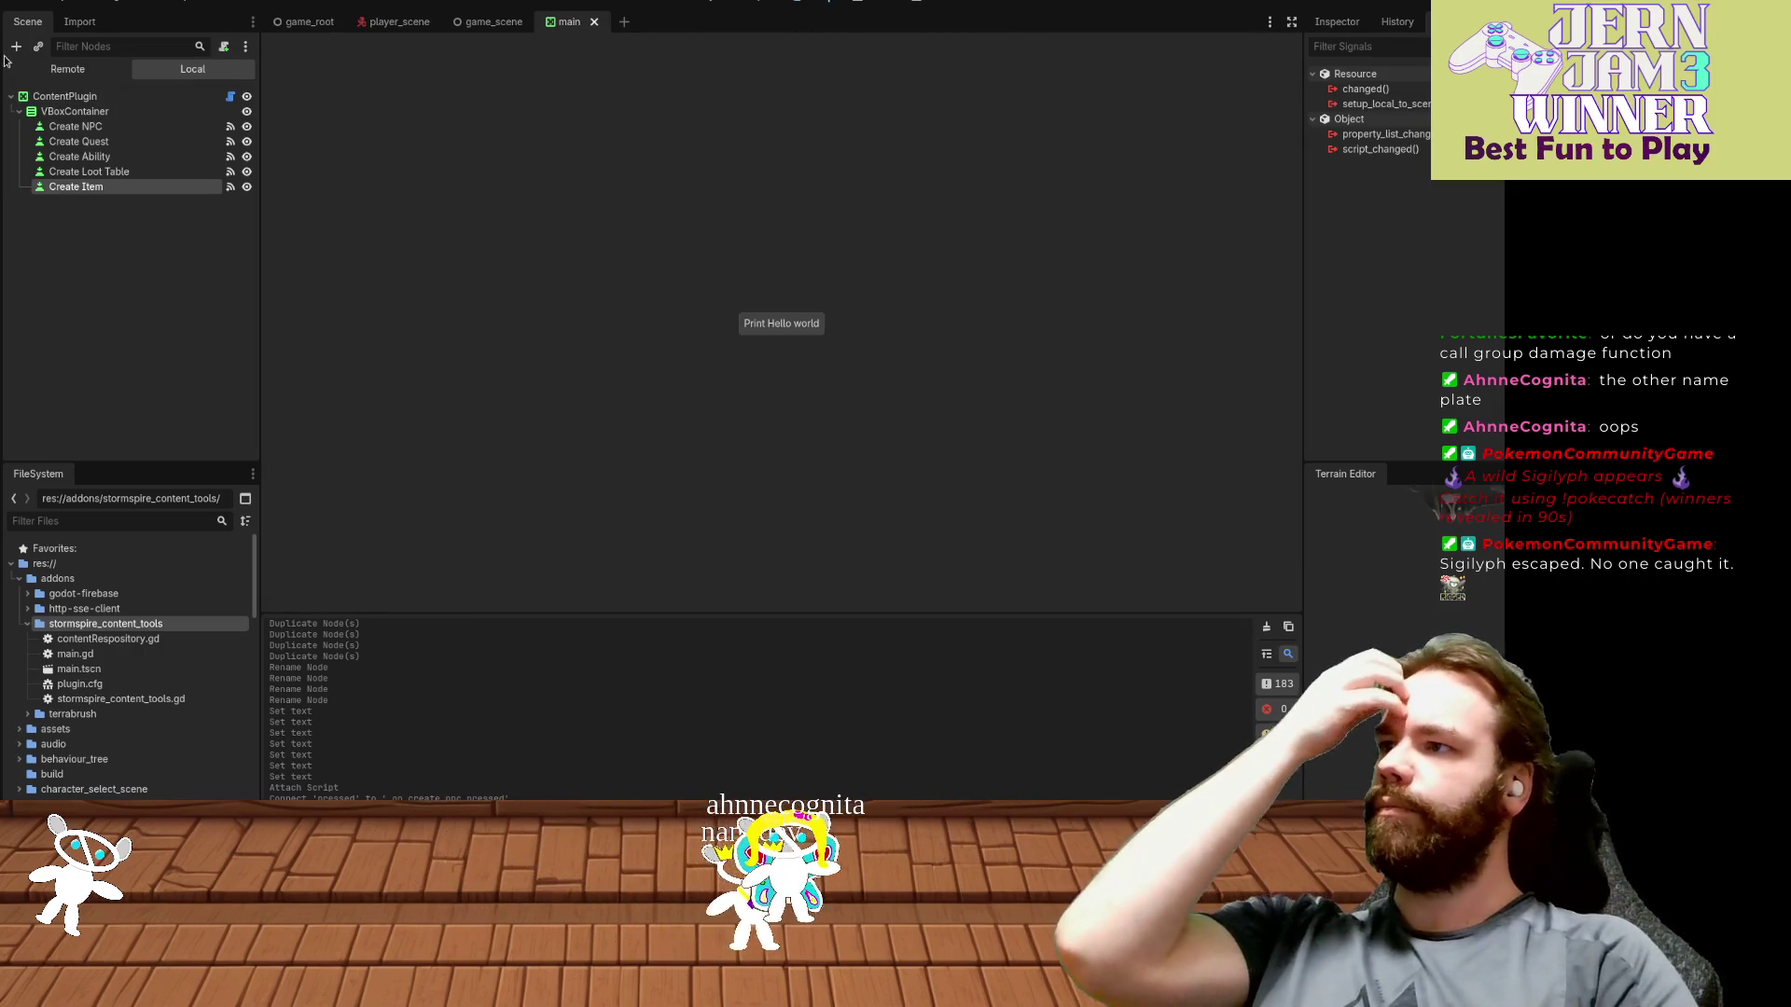
Step: Add a Button child node under the ContentPlugin node
{"action": "left_click", "coordinate": [138, 91]}
{"action": "right_click", "coordinate": [137, 91]}
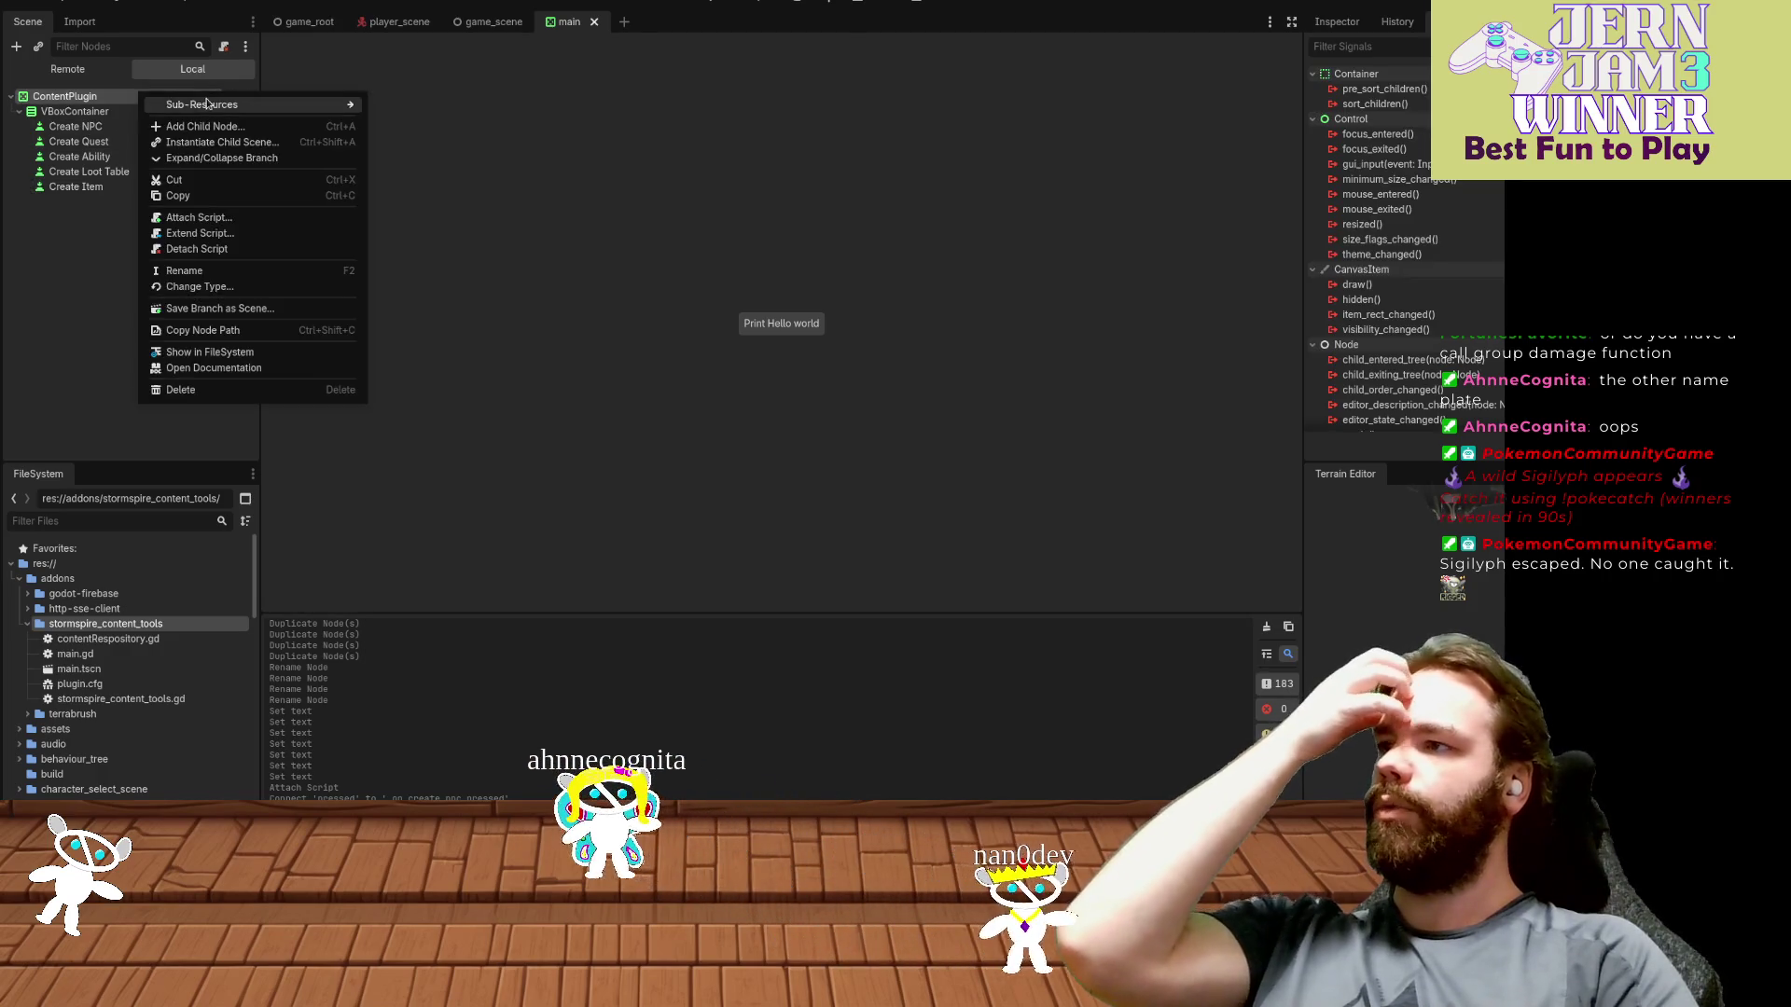
{"action": "left_click", "coordinate": [225, 129]}
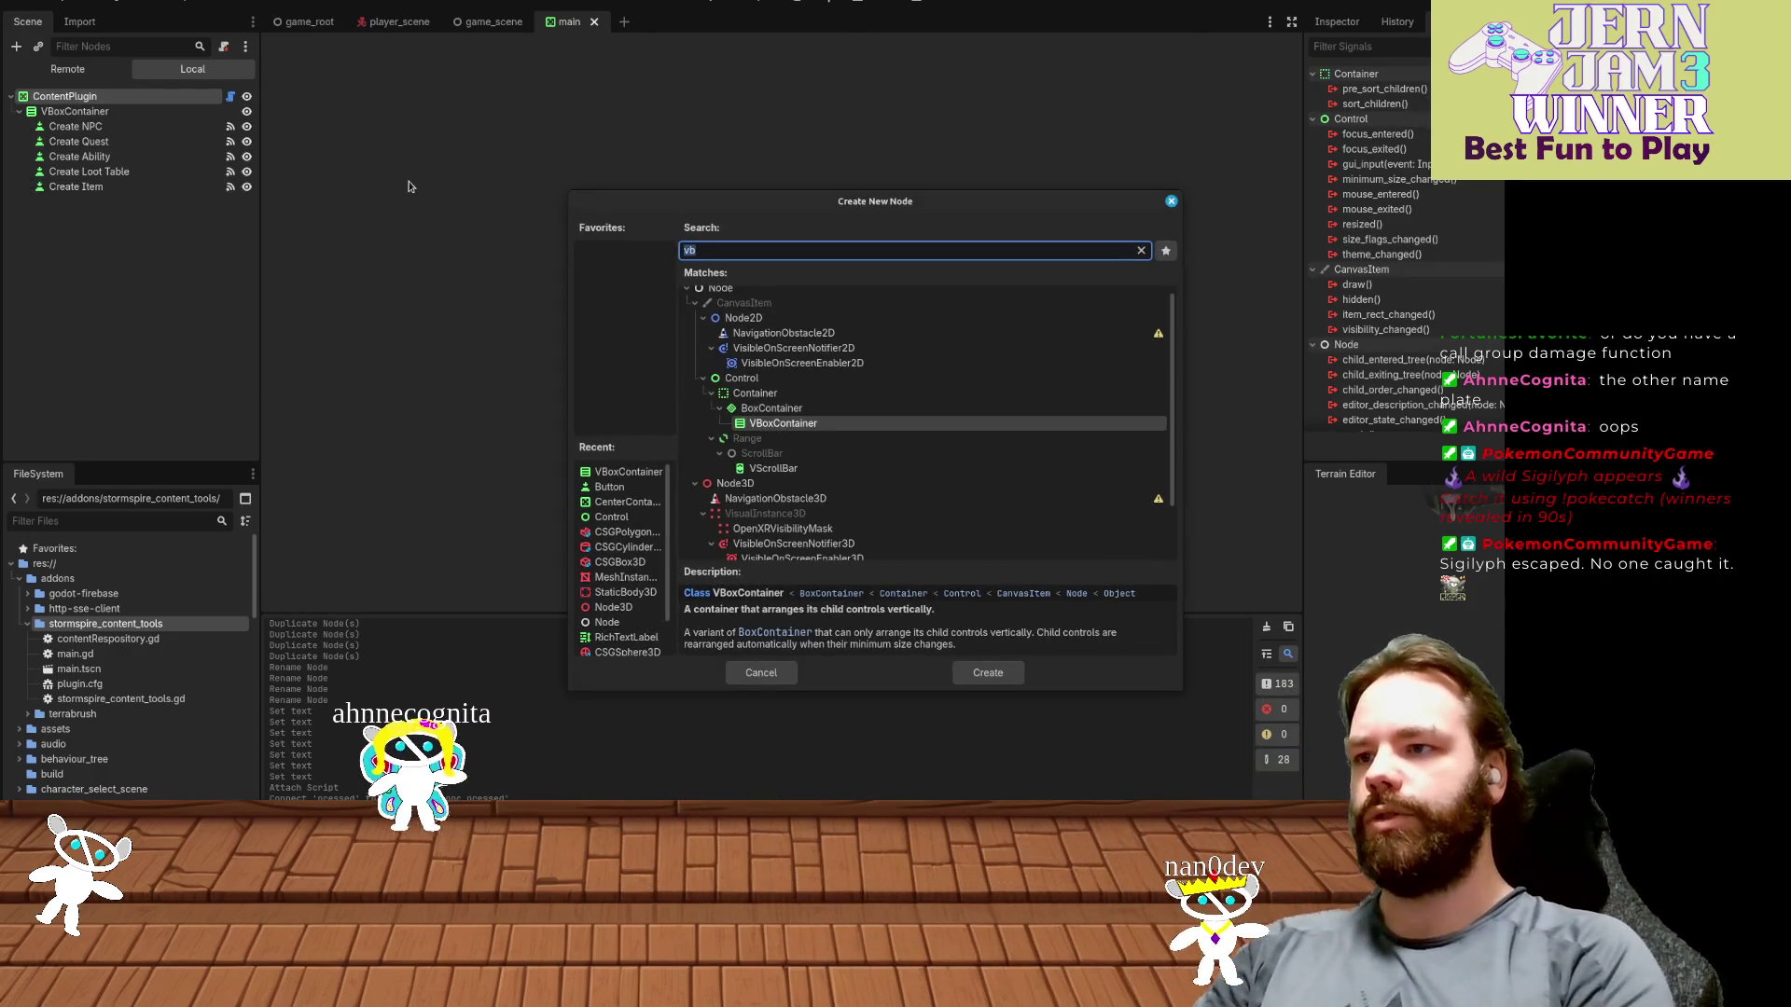
{"action": "key", "text": "BackSpace"}
{"action": "type", "text": "b"}
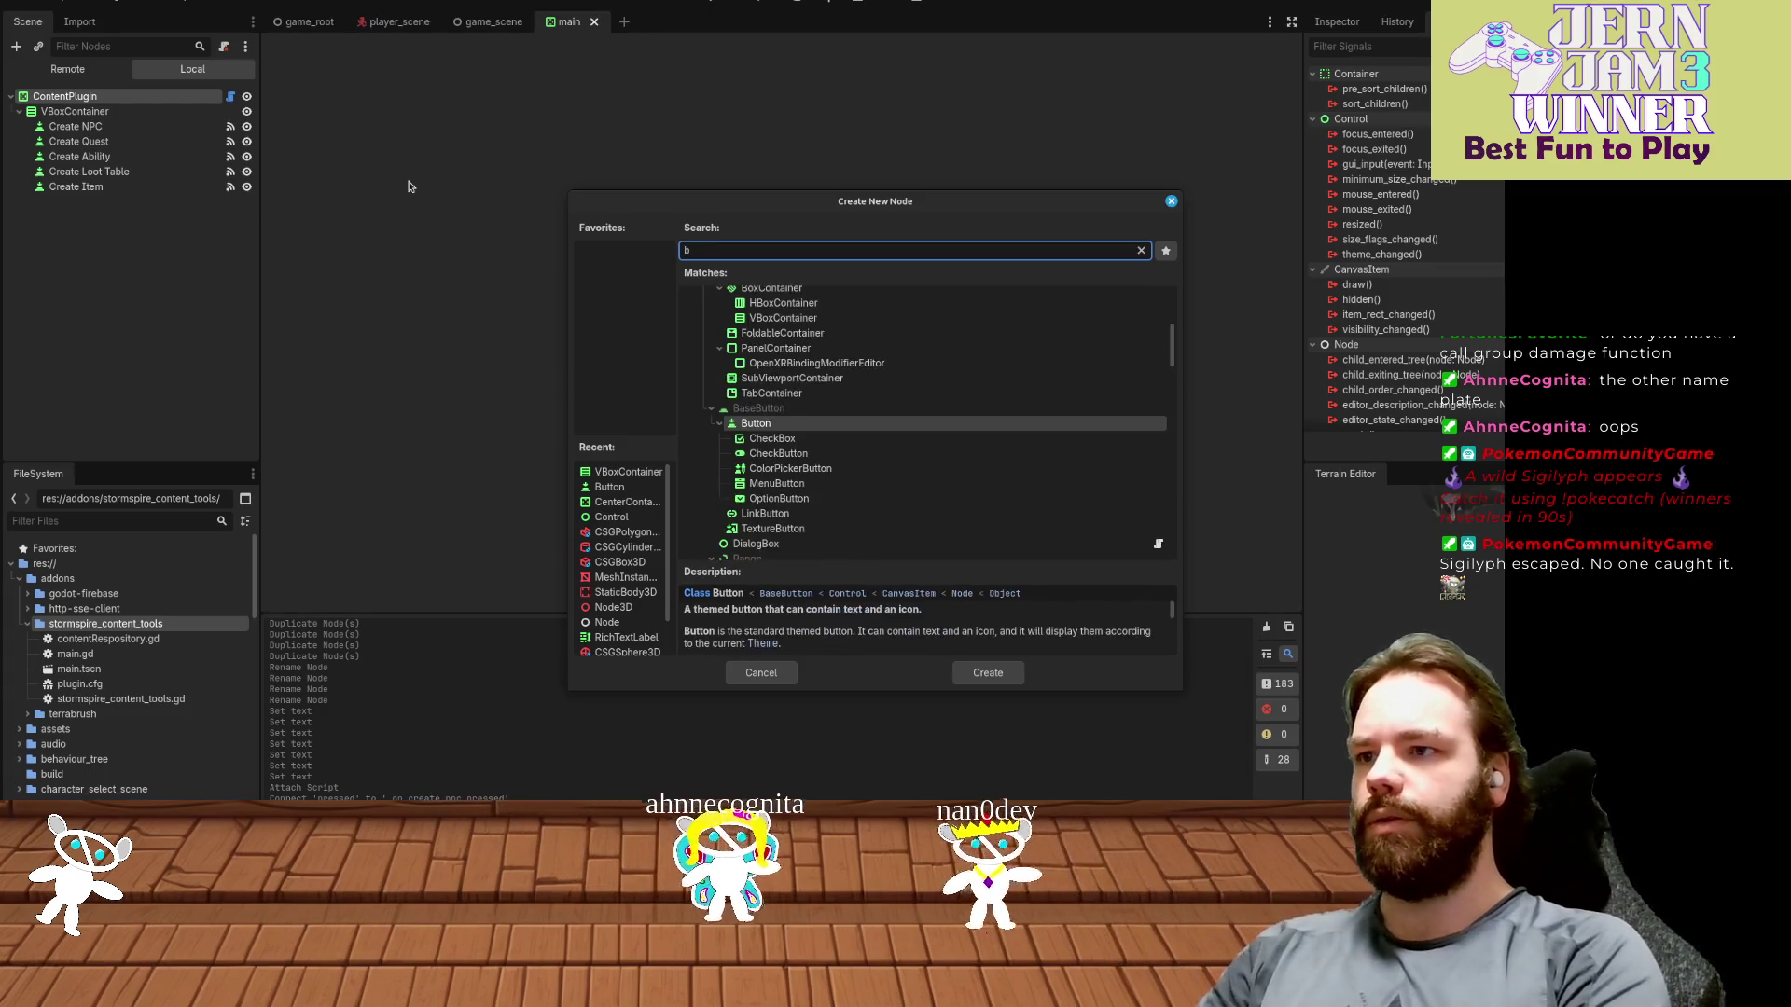
{"action": "key", "text": "Return"}
Step: Rename the new Button node to Save Content
{"action": "double_click", "coordinate": [130, 202]}
{"action": "right_click", "coordinate": [131, 202]}
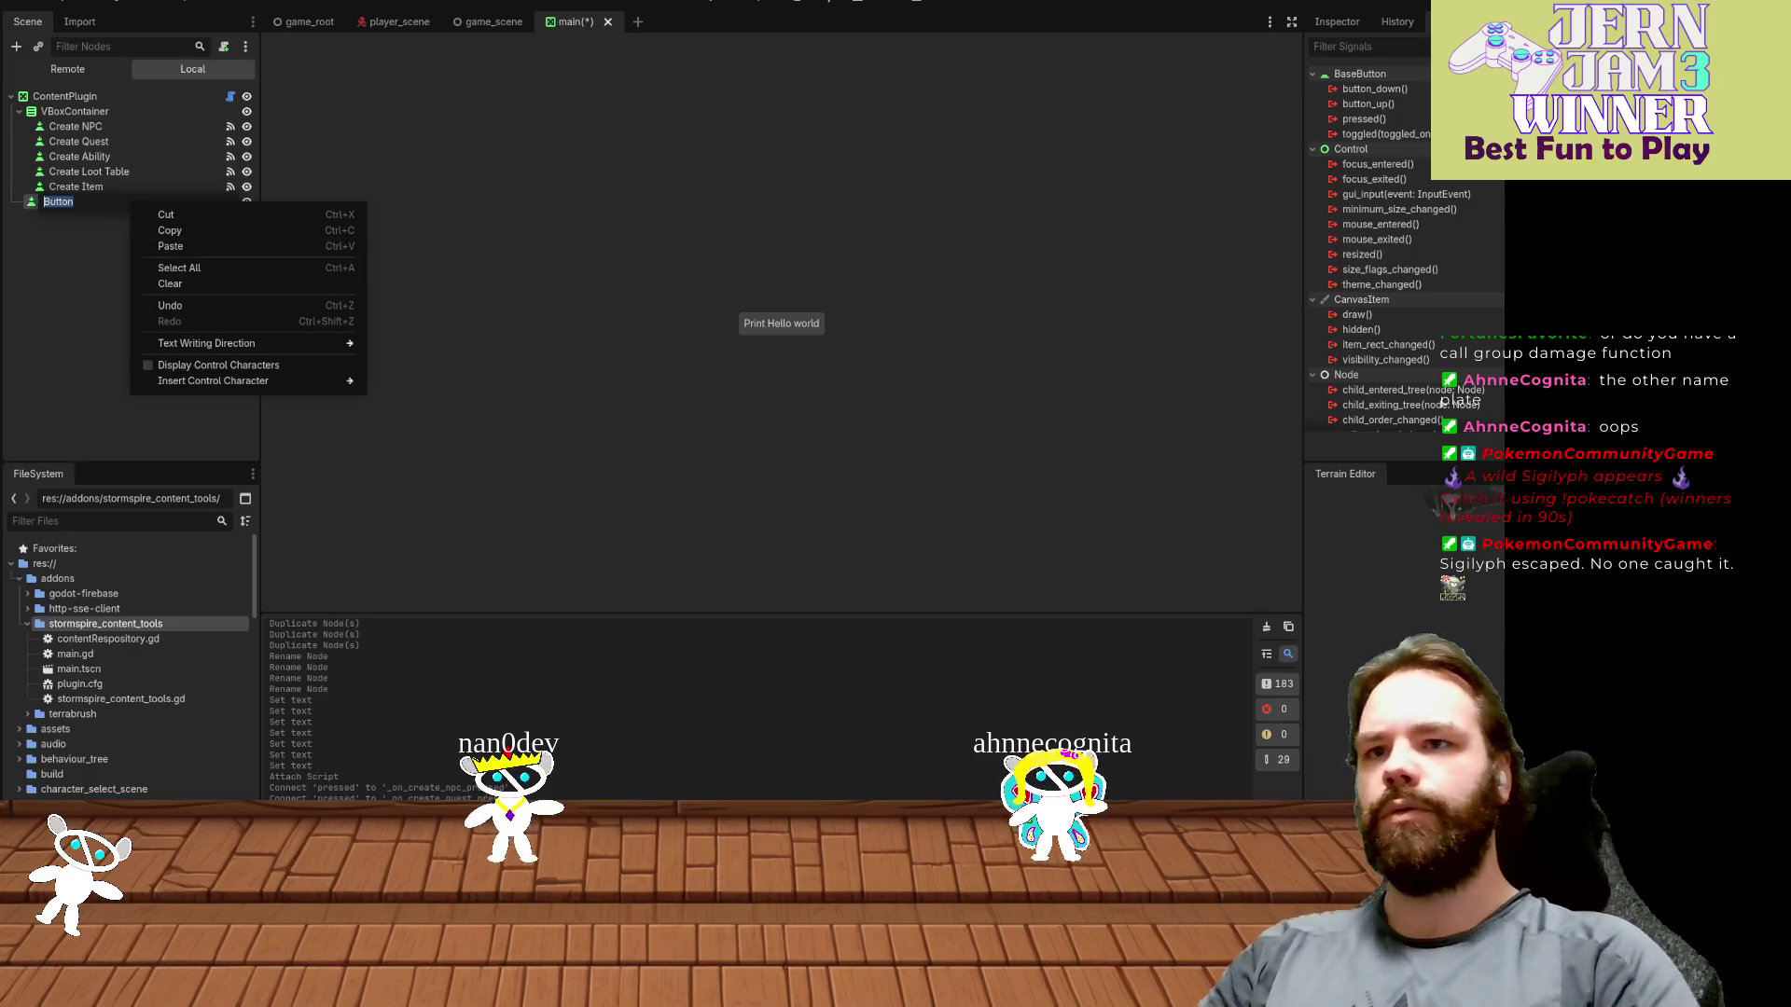
{"action": "left_click", "coordinate": [1398, 35]}
{"action": "left_click", "coordinate": [1419, 34]}
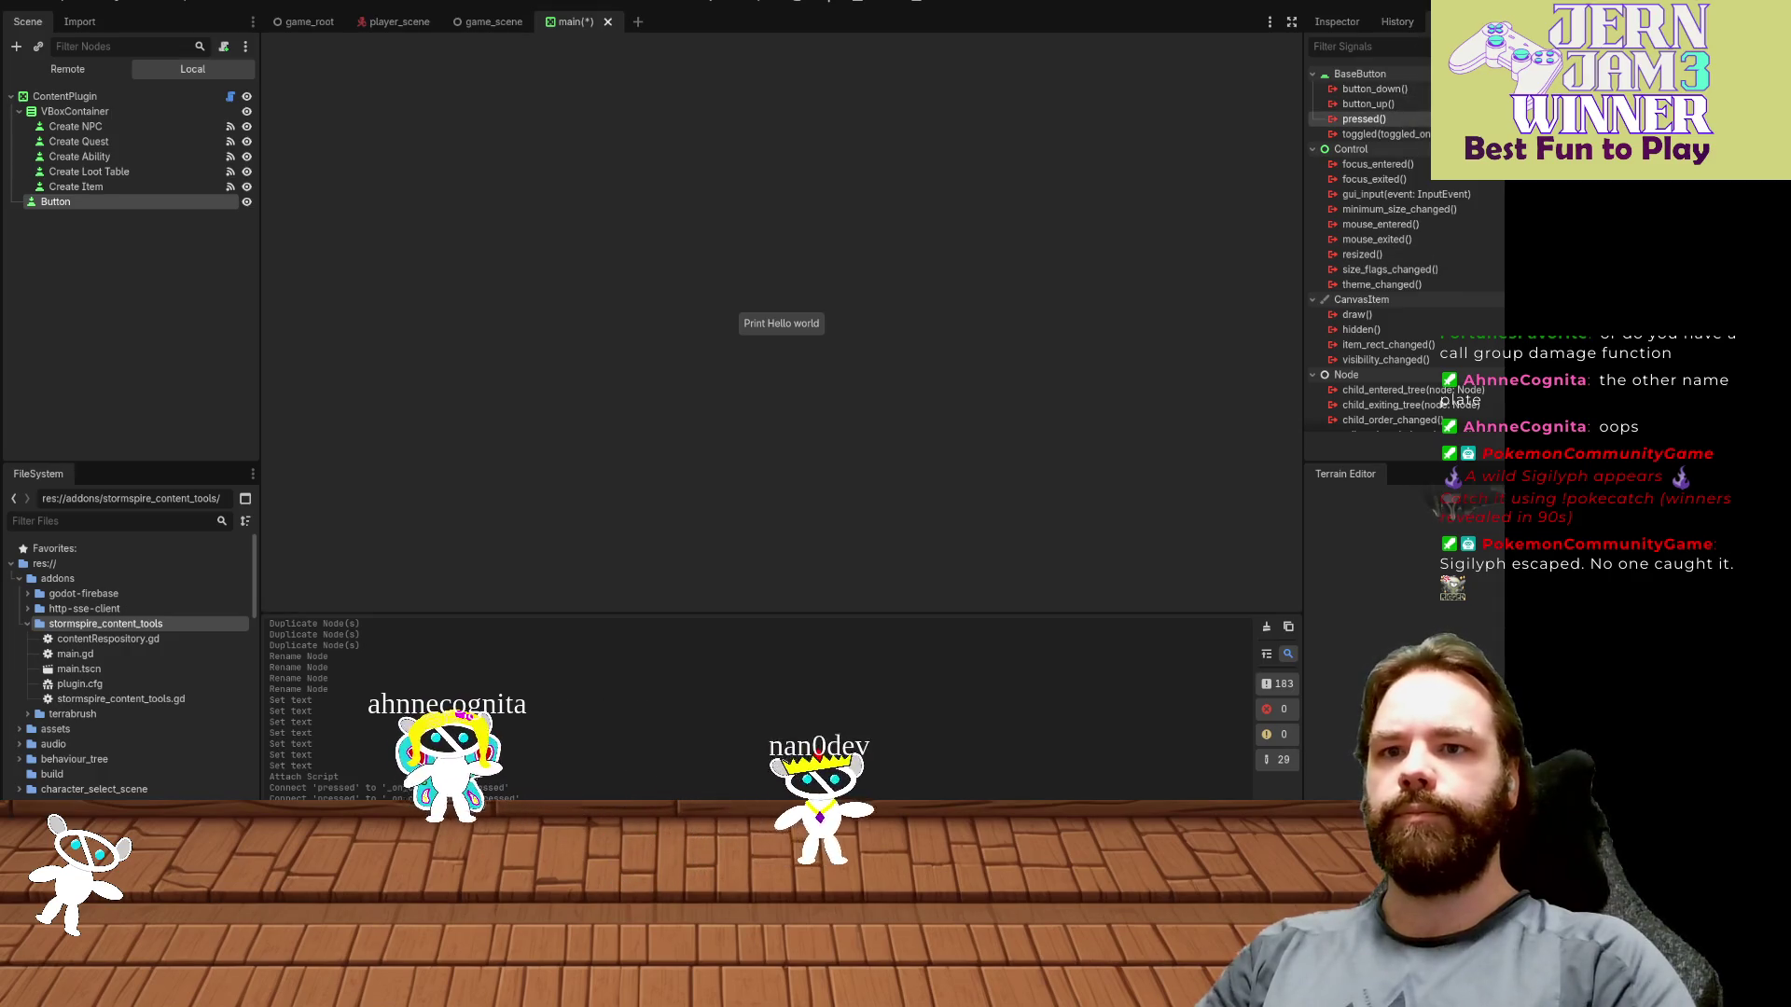
{"action": "right_click", "coordinate": [146, 201]}
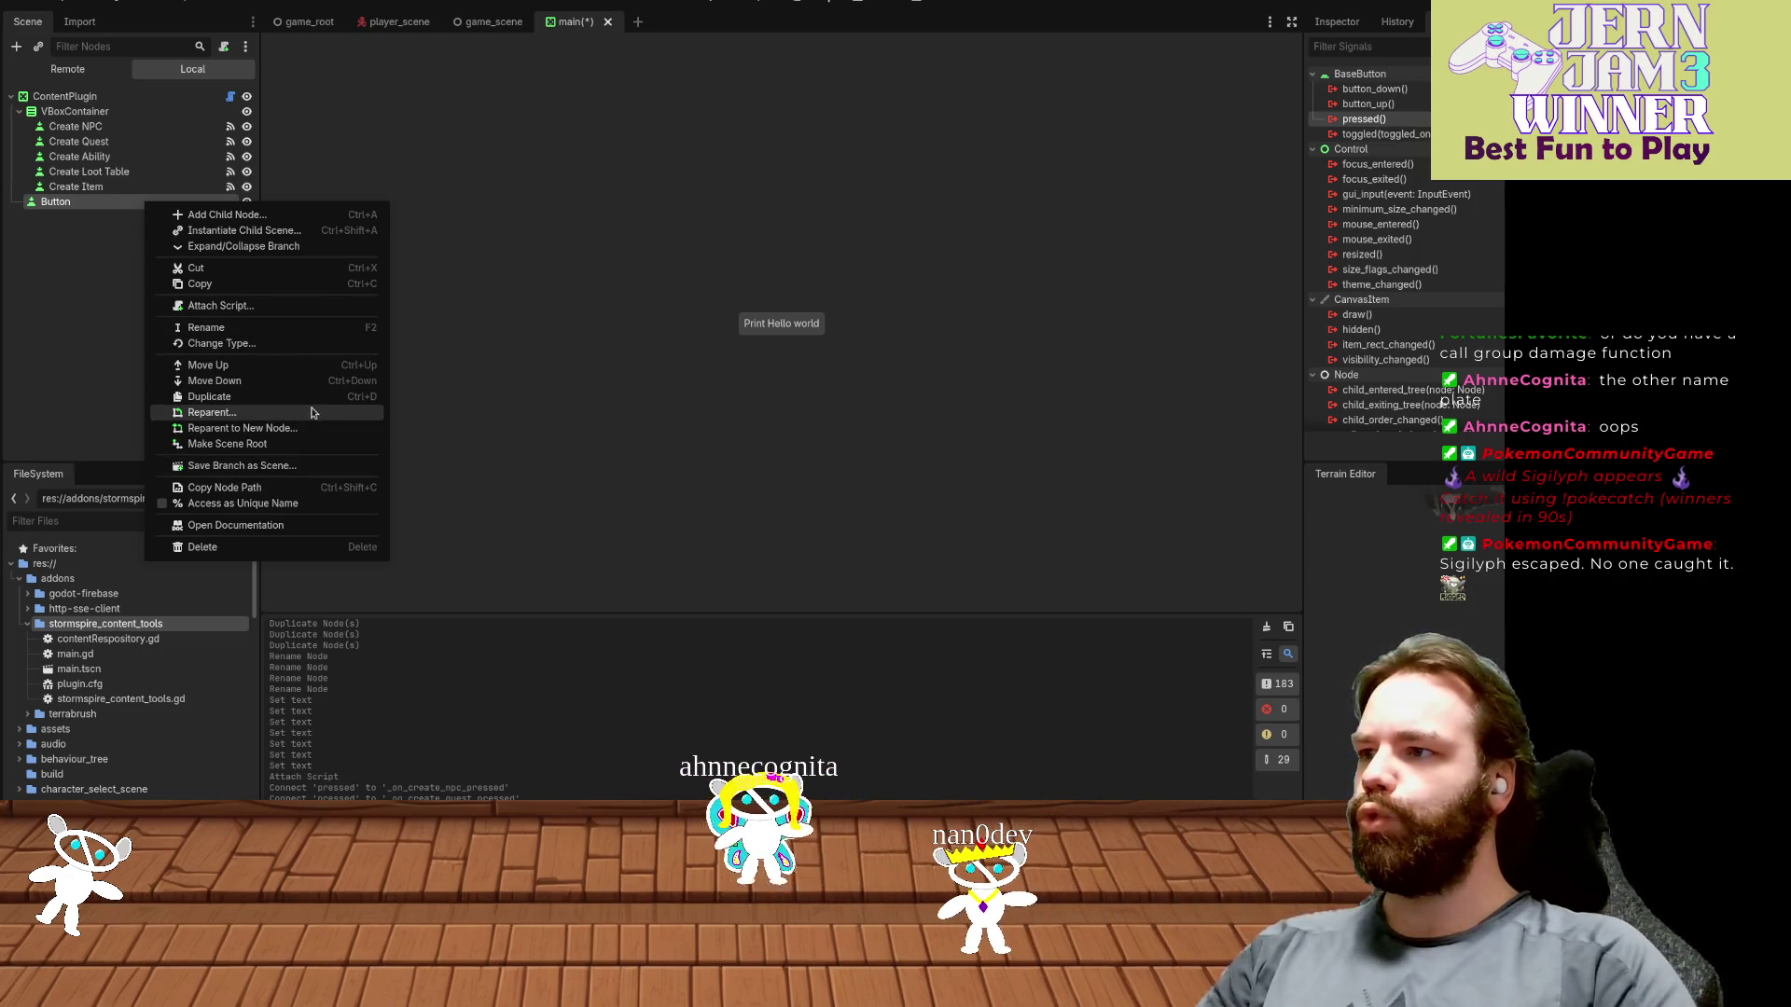
{"action": "left_click", "coordinate": [304, 331]}
{"action": "type", "text": "Save"}
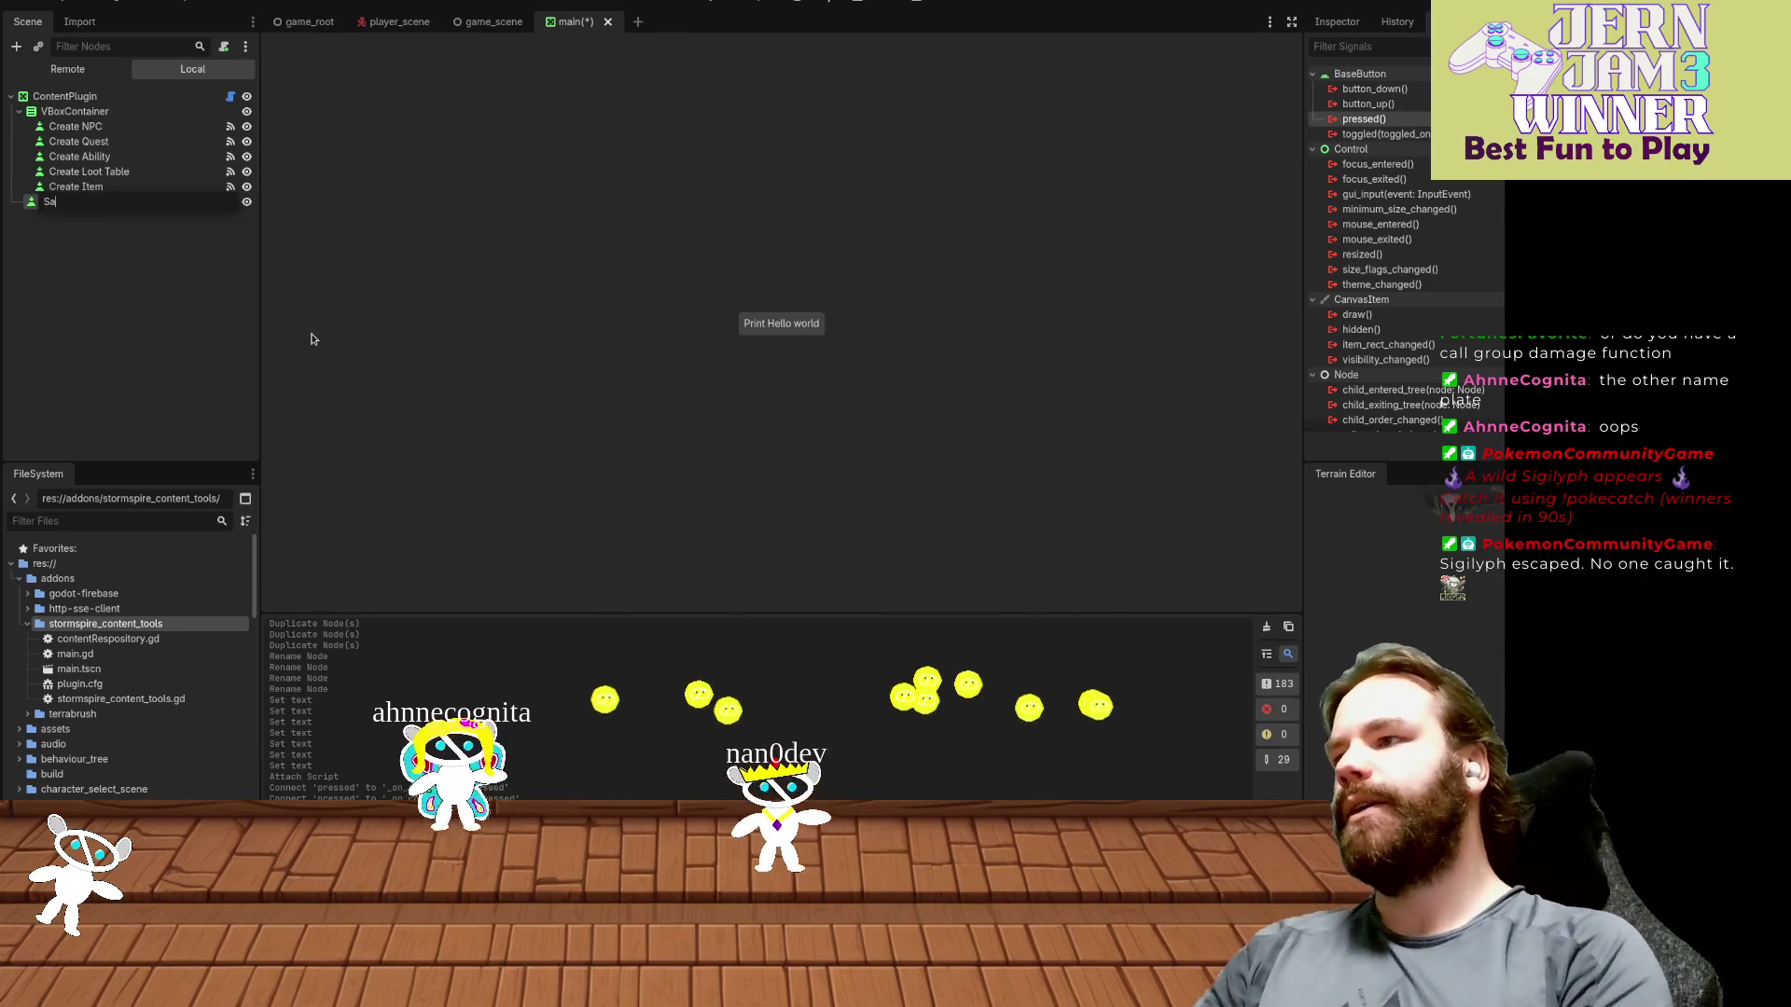
{"action": "key", "text": "Return"}
{"action": "type", "text": "ValidateASave"}
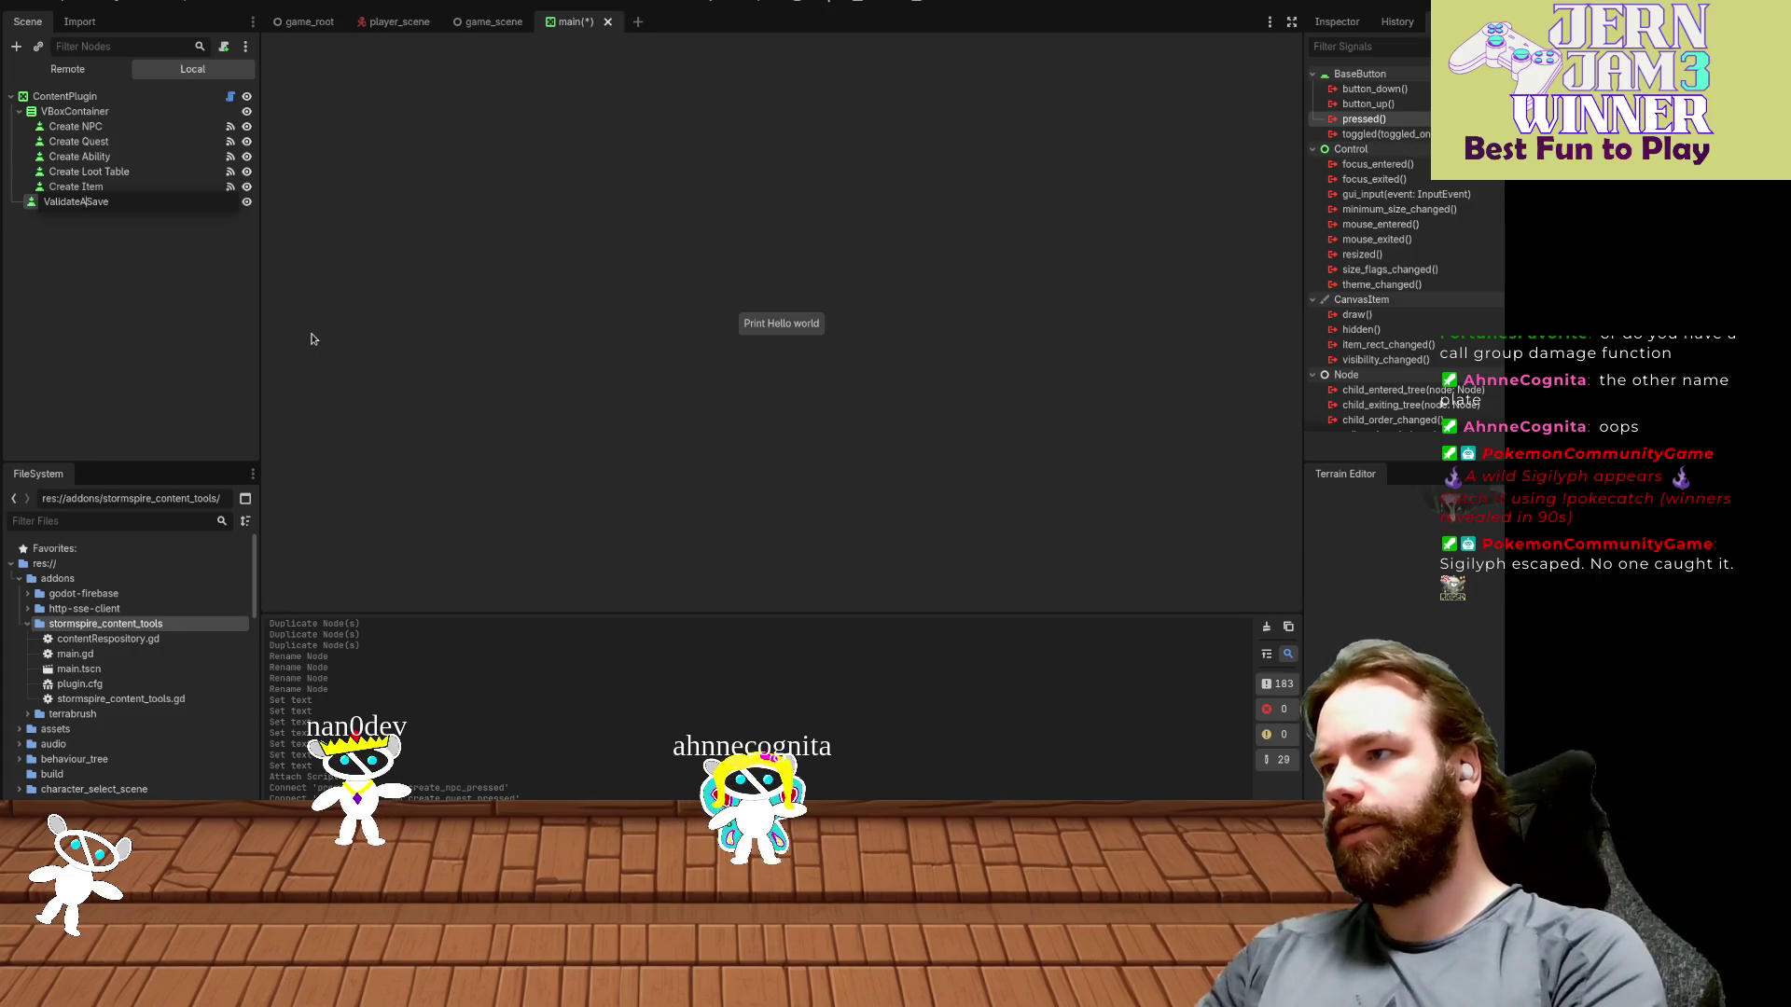
{"action": "key", "text": "BackSpace"}
{"action": "key", "text": "BackSpace"}
{"action": "key", "text": "BackSpace"}
{"action": "key", "text": "End"}
{"action": "type", "text": "onten"}
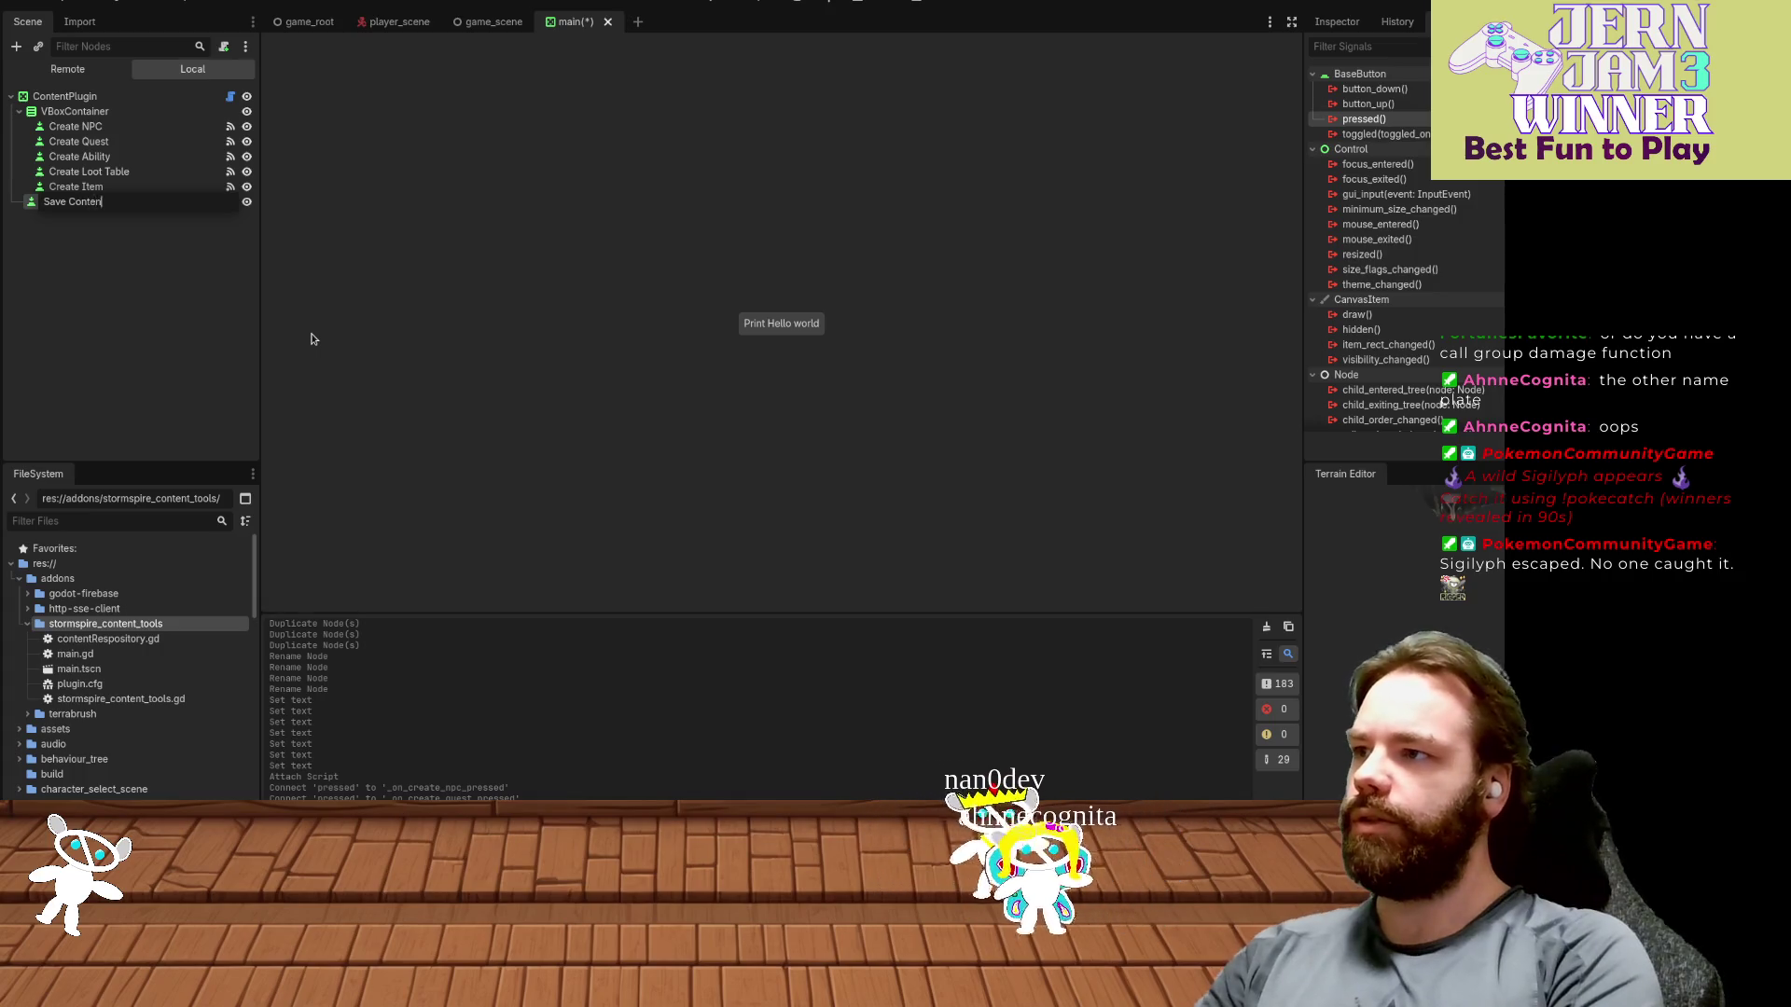
{"action": "key", "text": "Return"}
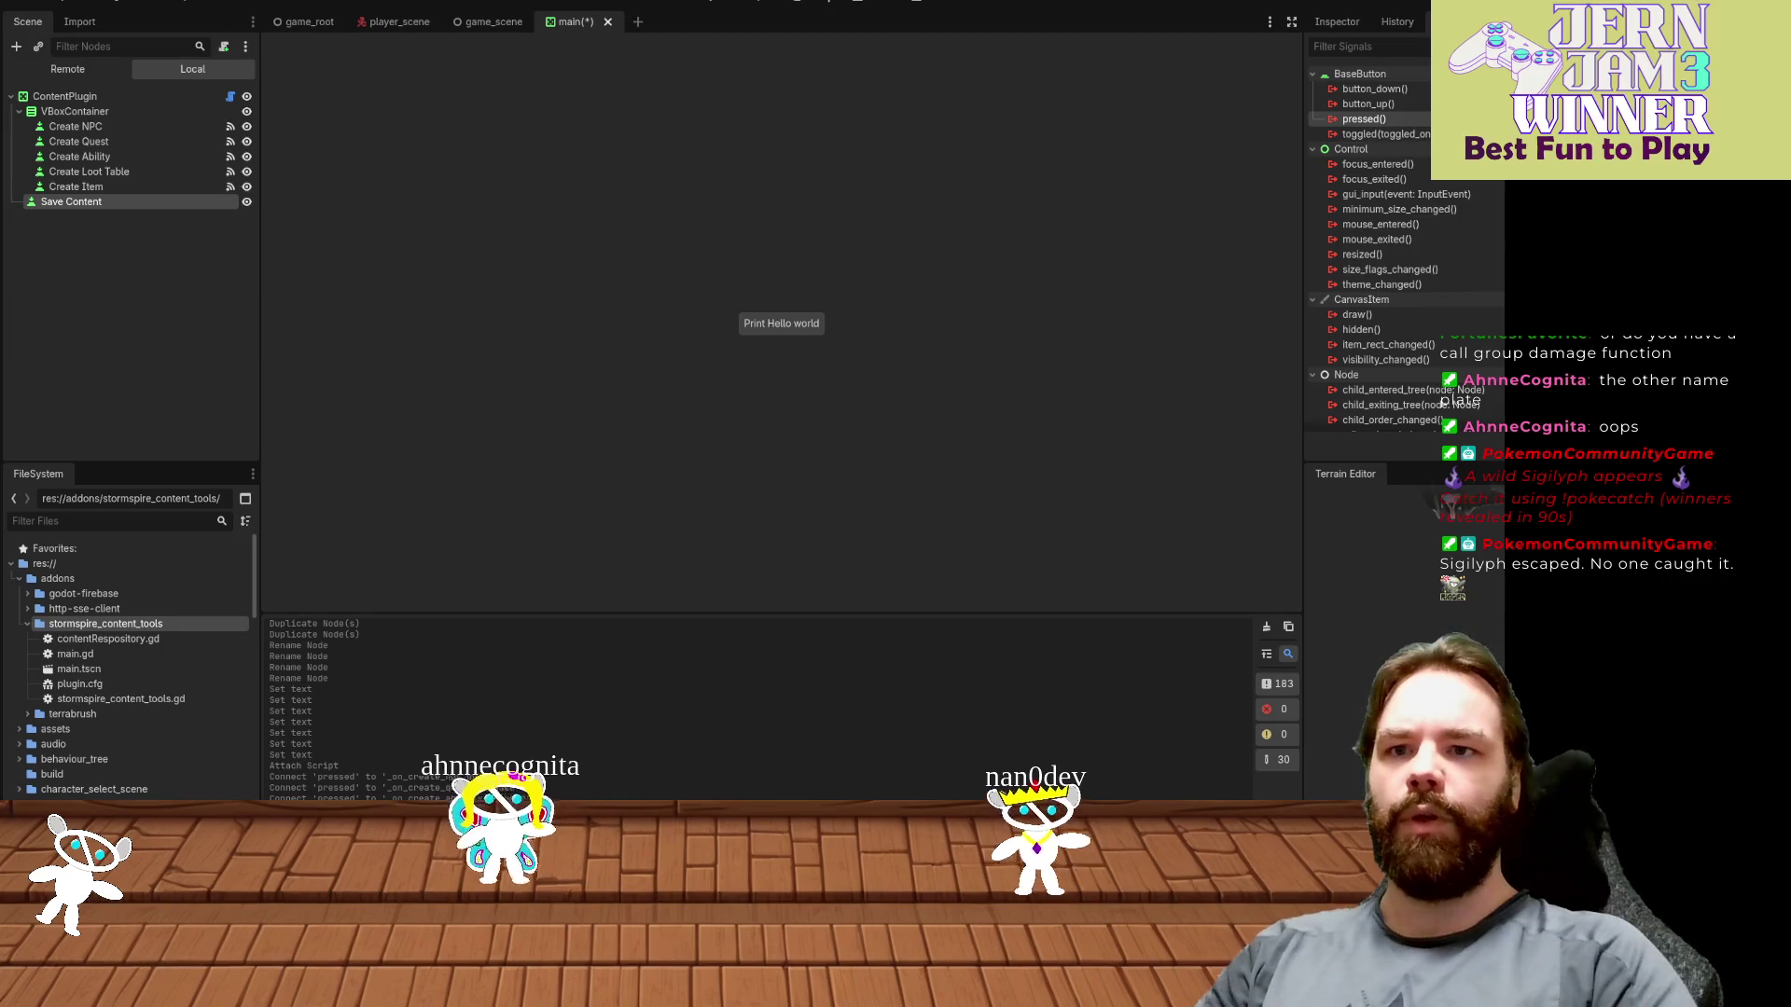
Step: Select Save Content and open the Connect dialog for its pressed() signal
{"action": "left_click", "coordinate": [163, 101]}
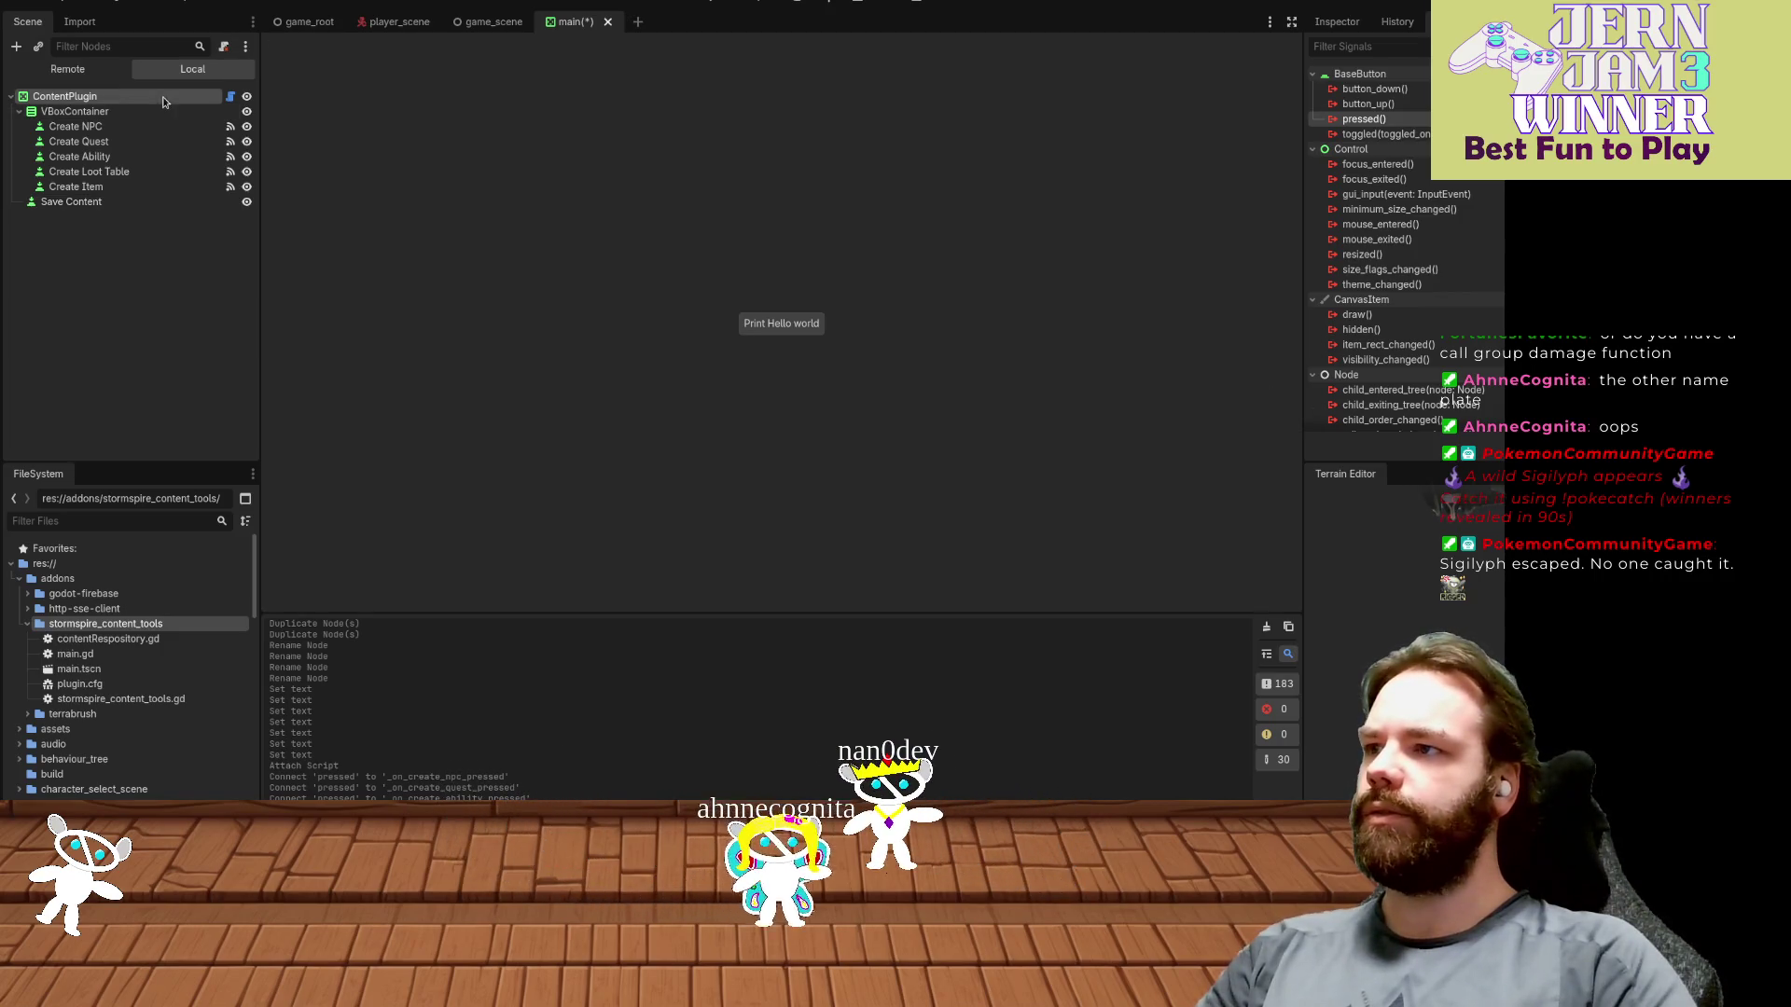
{"action": "left_click", "coordinate": [94, 201]}
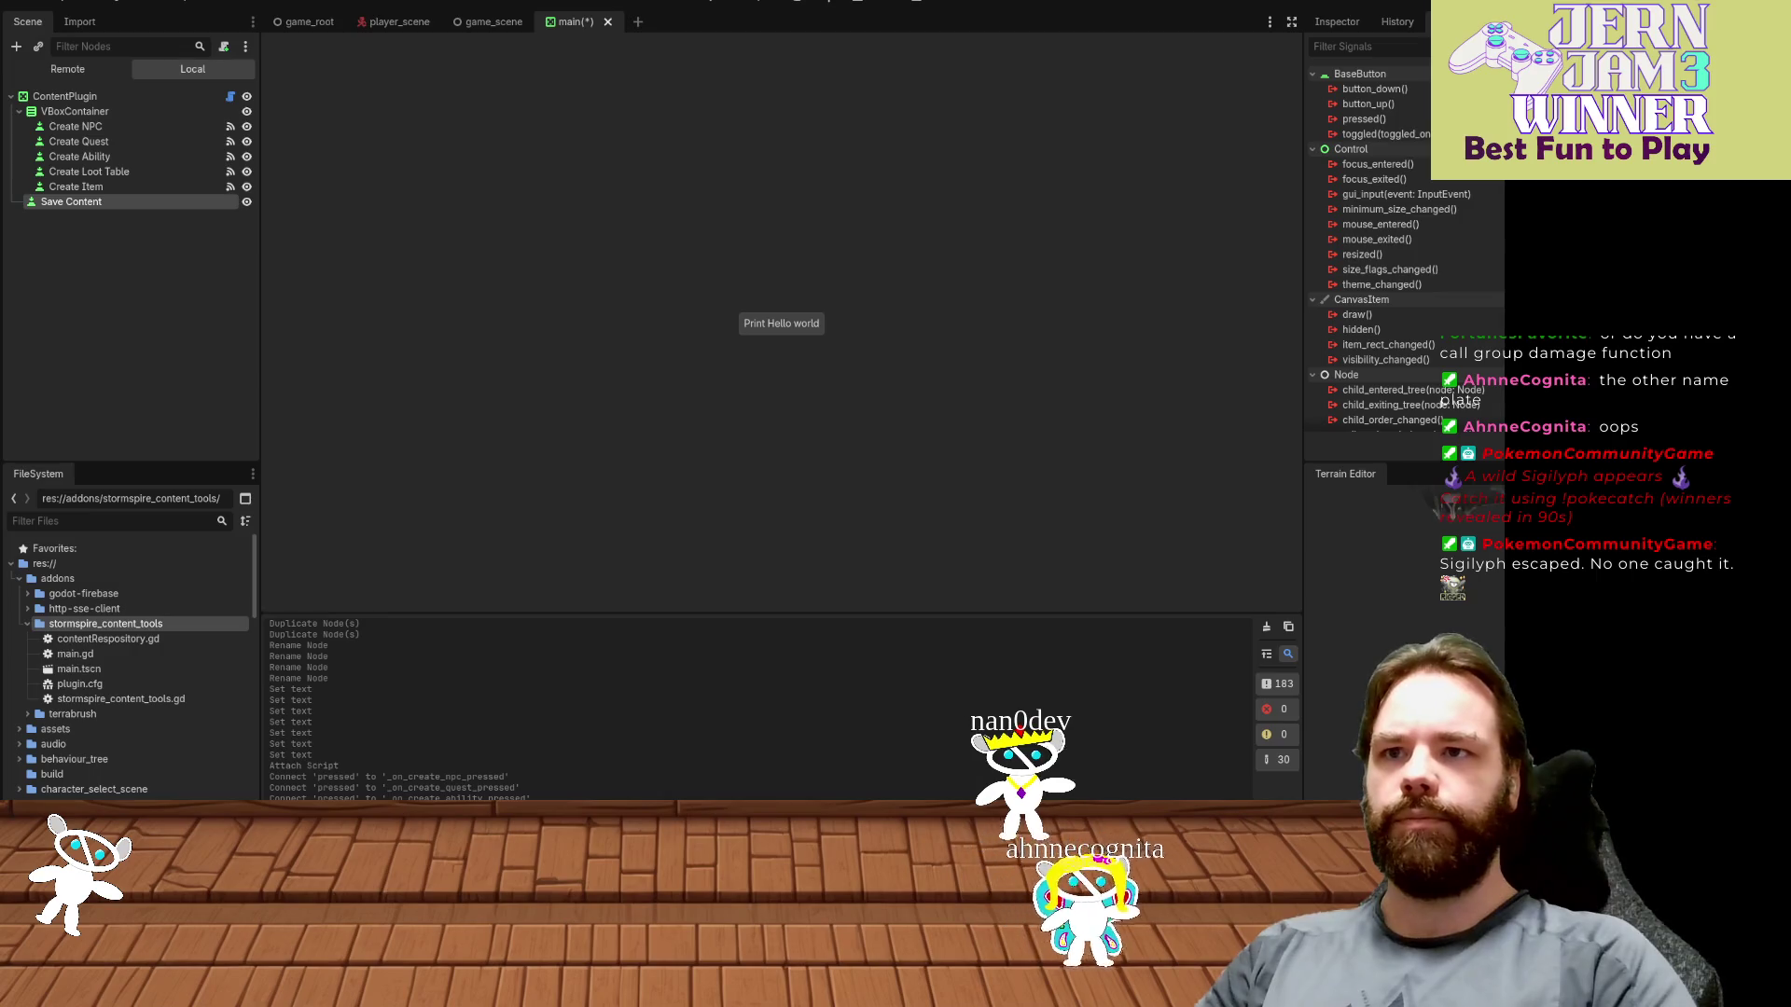
{"action": "double_click", "coordinate": [1364, 119]}
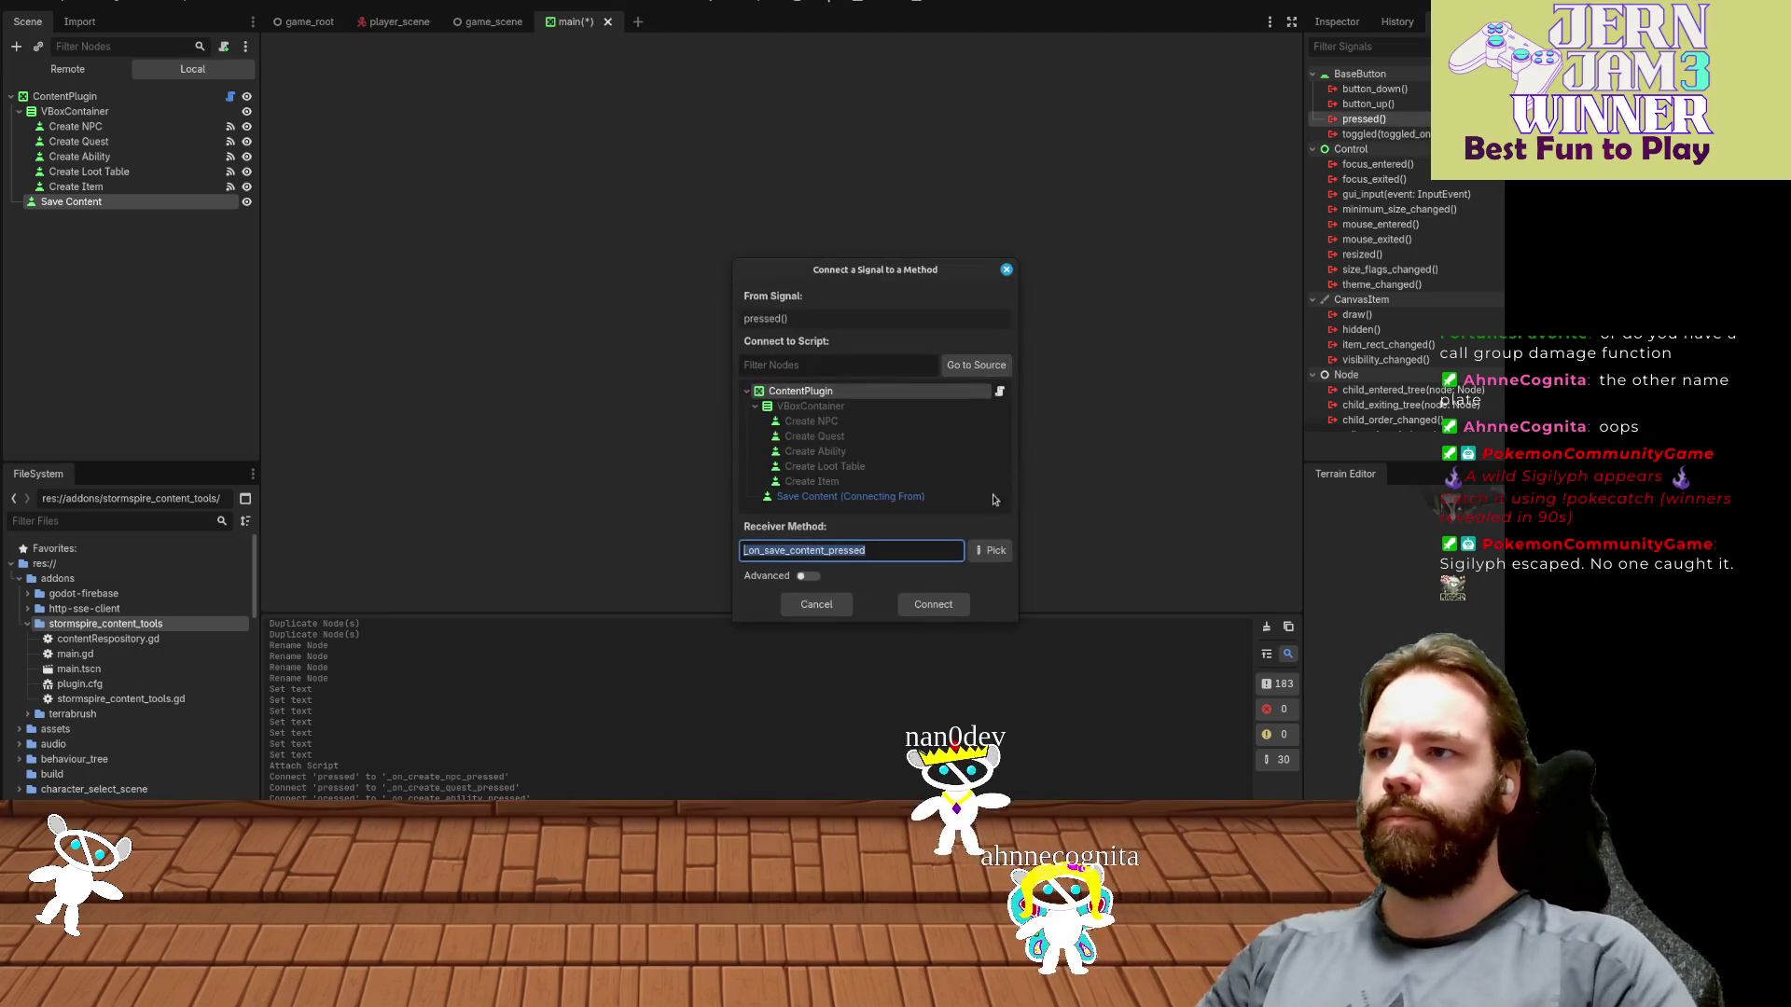
Step: Connect pressed() to a new _on_save_content_pressed and move that handler to the top of main.gd
{"action": "left_click", "coordinate": [933, 604]}
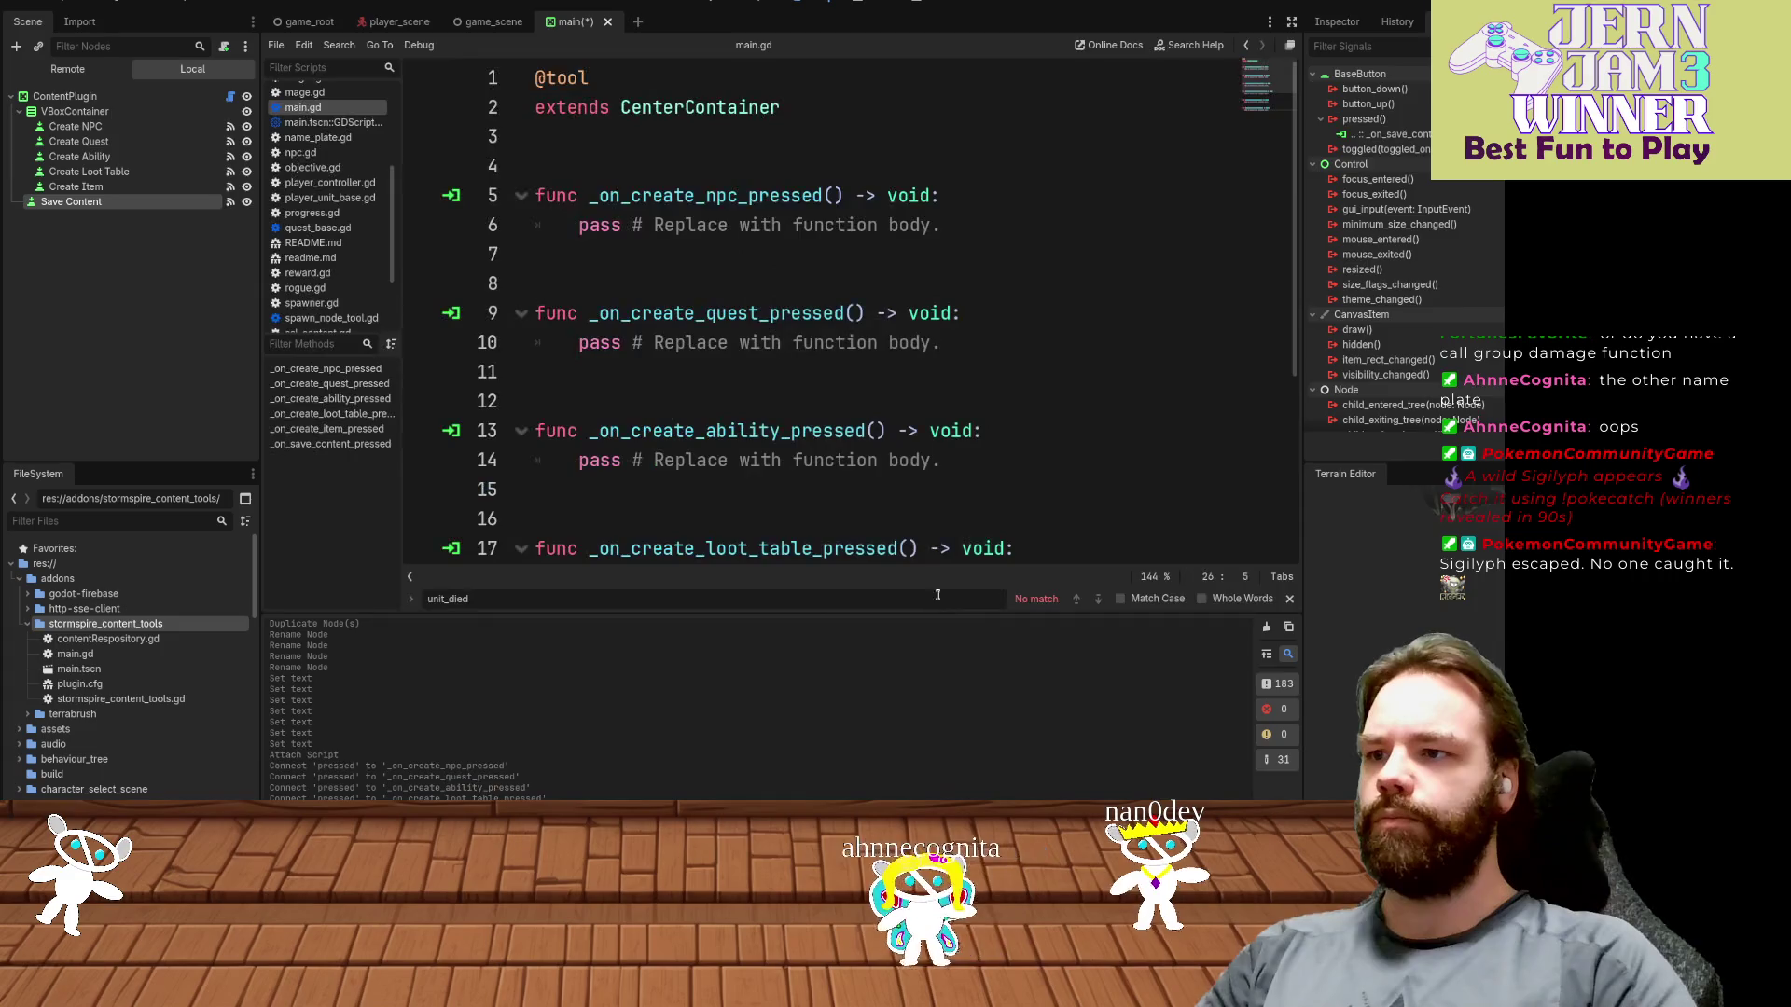
{"action": "left_click_drag", "start_coordinate": [640, 520], "coordinate": [560, 461]}
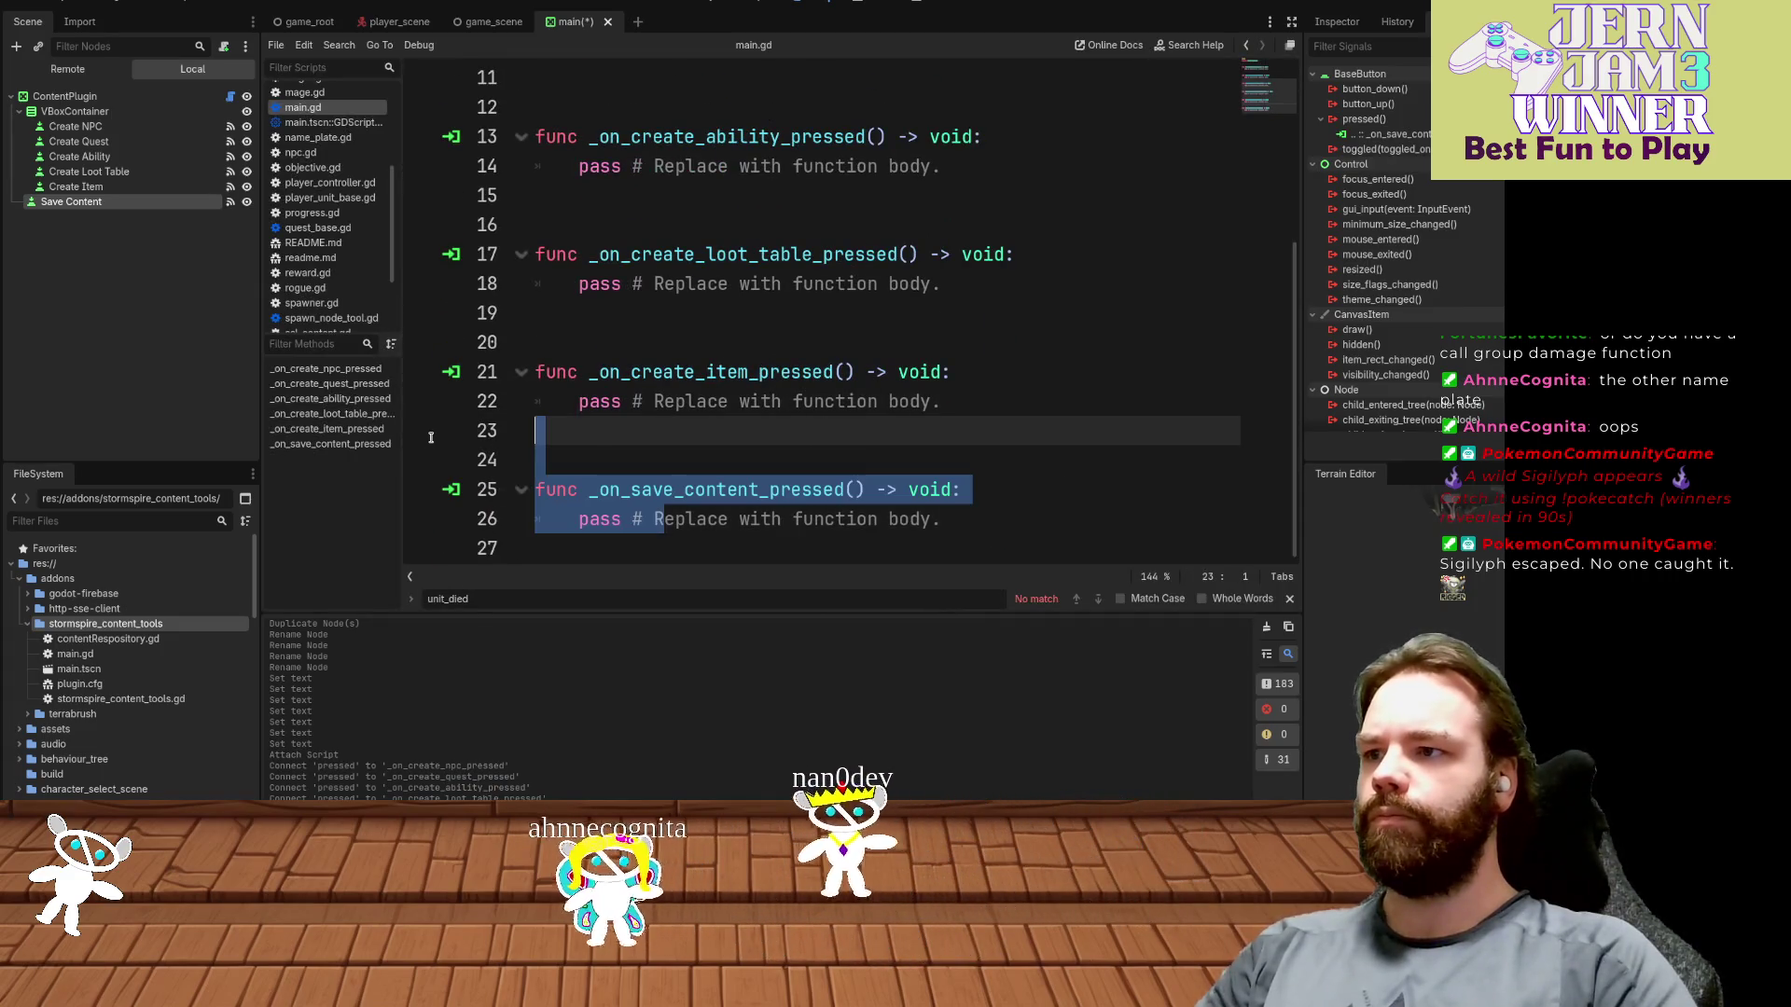
{"action": "scroll", "coordinate": [625, 433], "scroll_direction": "up", "scroll_amount": 2}
{"action": "key", "text": "ctrl+x"}
{"action": "scroll", "coordinate": [625, 433], "scroll_direction": "up", "scroll_amount": 2}
{"action": "left_click", "coordinate": [620, 137]}
{"action": "key", "text": "ctrl+v"}
{"action": "left_click", "coordinate": [1015, 202]}
{"action": "key", "text": "ctrl+s"}
Step: Delete the stray leftover comment line at the end of main.gd and switch main-screen views
{"action": "left_click", "coordinate": [1018, 227]}
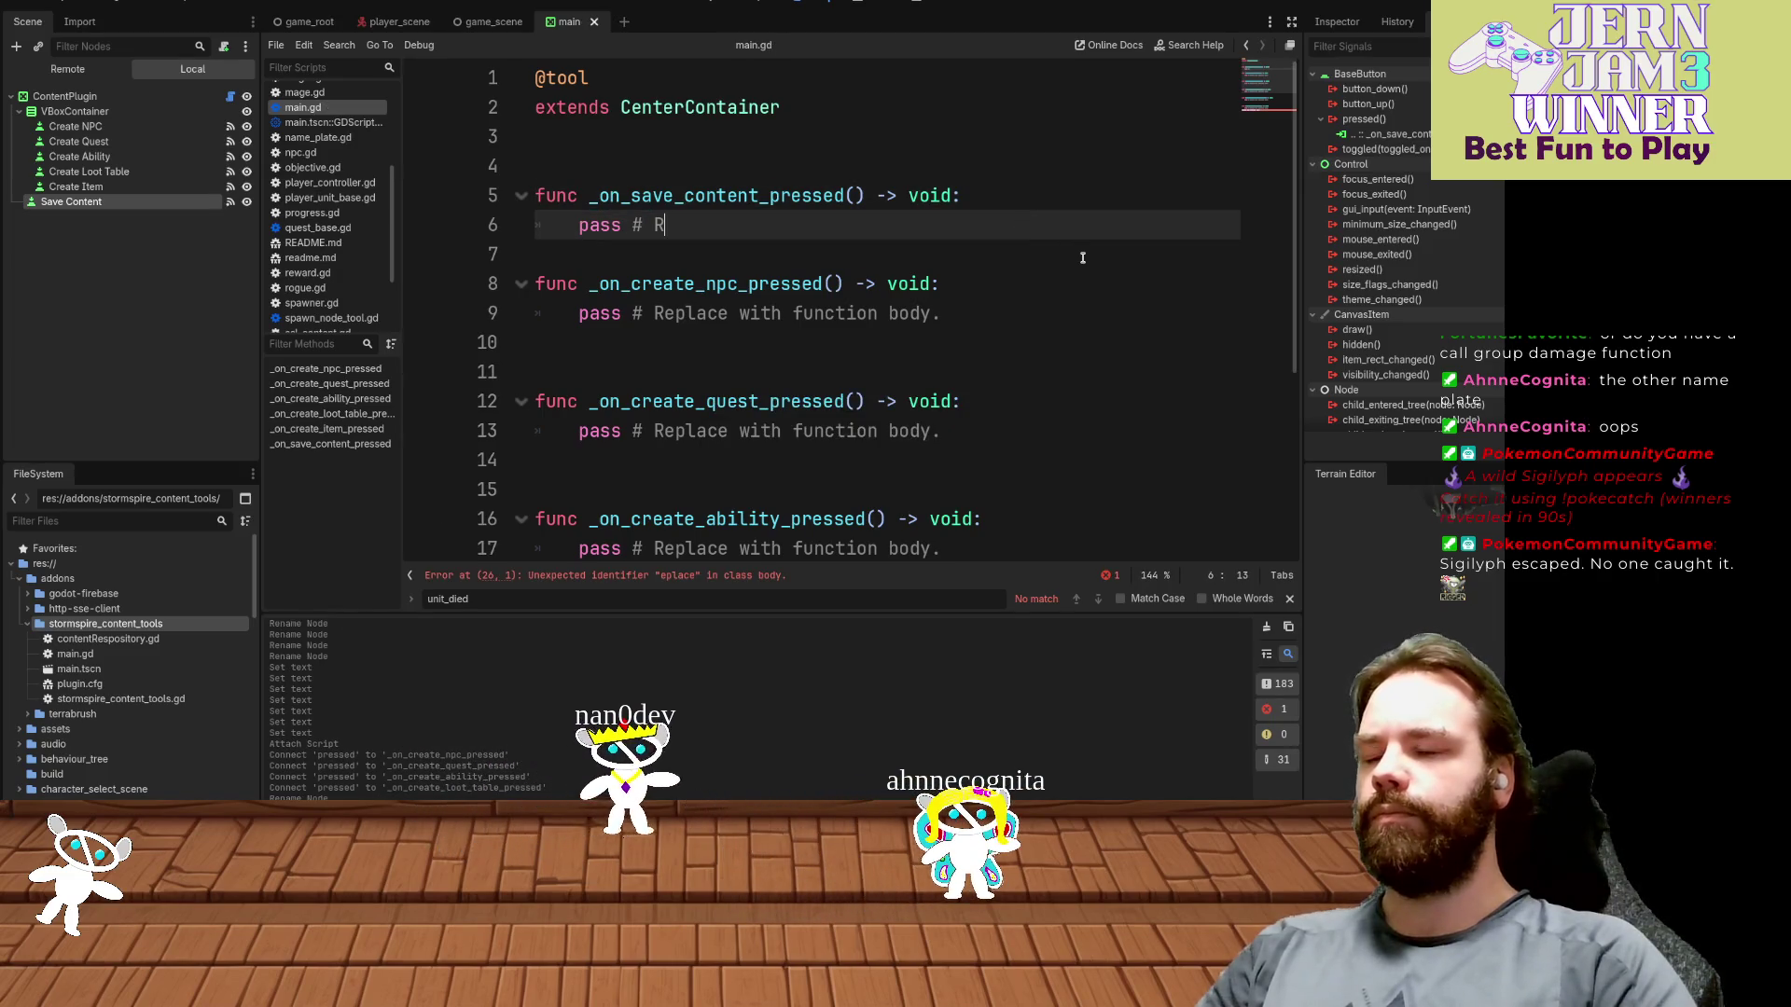
{"action": "scroll", "coordinate": [857, 466], "scroll_direction": "down", "scroll_amount": 4}
{"action": "left_click", "coordinate": [856, 547]}
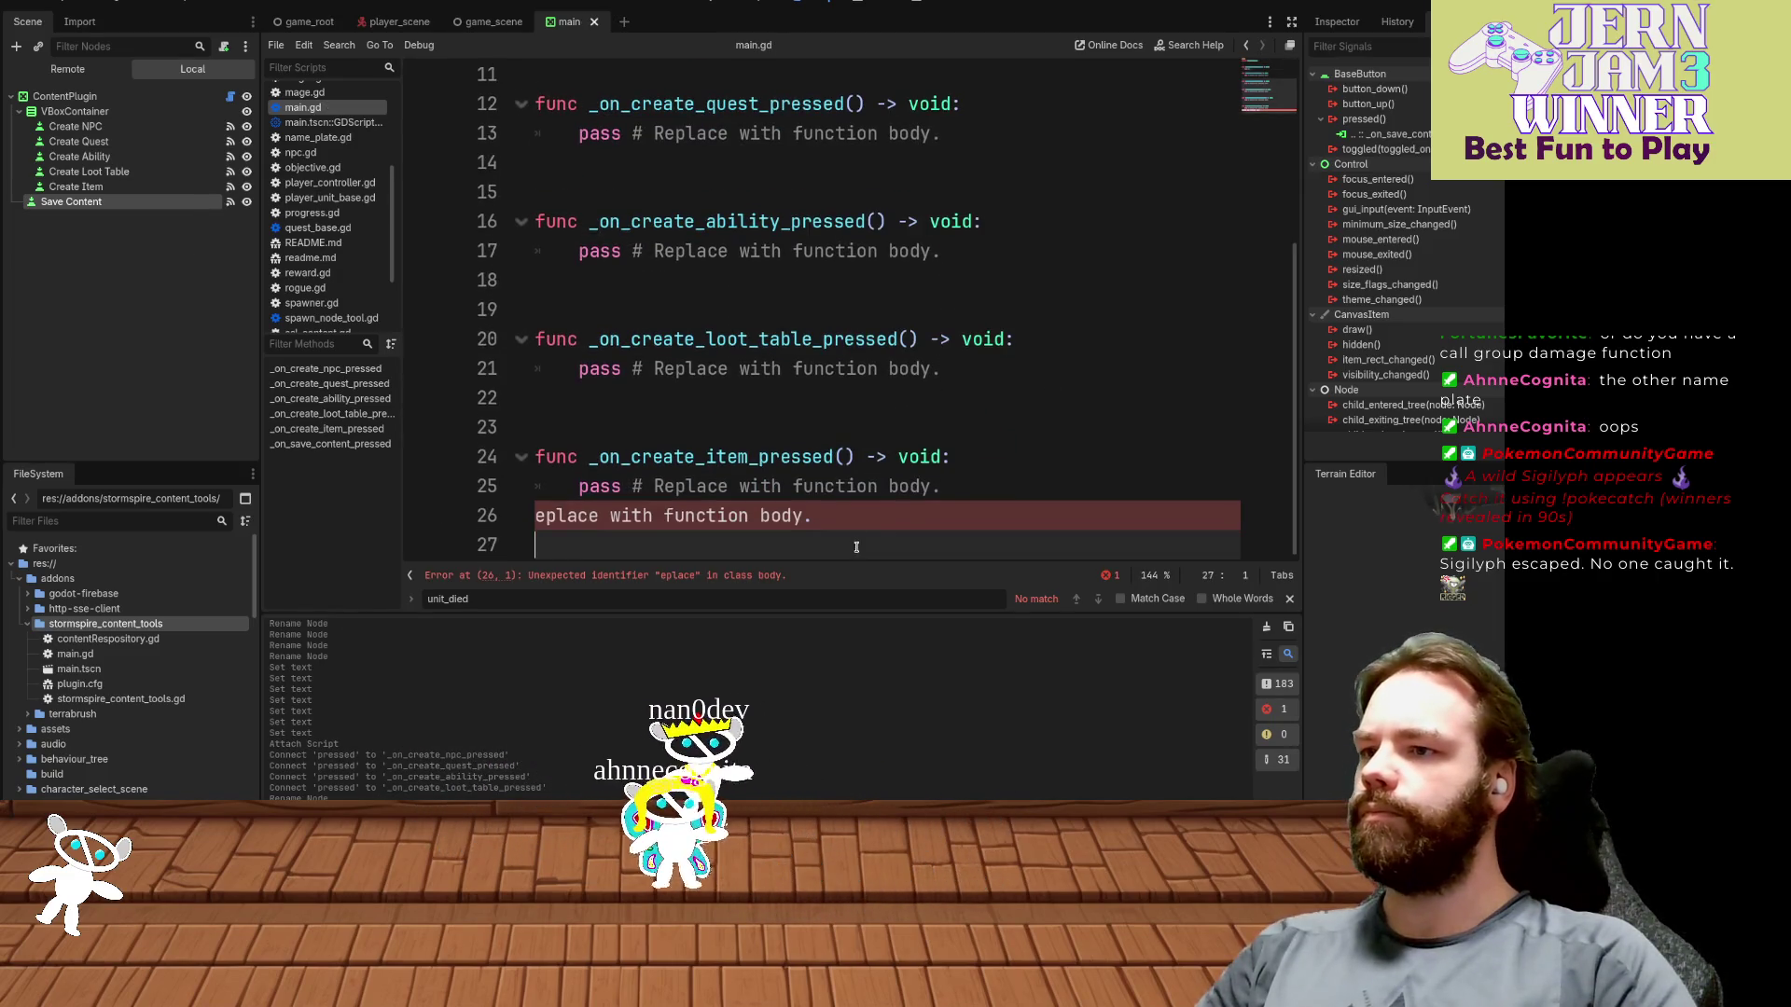
{"action": "left_click_drag", "start_coordinate": [1011, 529], "coordinate": [1007, 508]}
{"action": "key", "text": "BackSpace"}
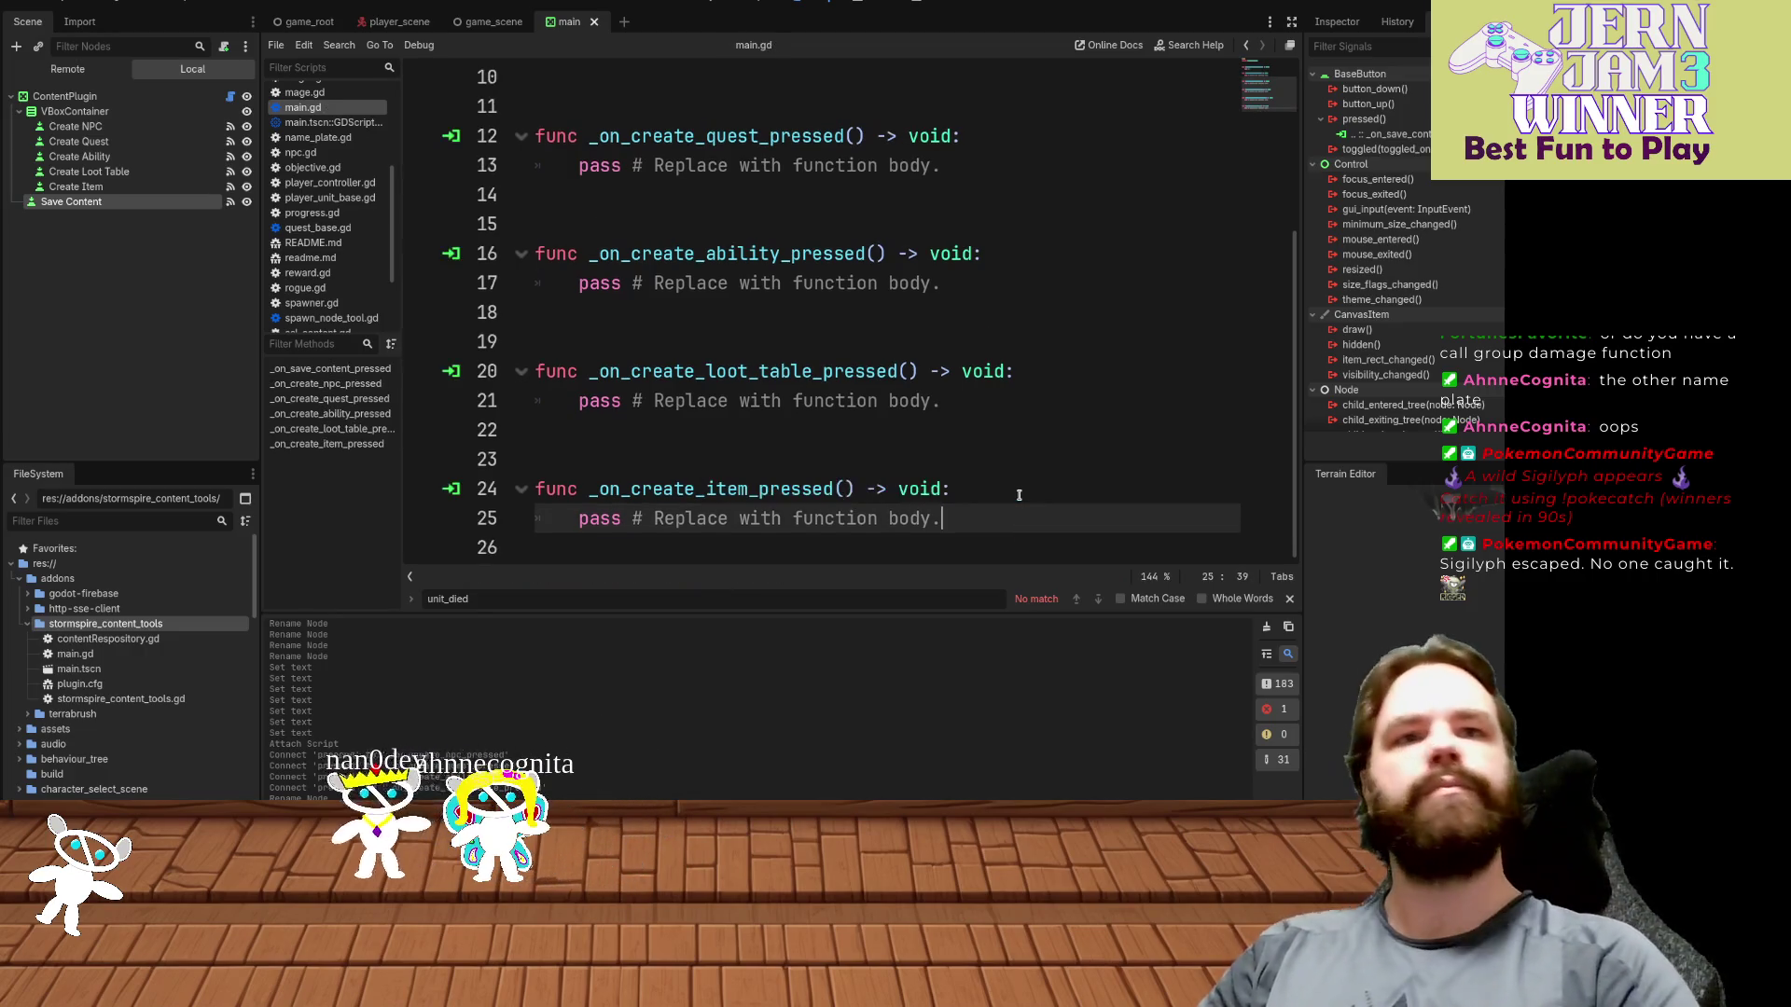
{"action": "scroll", "coordinate": [998, 458], "scroll_direction": "up", "scroll_amount": 4}
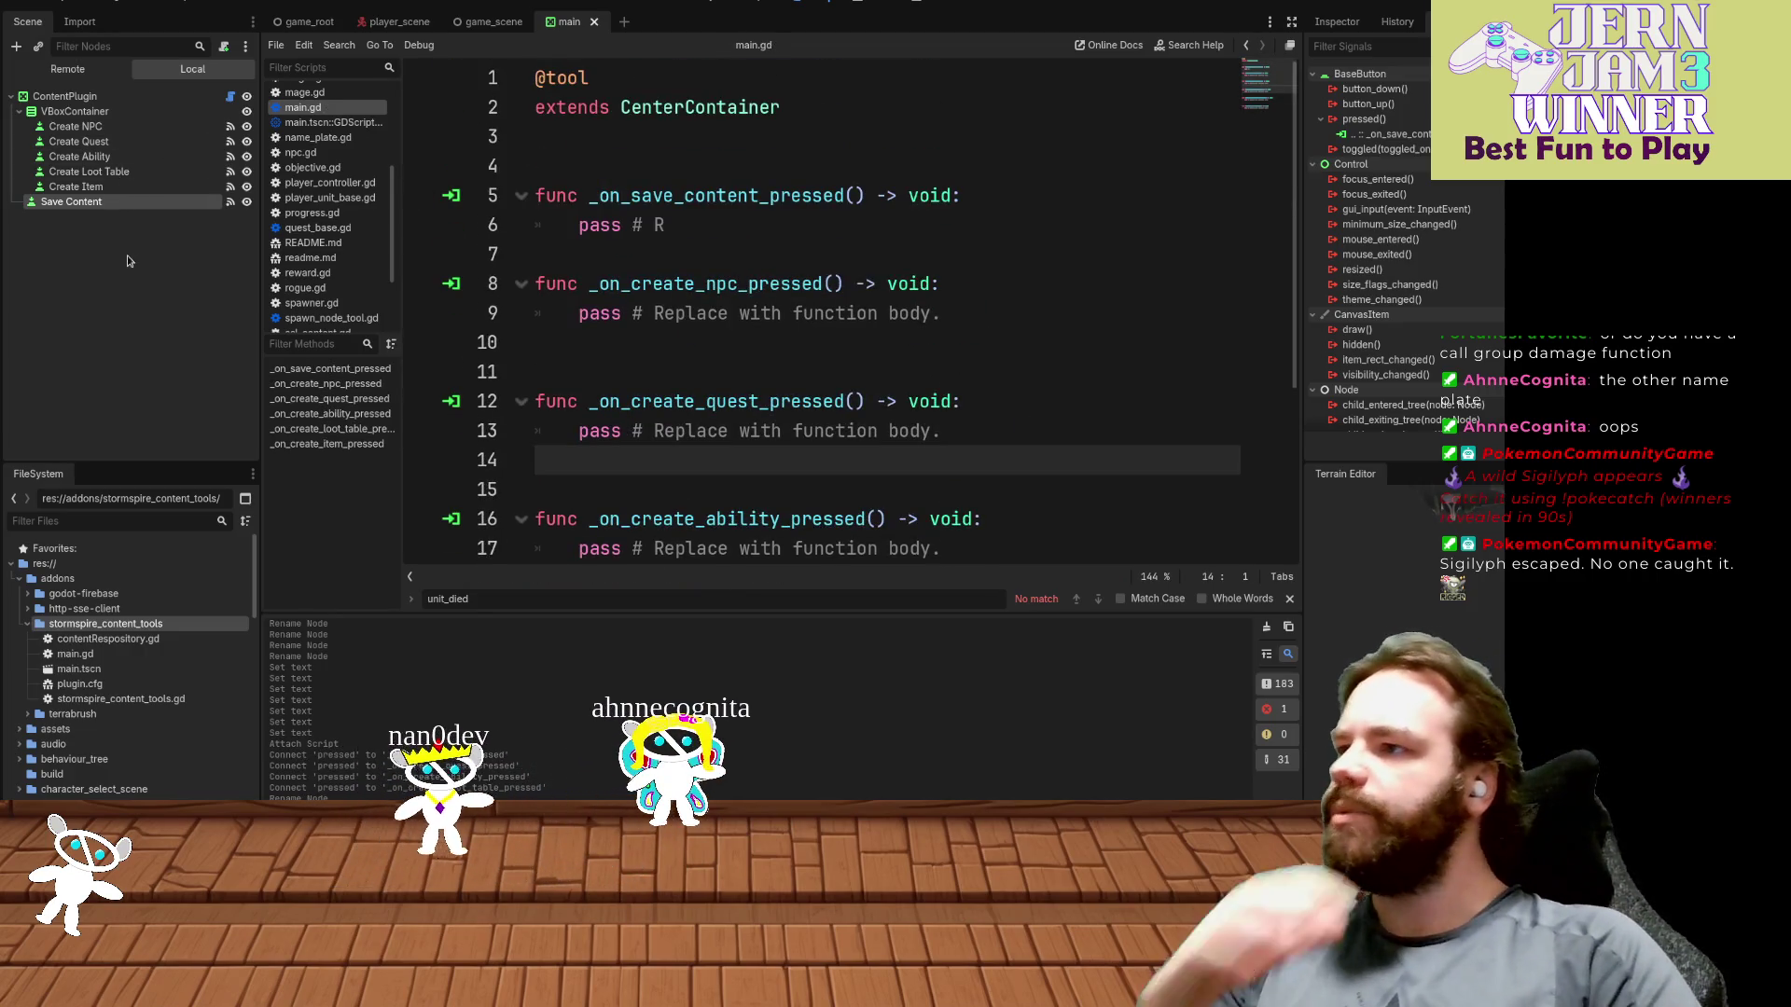
{"action": "left_click", "coordinate": [109, 231]}
{"action": "left_click", "coordinate": [1005, 5]}
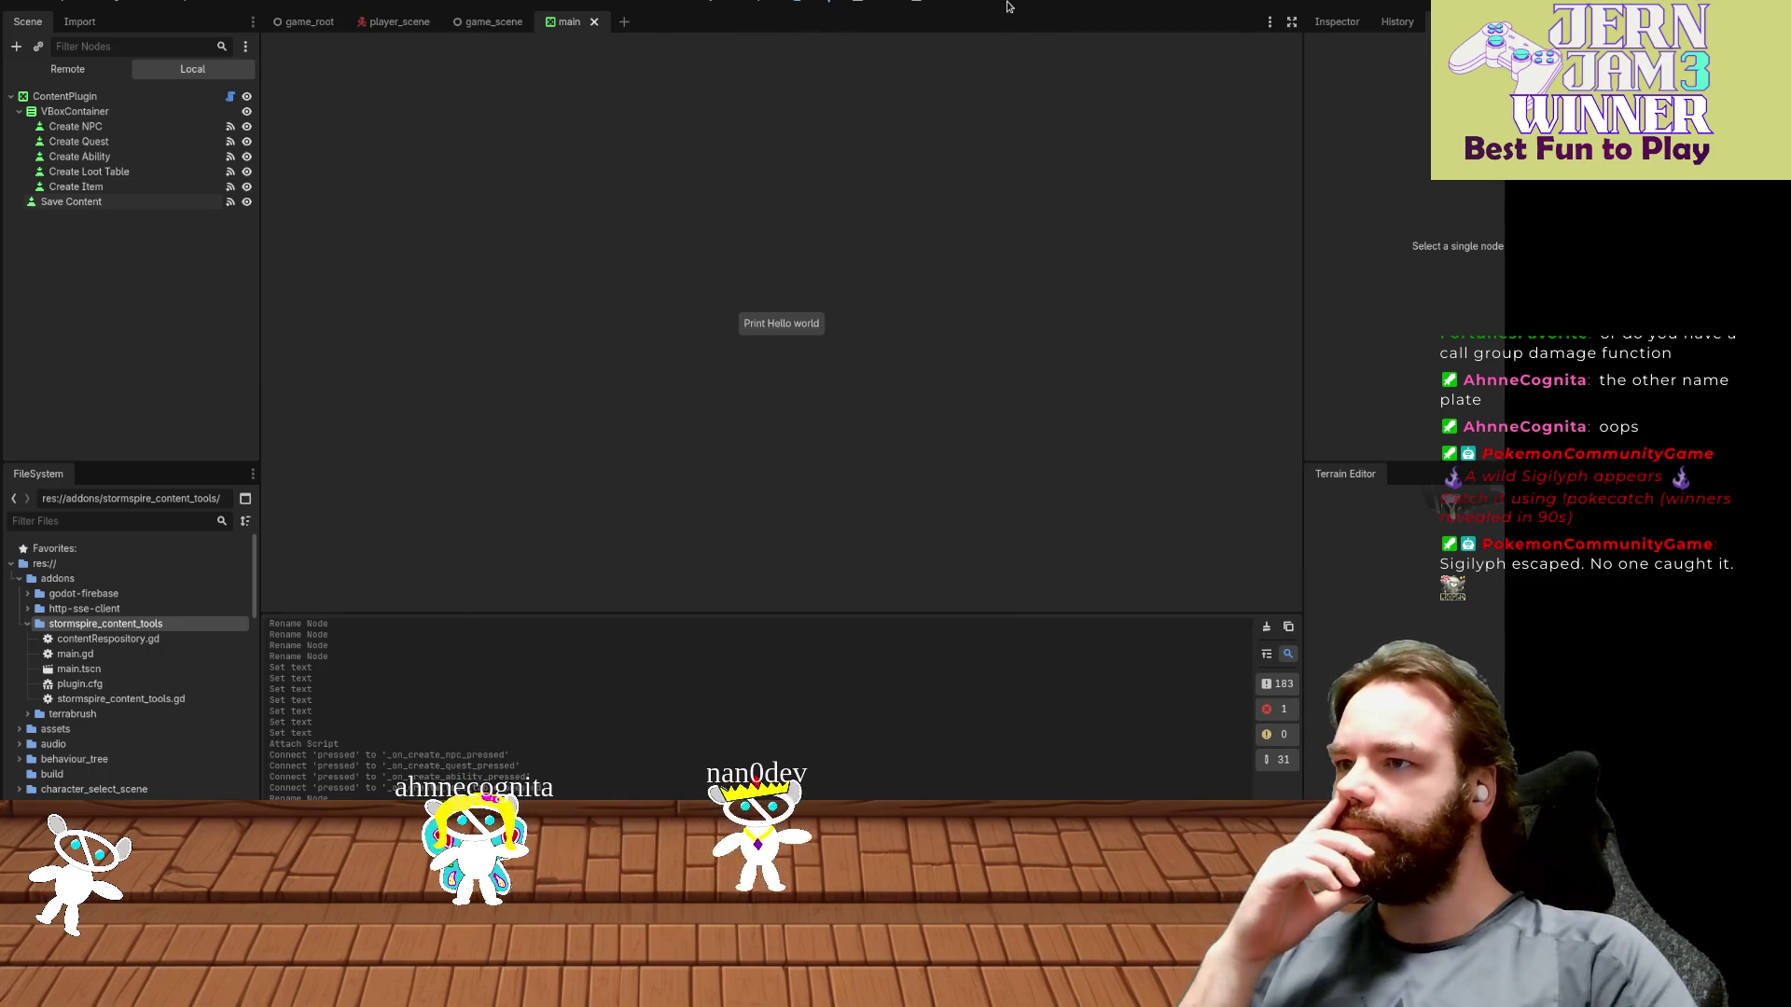
Step: Switch to the 2D workspace and open contentRespository.gd from the FileSystem dock at its _enter_tree function
{"action": "left_click", "coordinate": [858, 3]}
{"action": "left_click", "coordinate": [829, 2]}
{"action": "left_click", "coordinate": [763, 3]}
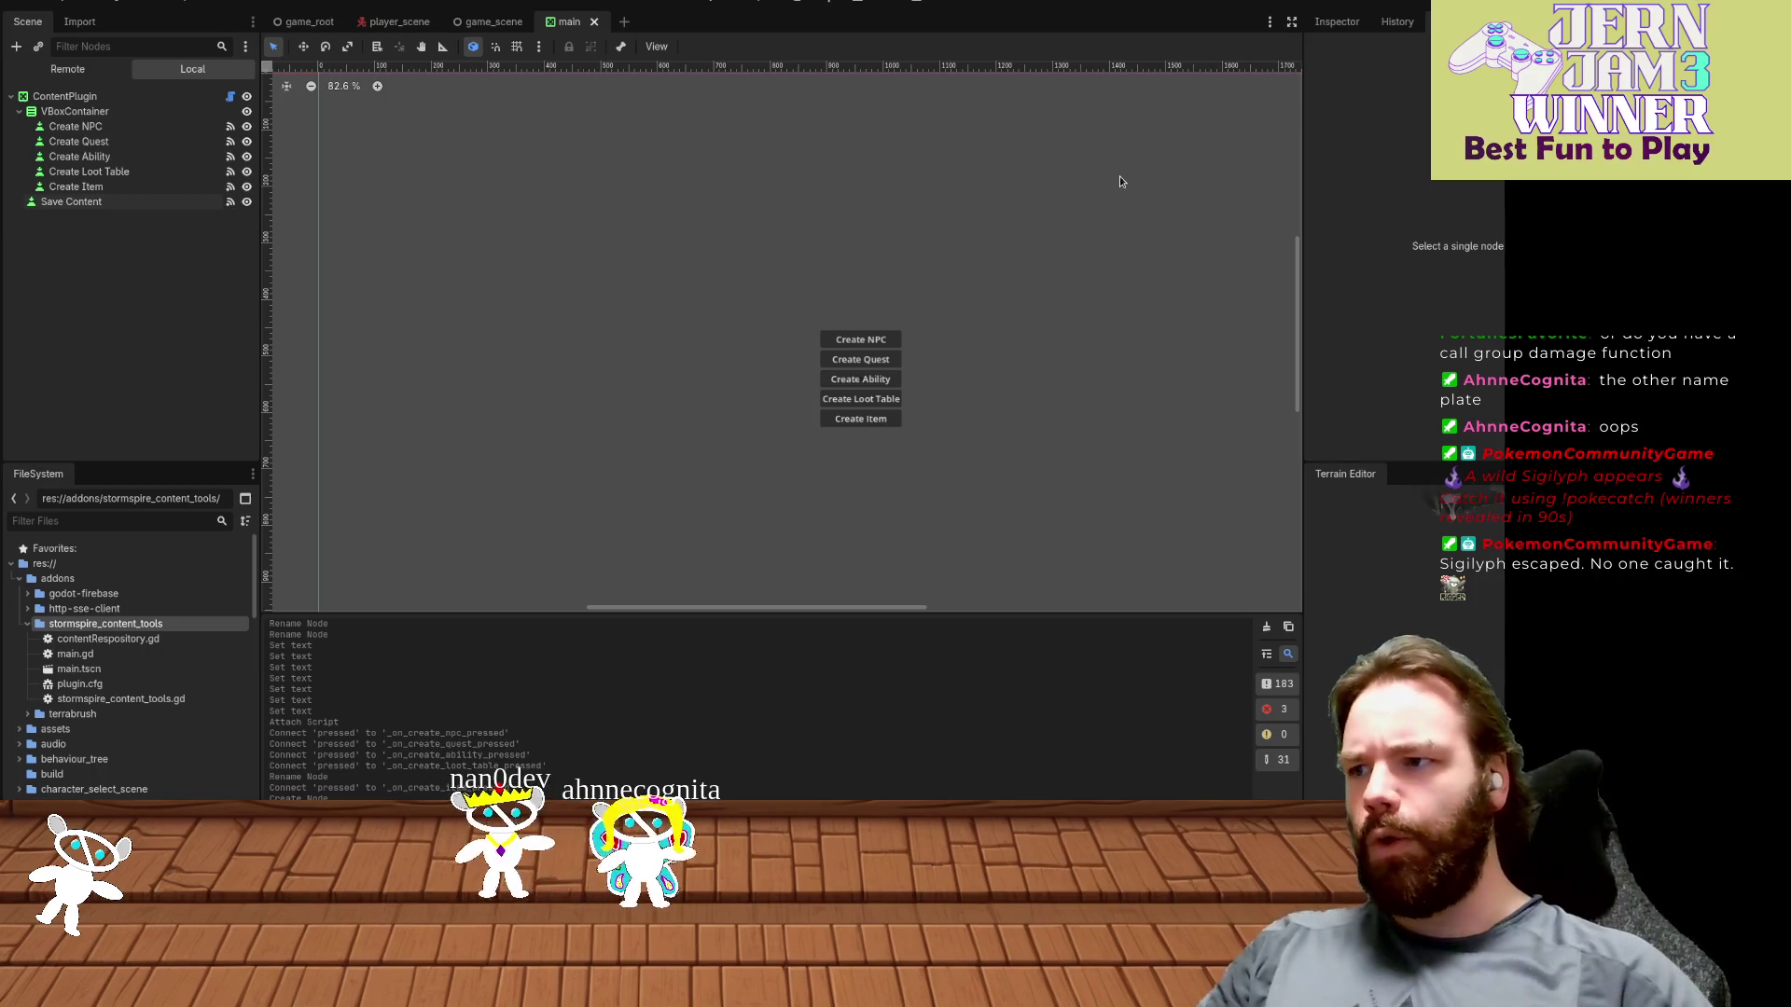
{"action": "double_click", "coordinate": [121, 643]}
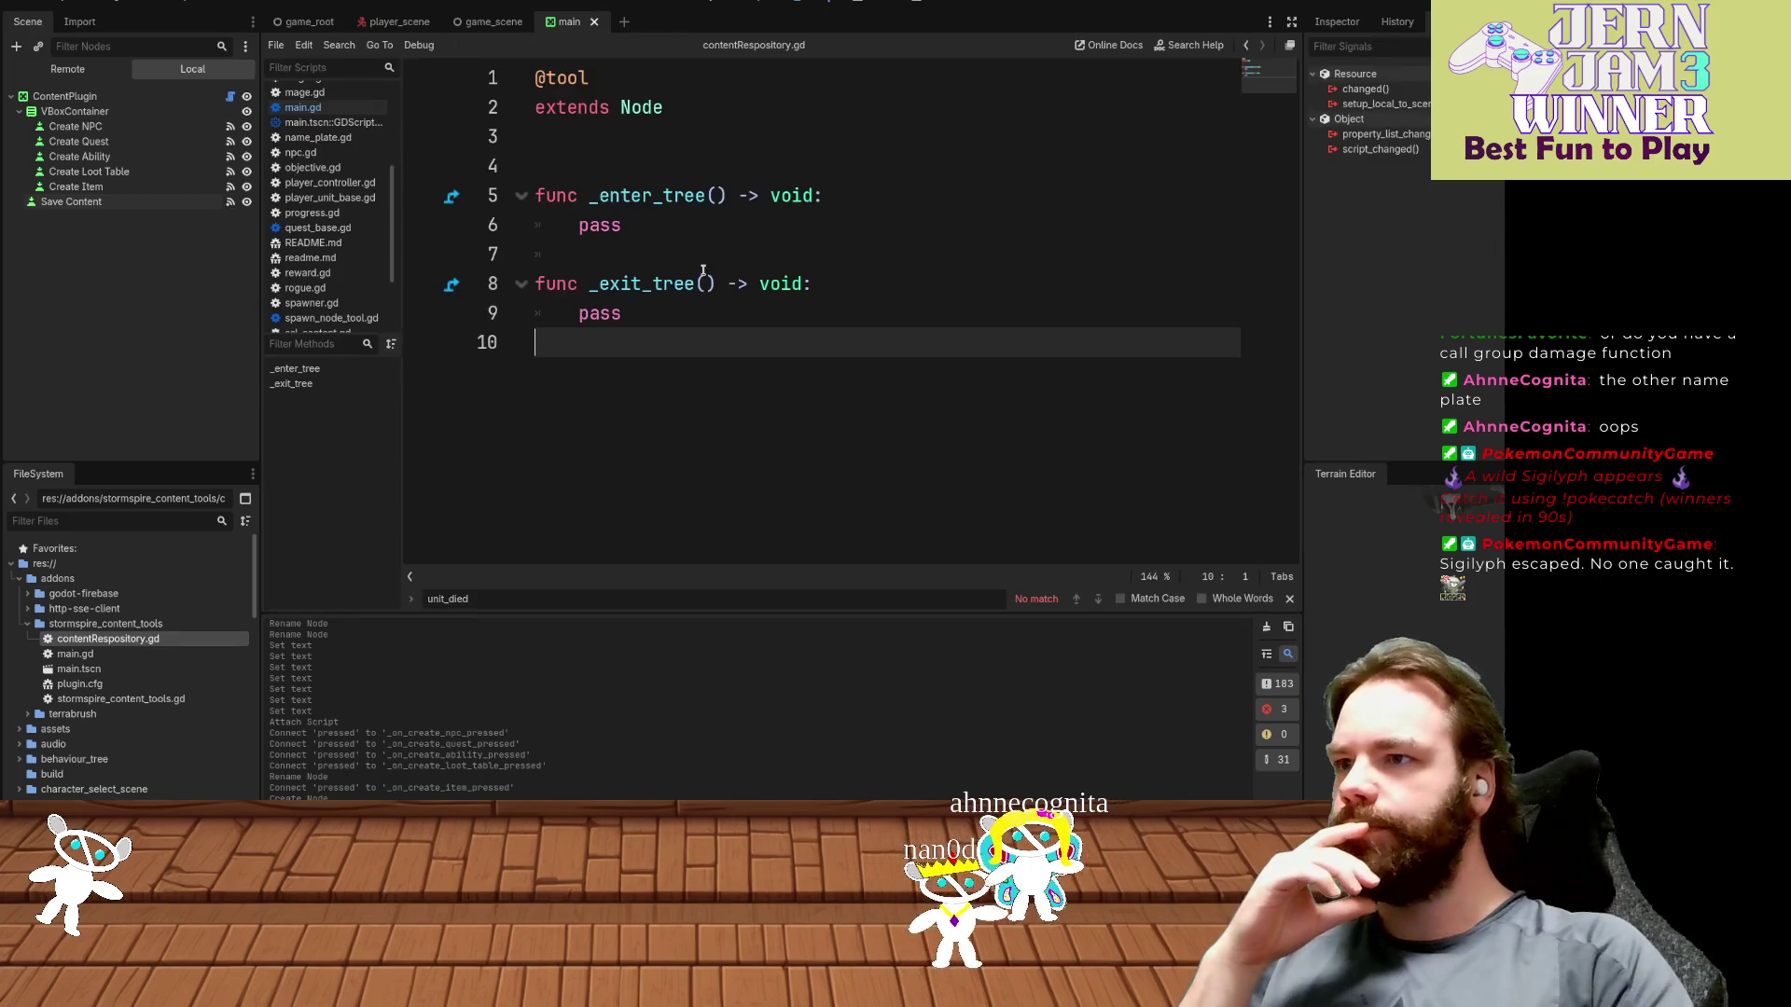
{"action": "left_click", "coordinate": [777, 421]}
{"action": "left_click", "coordinate": [864, 206]}
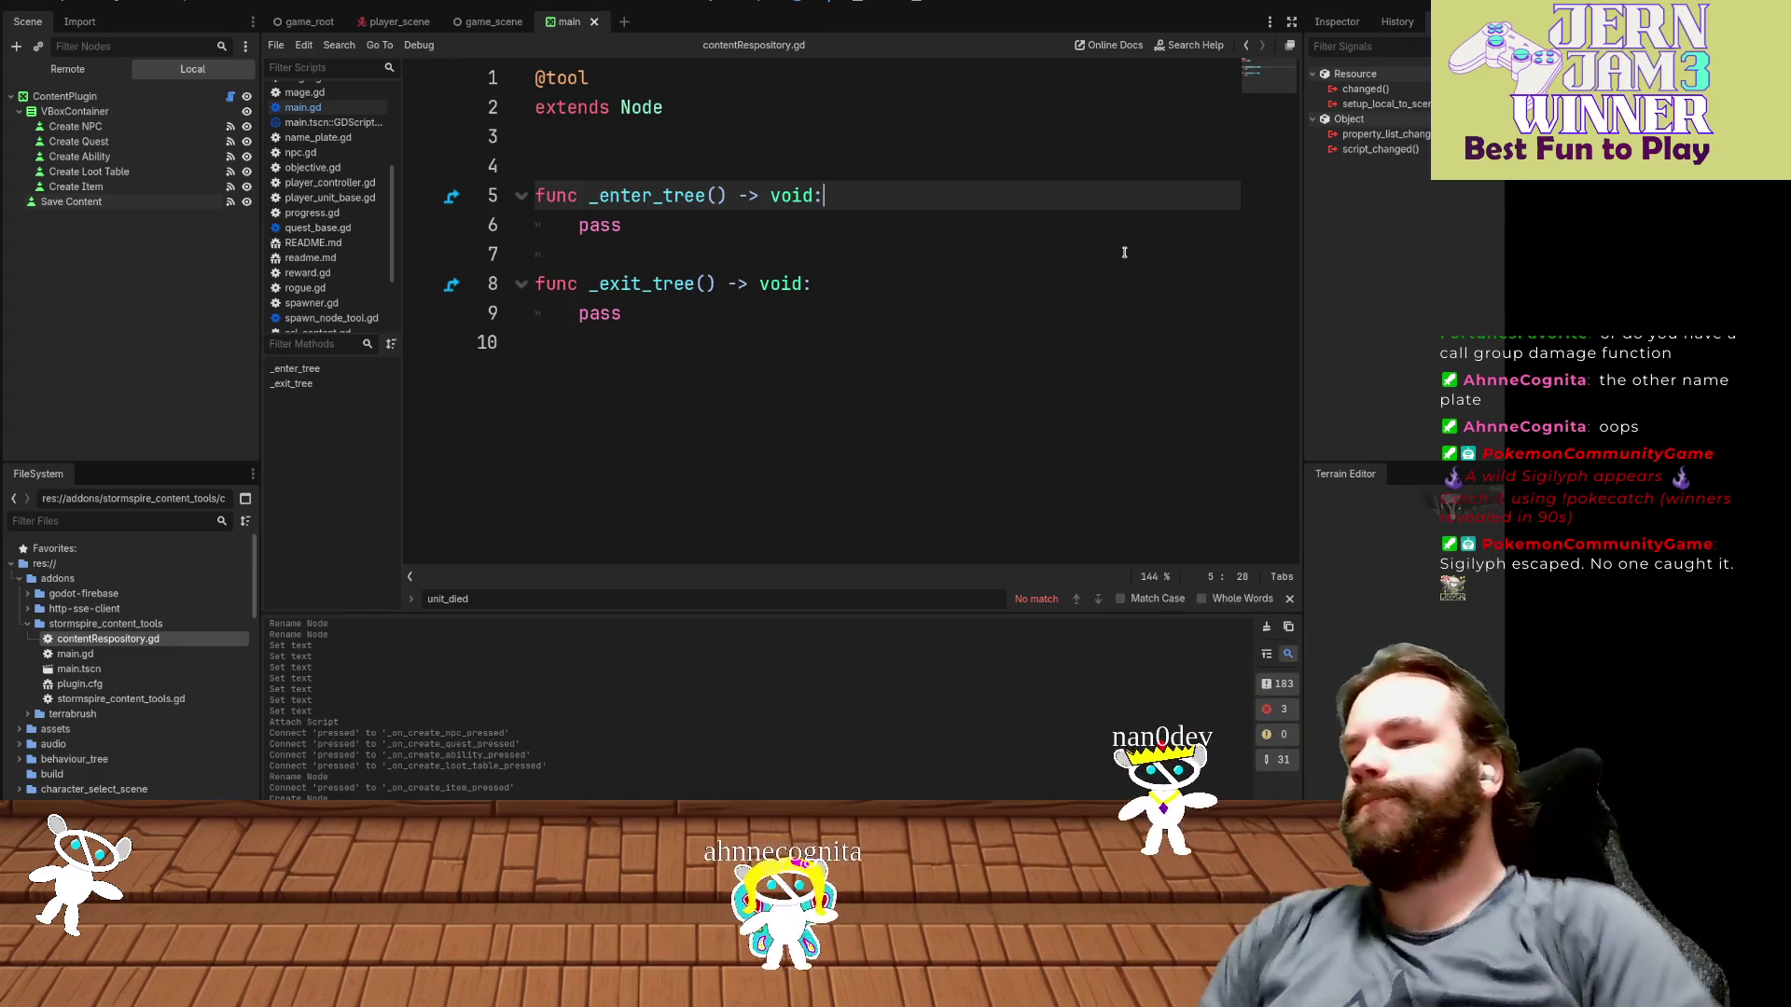
{"action": "scroll", "coordinate": [130, 672], "scroll_direction": "down", "scroll_amount": 5}
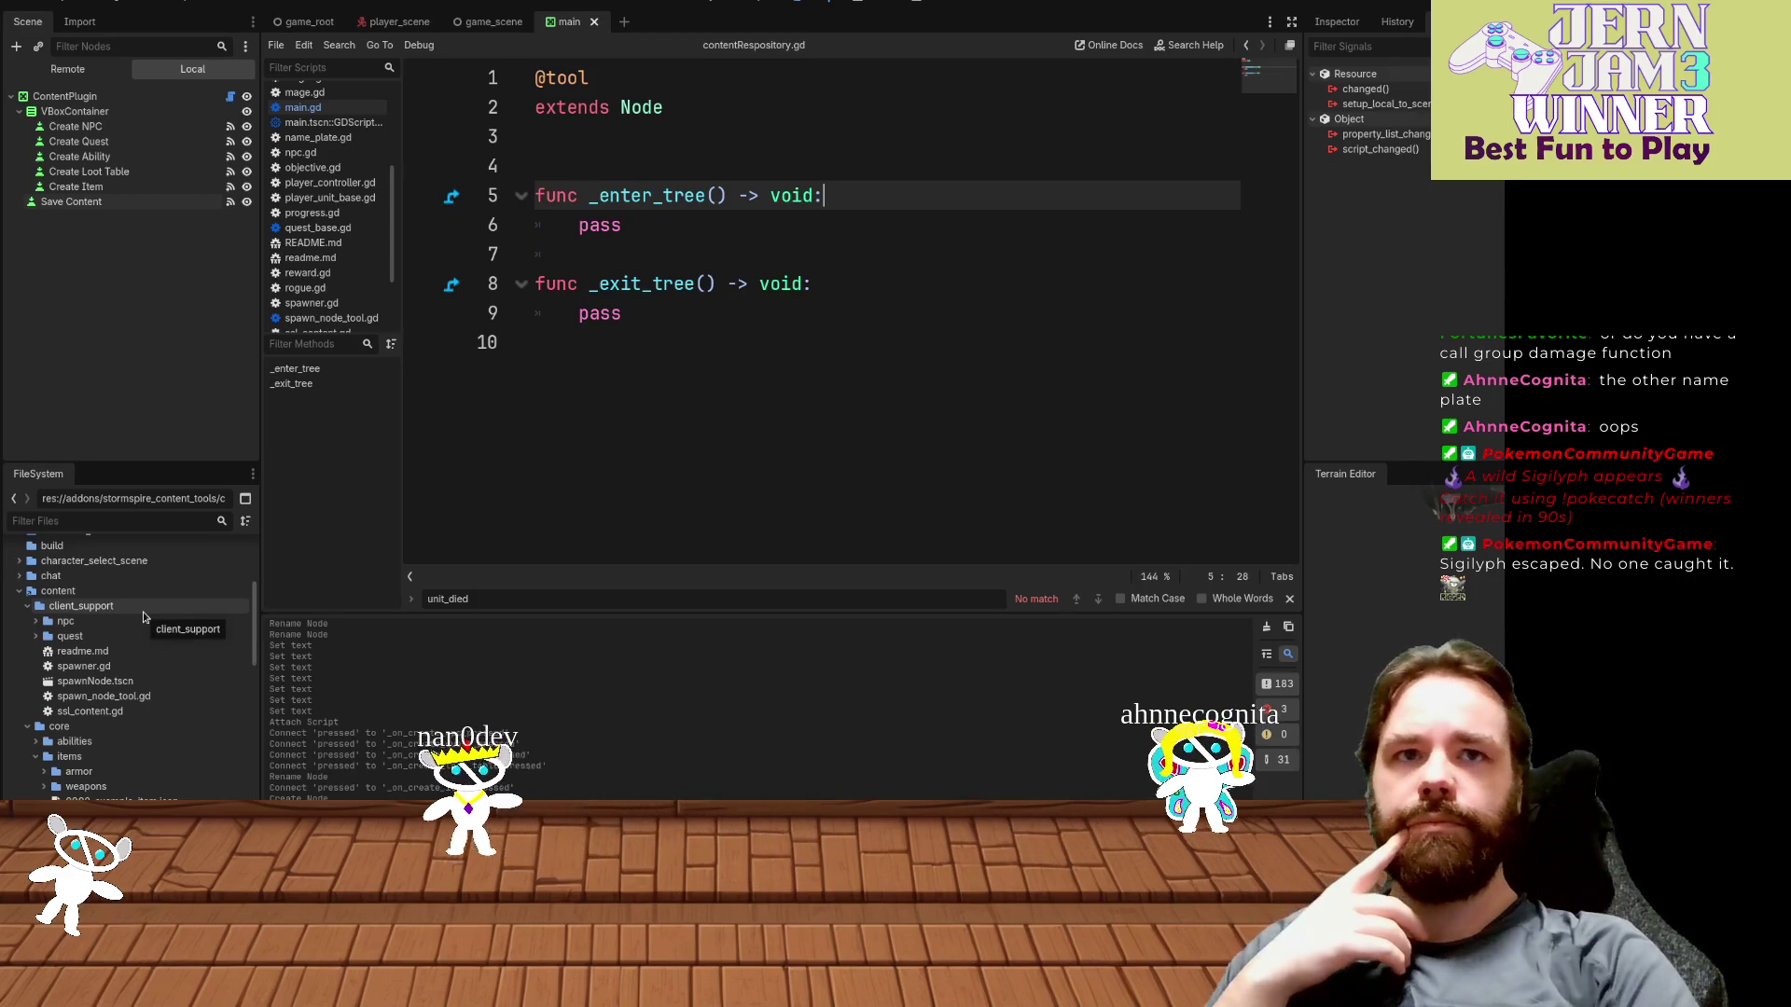
{"action": "left_click", "coordinate": [797, 346]}
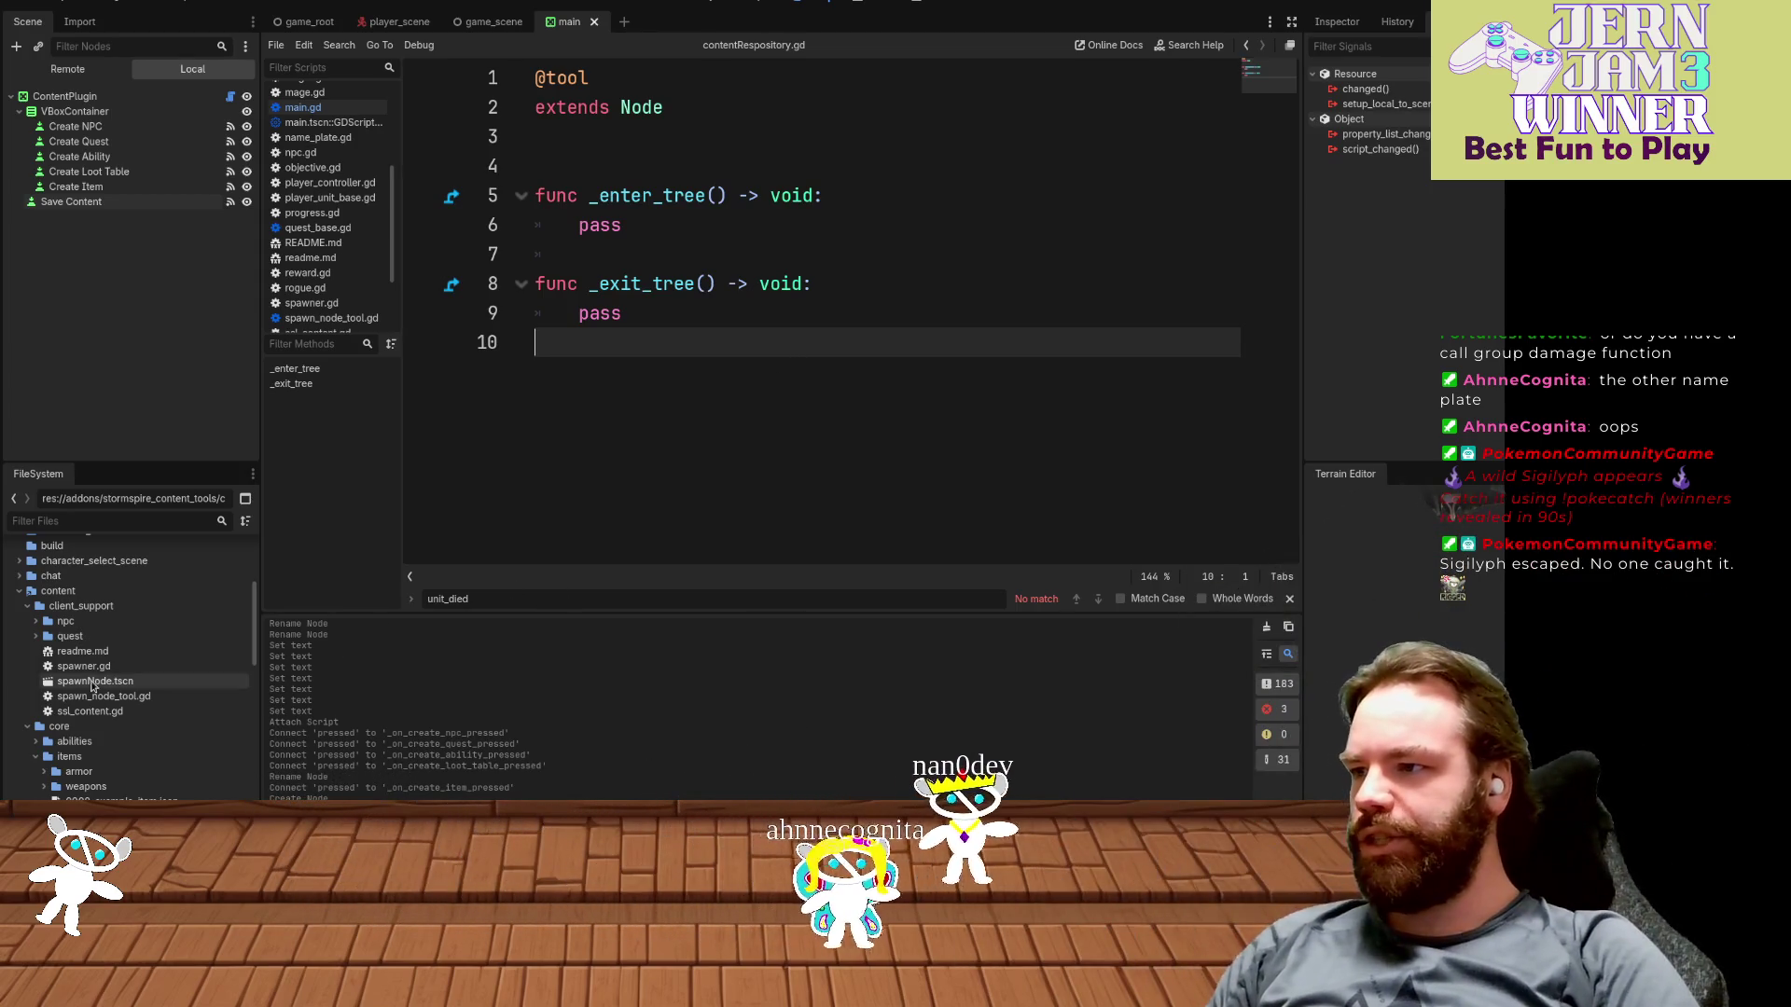
{"action": "scroll", "coordinate": [149, 671], "scroll_direction": "down", "scroll_amount": 3}
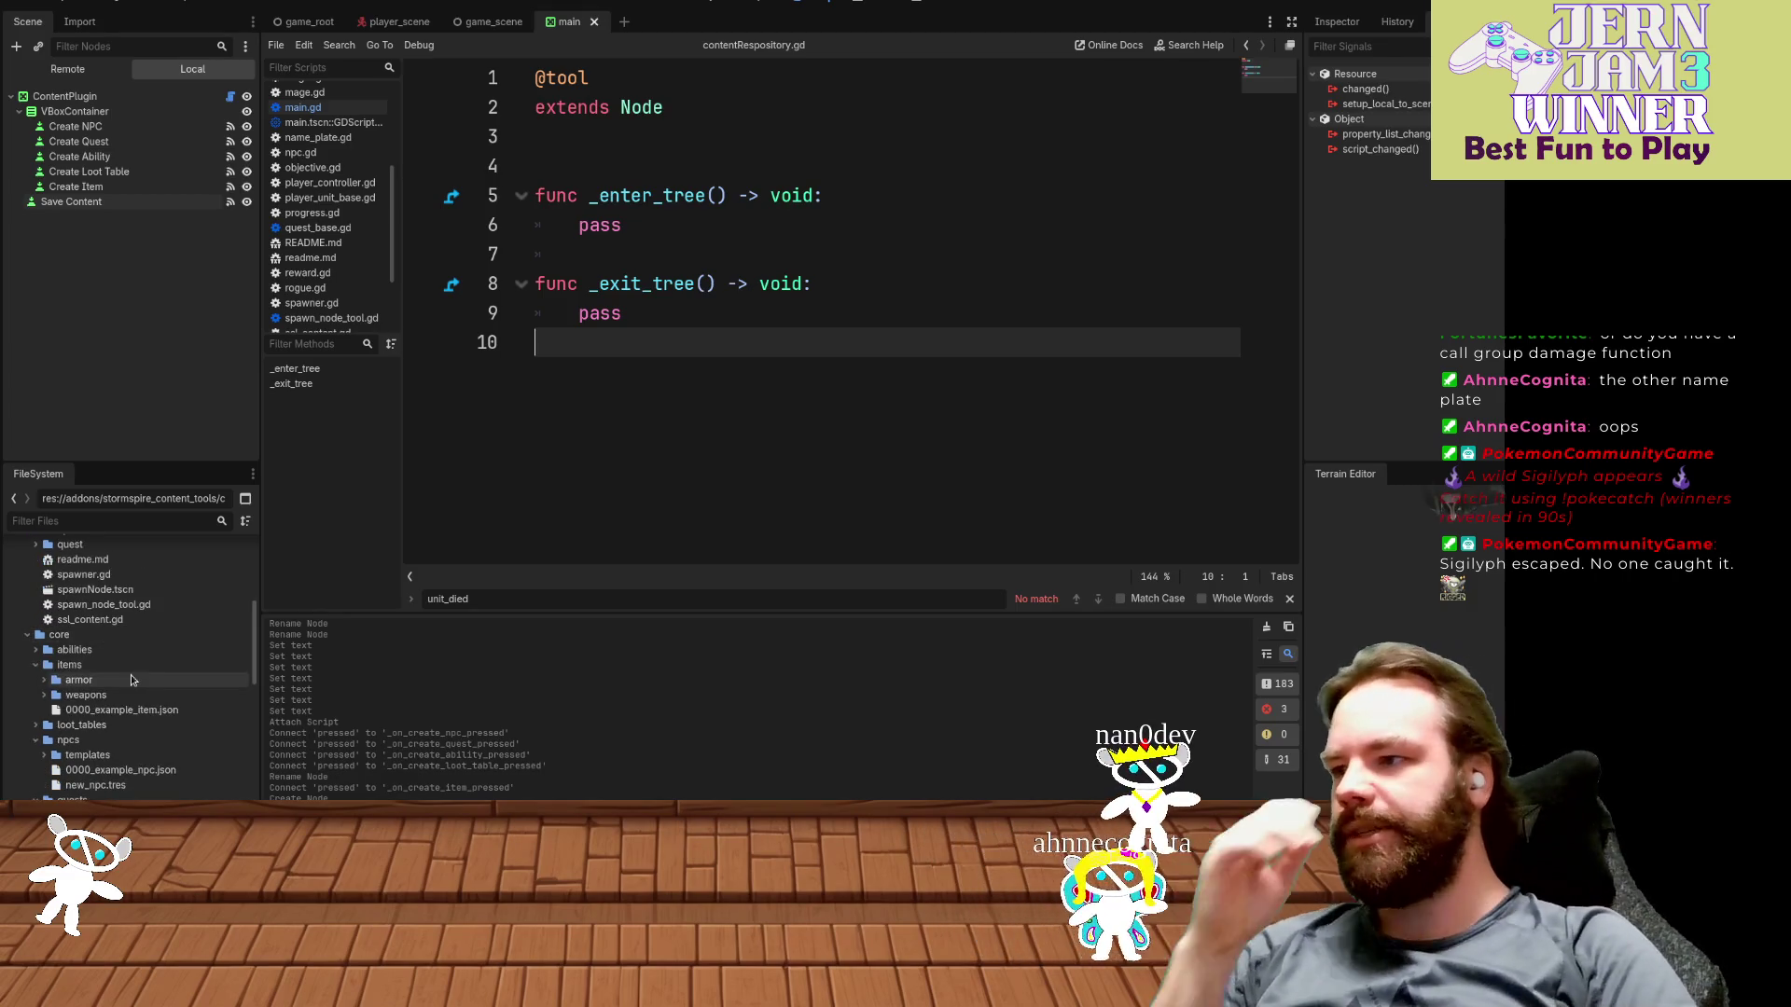
{"action": "left_click", "coordinate": [35, 651]}
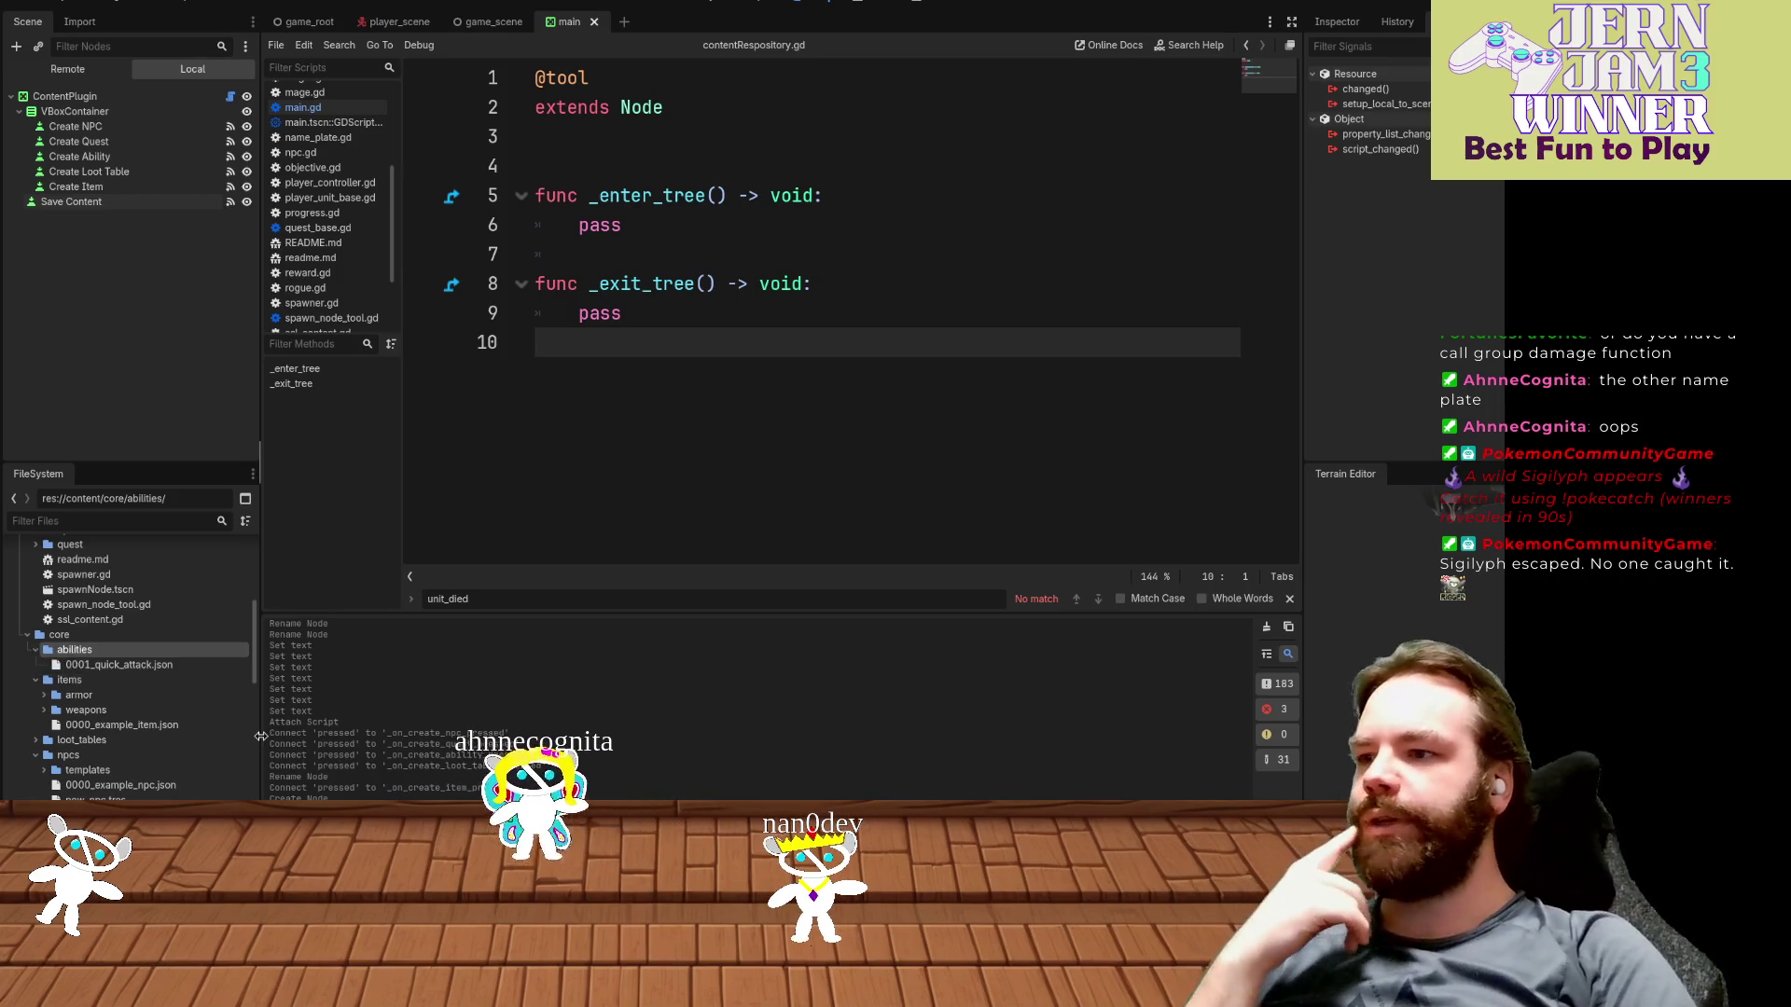
{"action": "scroll", "coordinate": [146, 653], "scroll_direction": "up", "scroll_amount": 10}
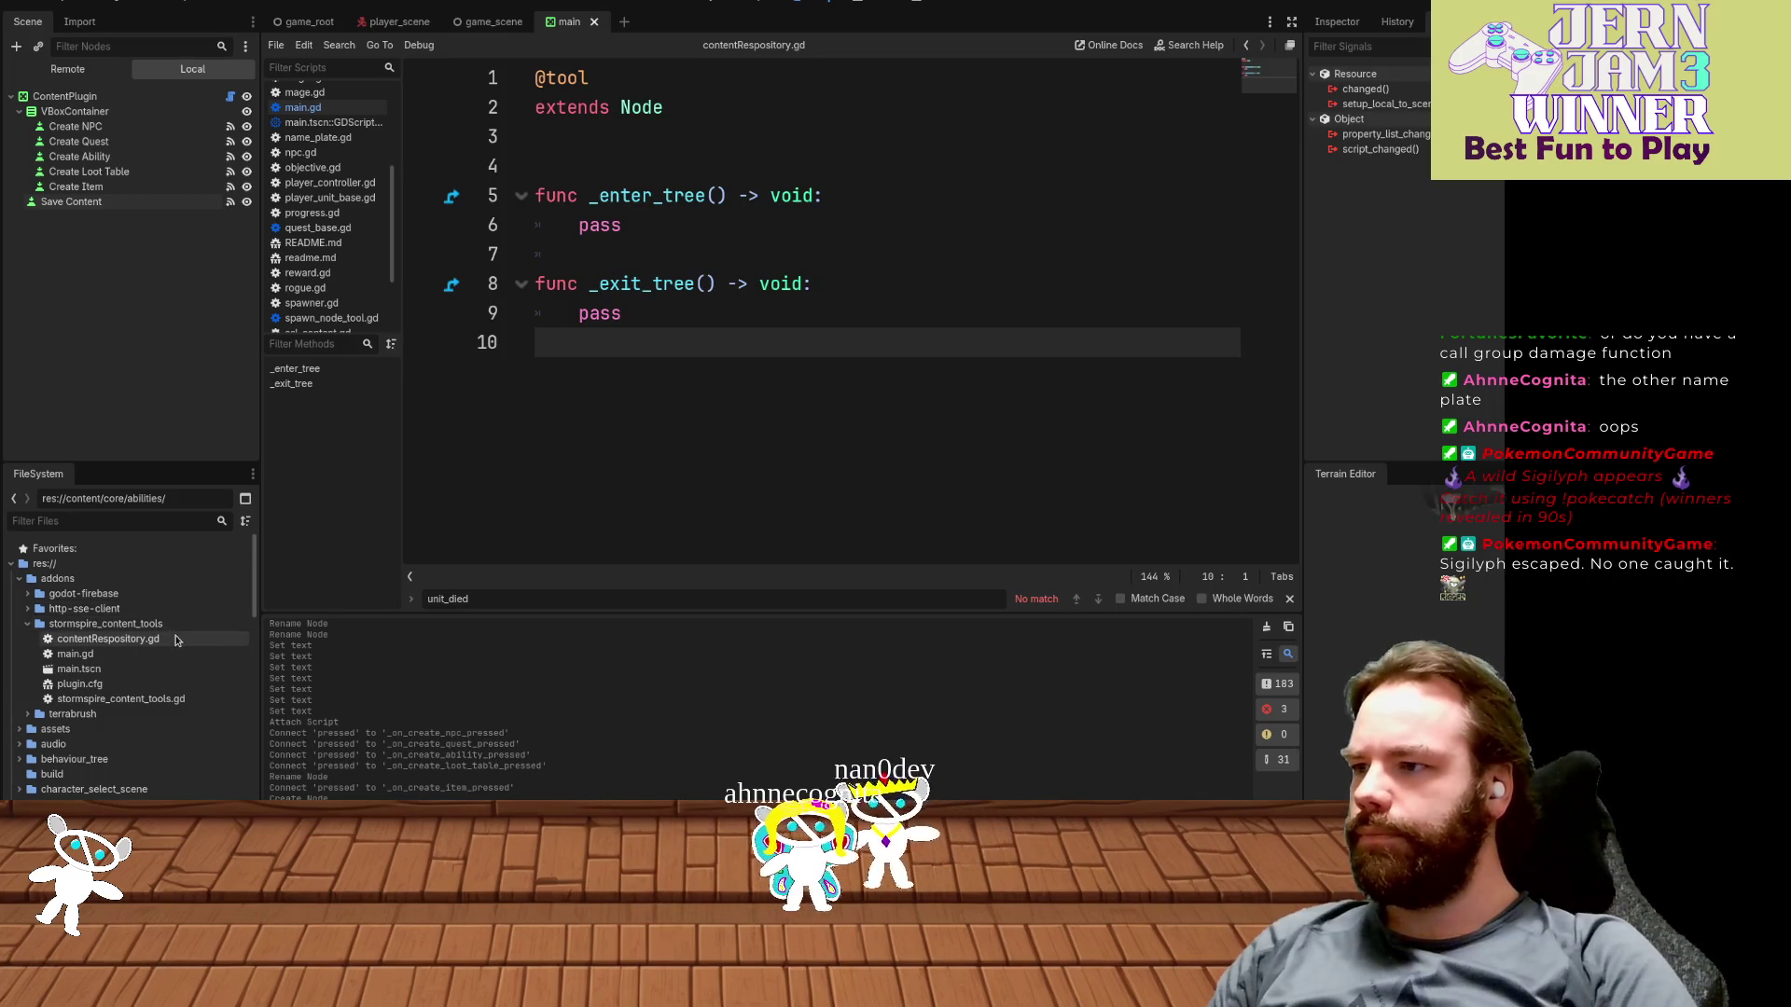
{"action": "double_click", "coordinate": [173, 639]}
{"action": "left_click", "coordinate": [840, 285]}
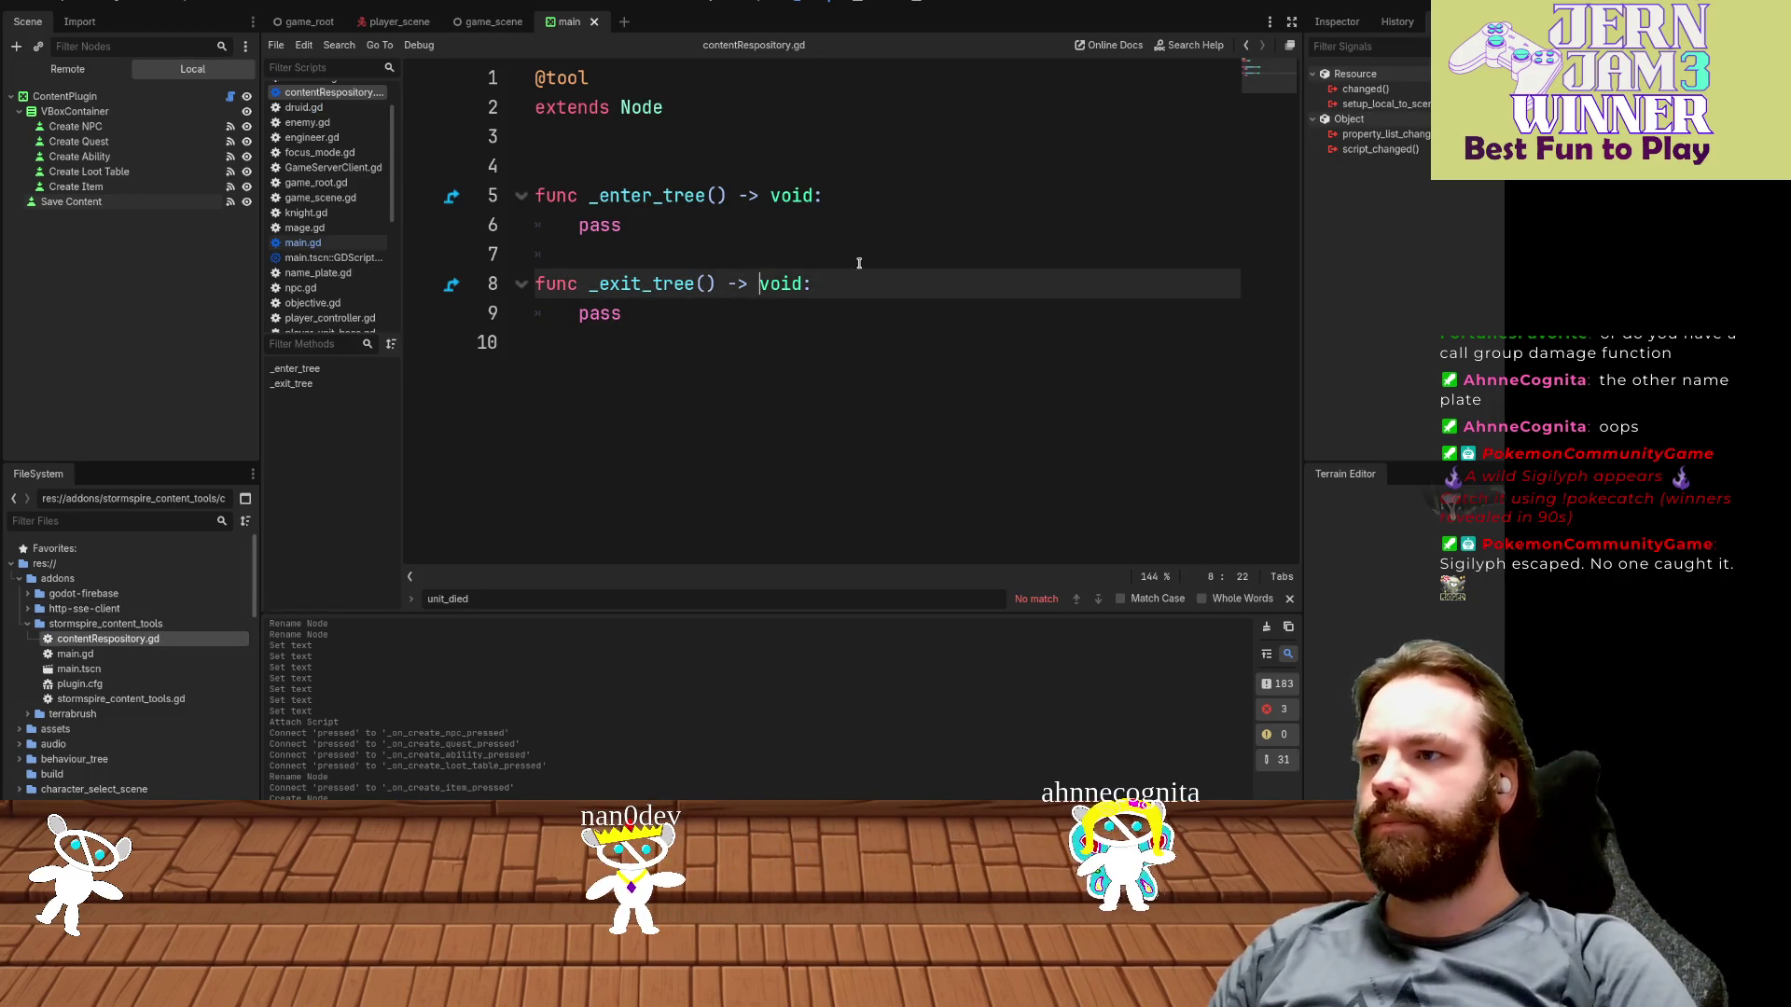
Step: Add the comment 'Write a routine to Crawl the tree and build a full dictionary of stuff' in _enter_tree and save
{"action": "left_click", "coordinate": [940, 203]}
{"action": "key", "text": "Return"}
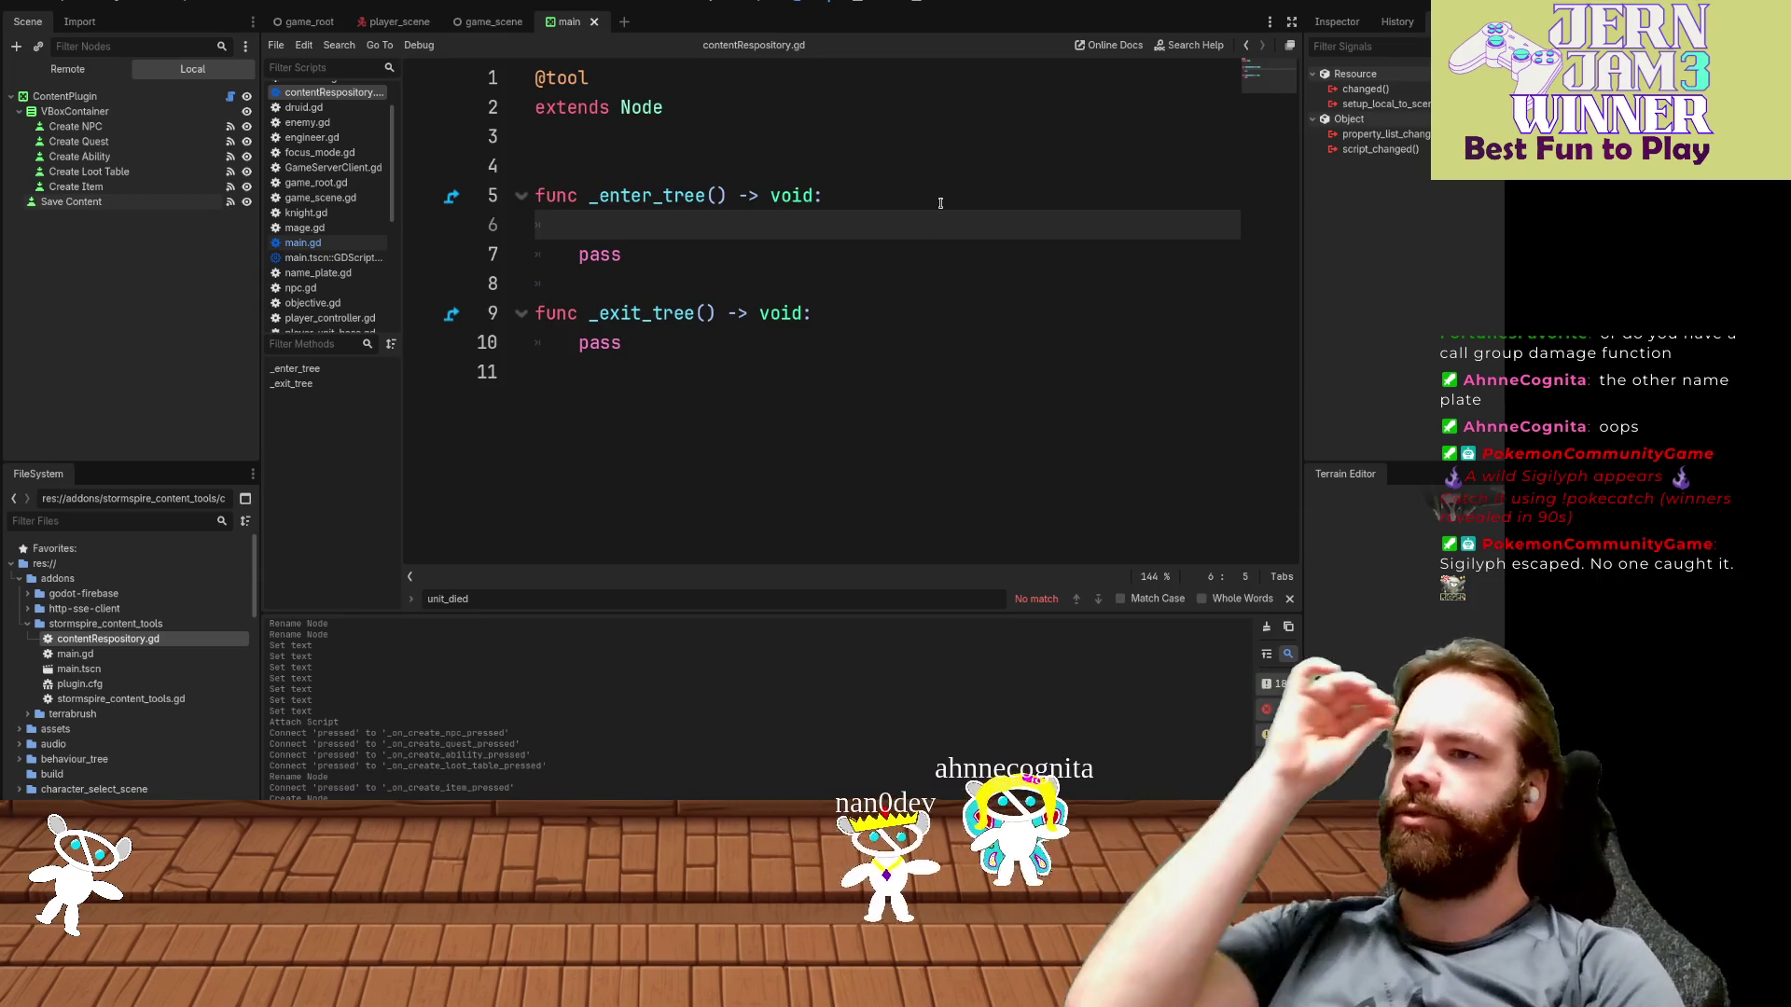
{"action": "type", "text": "//"}
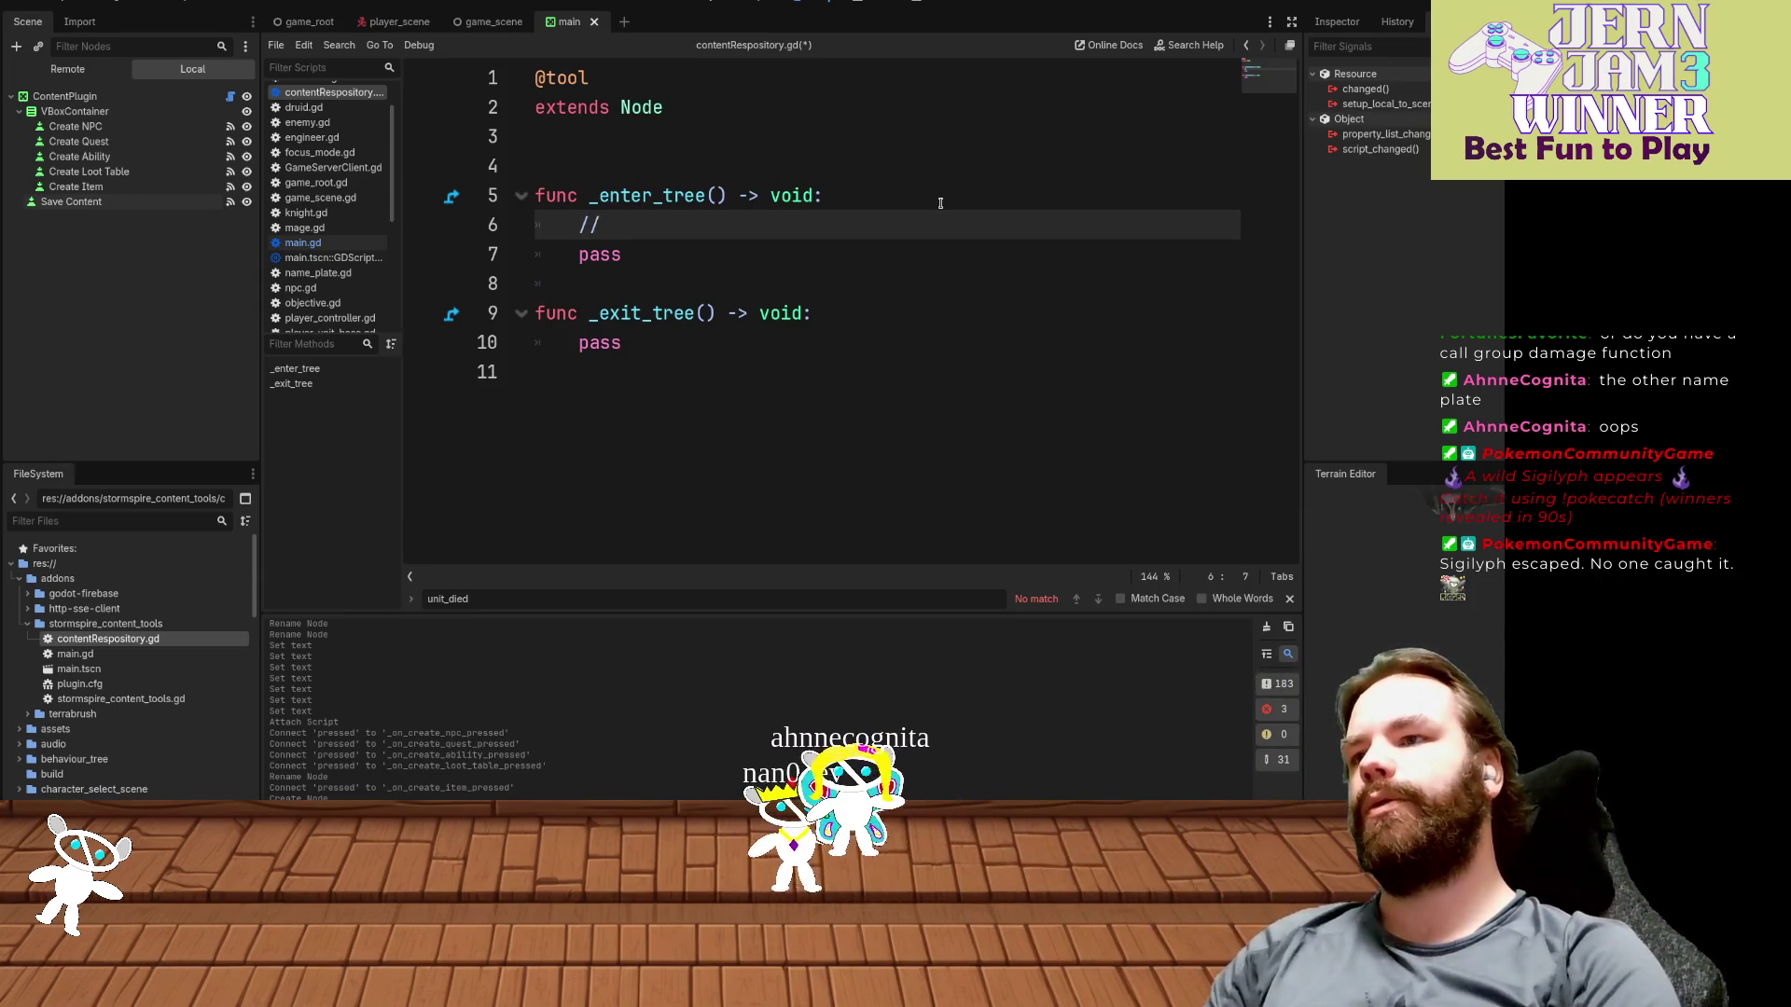
{"action": "type", "text": "Write a"}
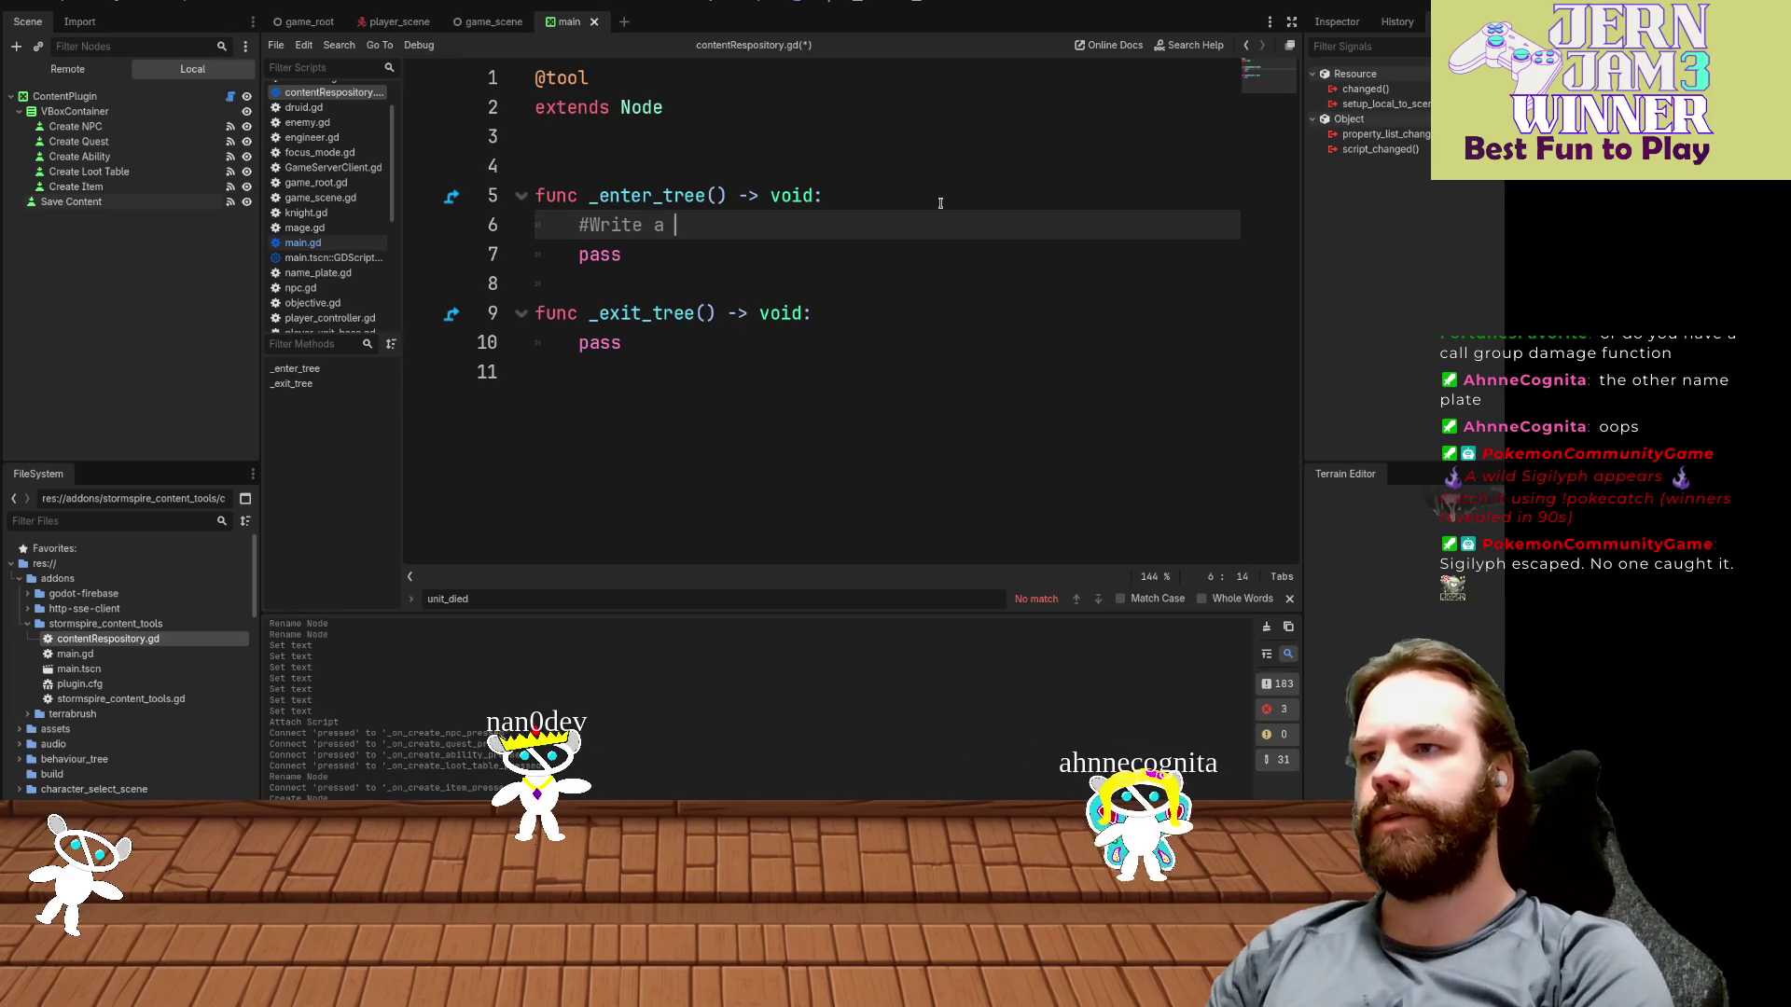
{"action": "key", "text": "BackSpace"}
{"action": "key", "text": "BackSpace"}
{"action": "key", "text": "BackSpace"}
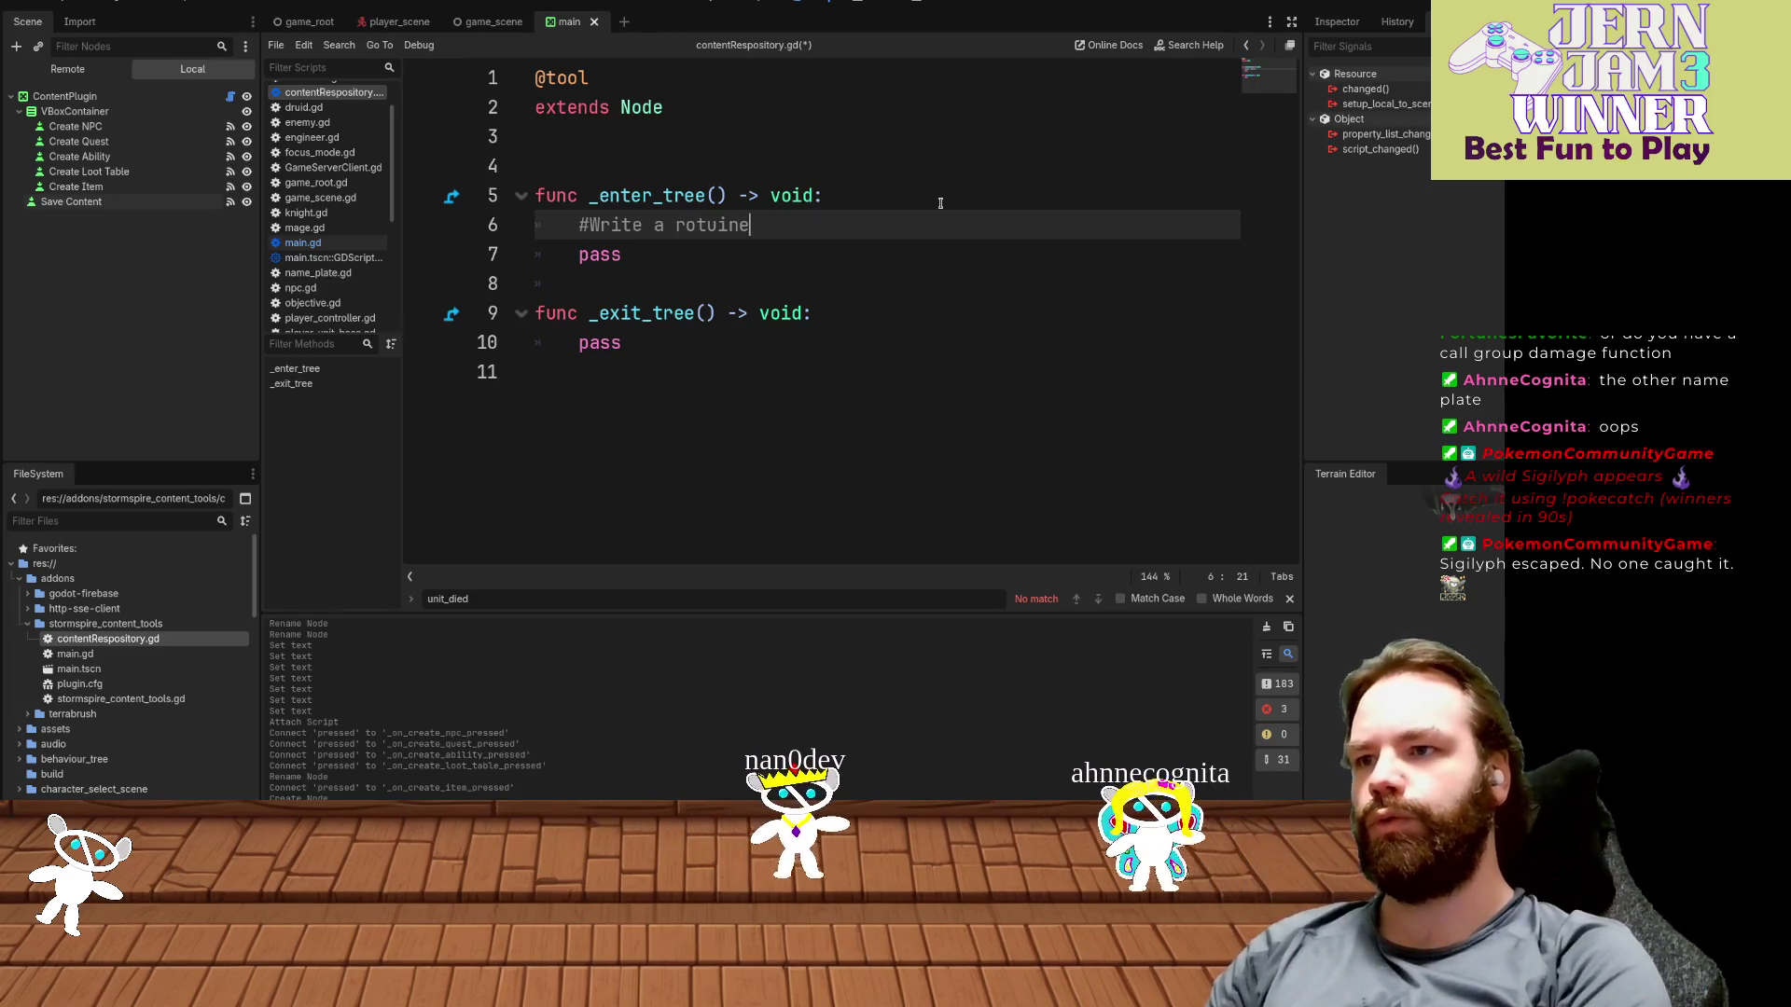
{"action": "type", "text": "utine to Crawl "}
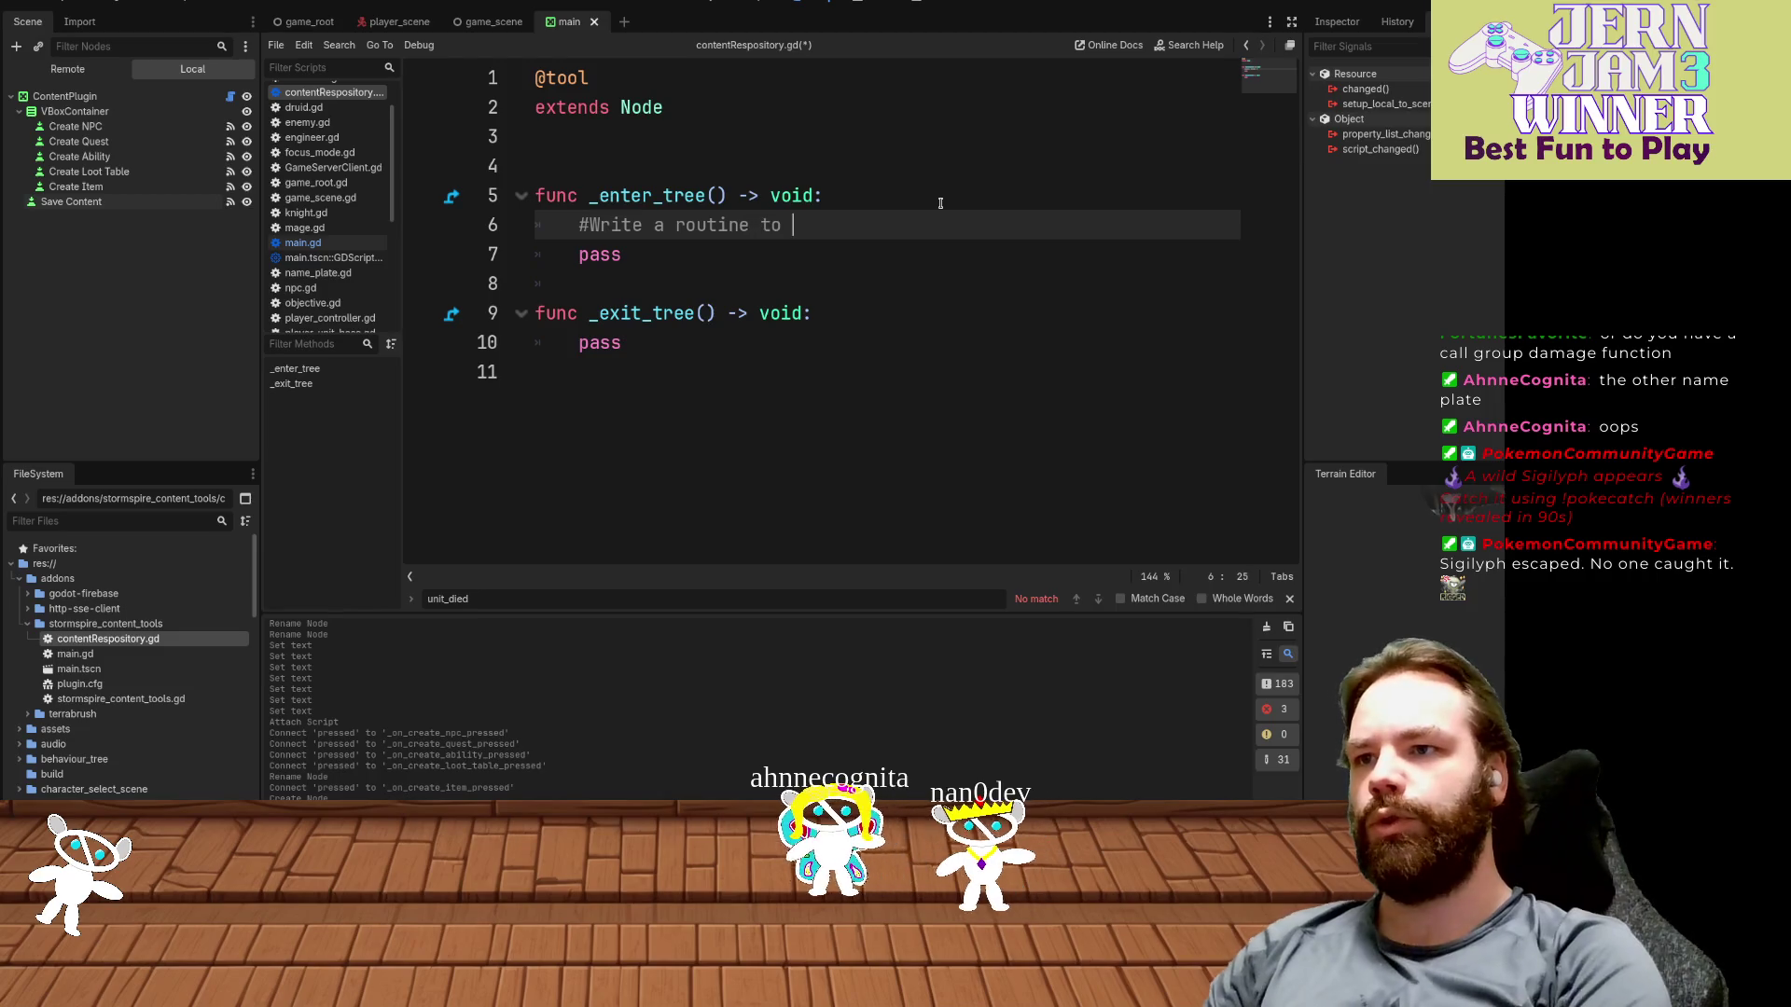
{"action": "type", "text": "the tree"}
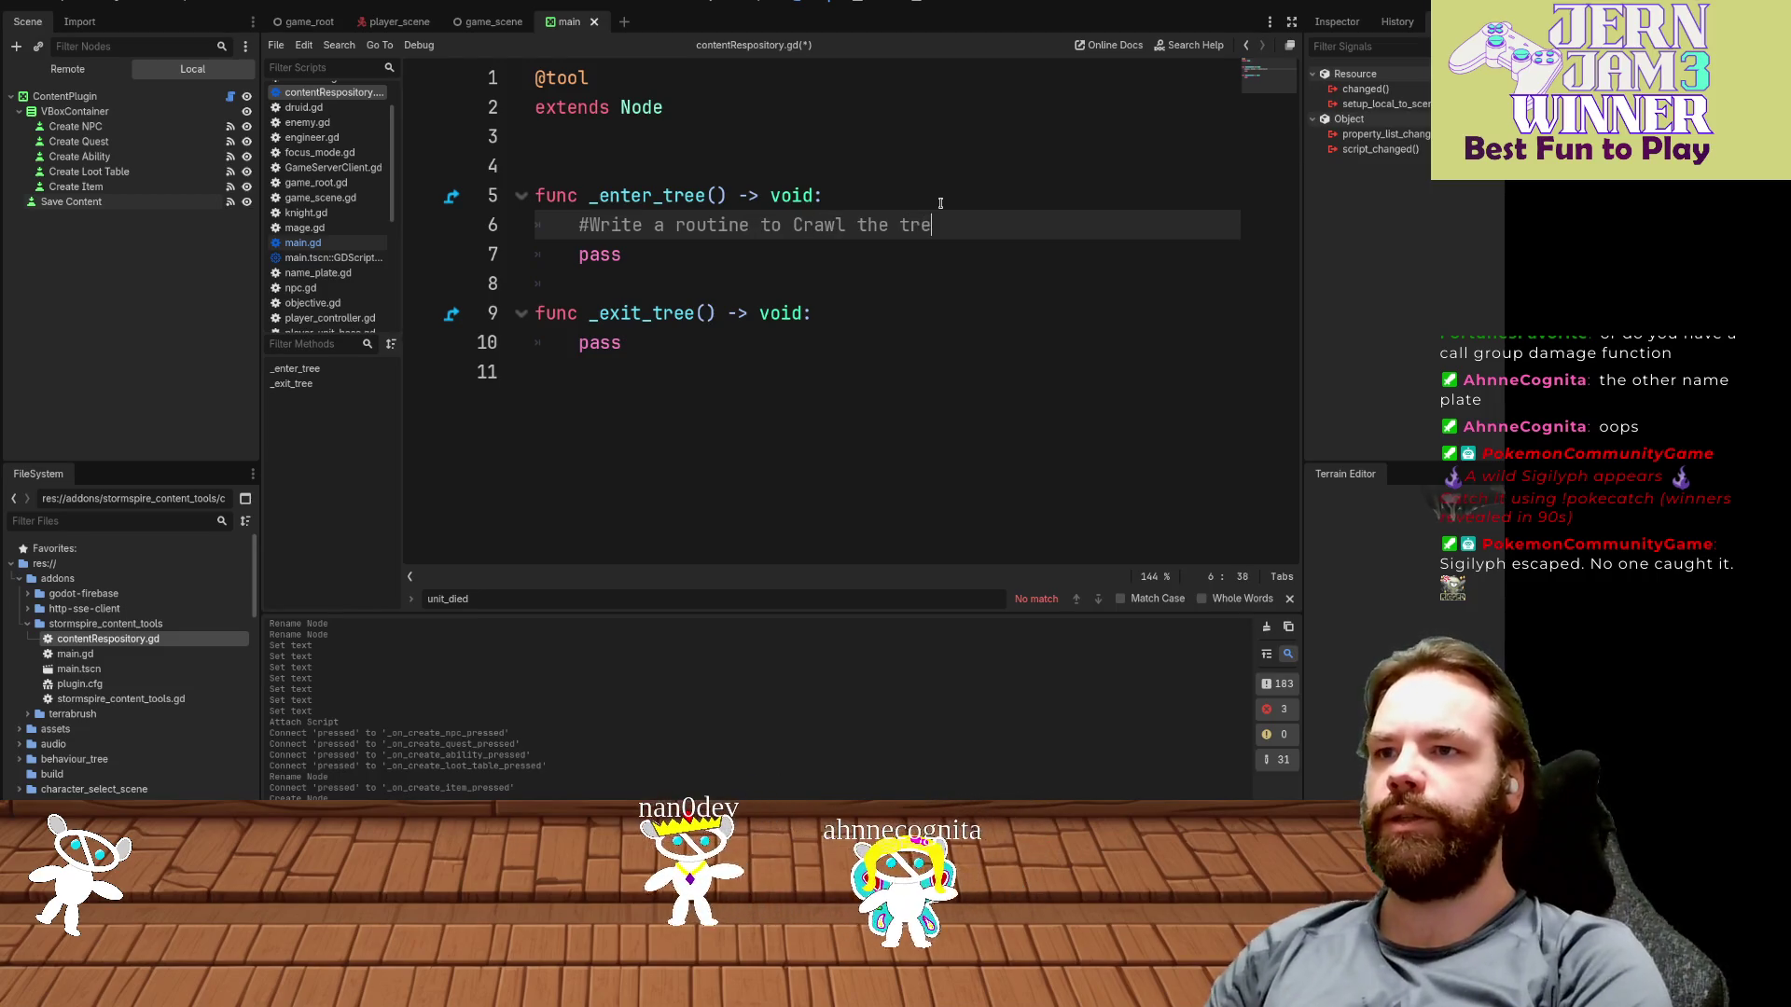
{"action": "type", "text": " and build a full dictionary"}
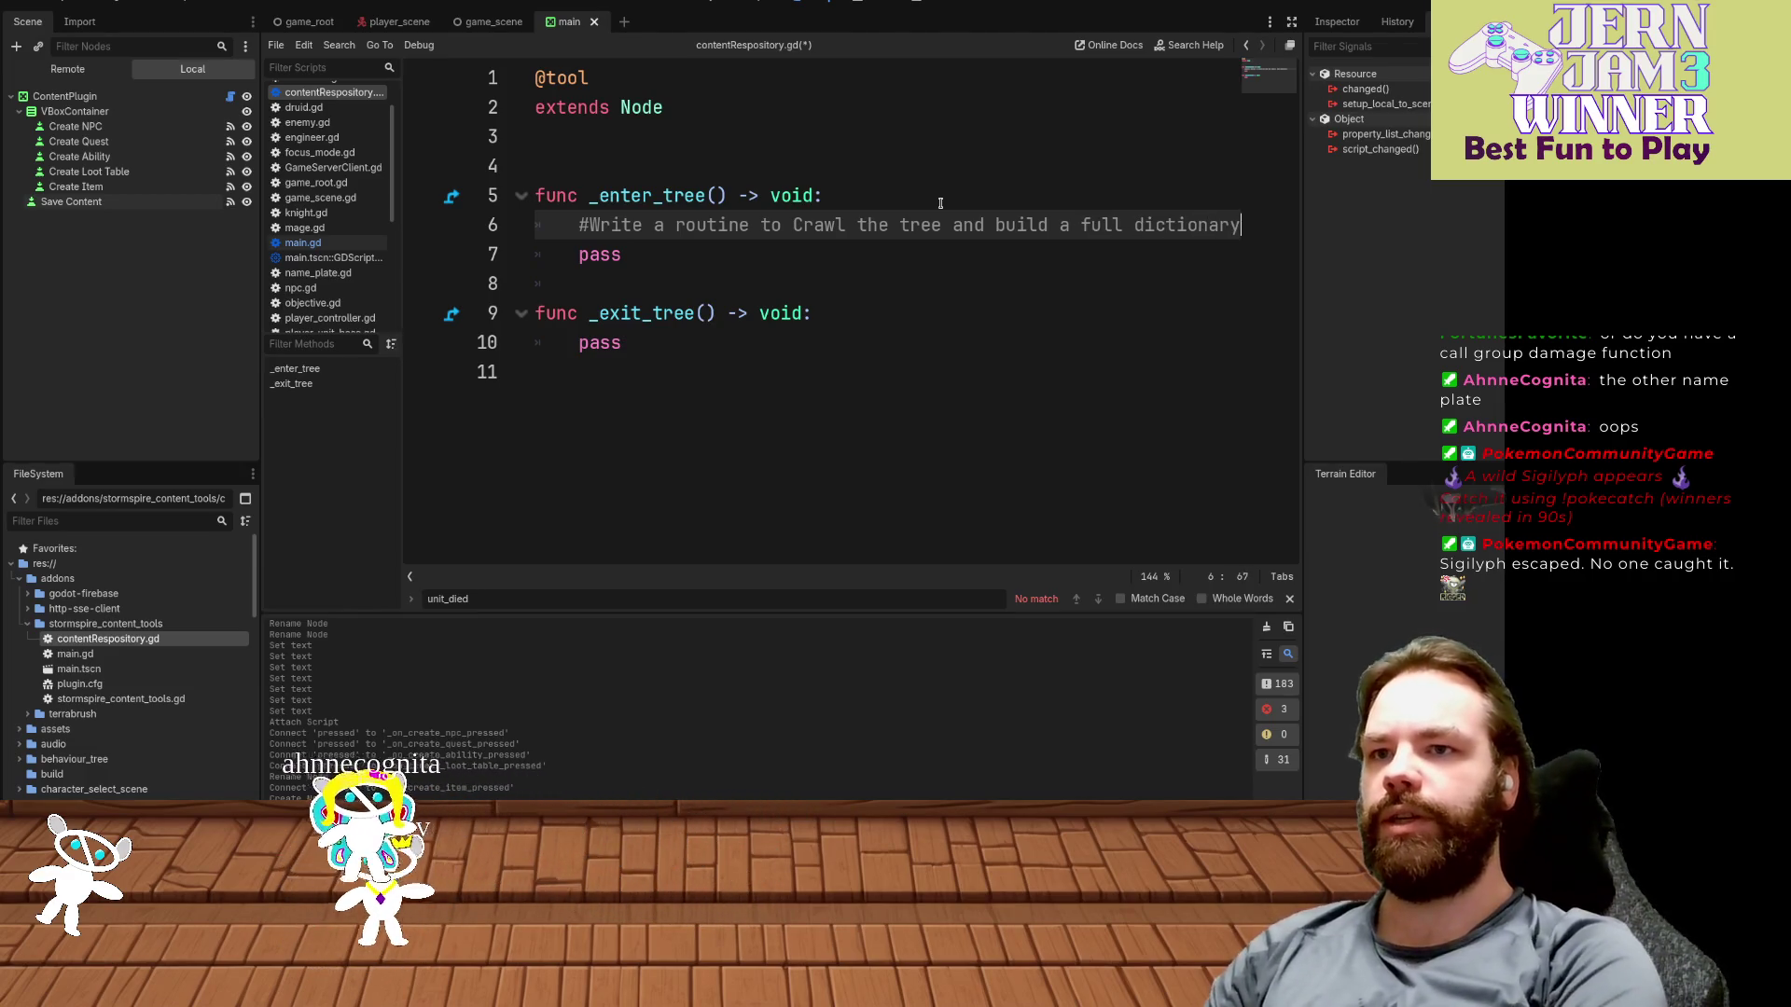
{"action": "type", "text": " of stuff"}
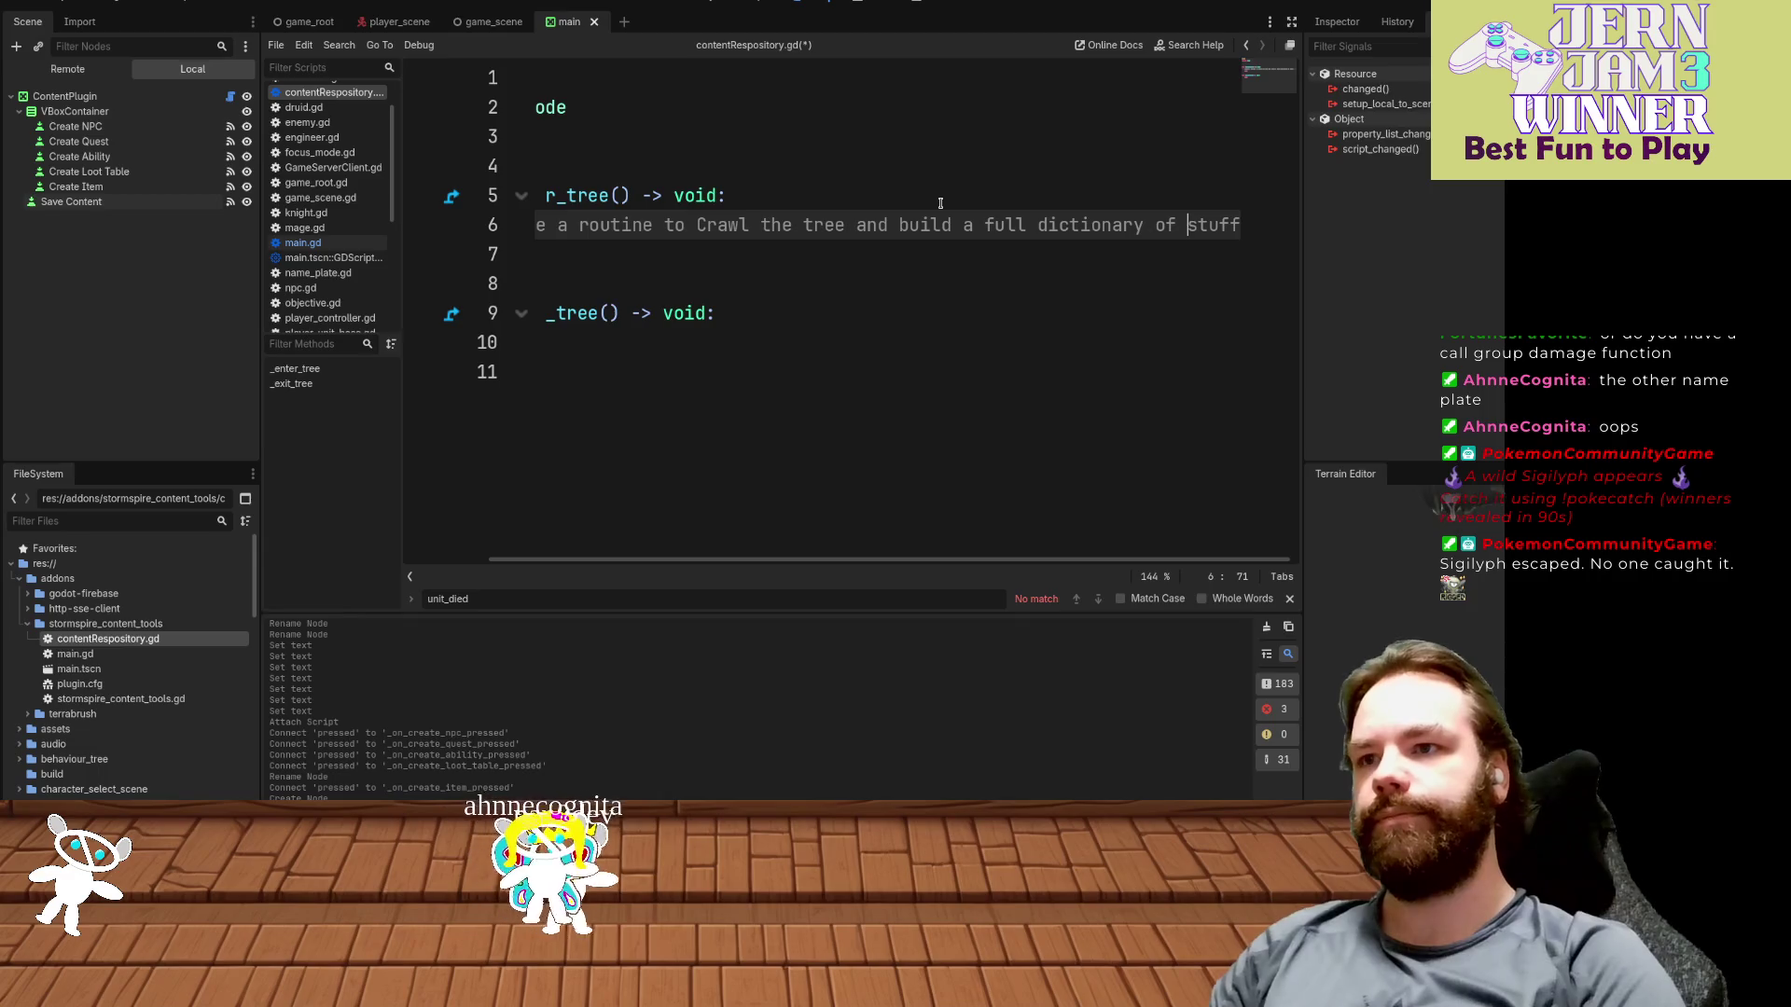
{"action": "key", "text": "Return"}
{"action": "key", "text": "ctrl+s"}
{"action": "key", "text": "Down"}
{"action": "key", "text": "Down"}
{"action": "key", "text": "Down"}
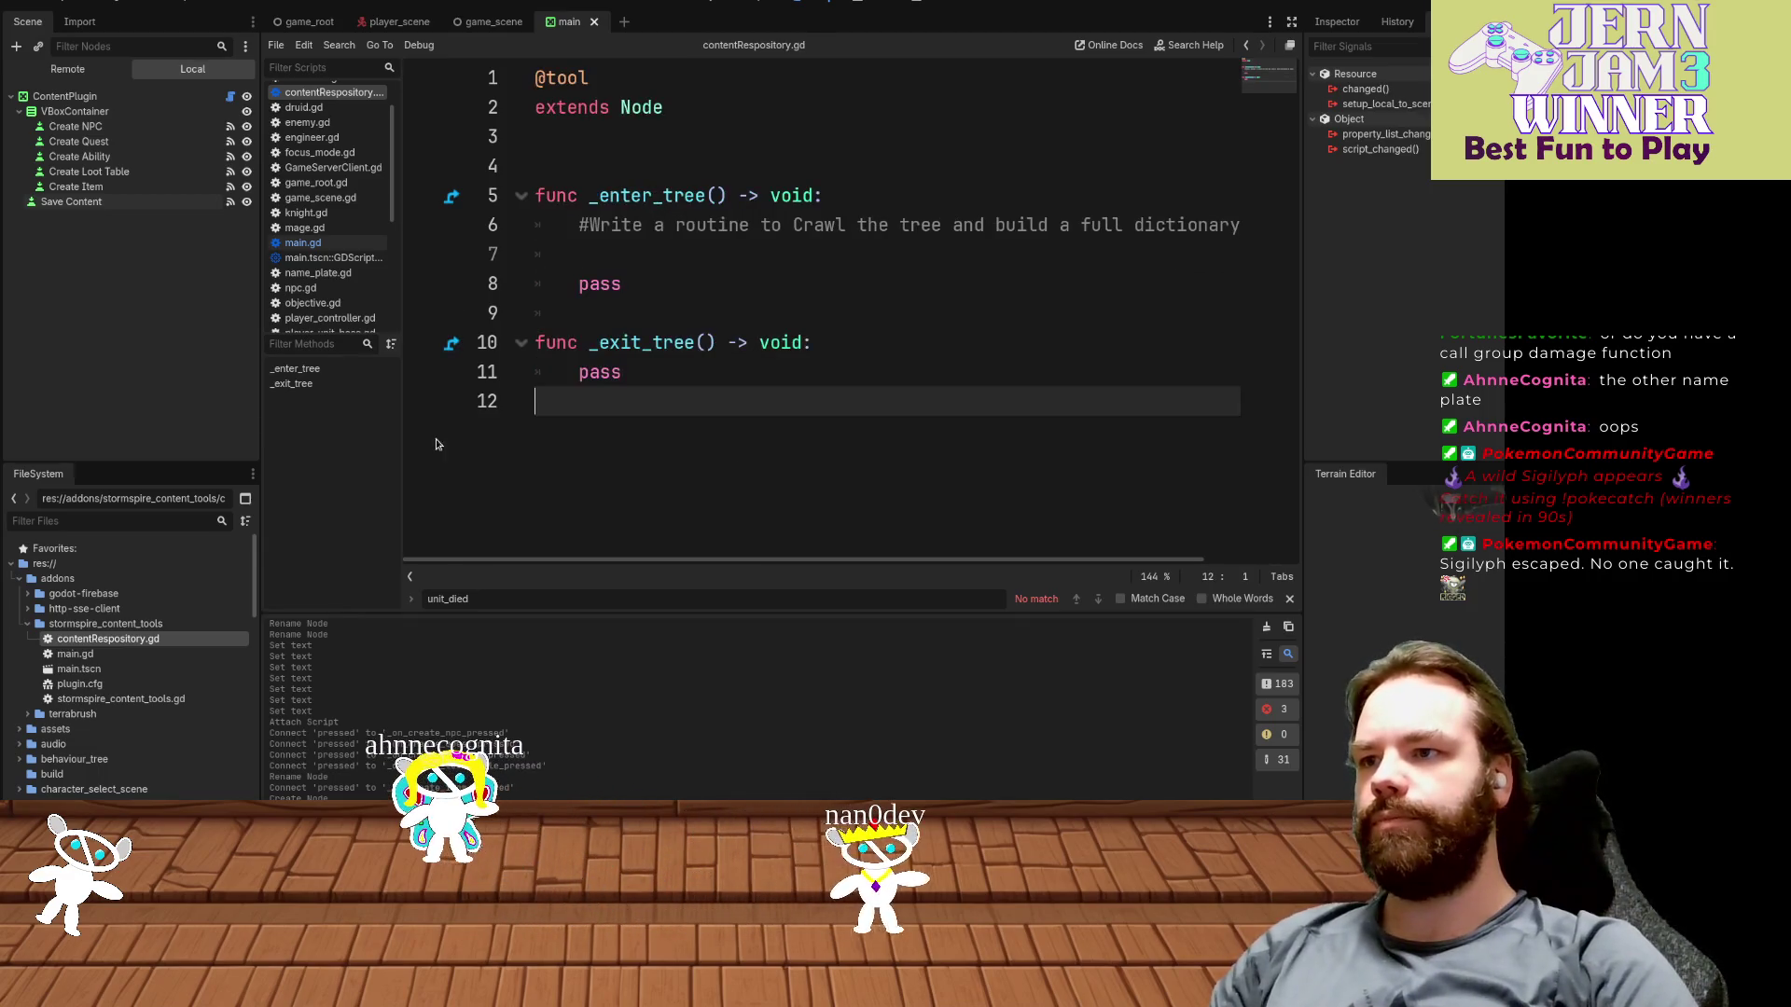
{"action": "left_click", "coordinate": [650, 157]}
{"action": "key", "text": "Up"}
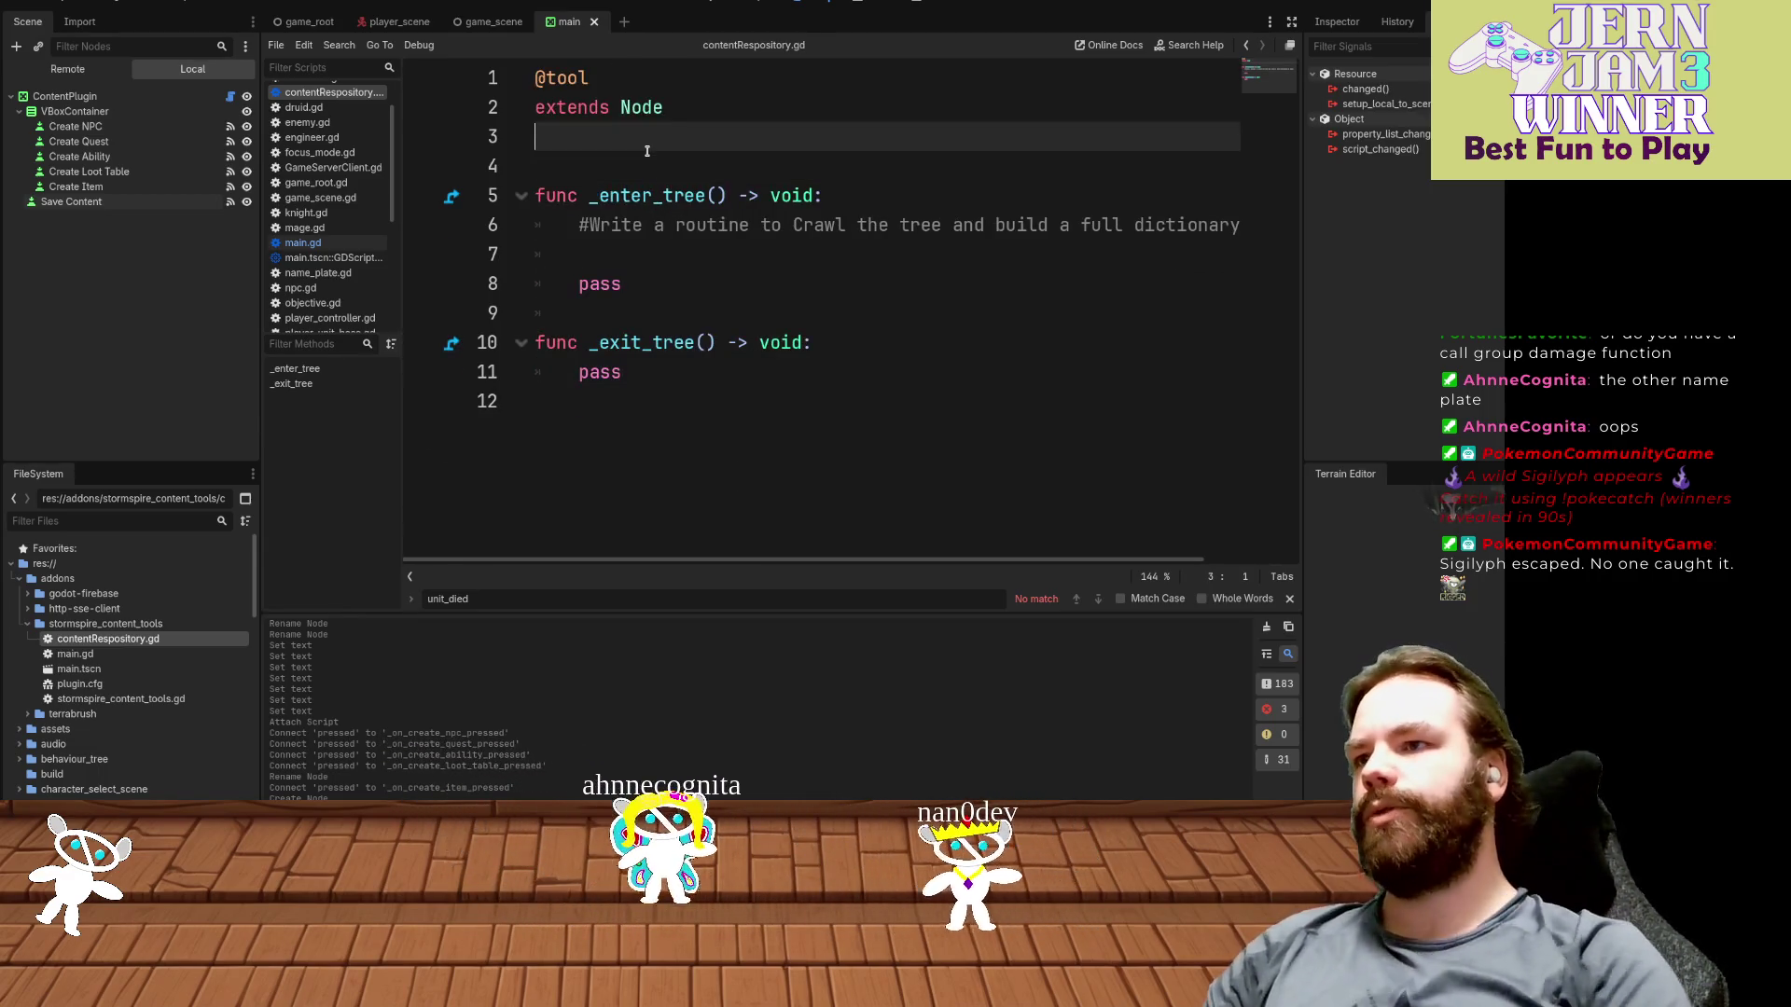
Step: Declare Abilities and Items as Dictionary variables below extends Node
{"action": "key", "text": "Return"}
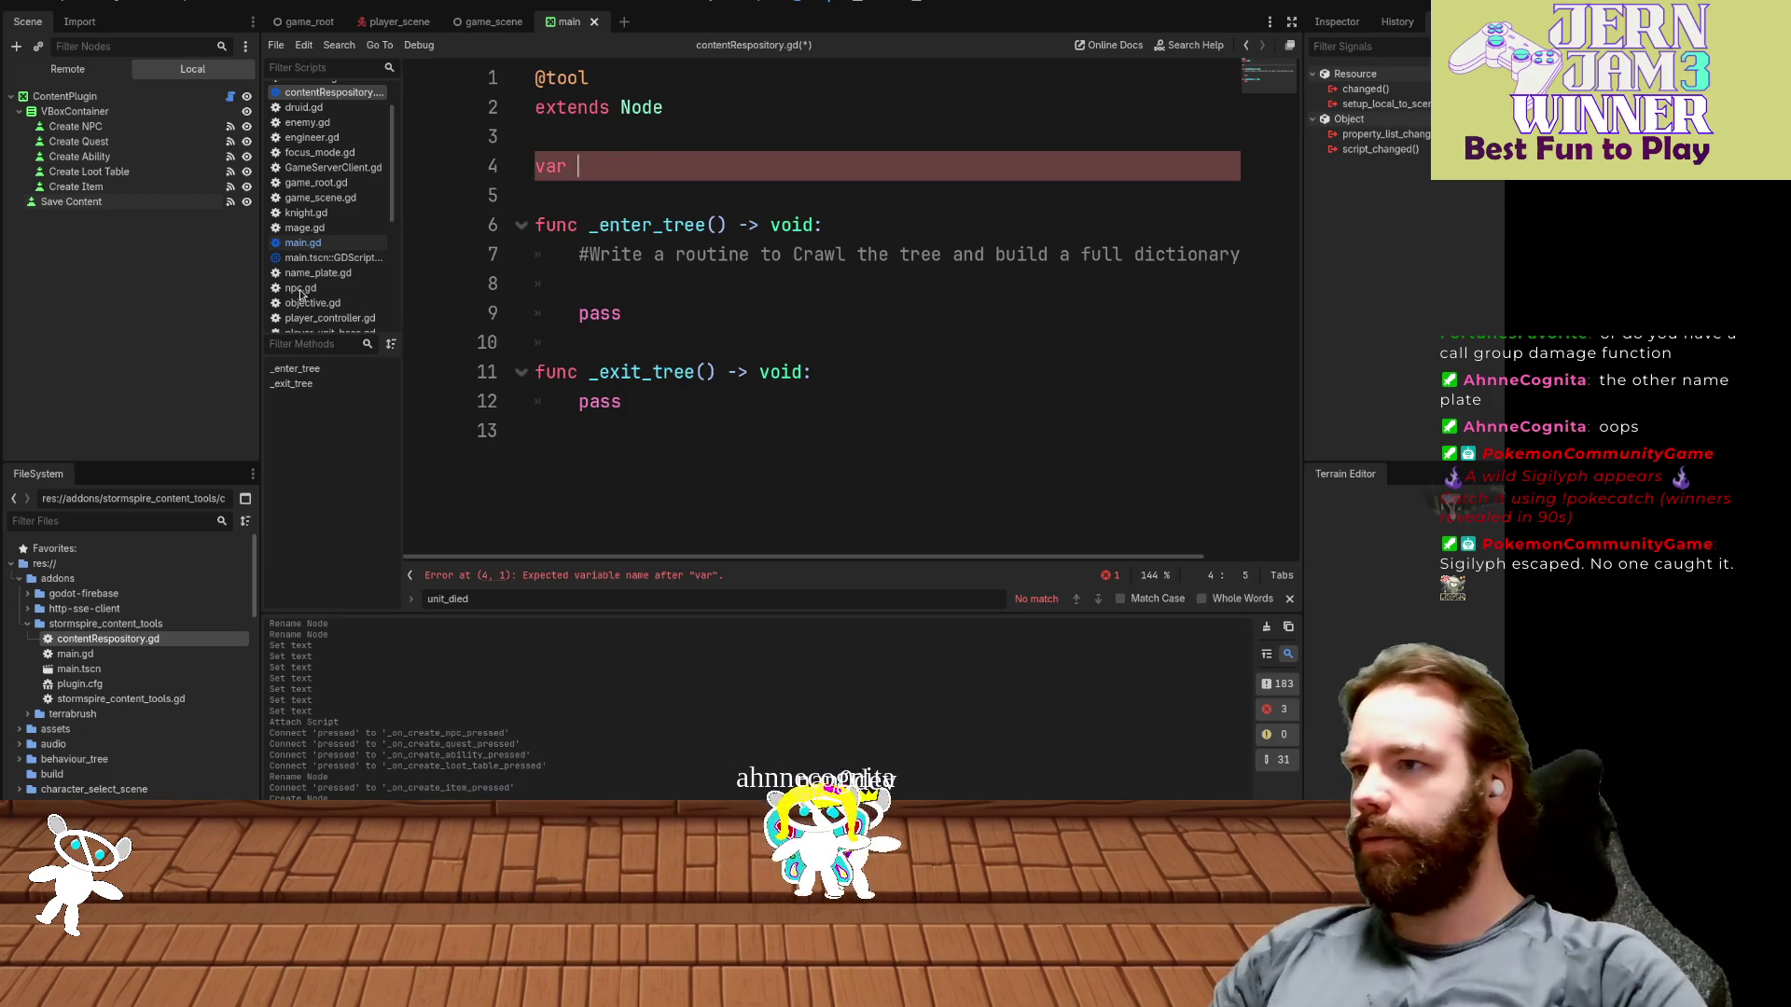
{"action": "scroll", "coordinate": [233, 767], "scroll_direction": "down", "scroll_amount": 4}
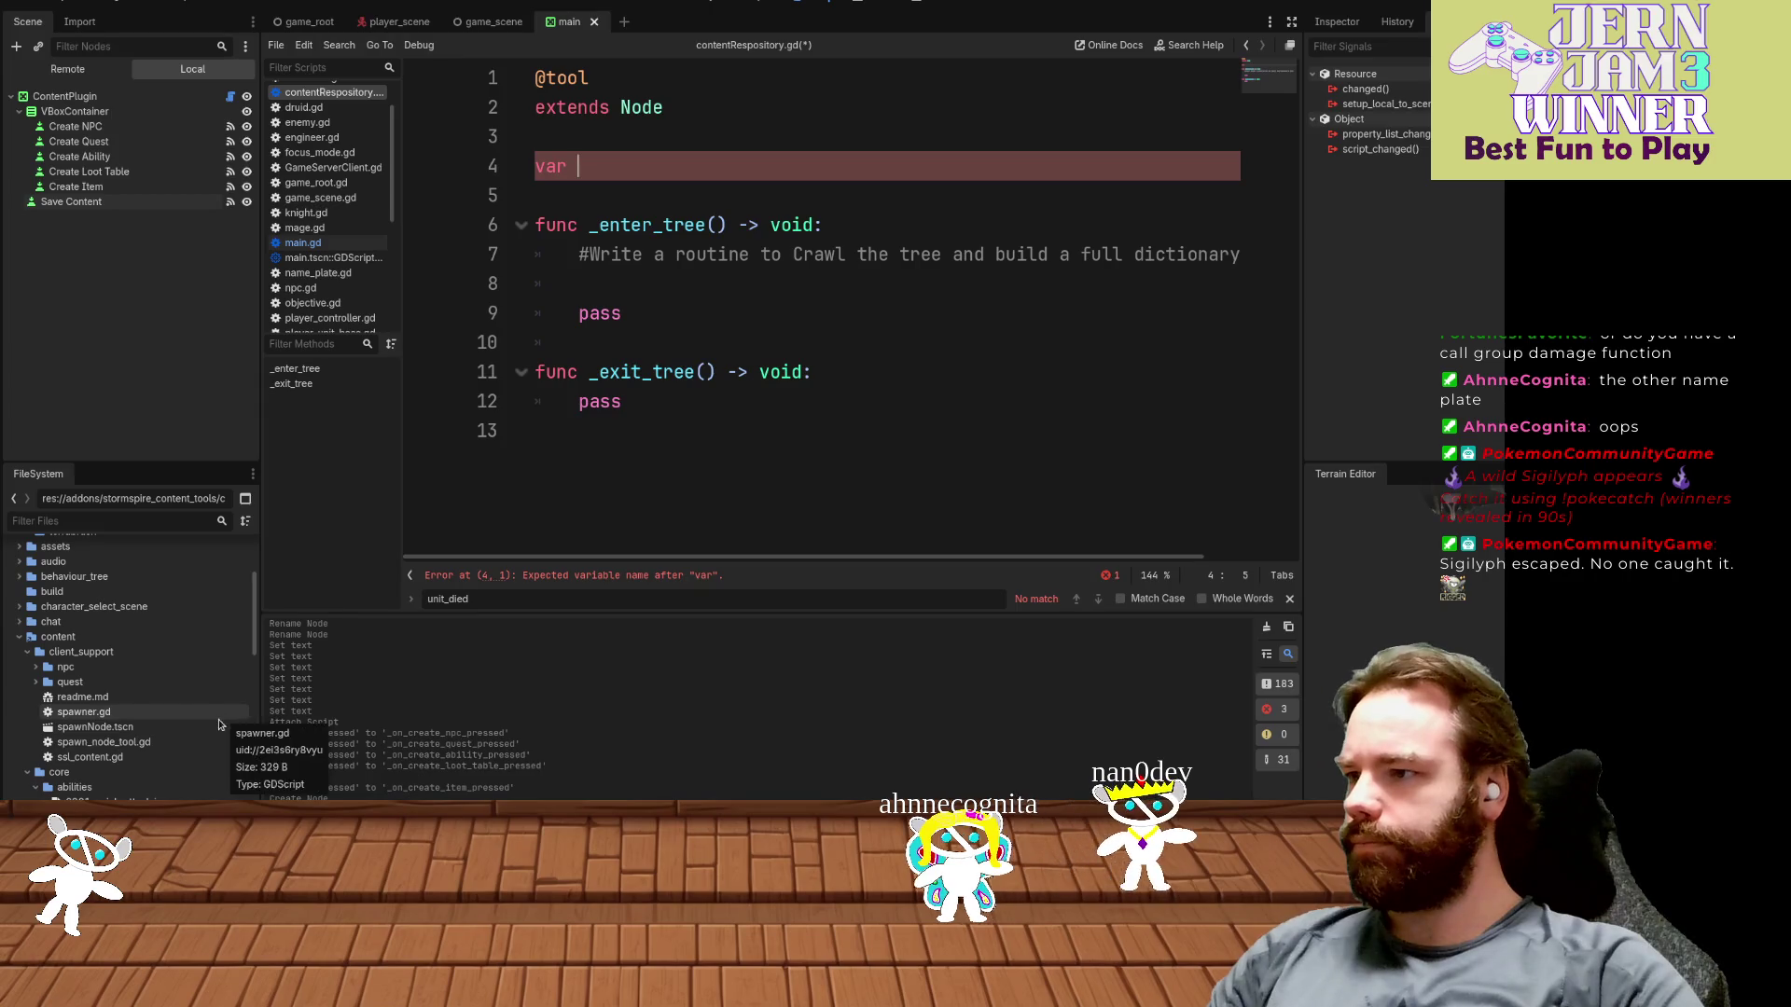
{"action": "scroll", "coordinate": [187, 724], "scroll_direction": "down", "scroll_amount": 1}
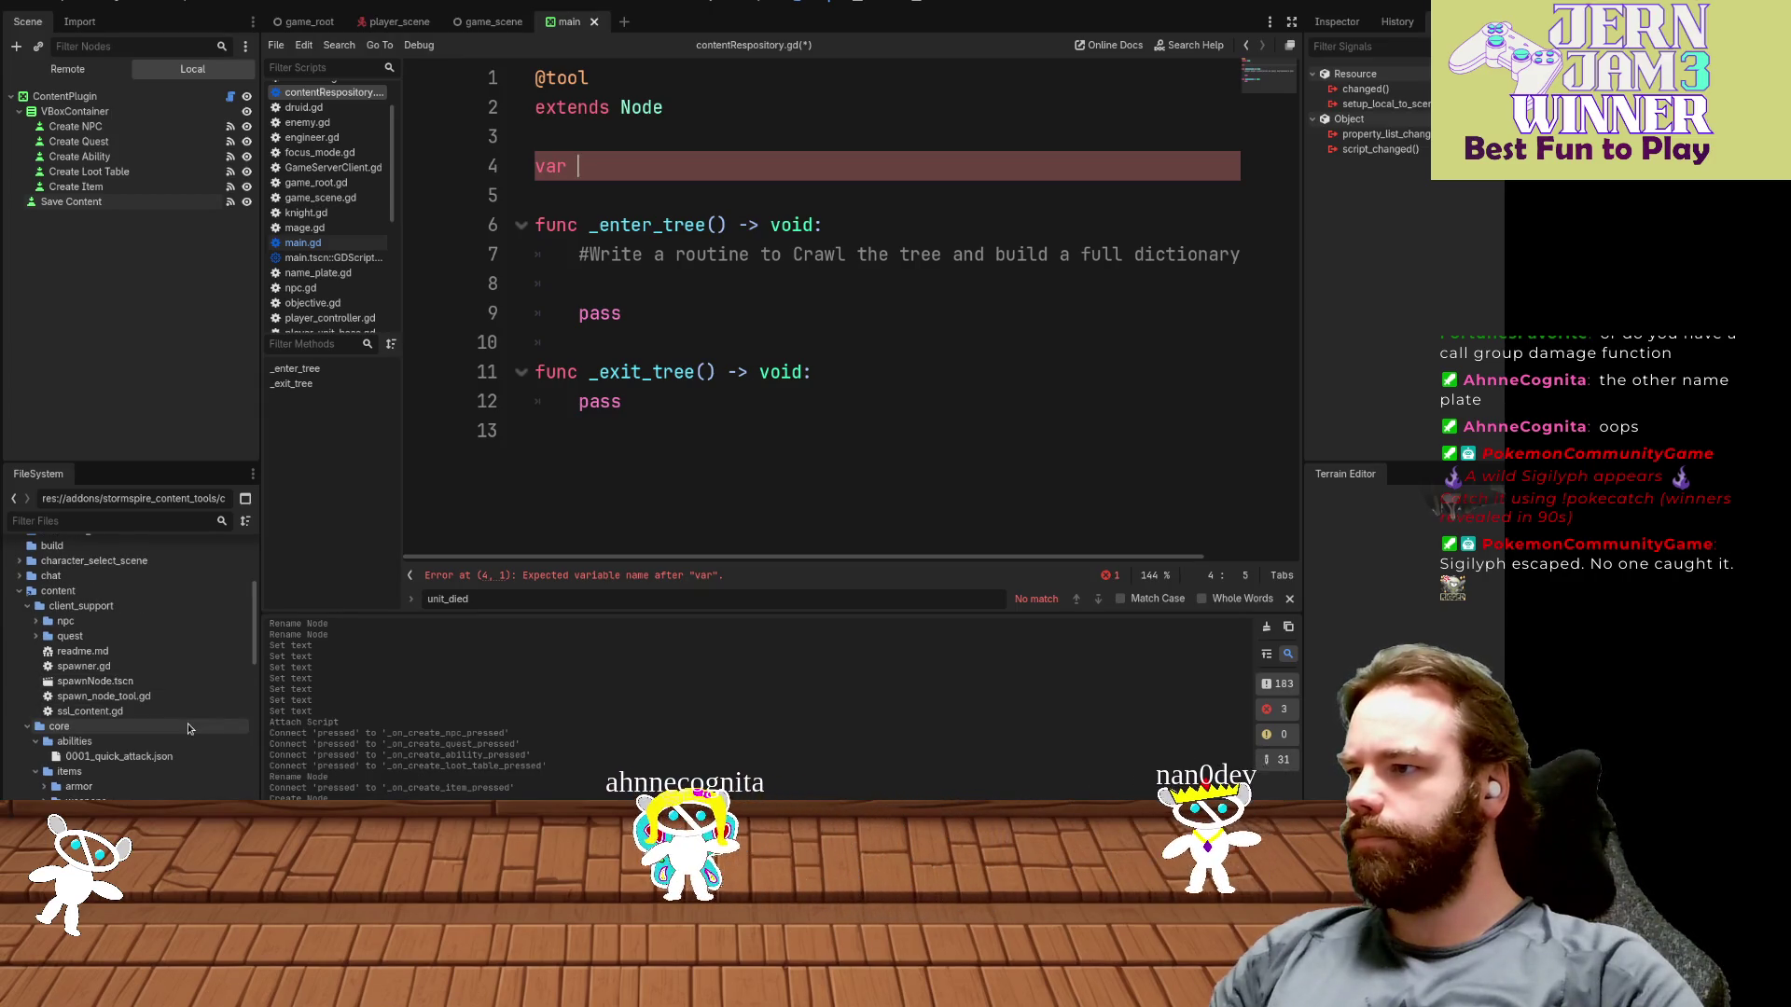
{"action": "scroll", "coordinate": [188, 724], "scroll_direction": "down", "scroll_amount": 1}
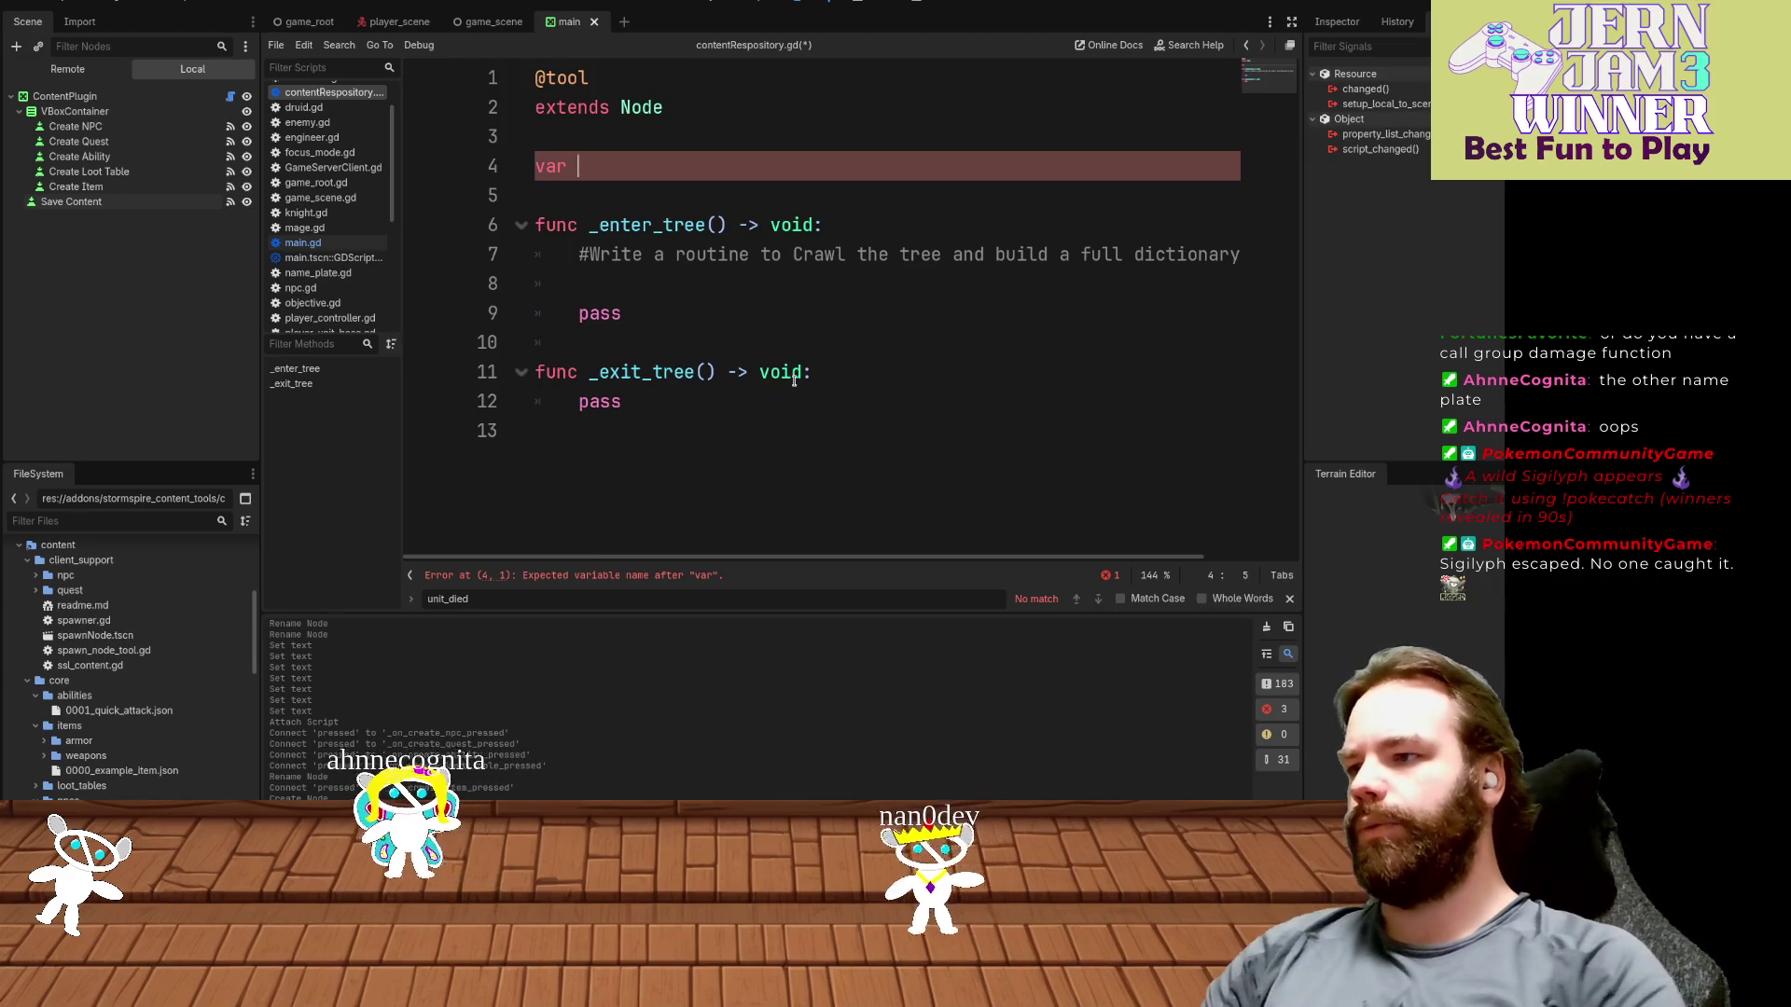
{"action": "type", "text": "Abilityu"}
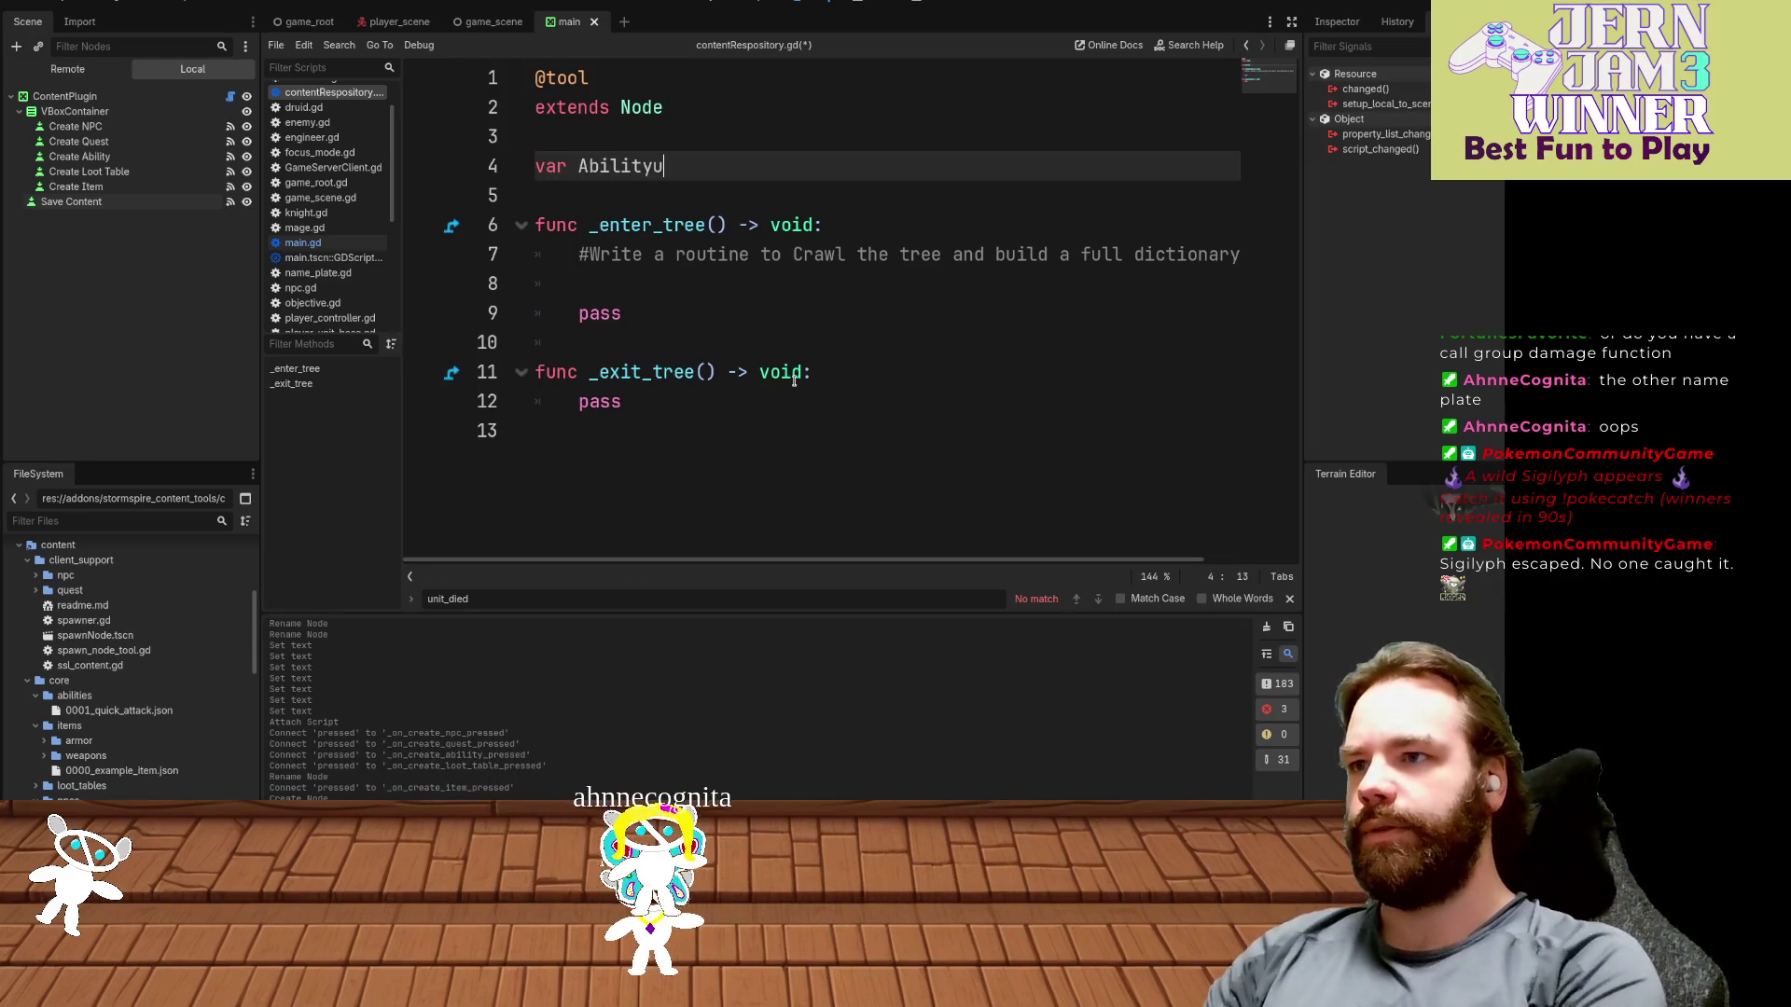
{"action": "type", "text": "ary"}
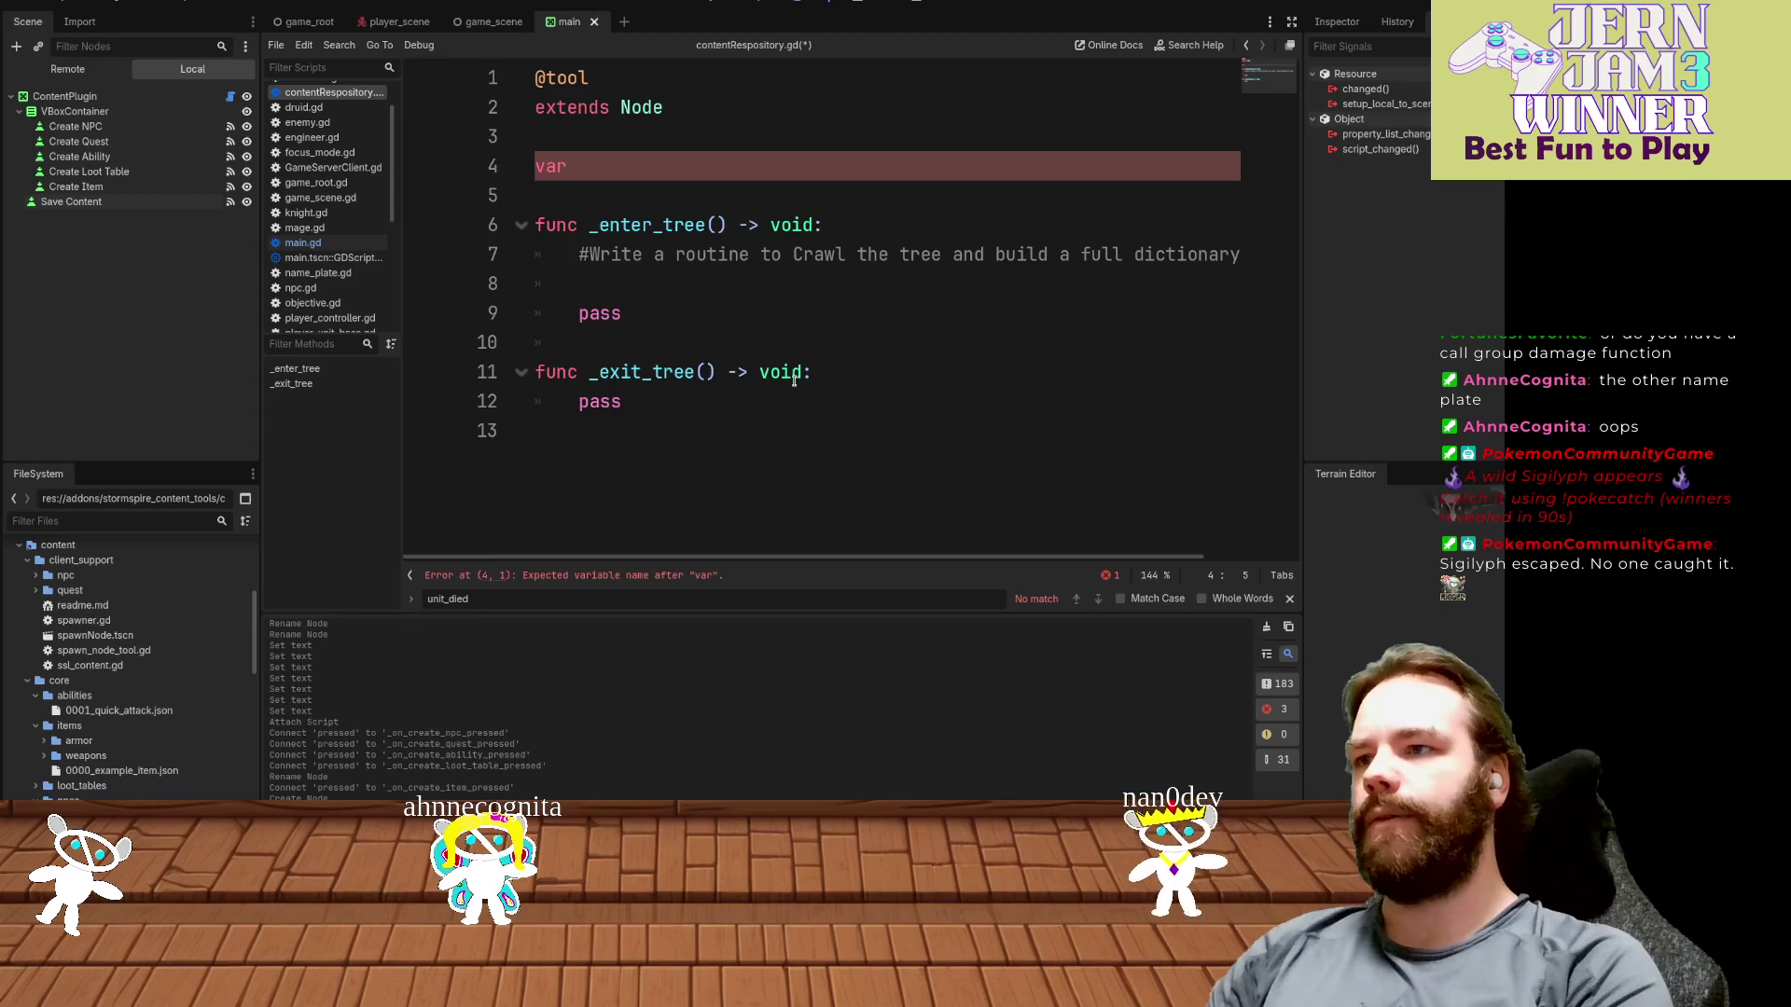
{"action": "type", "text": "abi"}
{"action": "key", "text": "BackSpace"}
{"action": "key", "text": "BackSpace"}
{"action": "key", "text": "BackSpace"}
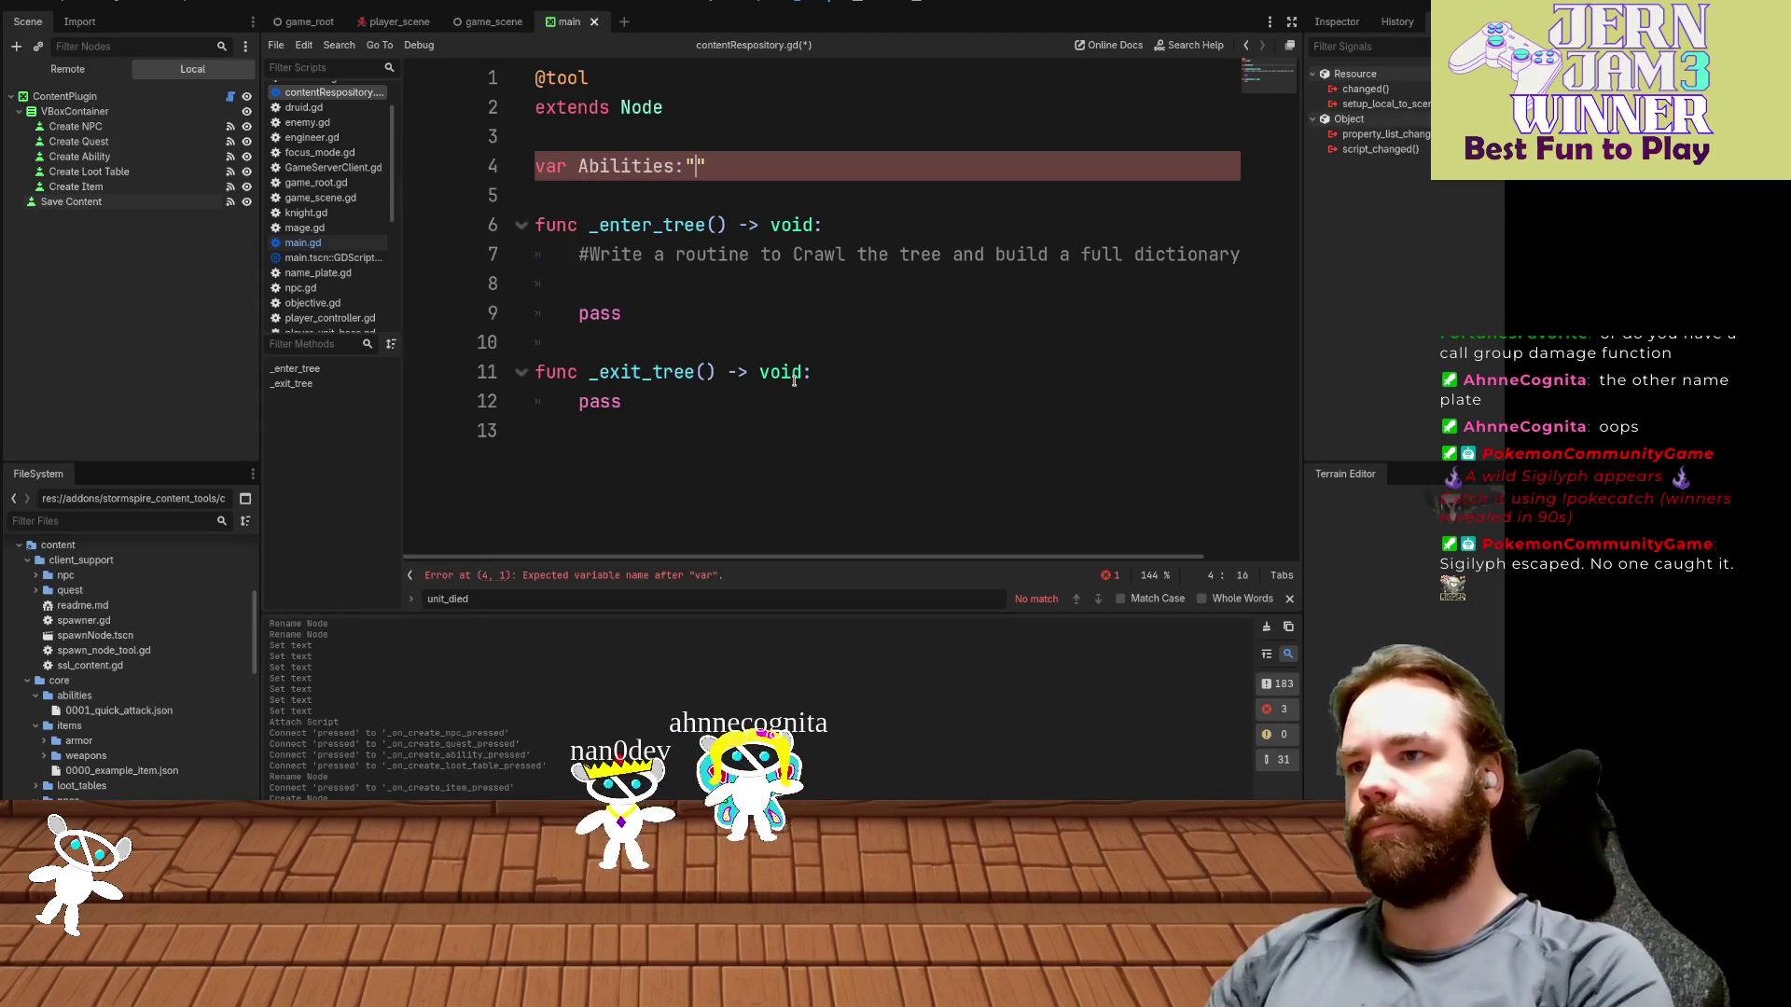
{"action": "type", "text": "Du"}
{"action": "key", "text": "BackSpace"}
{"action": "type", "text": "ic"}
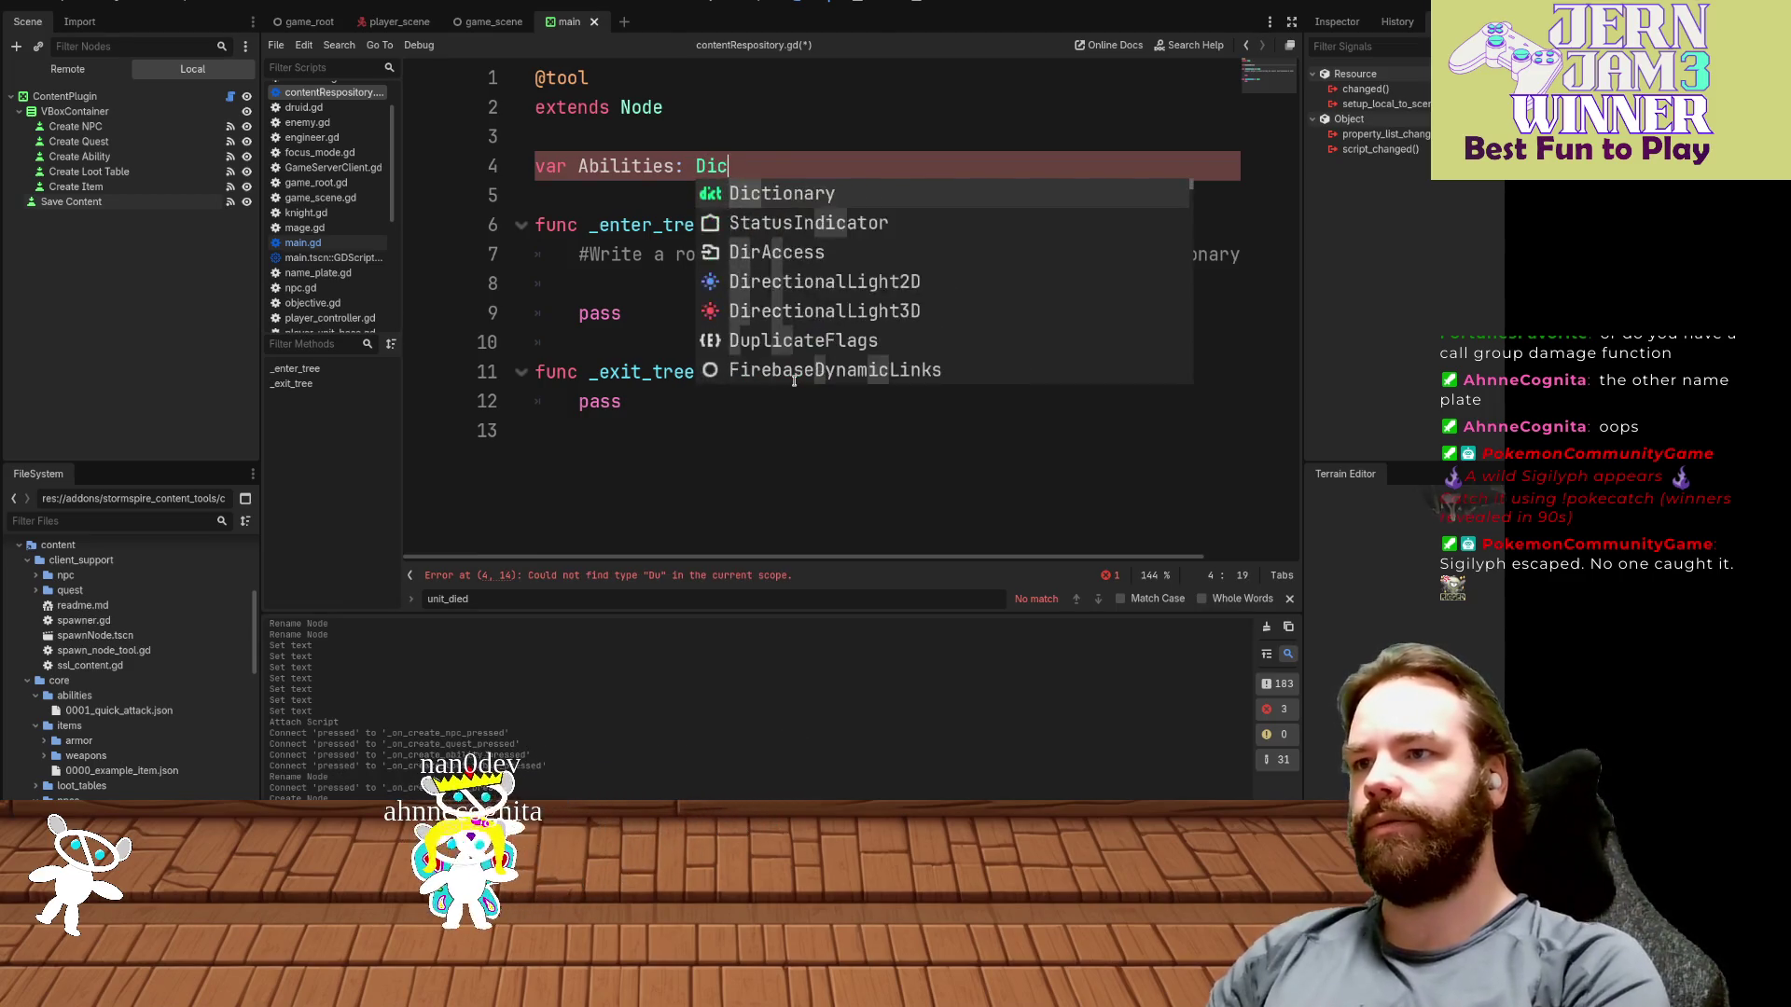
{"action": "key", "text": "Return"}
{"action": "key", "text": "Return"}
{"action": "type", "text": "var"}
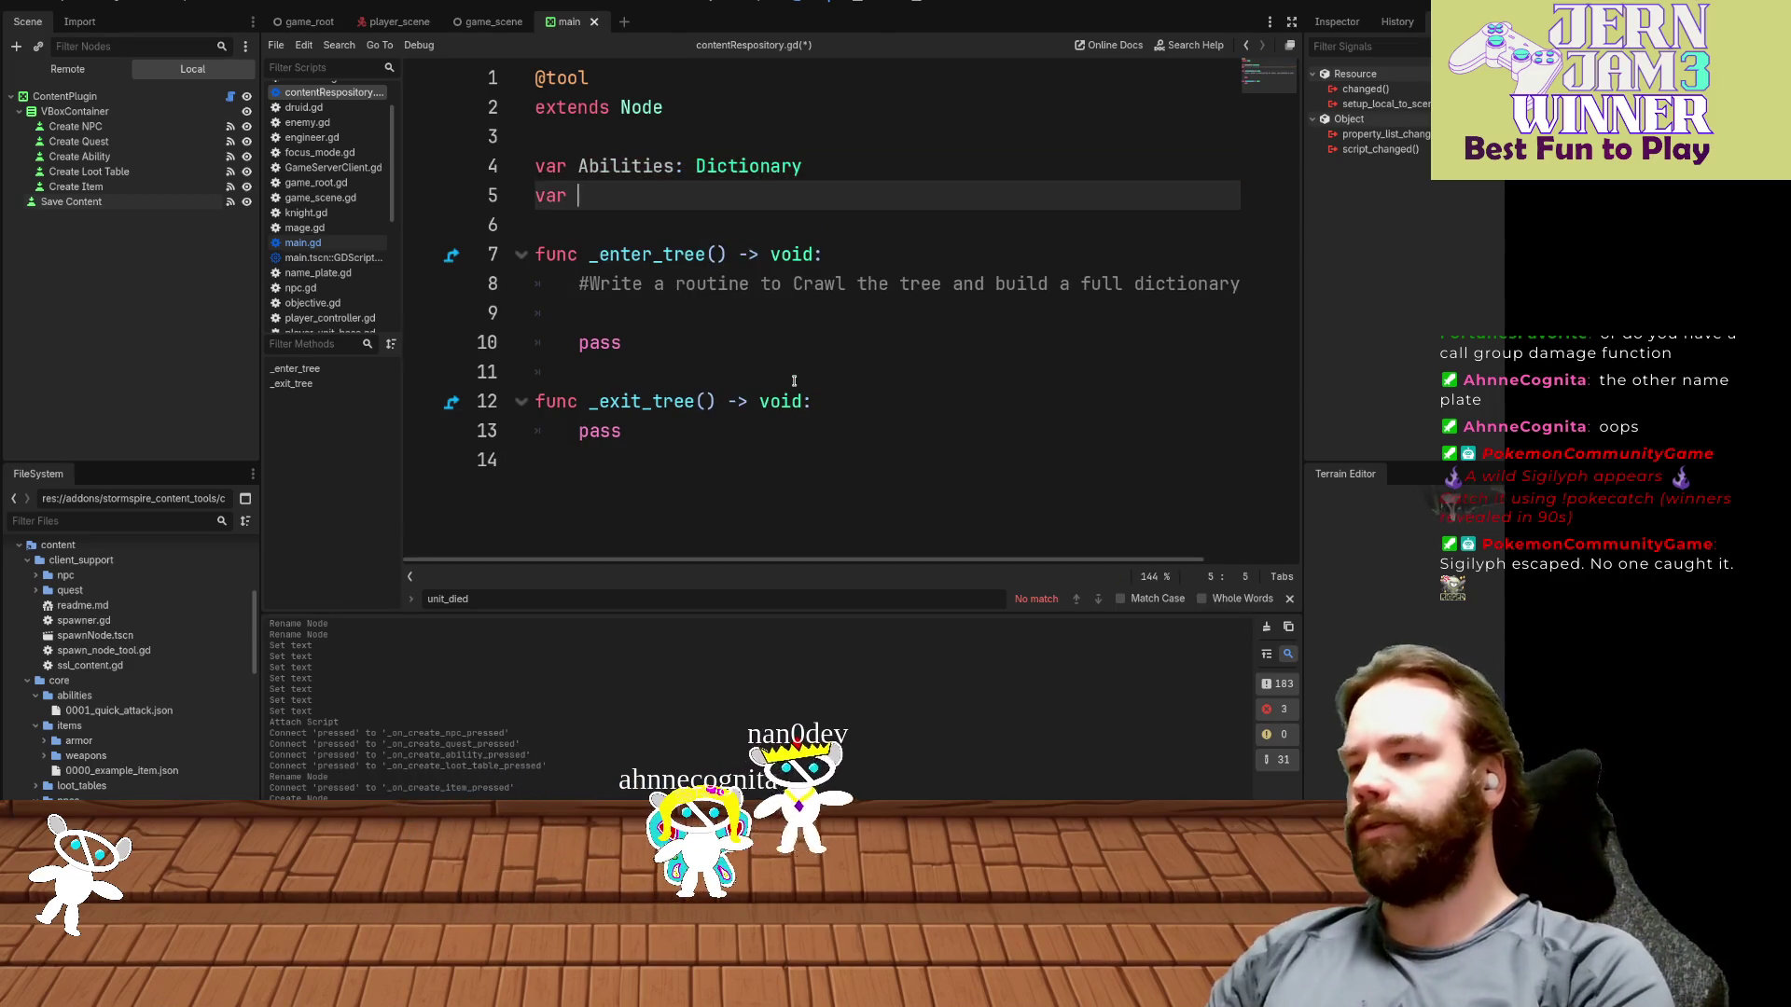
{"action": "type", "text": ":"}
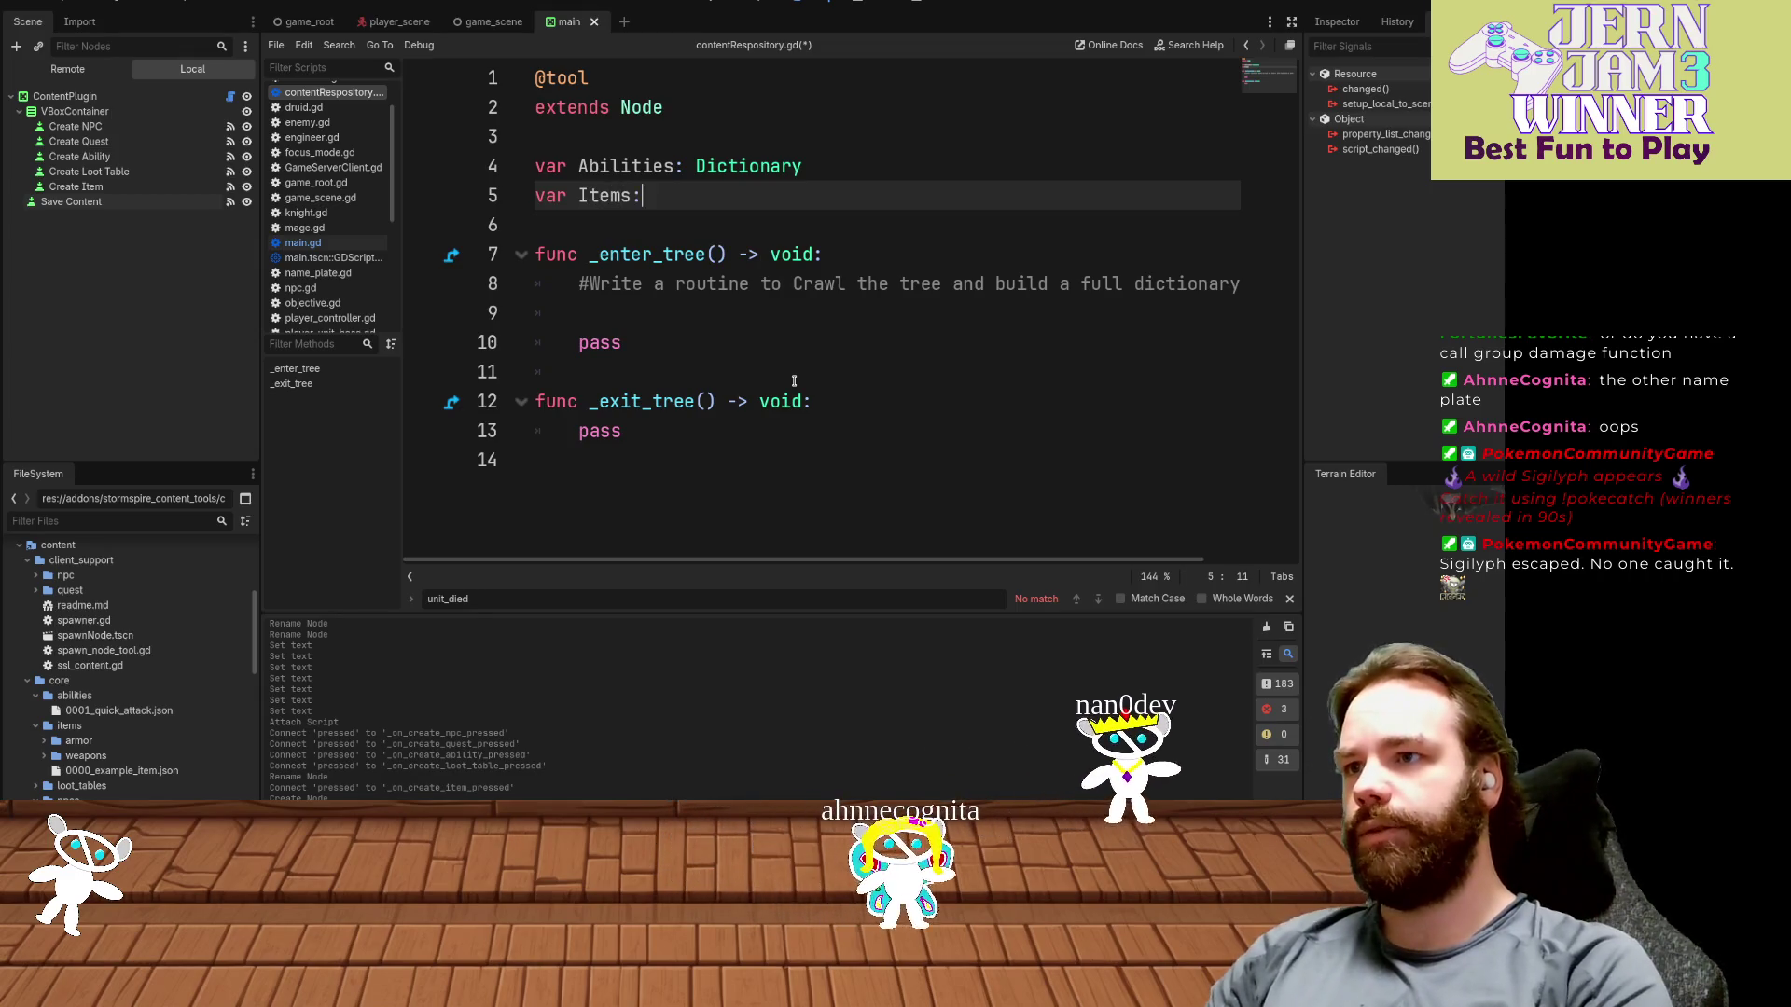
{"action": "type", "text": "cti"}
{"action": "key", "text": "Return"}
{"action": "key", "text": "Return"}
Step: Add LootTables, NPCS and Quests as Dictionary variables
{"action": "type", "text": "var LootTables:"}
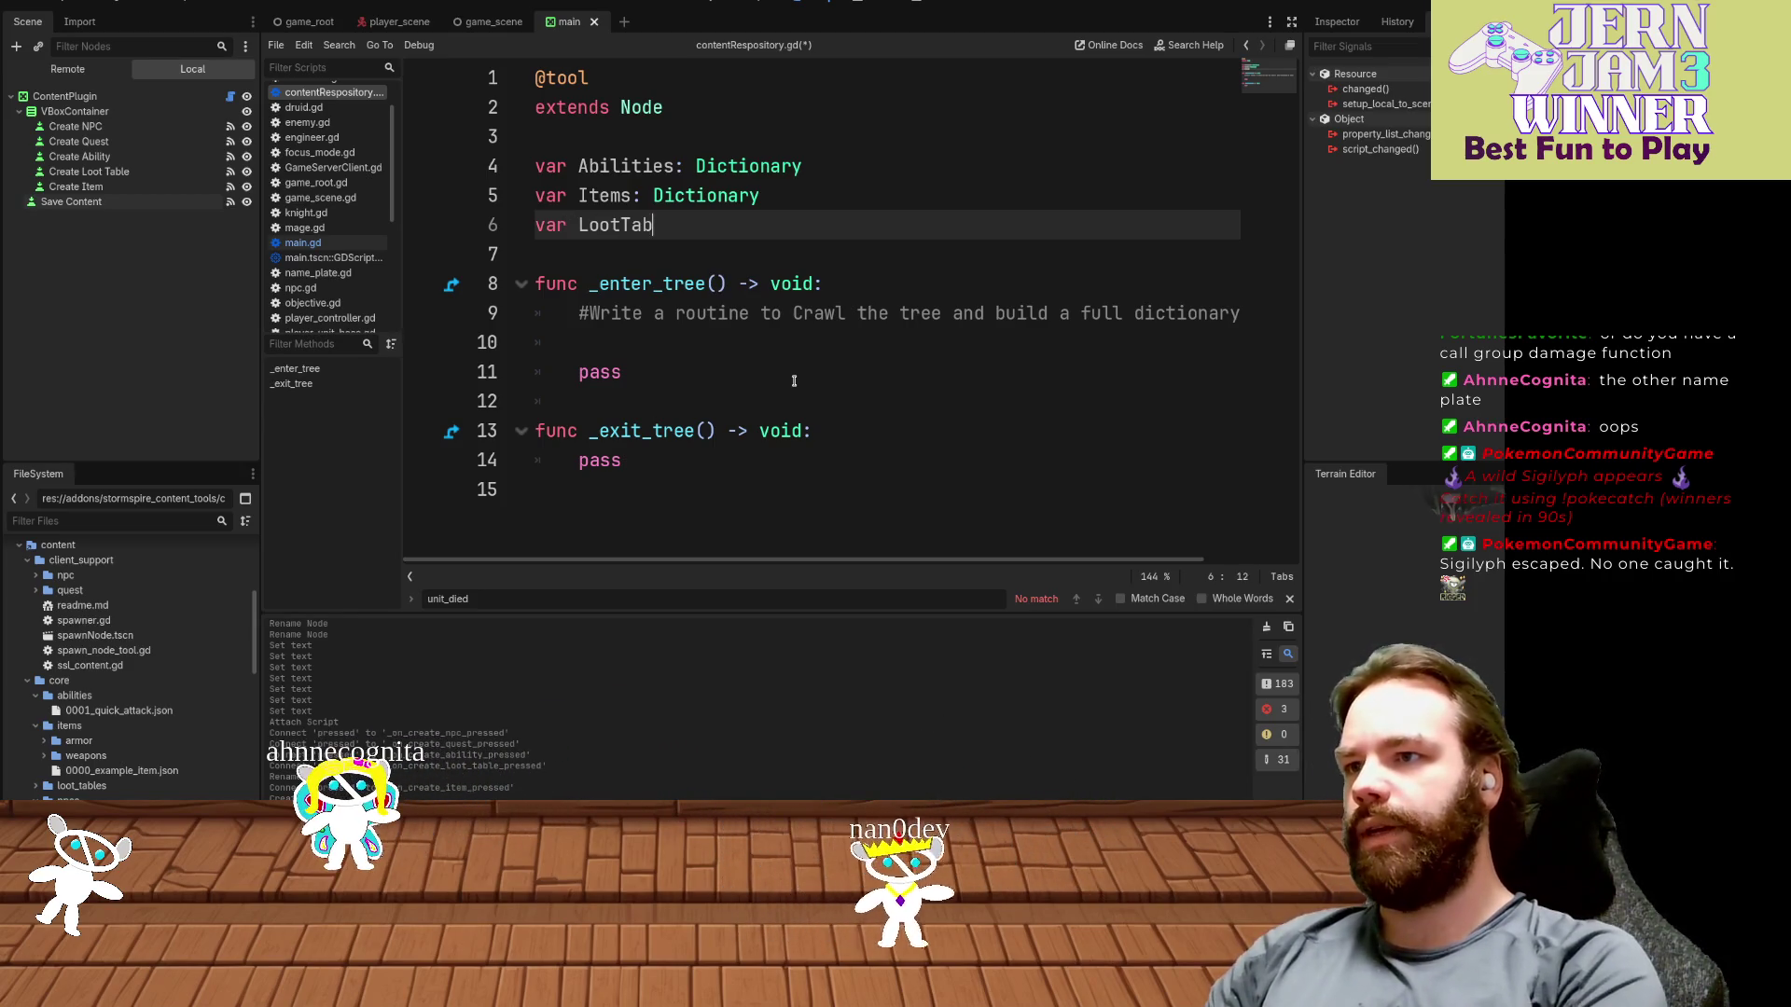
{"action": "type", "text": " Dict"}
{"action": "key", "text": "Return"}
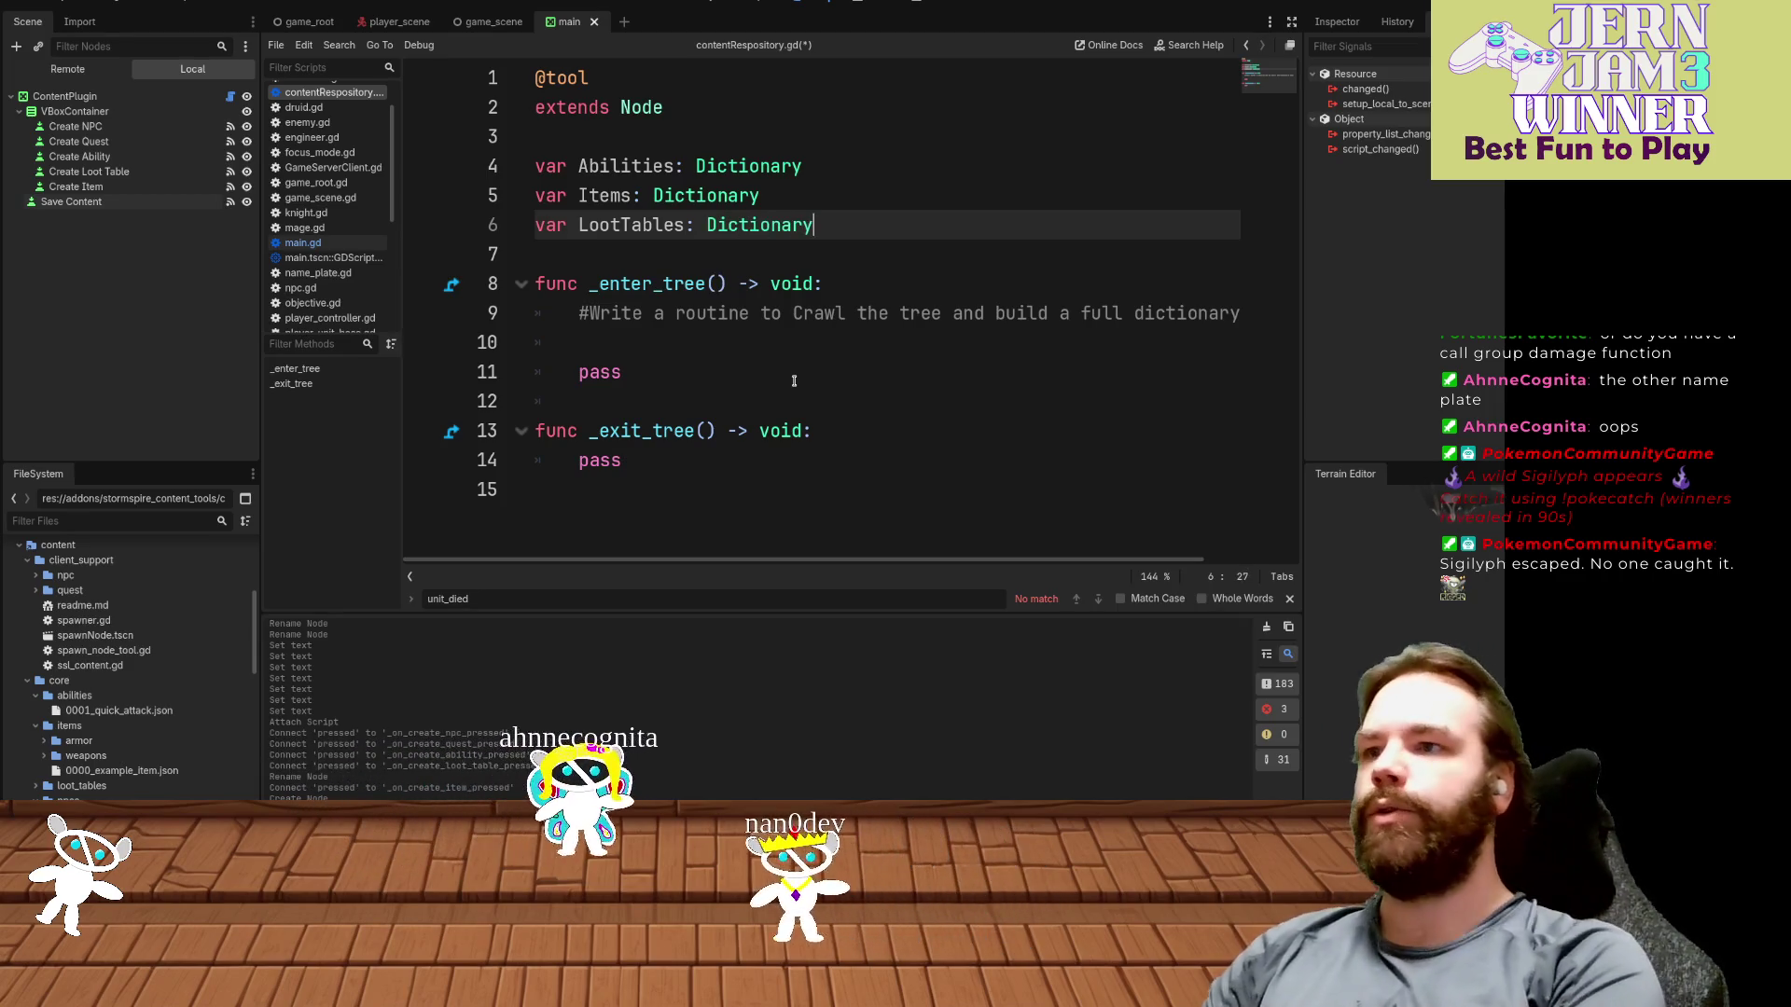
{"action": "key", "text": "Return"}
{"action": "type", "text": "var "}
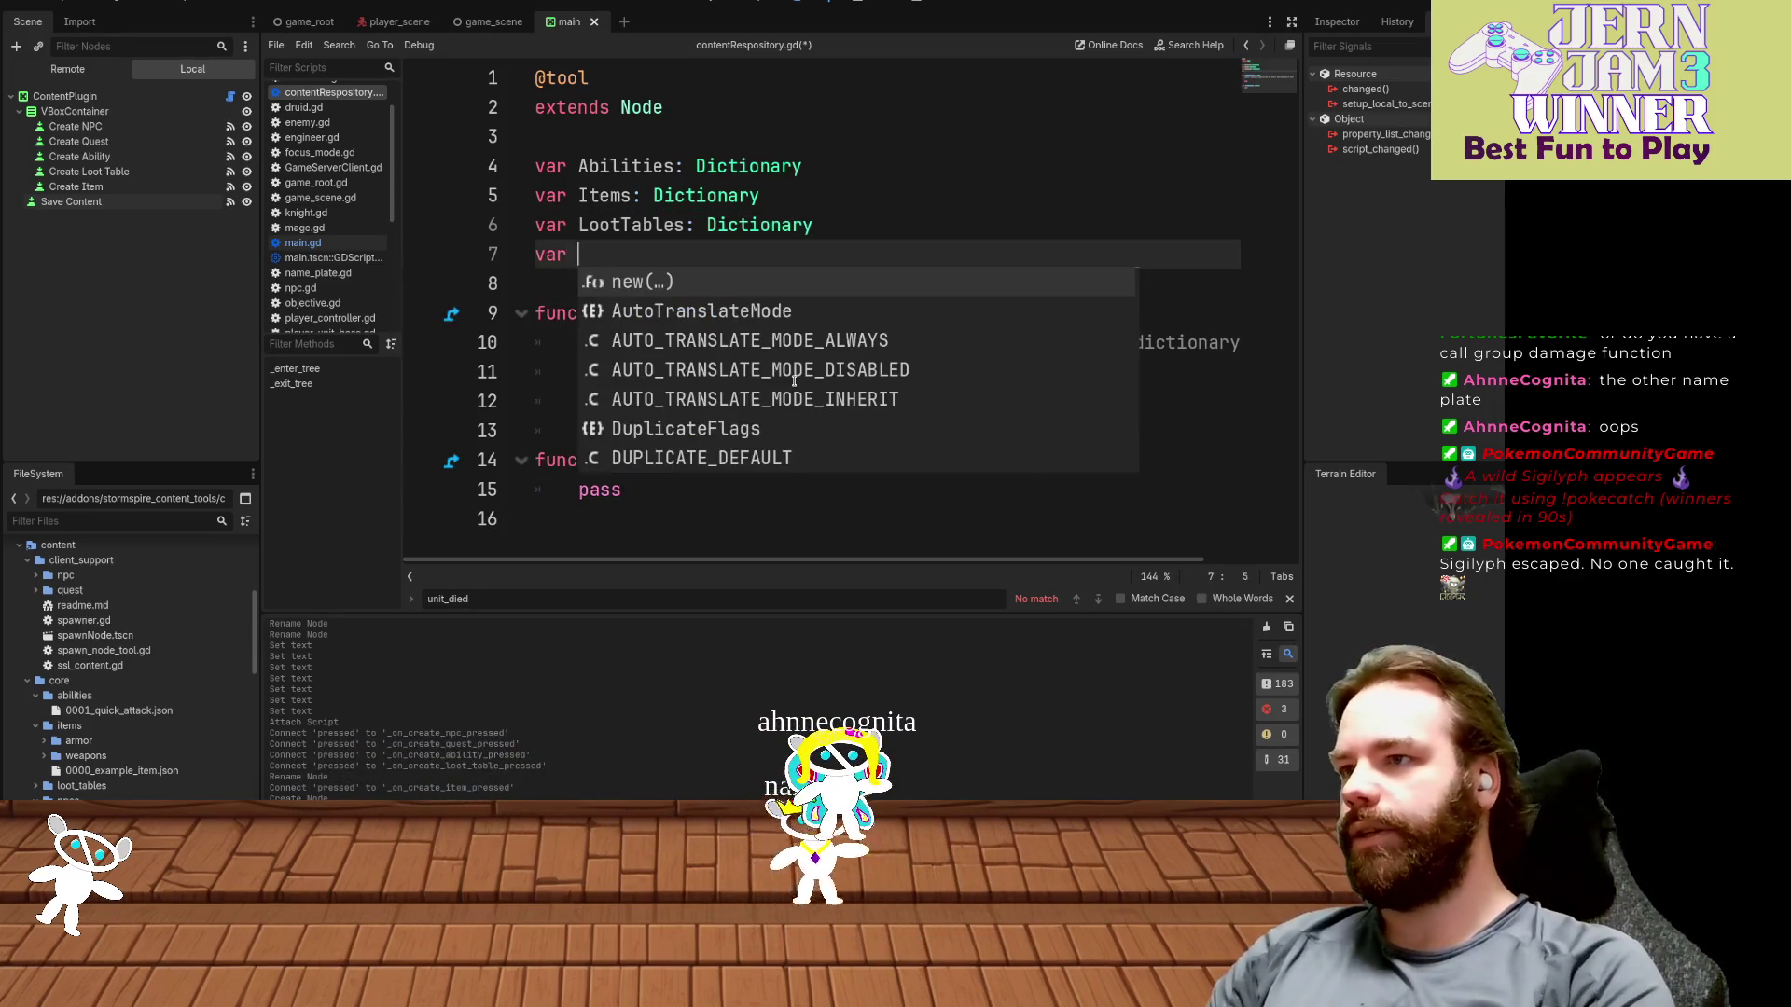
{"action": "type", "text": "NPCS: Dir"}
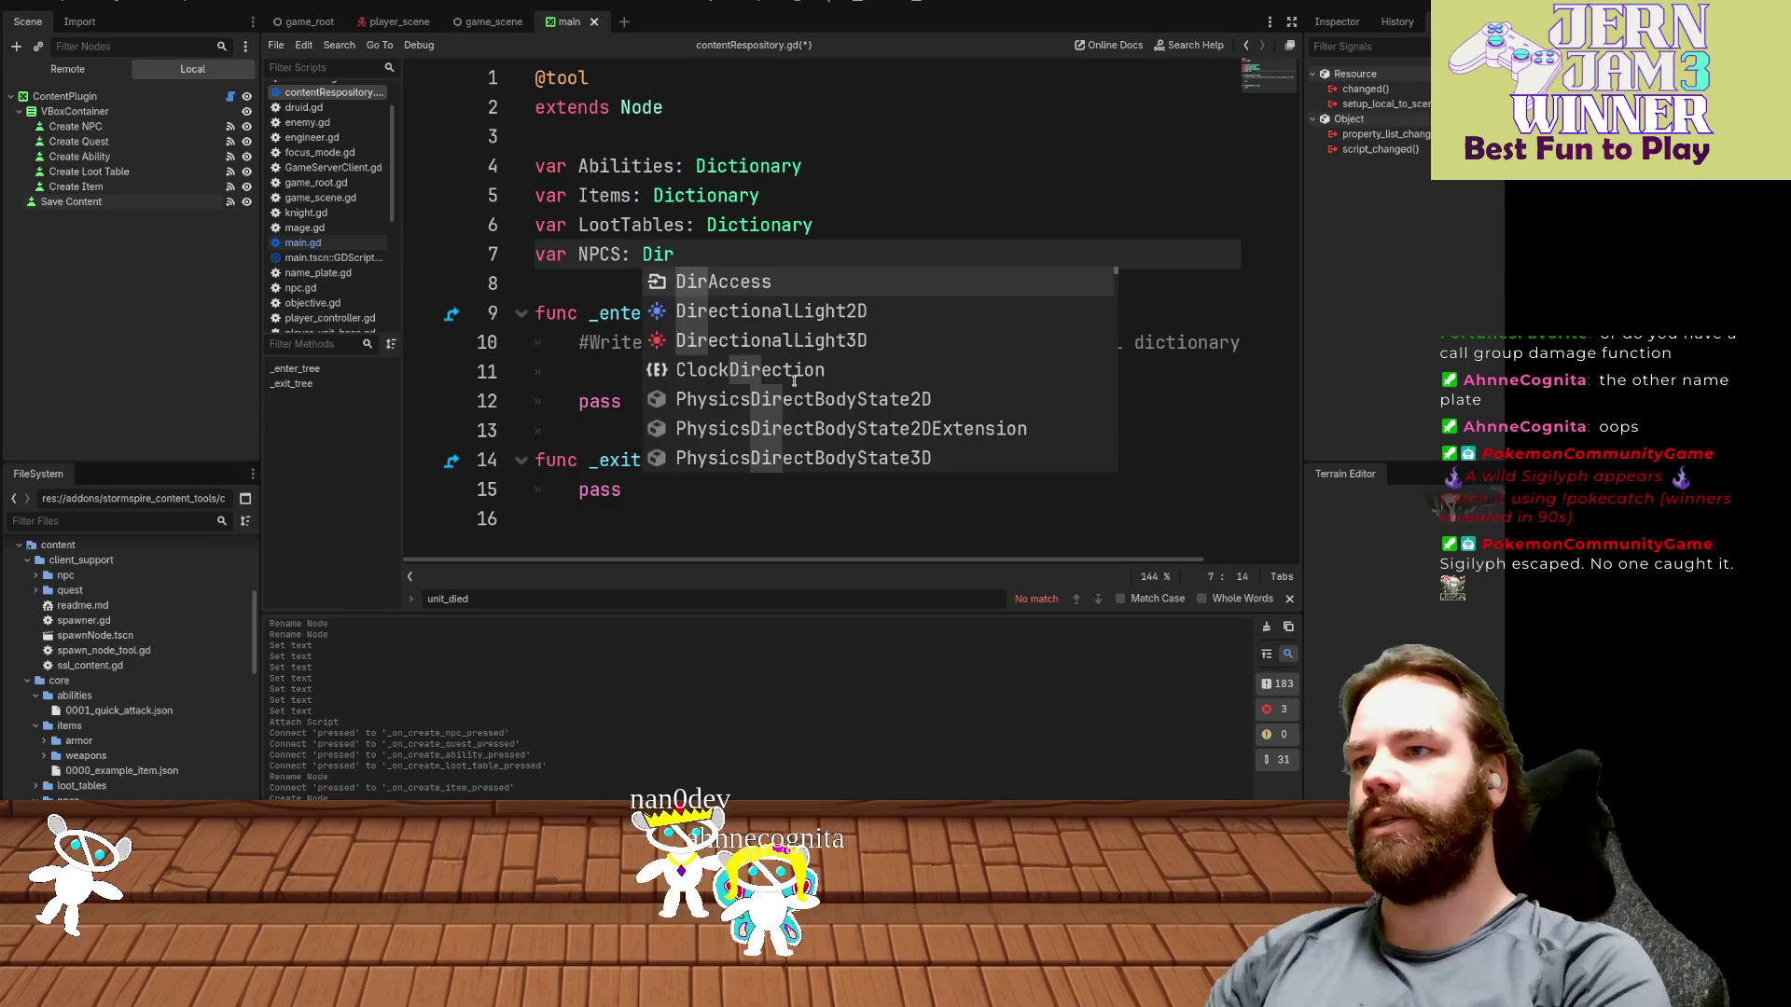
{"action": "key", "text": "Return"}
{"action": "key", "text": "Return"}
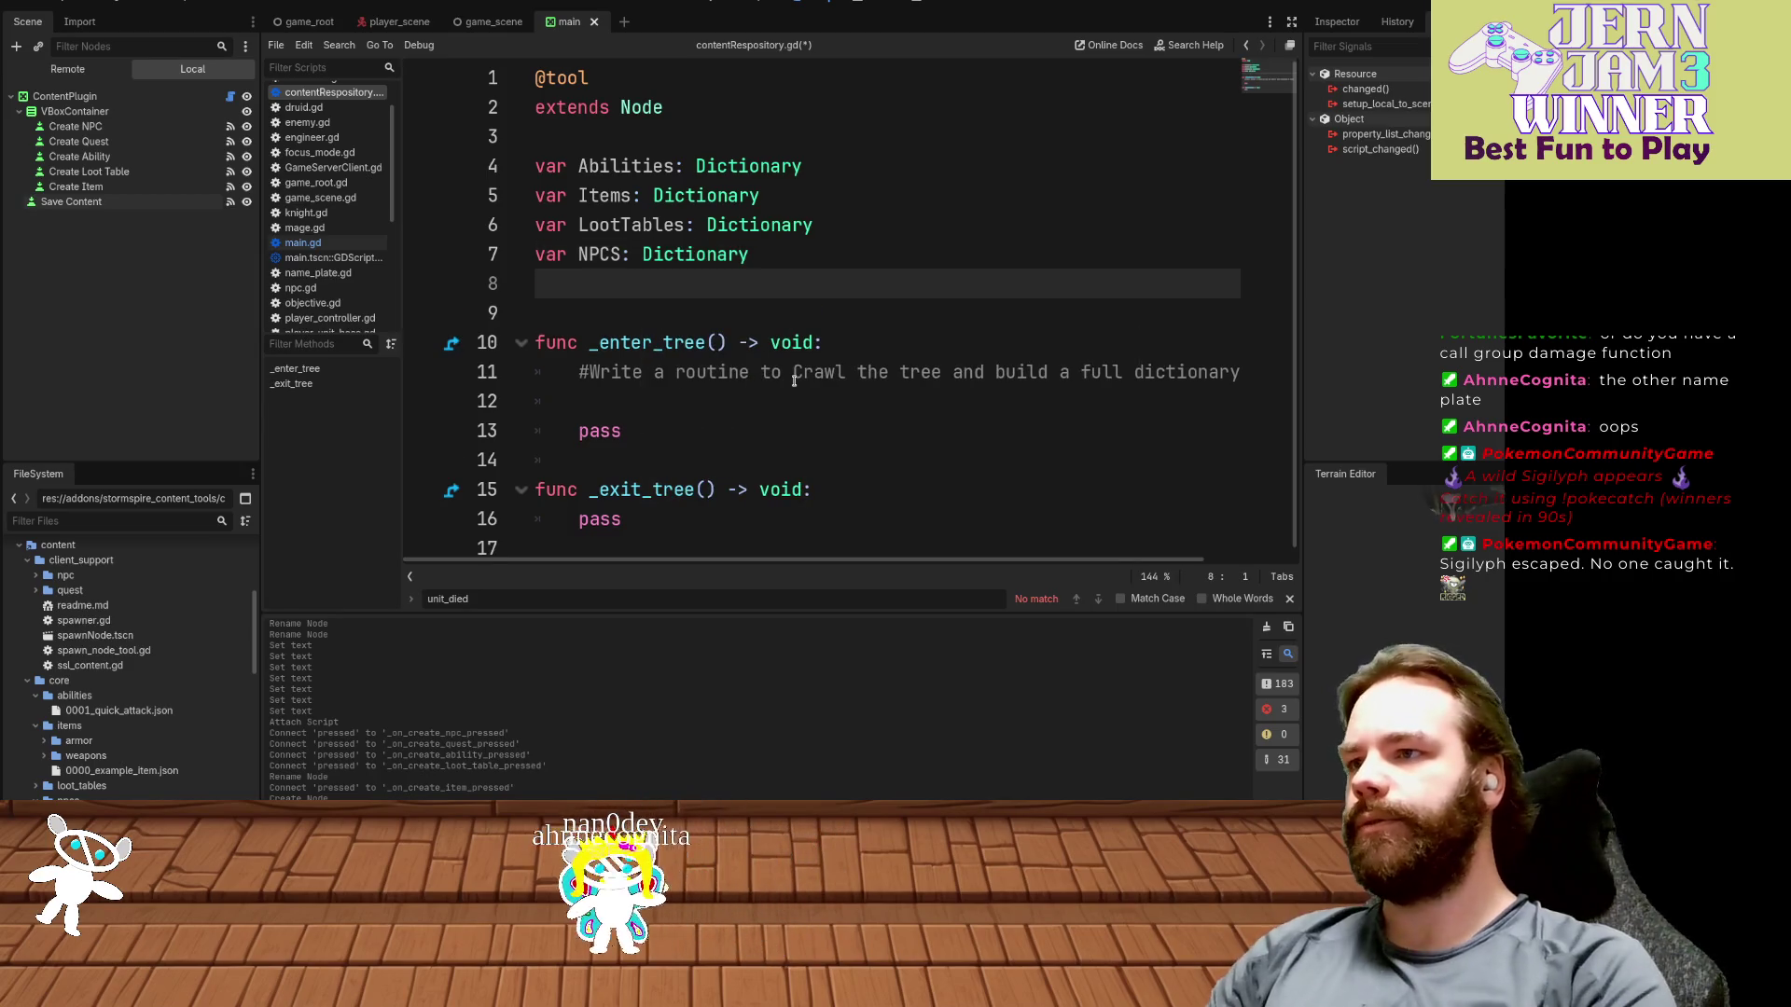
{"action": "type", "text": "var Quest"}
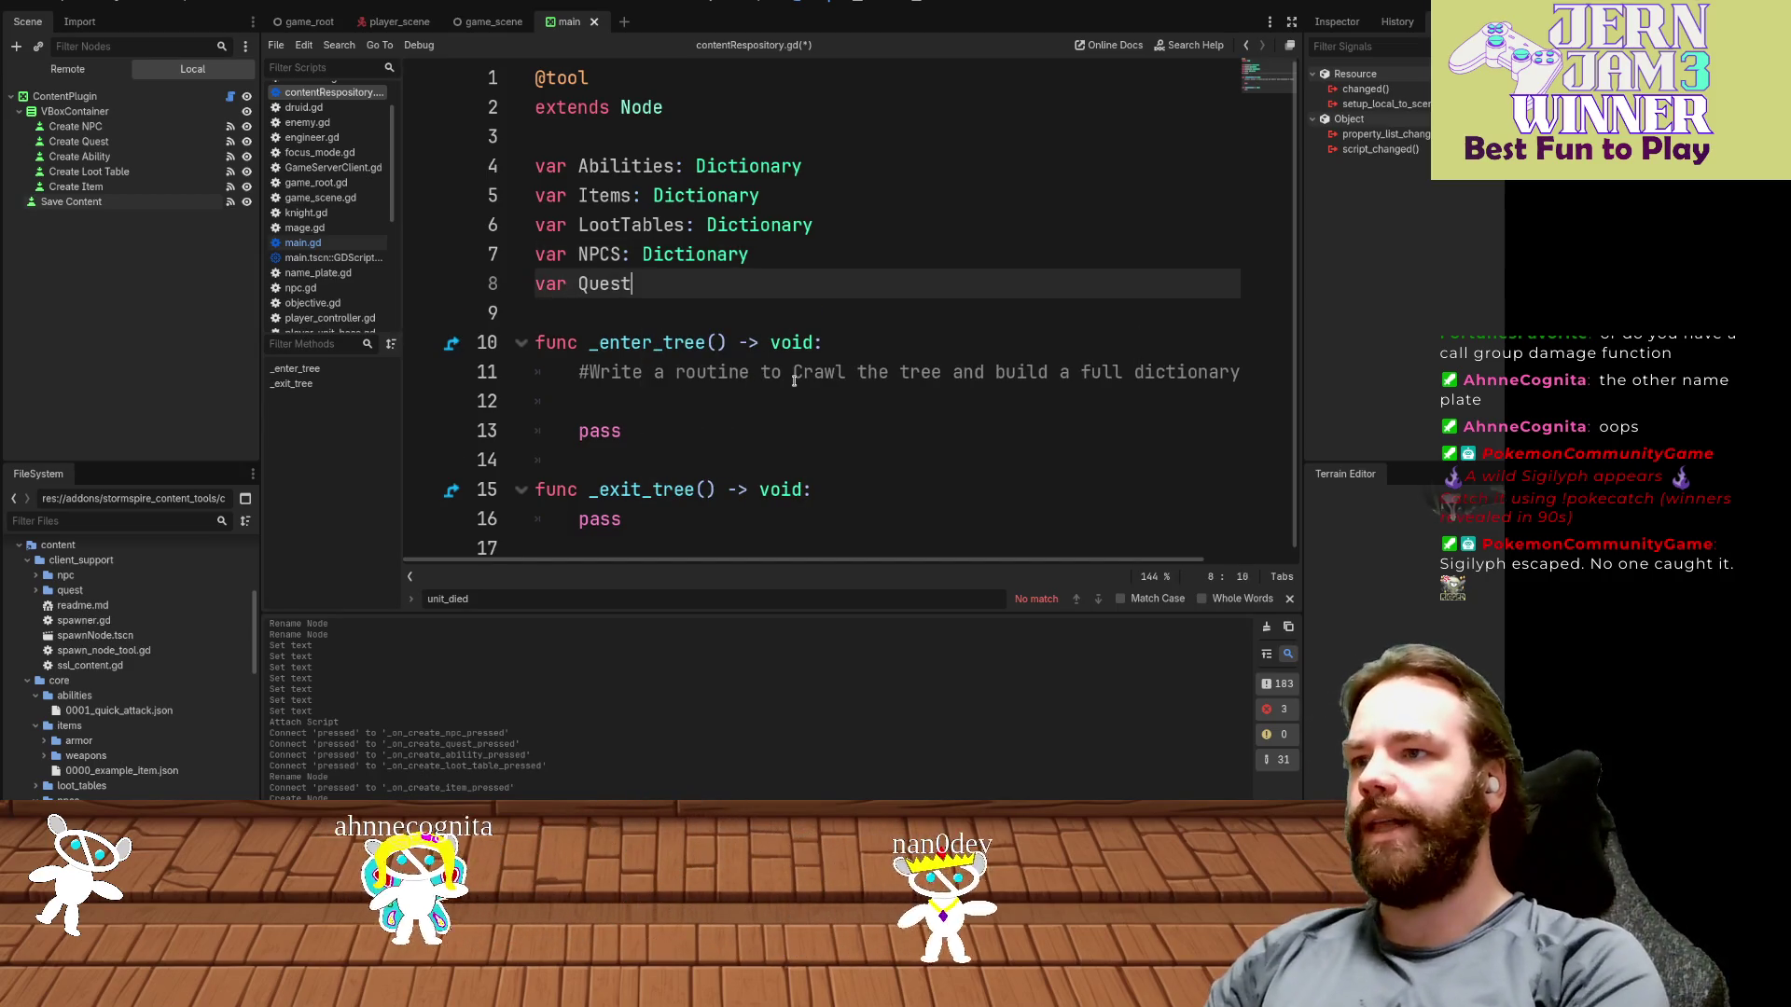
{"action": "type", "text": "s: Dic"}
{"action": "key", "text": "Return"}
{"action": "key", "text": "Return"}
Step: Add a sixth Dictionary variable, renaming it from World to Zones
{"action": "scroll", "coordinate": [140, 709], "scroll_direction": "down", "scroll_amount": 3}
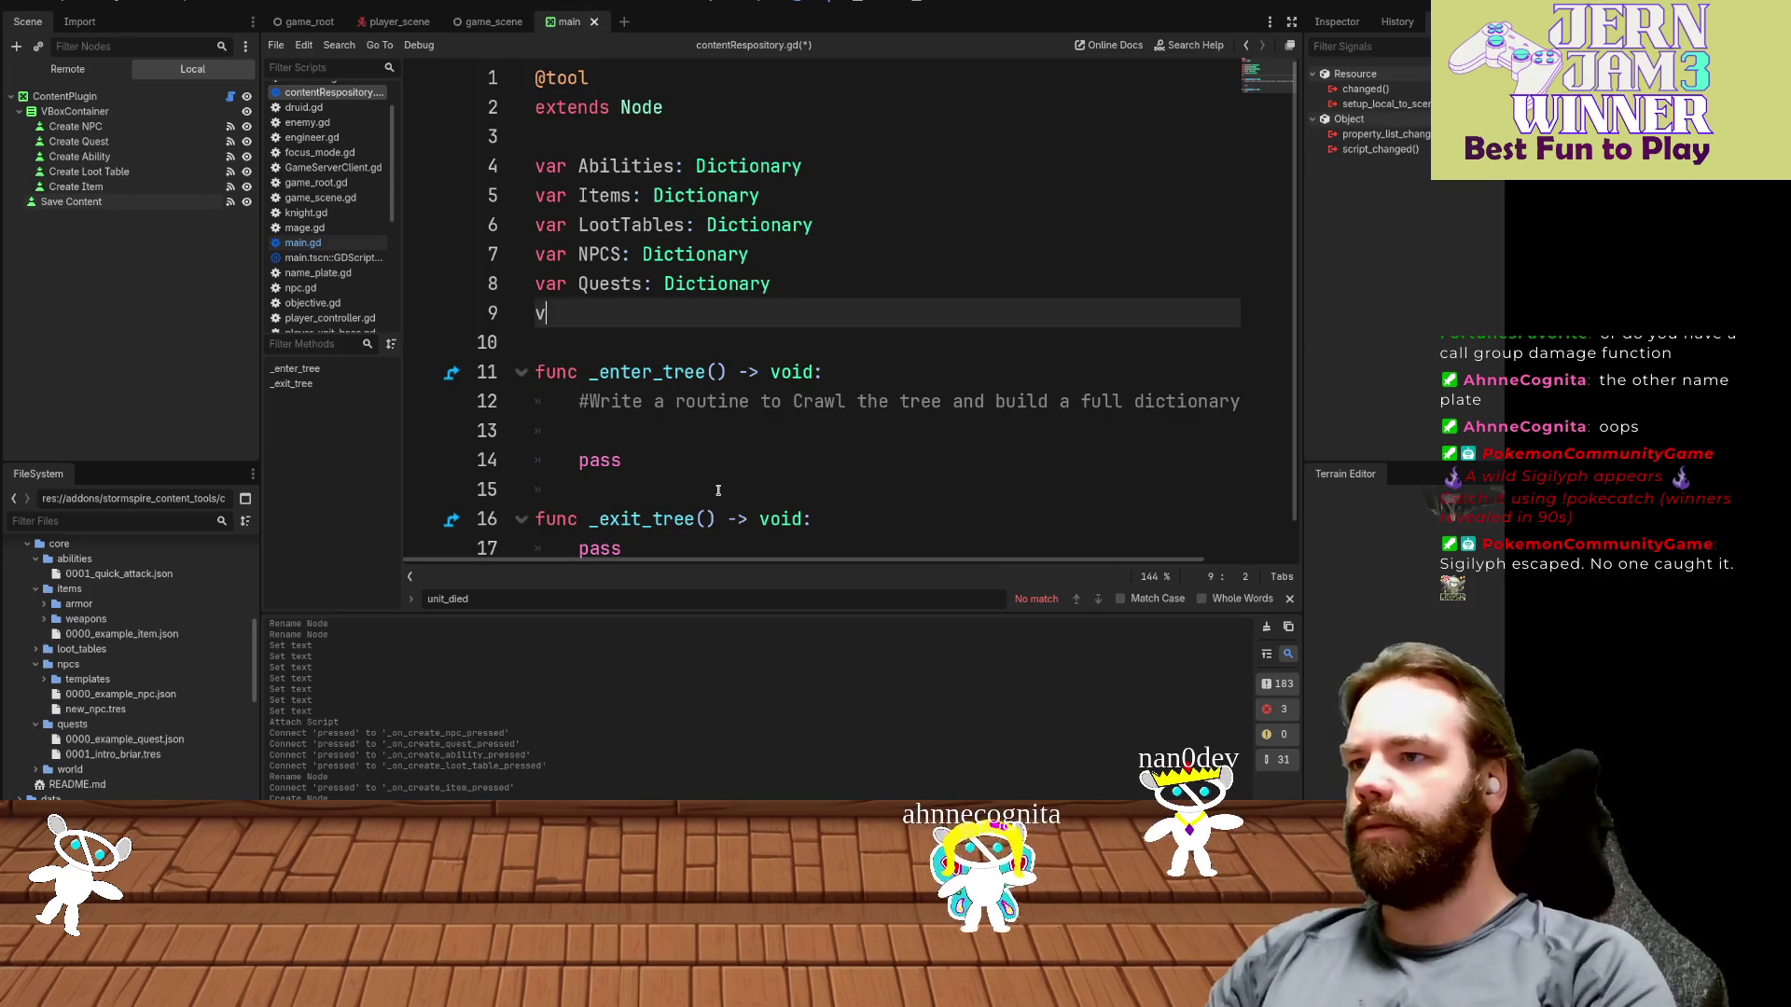
{"action": "type", "text": "World:"}
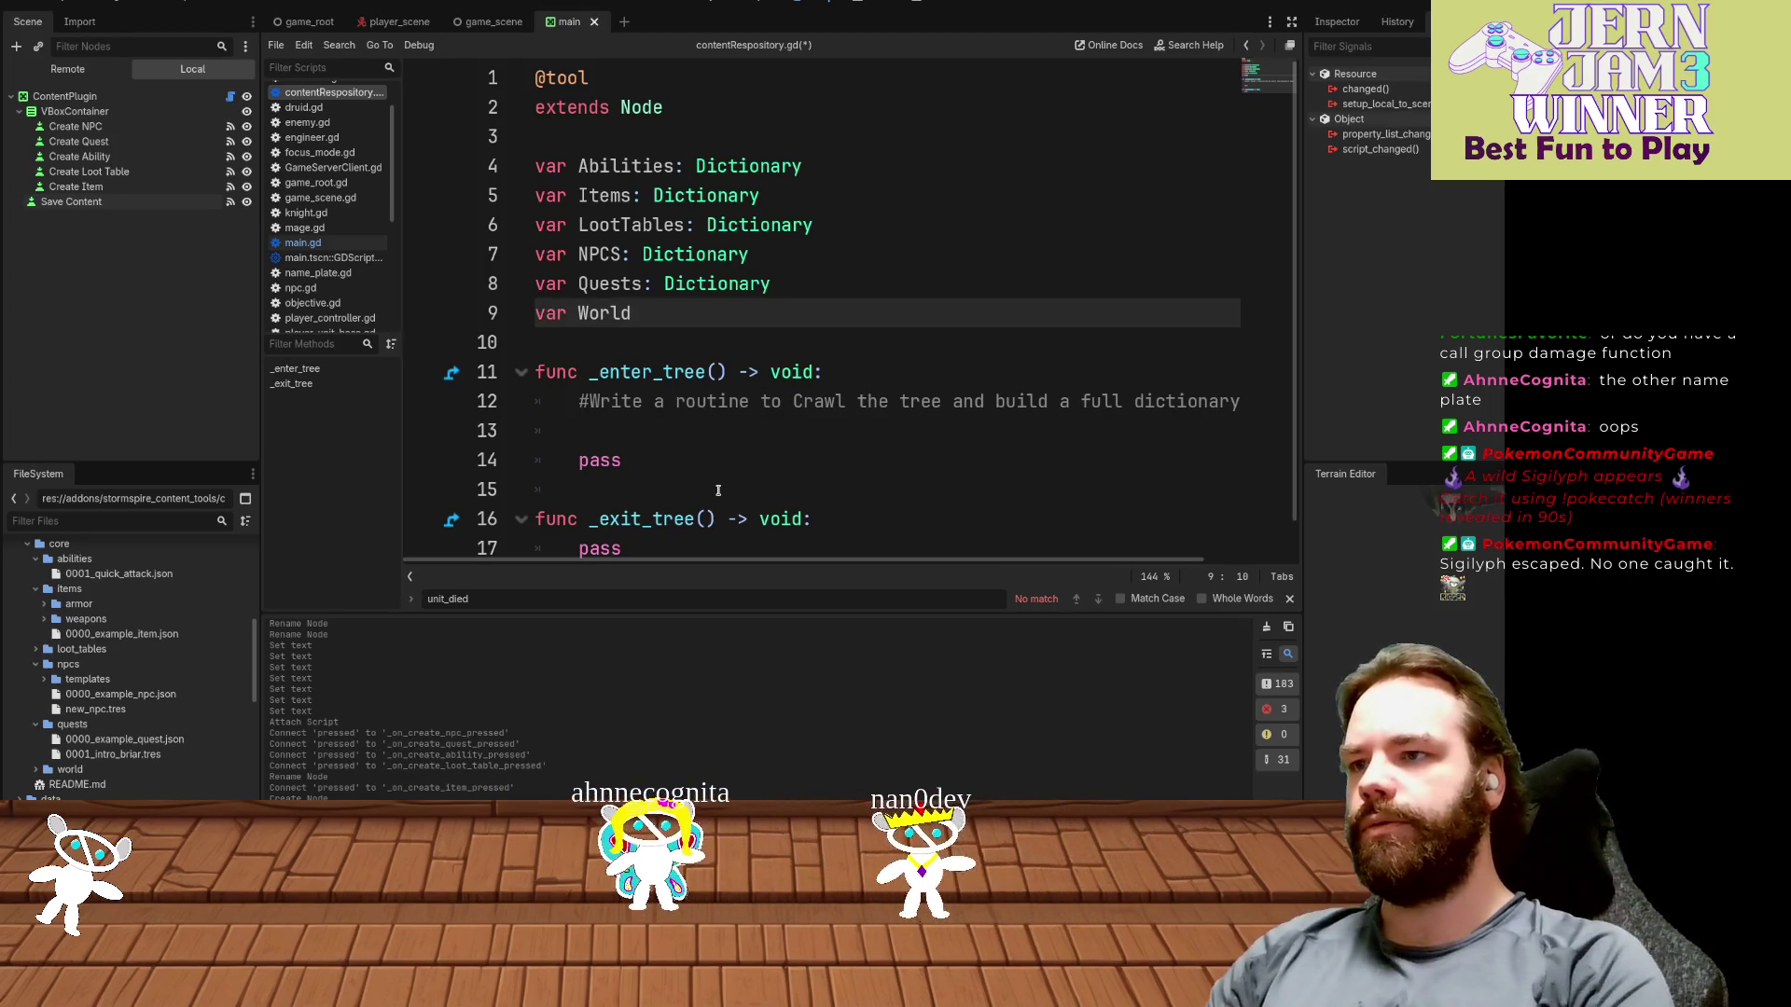
{"action": "type", "text": " Di"}
{"action": "key", "text": "BackSpace"}
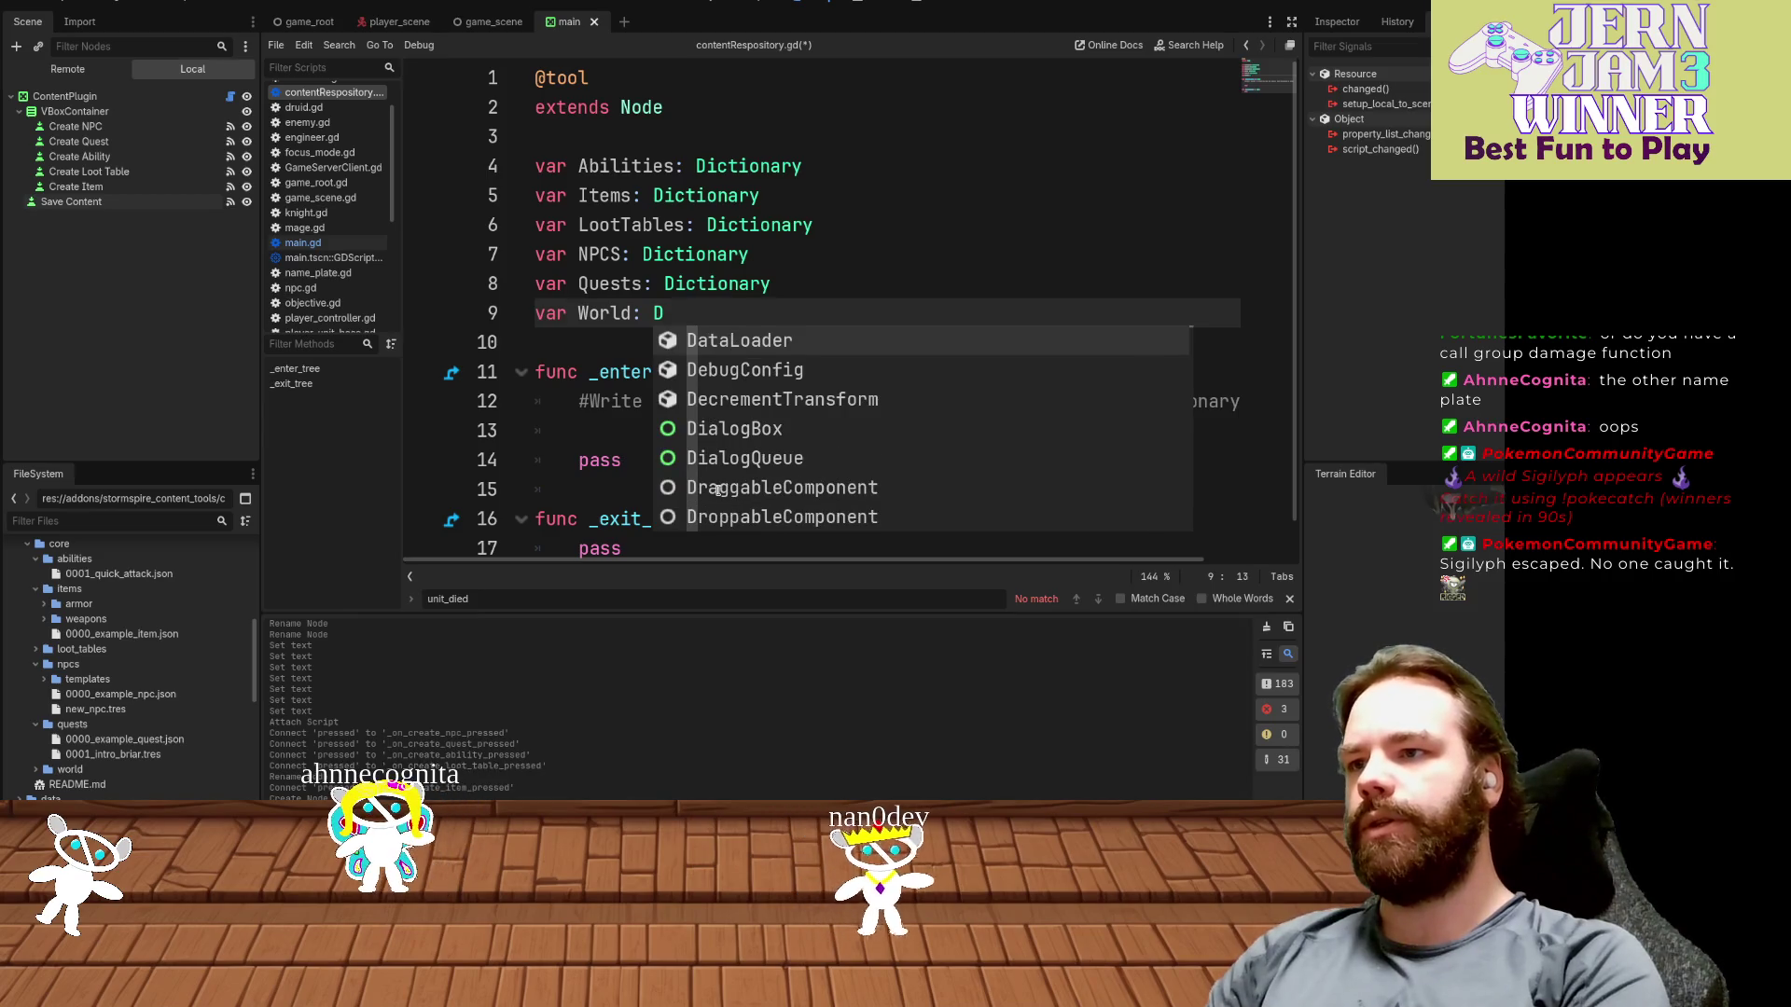
{"action": "type", "text": "ic"}
{"action": "key", "text": "Return"}
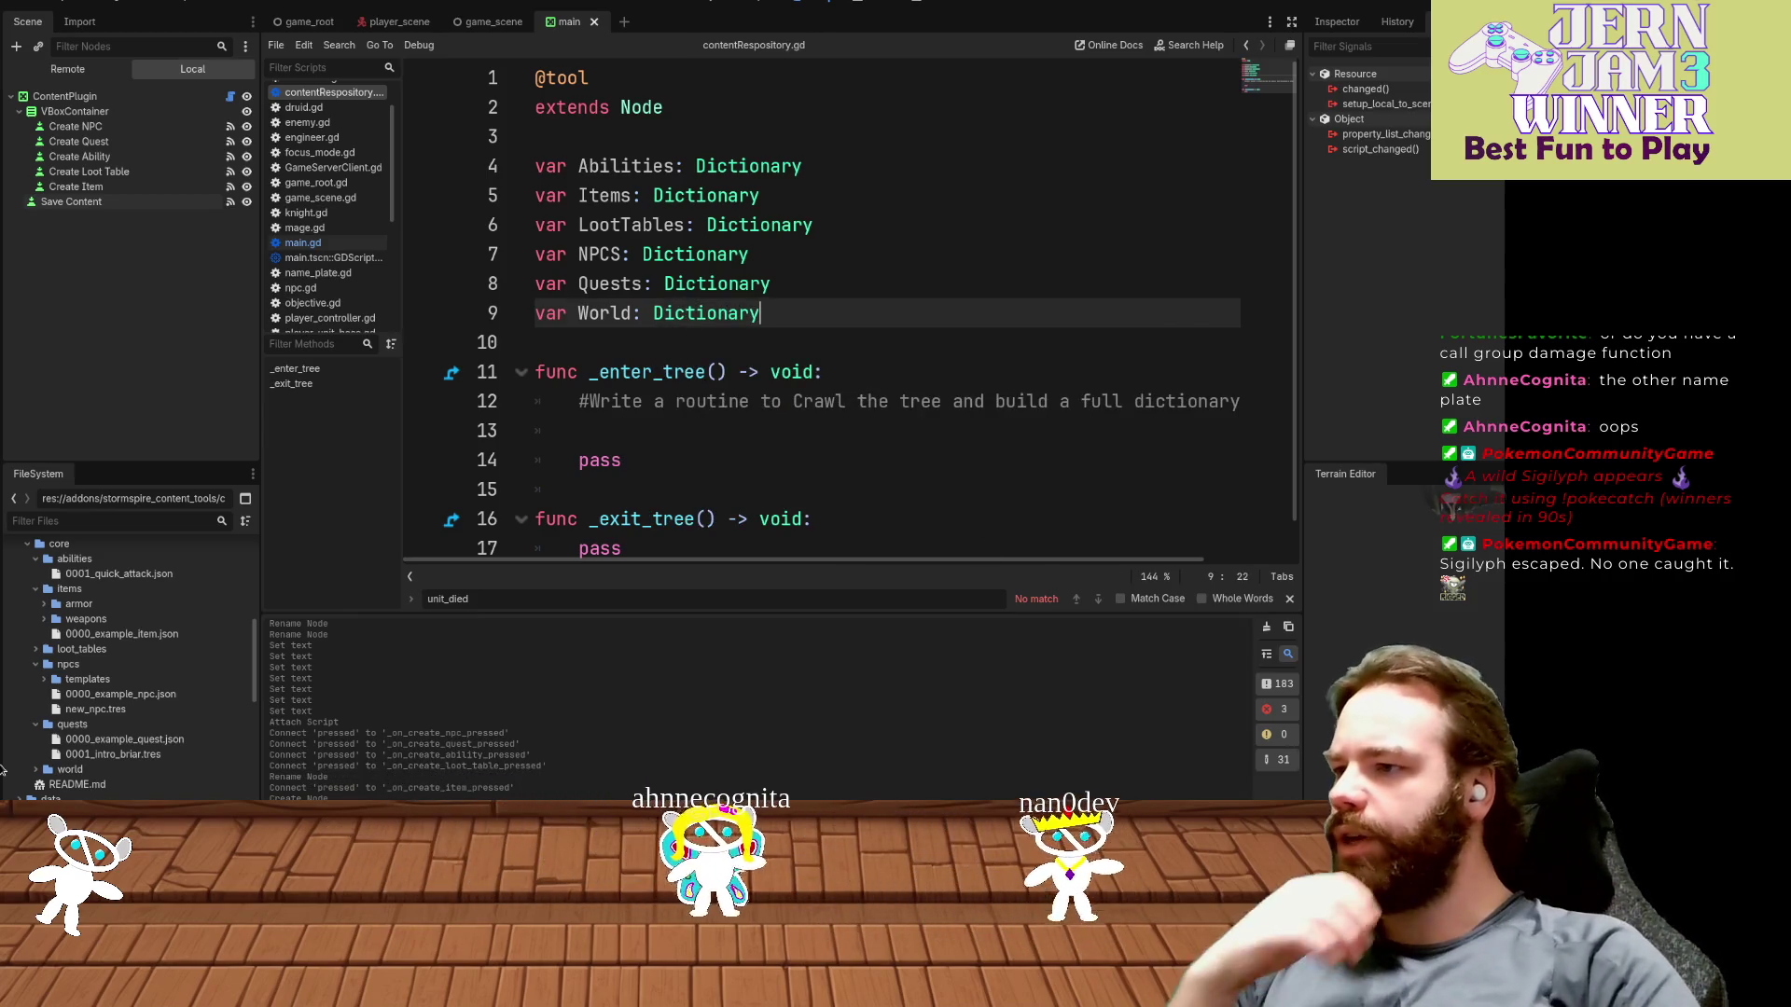
{"action": "left_click", "coordinate": [35, 769]}
{"action": "left_click", "coordinate": [46, 786]}
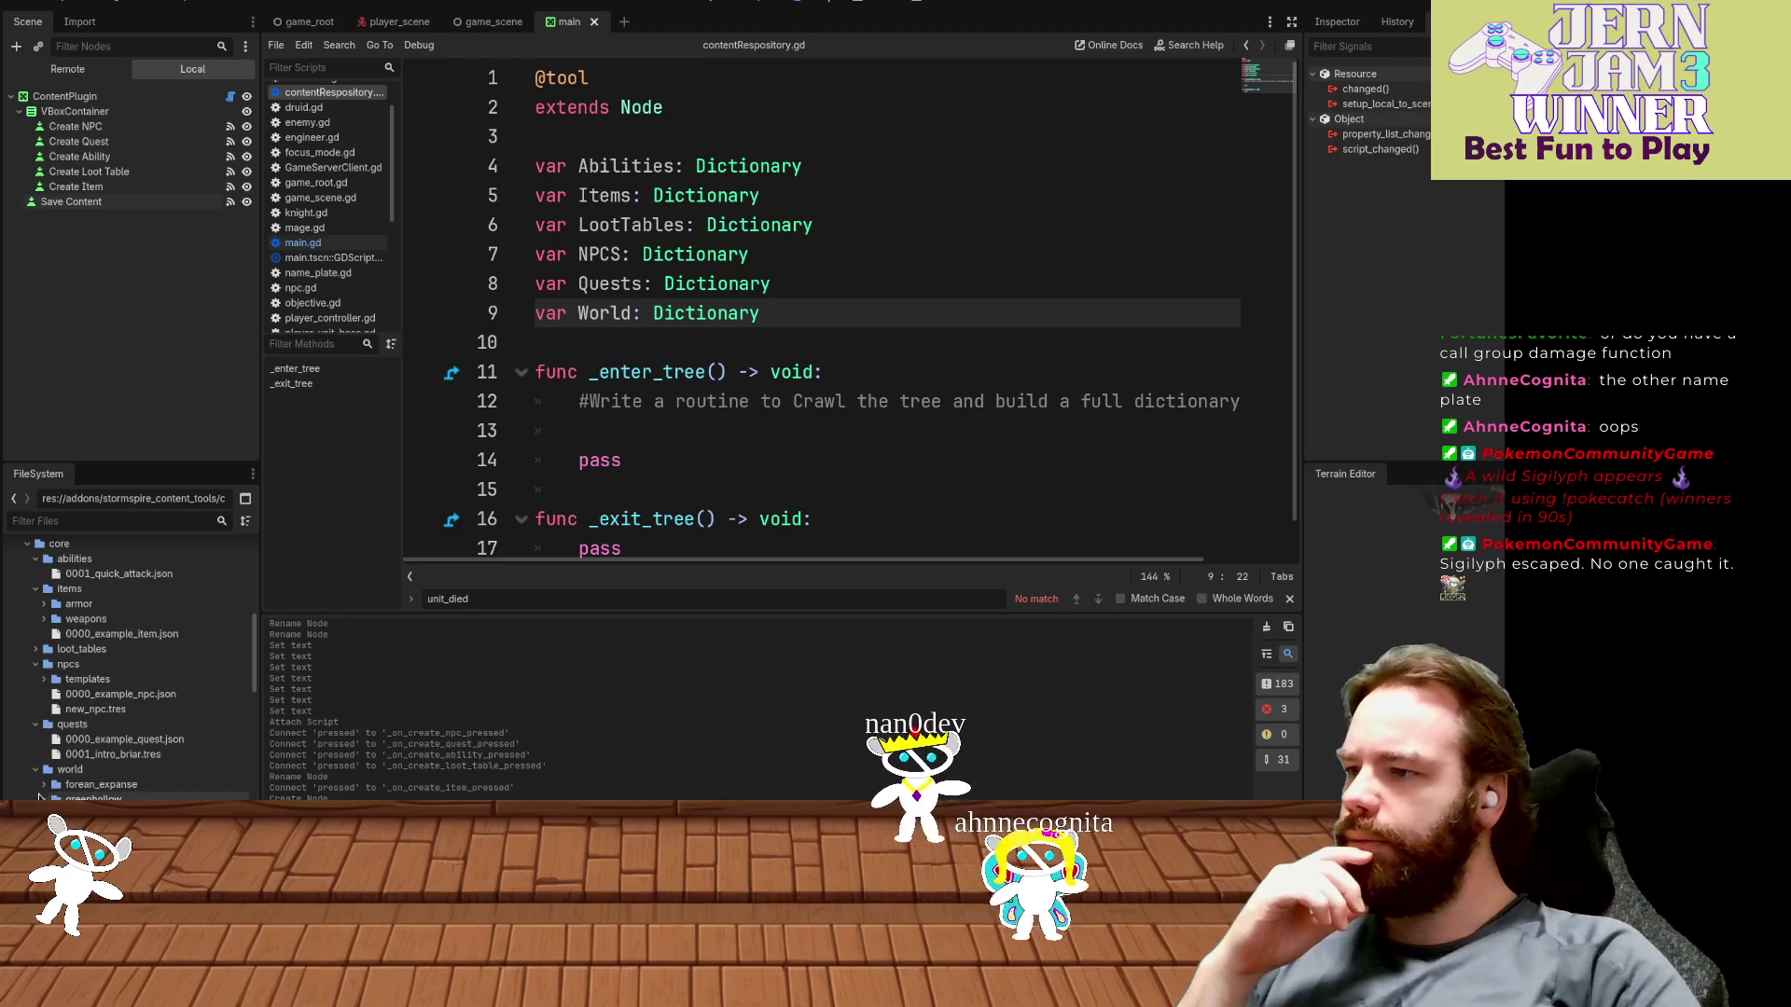
{"action": "double_click", "coordinate": [601, 313]}
{"action": "key", "text": "BackSpace"}
{"action": "type", "text": "Zo"}
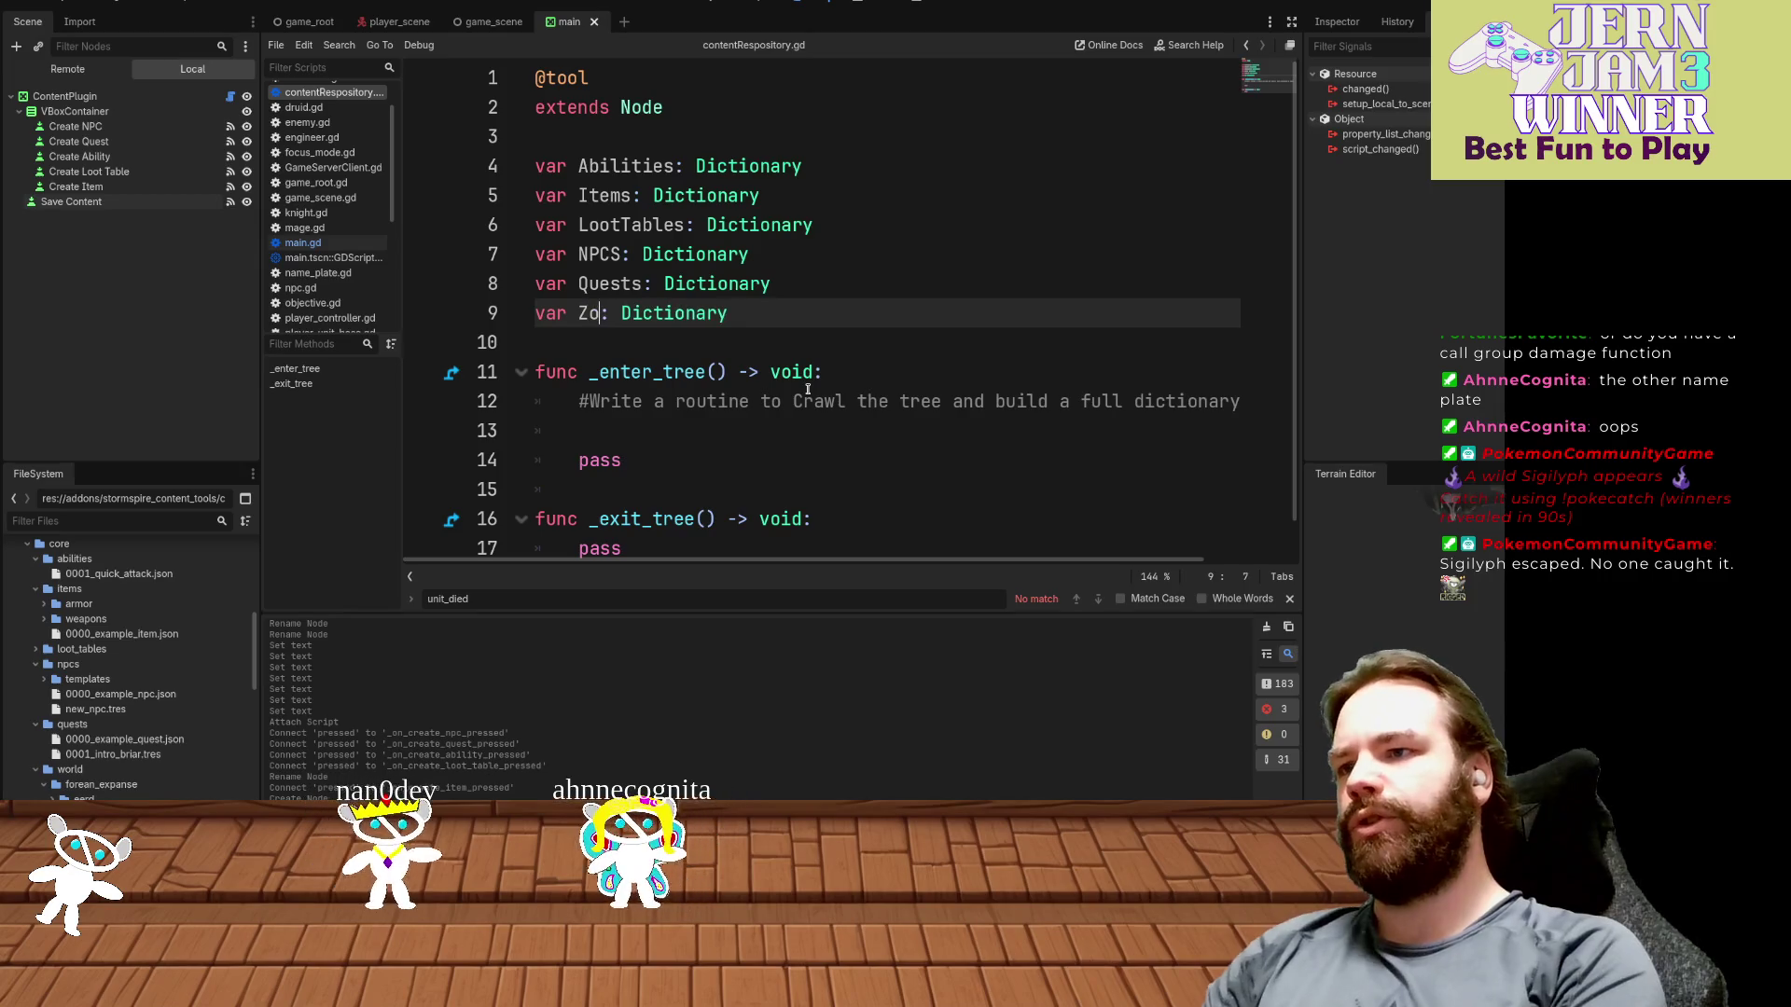
{"action": "type", "text": "Areas"}
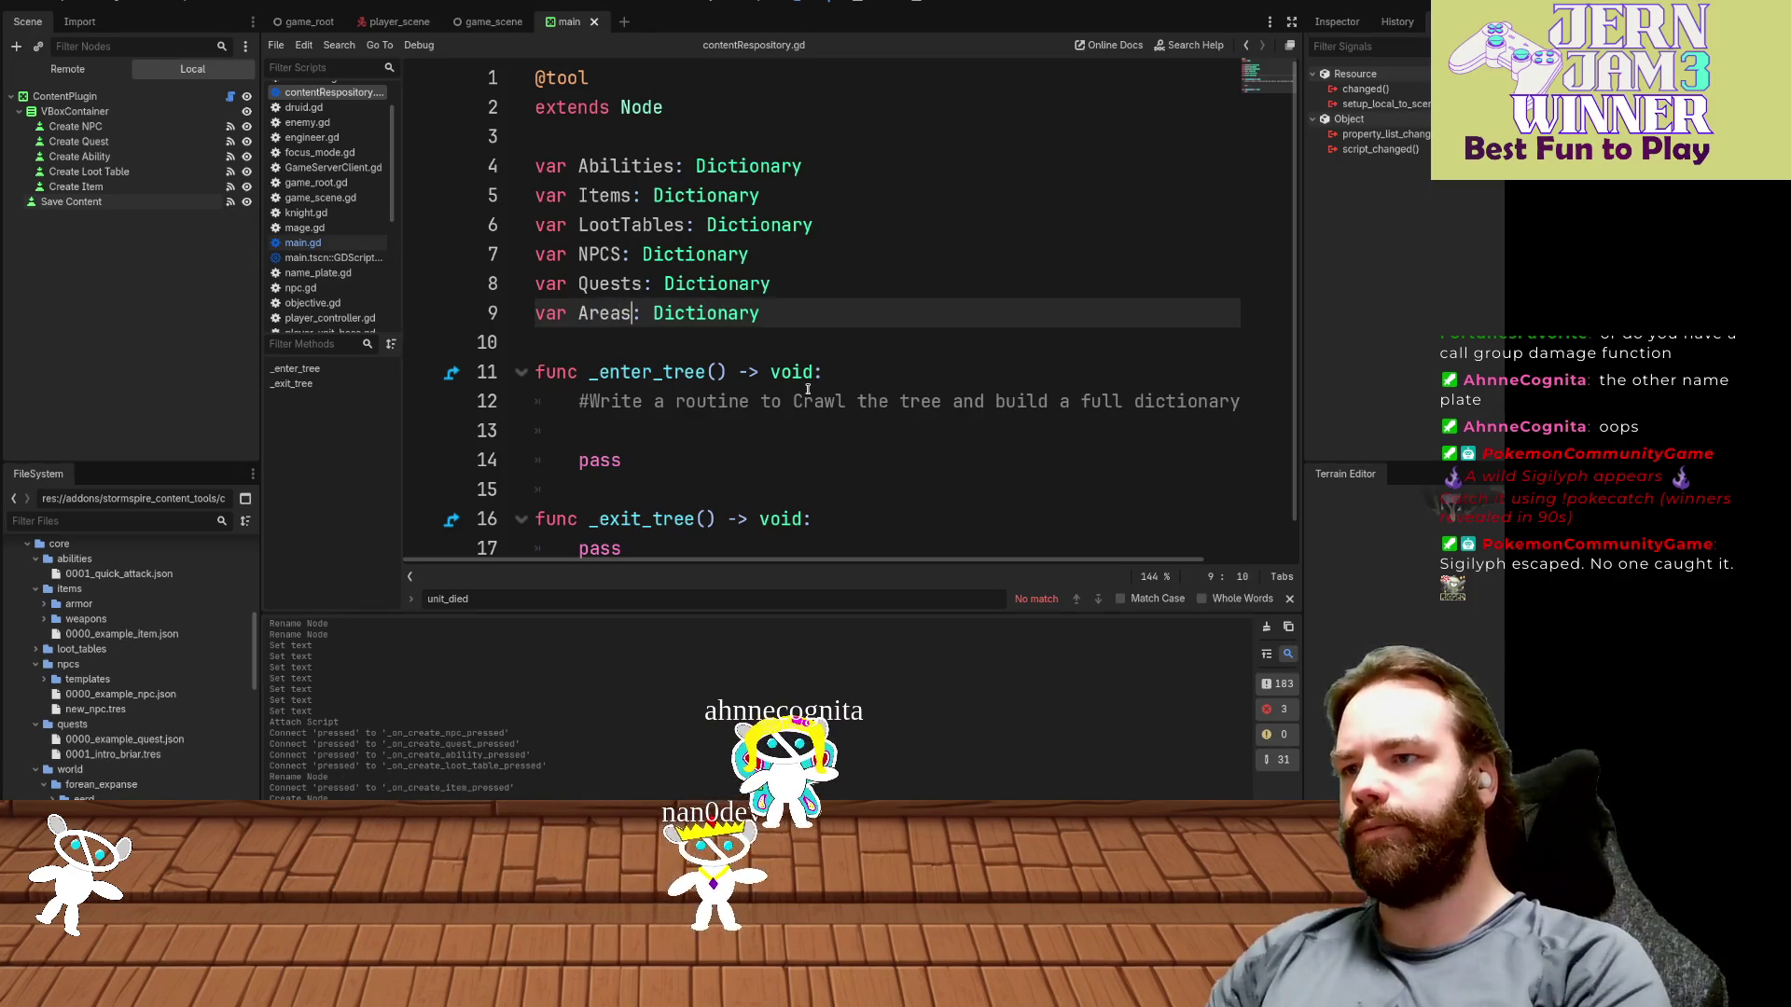
{"action": "double_click", "coordinate": [616, 314]}
{"action": "type", "text": "Zone"}
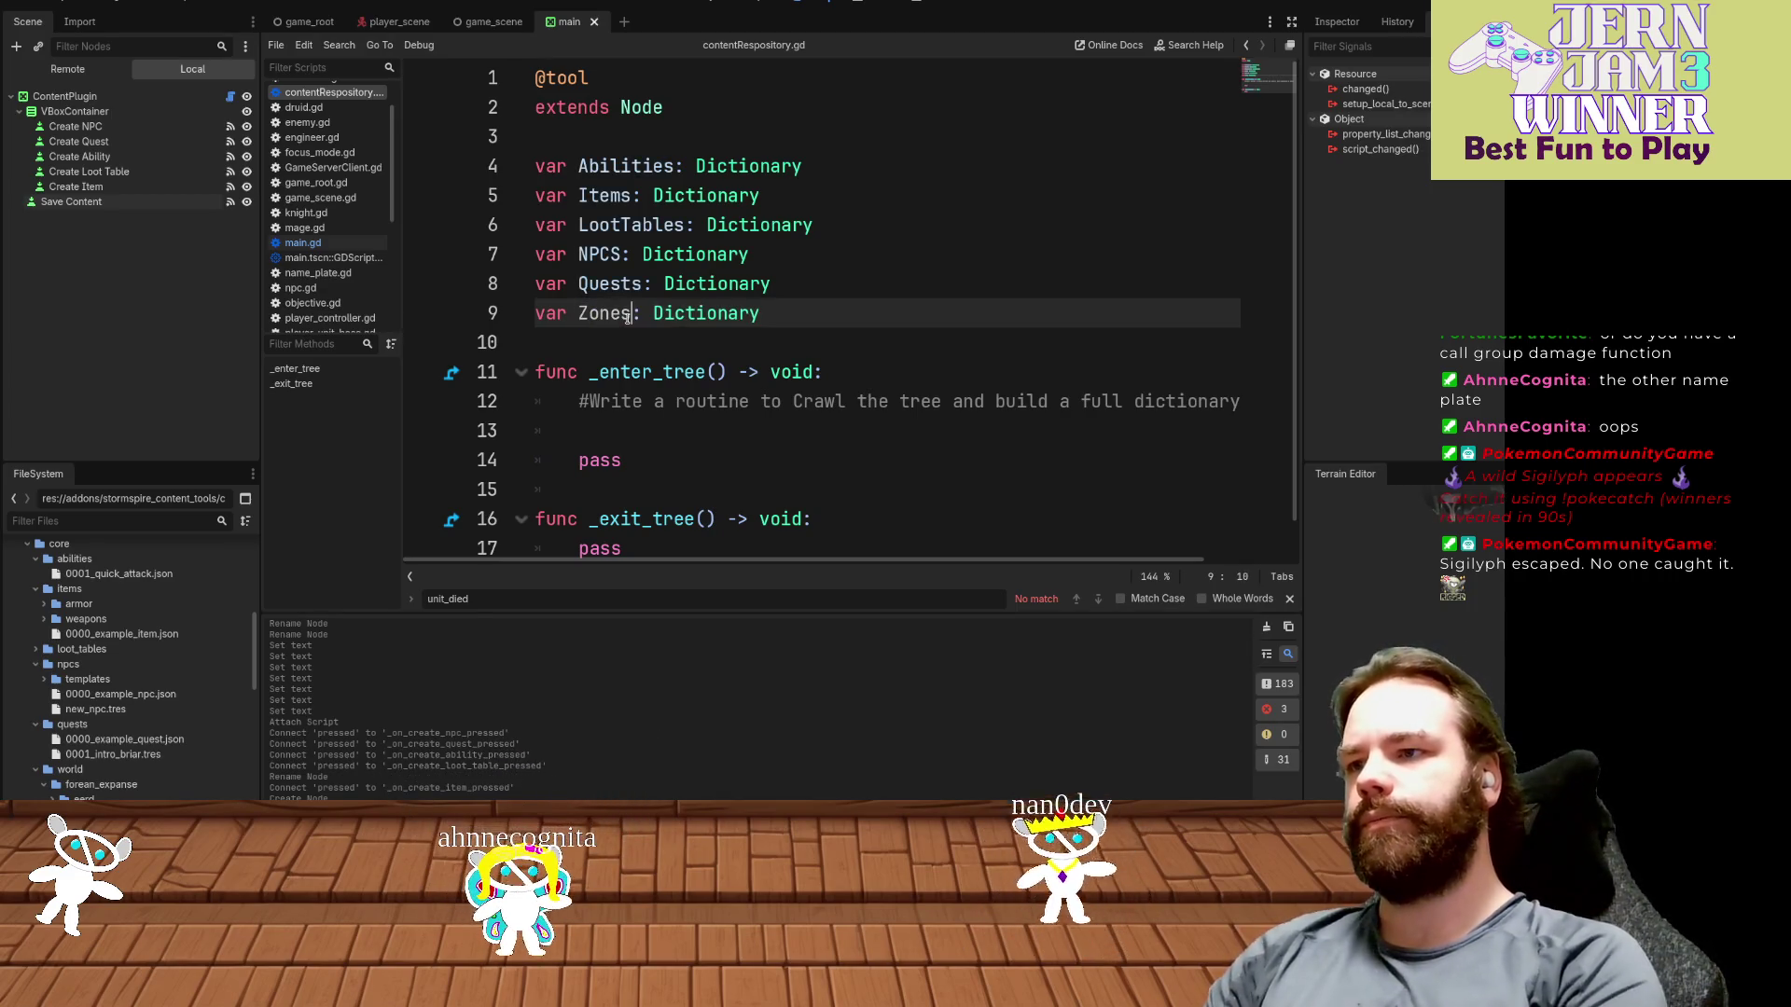
{"action": "scroll", "coordinate": [849, 404], "scroll_direction": "down", "scroll_amount": 1}
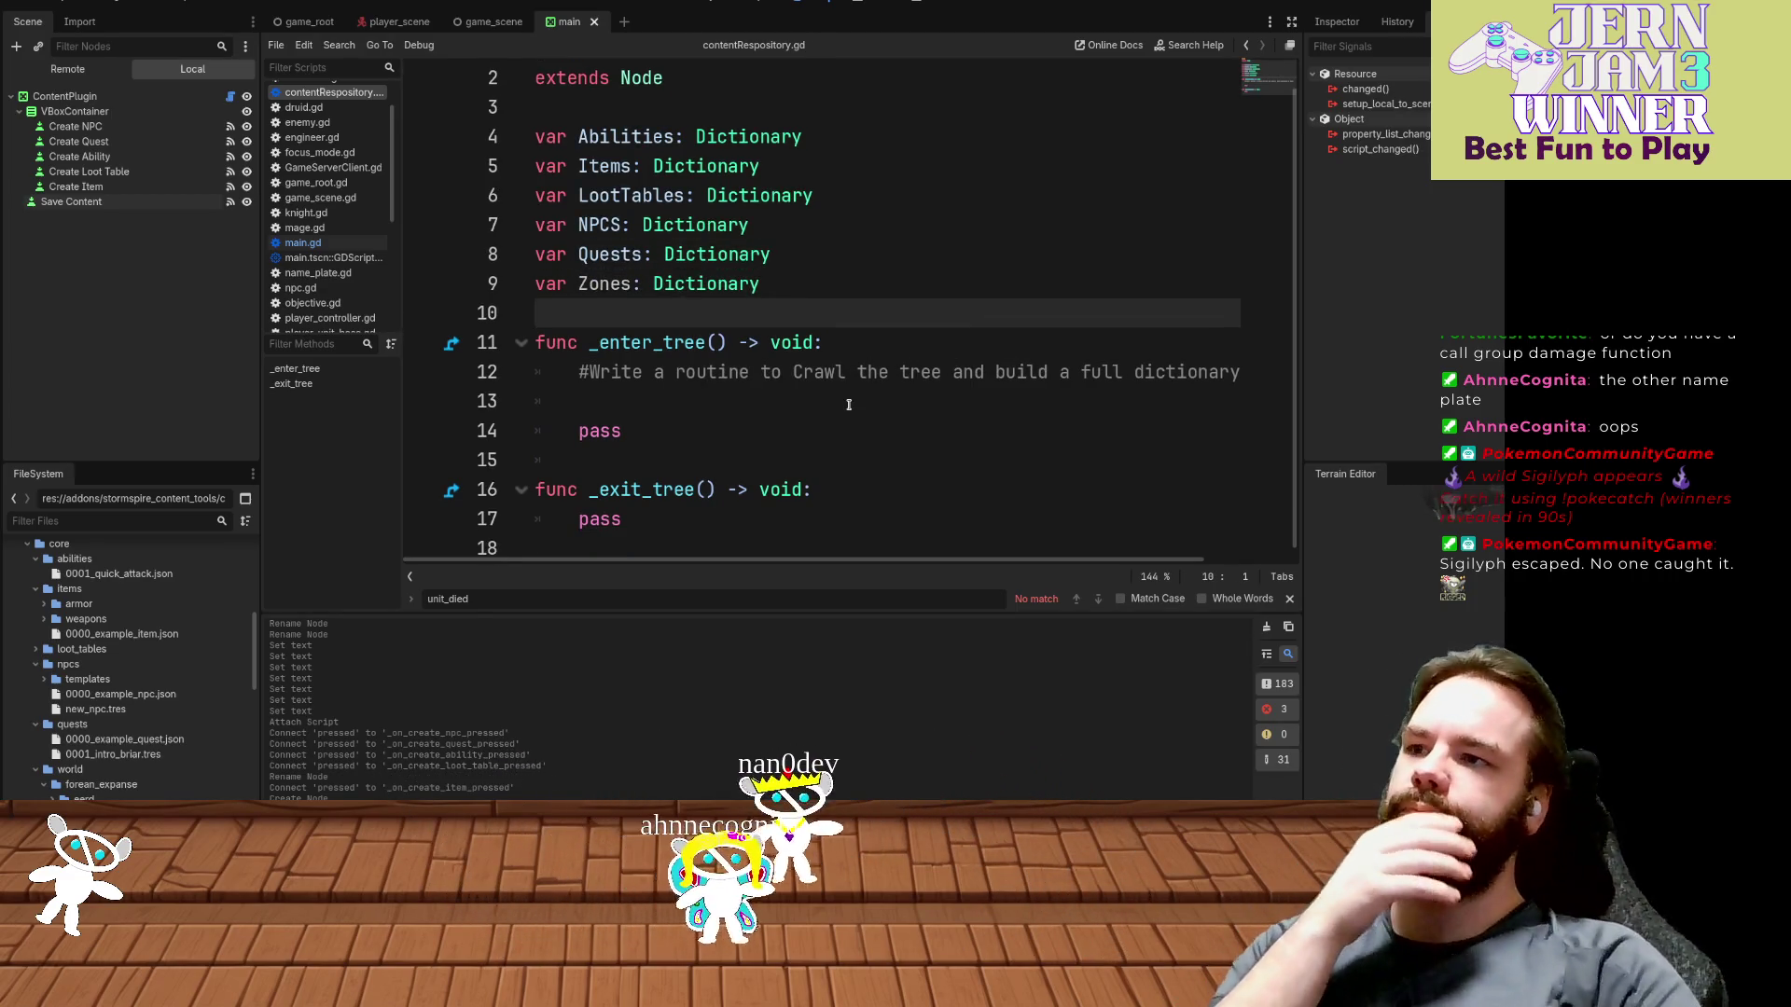
Step: Browse to eerd's npcs folder and open 003_drogoff.json to check its local_id and slug
{"action": "left_click", "coordinate": [848, 404]}
{"action": "scroll", "coordinate": [58, 774], "scroll_direction": "down", "scroll_amount": 3}
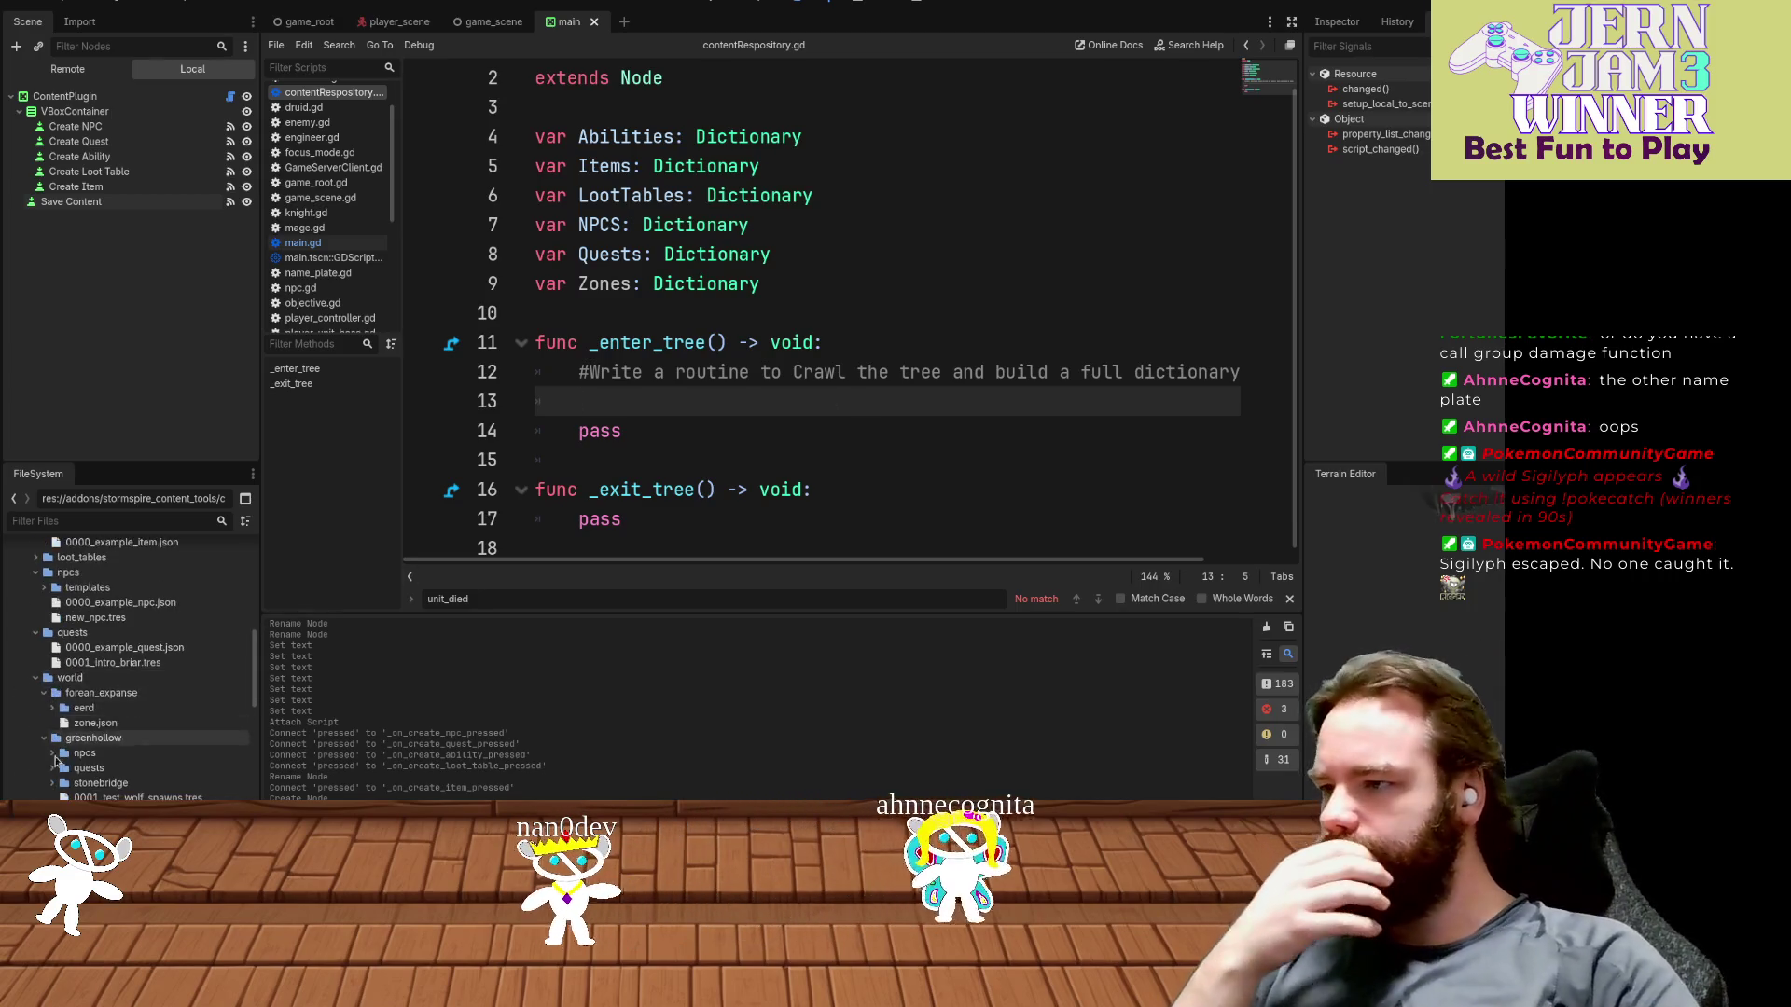
{"action": "left_click", "coordinate": [53, 753]}
{"action": "left_click", "coordinate": [53, 782]}
{"action": "scroll", "coordinate": [98, 690], "scroll_direction": "down", "scroll_amount": 1}
{"action": "scroll", "coordinate": [48, 737], "scroll_direction": "up", "scroll_amount": 3}
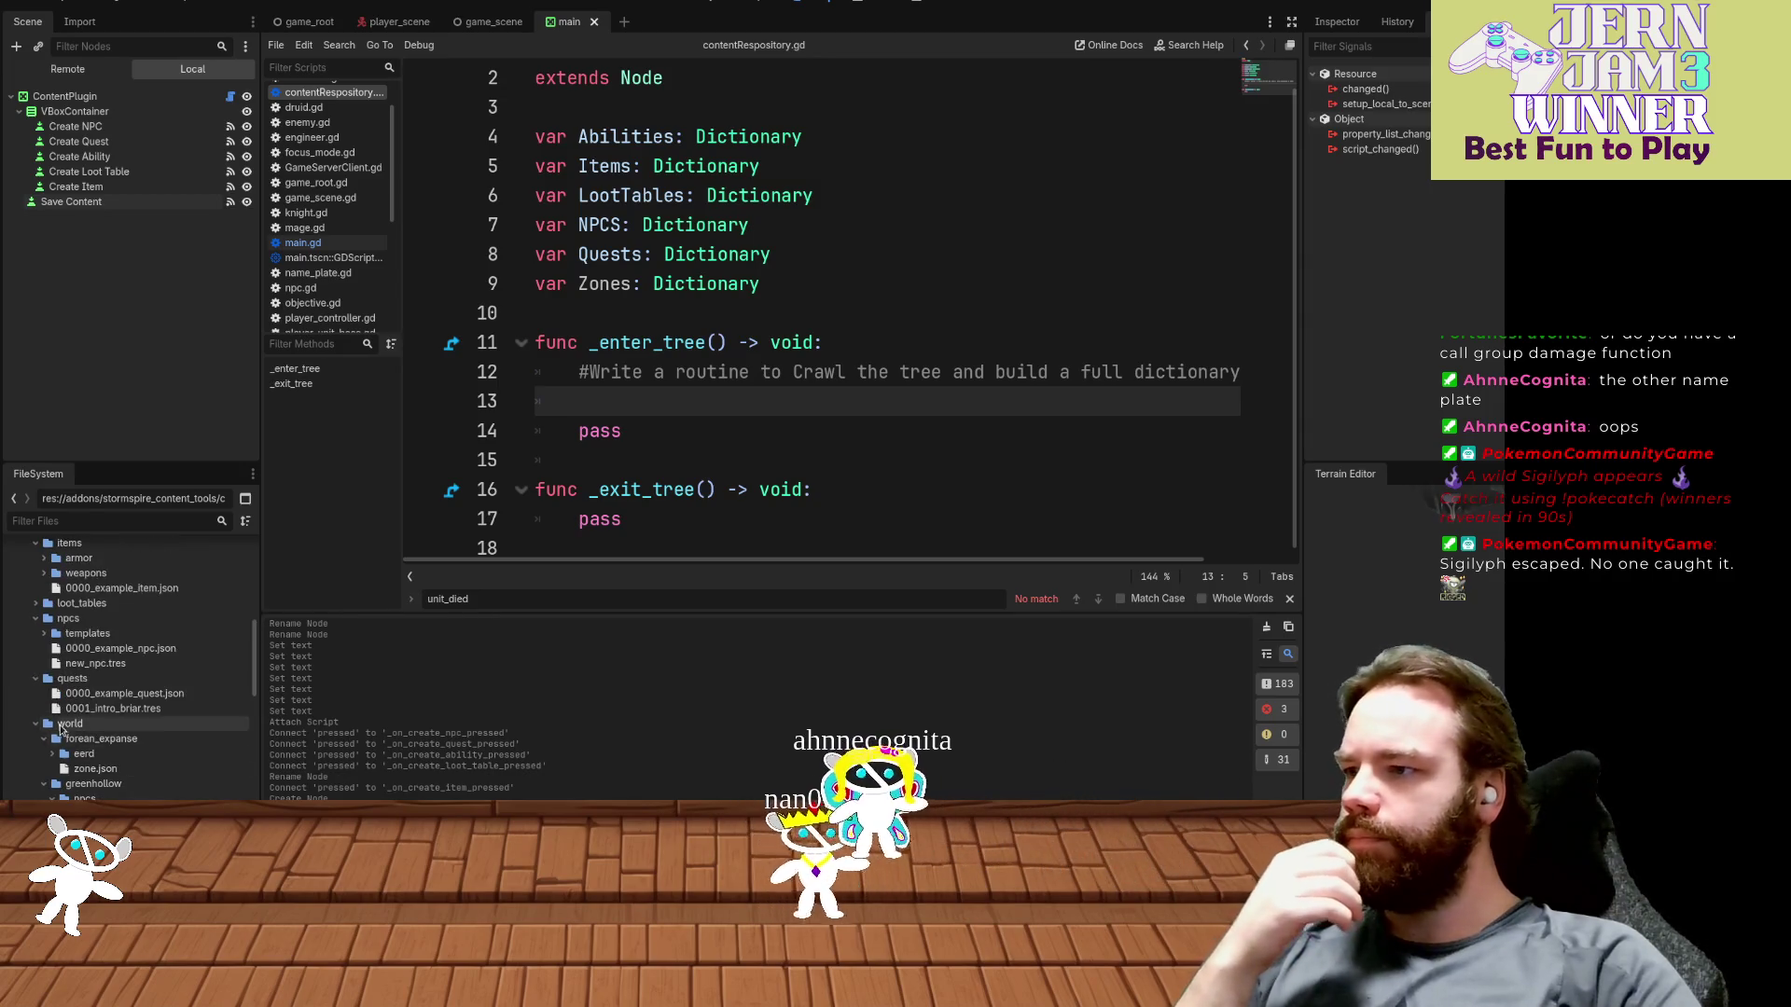
{"action": "left_click", "coordinate": [54, 754]}
{"action": "left_click", "coordinate": [51, 760]}
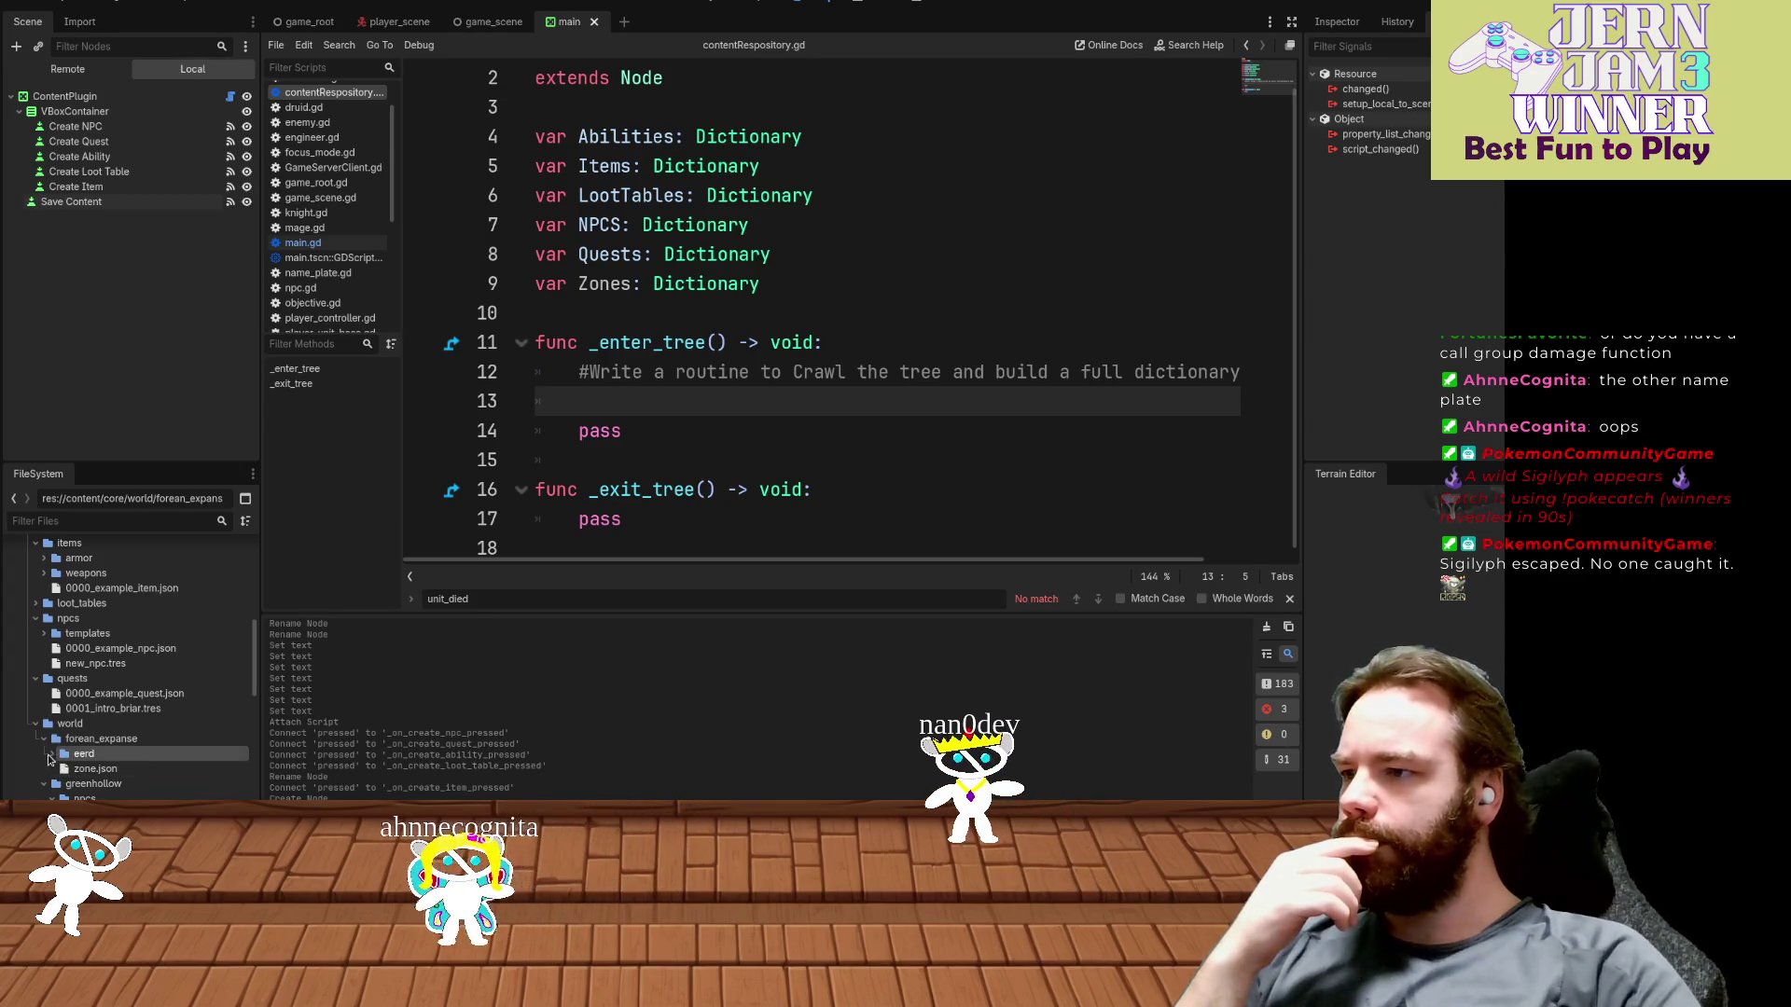
{"action": "left_click", "coordinate": [61, 769]}
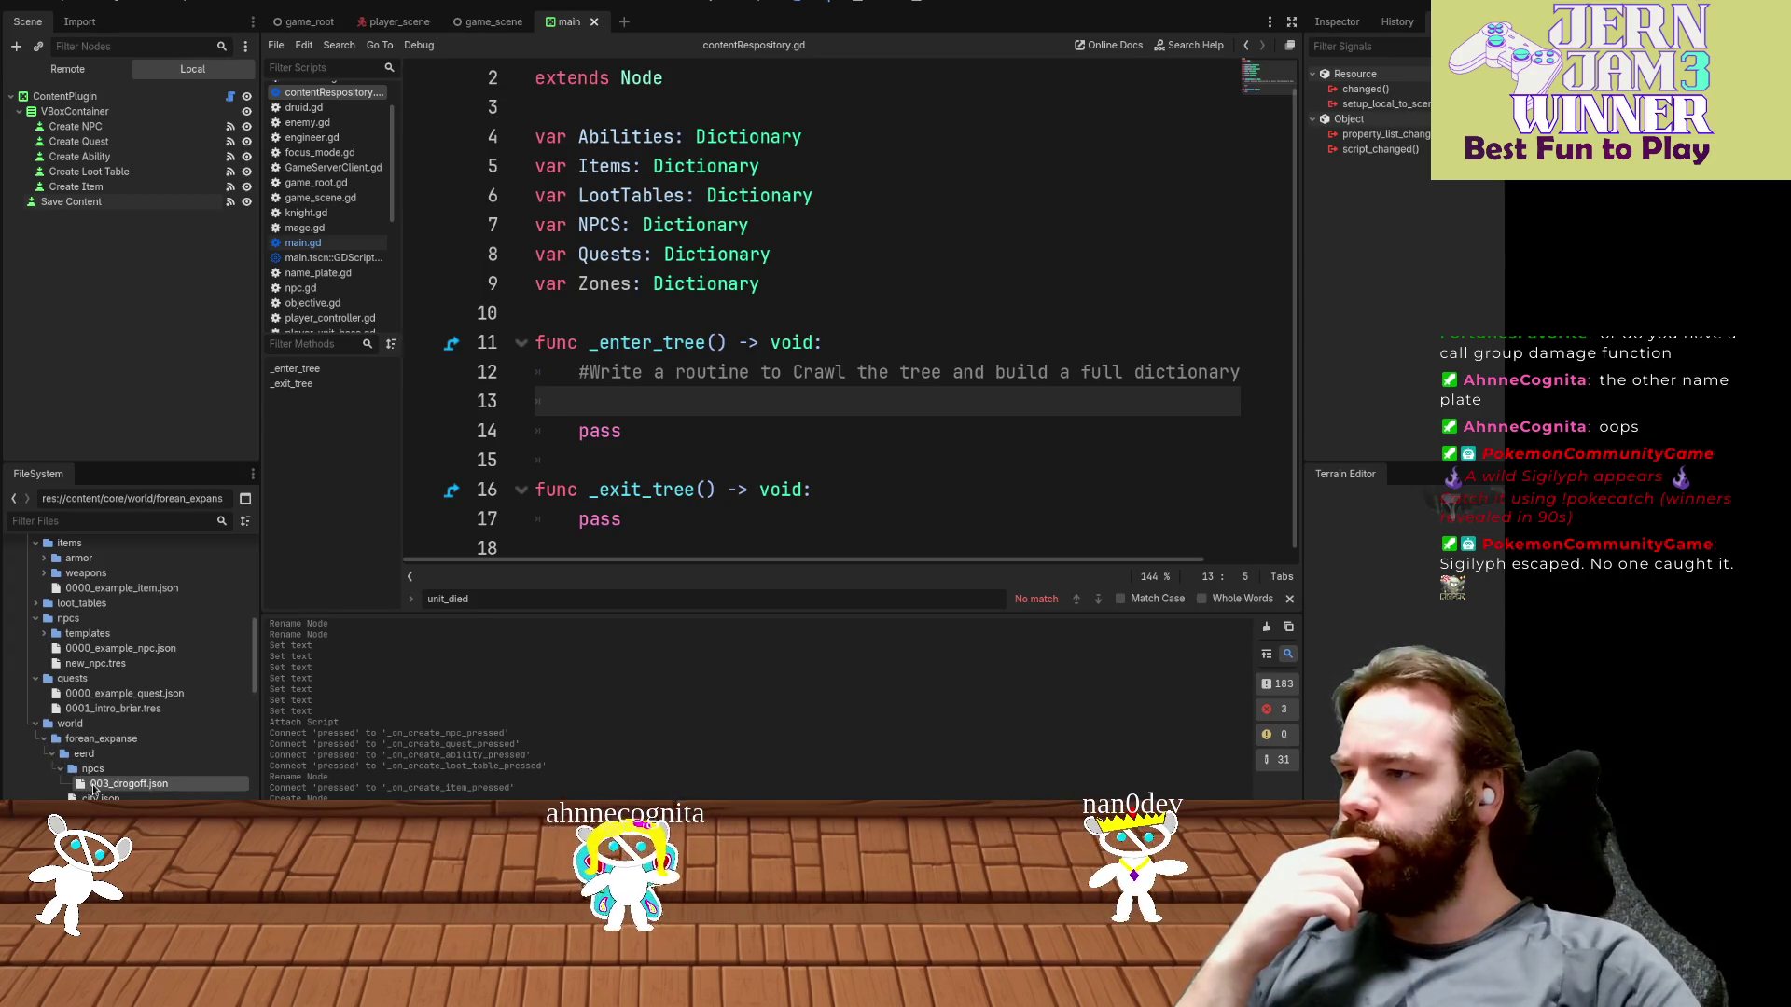
{"action": "double_click", "coordinate": [95, 784]}
Step: Collapse the npcs and forean_expanse folders and return to contentRespository.gd
{"action": "left_click", "coordinate": [60, 769]}
{"action": "left_click", "coordinate": [42, 740]}
{"action": "scroll", "coordinate": [23, 779], "scroll_direction": "up", "scroll_amount": 2}
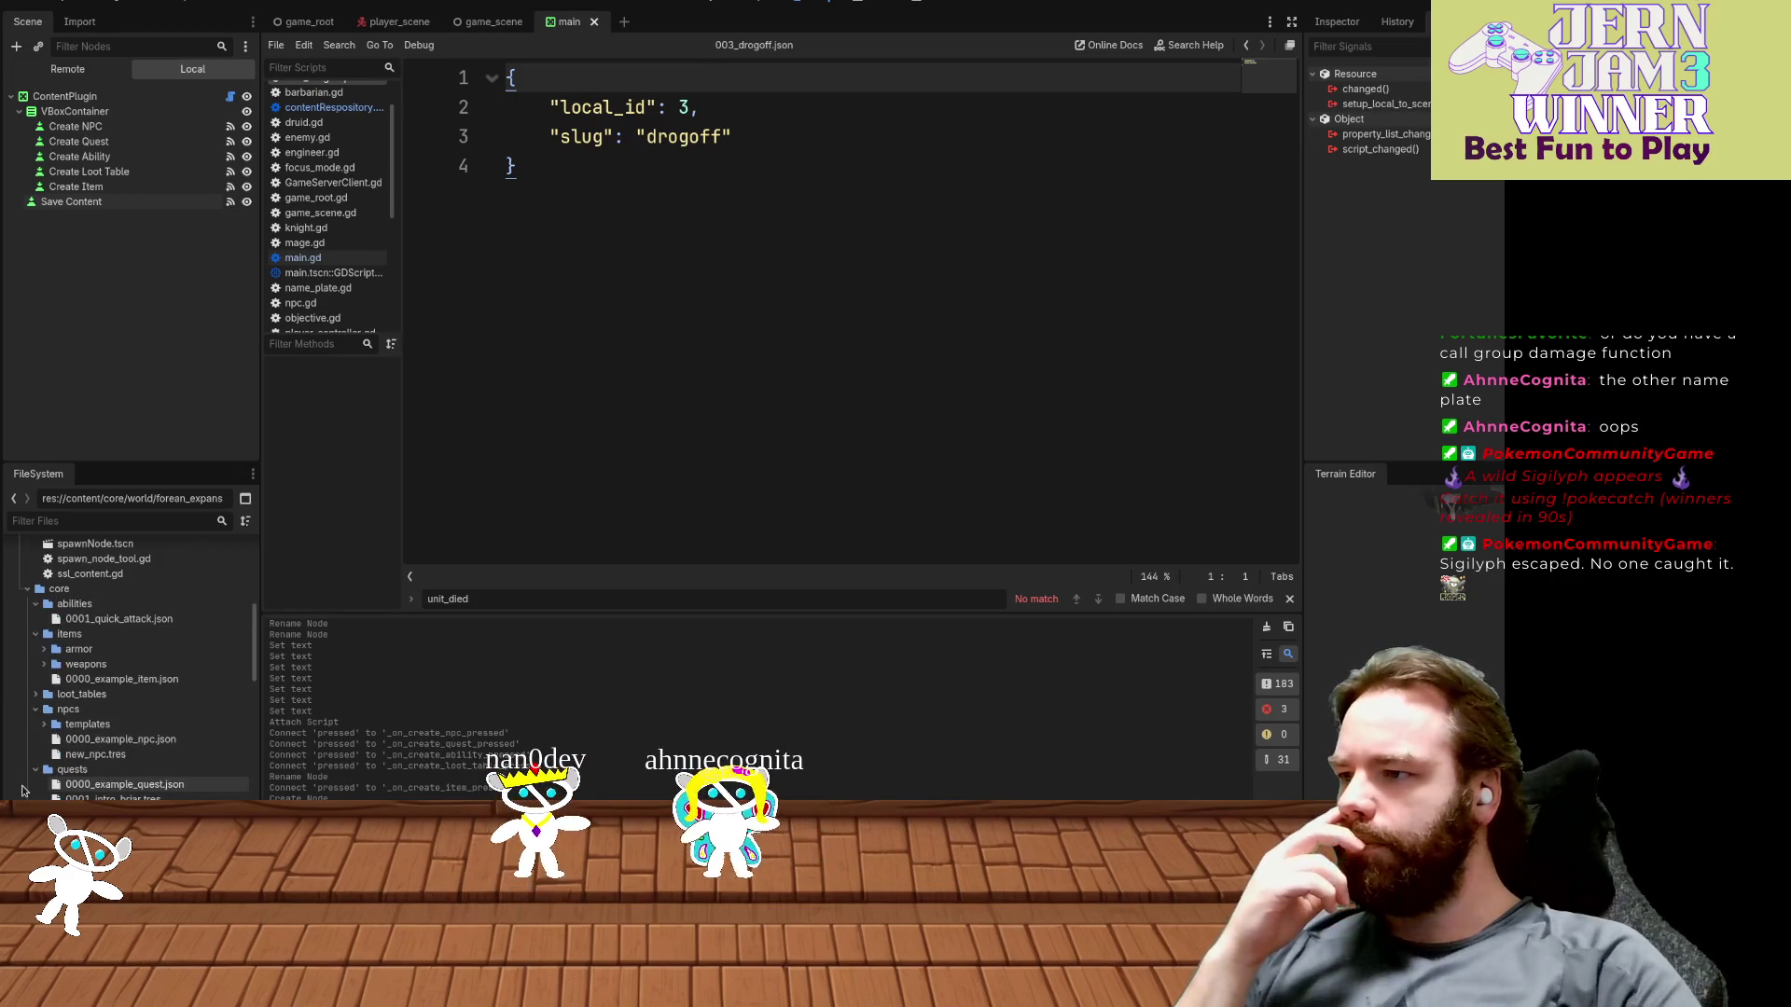
{"action": "scroll", "coordinate": [177, 739], "scroll_direction": "up", "scroll_amount": 2}
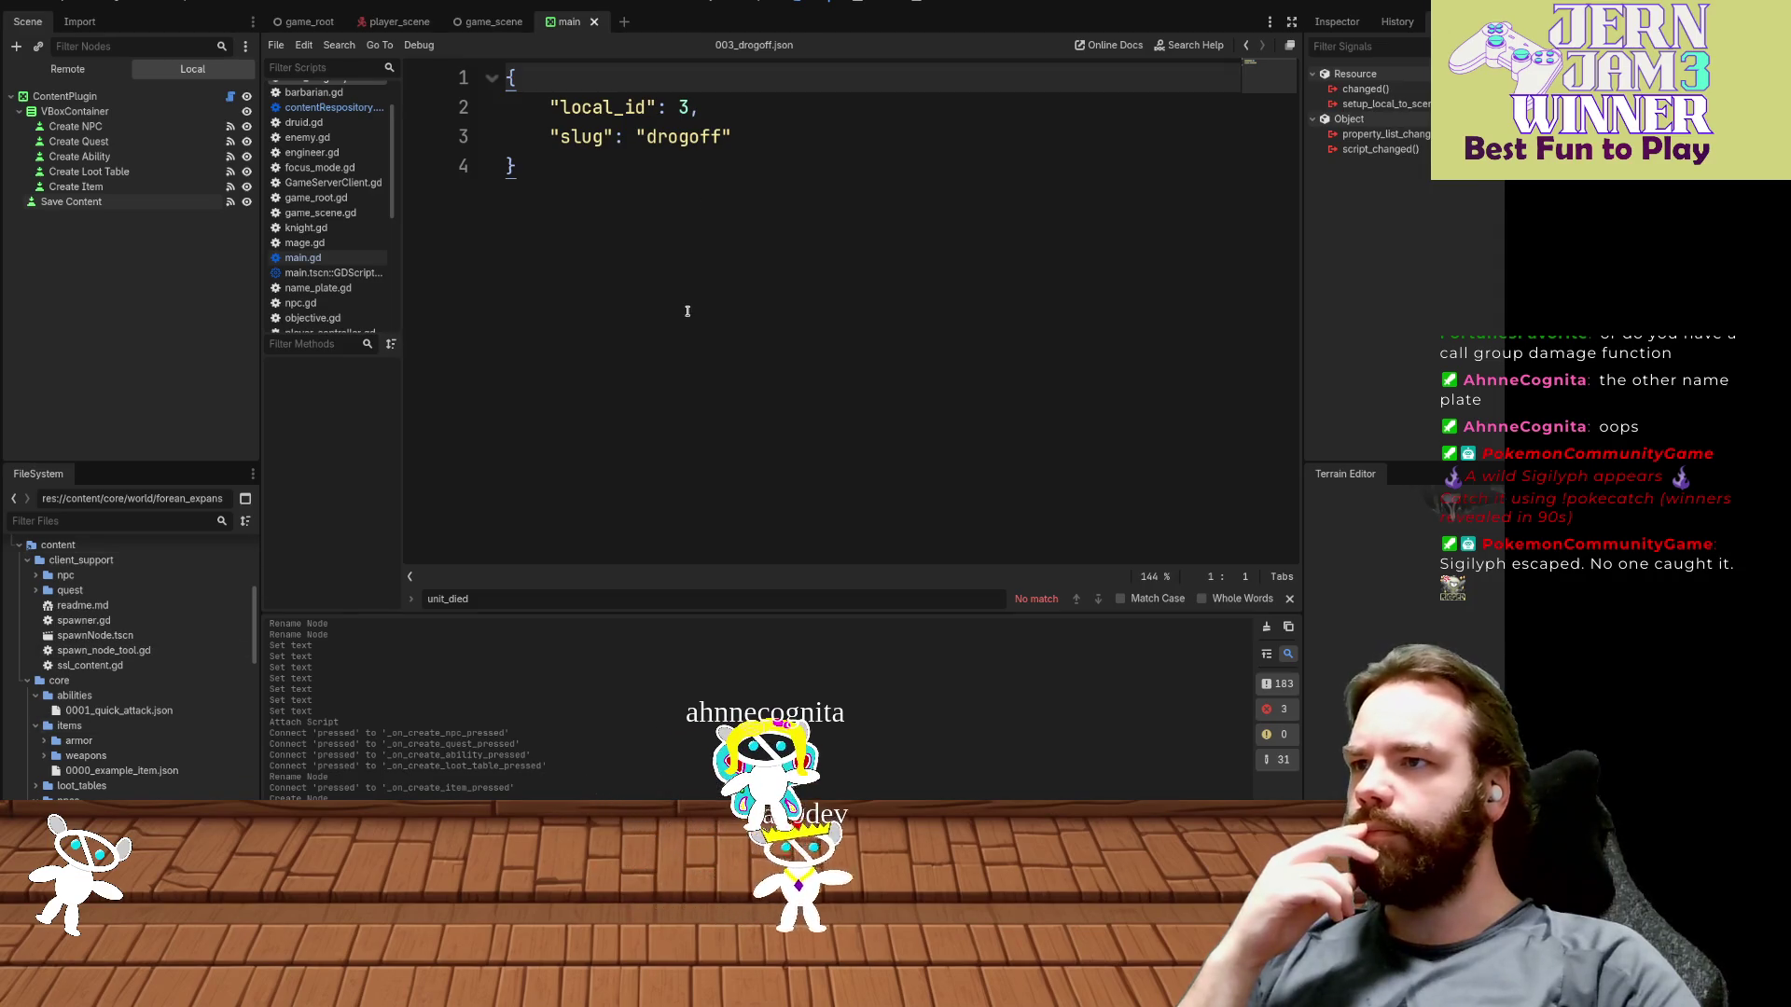
{"action": "key", "text": "alt+Left"}
{"action": "left_click", "coordinate": [867, 219]}
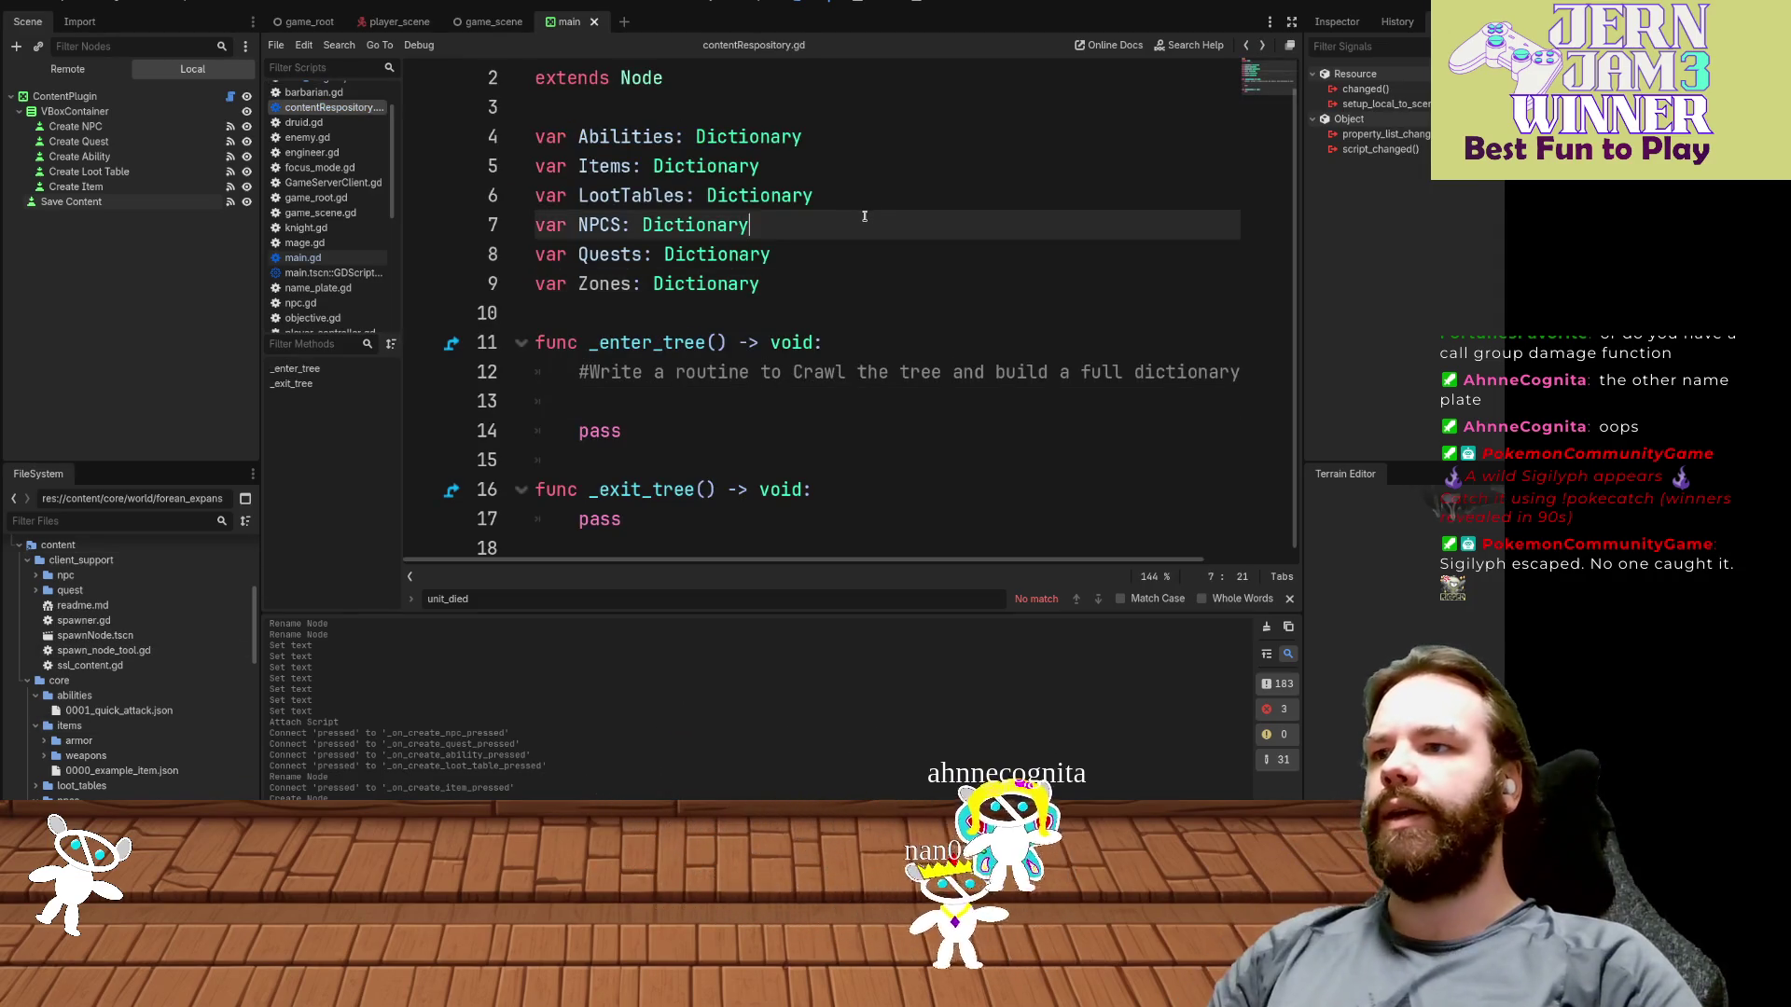
Step: Copy the NPCS declaration into a new NPCTemplates Dictionary variable and save
{"action": "key", "text": "Left"}
{"action": "key", "text": "Left"}
{"action": "key", "text": "Left"}
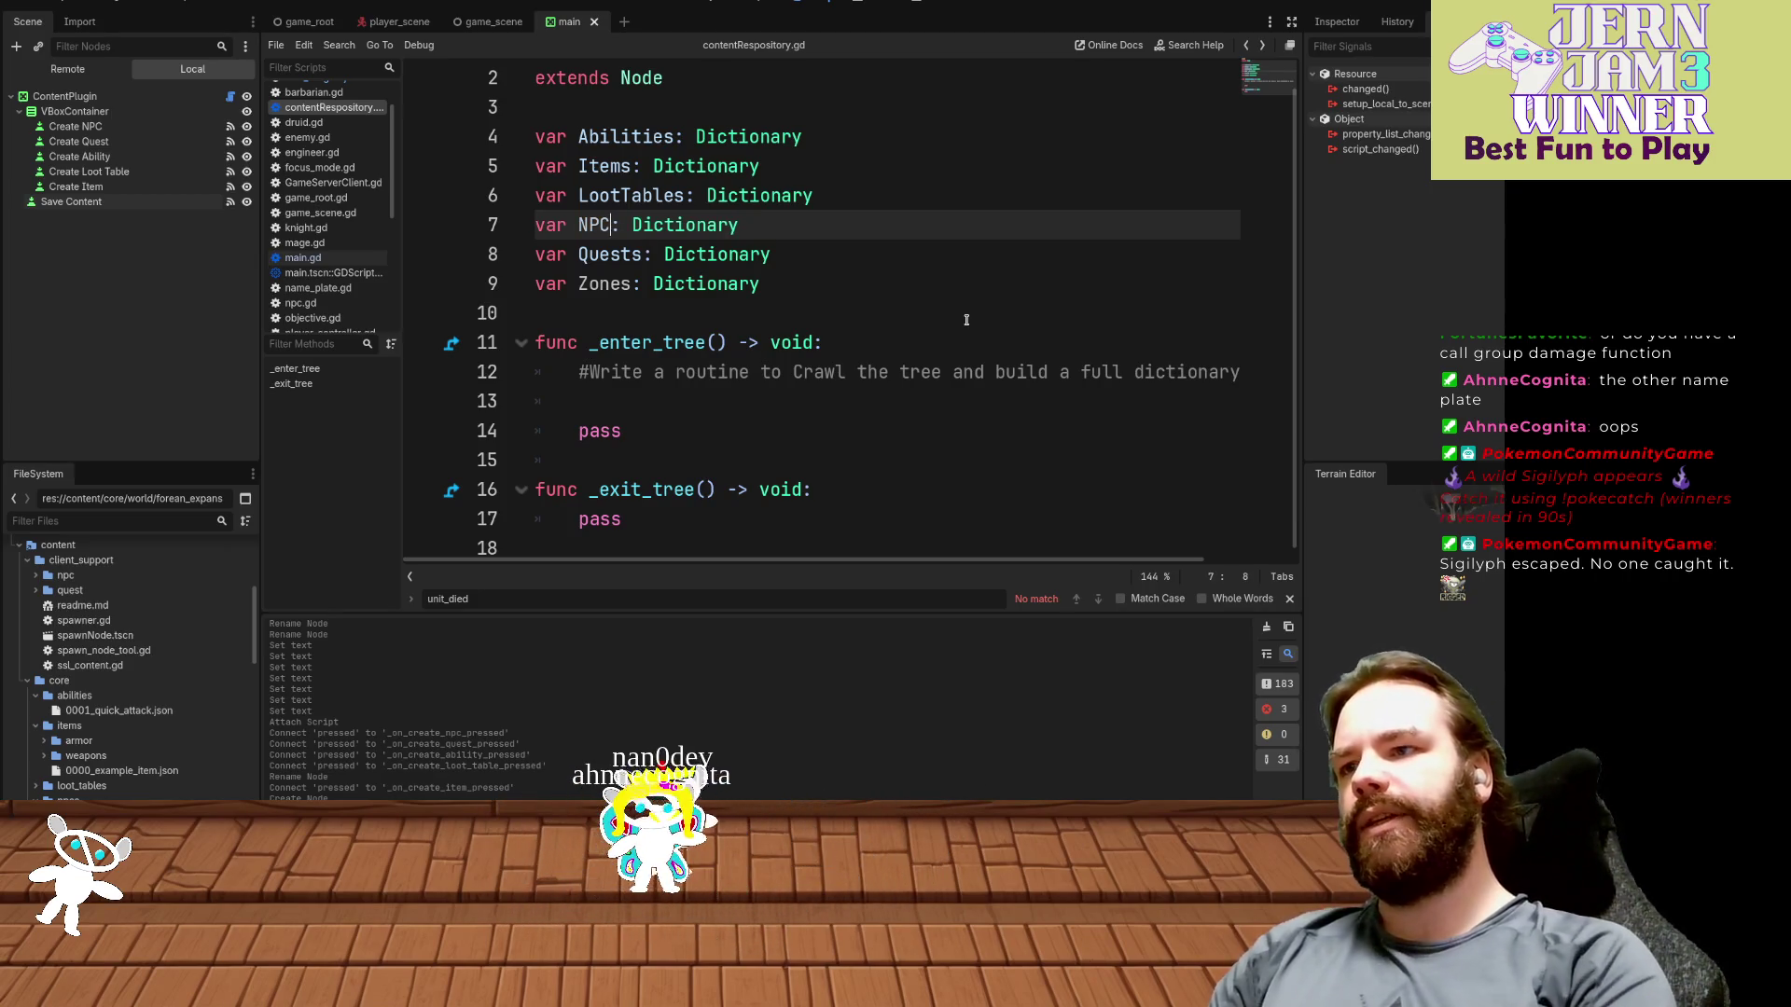
{"action": "key", "text": "Home"}
{"action": "key", "text": "shift+End"}
{"action": "key", "text": "ctrl+c"}
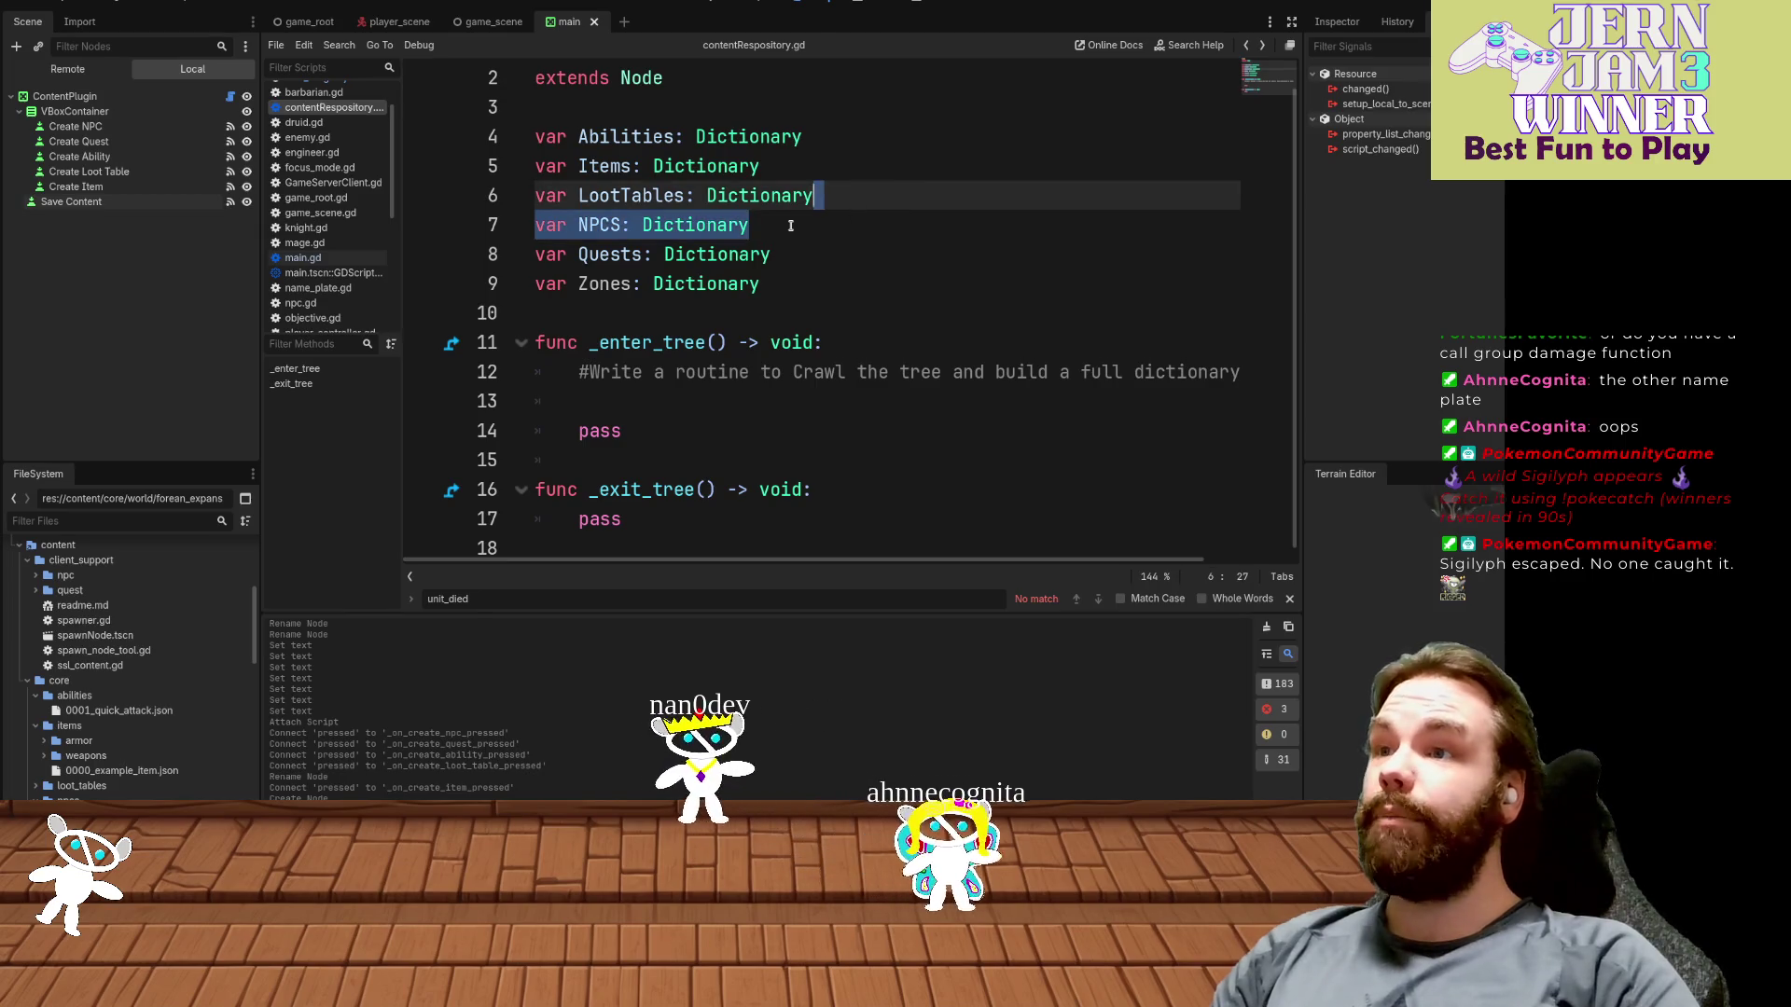
{"action": "key", "text": "End"}
{"action": "key", "text": "Return"}
{"action": "key", "text": "ctrl+v"}
{"action": "key", "text": "Left"}
{"action": "key", "text": "BackSpace"}
{"action": "type", "text": "Templates"}
{"action": "key", "text": "ctrl+s"}
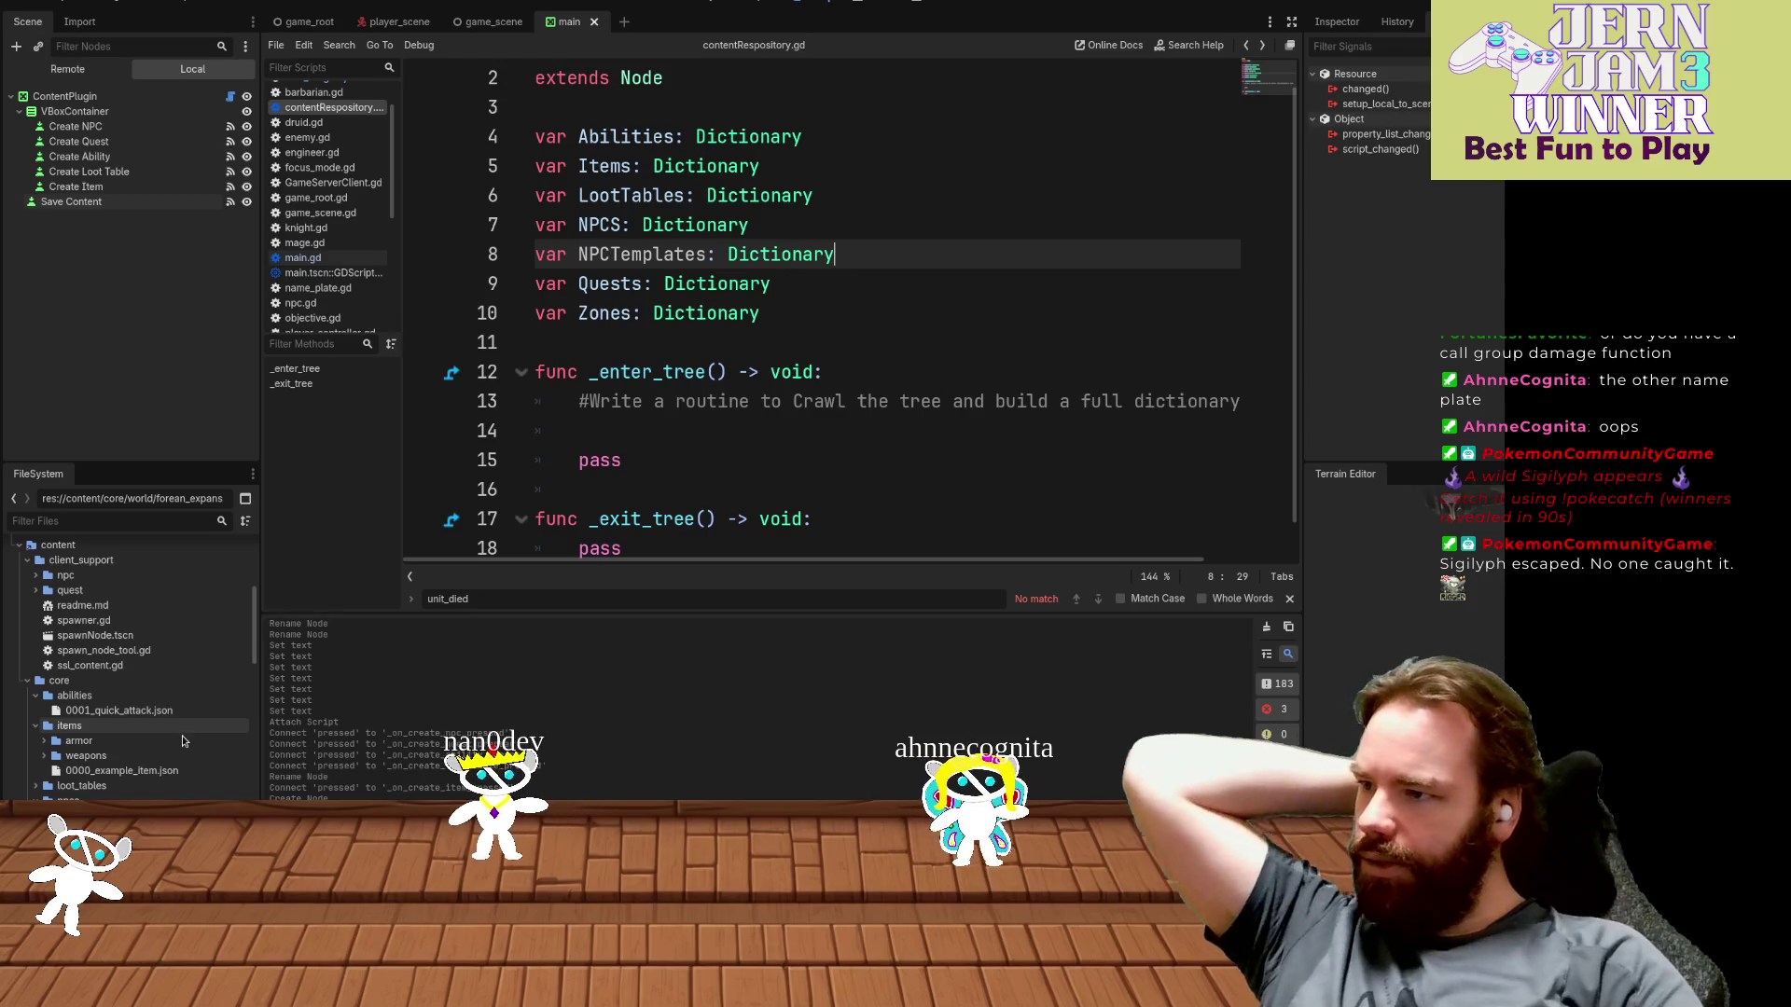
Step: Add 'var Spawners: Dictionary' below the Zones line and save the script
{"action": "scroll", "coordinate": [191, 739], "scroll_direction": "down", "scroll_amount": 1}
{"action": "left_click", "coordinate": [842, 324]}
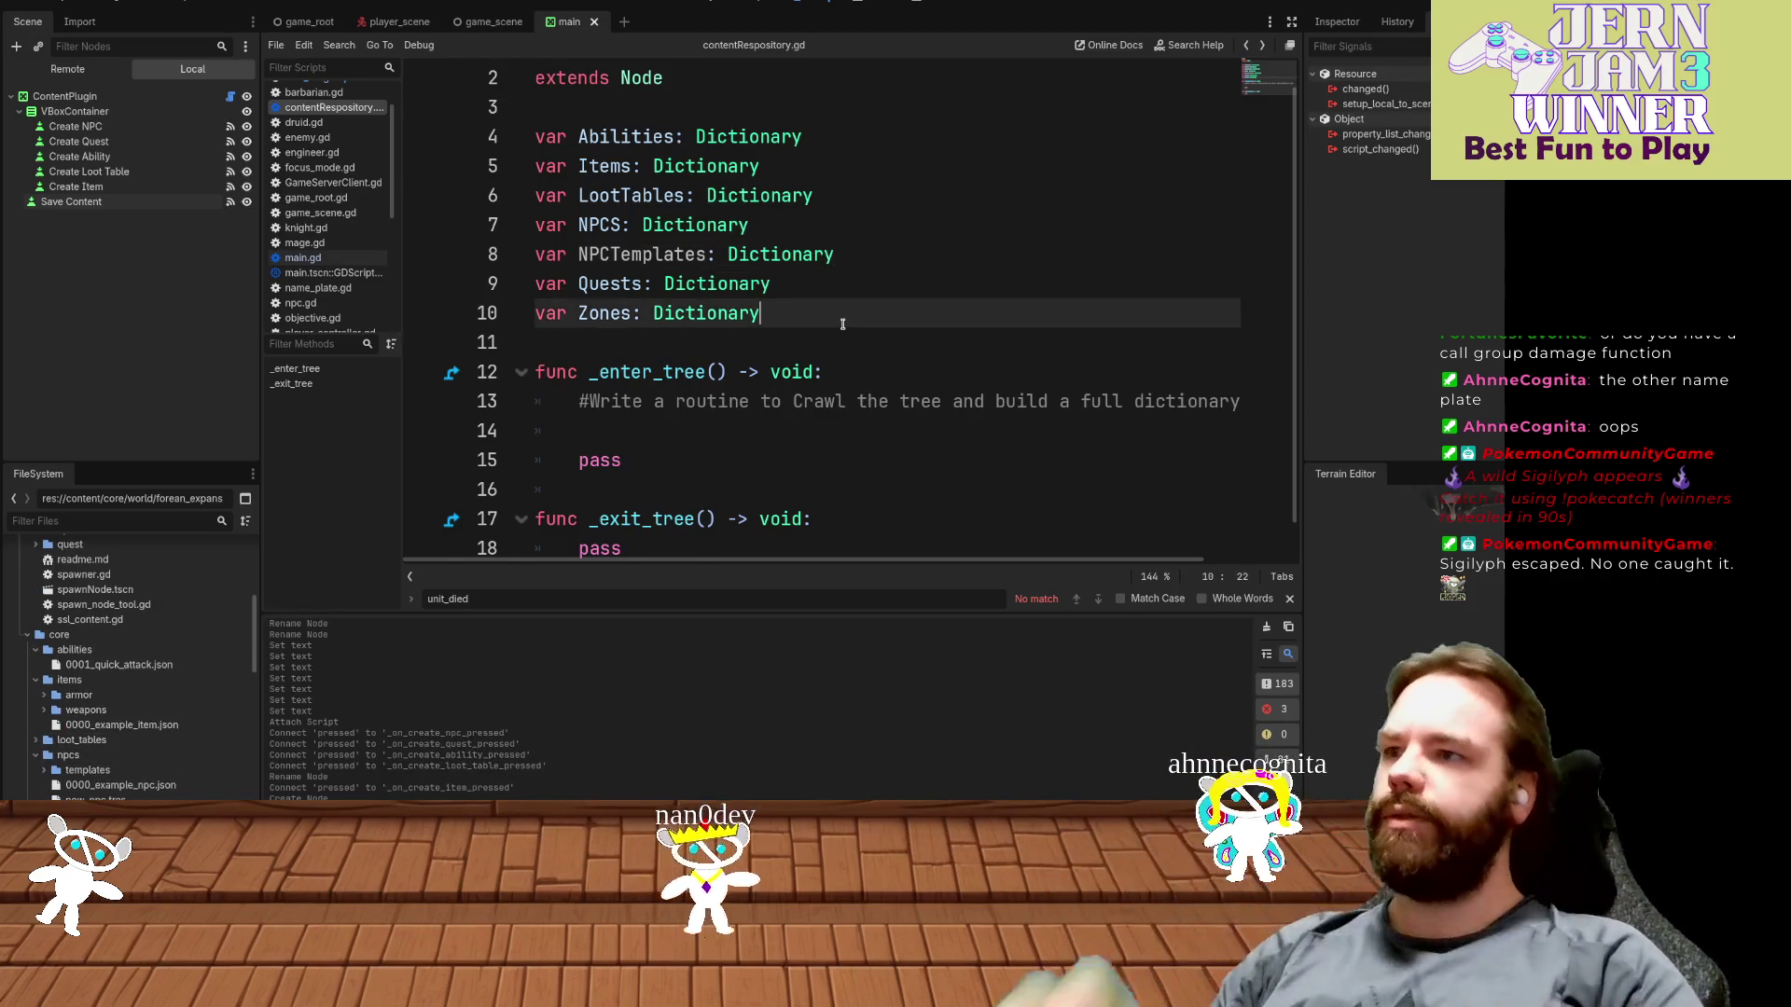
{"action": "key", "text": "Return"}
{"action": "type", "text": "var Spawners:"}
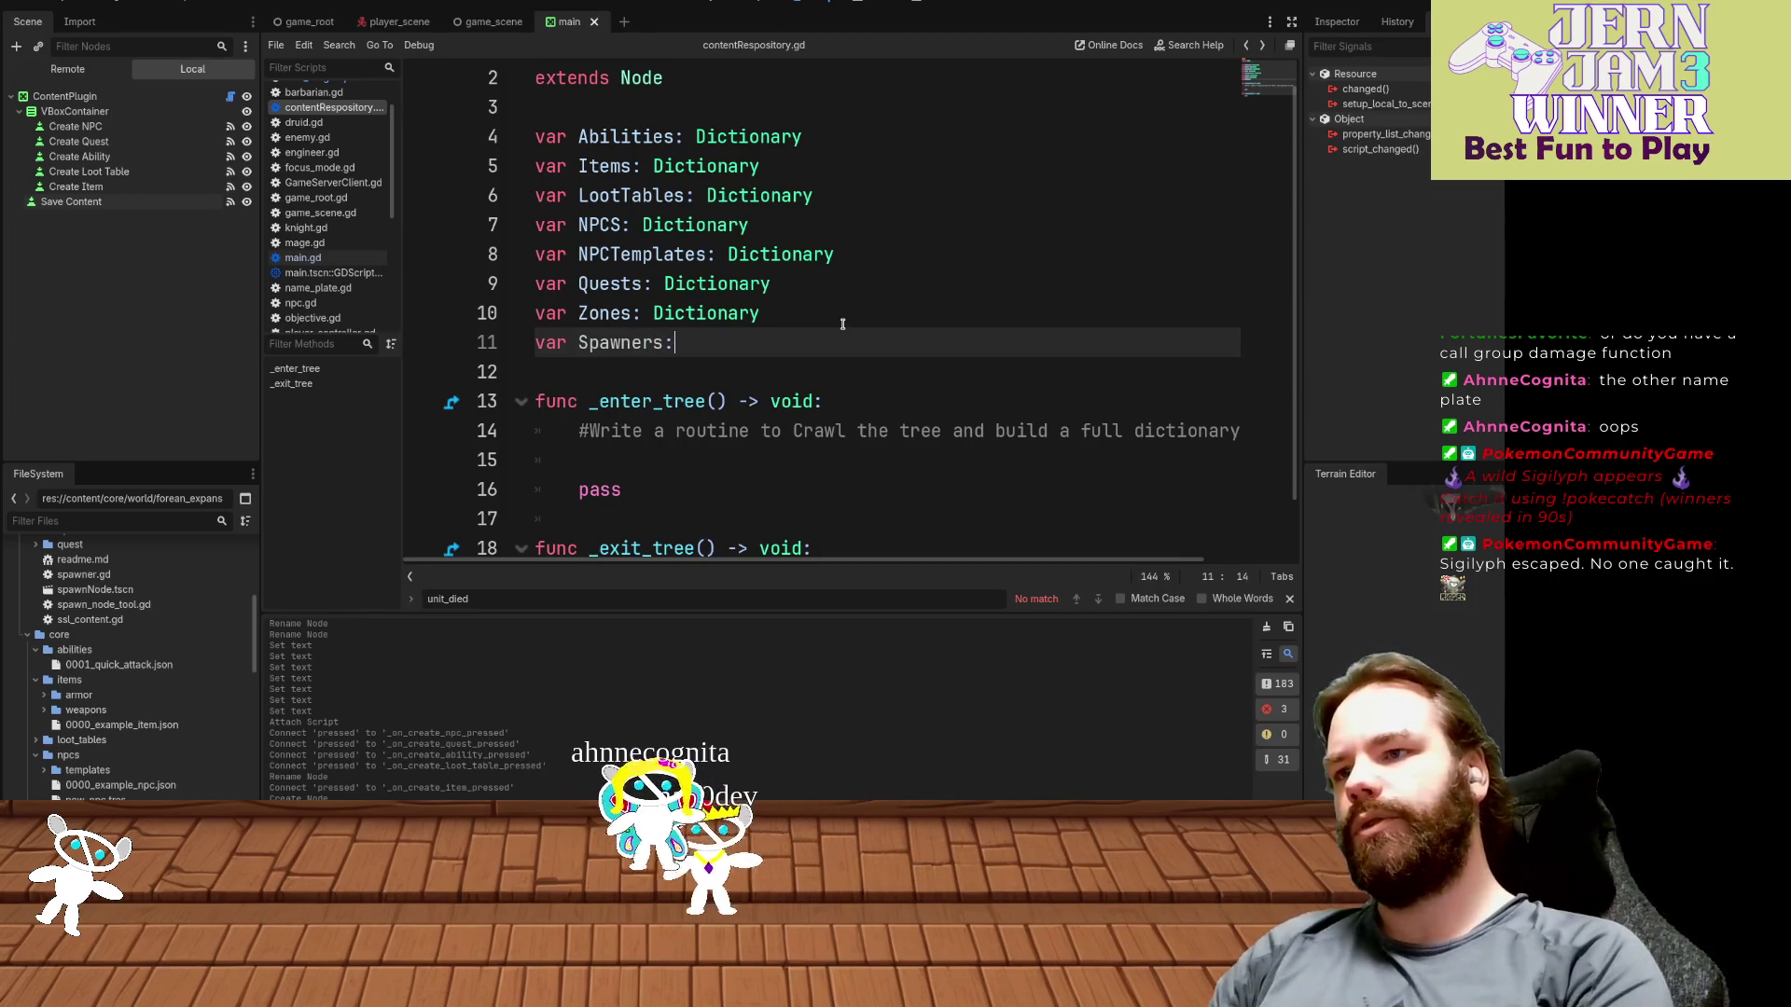
{"action": "type", "text": " D"}
{"action": "key", "text": "Return"}
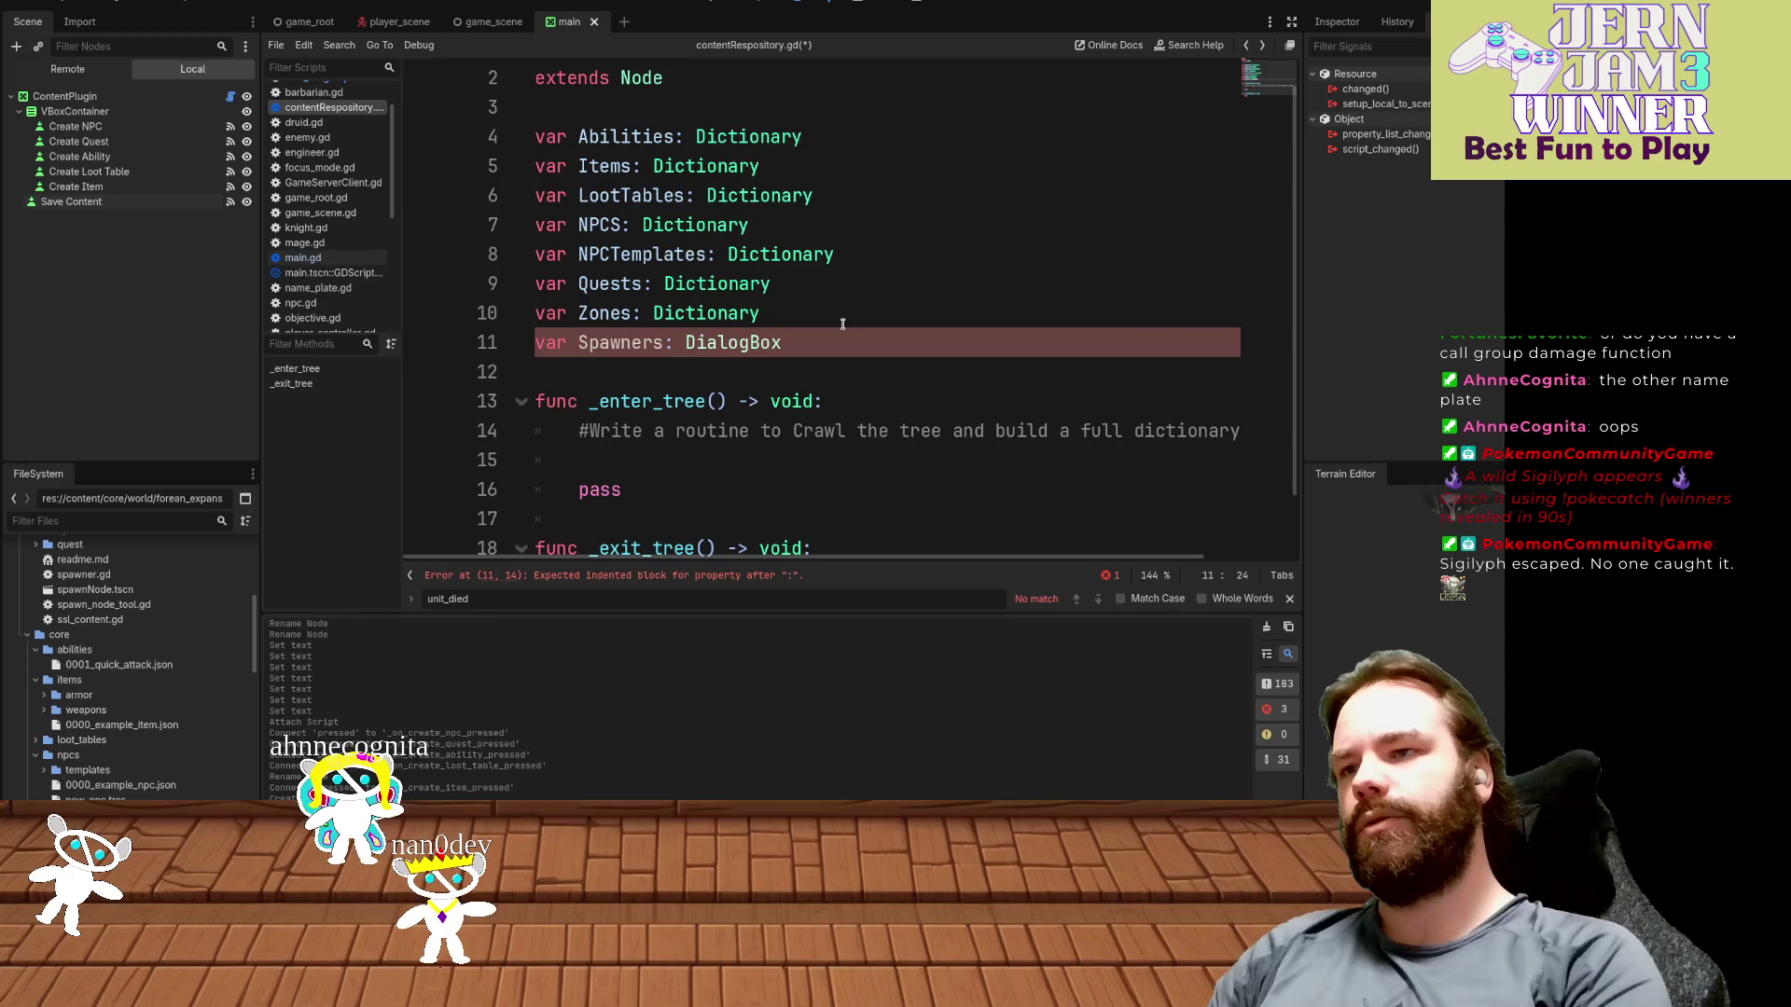
{"action": "key", "text": "BackSpace"}
{"action": "key", "text": "BackSpace"}
{"action": "key", "text": "BackSpace"}
{"action": "key", "text": "BackSpace"}
{"action": "type", "text": "cti"}
{"action": "key", "text": "Return"}
{"action": "key", "text": "ctrl+s"}
{"action": "key", "text": "Up"}
{"action": "key", "text": "Down"}
{"action": "key", "text": "Down"}
{"action": "key", "text": "Up"}
{"action": "key", "text": "Up"}
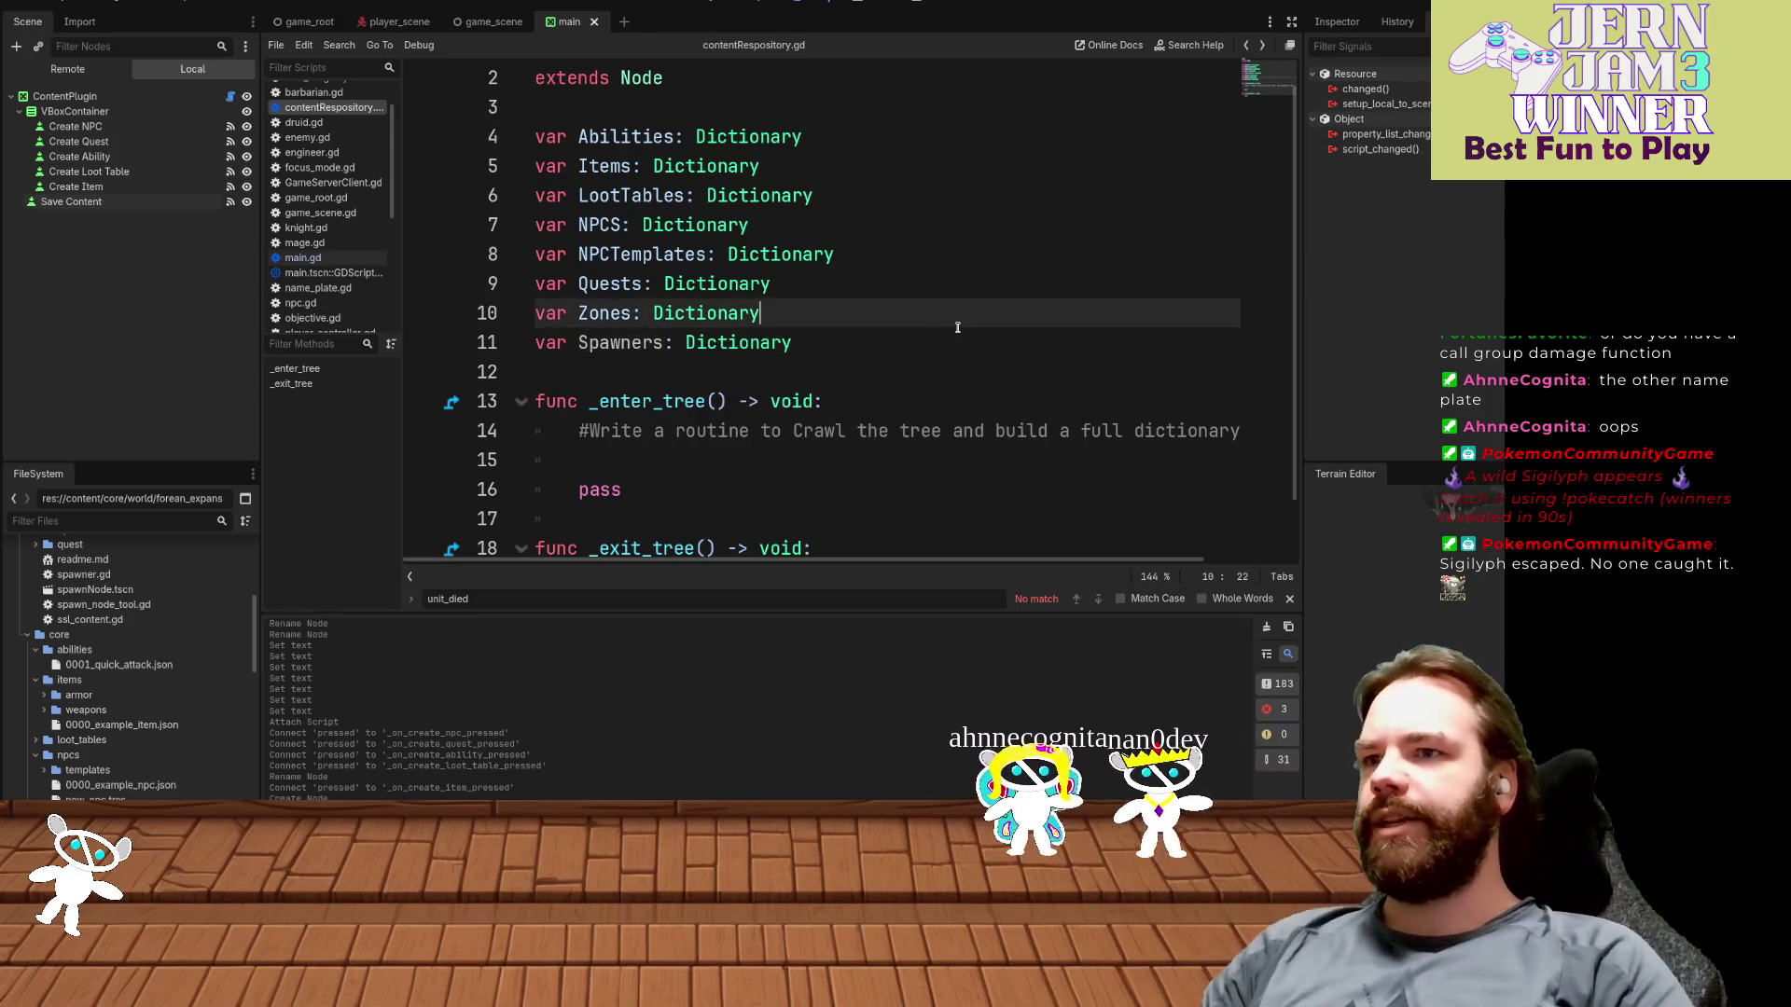
{"action": "scroll", "coordinate": [937, 264], "scroll_direction": "down", "scroll_amount": 1}
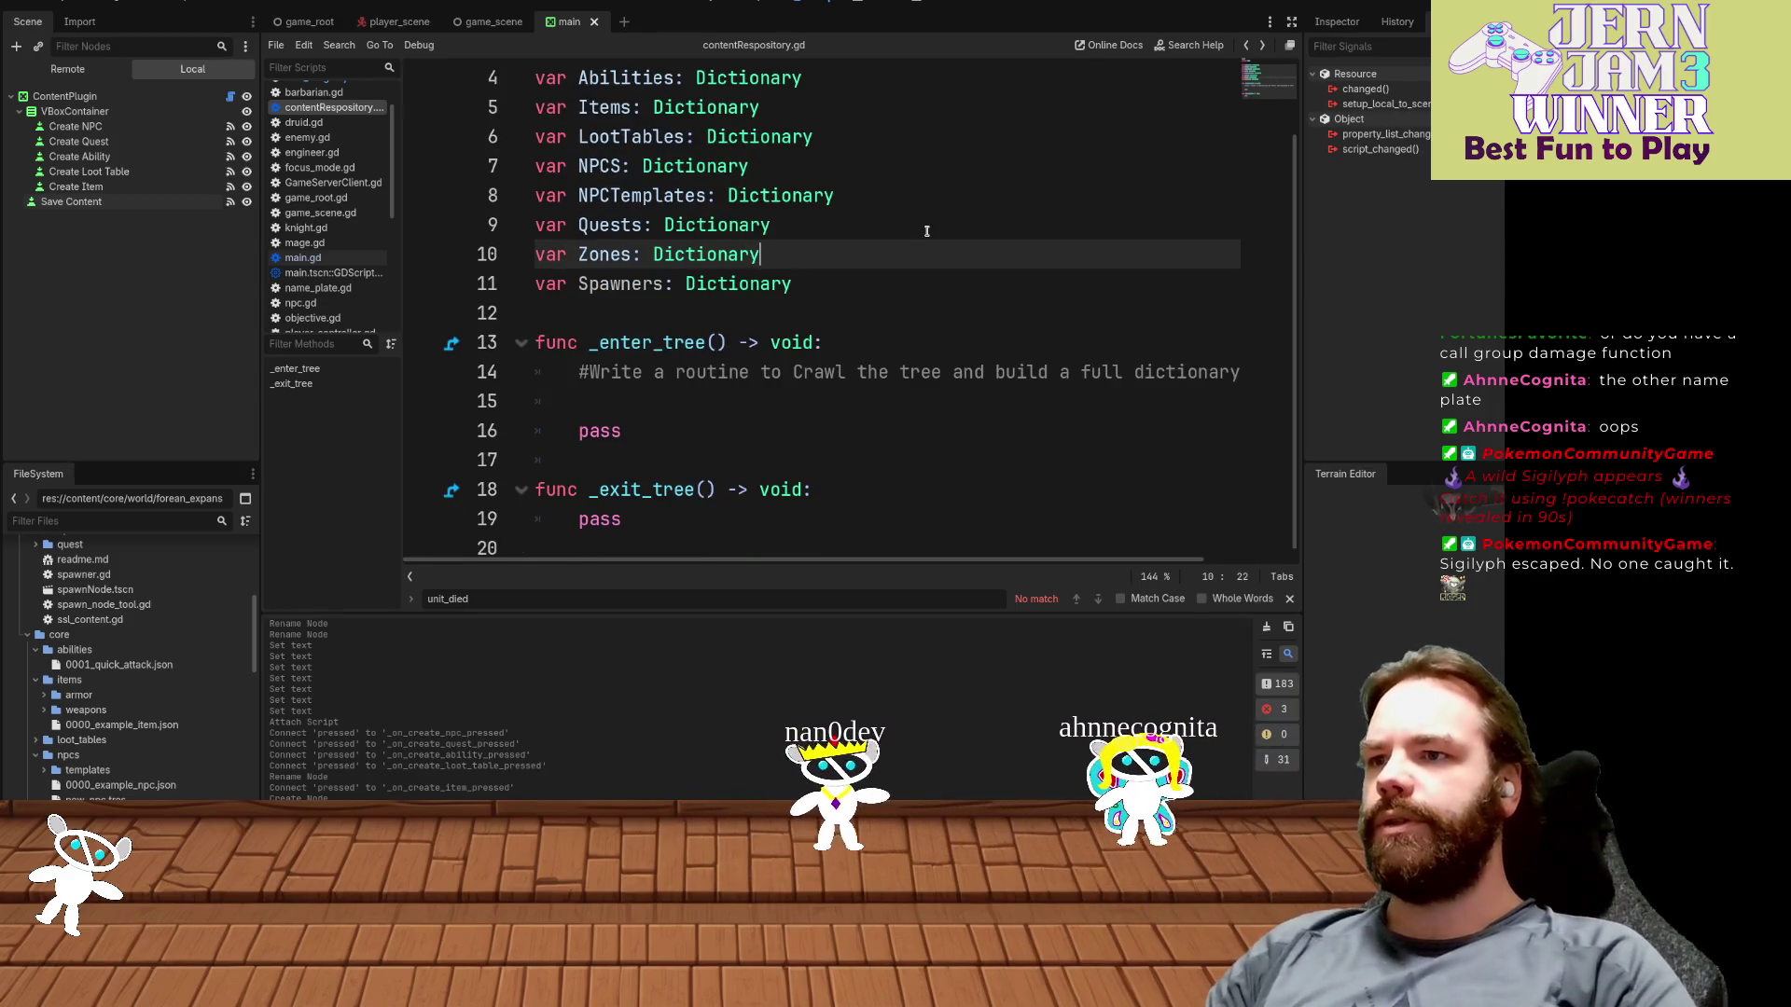
{"action": "left_click", "coordinate": [780, 405]}
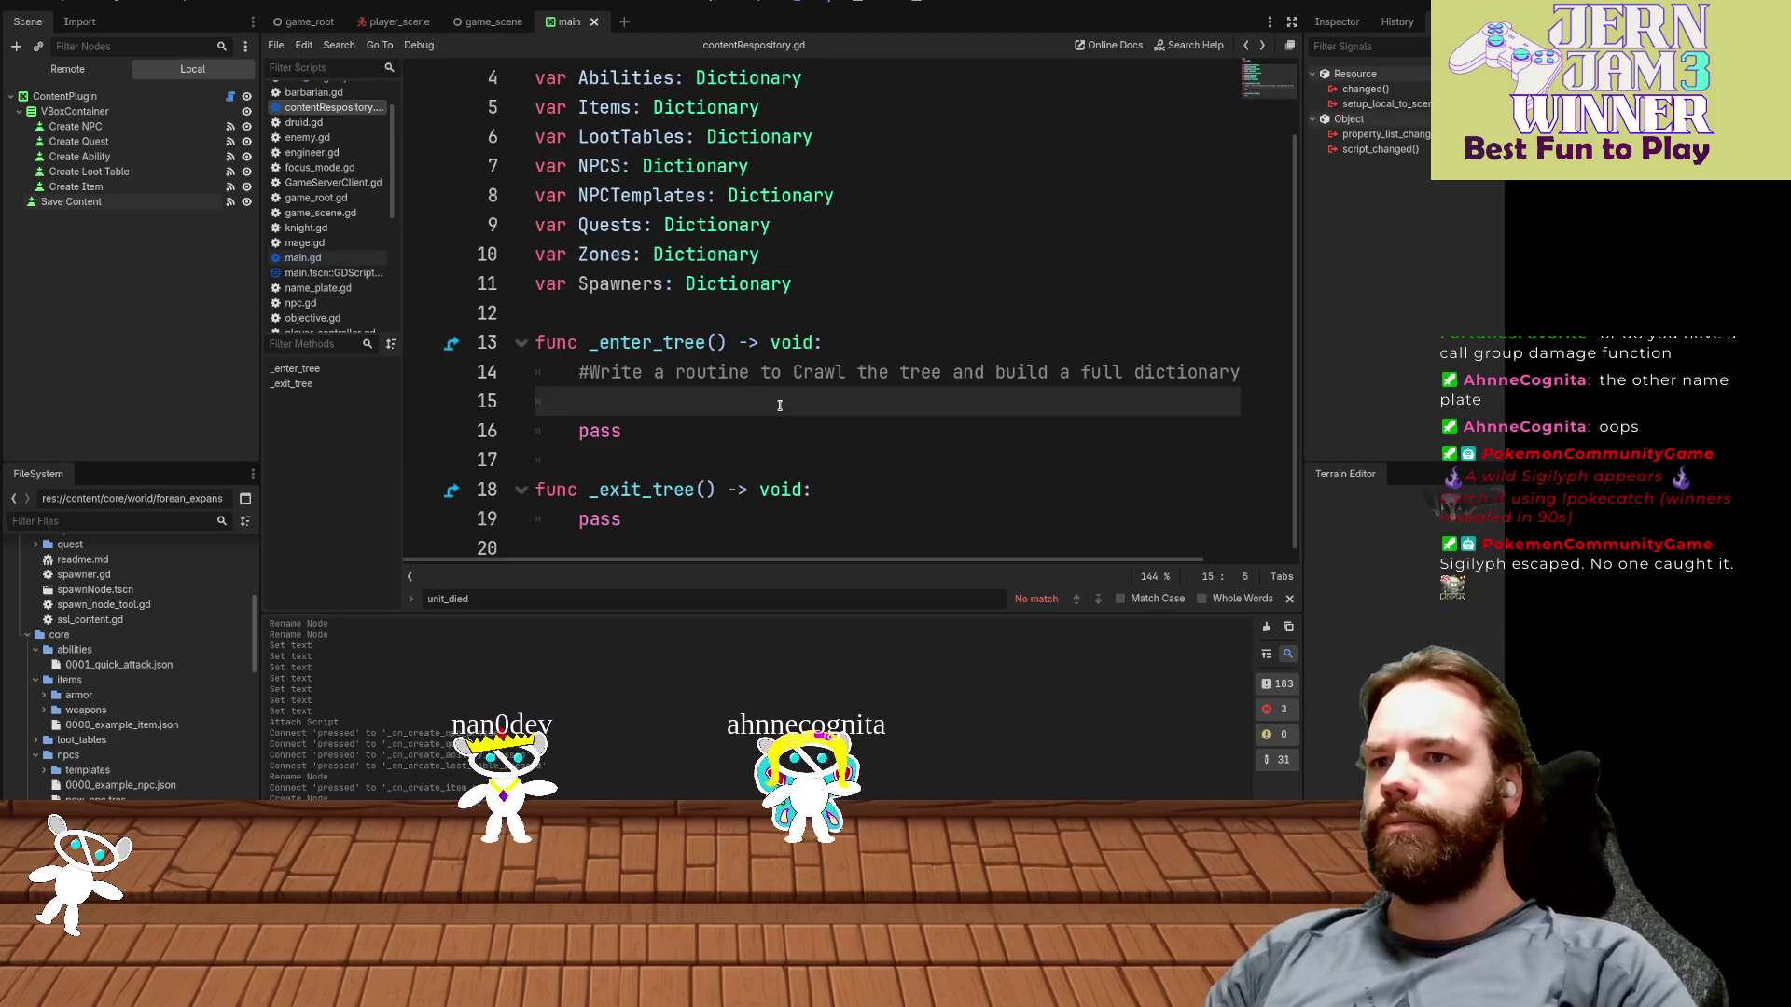
Step: Insert the "res://content/core/abilities/" path string into _enter_tree and save
{"action": "scroll", "coordinate": [75, 713], "scroll_direction": "up", "scroll_amount": 1}
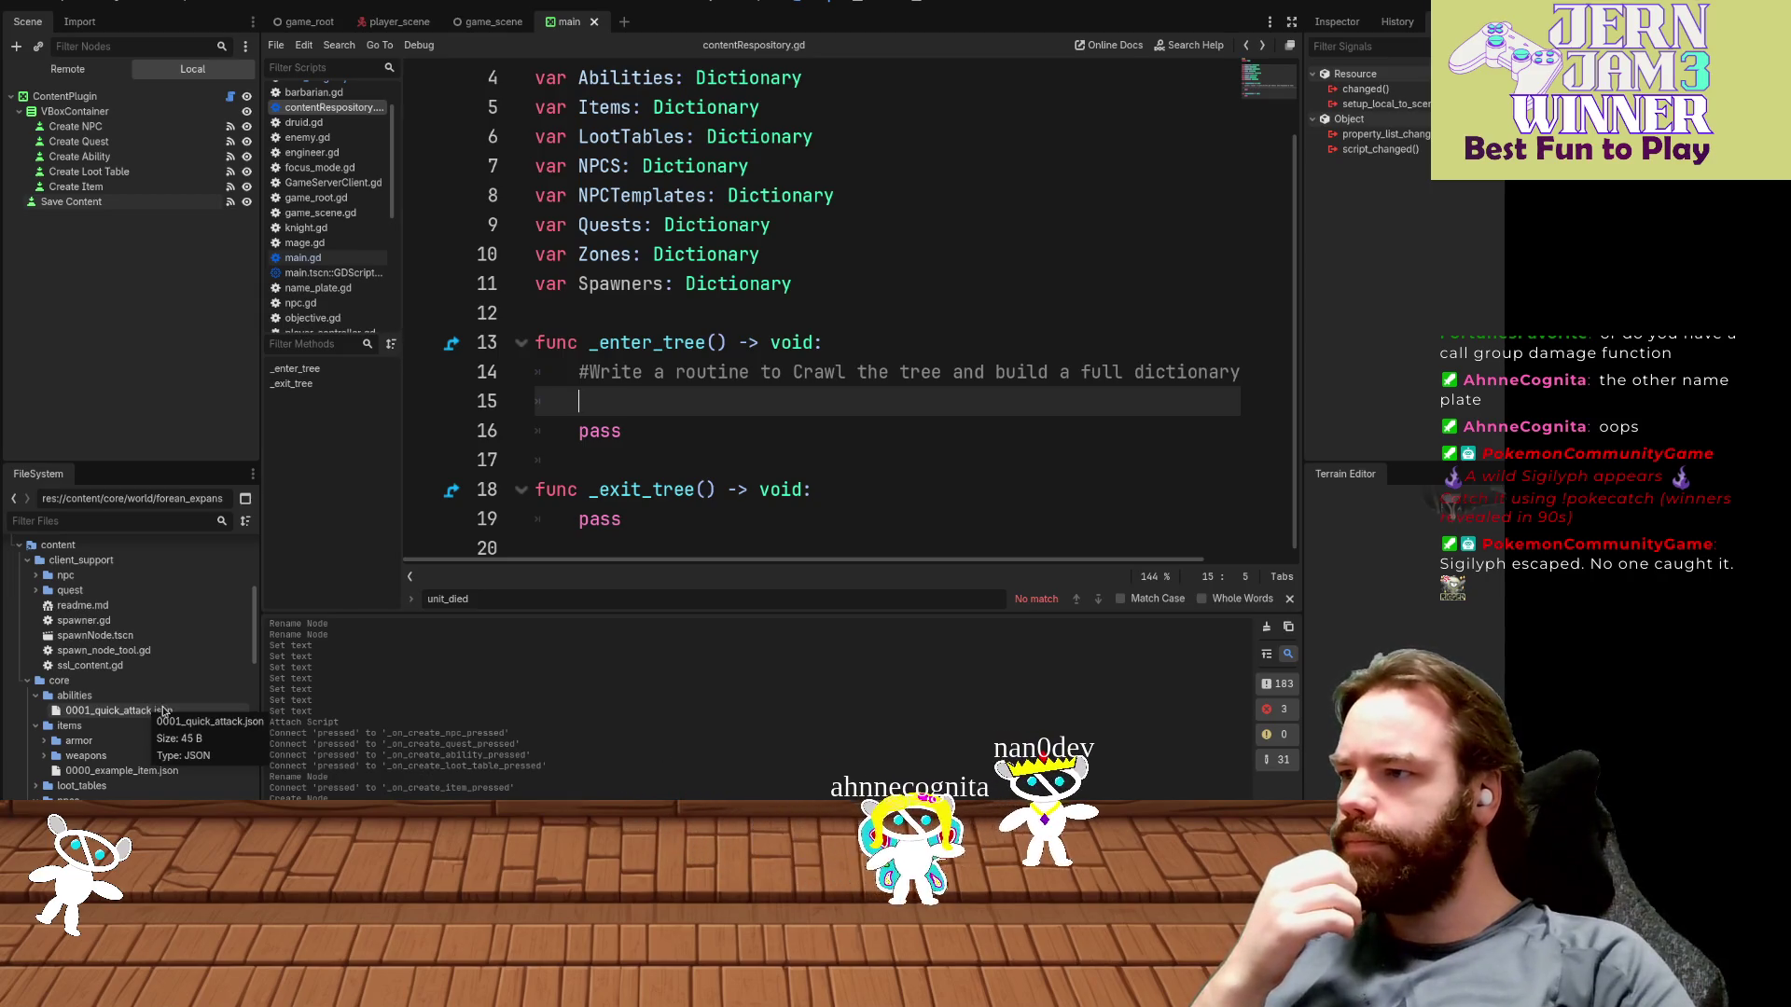
{"action": "left_click", "coordinate": [29, 563]}
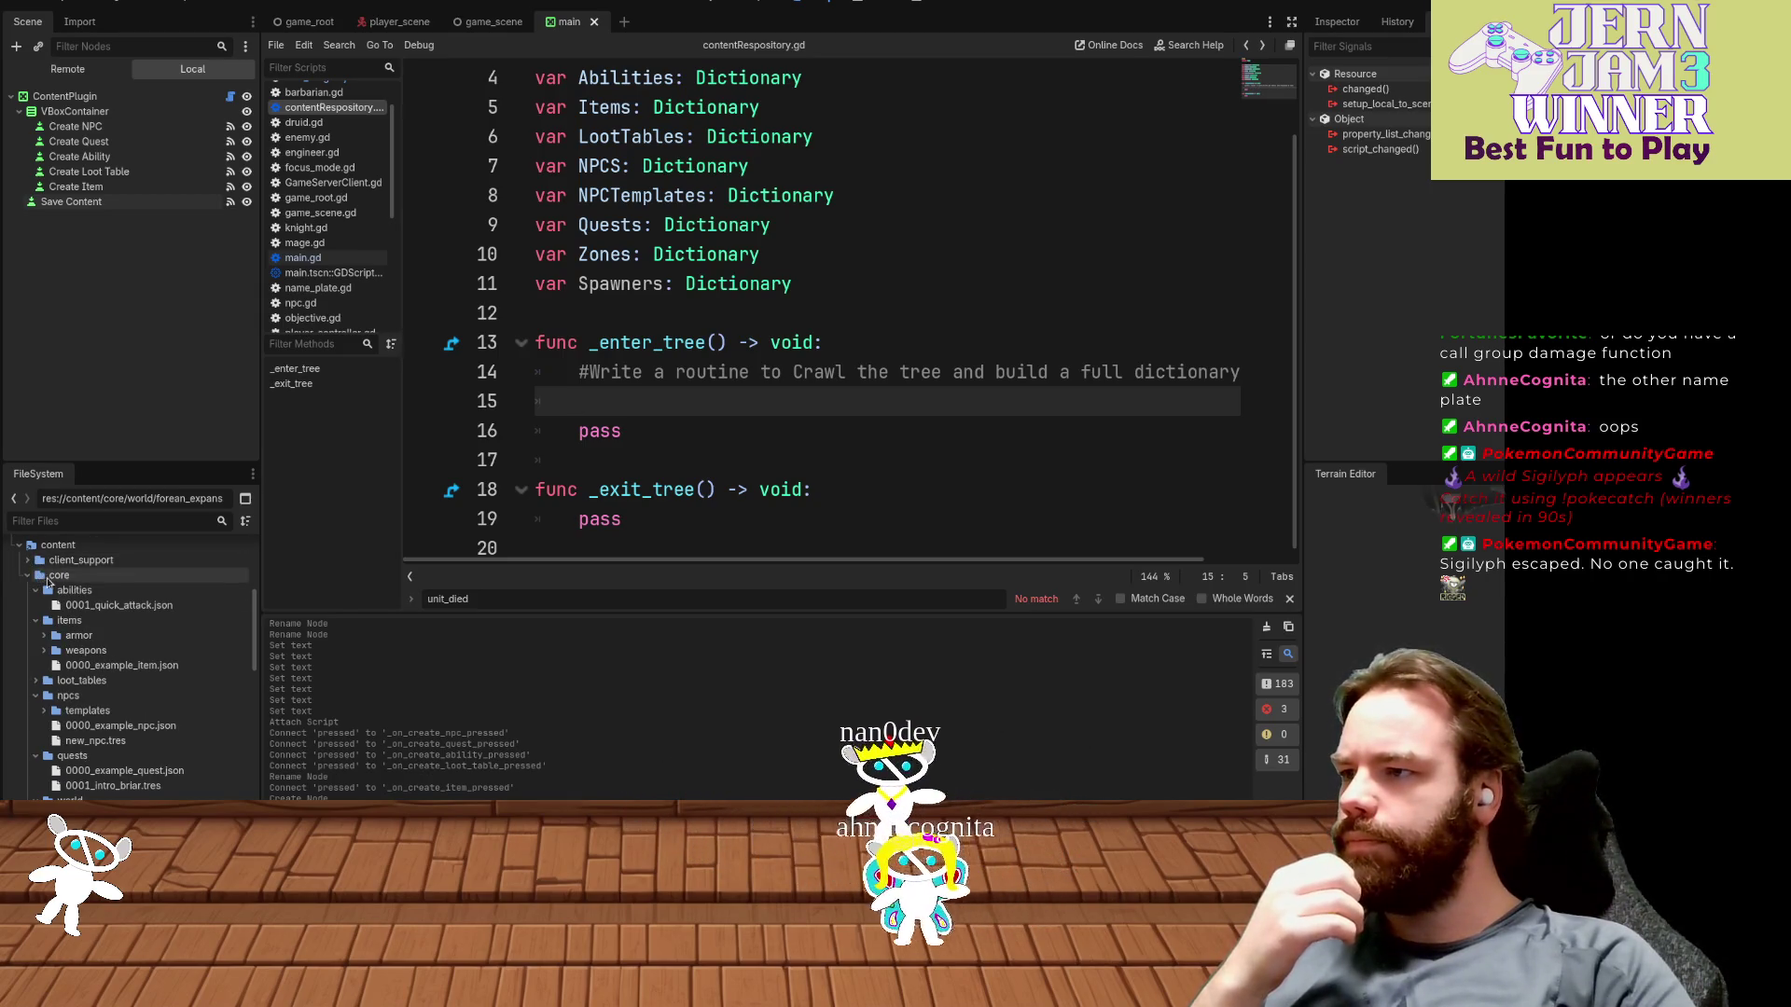
{"action": "mouse_move", "coordinate": [87, 608]}
{"action": "left_mouse_down"}
{"action": "mouse_move", "coordinate": [559, 433]}
{"action": "mouse_move", "coordinate": [691, 413]}
{"action": "left_mouse_up"}
{"action": "mouse_move", "coordinate": [1133, 401]}
{"action": "left_mouse_down"}
{"action": "mouse_move", "coordinate": [546, 429]}
{"action": "mouse_move", "coordinate": [801, 402]}
{"action": "left_mouse_up"}
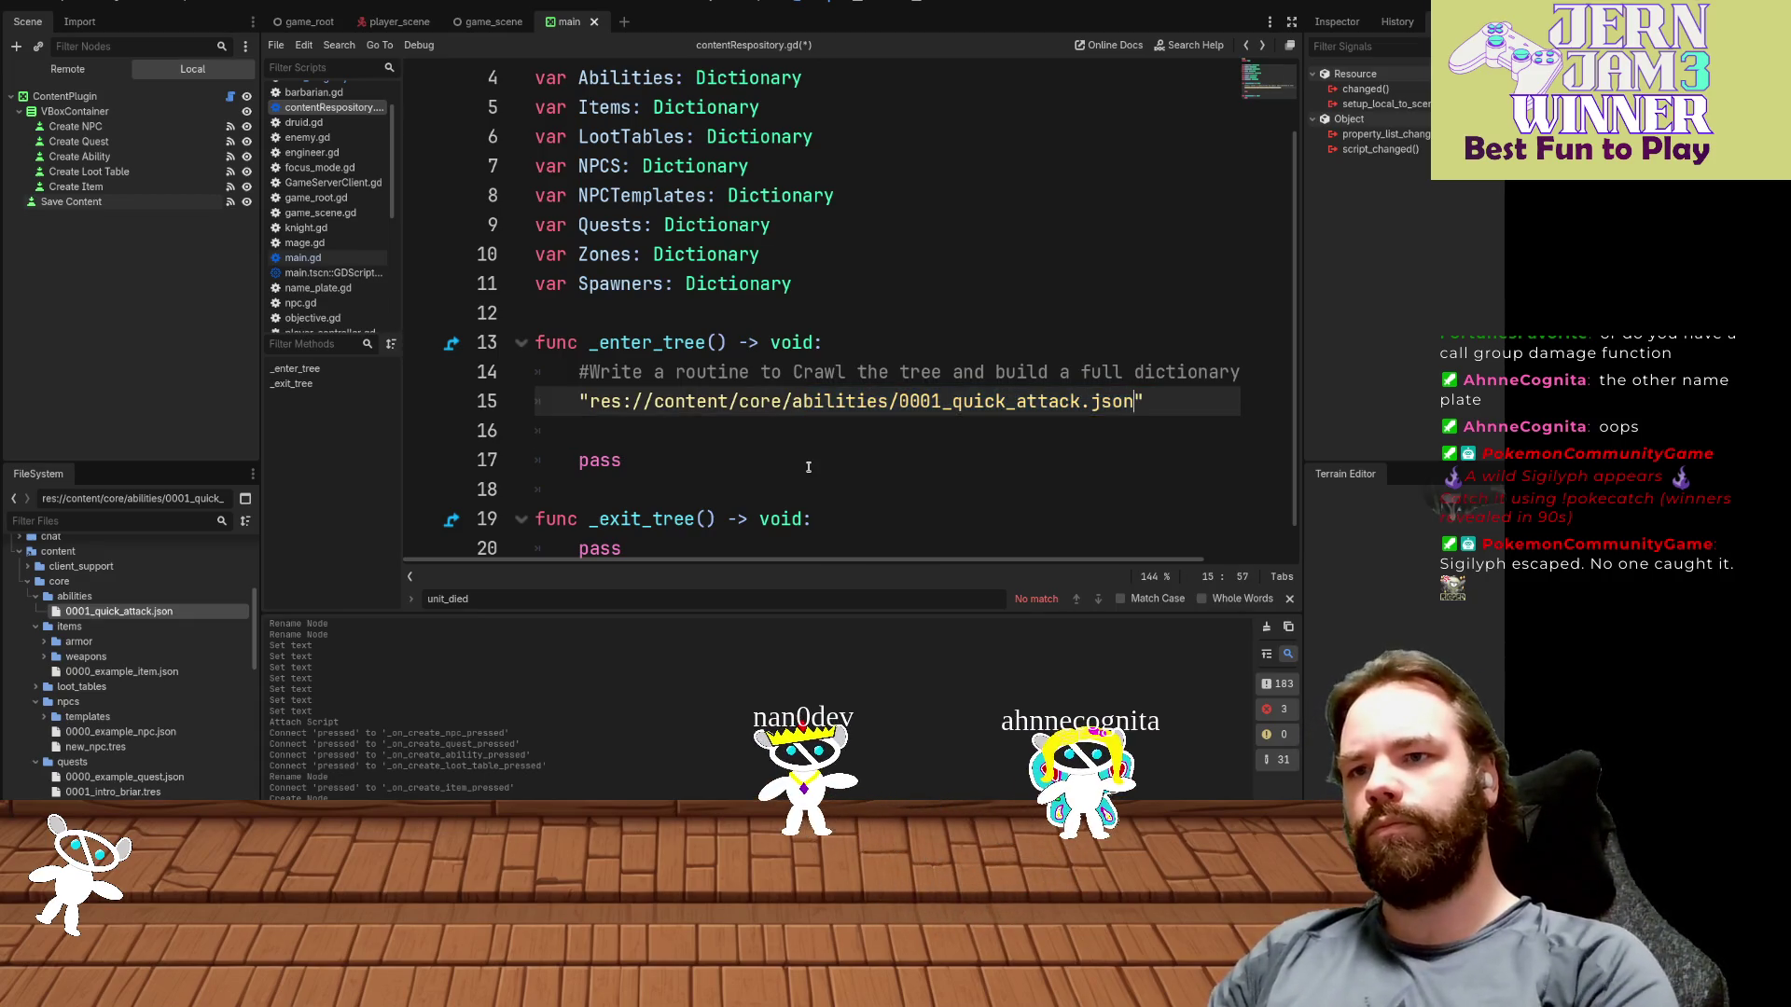
{"action": "key", "text": "ctrl+BackSpace"}
{"action": "key", "text": "ctrl+BackSpace"}
{"action": "key", "text": "ctrl+BackSpace"}
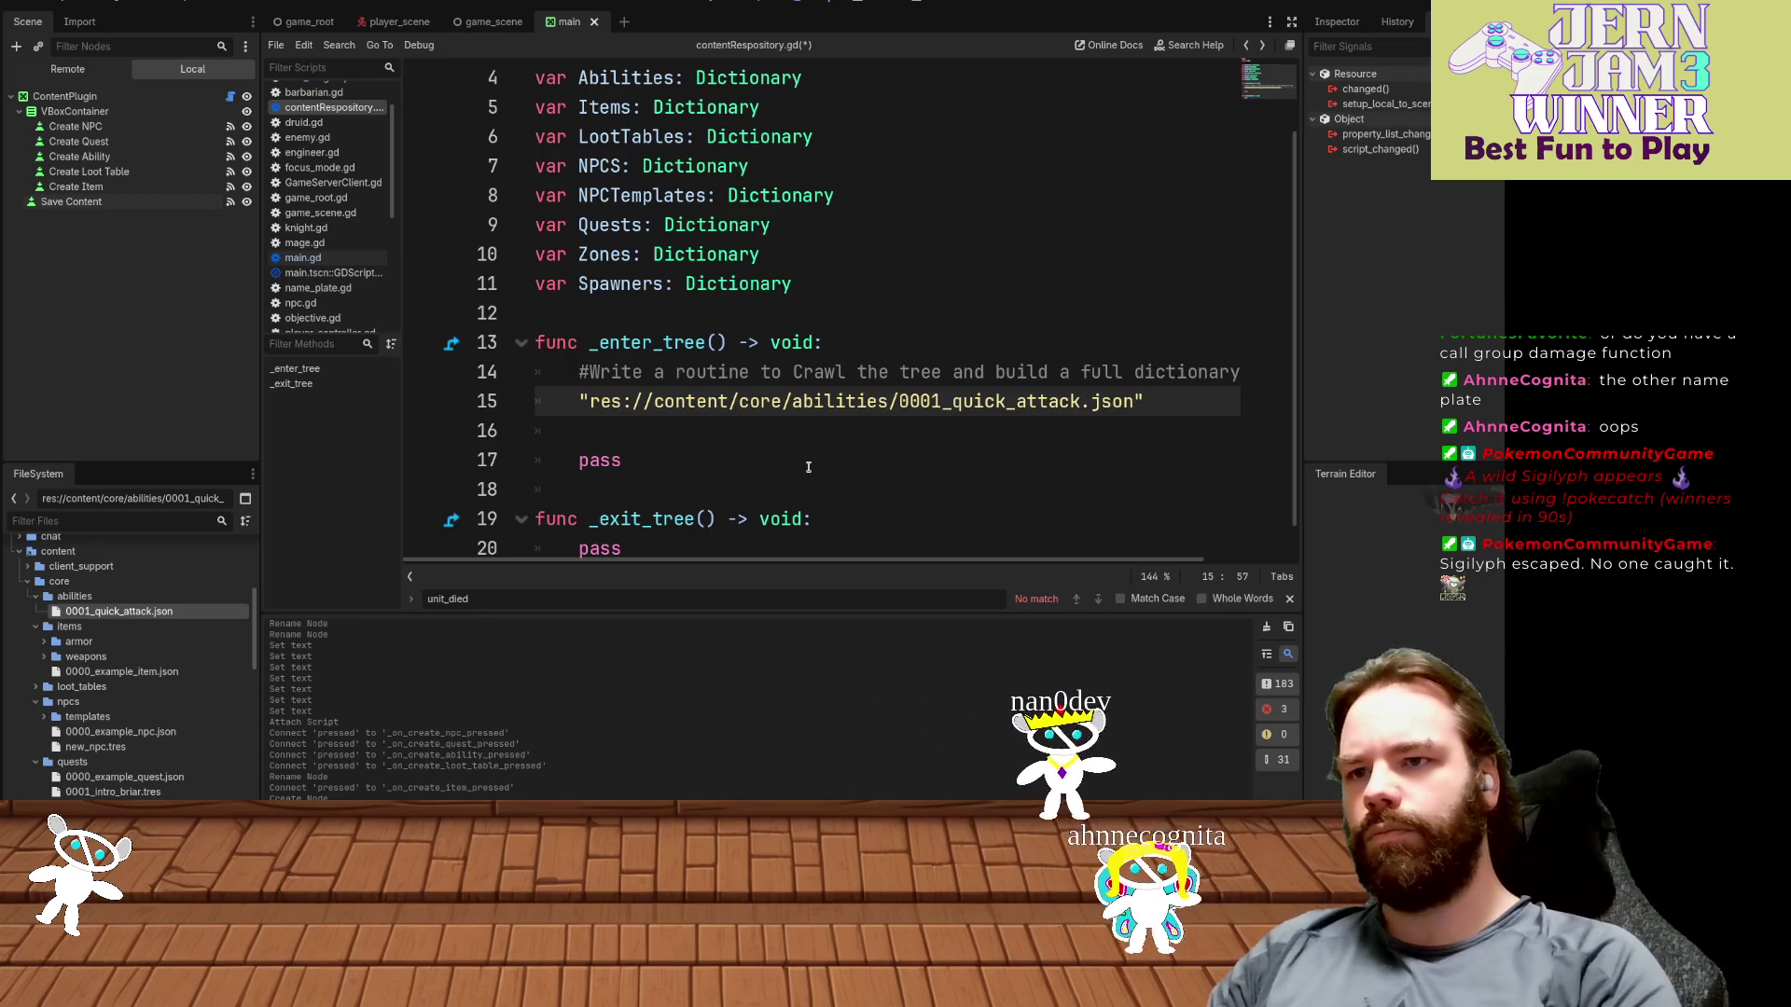
{"action": "key", "text": "ctrl+s"}
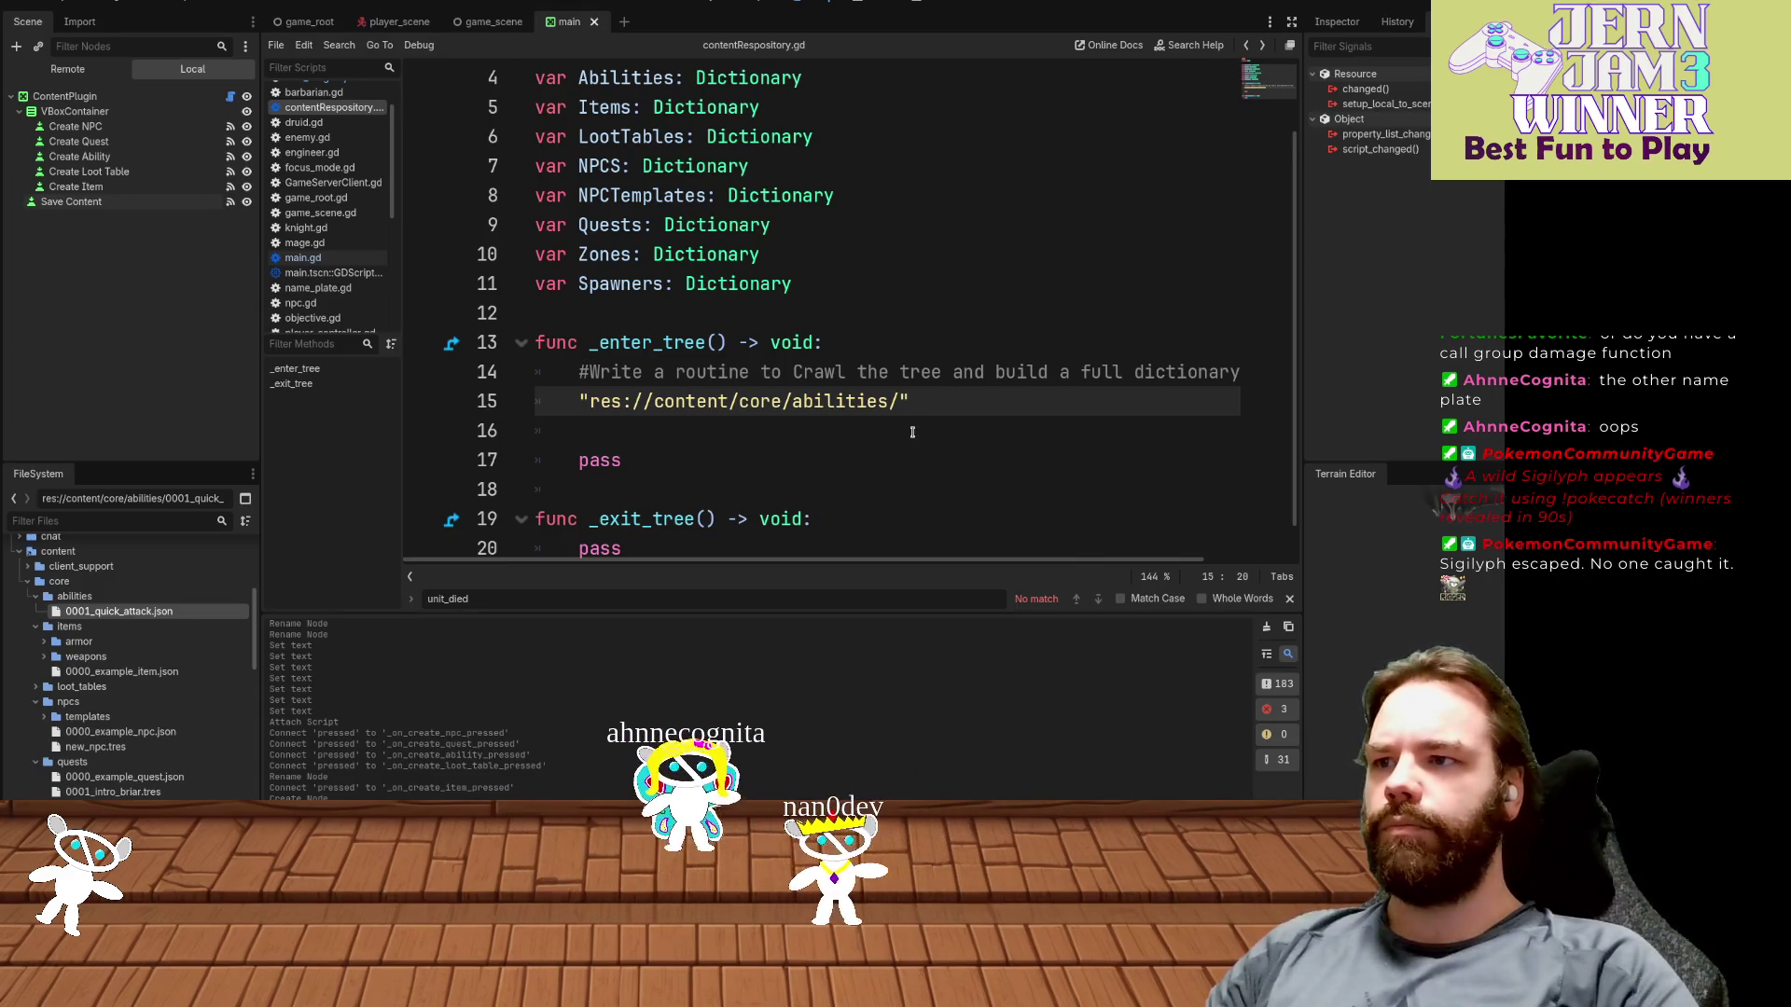
Step: Start a new 'func loadAbilities():' declaration below _exit_tree
{"action": "scroll", "coordinate": [912, 432], "scroll_direction": "down", "scroll_amount": 1}
{"action": "left_click", "coordinate": [747, 541]}
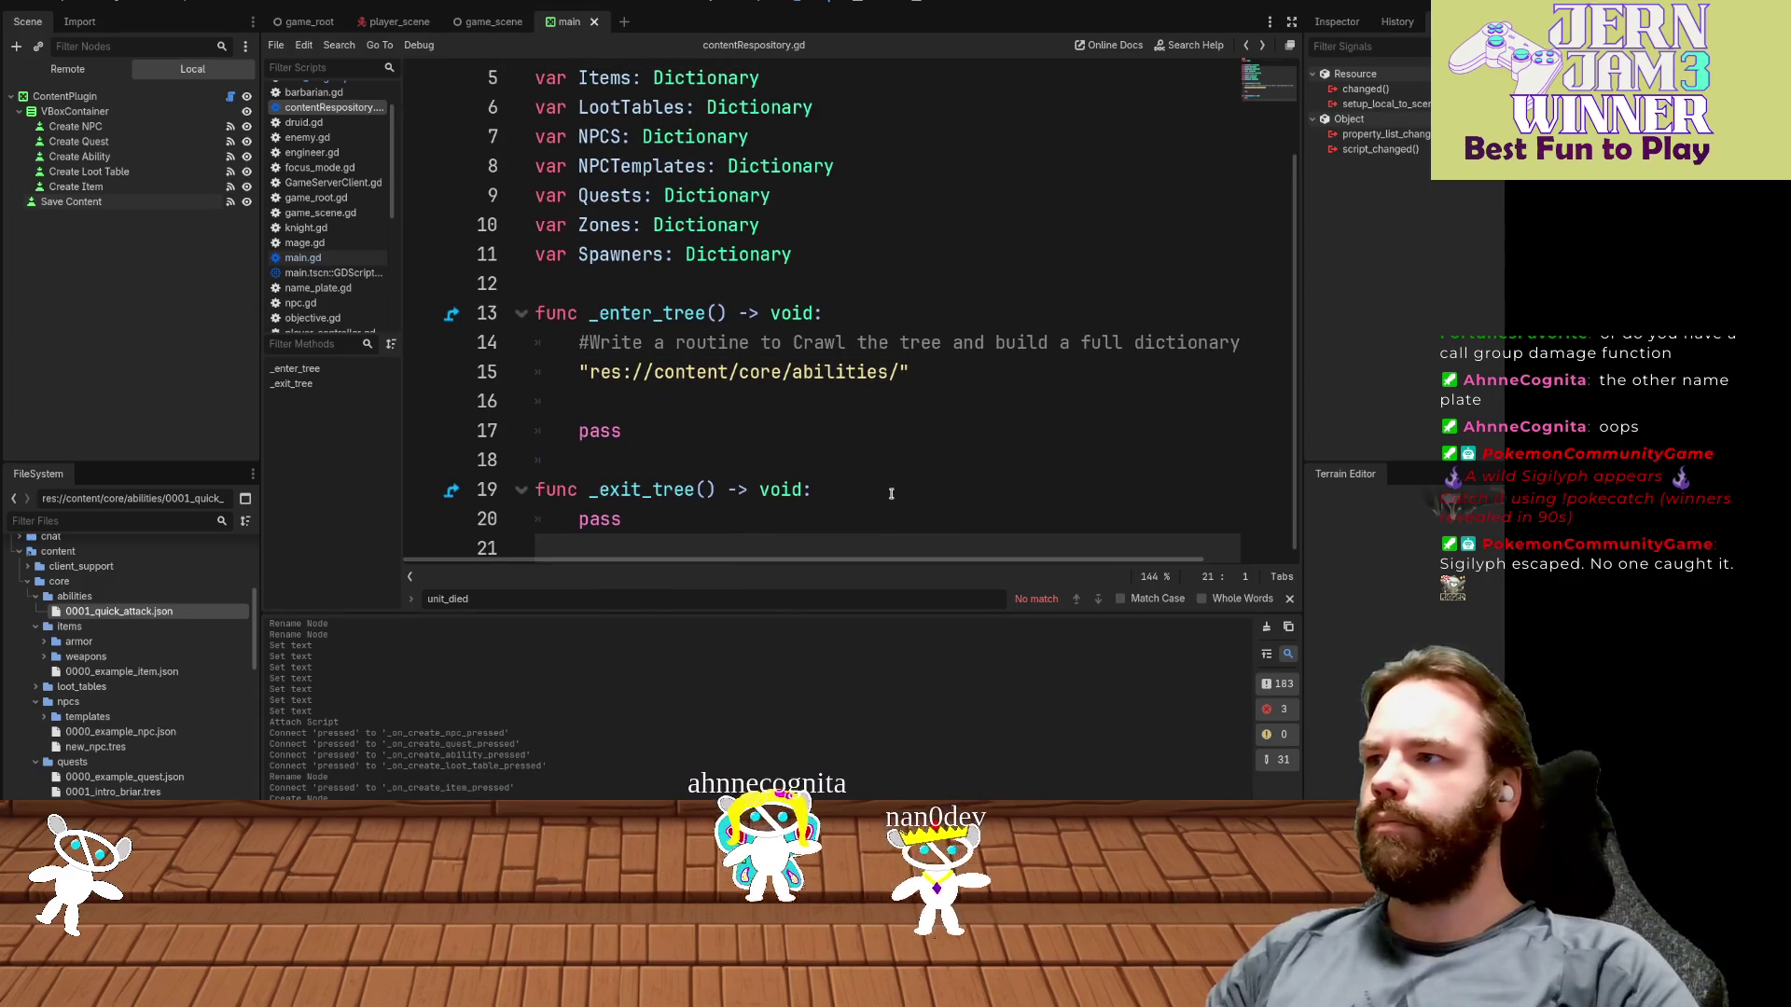
{"action": "left_click", "coordinate": [888, 451]}
{"action": "left_click", "coordinate": [795, 512]}
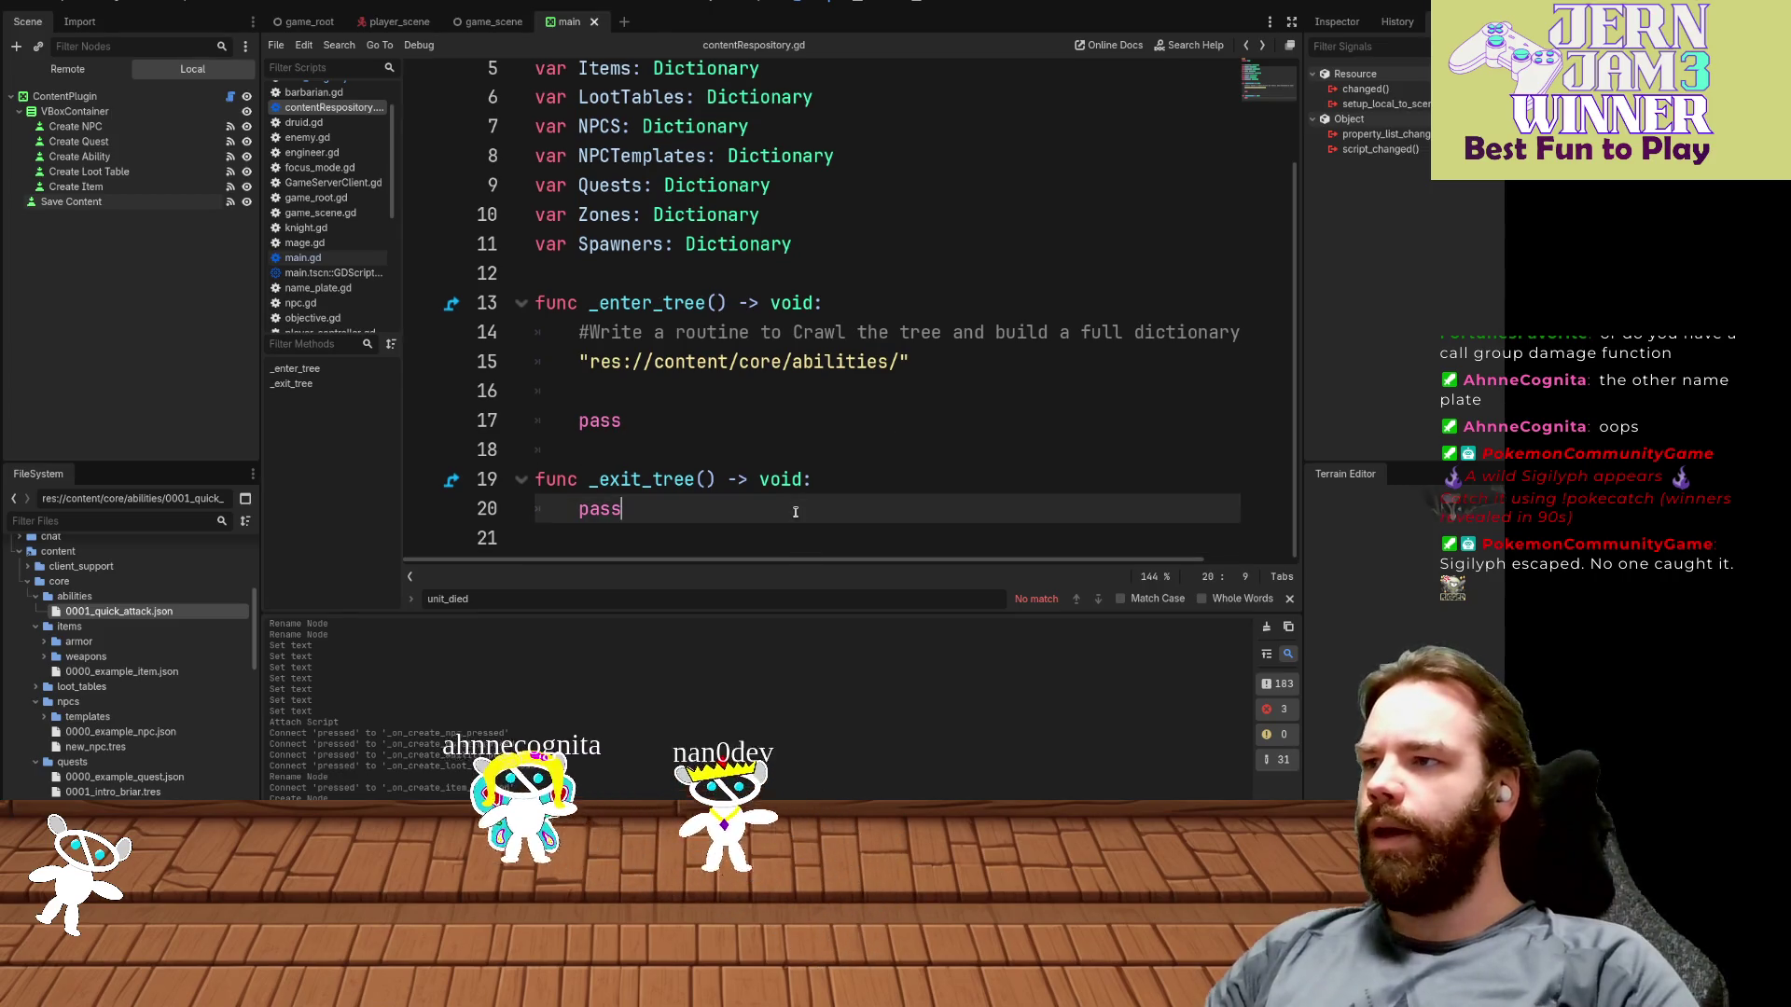
{"action": "key", "text": "Return"}
{"action": "key", "text": "Return"}
{"action": "key", "text": "BackSpace"}
{"action": "type", "text": "fucn"}
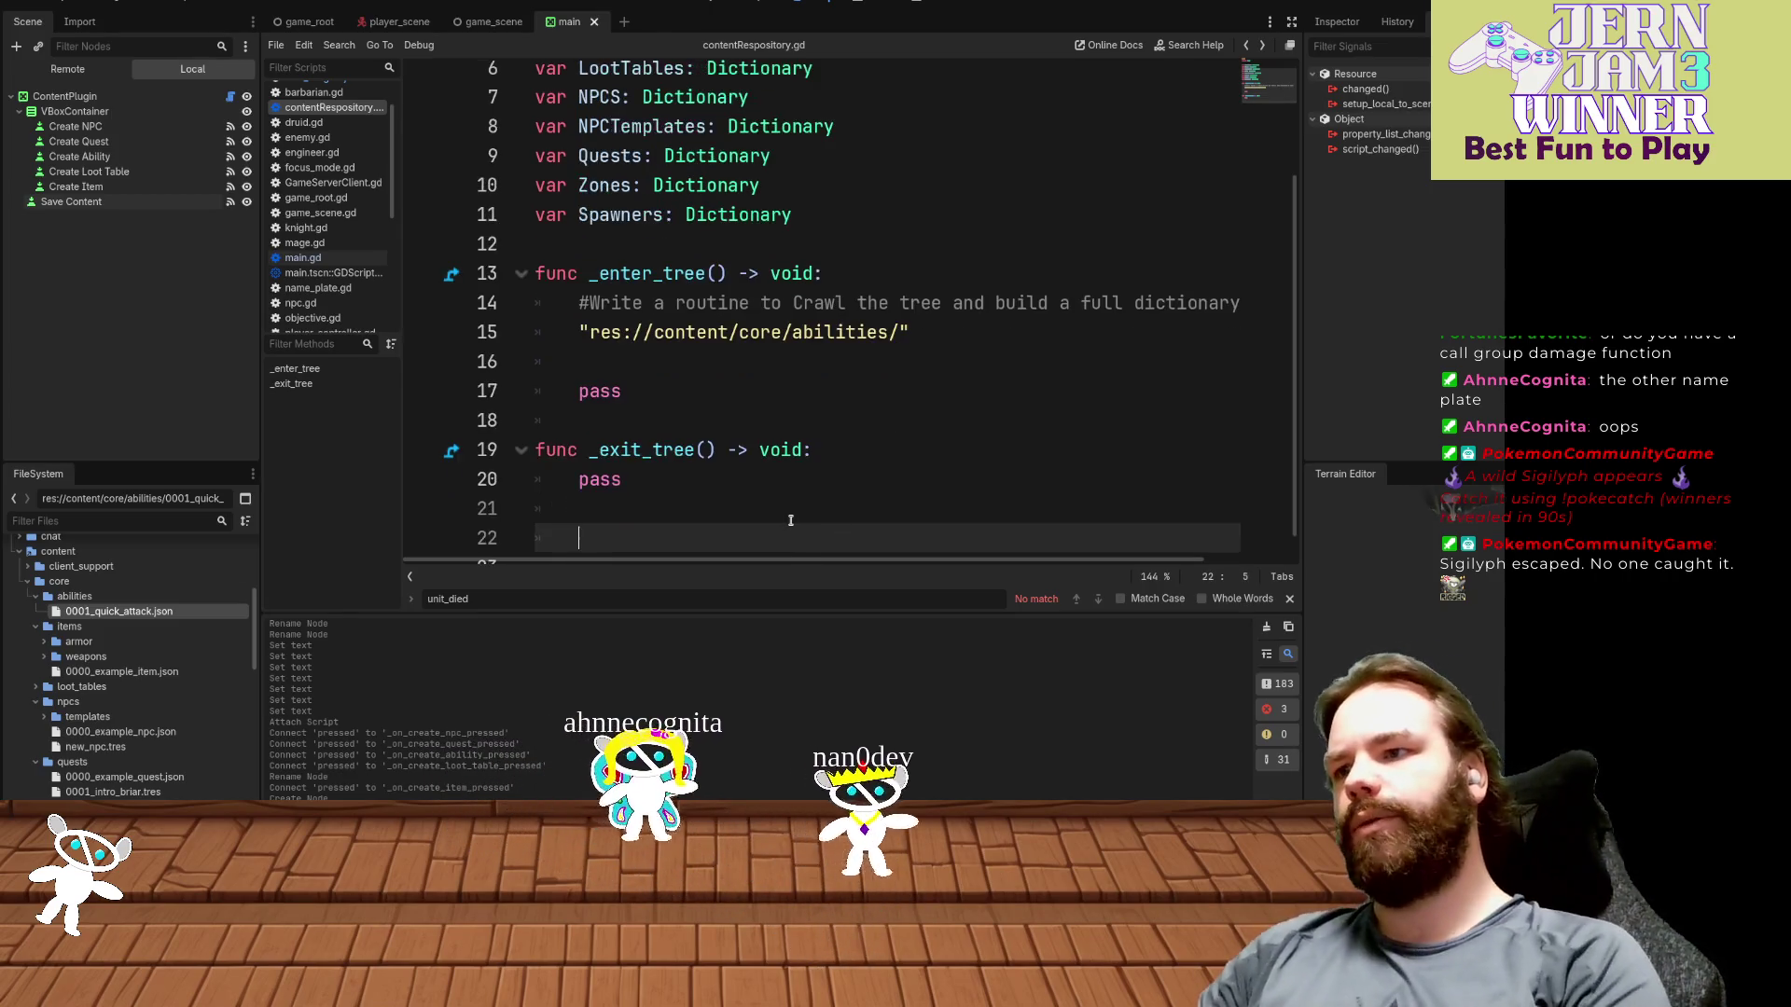
{"action": "key", "text": "BackSpace"}
{"action": "key", "text": "BackSpace"}
{"action": "type", "text": "nc loadA"}
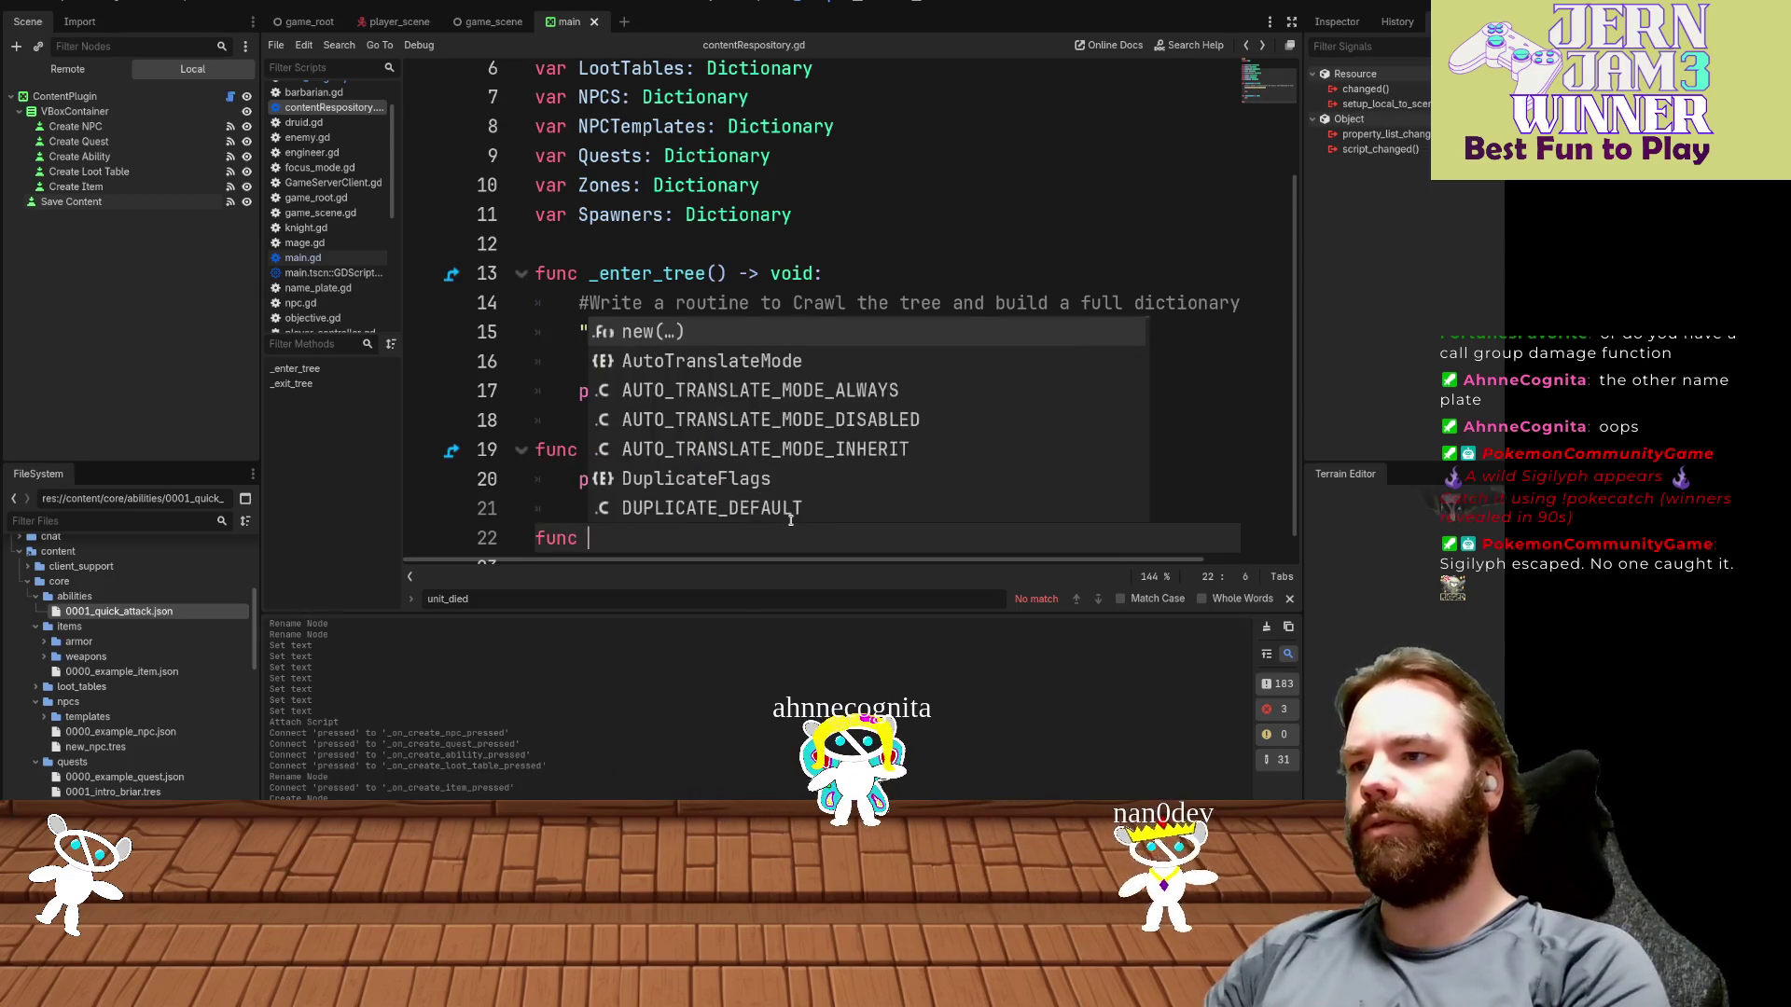
{"action": "type", "text": "biliti"}
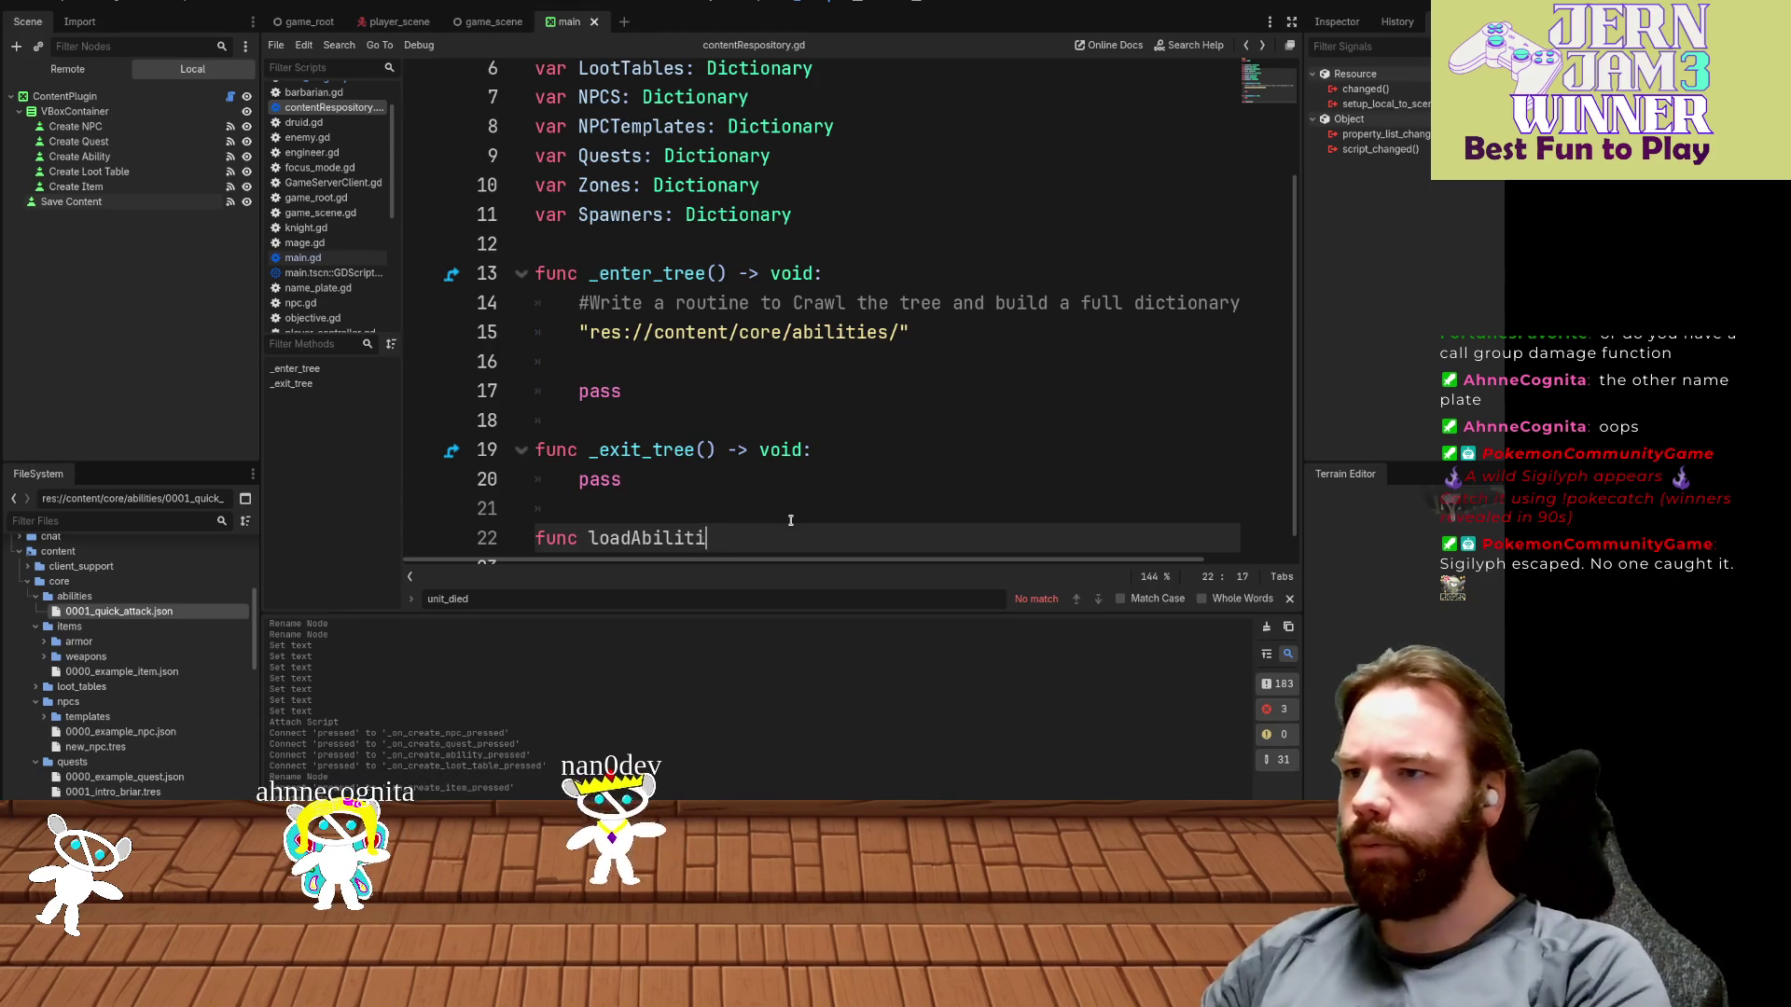
{"action": "type", "text": "es():"}
Step: Give the loadAbilities header a '-> void' return type
{"action": "key", "text": "Return"}
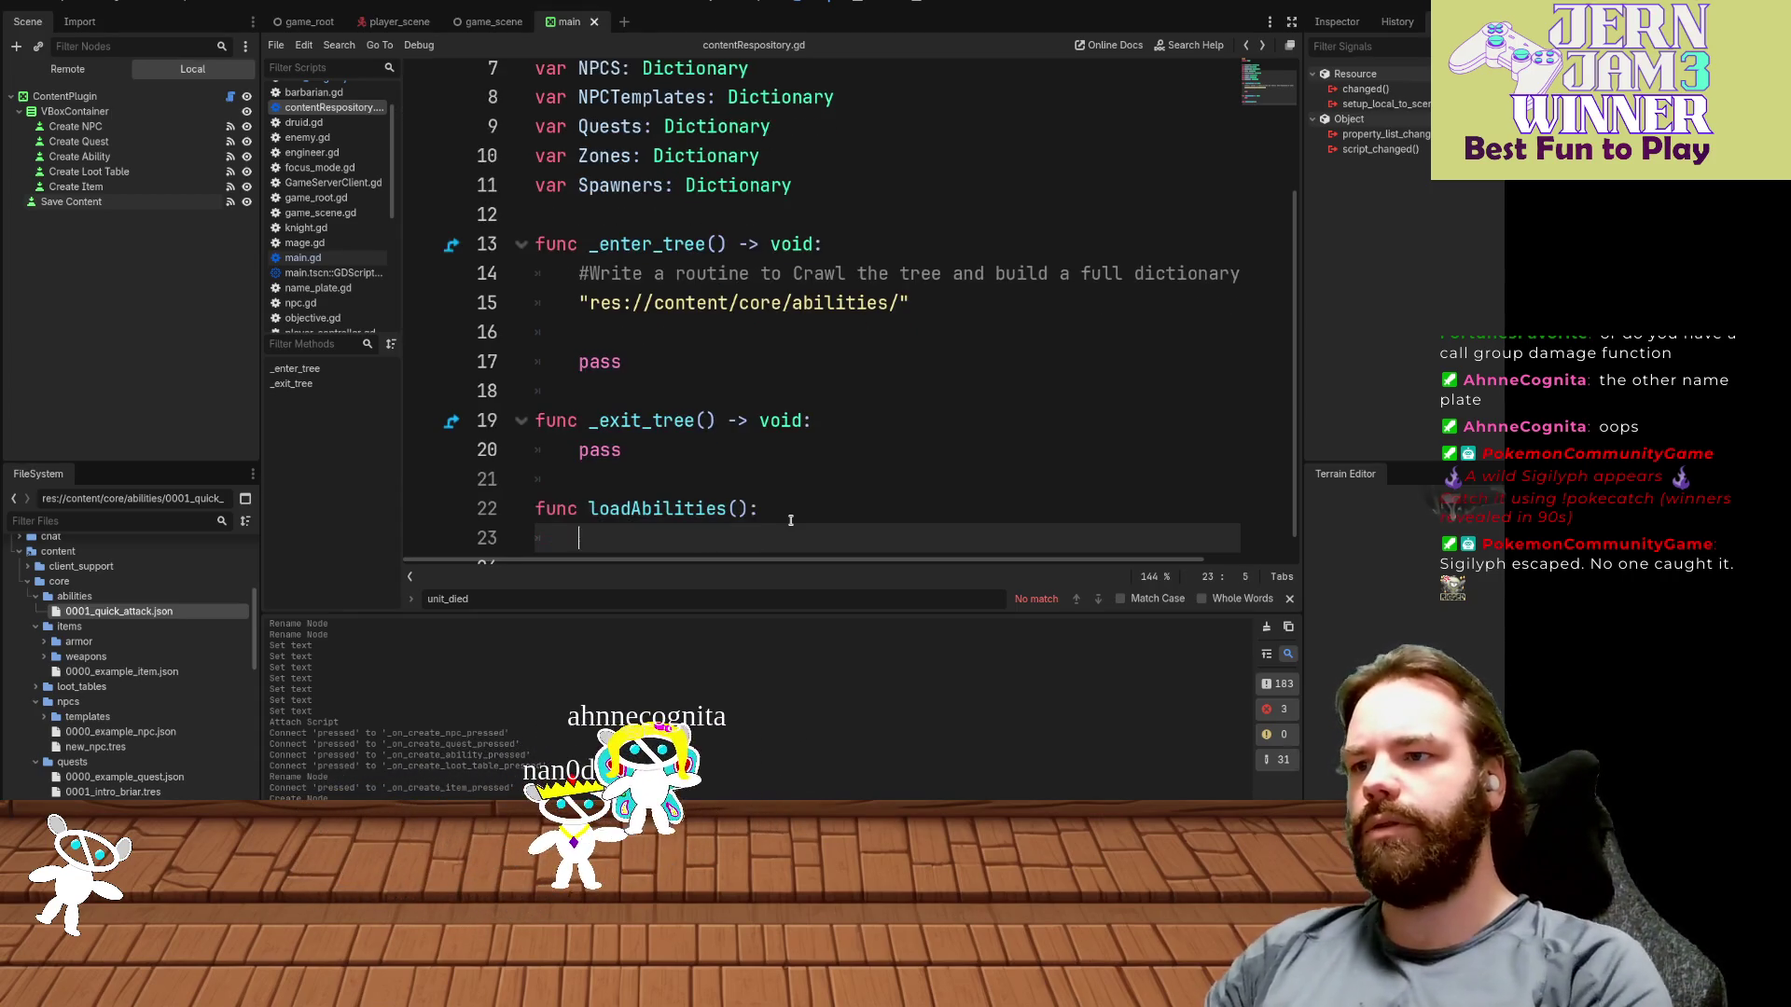
{"action": "key", "text": "BackSpace"}
{"action": "type", "text": ">void:"}
{"action": "key", "text": "Home"}
{"action": "key", "text": "ctrl+Right"}
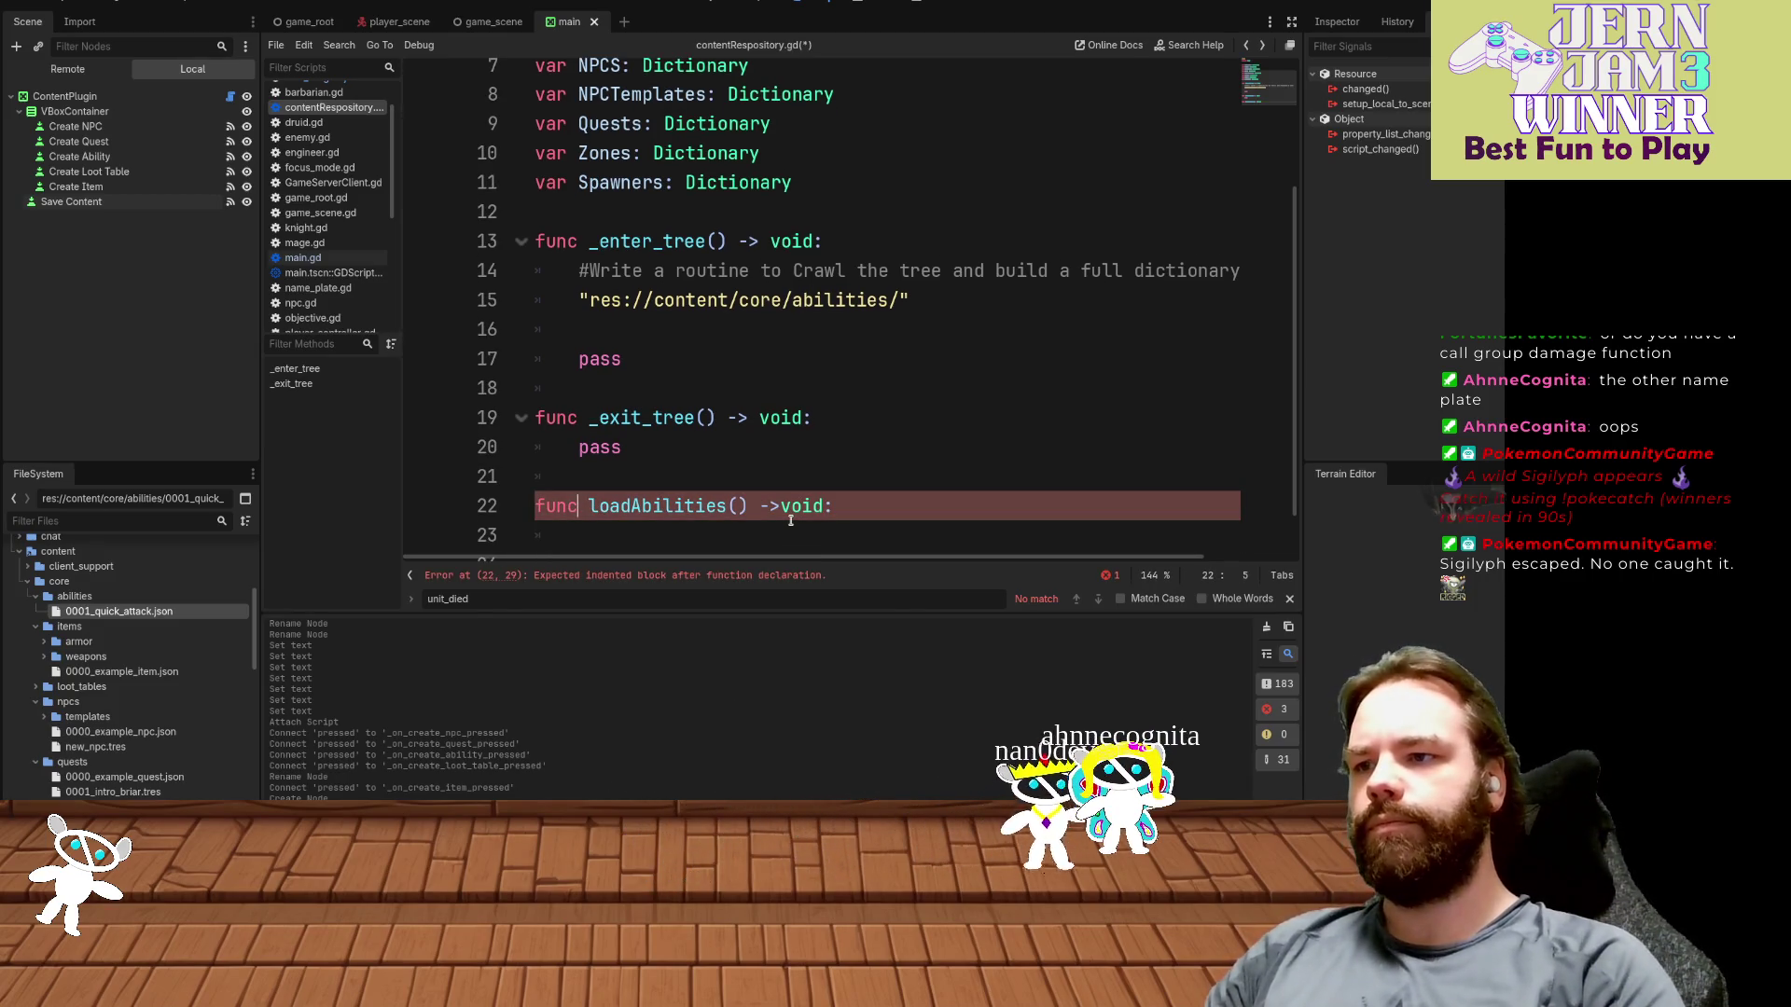
{"action": "key", "text": "ctrl+Right"}
{"action": "key", "text": "ctrl+Right"}
{"action": "key", "text": "ctrl+Right"}
{"action": "key", "text": "BackSpace"}
{"action": "key", "text": "Left"}
{"action": "key", "text": "Down"}
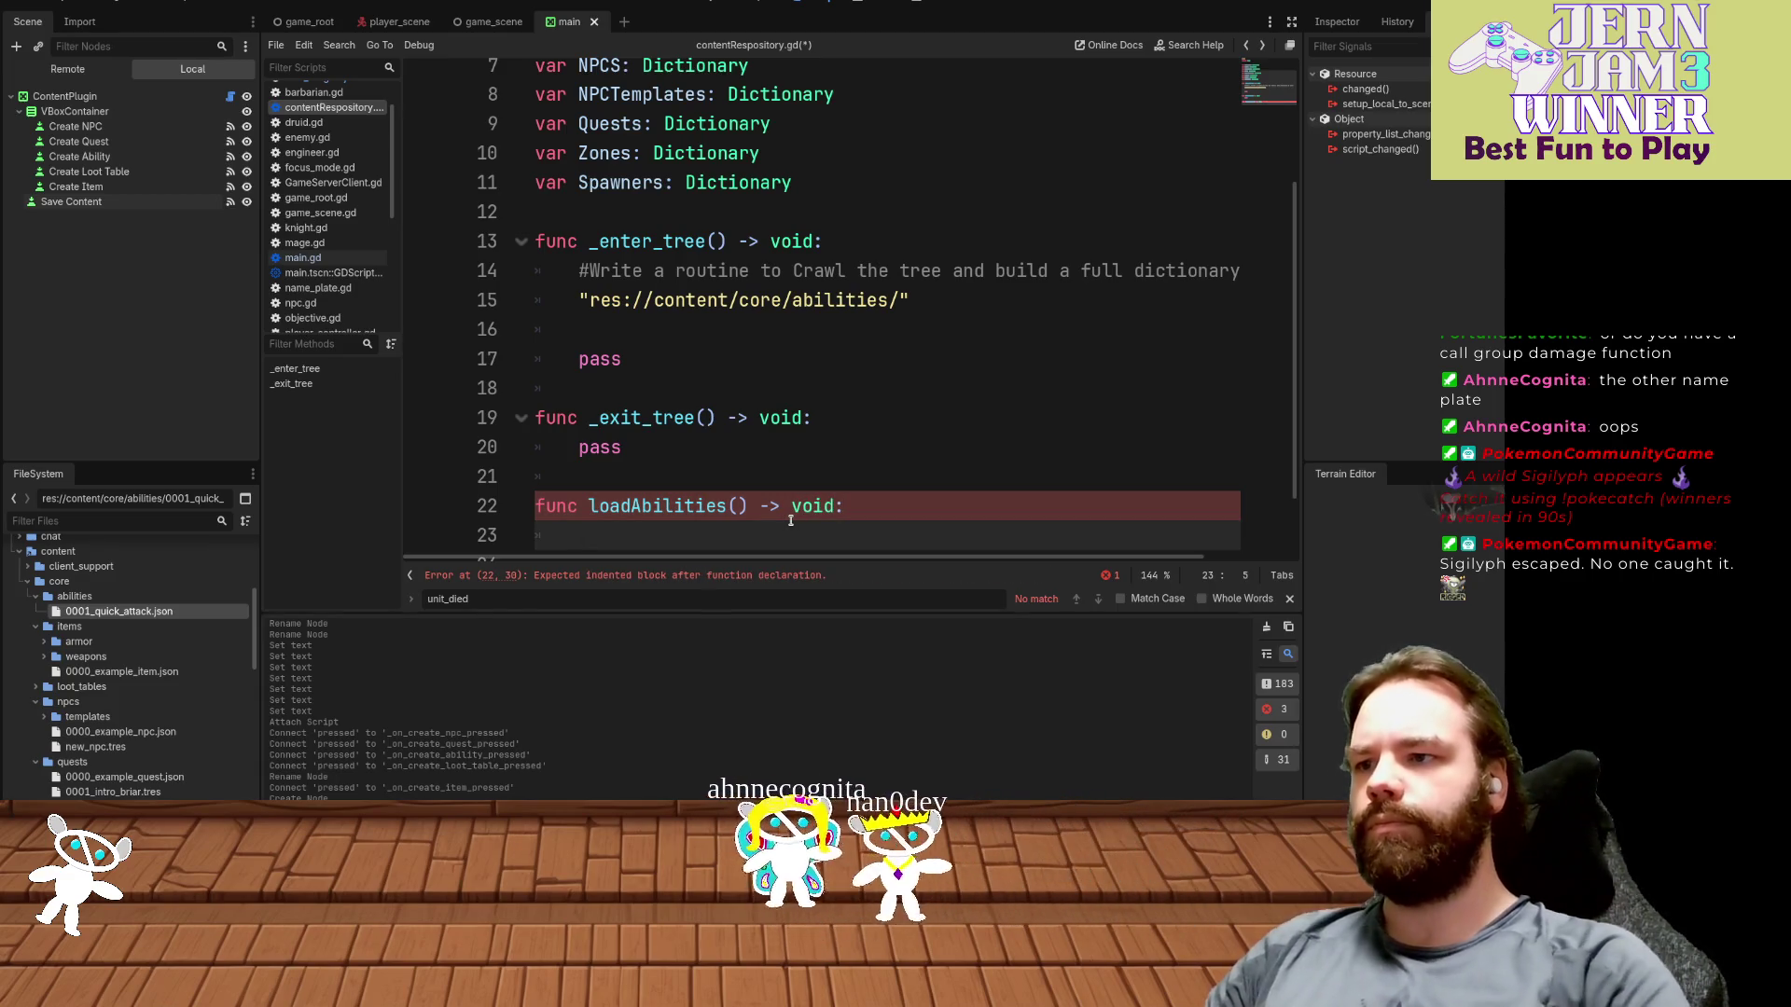
Step: Move the abilities path string from _enter_tree into a path variable in loadAbilities
{"action": "scroll", "coordinate": [684, 534], "scroll_direction": "down", "scroll_amount": 1}
{"action": "left_click_drag", "start_coordinate": [910, 225], "coordinate": [587, 225]}
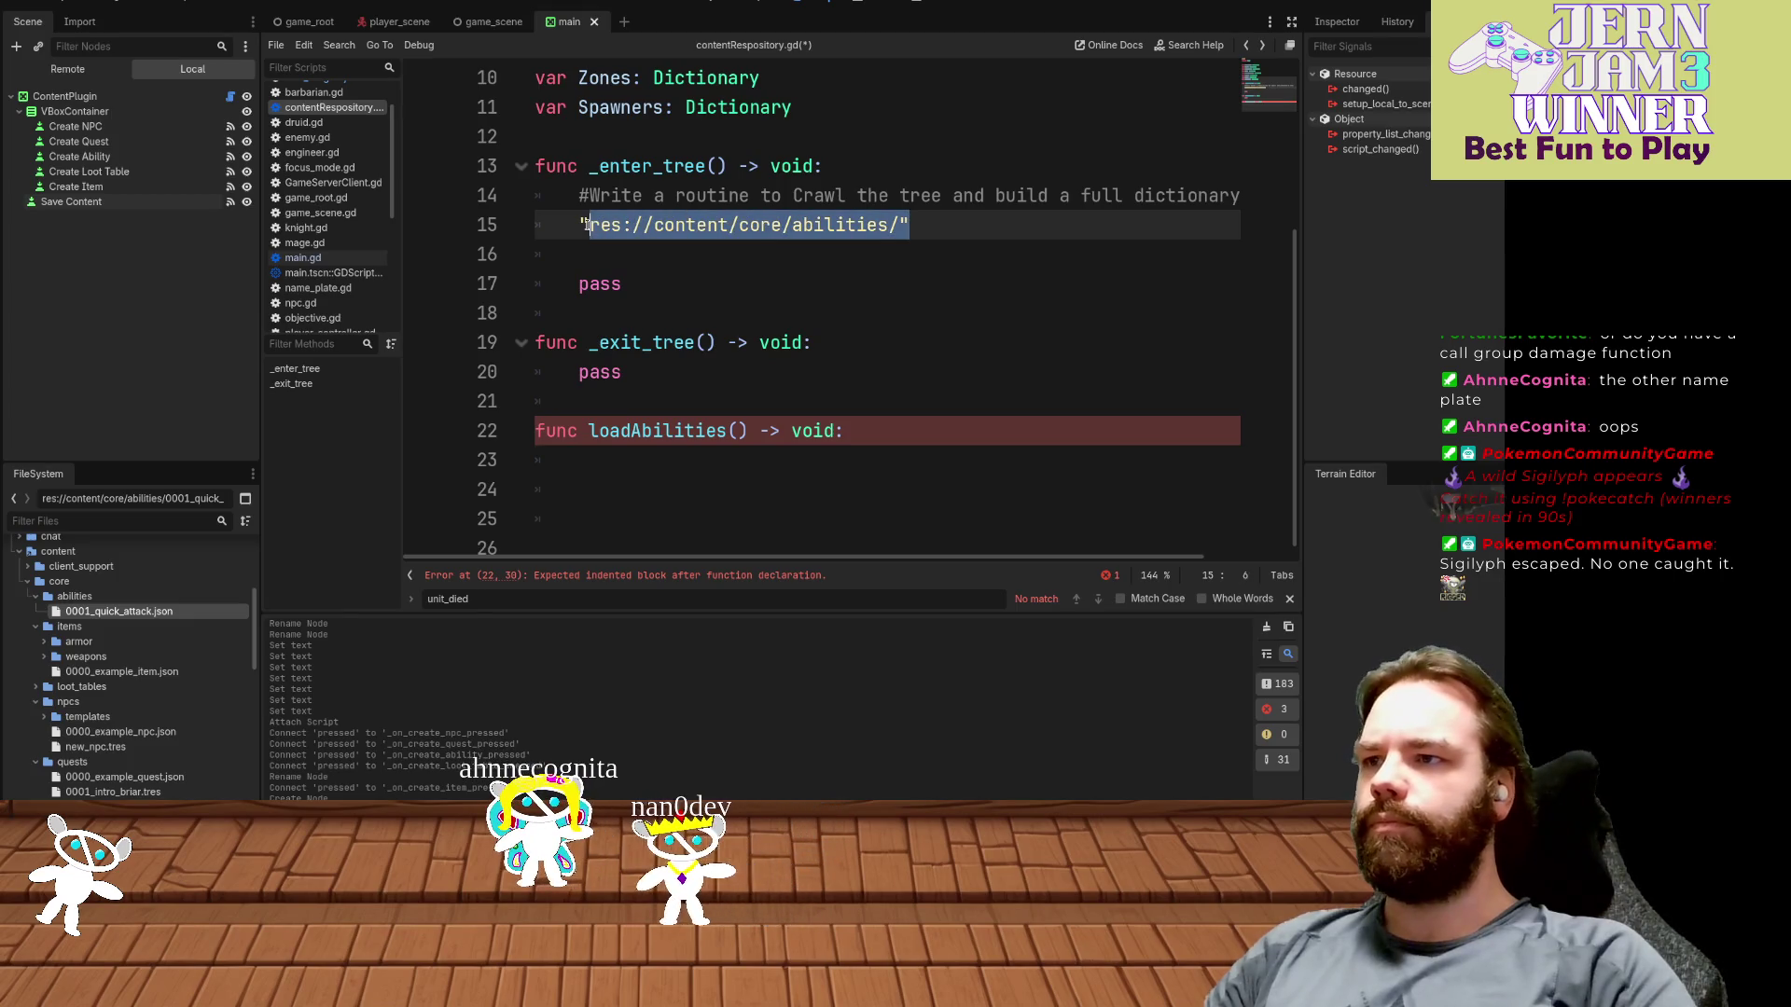
{"action": "key", "text": "ctrl+x"}
{"action": "left_click", "coordinate": [654, 471]}
{"action": "type", "text": "v"}
{"action": "type", "text": "path"}
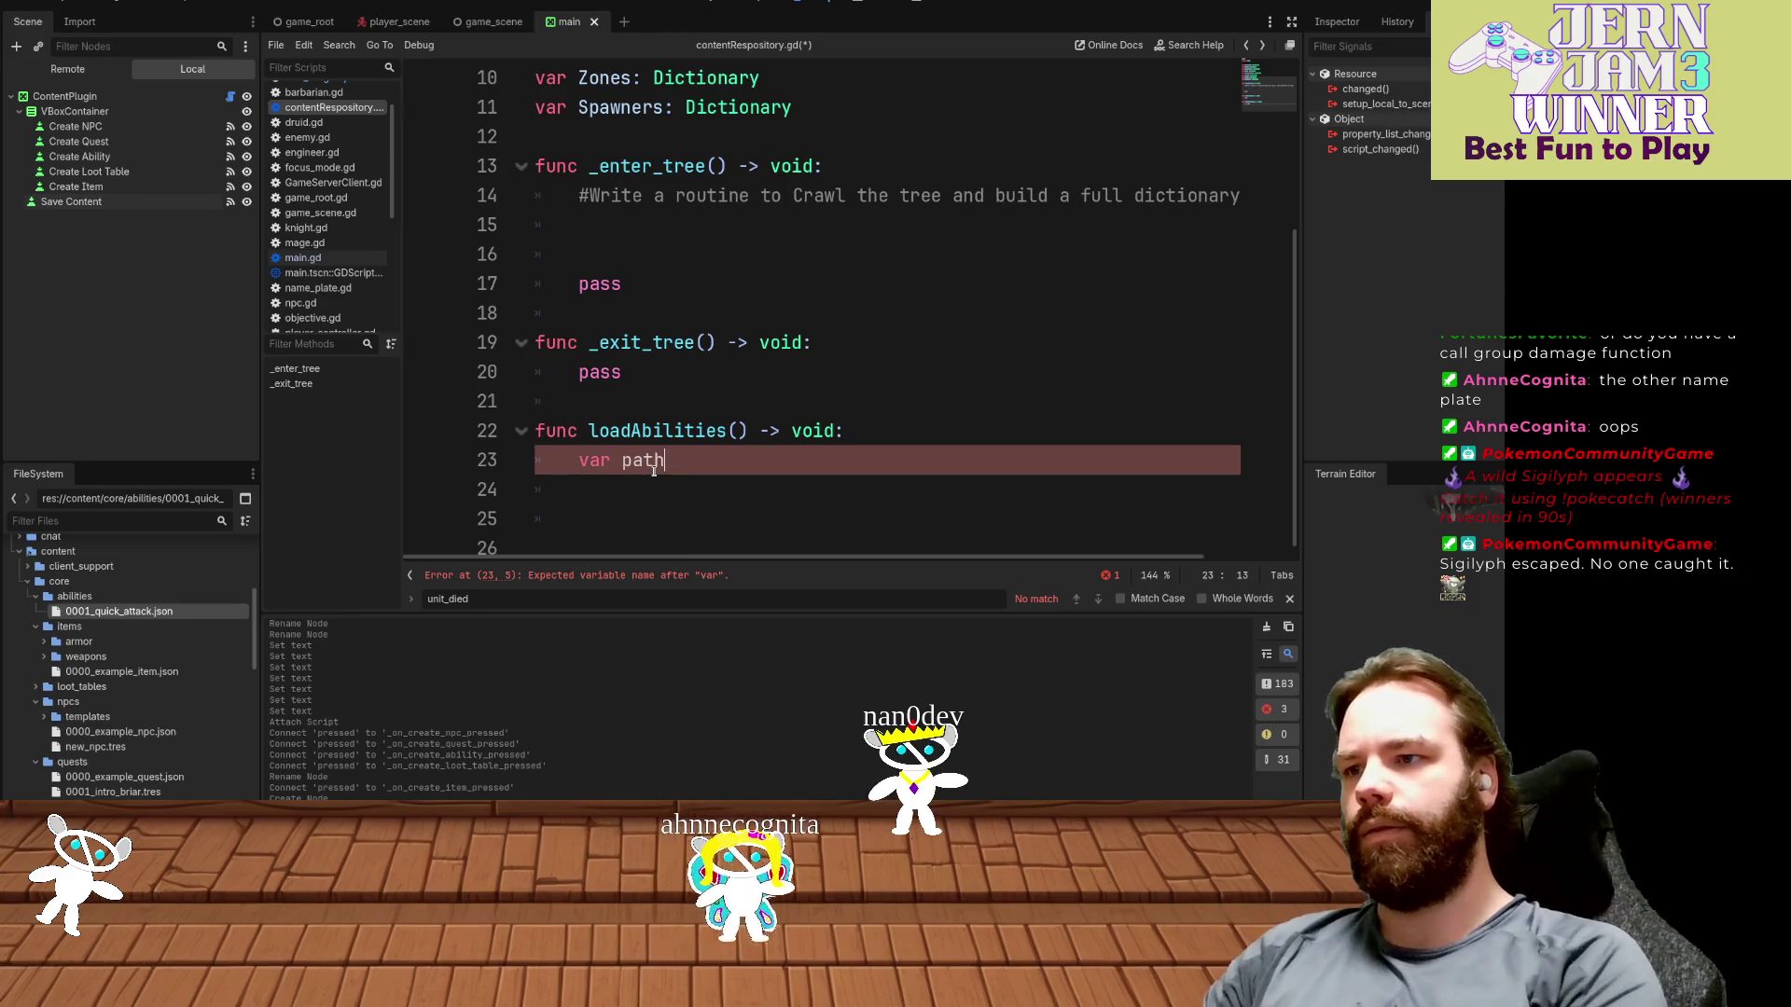
{"action": "type", "text": ":"}
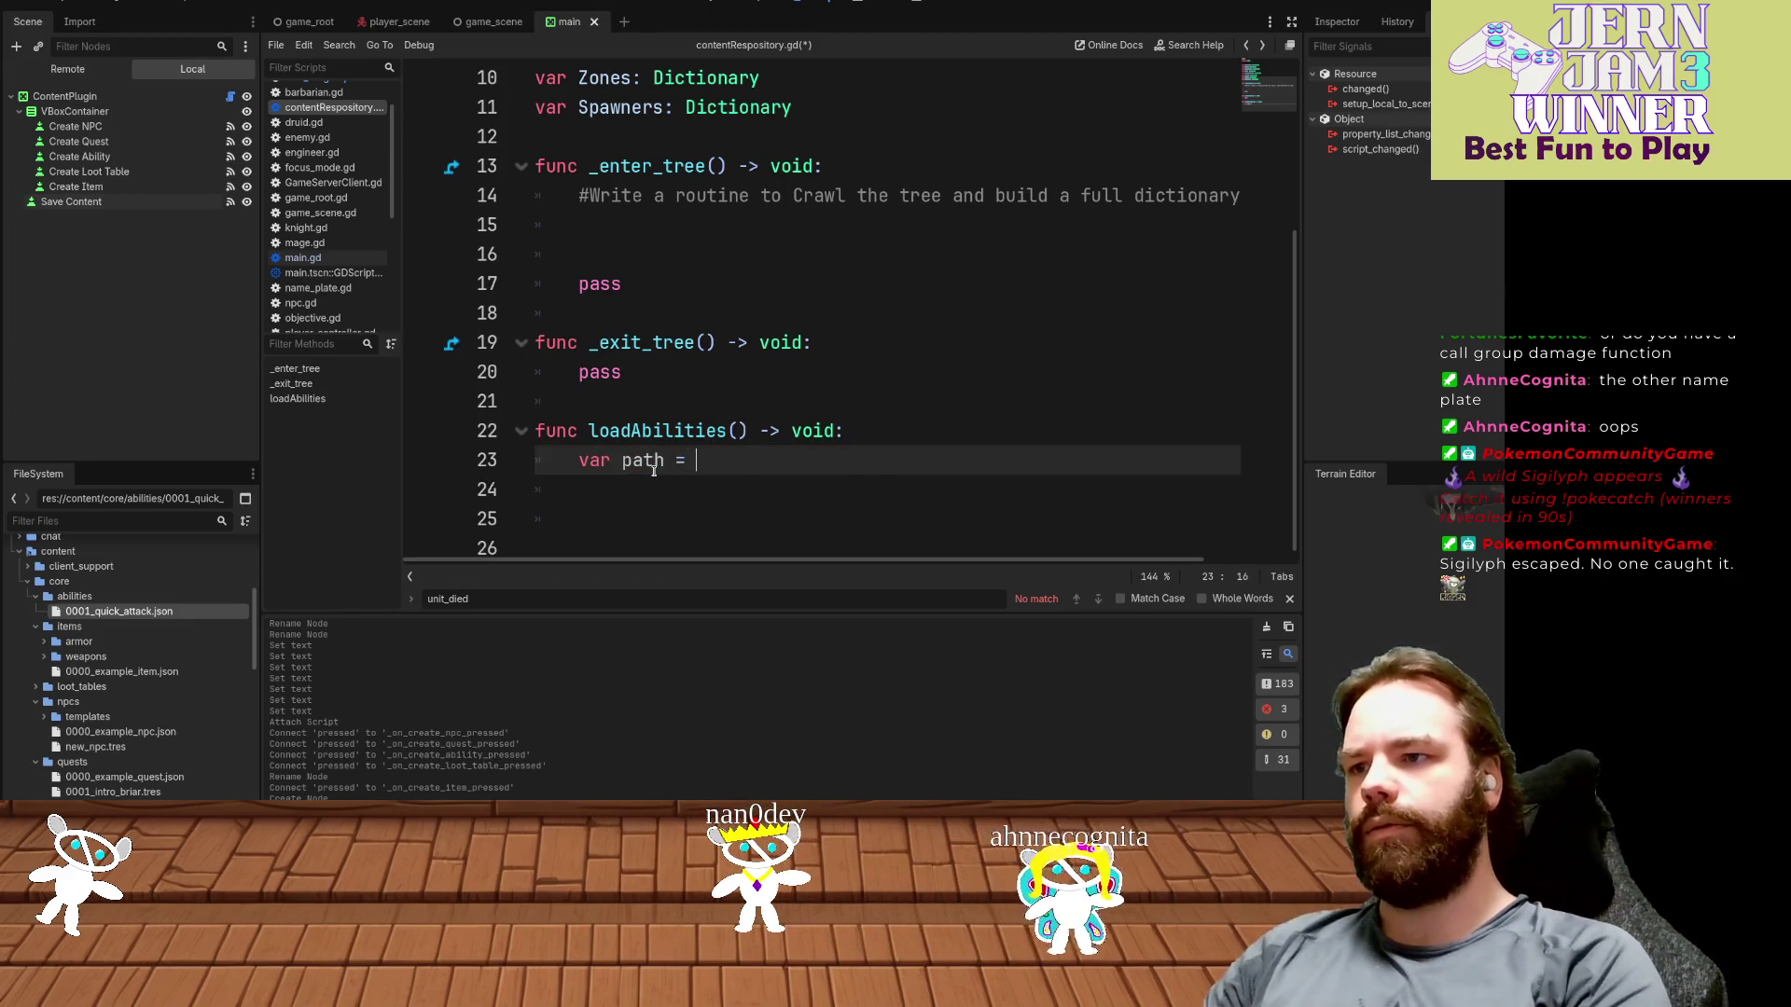
{"action": "key", "text": "ctrl+v"}
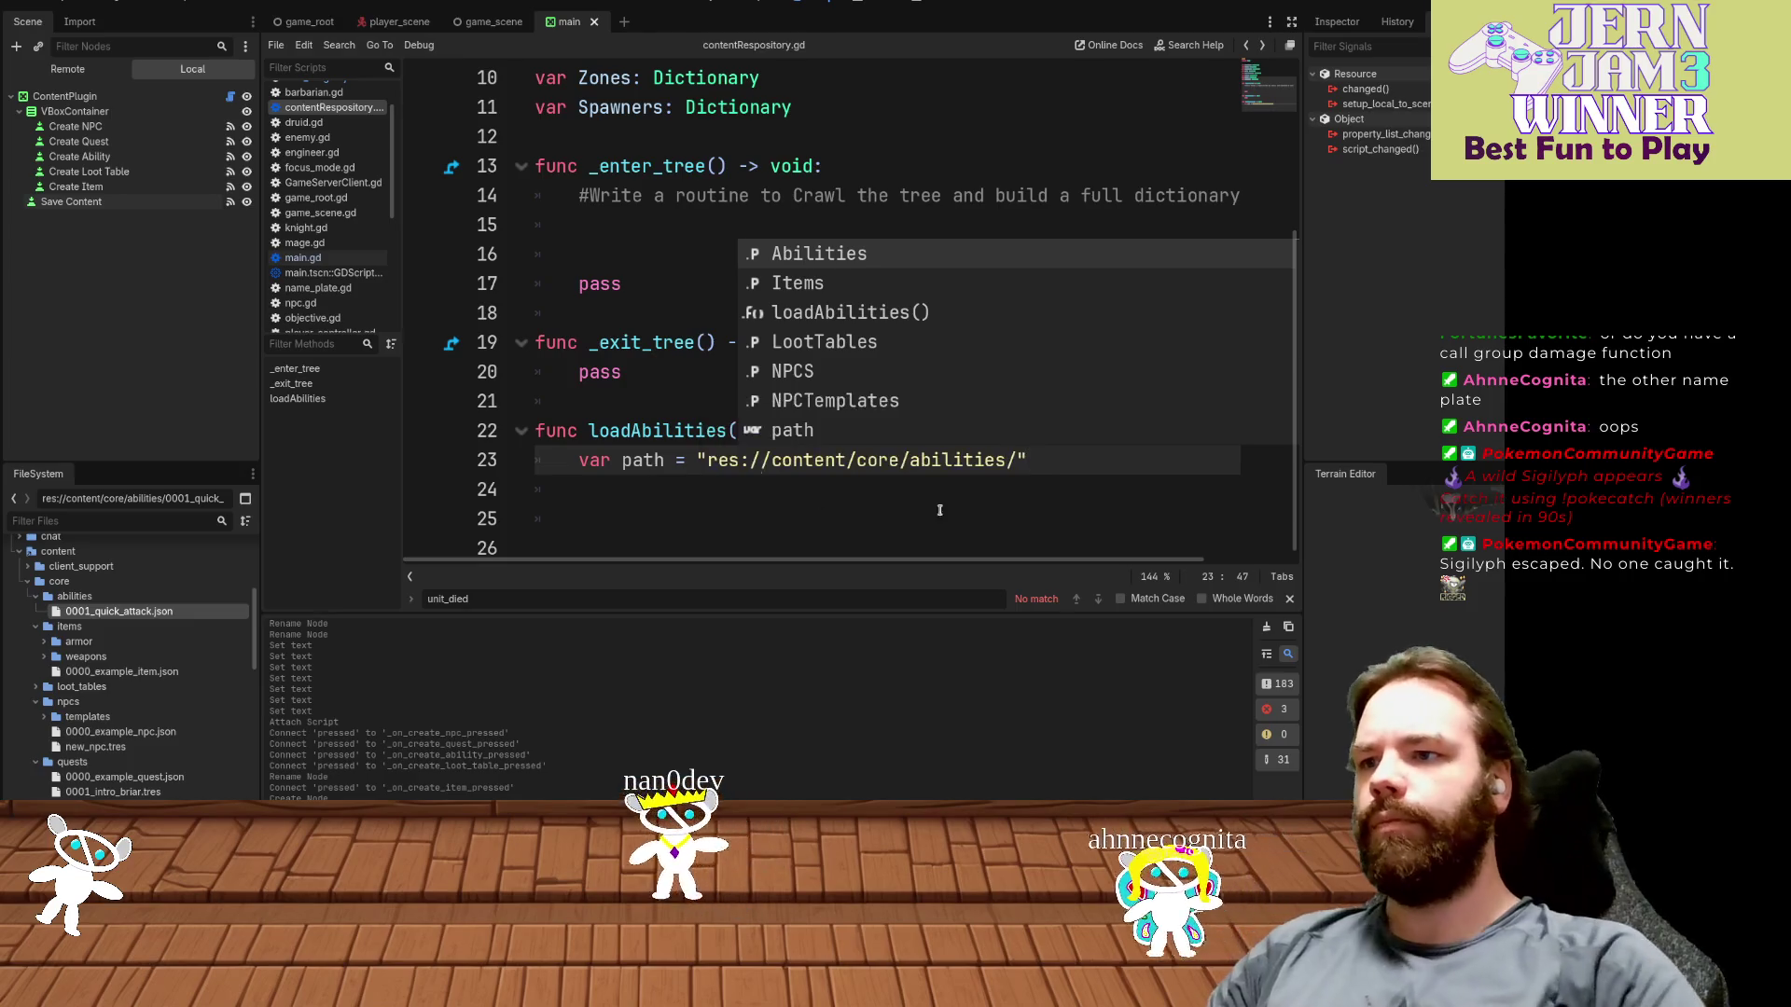
{"action": "key", "text": "Escape"}
{"action": "key", "text": "Down"}
{"action": "key", "text": "Down"}
{"action": "key", "text": "ctrl+s"}
Step: Add a 'path: String' parameter to loadAbilities and save
{"action": "left_click", "coordinate": [1037, 453]}
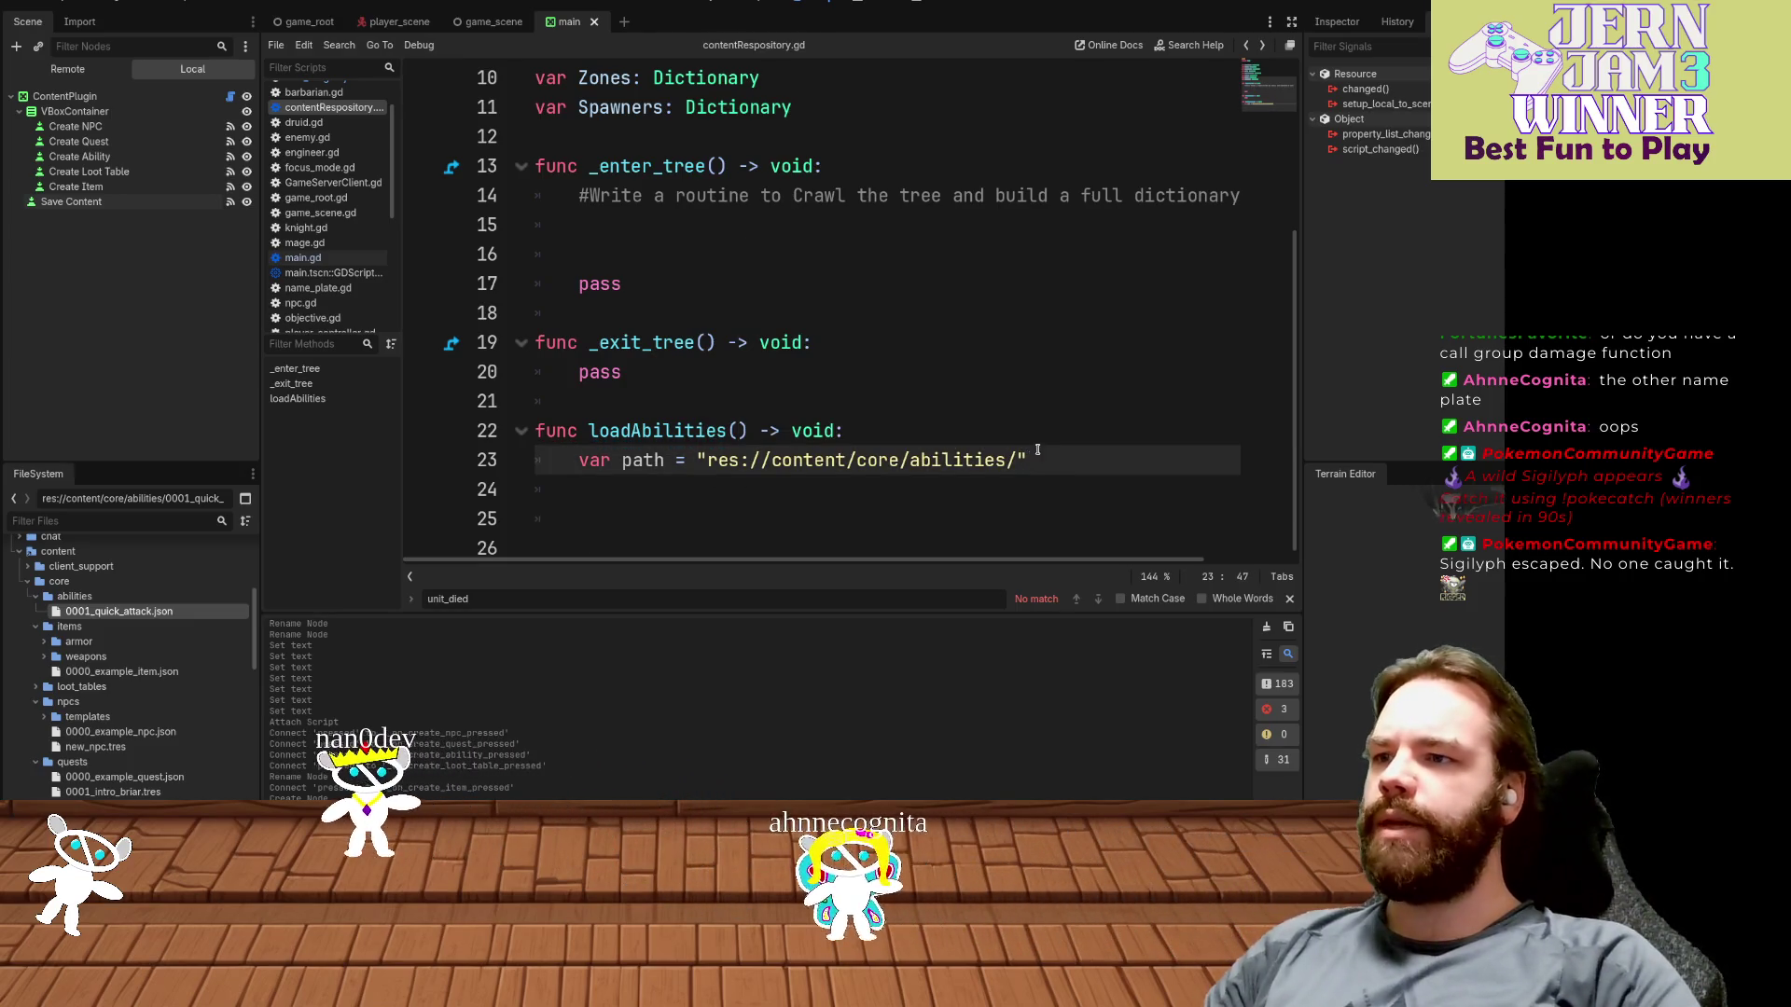
{"action": "left_click", "coordinate": [733, 434]}
{"action": "type", "text": "path: "}
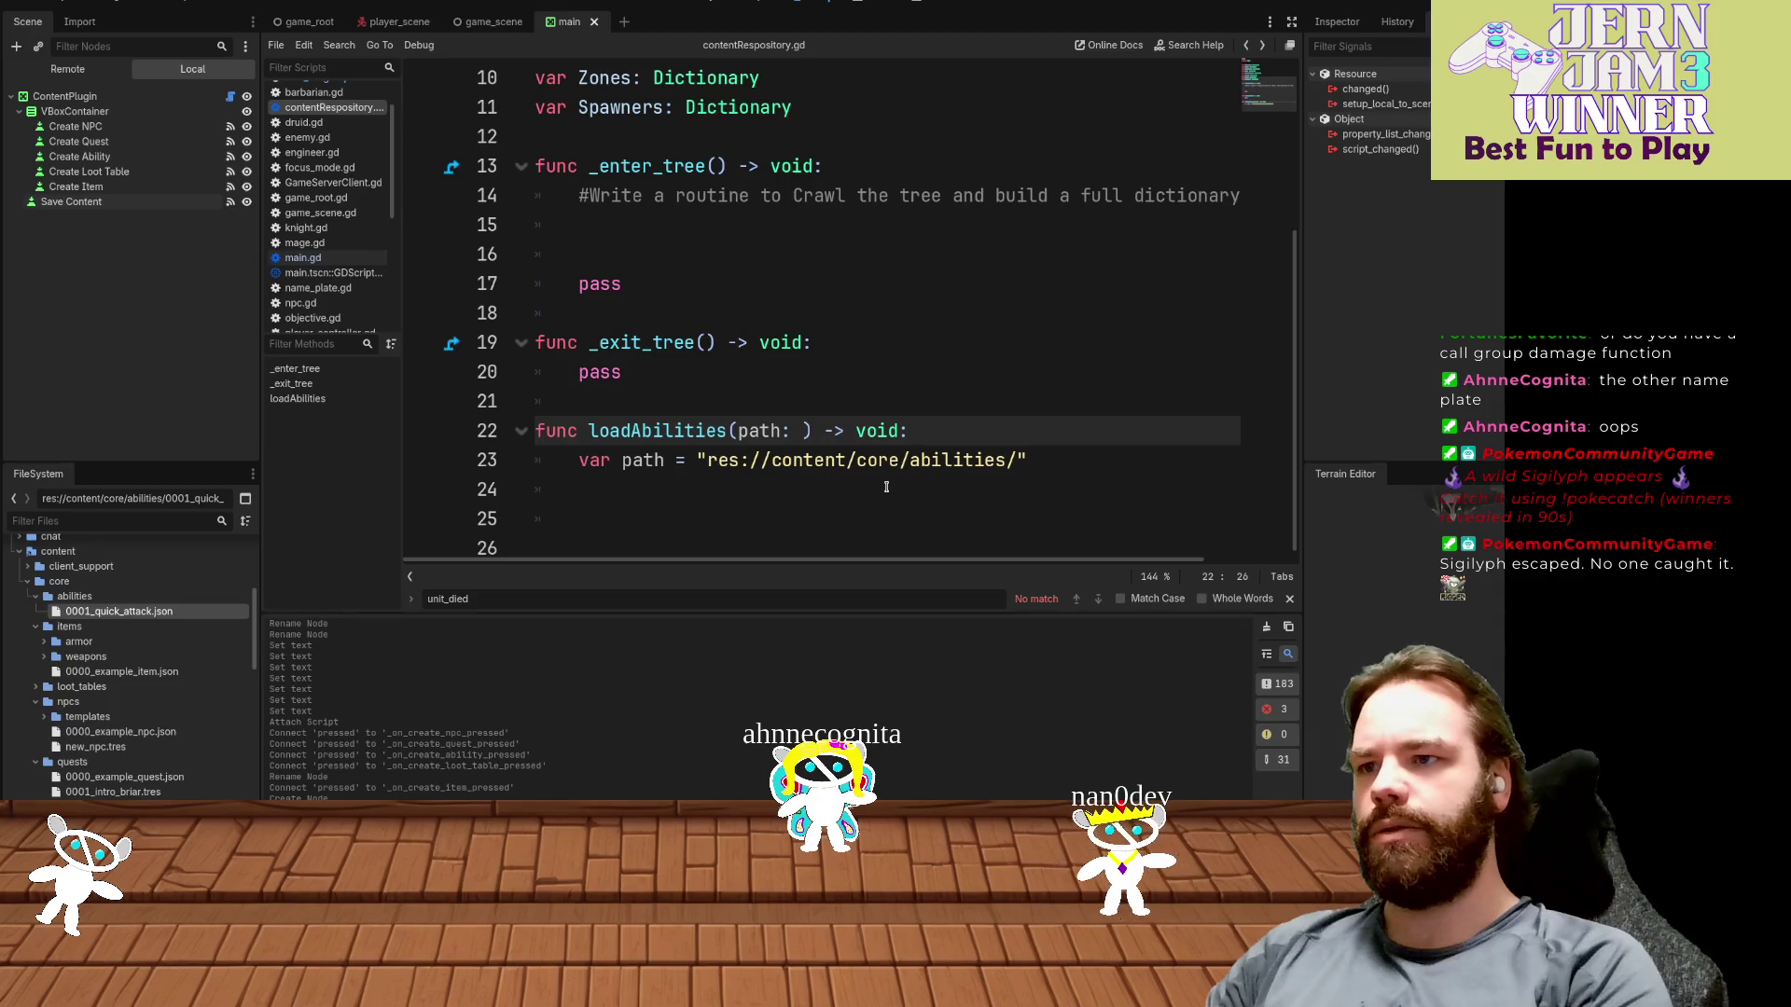
{"action": "type", "text": "String"}
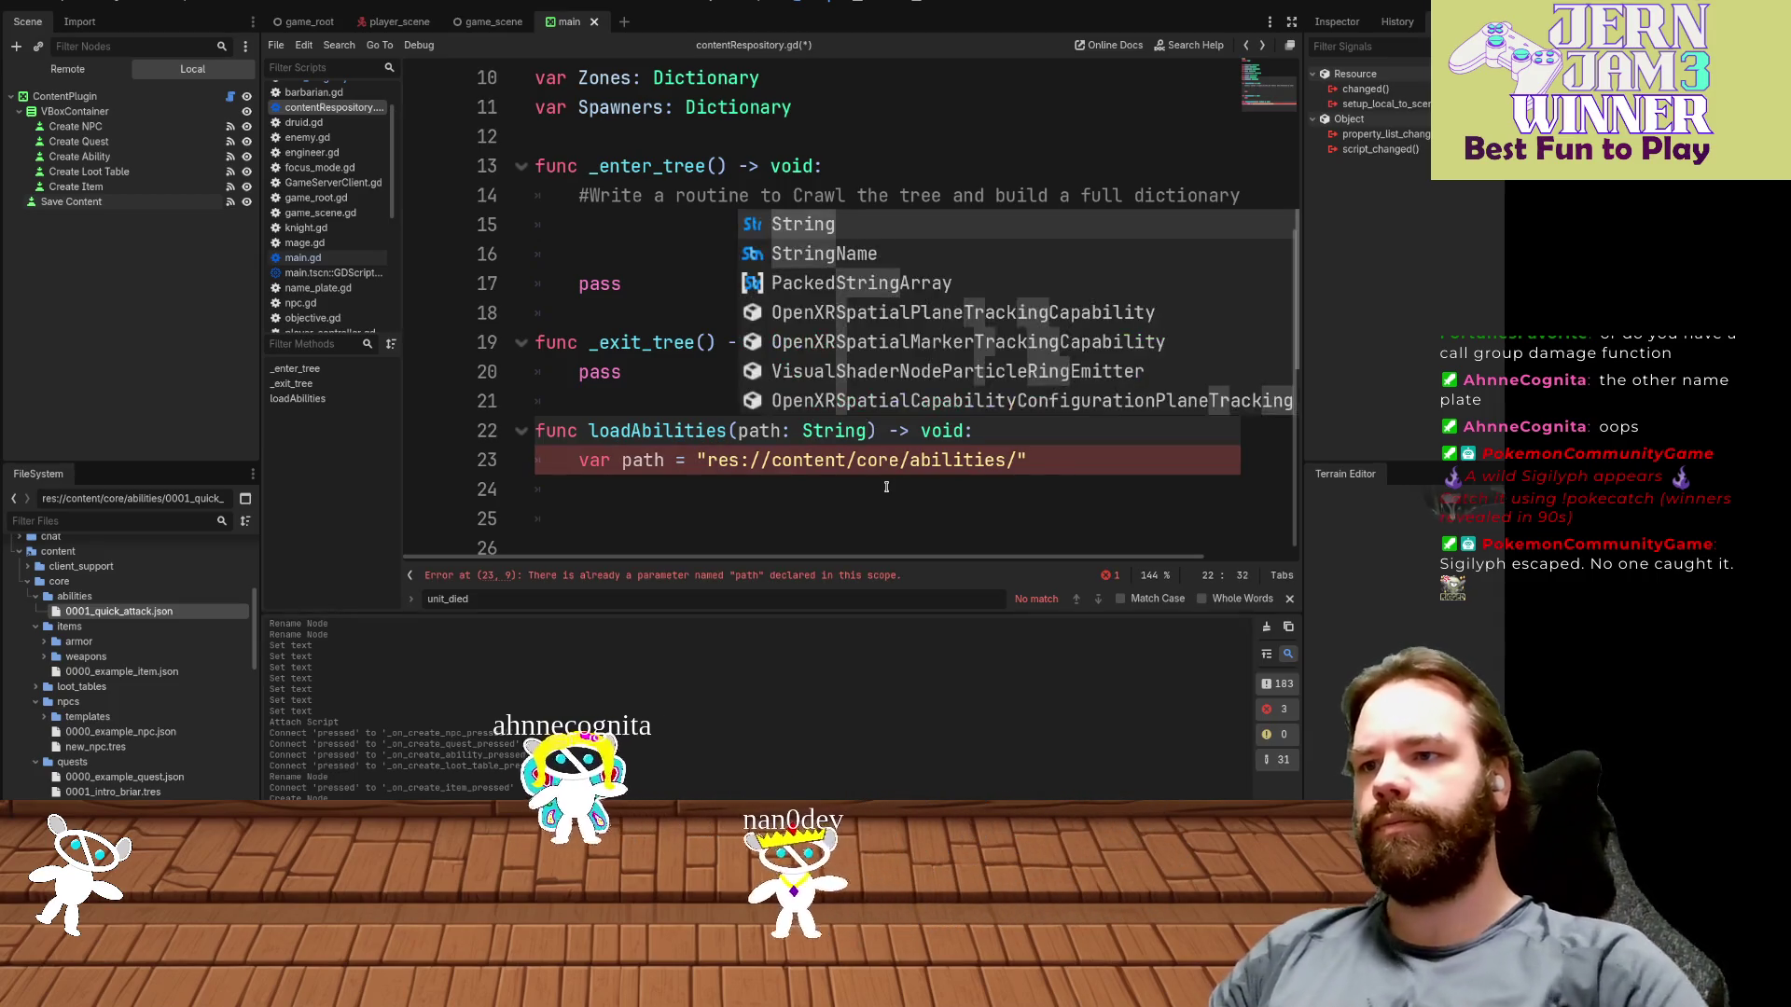
{"action": "left_click", "coordinate": [886, 486]}
{"action": "left_click_drag", "start_coordinate": [1092, 466], "coordinate": [1096, 446]}
{"action": "key", "text": "ctrl+s"}
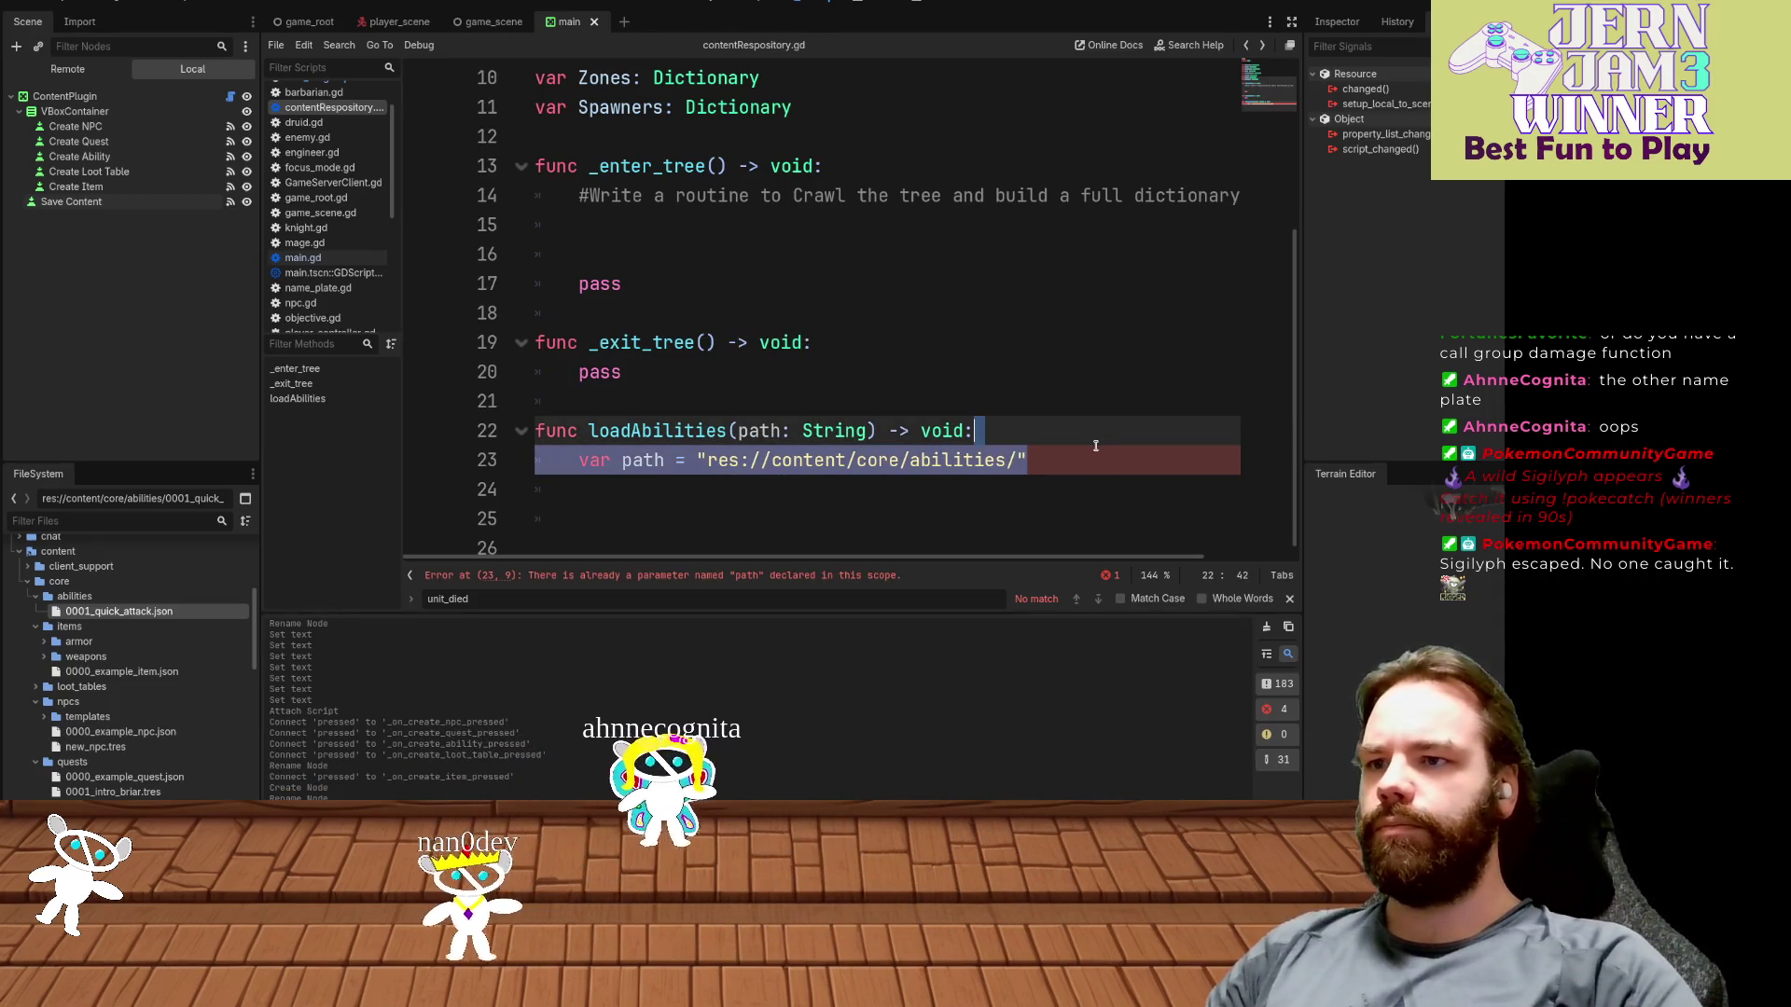
Step: Call loadAbilities from _enter_tree, delete the redundant path variable line, and paste the crawl loop
{"action": "left_click", "coordinate": [784, 236]}
{"action": "type", "text": "load"}
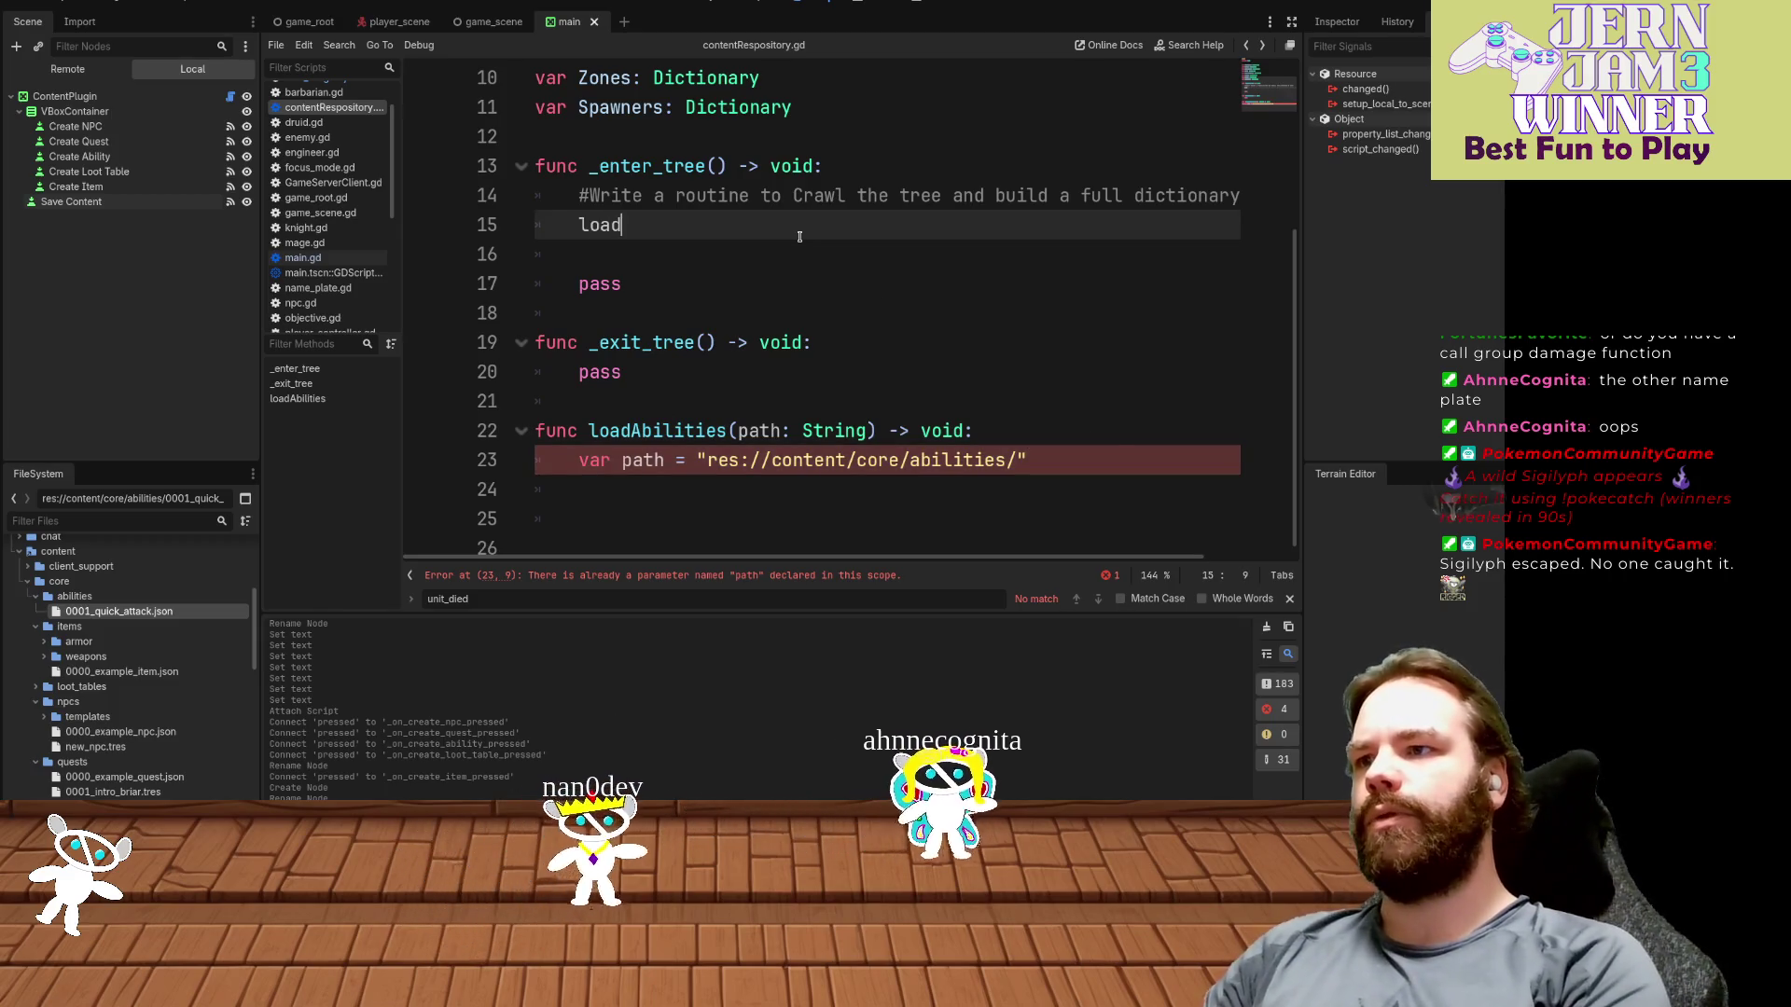
{"action": "key", "text": "Return"}
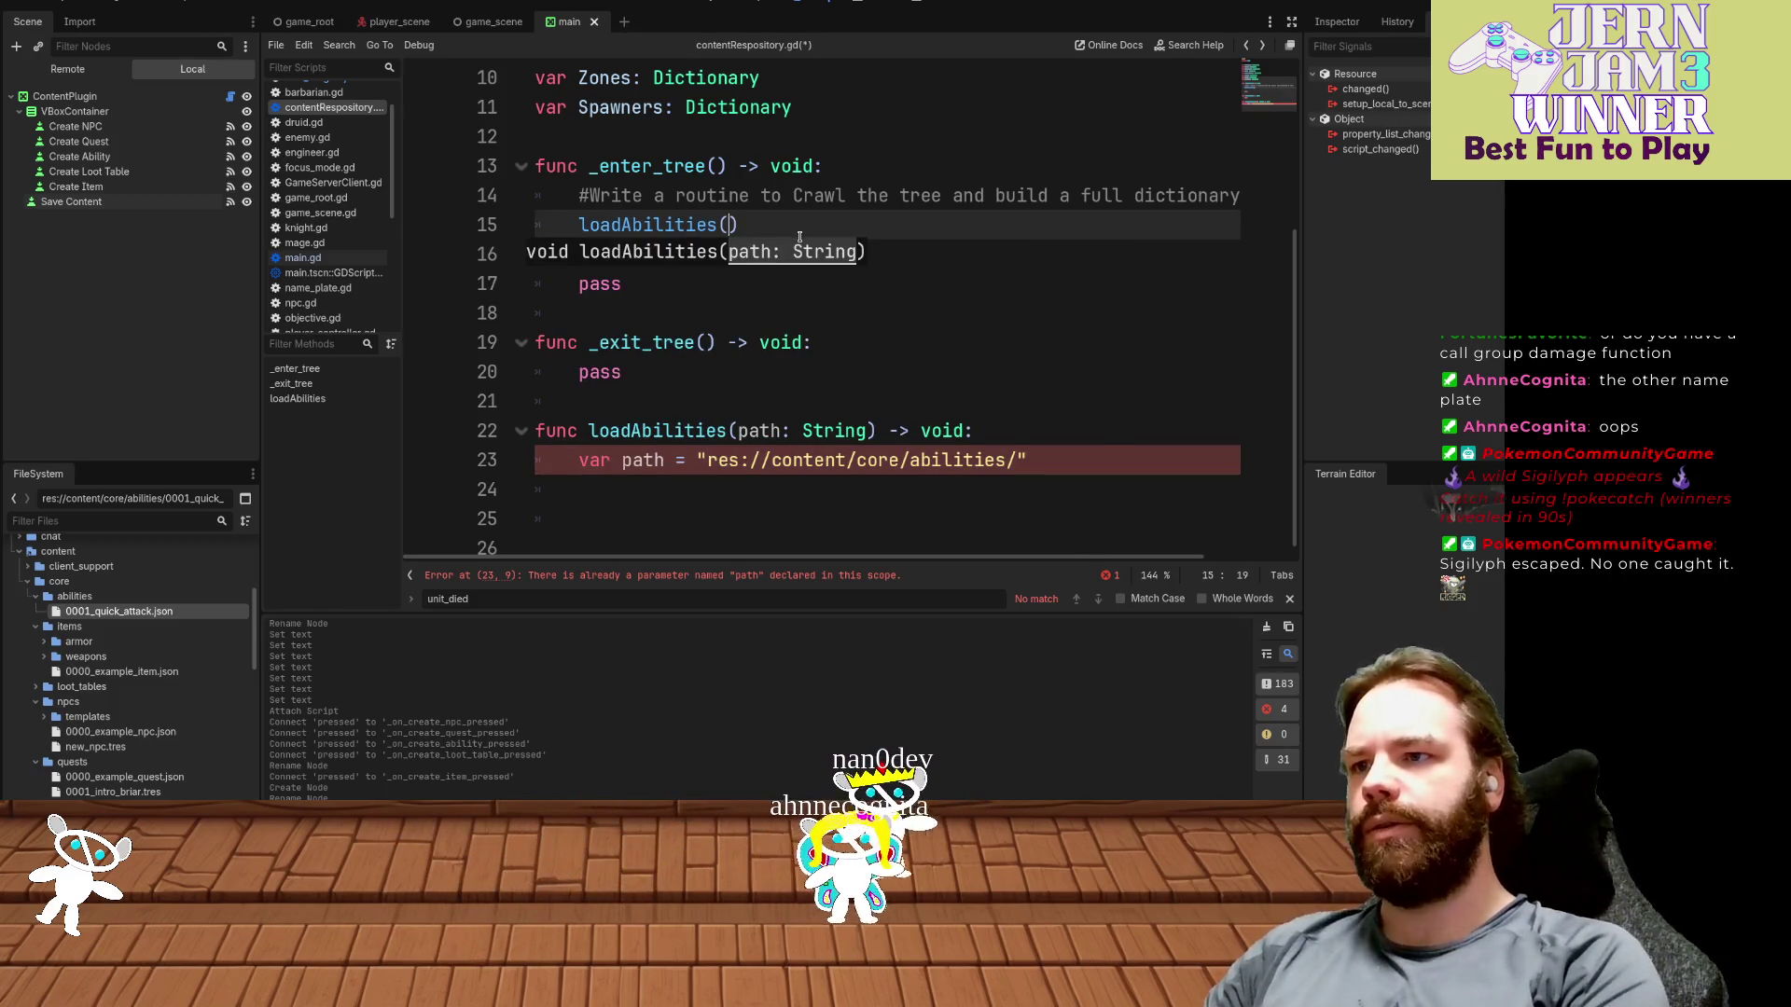
{"action": "left_click", "coordinate": [1165, 371]}
{"action": "left_click_drag", "start_coordinate": [1063, 460], "coordinate": [1058, 440]}
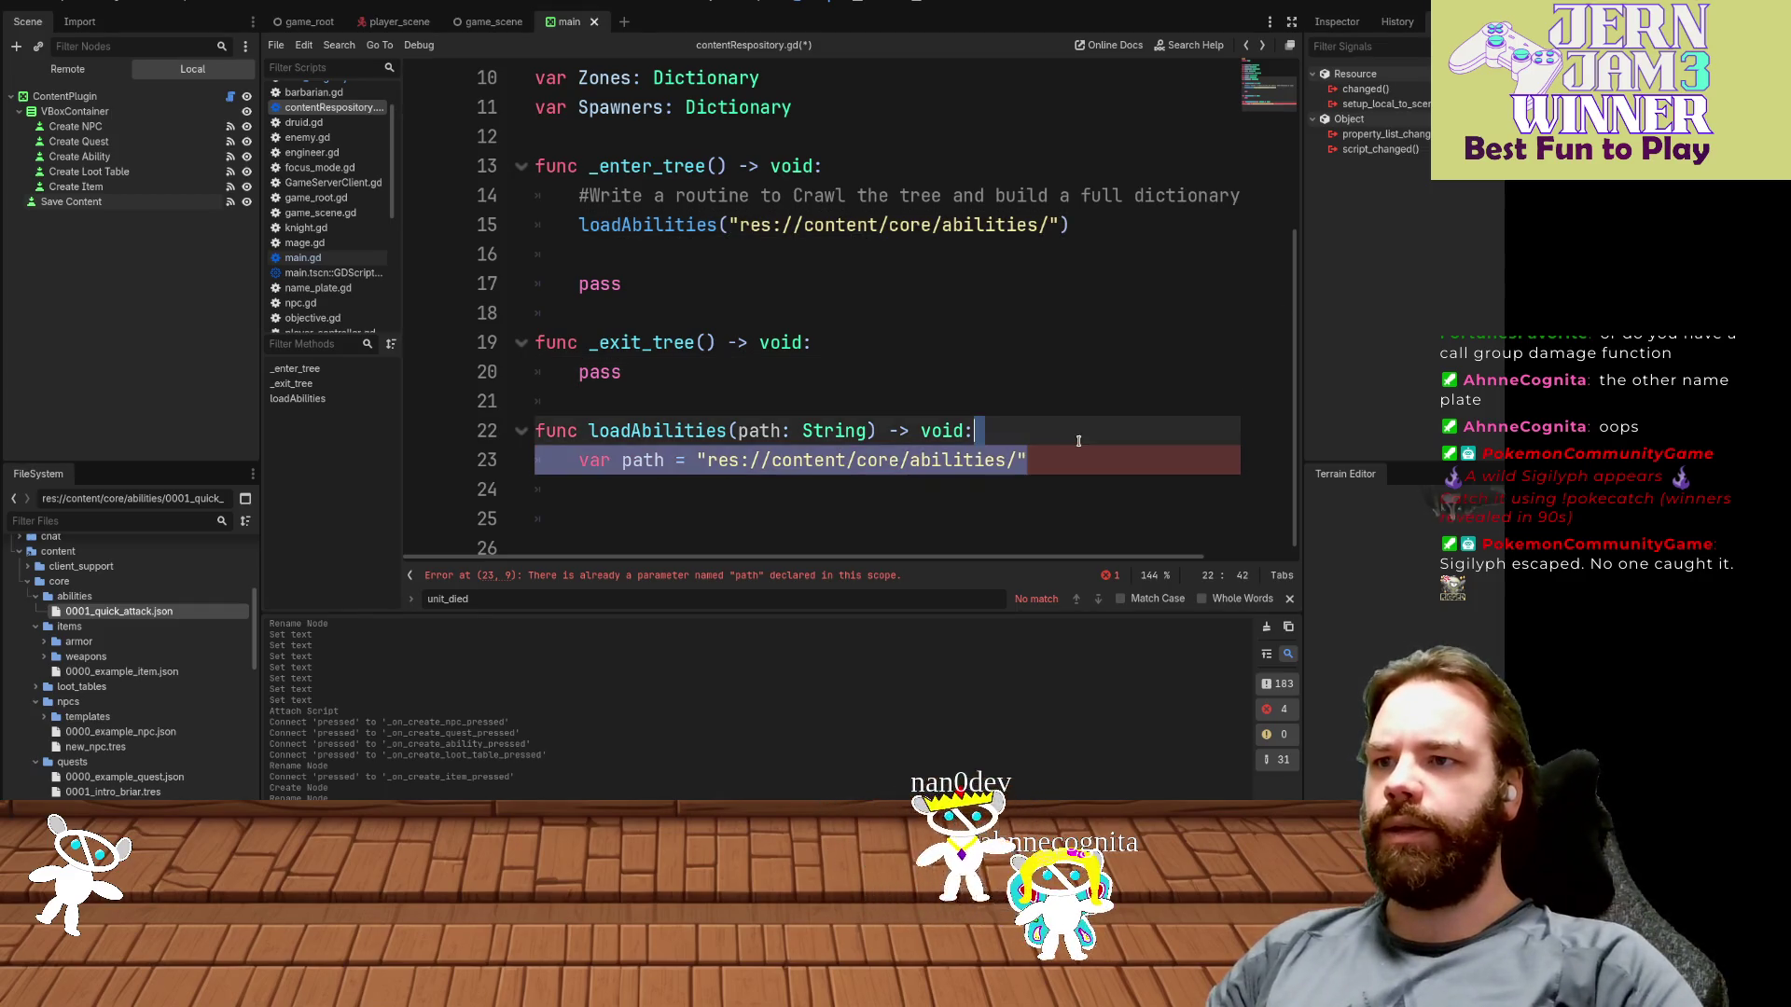
{"action": "key", "text": "Return"}
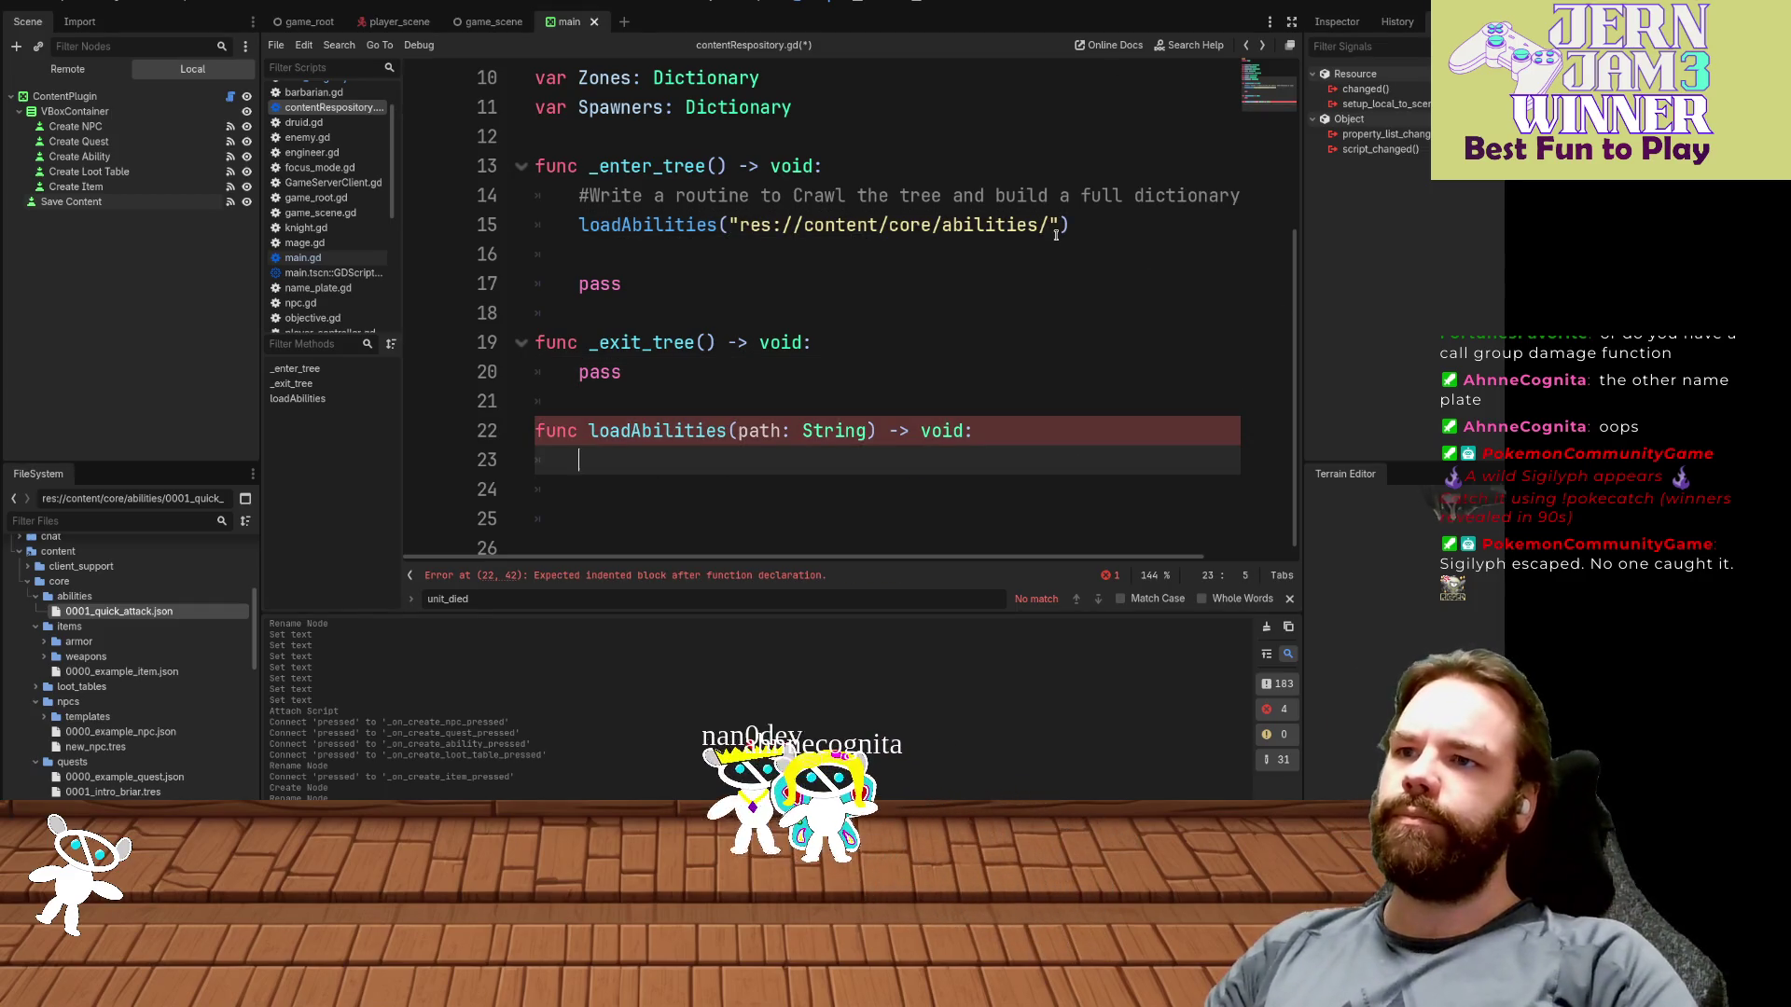
{"action": "left_click", "coordinate": [1057, 229]}
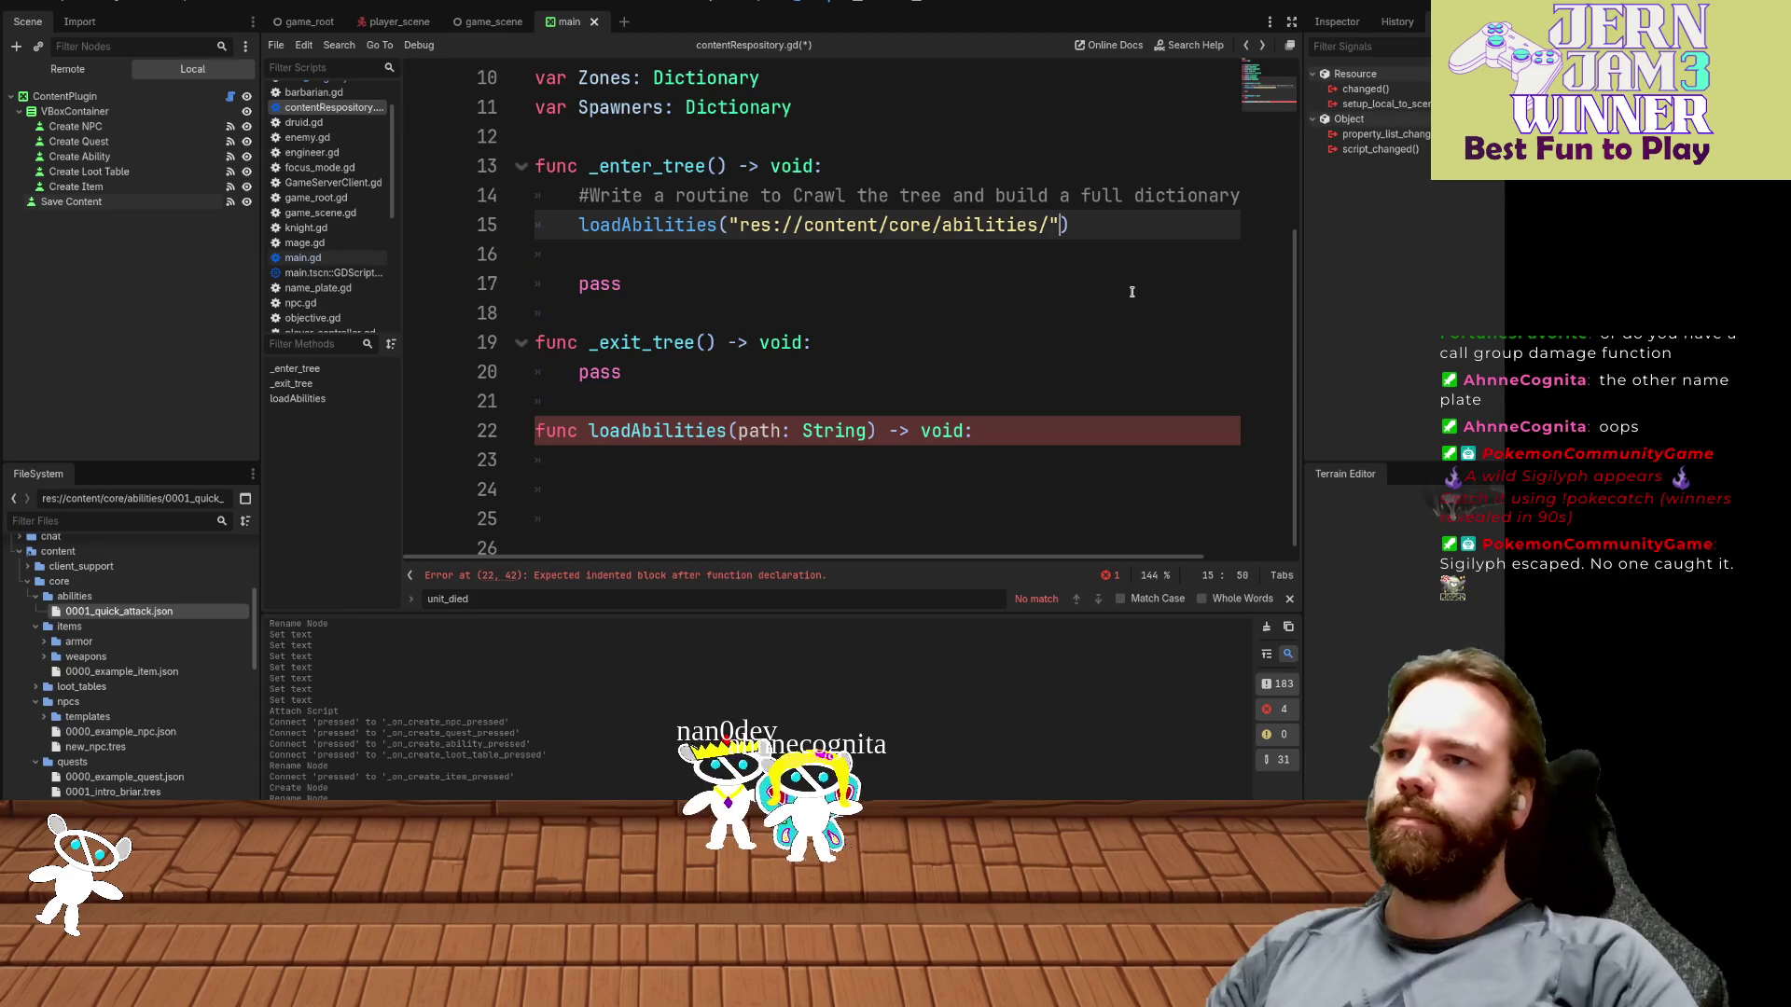
{"action": "left_click", "coordinate": [748, 466]}
{"action": "key", "text": "ctrl+s"}
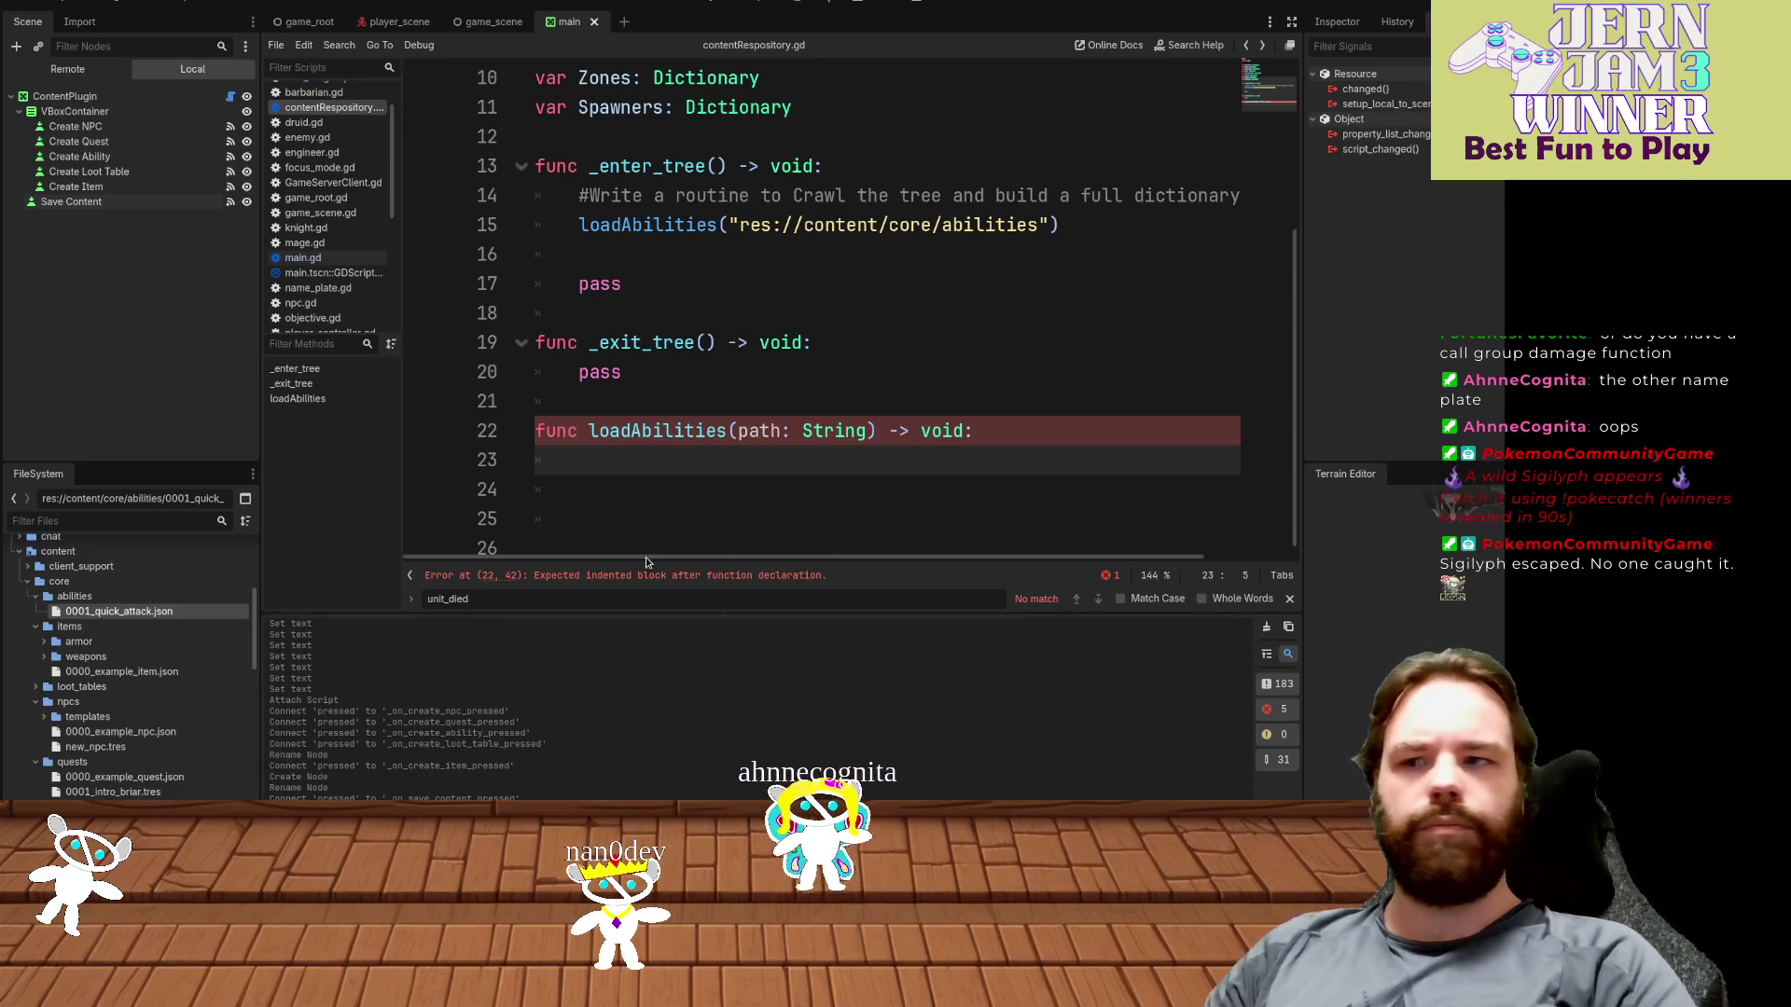
{"action": "key", "text": "ctrl+v"}
Step: Fix the var dir line's indentation and delete the trailing comment after DirAccess.open, then save
{"action": "scroll", "coordinate": [919, 372], "scroll_direction": "up", "scroll_amount": 3}
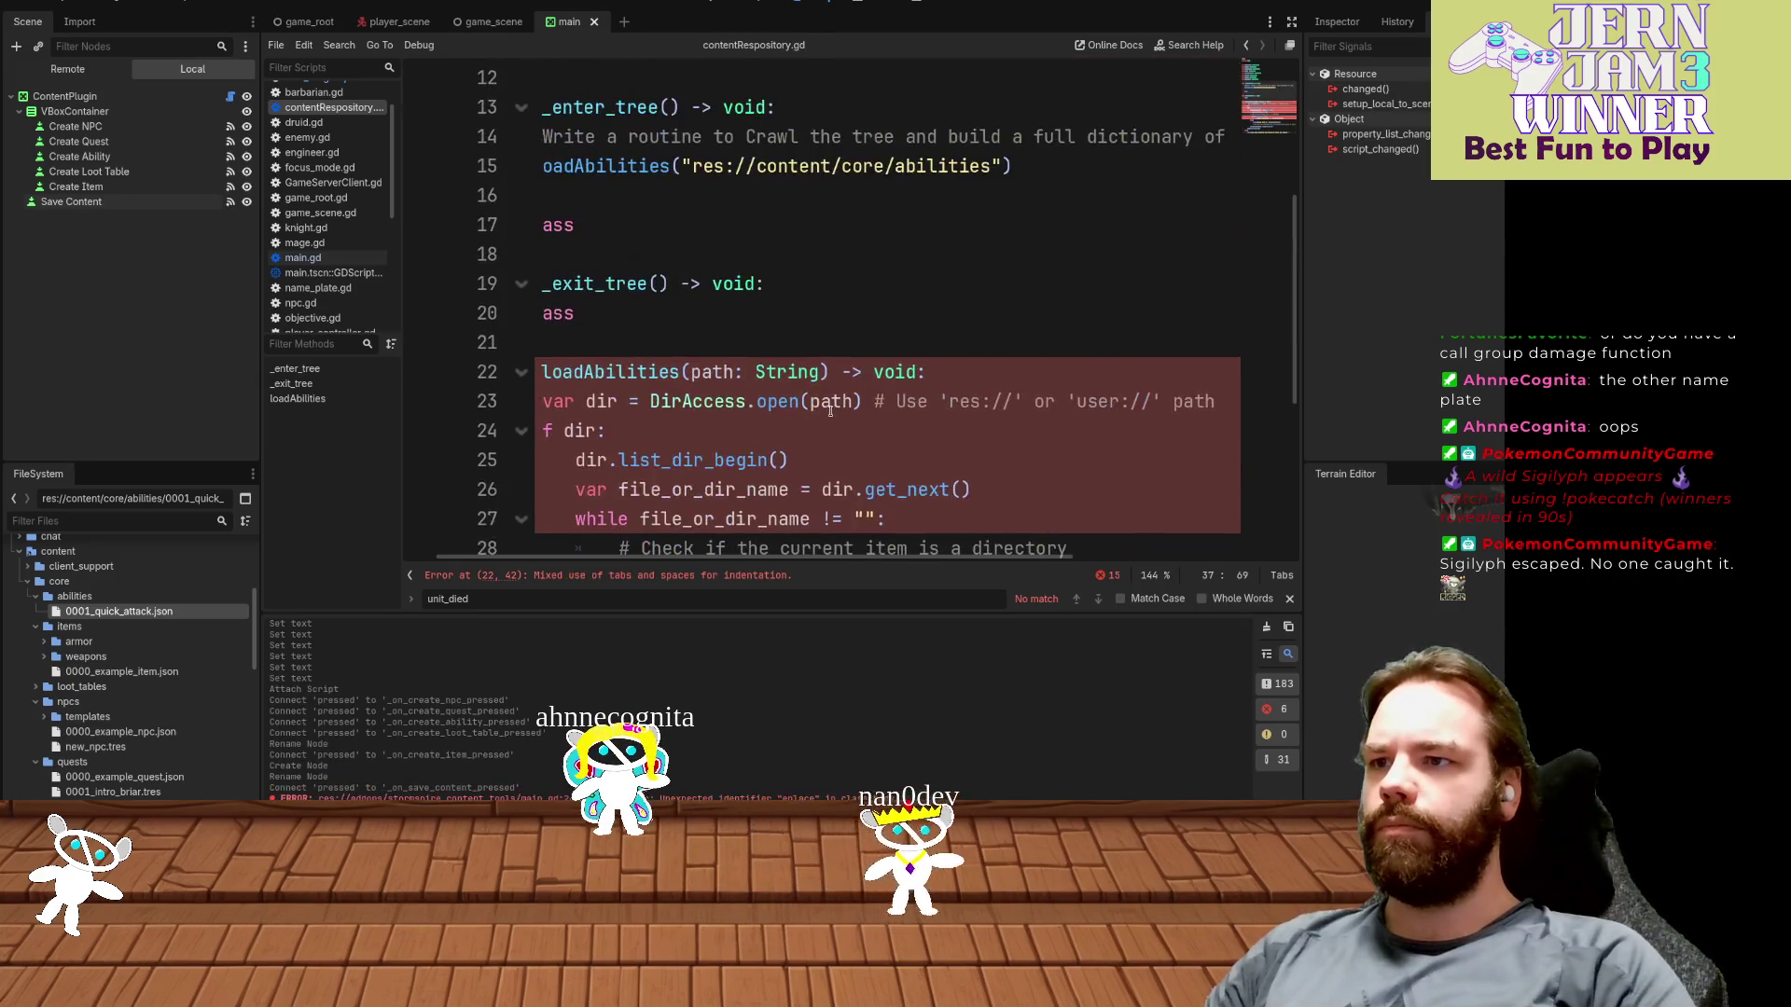
{"action": "scroll", "coordinate": [918, 372], "scroll_direction": "down", "scroll_amount": 3}
{"action": "left_click_drag", "start_coordinate": [919, 372], "coordinate": [434, 302]}
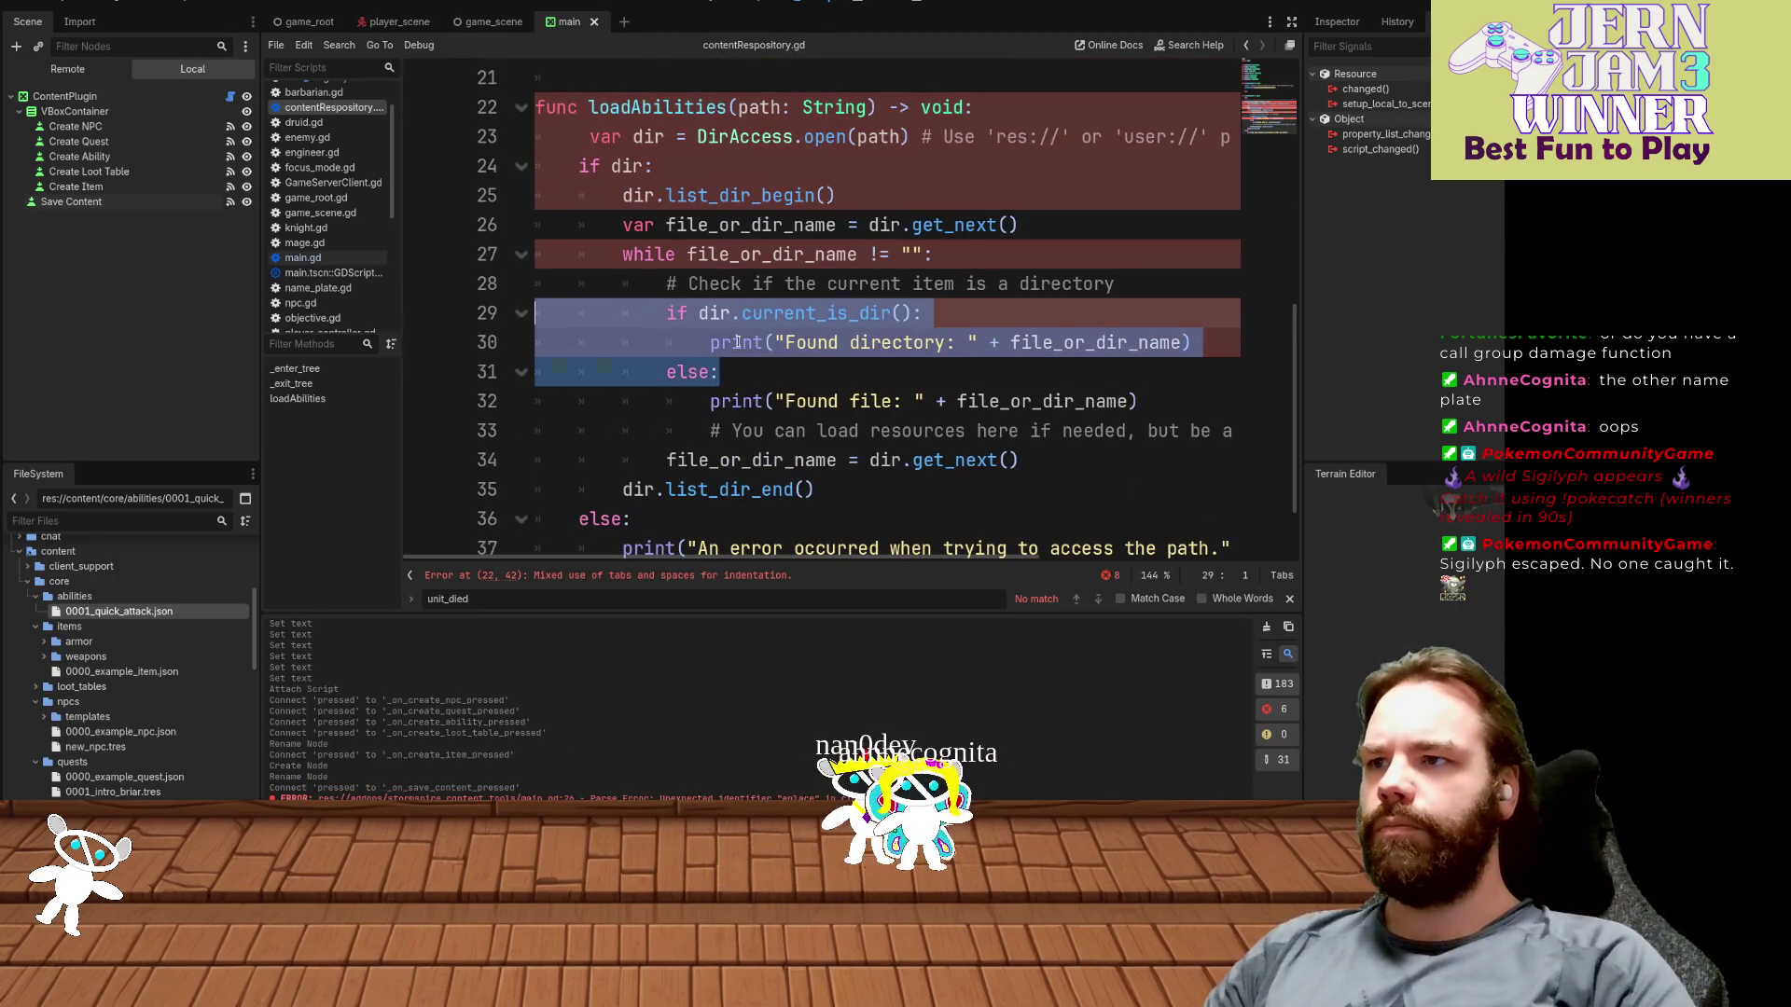
{"action": "left_click", "coordinate": [589, 137]}
{"action": "key", "text": "BackSpace"}
{"action": "key", "text": "ctrl+s"}
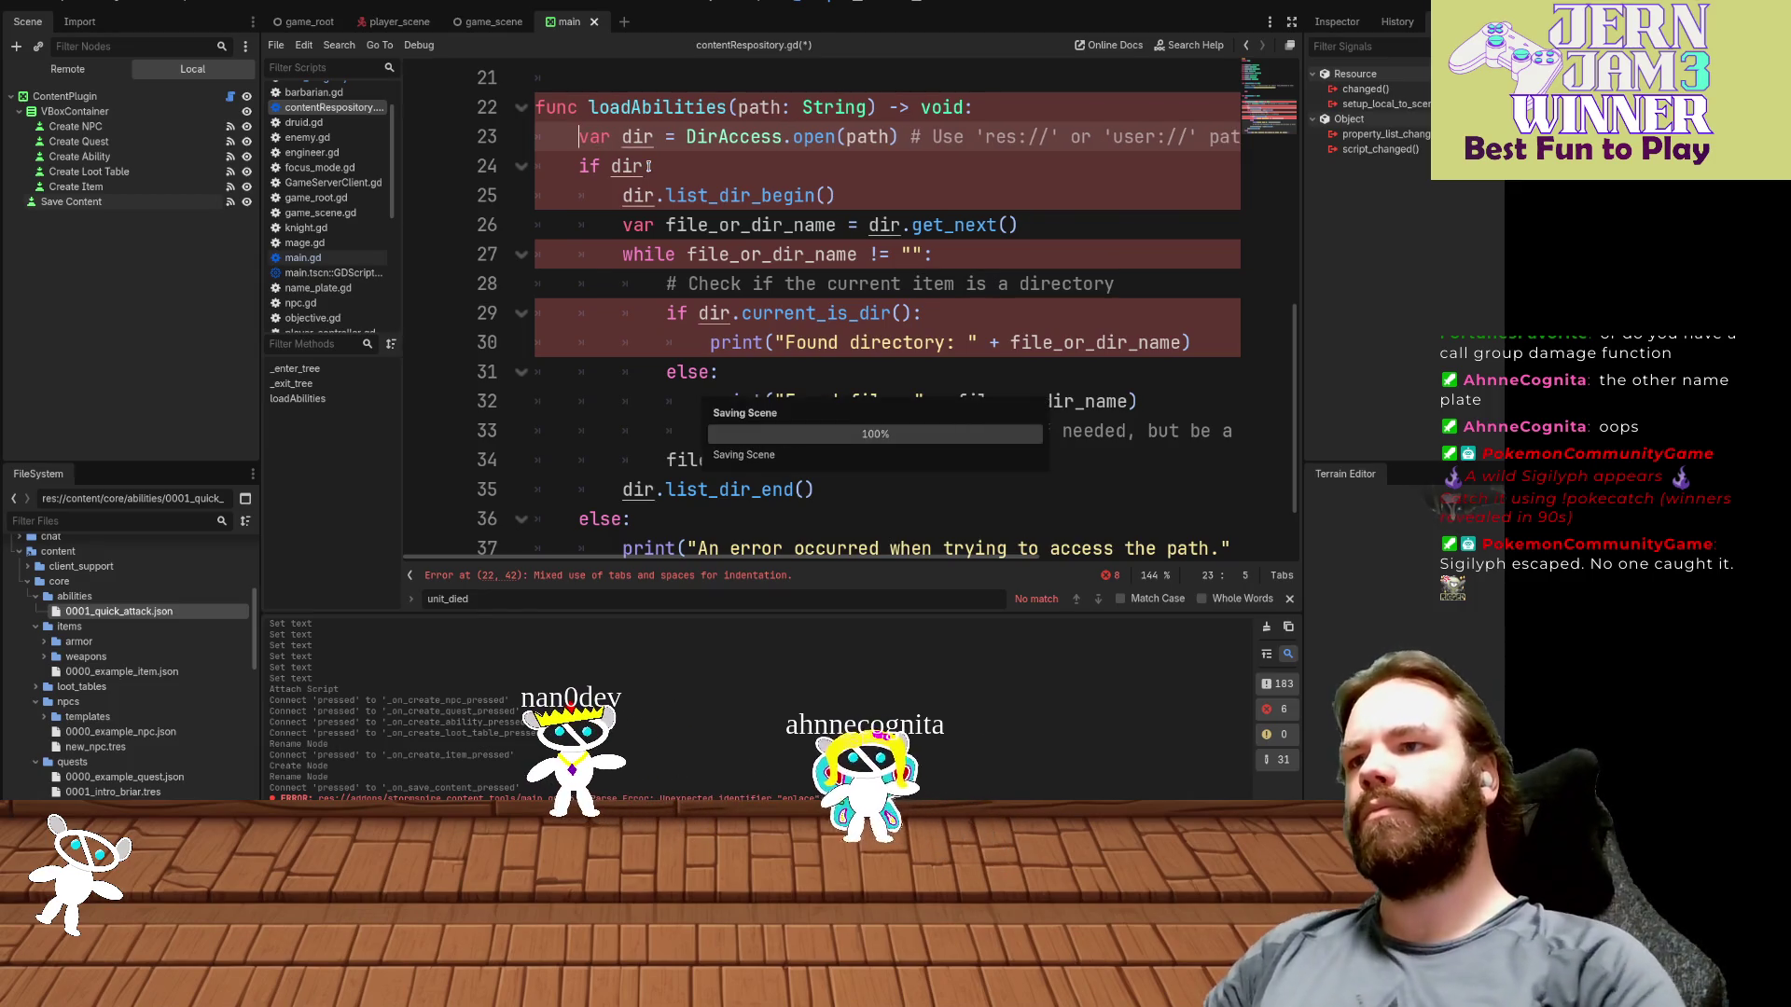
{"action": "left_click", "coordinate": [967, 192]}
{"action": "scroll", "coordinate": [1113, 299], "scroll_direction": "up", "scroll_amount": 2}
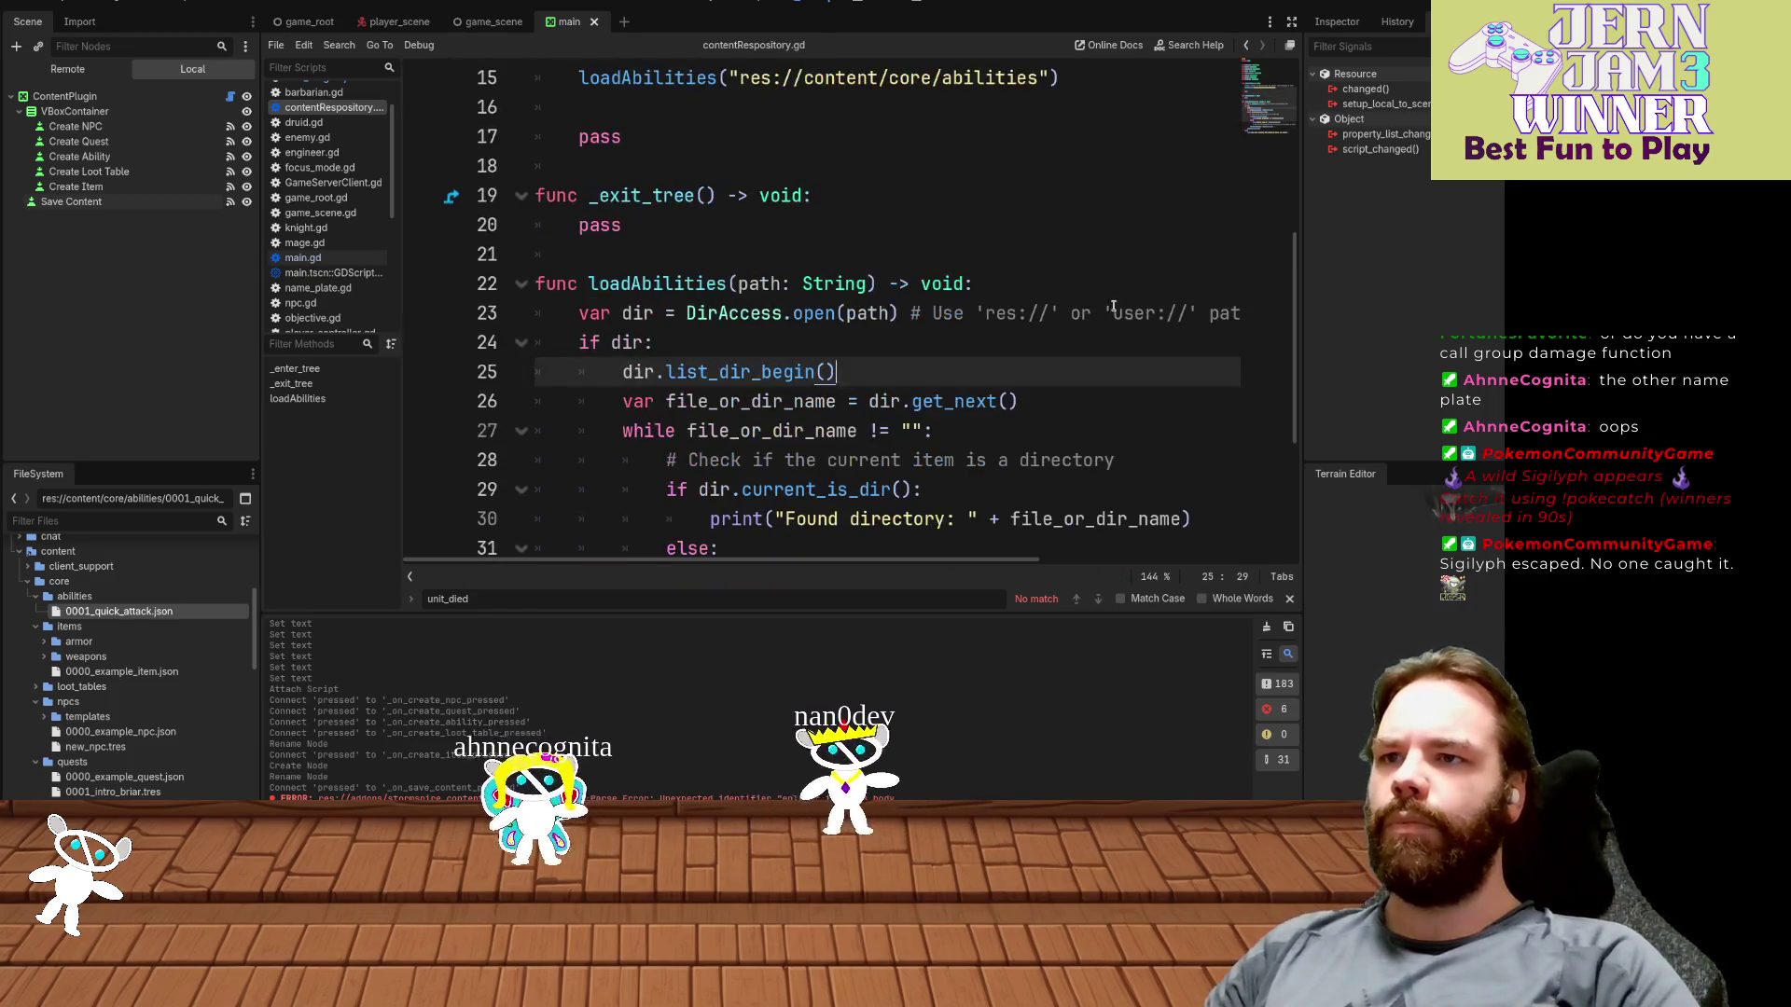
{"action": "mouse_move", "coordinate": [913, 313]}
{"action": "left_mouse_down"}
{"action": "mouse_move", "coordinate": [539, 283]}
{"action": "mouse_move", "coordinate": [1332, 313]}
{"action": "left_mouse_up"}
{"action": "key", "text": "BackSpace"}
{"action": "mouse_move", "coordinate": [828, 401]}
{"action": "left_mouse_down"}
{"action": "mouse_move", "coordinate": [933, 415]}
{"action": "mouse_move", "coordinate": [536, 431]}
{"action": "left_mouse_up"}
{"action": "left_click", "coordinate": [855, 313]}
{"action": "key", "text": "ctrl+s"}
Step: Review the loop's list_dir_begin, directory check, print and list_dir_end lines, undoing and redoing an edit
{"action": "scroll", "coordinate": [770, 342], "scroll_direction": "down", "scroll_amount": 2}
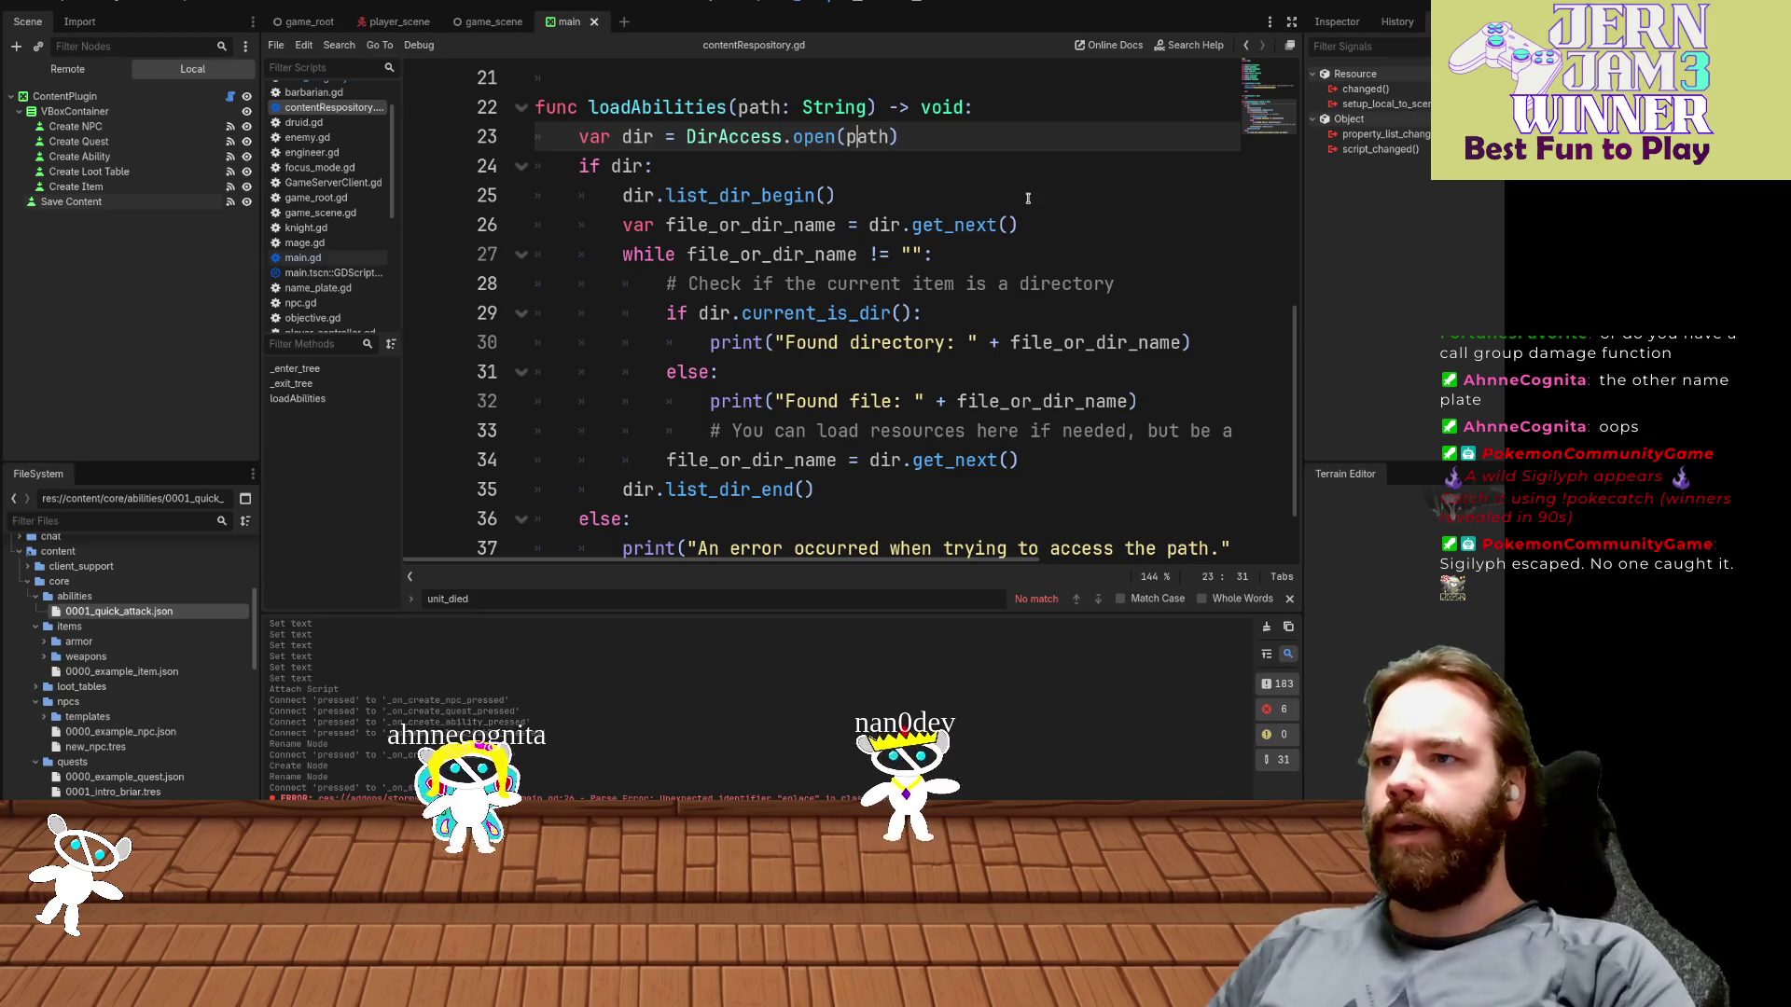
{"action": "left_click", "coordinate": [1063, 236]}
{"action": "key", "text": "shift+Up"}
{"action": "left_click_drag", "start_coordinate": [1062, 245], "coordinate": [1114, 434]}
{"action": "left_click", "coordinate": [1117, 460]}
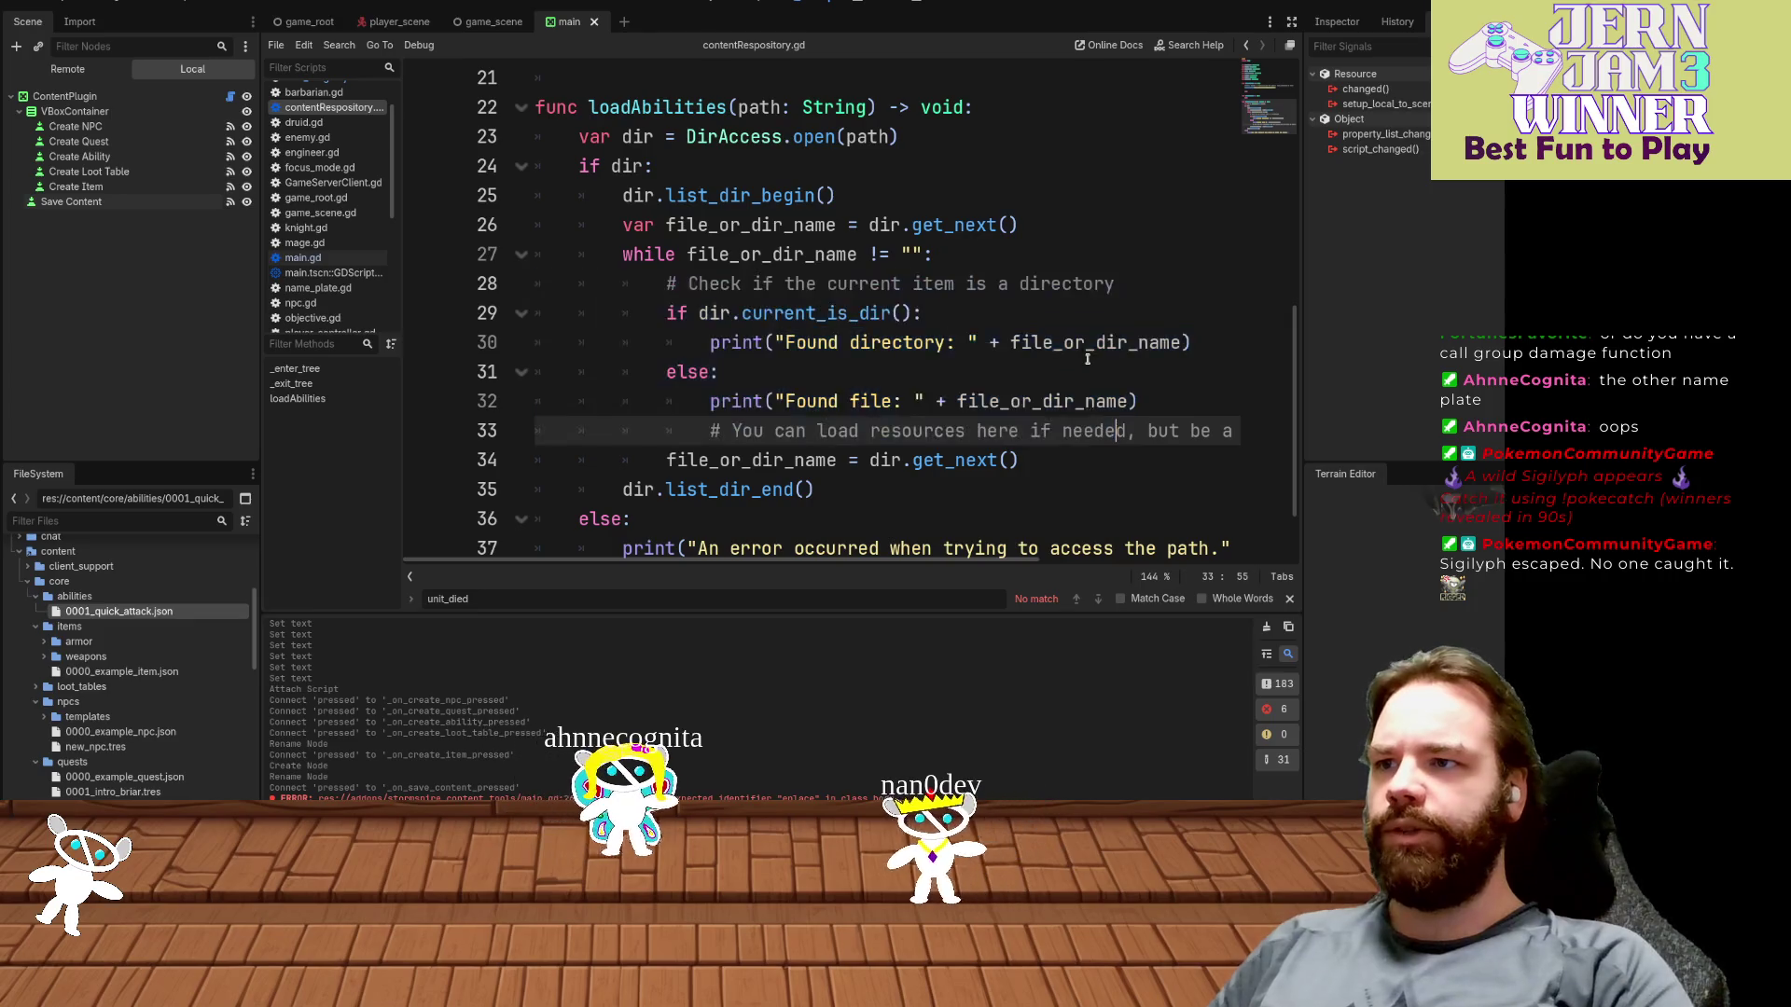
{"action": "scroll", "coordinate": [1119, 420], "scroll_direction": "down", "scroll_amount": 1}
{"action": "left_click", "coordinate": [812, 402]}
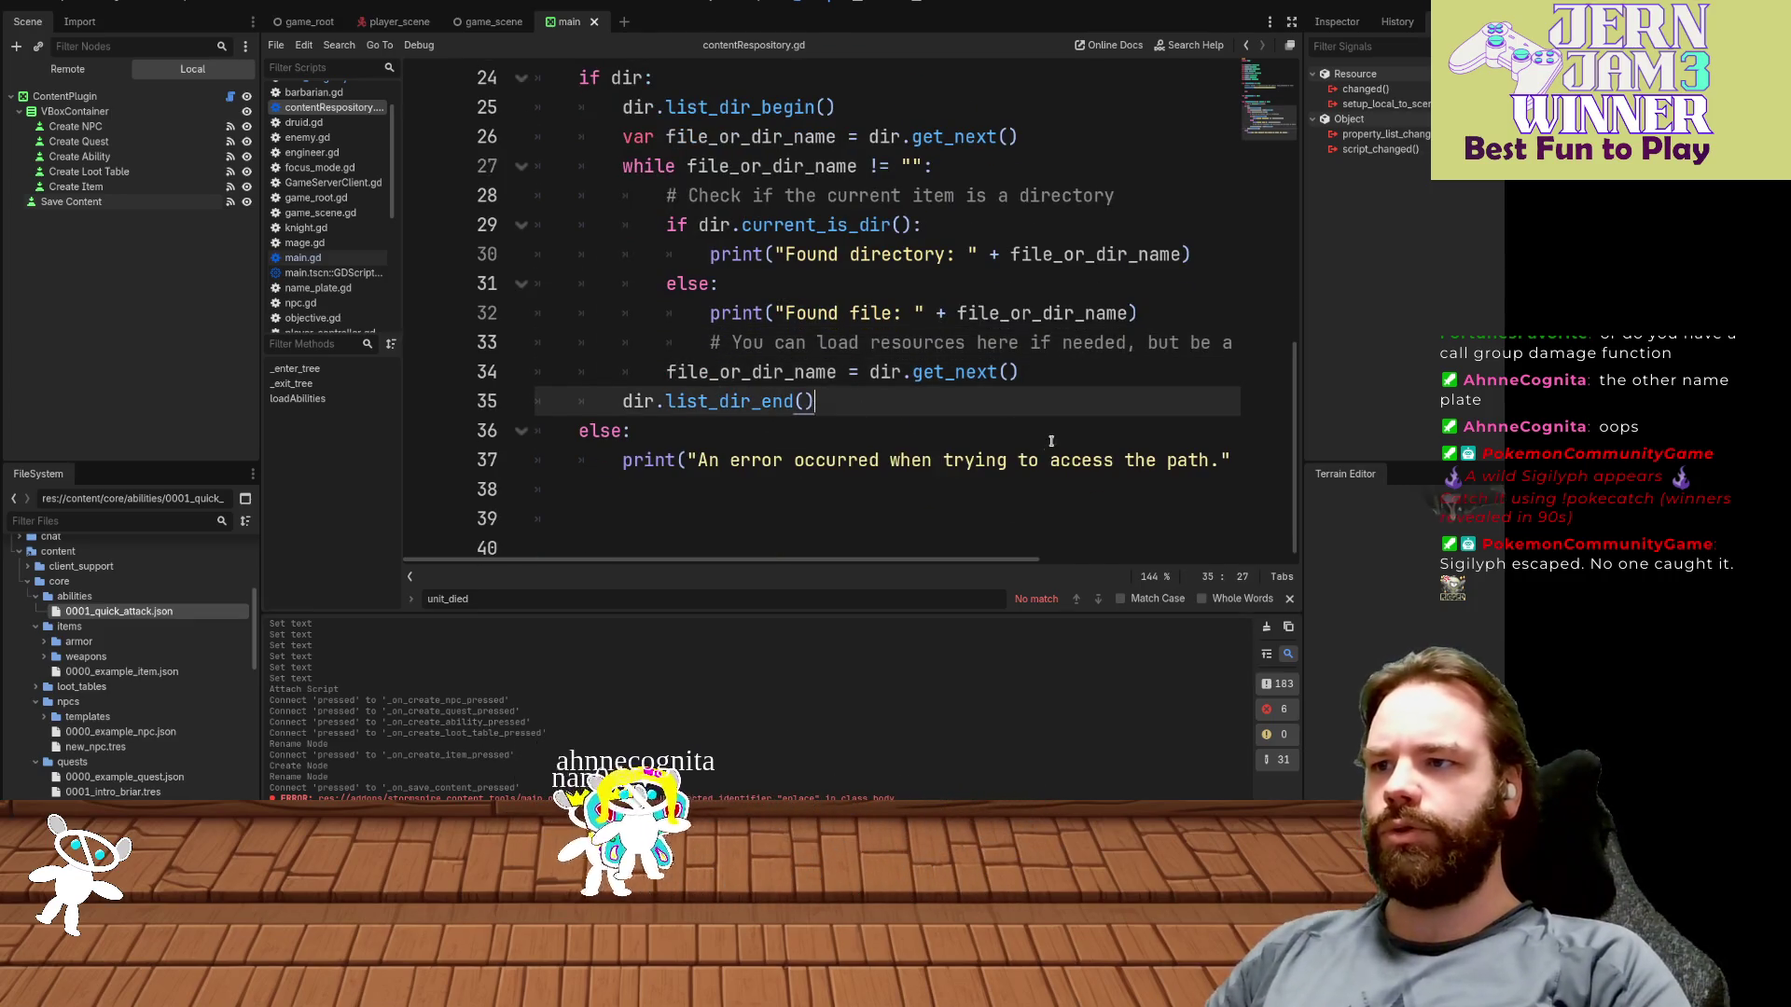
{"action": "left_click", "coordinate": [861, 493]}
{"action": "key", "text": "ctrl+z"}
{"action": "key", "text": "ctrl+y"}
{"action": "left_click", "coordinate": [90, 2]}
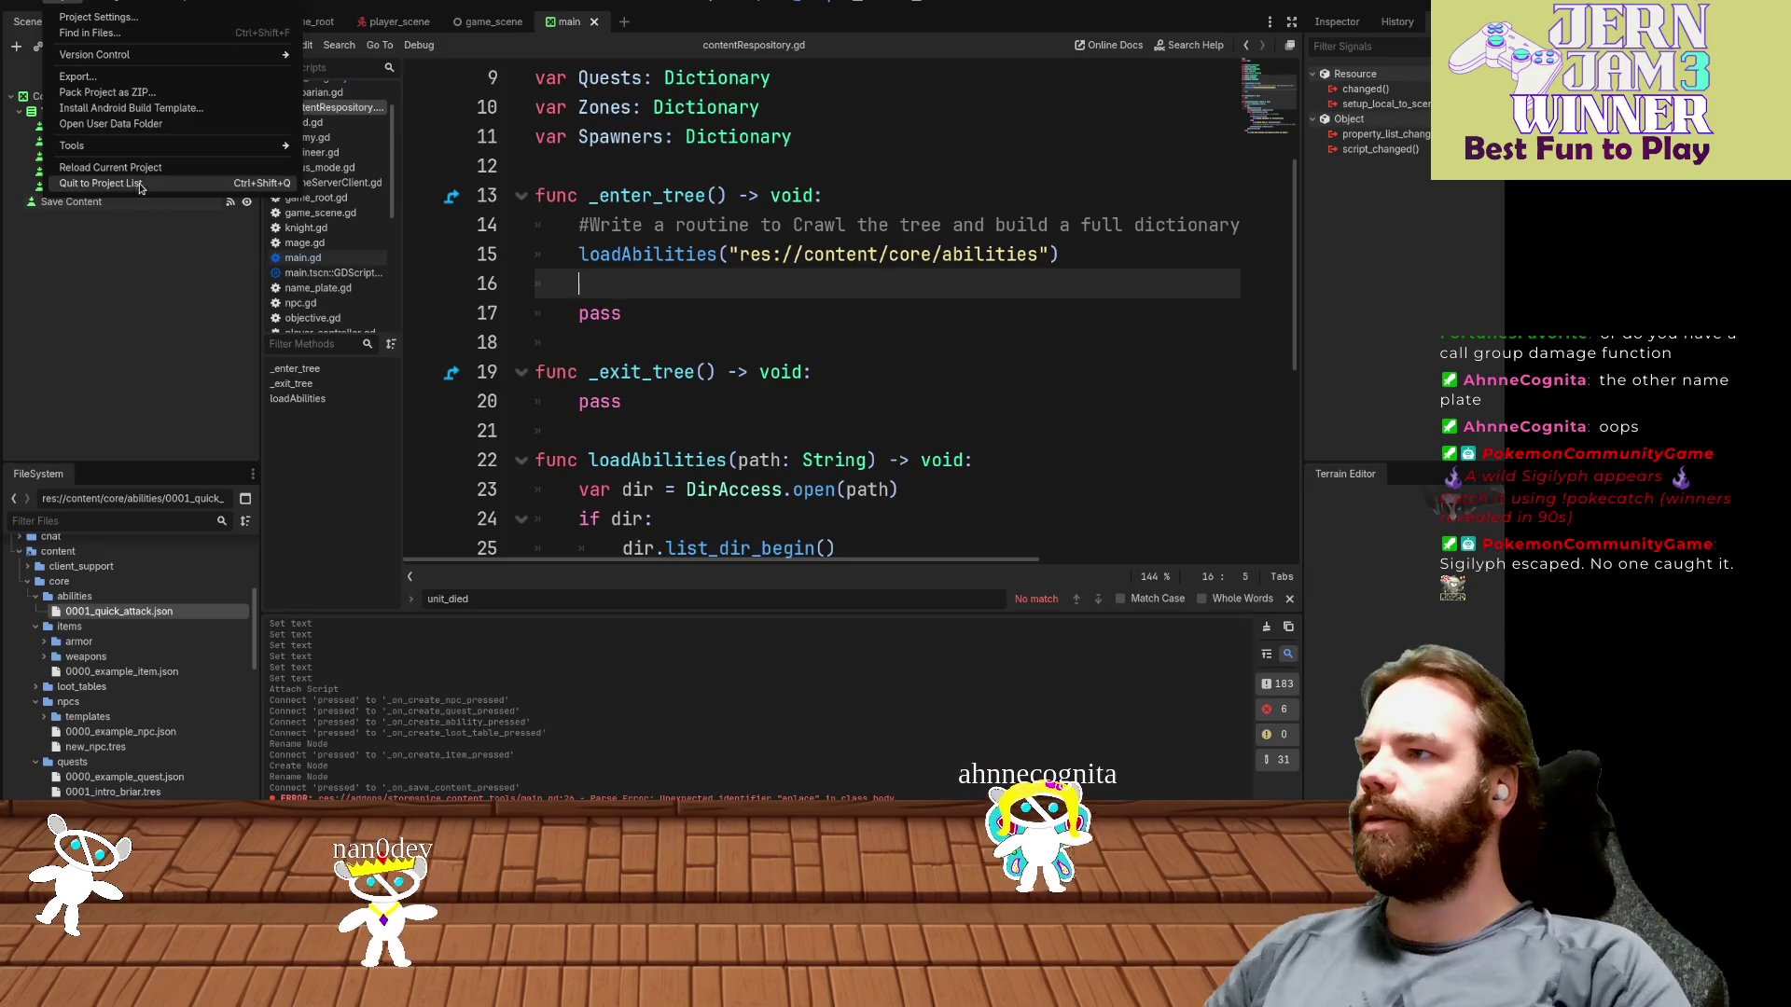
{"action": "left_click", "coordinate": [150, 19]}
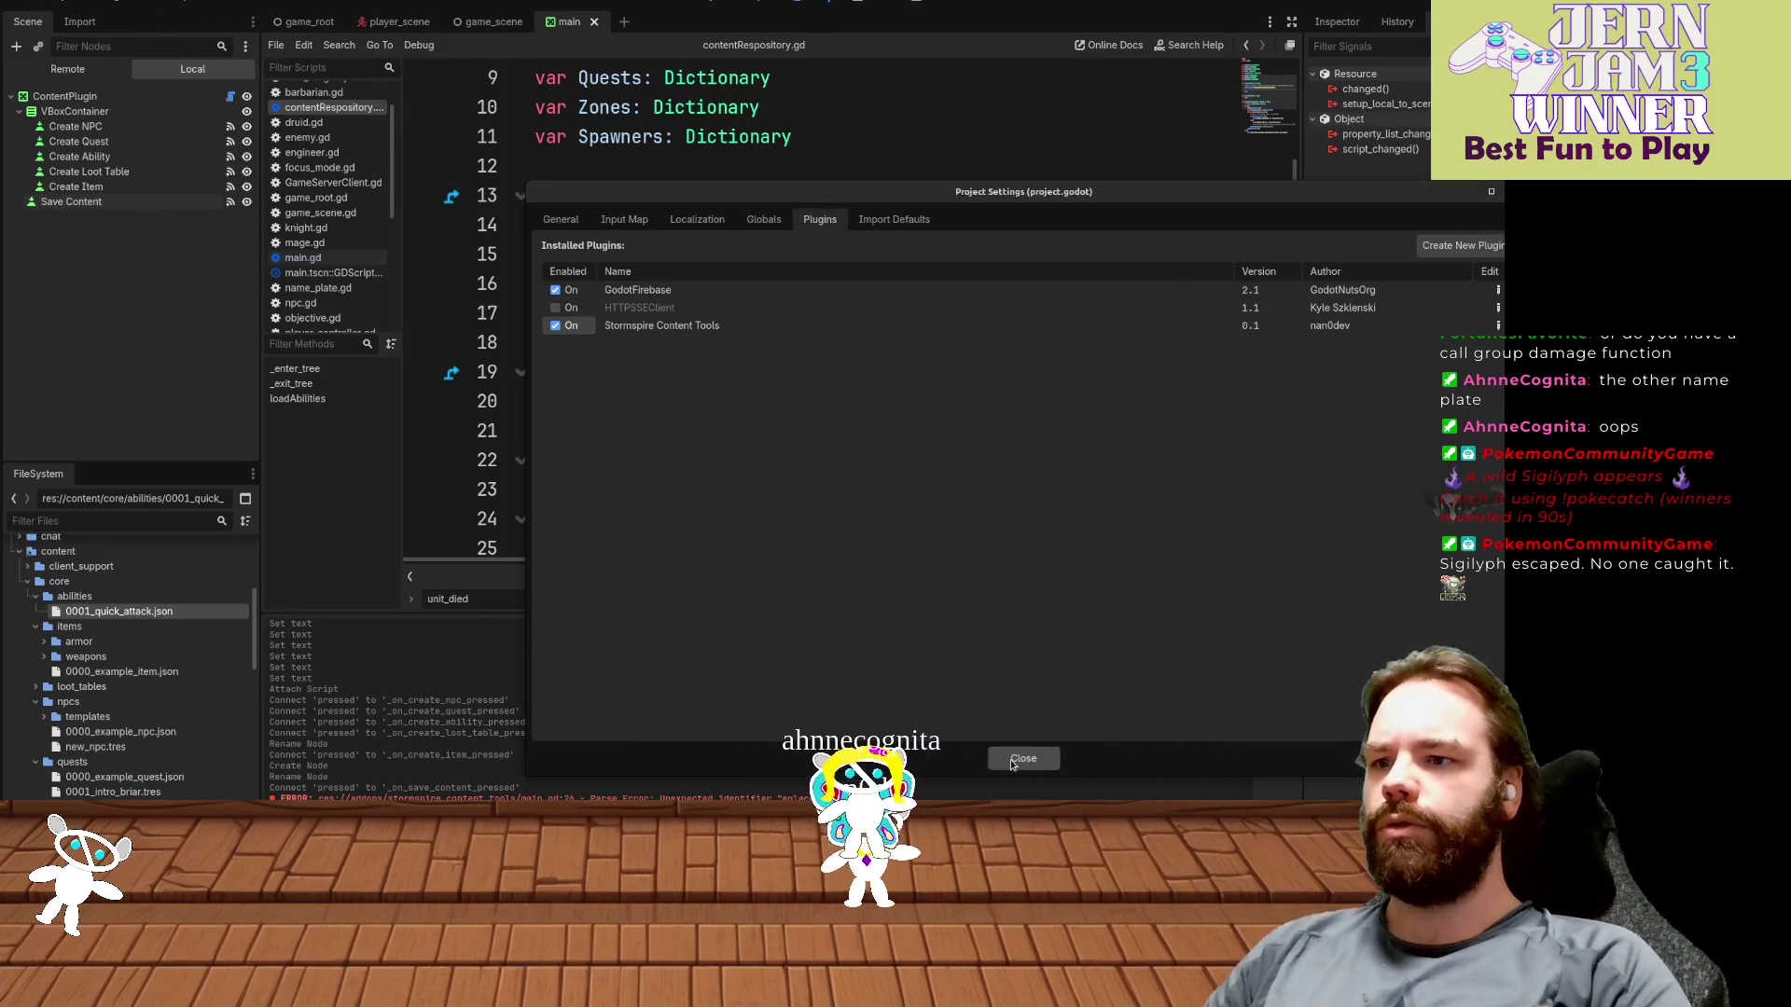
{"action": "key", "text": "Escape"}
{"action": "key", "text": "Escape"}
{"action": "scroll", "coordinate": [839, 420], "scroll_direction": "down", "scroll_amount": 2}
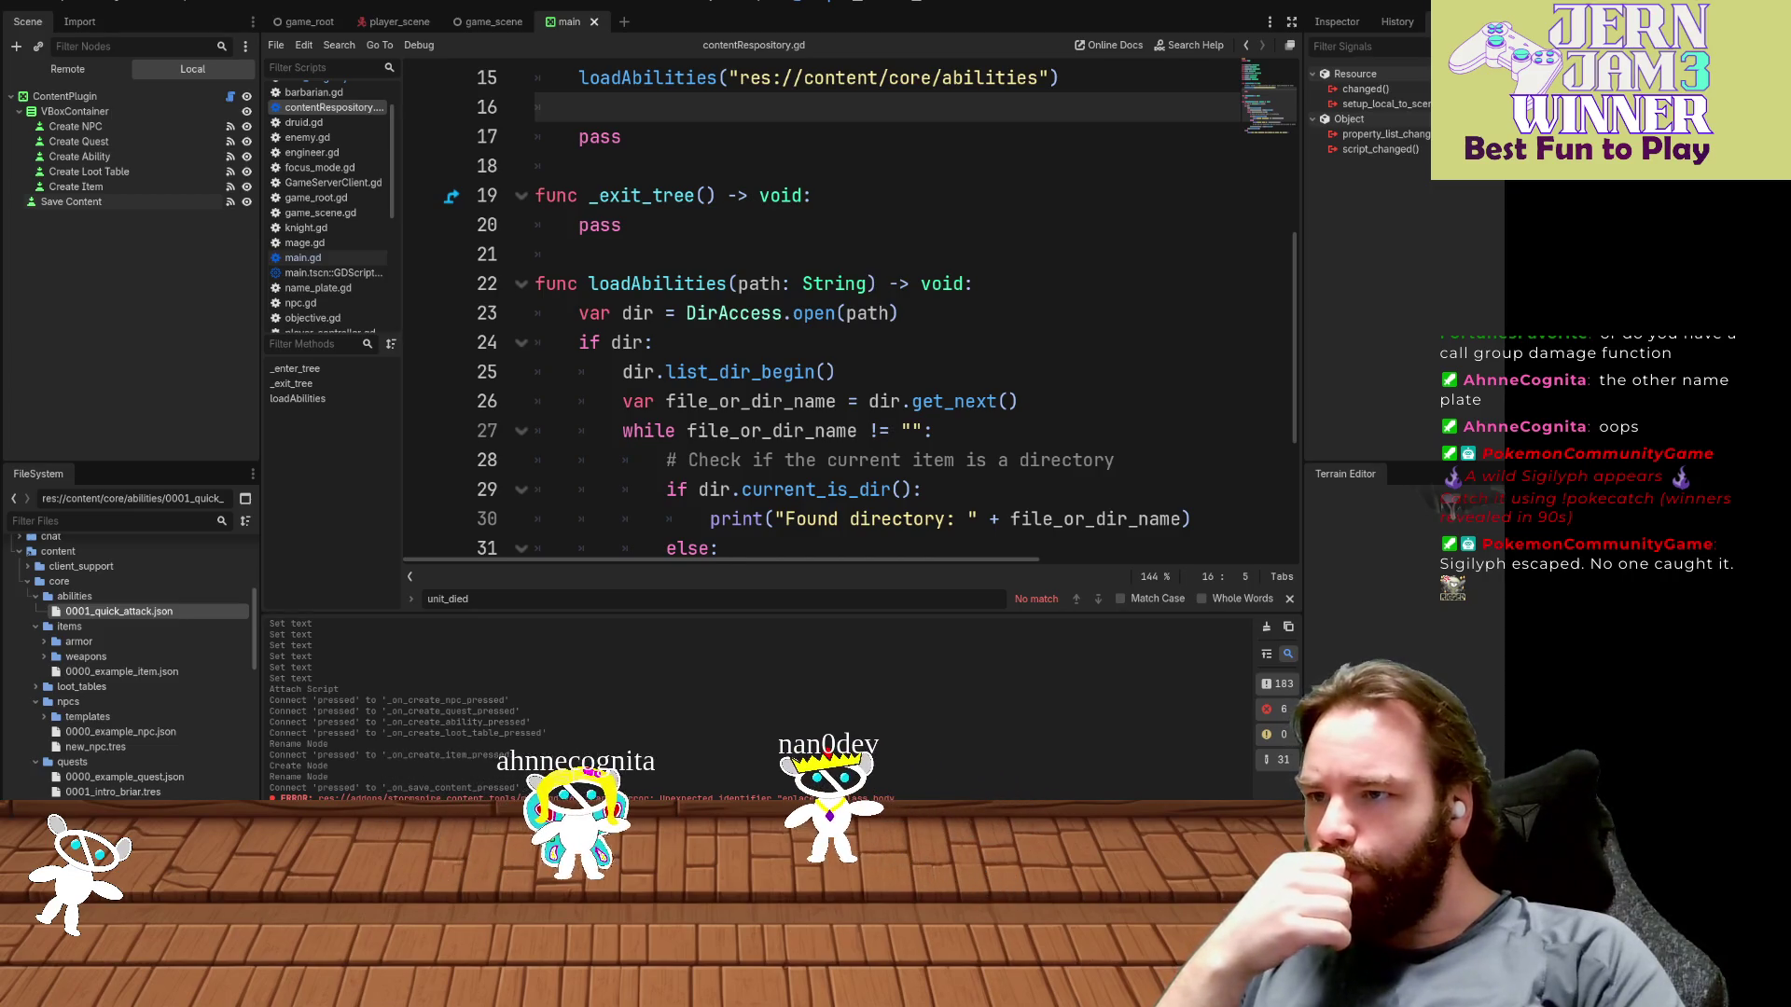
Step: Review the while loop and the abilities path call in contentRespository.gd
{"action": "left_click", "coordinate": [970, 430]}
{"action": "scroll", "coordinate": [898, 313], "scroll_direction": "down", "scroll_amount": 3}
{"action": "scroll", "coordinate": [904, 336], "scroll_direction": "up", "scroll_amount": 8}
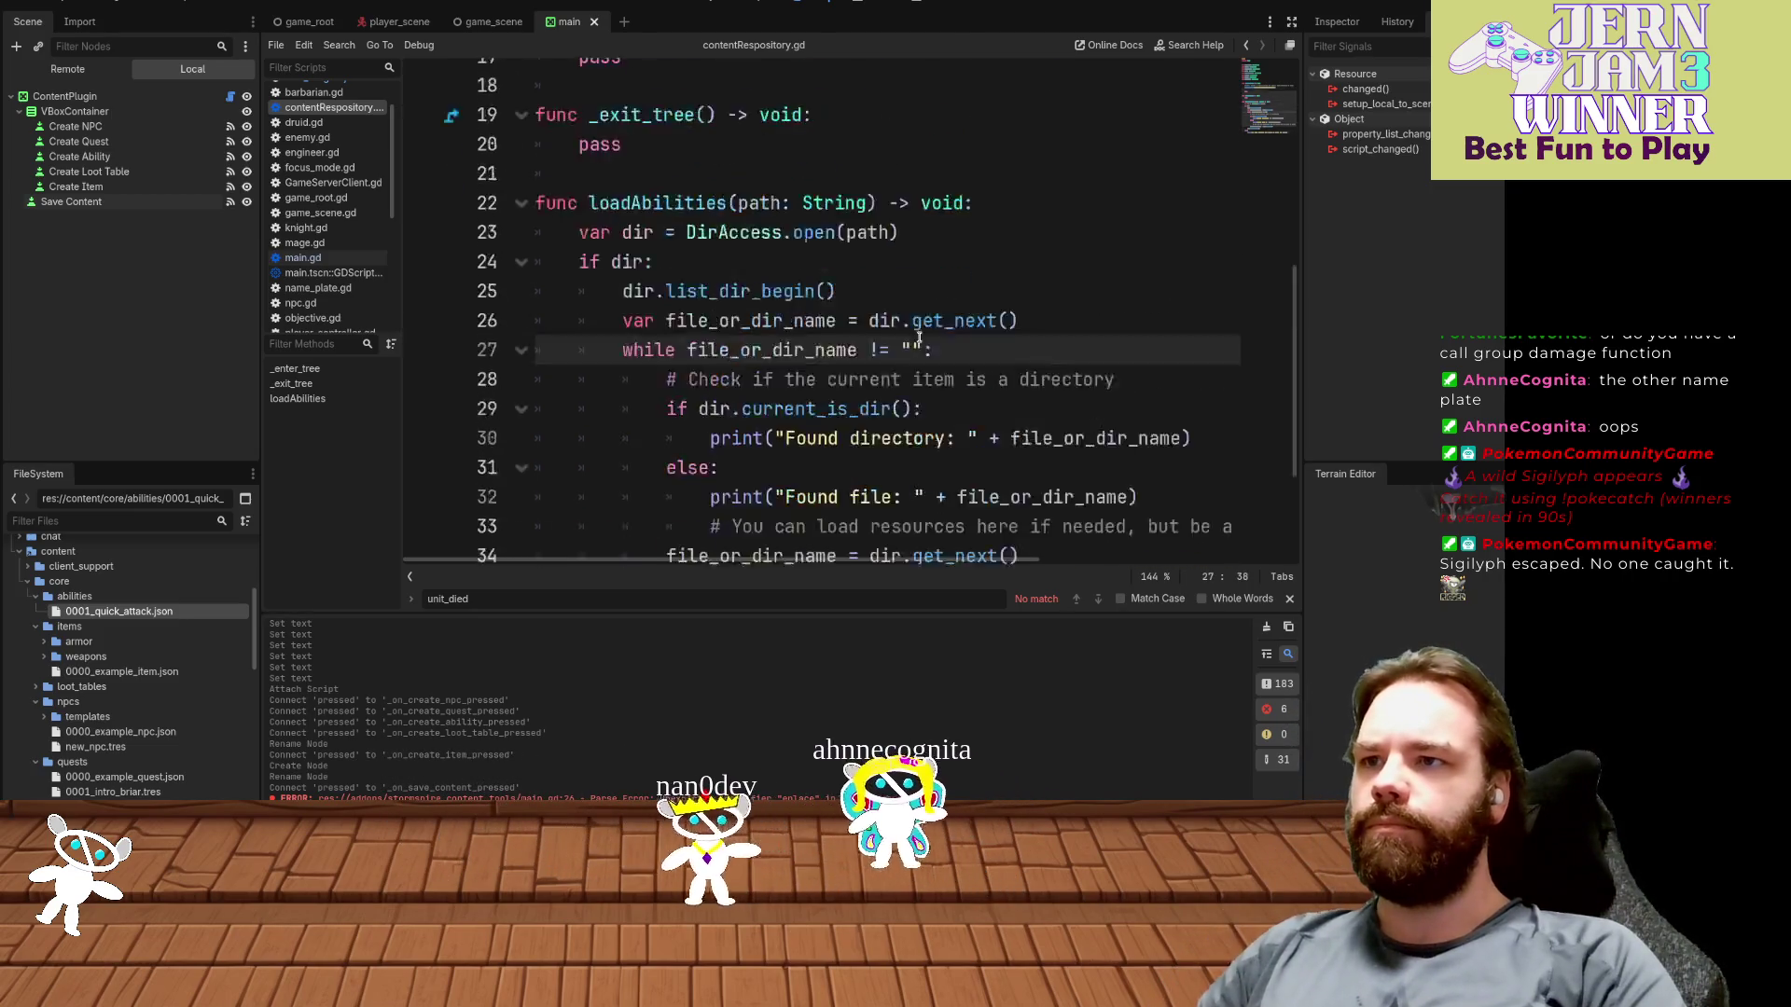
{"action": "scroll", "coordinate": [911, 353], "scroll_direction": "down", "scroll_amount": 3}
{"action": "left_click", "coordinate": [846, 226]}
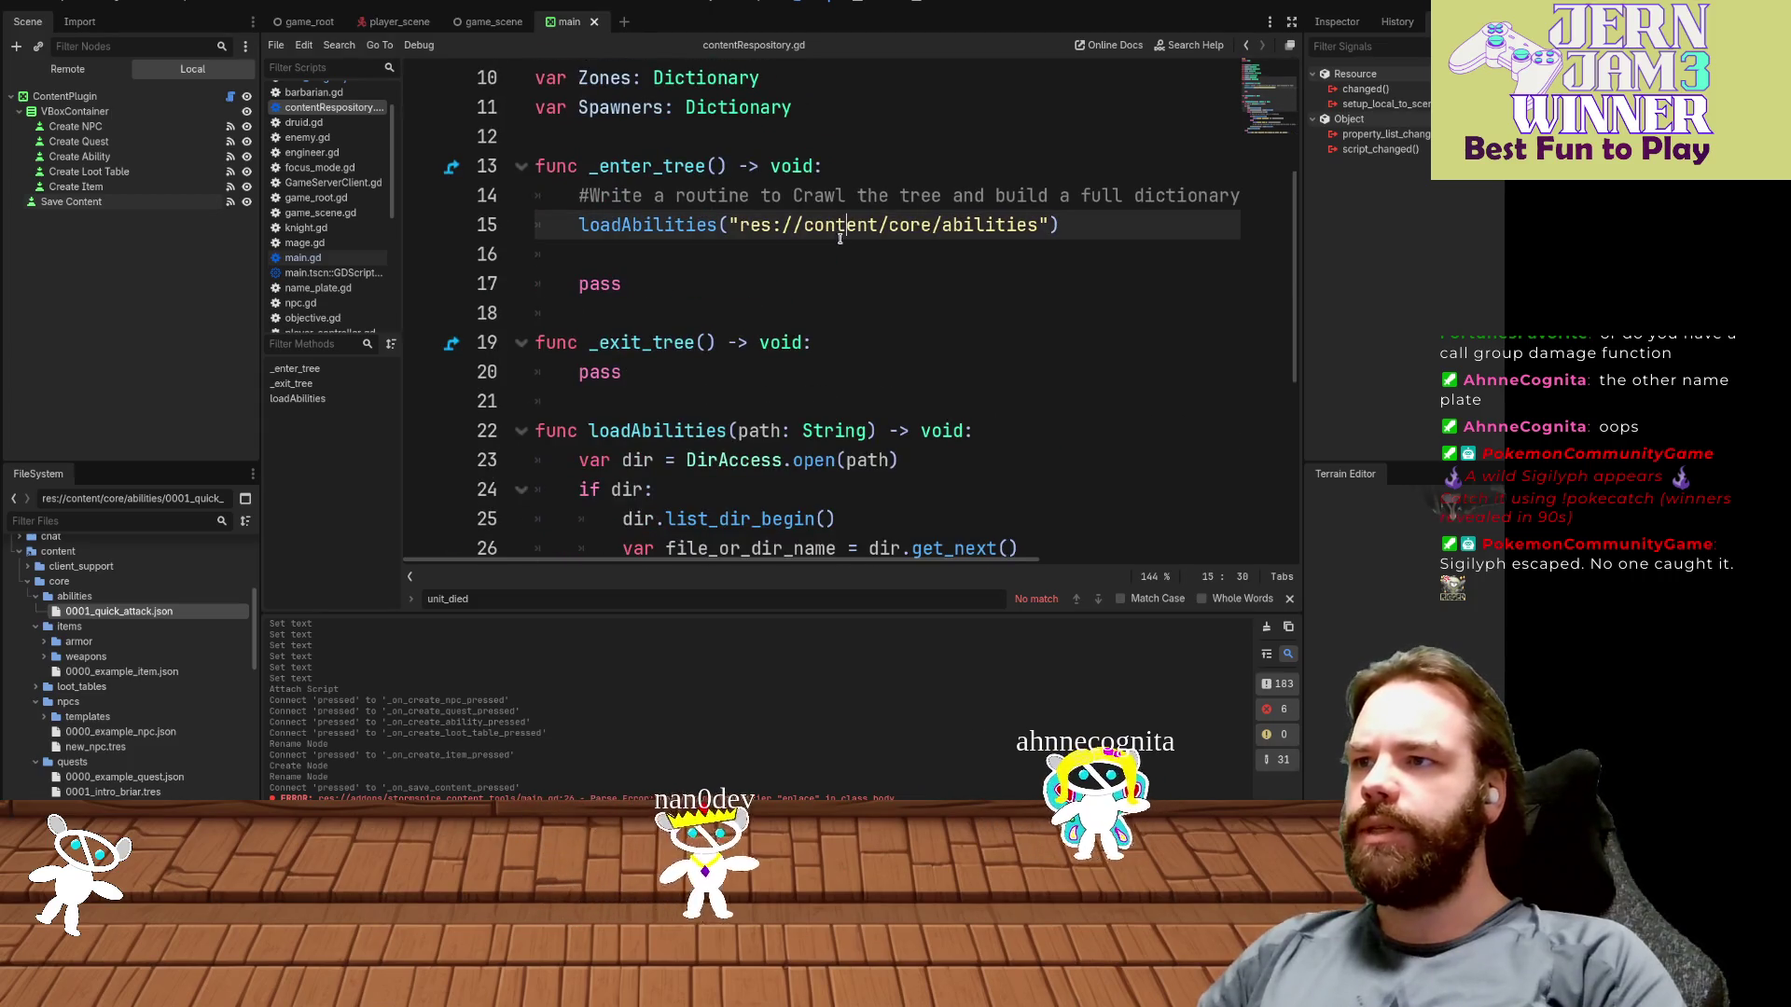
{"action": "scroll", "coordinate": [802, 251], "scroll_direction": "up", "scroll_amount": 3}
{"action": "key", "text": "Up"}
{"action": "key", "text": "Up"}
{"action": "key", "text": "Up"}
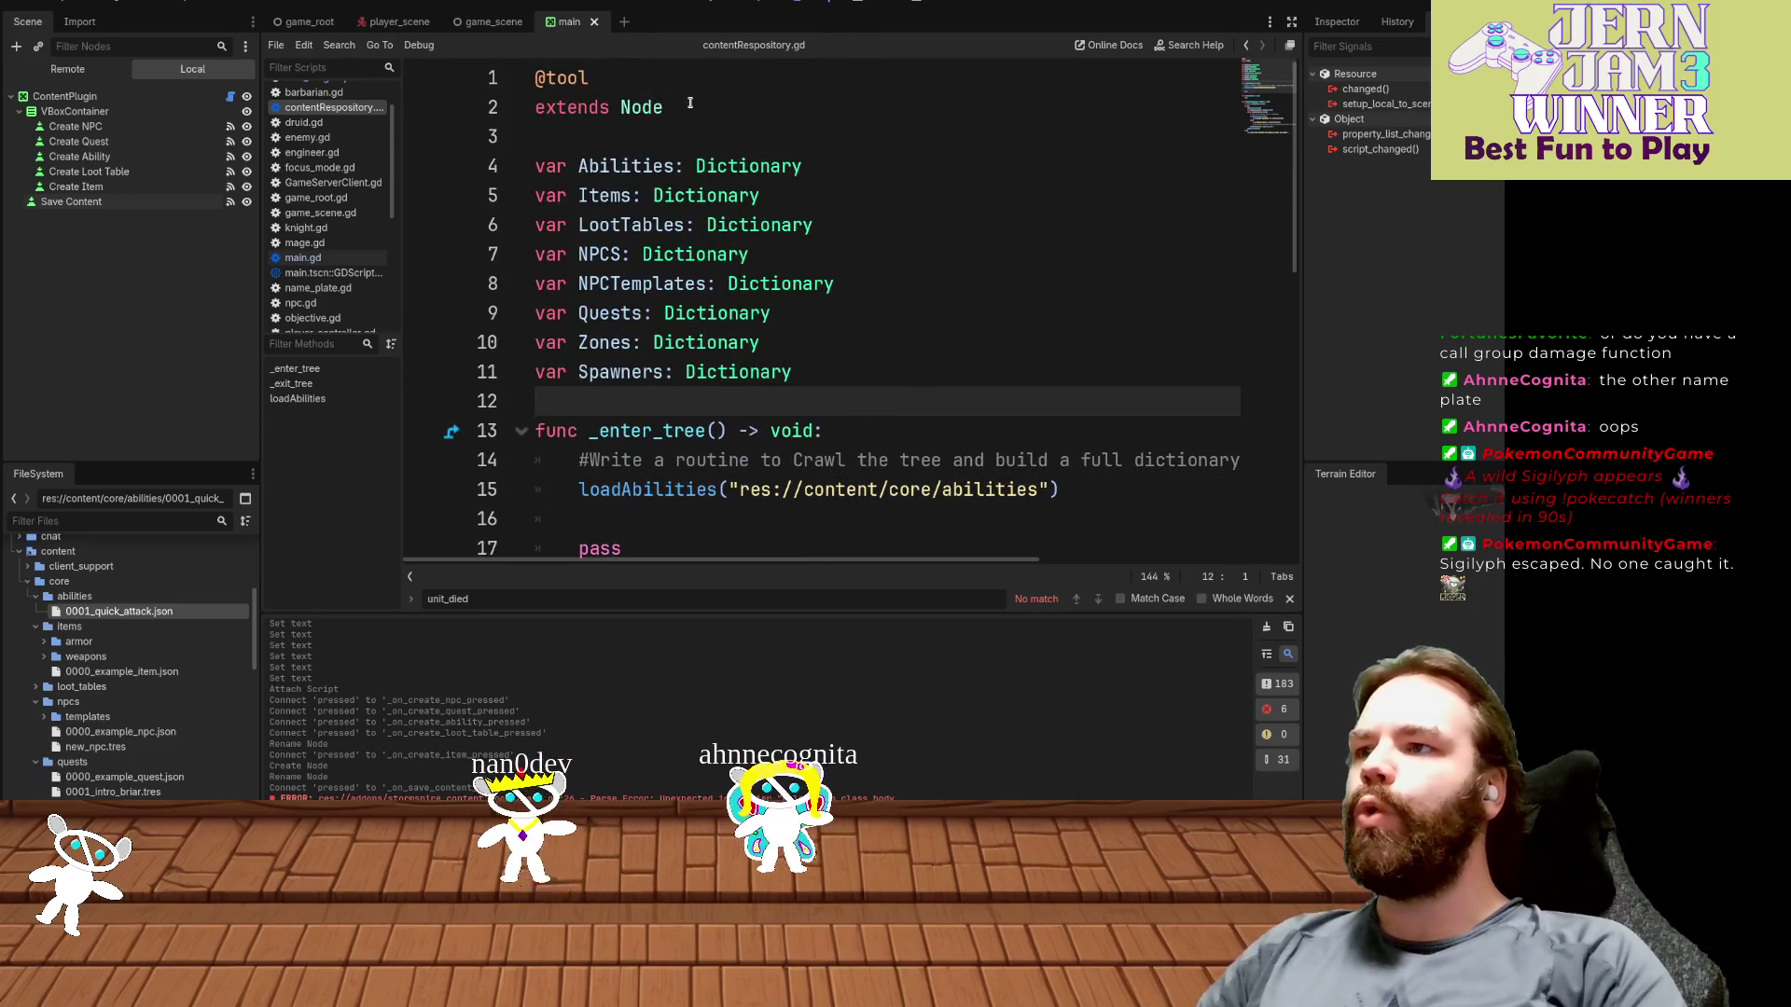
{"action": "scroll", "coordinate": [56, 597], "scroll_direction": "up", "scroll_amount": 10}
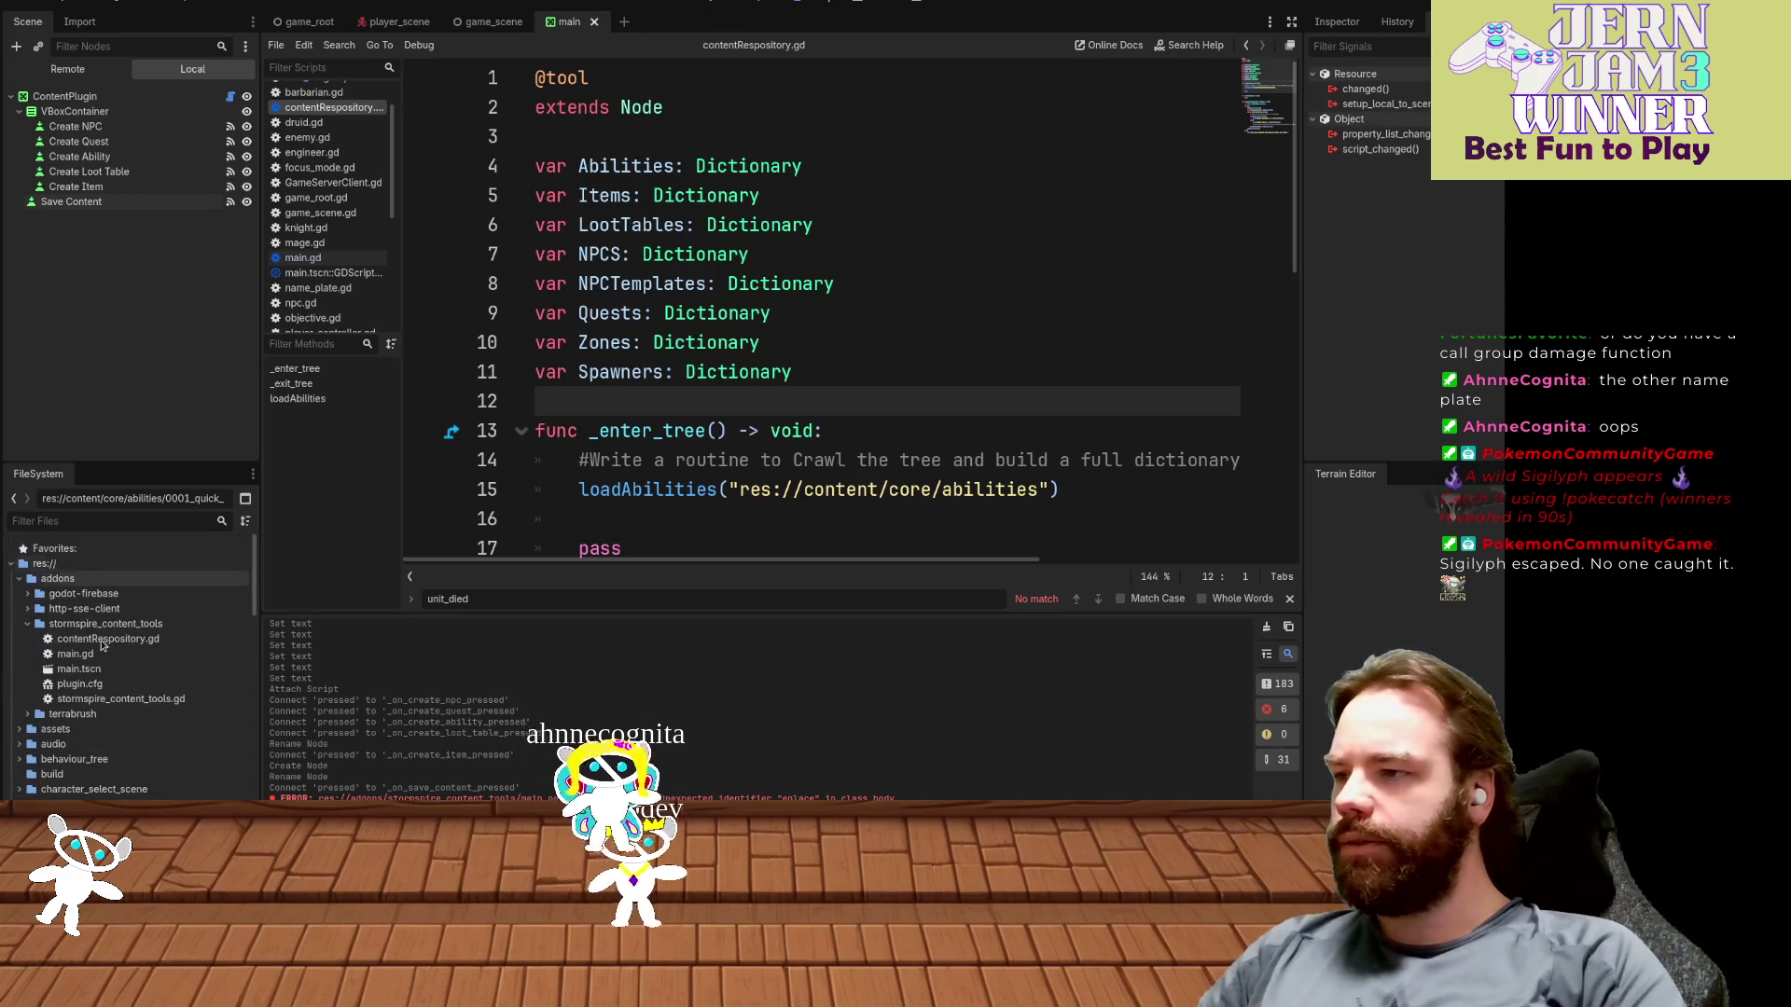
Step: Open main.gd, then the stormspire_content_tools.gd plugin script from the addon folder
{"action": "left_click", "coordinate": [154, 642]}
{"action": "double_click", "coordinate": [114, 657]}
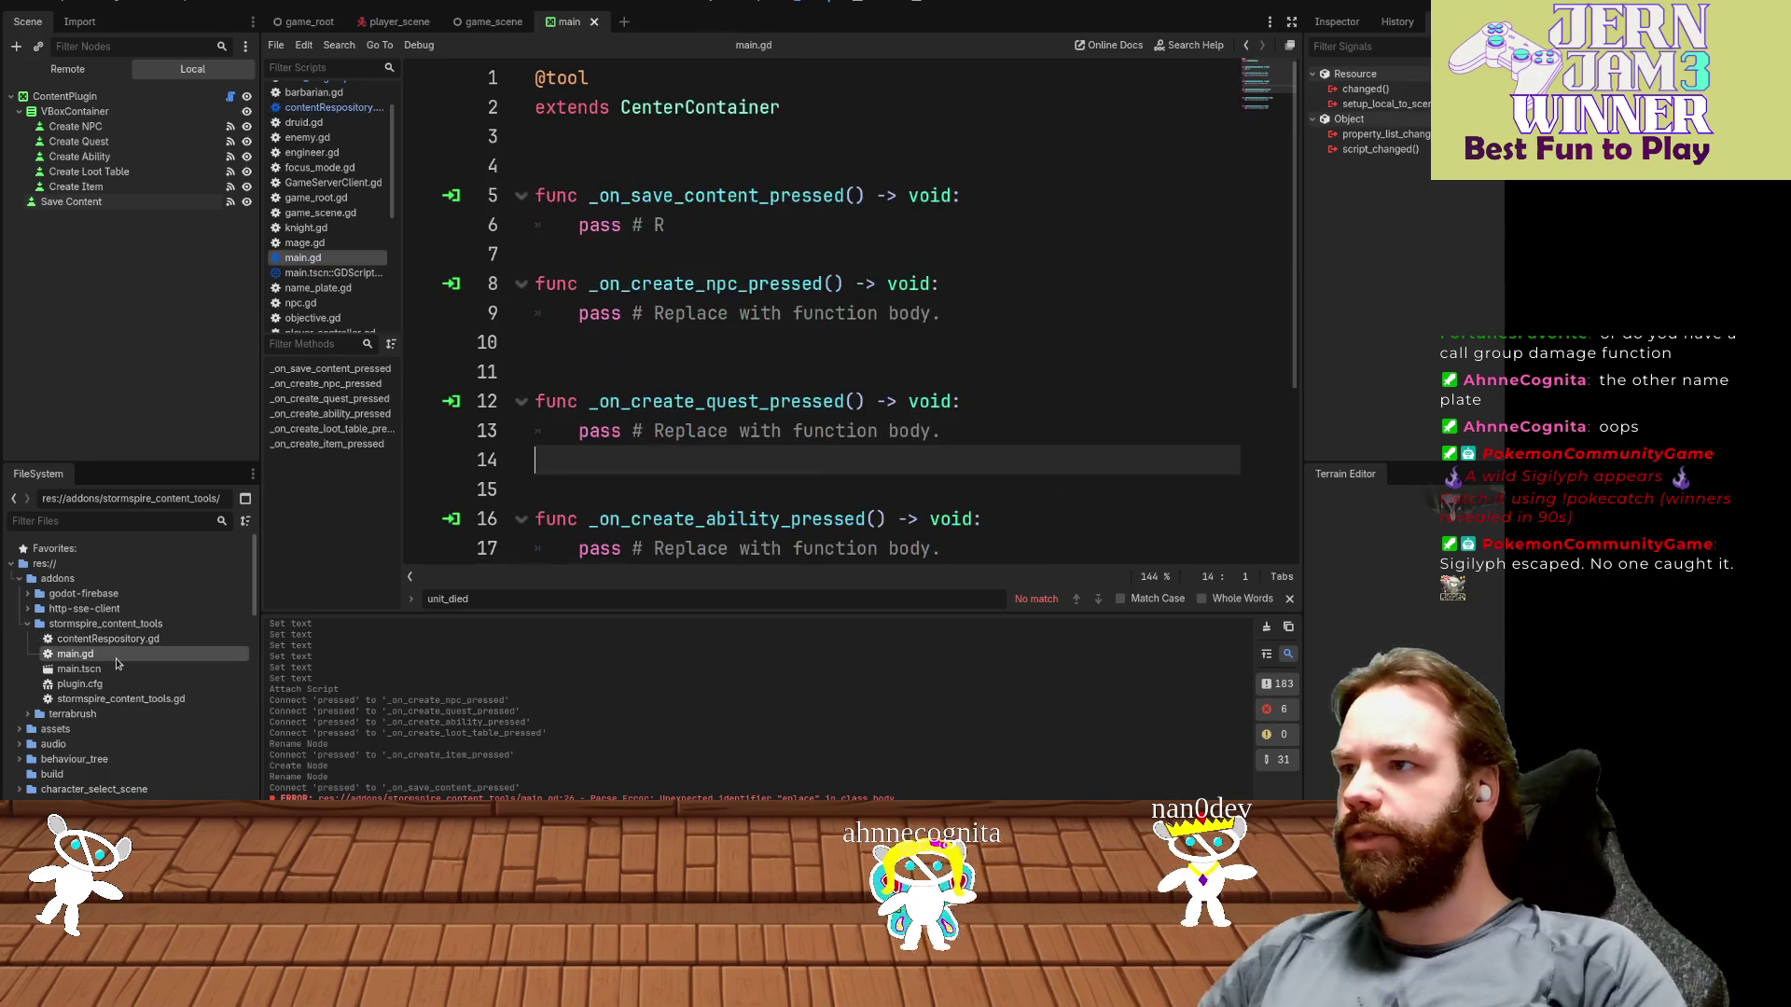
{"action": "scroll", "coordinate": [969, 327], "scroll_direction": "down", "scroll_amount": 2}
{"action": "scroll", "coordinate": [691, 239], "scroll_direction": "up", "scroll_amount": 2}
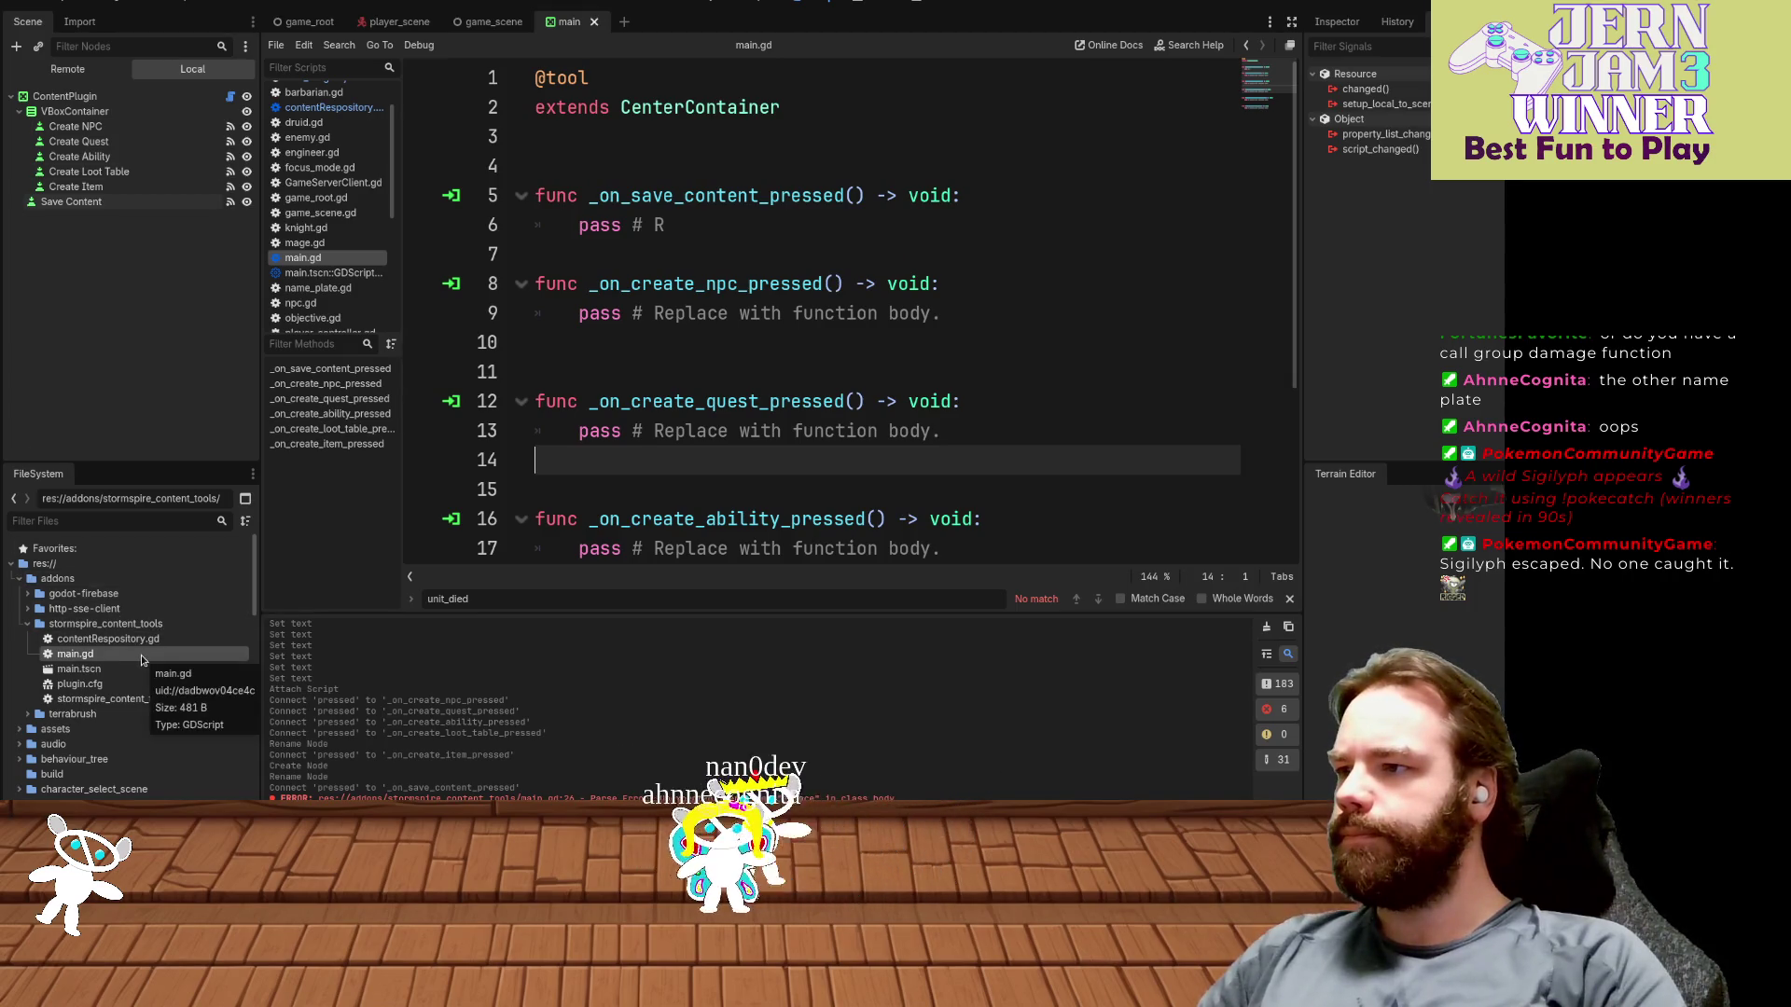
{"action": "double_click", "coordinate": [142, 703]}
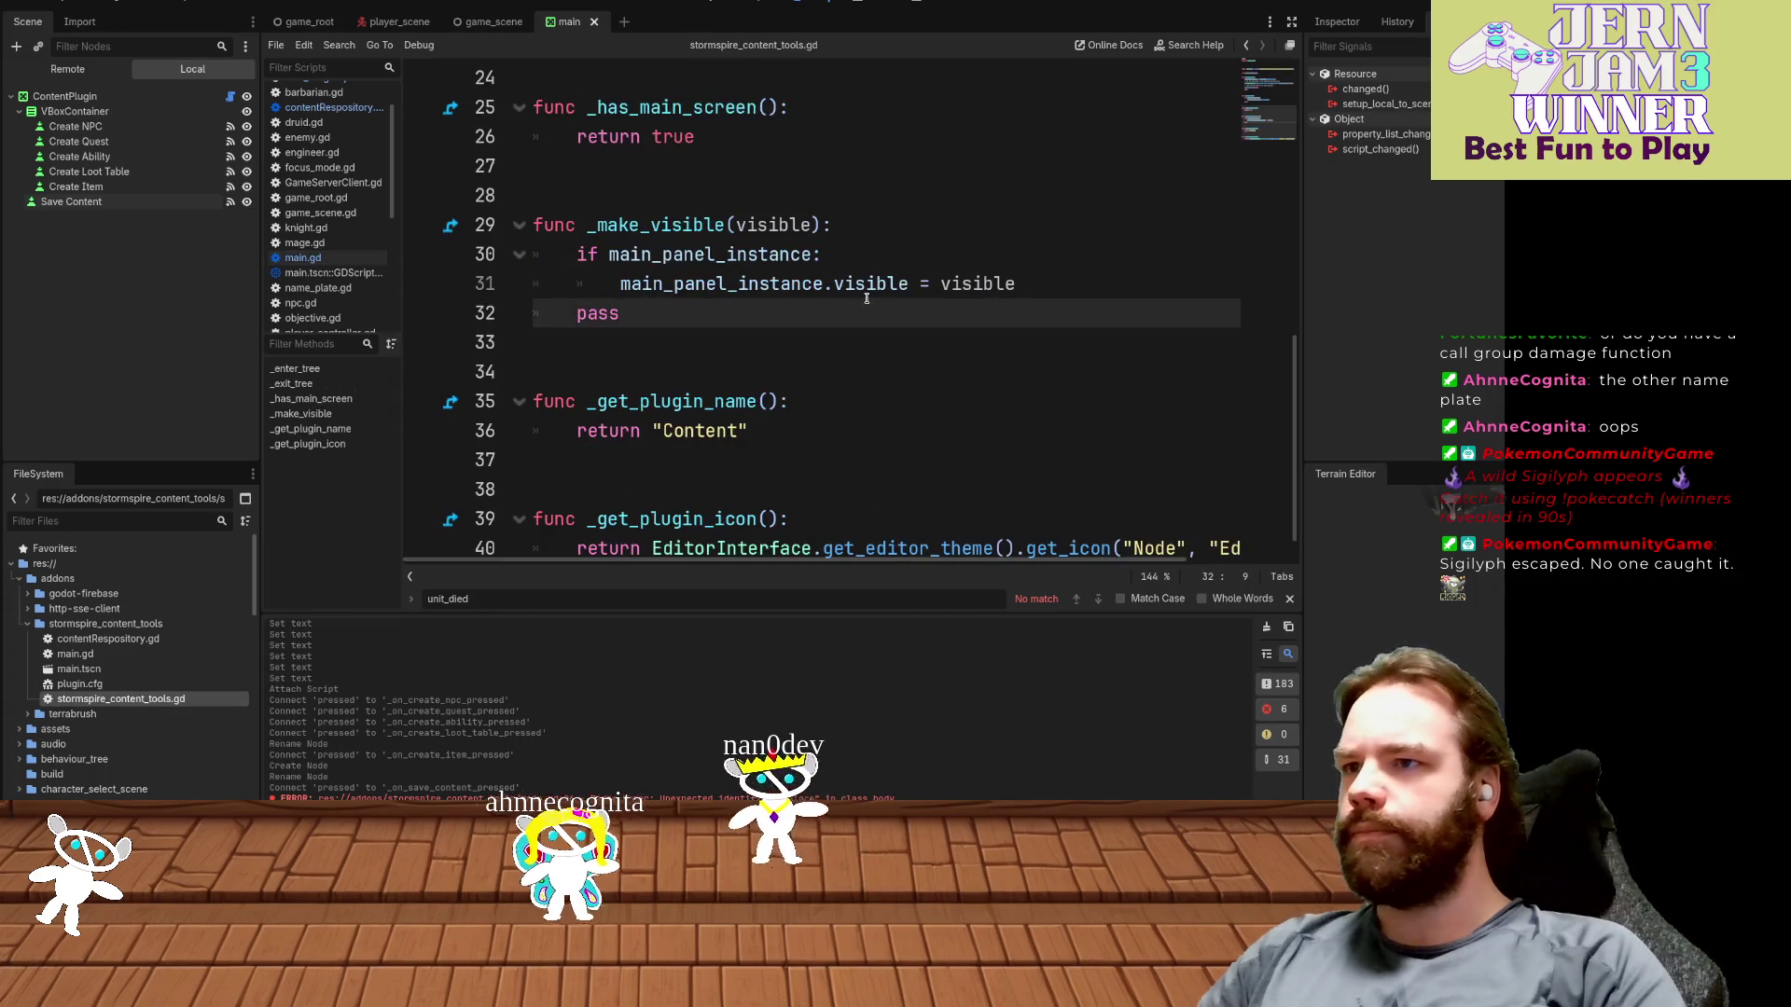
Step: Insert preloaded ContentRespository and StormspireContentTools constants at line 7, below MainPanel
{"action": "scroll", "coordinate": [917, 372], "scroll_direction": "up", "scroll_amount": 5}
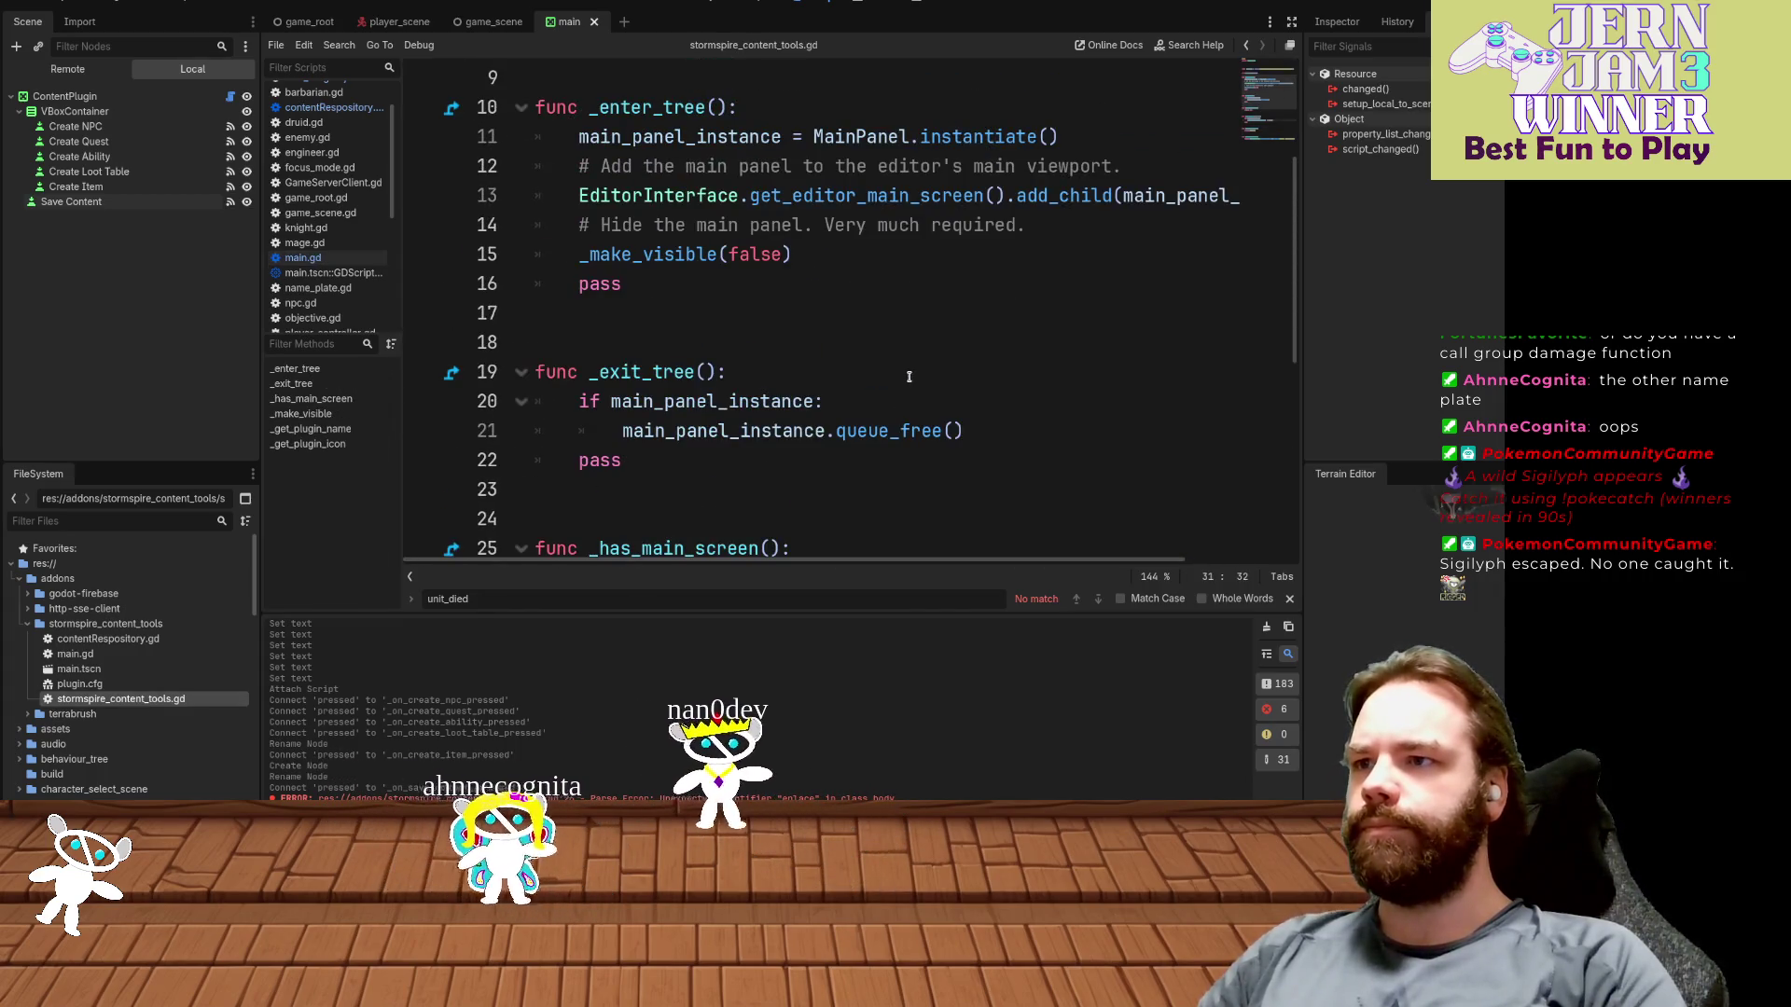
{"action": "scroll", "coordinate": [903, 376], "scroll_direction": "up", "scroll_amount": 3}
{"action": "left_click", "coordinate": [722, 264]}
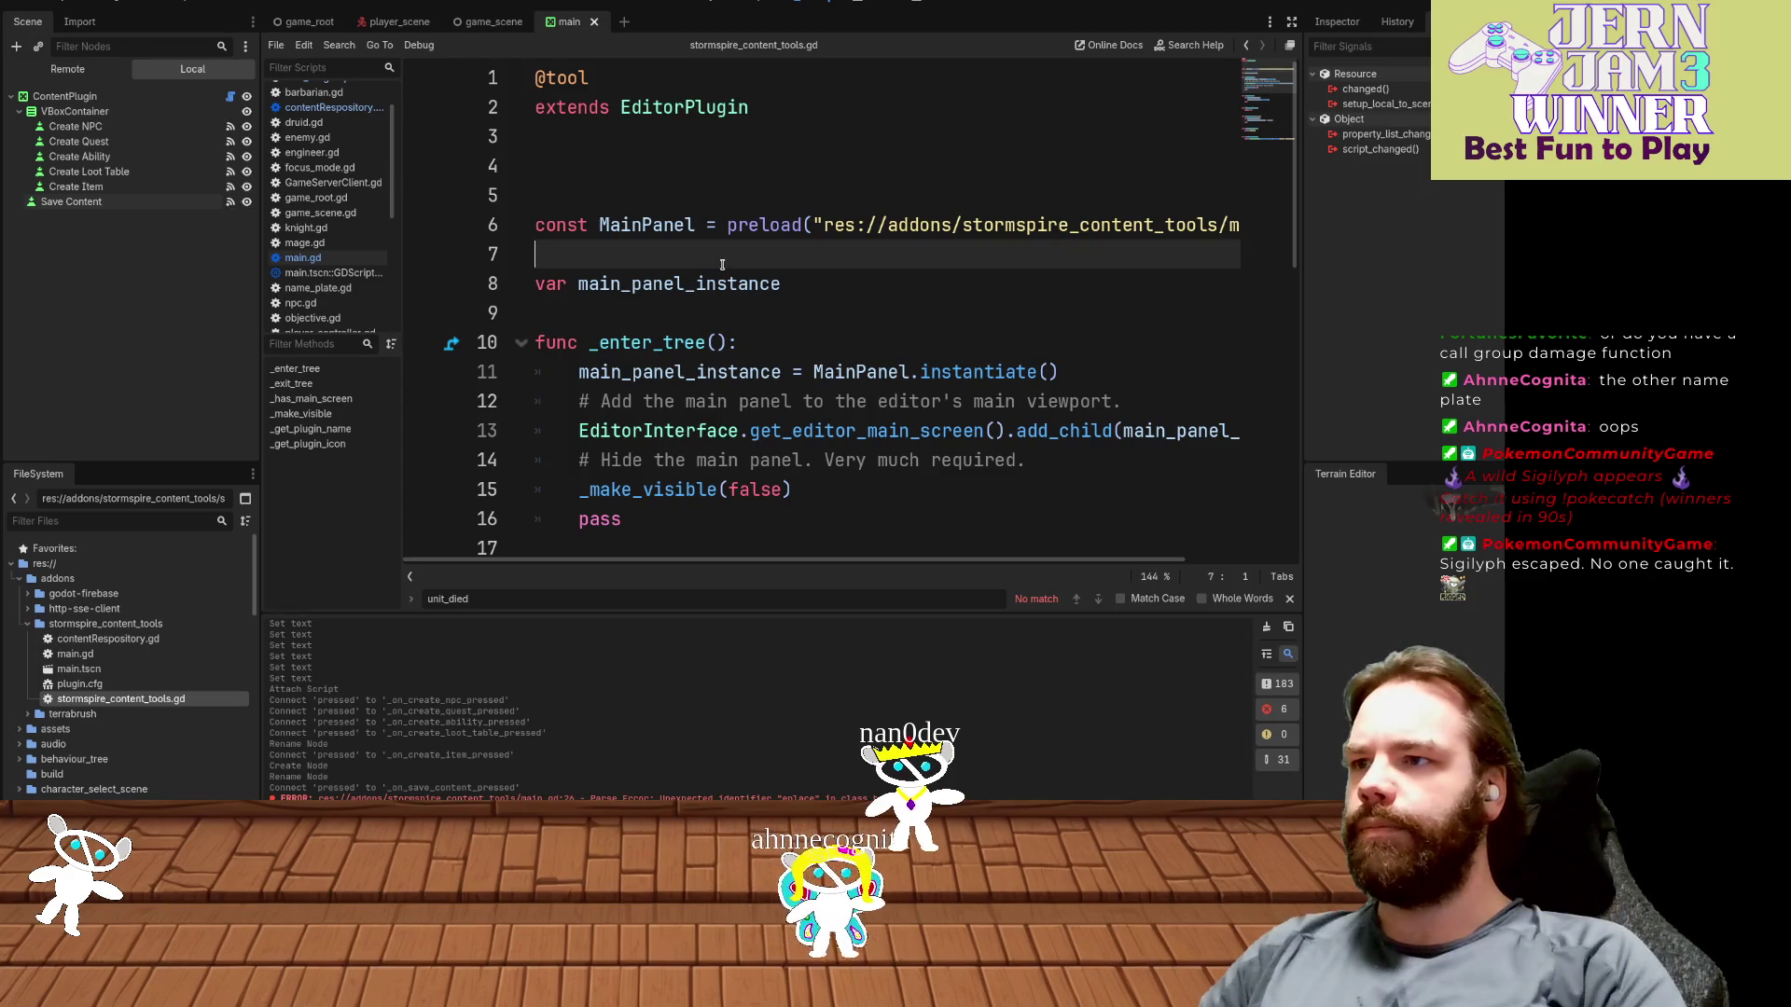
{"action": "left_click", "coordinate": [101, 641], "text": "ctrl"}
{"action": "left_click_drag", "start_coordinate": [101, 641], "coordinate": [590, 286]}
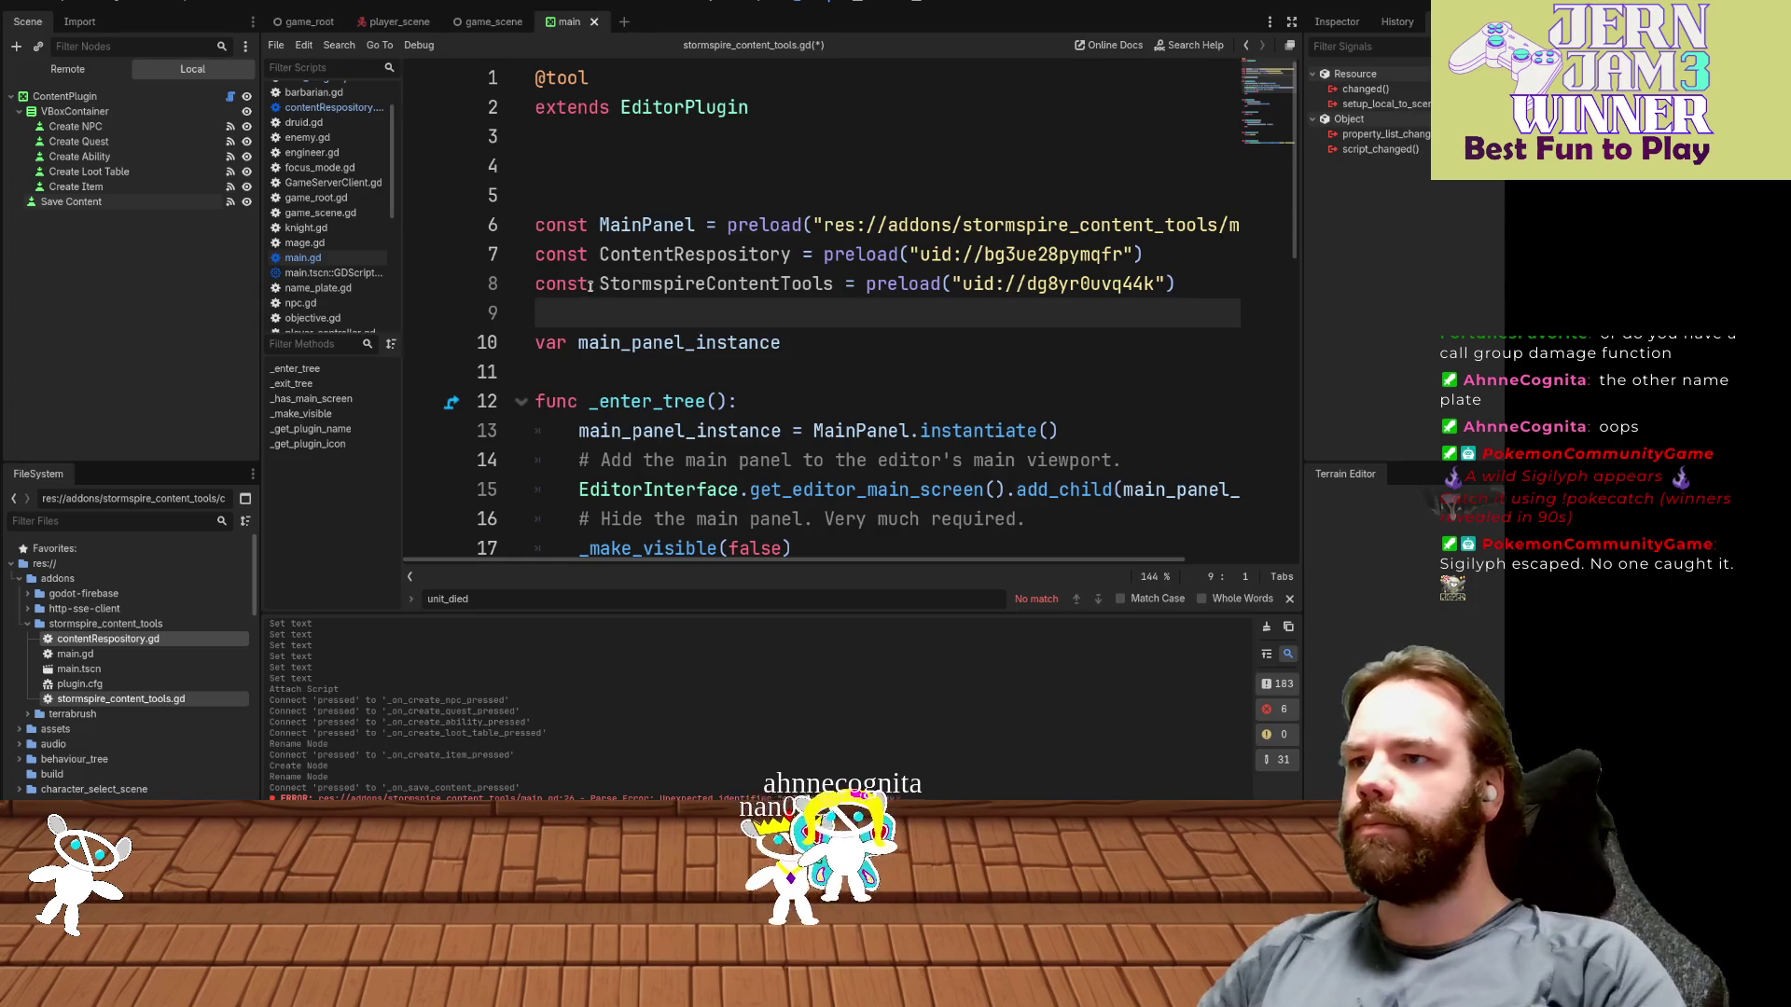
{"action": "left_click", "coordinate": [1059, 337]}
{"action": "left_click_drag", "start_coordinate": [1212, 285], "coordinate": [1221, 268]}
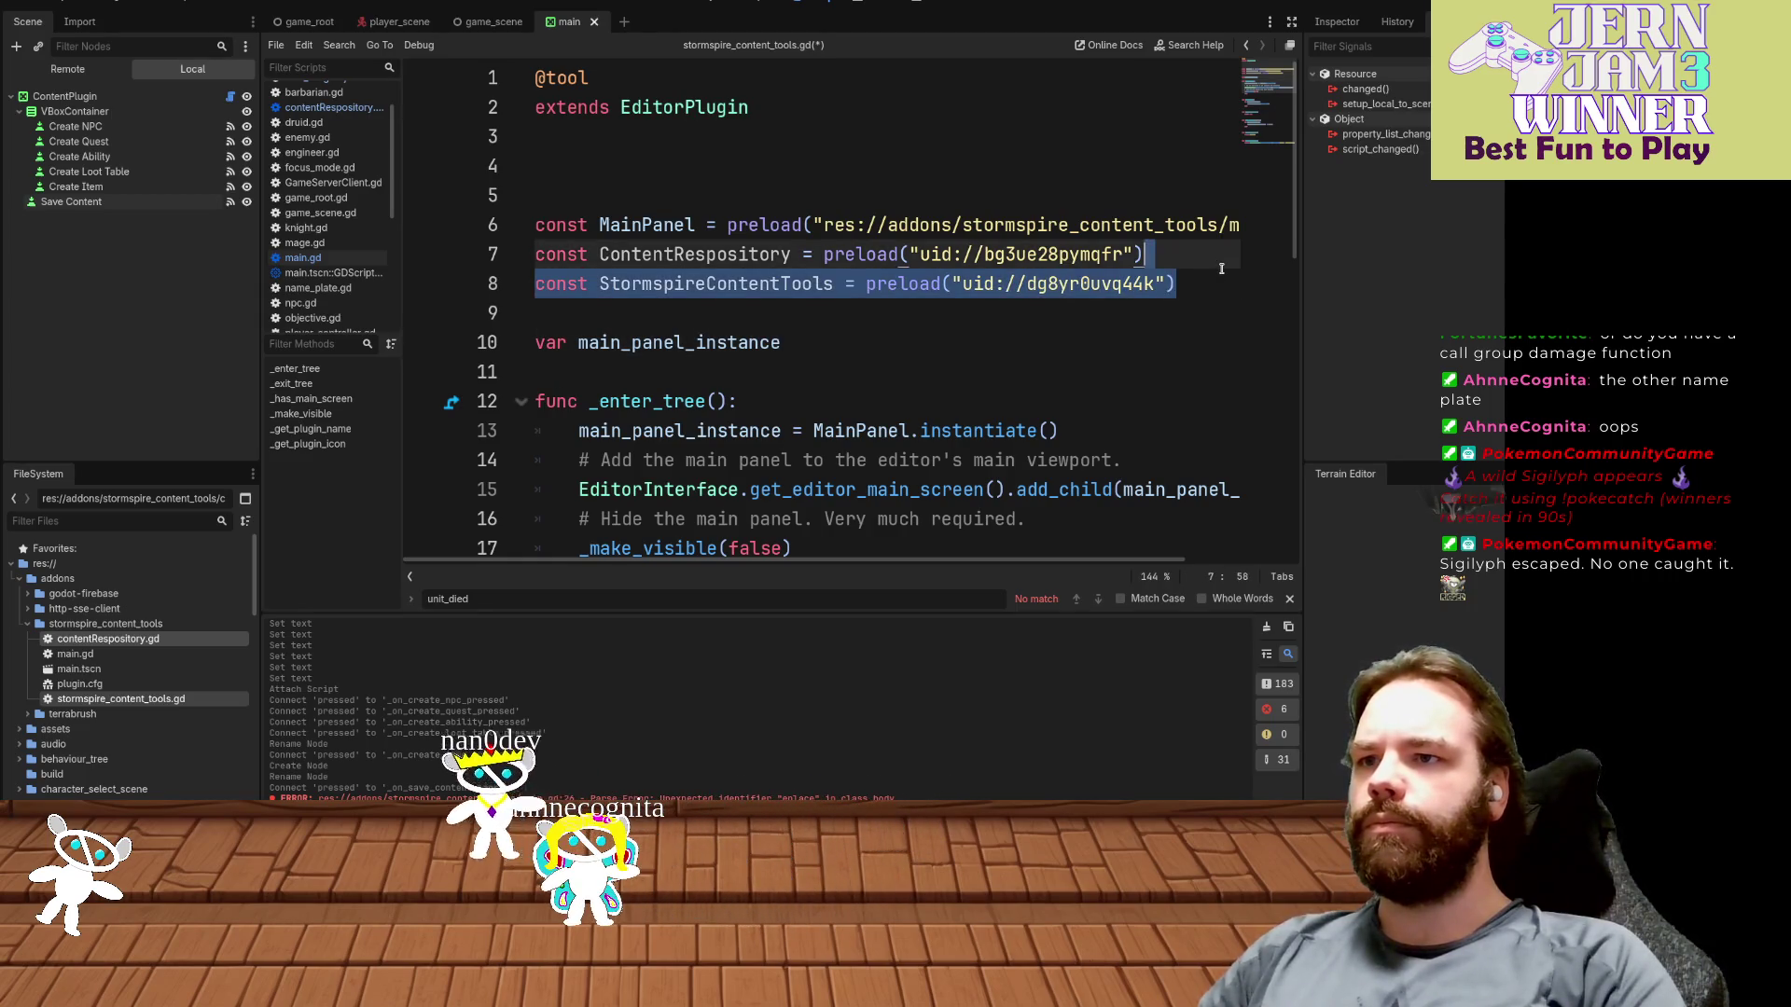